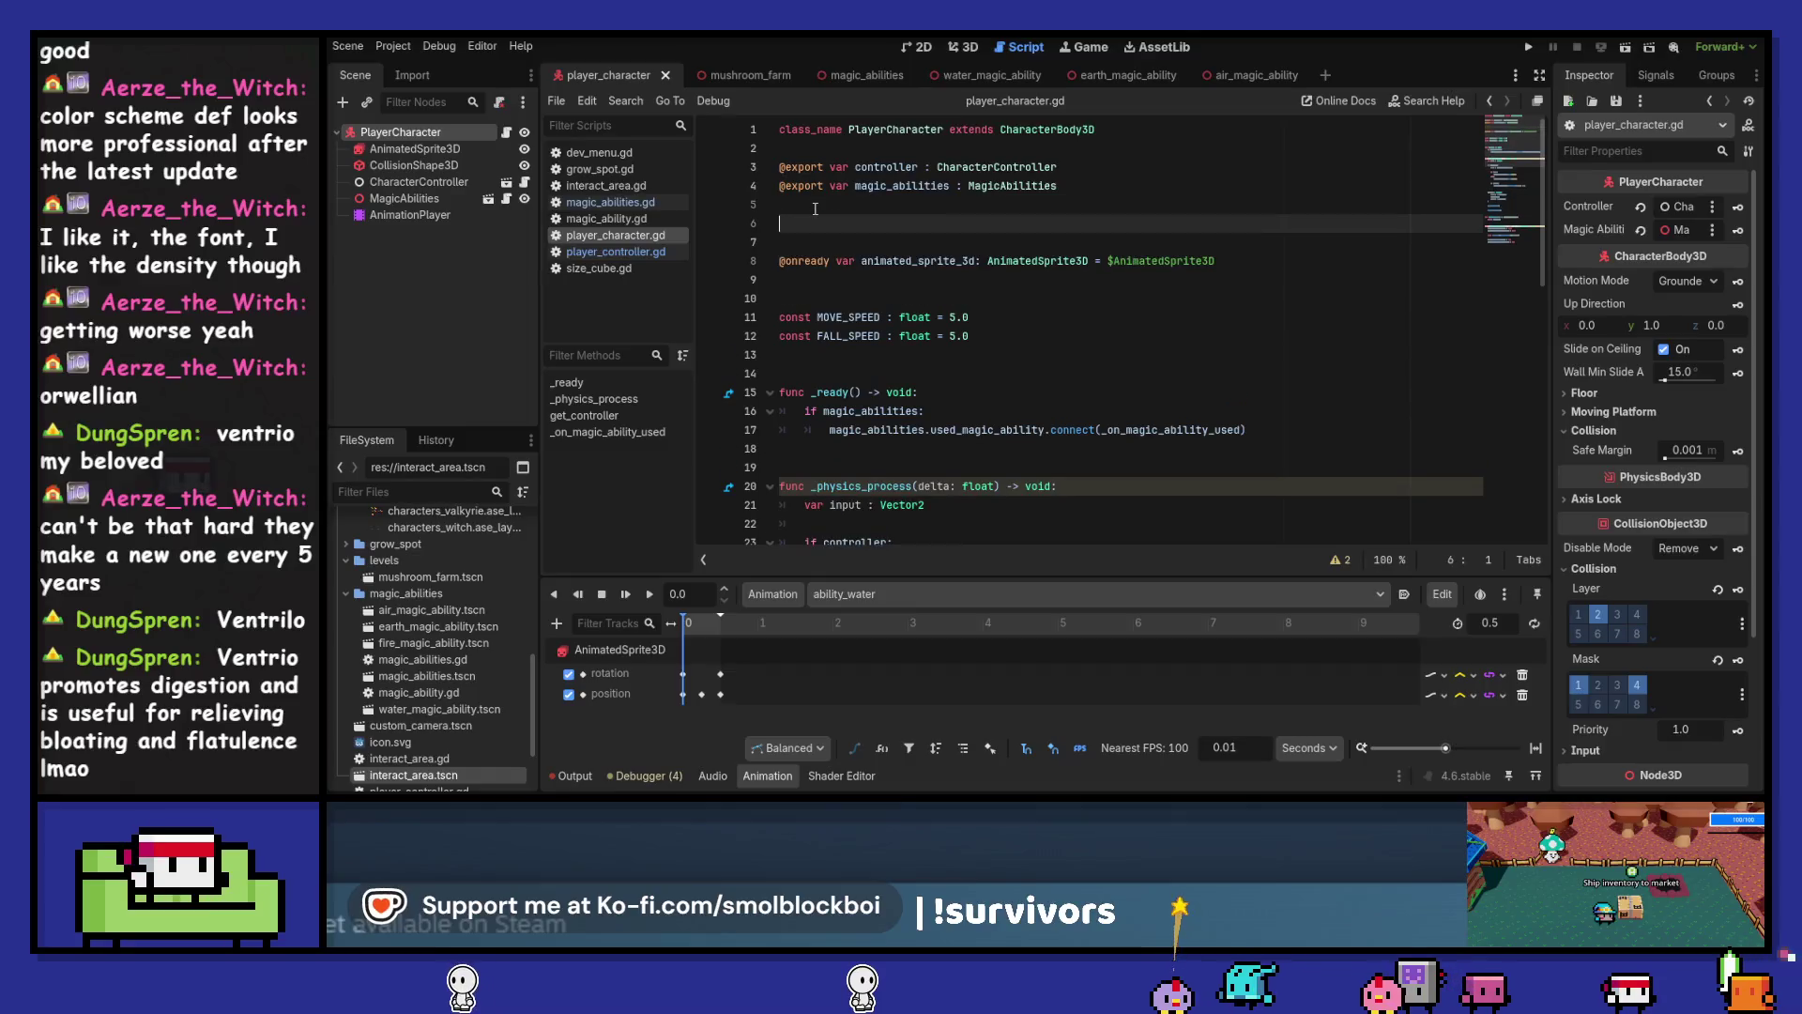
Rename the AnimationPlayer node to AbilityAnimations
{"action": "double_click", "coordinate": [402, 217]}
{"action": "type", "text": "Abi"}
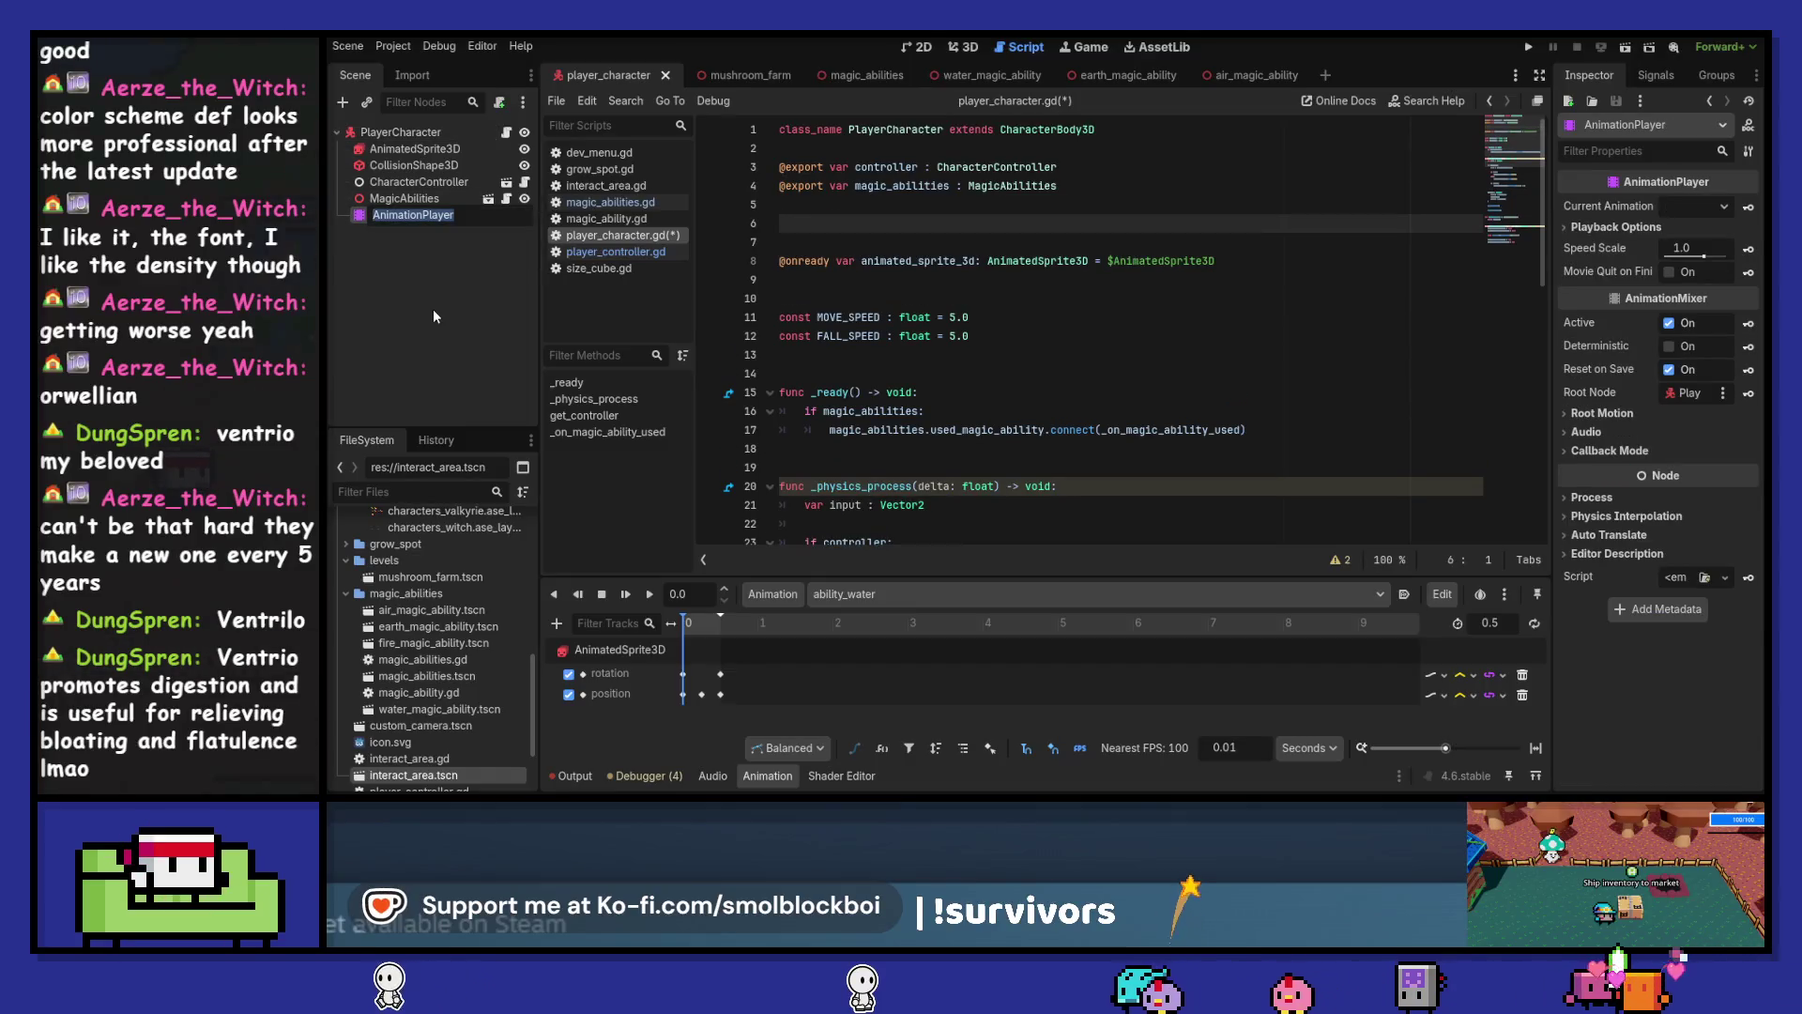
{"action": "type", "text": "lity"}
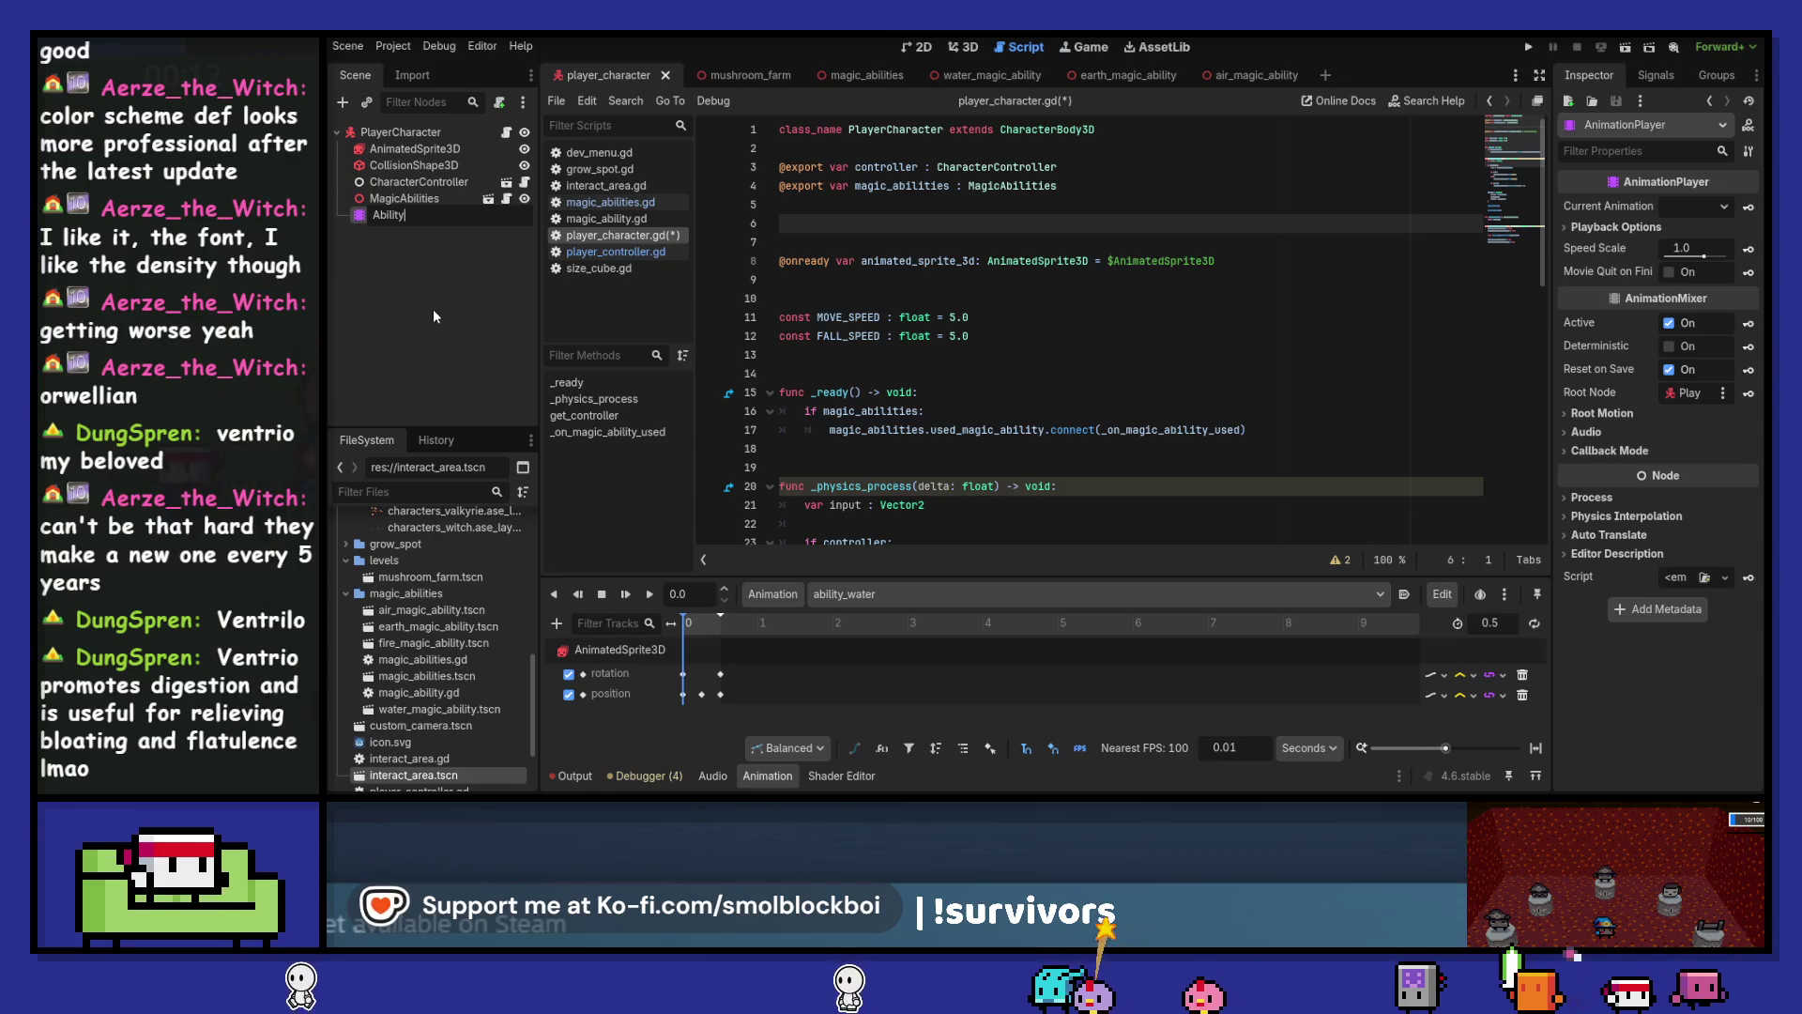
{"action": "type", "text": "Animations"}
{"action": "key", "text": "Return"}
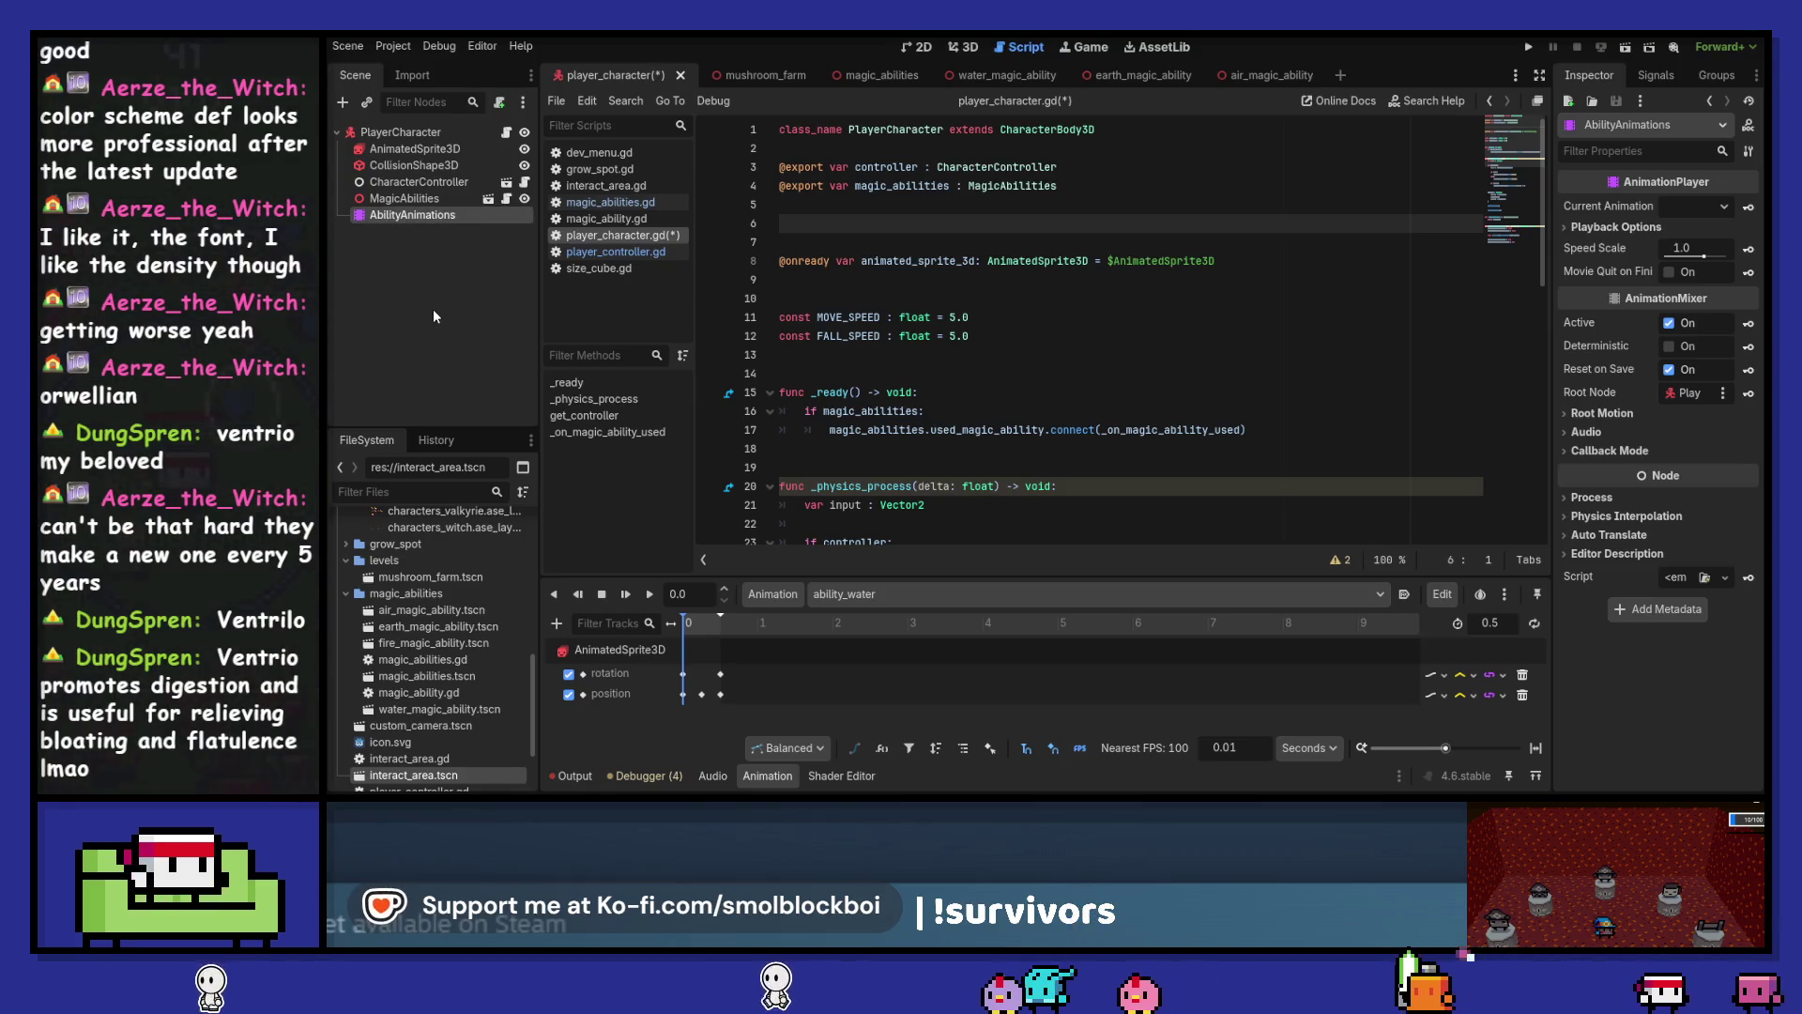
{"action": "left_click", "coordinate": [843, 220]}
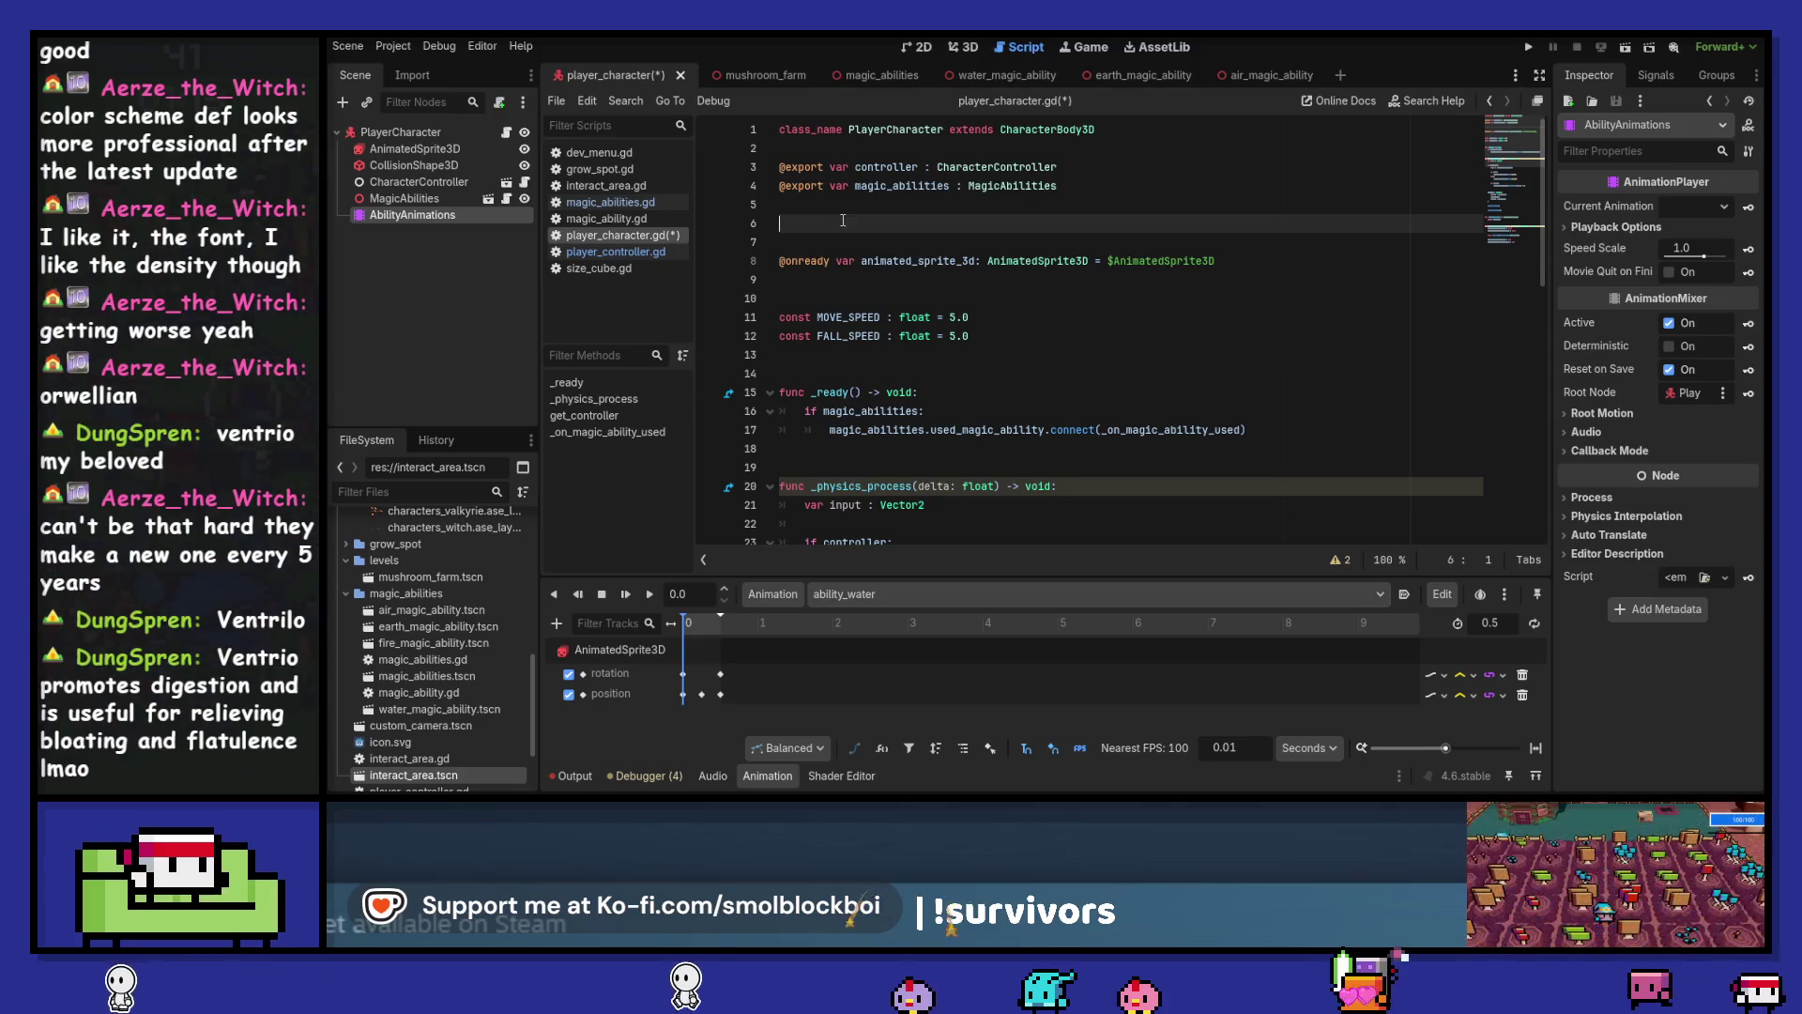
{"action": "left_click_drag", "start_coordinate": [402, 216], "coordinate": [845, 223]}
{"action": "double_click", "coordinate": [920, 223]}
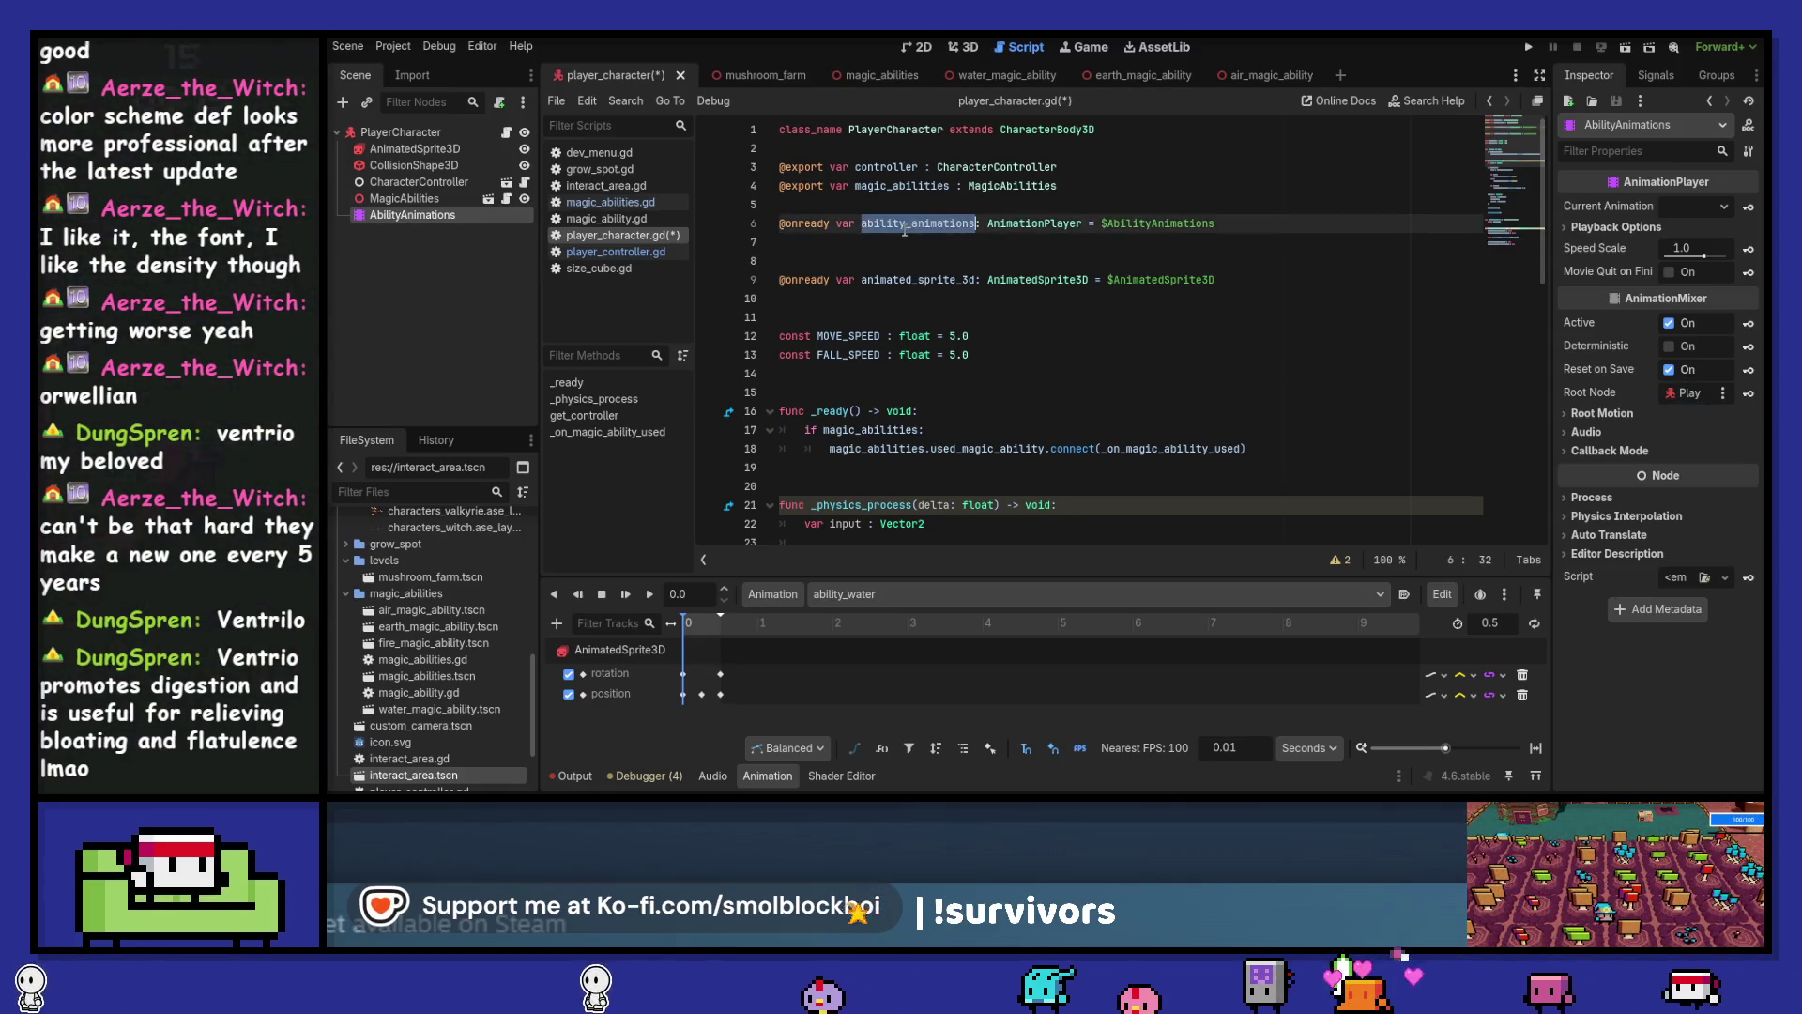
{"action": "scroll", "coordinate": [904, 230], "scroll_direction": "down", "scroll_amount": 5}
{"action": "scroll", "coordinate": [904, 230], "scroll_direction": "down", "scroll_amount": 6}
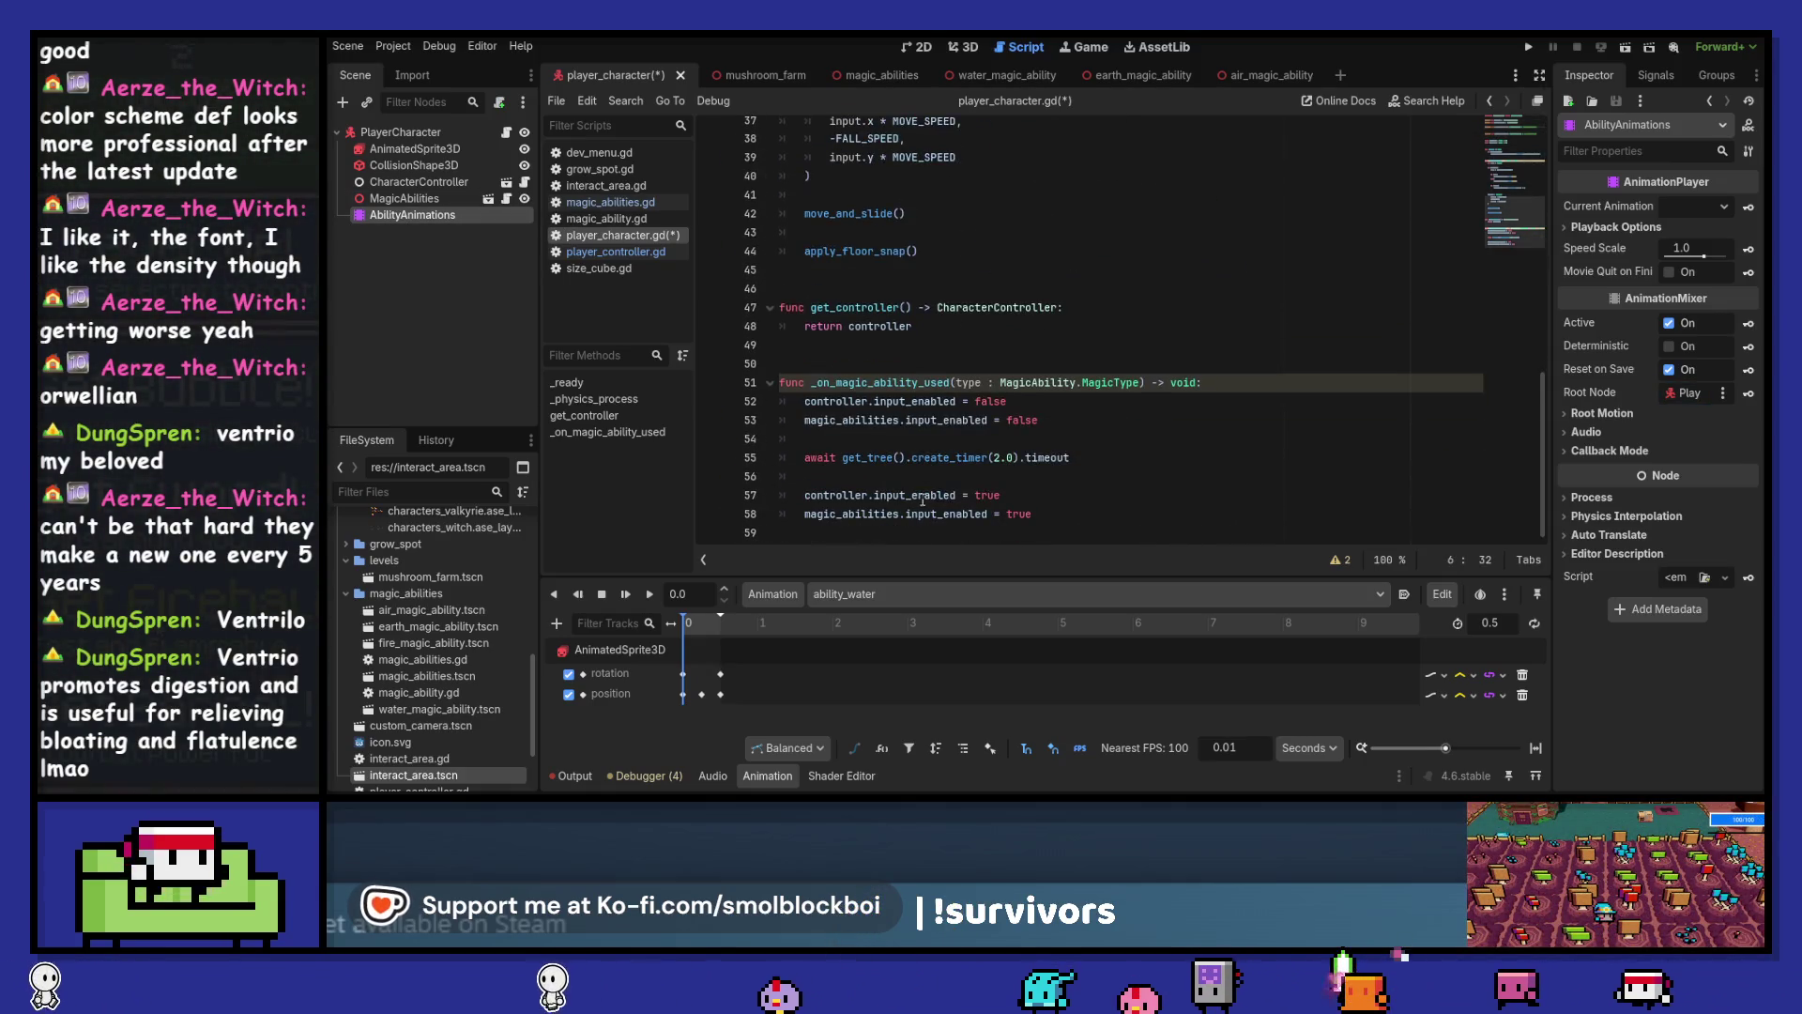
{"action": "left_click", "coordinate": [937, 440]}
Add ability_animations.play("ability_water") to the _on_magic_ability_used handler
{"action": "key", "text": "Return"}
{"action": "type", "text": "ability_animations."}
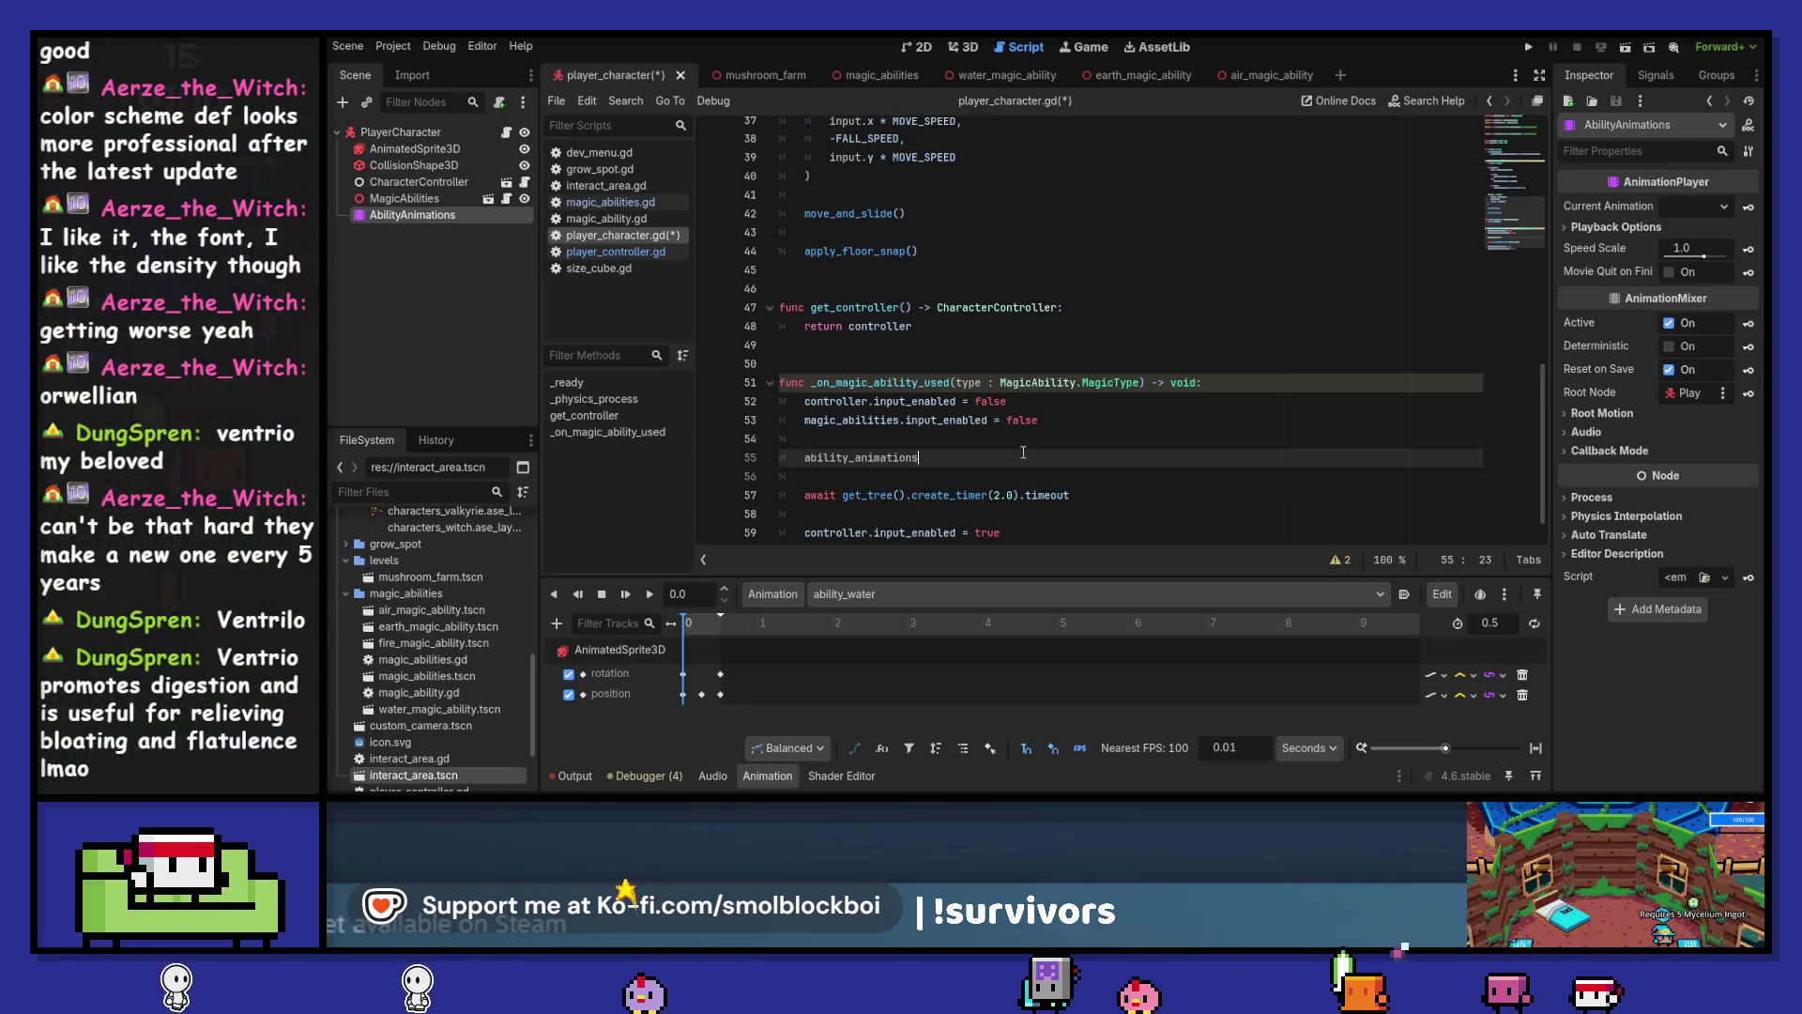
{"action": "type", "text": "play(\"ability_water"}
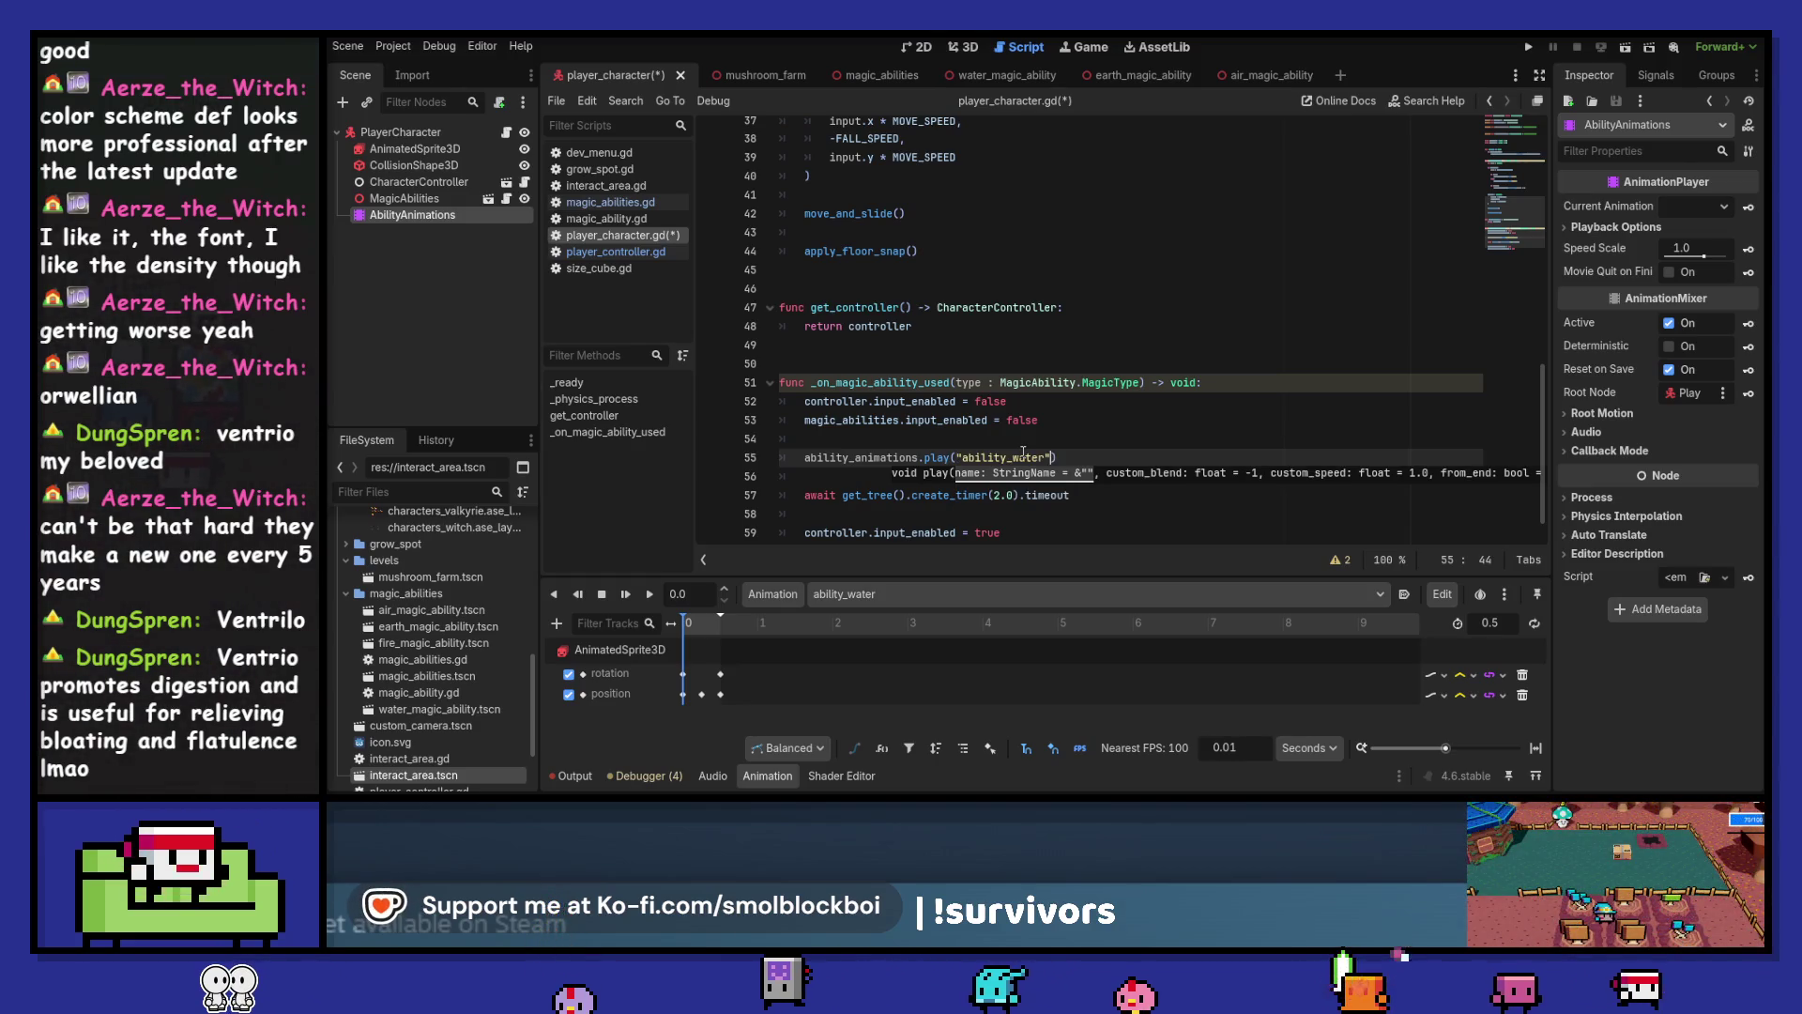
{"action": "key", "text": "End"}
{"action": "key", "text": "Return"}
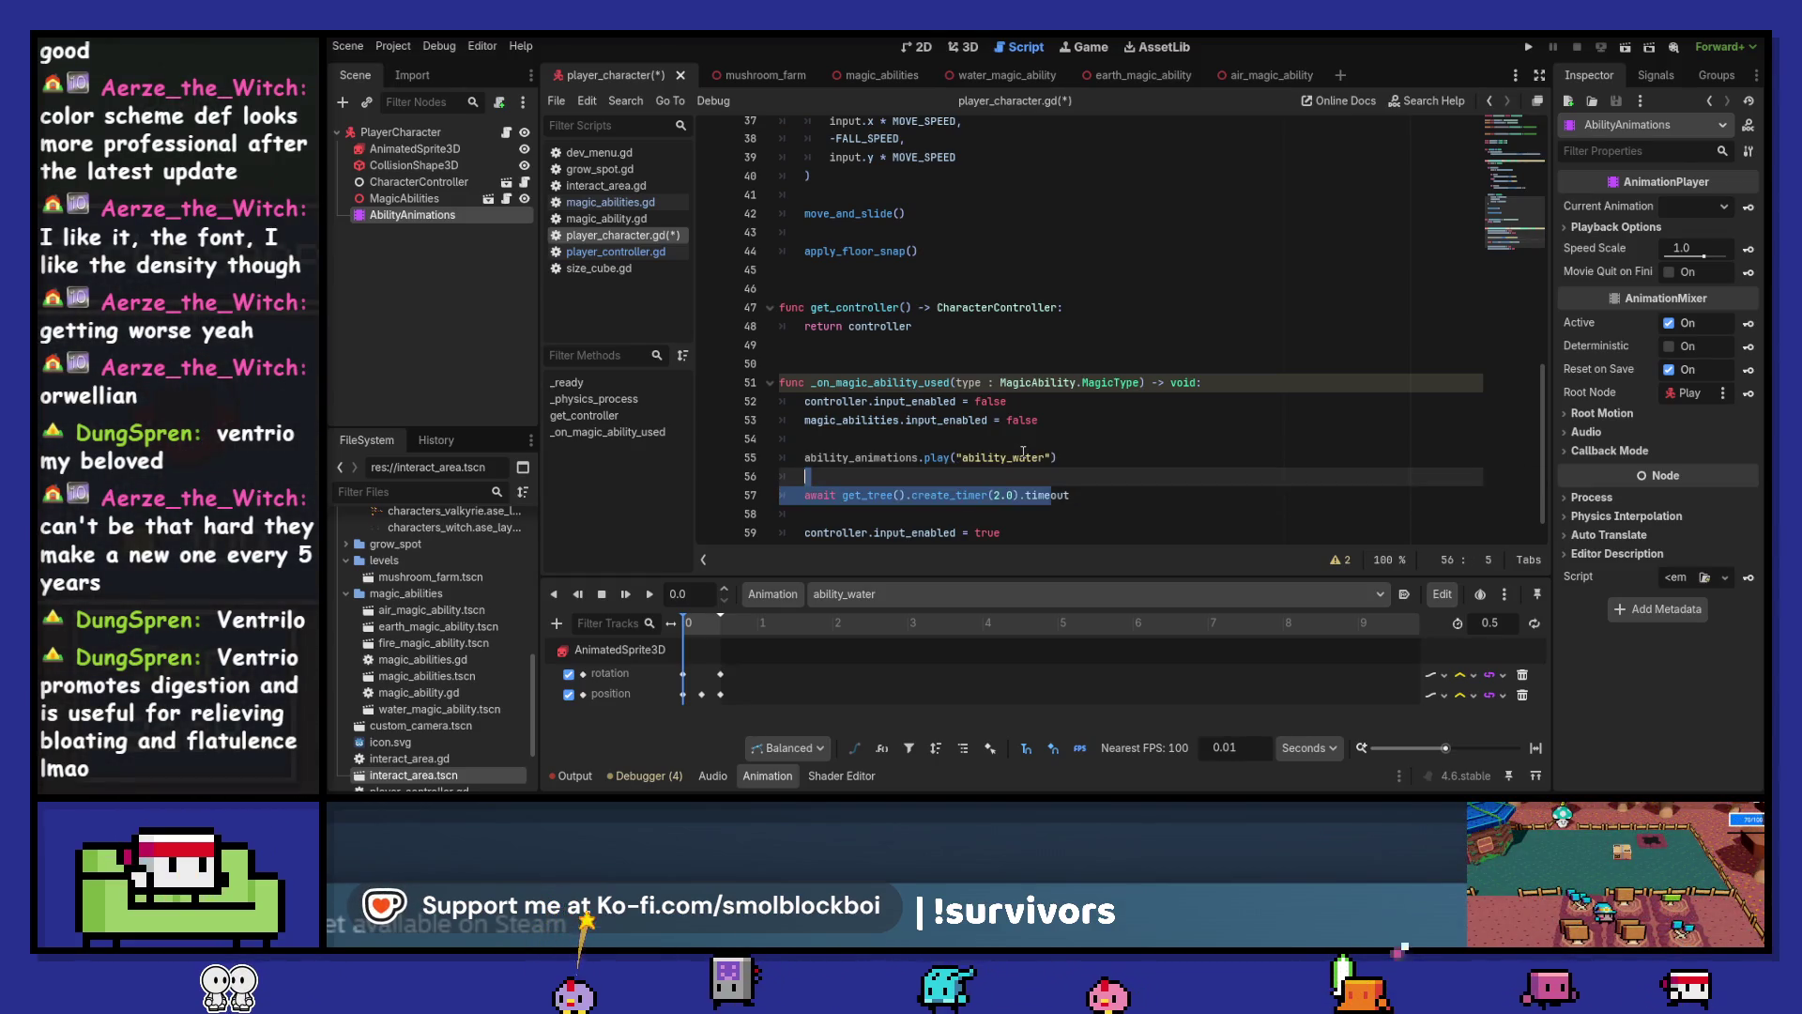
Delete the timer-based await line and save the script
{"action": "key", "text": "ctrl+shift+k"}
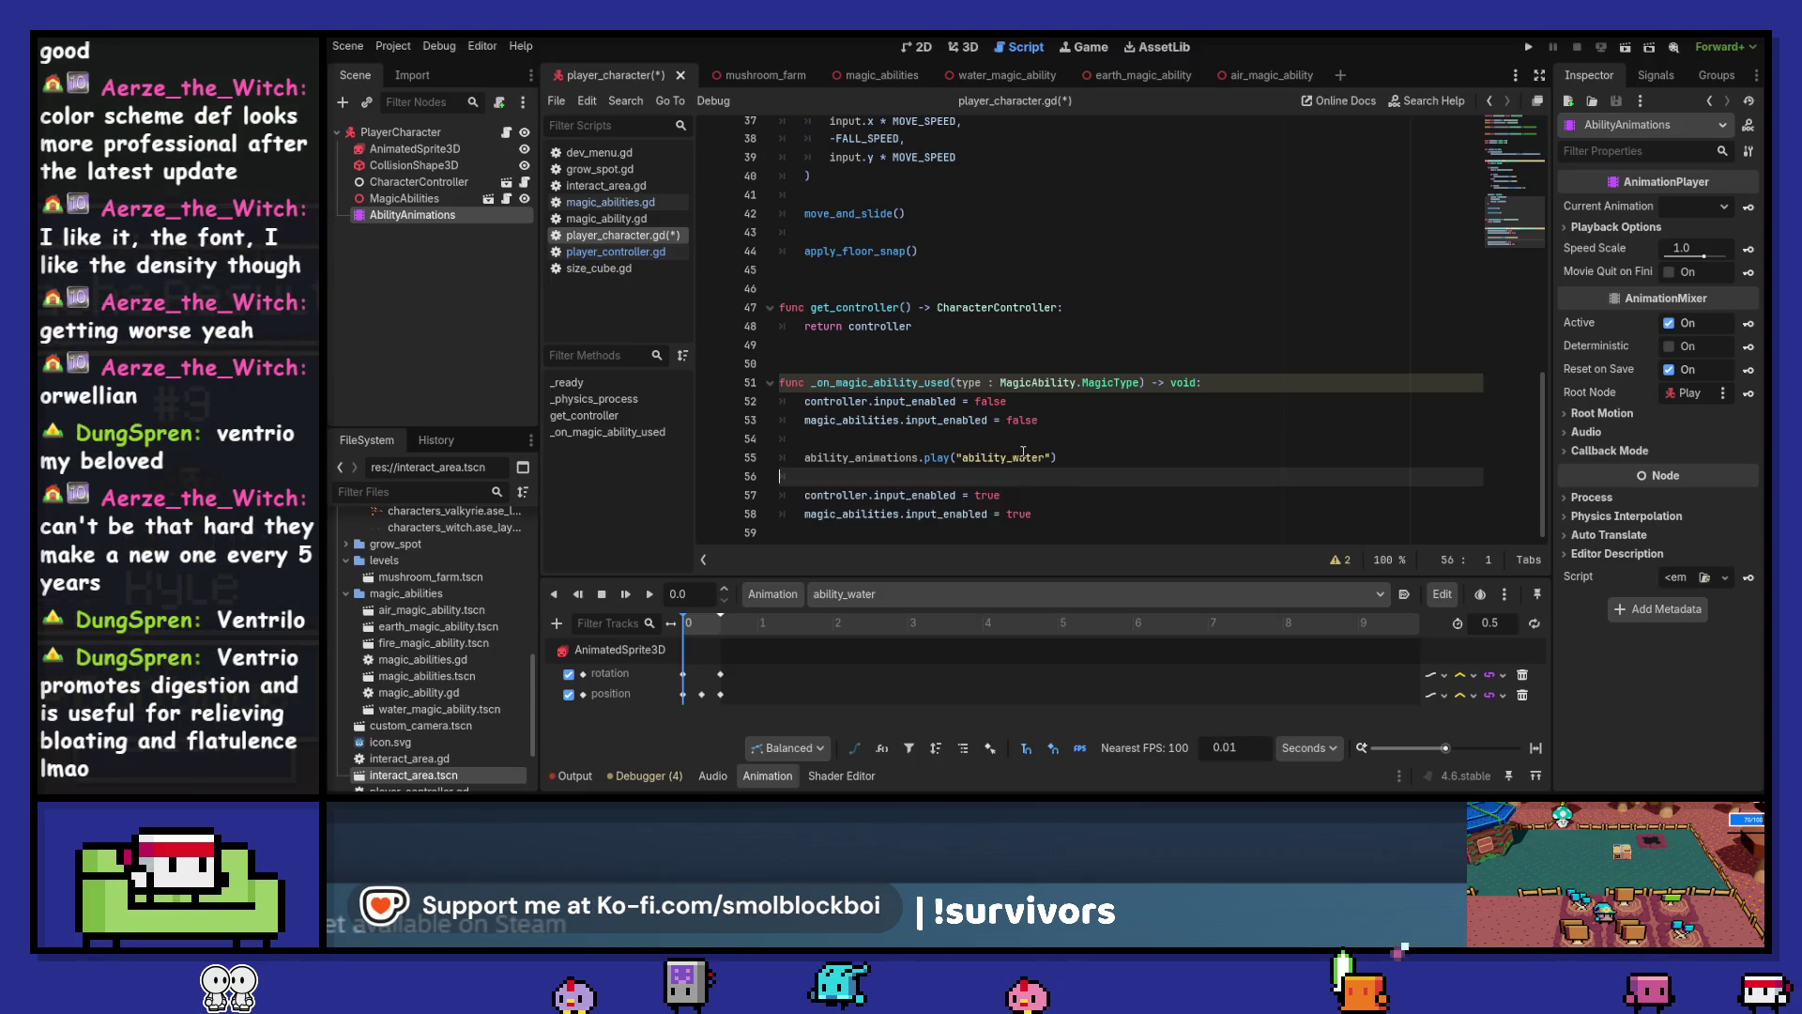
{"action": "key", "text": "BackSpace"}
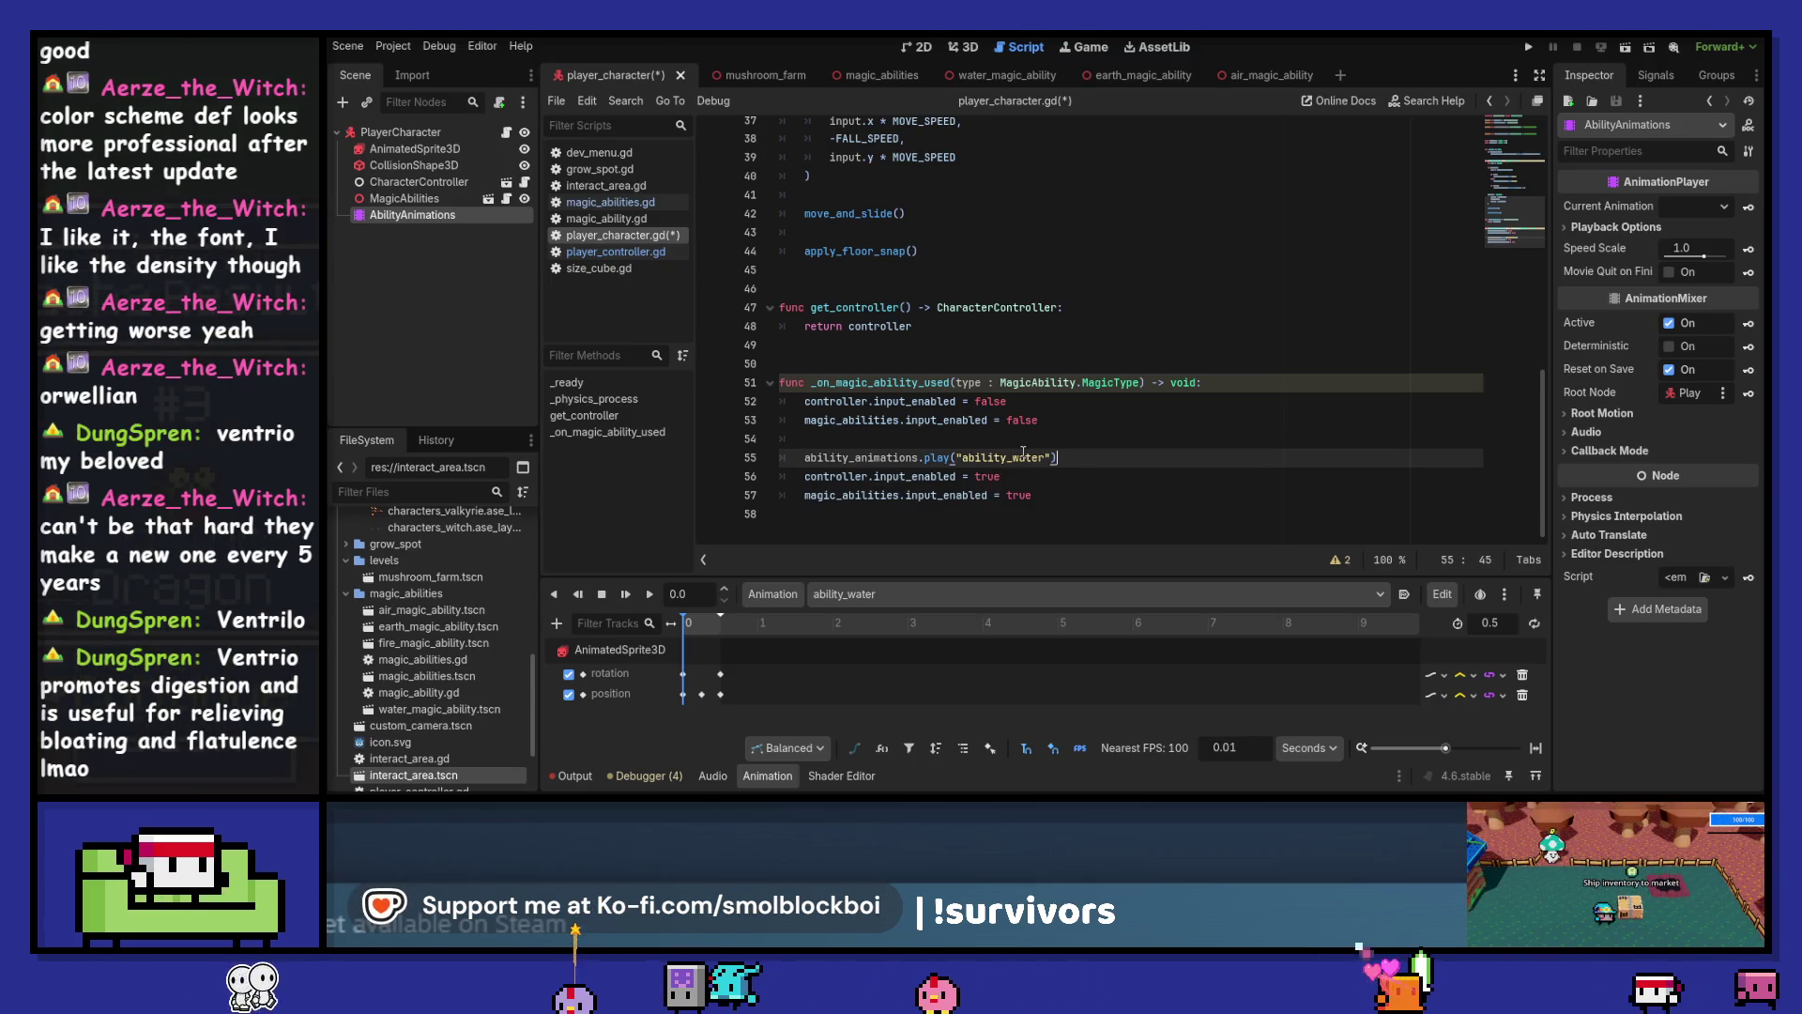
{"action": "key", "text": "Return"}
{"action": "key", "text": "Return"}
{"action": "key", "text": "ctrl+s"}
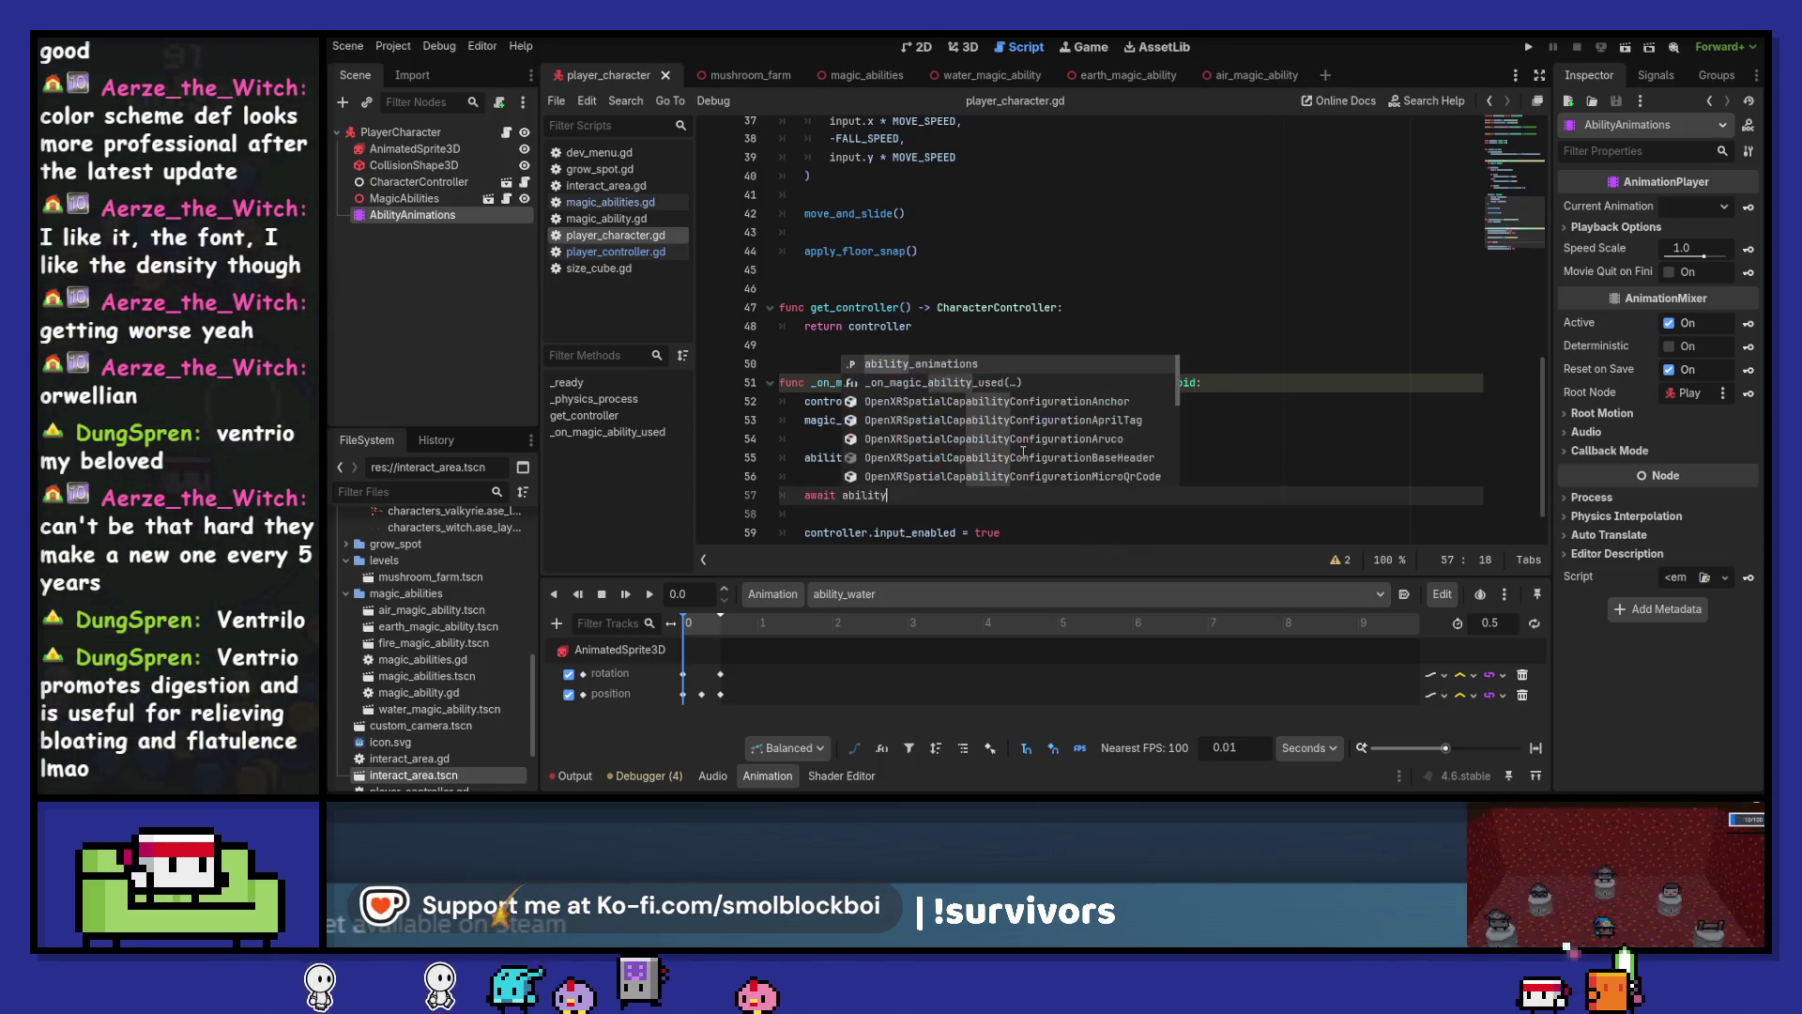
Add await ability_animations.animation_finished after the play call and save
{"action": "key", "text": "Return"}
{"action": "type", "text": ".fini"}
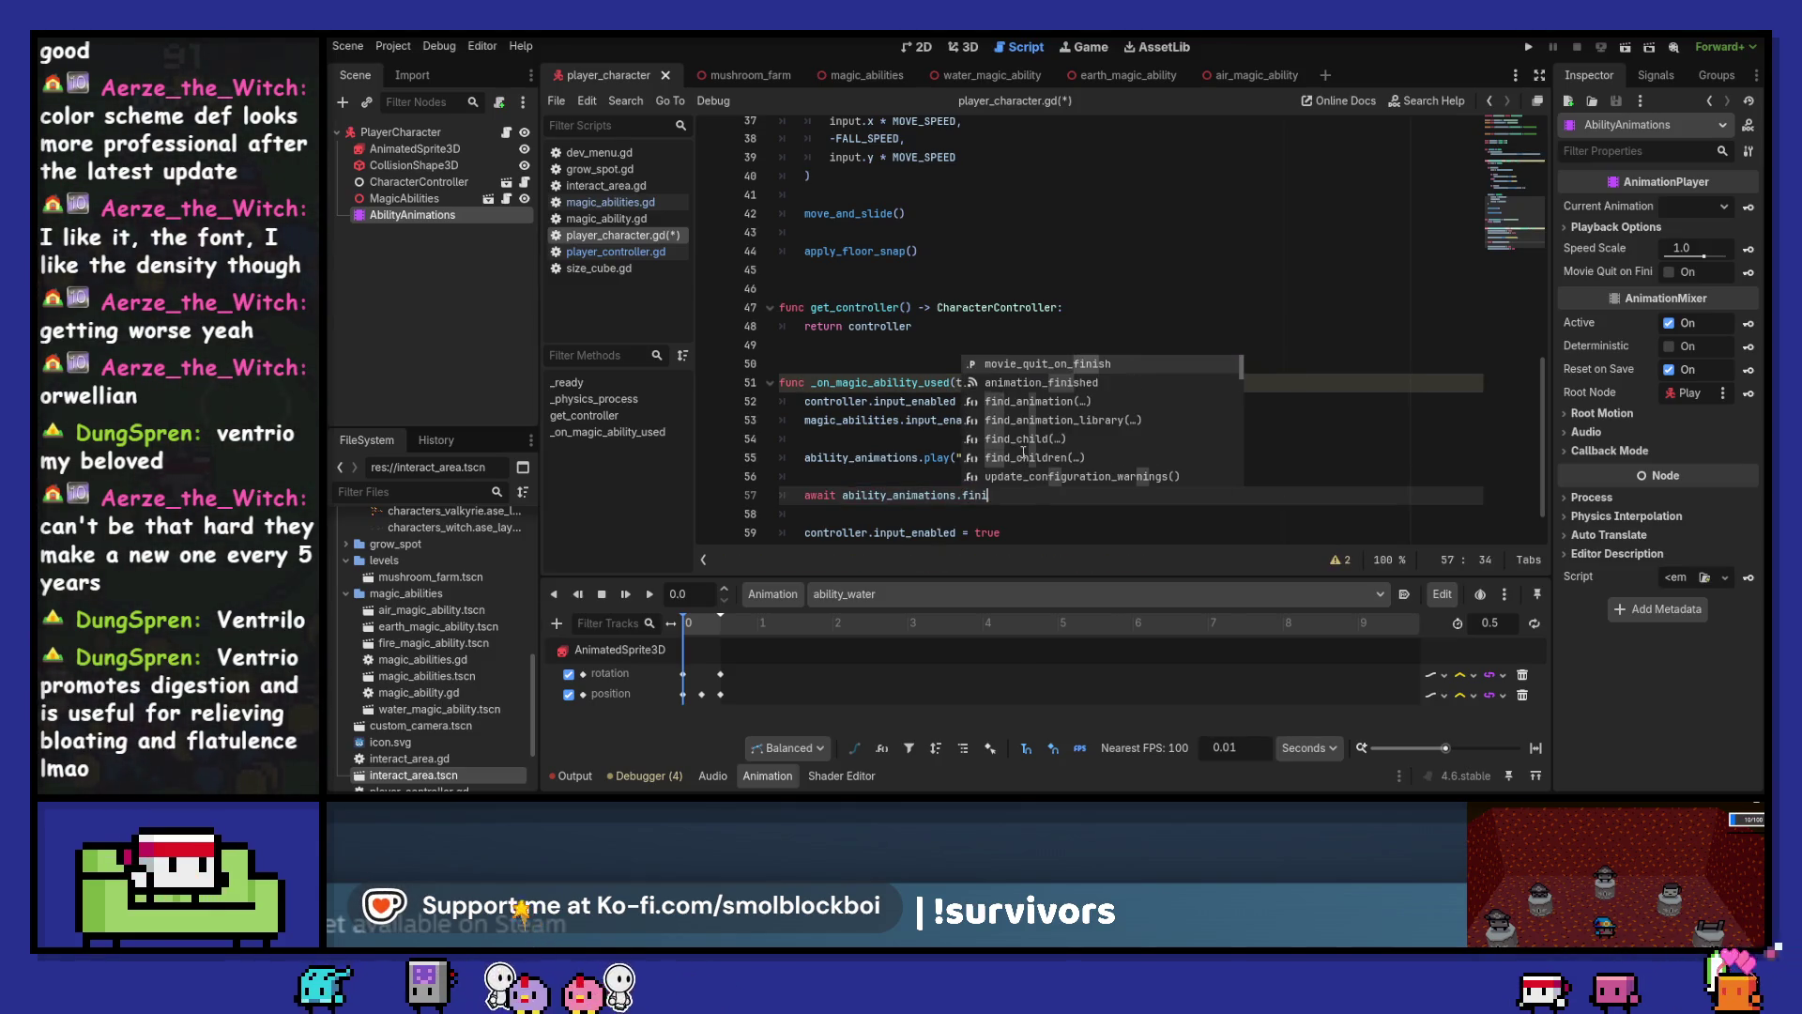
{"action": "key", "text": "Down"}
{"action": "key", "text": "Return"}
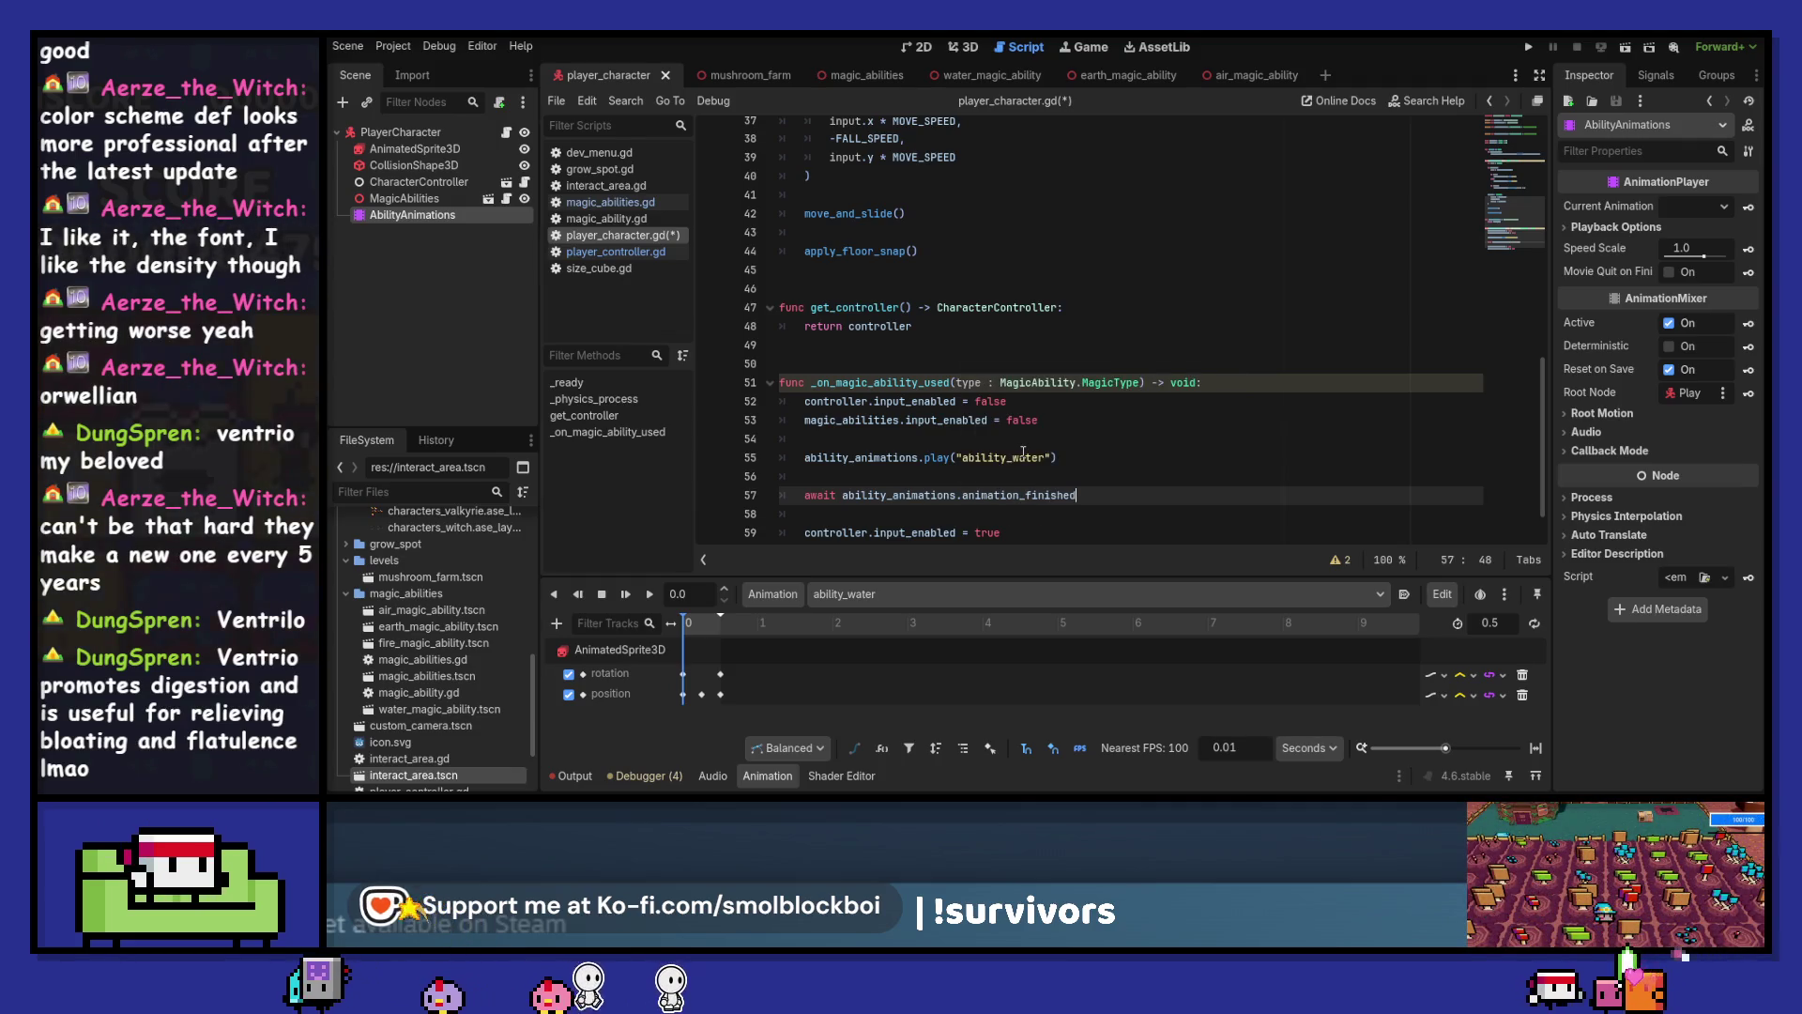
{"action": "key", "text": "ctrl+s"}
Duplicate the play line below the await as play("RESET"), save, and launch the game
{"action": "scroll", "coordinate": [1023, 452], "scroll_direction": "down", "scroll_amount": 1}
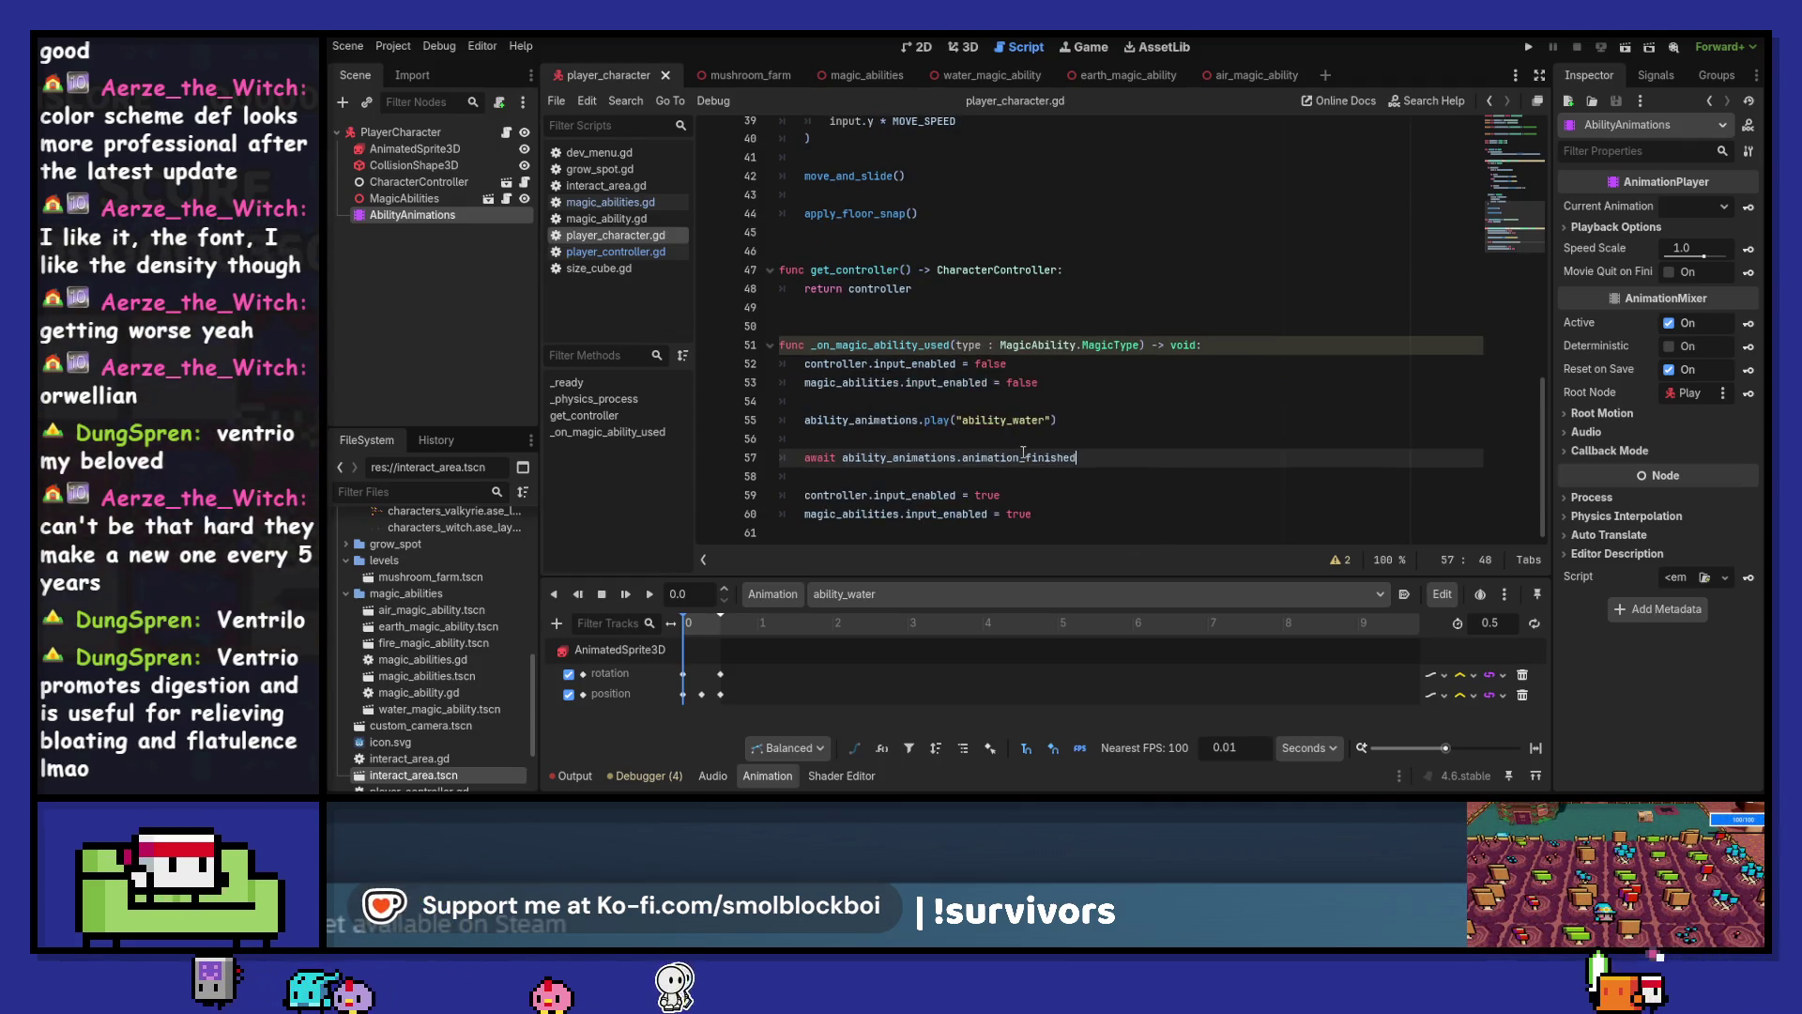
{"action": "mouse_move", "coordinate": [1038, 448]}
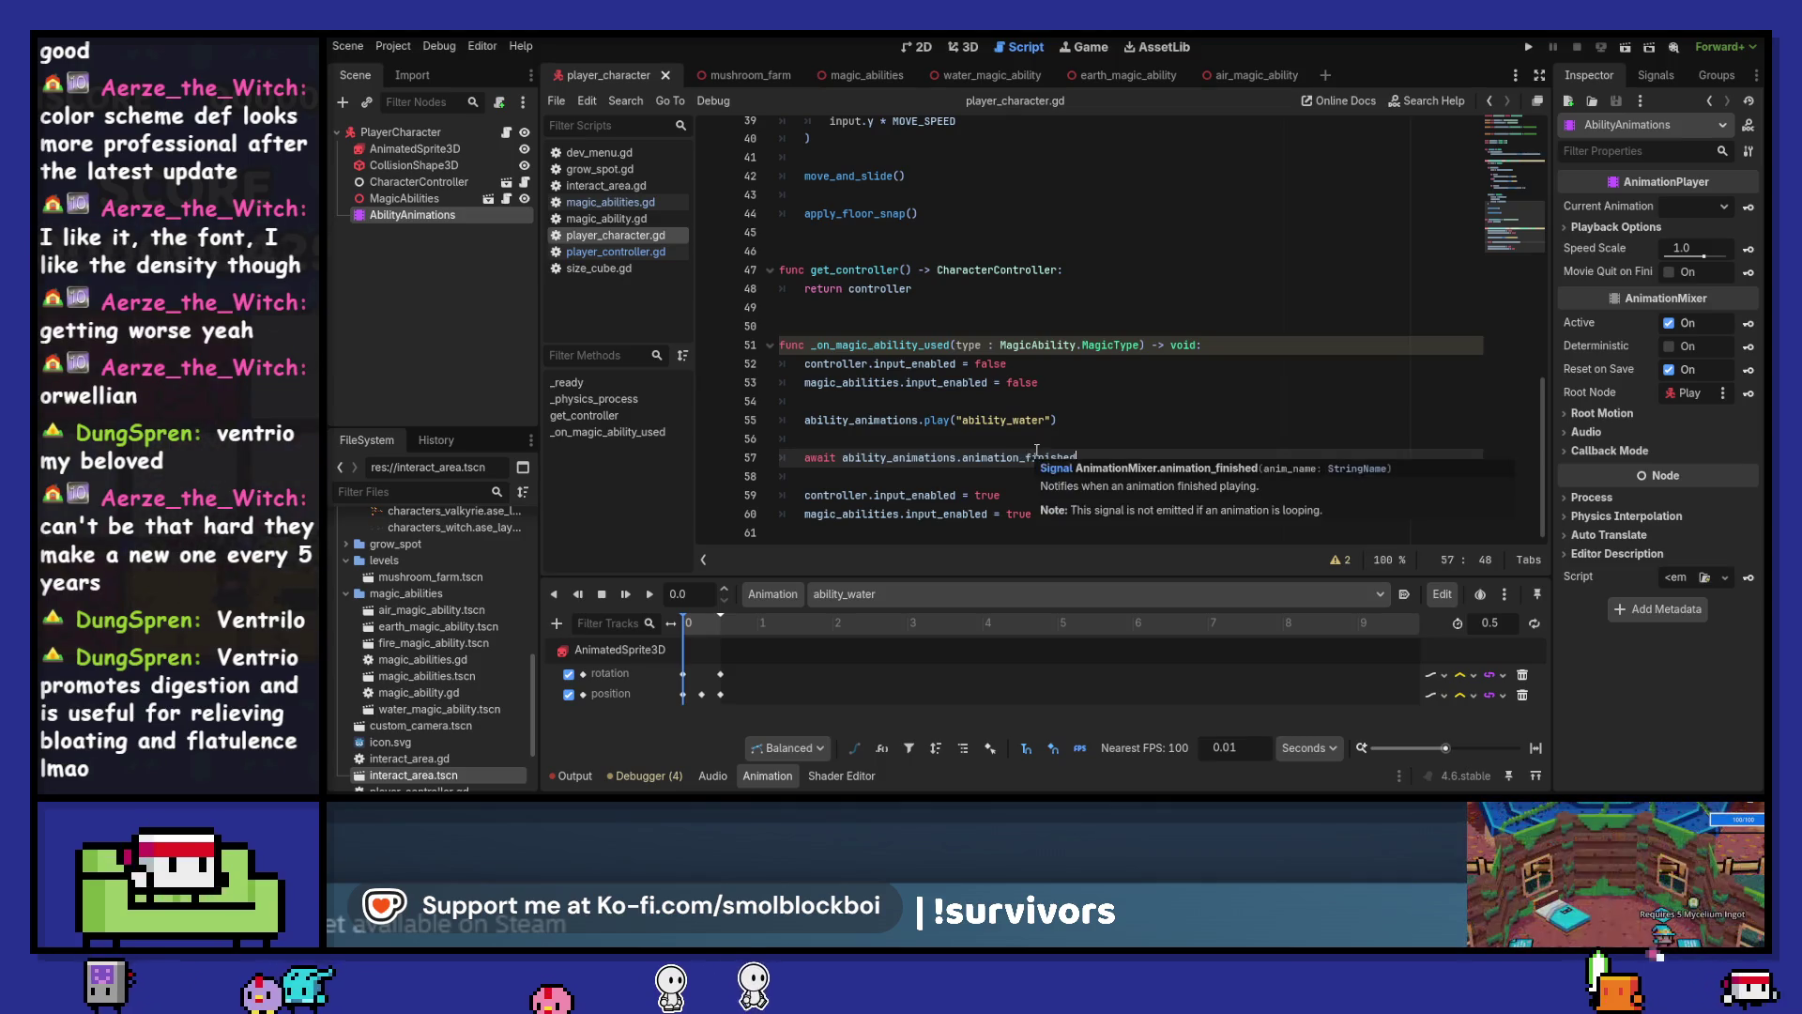
{"action": "left_click", "coordinate": [1084, 425]}
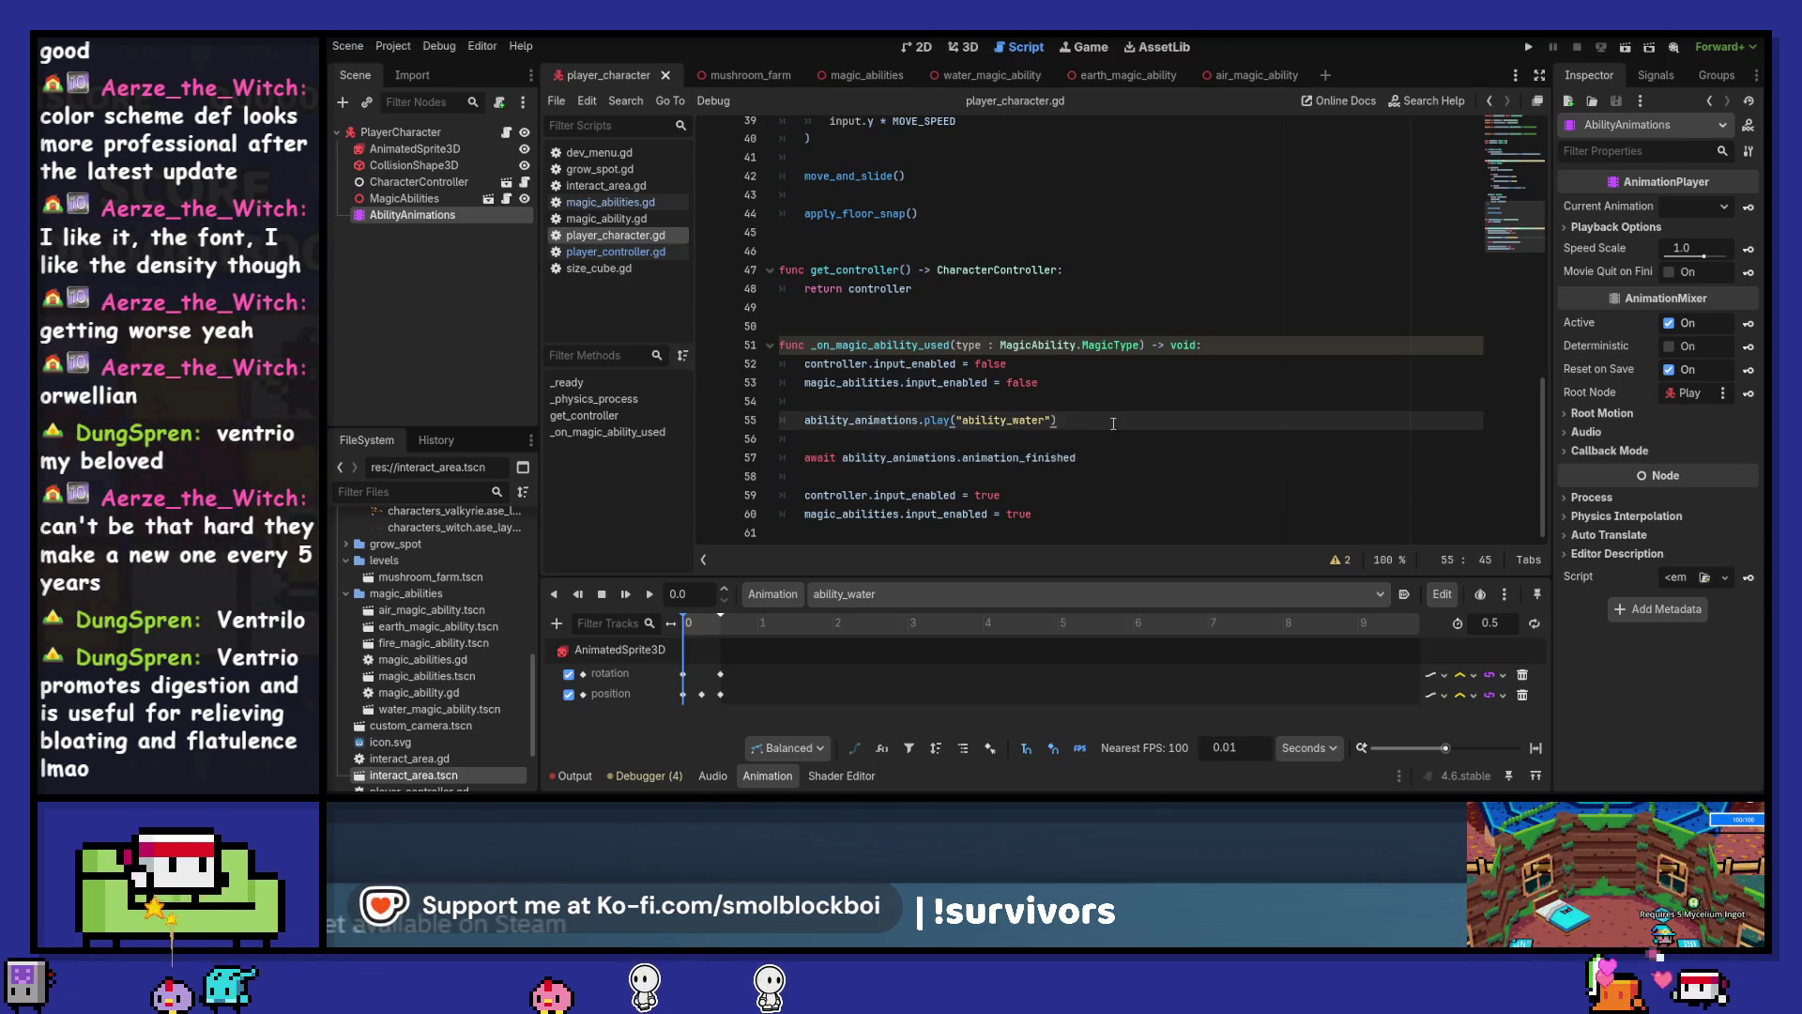
{"action": "key", "text": "ctrl+shift+d"}
{"action": "key", "text": "alt+Down"}
{"action": "key", "text": "alt+Down"}
{"action": "key", "text": "alt+Down"}
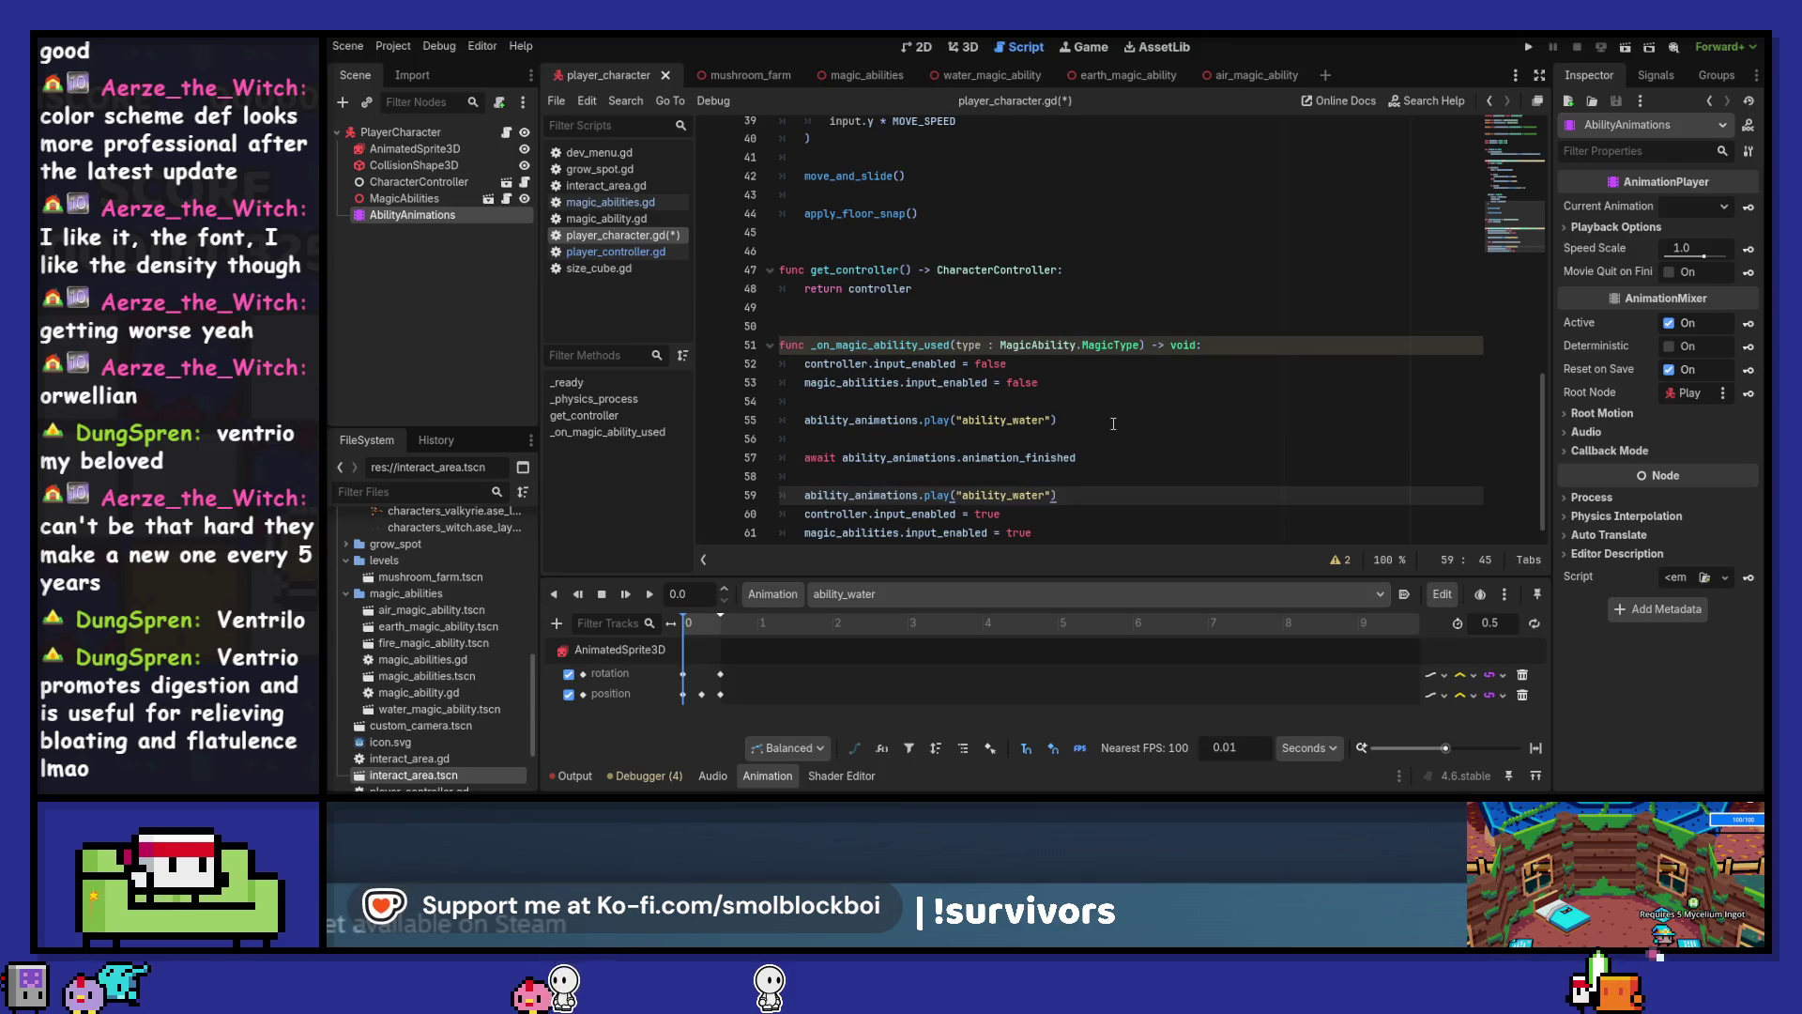
{"action": "key", "text": "Return"}
{"action": "key", "text": "Up"}
{"action": "key", "text": "Left"}
{"action": "key", "text": "Left"}
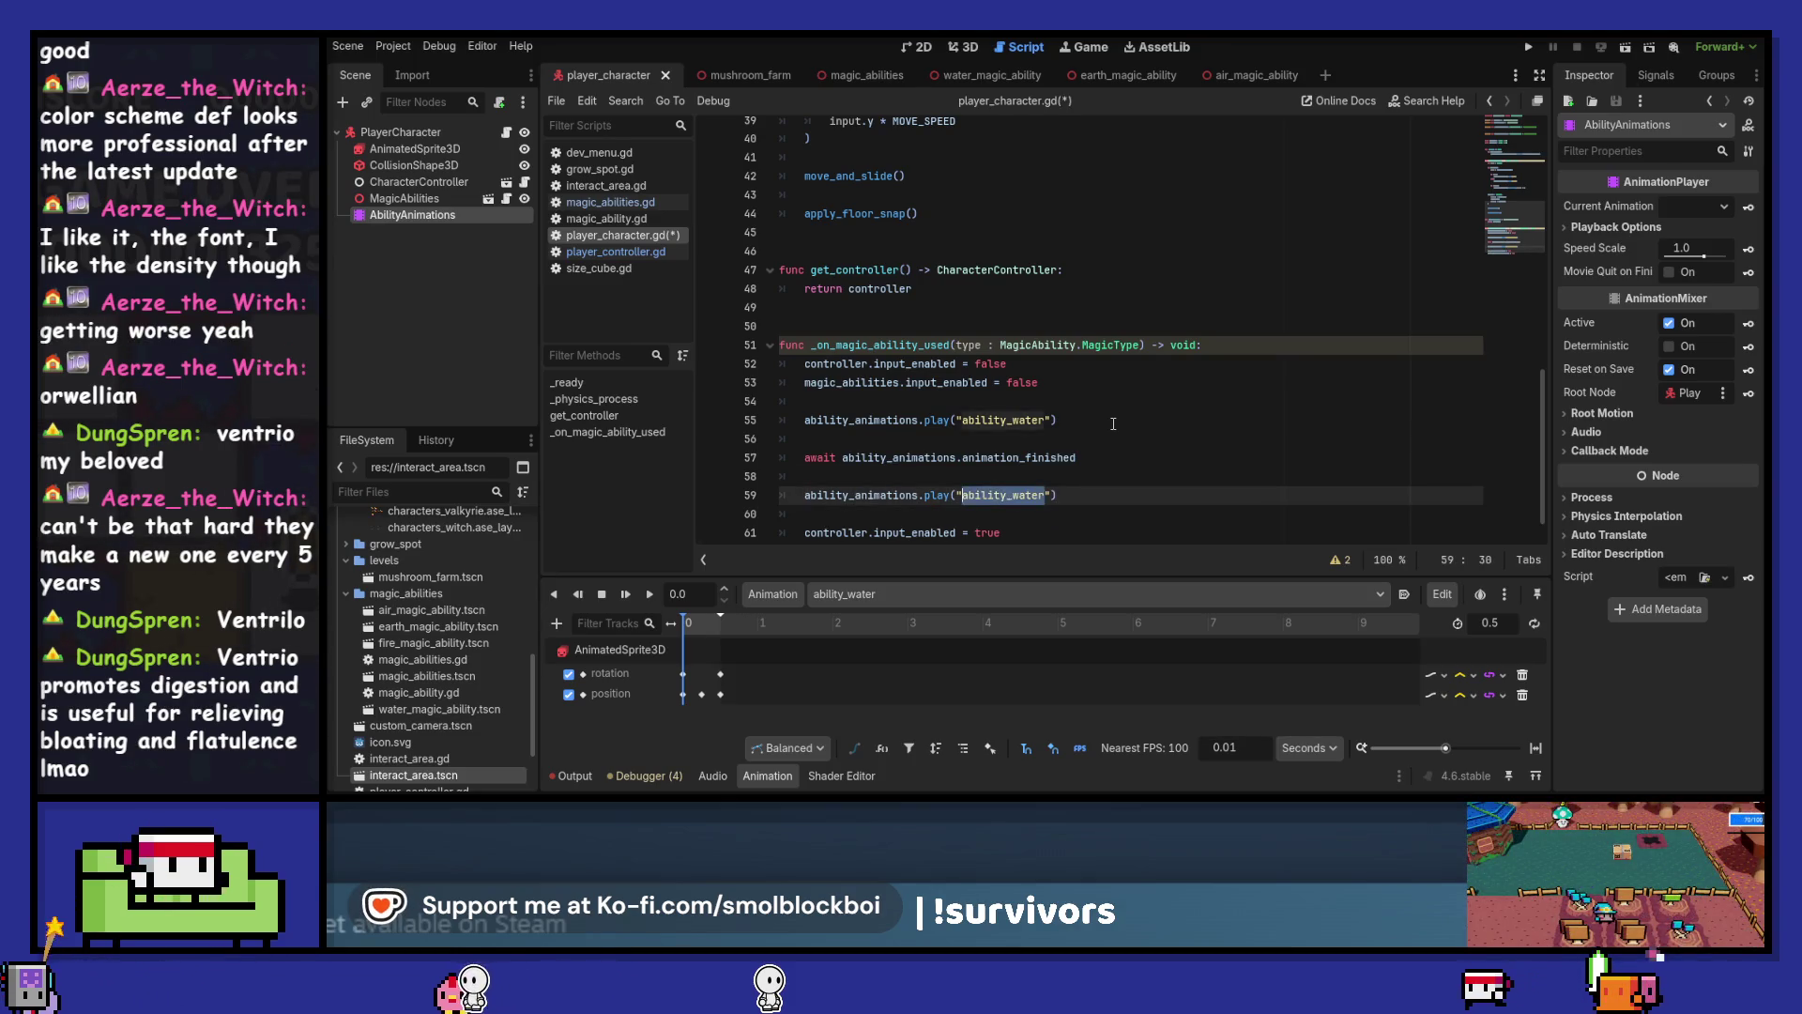
{"action": "type", "text": "D"}
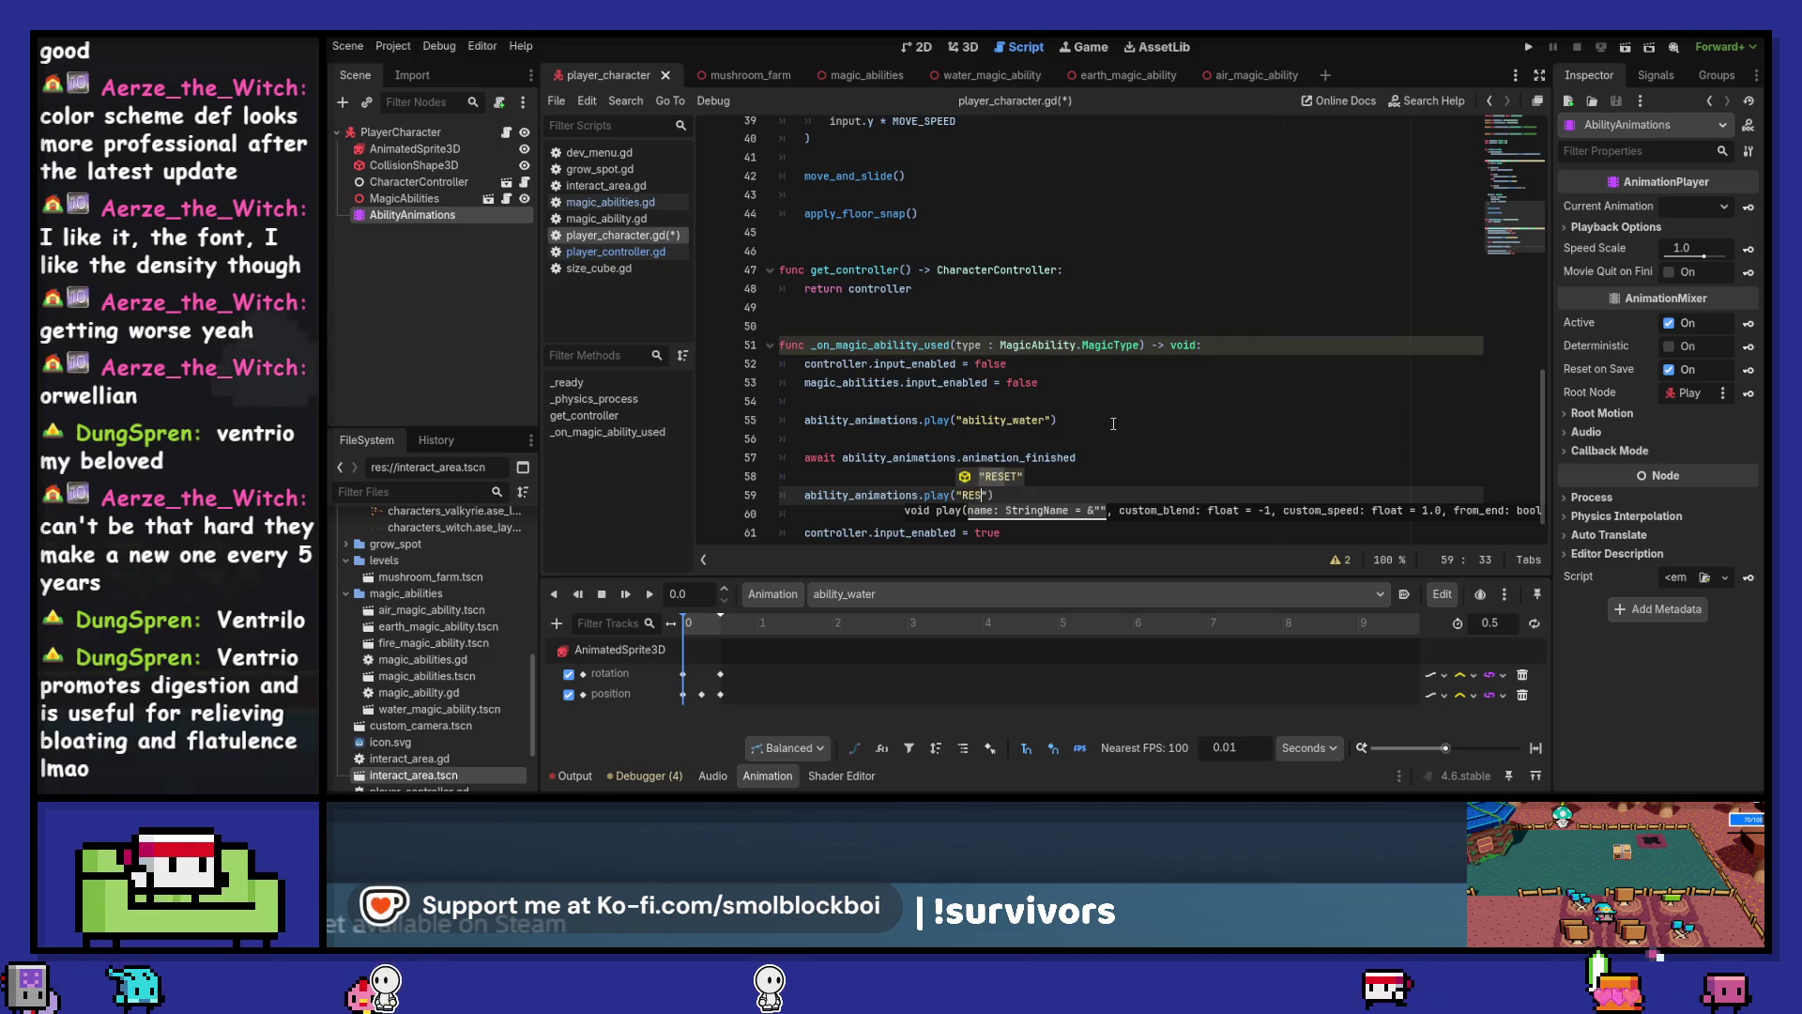
{"action": "key", "text": "ctrl+s"}
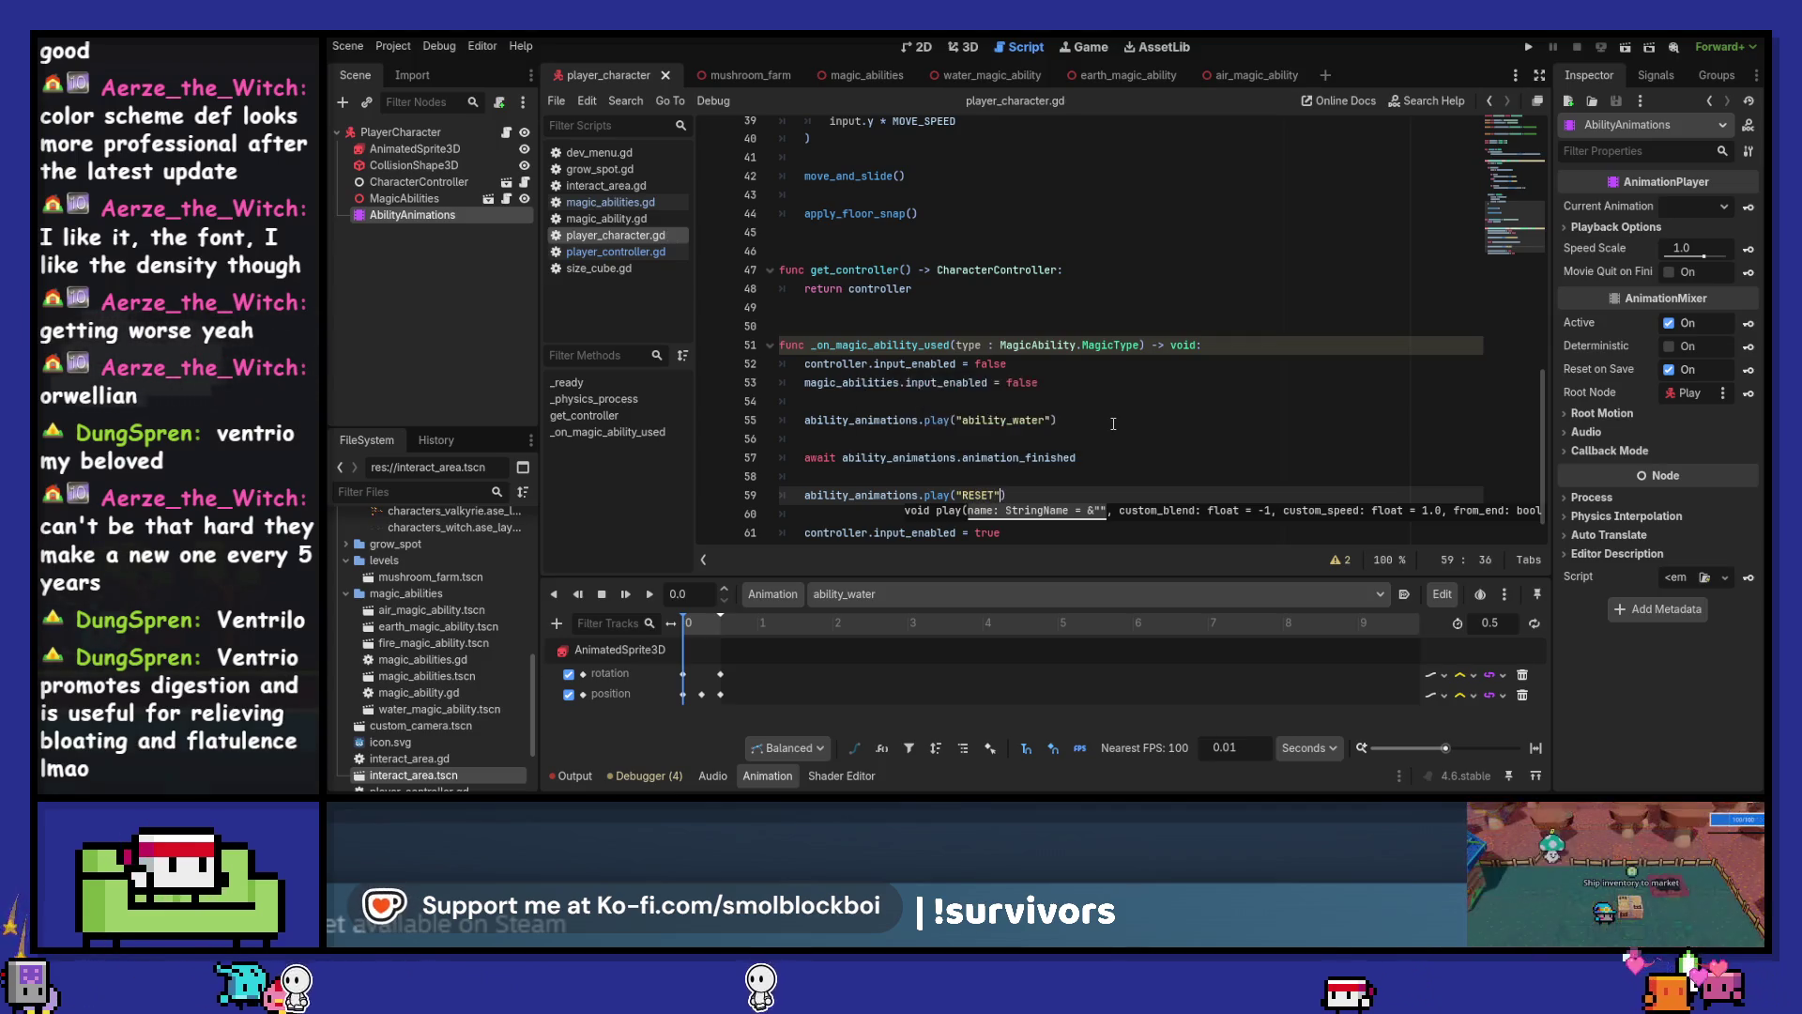
{"action": "key", "text": "F5"}
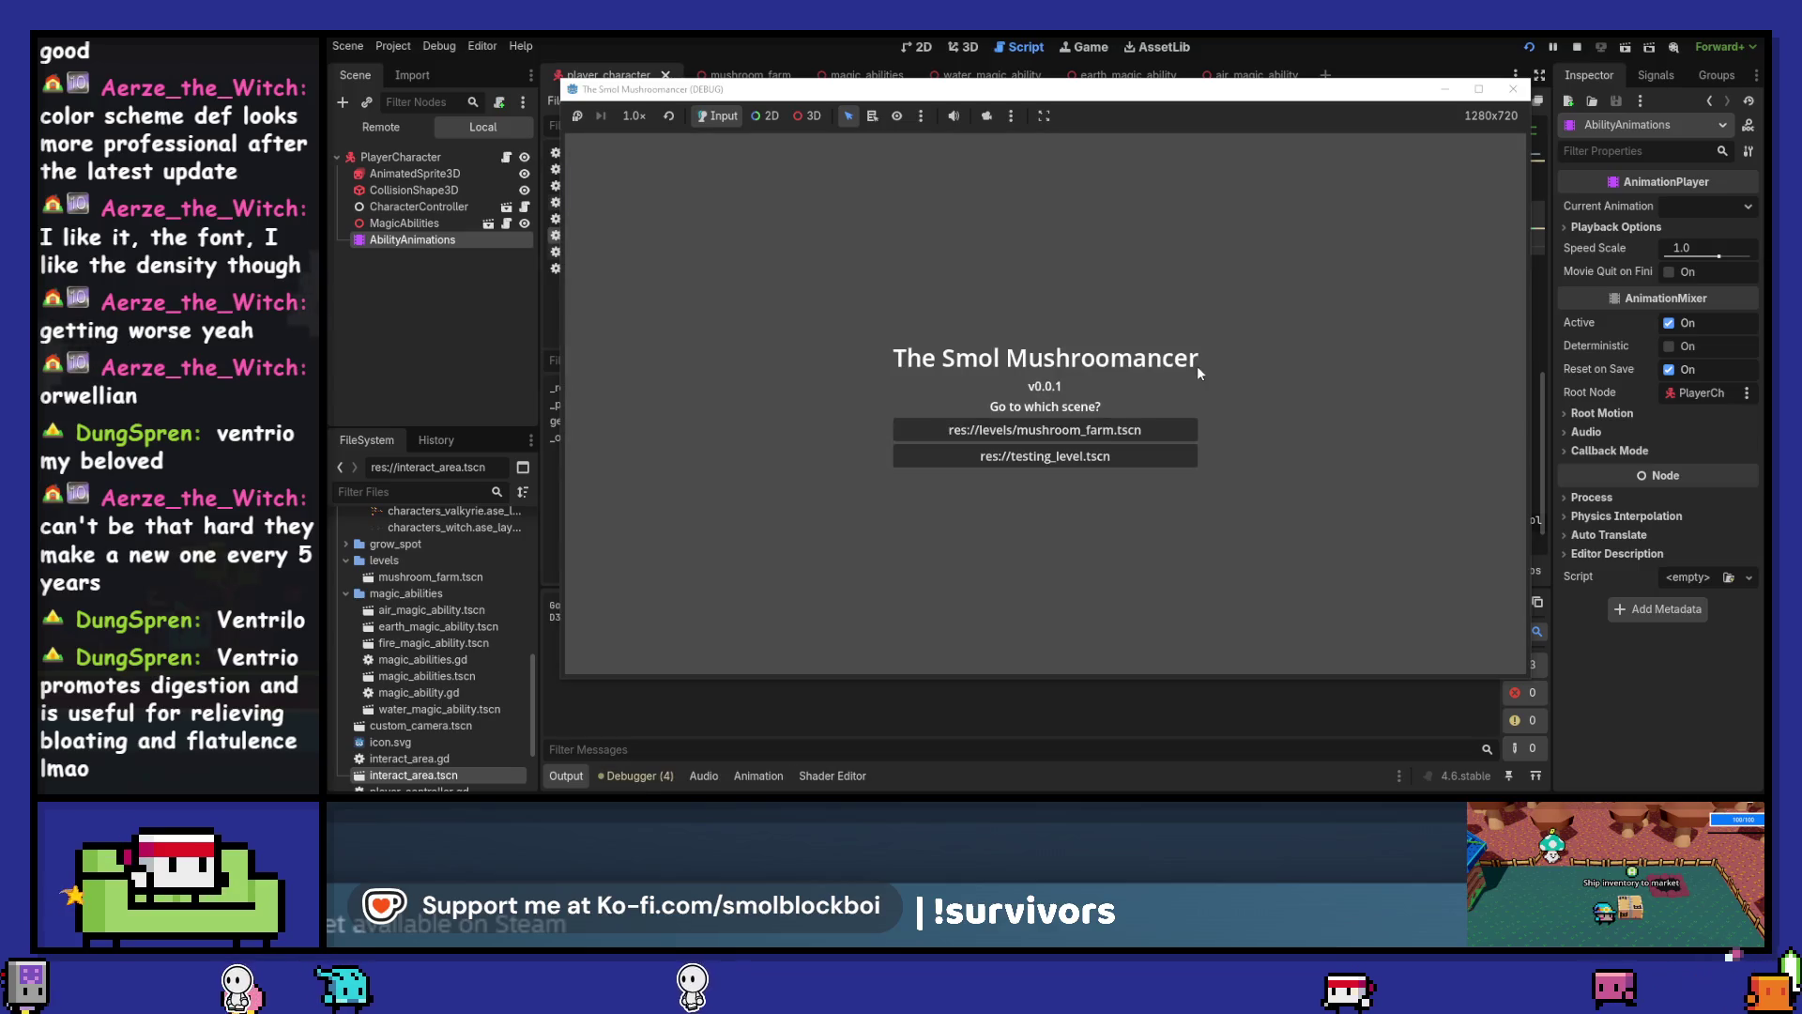
Start a level and cast the water ability, then the fire and air abilities, while walking around
{"action": "key", "text": "Return"}
{"action": "left_click", "coordinate": [1194, 410]}
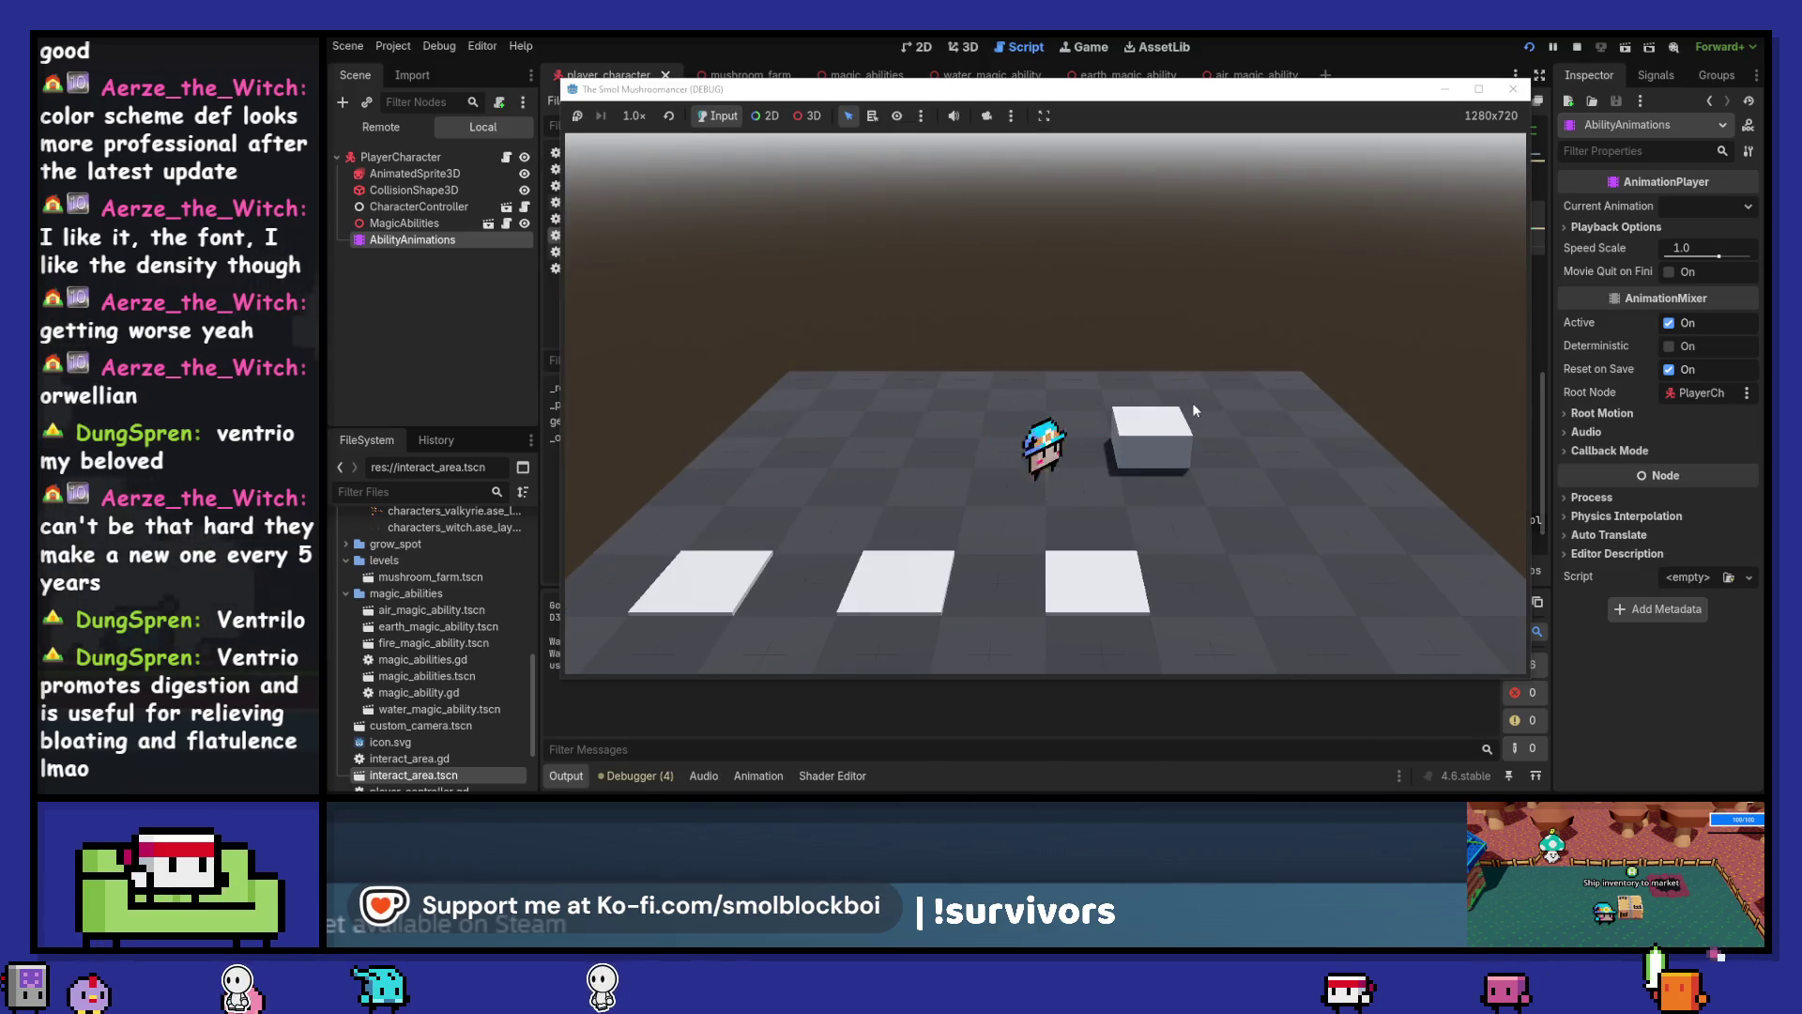
{"action": "key", "text": "d"}
{"action": "left_click", "coordinate": [1193, 402]}
{"action": "key", "text": "a"}
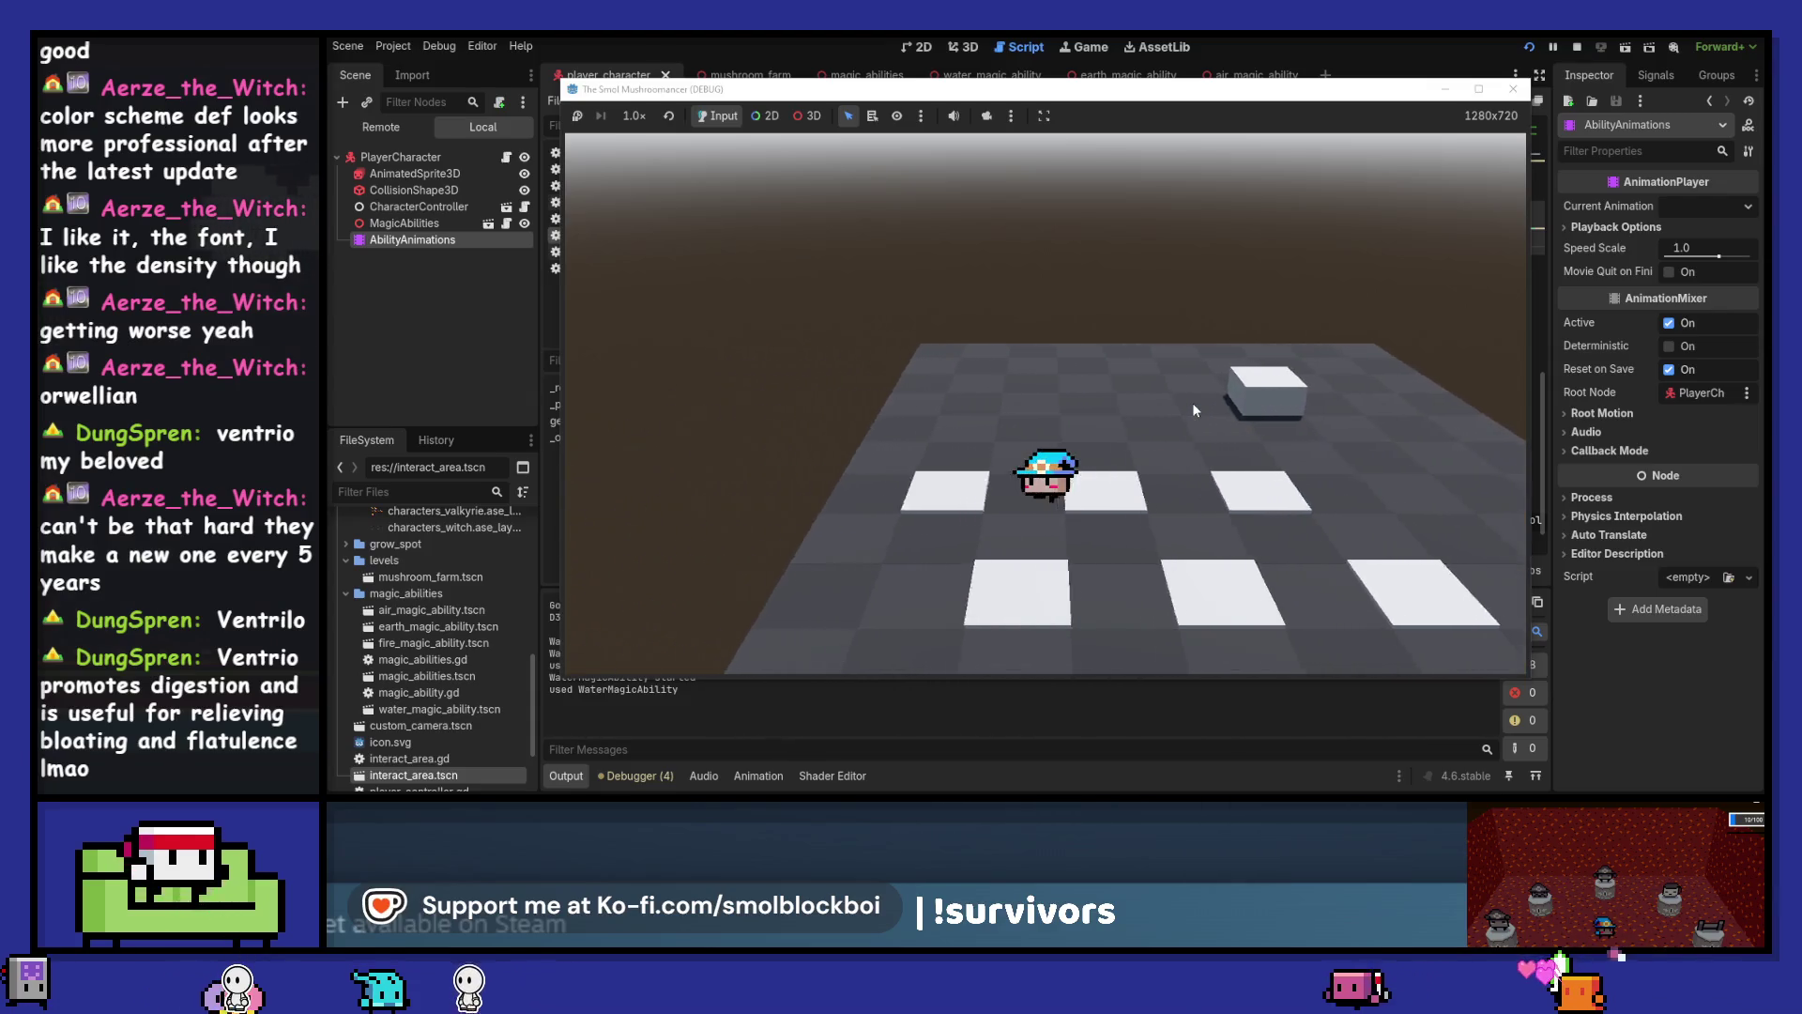
{"action": "left_click", "coordinate": [1192, 402]}
{"action": "key", "text": "d"}
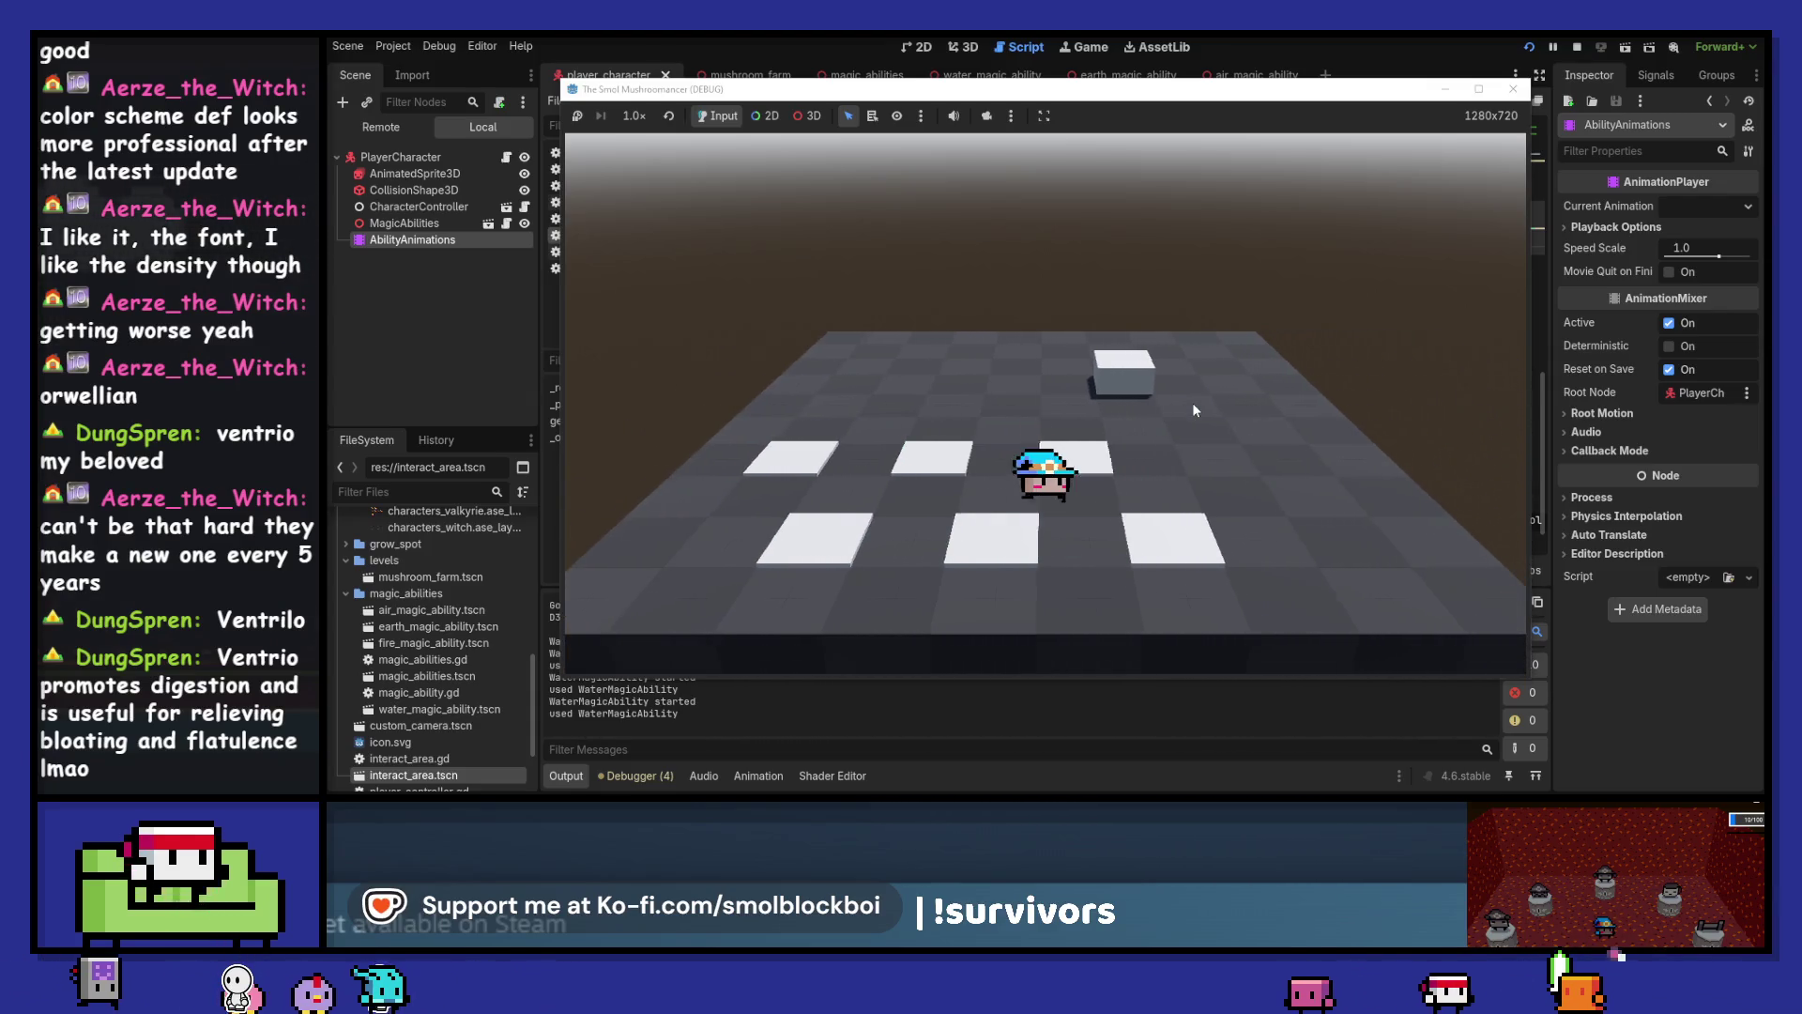
{"action": "key", "text": "d"}
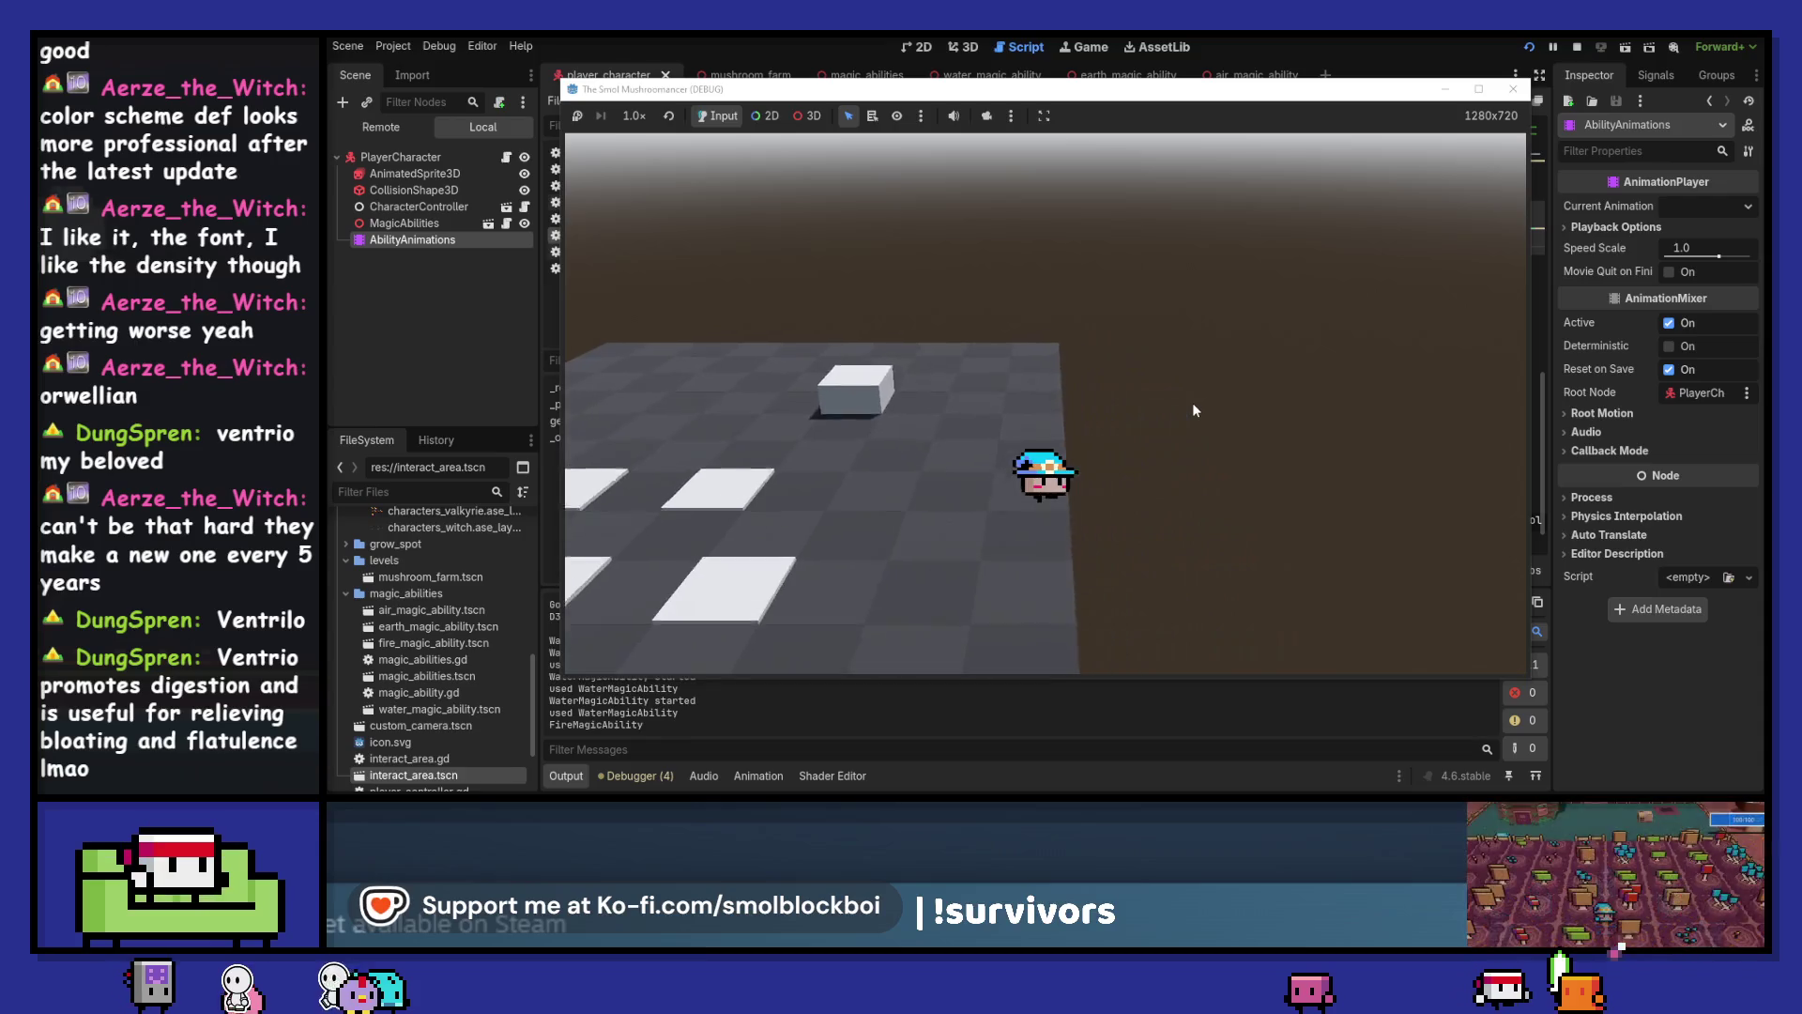
{"action": "scroll", "coordinate": [1192, 402], "scroll_direction": "down", "scroll_amount": 2}
{"action": "key", "text": "a"}
{"action": "key", "text": "w"}
{"action": "left_click", "coordinate": [1192, 402]}
{"action": "key", "text": "a"}
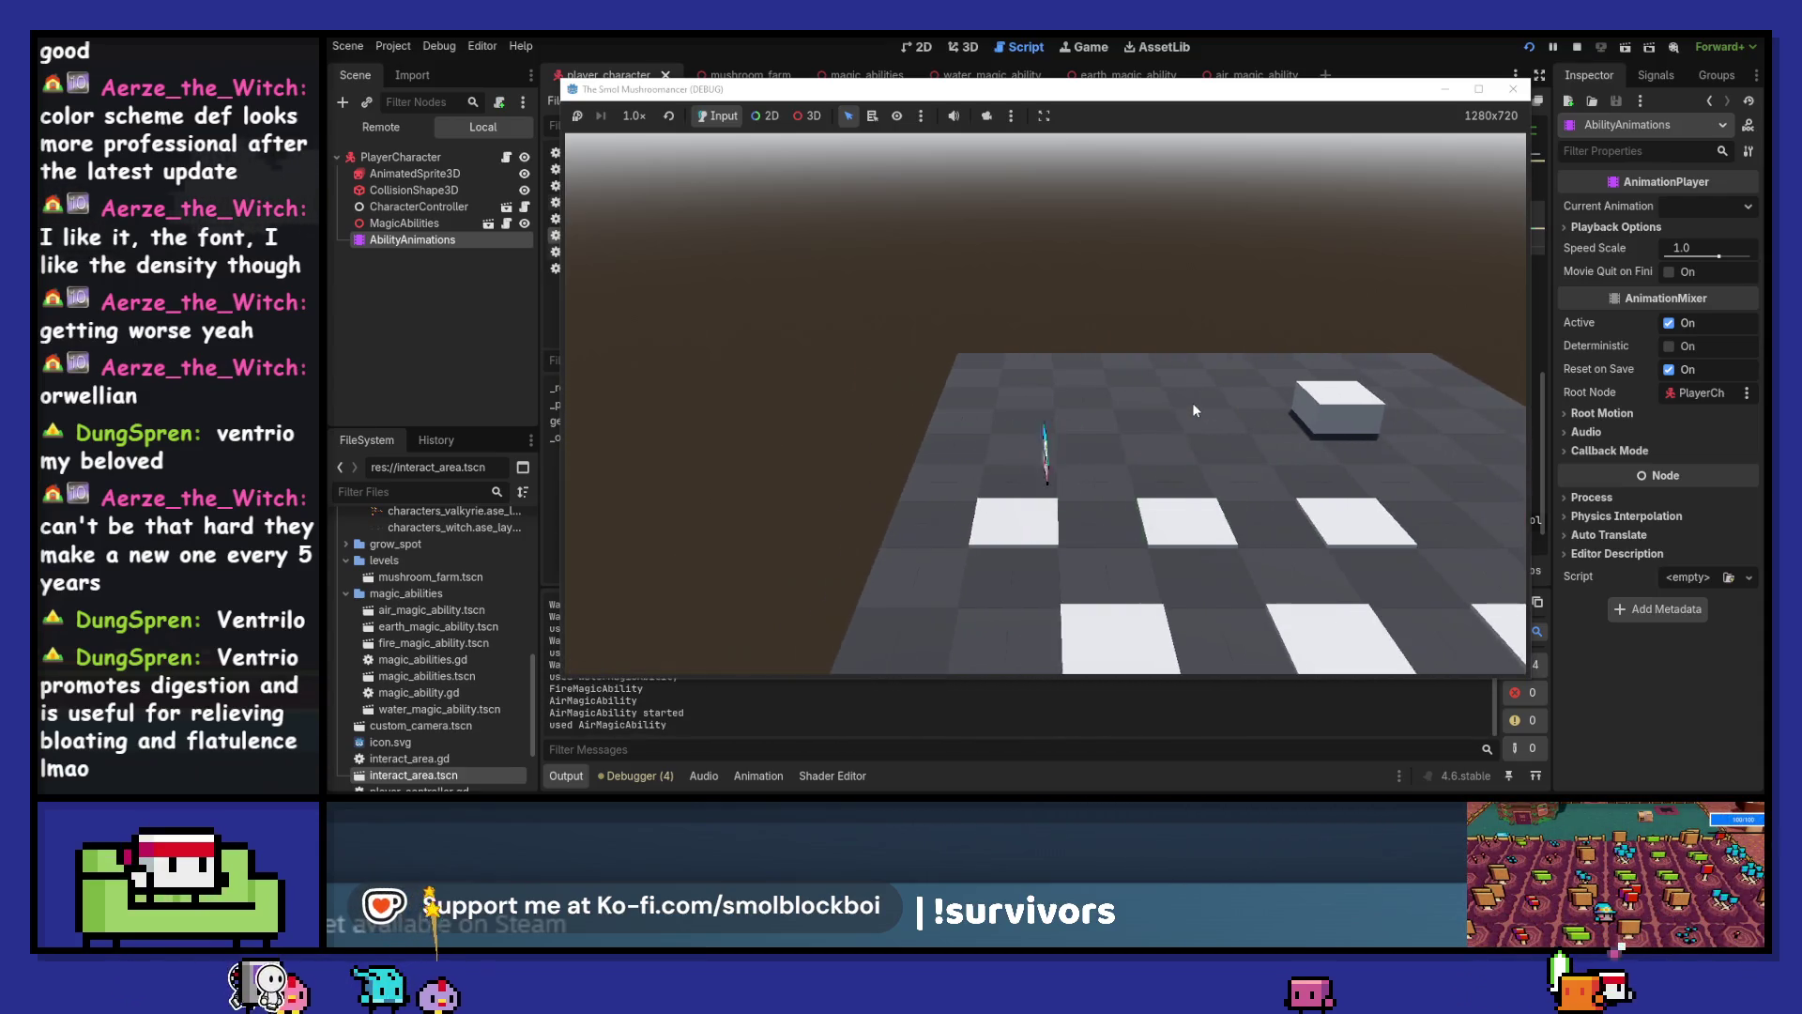
{"action": "left_click", "coordinate": [1192, 401]}
{"action": "key", "text": "d"}
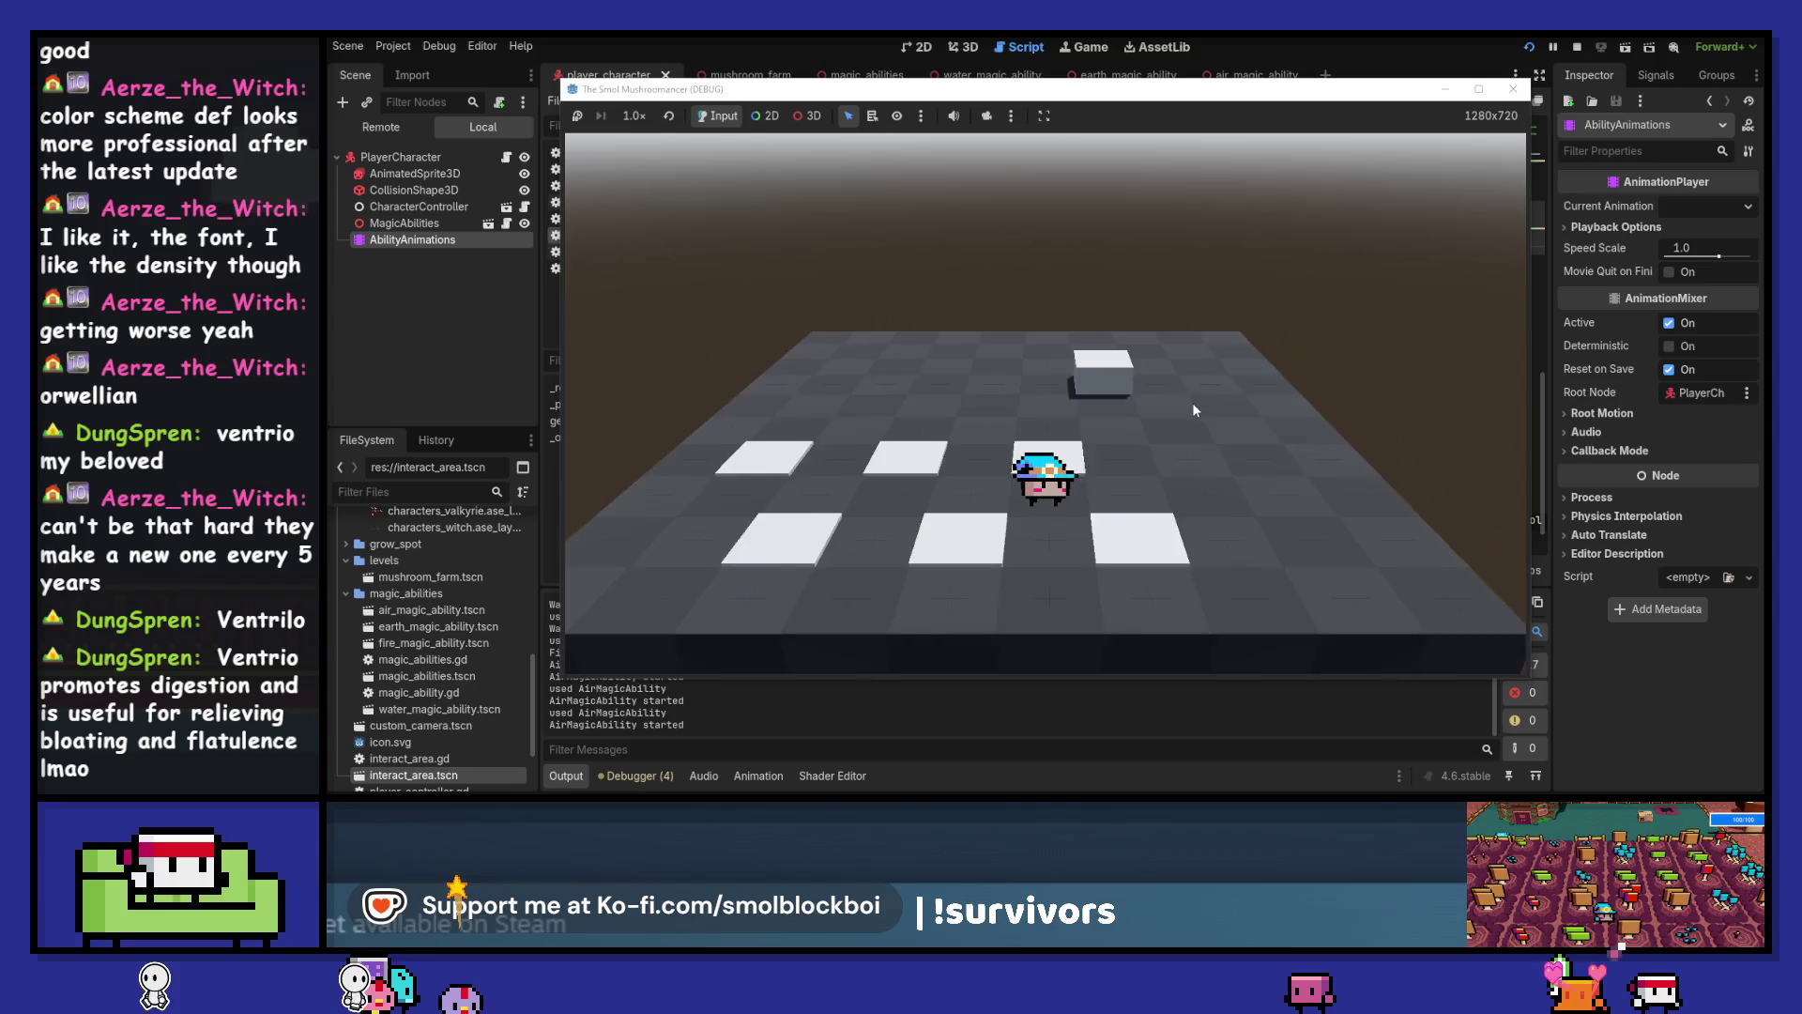
{"action": "left_click", "coordinate": [1192, 402]}
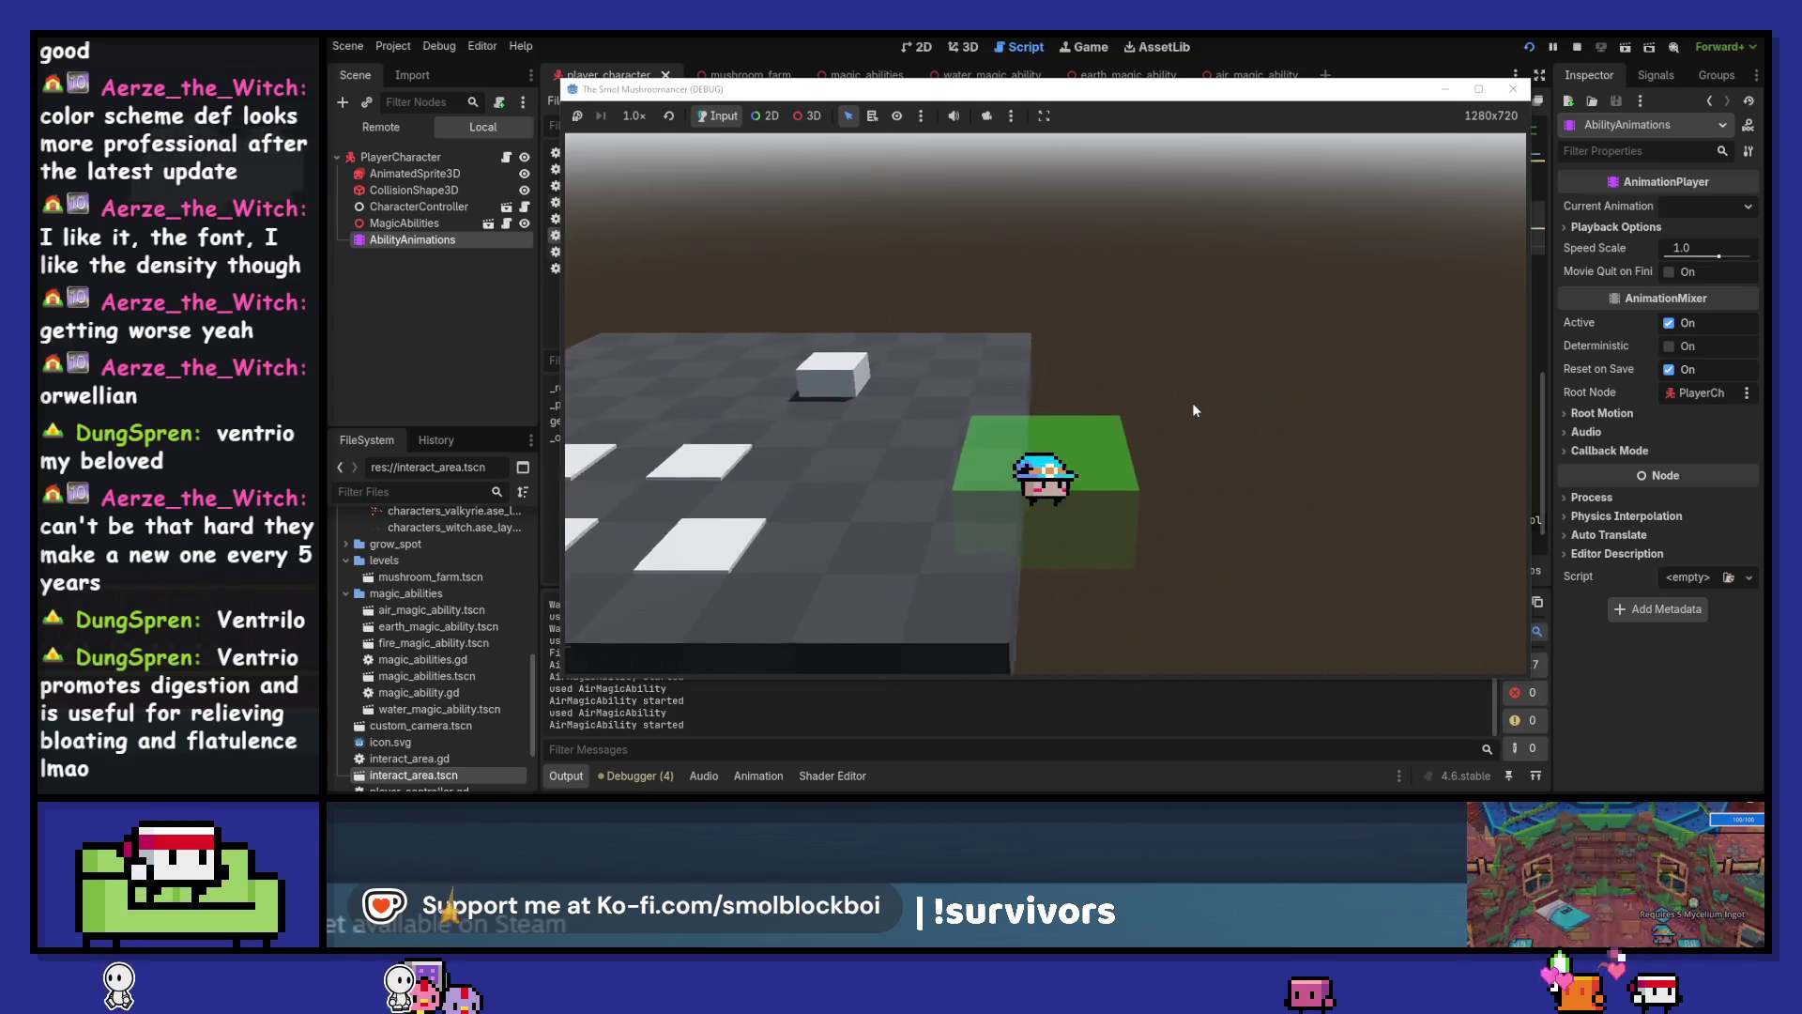
{"action": "key", "text": "a"}
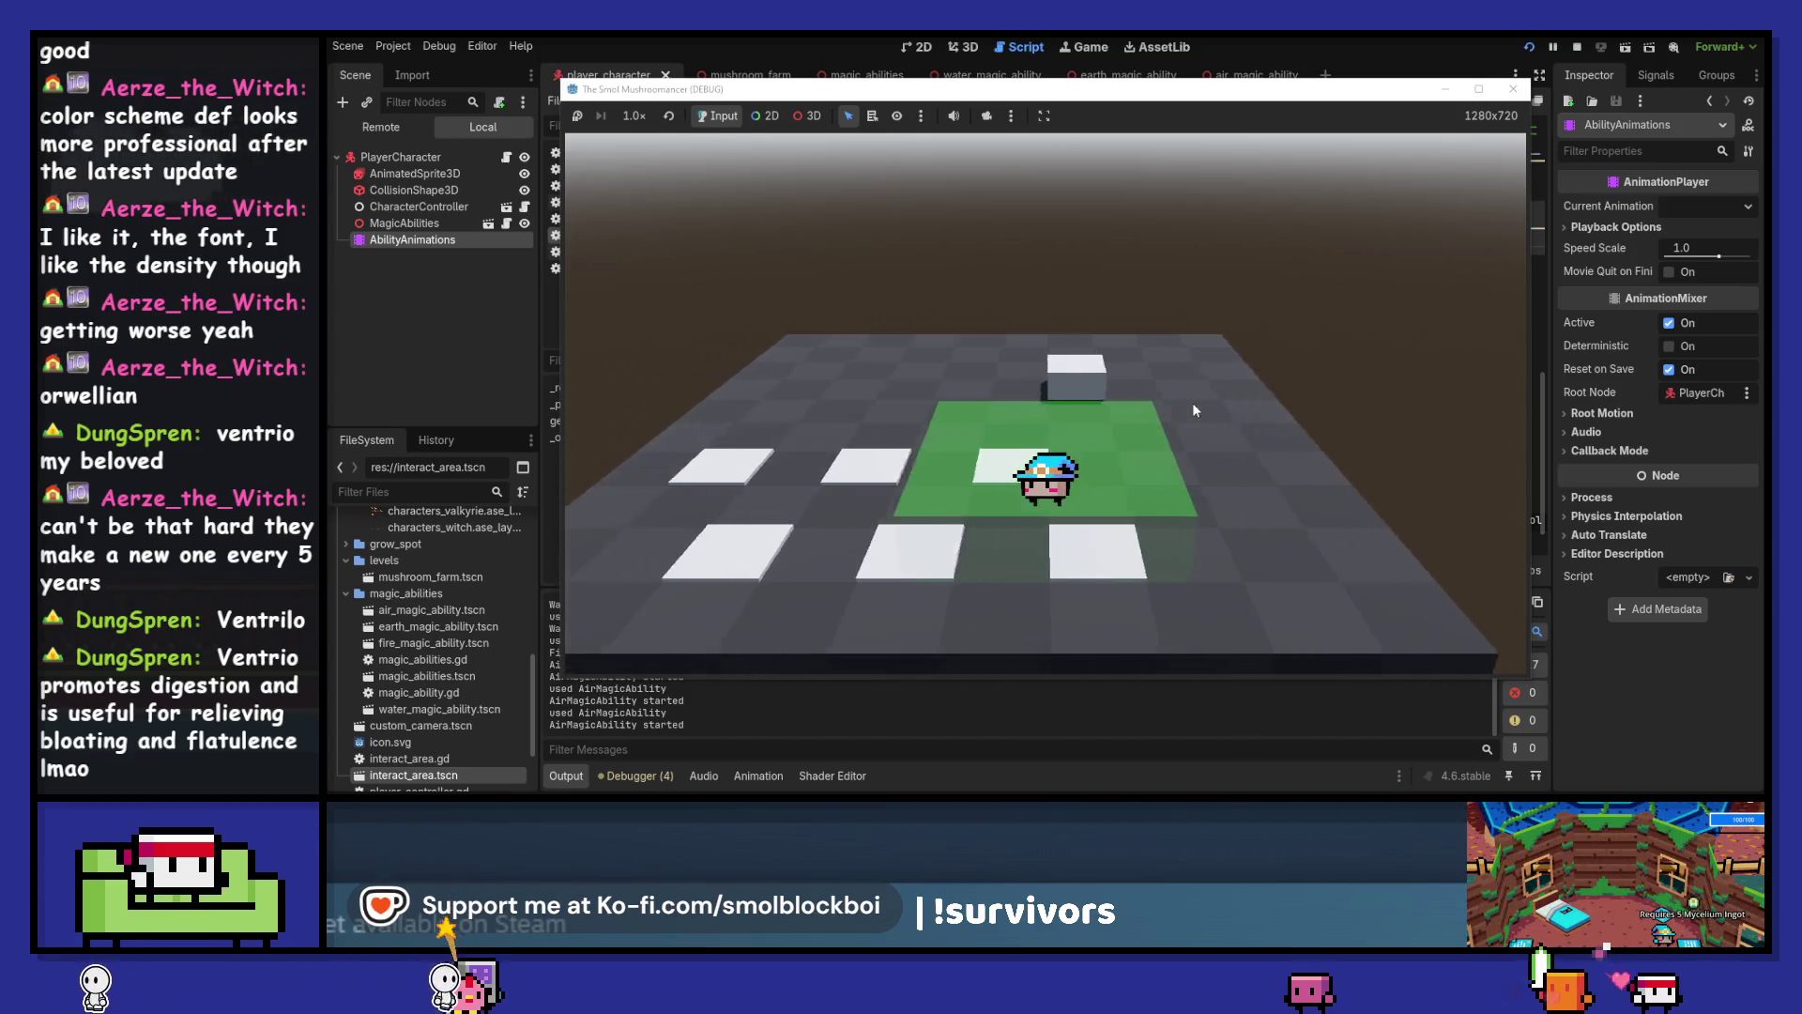
{"action": "left_click", "coordinate": [1196, 410]}
{"action": "key", "text": "w"}
{"action": "scroll", "coordinate": [1195, 411], "scroll_direction": "down", "scroll_amount": 2}
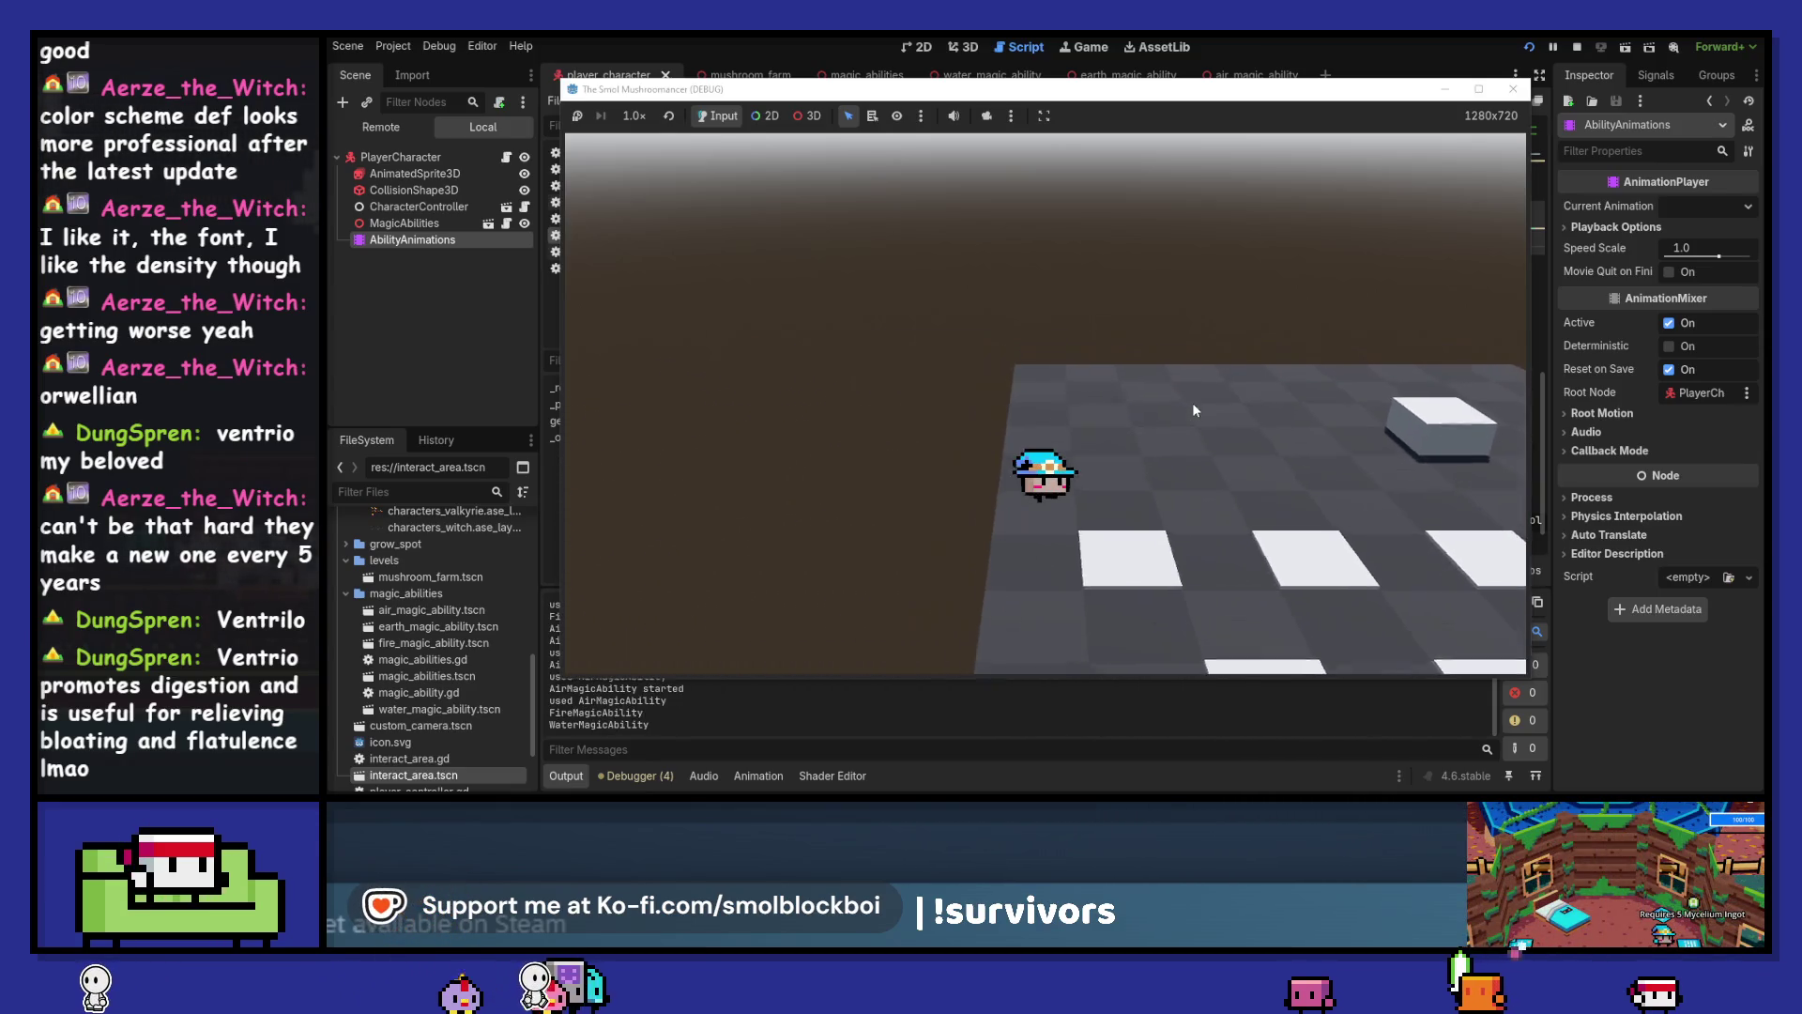
Cast water repeatedly to seed the grow spots while walking across the platform
{"action": "left_click", "coordinate": [1195, 410]}
{"action": "key", "text": "s"}
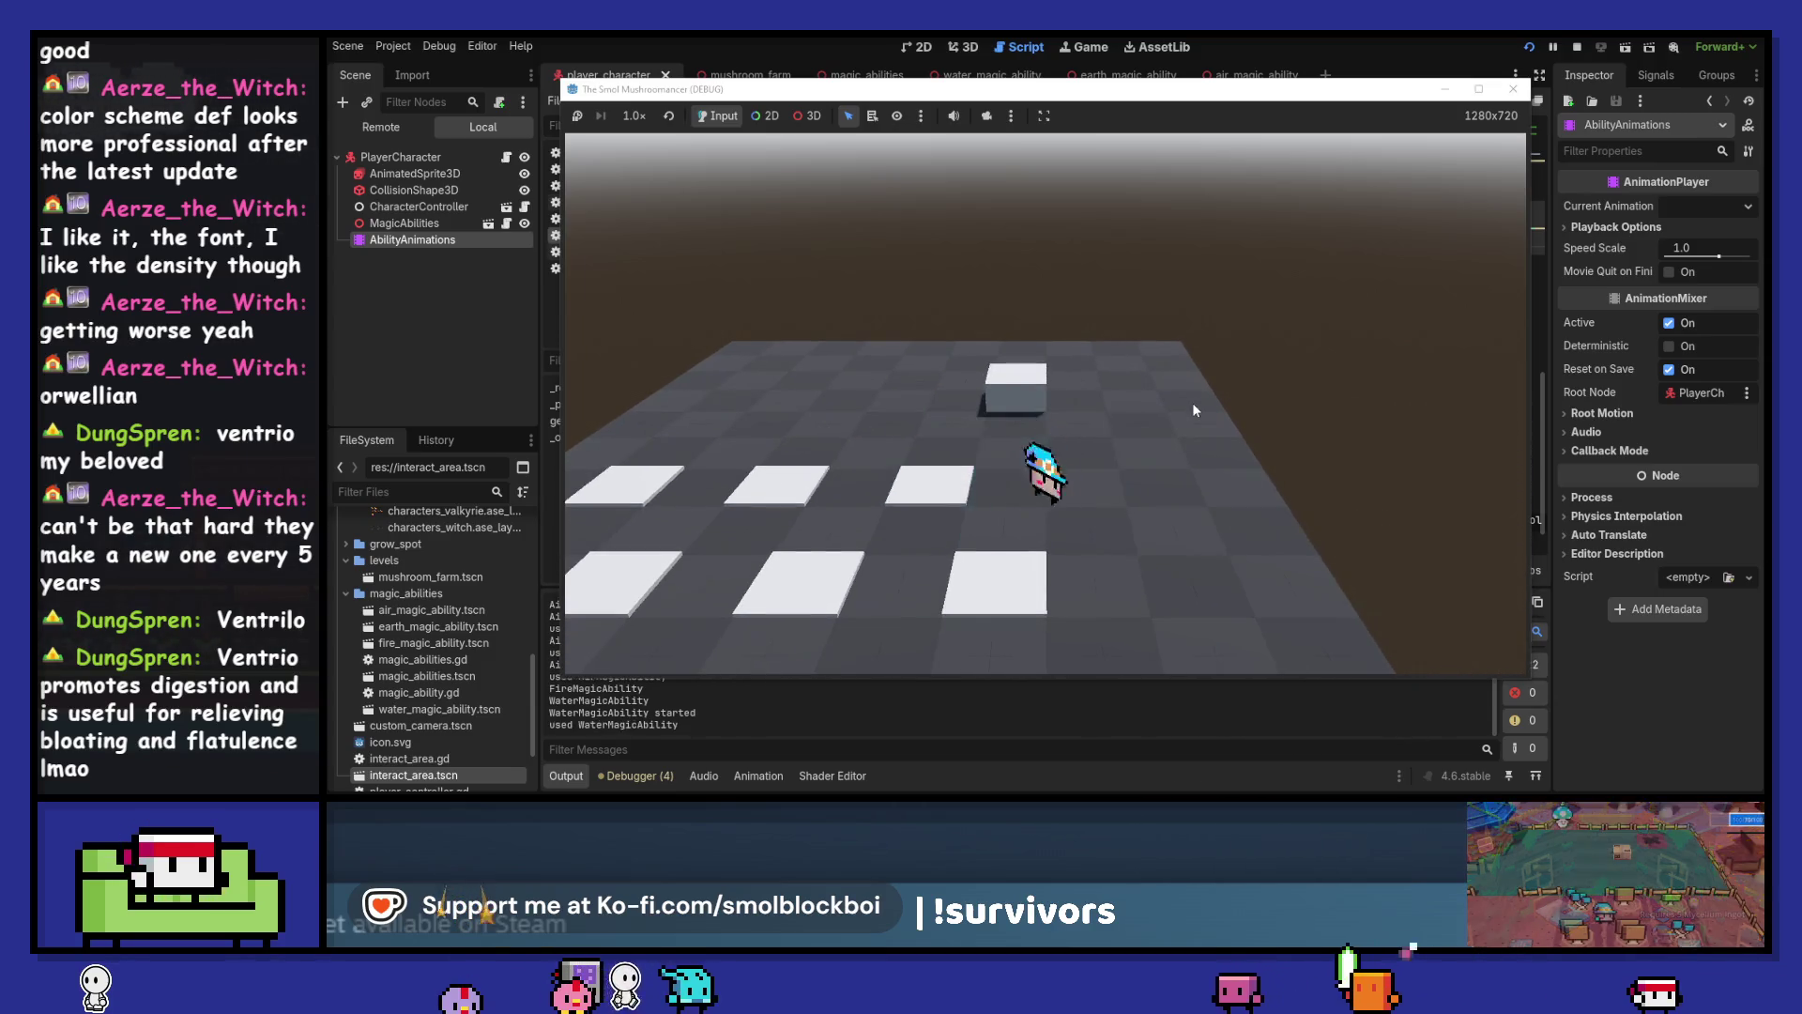
{"action": "left_click", "coordinate": [1193, 402]}
{"action": "left_click", "coordinate": [1192, 402]}
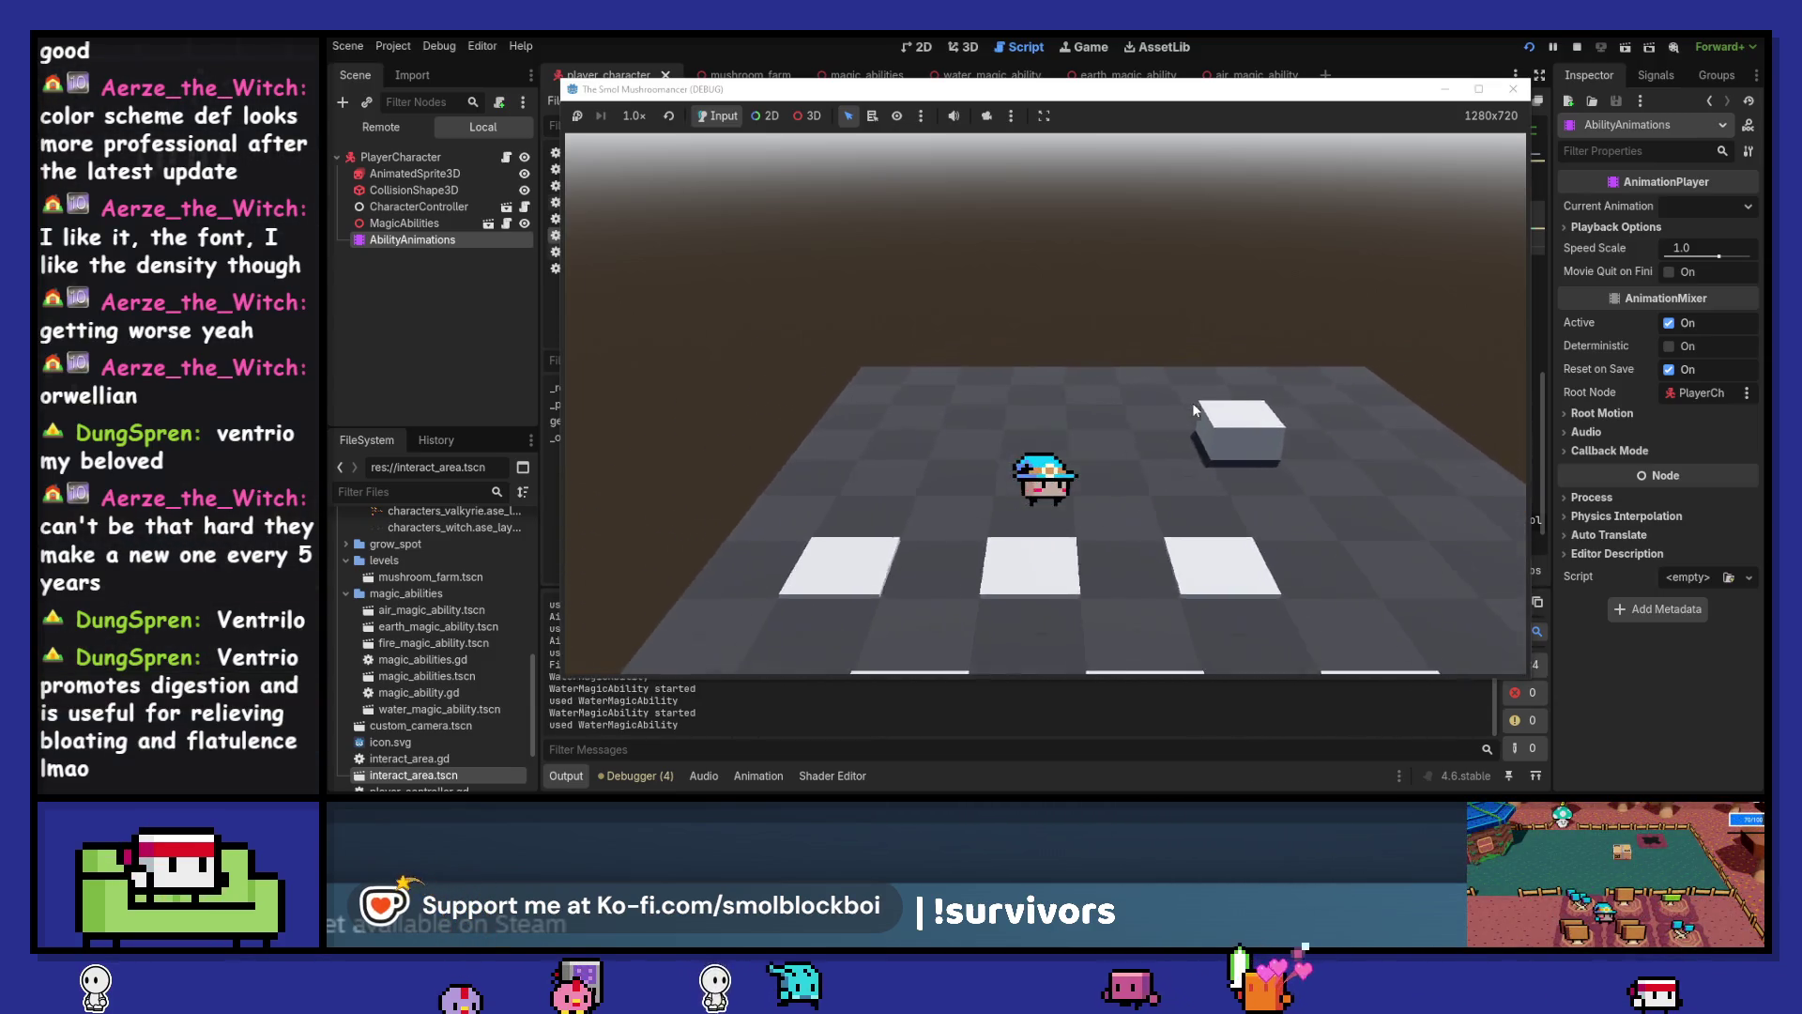
{"action": "key", "text": "d"}
{"action": "left_click", "coordinate": [1194, 408]}
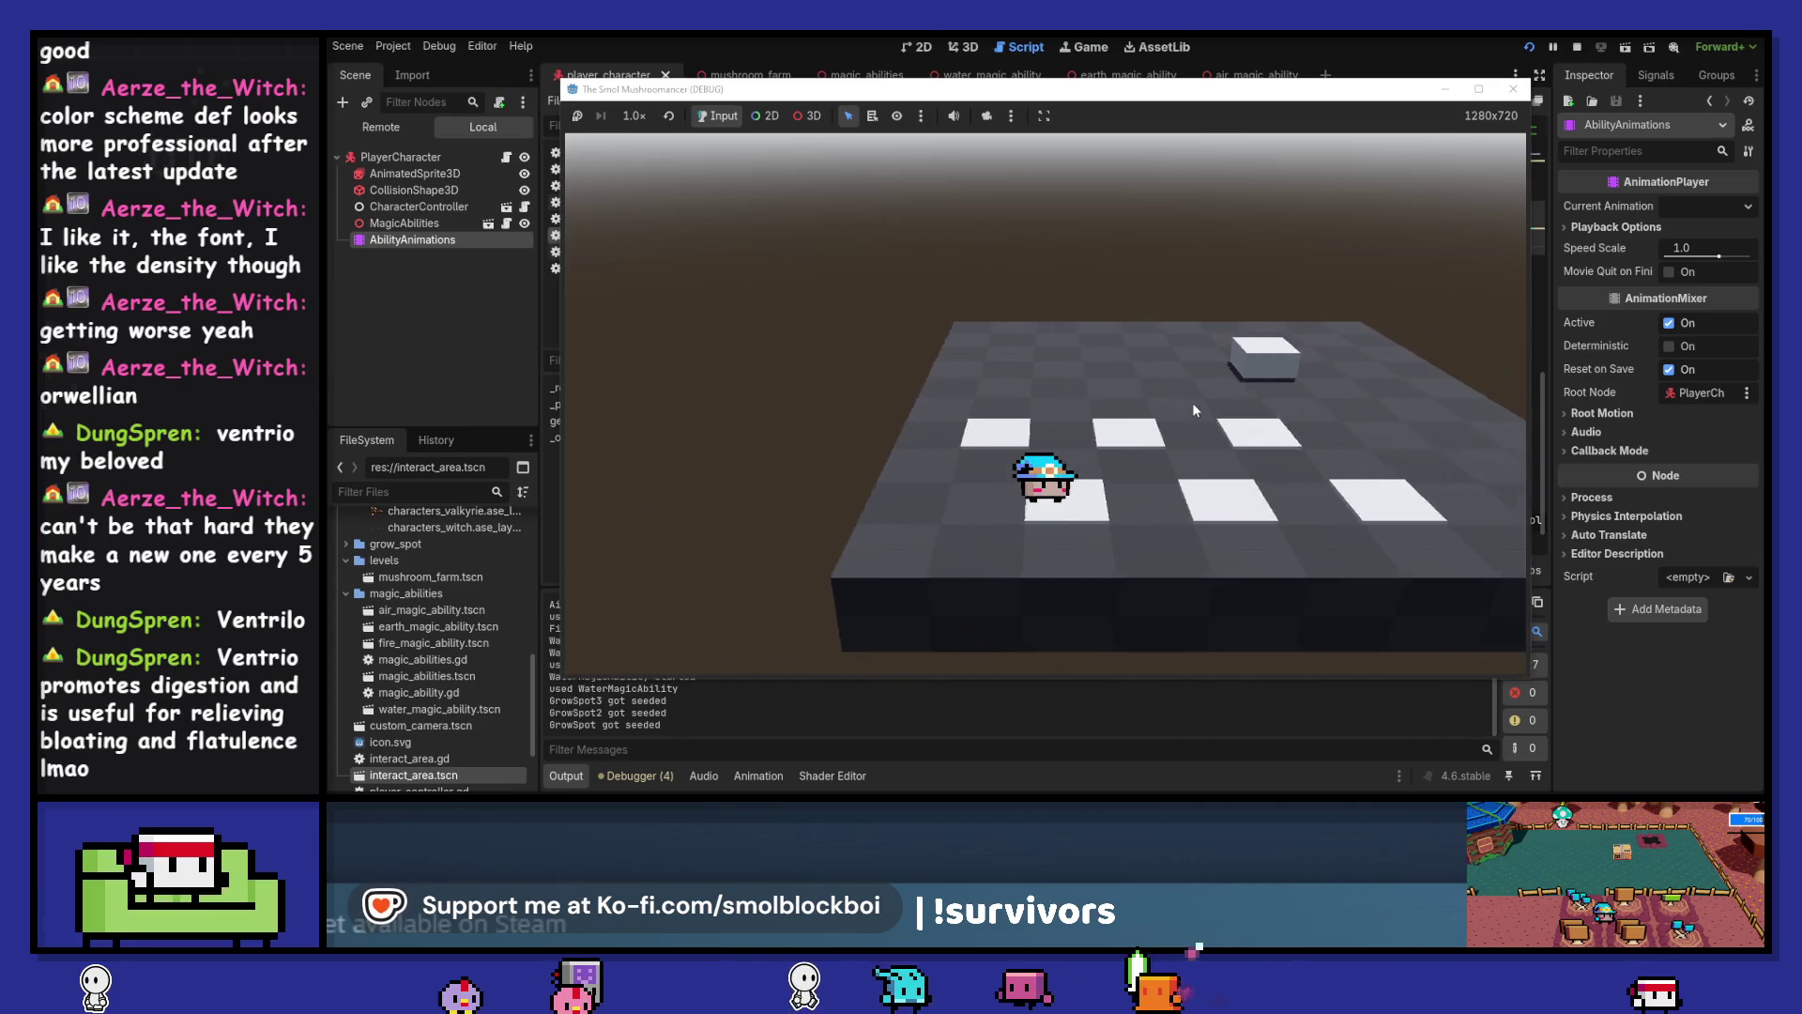
{"action": "left_click", "coordinate": [1194, 407]}
{"action": "left_click", "coordinate": [1195, 408]}
{"action": "key", "text": "w"}
{"action": "left_click", "coordinate": [1192, 402]}
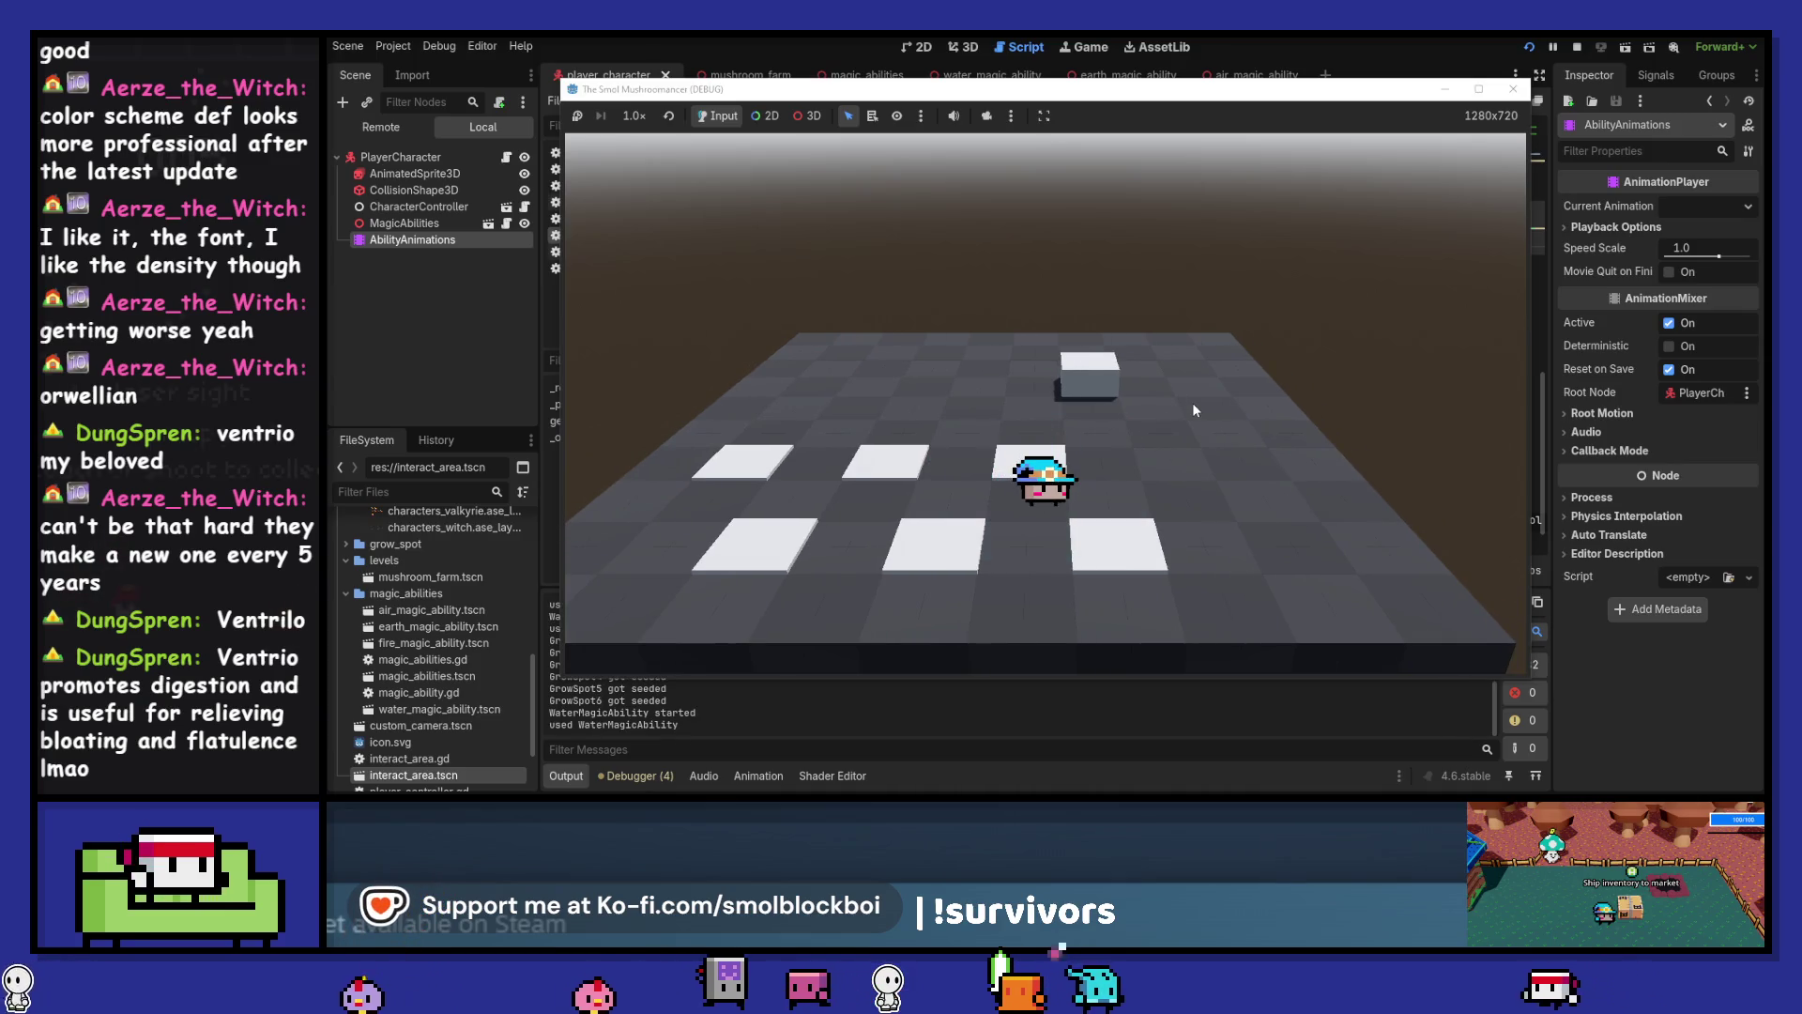
{"action": "left_click", "coordinate": [1193, 402]}
{"action": "key", "text": "d"}
{"action": "key", "text": "a"}
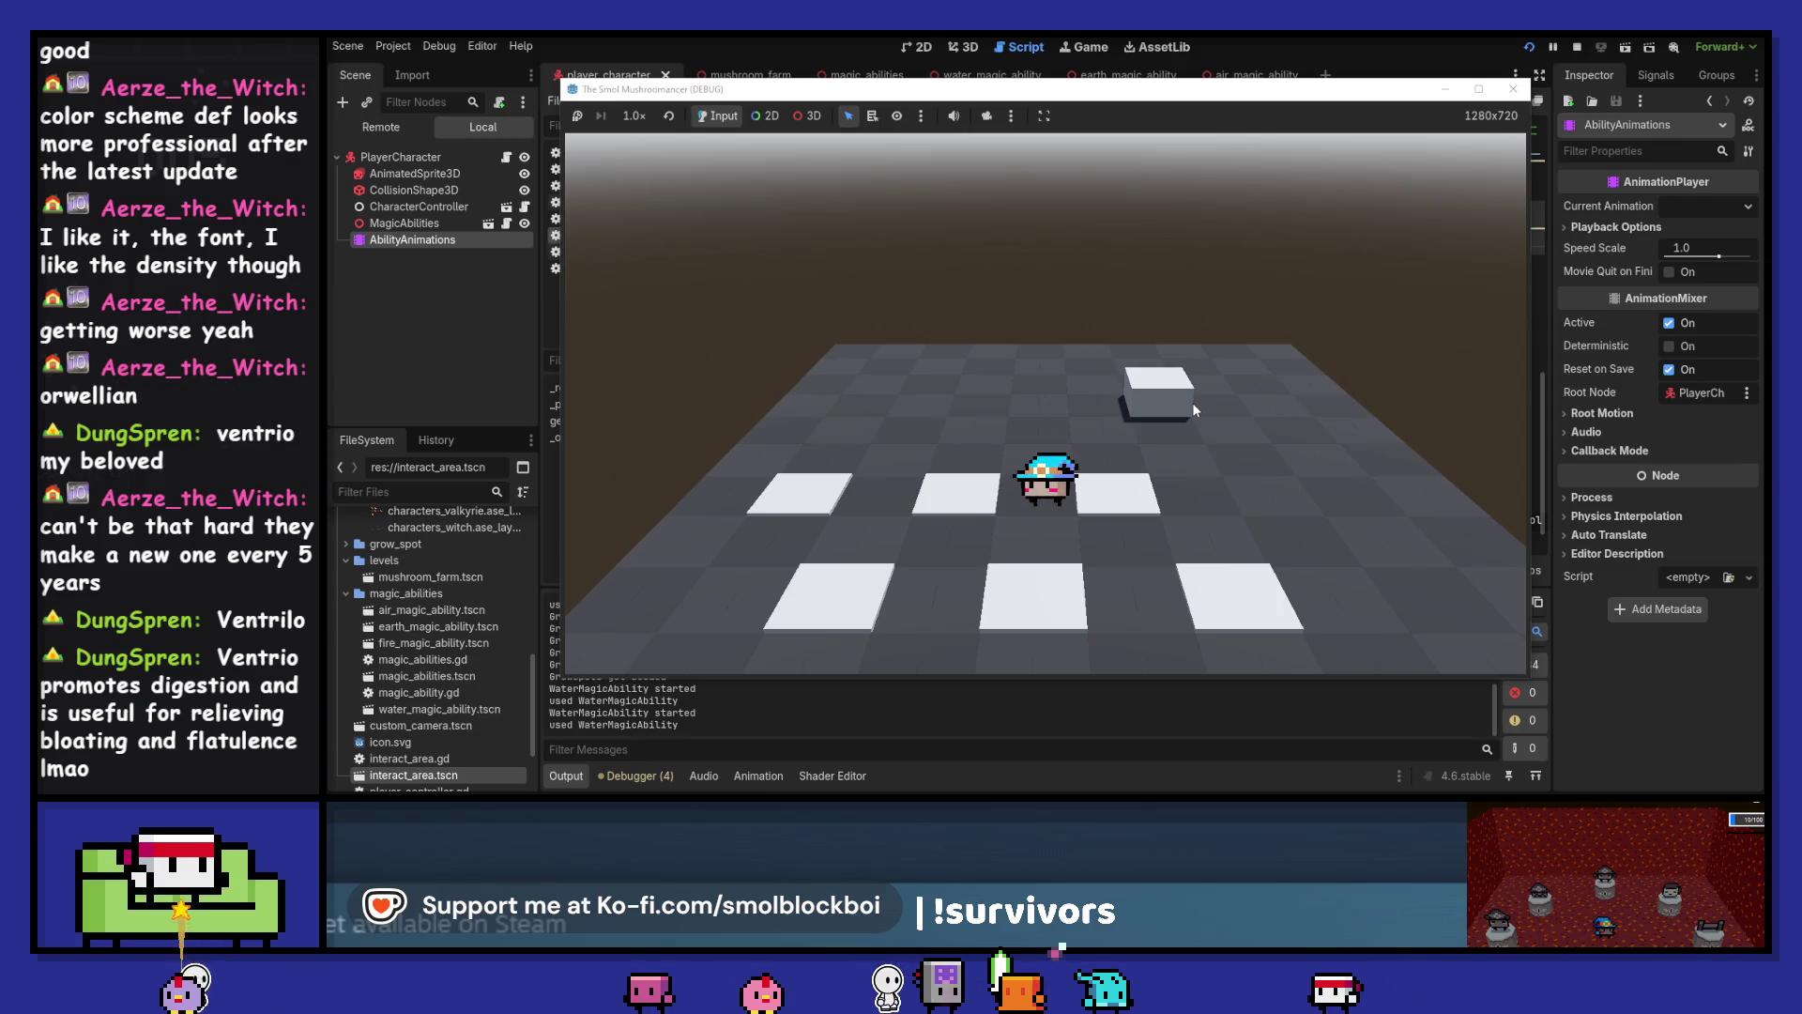
{"action": "key", "text": "a"}
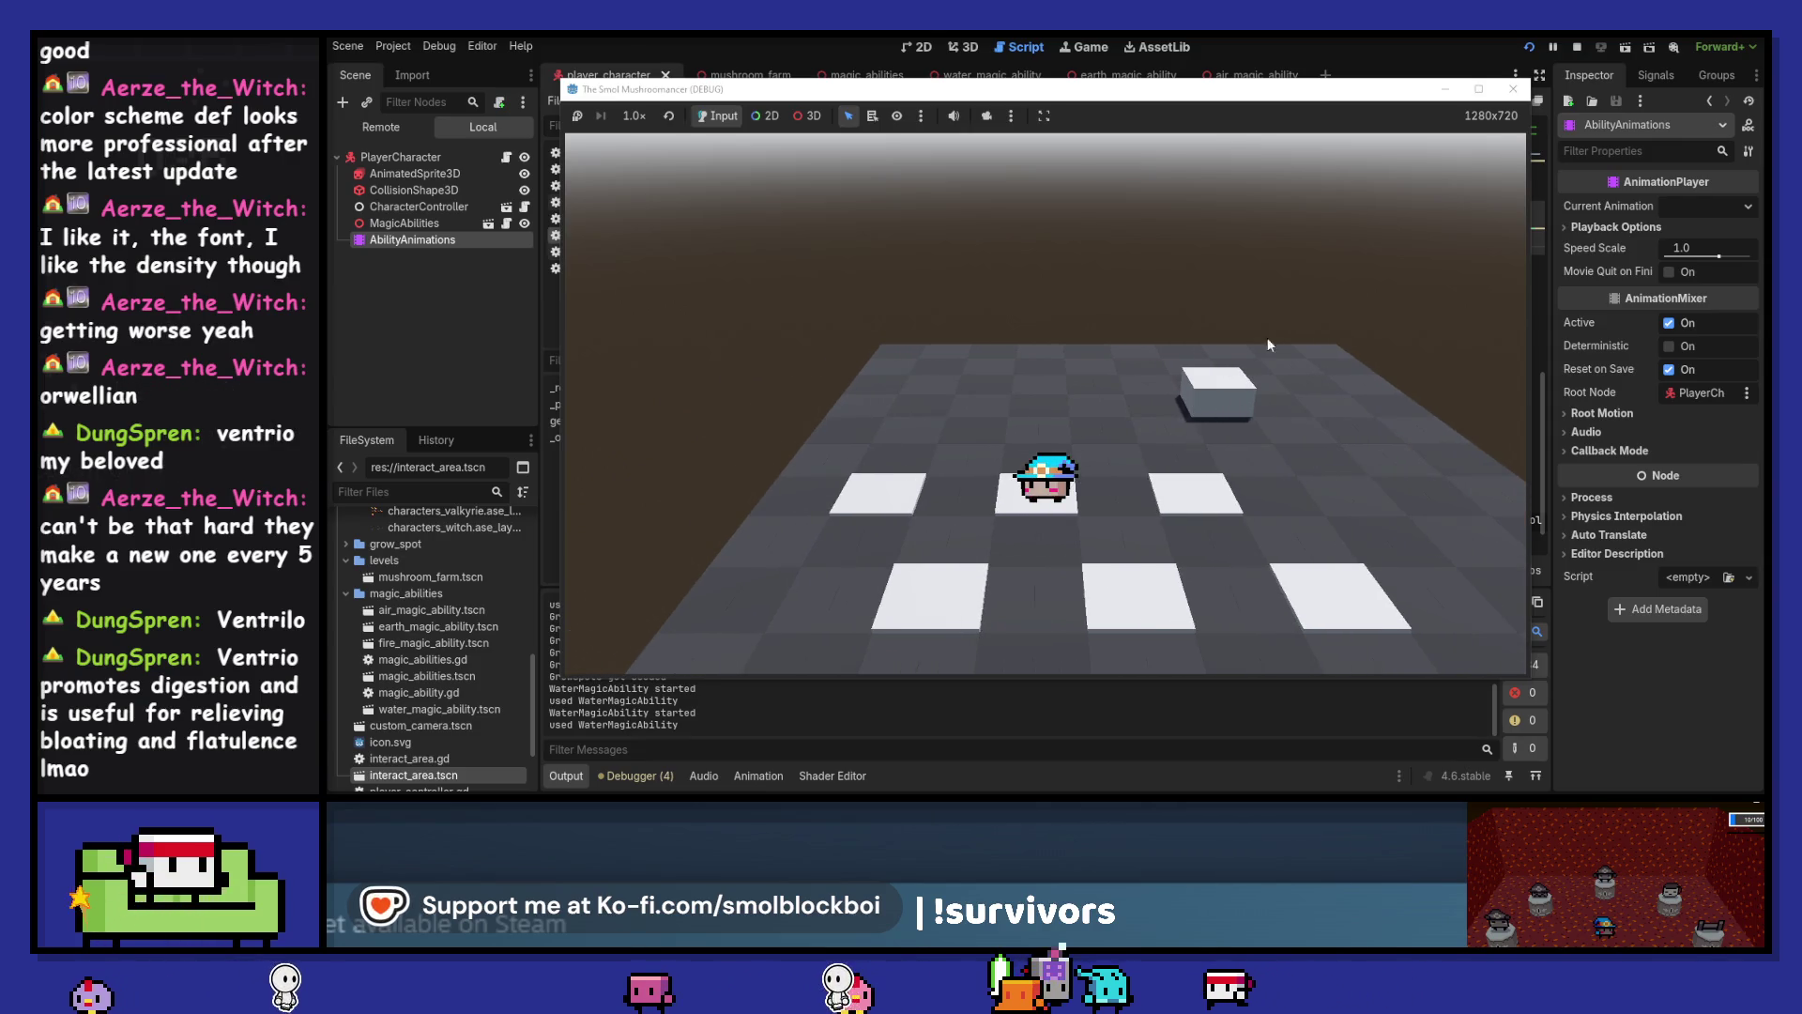
Restart the game, load a level, charge water and air abilities, then close the game
{"action": "left_click", "coordinate": [1529, 46]}
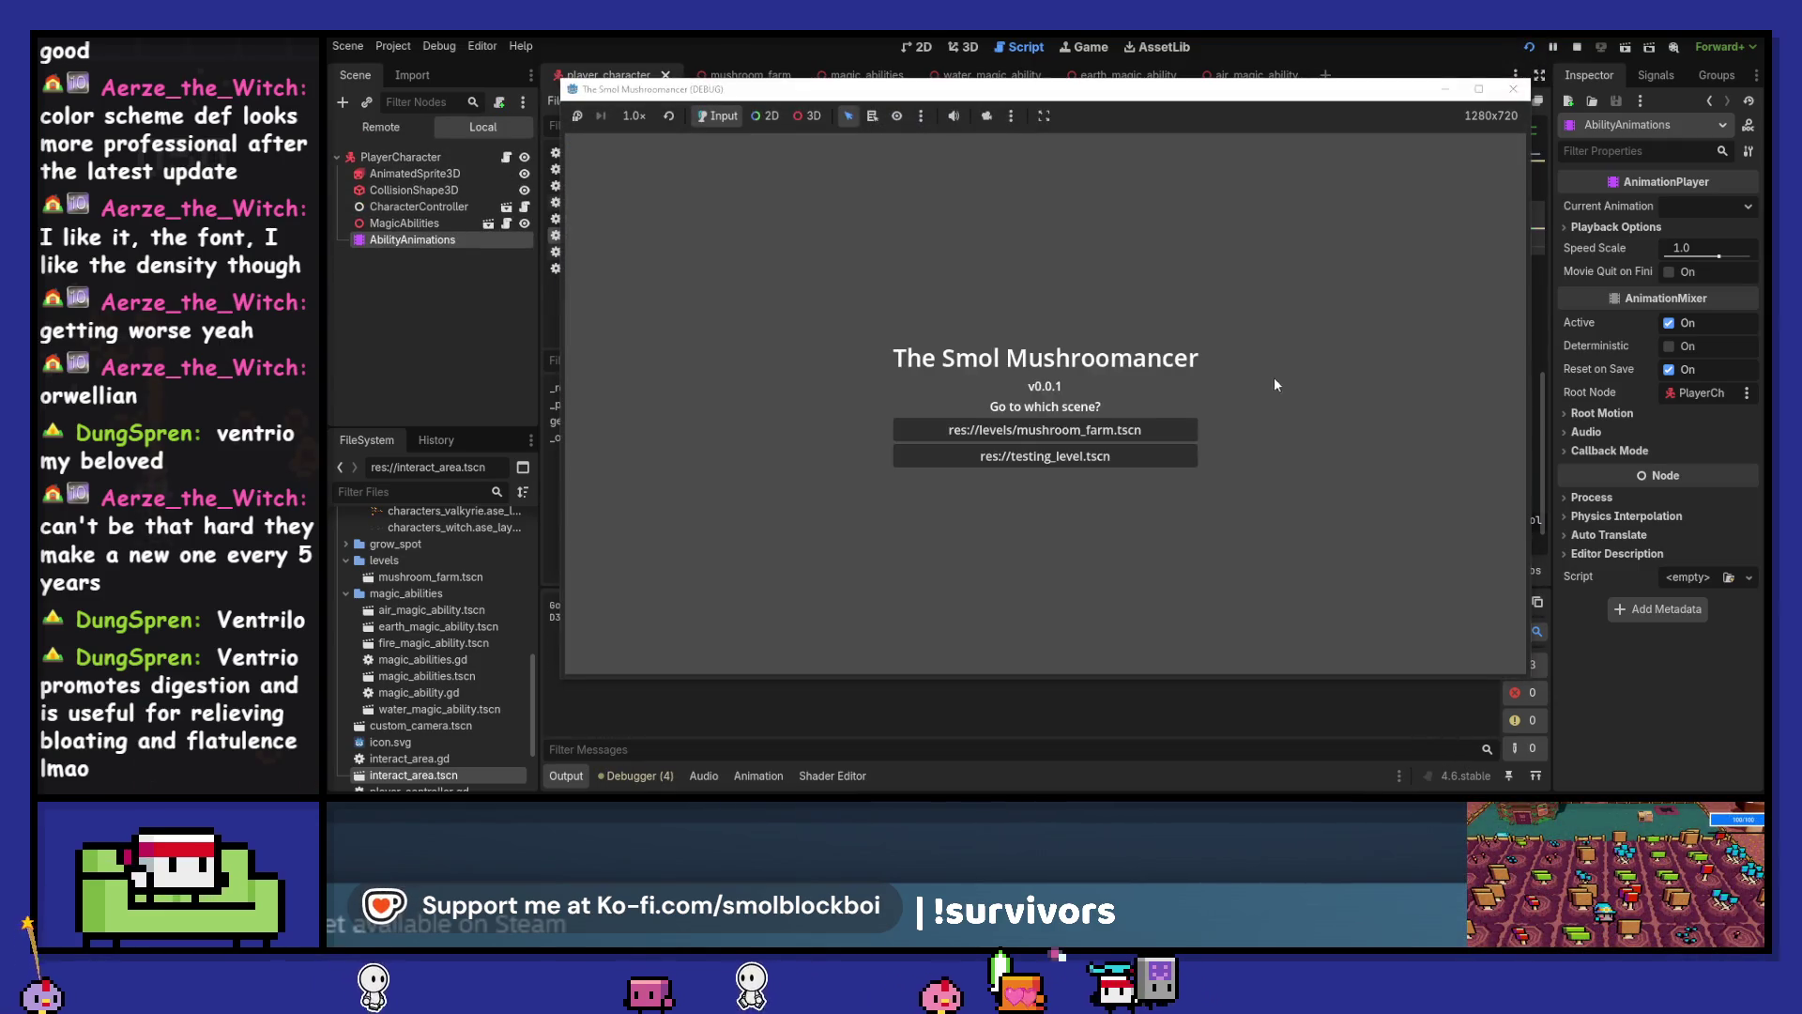
{"action": "left_click", "coordinate": [1168, 429]}
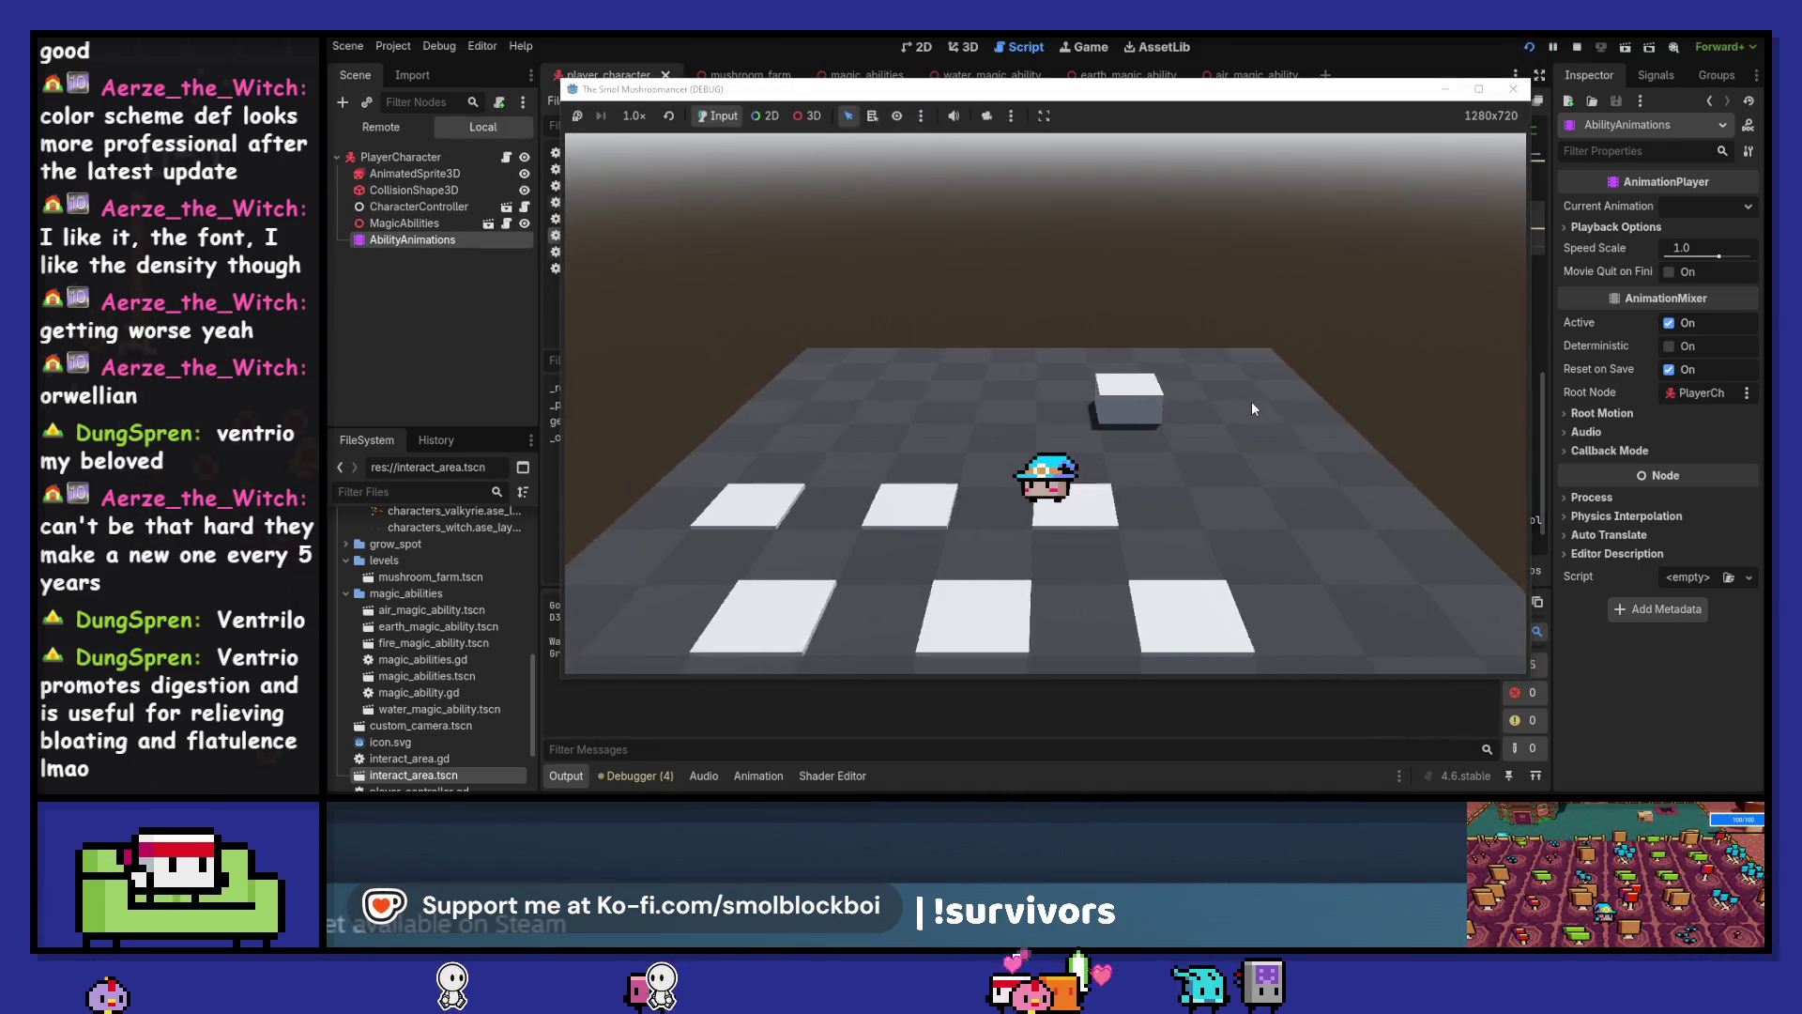
{"action": "key", "text": "a"}
{"action": "key", "text": "e"}
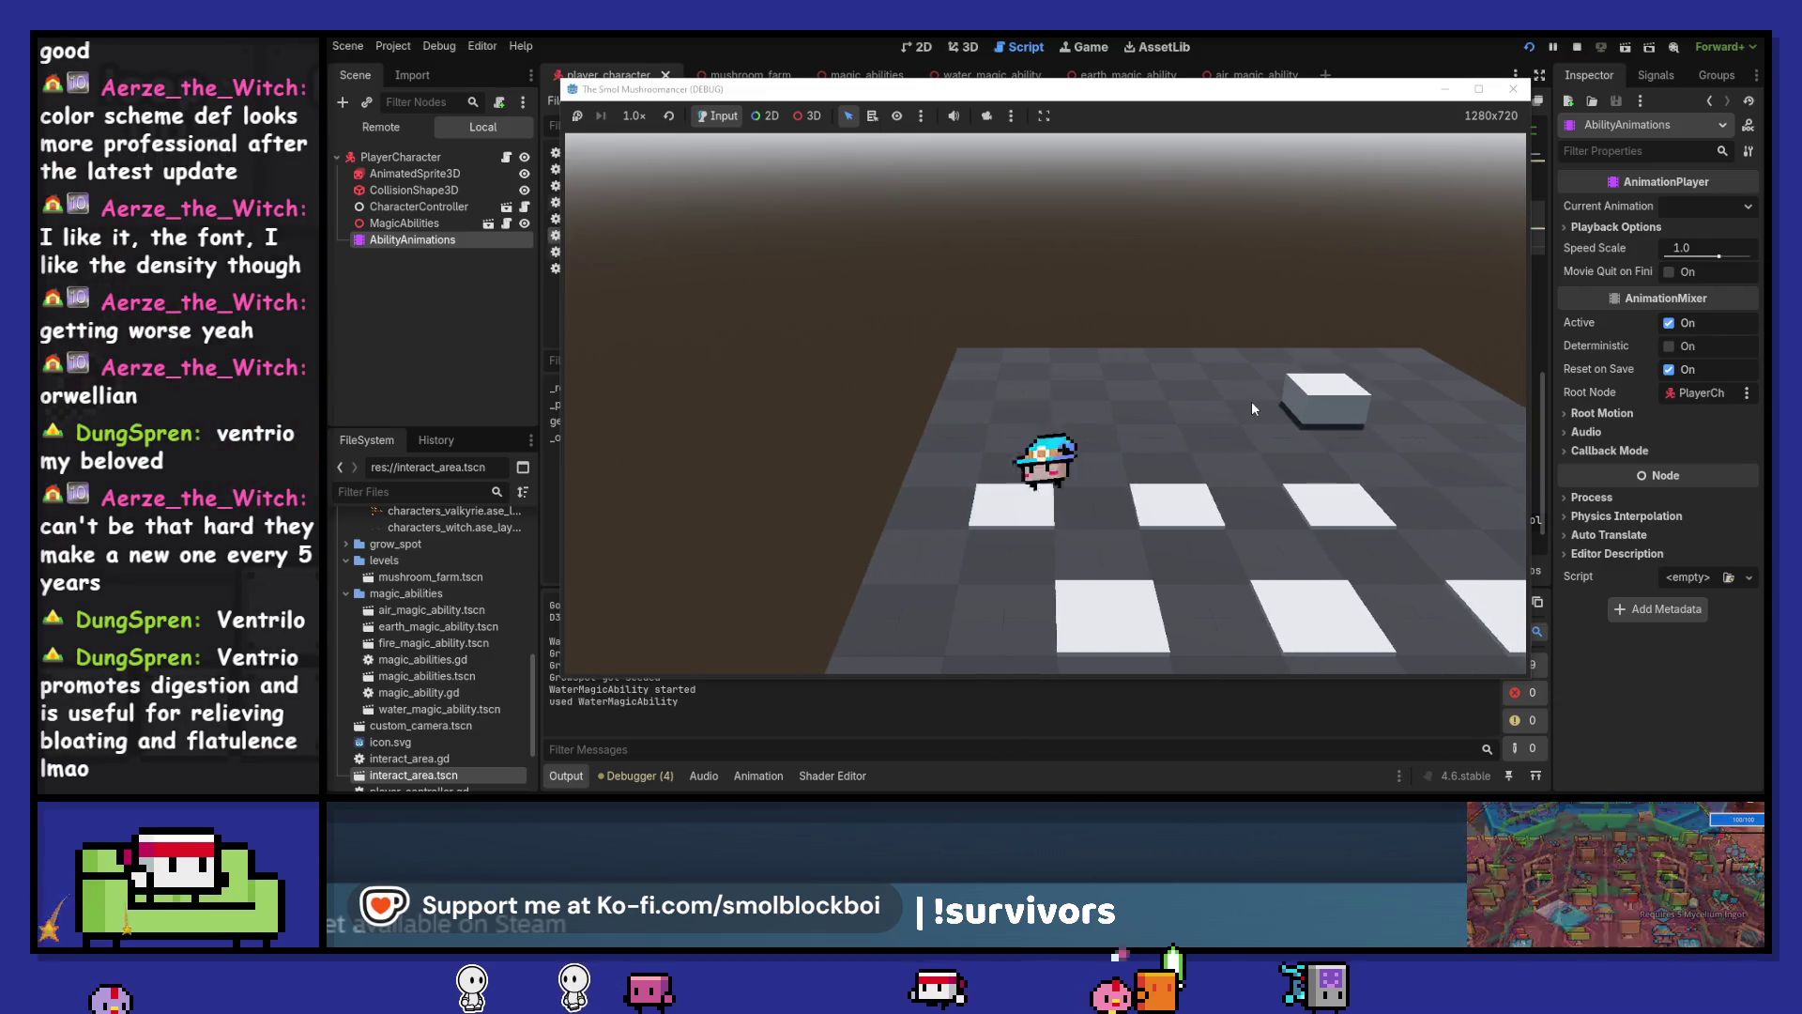
{"action": "key", "text": "e"}
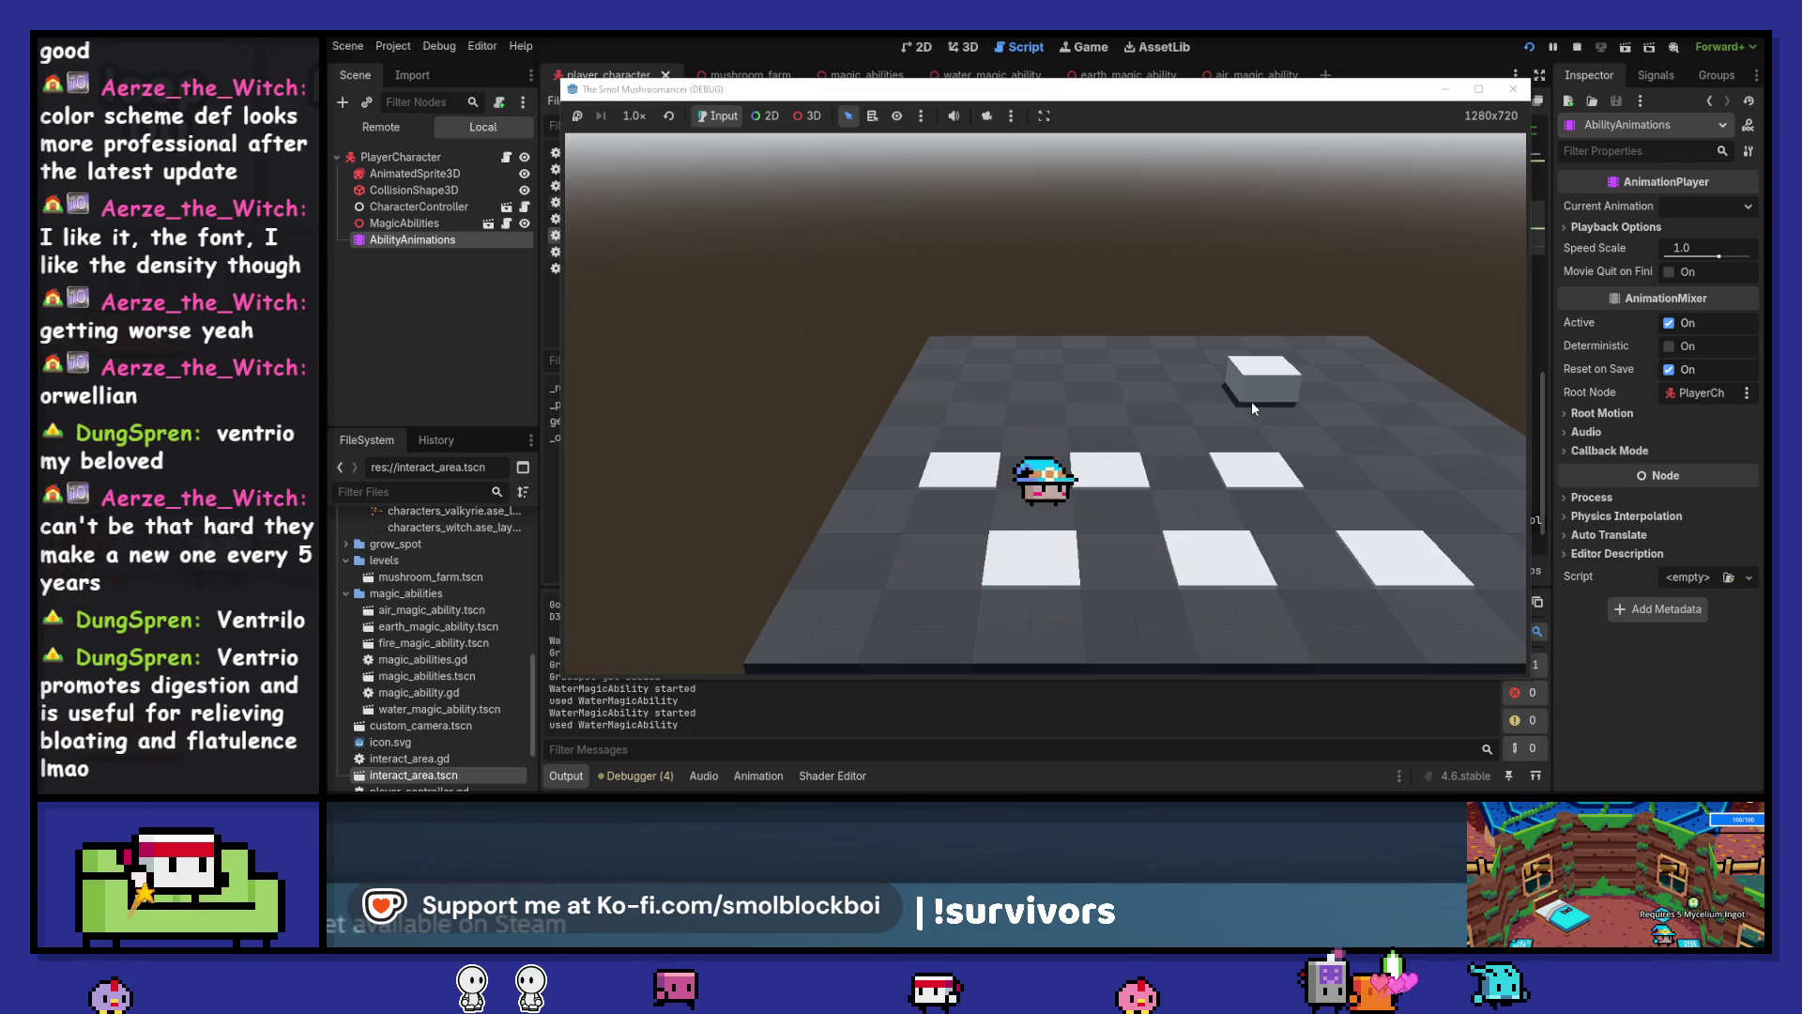
{"action": "scroll", "coordinate": [1288, 323], "scroll_direction": "down", "scroll_amount": 2}
{"action": "key", "text": "e"}
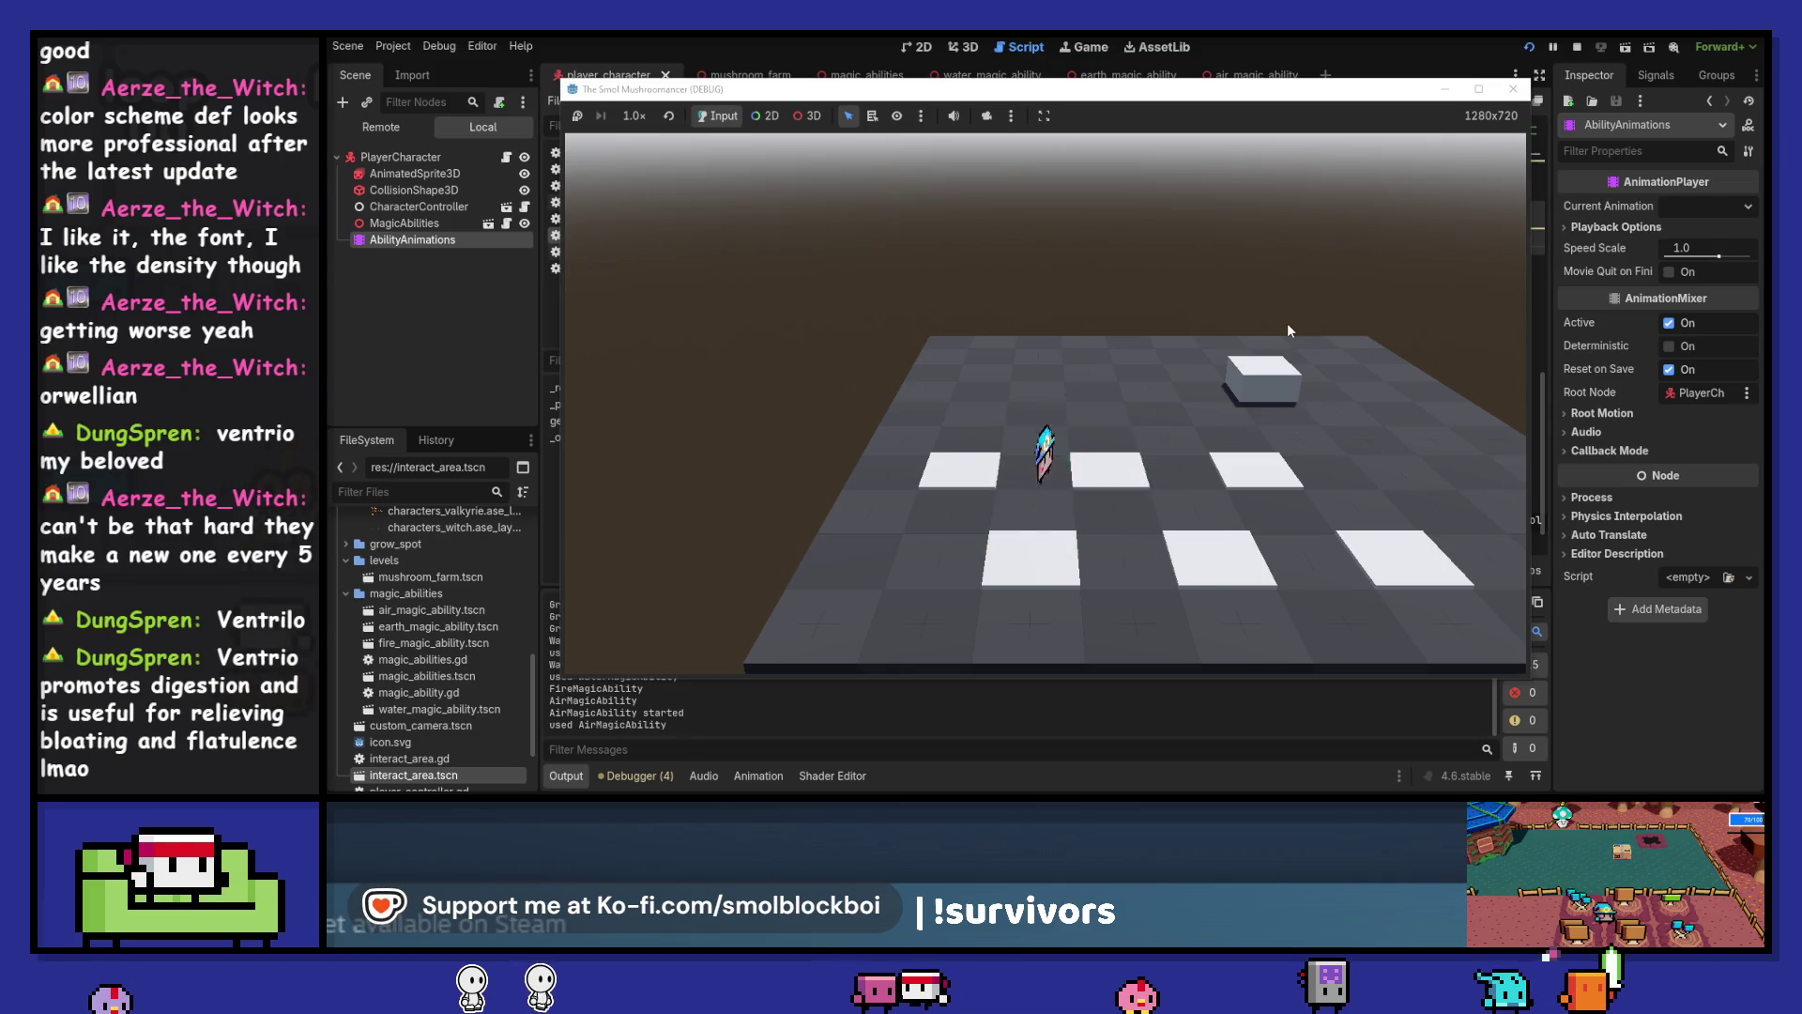
{"action": "left_click", "coordinate": [1512, 89]}
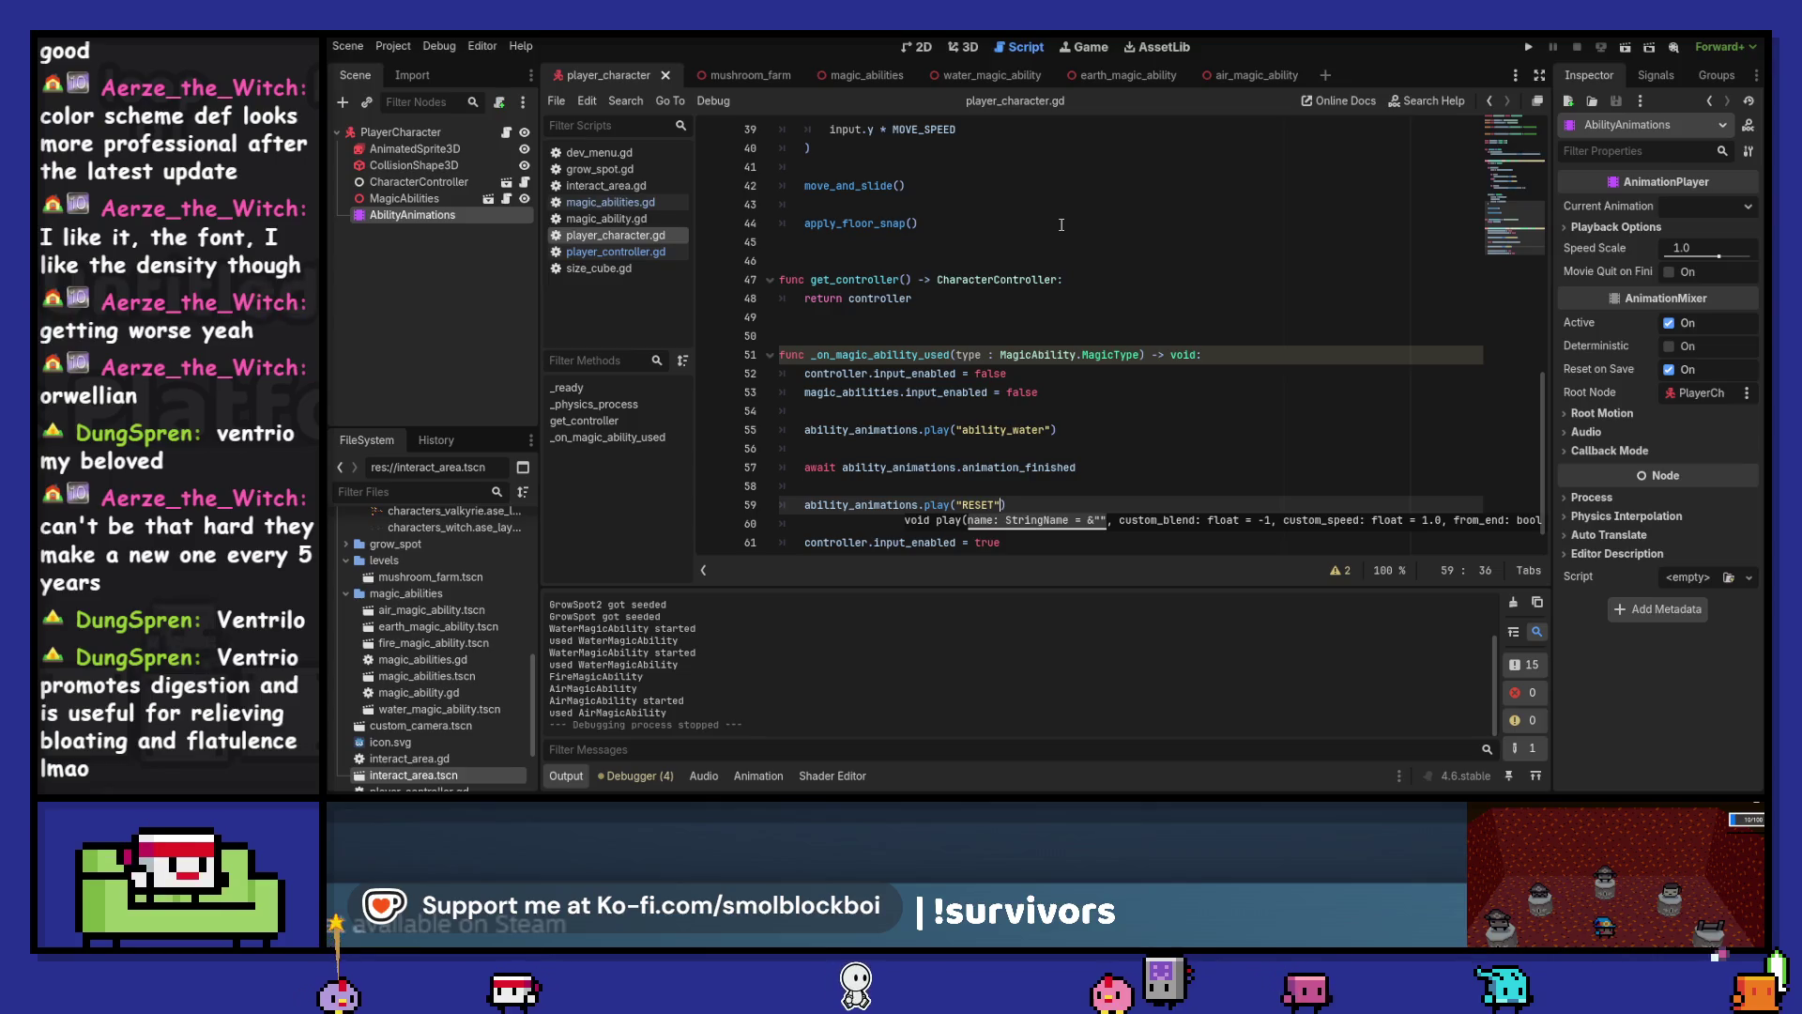
In the water_magic_ability scene, add a blank line after line 37's return in do_ability, then relaunch the game
{"action": "left_click", "coordinate": [987, 75]}
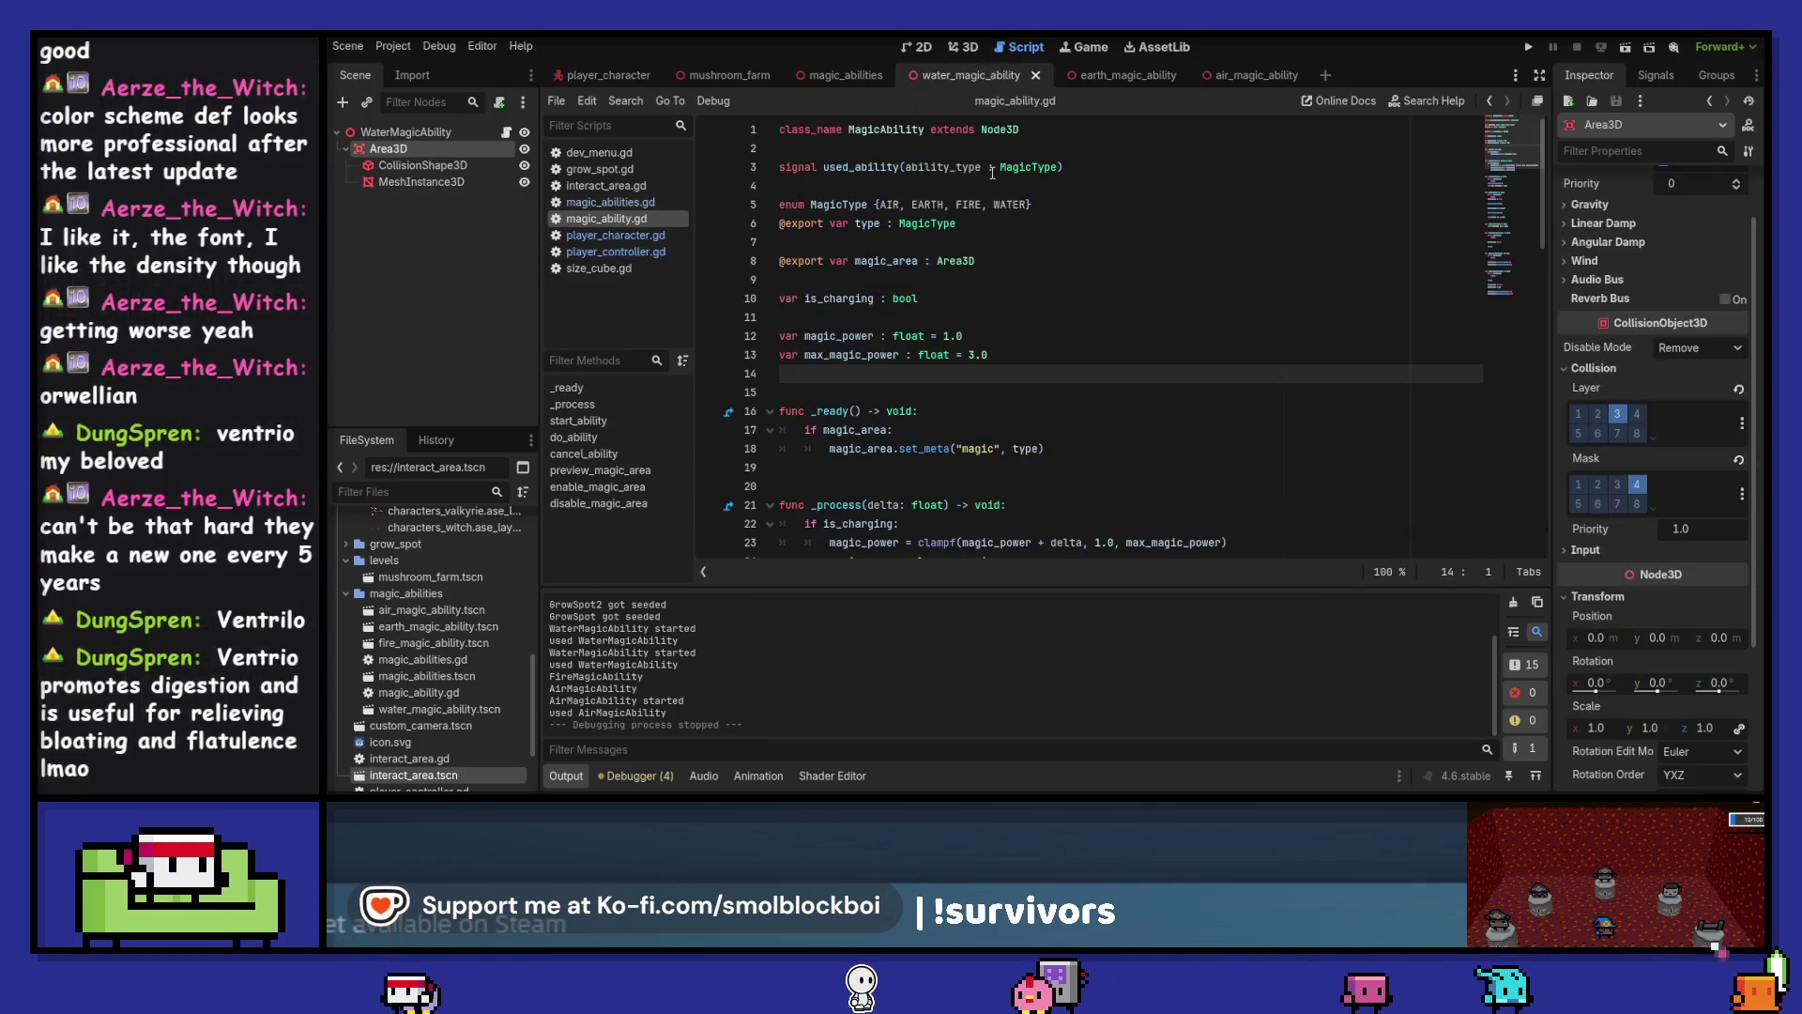
{"action": "scroll", "coordinate": [993, 173], "scroll_direction": "down", "scroll_amount": 5}
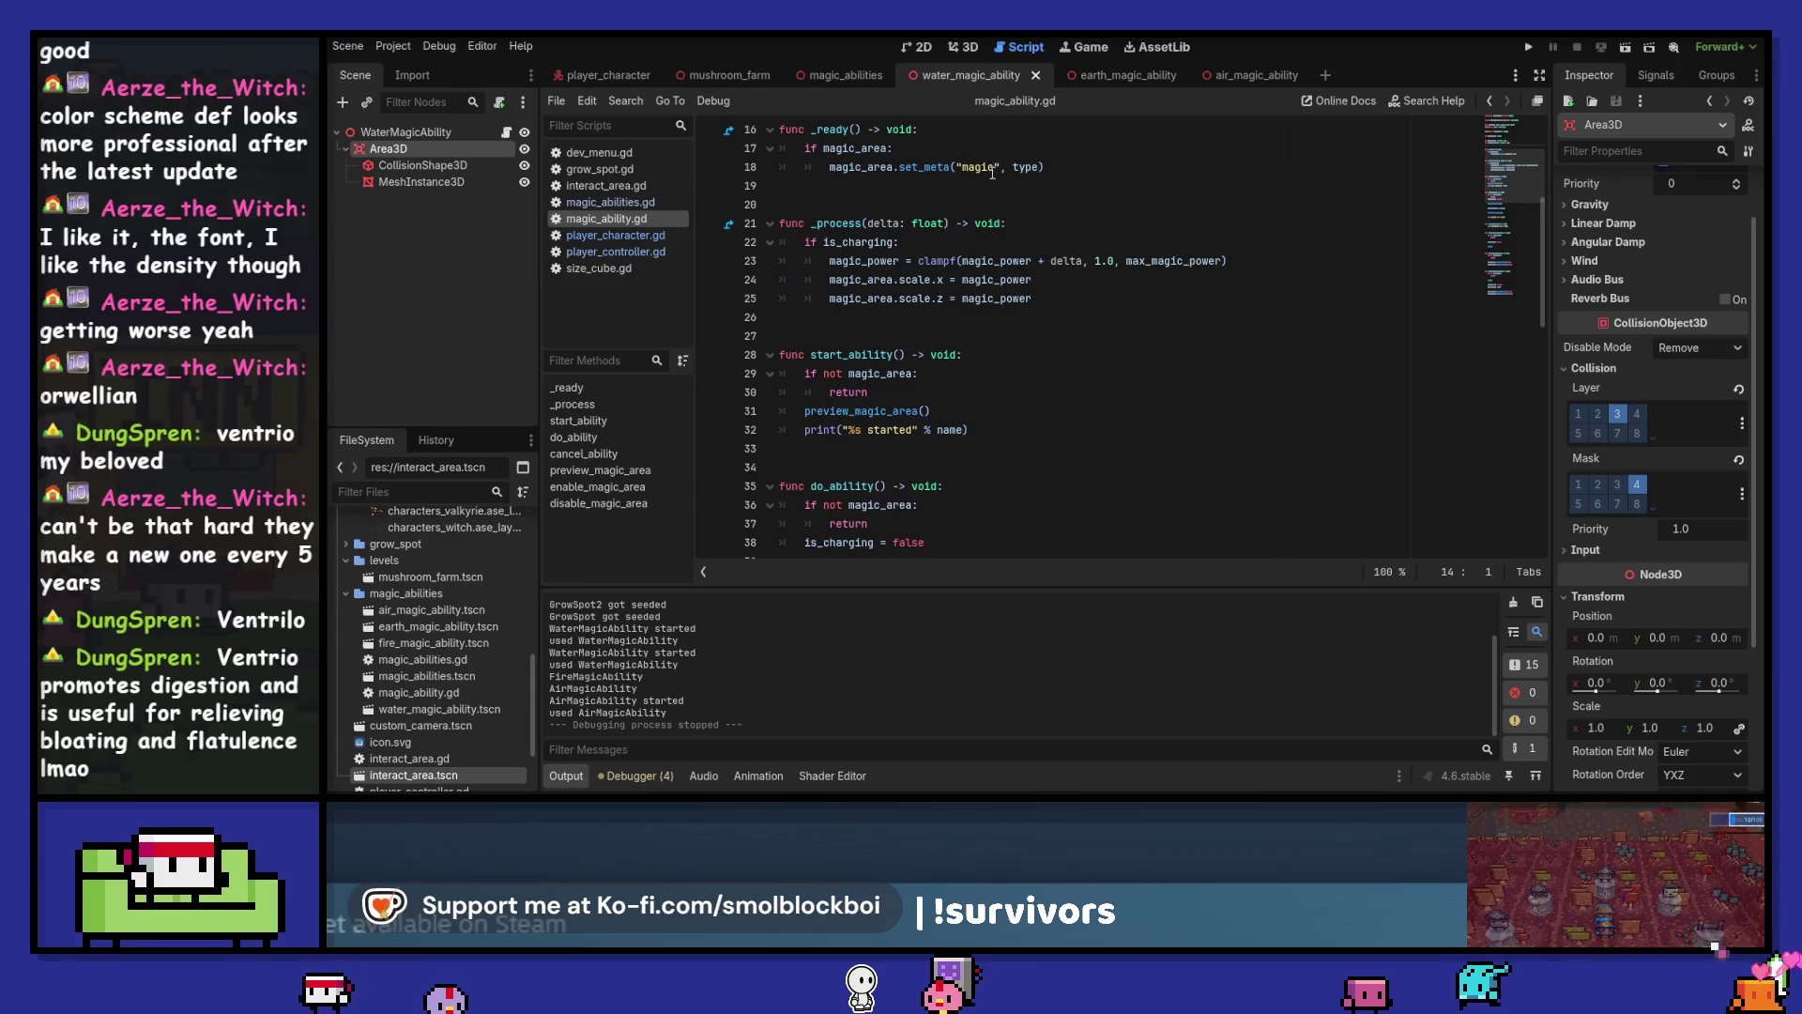
{"action": "scroll", "coordinate": [992, 173], "scroll_direction": "down", "scroll_amount": 3}
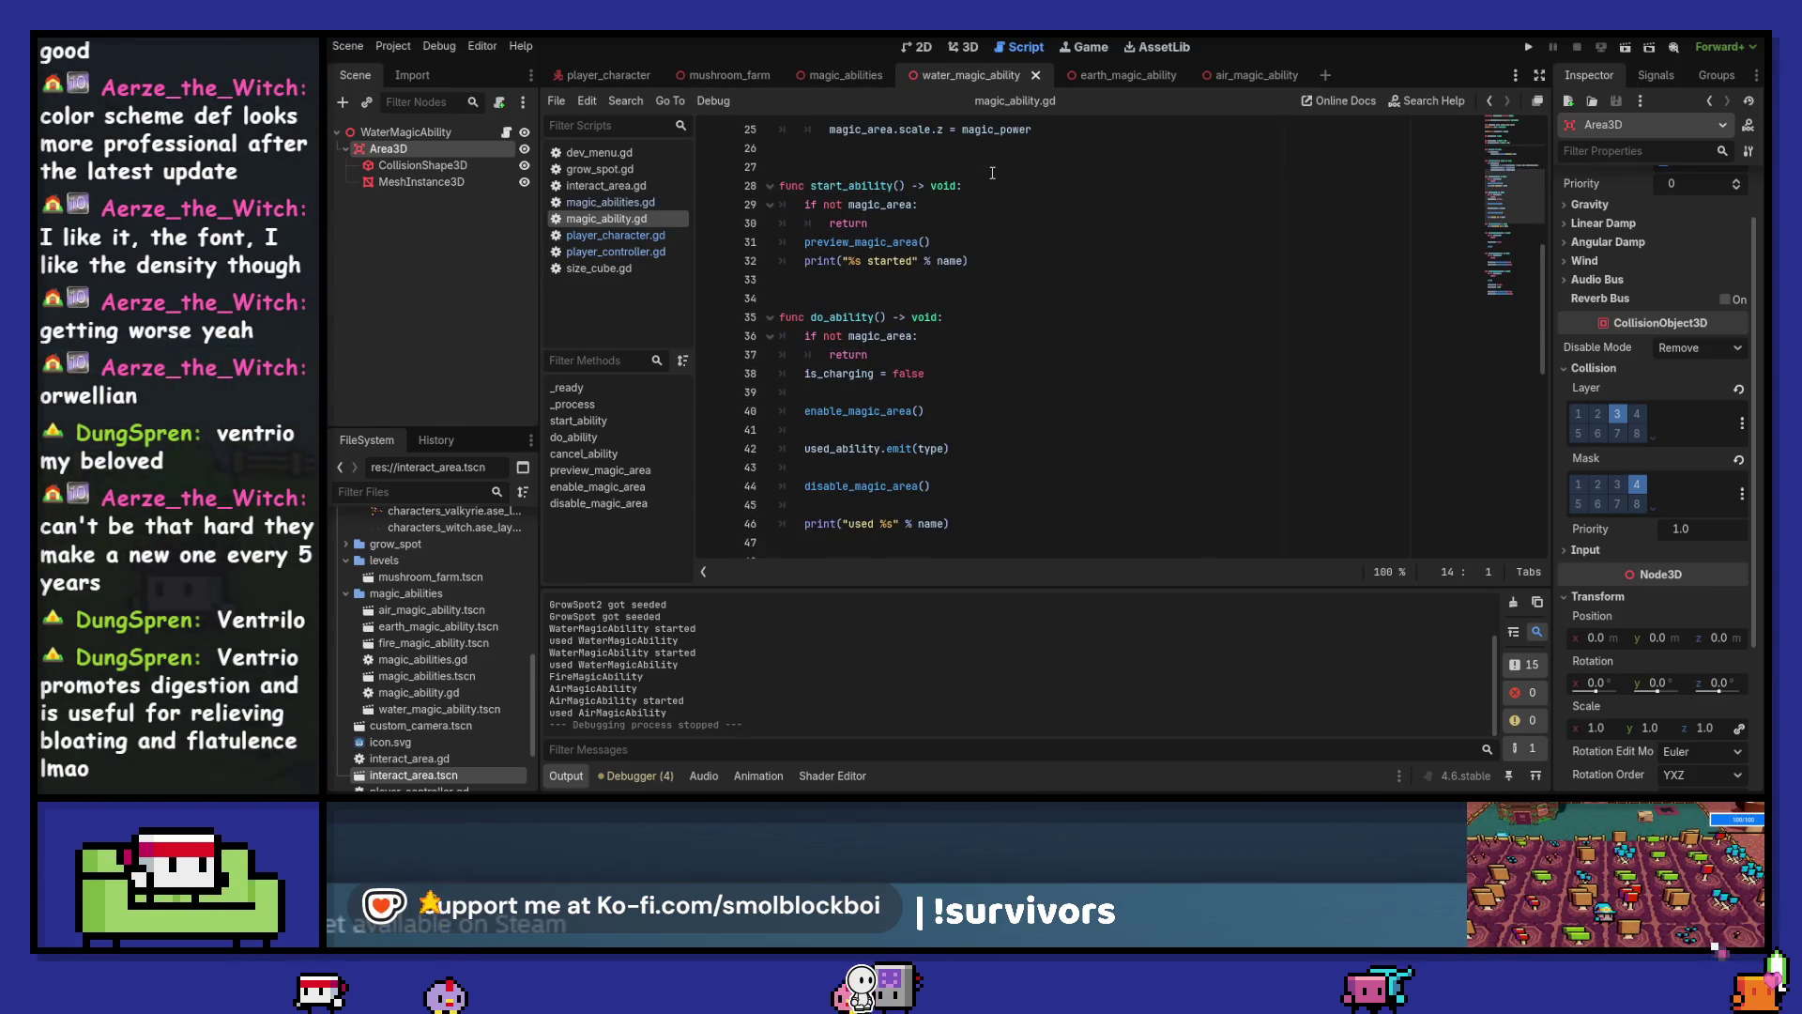
{"action": "left_click", "coordinate": [950, 354]}
{"action": "key", "text": "Return"}
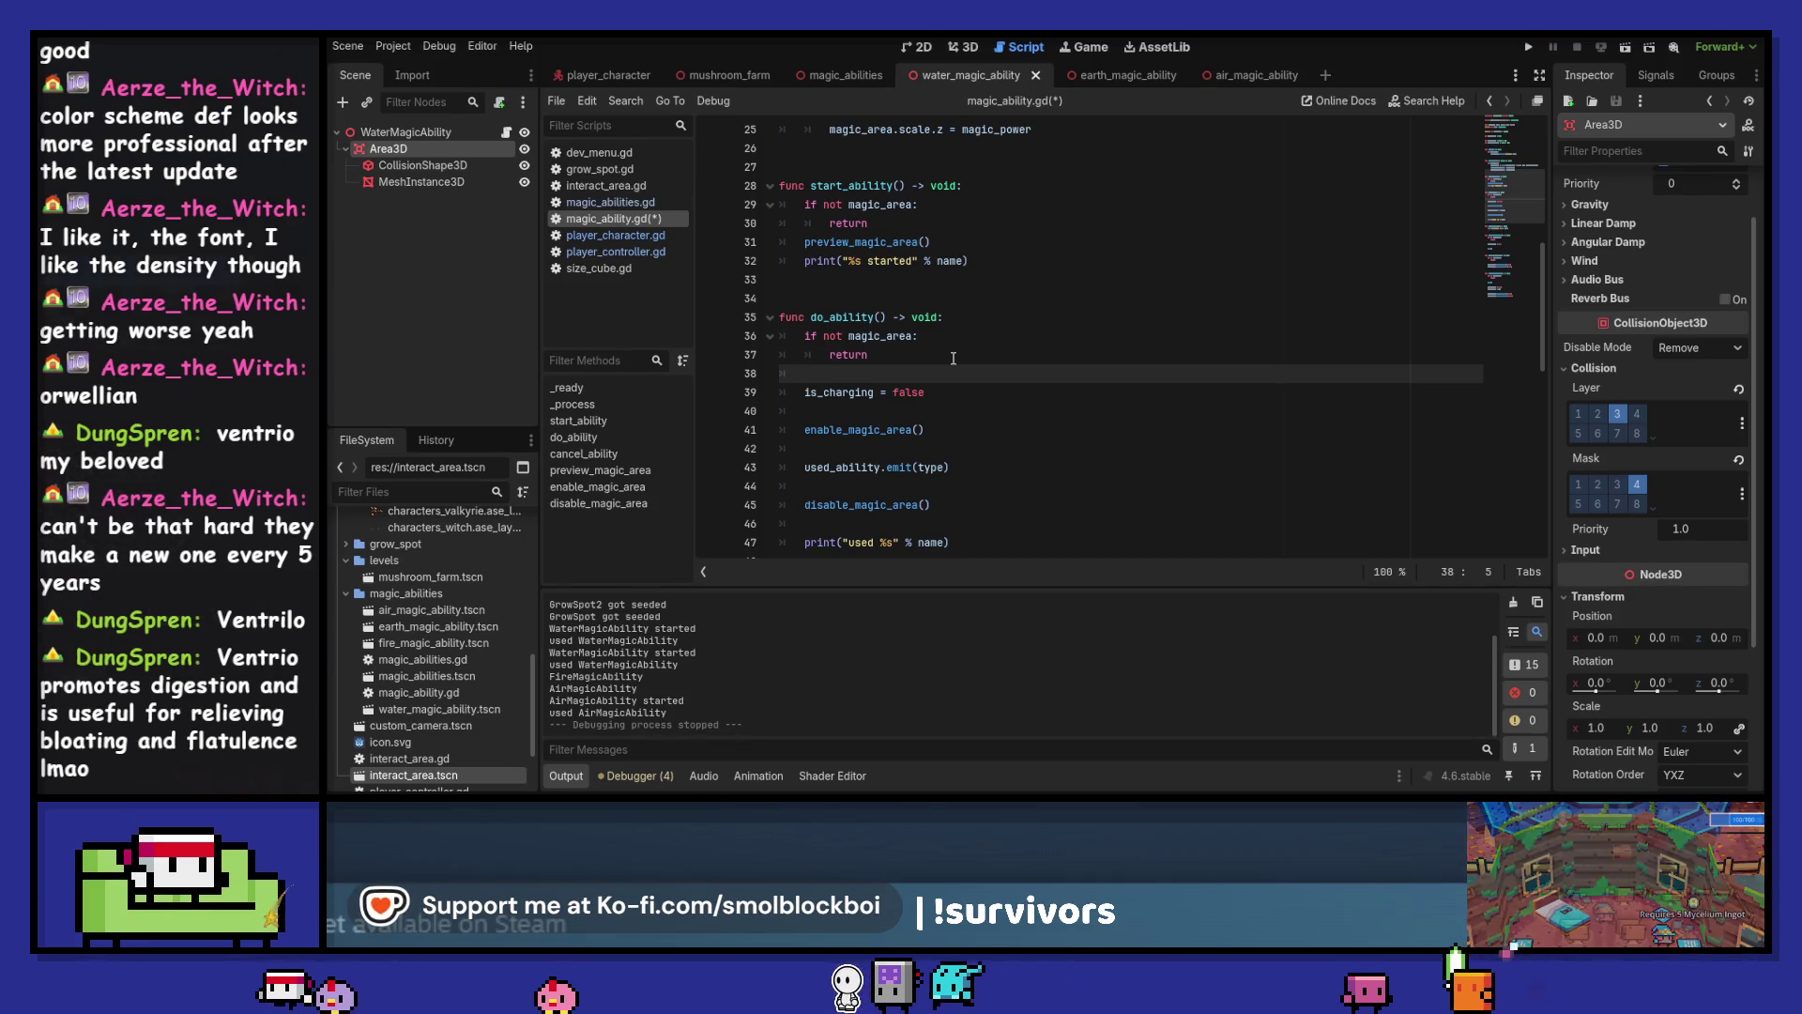
{"action": "scroll", "coordinate": [953, 358], "scroll_direction": "up", "scroll_amount": 5}
{"action": "scroll", "coordinate": [953, 358], "scroll_direction": "up", "scroll_amount": 3}
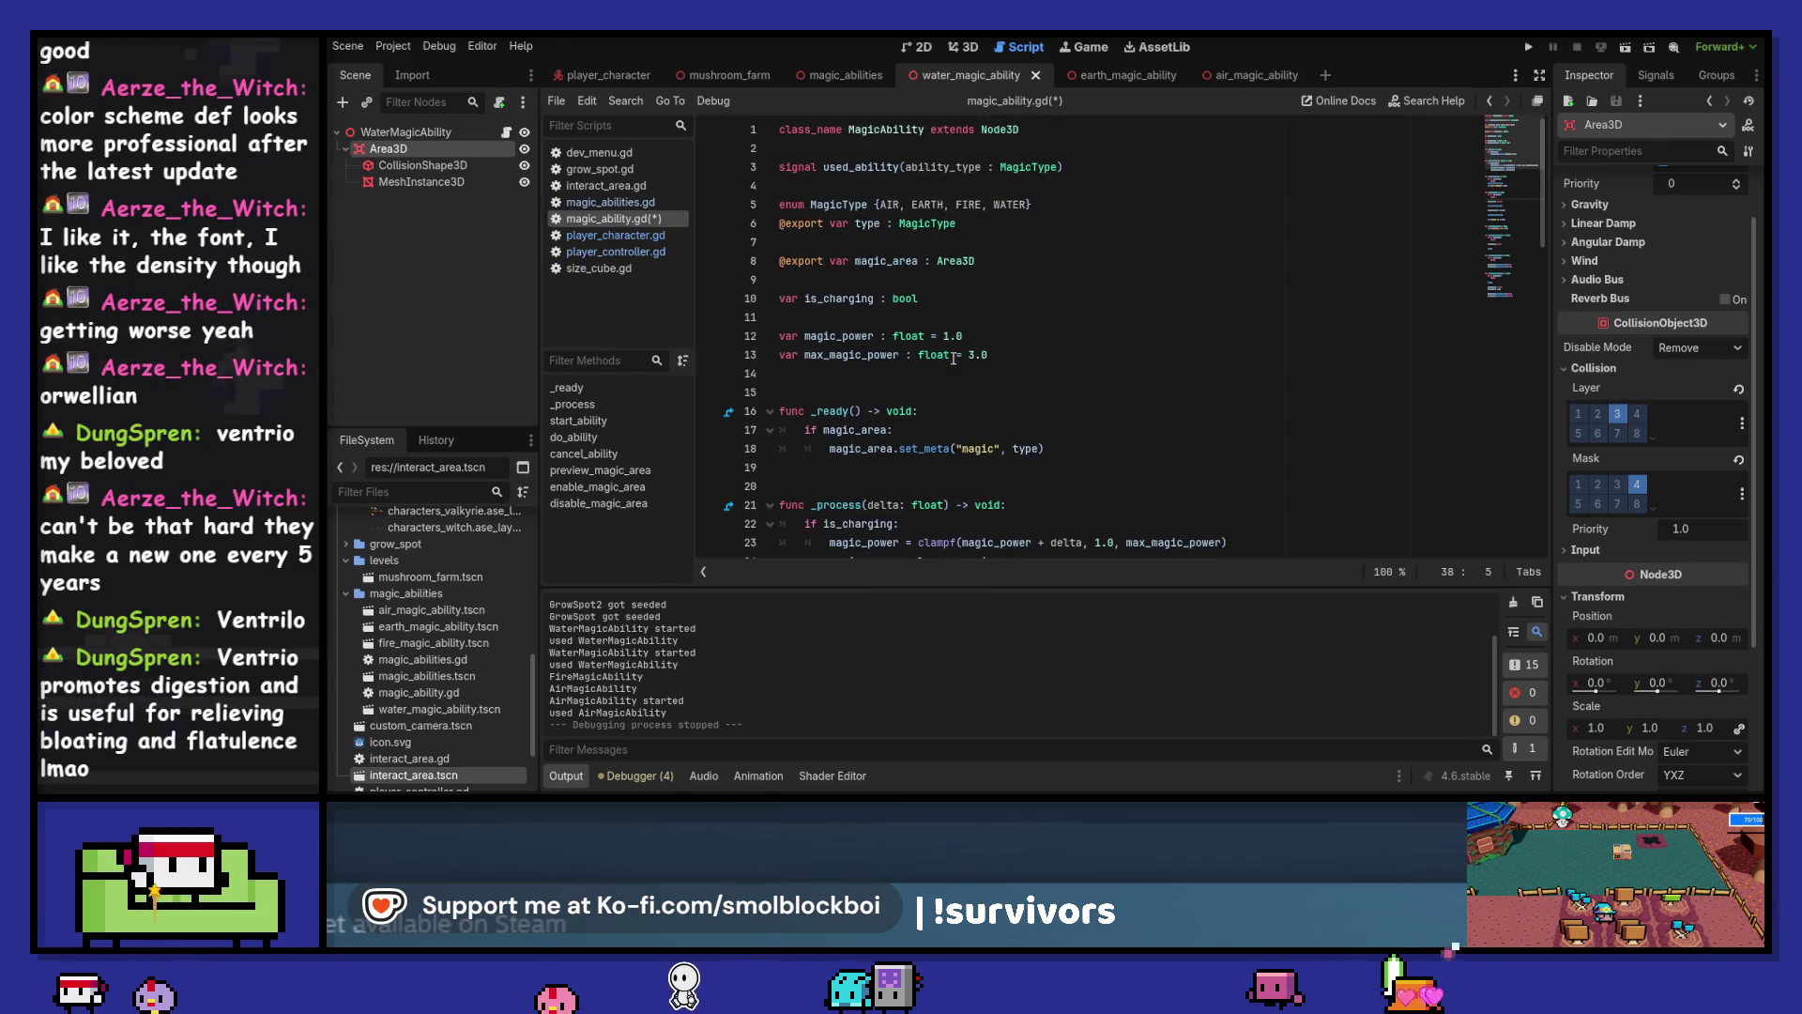
{"action": "scroll", "coordinate": [953, 358], "scroll_direction": "down", "scroll_amount": 9}
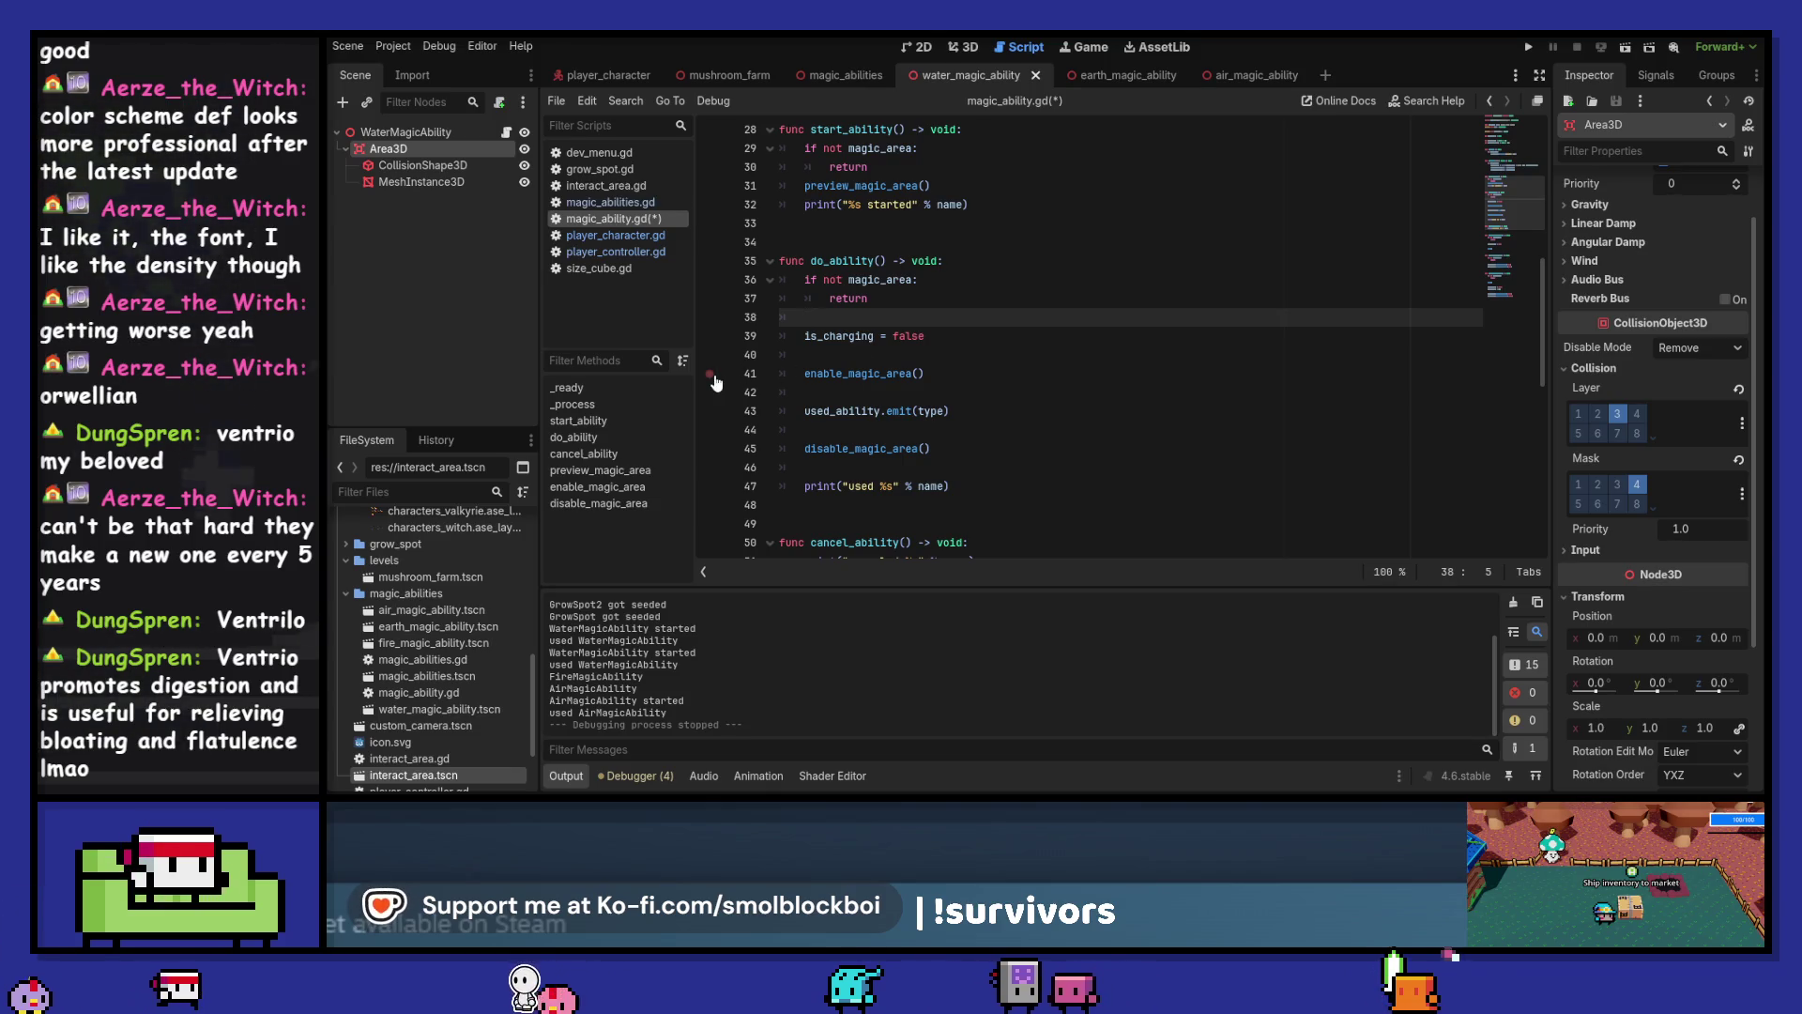
{"action": "key", "text": "F5"}
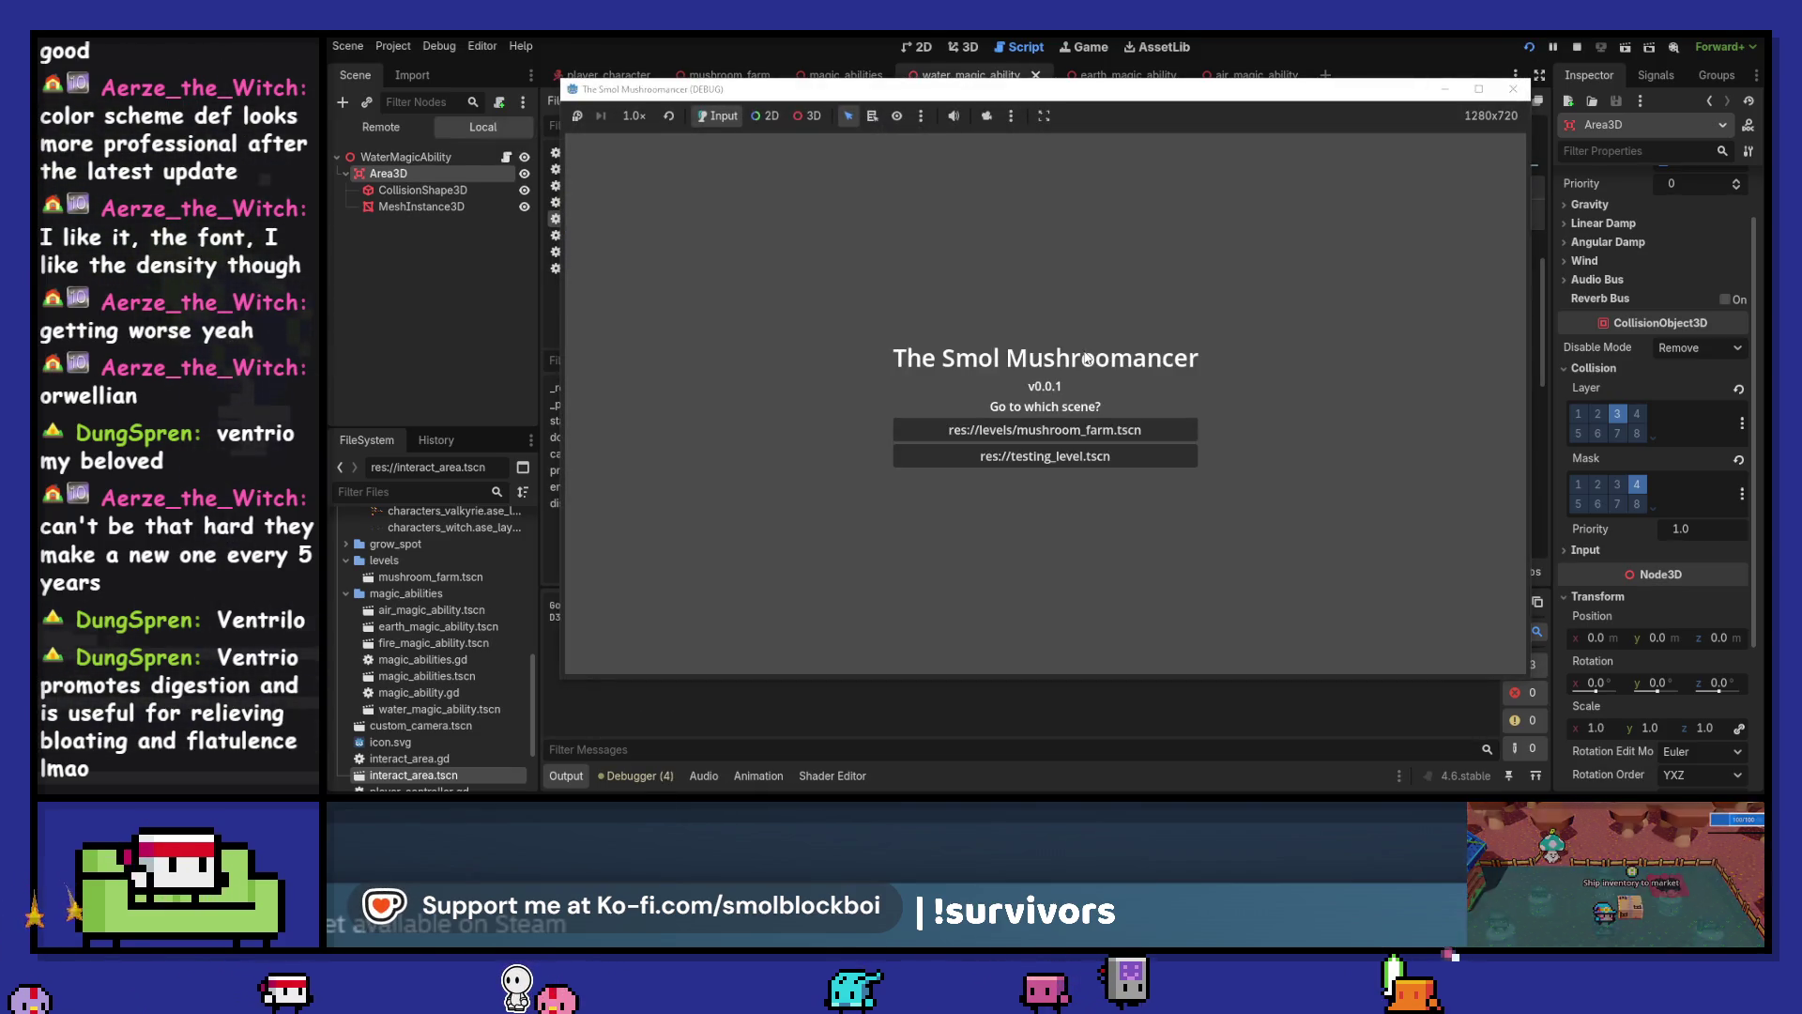
Load a level and cast an ability to hit the line 41 breakpoint, then continue
{"action": "key", "text": "Return"}
{"action": "left_click", "coordinate": [1175, 363]}
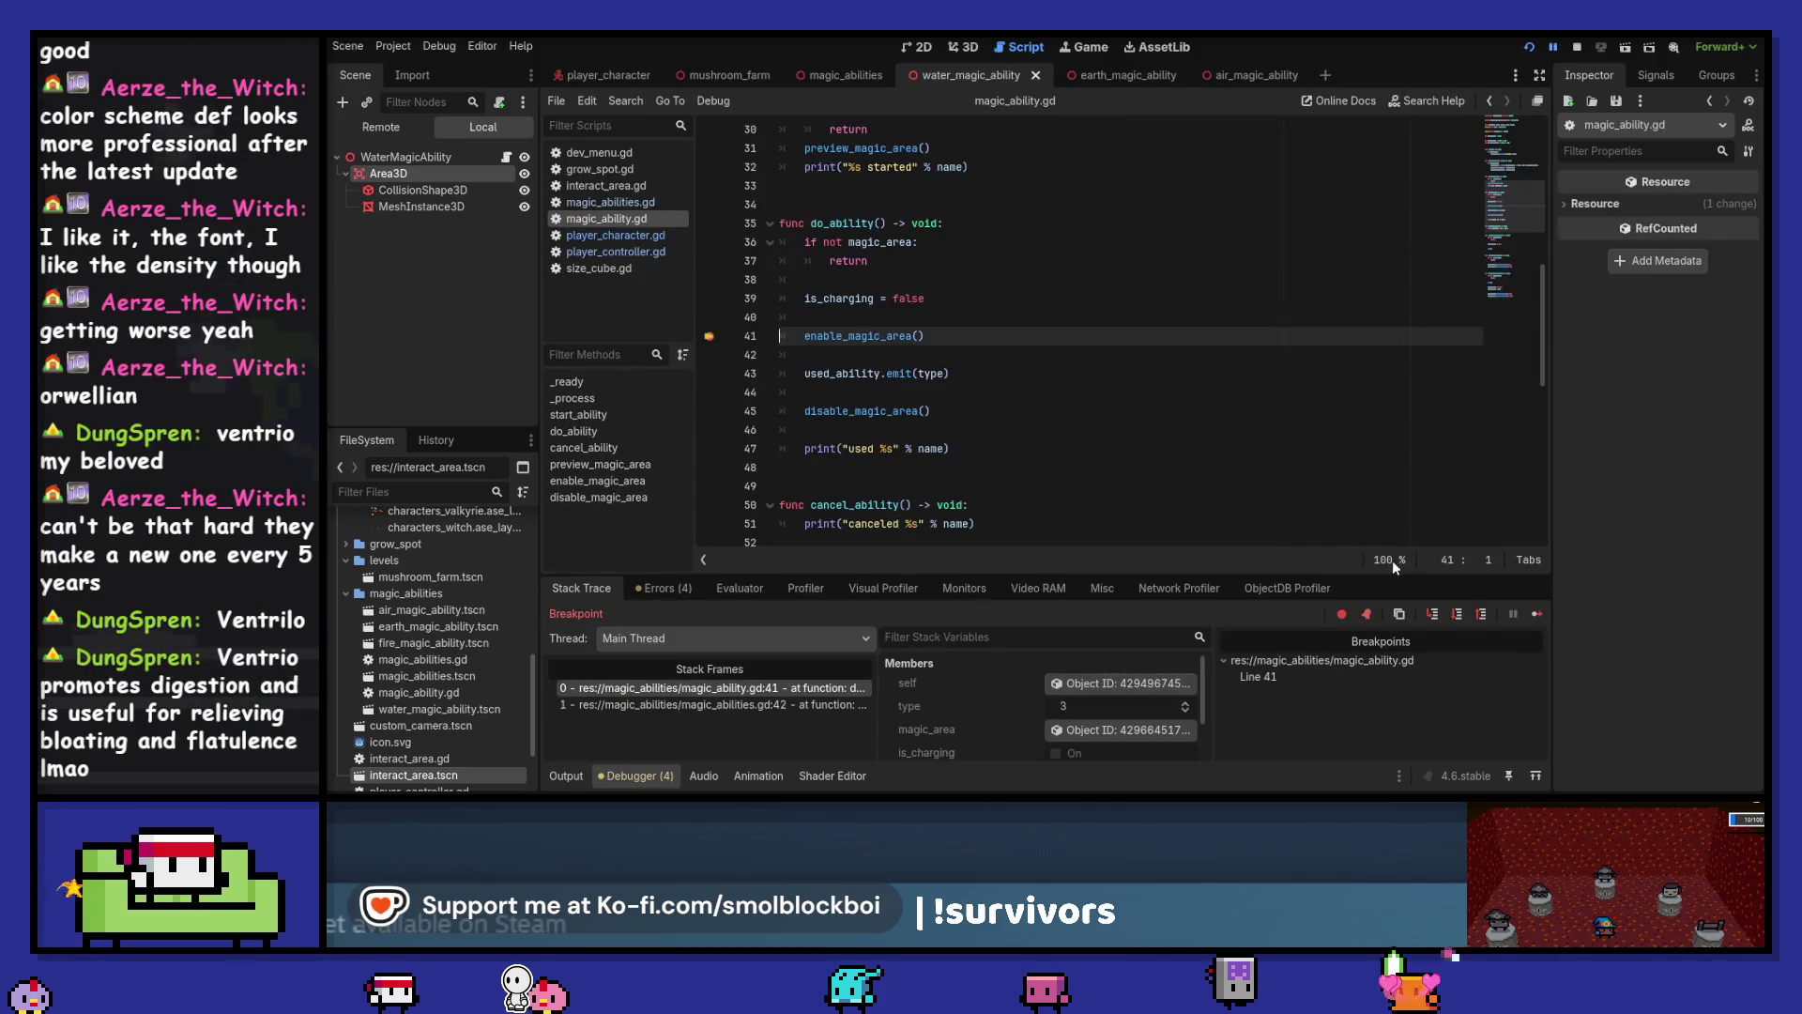
{"action": "left_click", "coordinate": [1537, 613]}
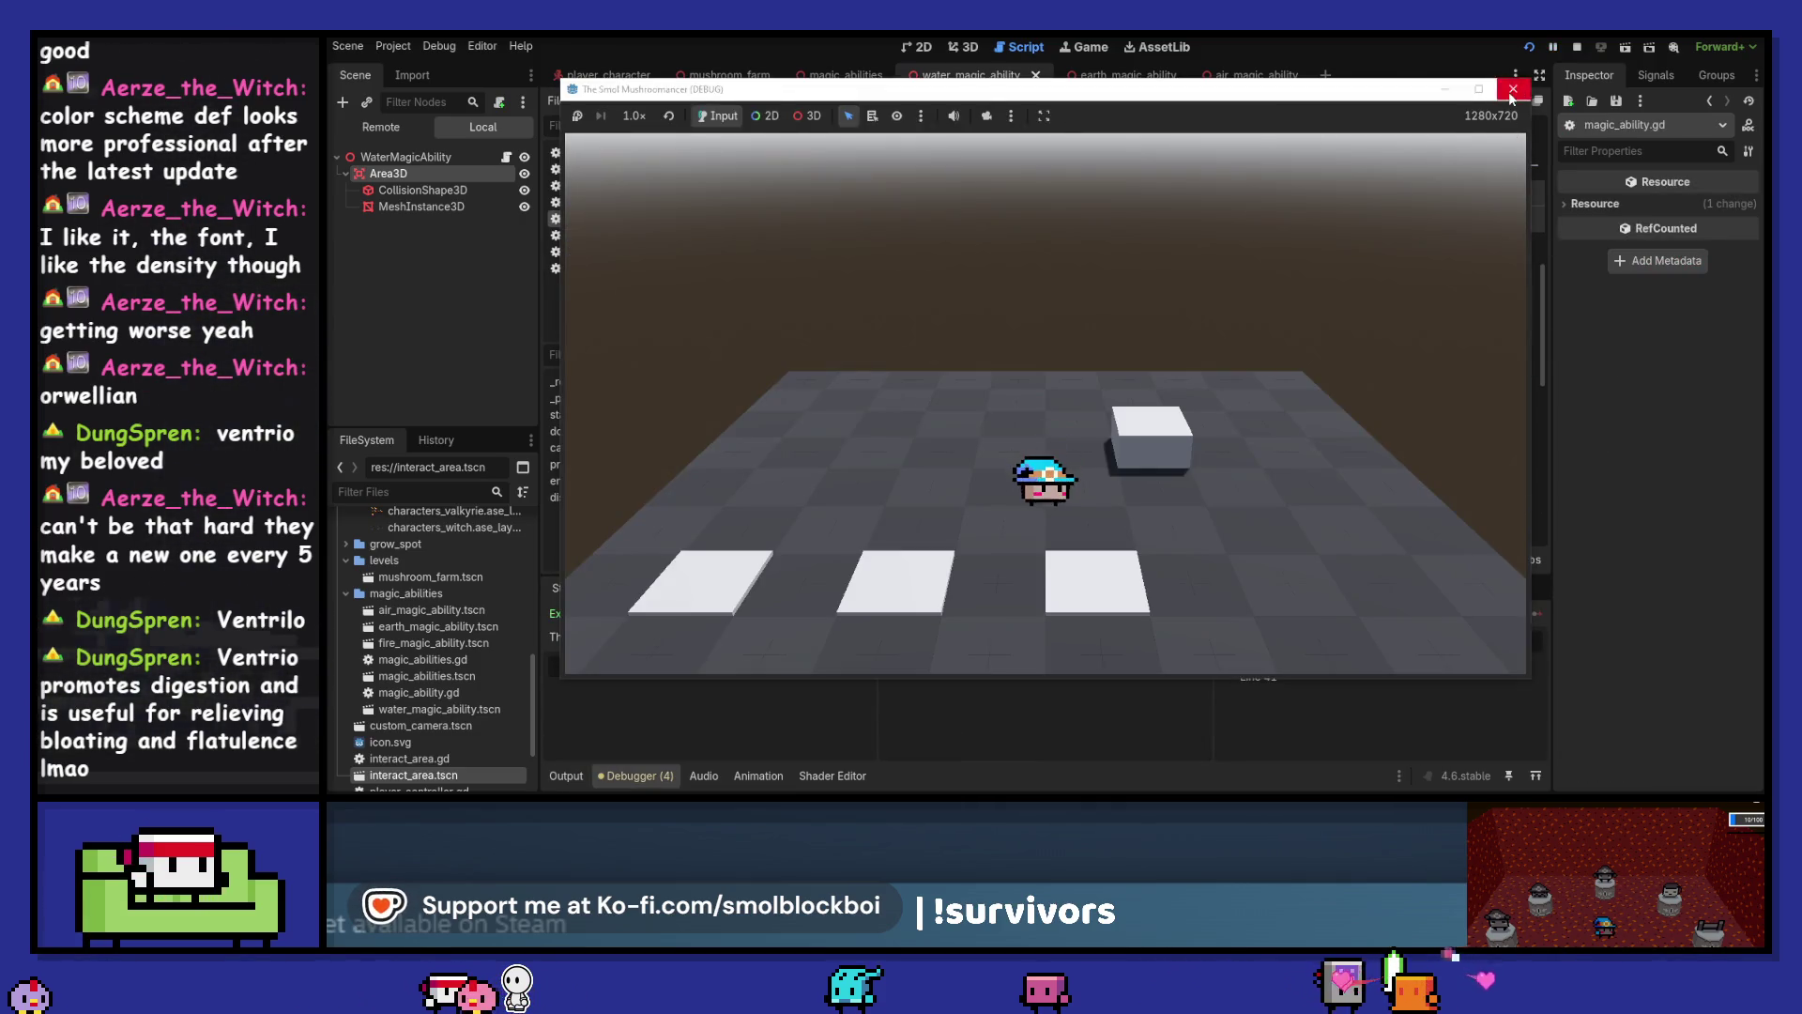
Close the game, clear the line 41 breakpoint, and open interact_area.gd
{"action": "left_click", "coordinate": [1513, 91]}
{"action": "left_click", "coordinate": [709, 337]}
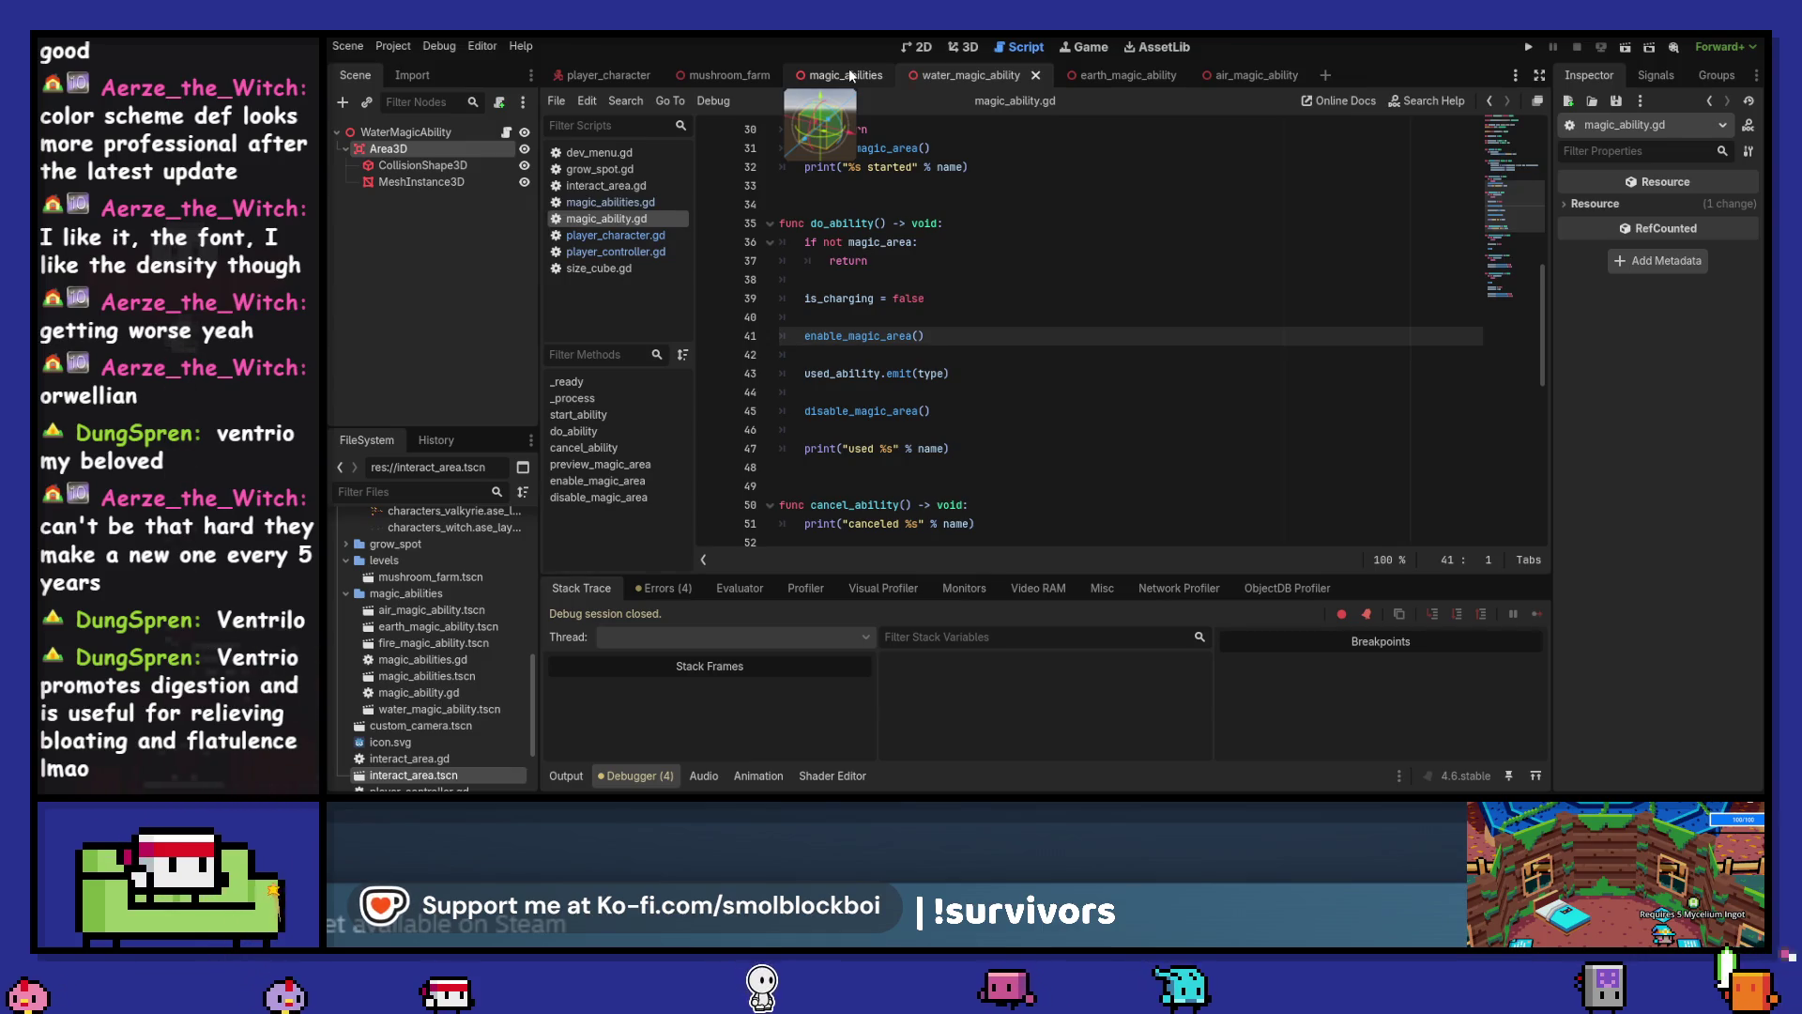
{"action": "left_click", "coordinate": [657, 187]}
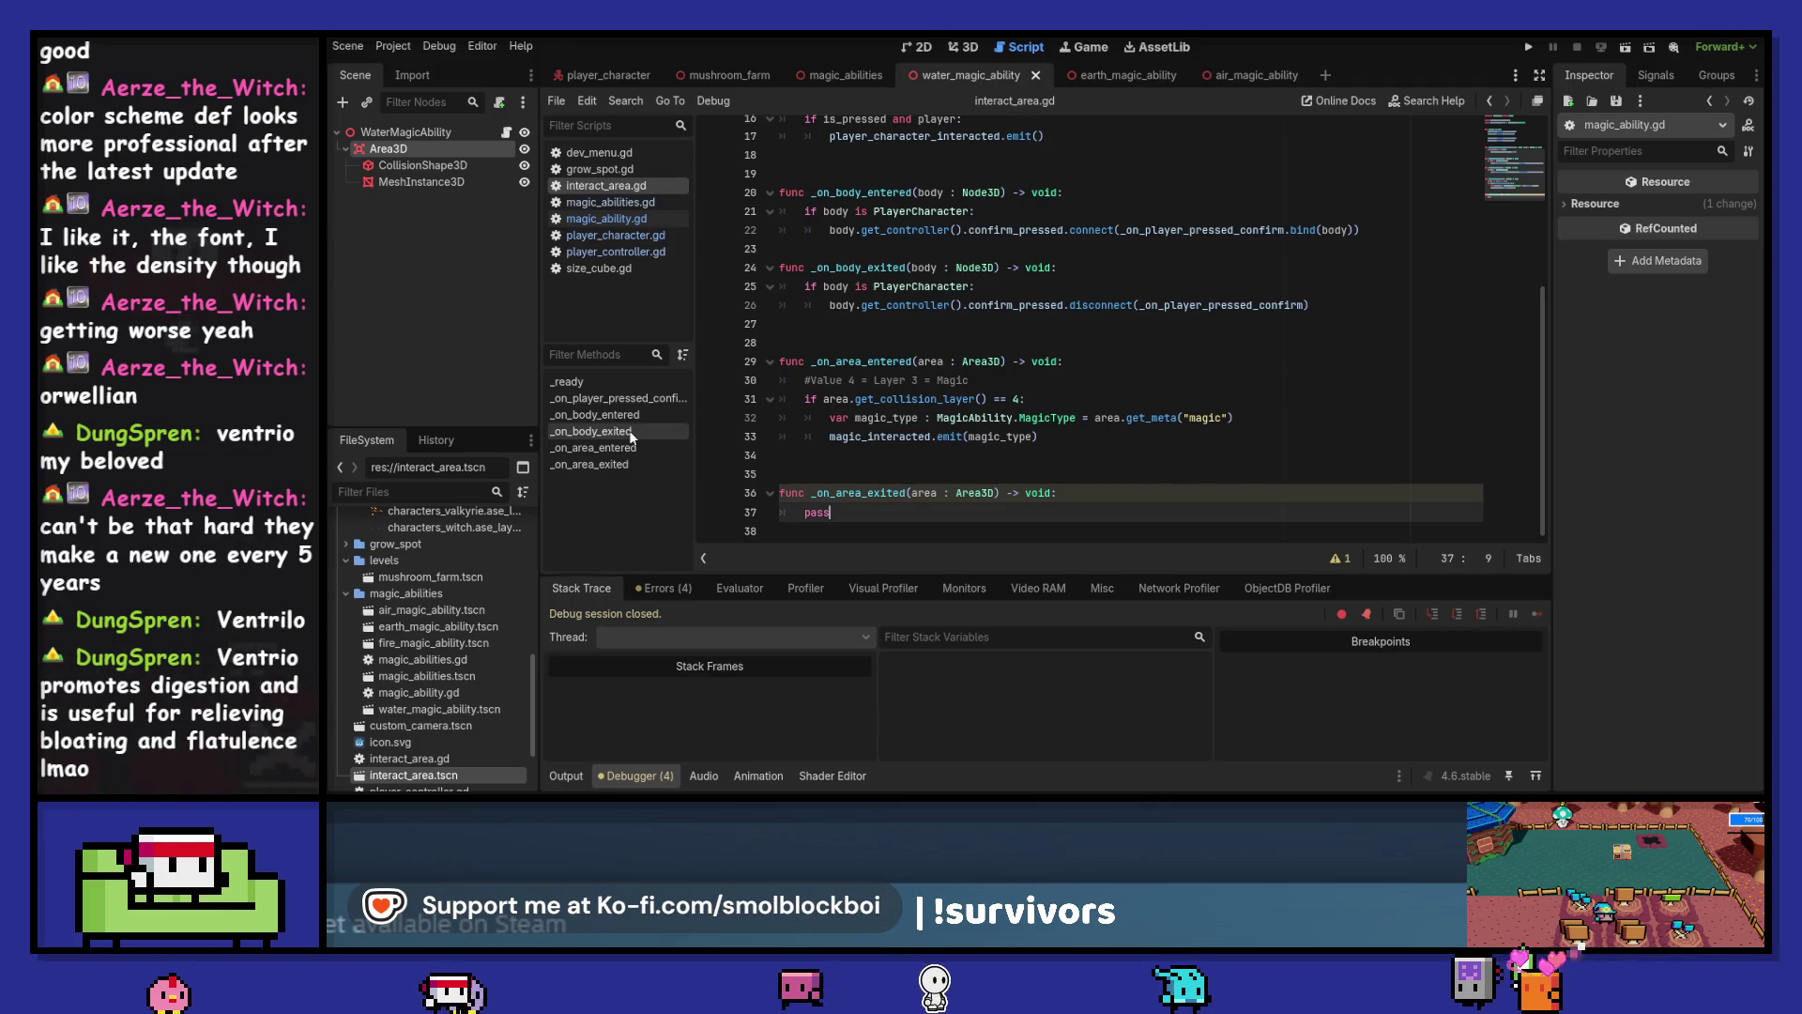
Set a breakpoint on line 32 of interact_area.gd, run the game, charge water, and stop it
{"action": "left_click", "coordinate": [710, 418]}
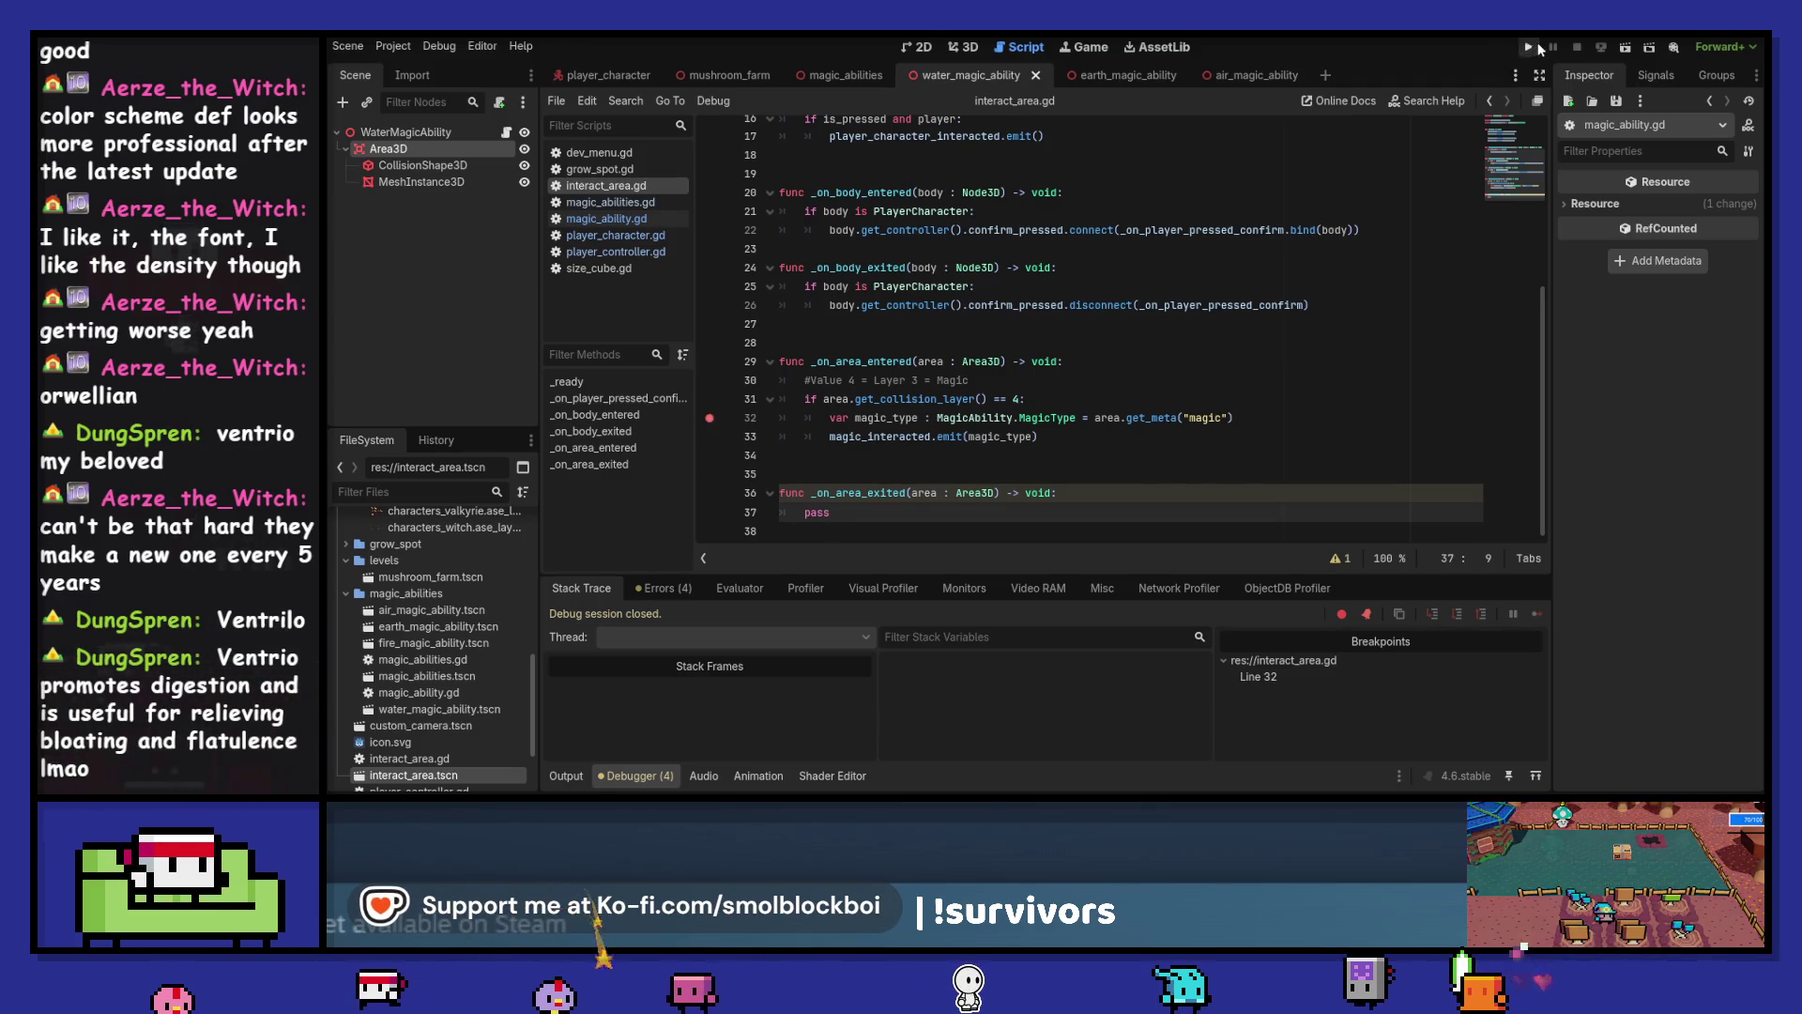
{"action": "left_click", "coordinate": [1539, 47]}
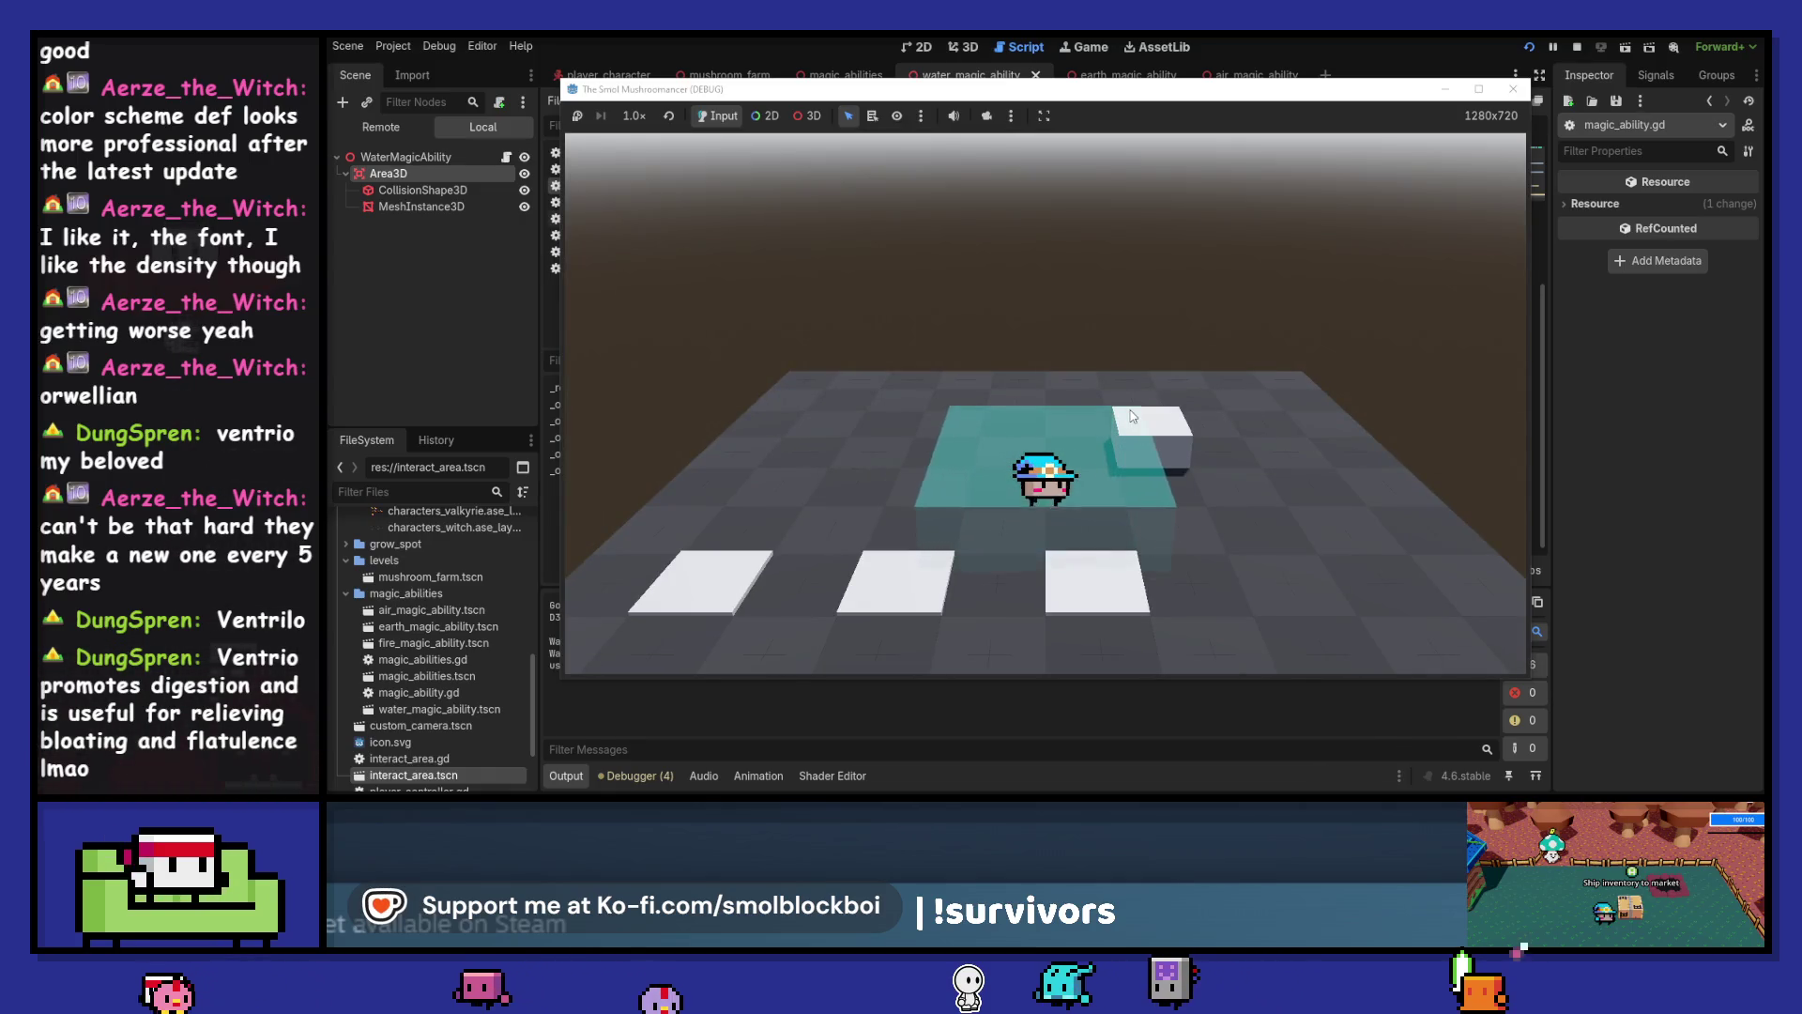
{"action": "key", "text": "w"}
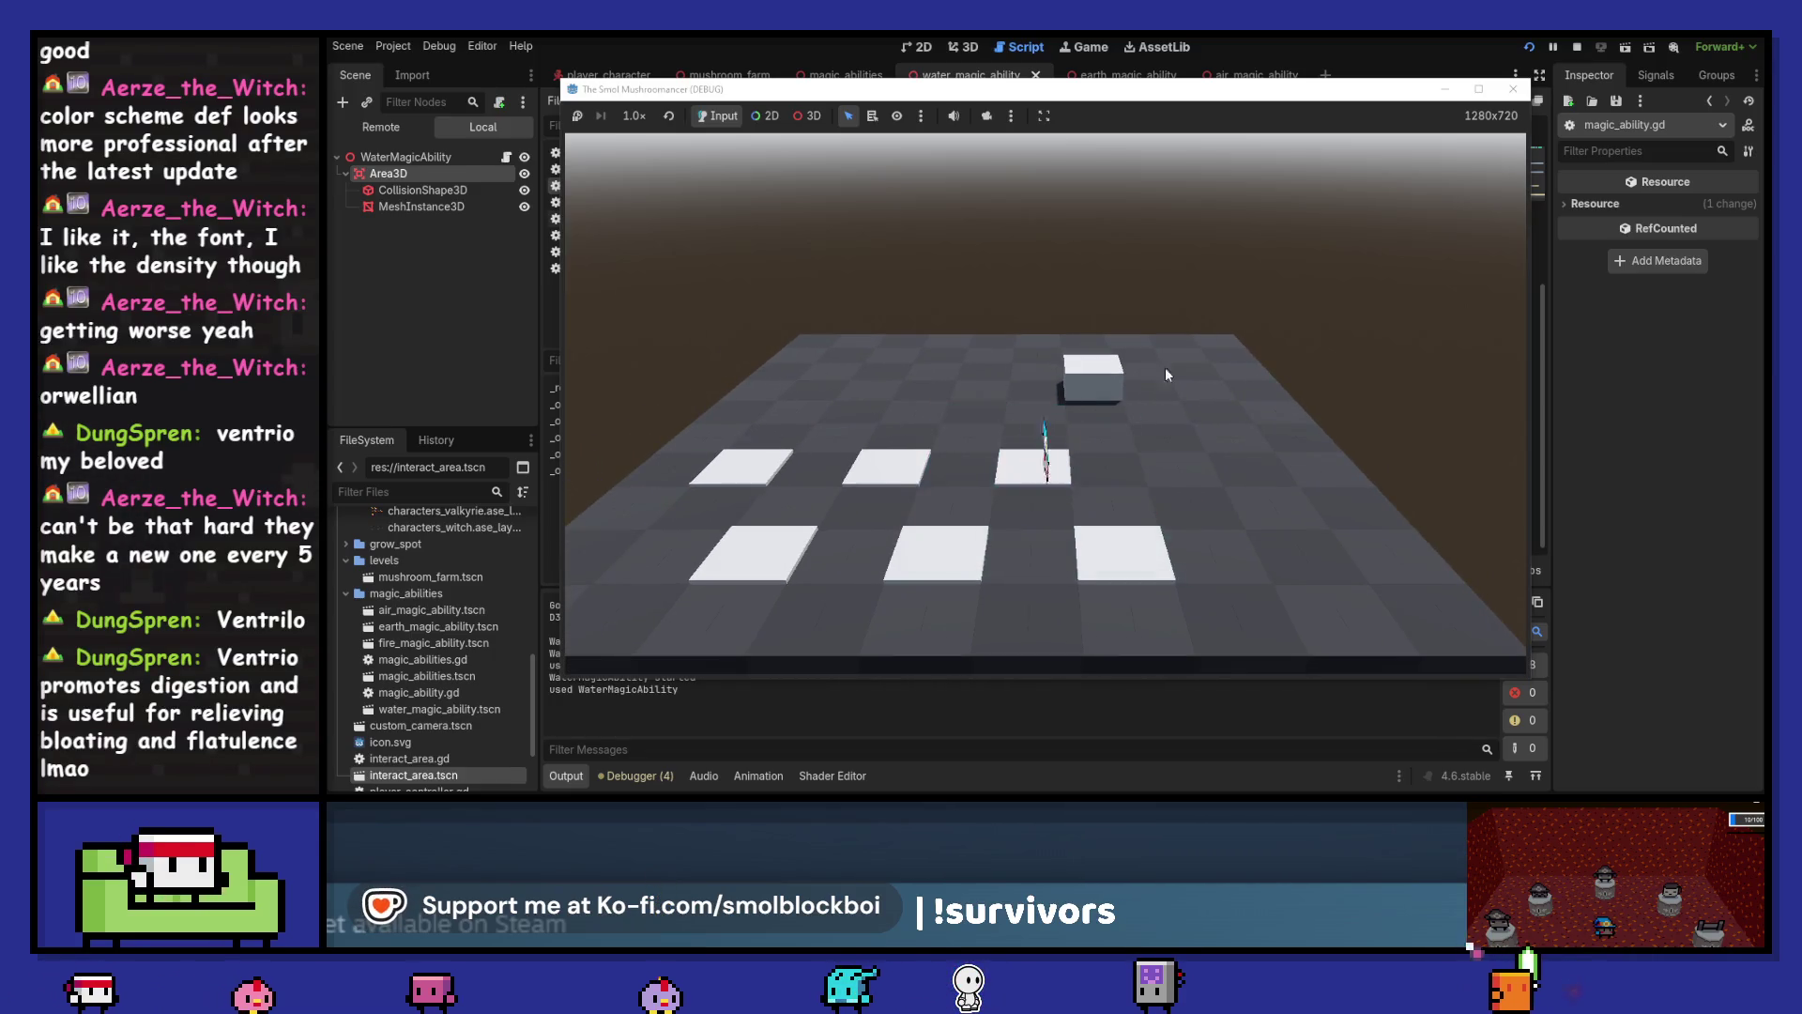
{"action": "key", "text": "F8"}
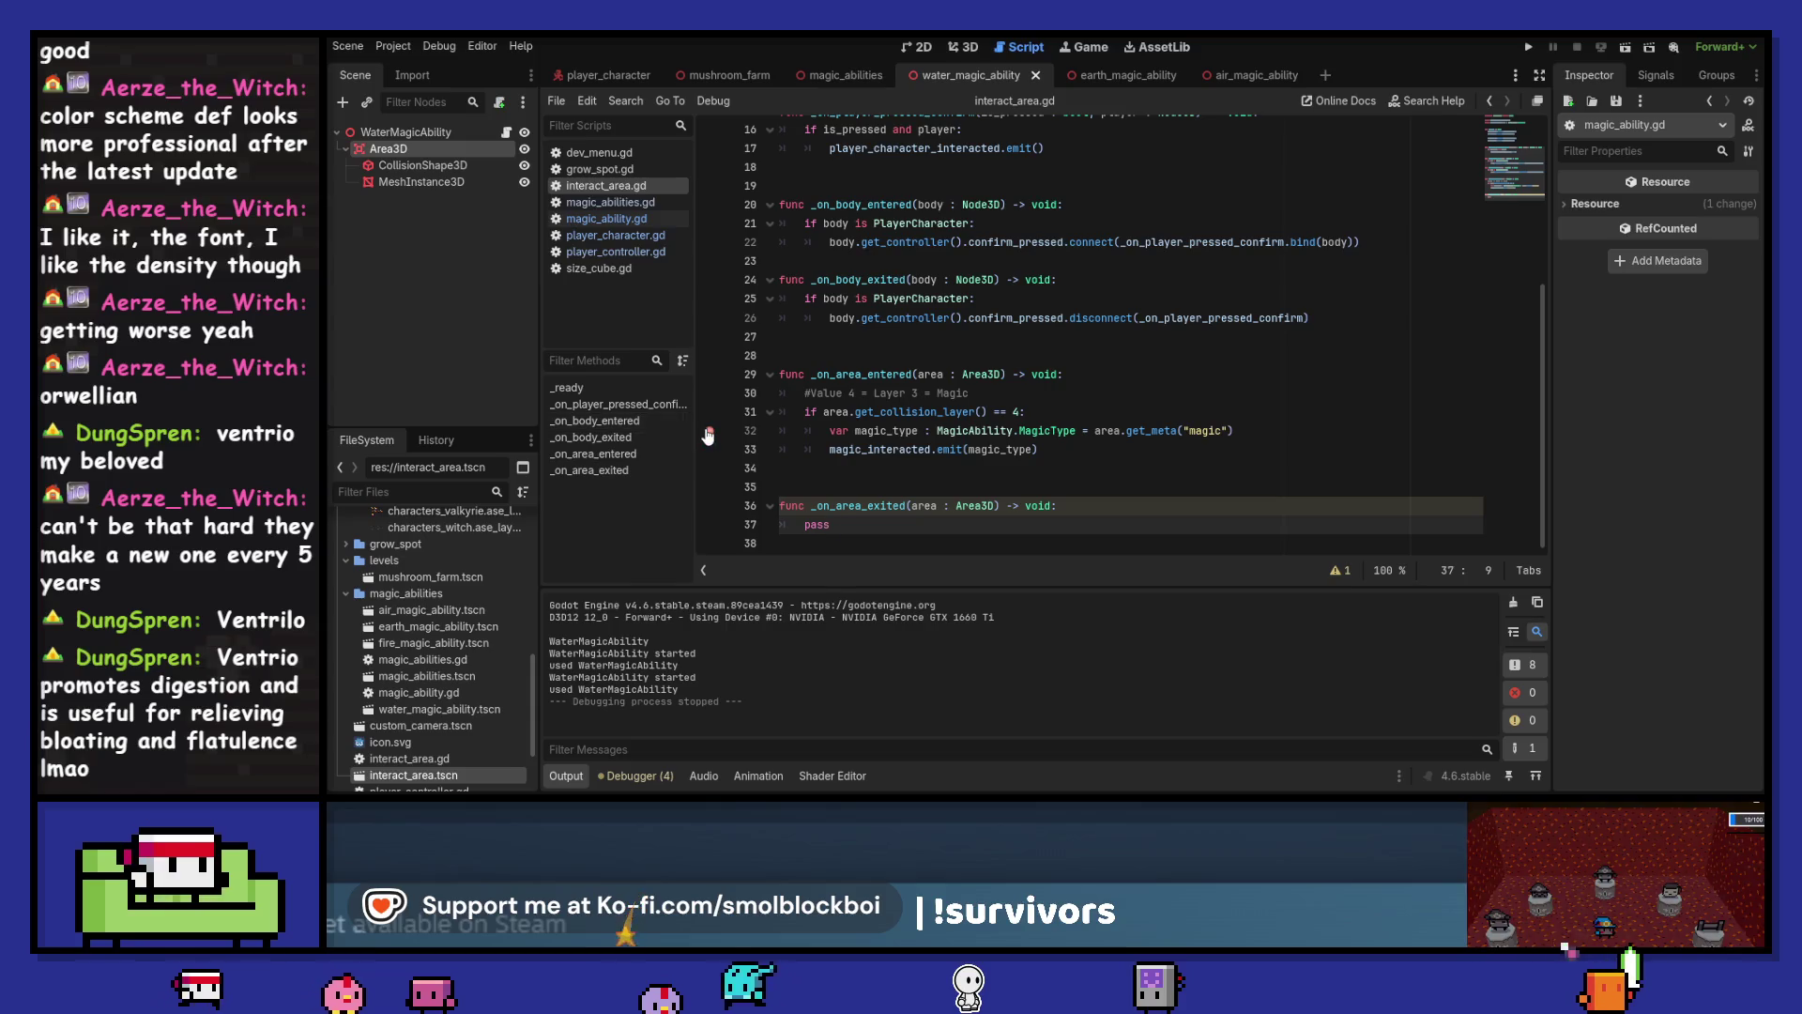
Add a print(area) line in _on_area_entered below the layer comment
{"action": "left_click", "coordinate": [1064, 396]}
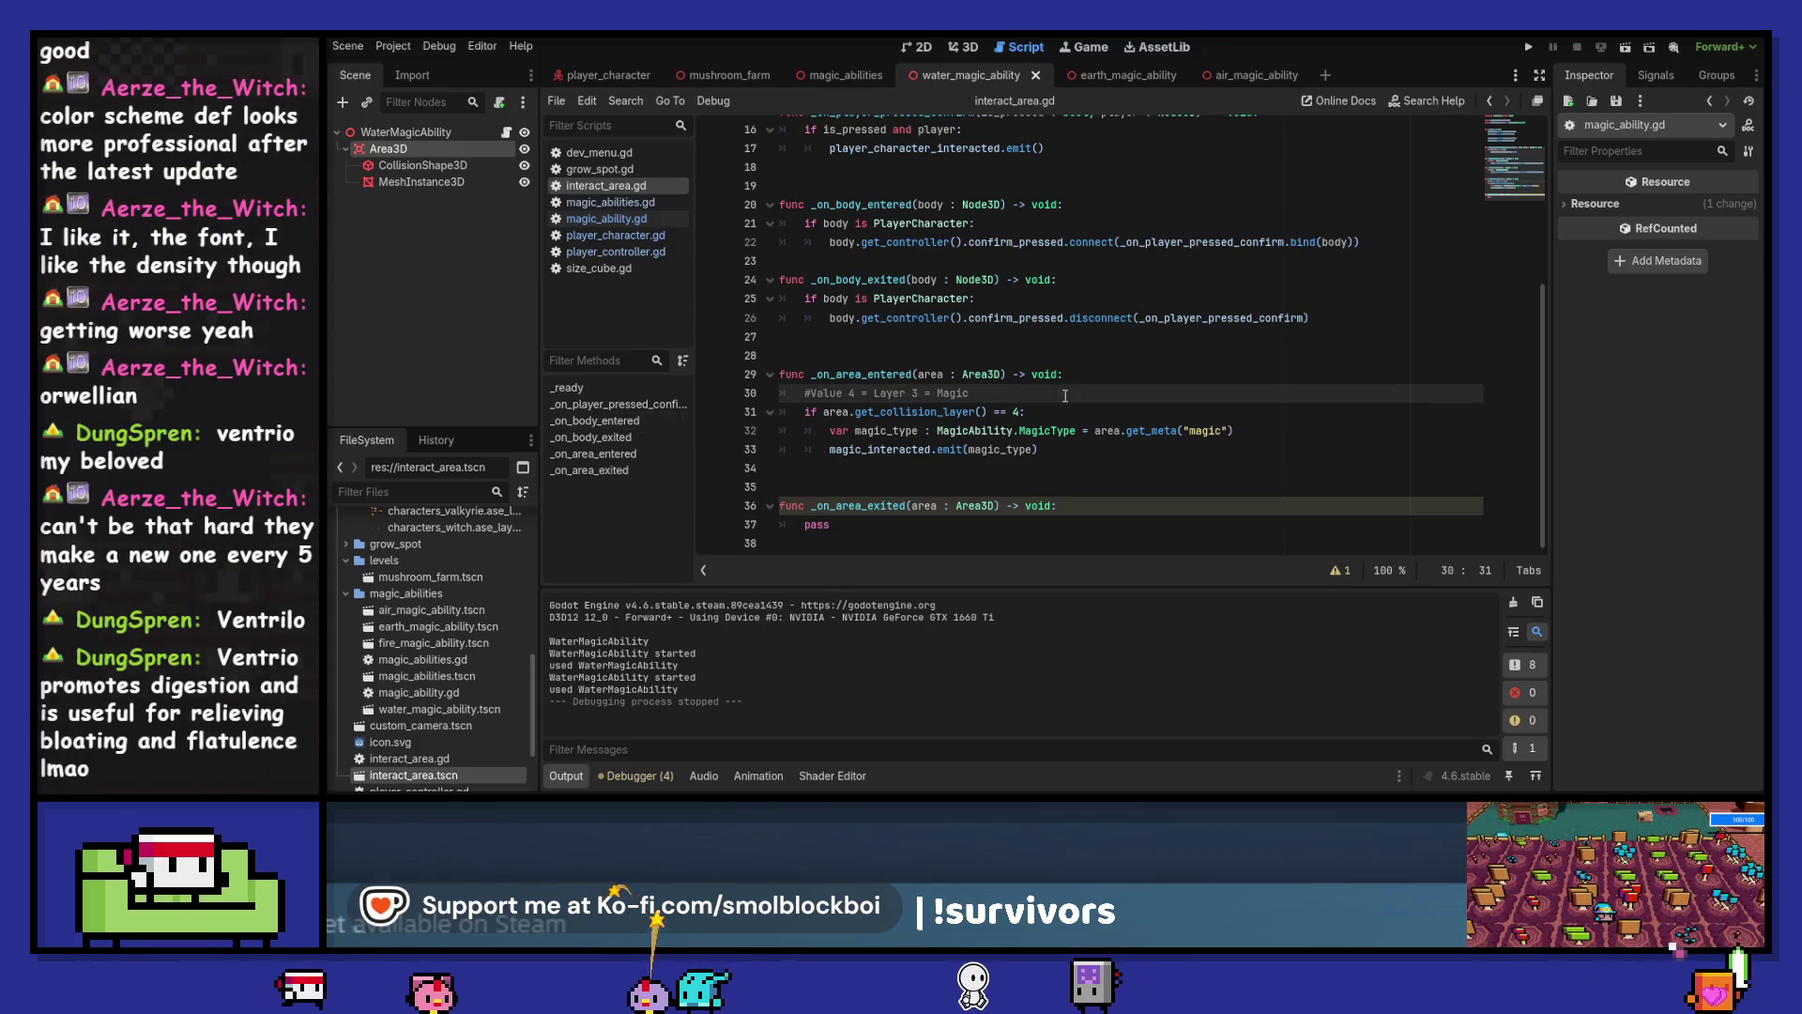
{"action": "key", "text": "Return"}
{"action": "key", "text": "ctrl+s"}
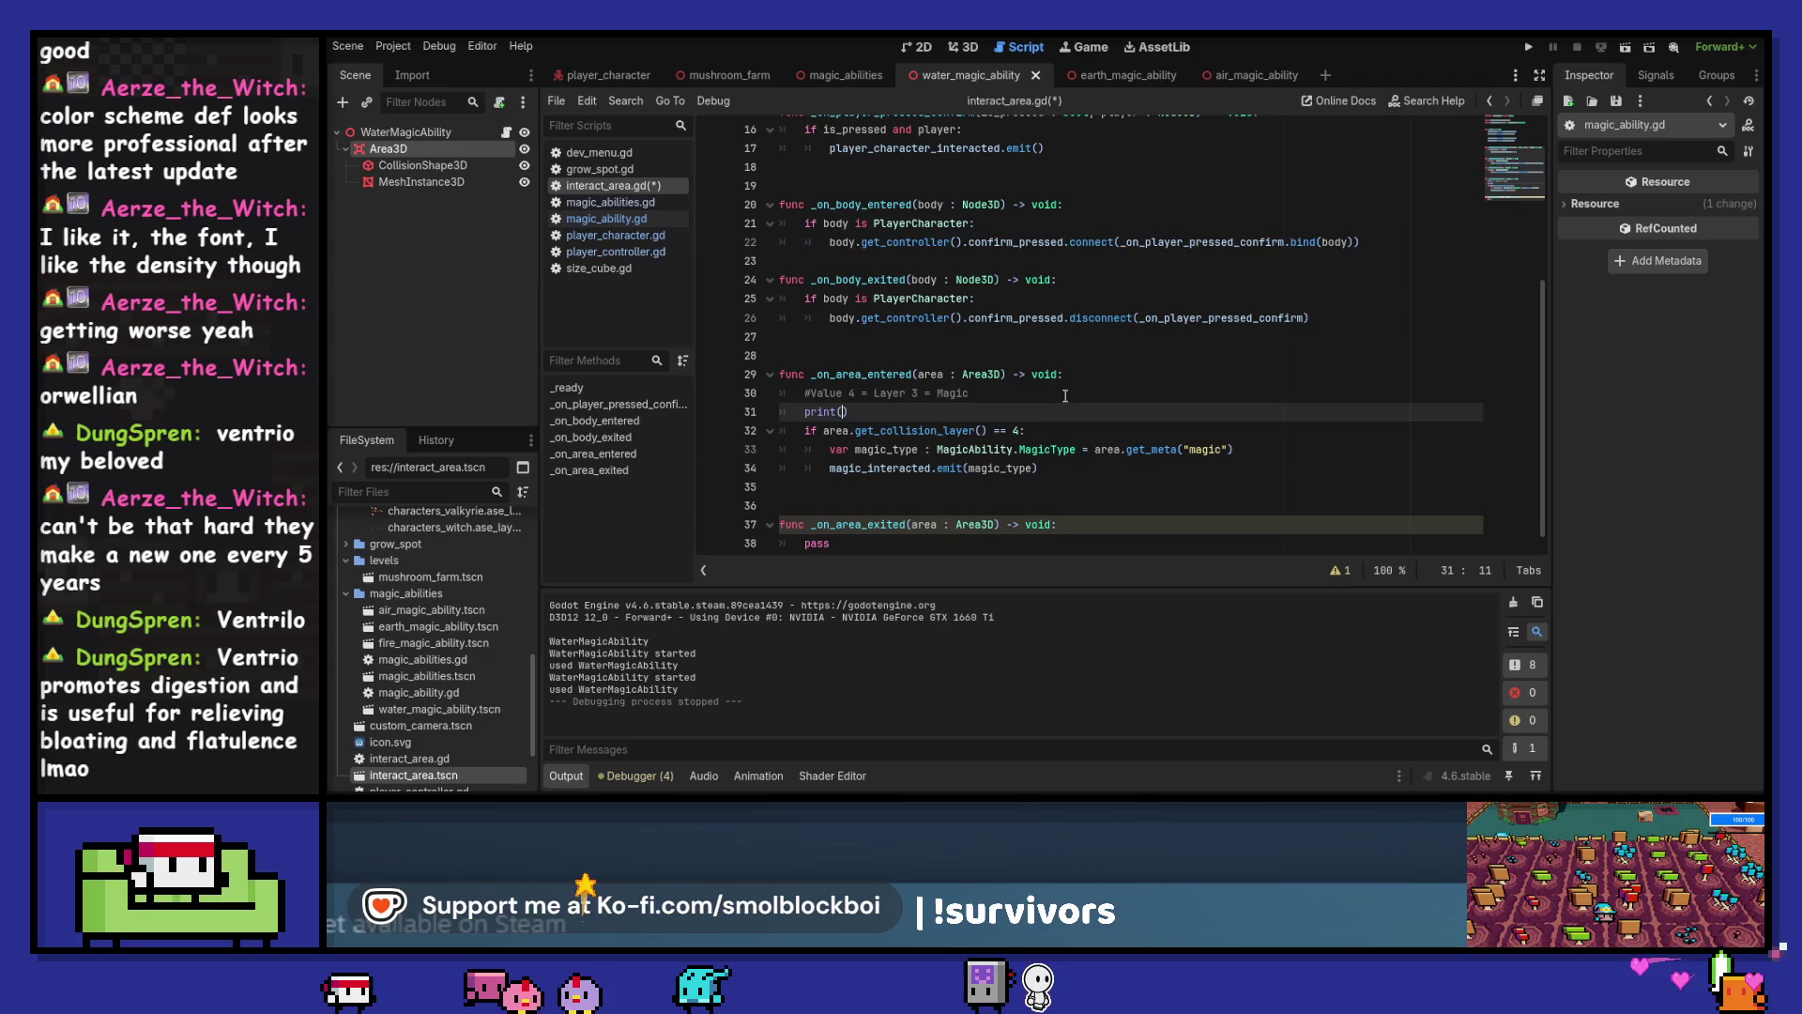
{"action": "type", "text": "print(area"}
Run the game, load the 3D test level, and walk the character onto the teal area
{"action": "key", "text": "F5"}
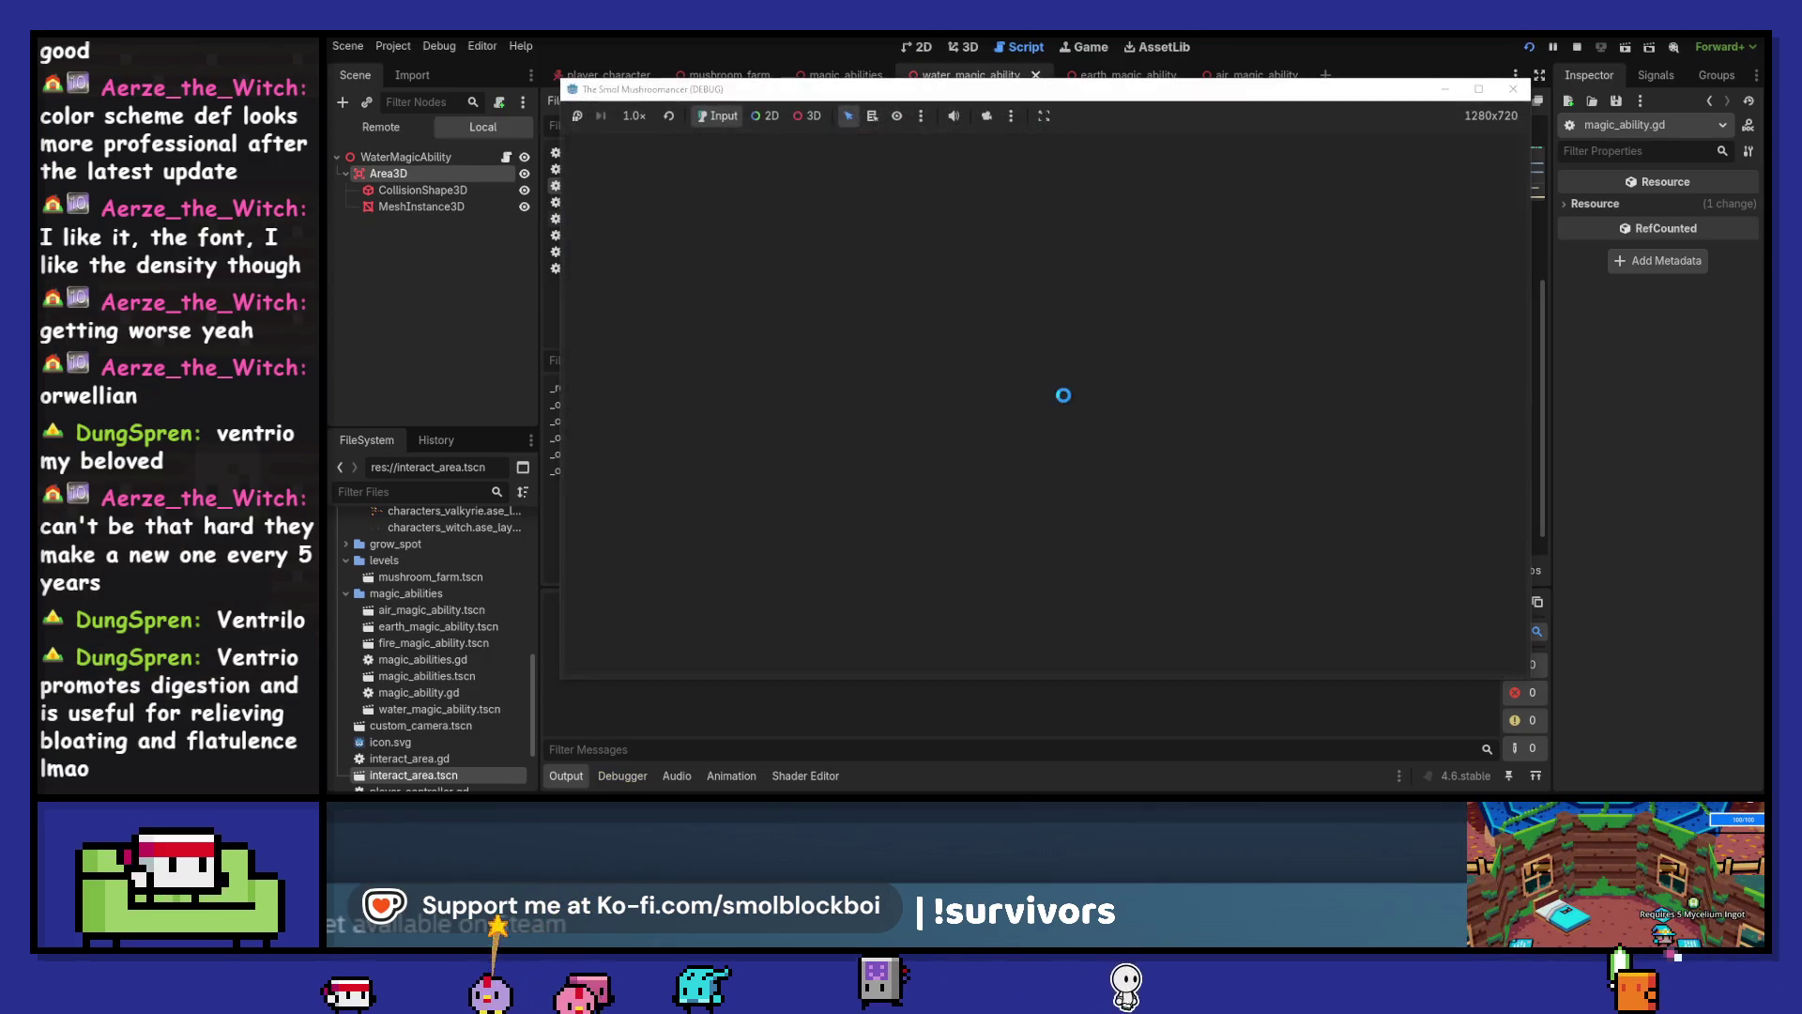
{"action": "left_click", "coordinate": [1153, 429]}
{"action": "key", "text": "s"}
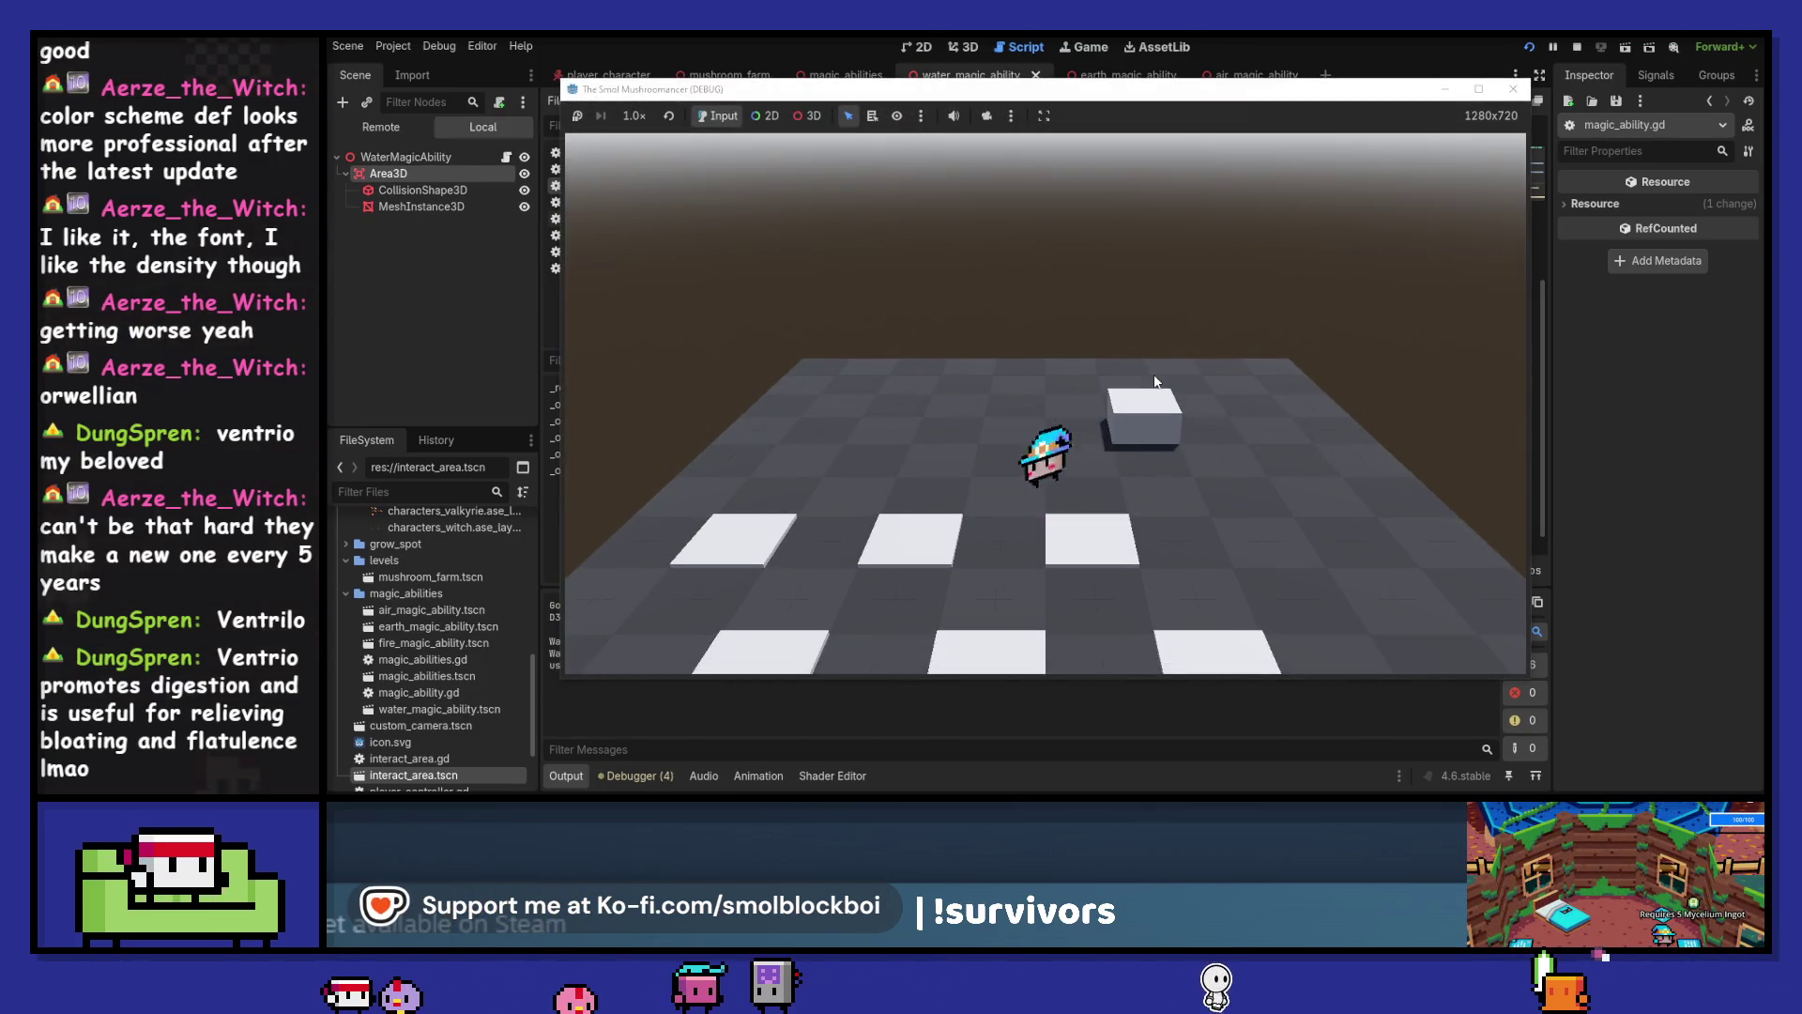
{"action": "left_click_drag", "start_coordinate": [1101, 93], "coordinate": [1354, 84]}
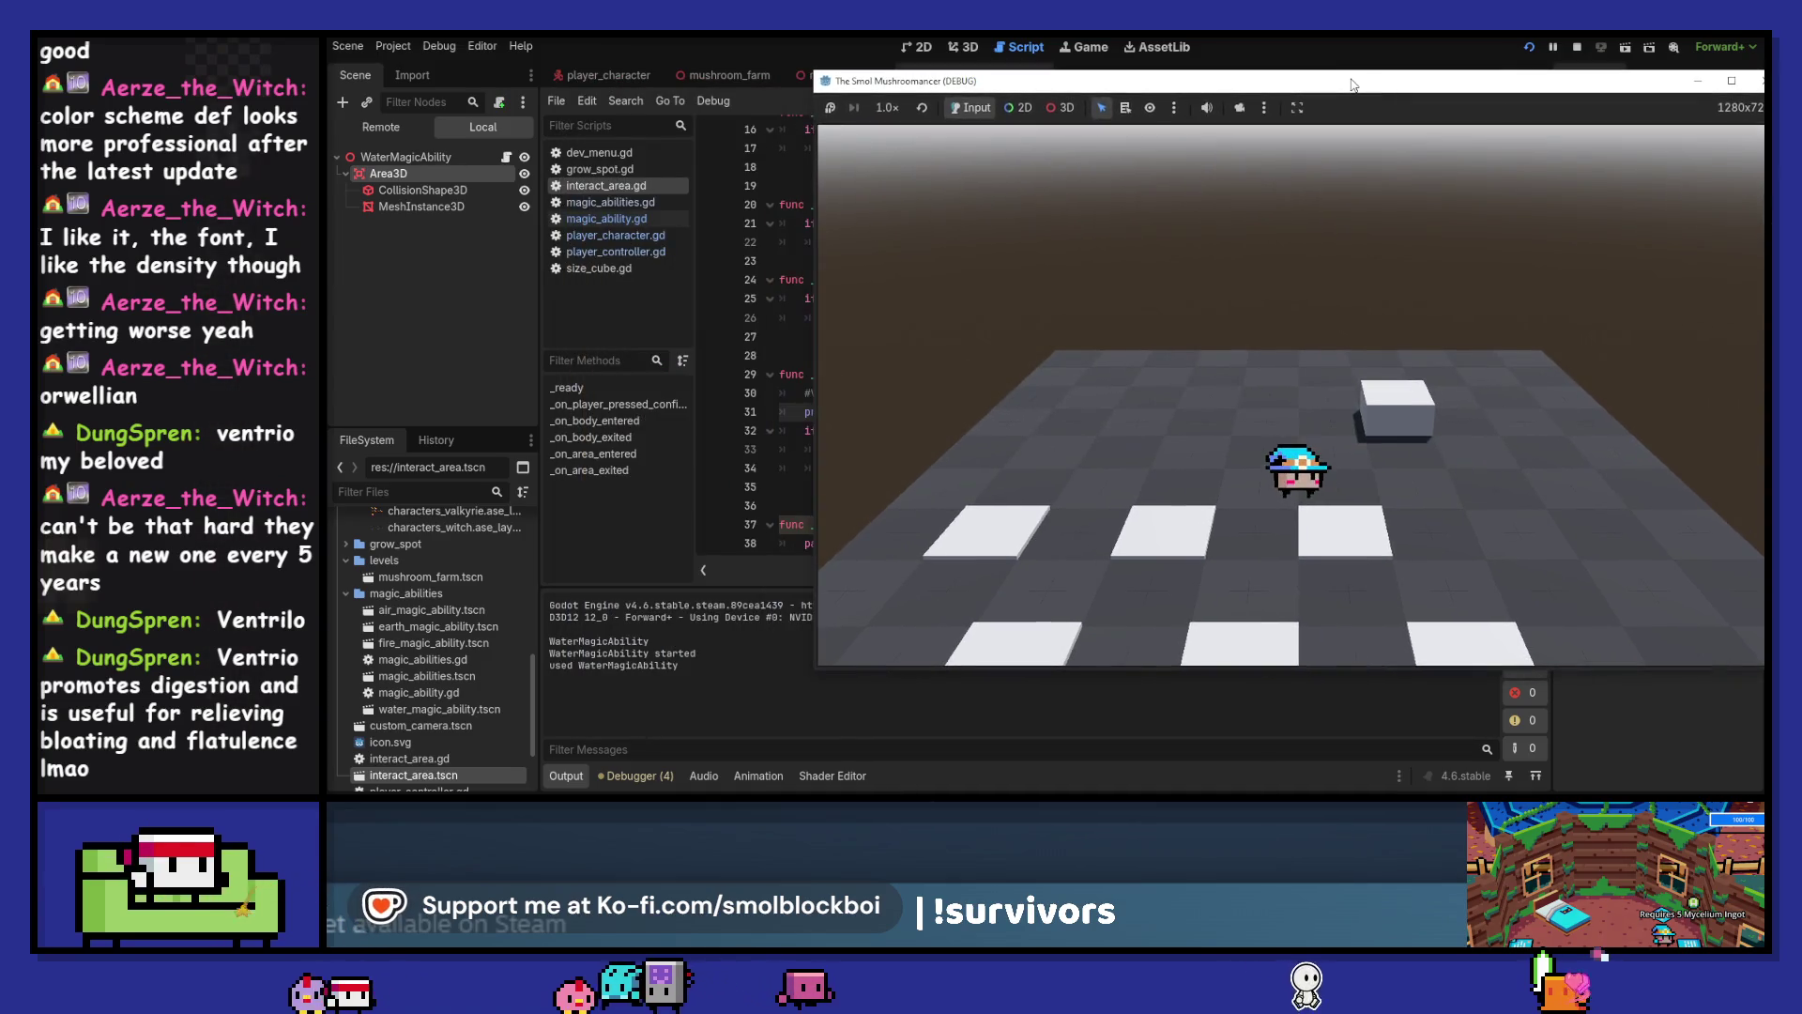
{"action": "left_click_drag", "start_coordinate": [1561, 87], "coordinate": [1379, 83]}
{"action": "key", "text": "d"}
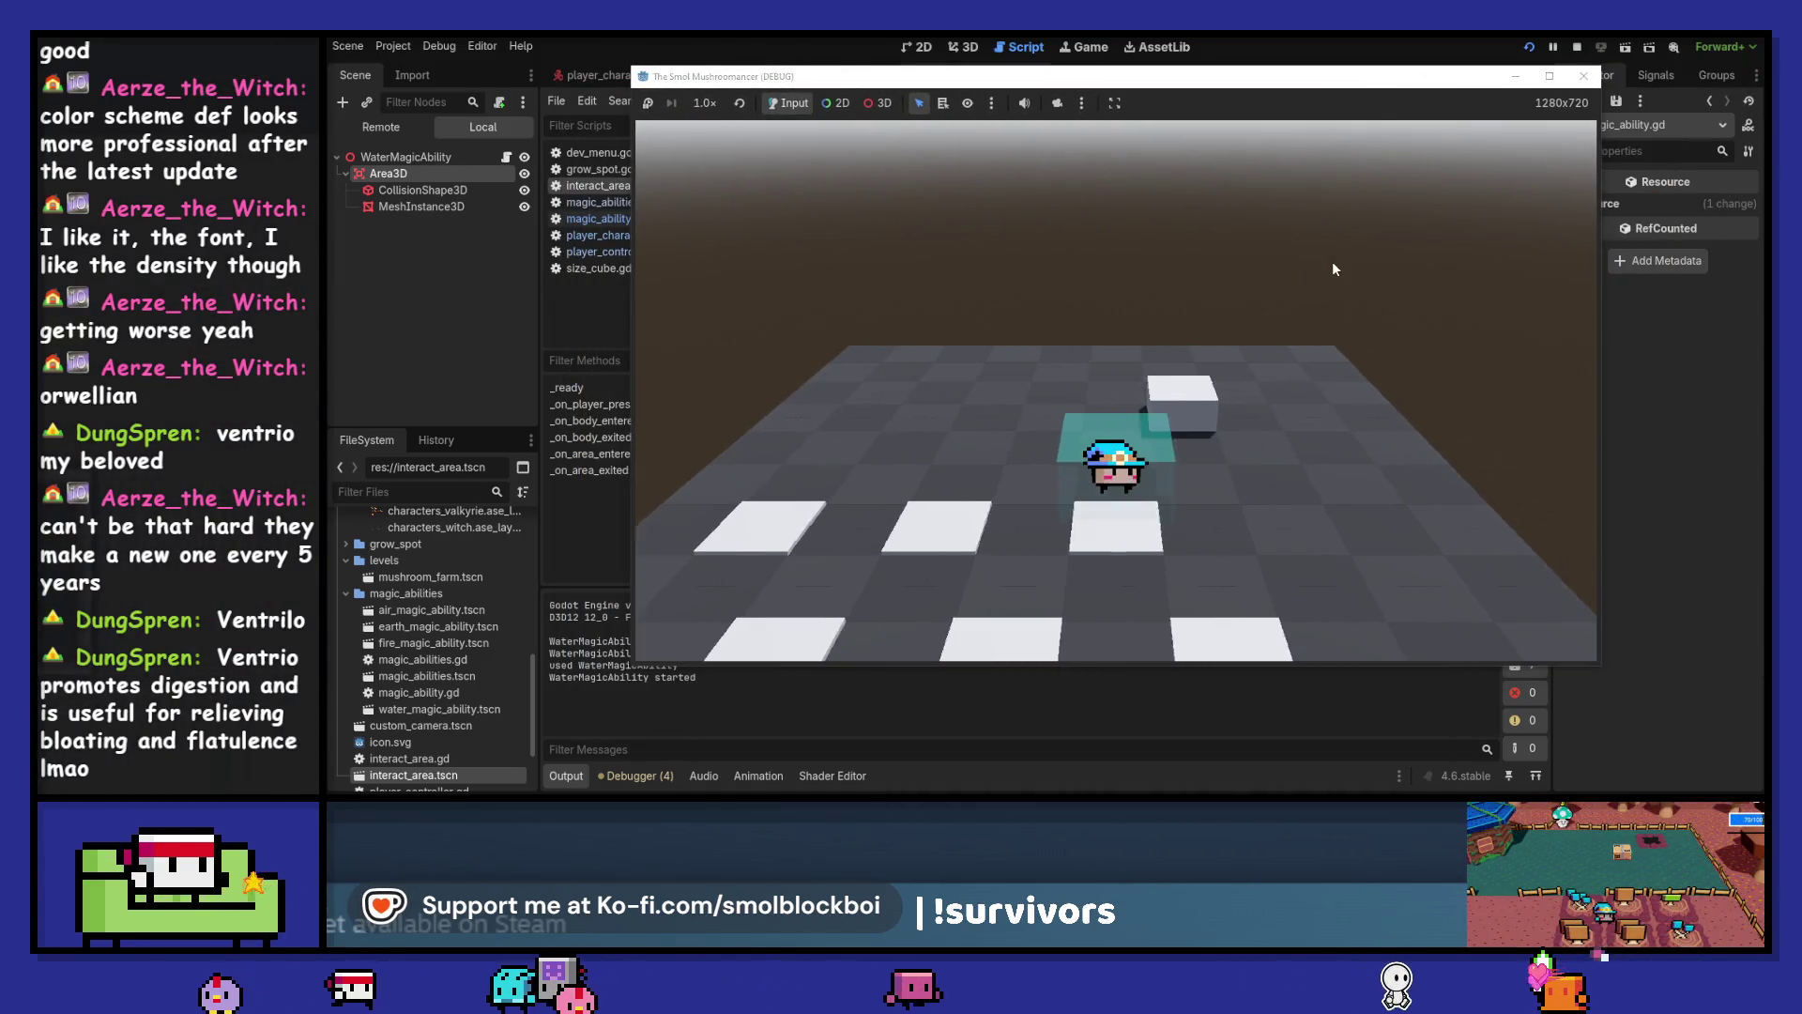
{"action": "key", "text": "e"}
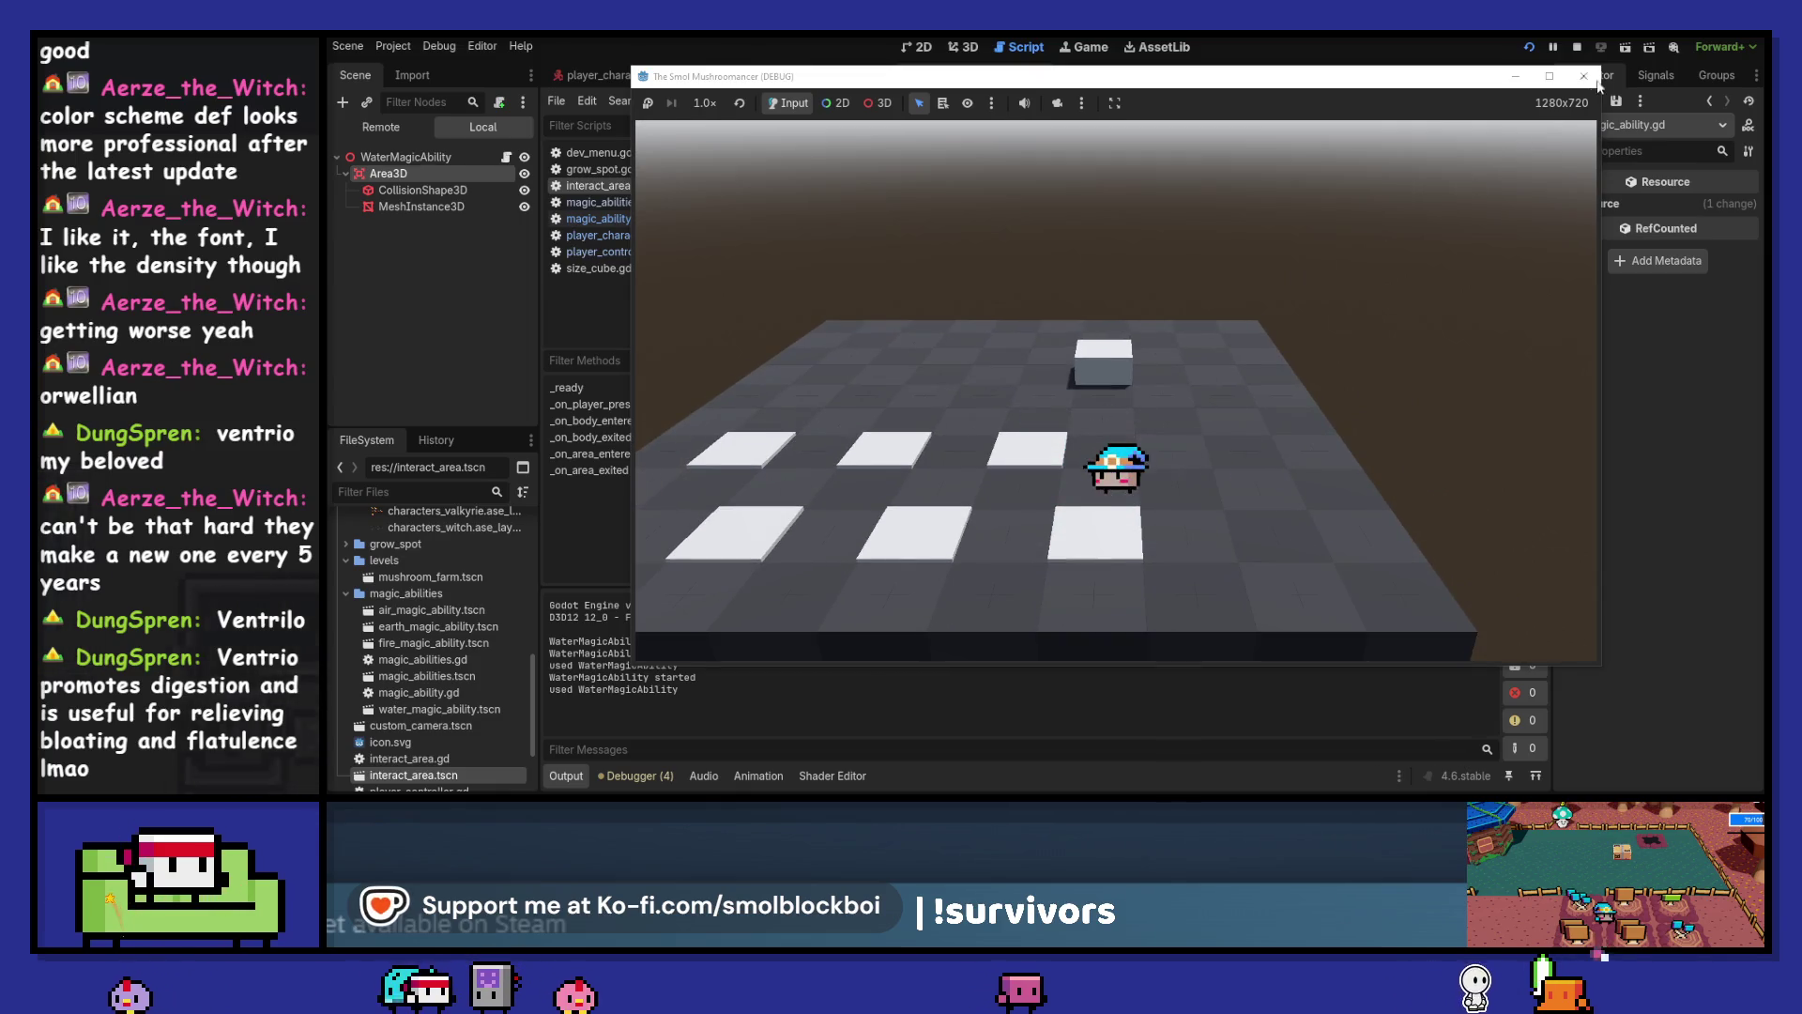
Remove the temporary print line and select the WaterMagicAbility root node
{"action": "key", "text": "Escape"}
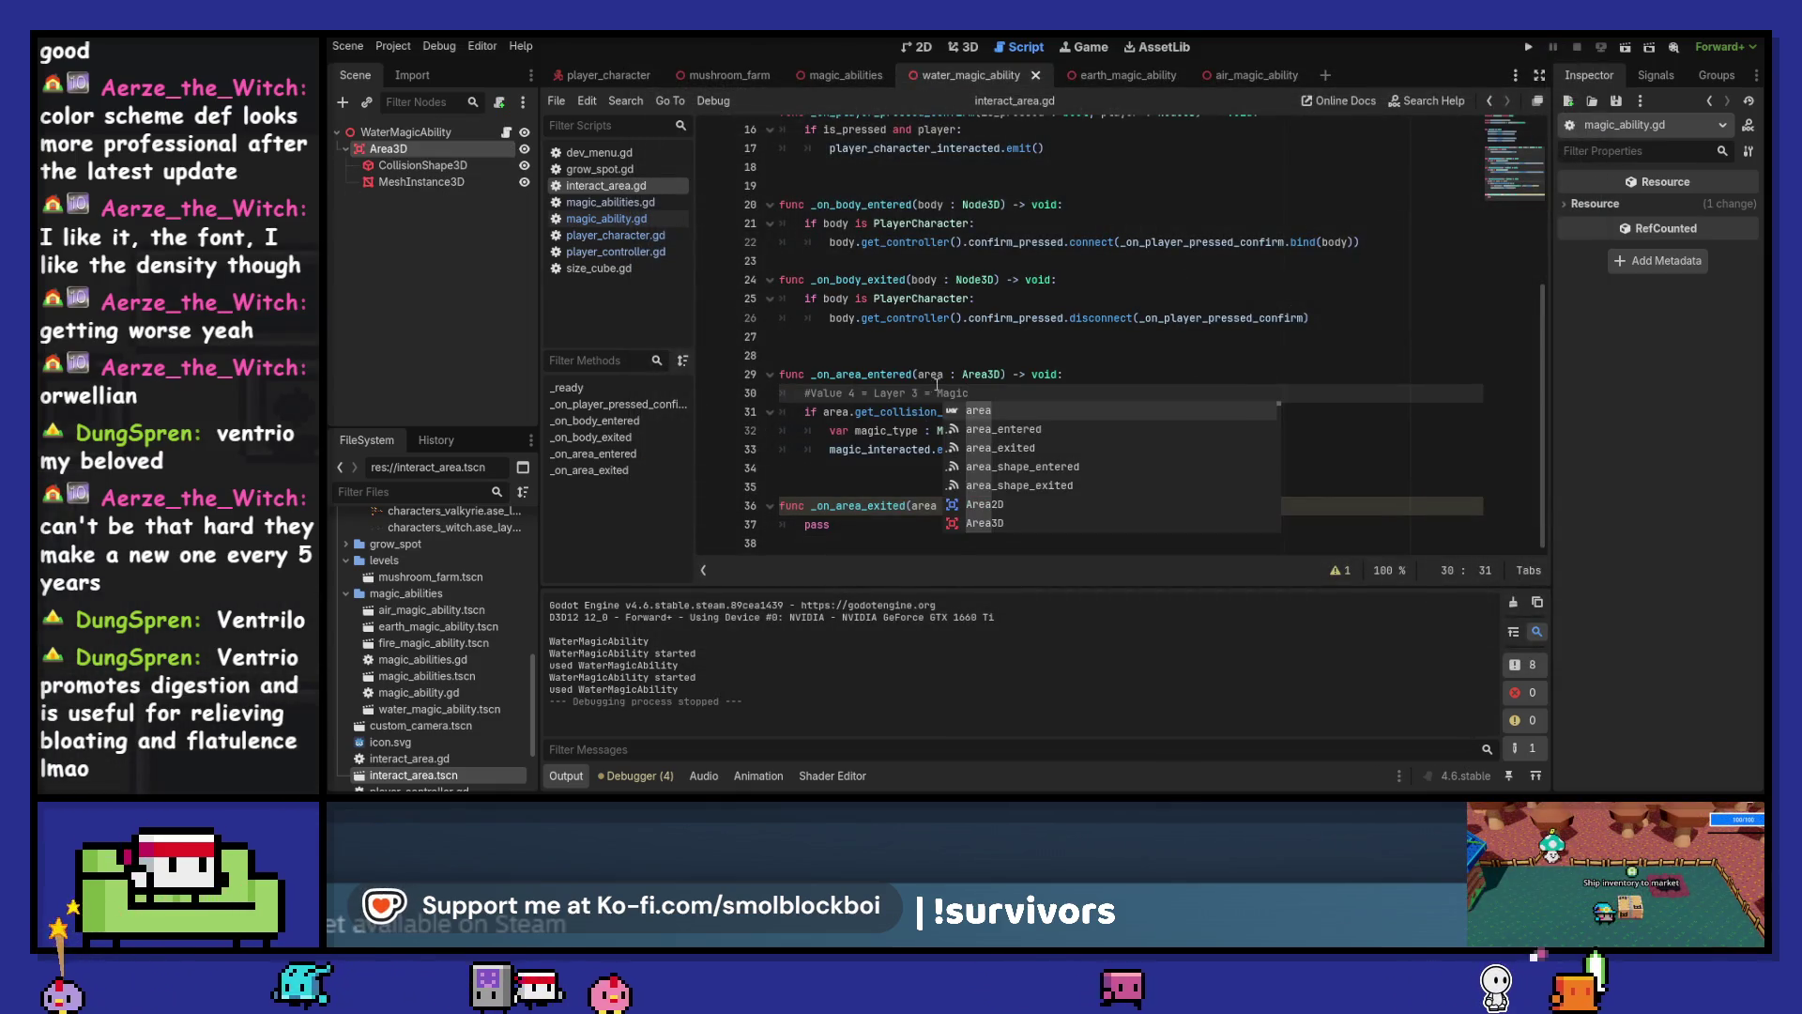
{"action": "left_click", "coordinate": [935, 387]}
{"action": "left_click", "coordinate": [405, 133]}
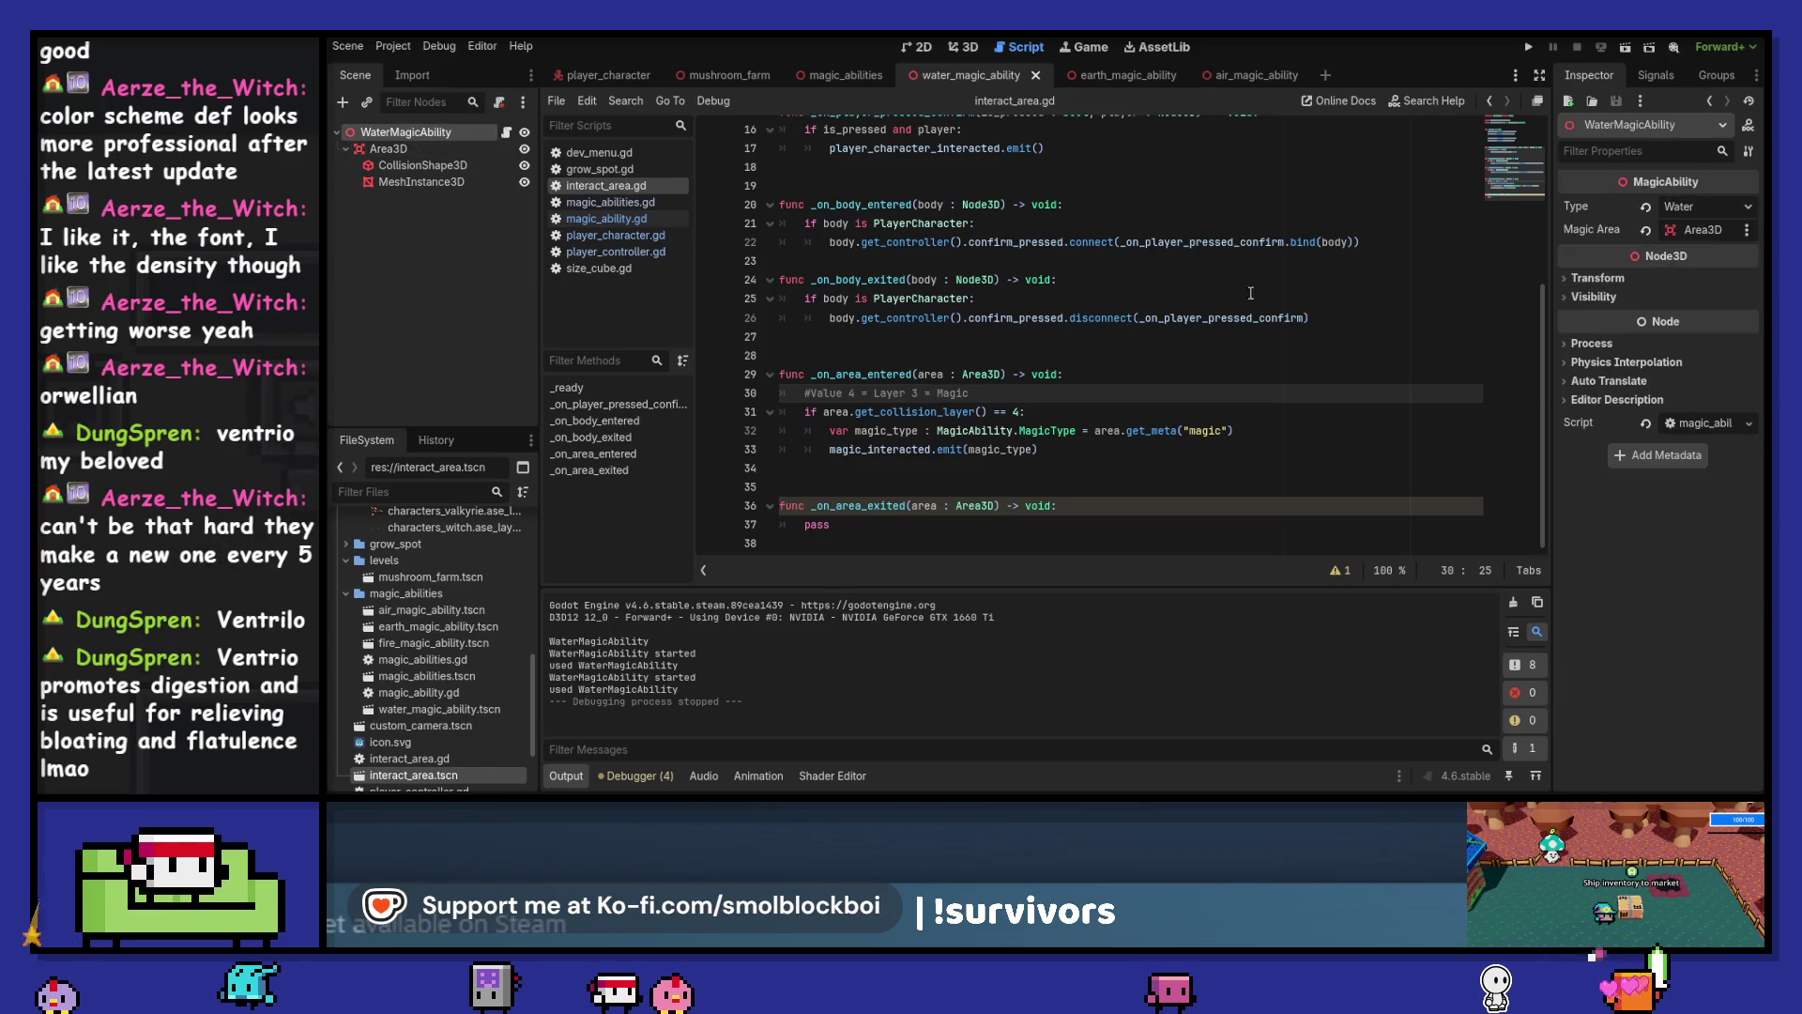
Check the Area3D collision layers, browse magic_abilities.gd, then open magic_ability.gd at do_ability
{"action": "left_click", "coordinate": [433, 148]}
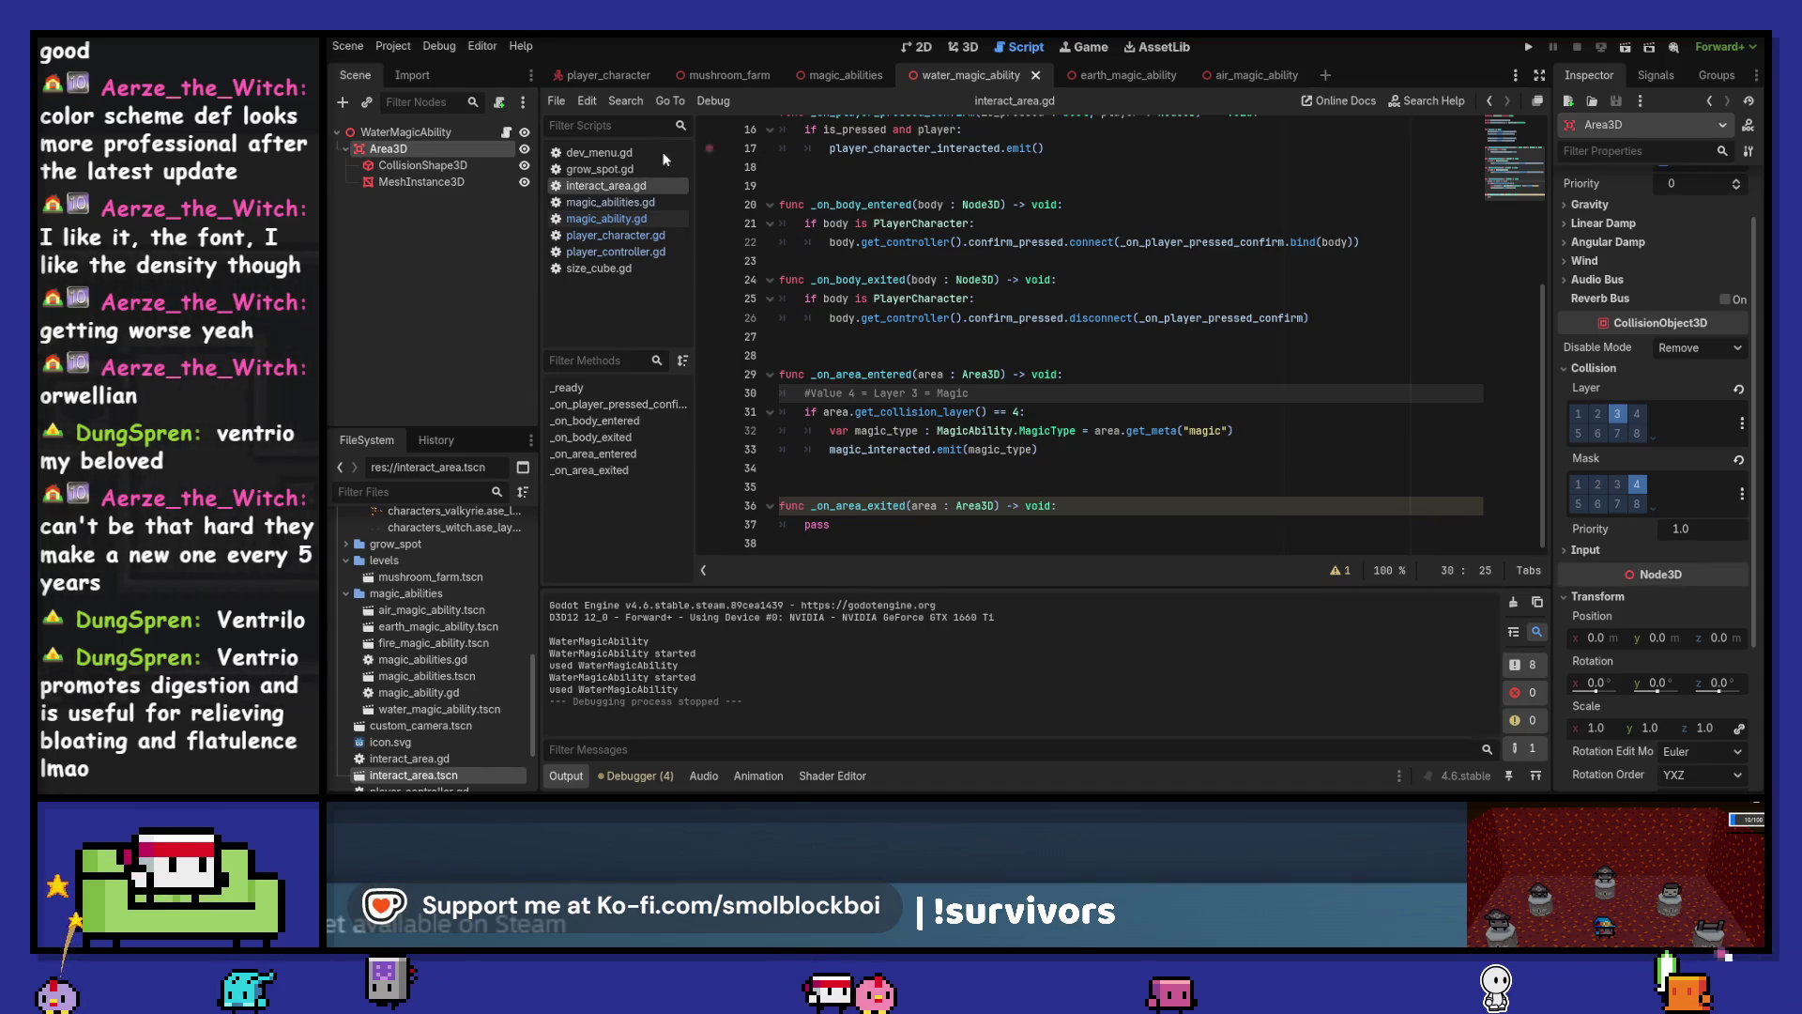
{"action": "left_click", "coordinate": [620, 203]}
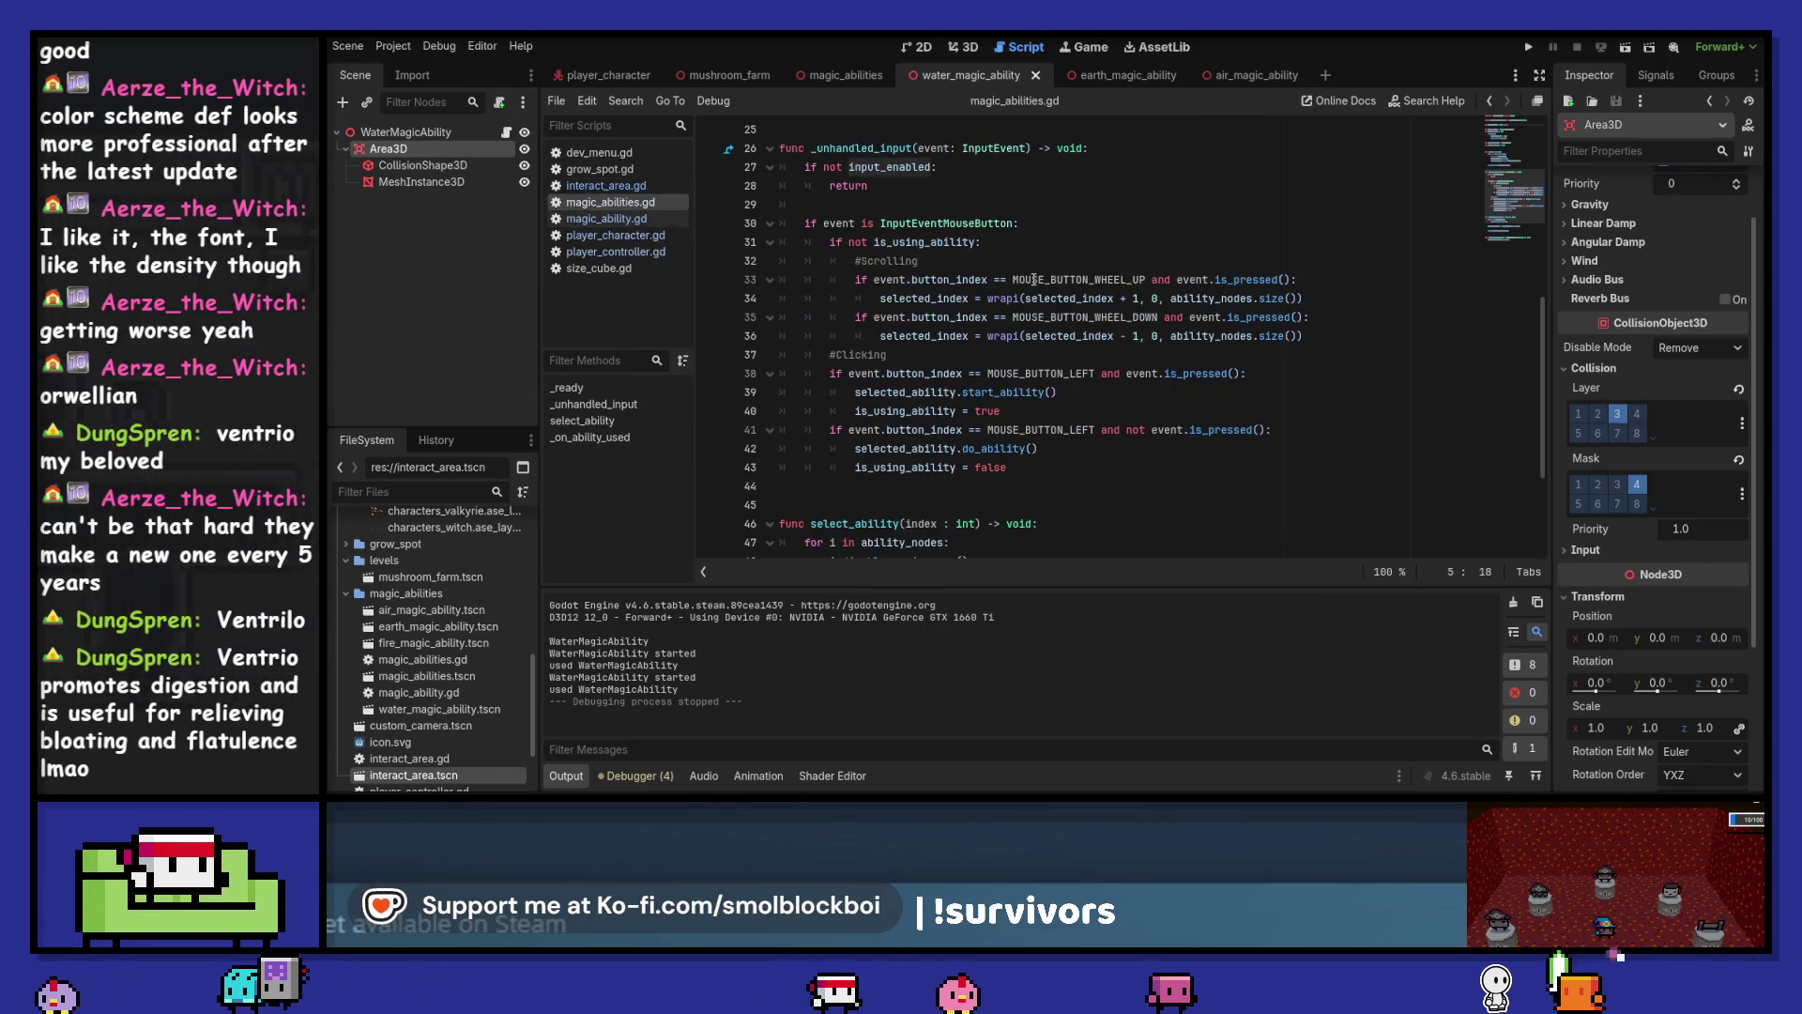
{"action": "scroll", "coordinate": [1214, 387], "scroll_direction": "down", "scroll_amount": 3}
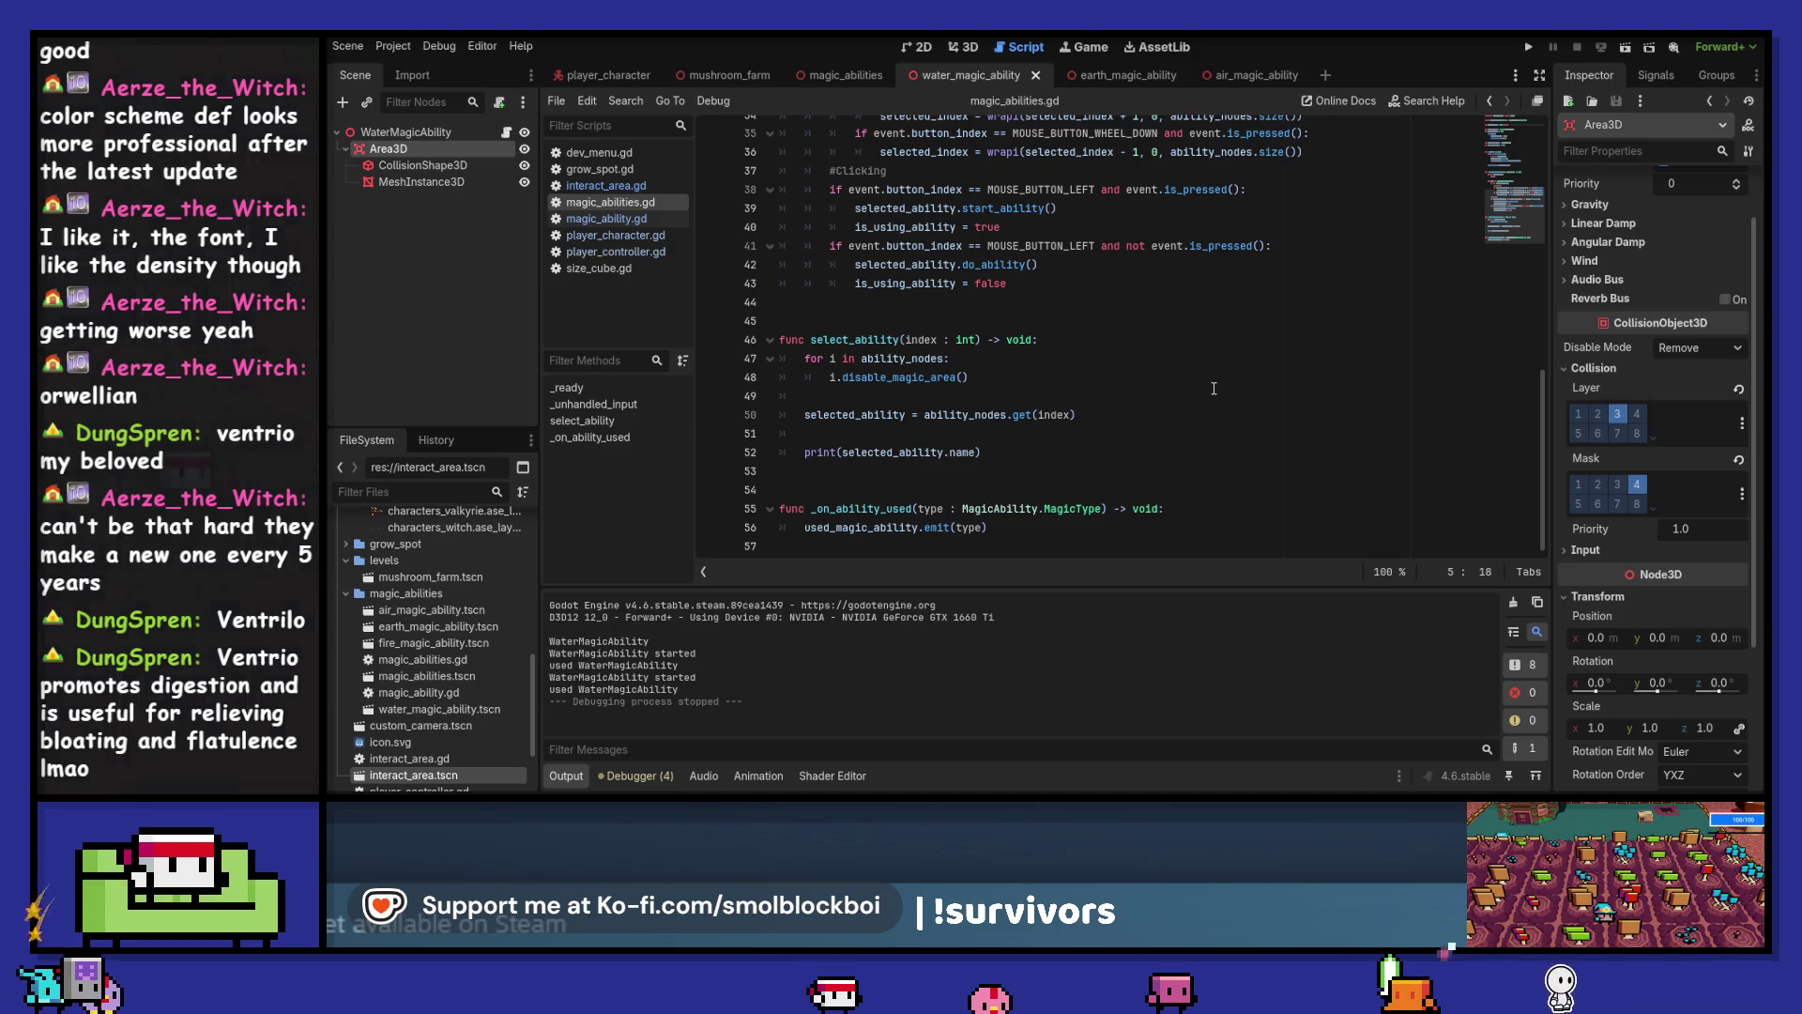
{"action": "scroll", "coordinate": [1214, 388], "scroll_direction": "up", "scroll_amount": 5}
{"action": "scroll", "coordinate": [1214, 388], "scroll_direction": "up", "scroll_amount": 2}
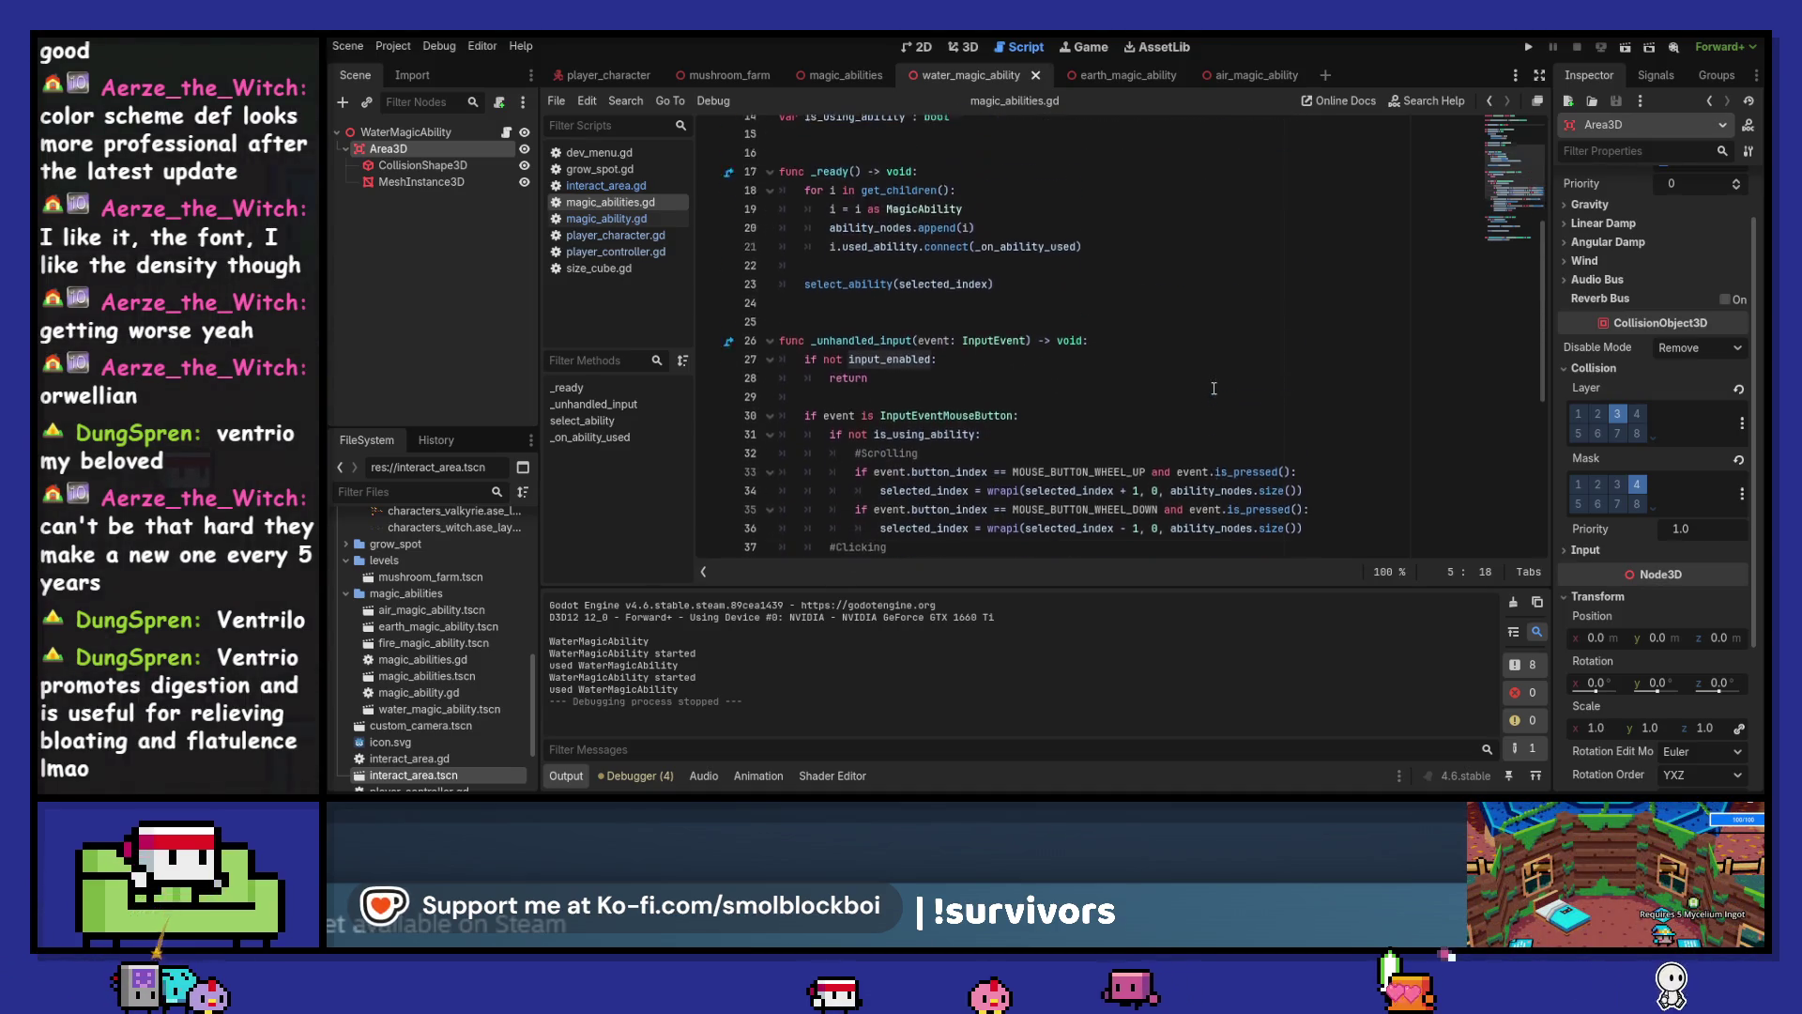
{"action": "left_click", "coordinate": [567, 222]}
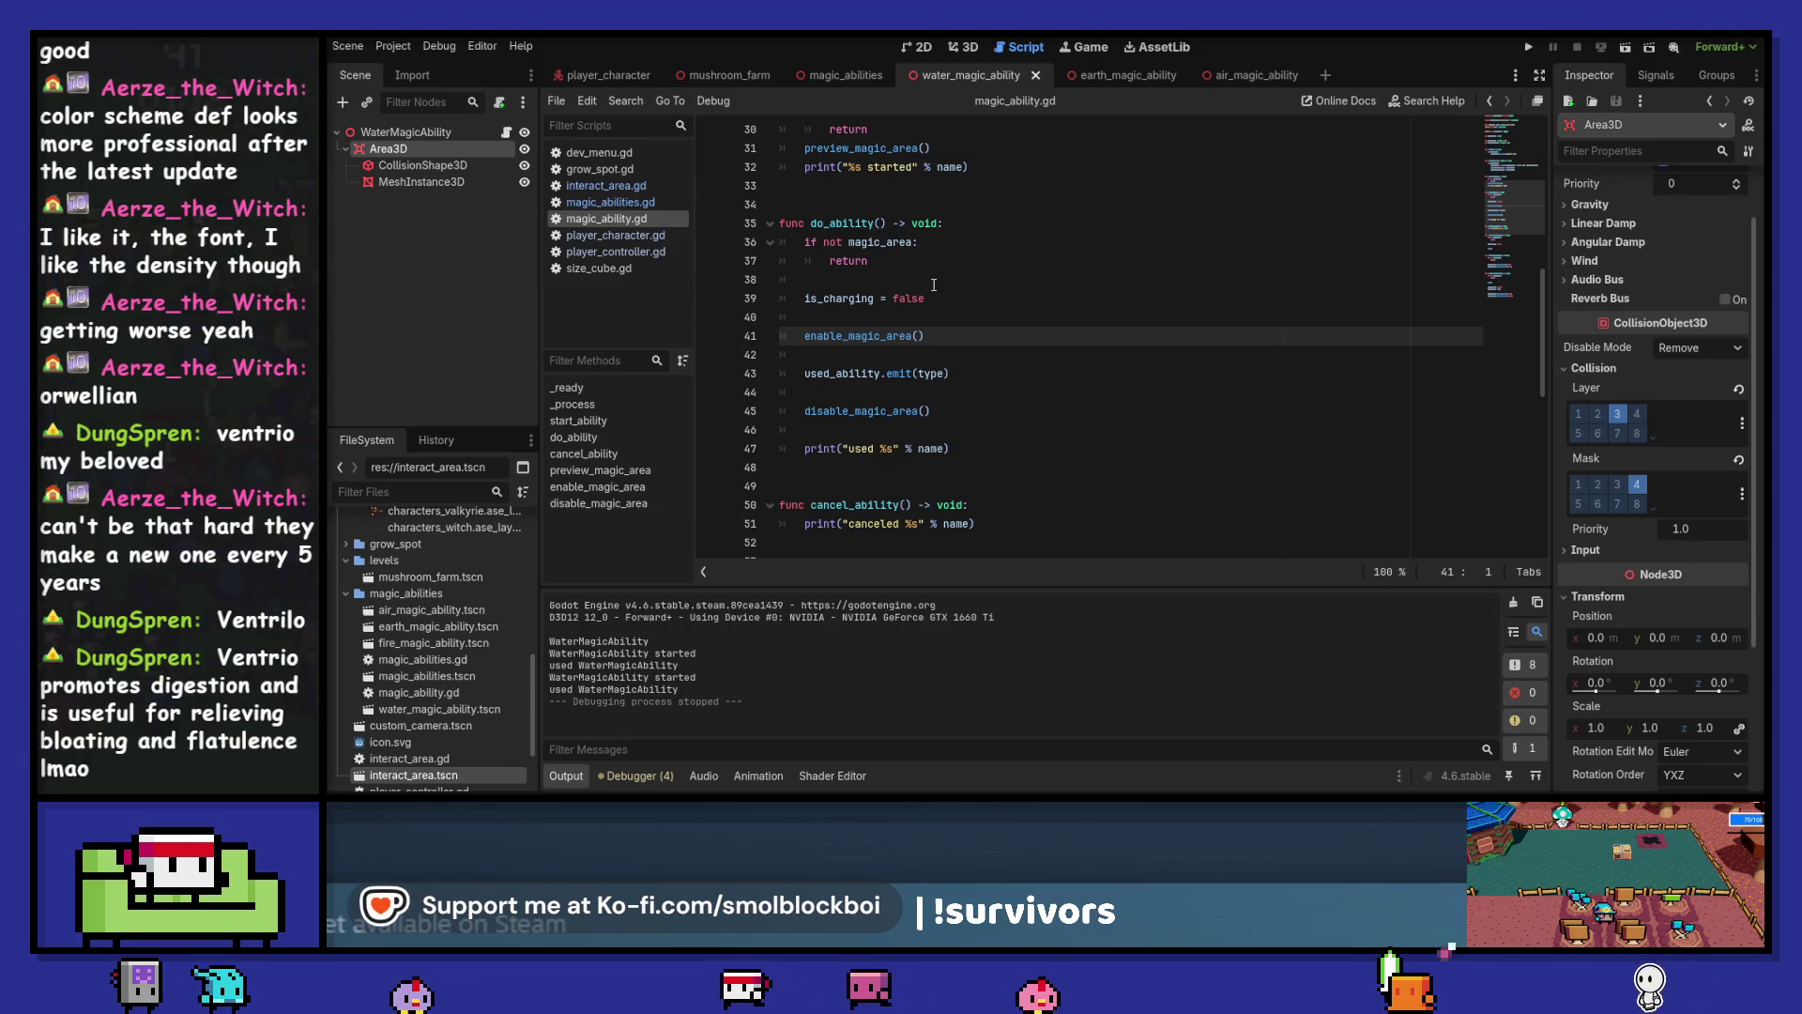
{"action": "scroll", "coordinate": [873, 365], "scroll_direction": "down", "scroll_amount": 2}
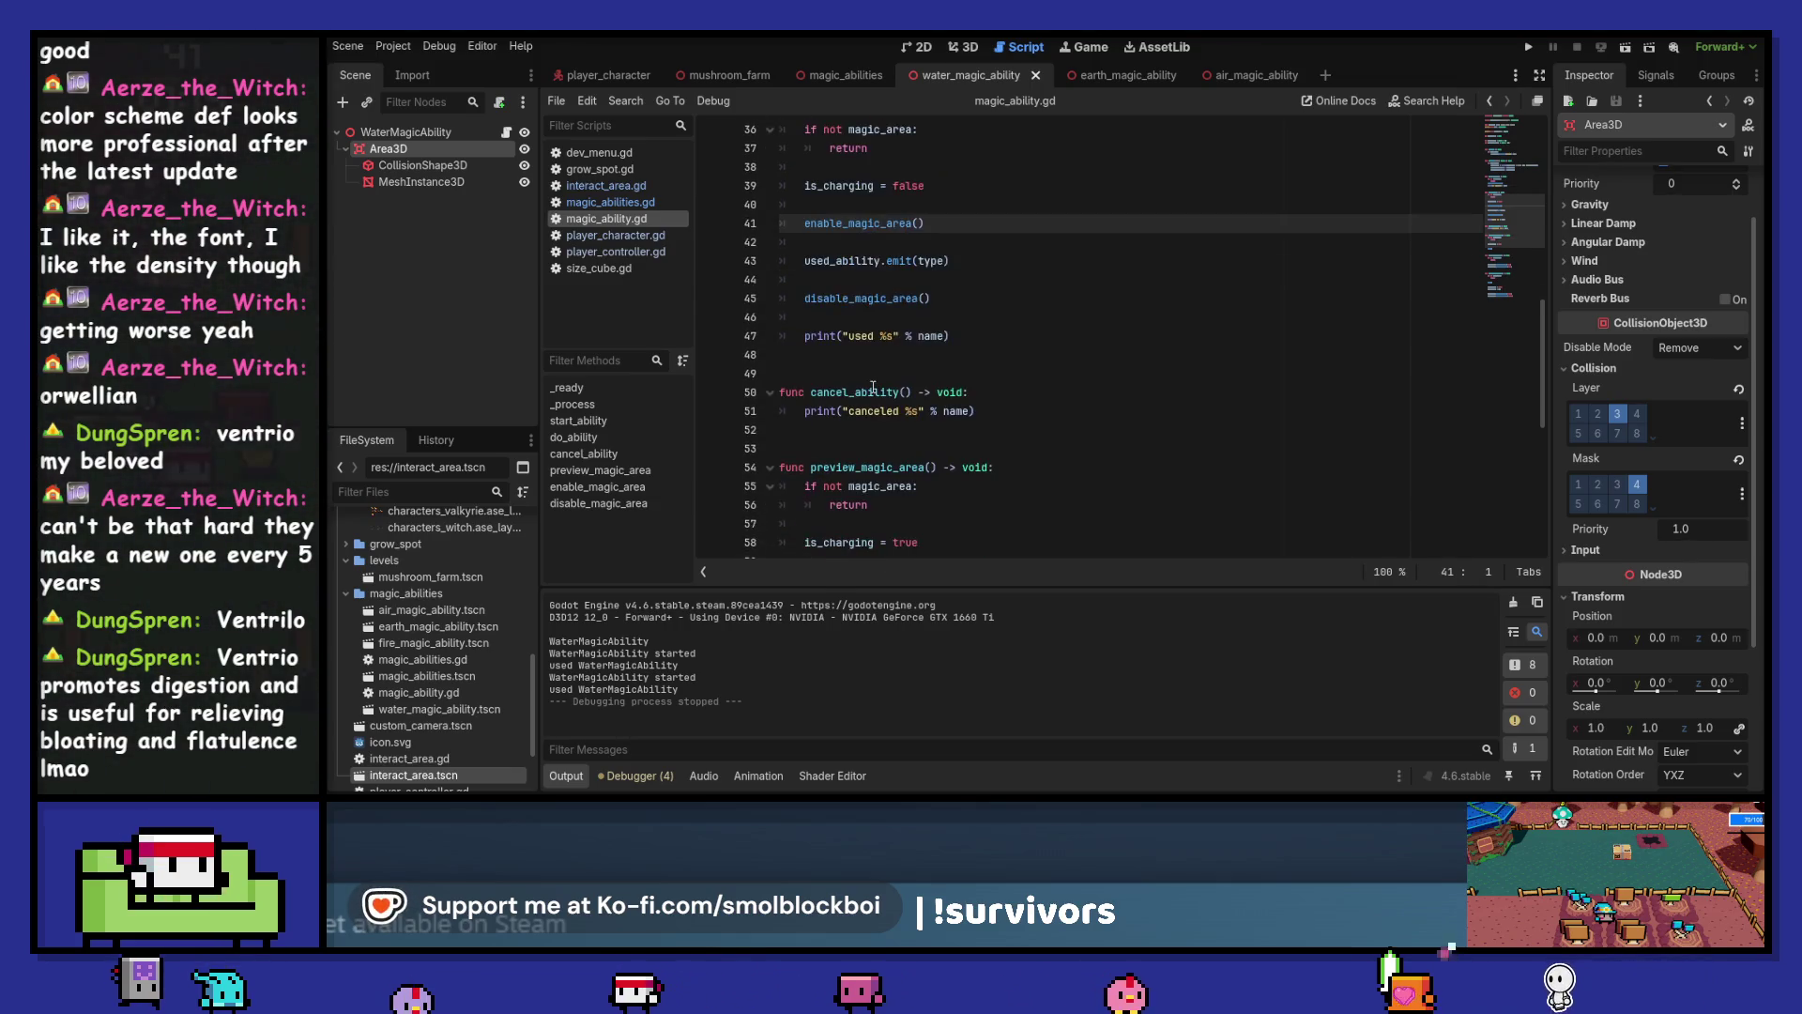
With disable_magic_area() commented out, run the 3D test level and water GrowSpot3 and GrowSpot6
{"action": "left_click", "coordinate": [962, 298]}
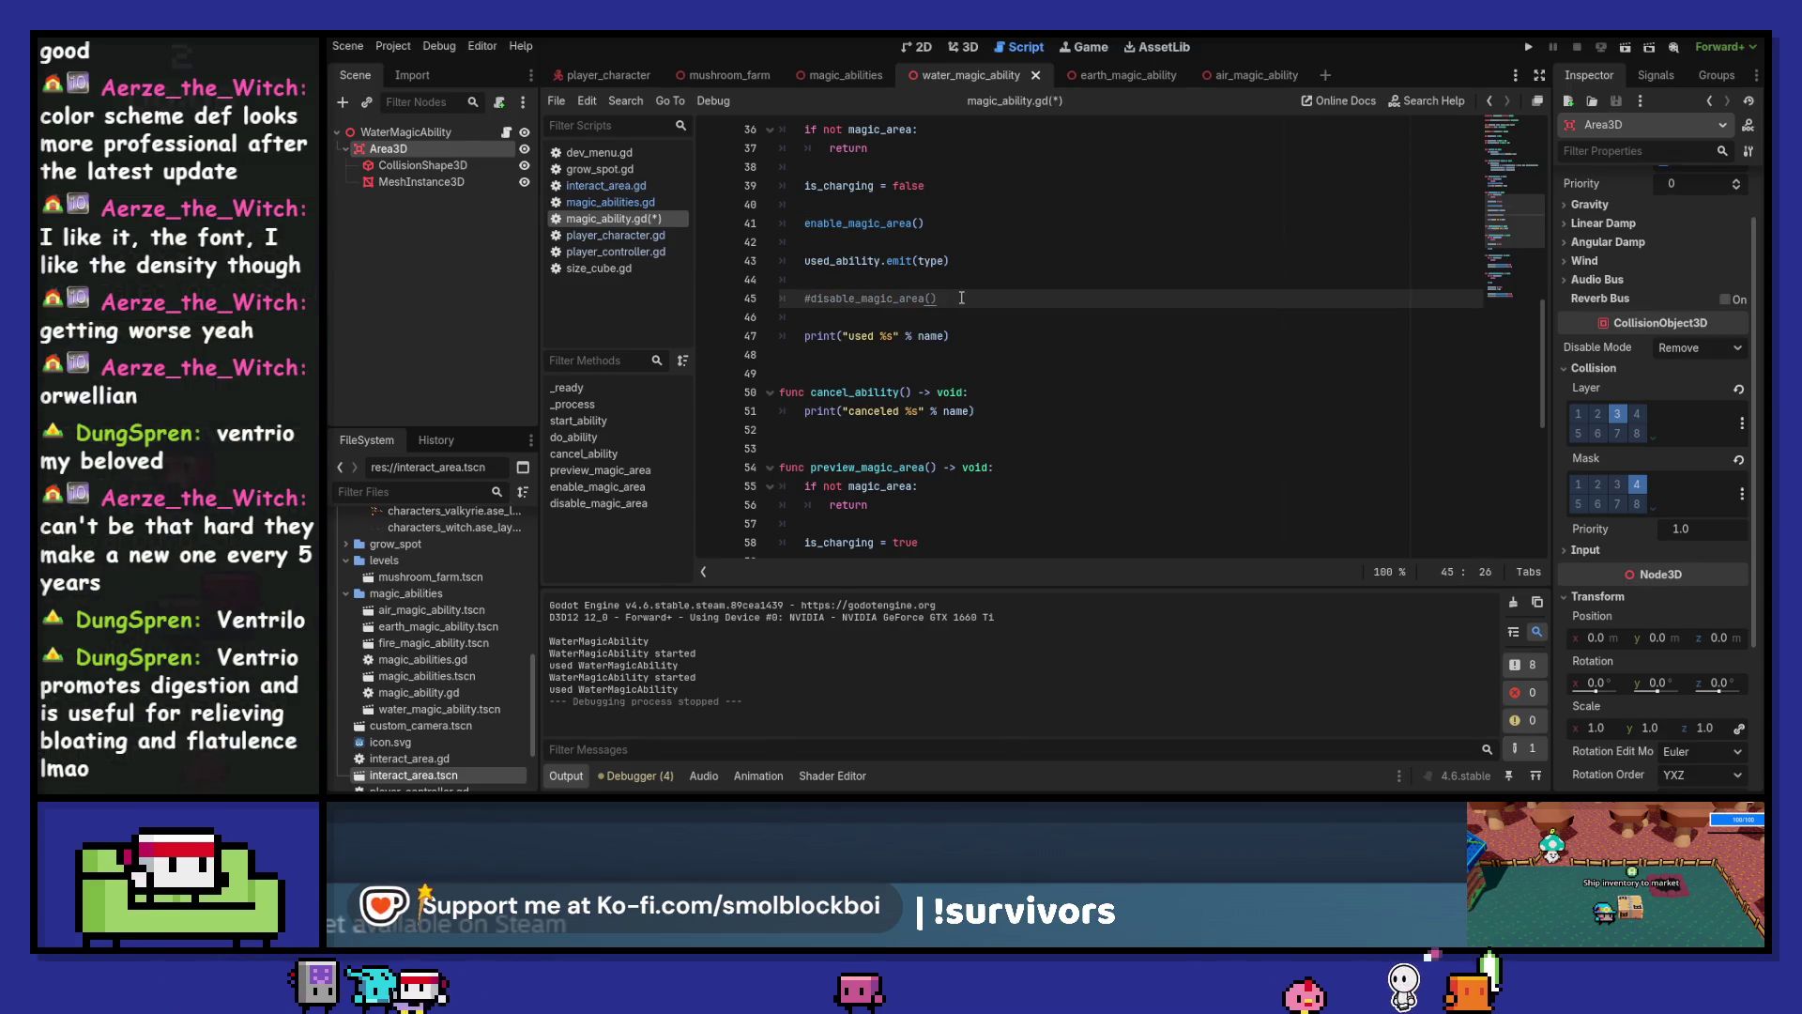
{"action": "key", "text": "F5"}
{"action": "left_click", "coordinate": [1046, 446]}
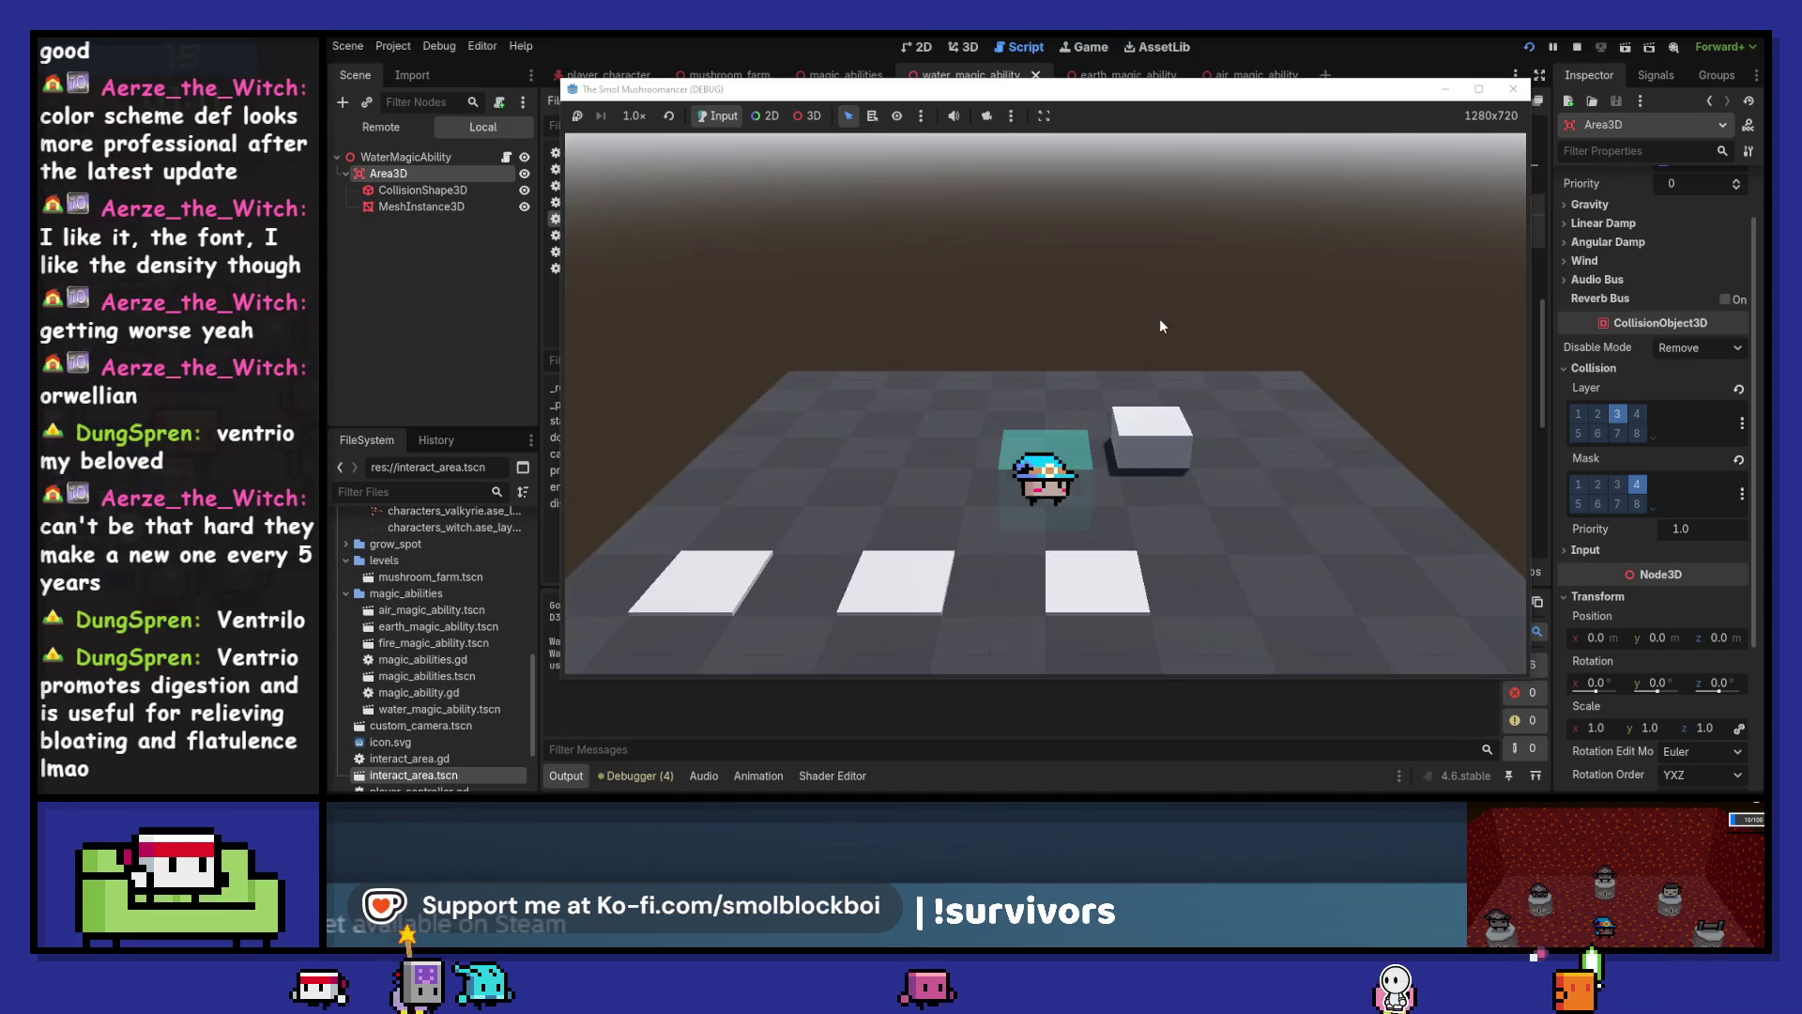
{"action": "key", "text": "w"}
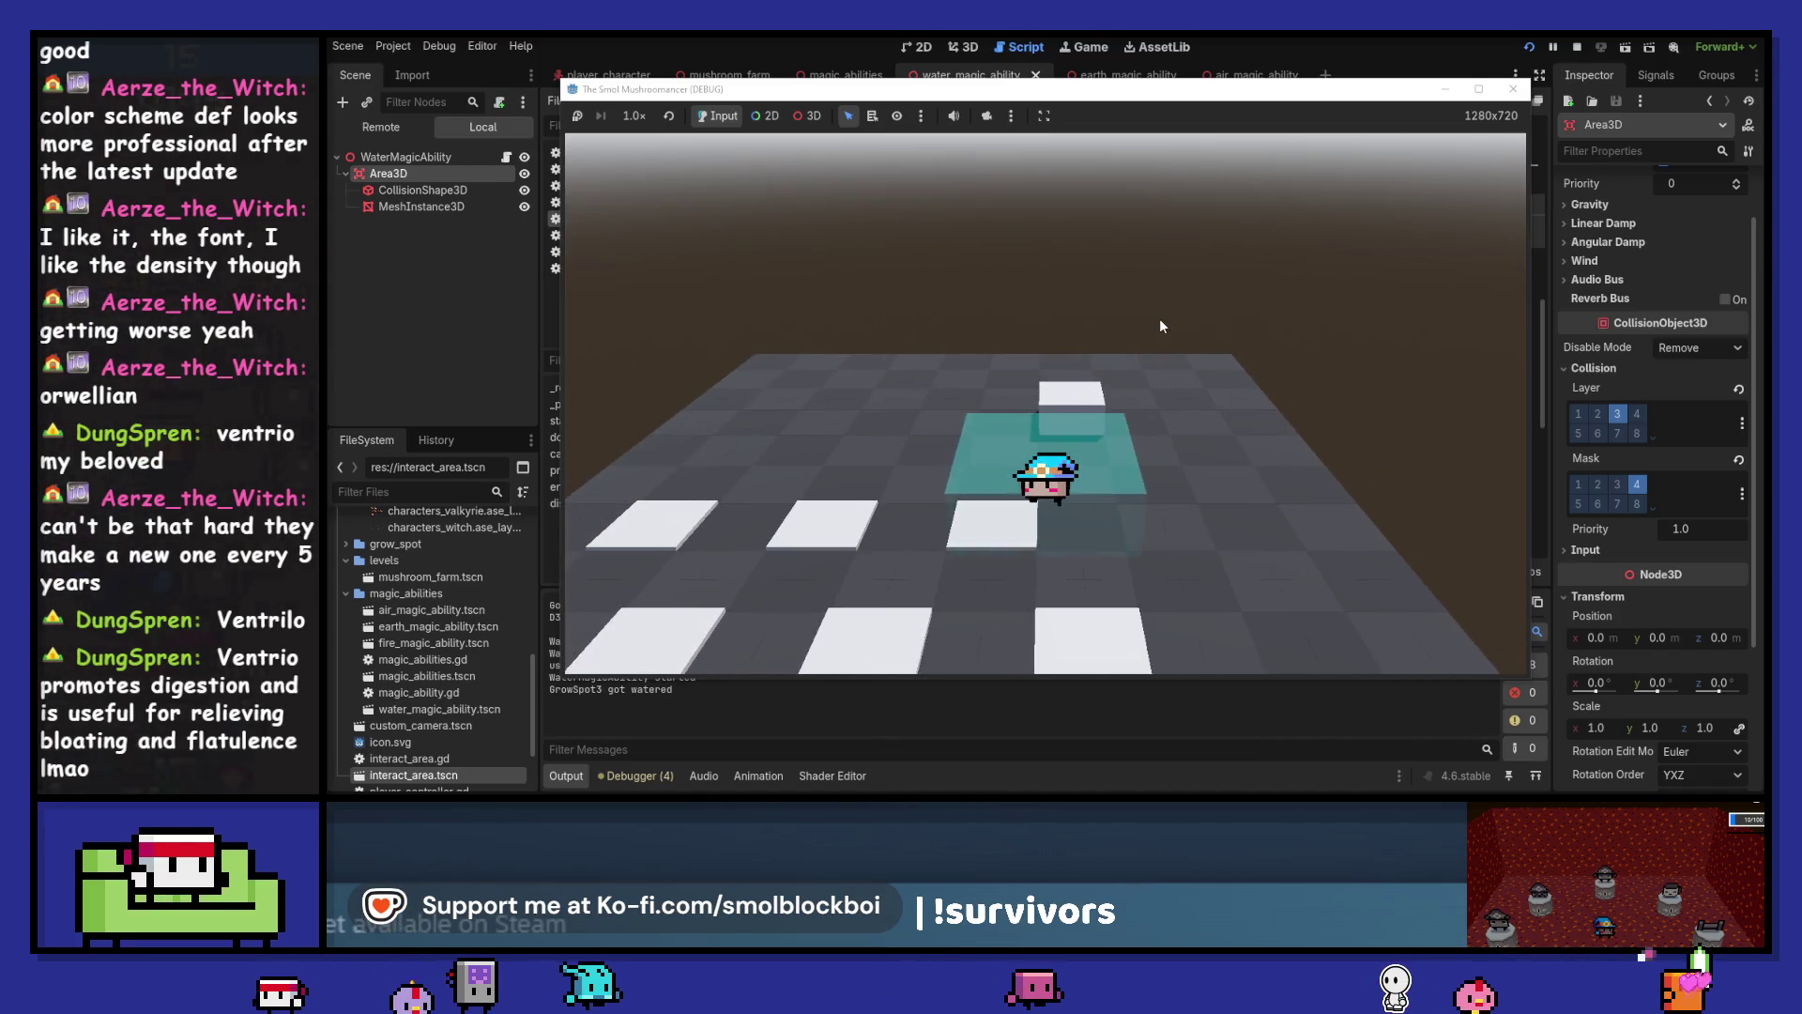
{"action": "left_click", "coordinate": [1162, 326]}
{"action": "key", "text": "d"}
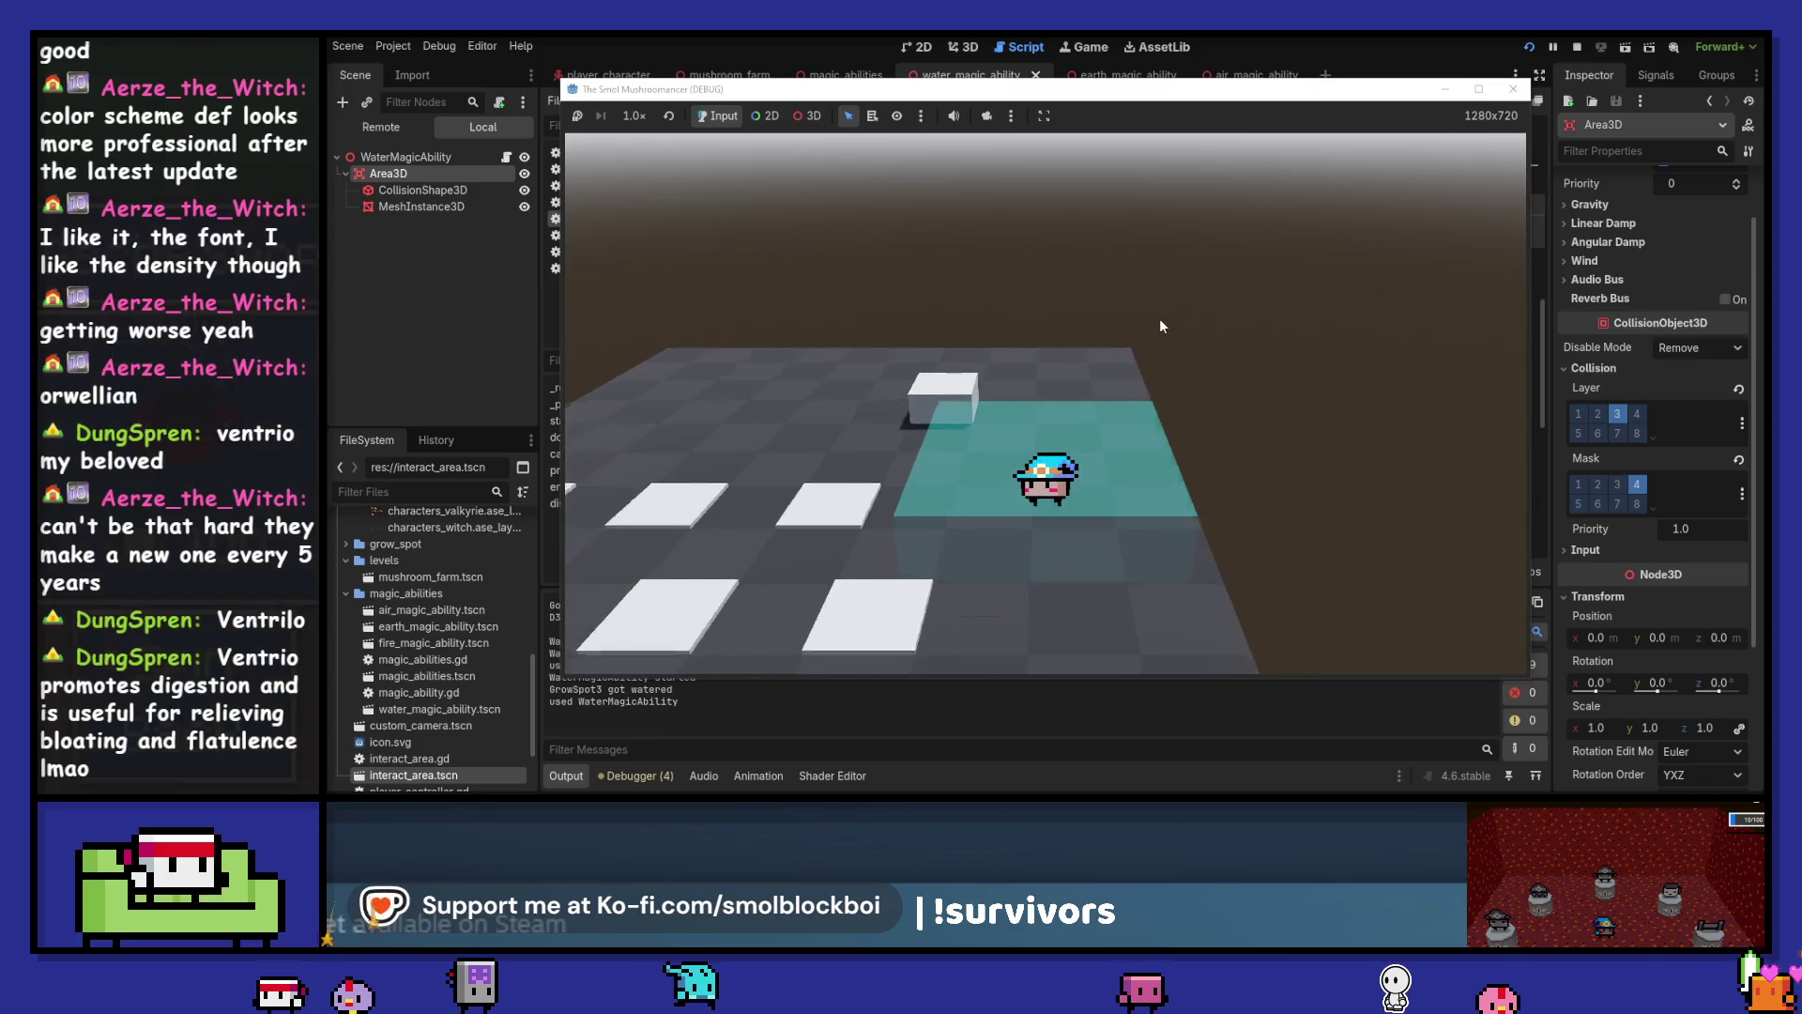
{"action": "key", "text": "F8"}
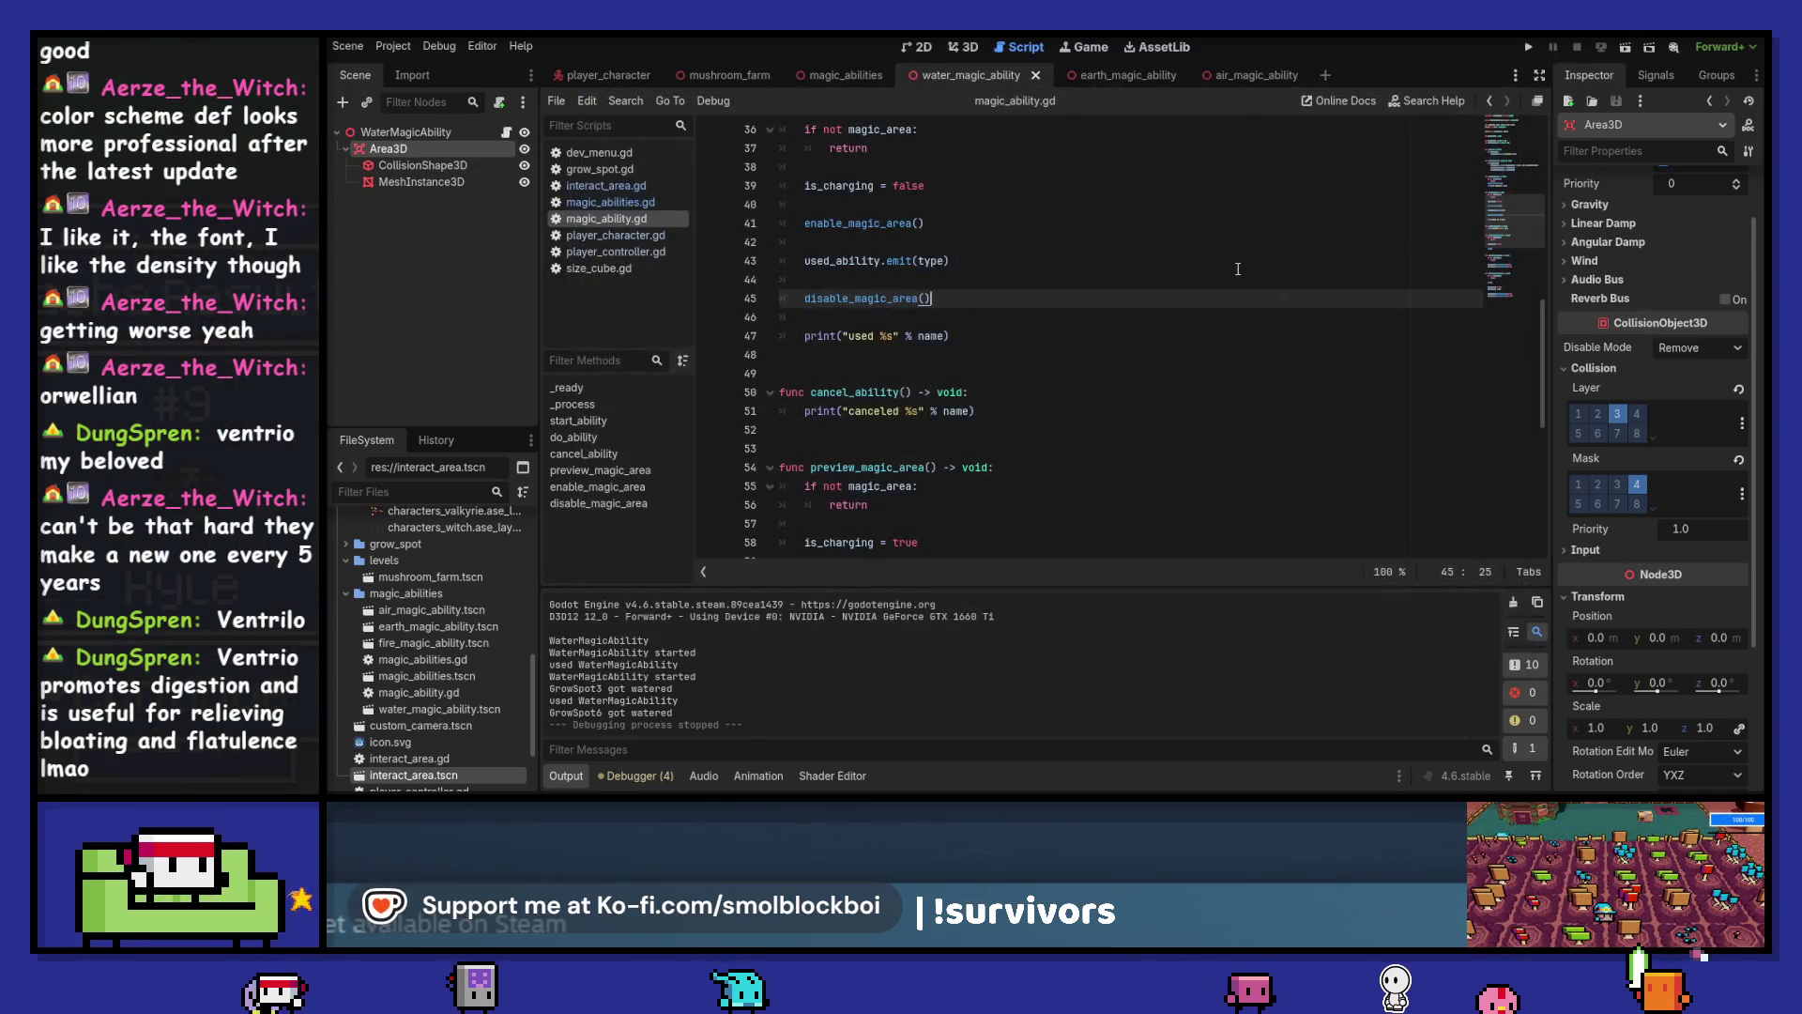
{"action": "scroll", "coordinate": [1012, 291], "scroll_direction": "down", "scroll_amount": 2}
{"action": "scroll", "coordinate": [1012, 291], "scroll_direction": "down", "scroll_amount": 2}
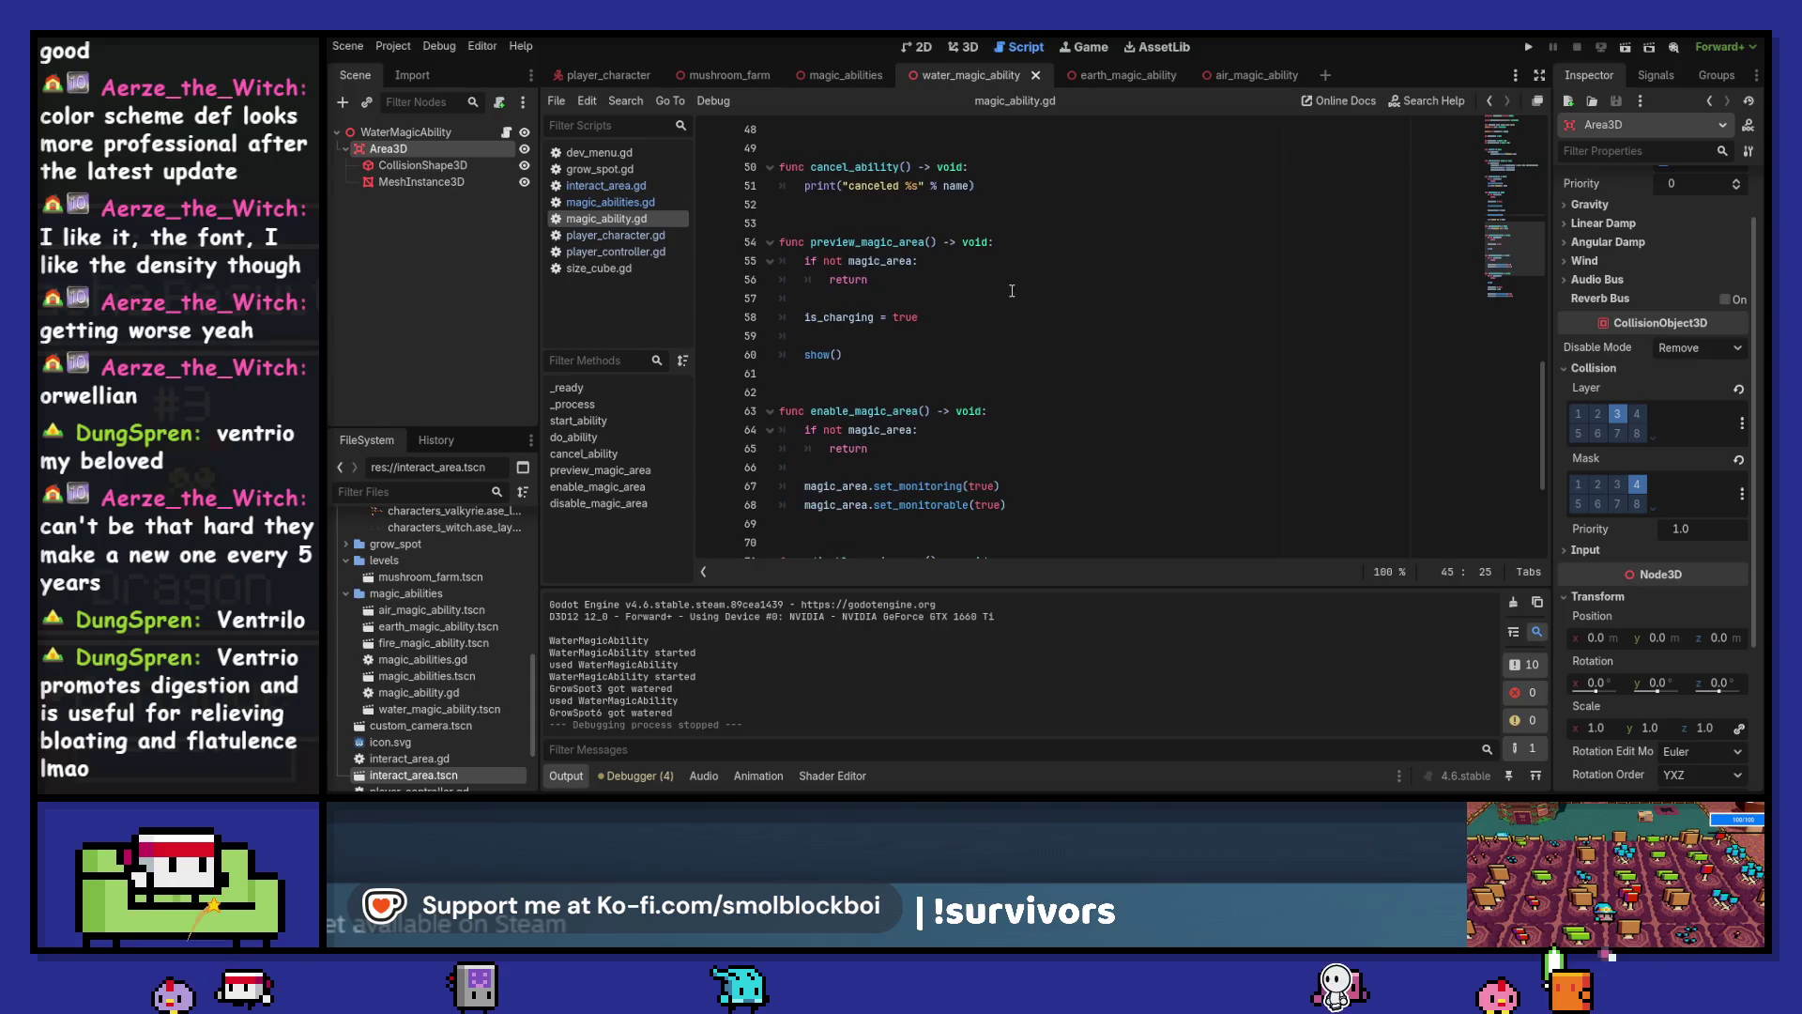
{"action": "scroll", "coordinate": [1012, 291], "scroll_direction": "down", "scroll_amount": 3}
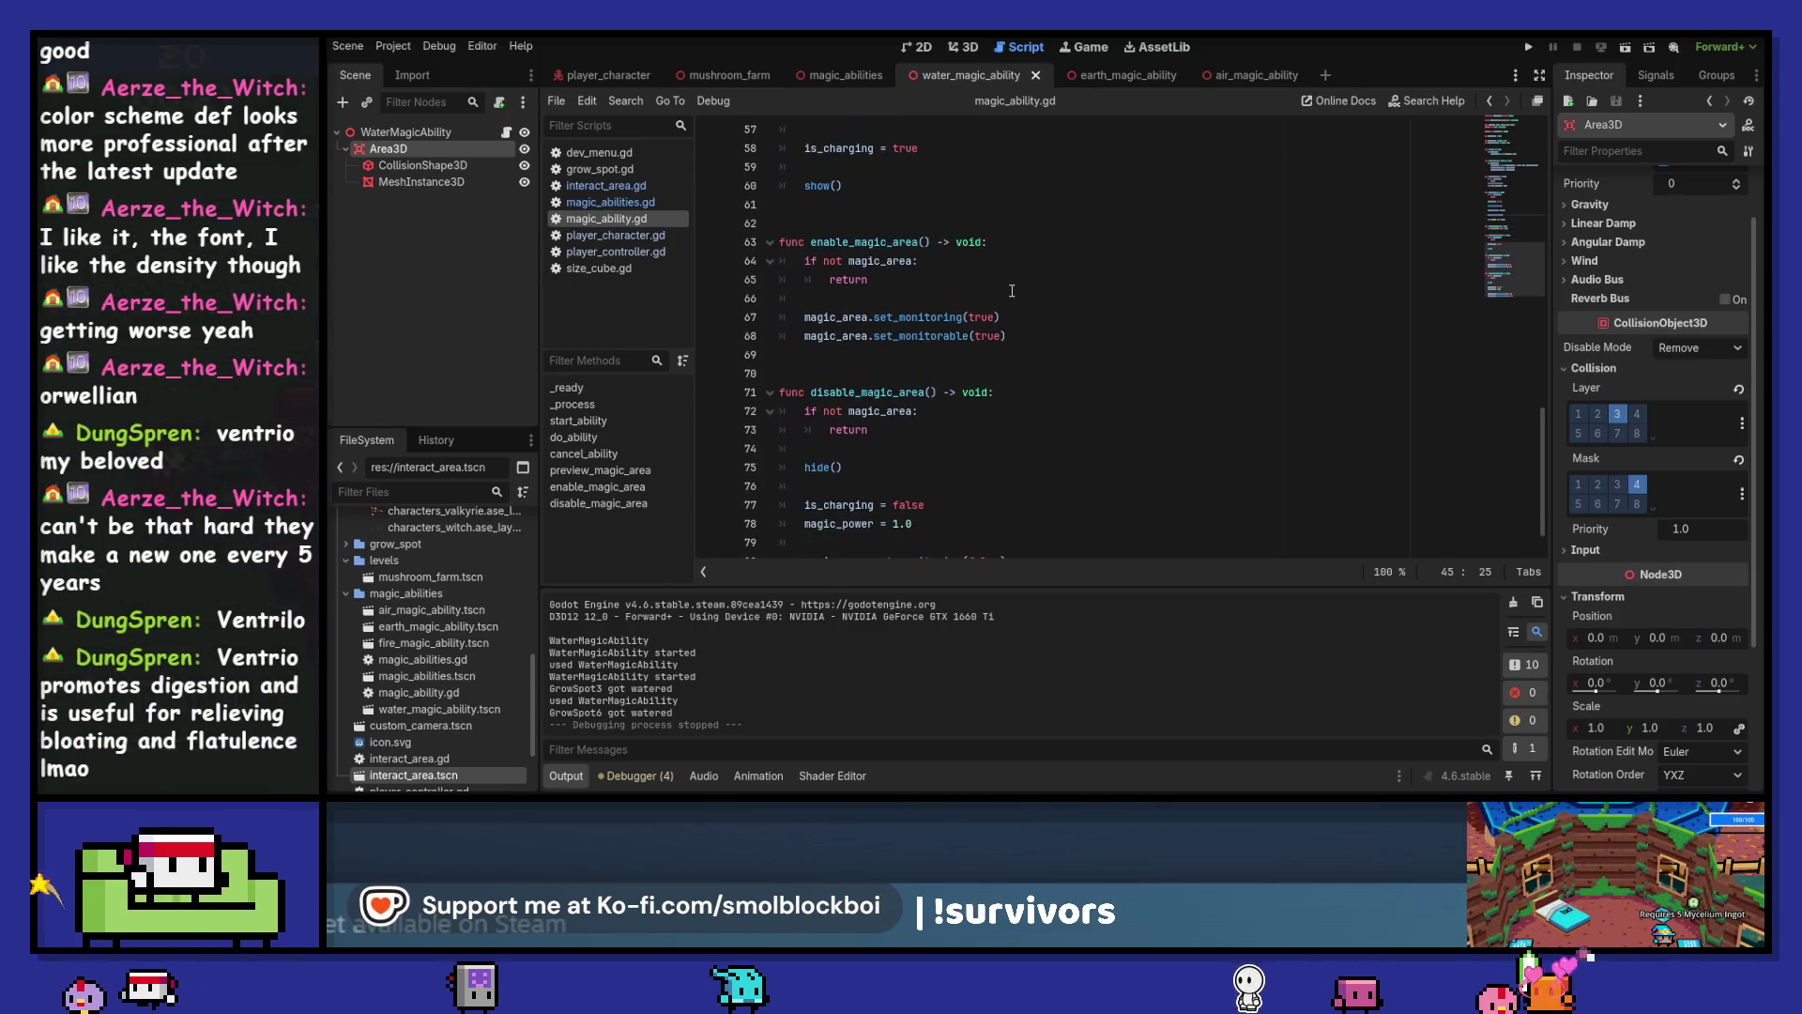
{"action": "scroll", "coordinate": [1012, 291], "scroll_direction": "down", "scroll_amount": 1}
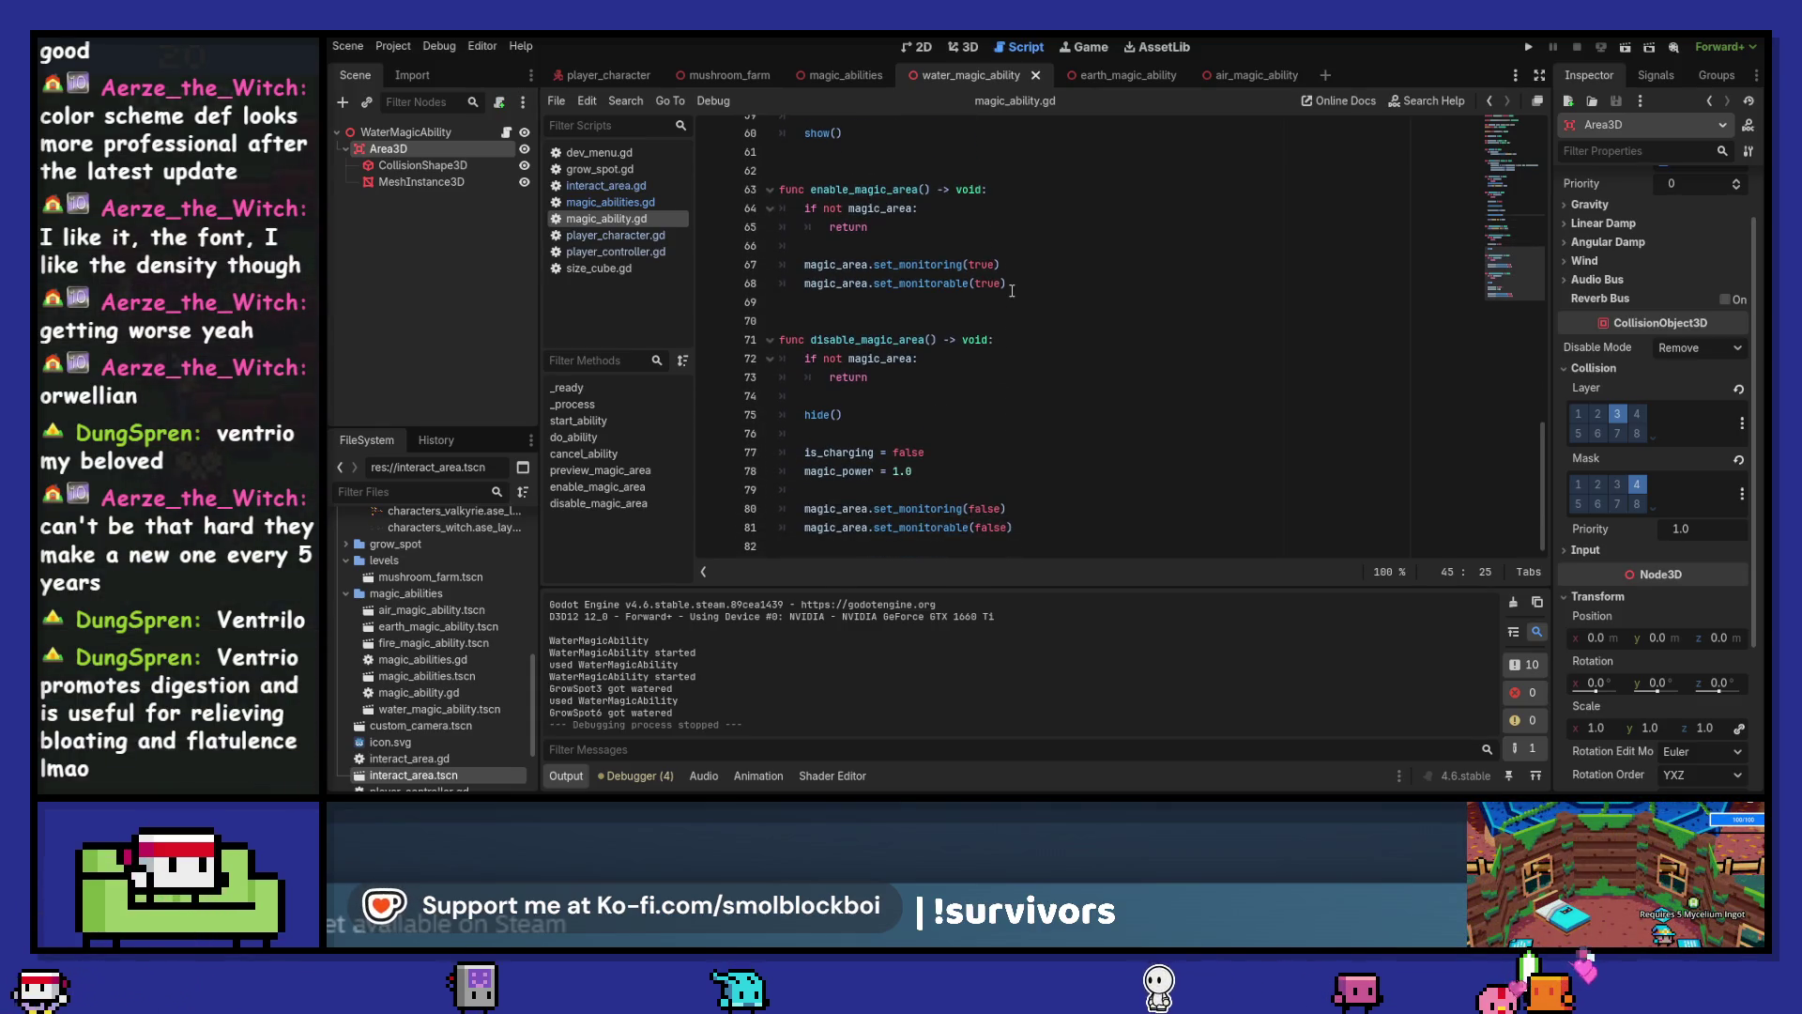
{"action": "scroll", "coordinate": [1012, 291], "scroll_direction": "up", "scroll_amount": 9}
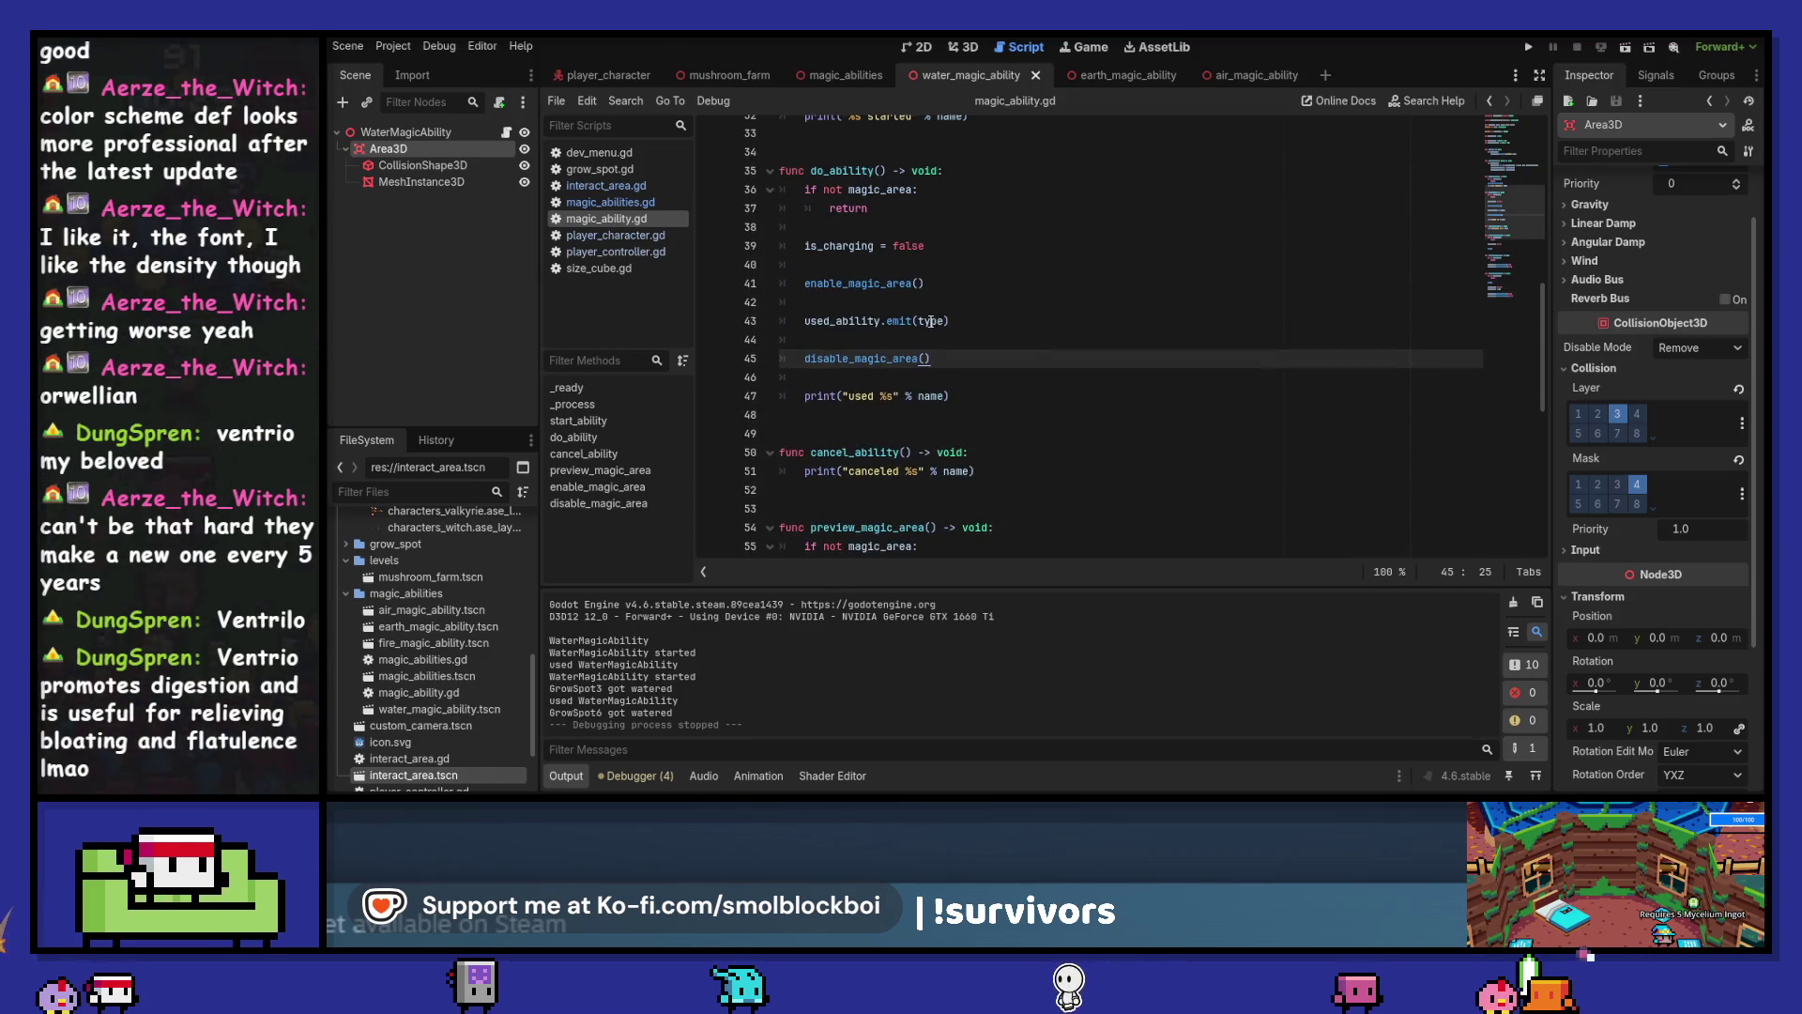
{"action": "left_click", "coordinate": [1165, 349]}
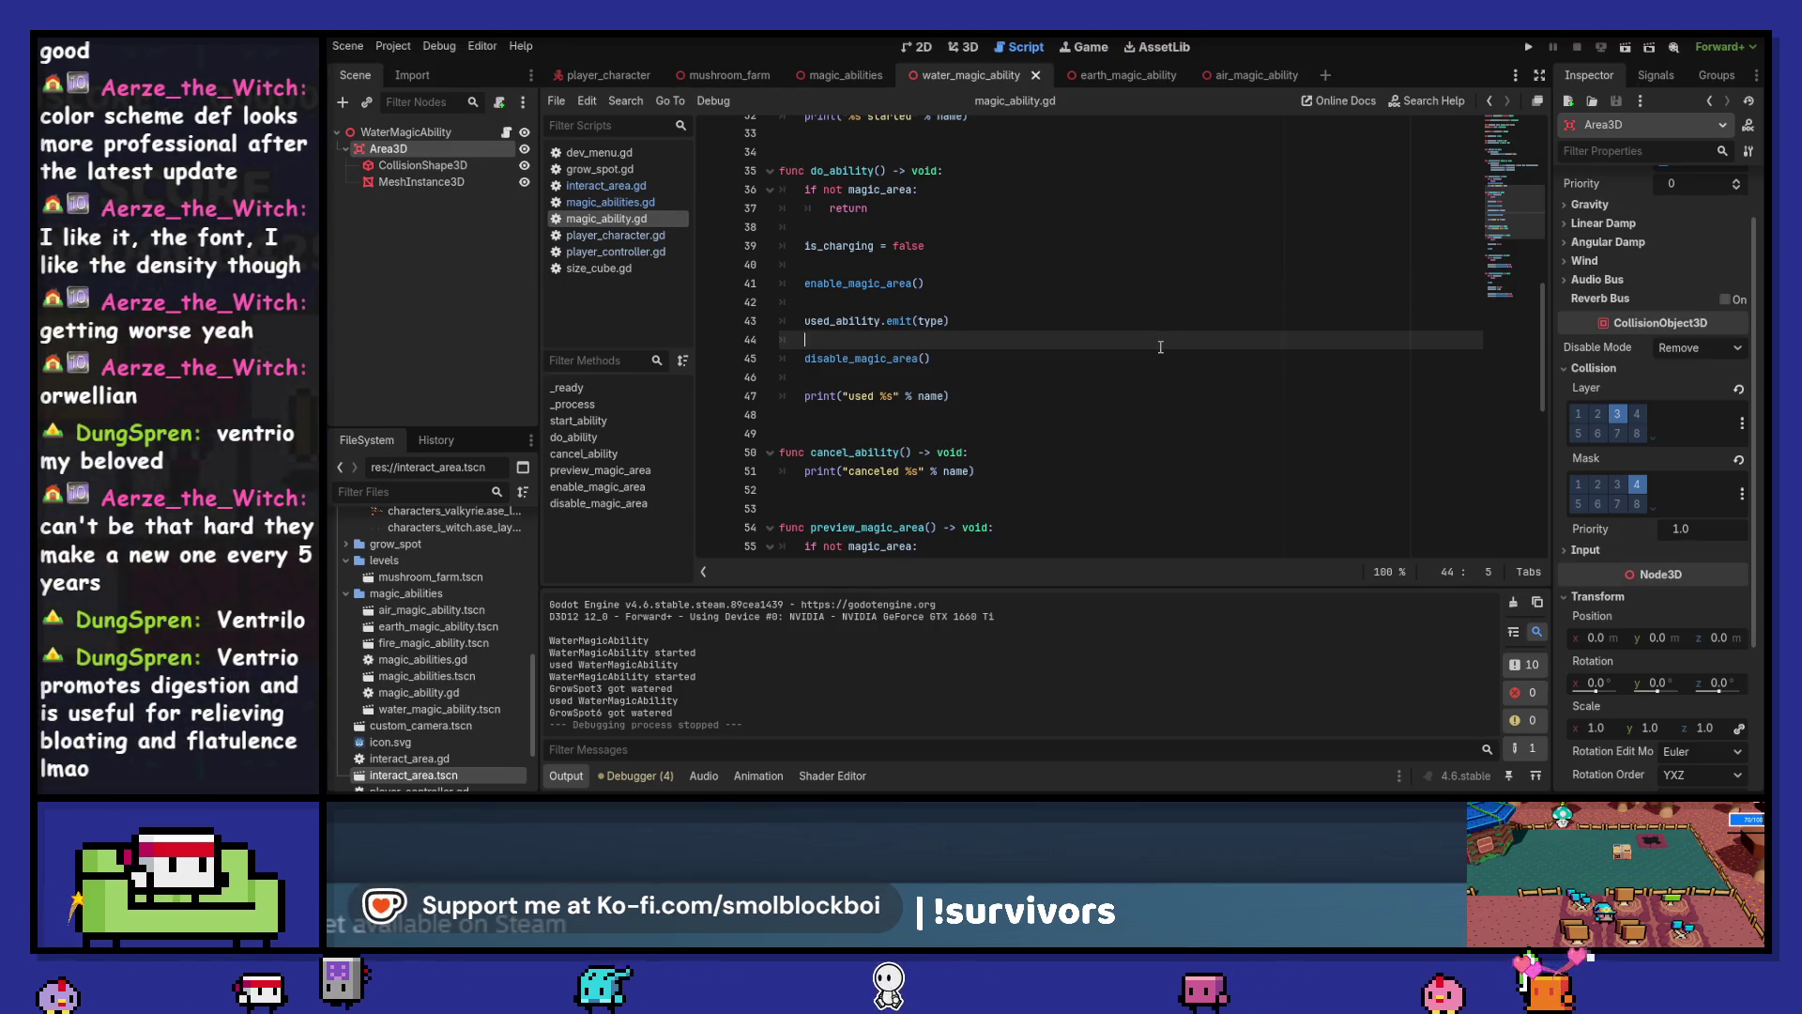
{"action": "key", "text": "Up"}
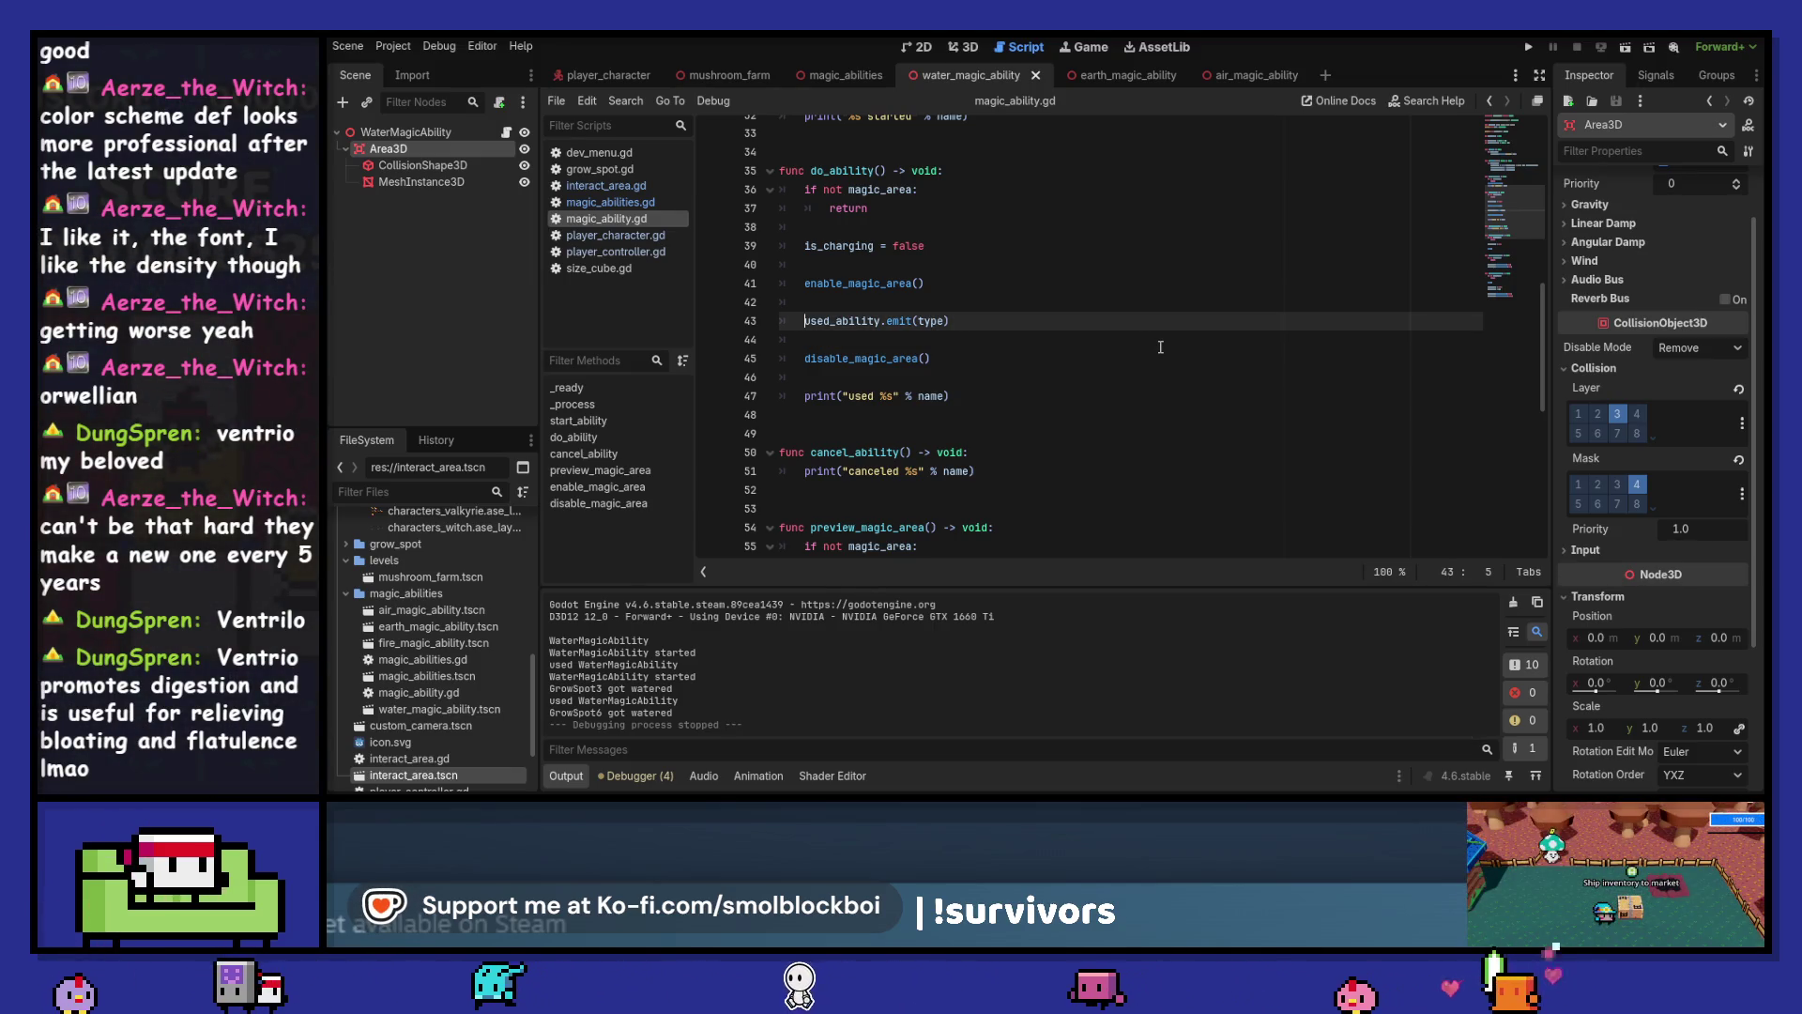
{"action": "key", "text": "F5"}
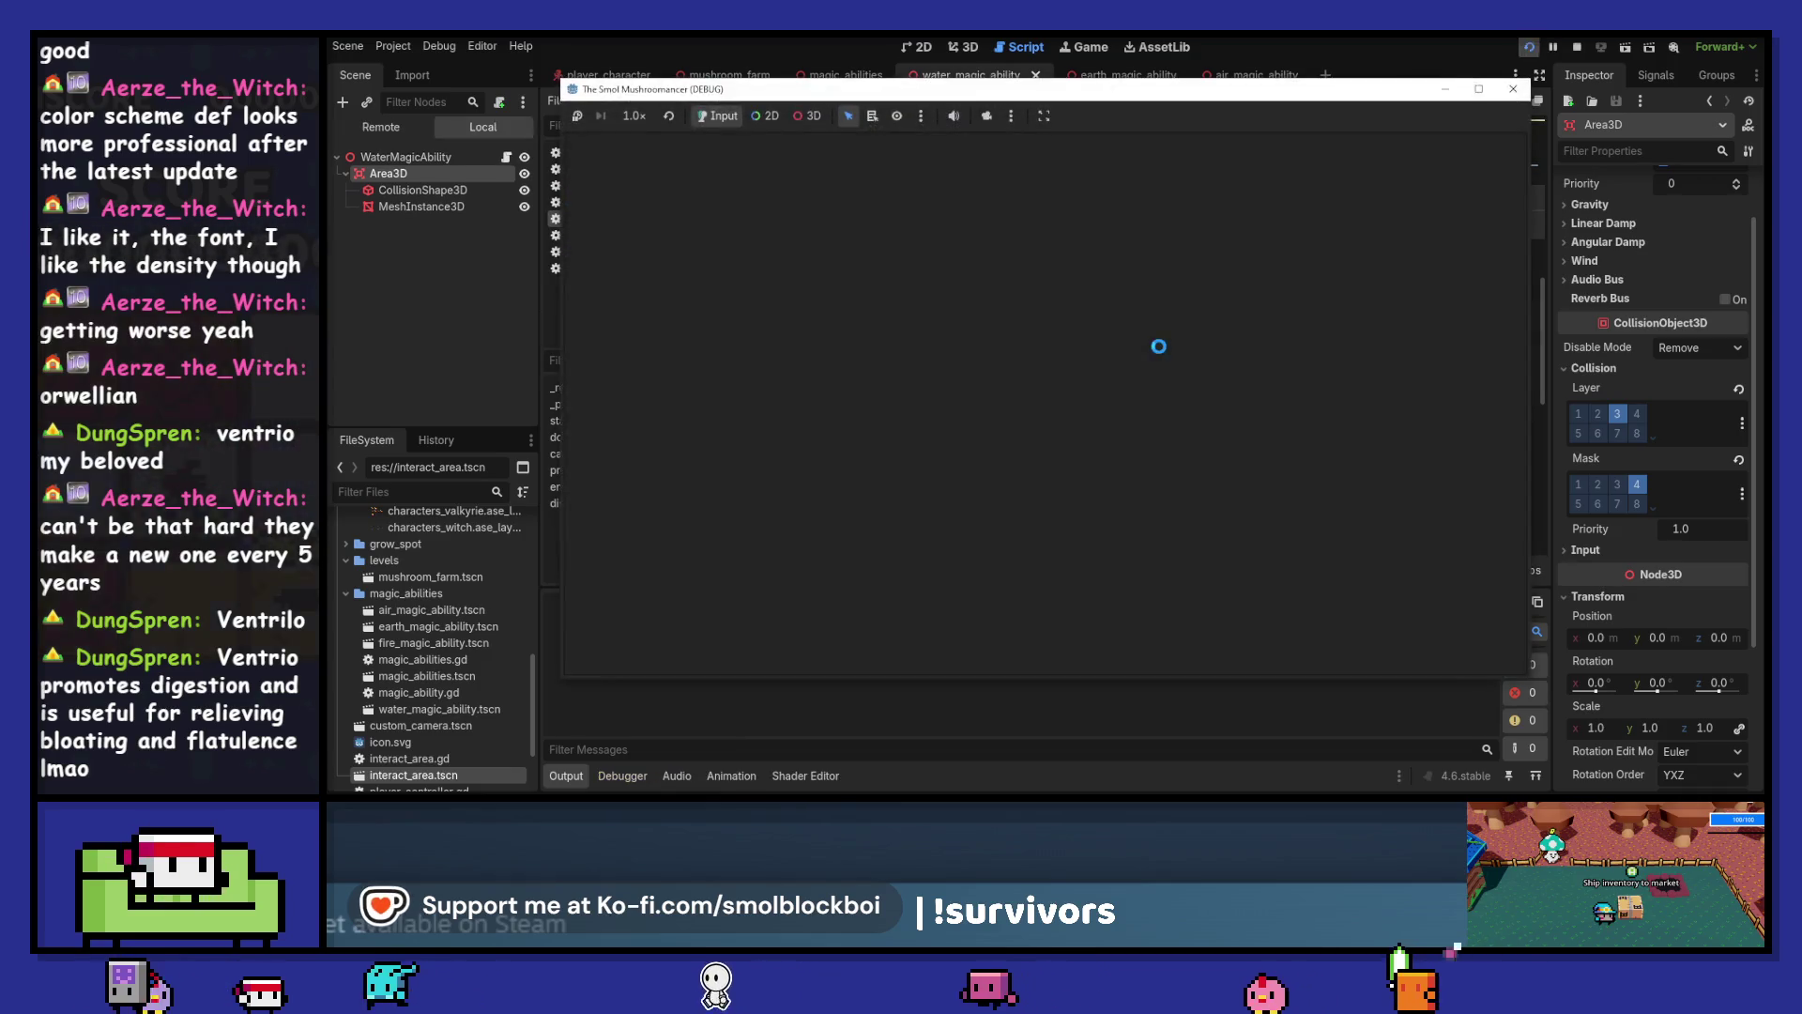
{"action": "left_click", "coordinate": [1155, 456]}
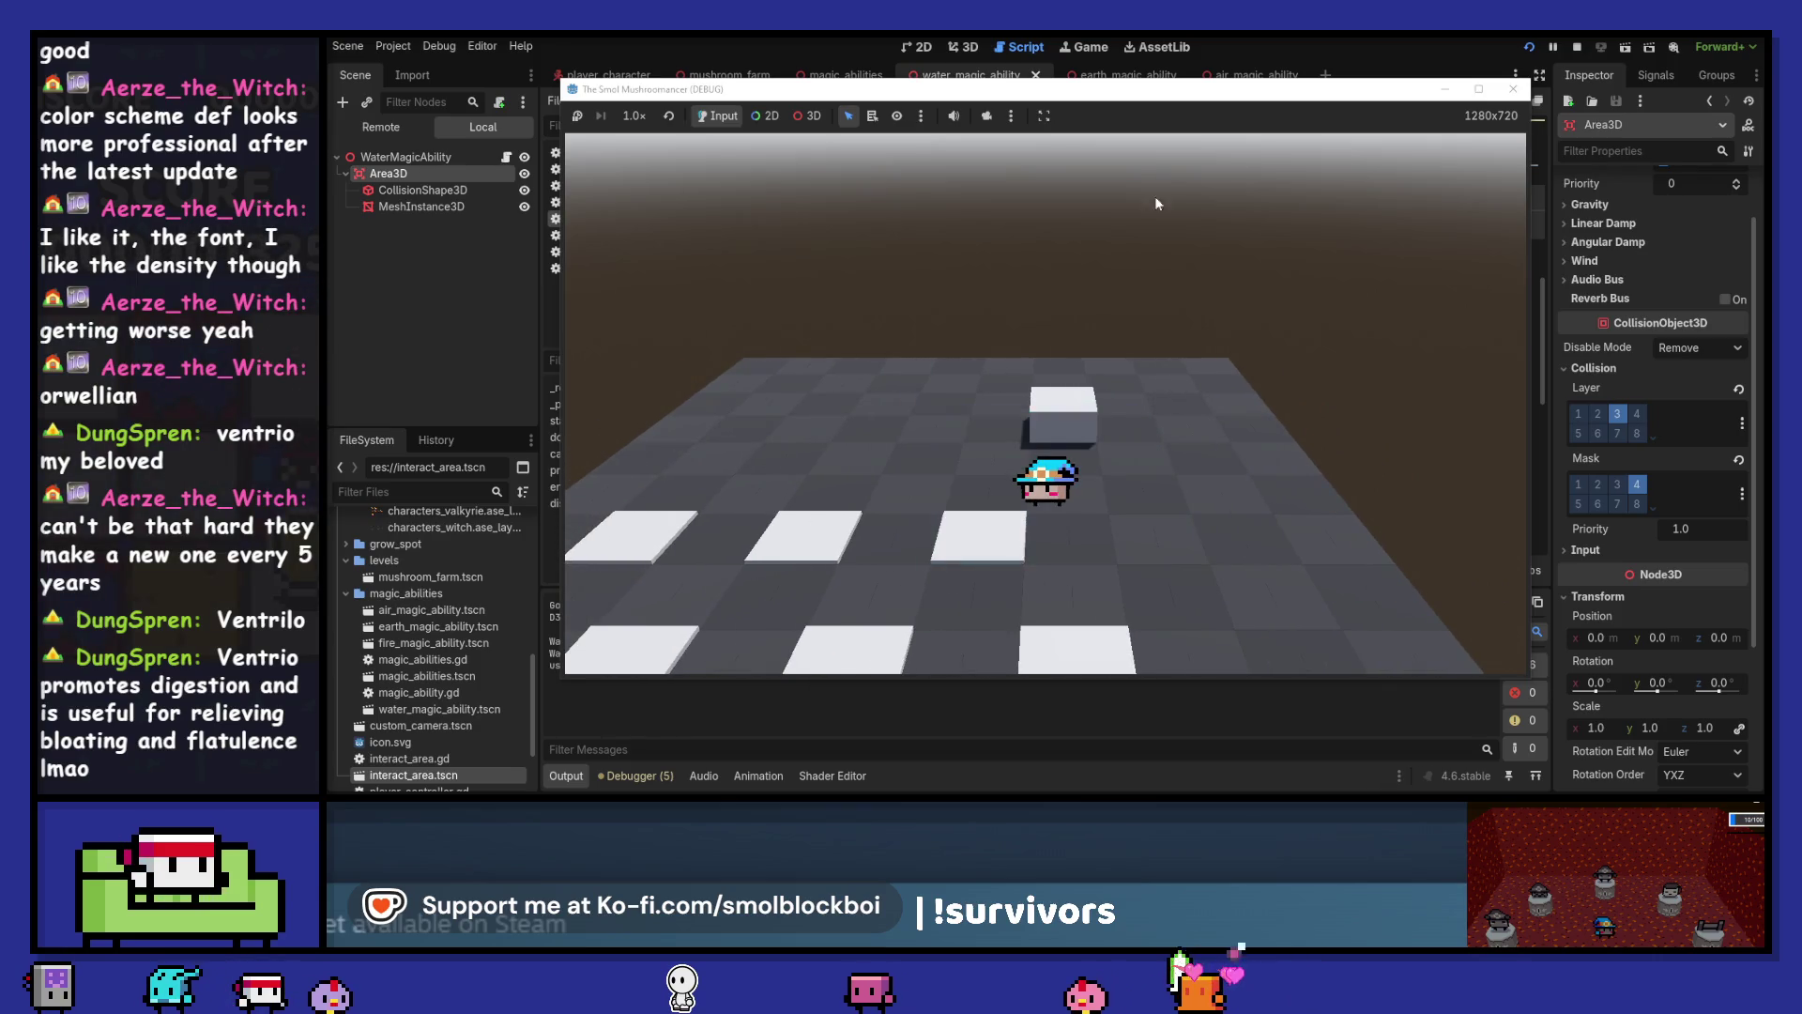
{"action": "left_click_drag", "start_coordinate": [1155, 91], "coordinate": [1333, 59]}
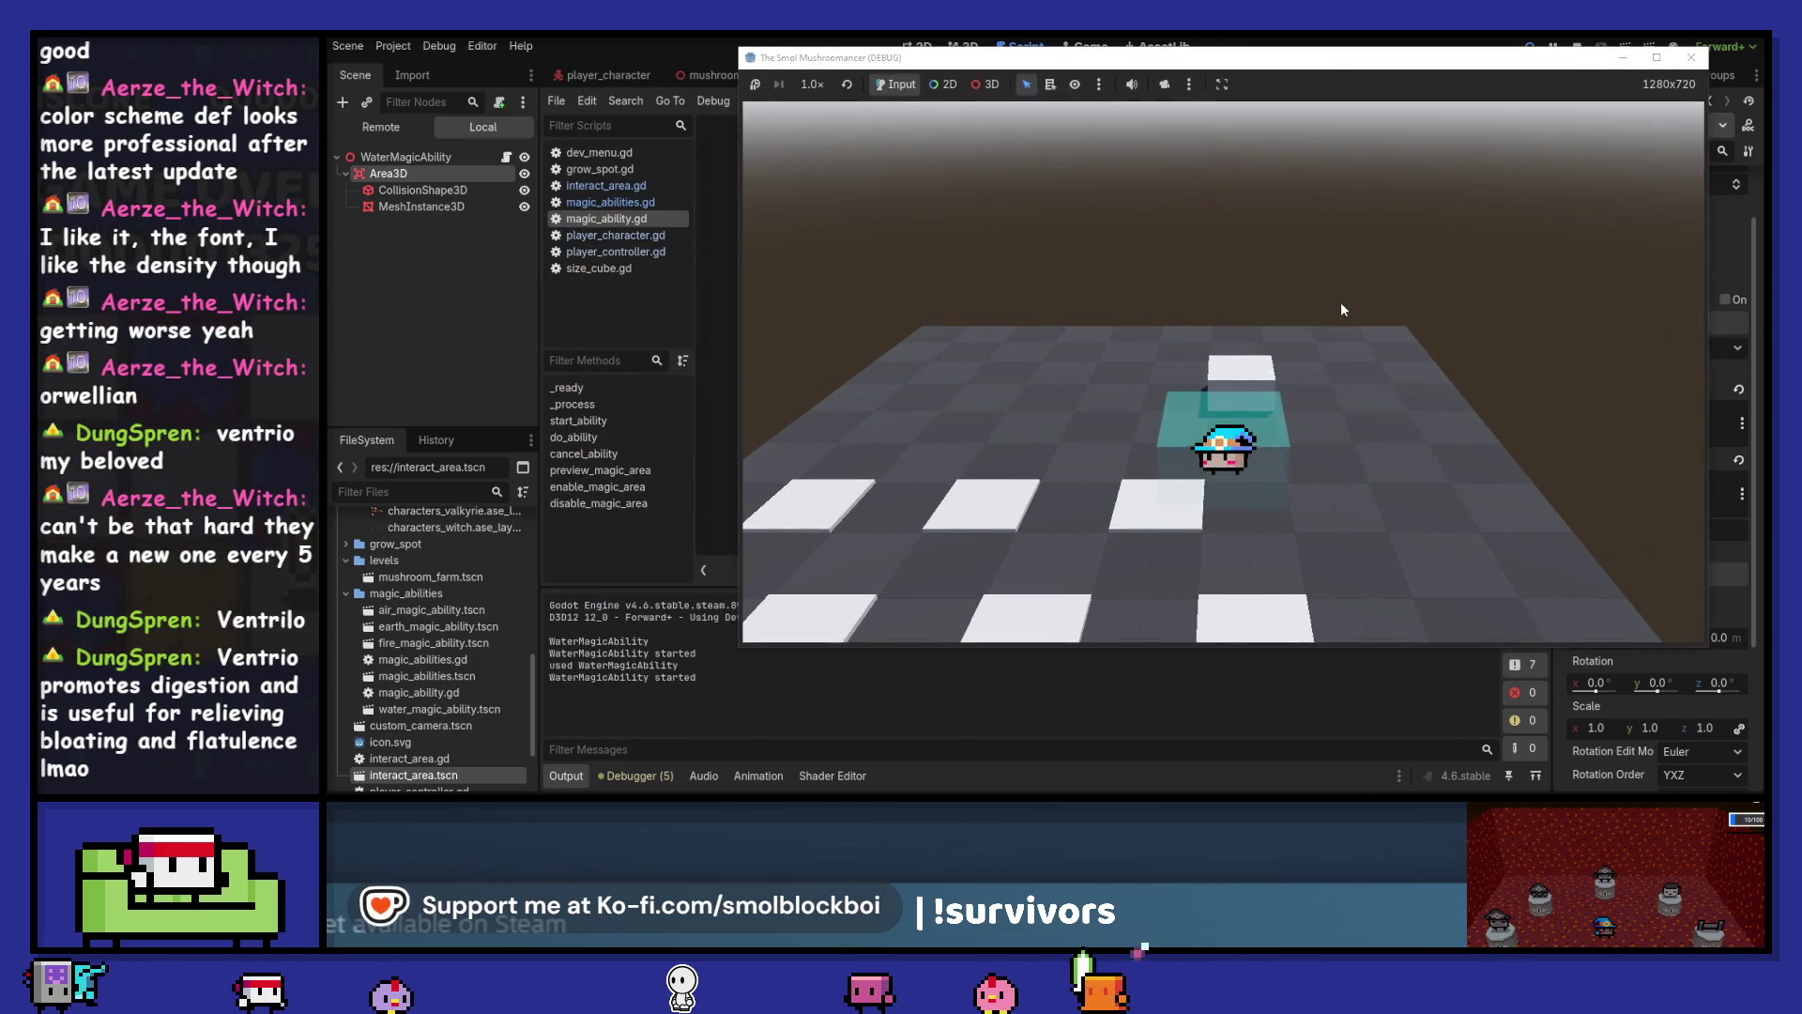
{"action": "left_click", "coordinate": [1692, 57]}
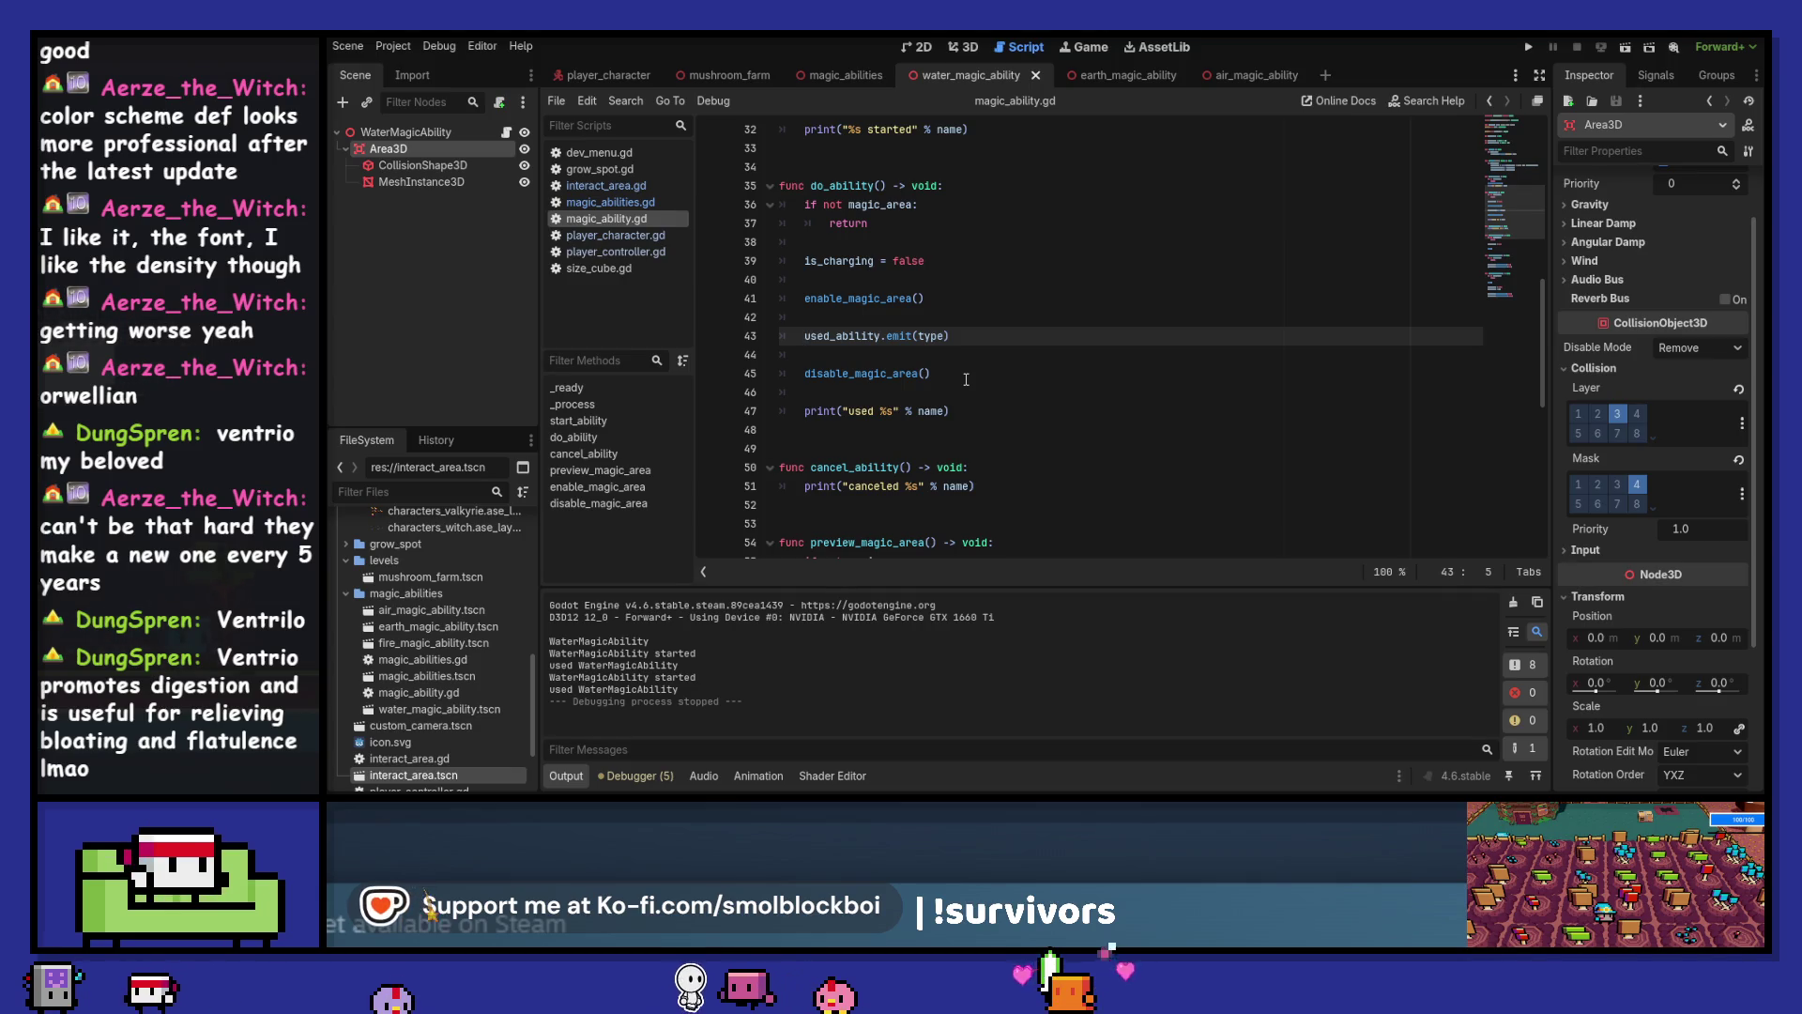
Change line 45 to disable_magic_area.call_deferred() and relaunch the game
{"action": "scroll", "coordinate": [939, 366], "scroll_direction": "down", "scroll_amount": 1}
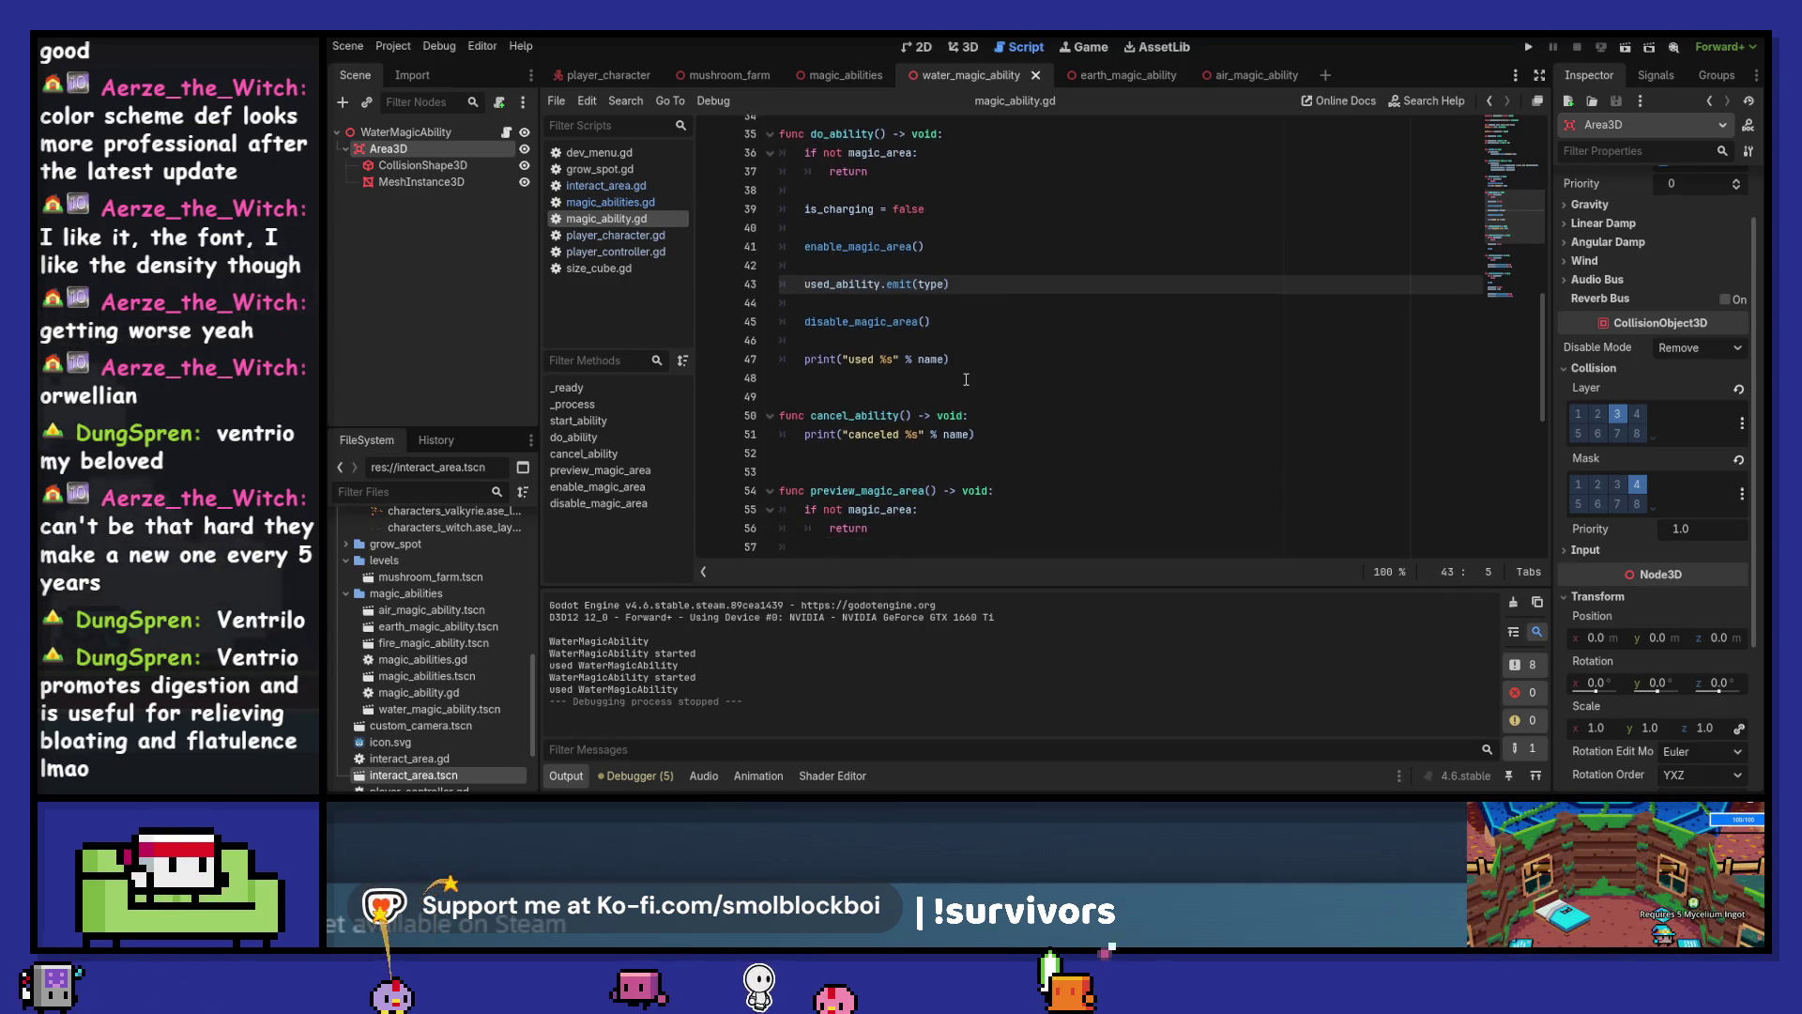
{"action": "left_click", "coordinate": [804, 318]}
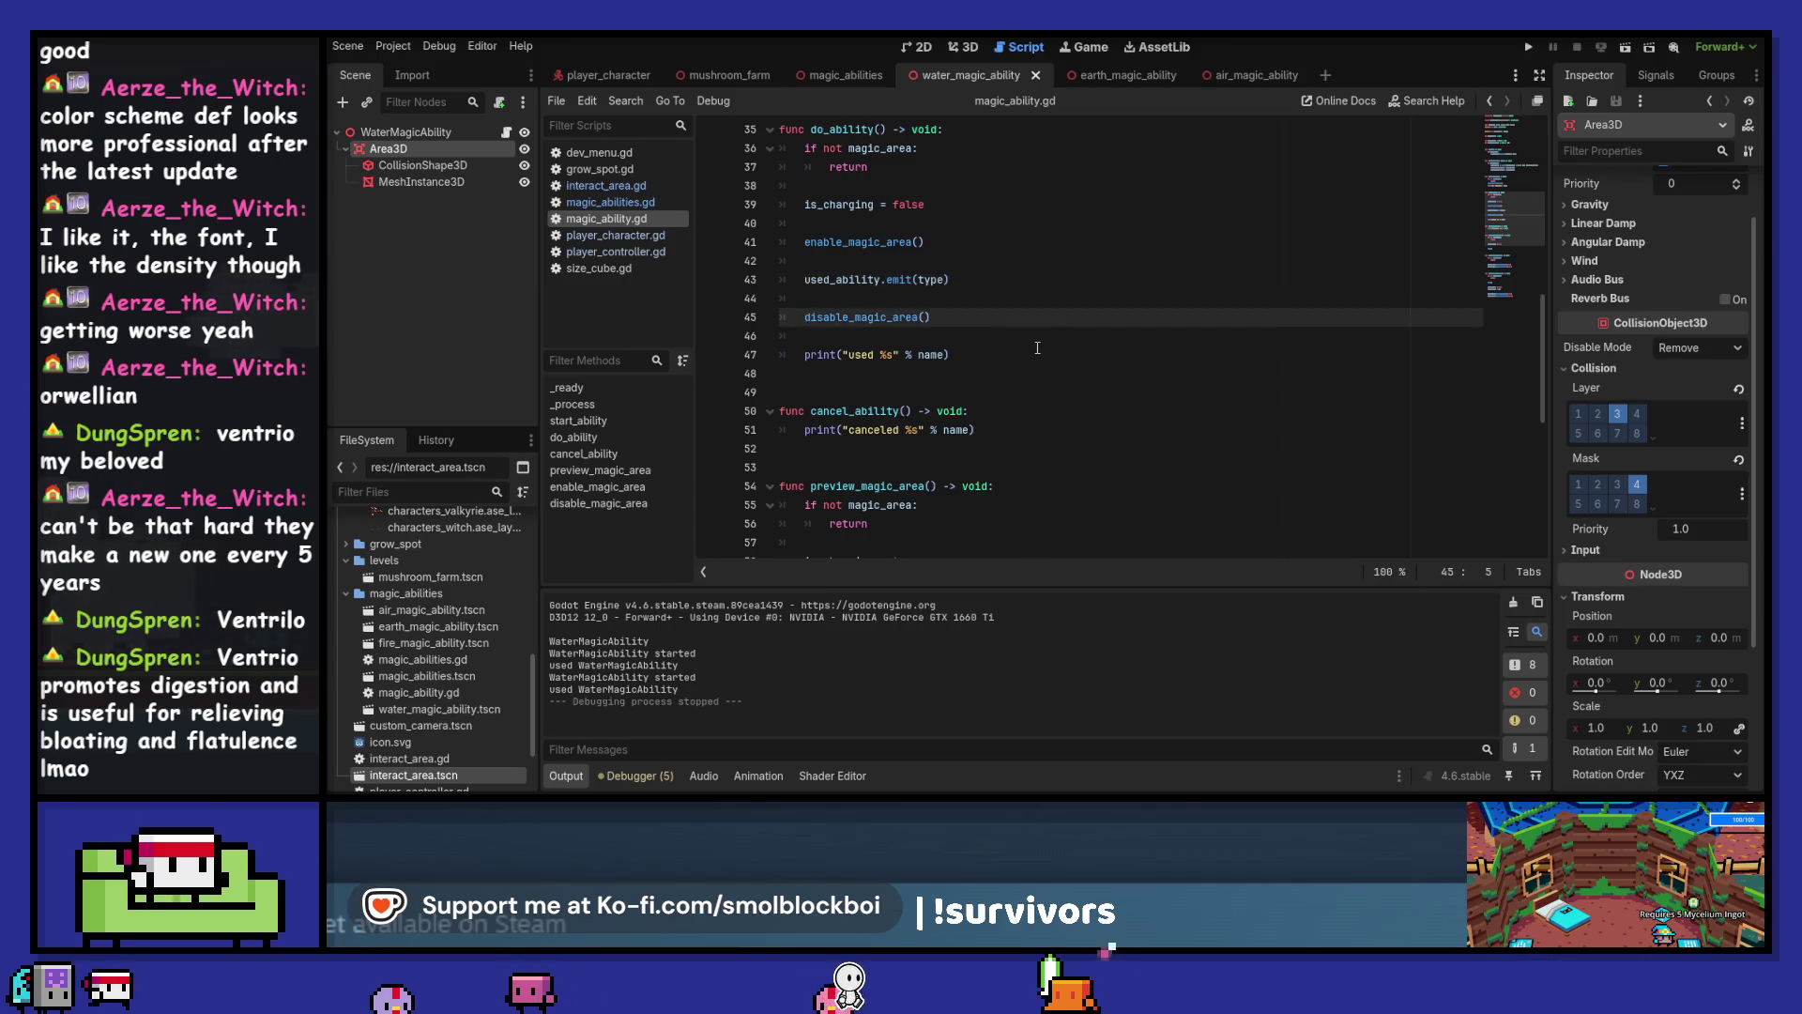
{"action": "key", "text": "End"}
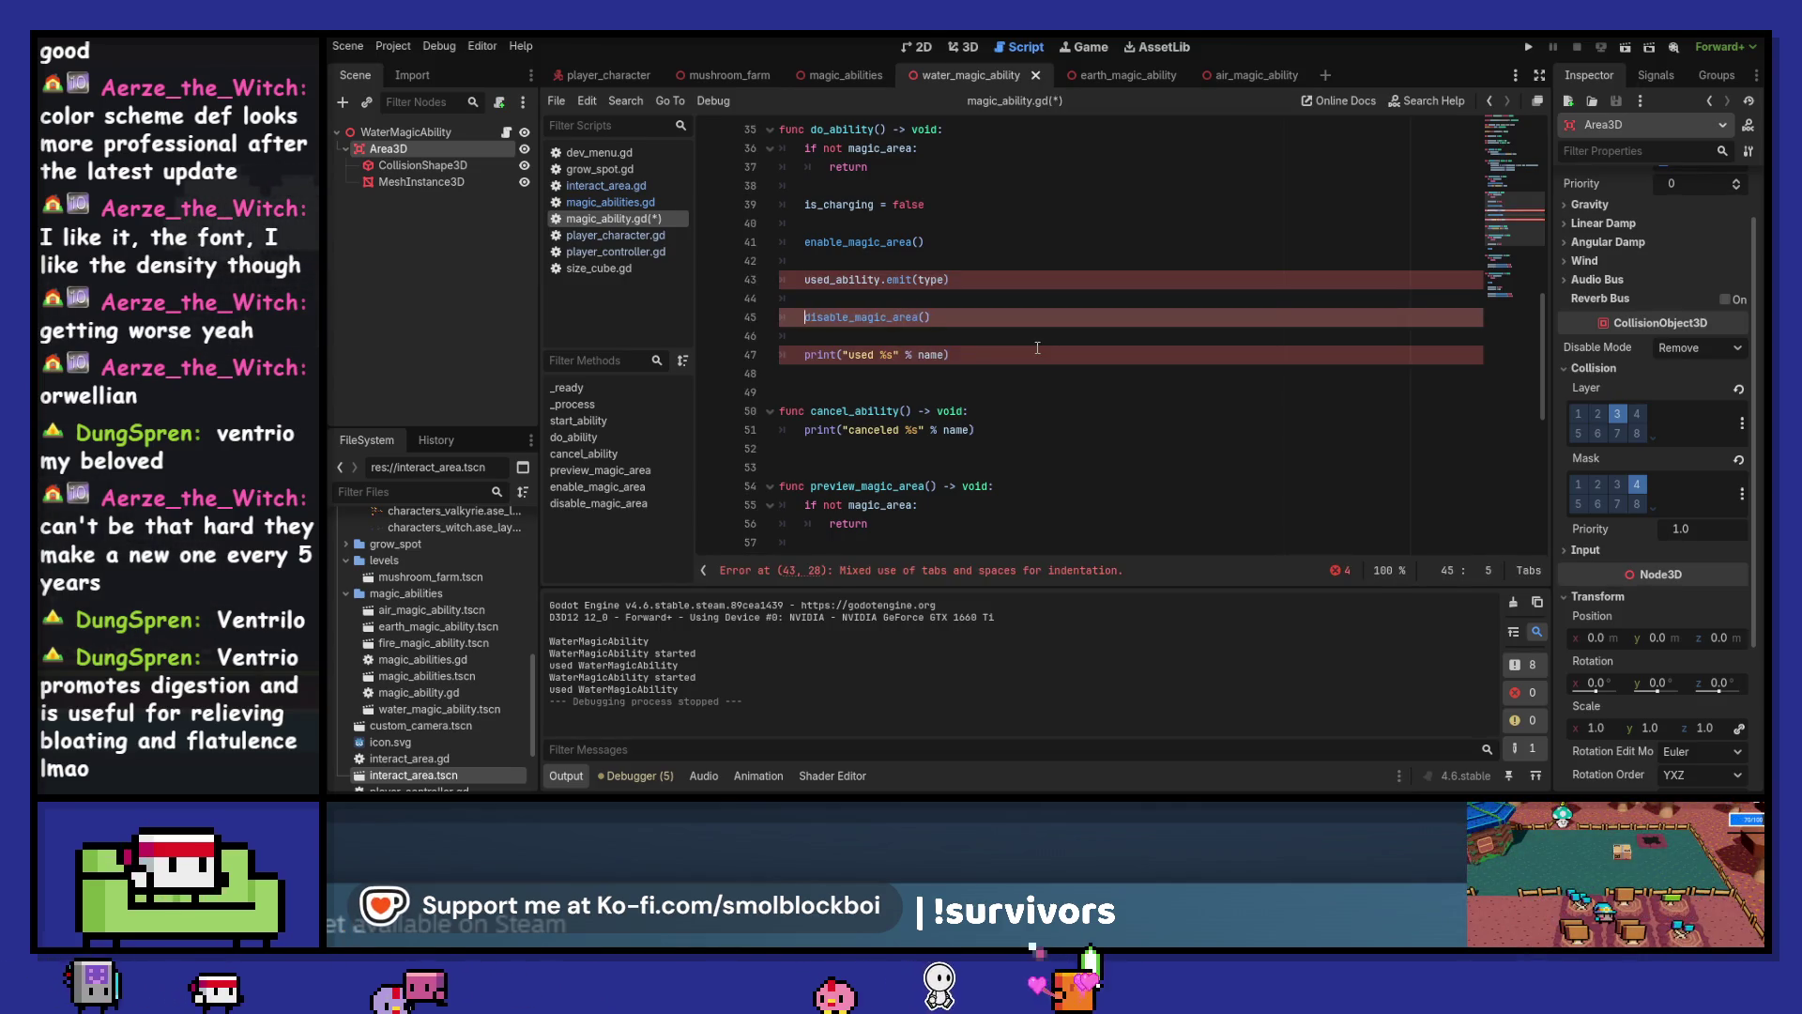
{"action": "key", "text": "BackSpace"}
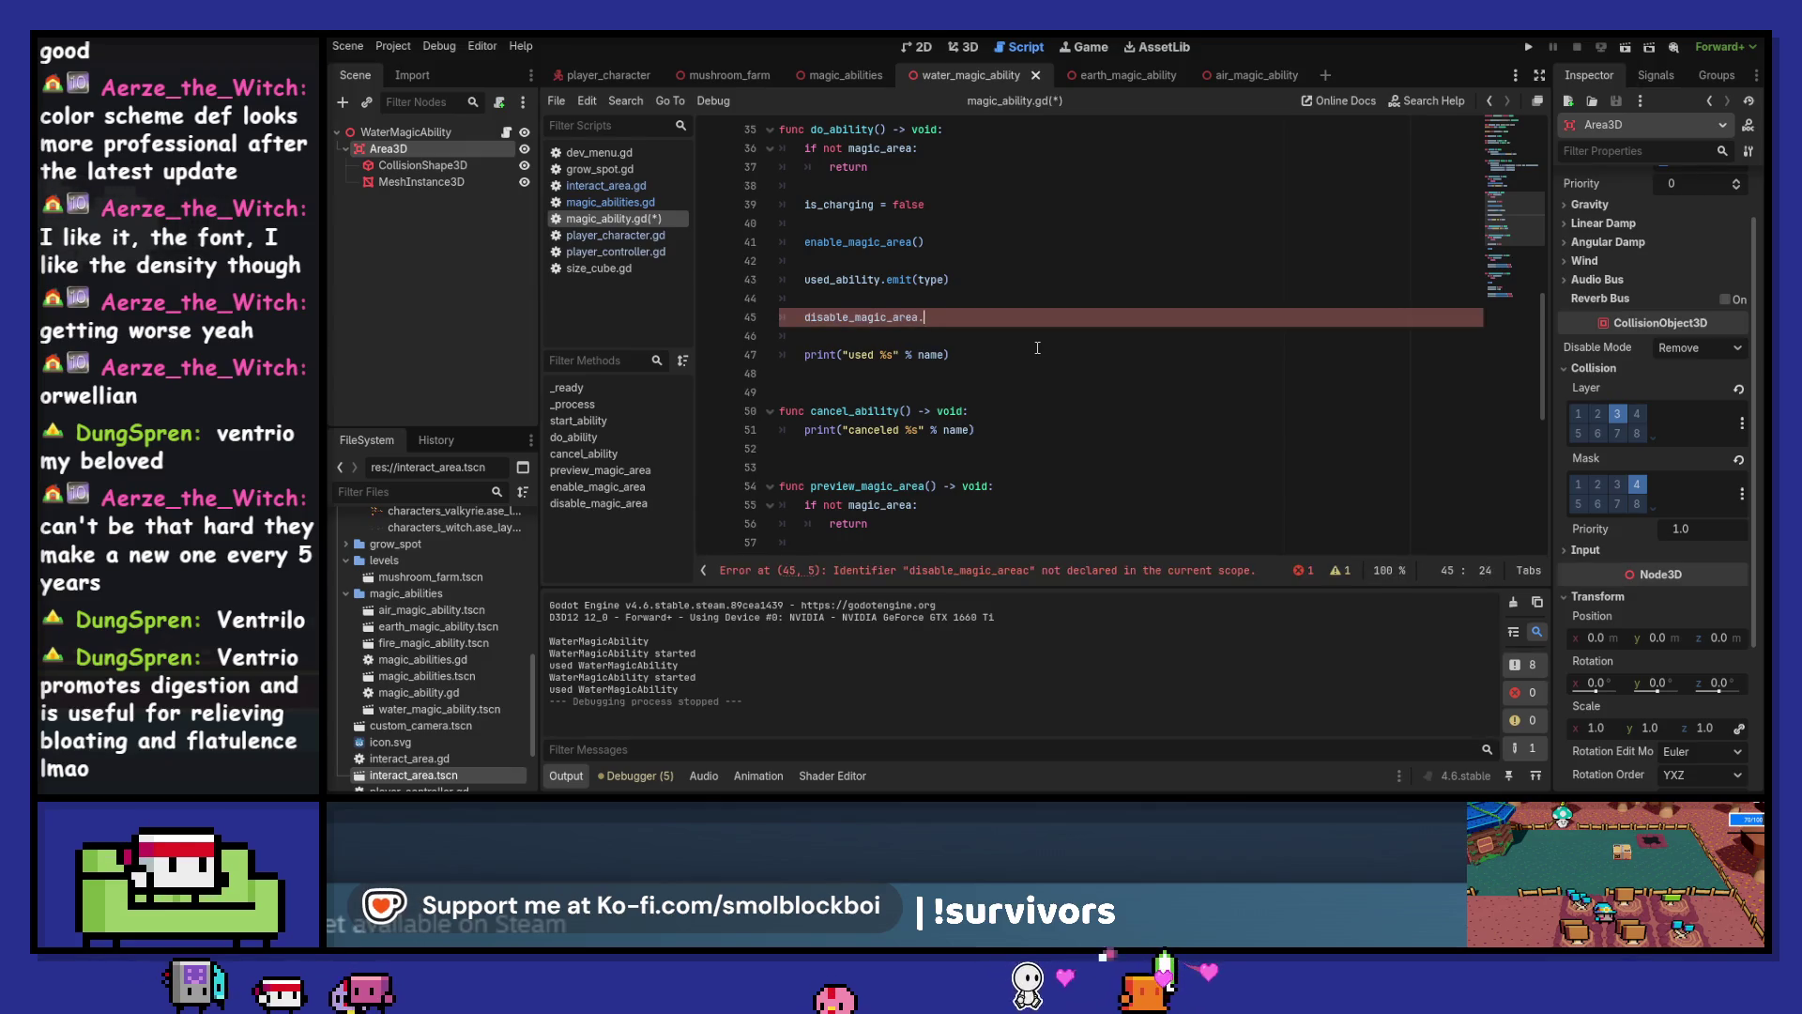
{"action": "type", "text": ".call_def"}
{"action": "key", "text": "Return"}
{"action": "key", "text": "F5"}
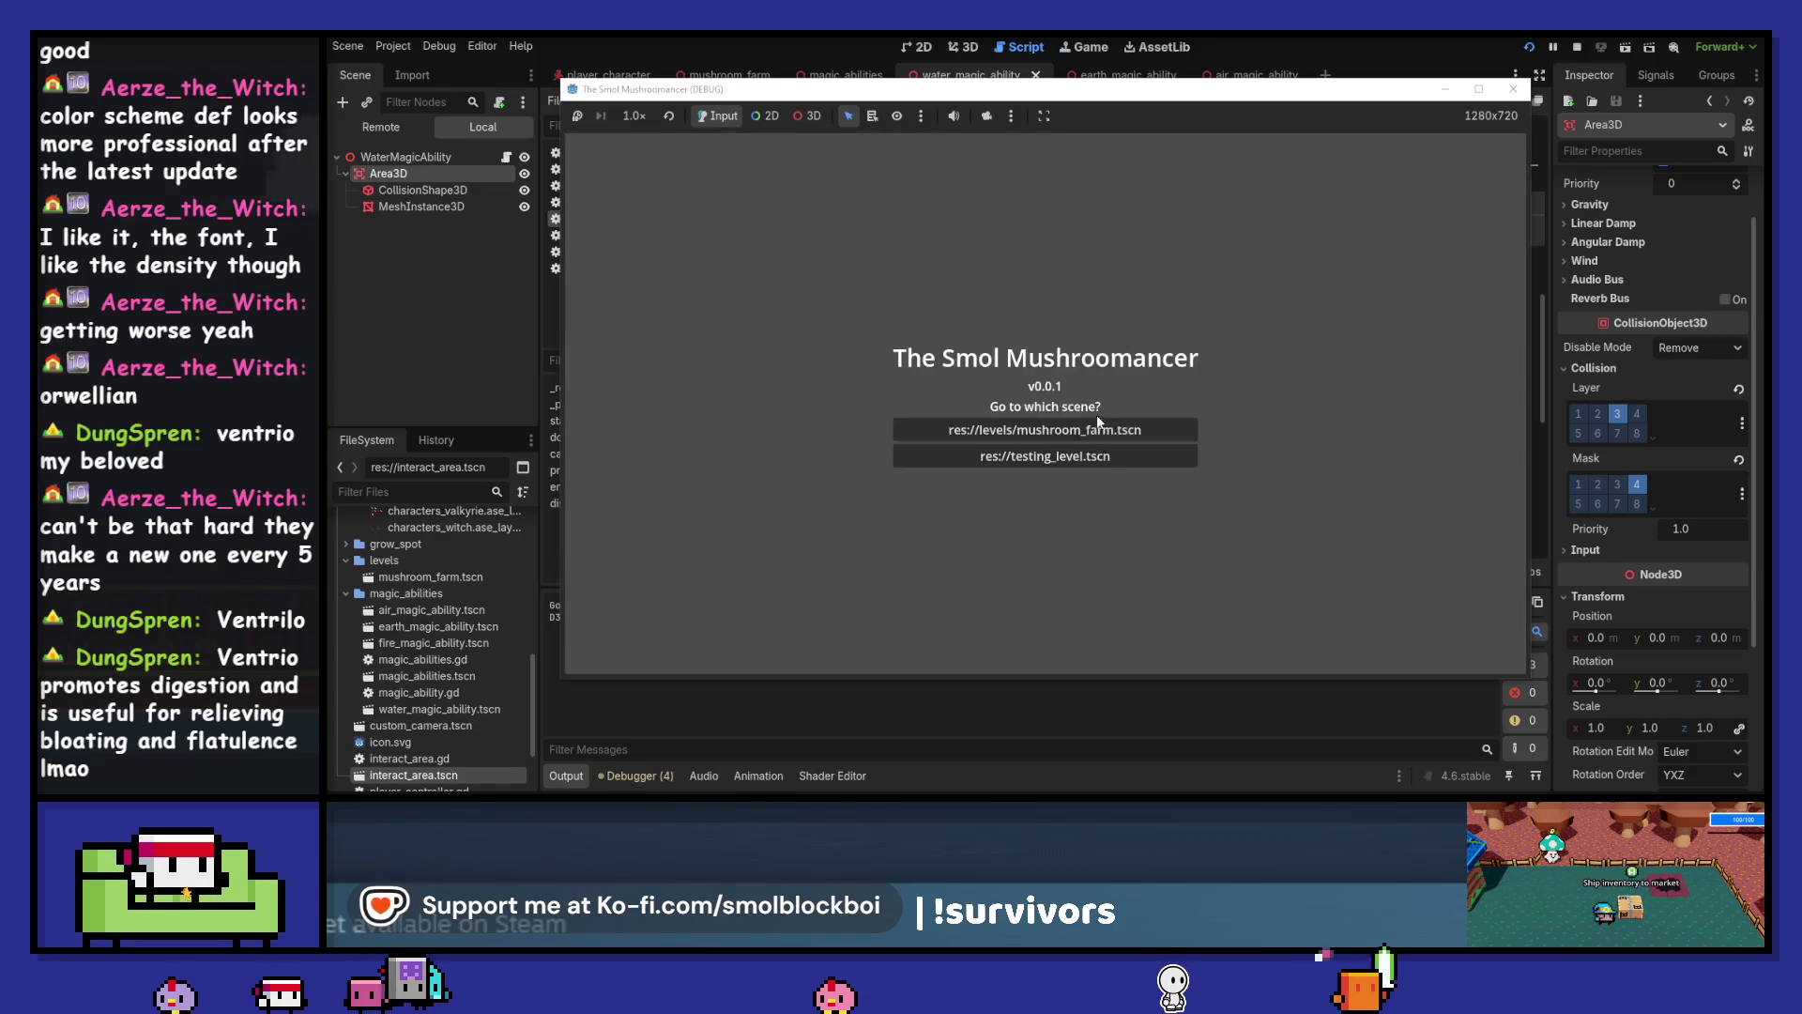
Load testing_level.tscn, move the mushroom, cast the water ability, then stop the game
{"action": "left_click", "coordinate": [1096, 409]}
{"action": "left_click_drag", "start_coordinate": [1217, 95], "coordinate": [1583, 83]}
{"action": "left_click", "coordinate": [1517, 319]}
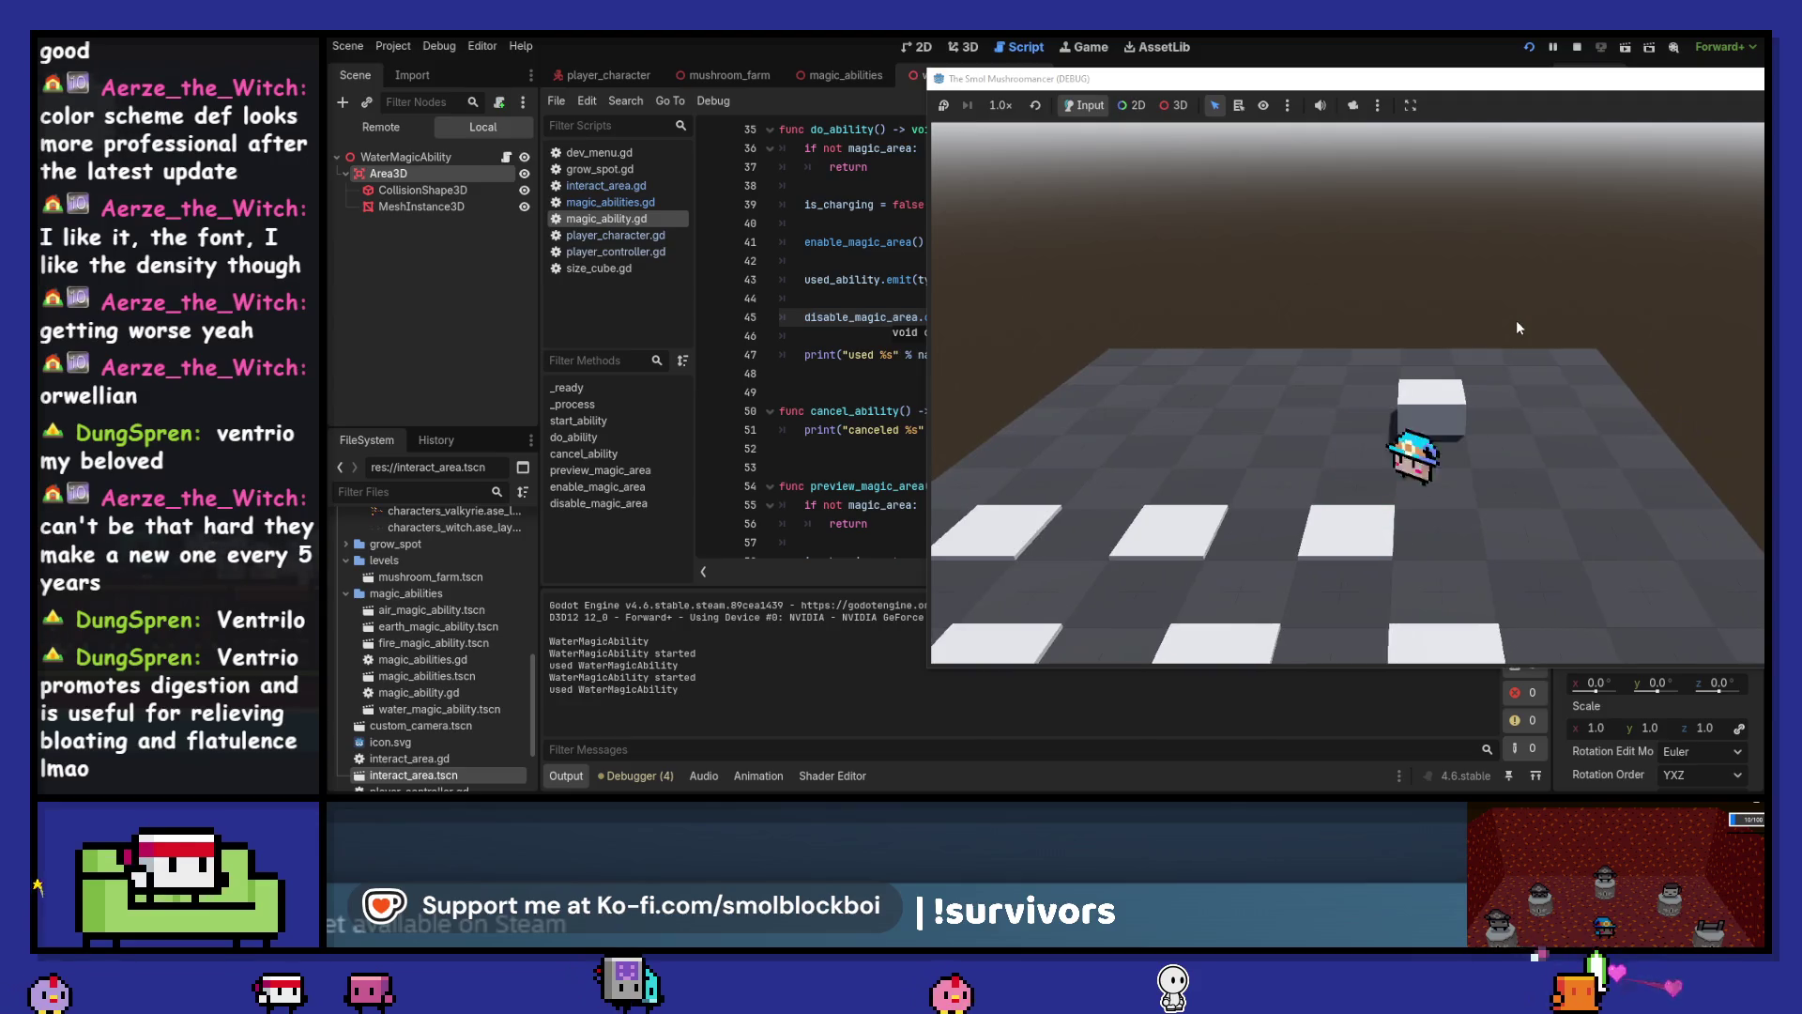
{"action": "key", "text": "w"}
{"action": "key", "text": "a"}
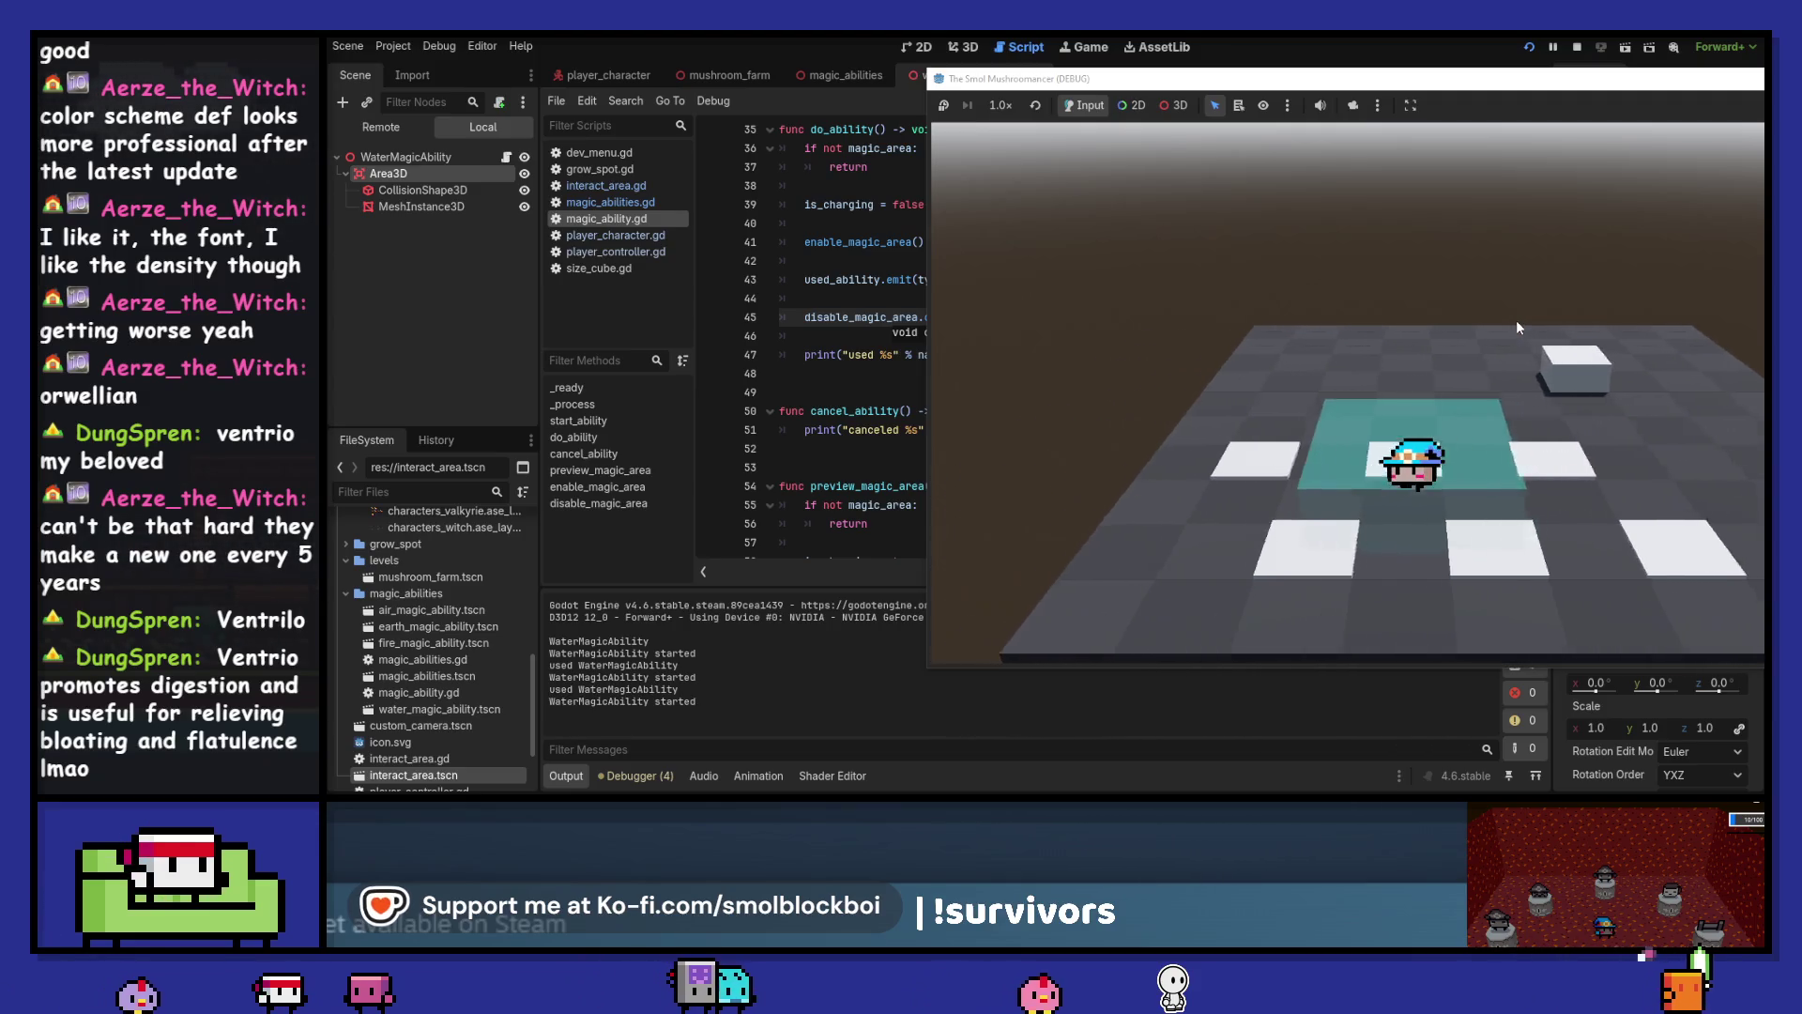
{"action": "left_click", "coordinate": [1517, 319]}
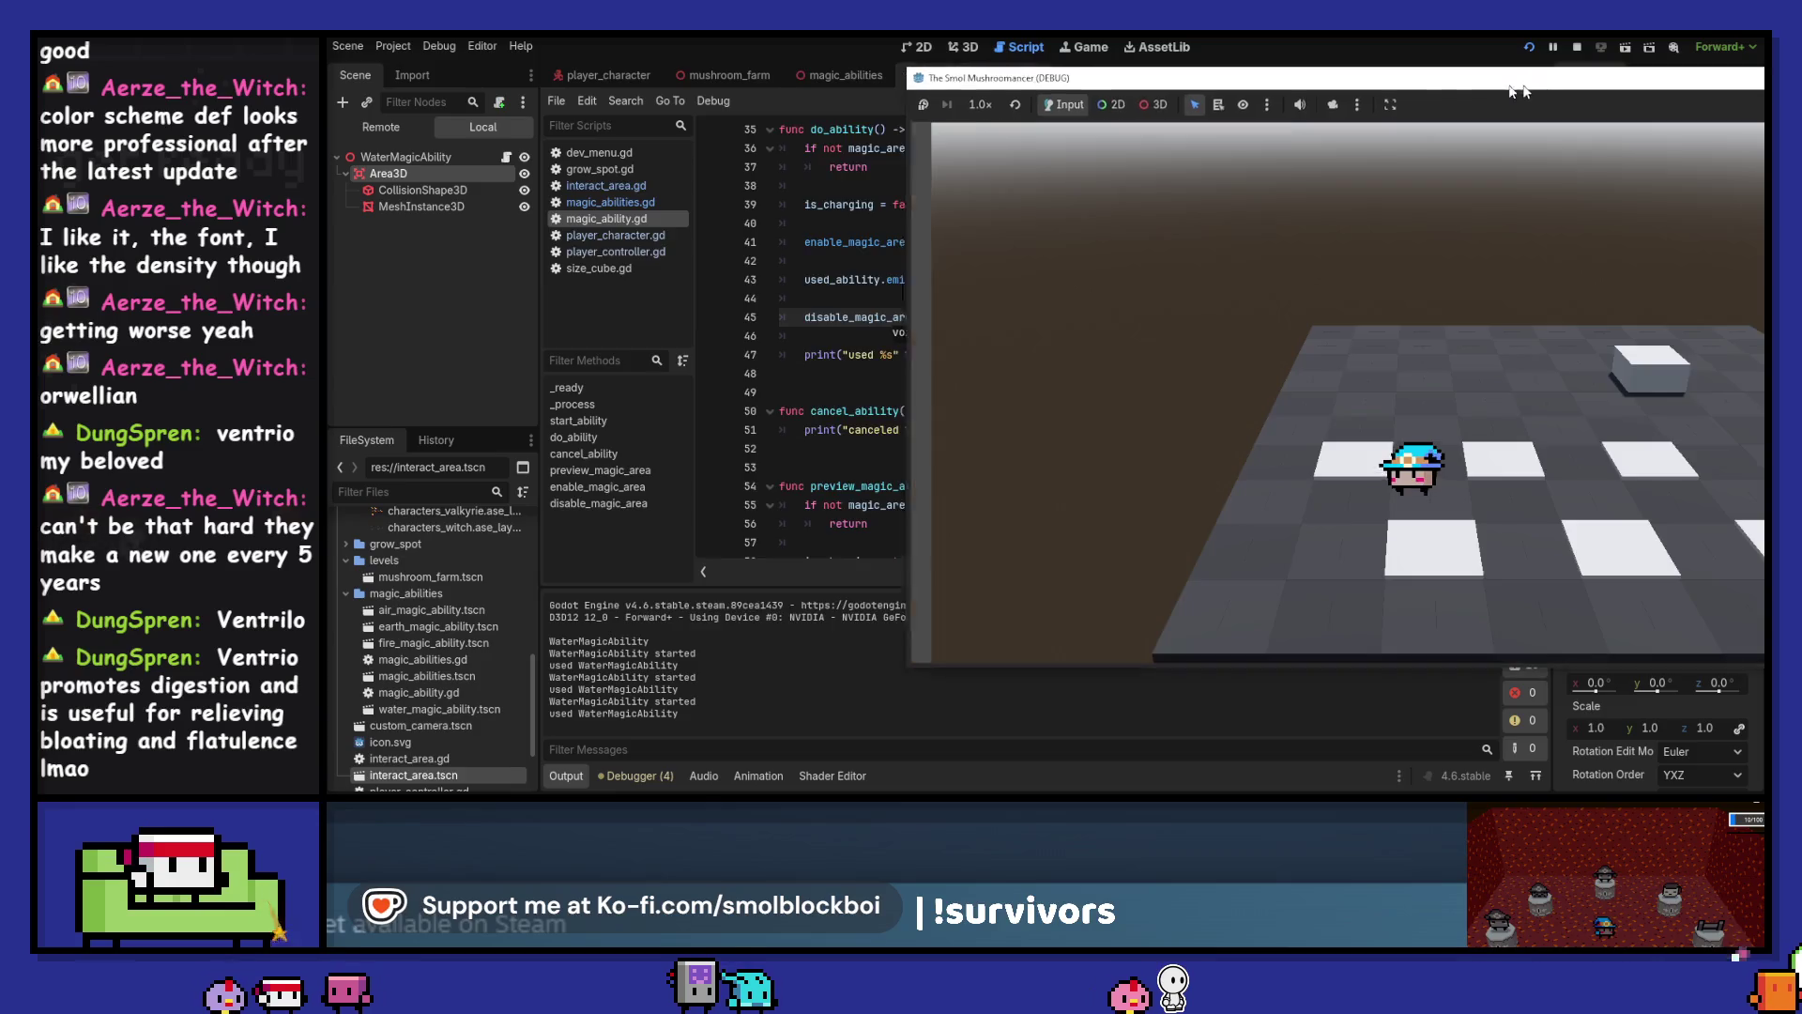
{"action": "left_click", "coordinate": [1577, 47]}
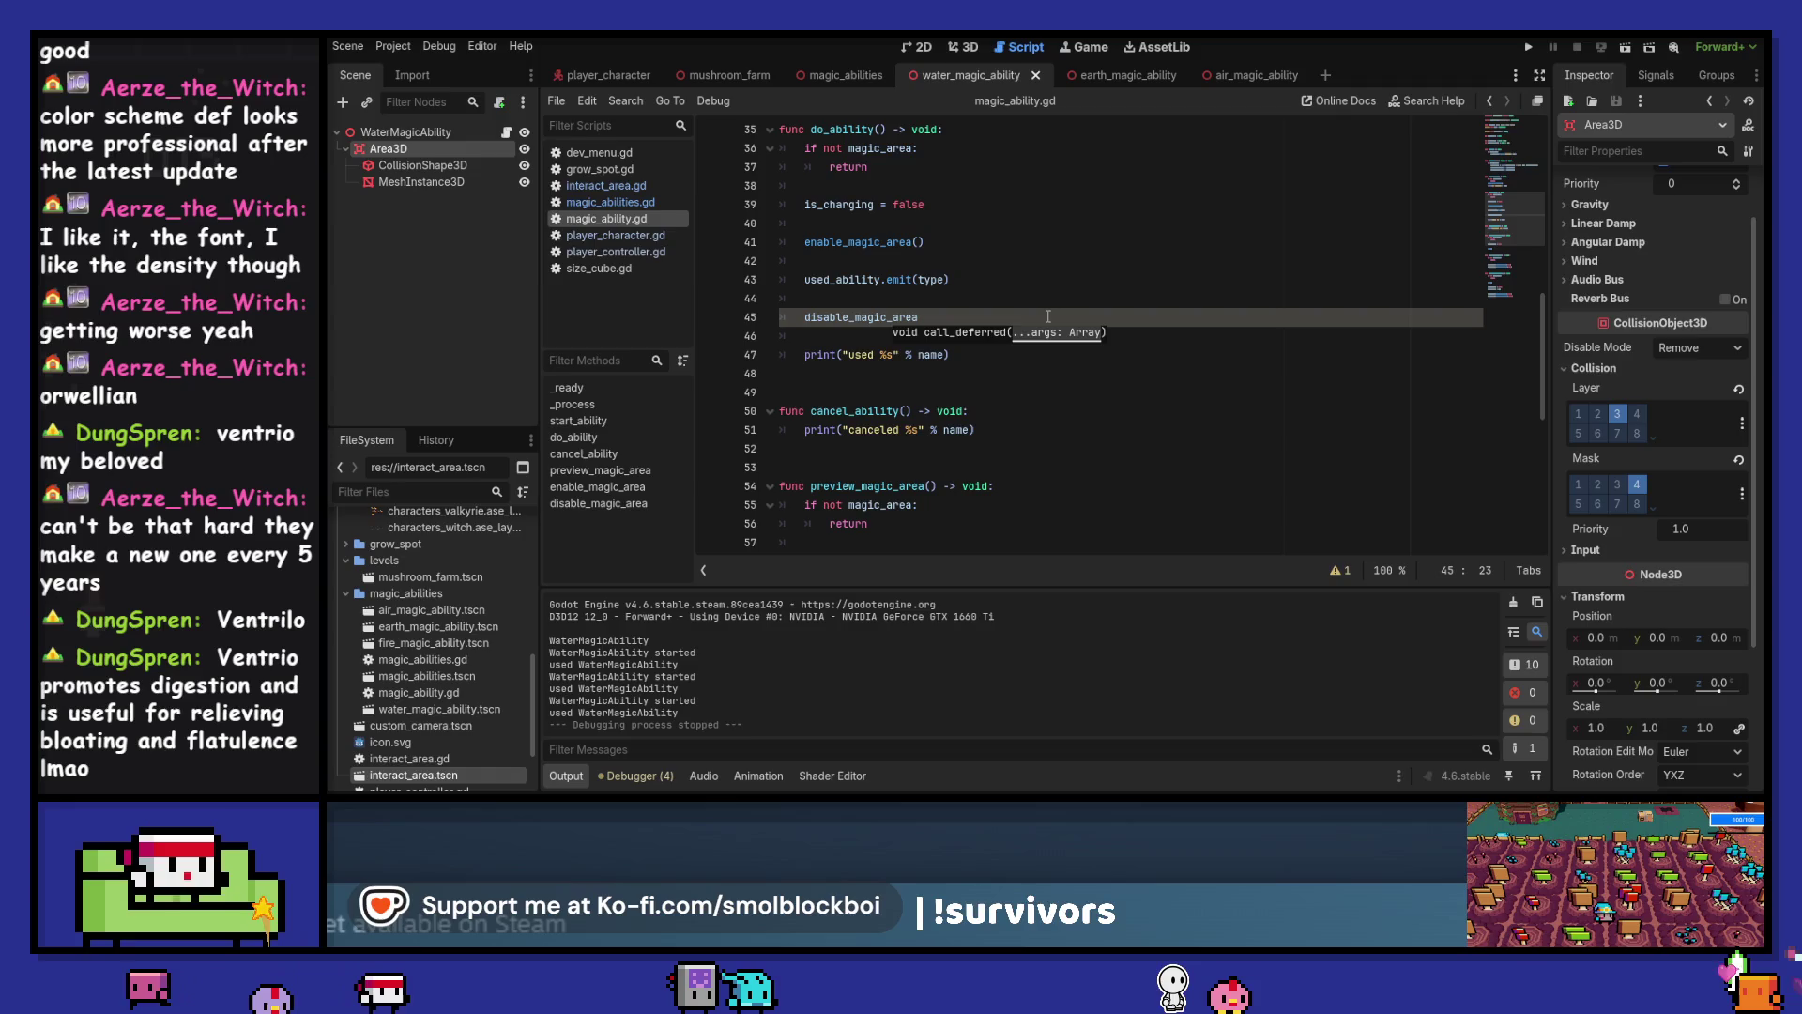
Complete line 45 as a plain disable_magic_area() call and scroll through do_ability
{"action": "type", "text": "("}
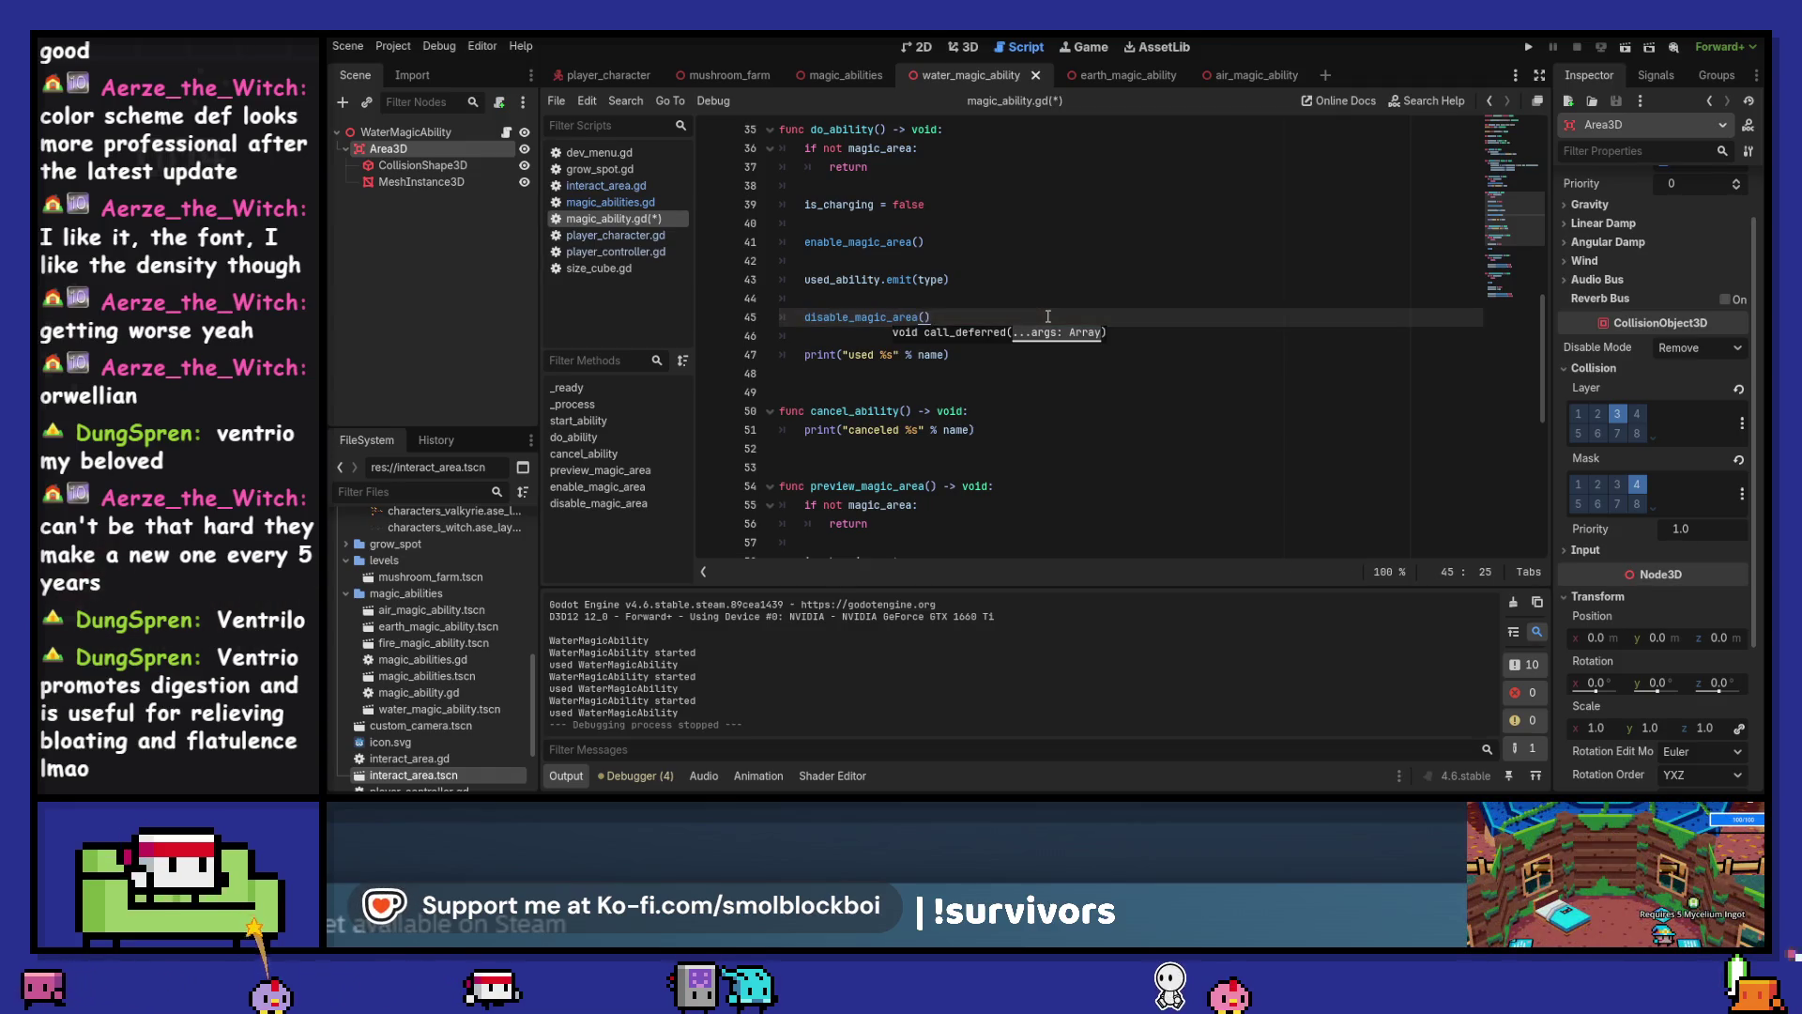
{"action": "left_click", "coordinate": [1009, 337]}
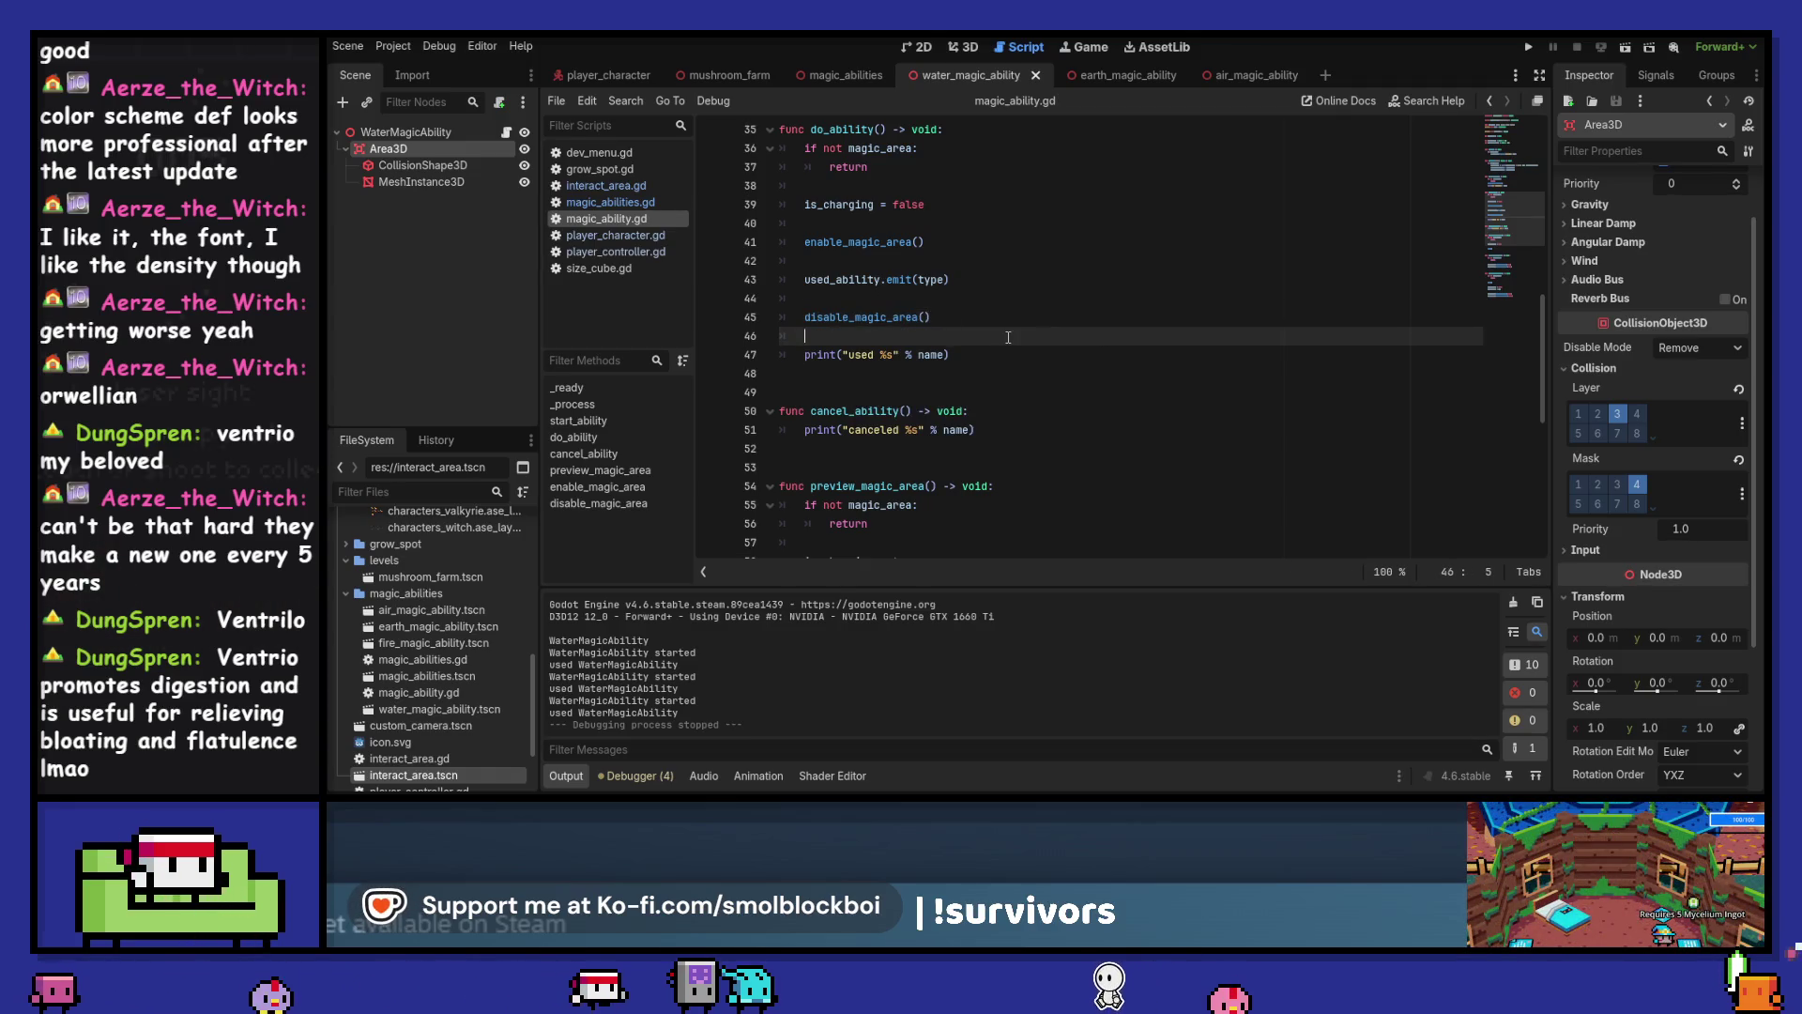
{"action": "scroll", "coordinate": [1008, 337], "scroll_direction": "down", "scroll_amount": 6}
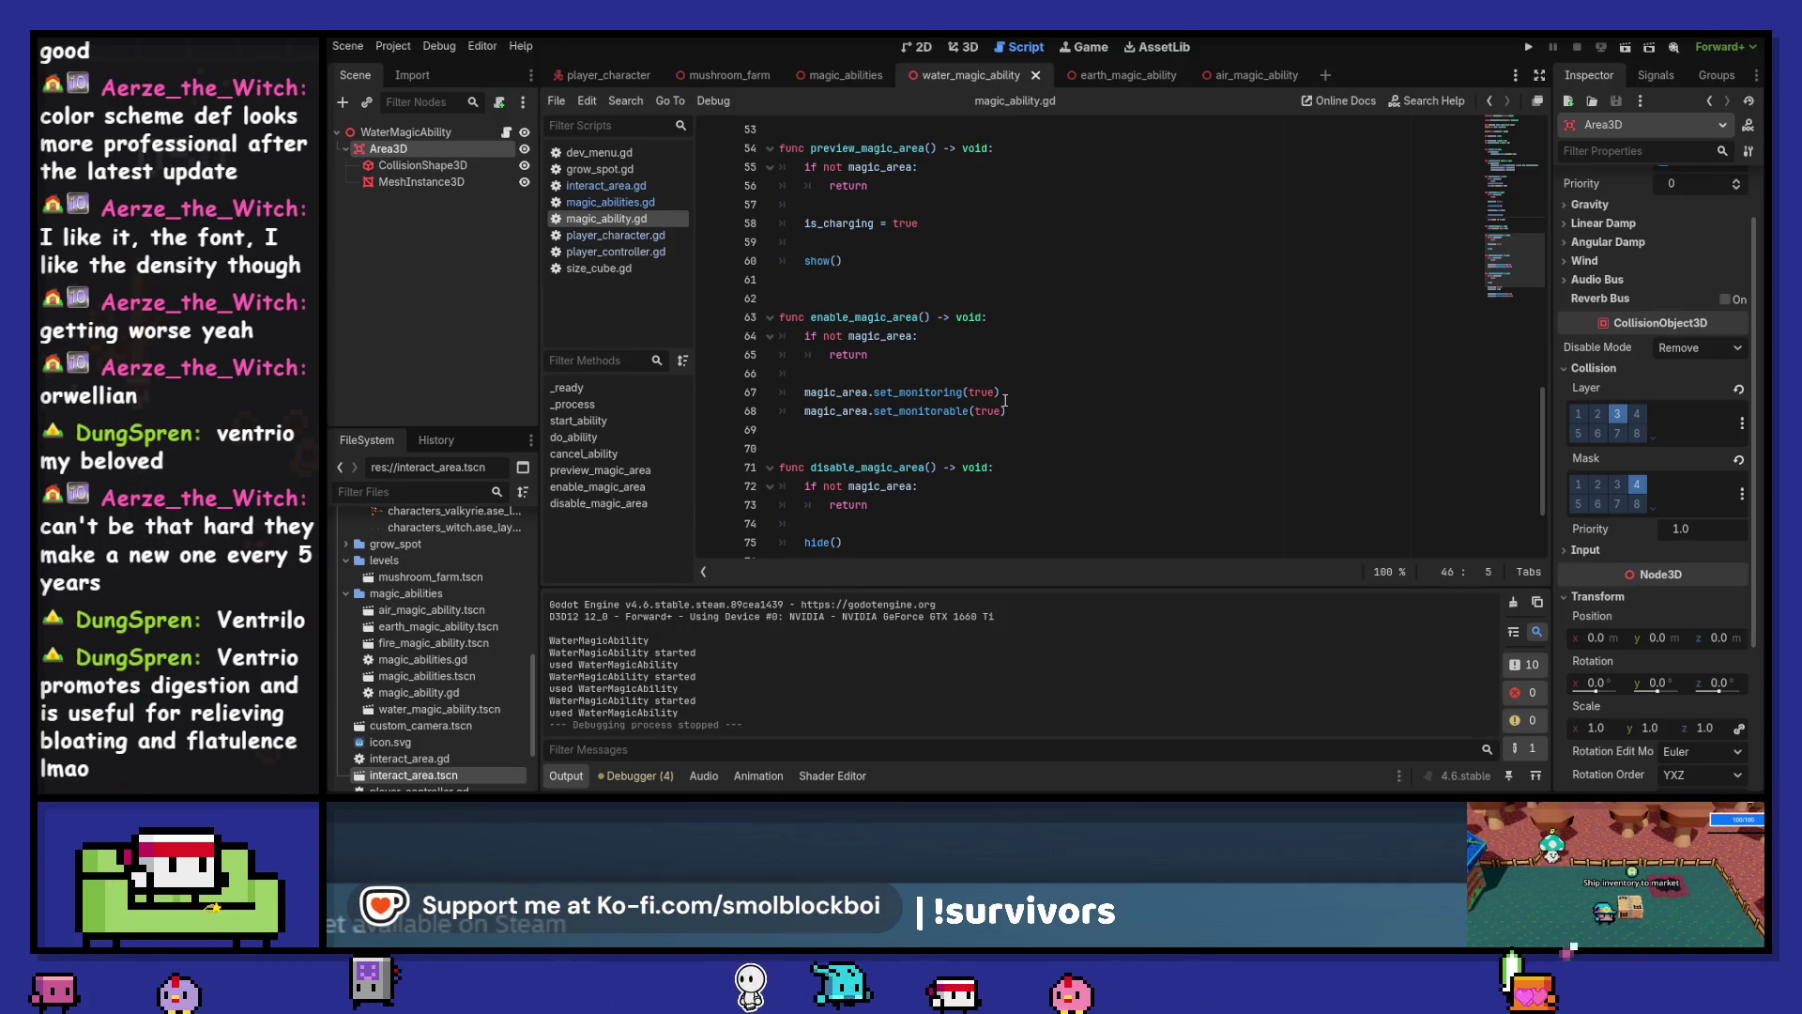
{"action": "scroll", "coordinate": [1006, 385], "scroll_direction": "up", "scroll_amount": 3}
{"action": "scroll", "coordinate": [1004, 401], "scroll_direction": "up", "scroll_amount": 2}
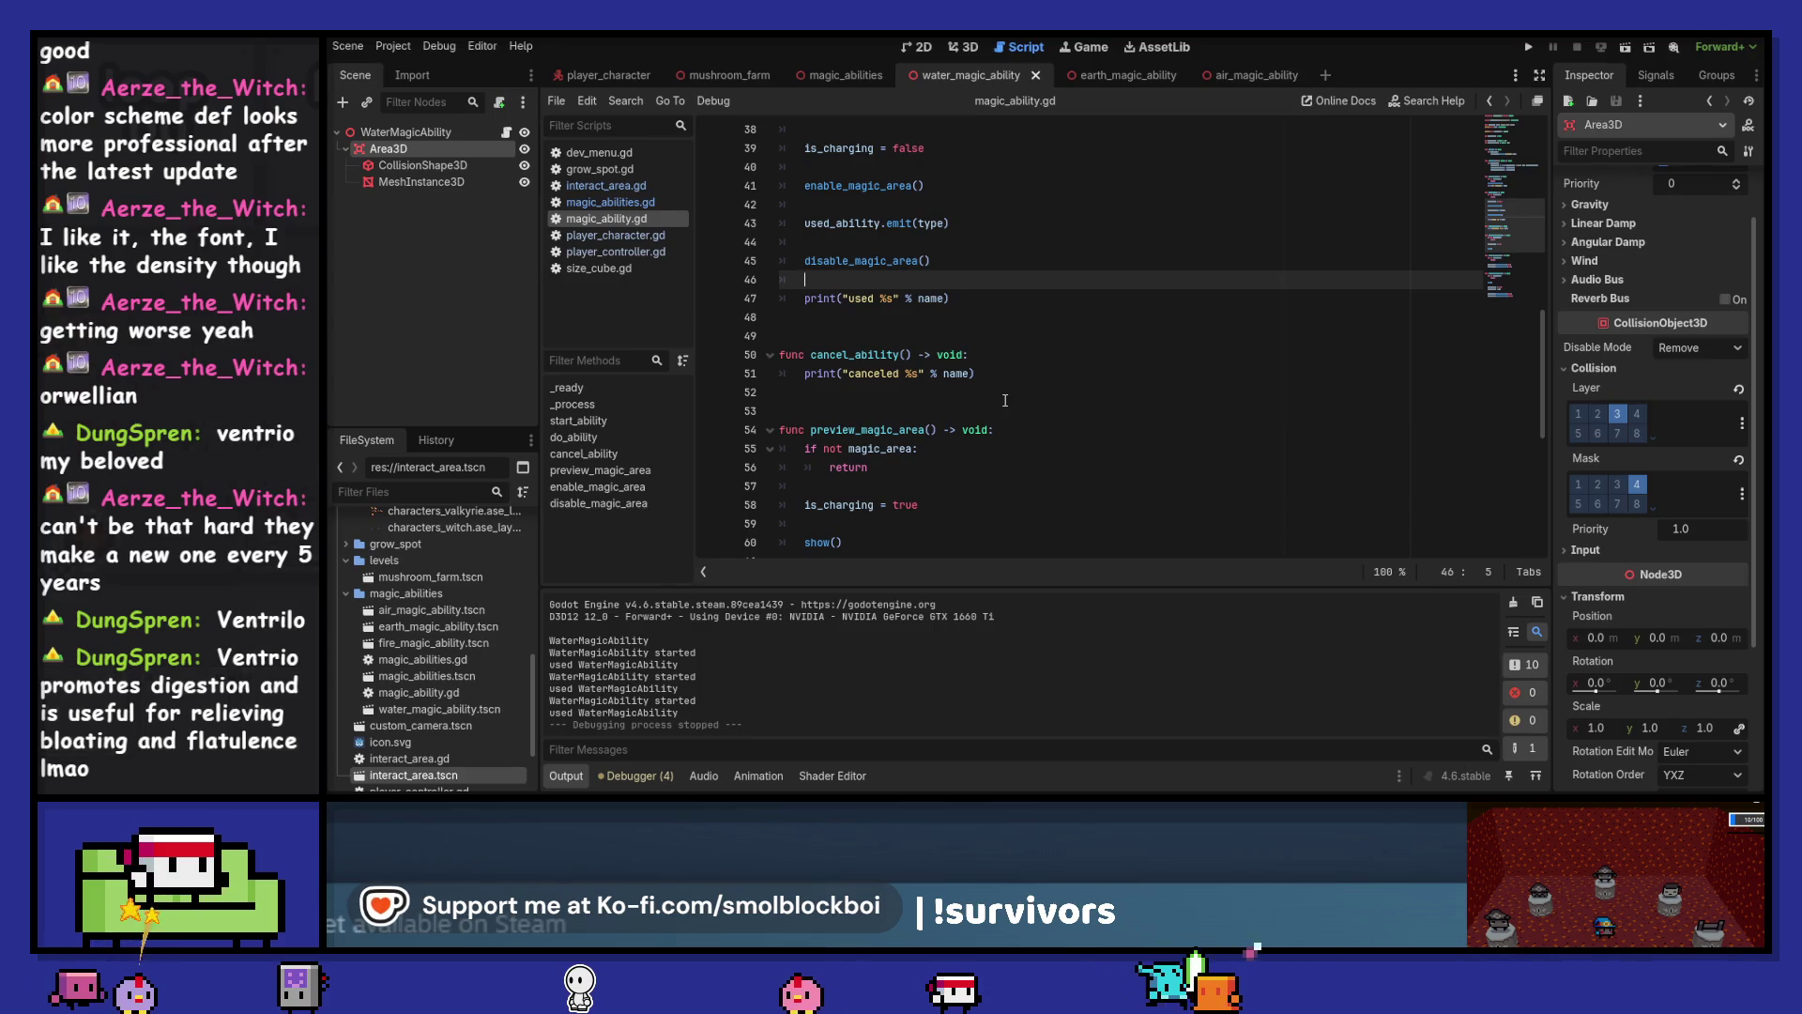
{"action": "scroll", "coordinate": [1004, 401], "scroll_direction": "up", "scroll_amount": 3}
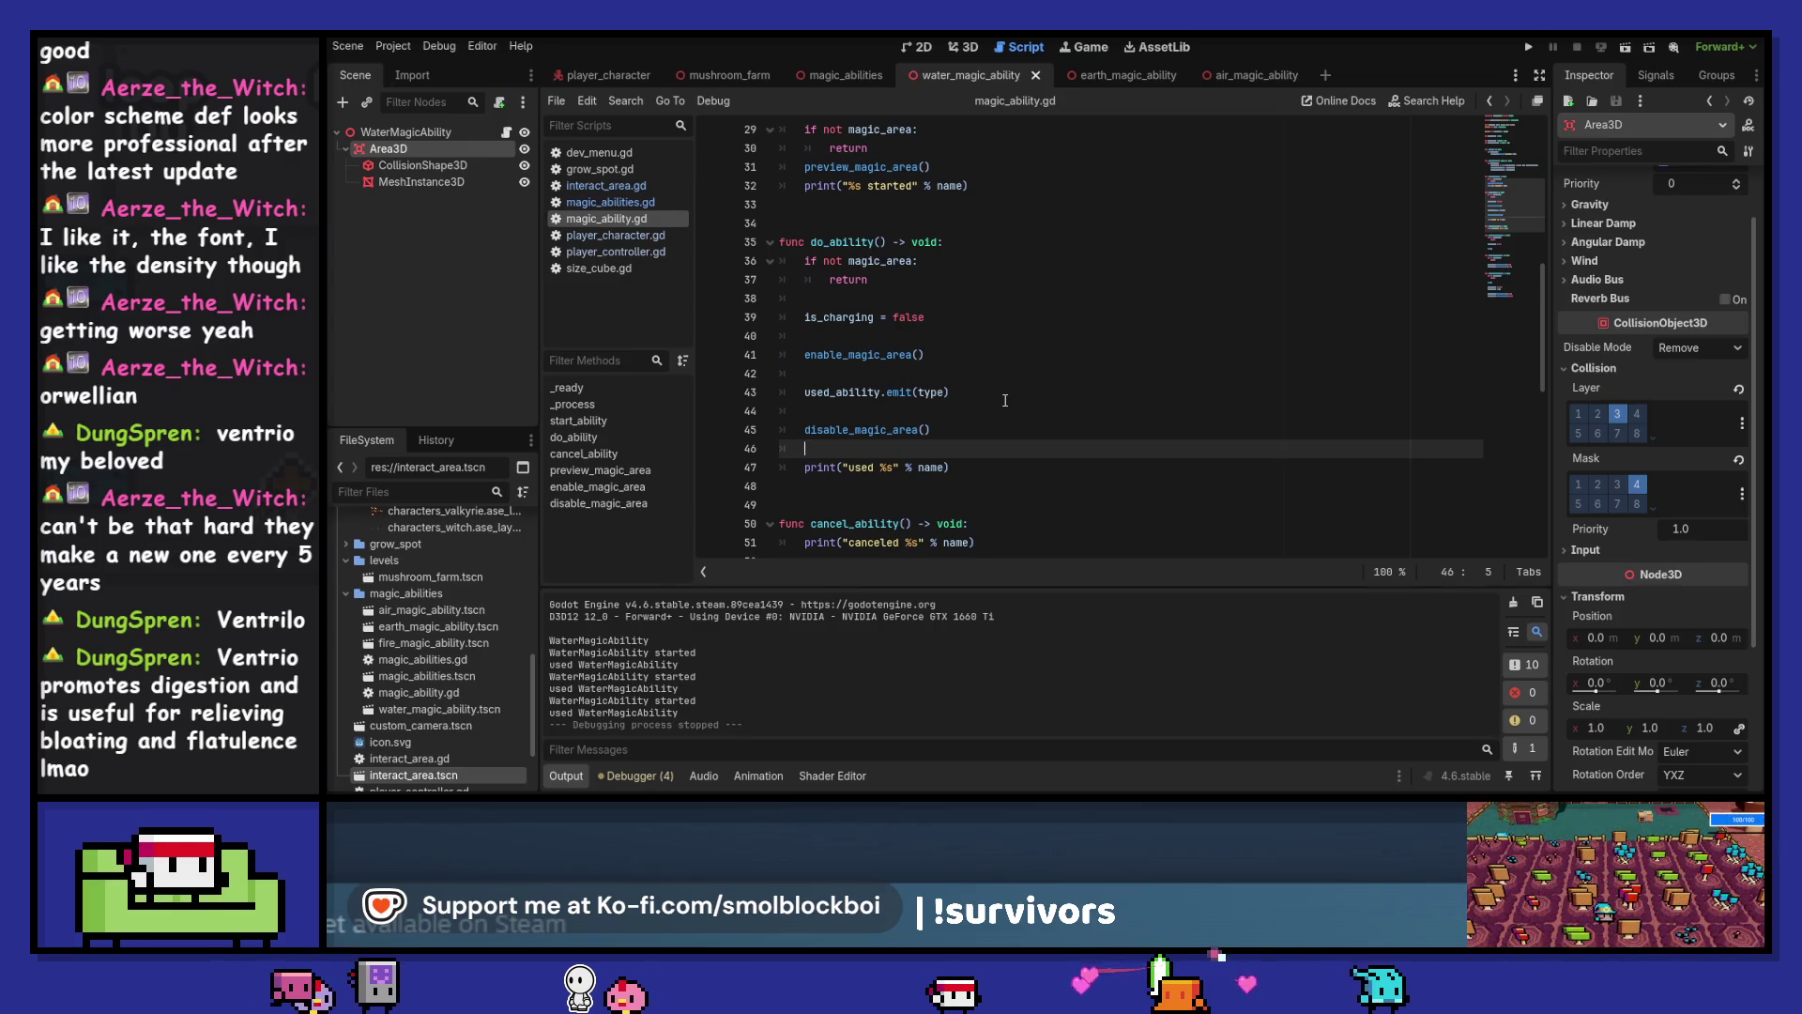
Select enable_magic_area on line 41 and review the enable and disable functions
{"action": "double_click", "coordinate": [856, 355]}
{"action": "scroll", "coordinate": [994, 390], "scroll_direction": "down", "scroll_amount": 4}
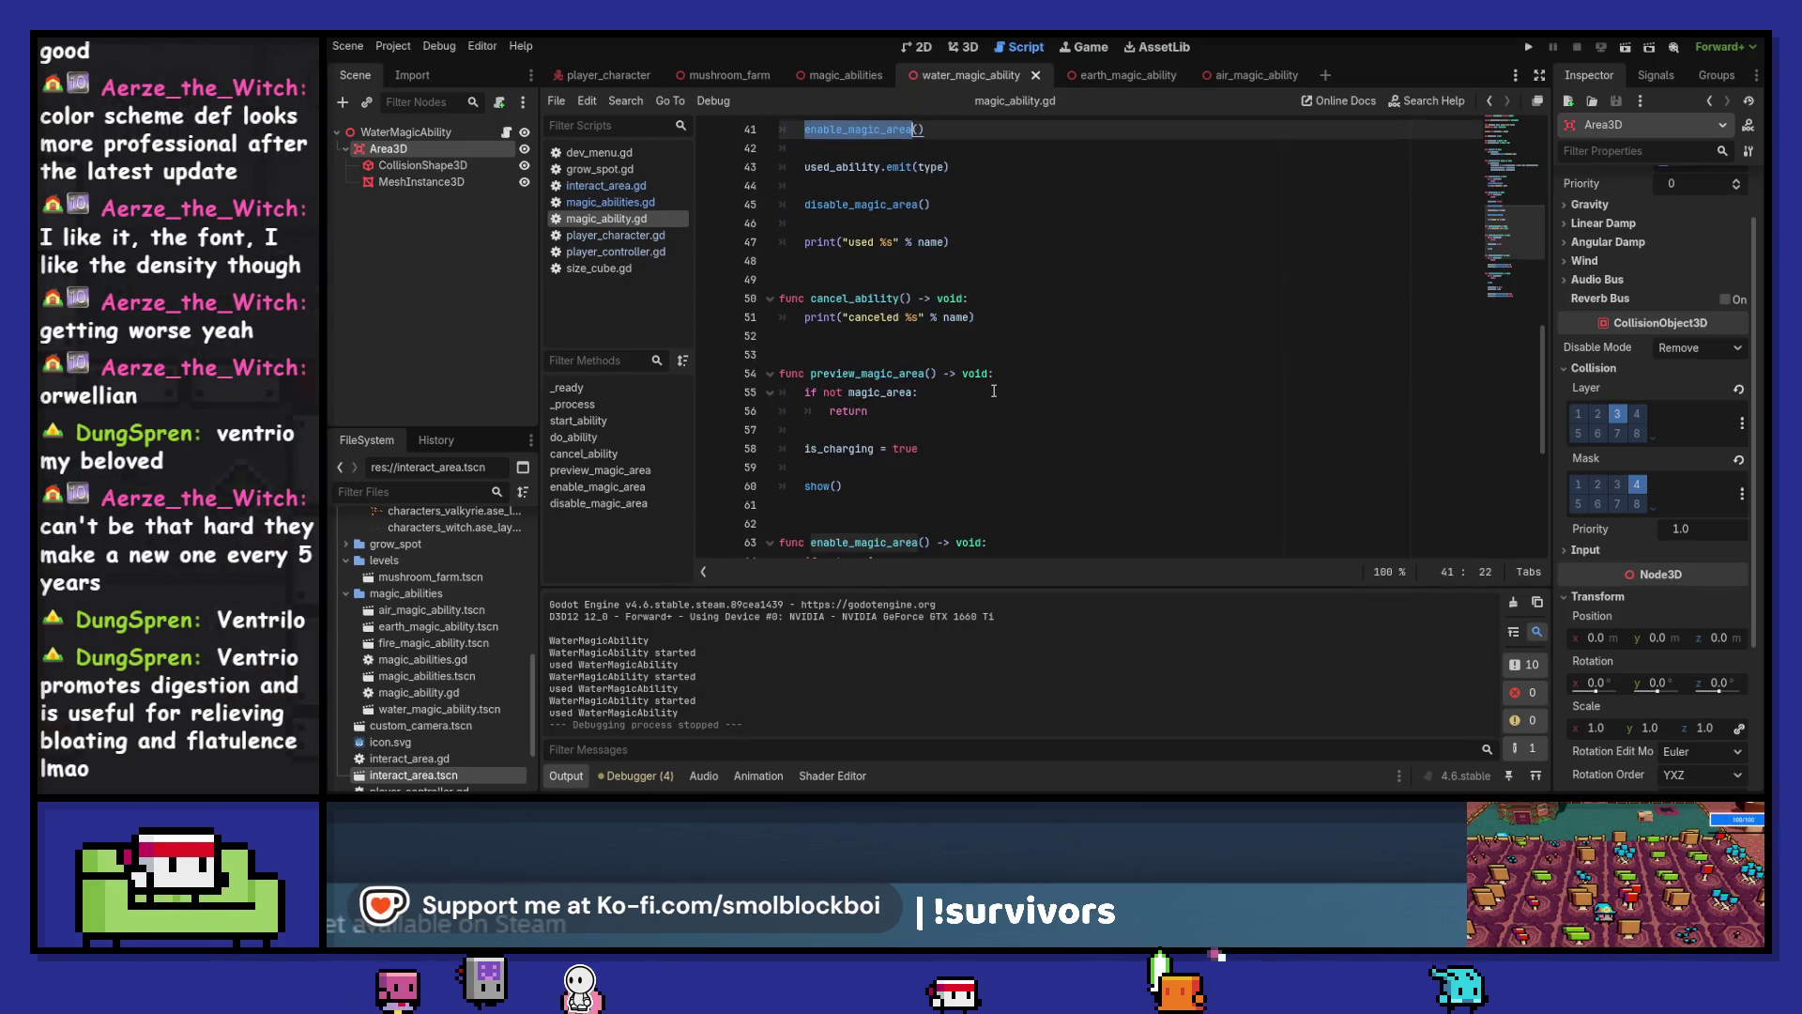
{"action": "scroll", "coordinate": [994, 391], "scroll_direction": "down", "scroll_amount": 3}
{"action": "scroll", "coordinate": [994, 390], "scroll_direction": "down", "scroll_amount": 3}
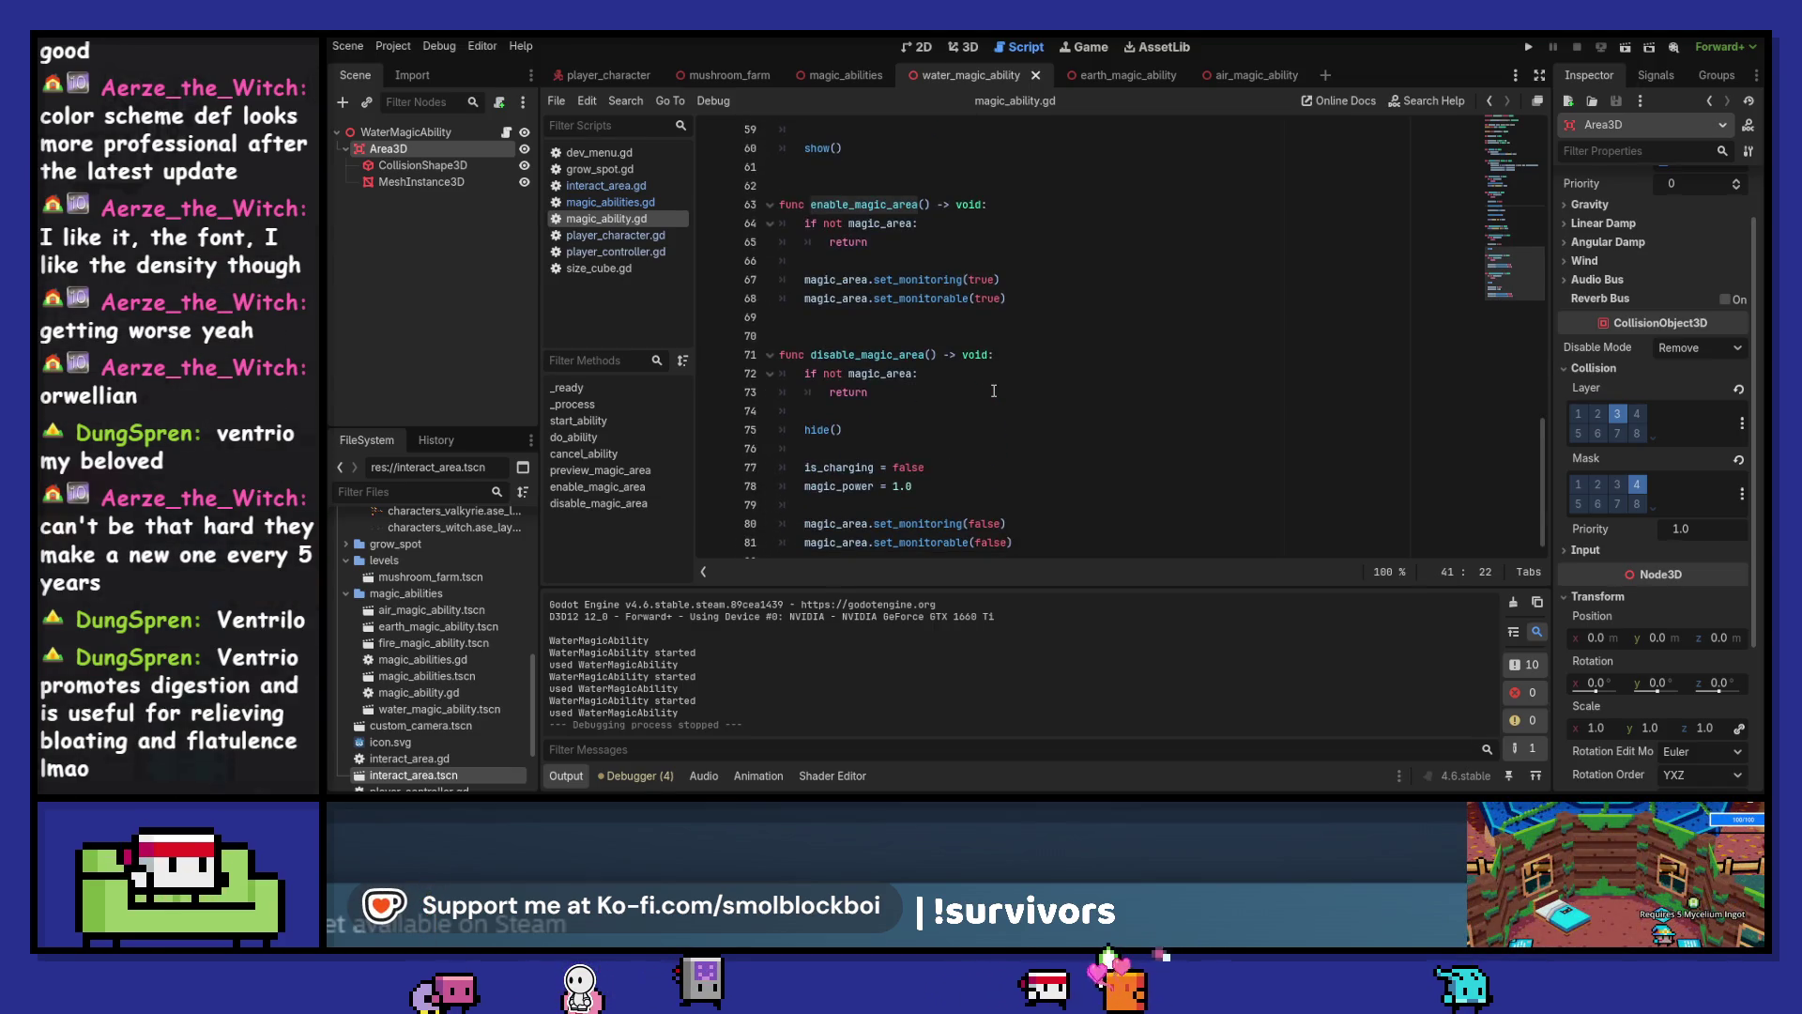
{"action": "scroll", "coordinate": [994, 390], "scroll_direction": "up", "scroll_amount": 8}
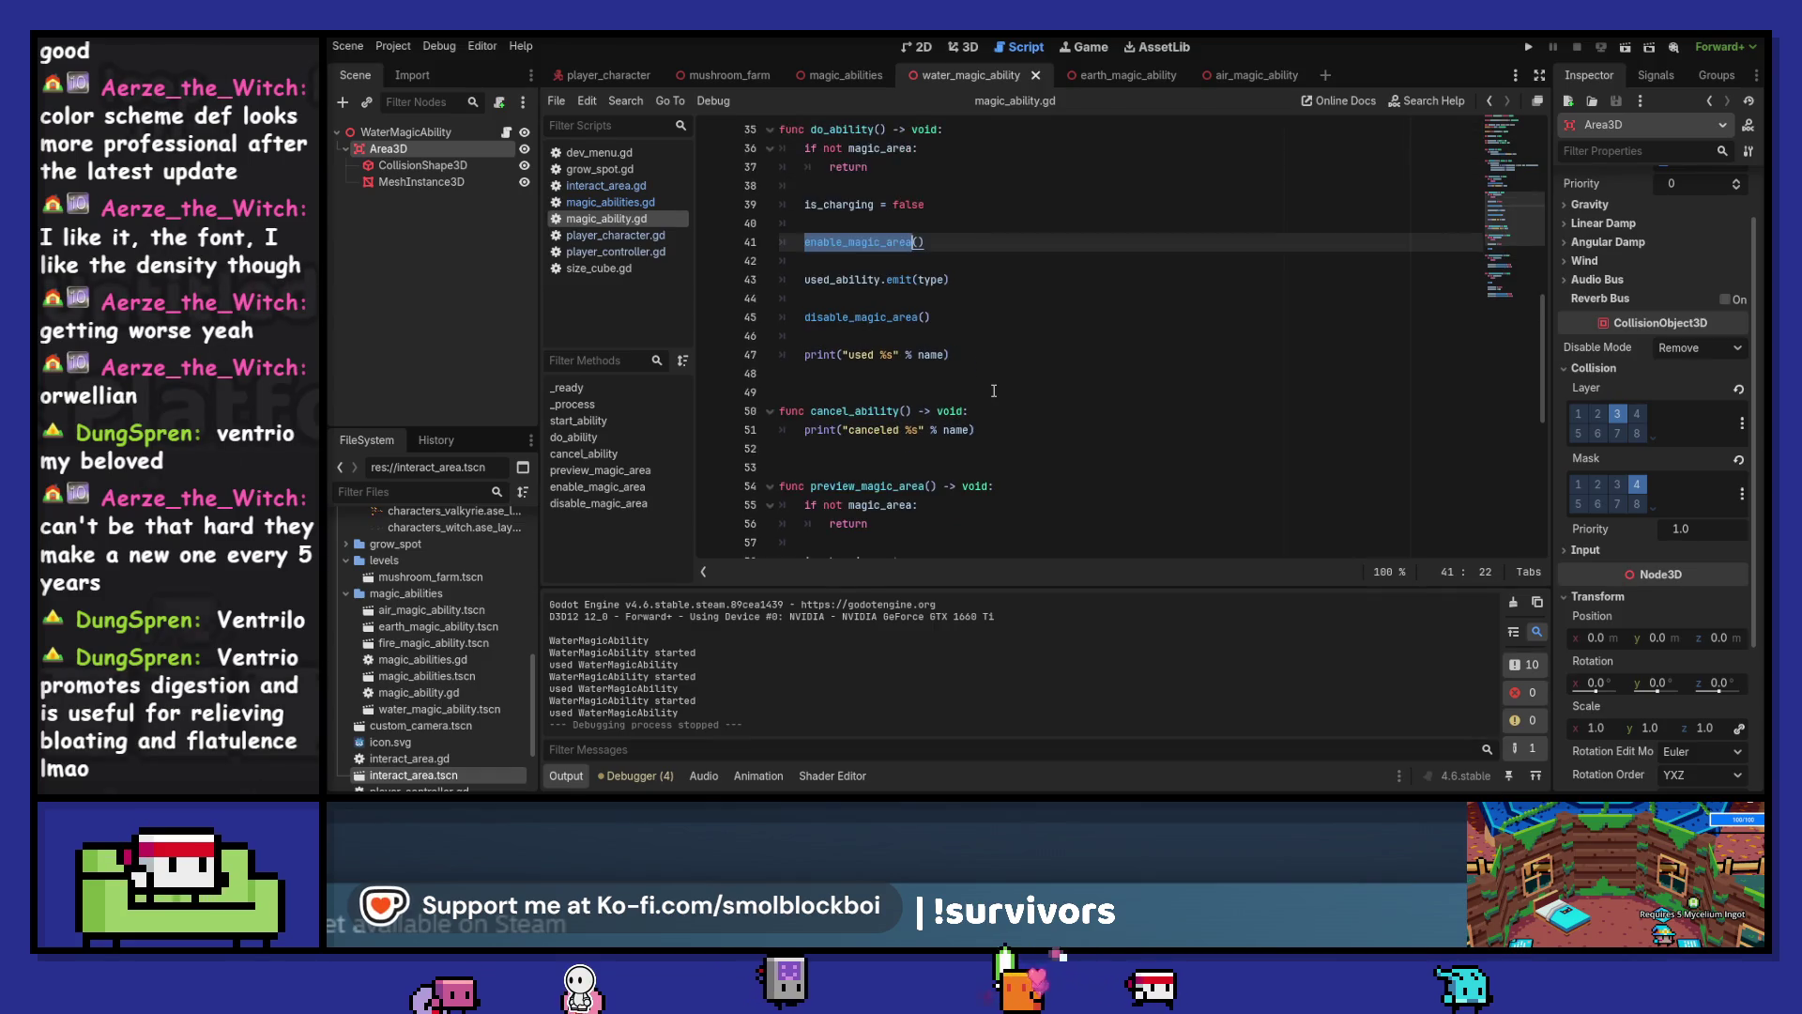
{"action": "scroll", "coordinate": [994, 390], "scroll_direction": "up", "scroll_amount": 7}
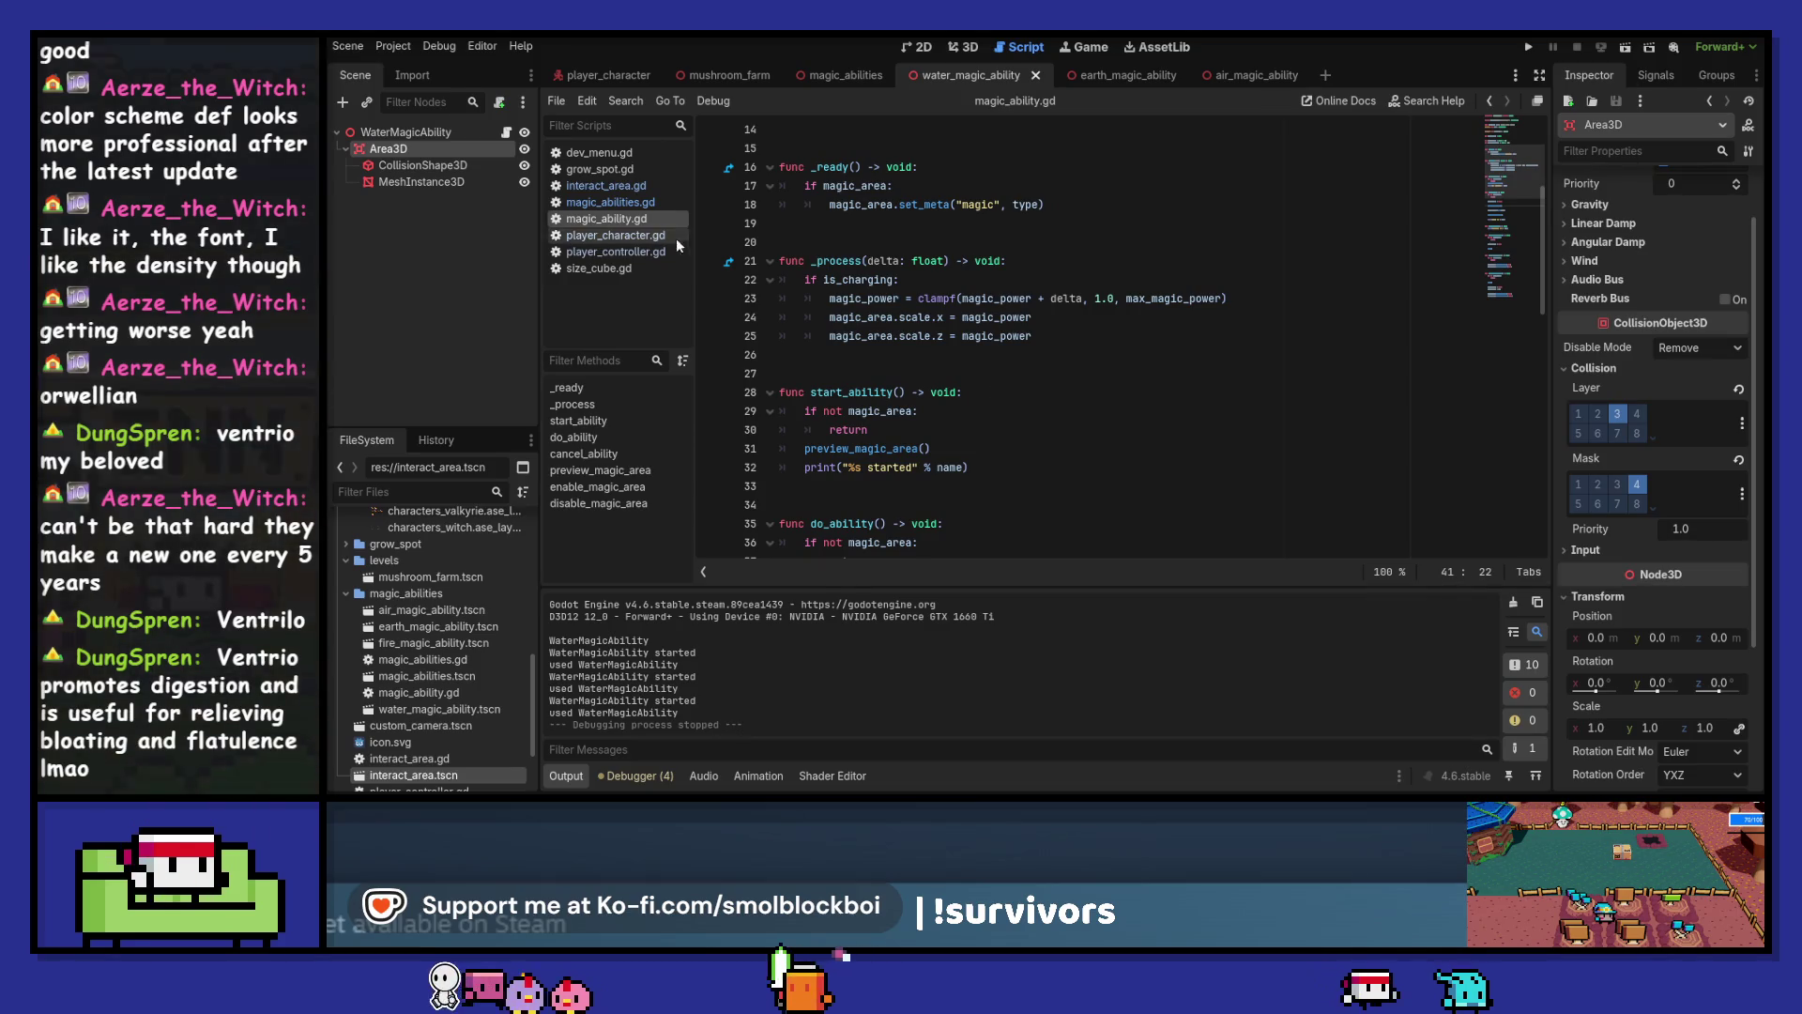
Open magic_abilities.gd and set a breakpoint on the start_ability call at line 39
{"action": "left_click", "coordinate": [608, 202]}
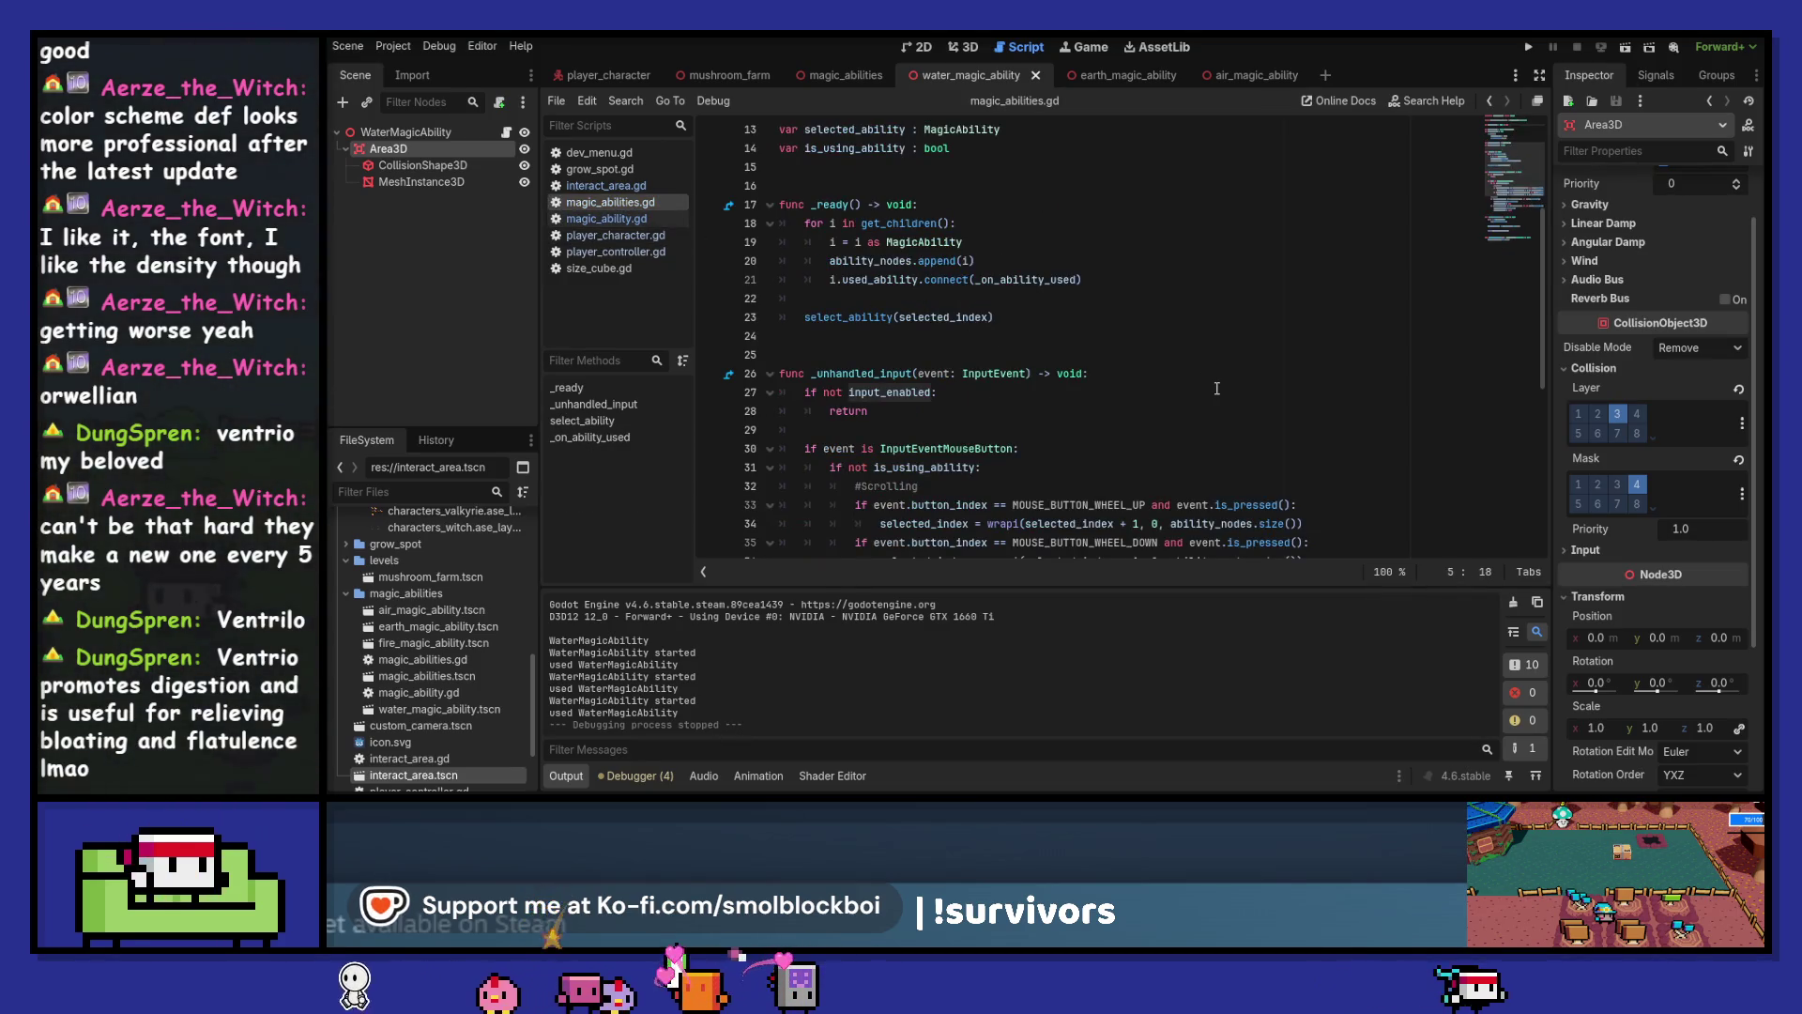
{"action": "scroll", "coordinate": [1217, 388], "scroll_direction": "down", "scroll_amount": 2}
{"action": "scroll", "coordinate": [1216, 387], "scroll_direction": "down", "scroll_amount": 2}
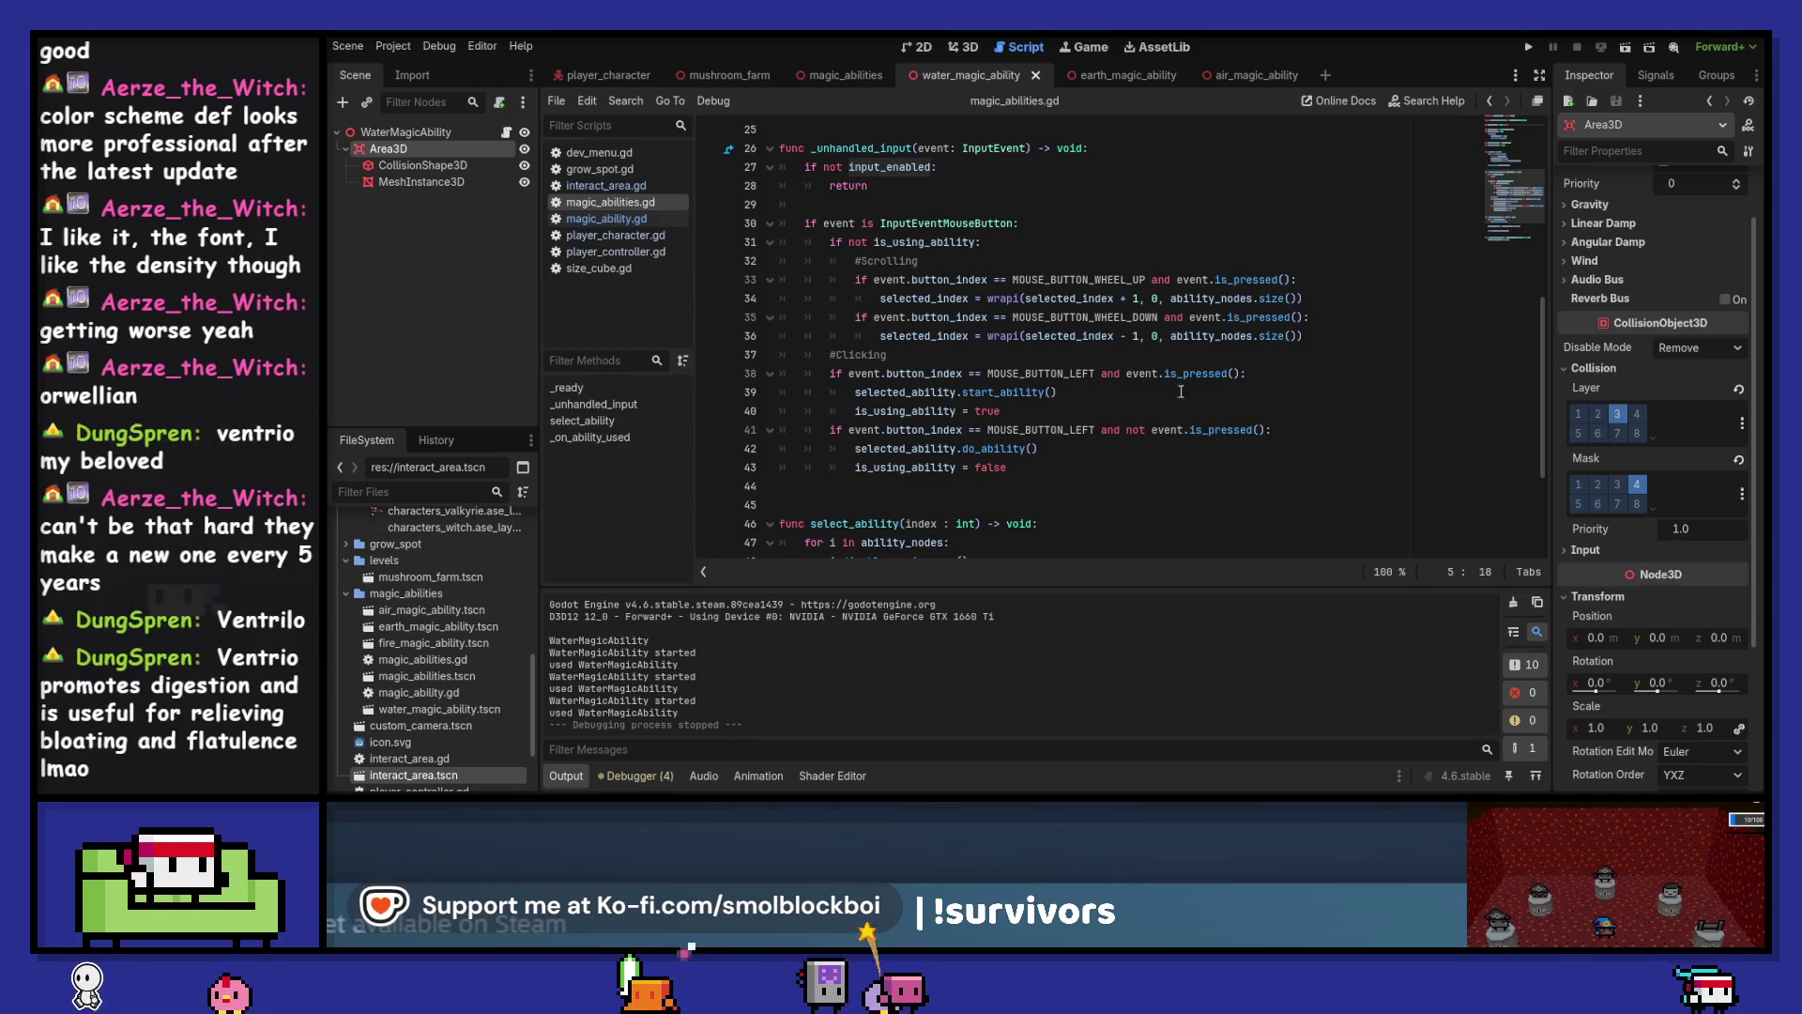
{"action": "left_click", "coordinate": [710, 393]}
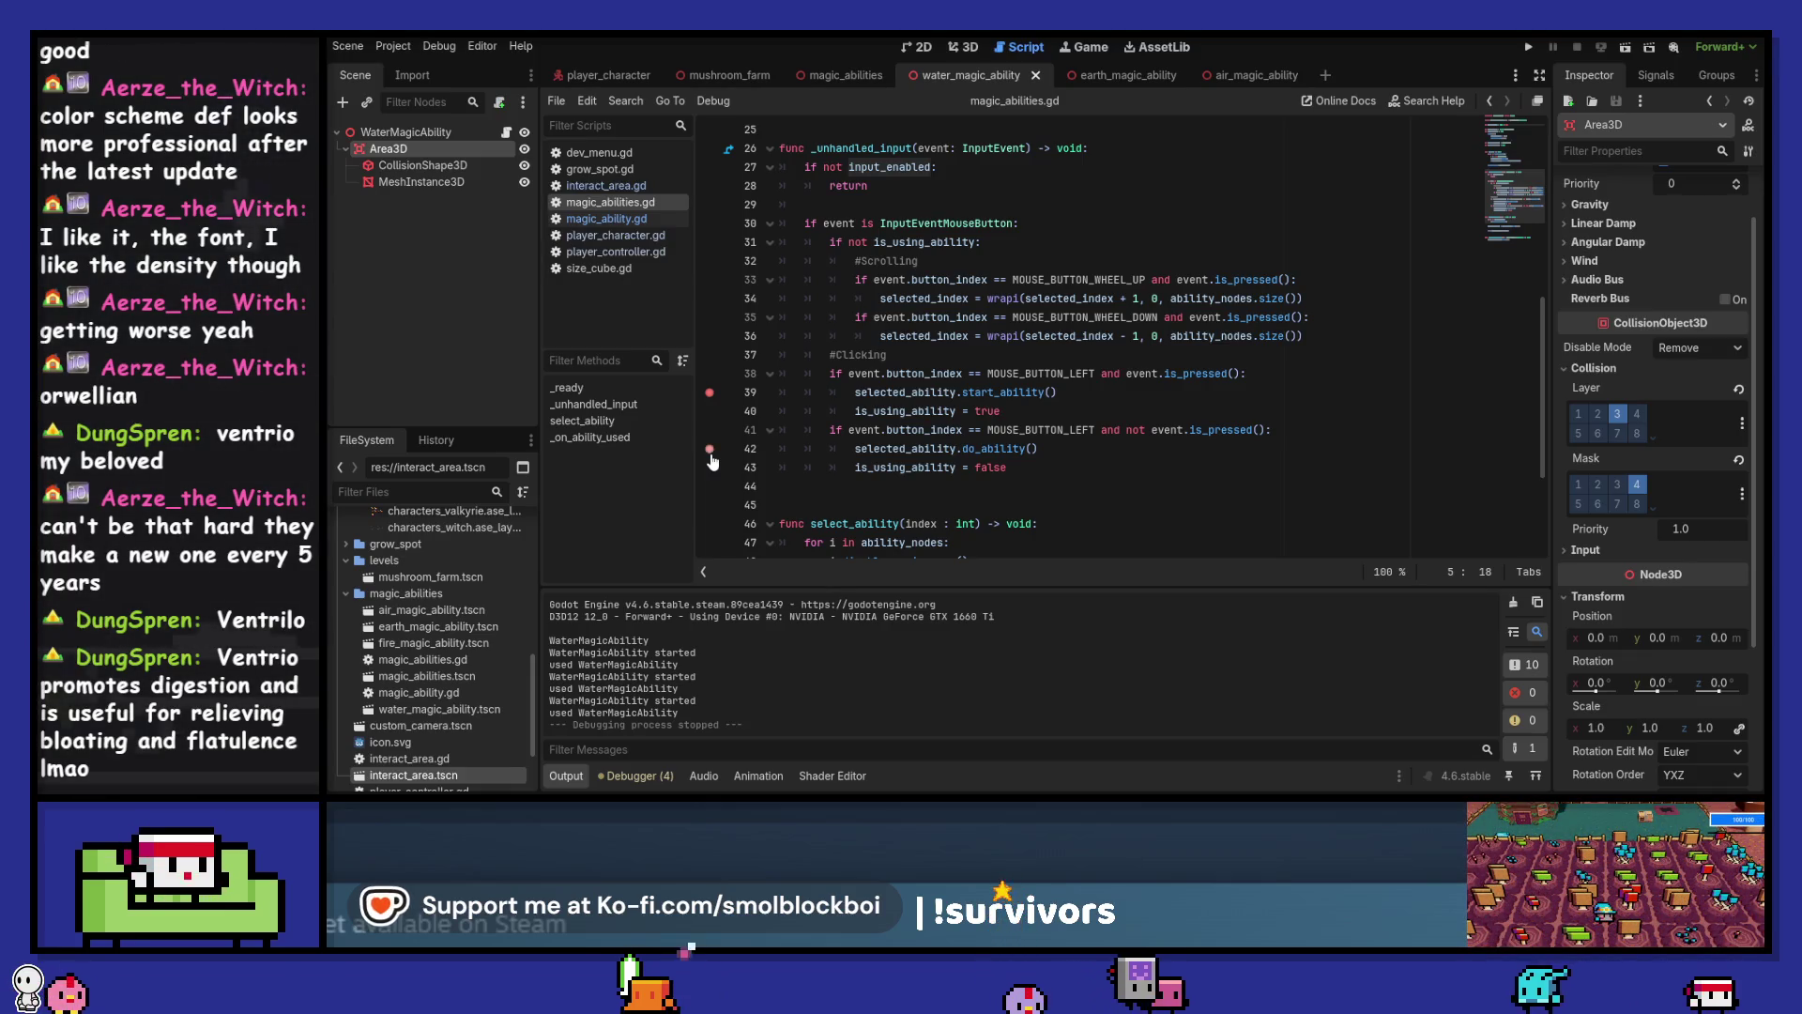
Debug-run the test level, hitting the line 39 breakpoint and continuing past it twice
{"action": "key", "text": "F5"}
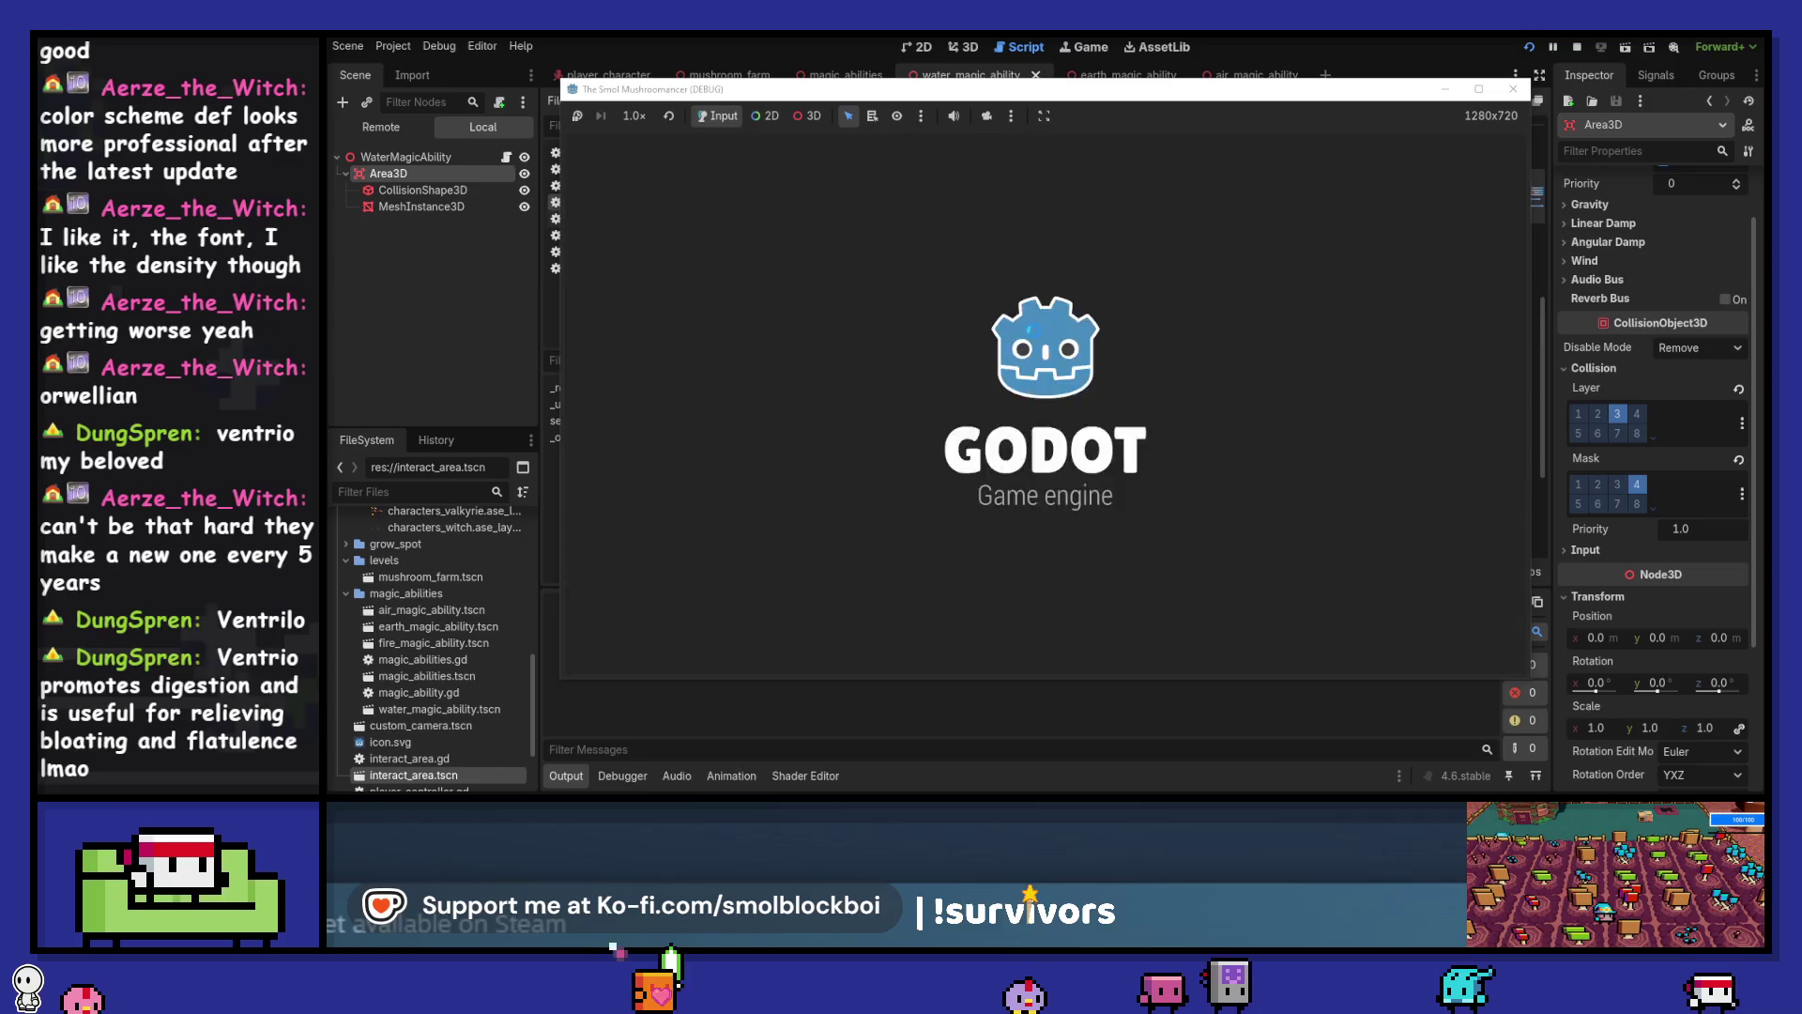
{"action": "left_click", "coordinate": [1142, 429]}
{"action": "left_click", "coordinate": [1142, 386]}
{"action": "type", "text": "ds"}
{"action": "key", "text": "BackSpace"}
{"action": "key", "text": "BackSpace"}
{"action": "left_click", "coordinate": [1537, 613]}
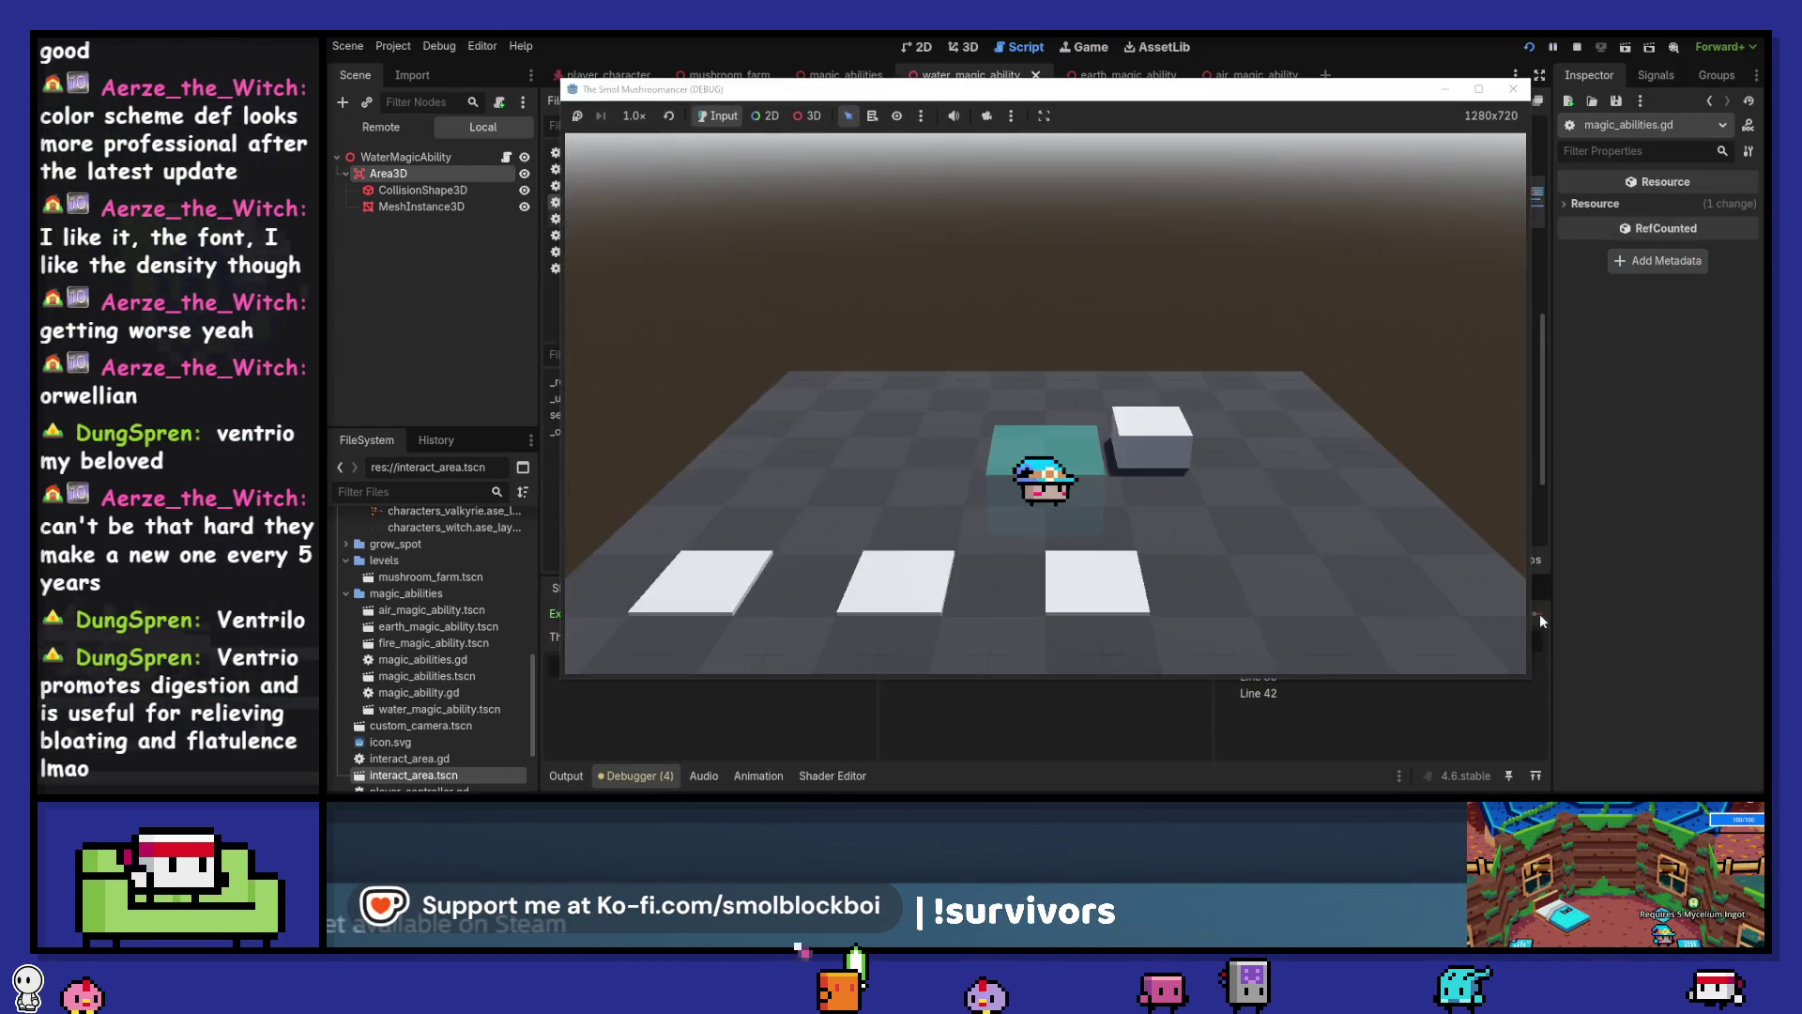
{"action": "left_click", "coordinate": [1237, 500]}
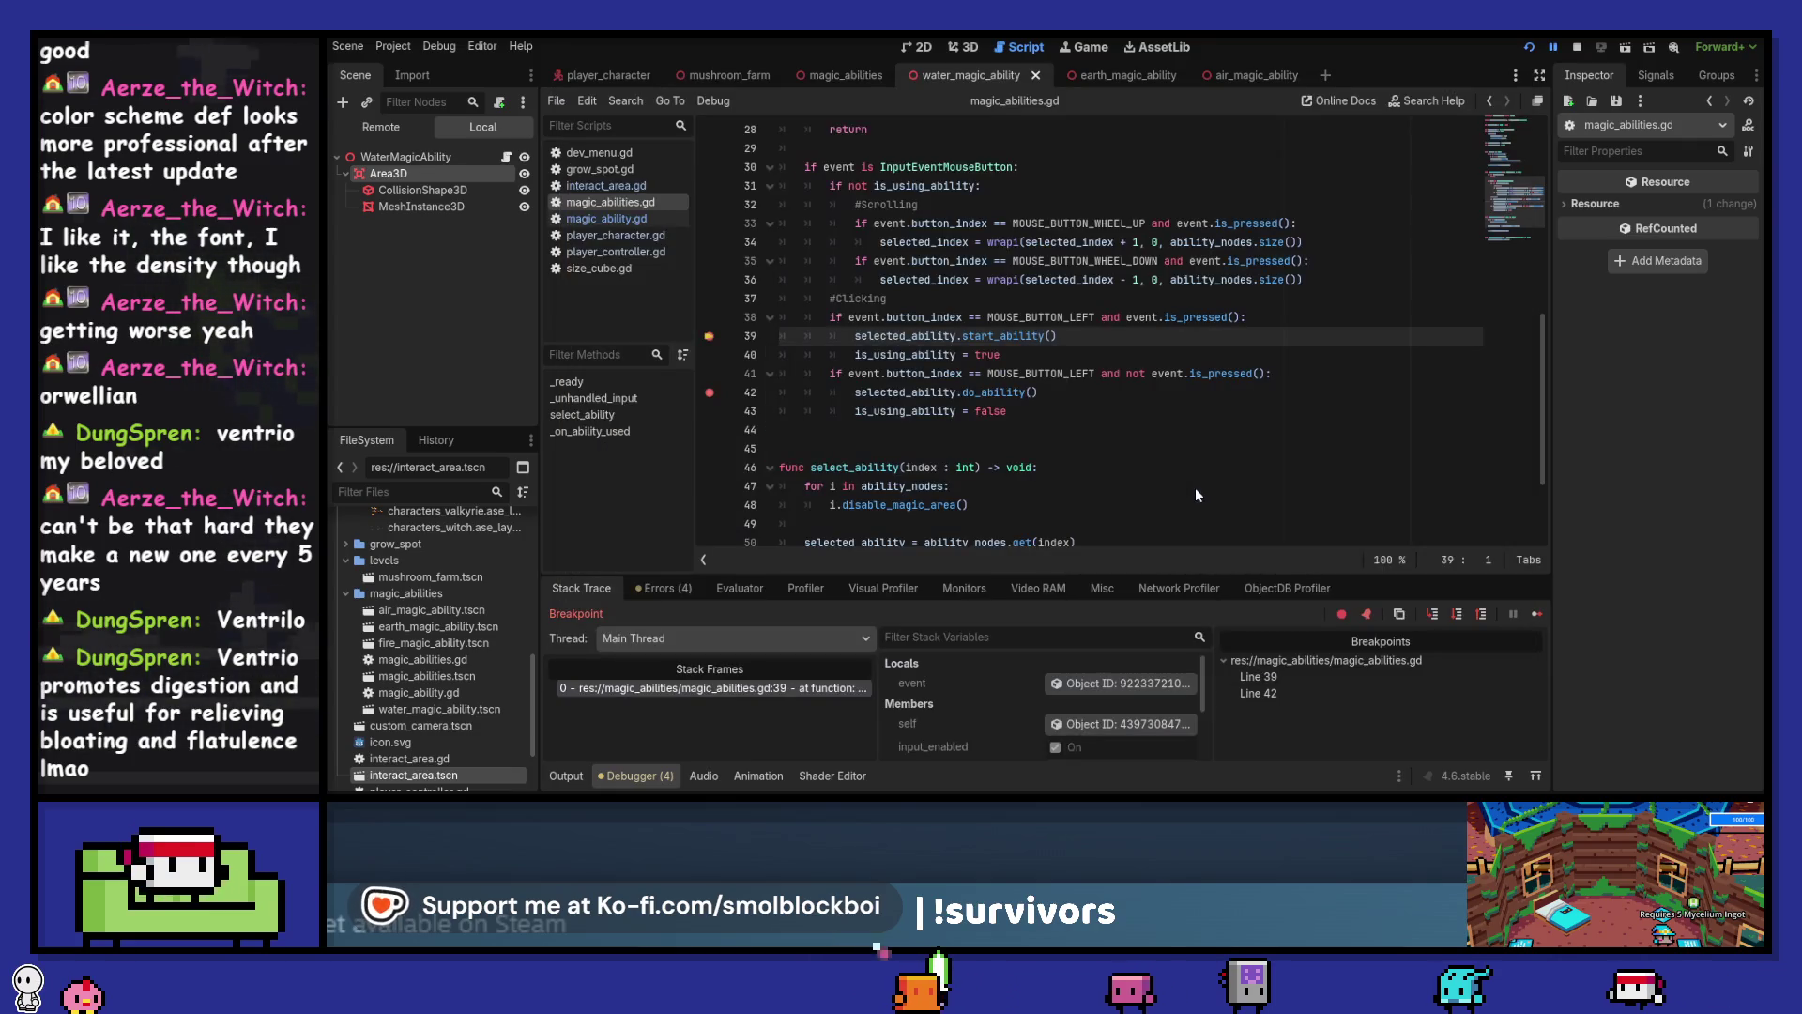
{"action": "left_click", "coordinate": [1541, 618]}
Remove the line 39 breakpoint, continue through line 42, and view the Output log
{"action": "left_click", "coordinate": [1089, 525]}
{"action": "left_click", "coordinate": [708, 335]}
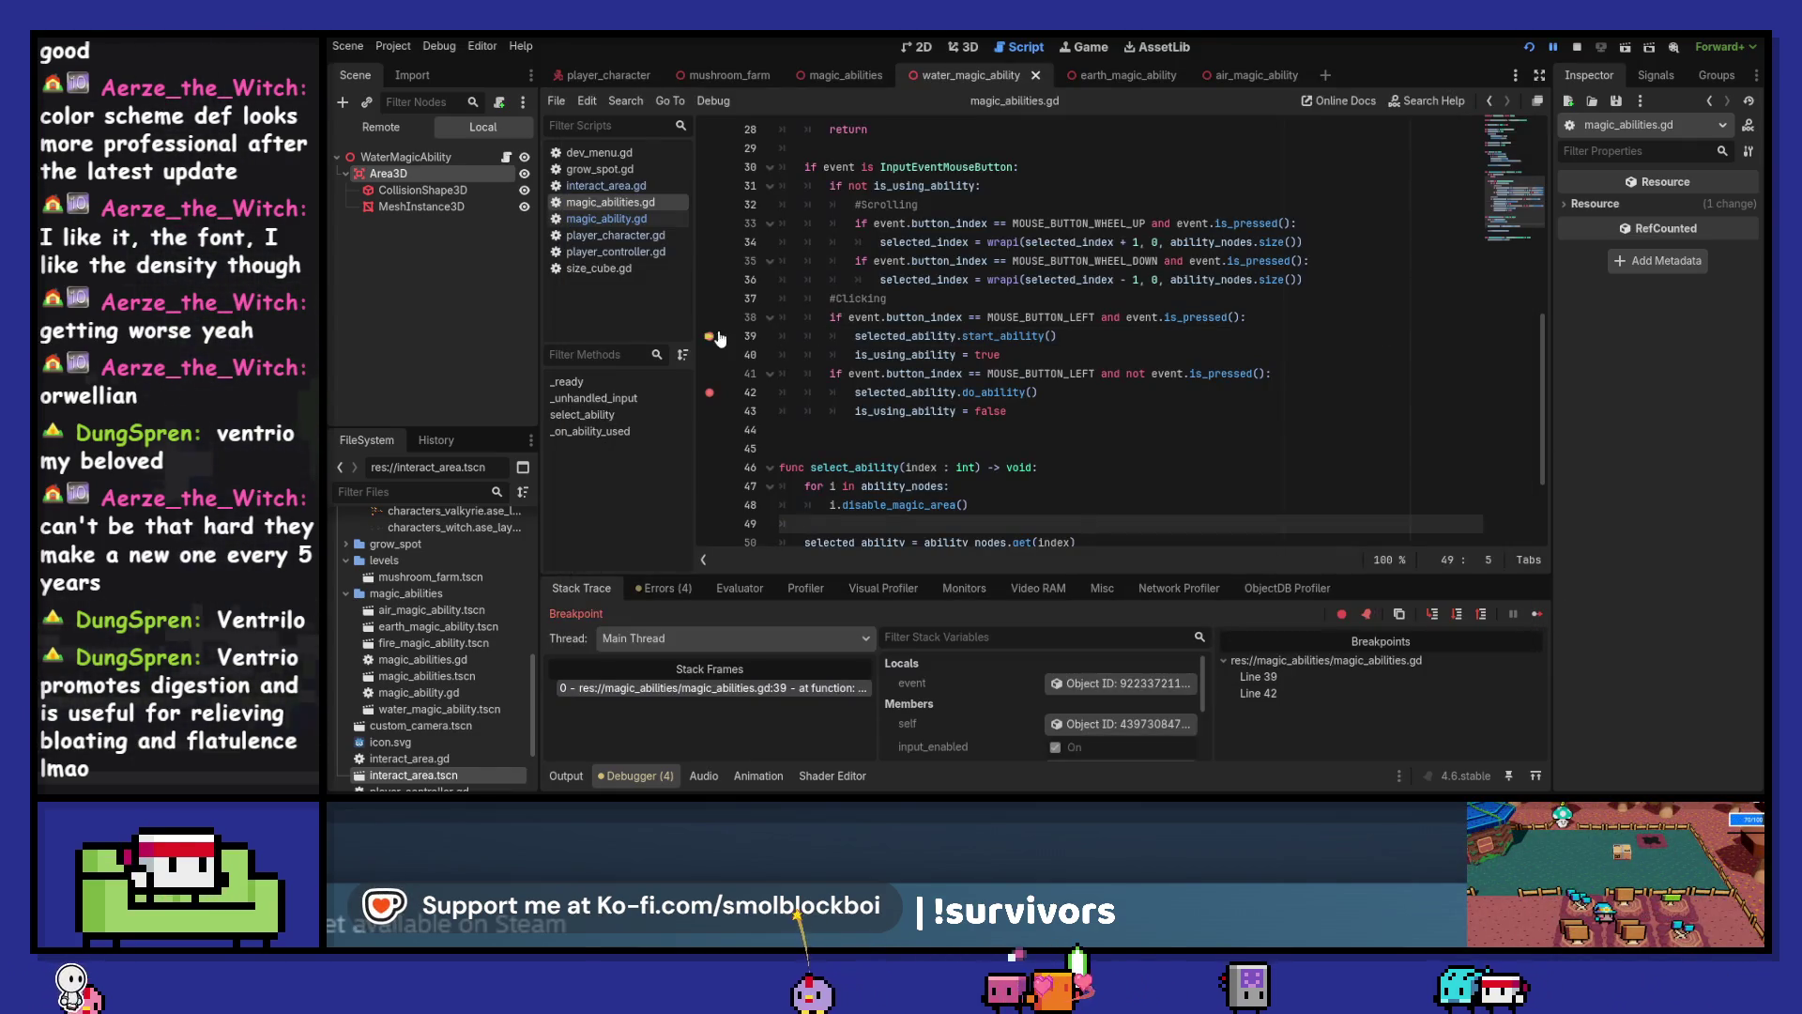
{"action": "left_click", "coordinate": [1536, 618]}
{"action": "left_click", "coordinate": [1215, 462]}
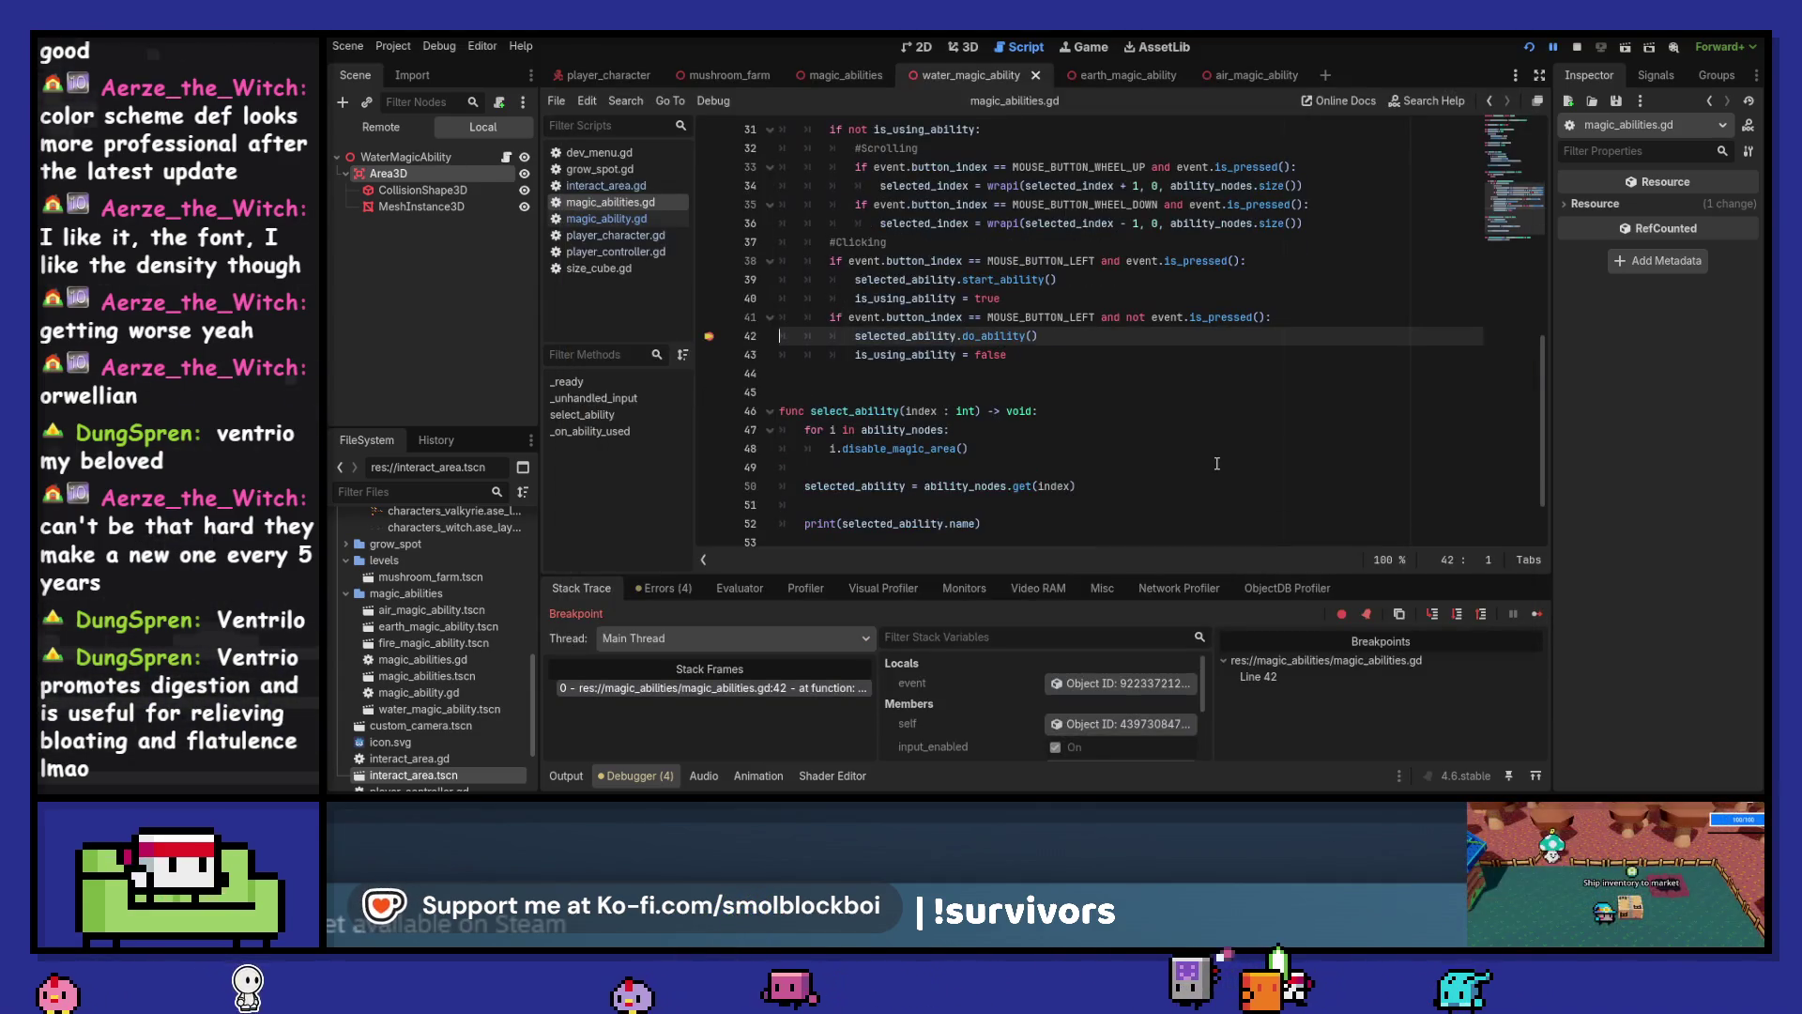
{"action": "left_click", "coordinate": [1537, 615]}
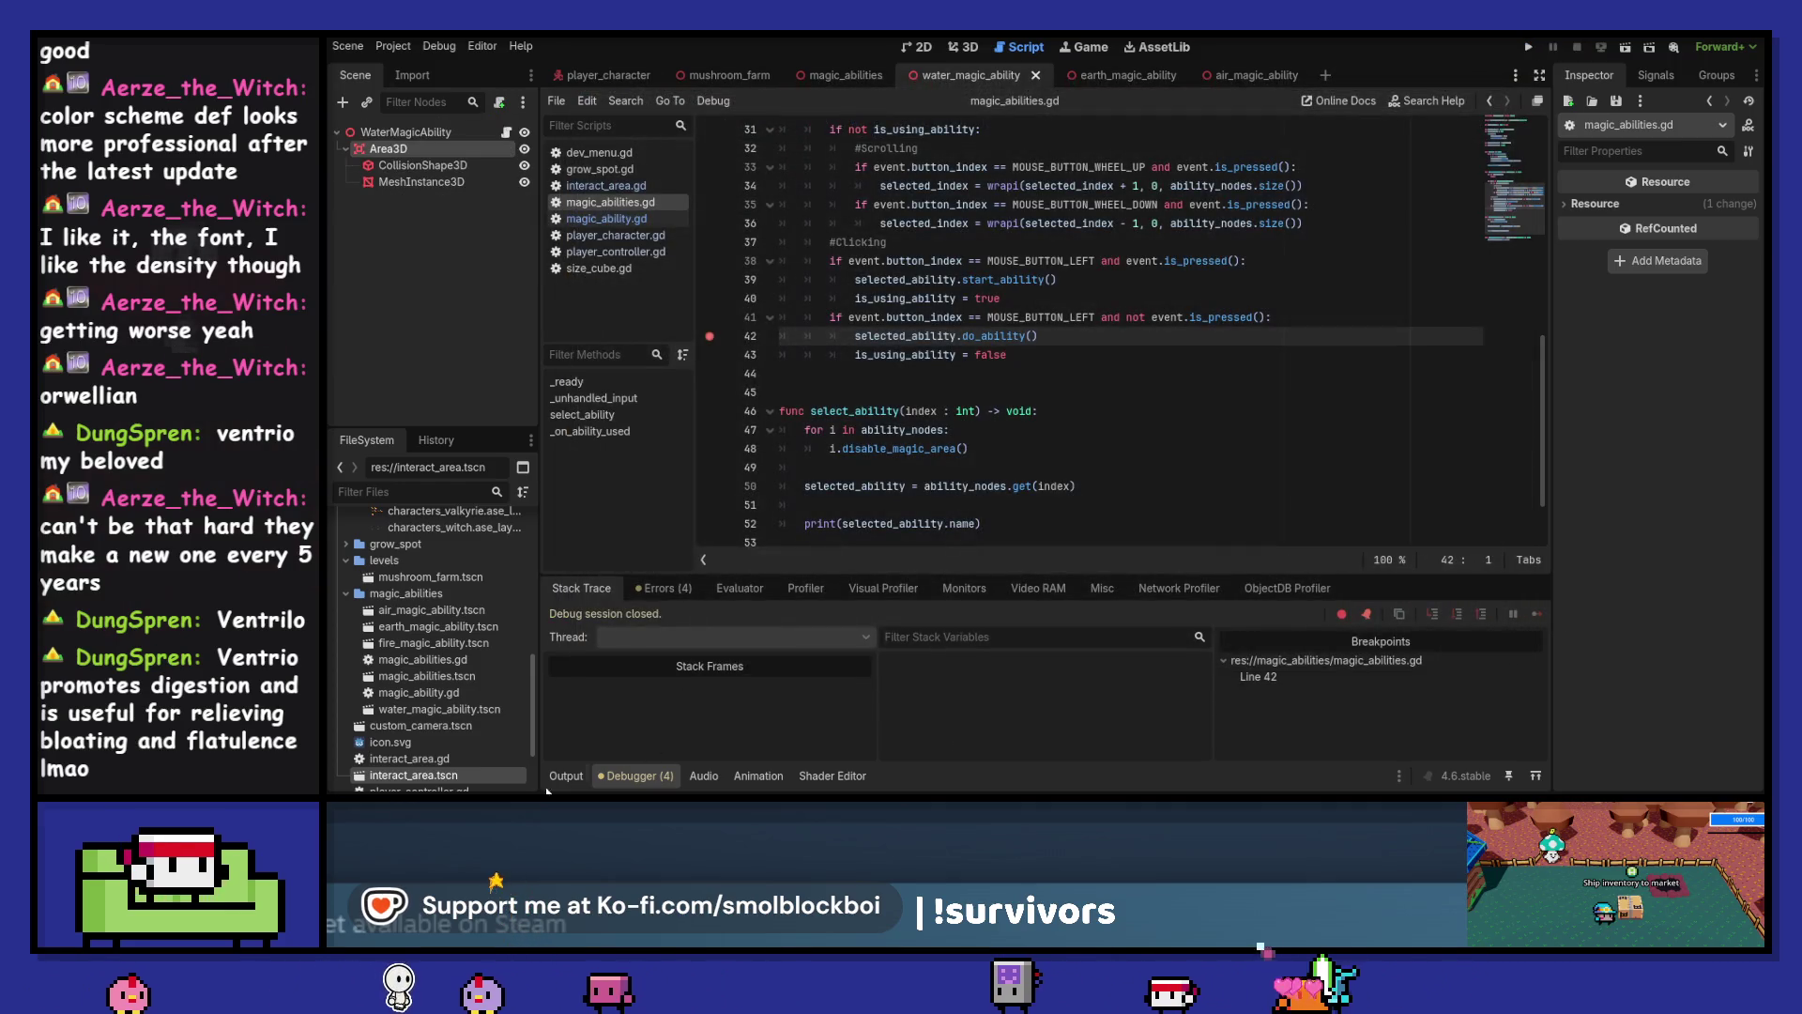
{"action": "left_click", "coordinate": [549, 776]}
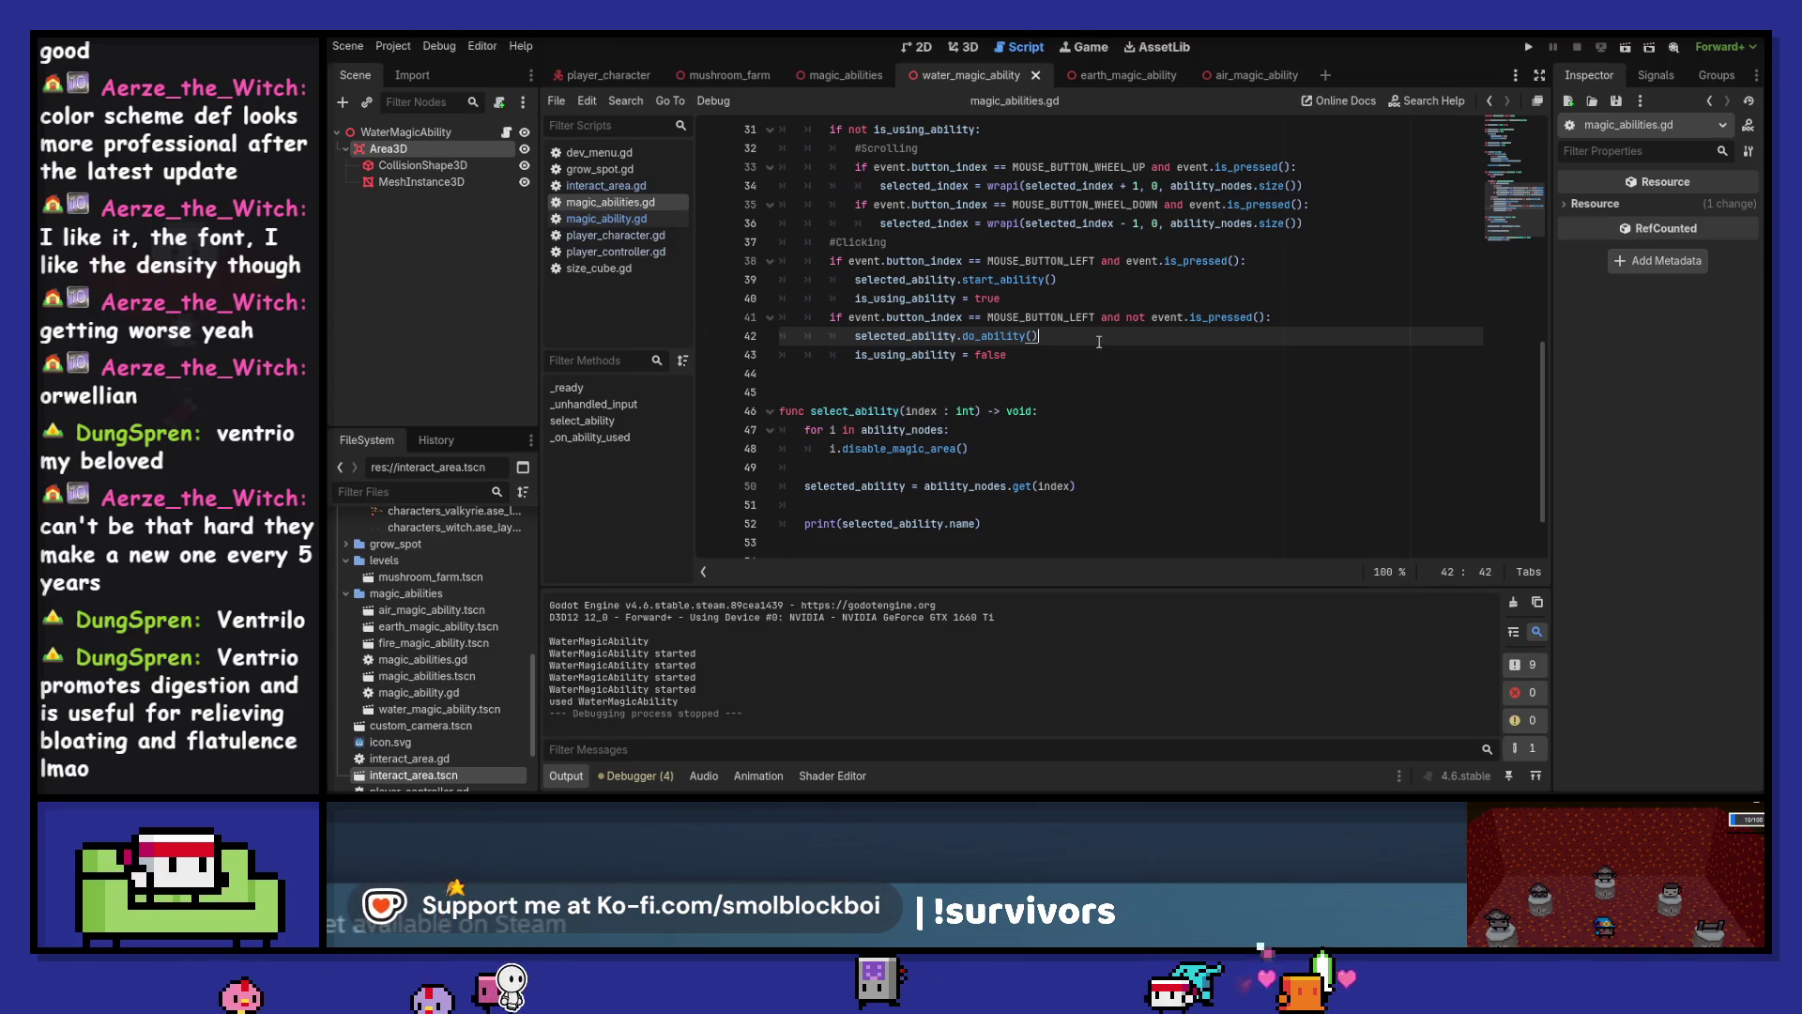
{"action": "scroll", "coordinate": [1099, 342], "scroll_direction": "down", "scroll_amount": 2}
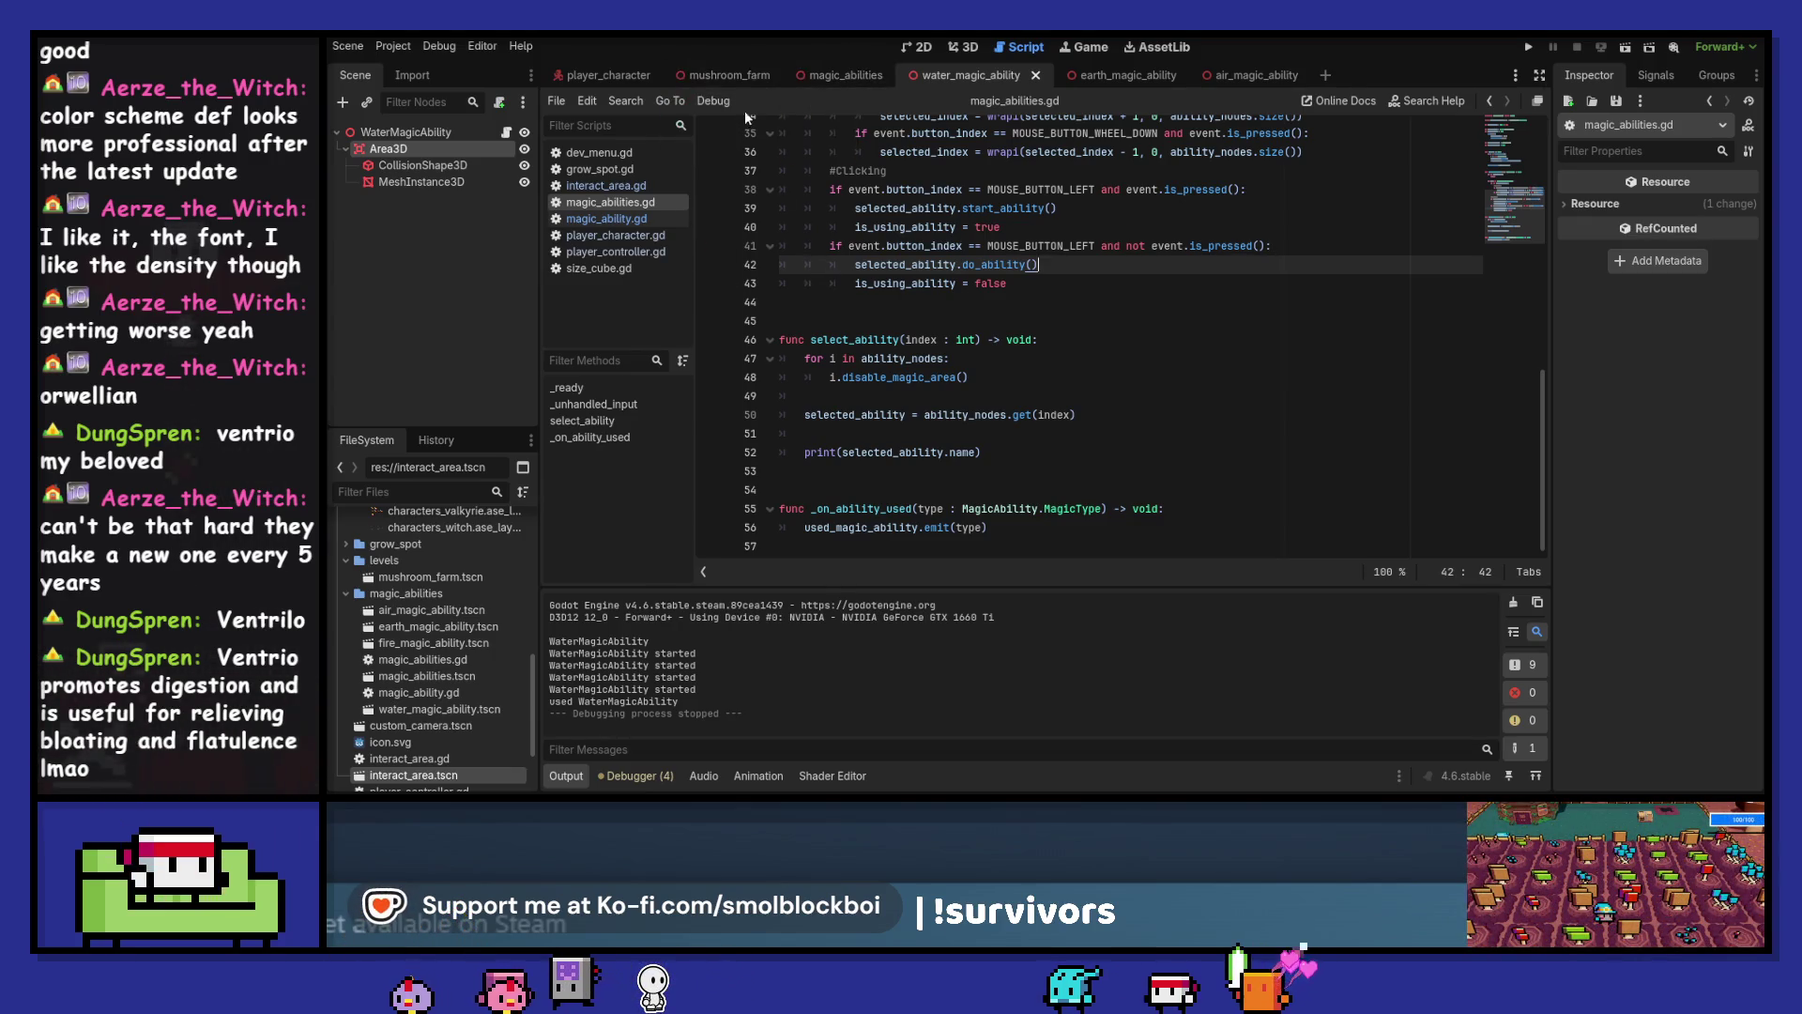
Browse interact_area.gd and magic_abilities.gd, then return to enable_magic_area in magic_ability.gd
{"action": "left_click", "coordinate": [643, 187]}
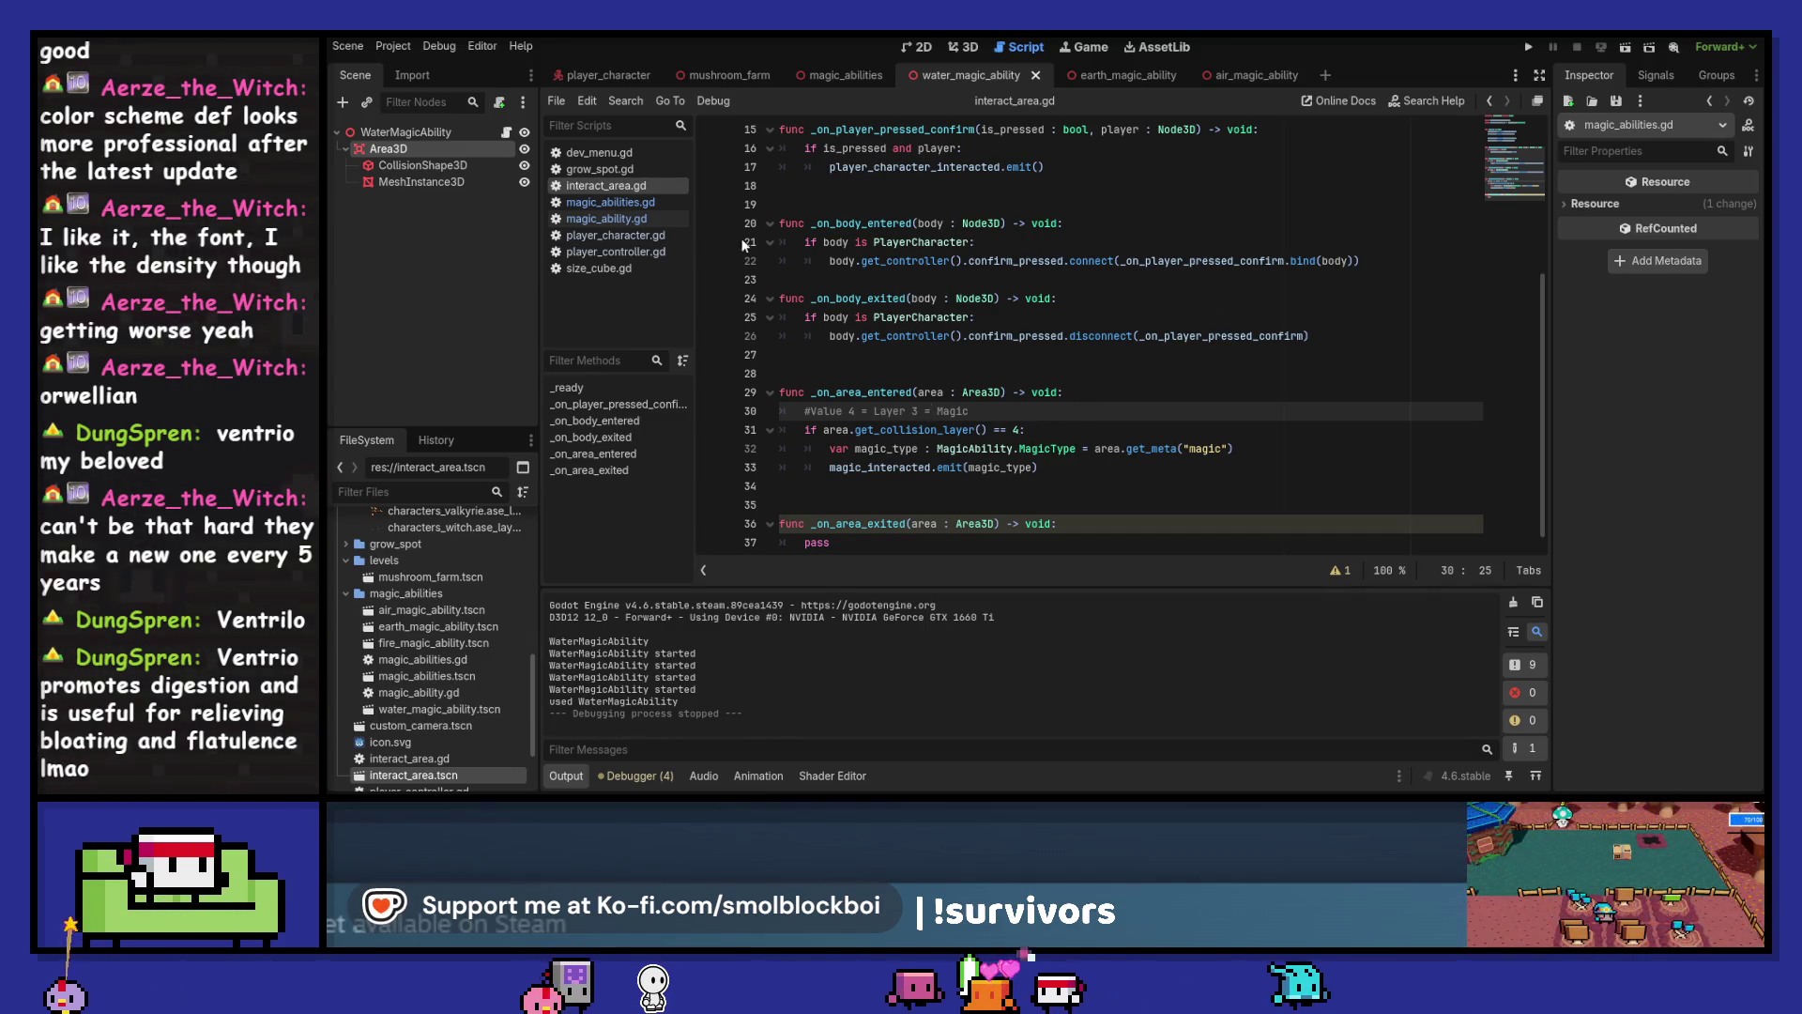
{"action": "left_click", "coordinate": [590, 205]}
{"action": "left_click", "coordinate": [594, 221]}
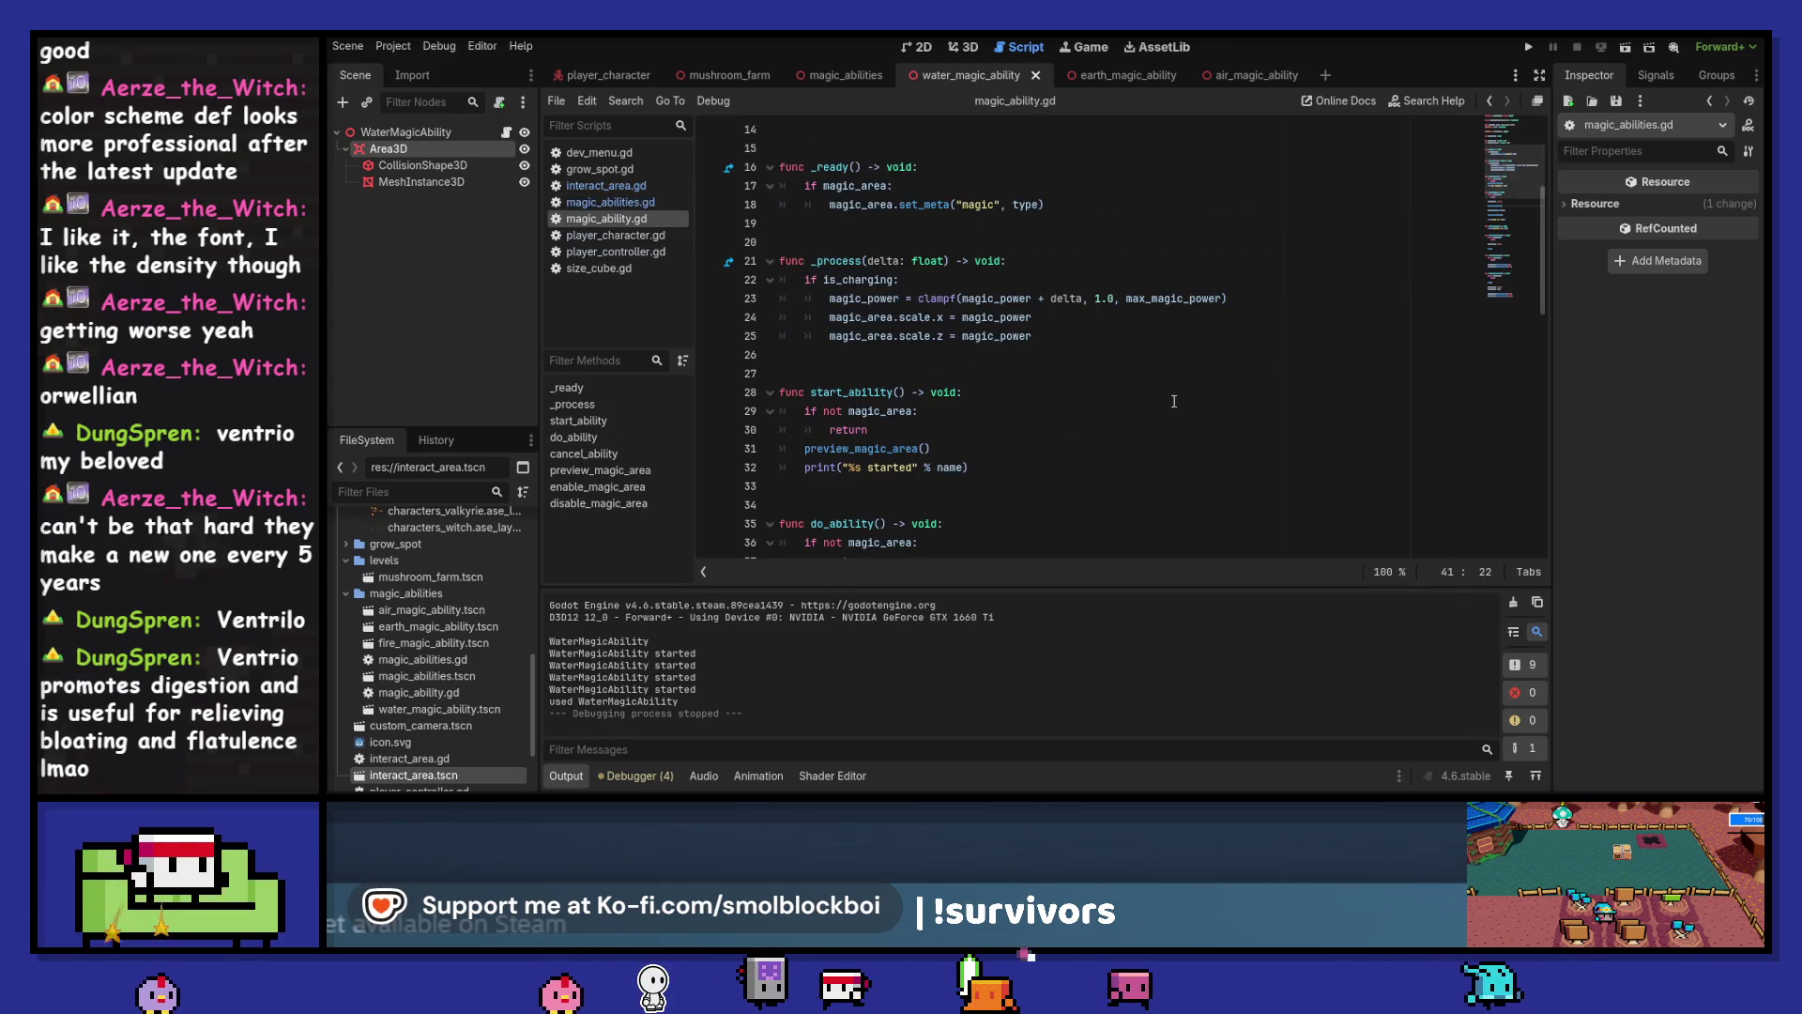
{"action": "key", "text": "alt+Left"}
{"action": "scroll", "coordinate": [1062, 353], "scroll_direction": "up", "scroll_amount": 3}
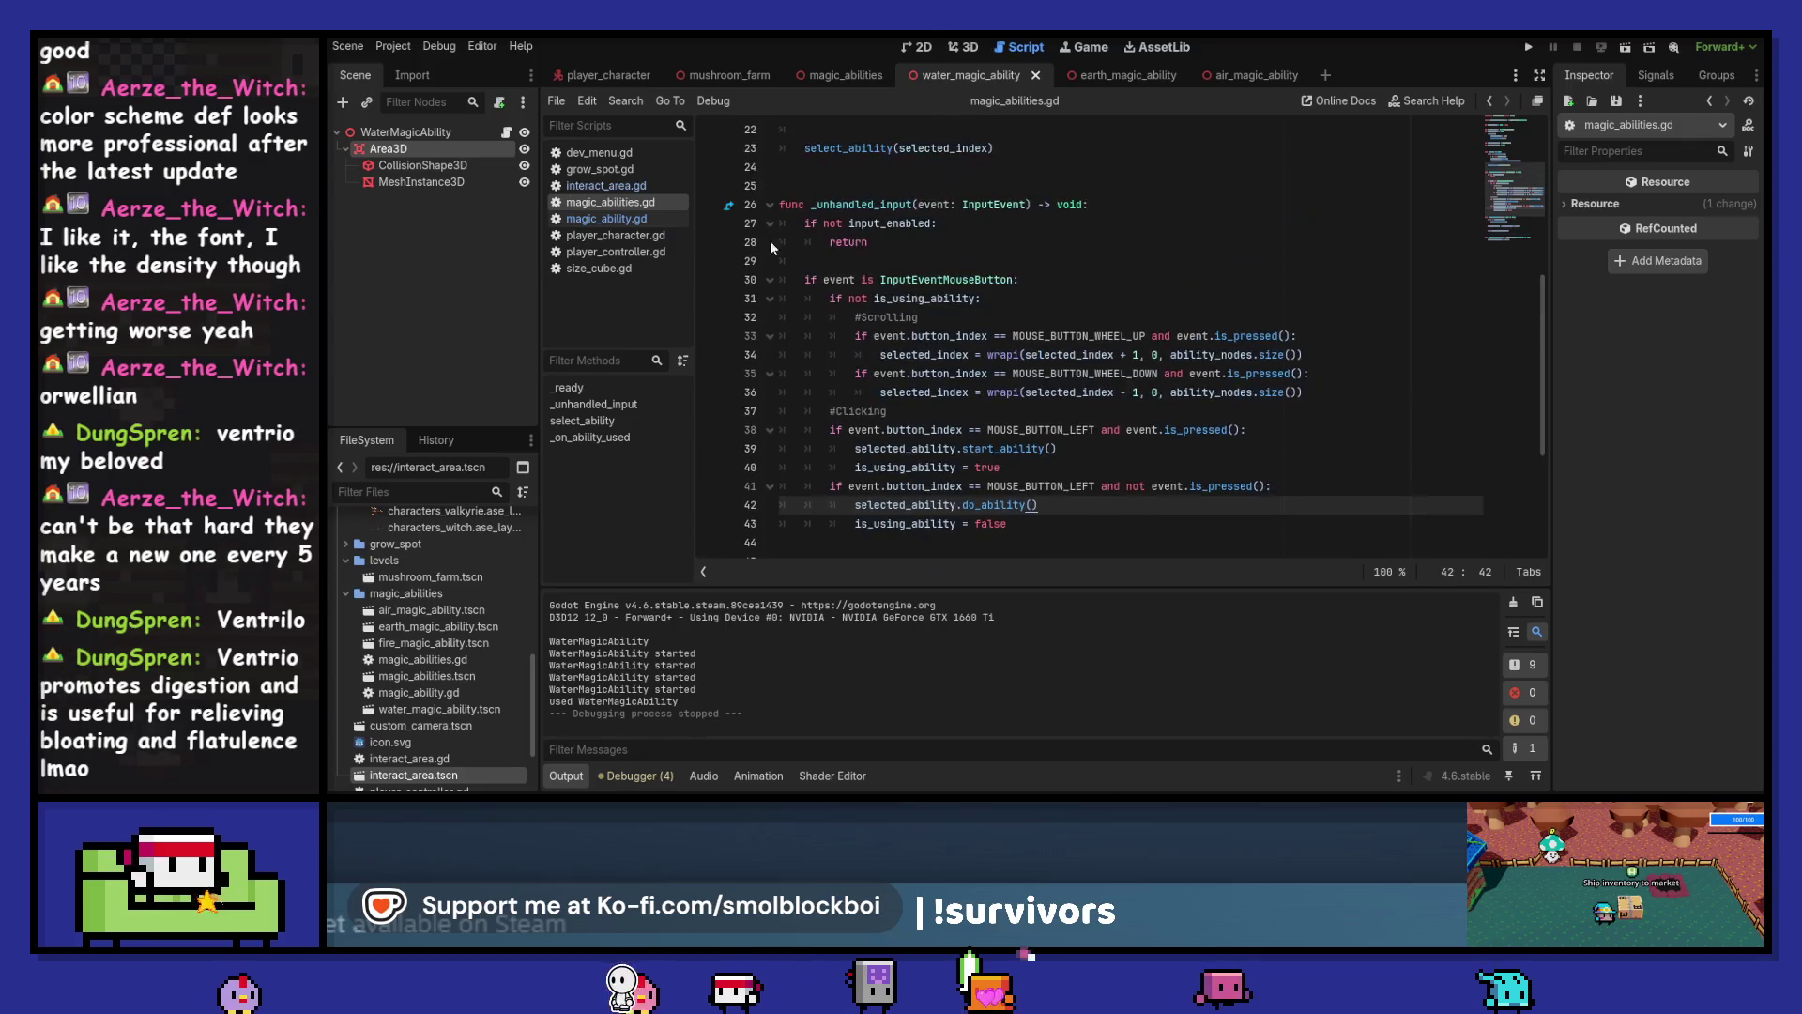
{"action": "key", "text": "alt+Right"}
Add blank lines after used_ability.emit(type) in do_ability
{"action": "scroll", "coordinate": [843, 352], "scroll_direction": "down", "scroll_amount": 3}
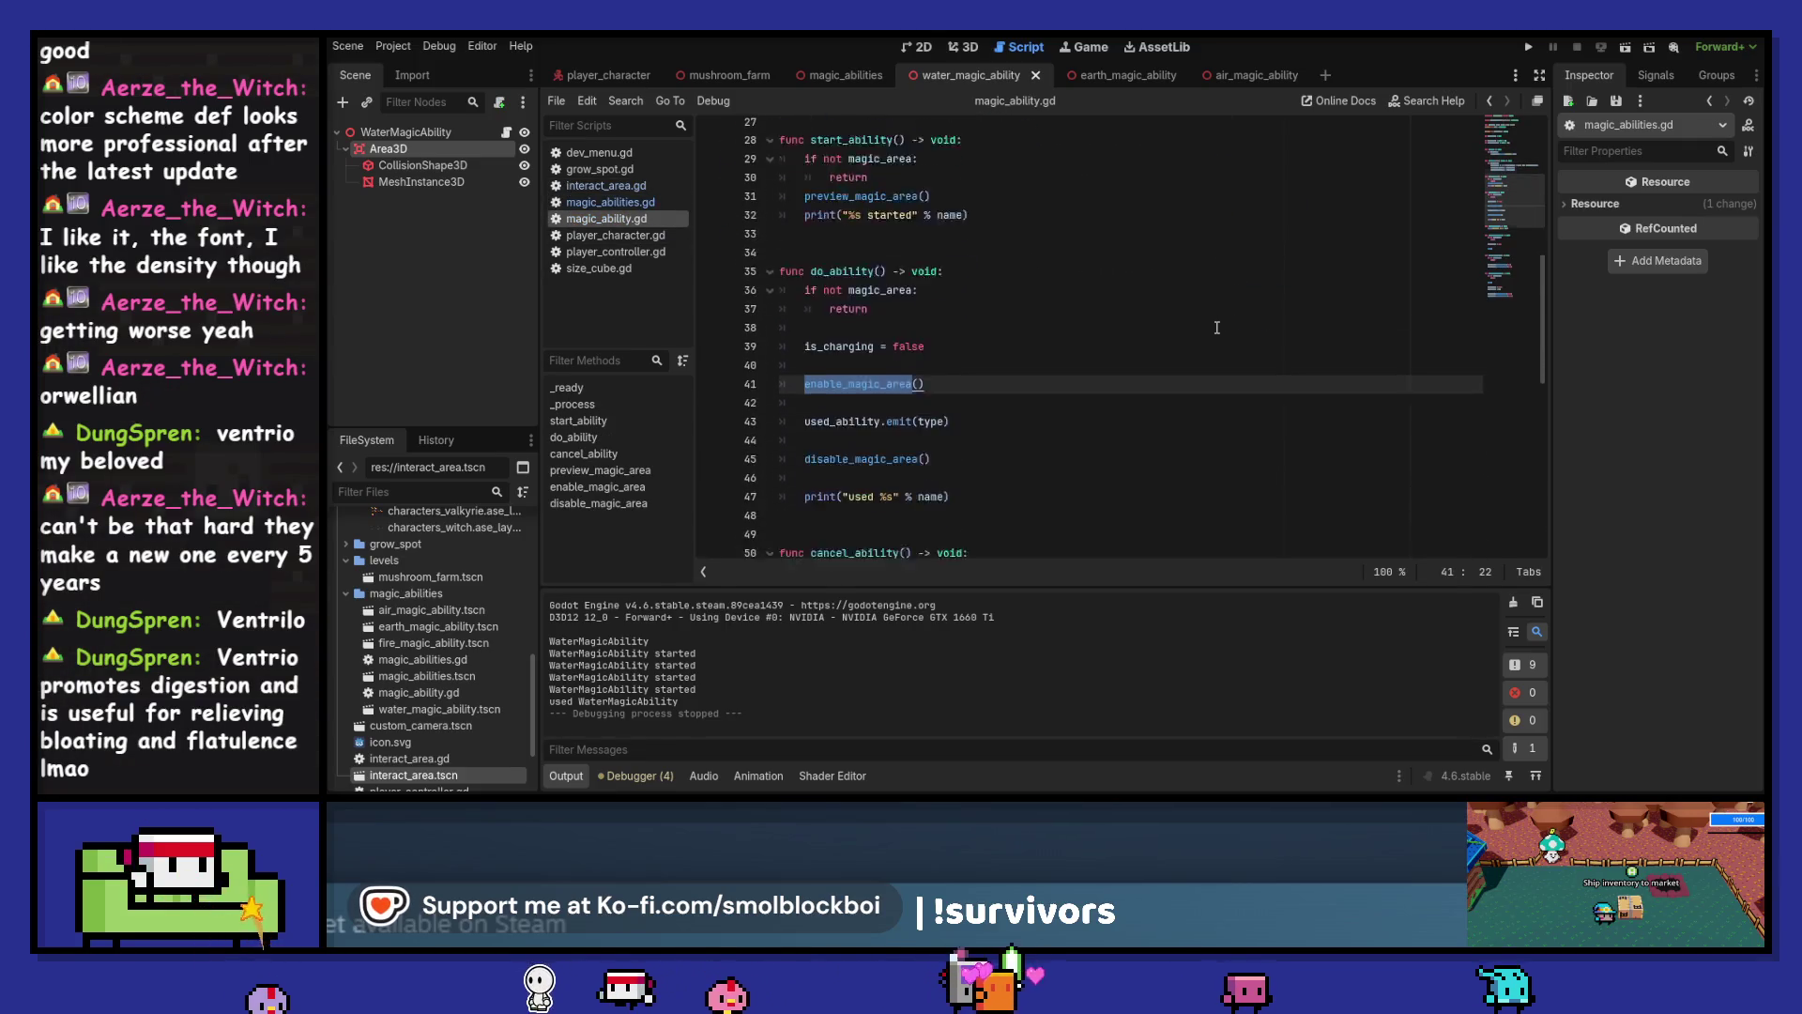
{"action": "left_click", "coordinate": [883, 320]}
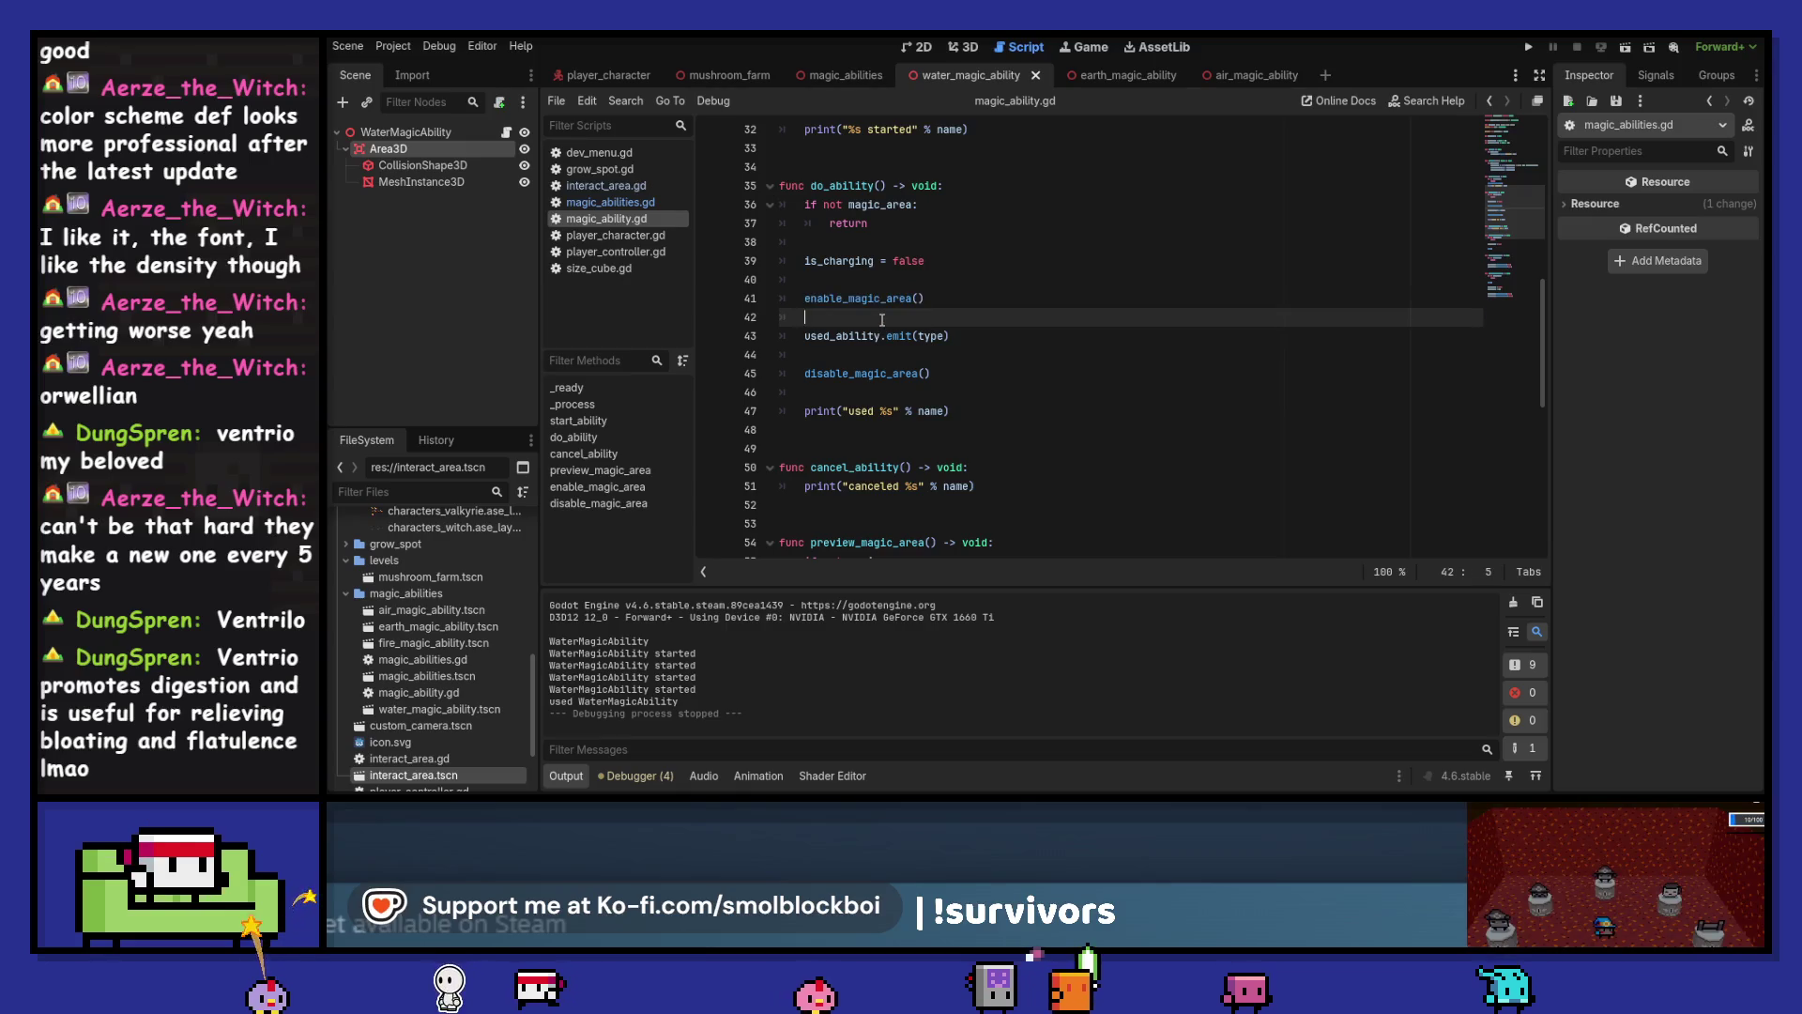
{"action": "left_click", "coordinate": [922, 353]}
{"action": "key", "text": "Return"}
{"action": "key", "text": "Return"}
{"action": "key", "text": "Up"}
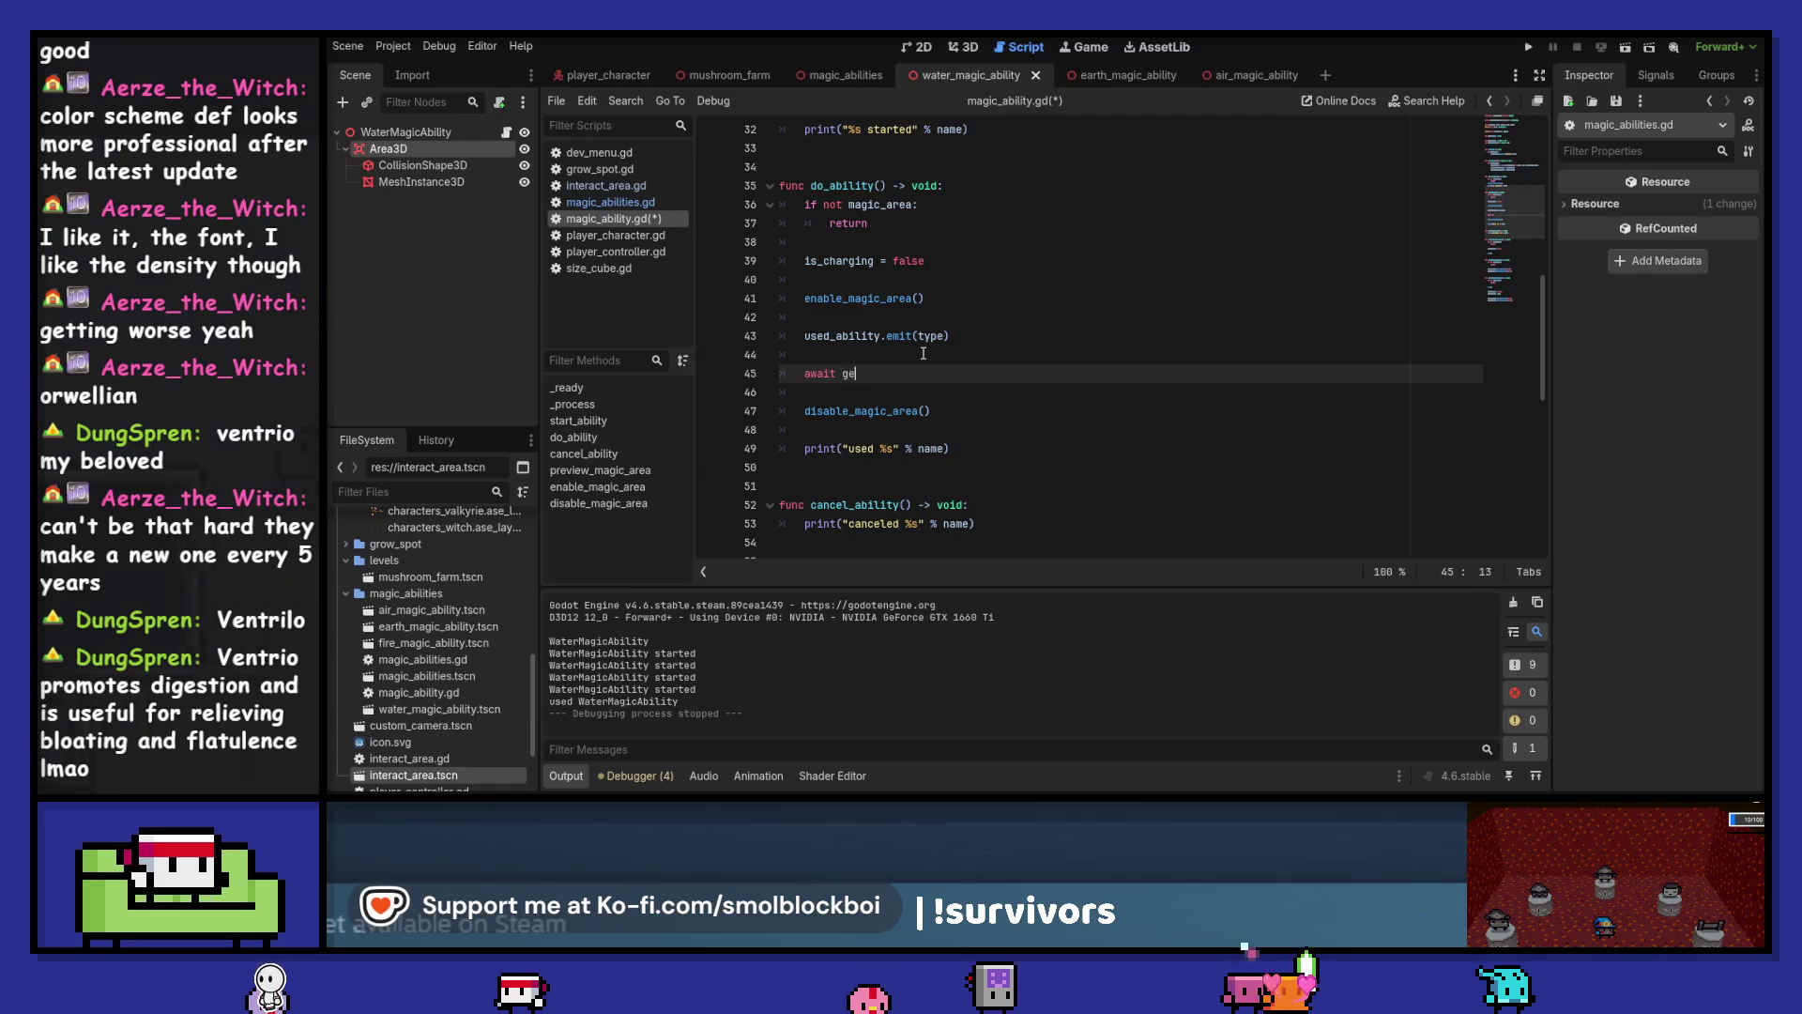
Add await get_tree().process_frame before disable_magic_area(), save, and test watering GrowSpot3 and GrowSpot2
{"action": "type", "text": "et_tree()."}
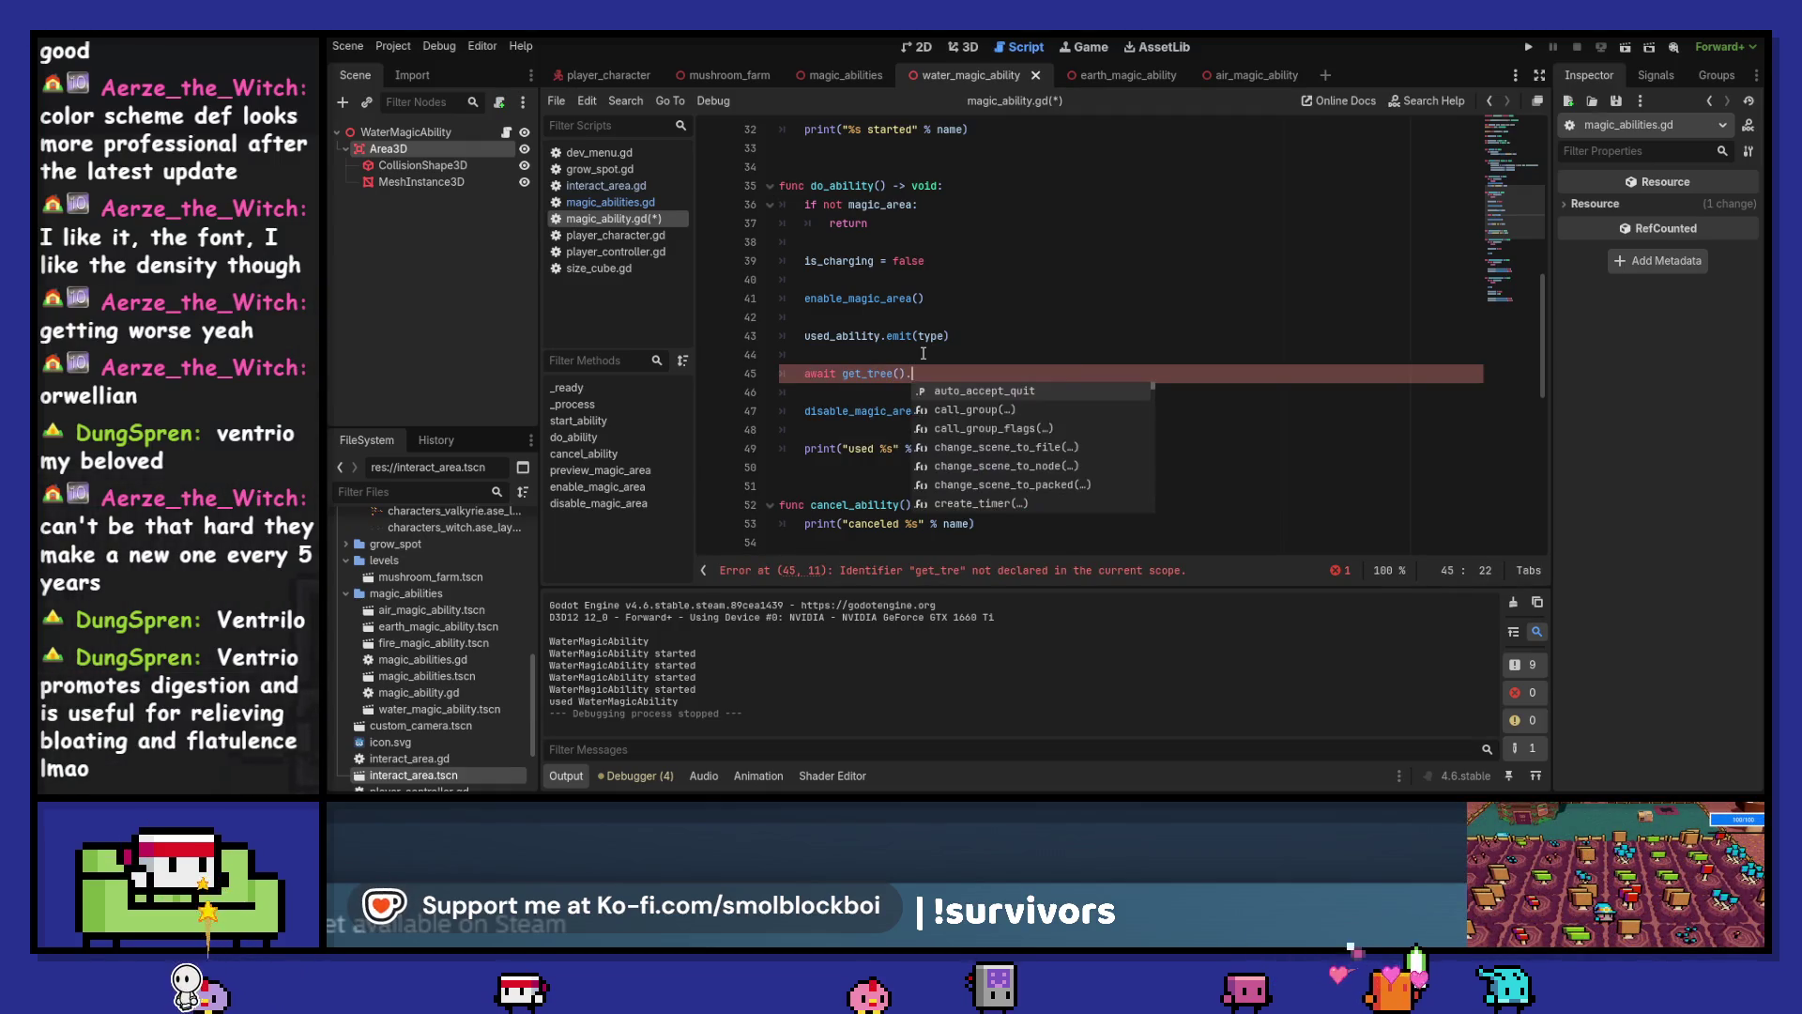
{"action": "type", "text": "process_frame"}
{"action": "key", "text": "ctrl+s"}
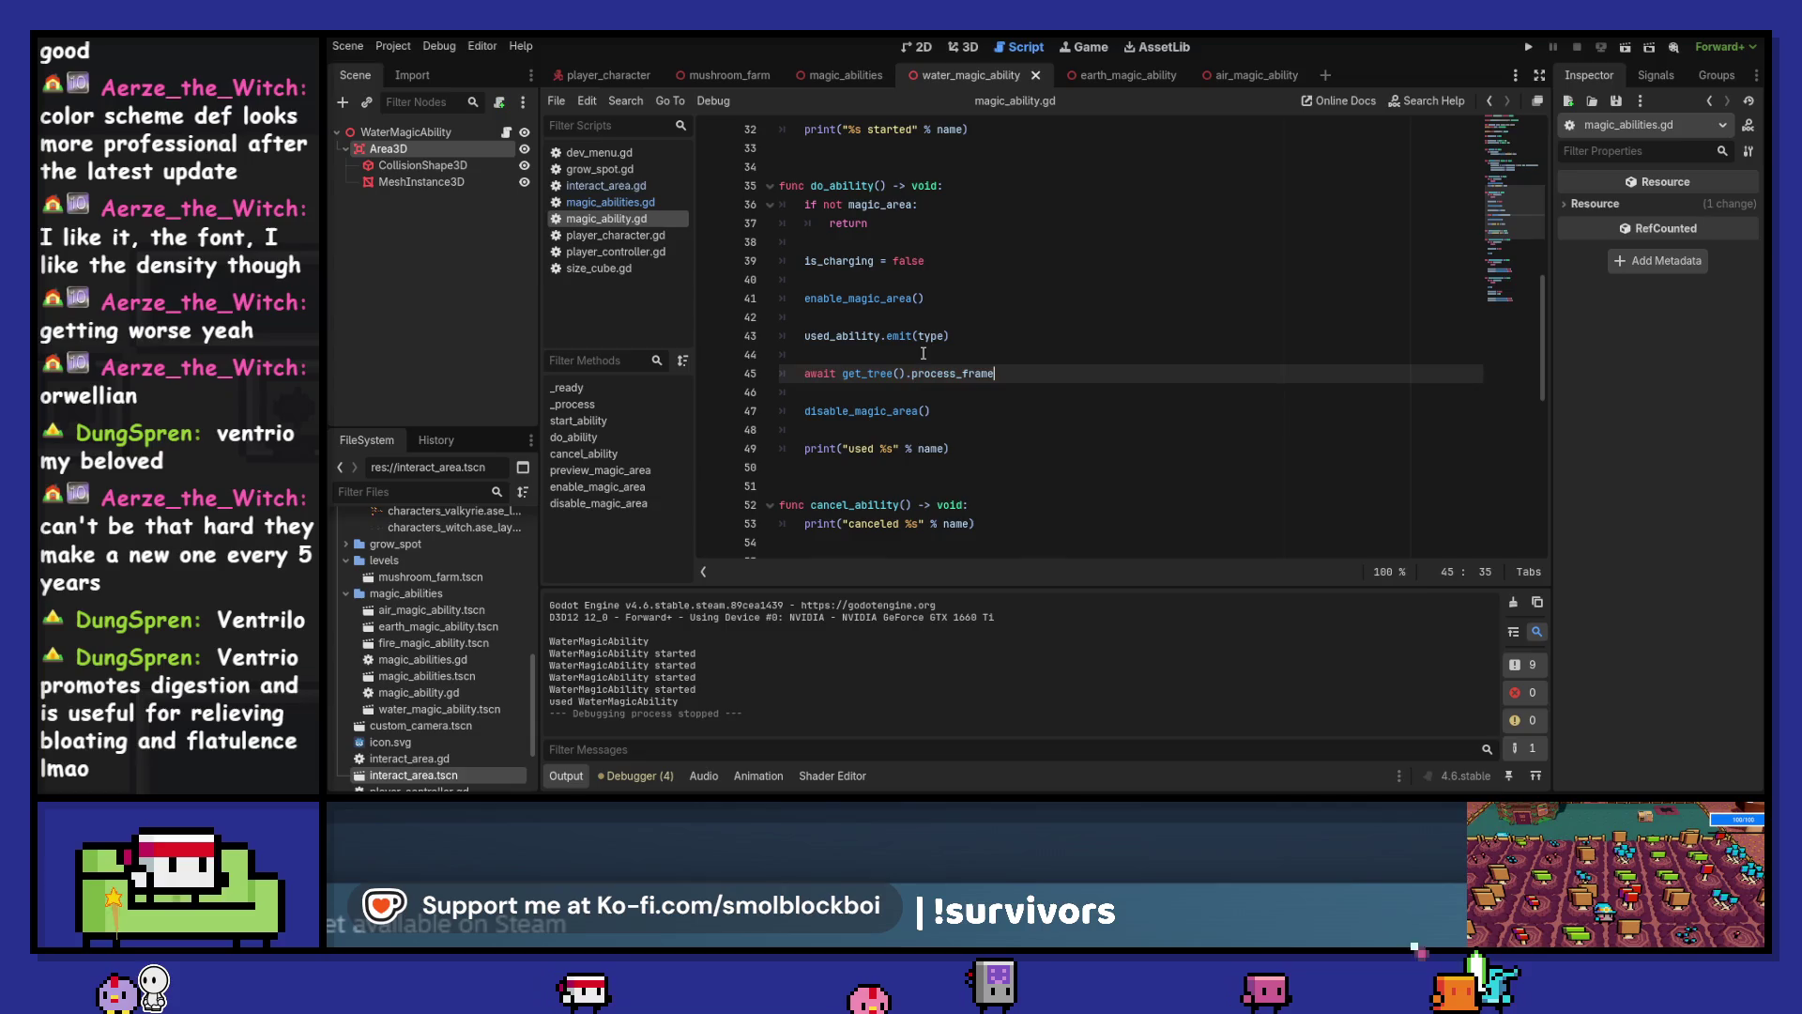
{"action": "key", "text": "F5"}
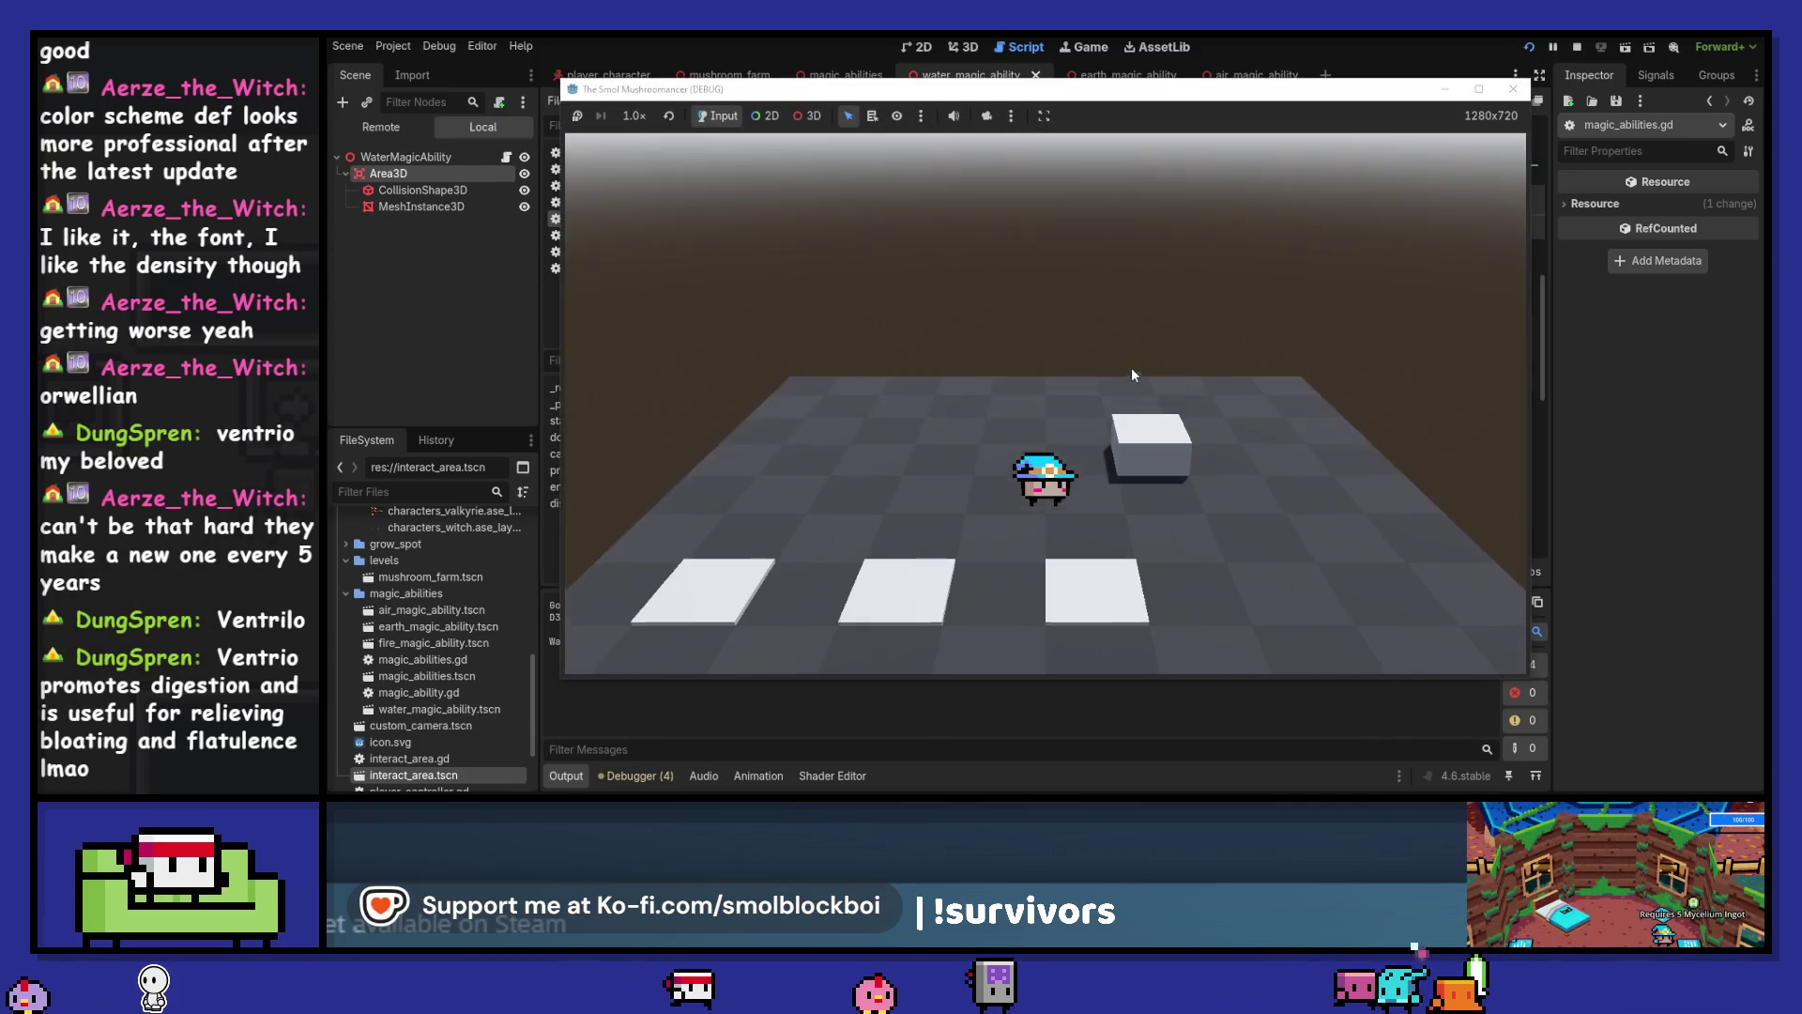
{"action": "key", "text": "w"}
{"action": "left_click", "coordinate": [1132, 372]}
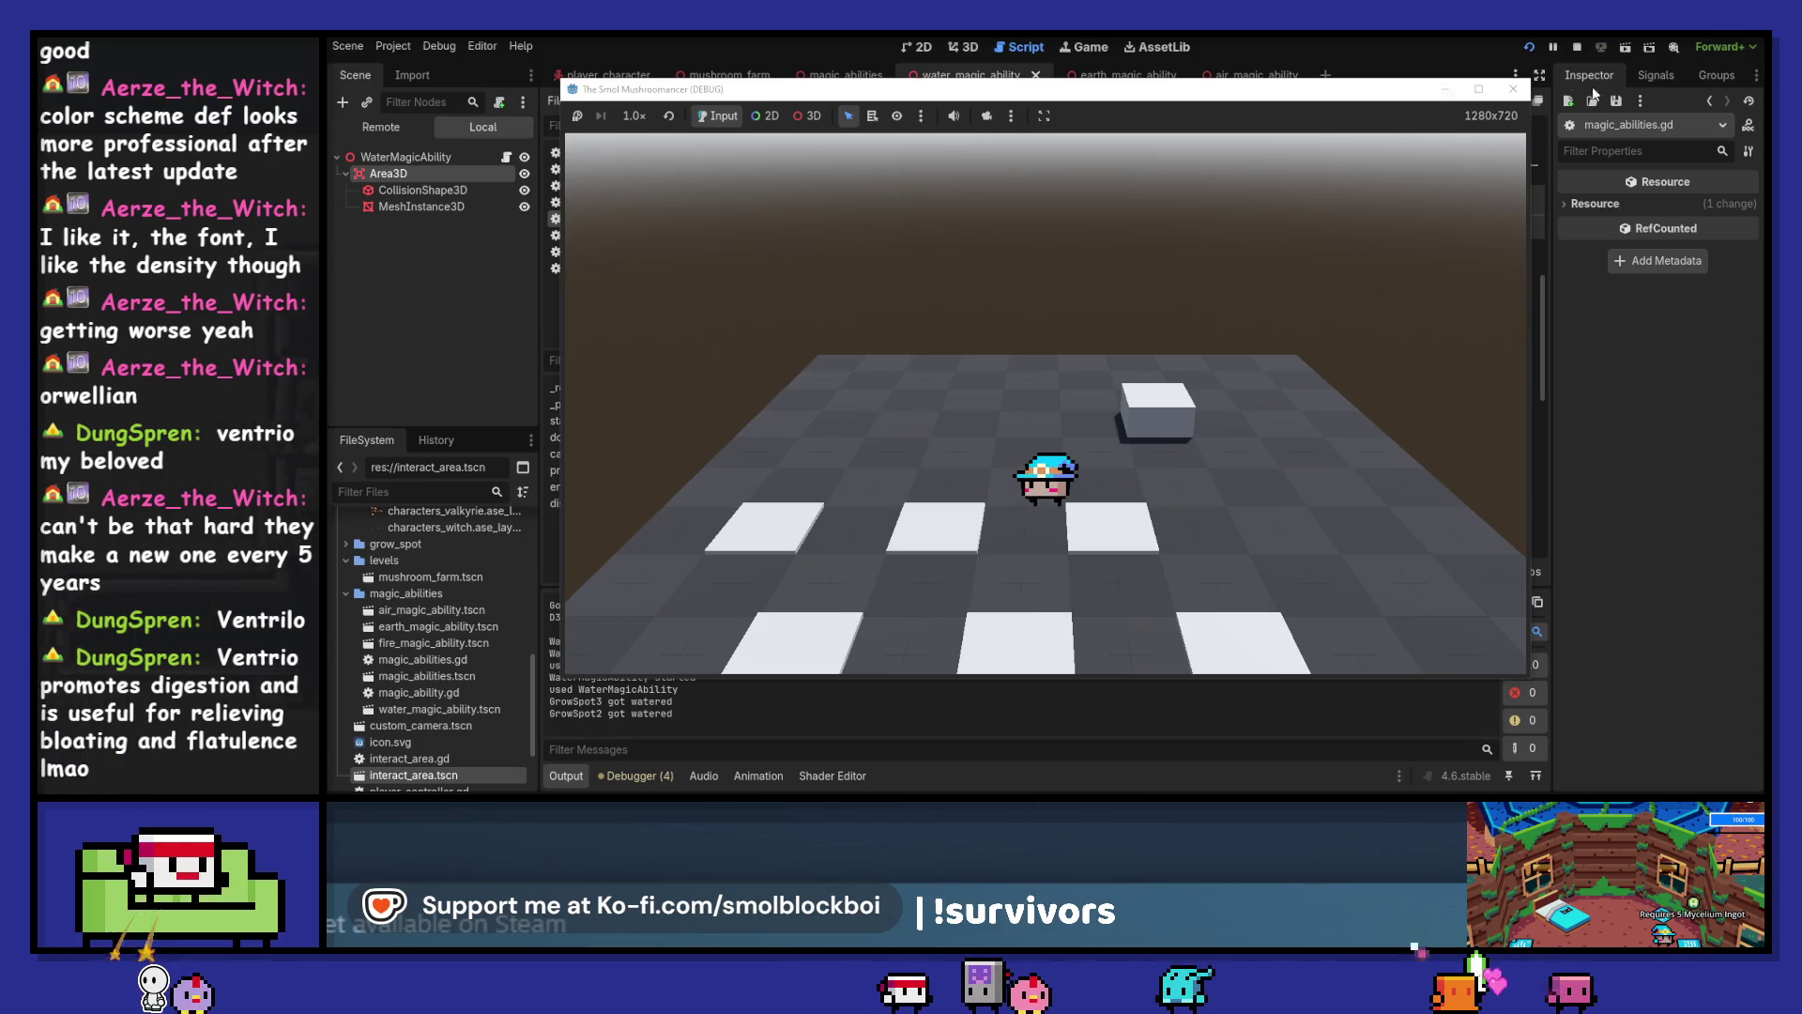
{"action": "left_click", "coordinate": [1577, 47]}
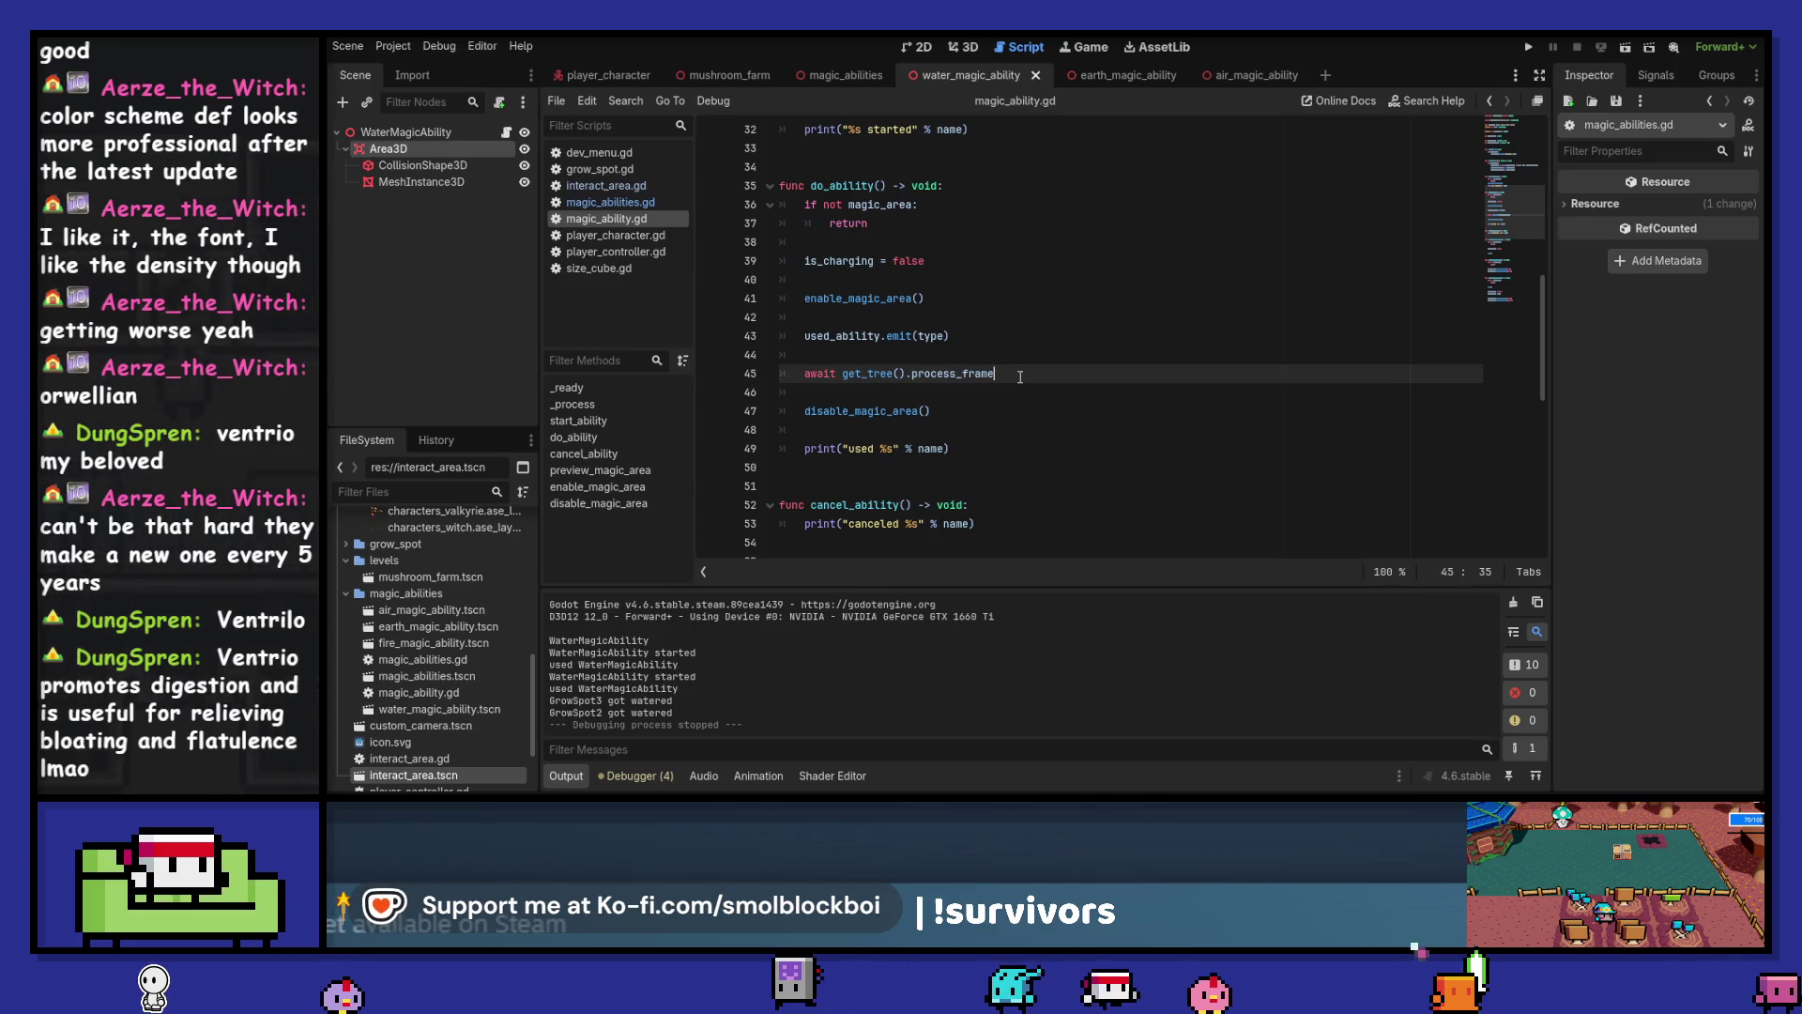
{"action": "key", "text": "F5"}
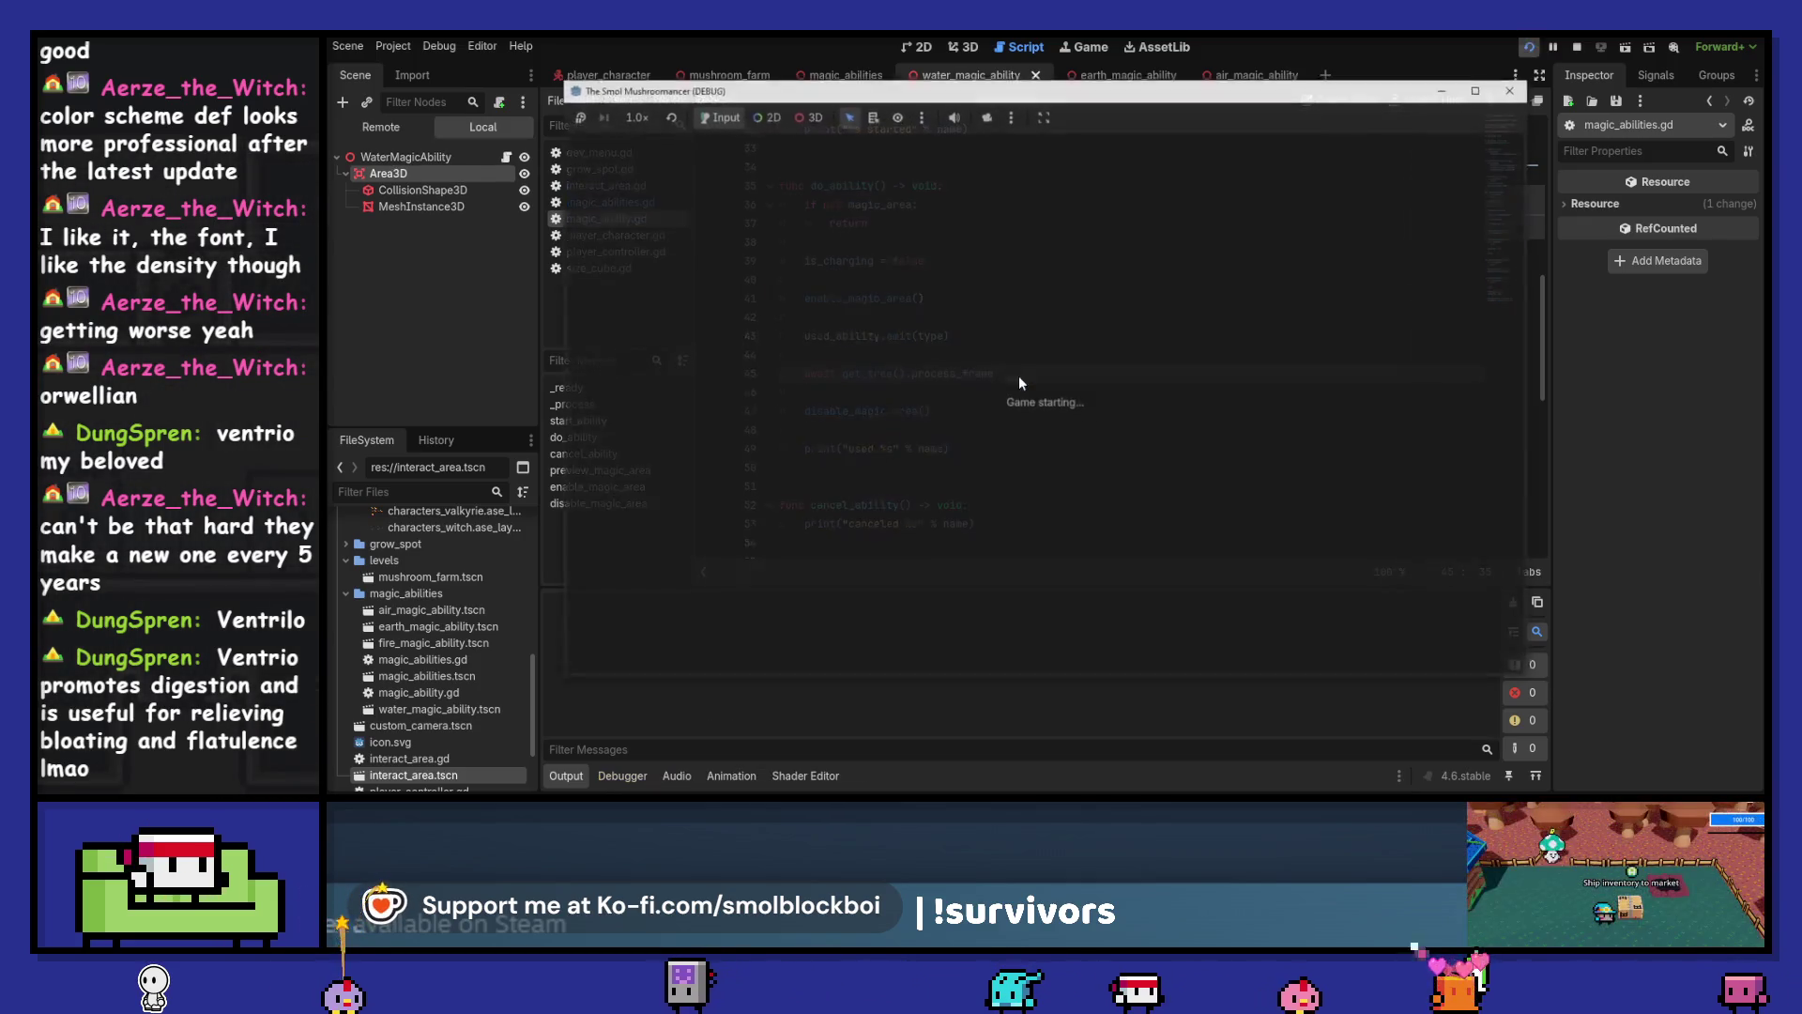
Load mushroom_farm and walk the tiles casting water, then air to seed and harvest spots
{"action": "left_click_drag", "start_coordinate": [1136, 104], "coordinate": [1358, 61]}
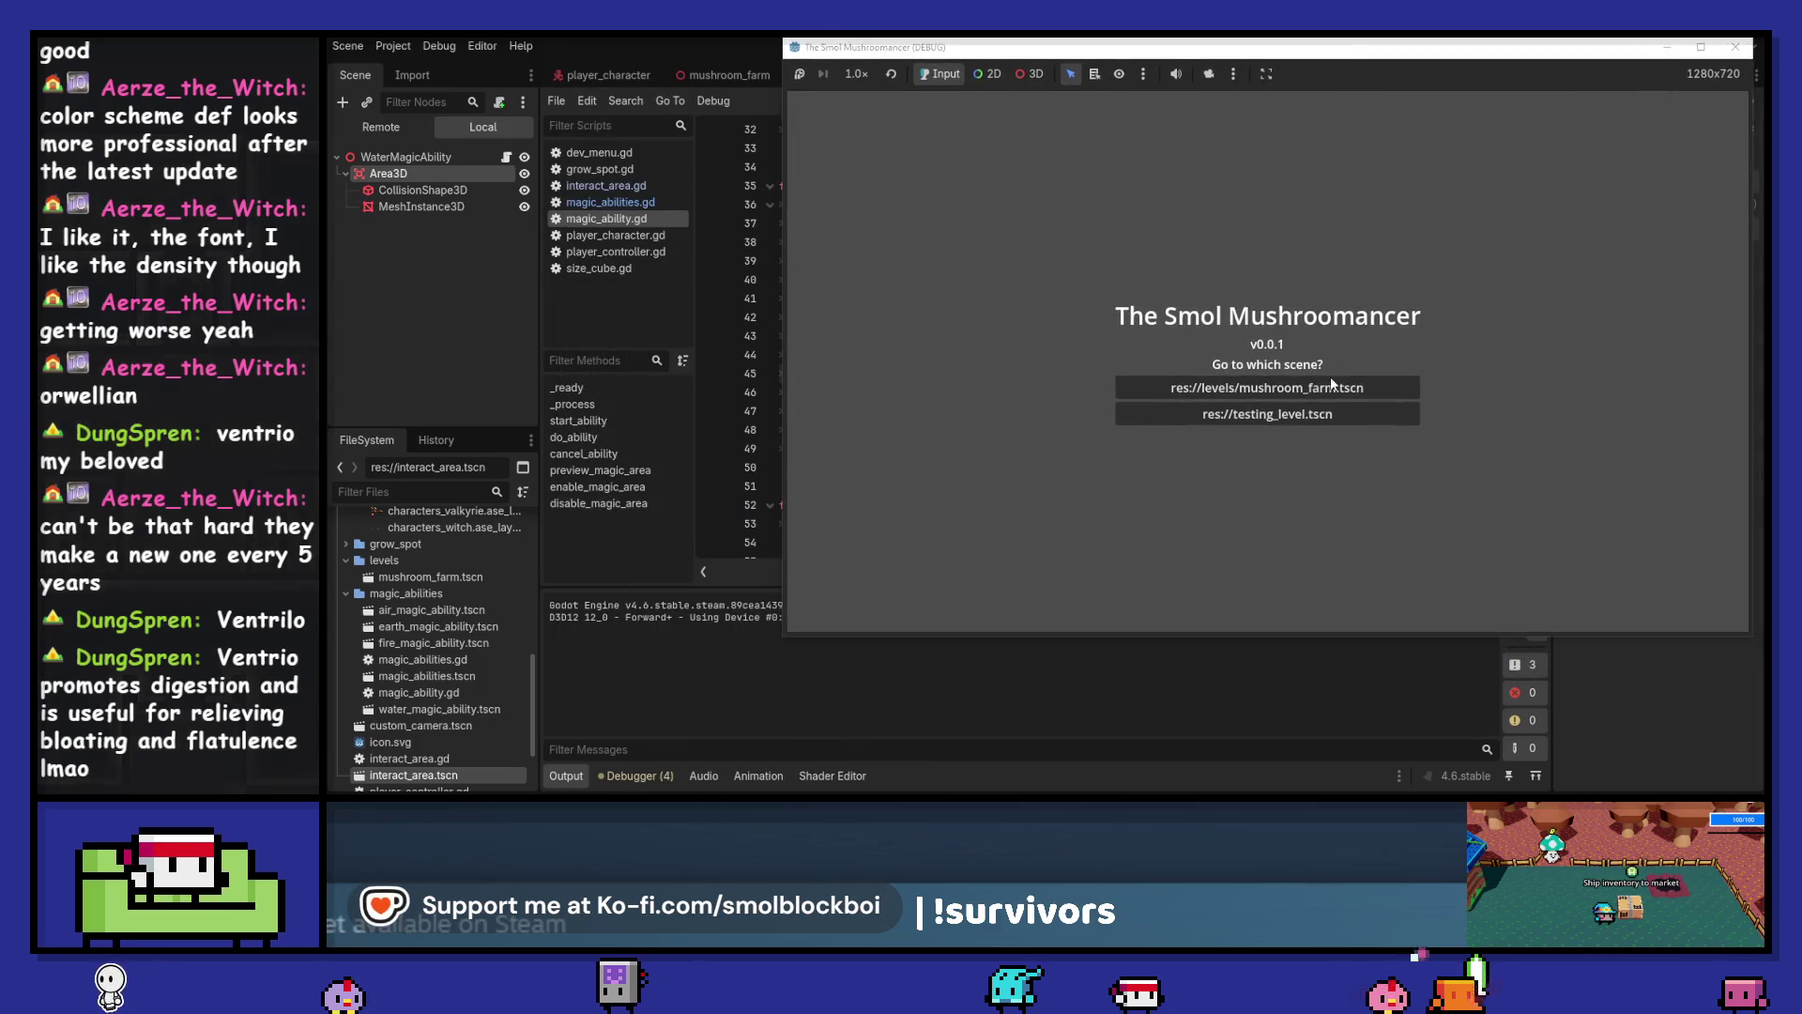
{"action": "left_click", "coordinate": [1352, 387]}
{"action": "key", "text": "w"}
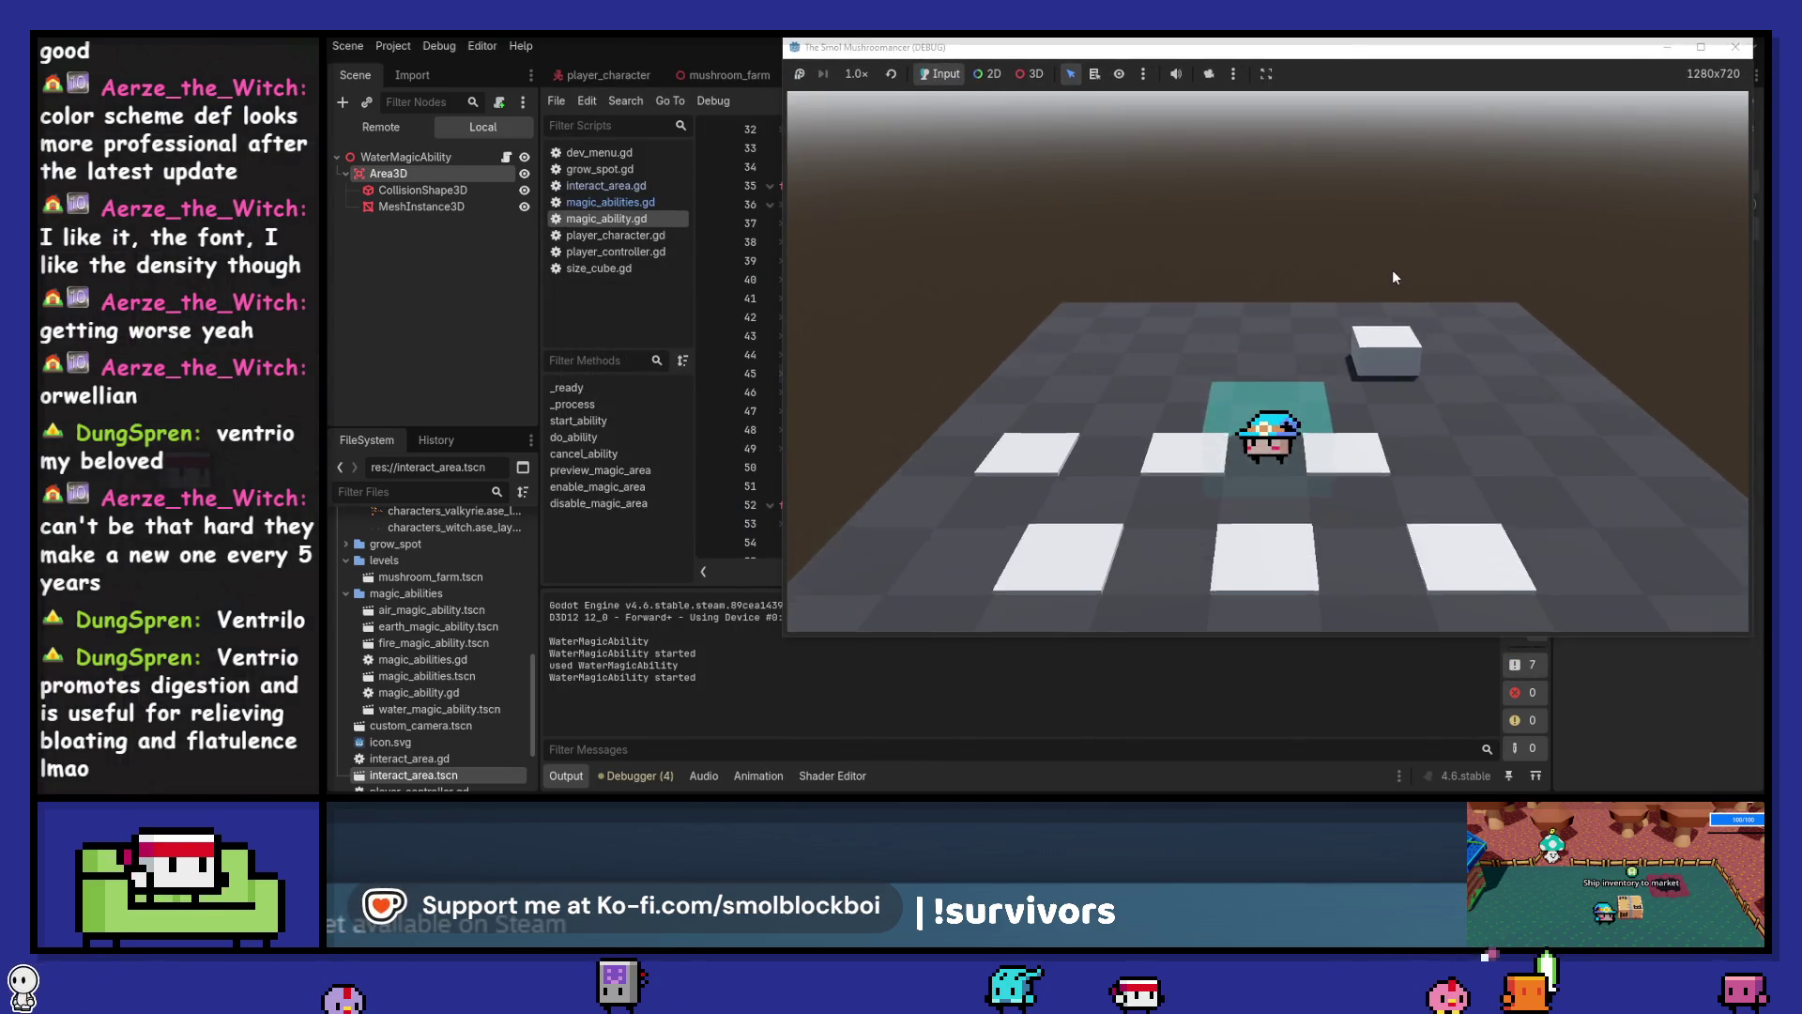
{"action": "key", "text": "e"}
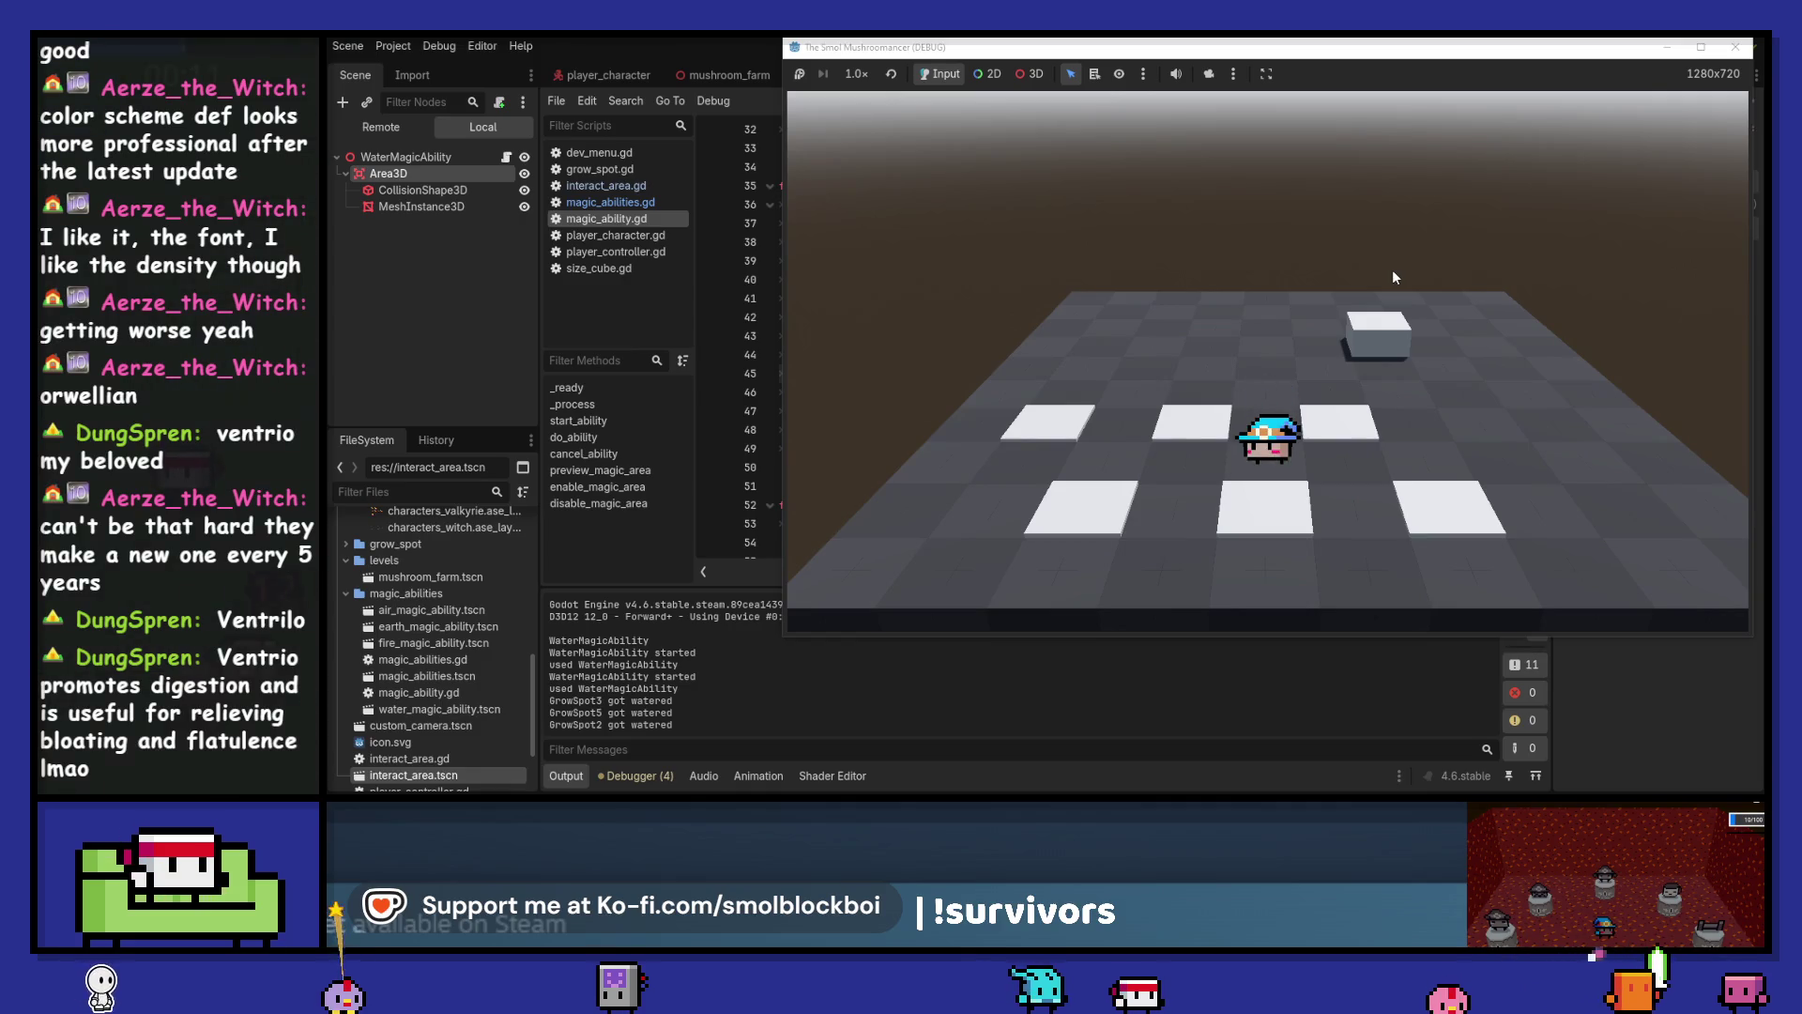
{"action": "key", "text": "e"}
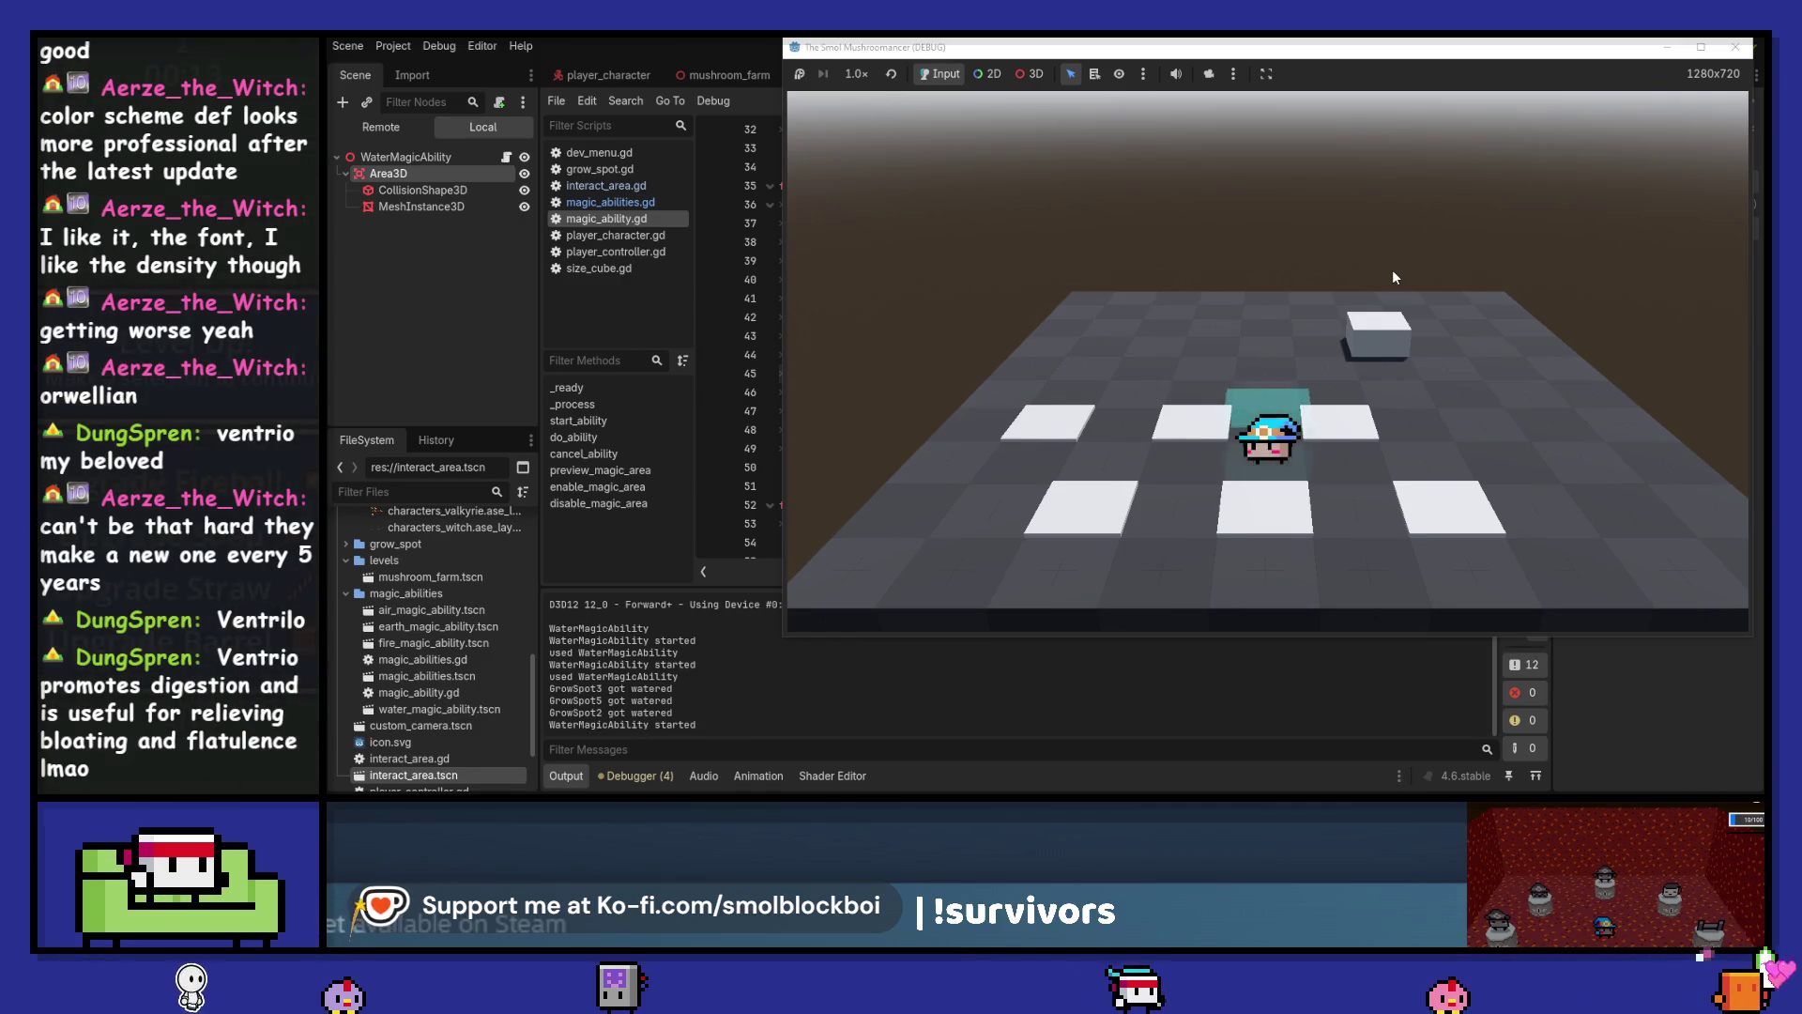
{"action": "key", "text": "a"}
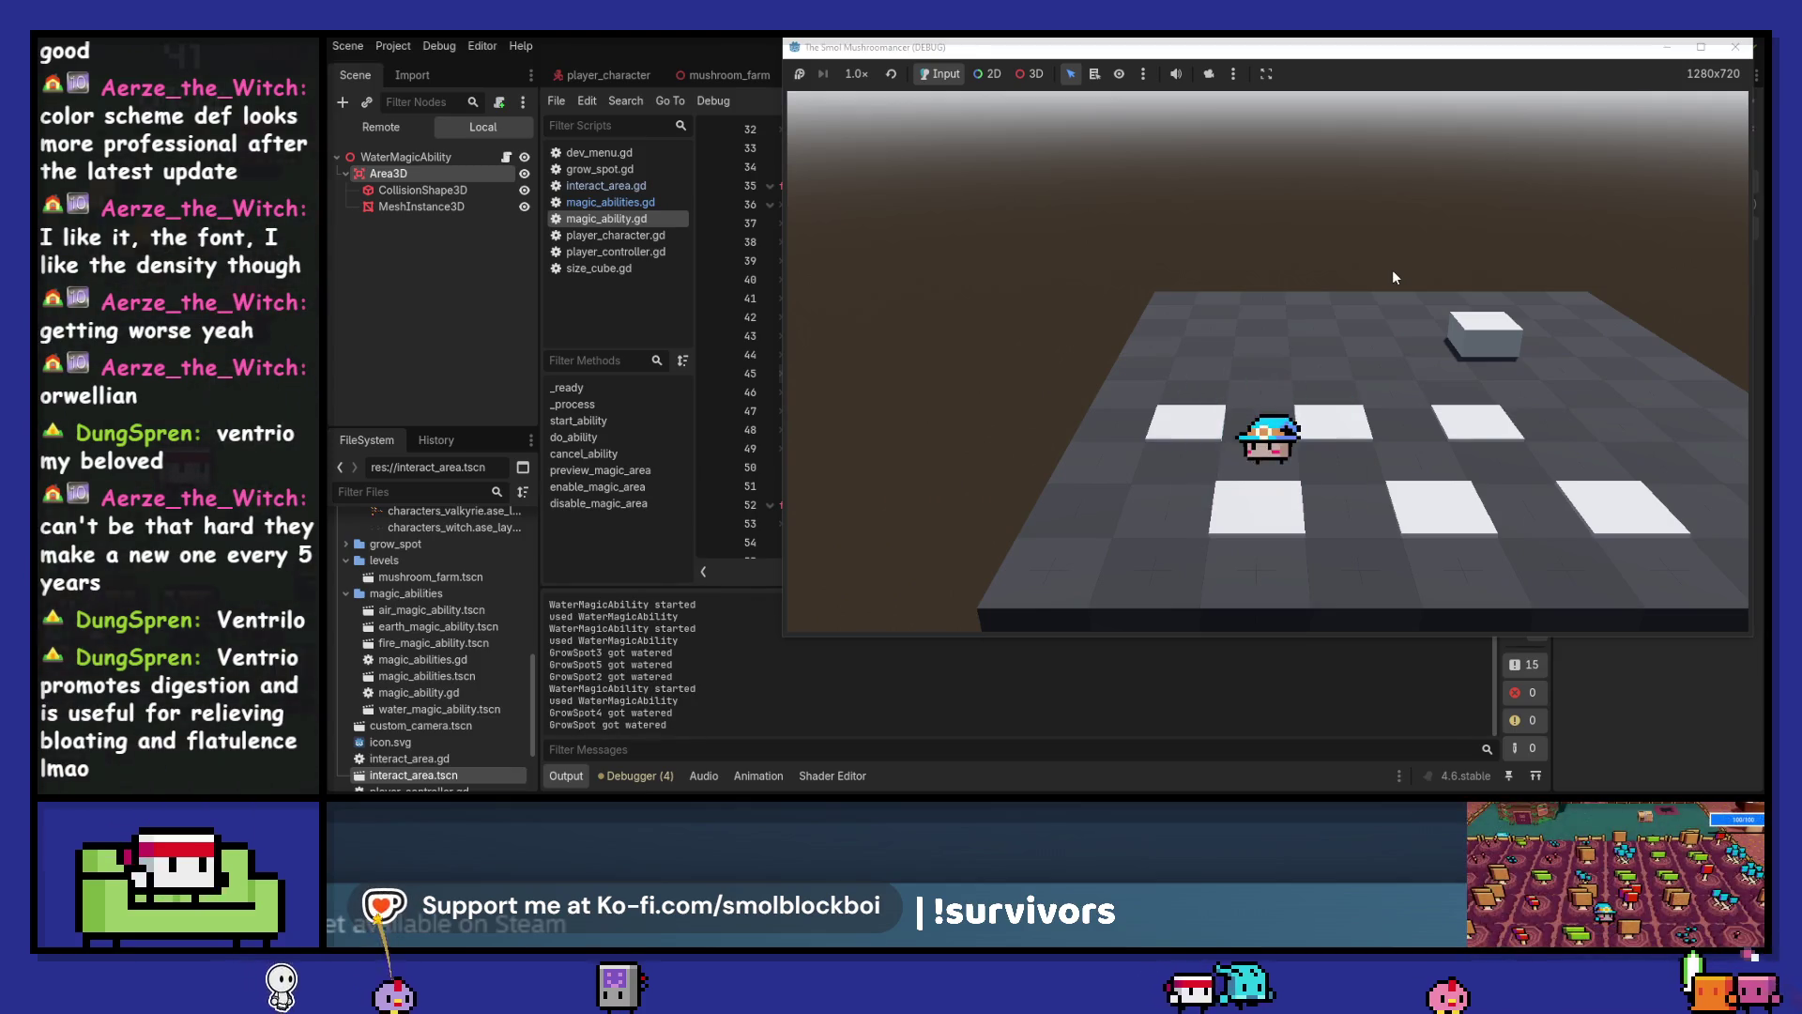
{"action": "key", "text": "q"}
{"action": "key", "text": "q"}
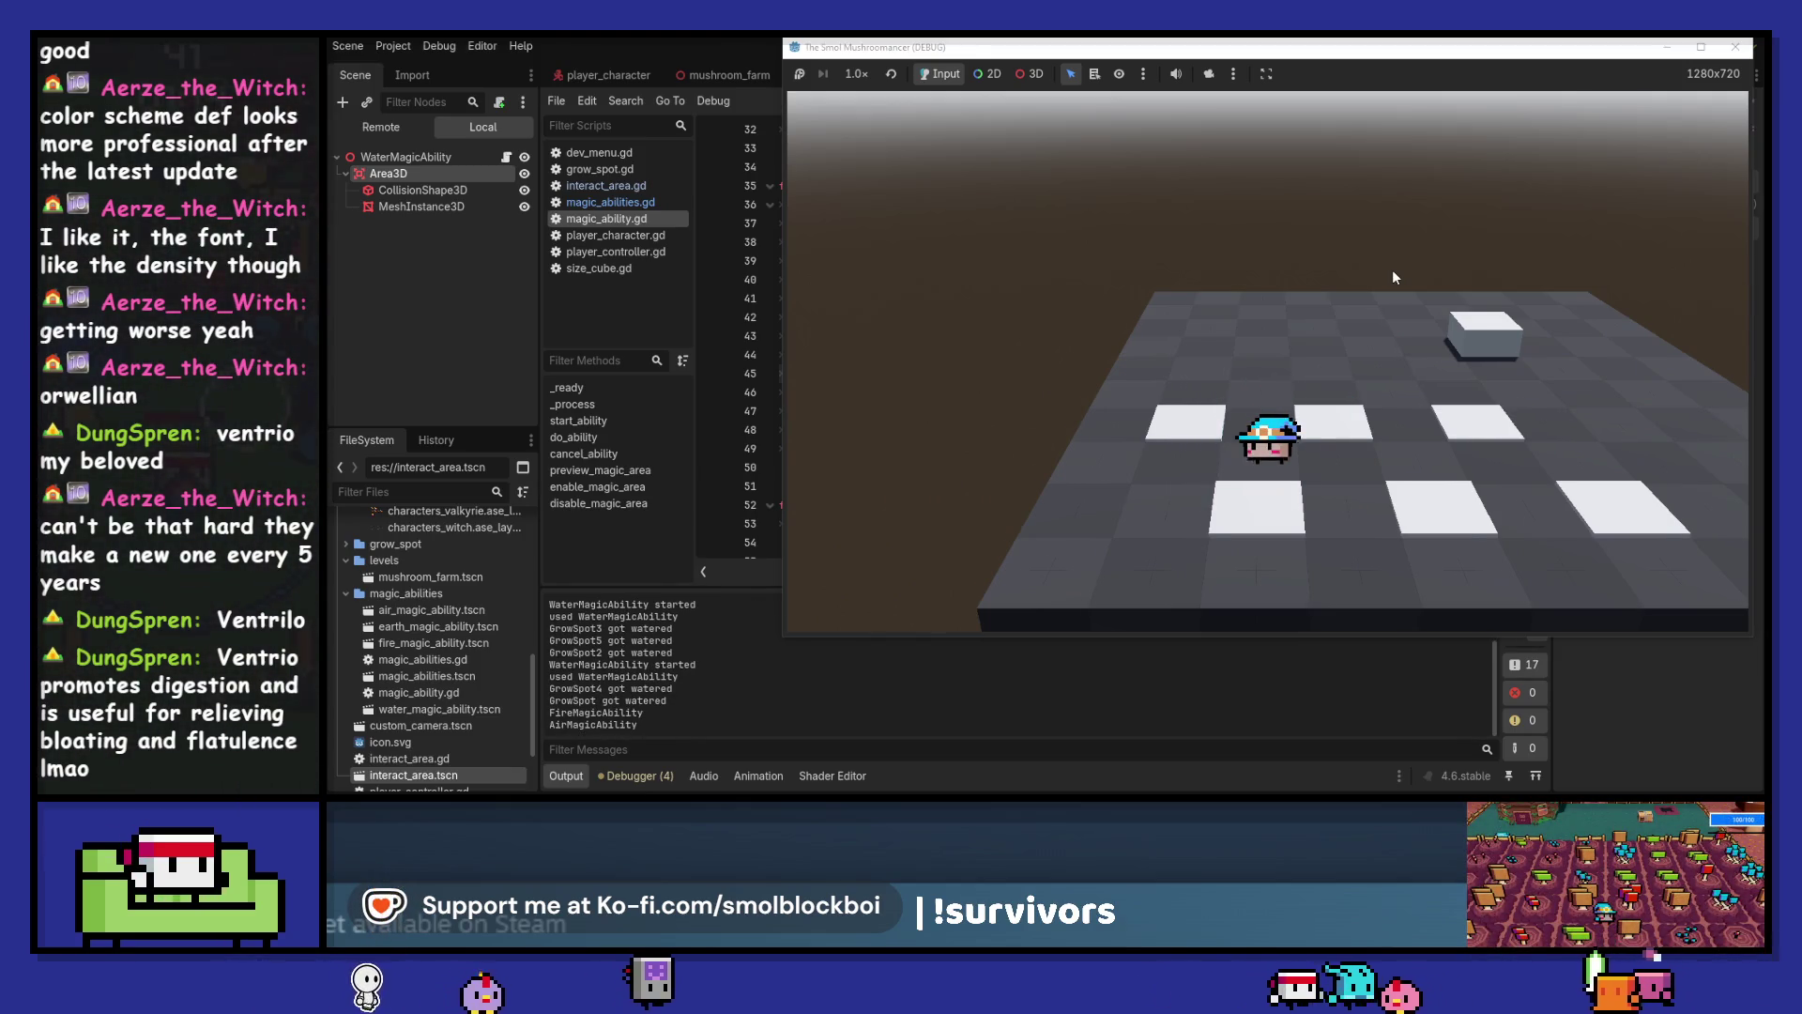
{"action": "key", "text": "d"}
{"action": "key", "text": "e"}
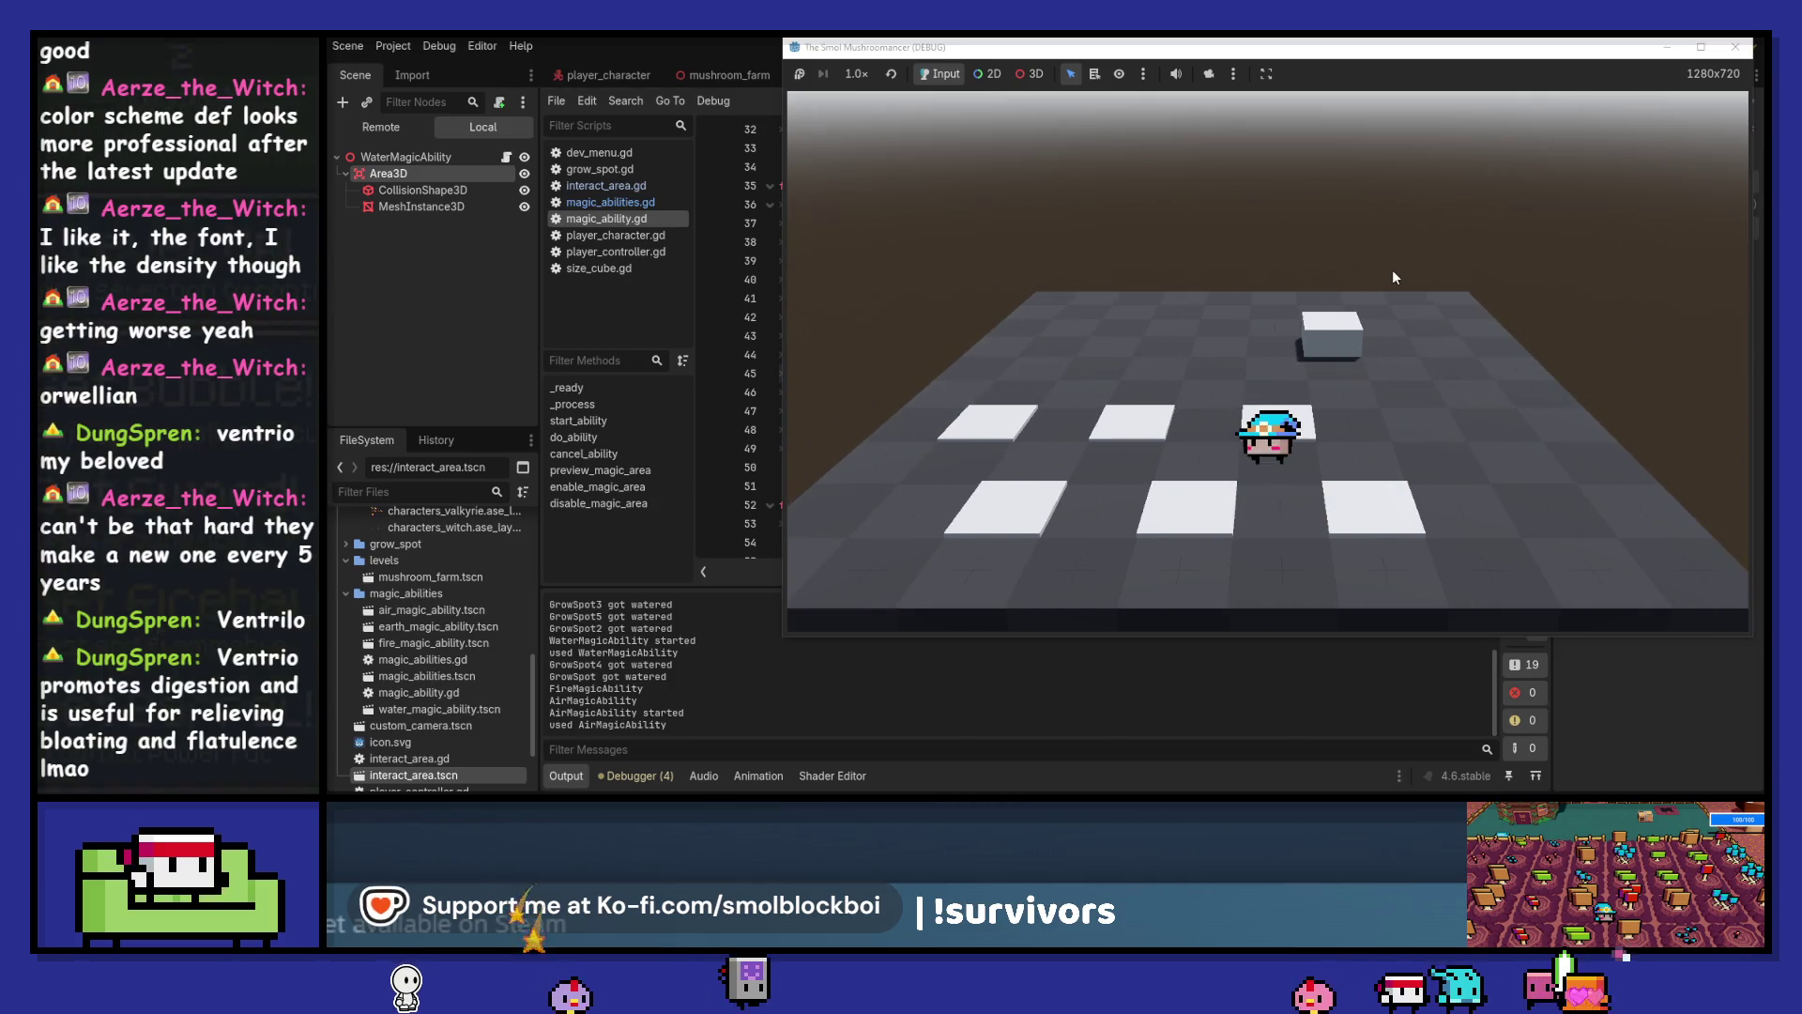
{"action": "key", "text": "e"}
{"action": "key", "text": "a"}
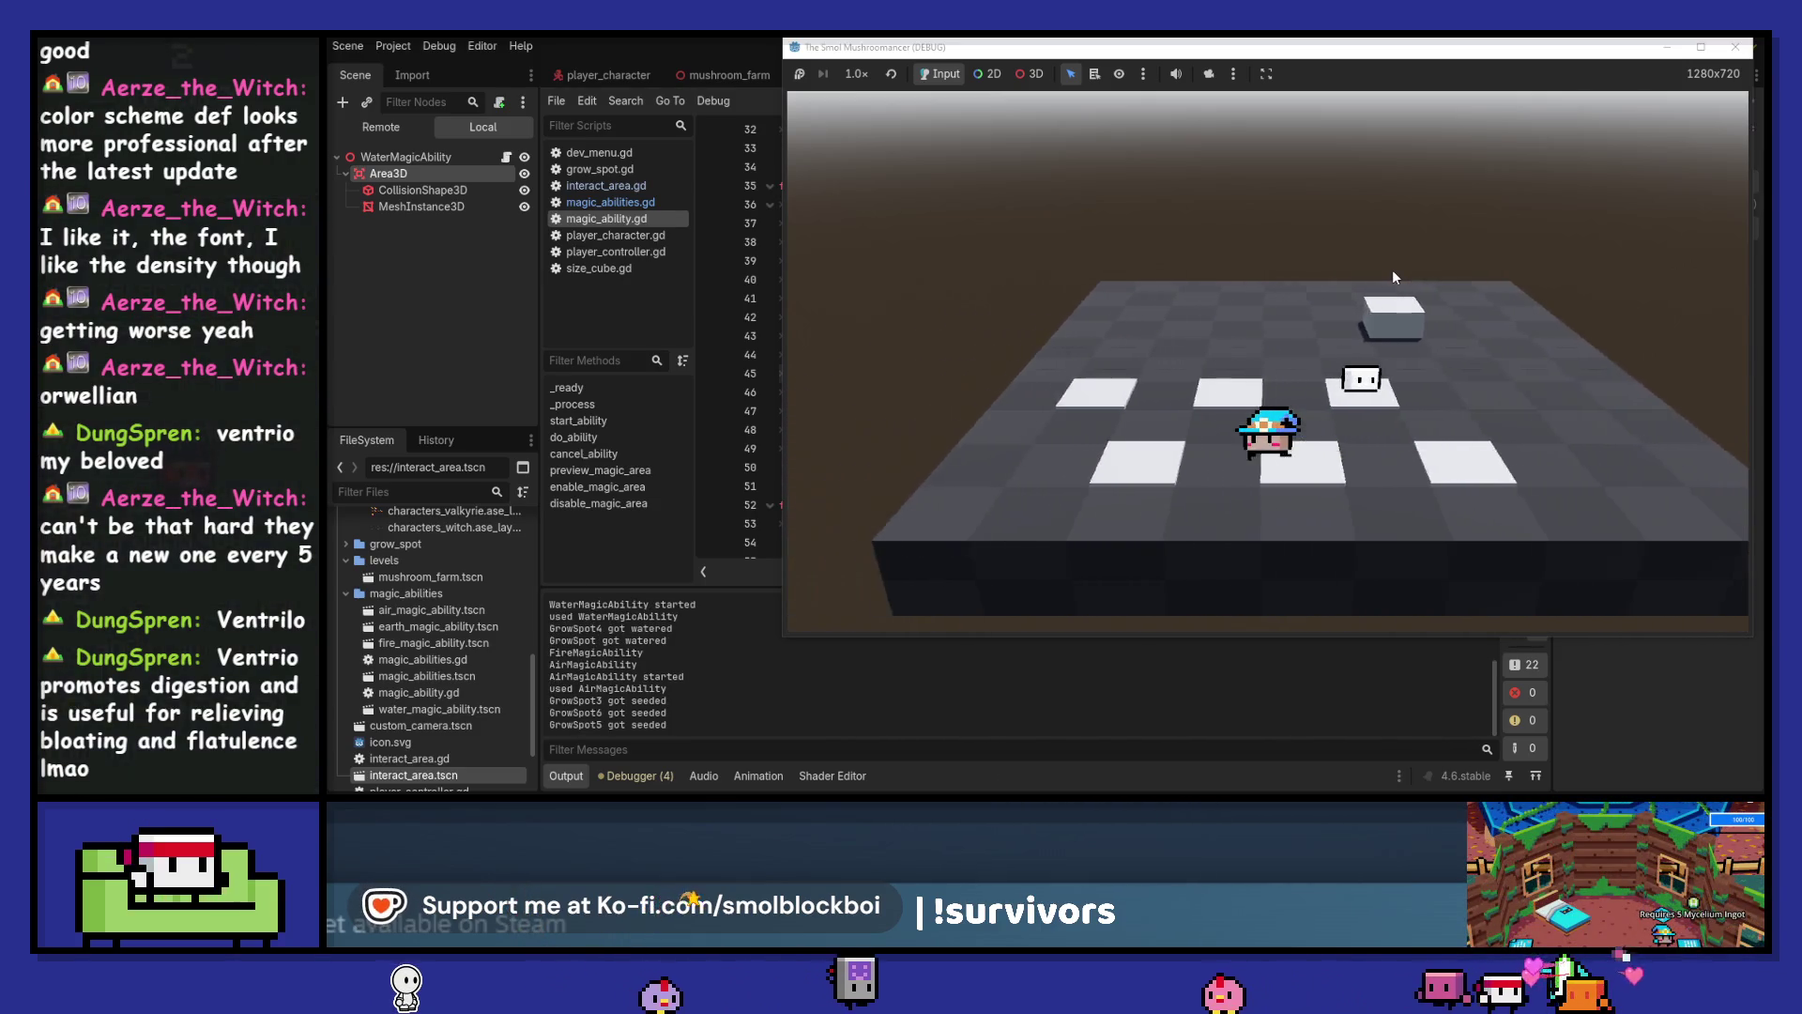
{"action": "key", "text": "d"}
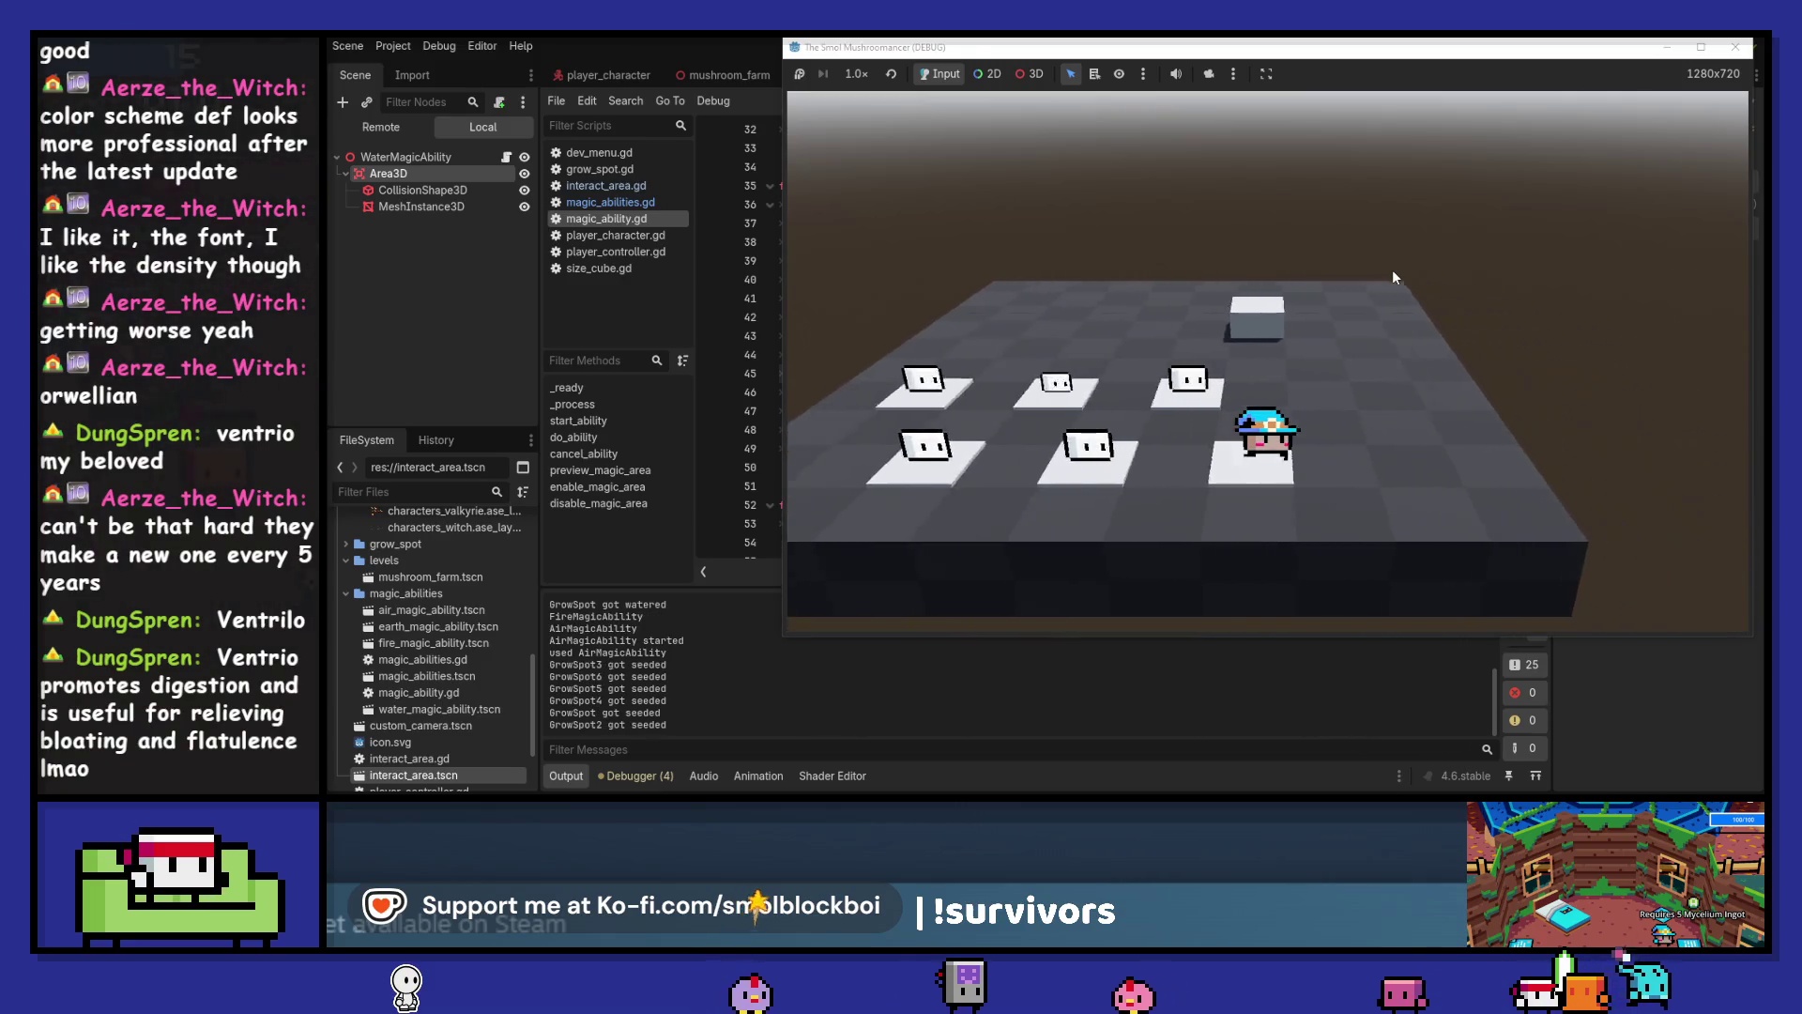
{"action": "key", "text": "e"}
{"action": "key", "text": "d"}
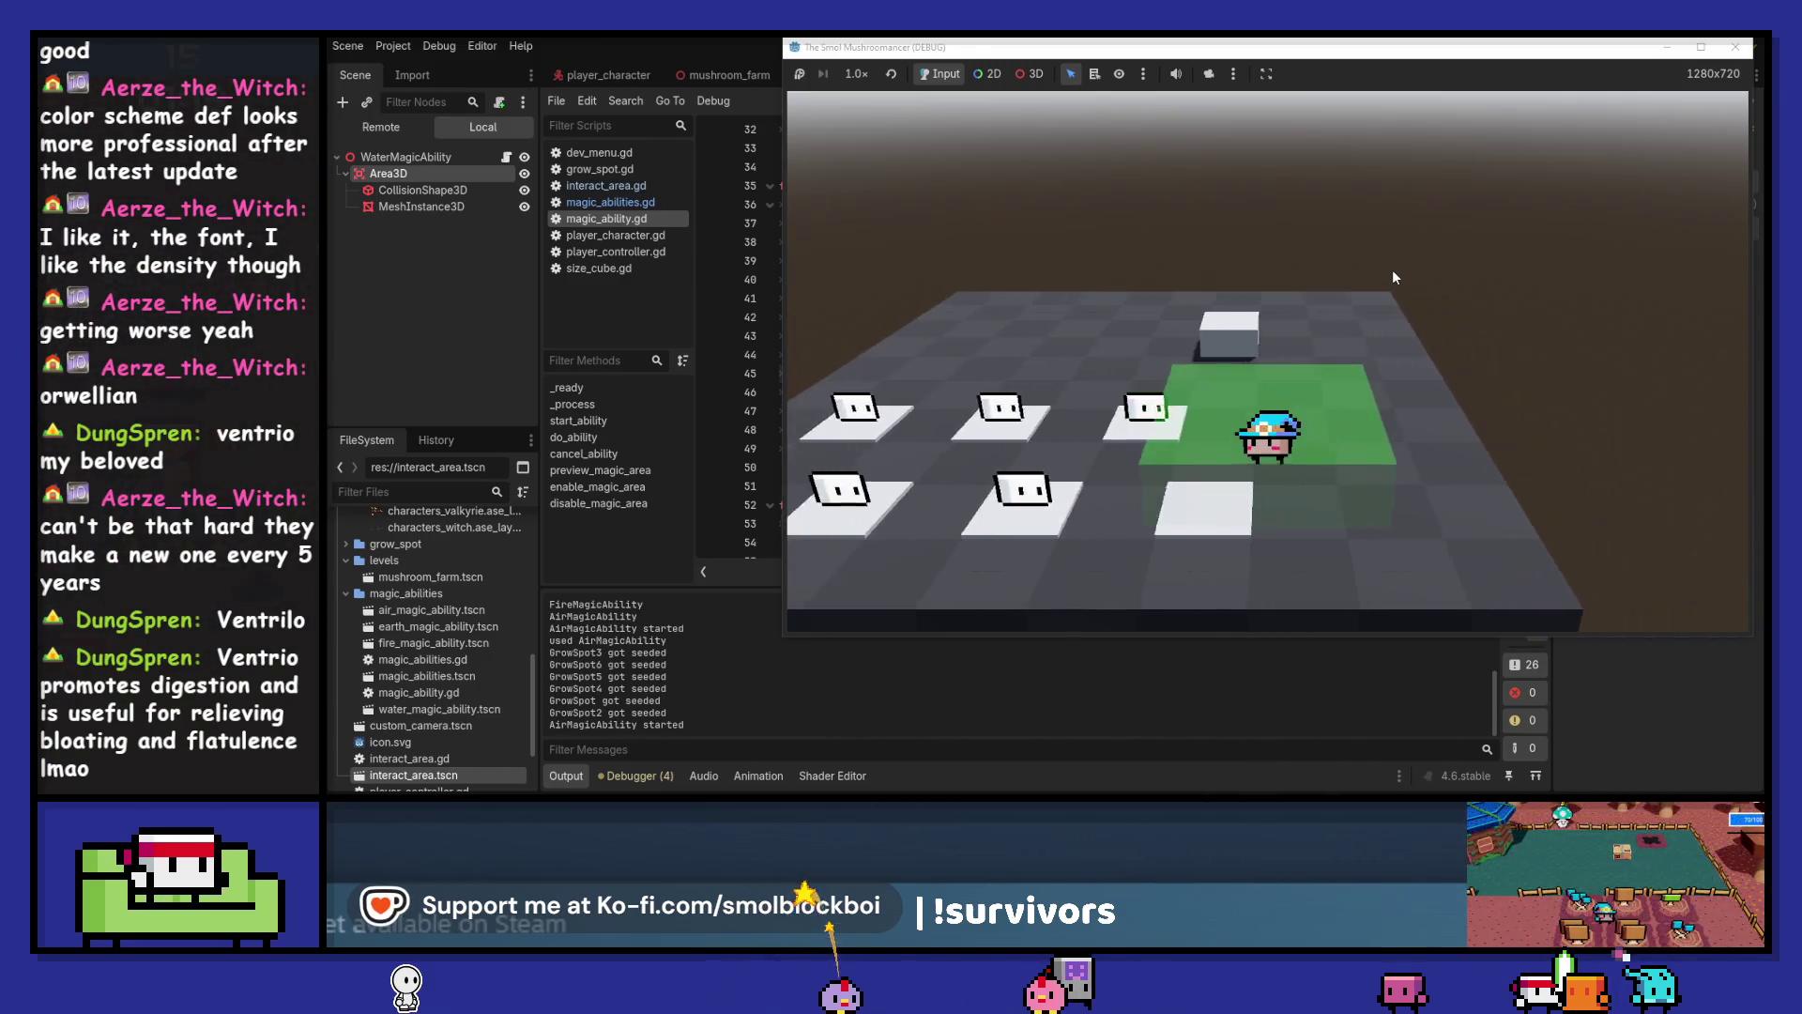
{"action": "key", "text": "e"}
{"action": "key", "text": "a"}
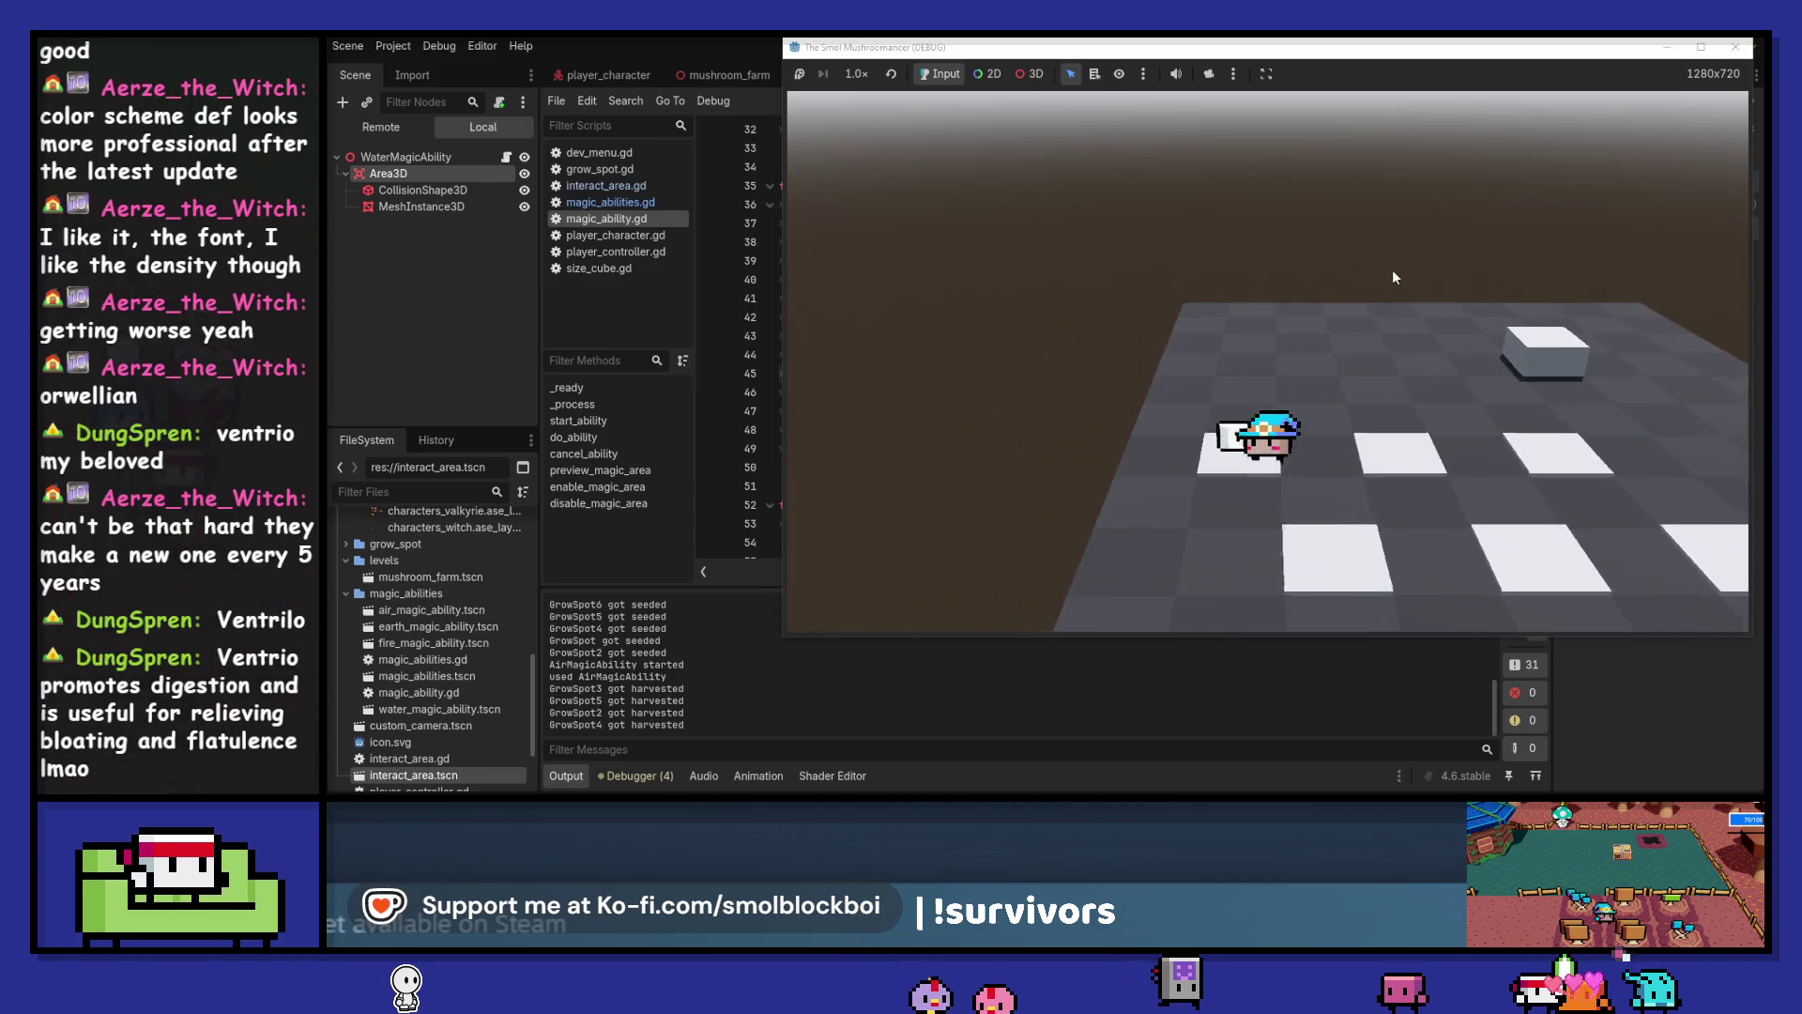
{"action": "key", "text": "d"}
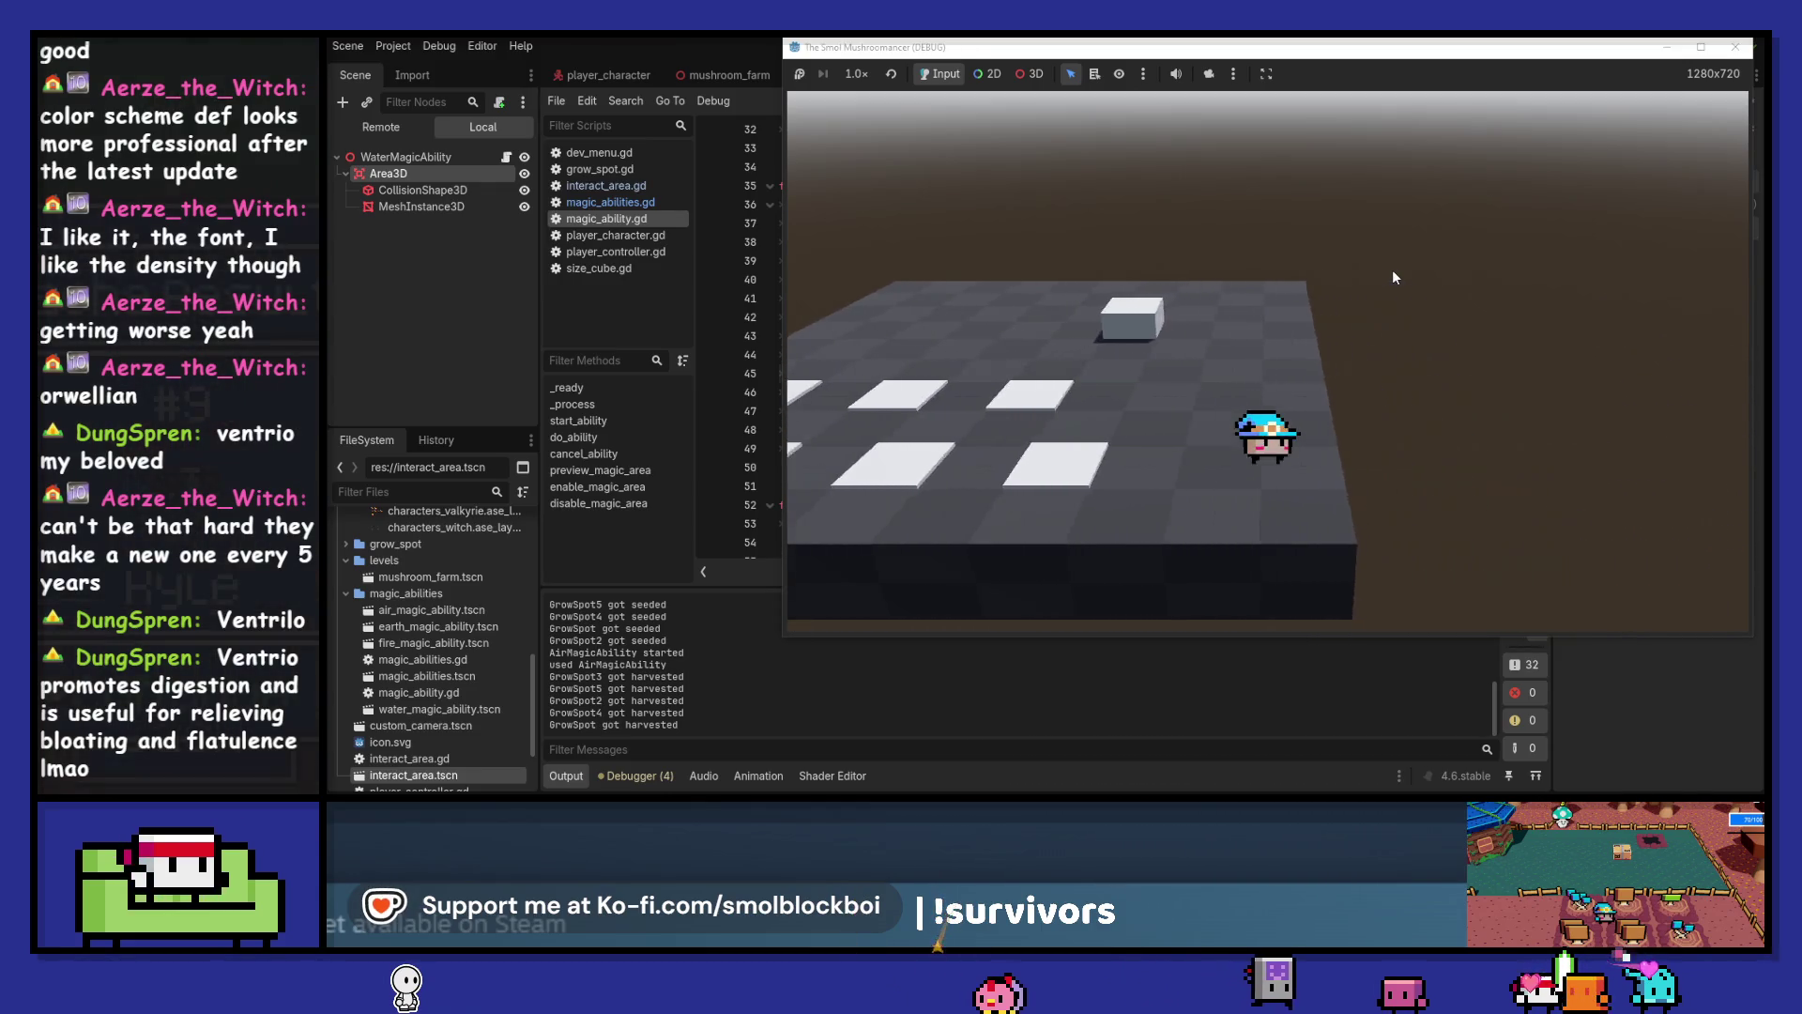
Switch to fire then water, water and harvest GrowSpot6, seed GrowSpot5 and GrowSpot4, then stop
{"action": "key", "text": "a"}
{"action": "key", "text": "3"}
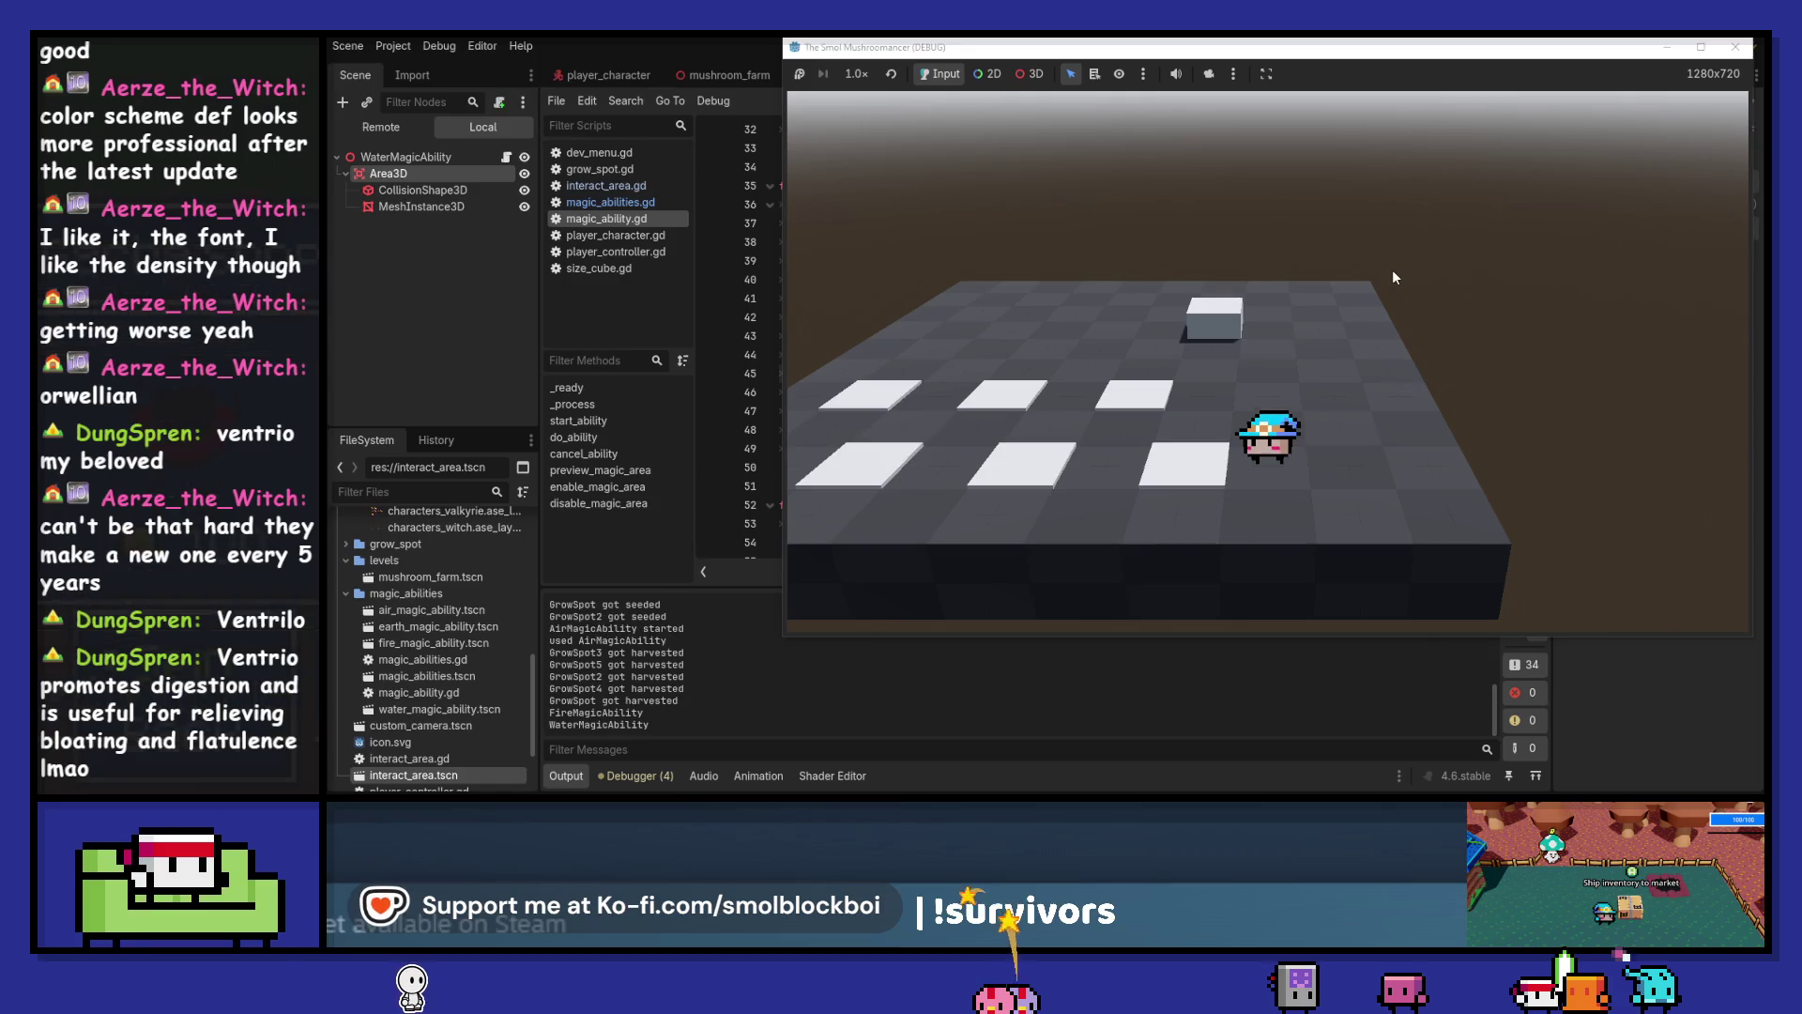
{"action": "key", "text": "2"}
{"action": "key", "text": "w"}
{"action": "key", "text": "space"}
{"action": "key", "text": "e"}
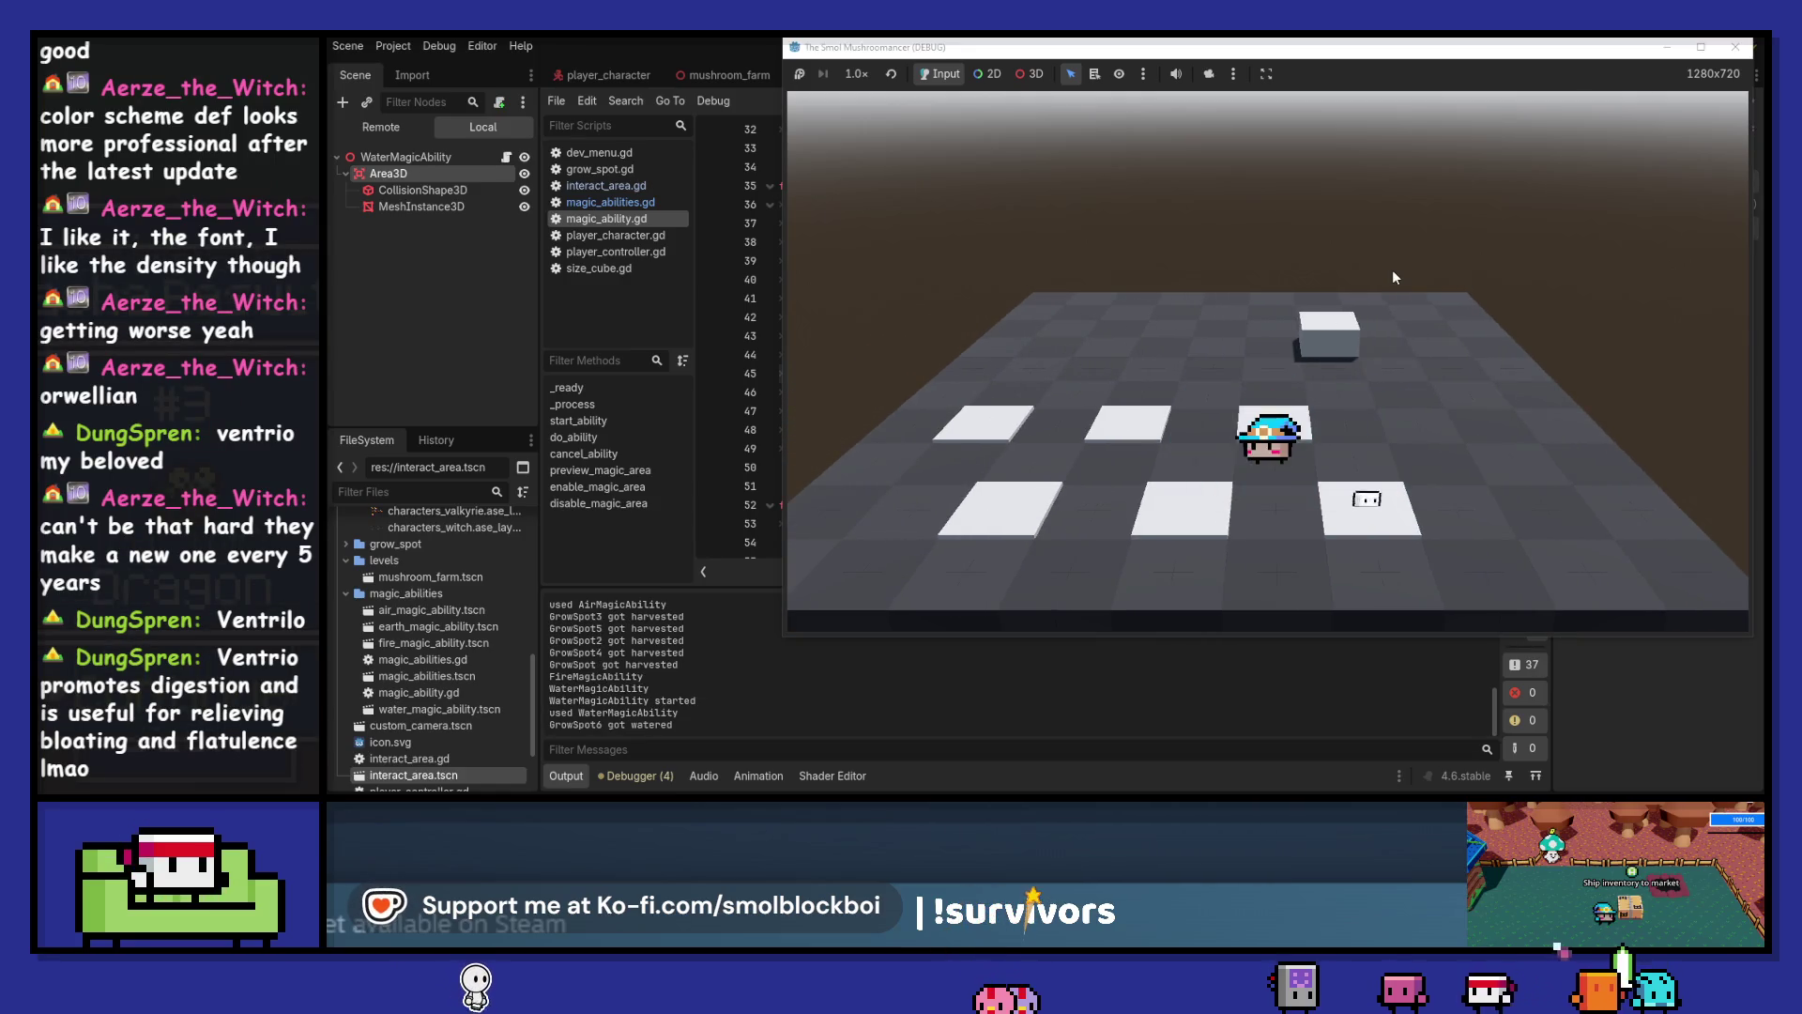
{"action": "key", "text": "s"}
{"action": "key", "text": "e"}
{"action": "key", "text": "e"}
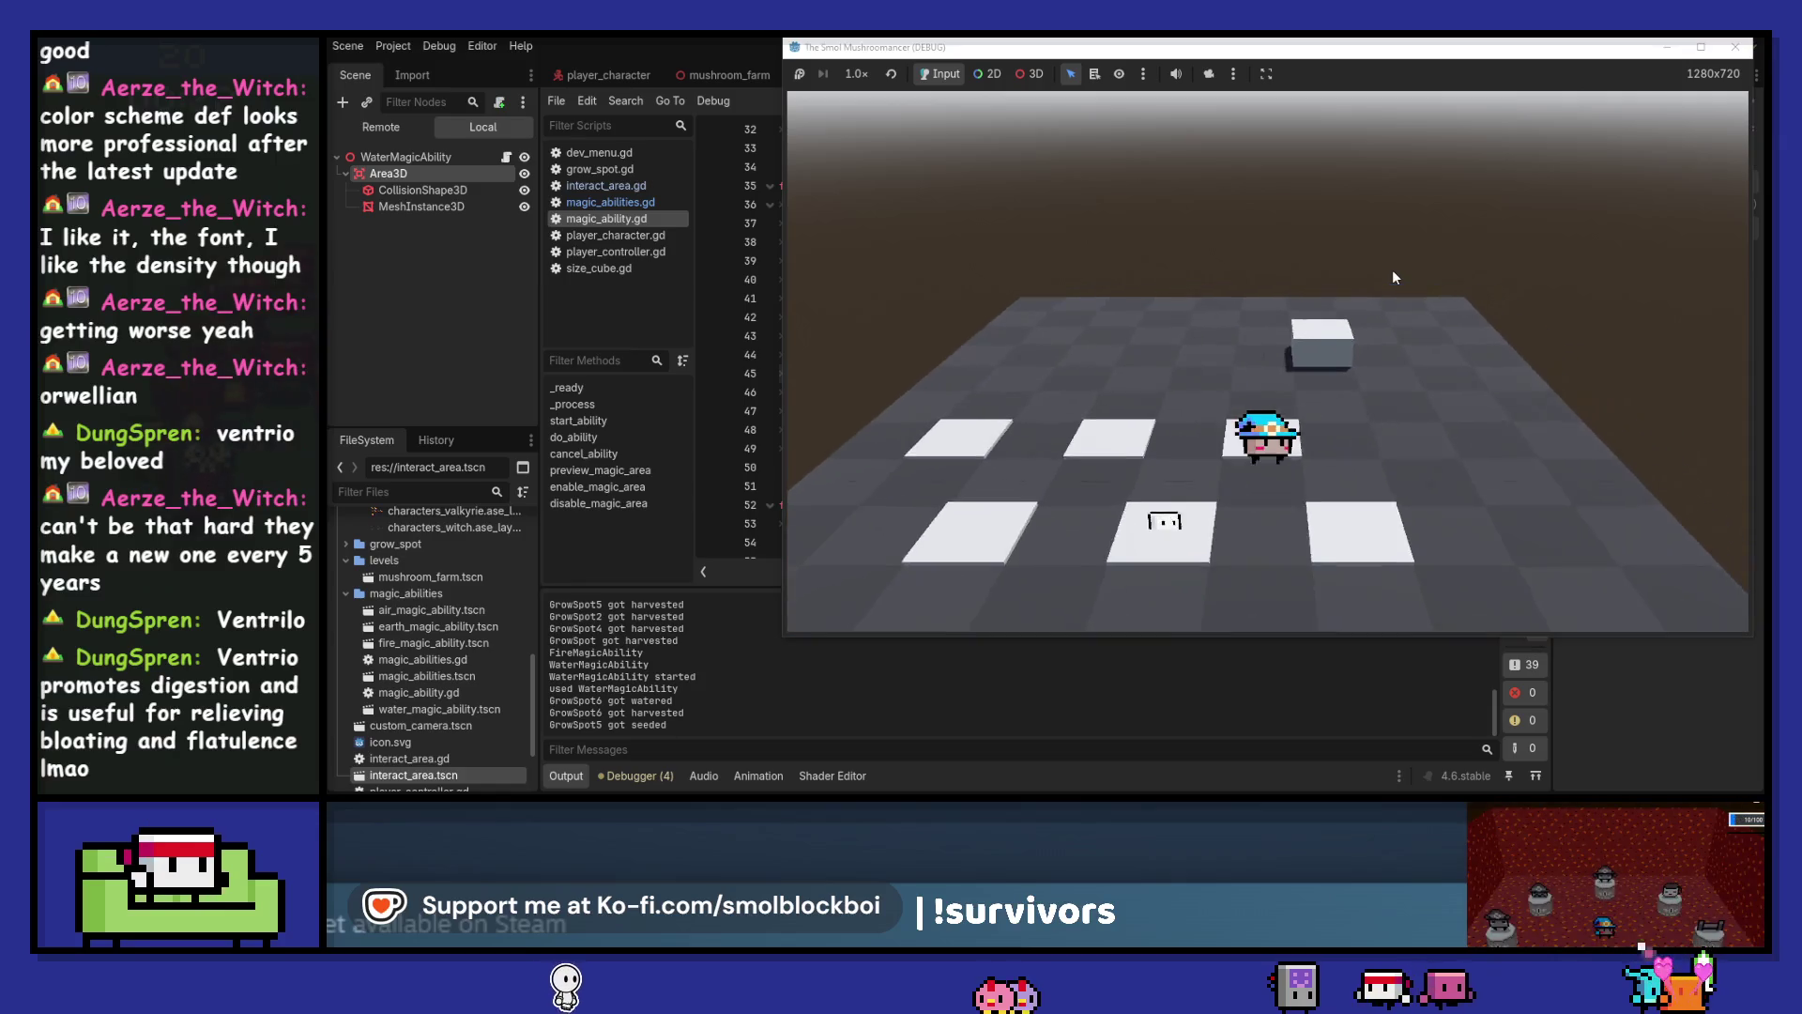
{"action": "key", "text": "d"}
{"action": "key", "text": "e"}
{"action": "key", "text": "e"}
{"action": "key", "text": "a"}
{"action": "key", "text": "e"}
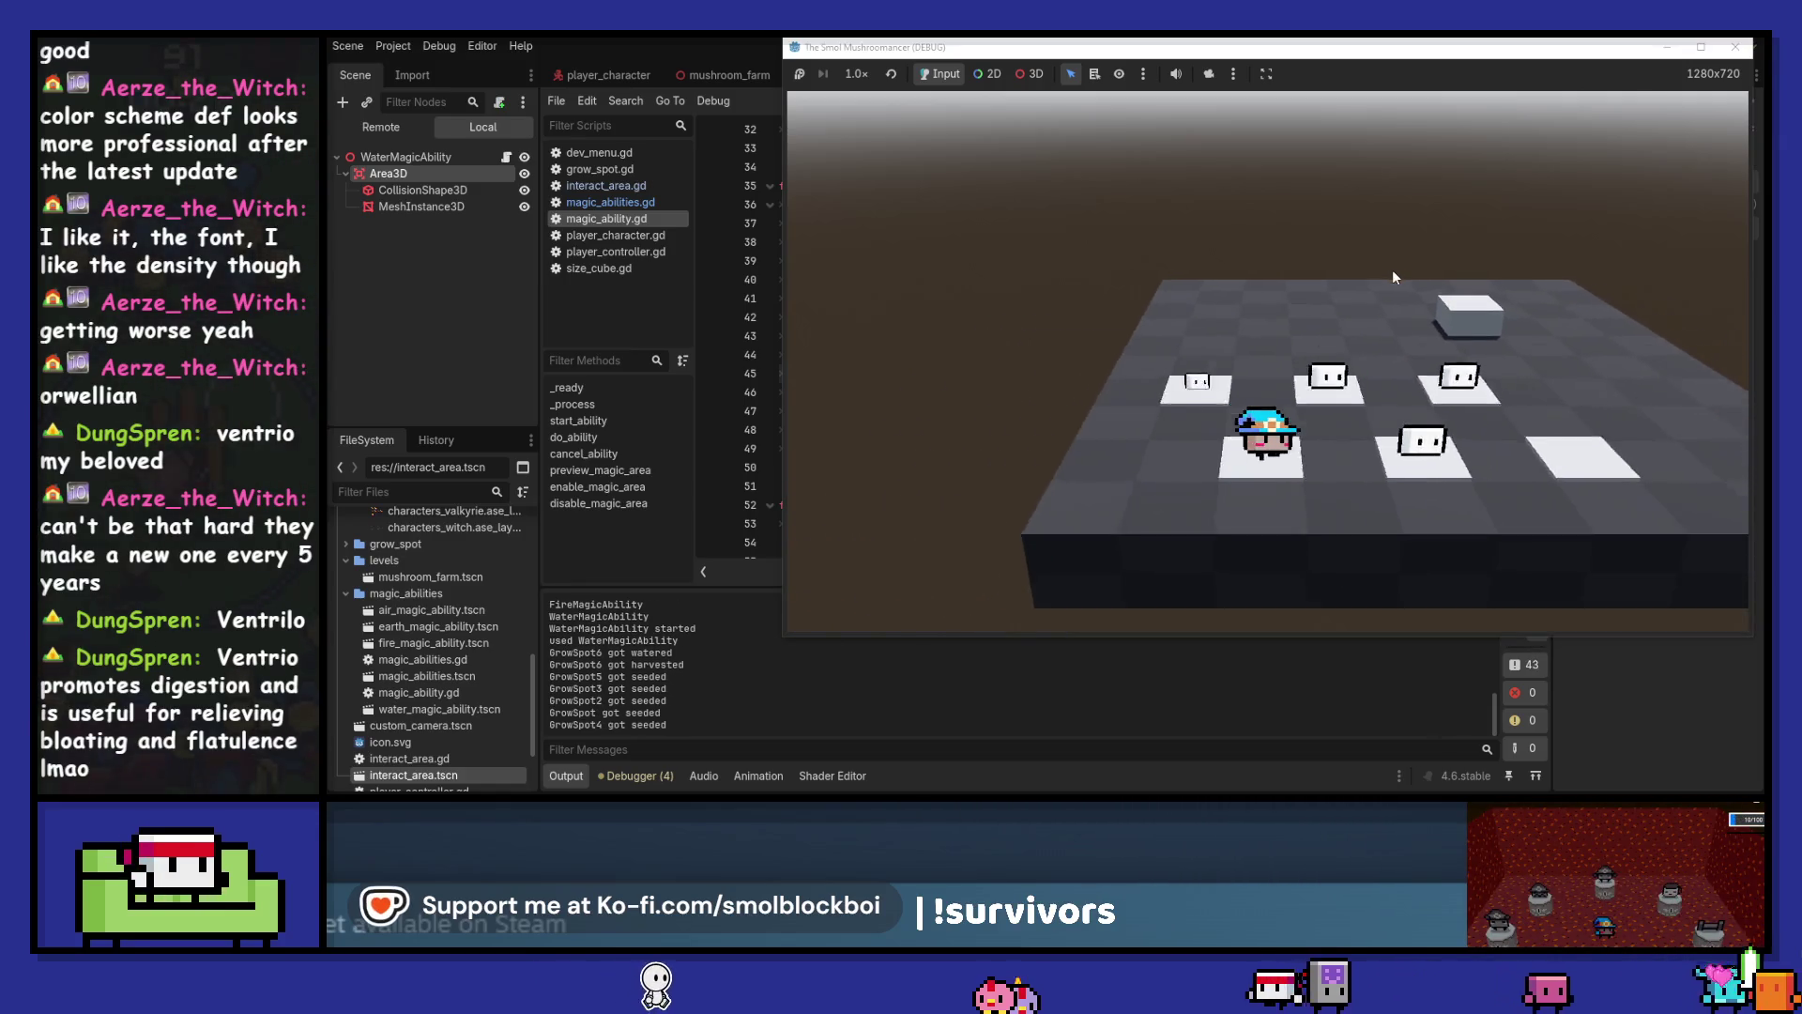
{"action": "key", "text": "e"}
{"action": "key", "text": "e"}
{"action": "key", "text": "e"}
{"action": "key", "text": "a"}
{"action": "key", "text": "e"}
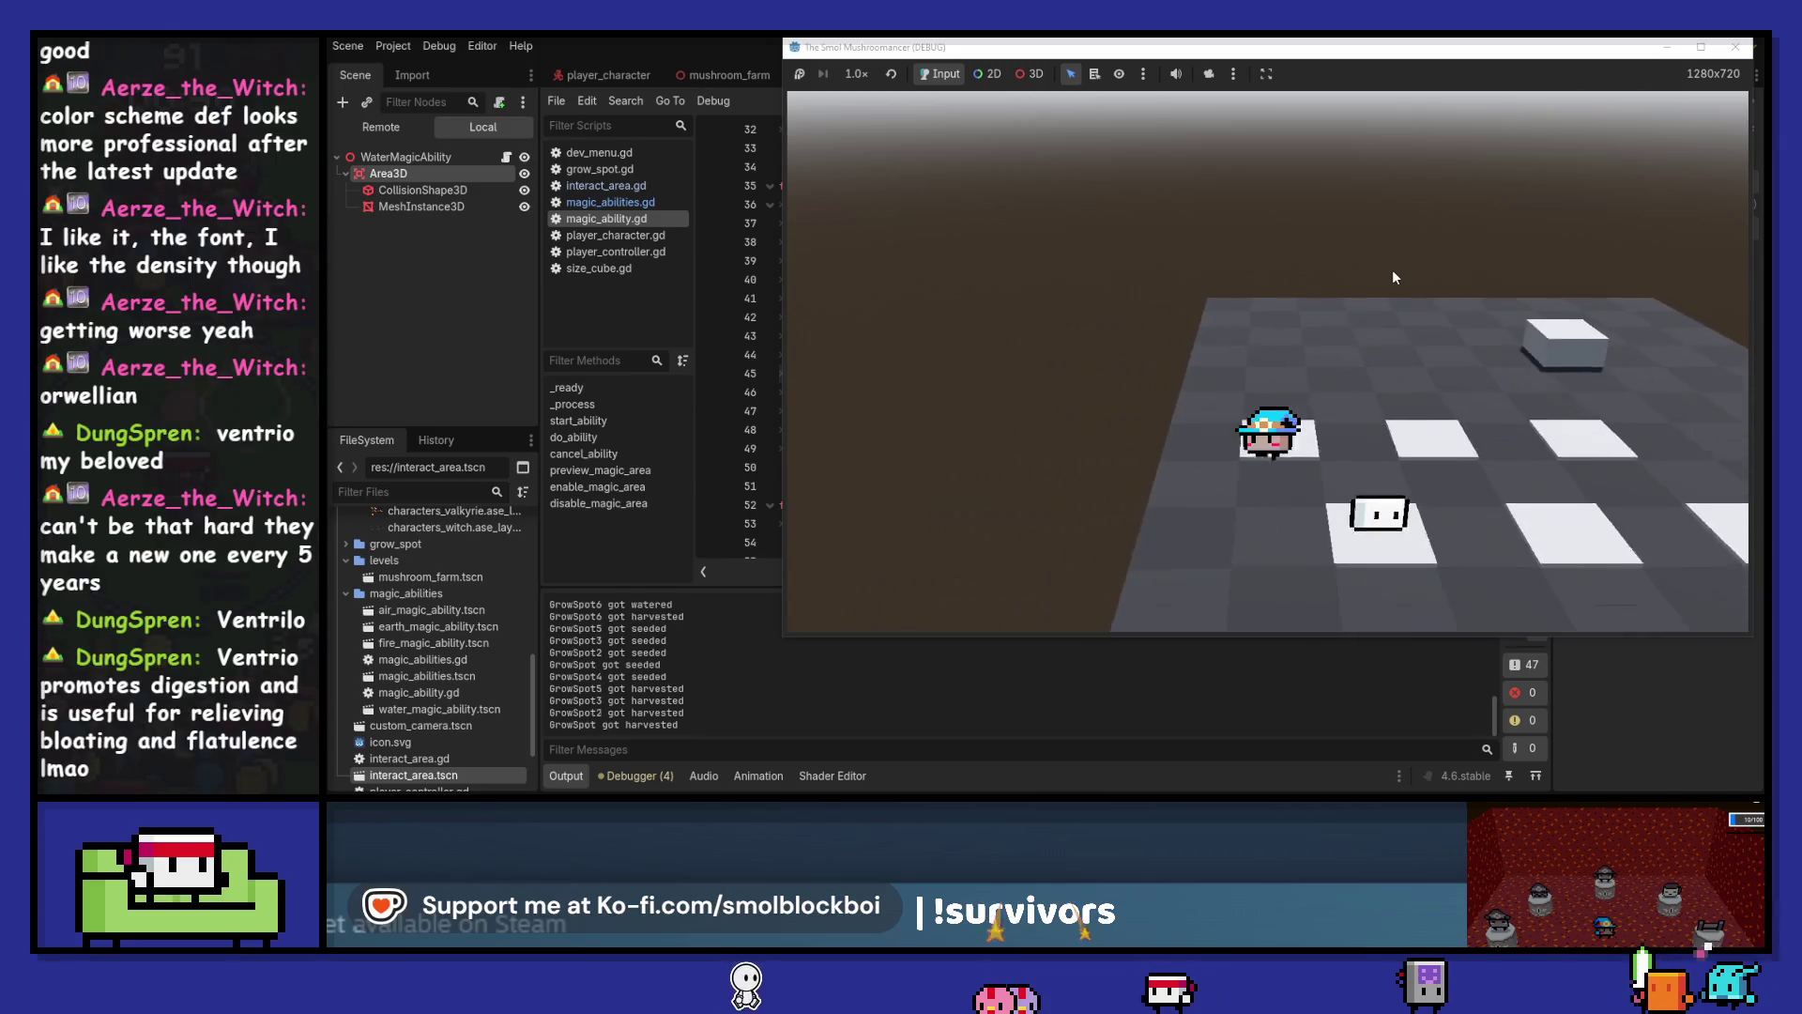
{"action": "key", "text": "d"}
{"action": "key", "text": "d"}
{"action": "key", "text": "e"}
{"action": "left_click", "coordinate": [1736, 50]}
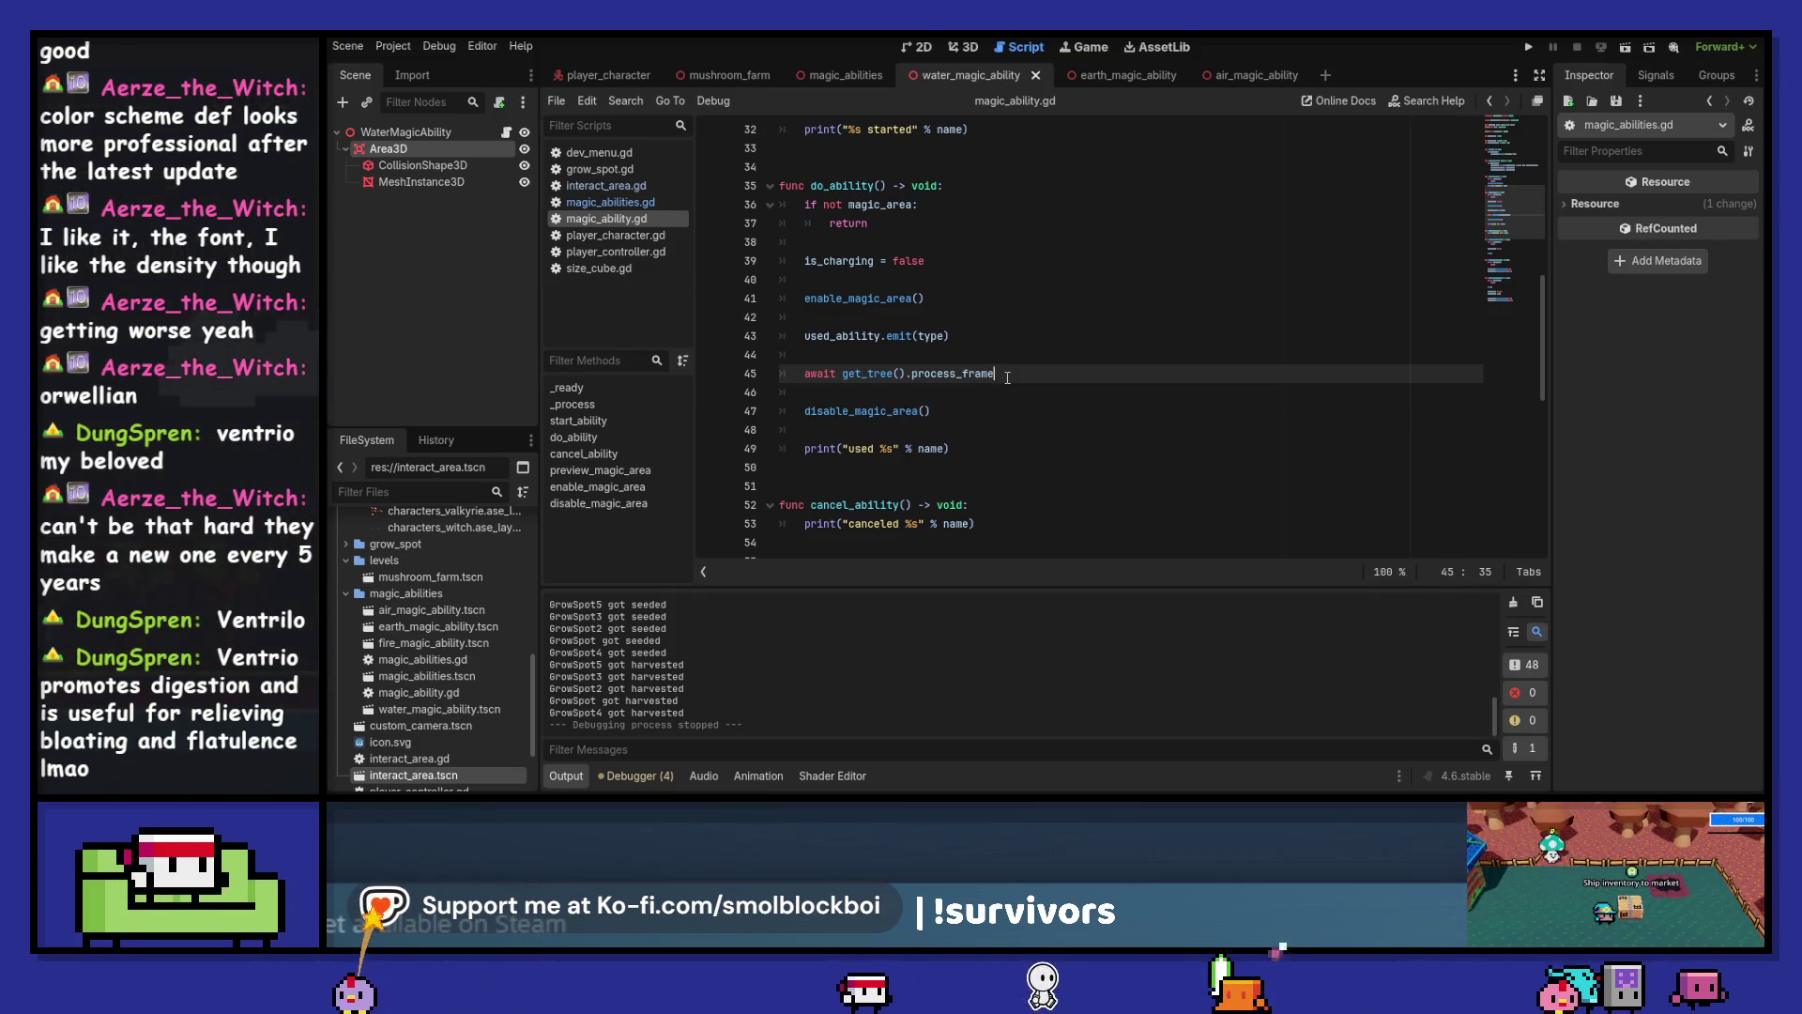
Clear the Output log and show the earth_magic_ability scene in the 3D view
{"action": "left_click", "coordinate": [1513, 603]}
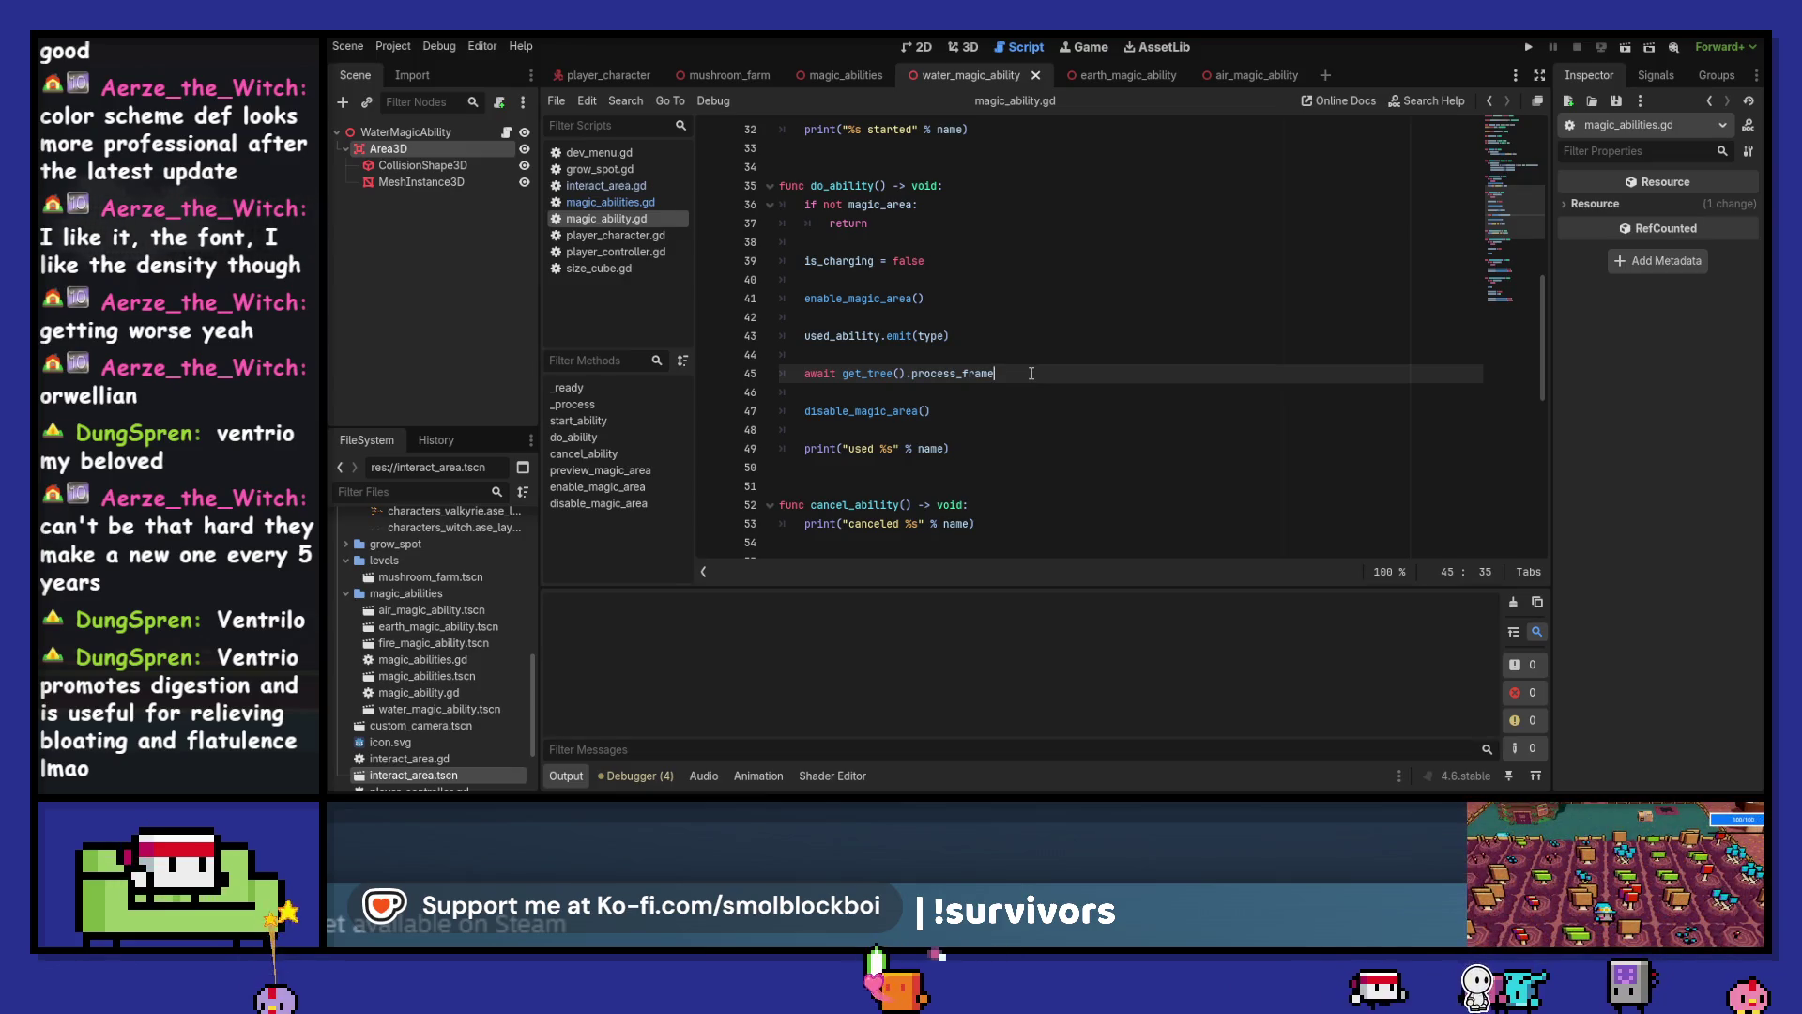
{"action": "left_click", "coordinate": [1107, 75]}
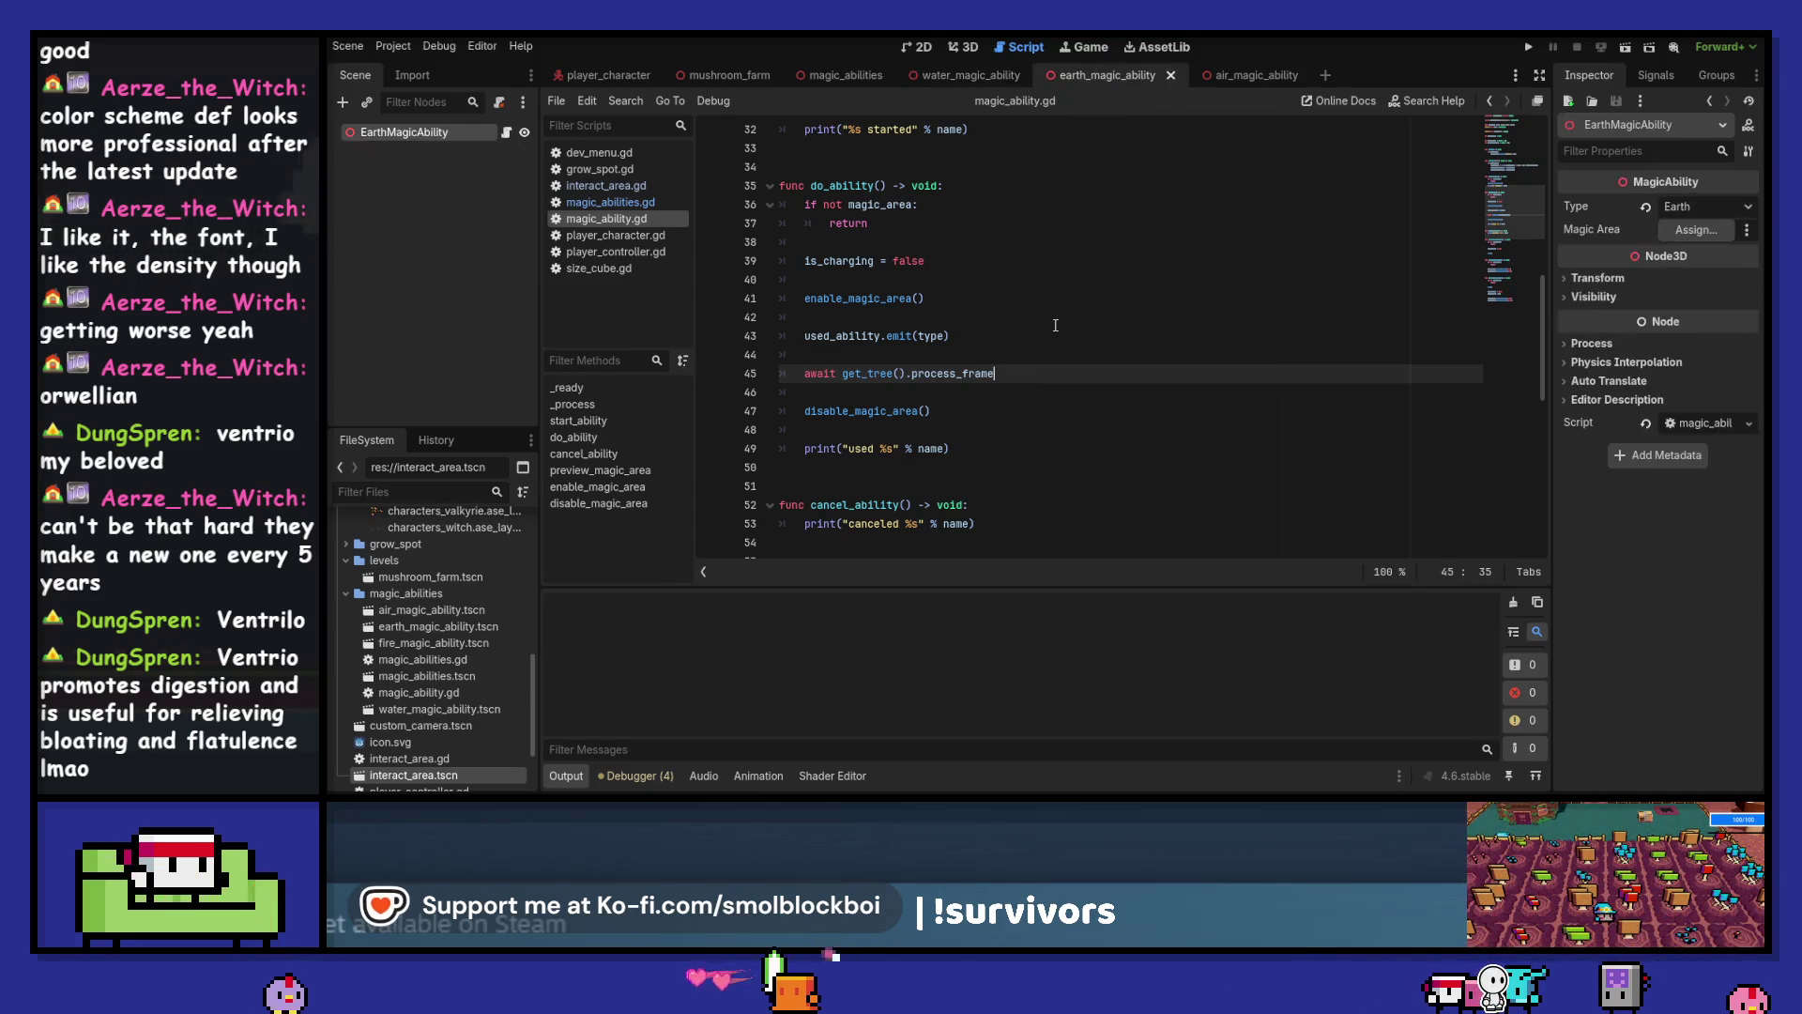
{"action": "left_click", "coordinate": [963, 47]}
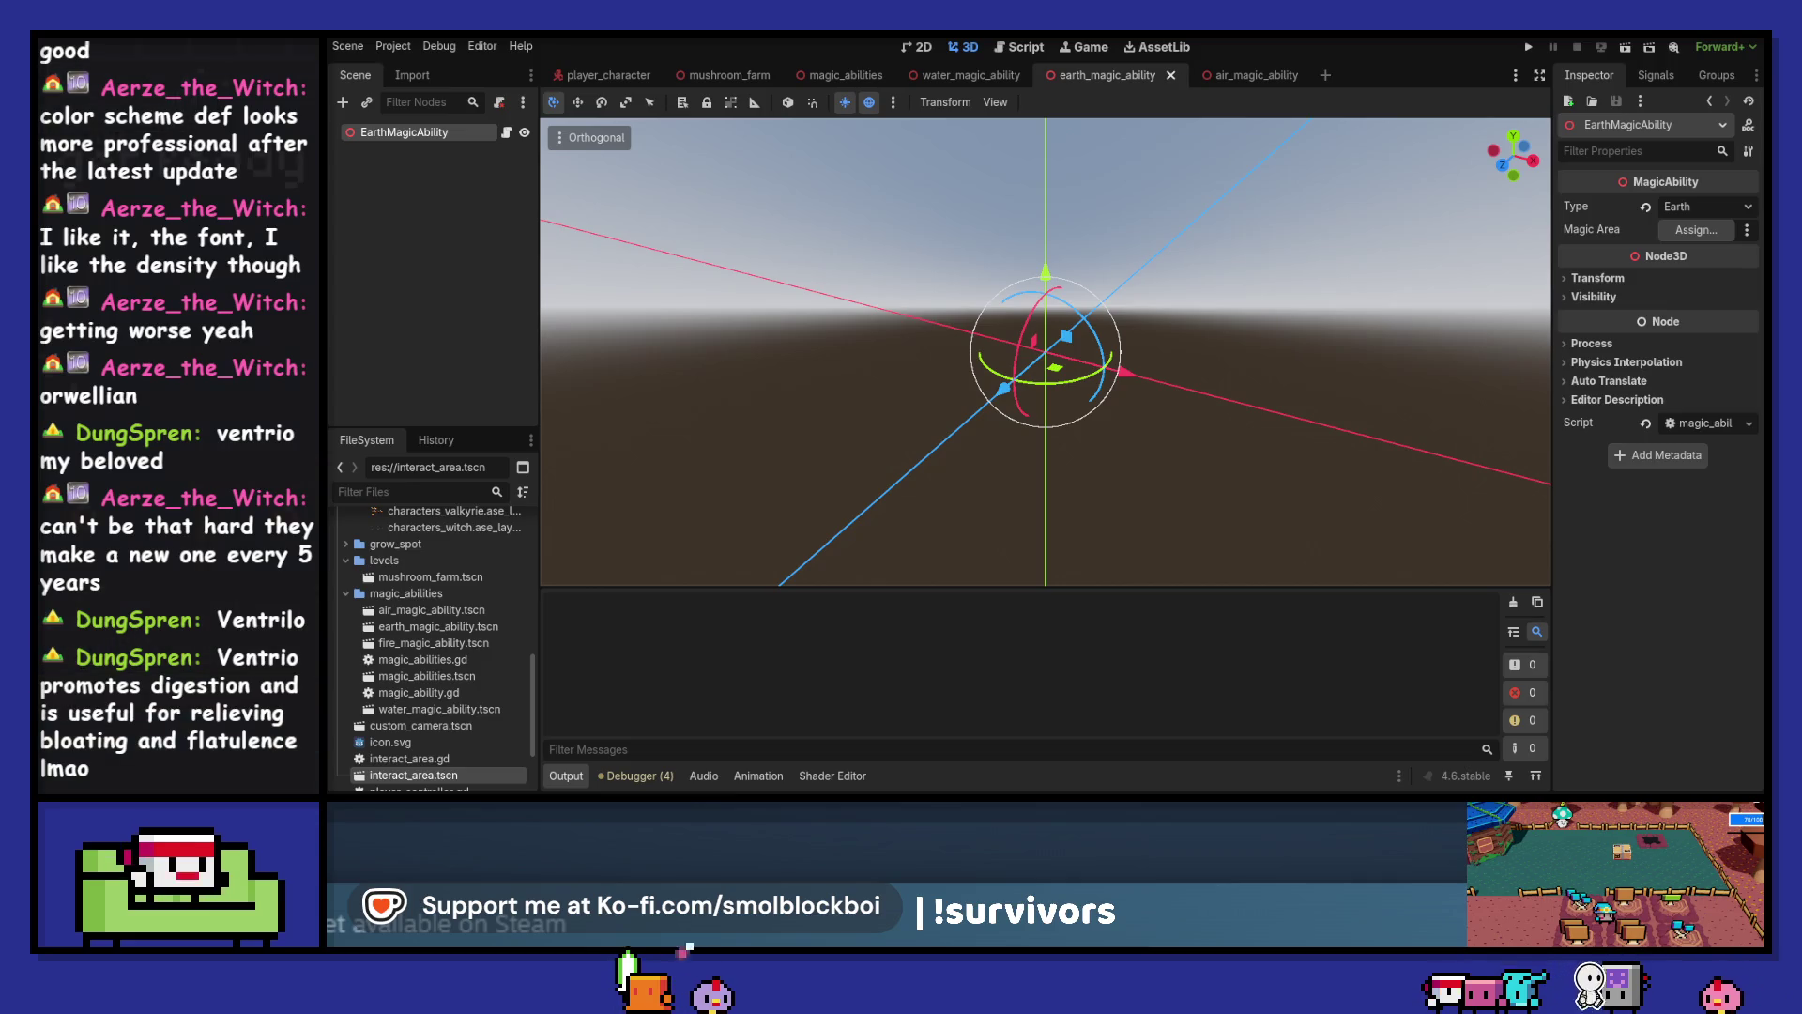
View air_magic_ability, open fire_magic_ability.tscn, and switch to the magic_abilities scene
{"action": "left_click", "coordinate": [1155, 359]}
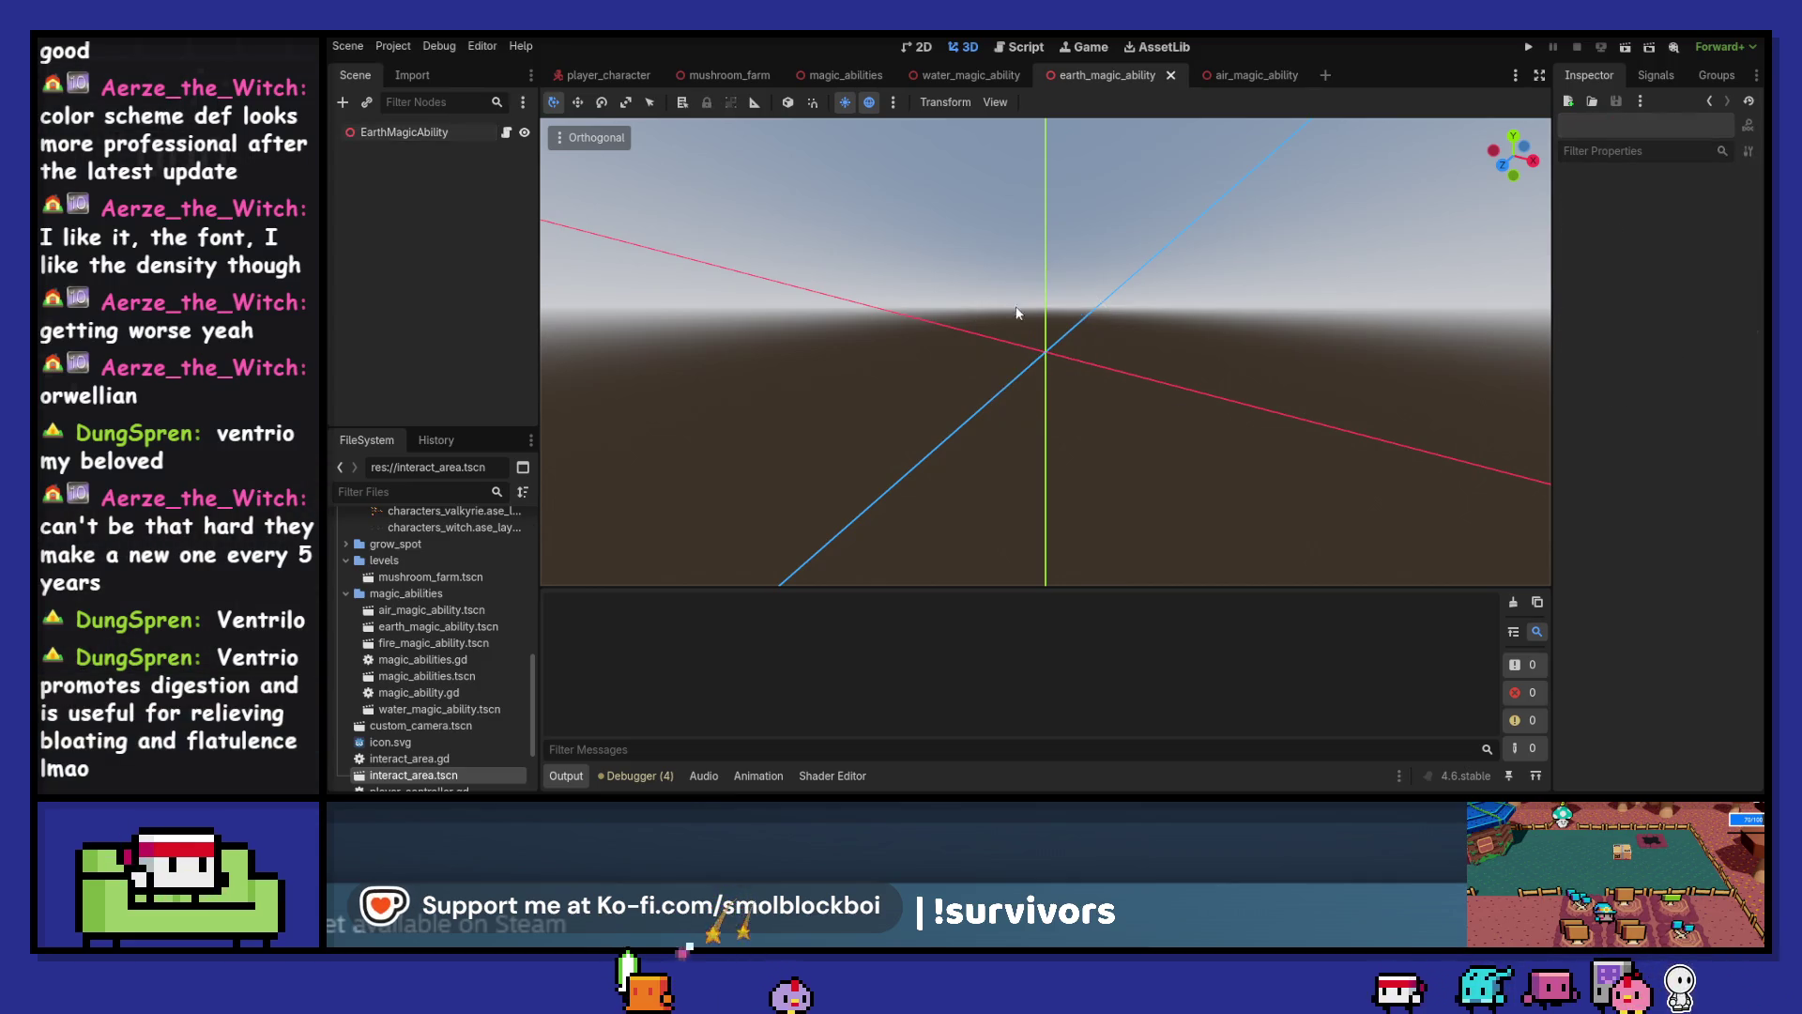
{"action": "left_click", "coordinate": [1239, 75]}
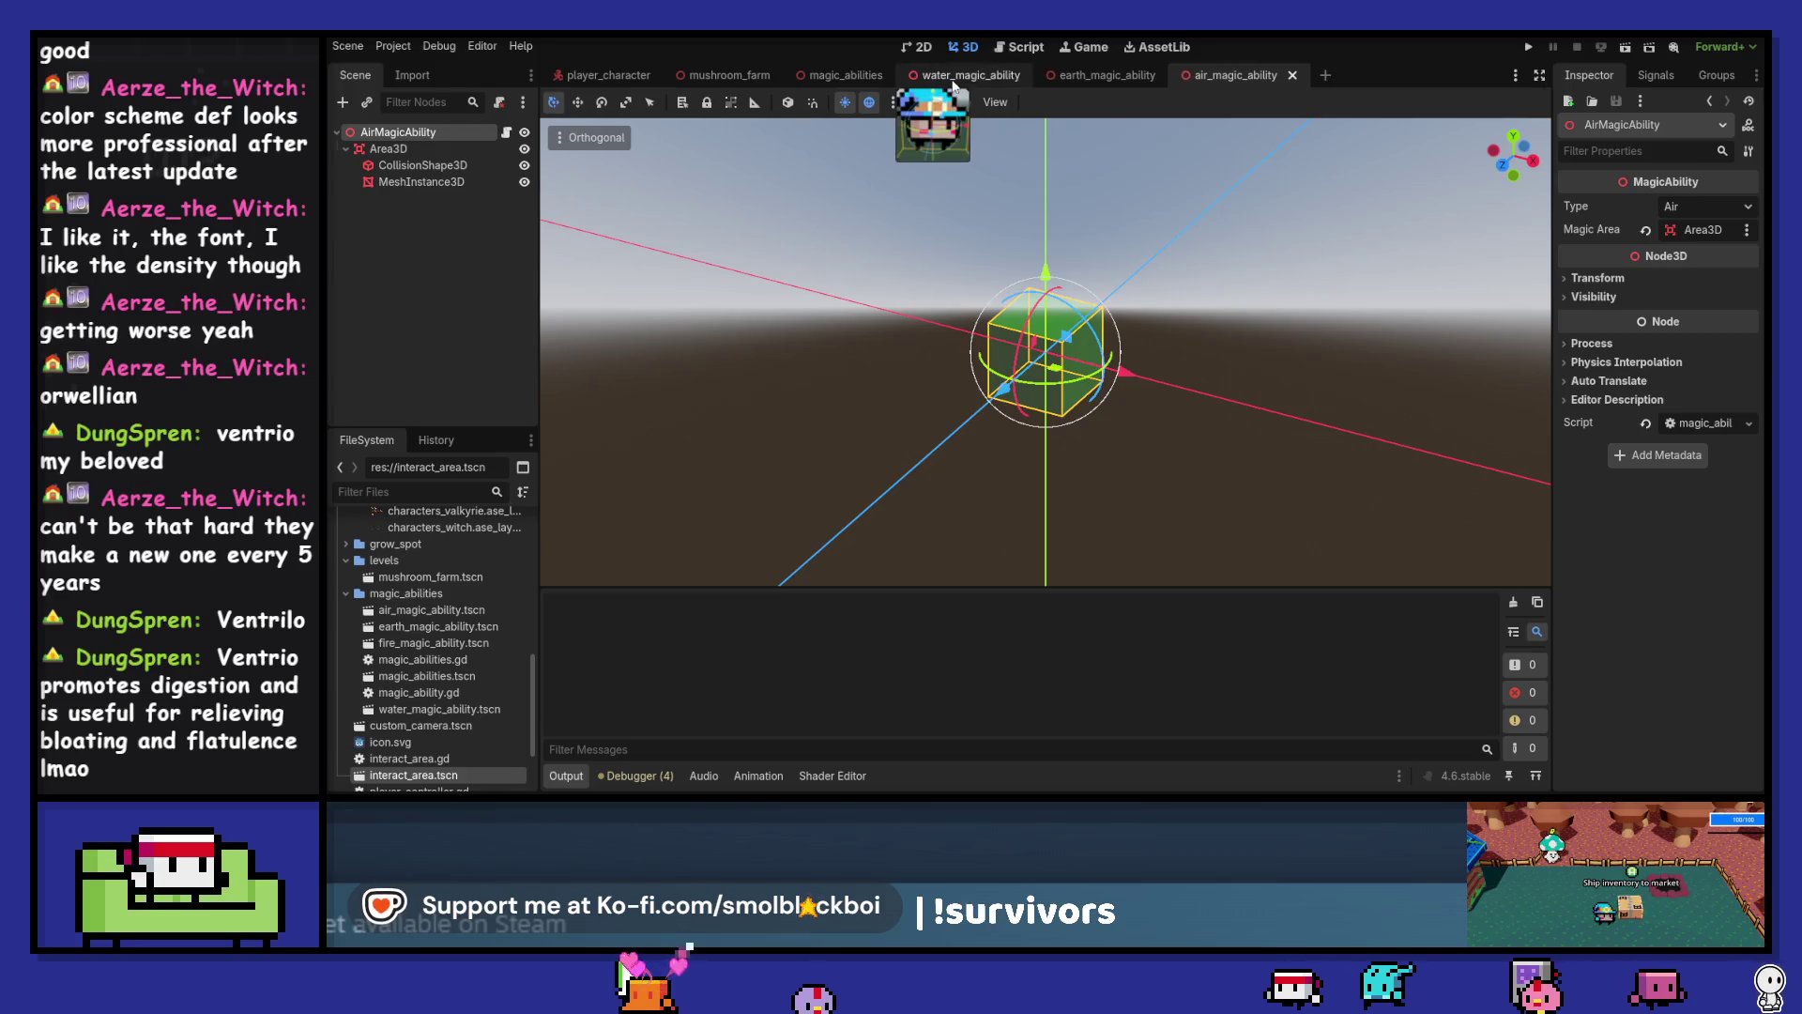
{"action": "double_click", "coordinate": [488, 643]}
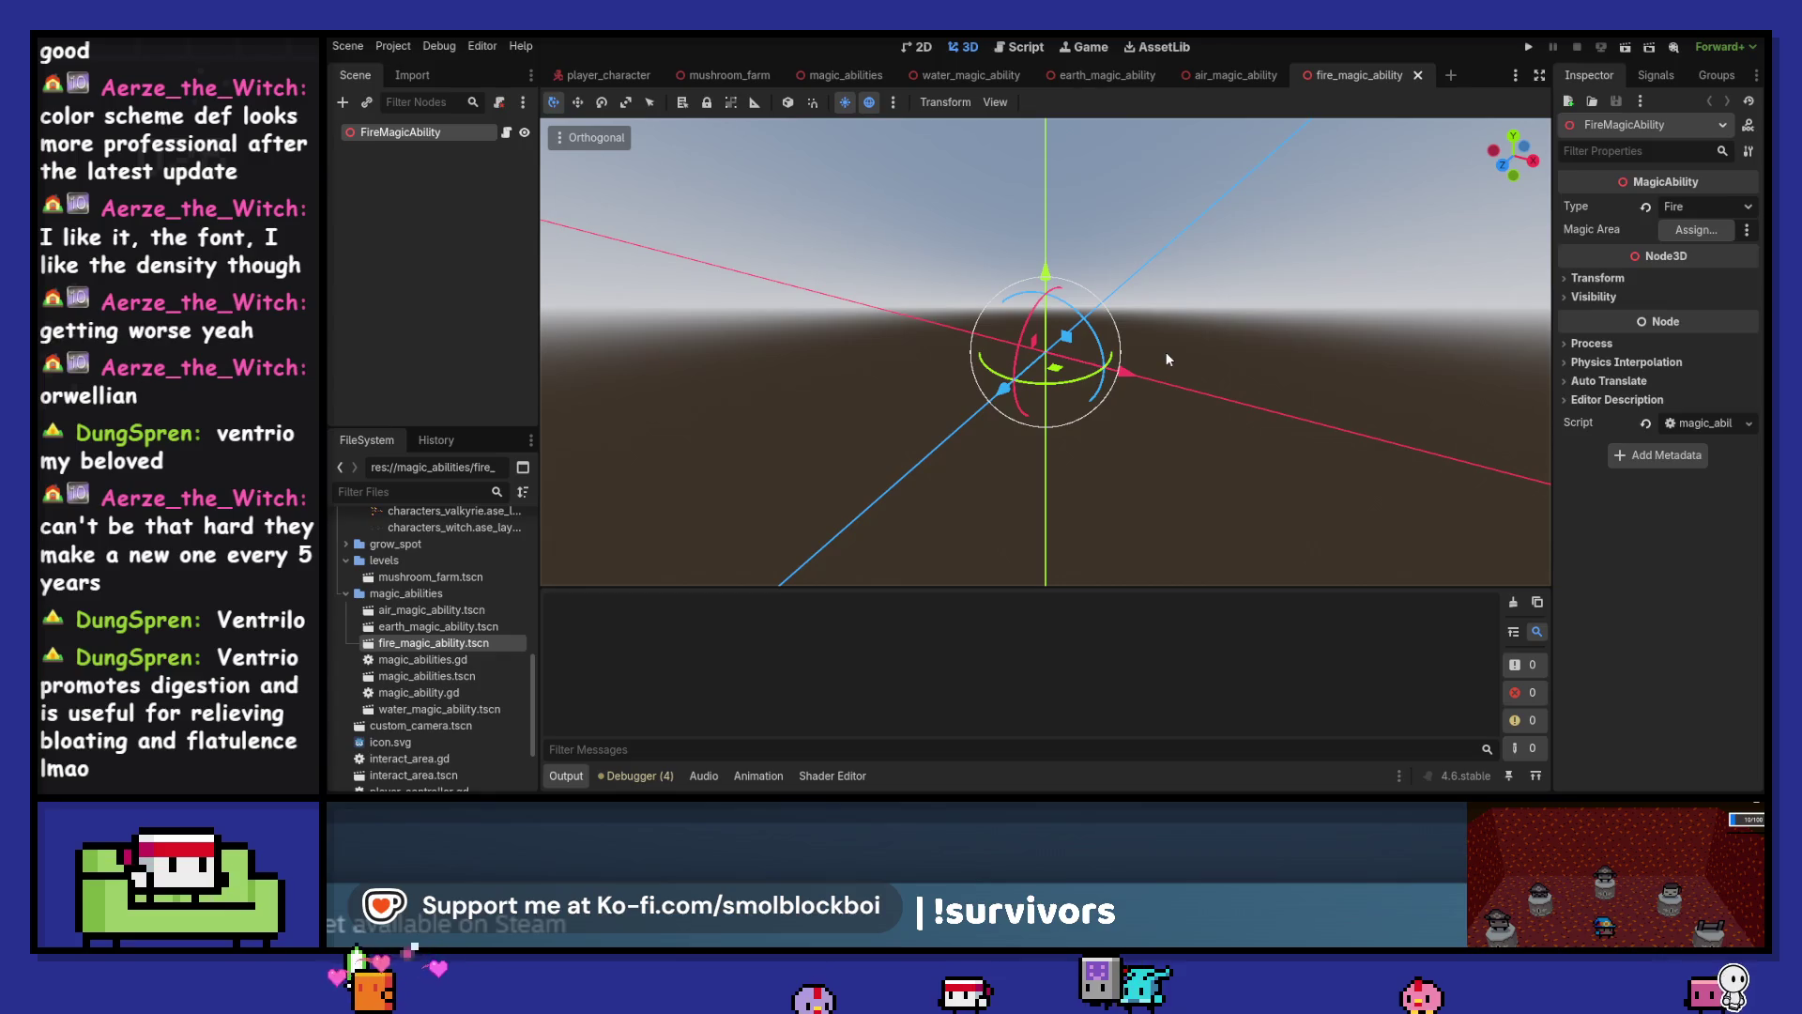
{"action": "left_click", "coordinate": [845, 75]}
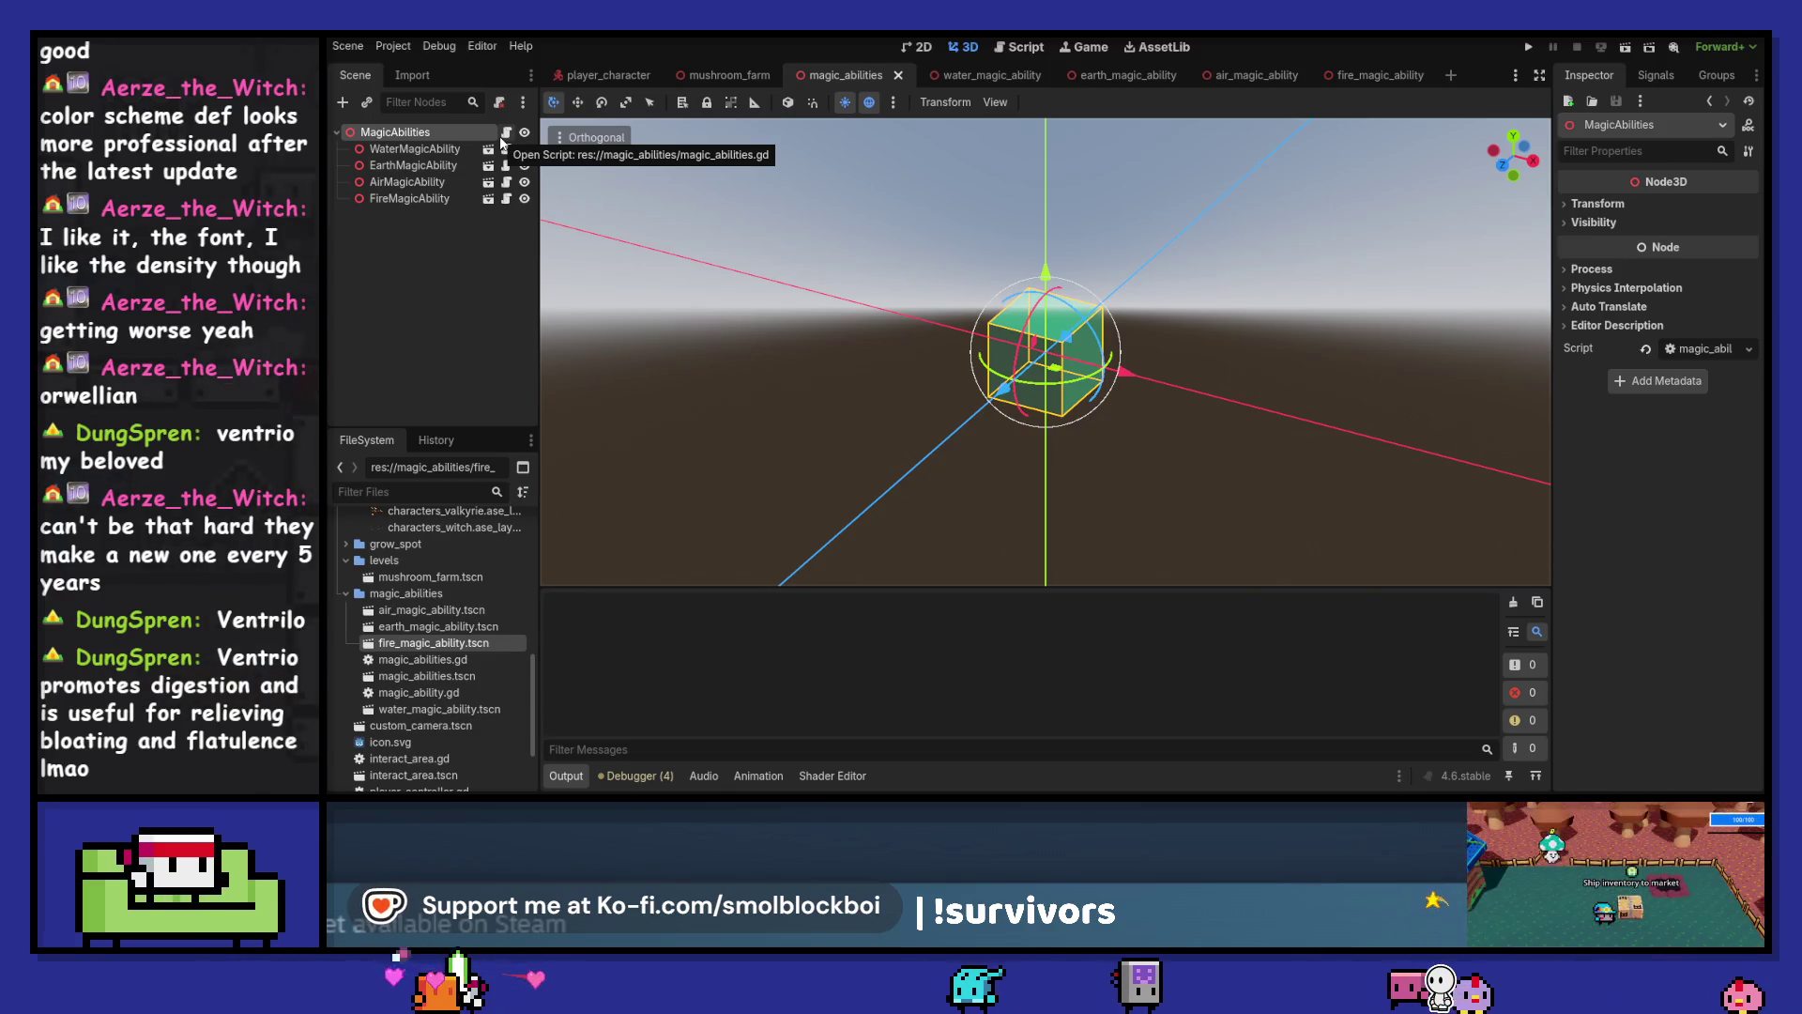
Add a PanelContainer node to the scene, undoing an accidental Control node
{"action": "left_click", "coordinate": [343, 104]}
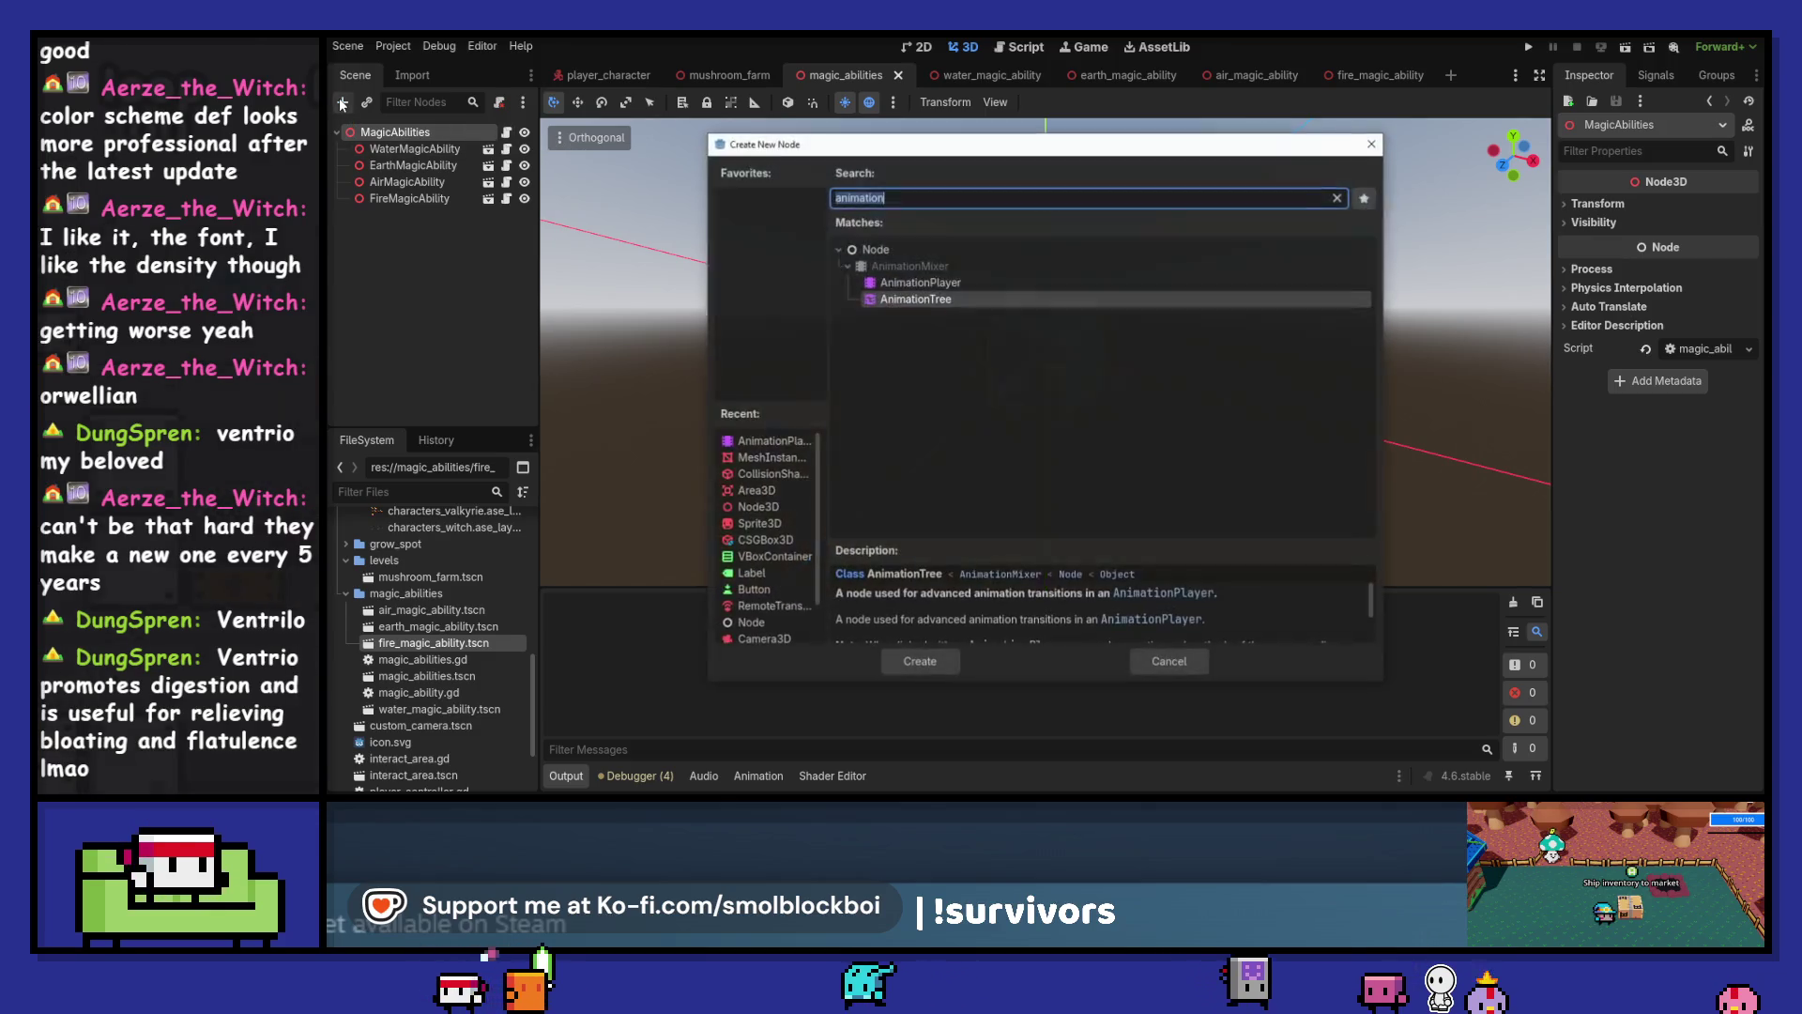
{"action": "type", "text": "control"}
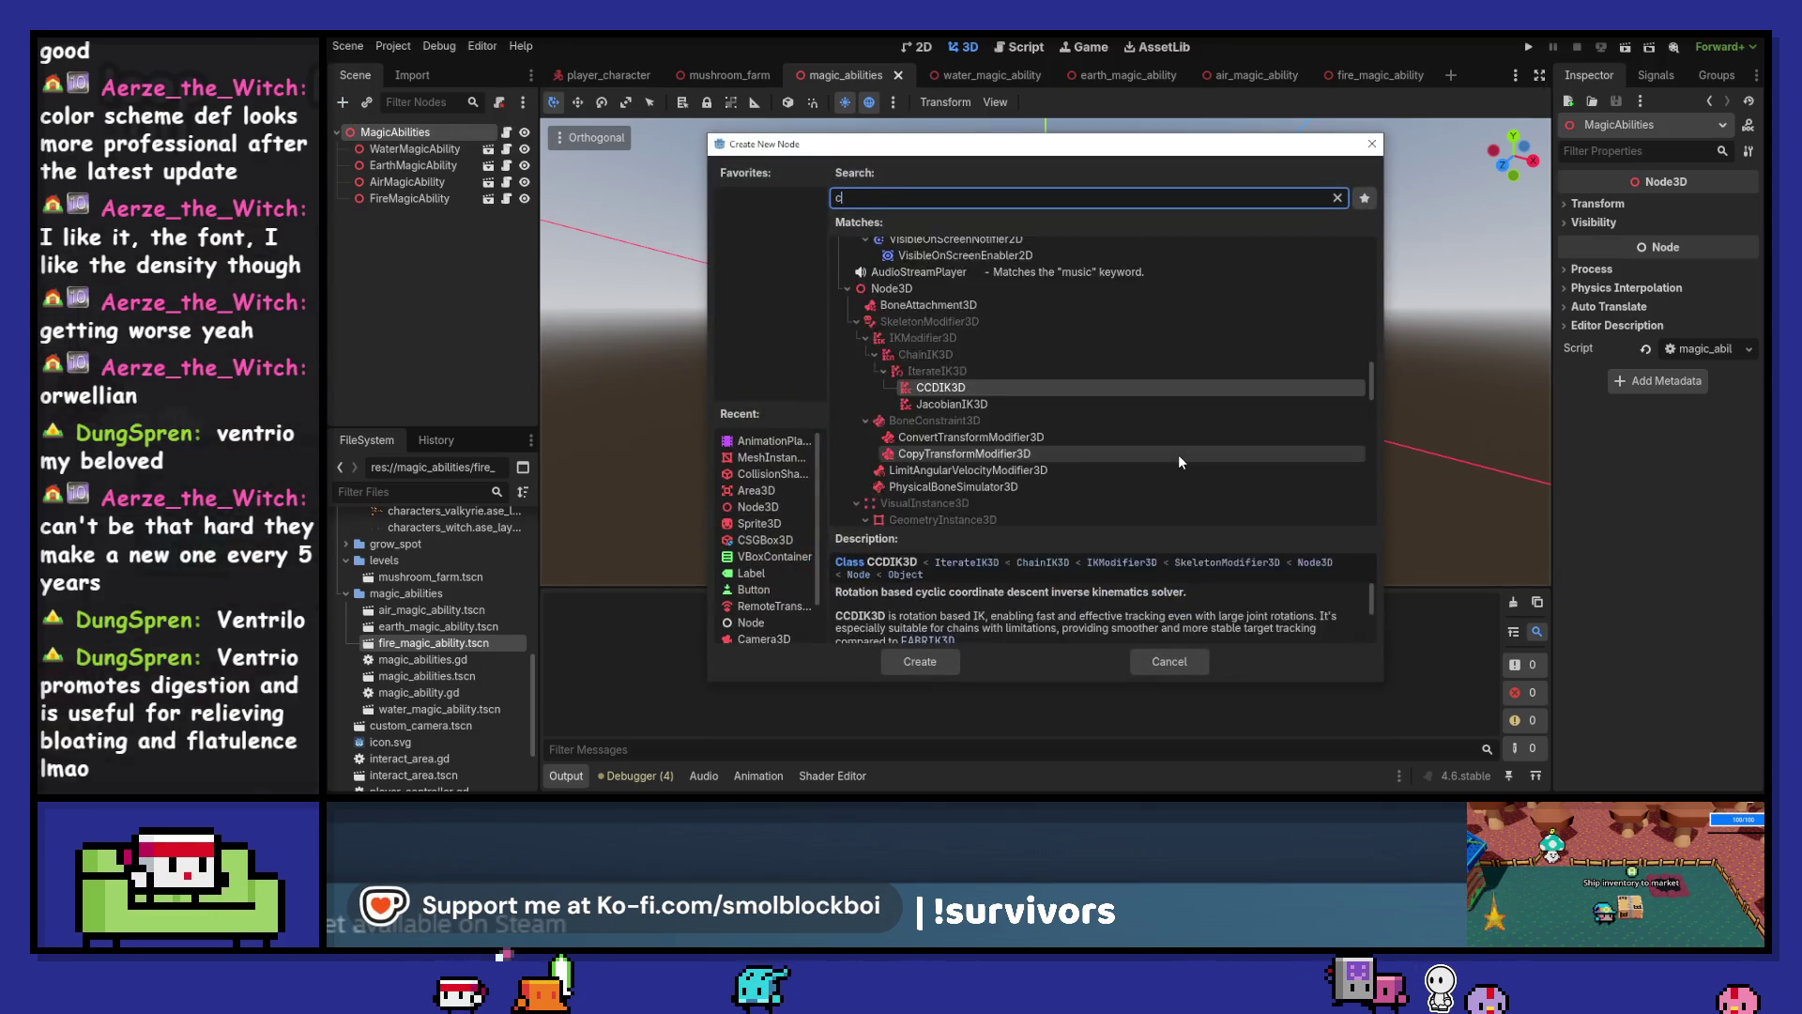
{"action": "key", "text": "Return"}
{"action": "key", "text": "ctrl+z"}
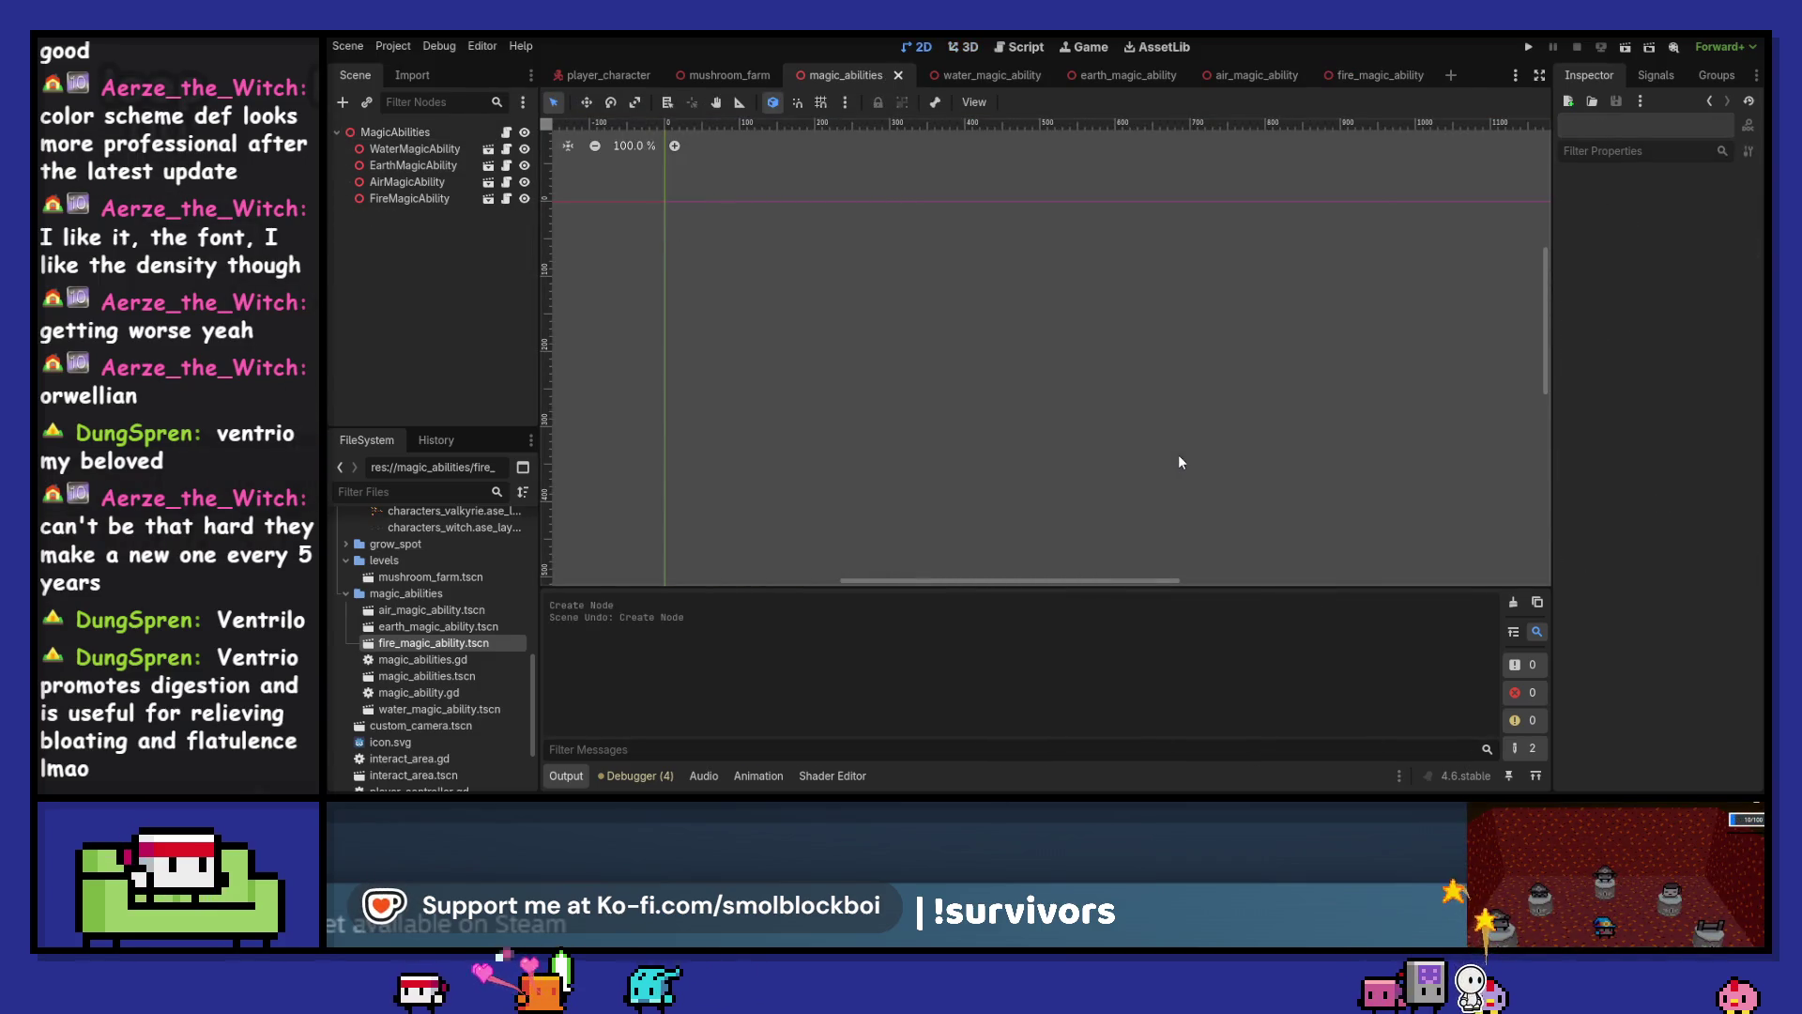
{"action": "left_click", "coordinate": [343, 105]}
{"action": "type", "text": "panel"}
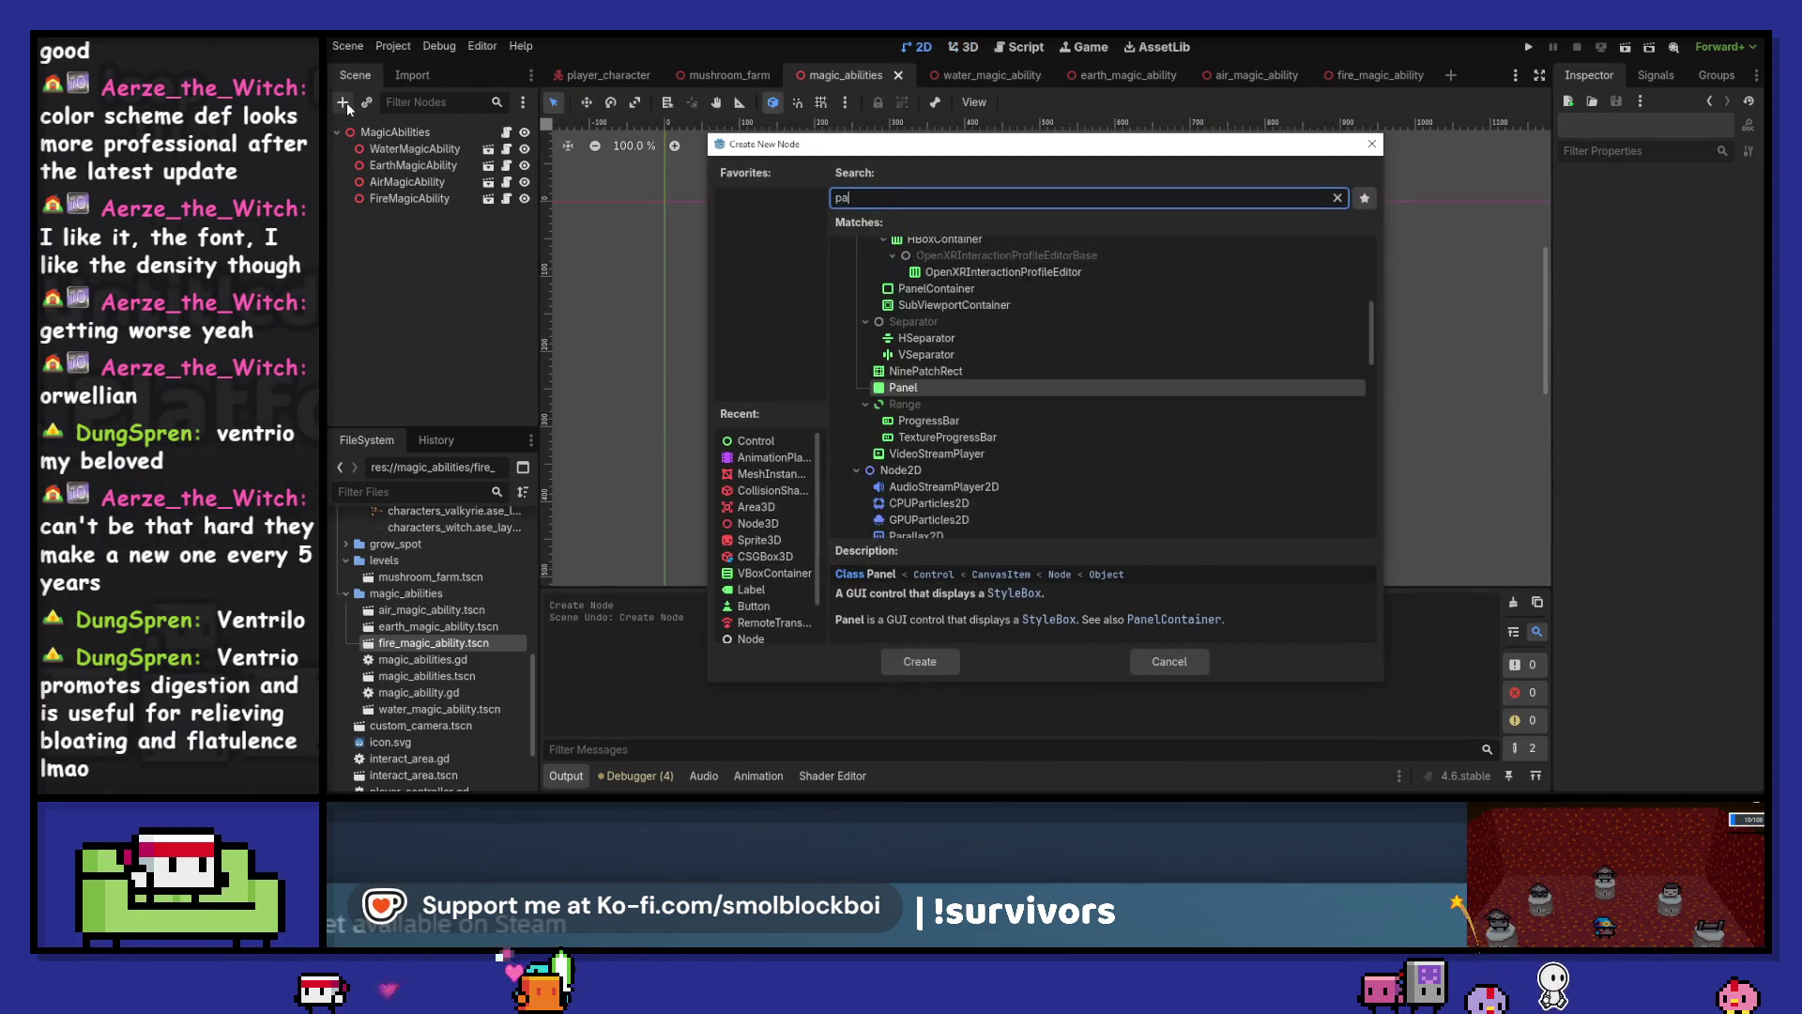
{"action": "key", "text": "Down"}
{"action": "key", "text": "Return"}
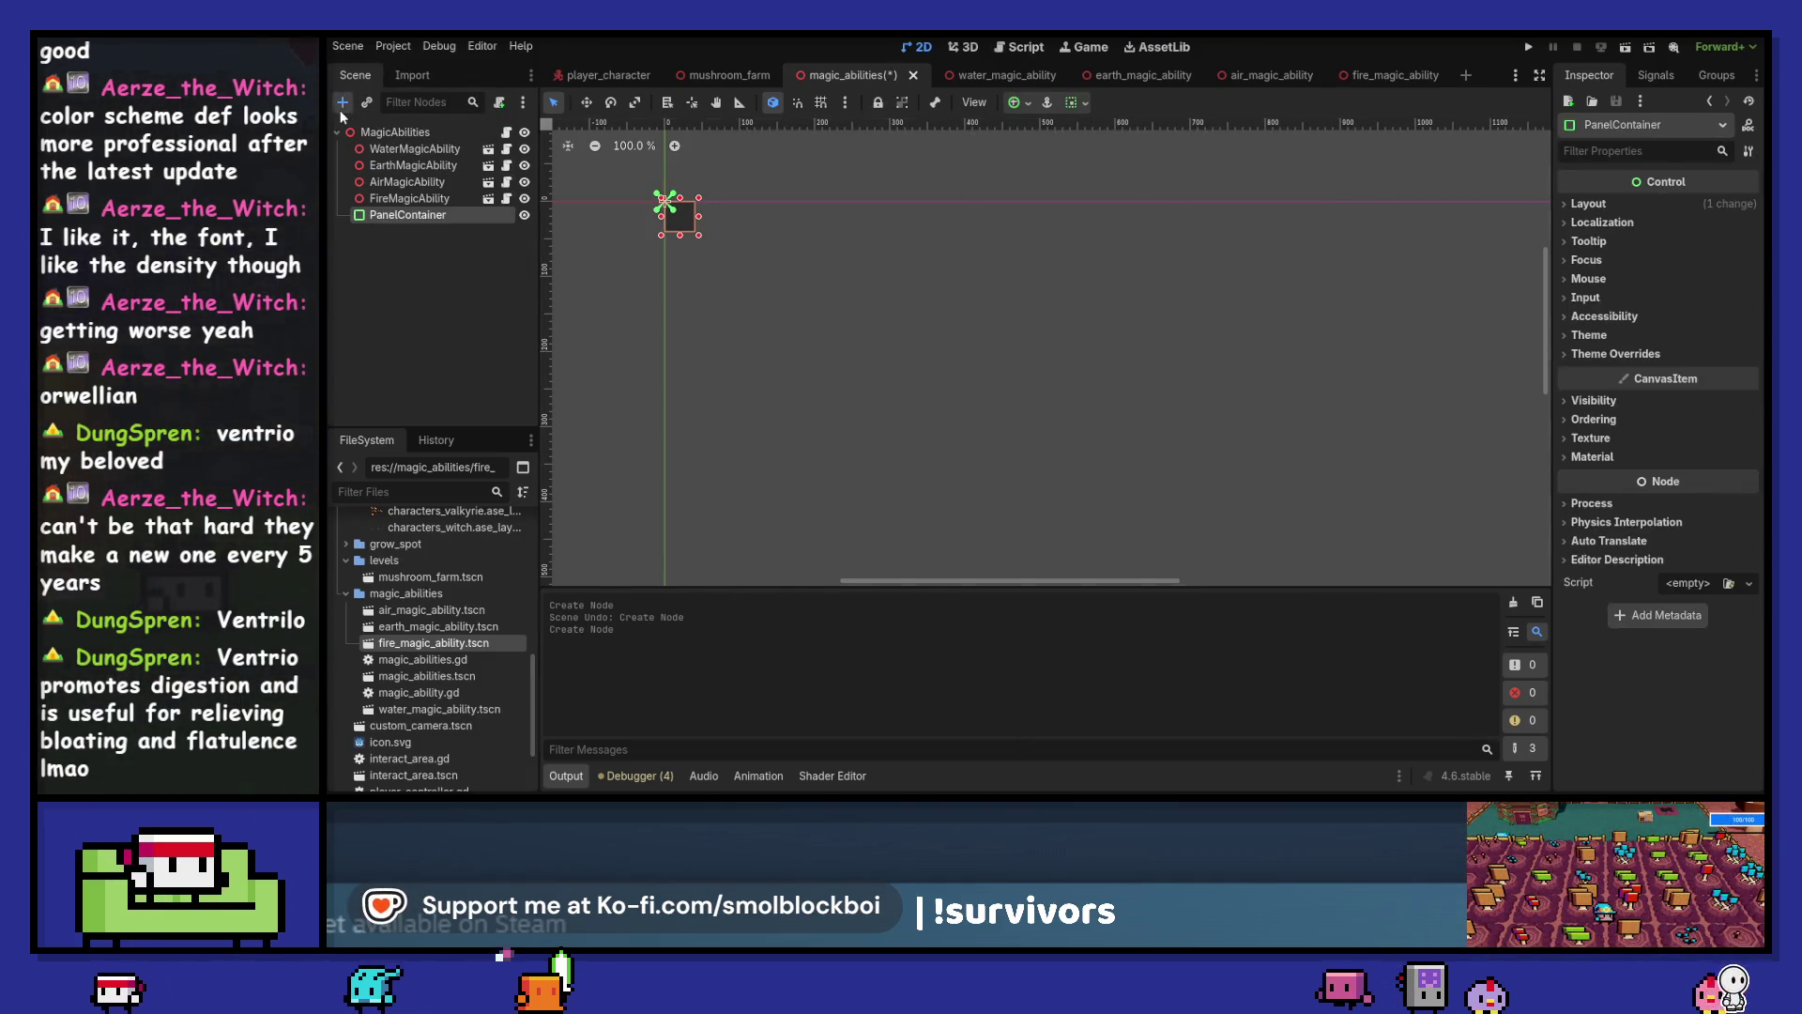
Add a child Label reading 'Text Goes Here' and save the scene
{"action": "left_click", "coordinate": [341, 110]}
{"action": "type", "text": "labl"}
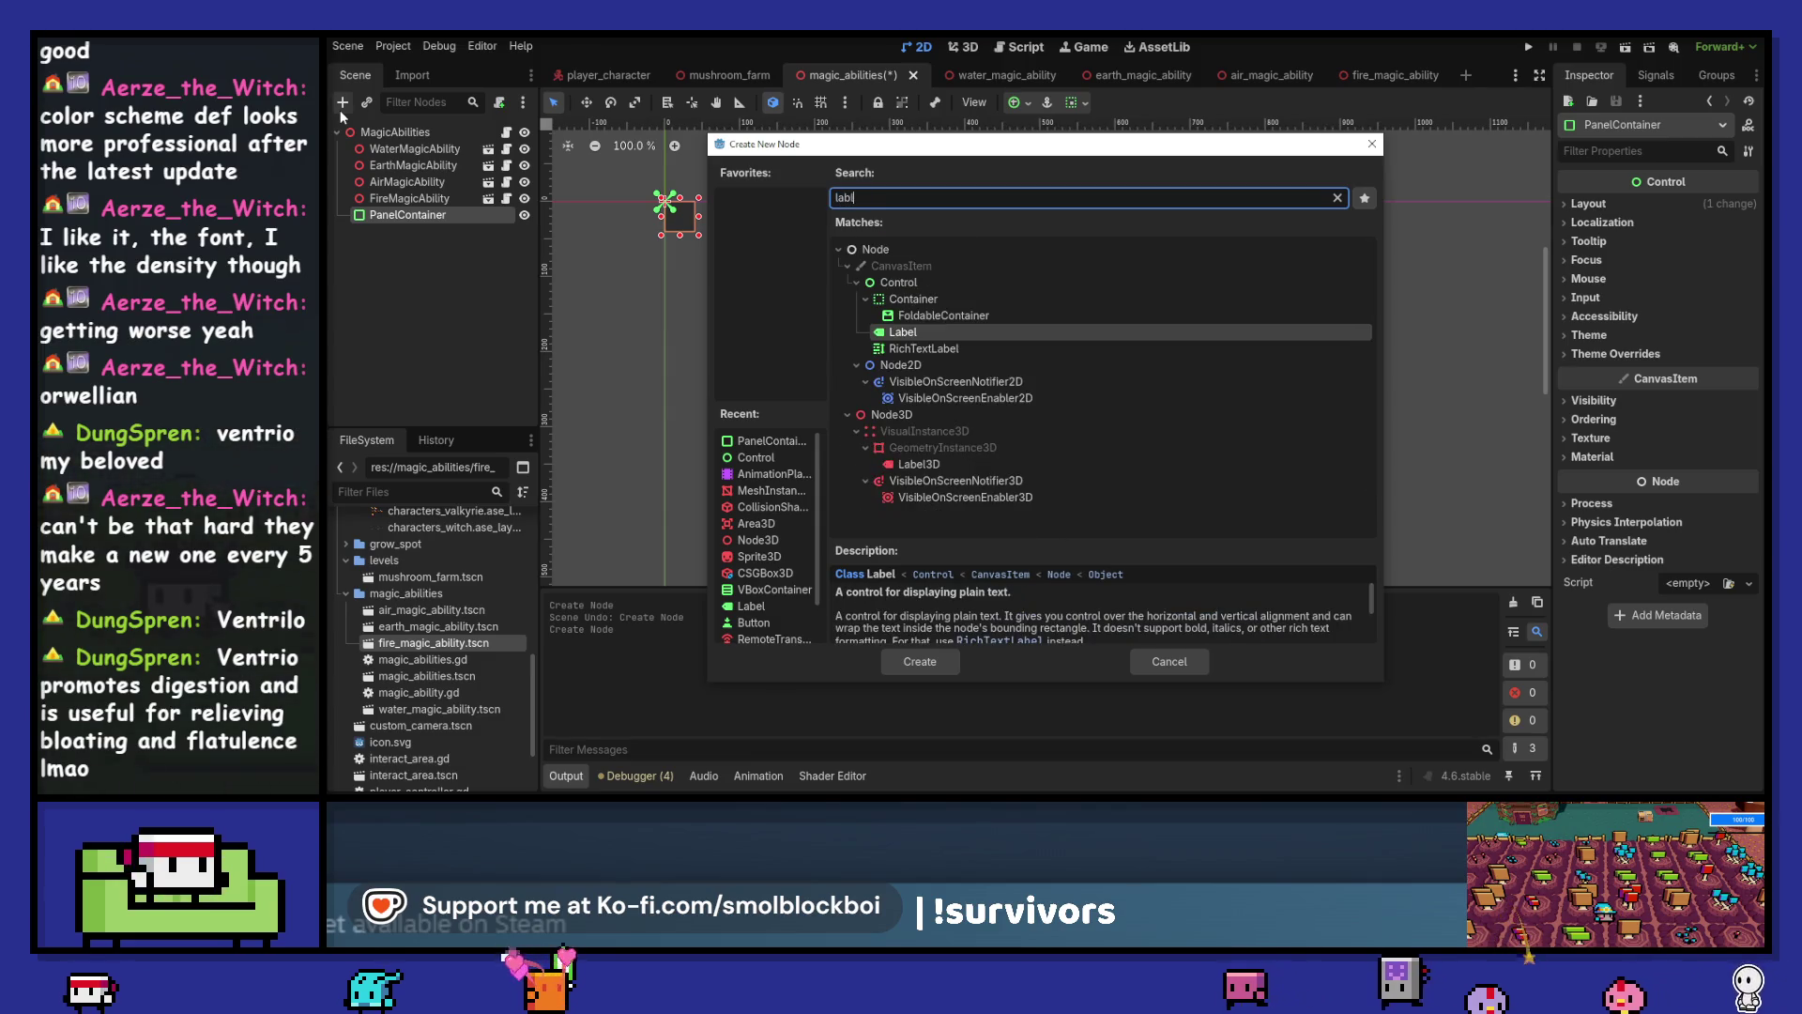
{"action": "key", "text": "Return"}
{"action": "left_click", "coordinate": [1644, 264]}
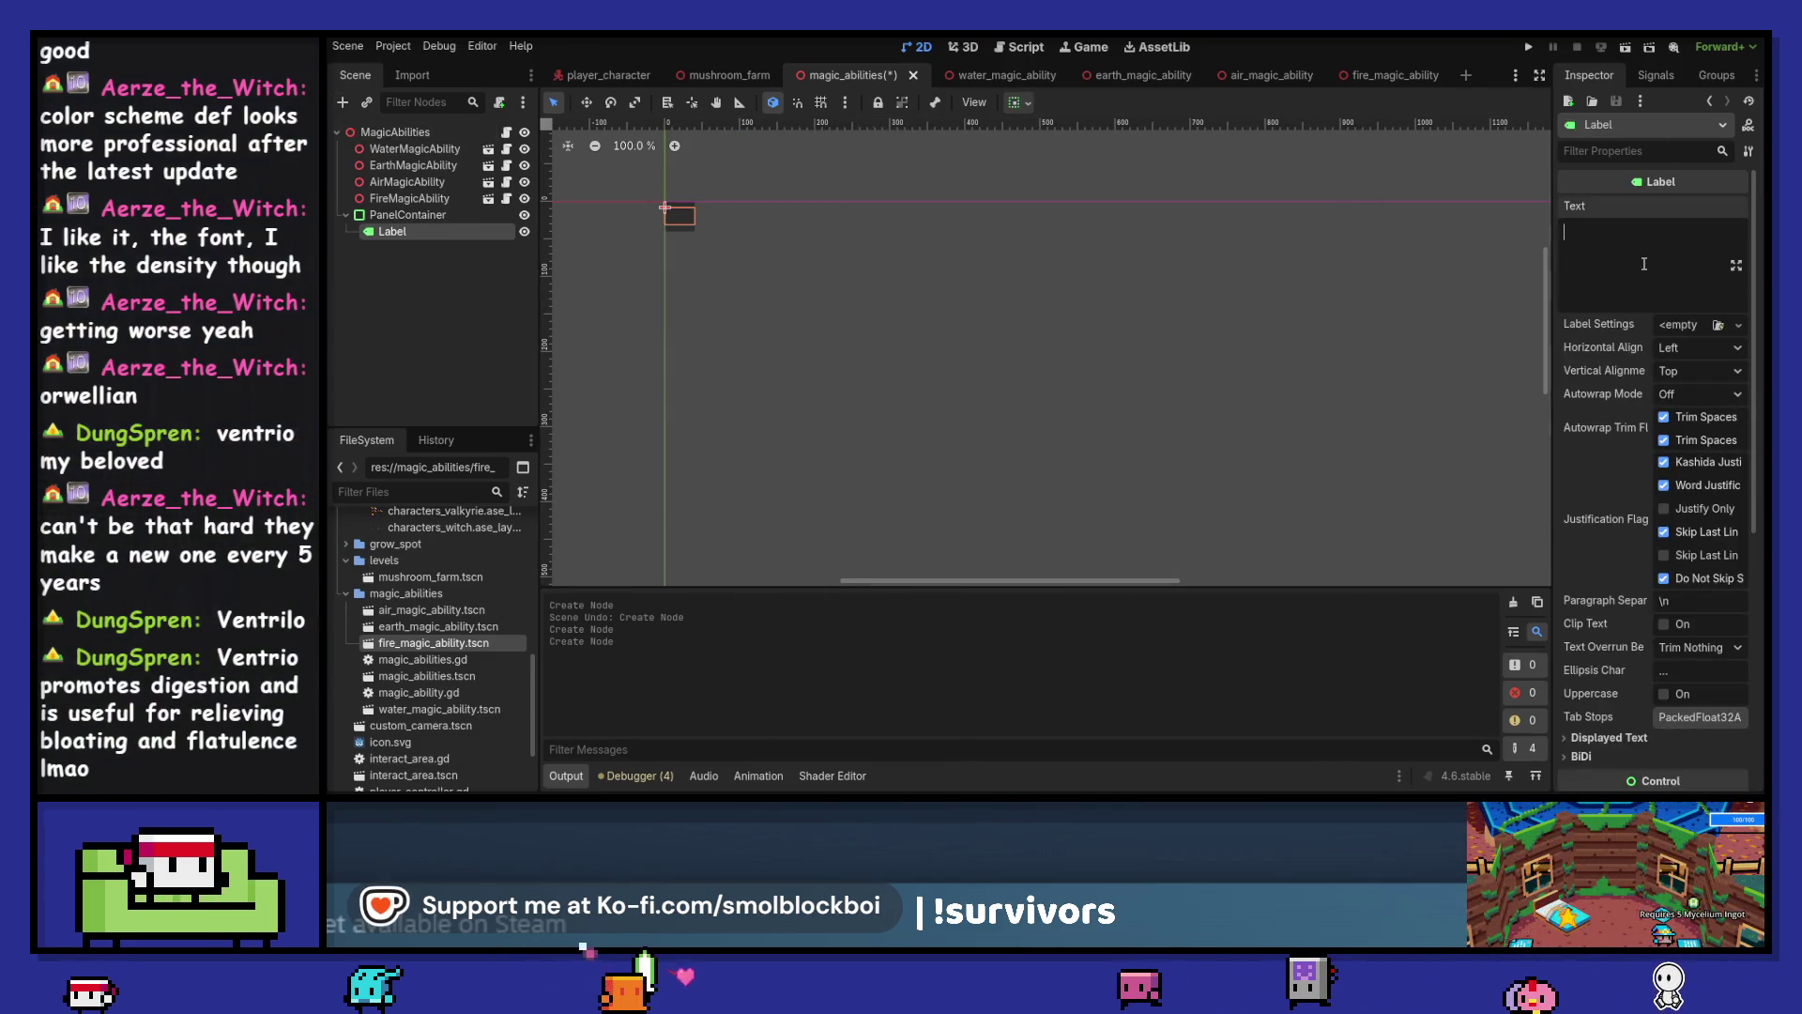
{"action": "type", "text": "Text G"}
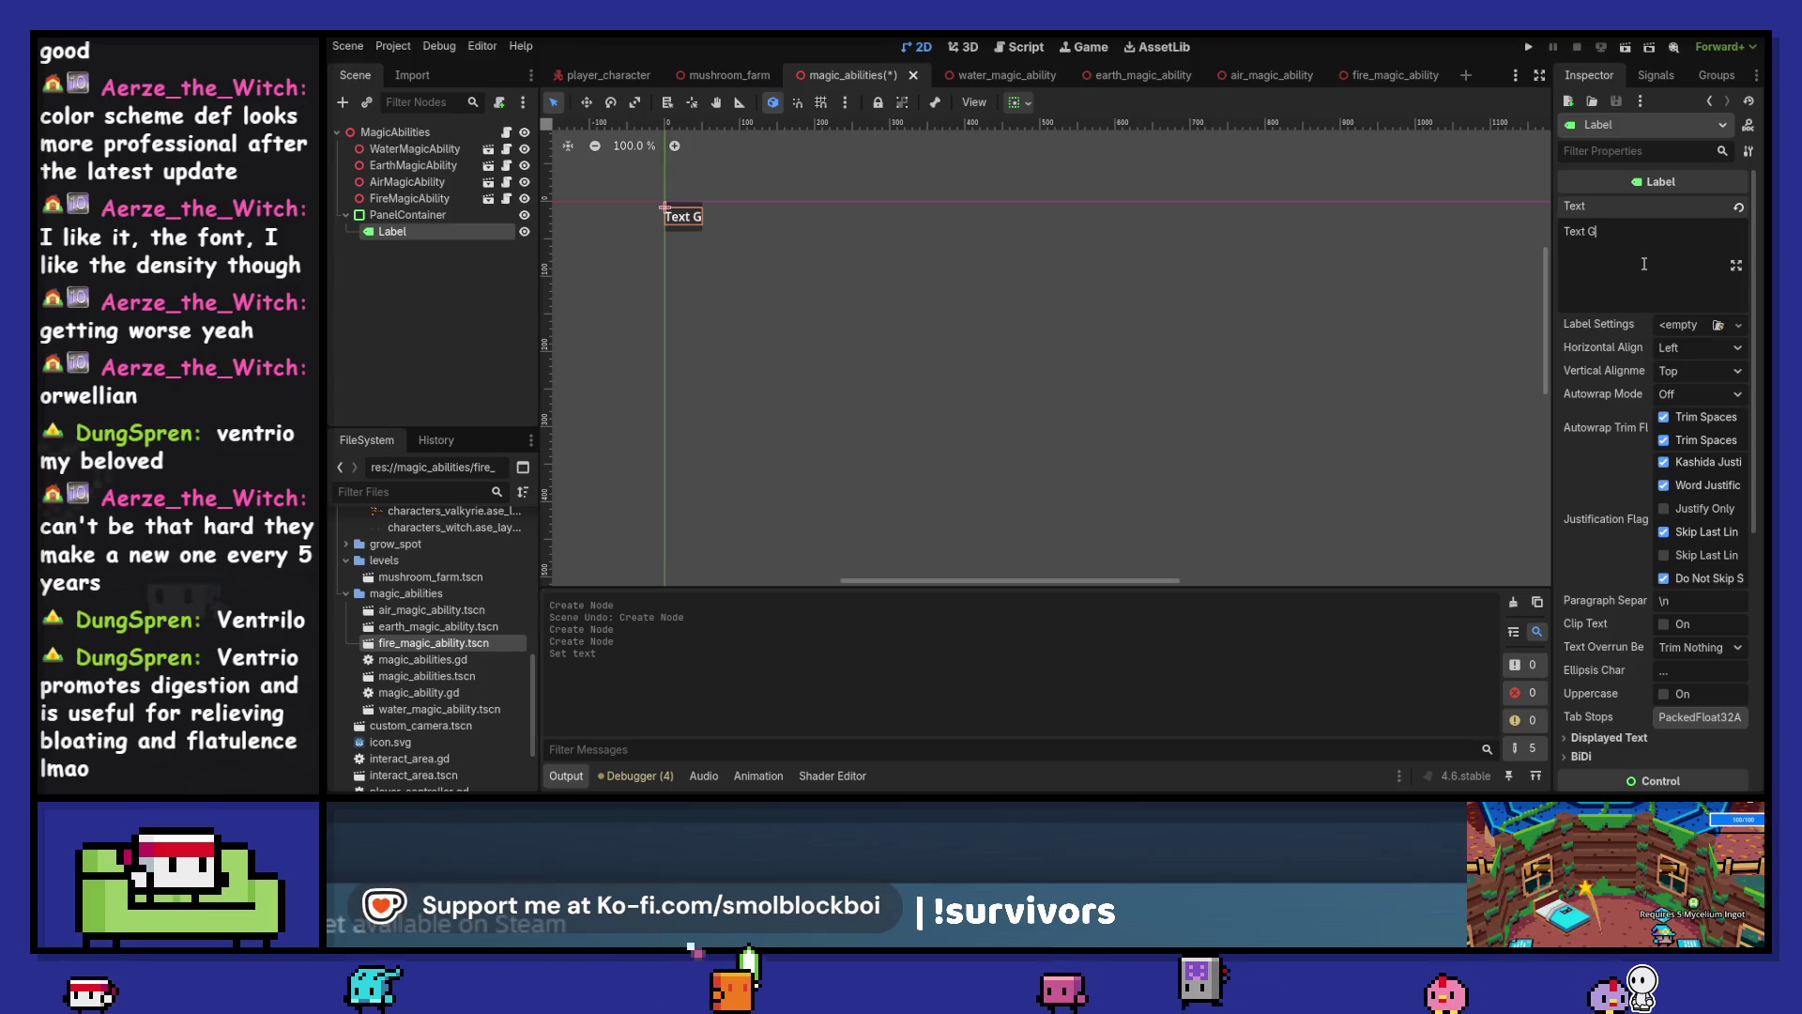
{"action": "type", "text": "oes He"}
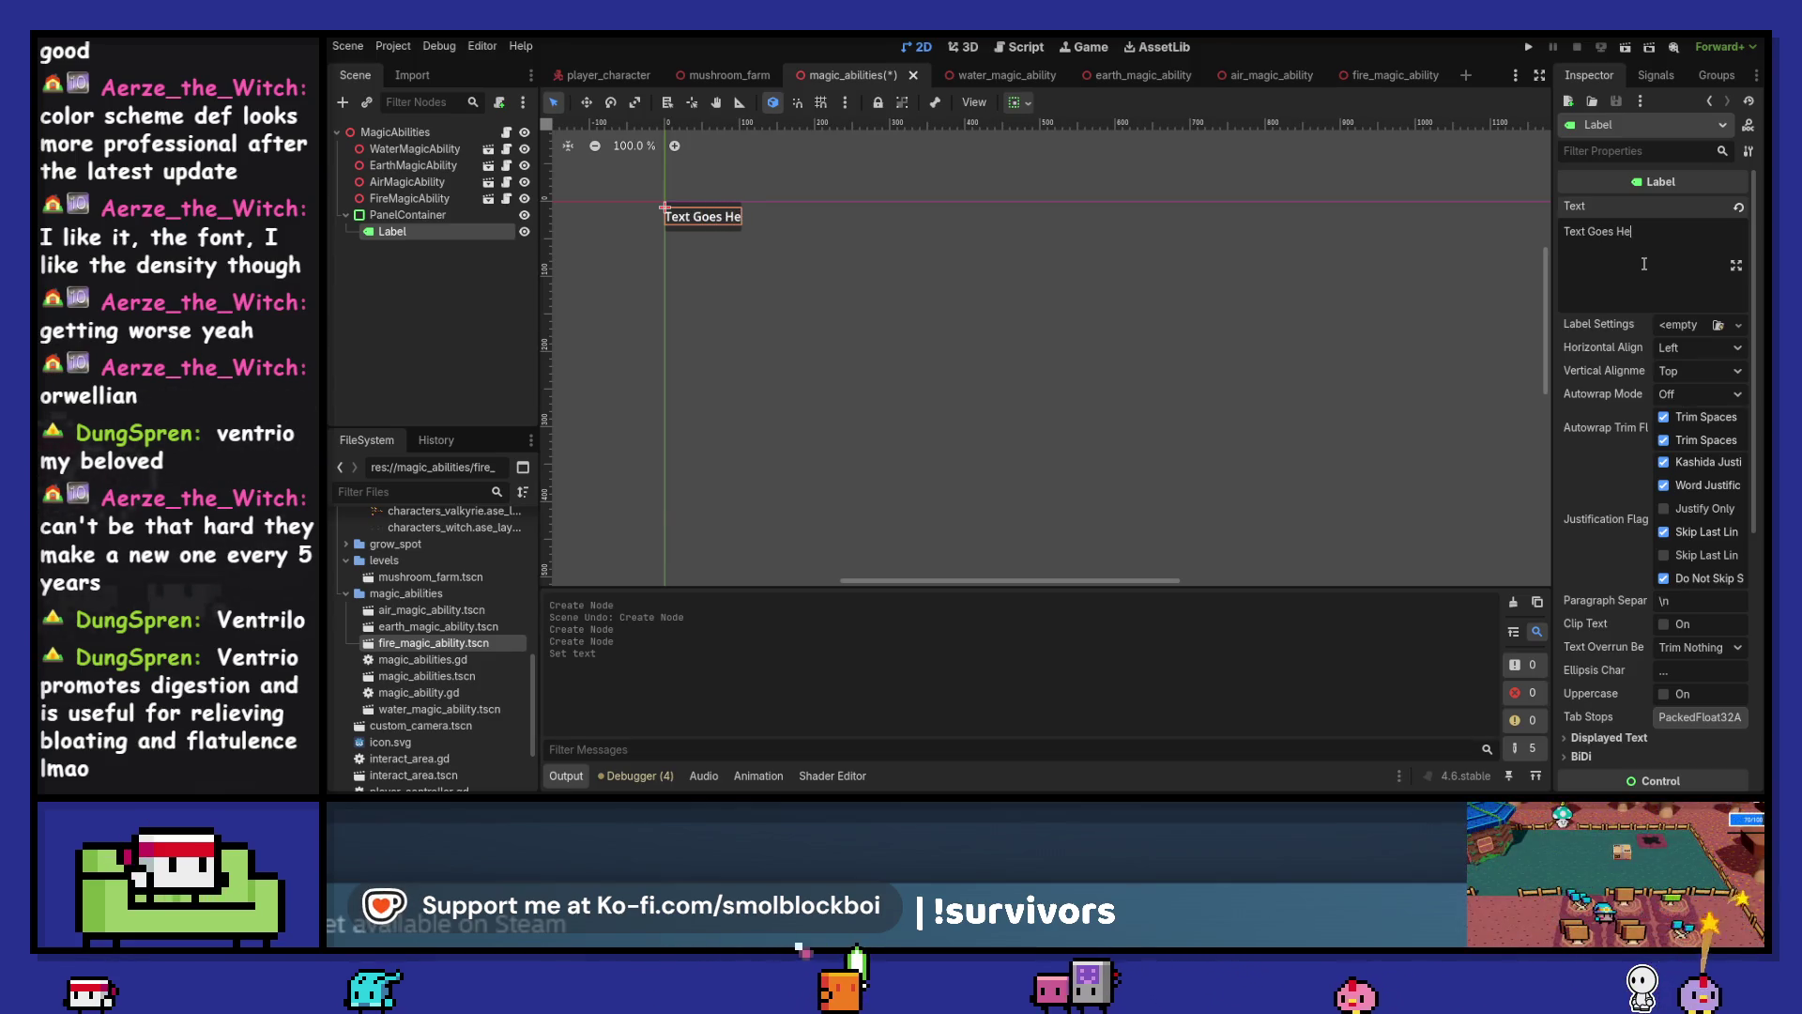
{"action": "type", "text": "re"}
{"action": "key", "text": "ctrl+s"}
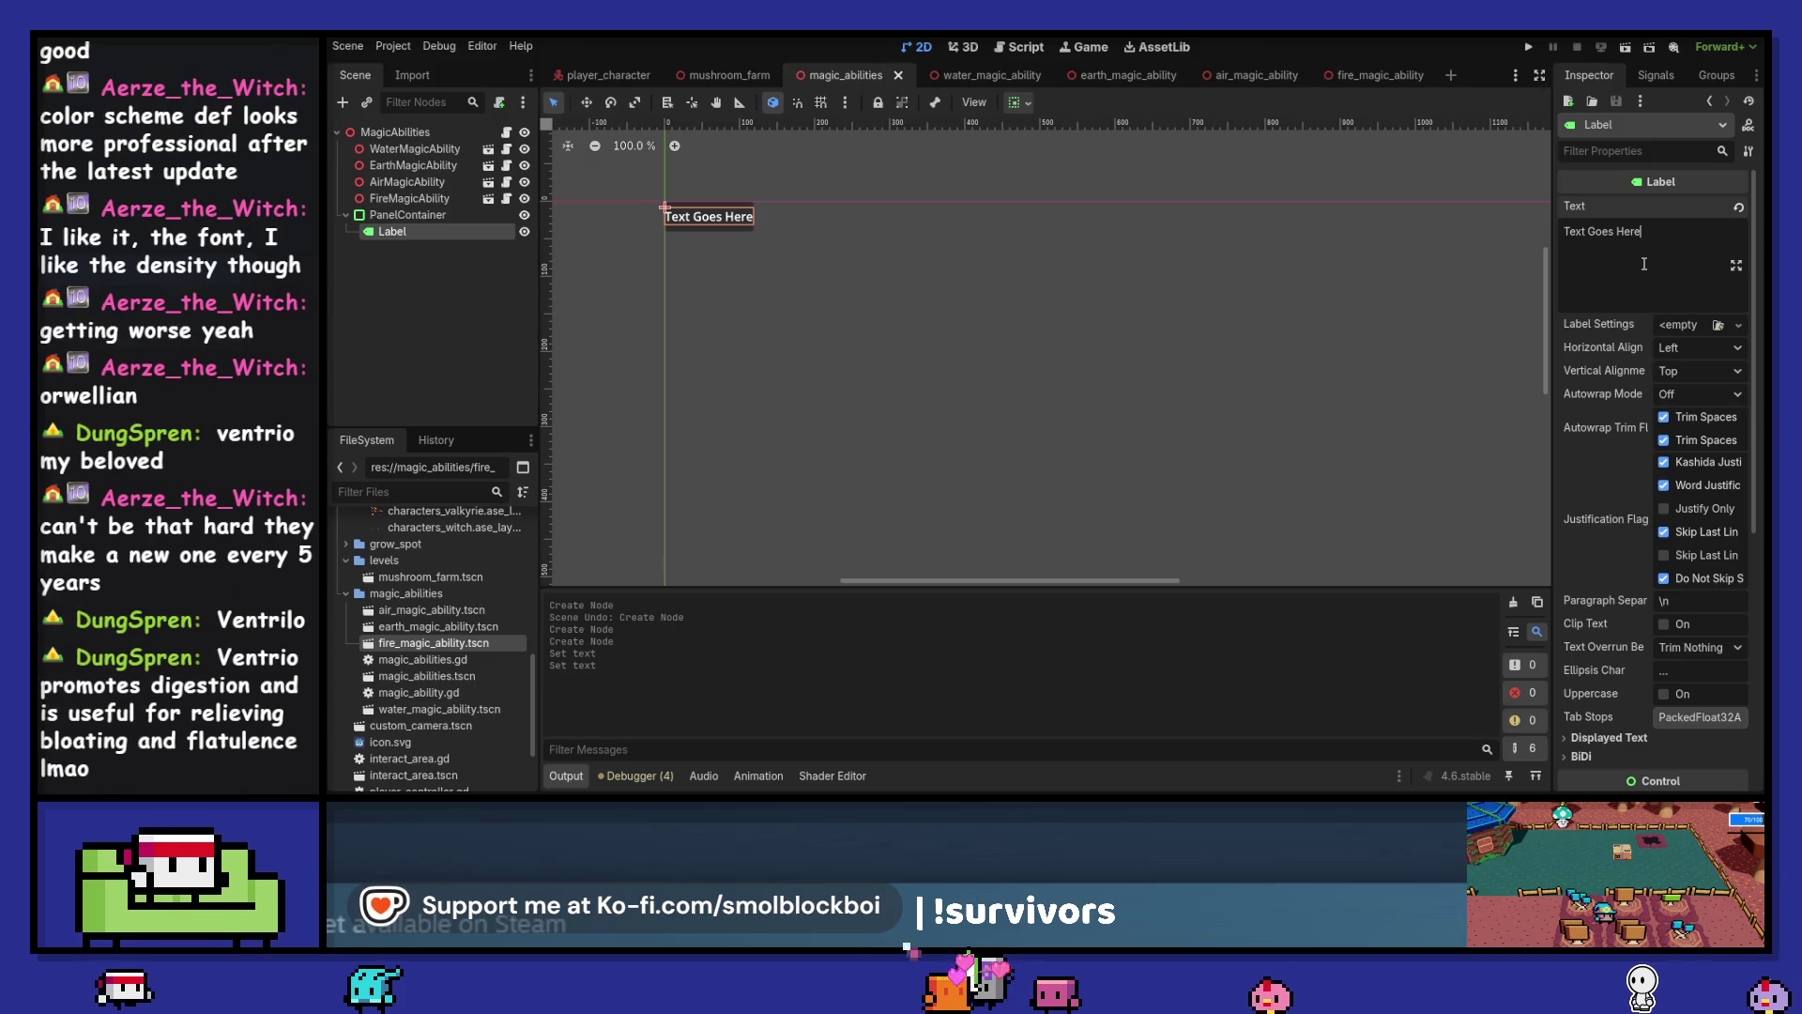
Give the Label a scene-unique name, rename it AbilityLabel, and open magic_abilities.gd
{"action": "right_click", "coordinate": [428, 229]}
{"action": "left_click", "coordinate": [560, 597]}
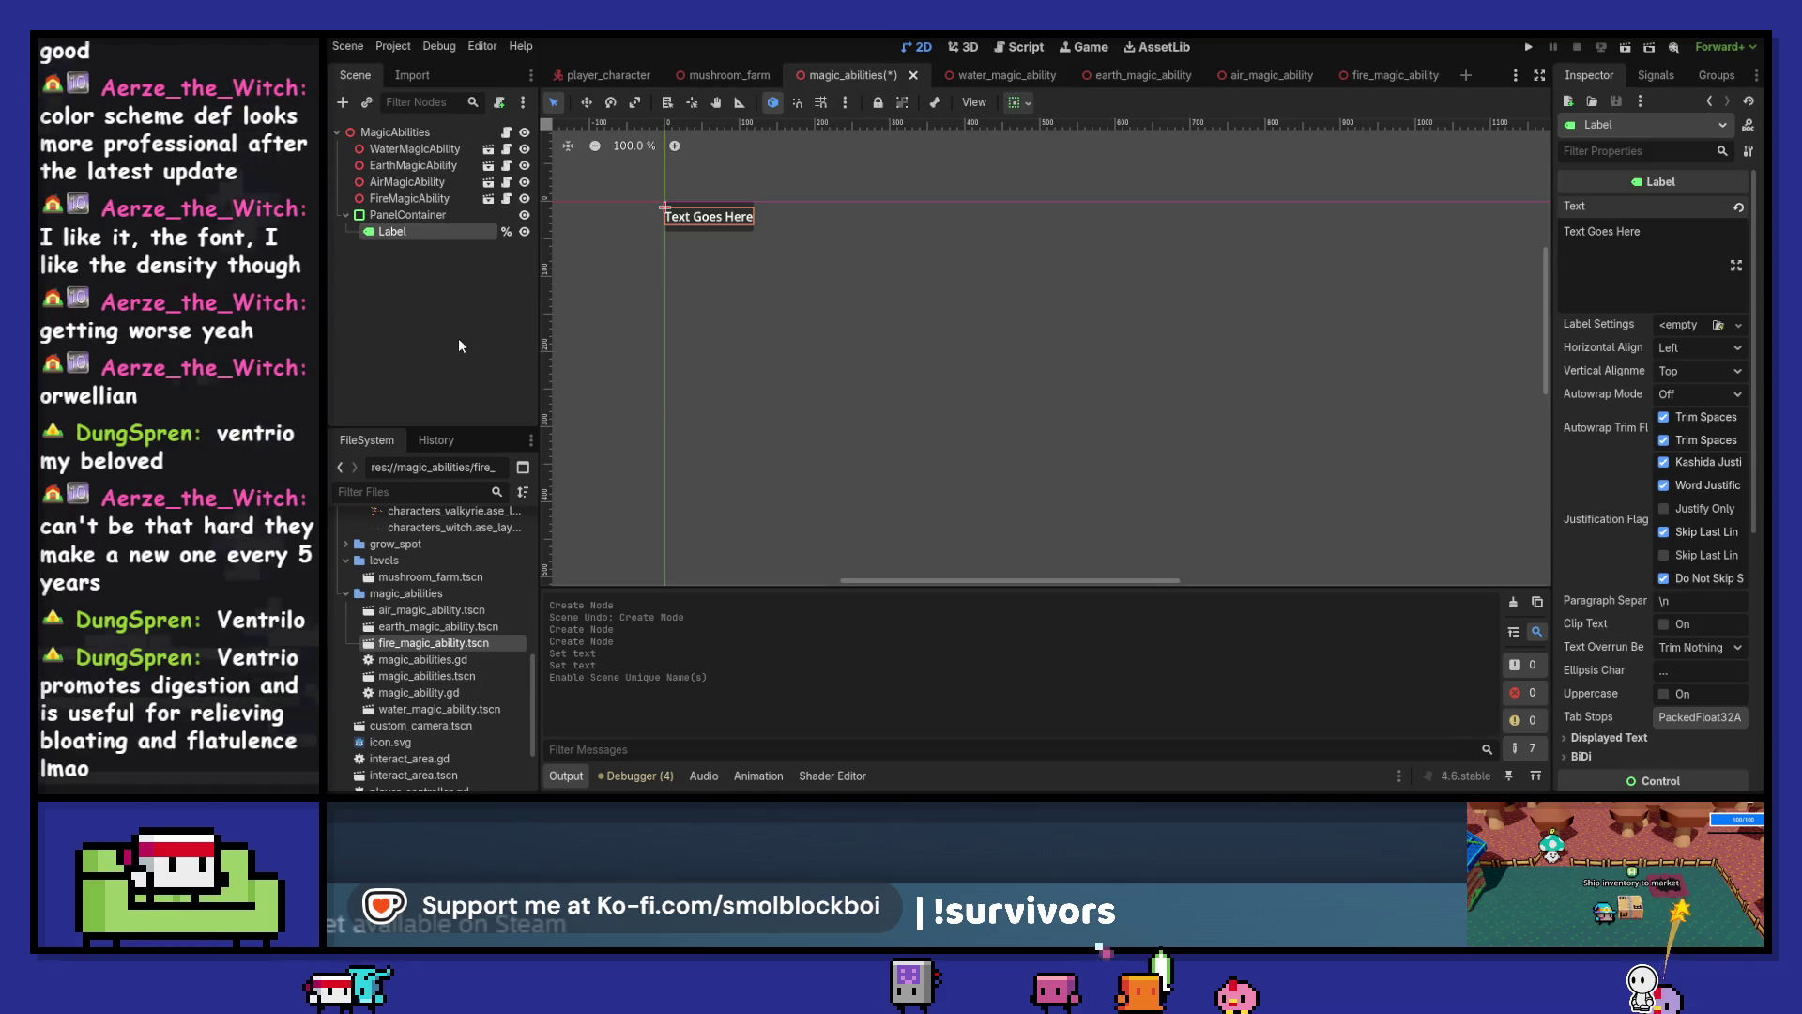
{"action": "key", "text": "F2"}
{"action": "key", "text": "Home"}
{"action": "type", "text": "Abilit"}
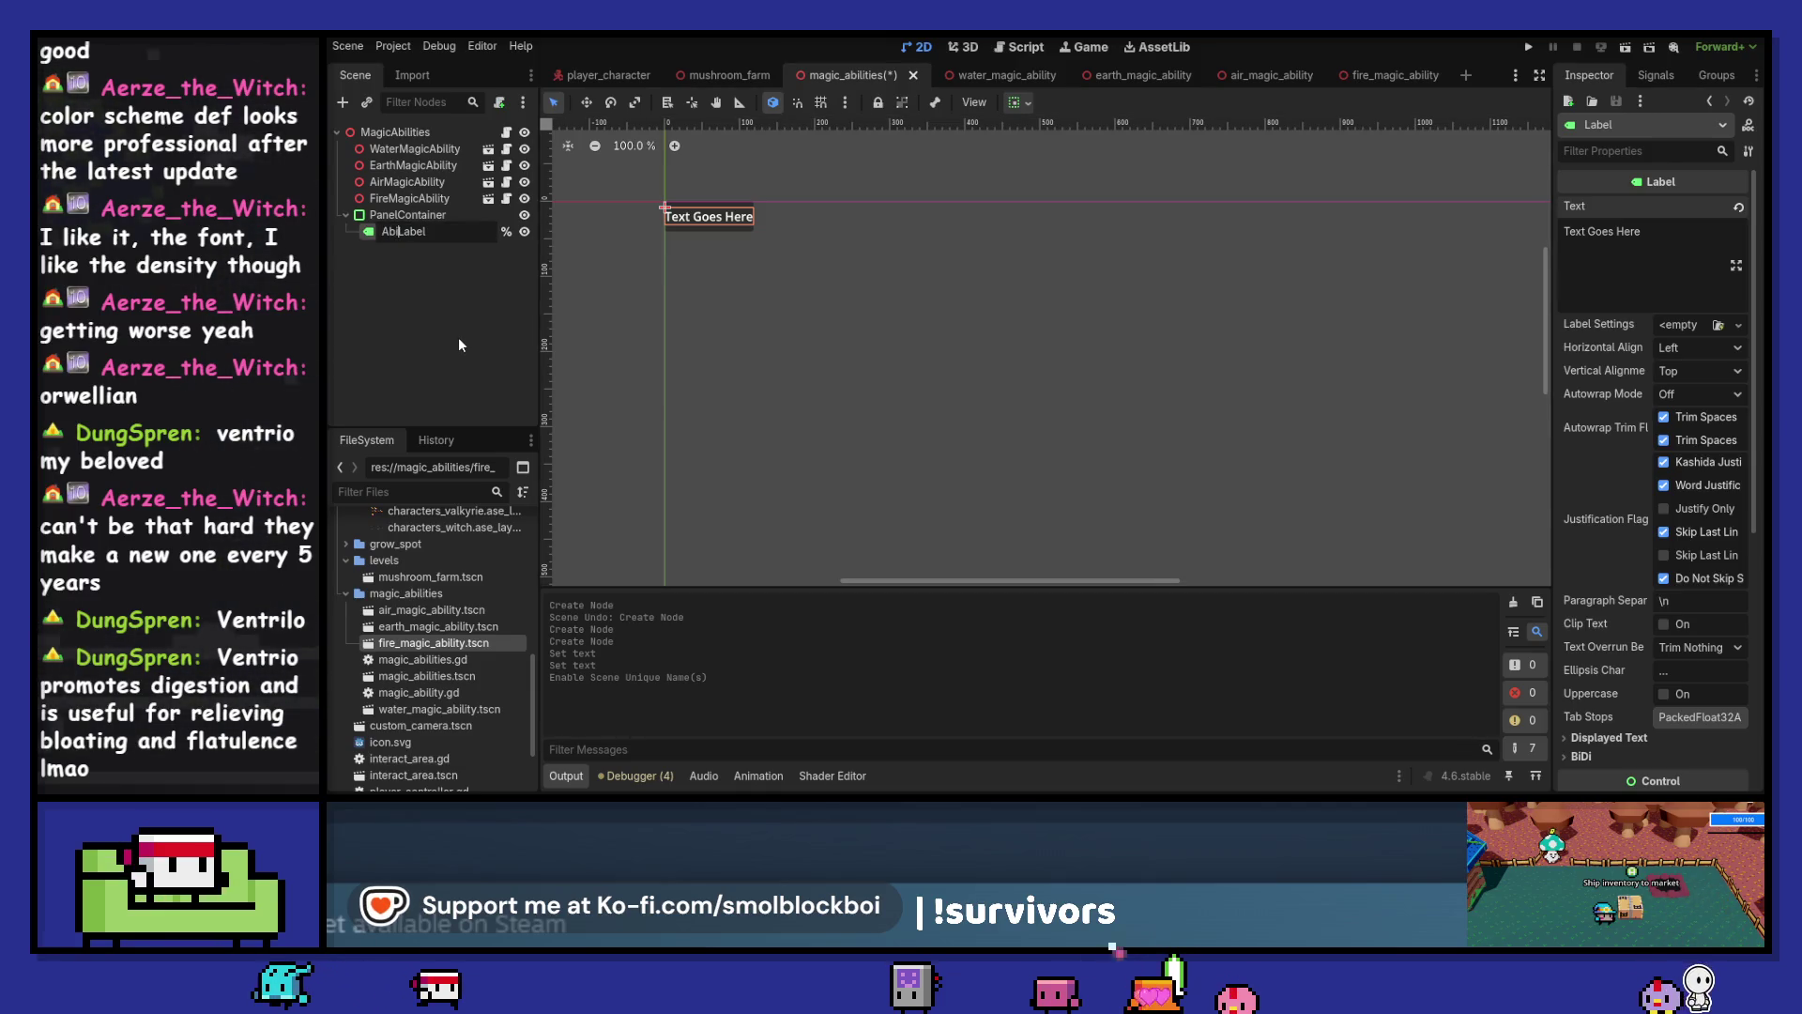
{"action": "type", "text": "y"}
{"action": "key", "text": "Return"}
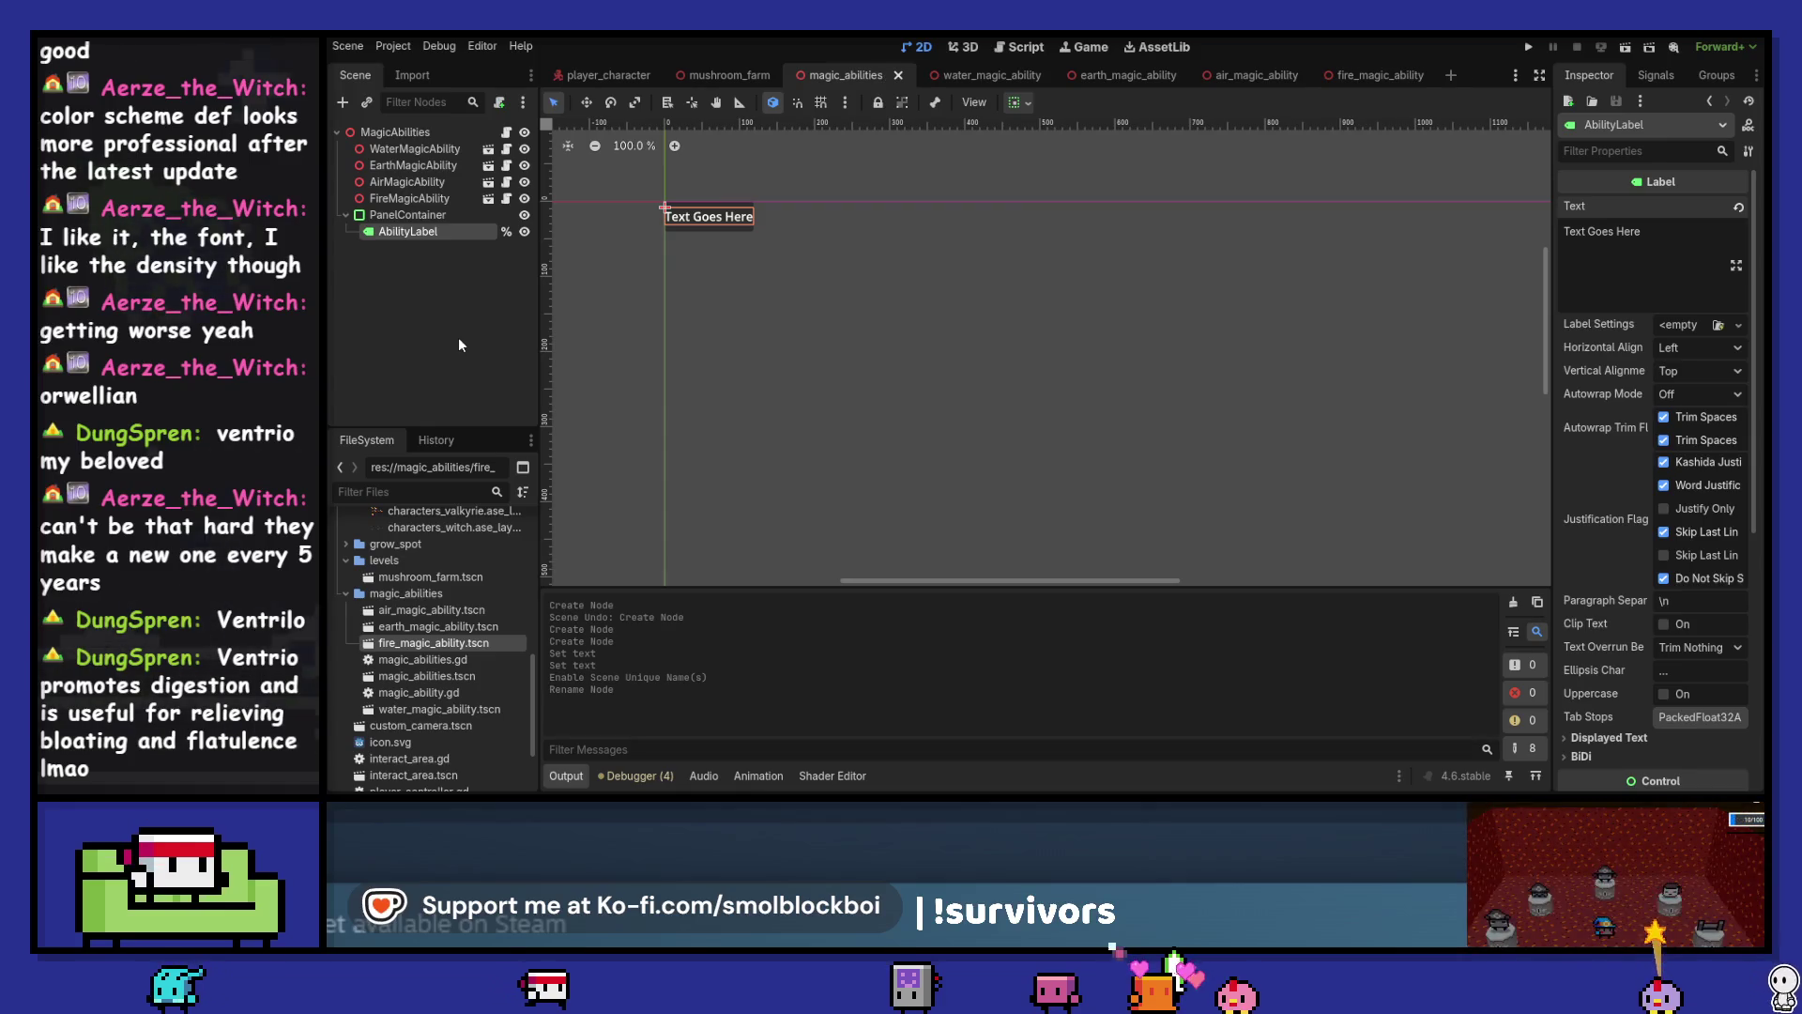
{"action": "left_click", "coordinate": [507, 133]}
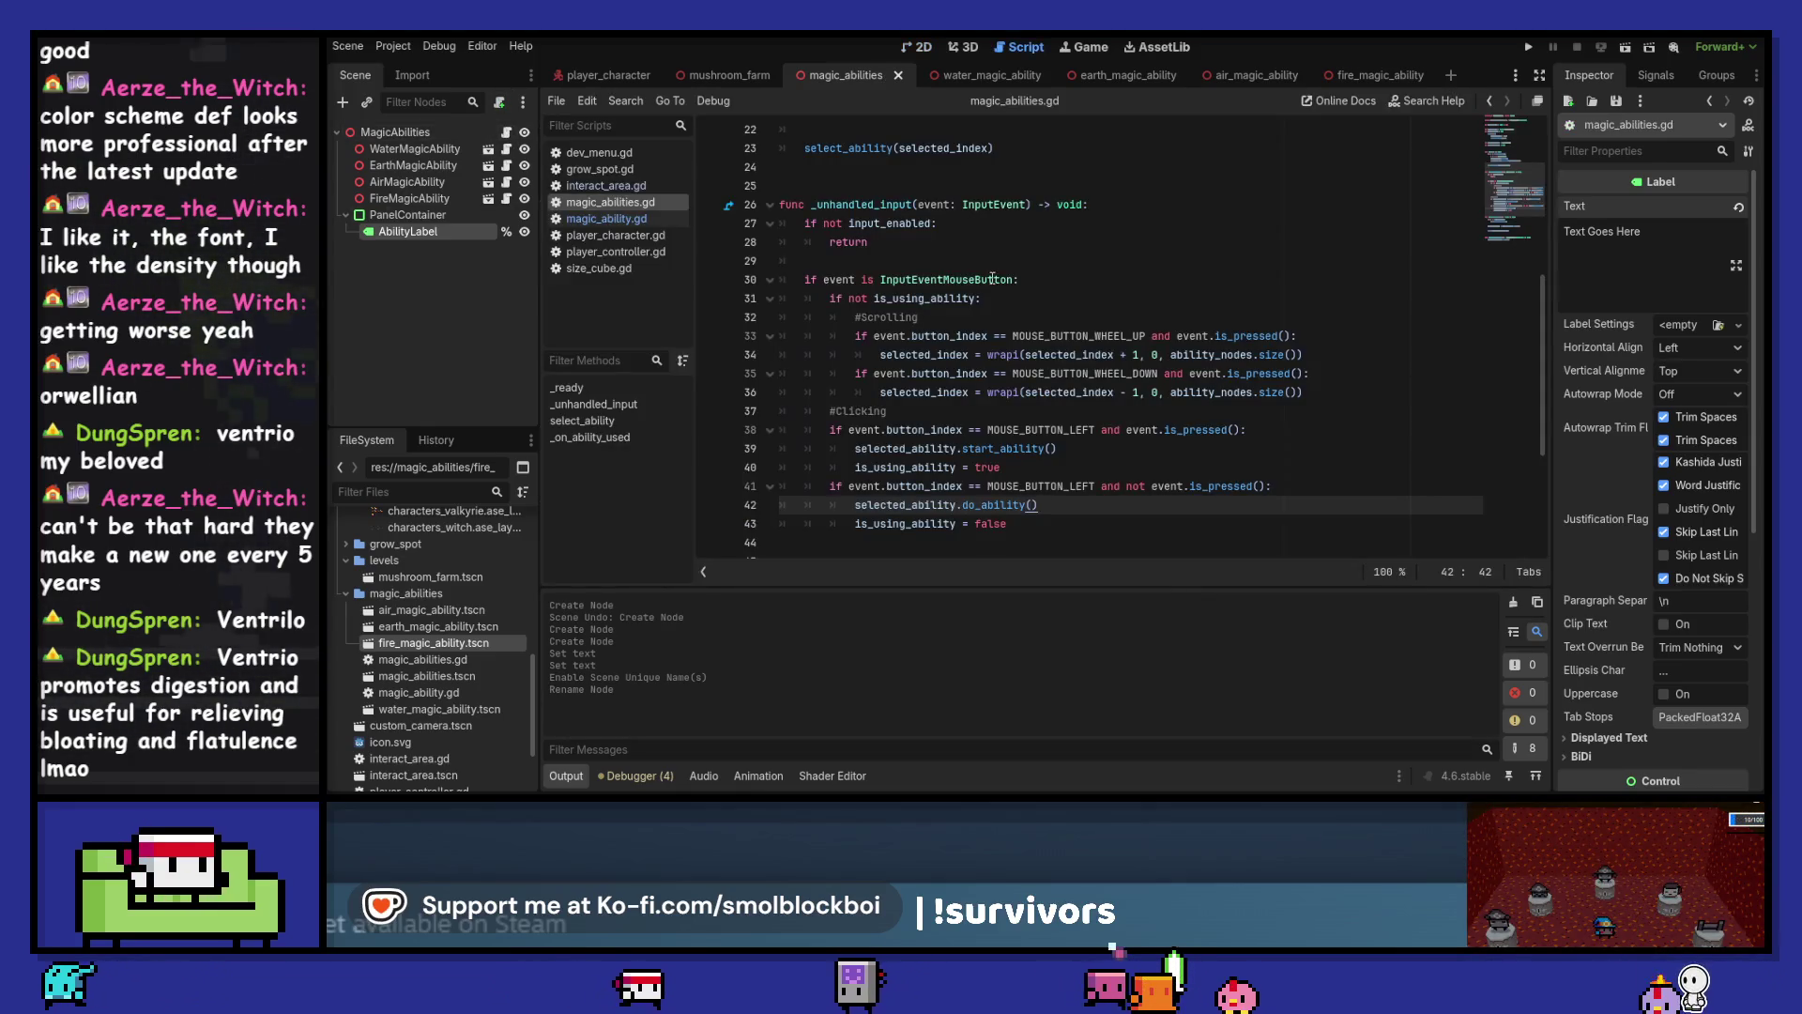
{"action": "scroll", "coordinate": [918, 373], "scroll_direction": "up", "scroll_amount": 7}
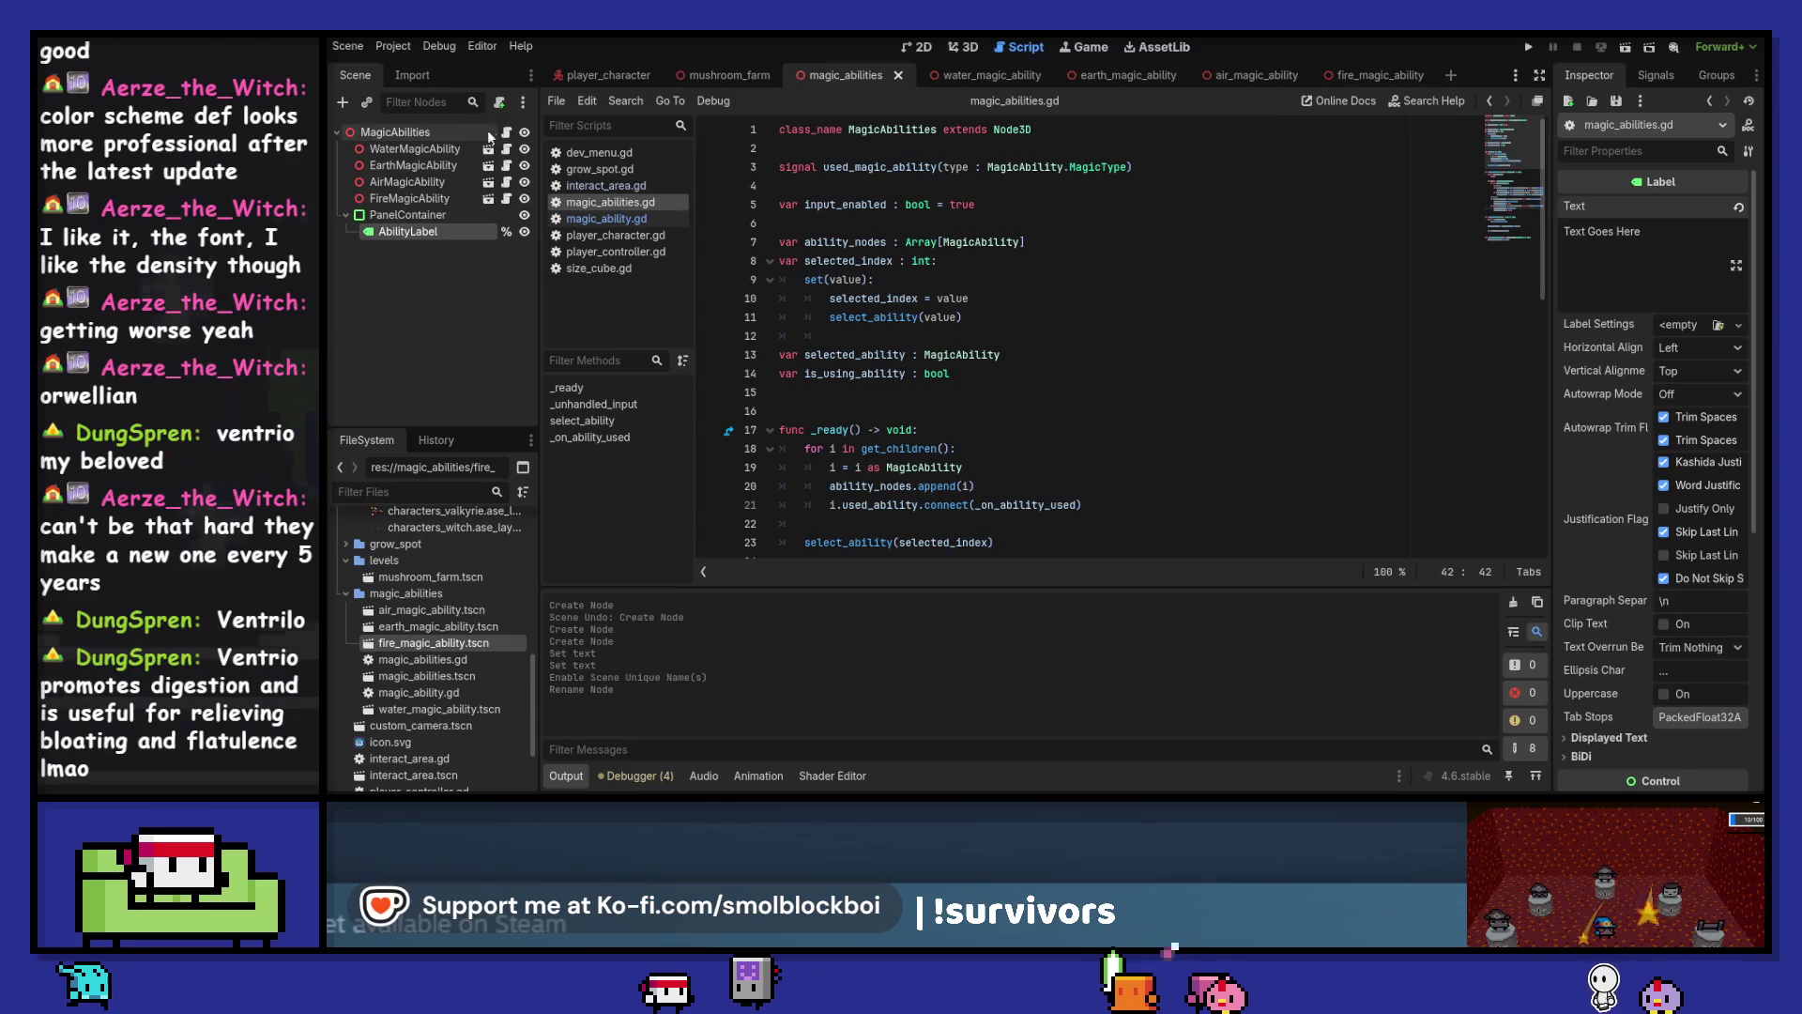
{"action": "left_click", "coordinate": [844, 192]}
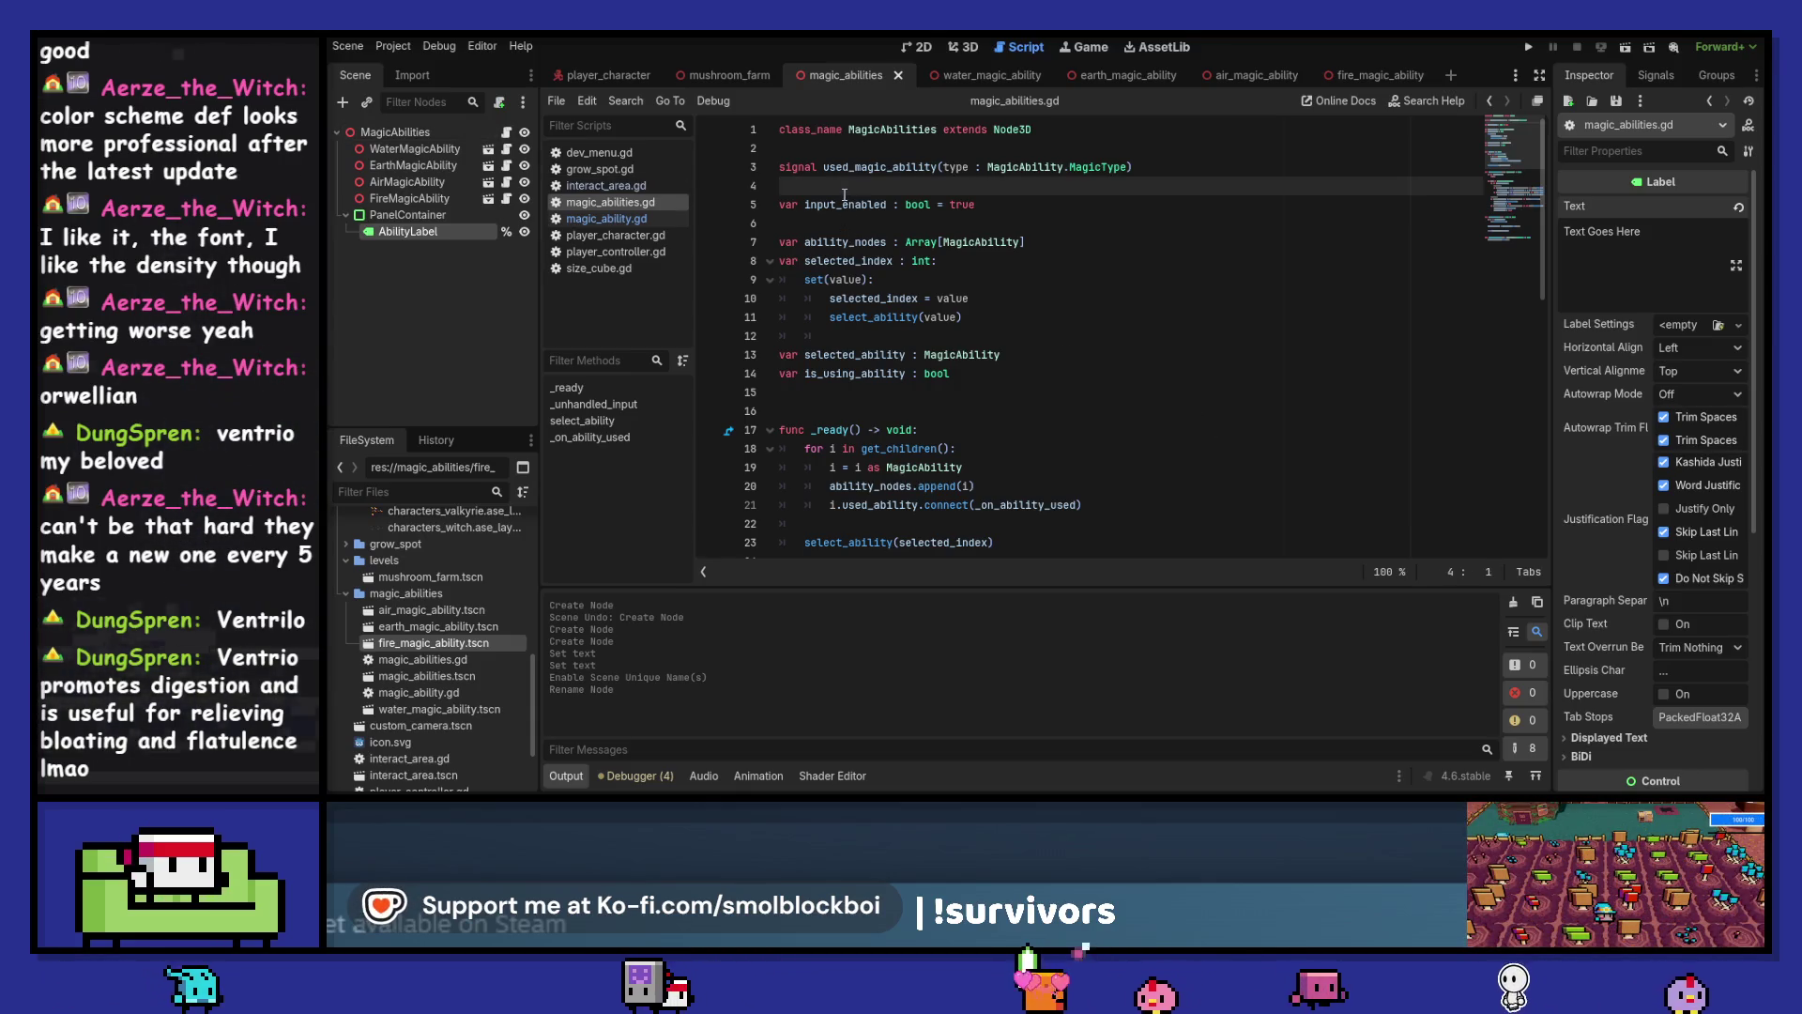
{"action": "key", "text": "Return"}
{"action": "key", "text": "Return"}
{"action": "left_click_drag", "start_coordinate": [447, 227], "coordinate": [892, 204]}
{"action": "left_click", "coordinate": [896, 208]}
{"action": "key", "text": "End"}
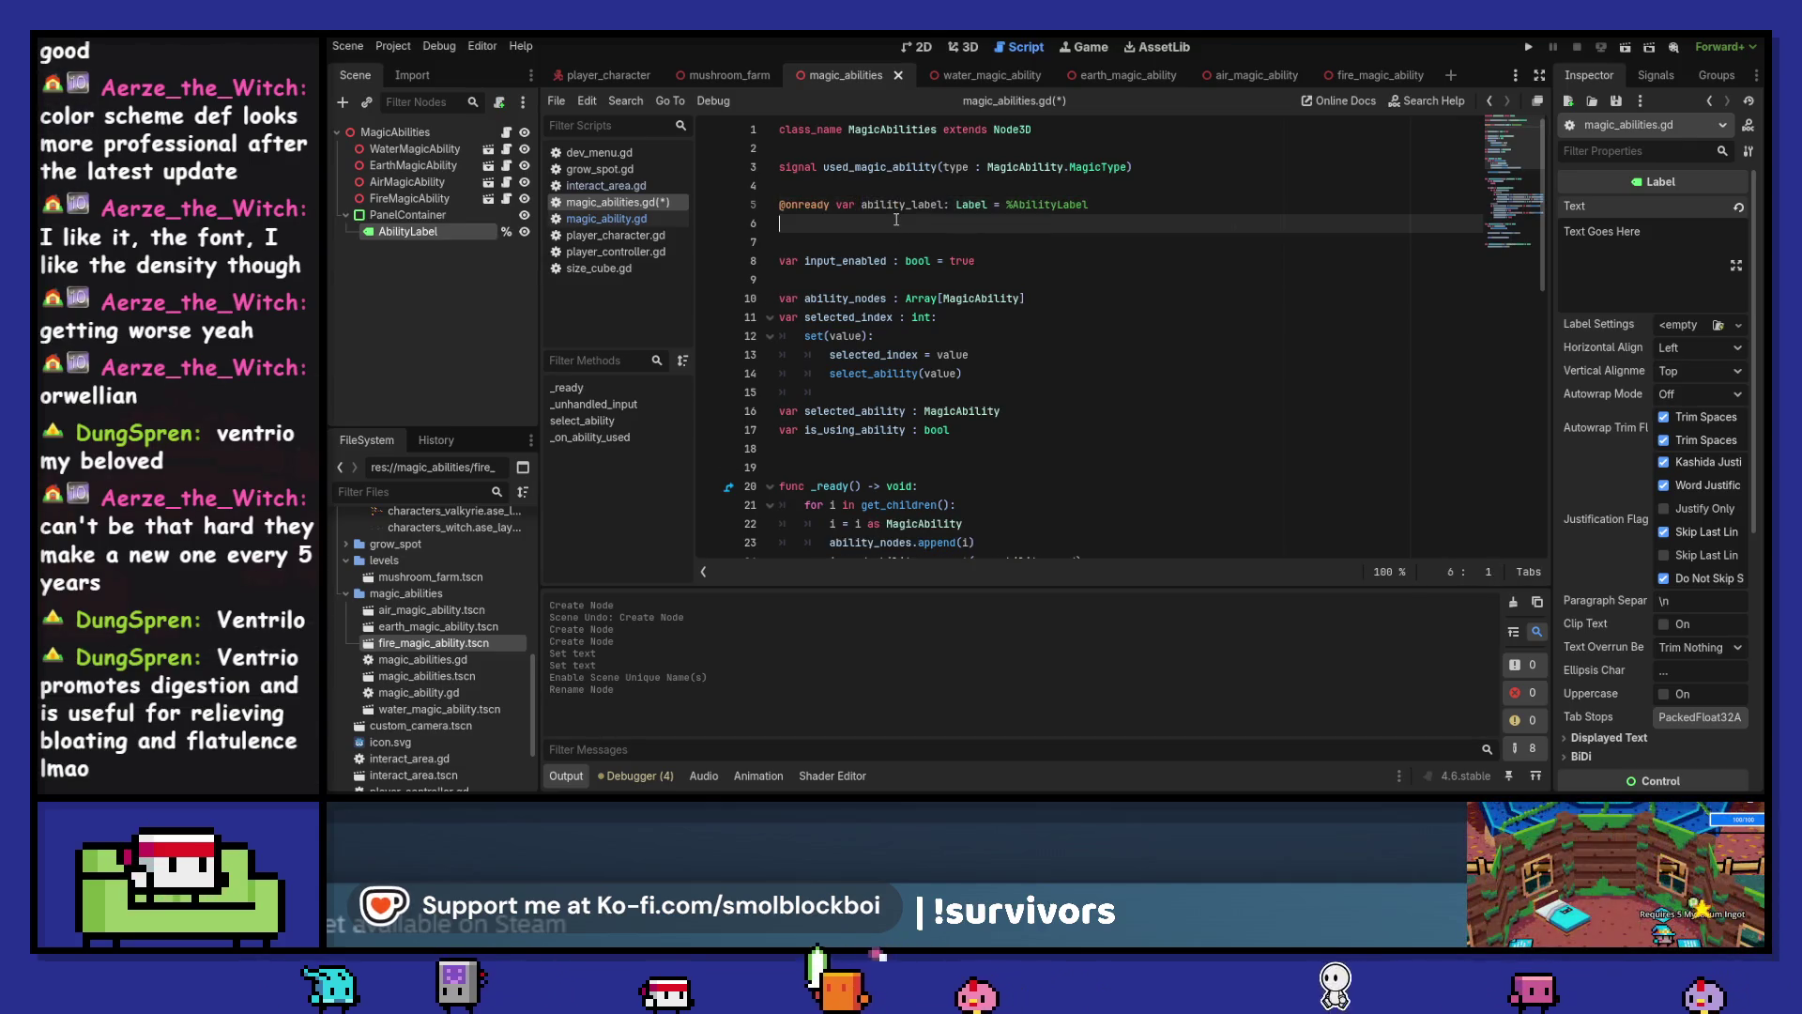
{"action": "key", "text": "Delete"}
{"action": "double_click", "coordinate": [896, 207]}
{"action": "scroll", "coordinate": [1119, 375], "scroll_direction": "down", "scroll_amount": 3}
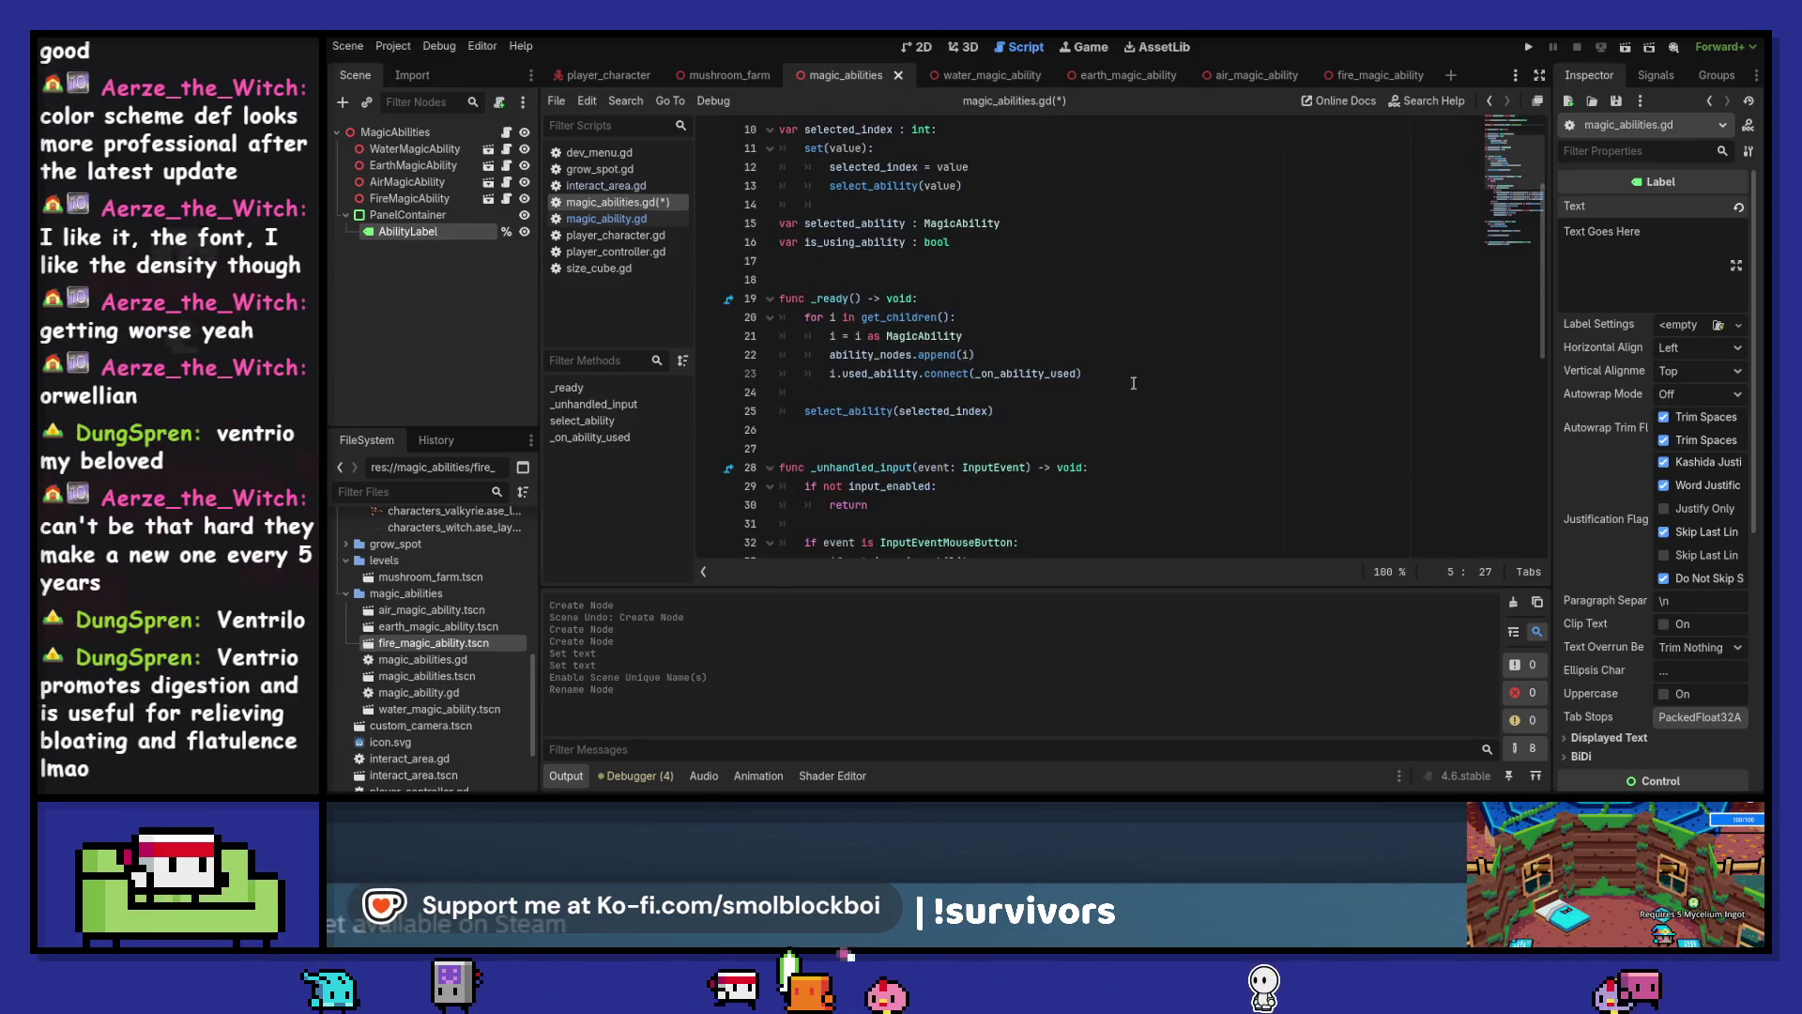
{"action": "scroll", "coordinate": [1056, 352], "scroll_direction": "down", "scroll_amount": 1}
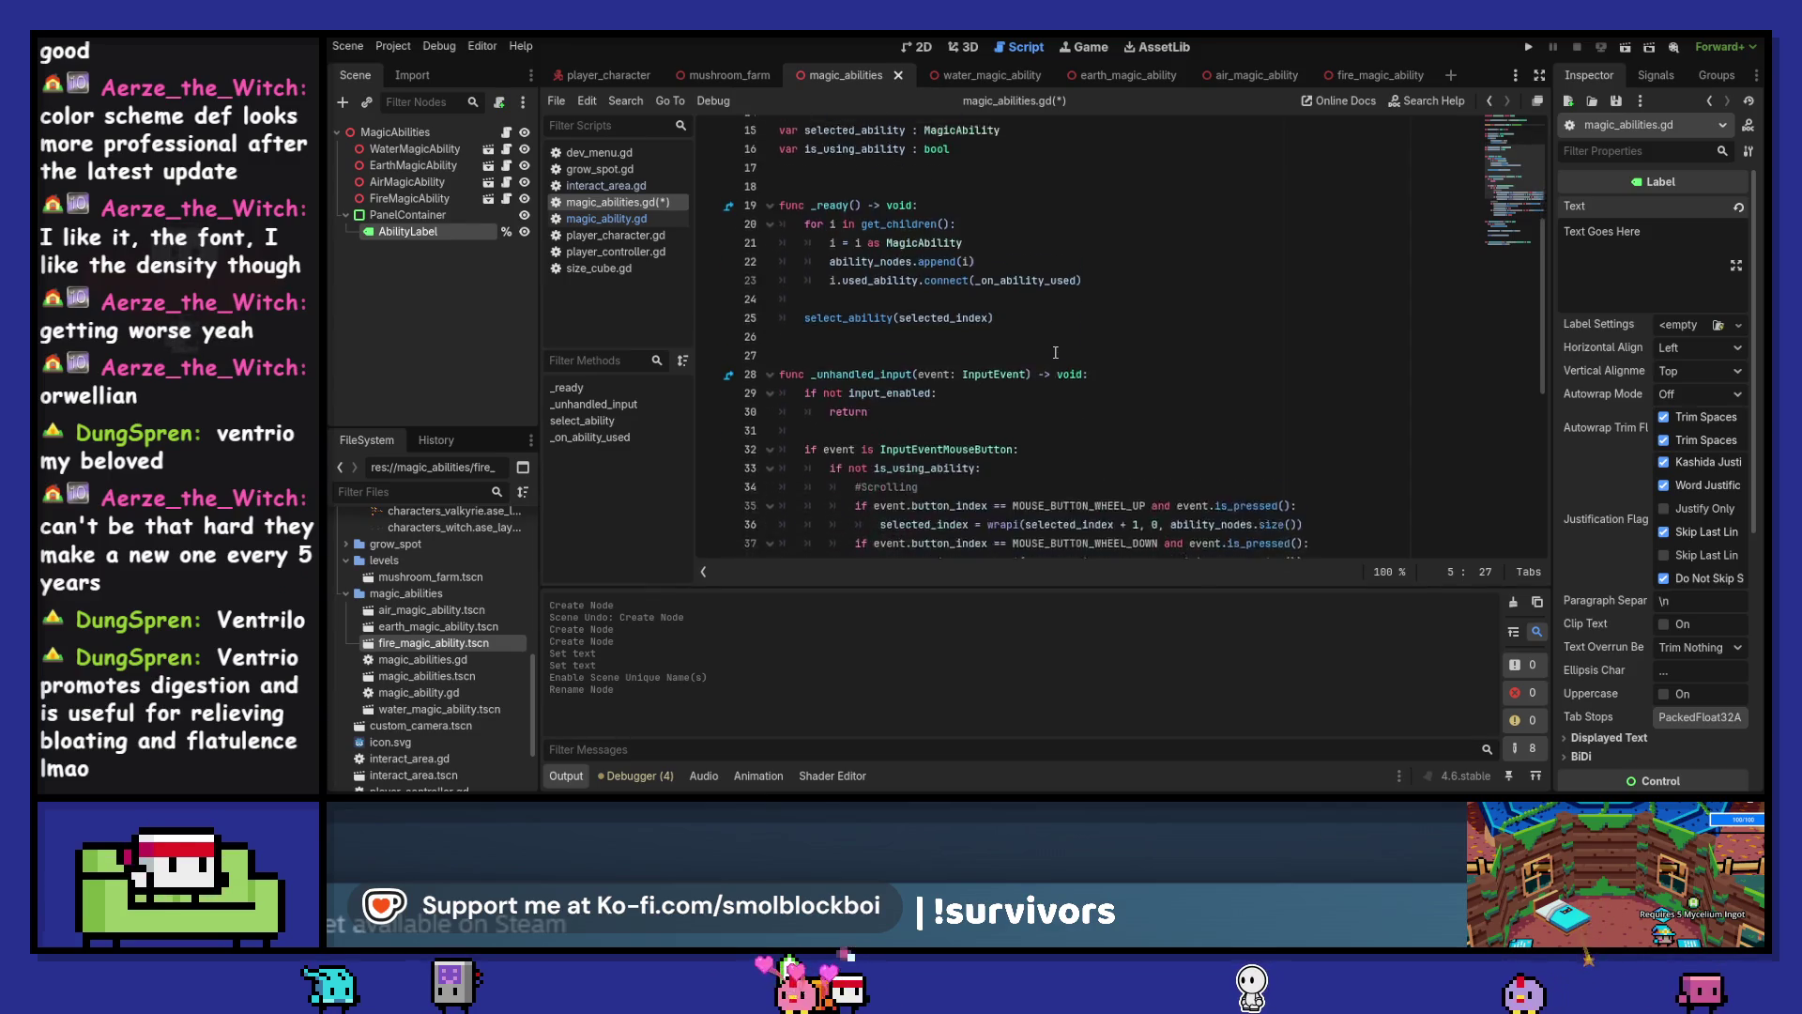
{"action": "scroll", "coordinate": [1042, 310], "scroll_direction": "up", "scroll_amount": 2}
{"action": "scroll", "coordinate": [1029, 276], "scroll_direction": "down", "scroll_amount": 6}
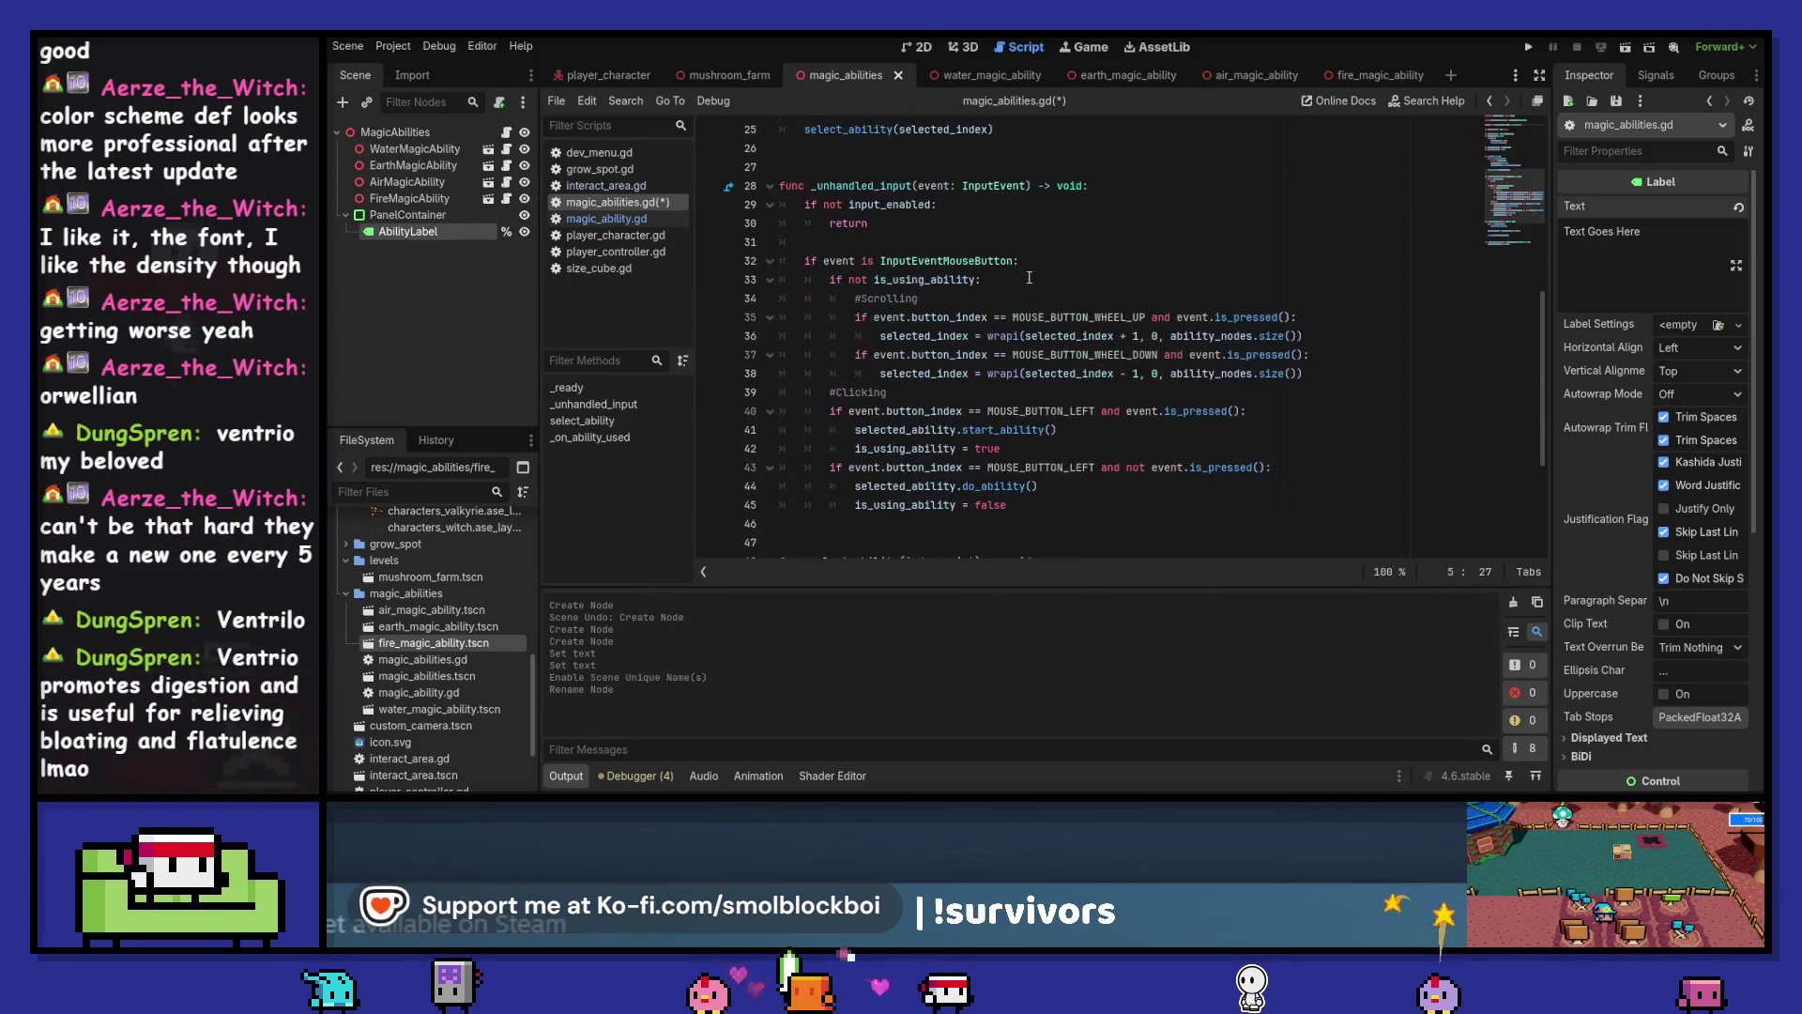
{"action": "scroll", "coordinate": [1019, 319], "scroll_direction": "up", "scroll_amount": 10}
{"action": "scroll", "coordinate": [1016, 348], "scroll_direction": "down", "scroll_amount": 12}
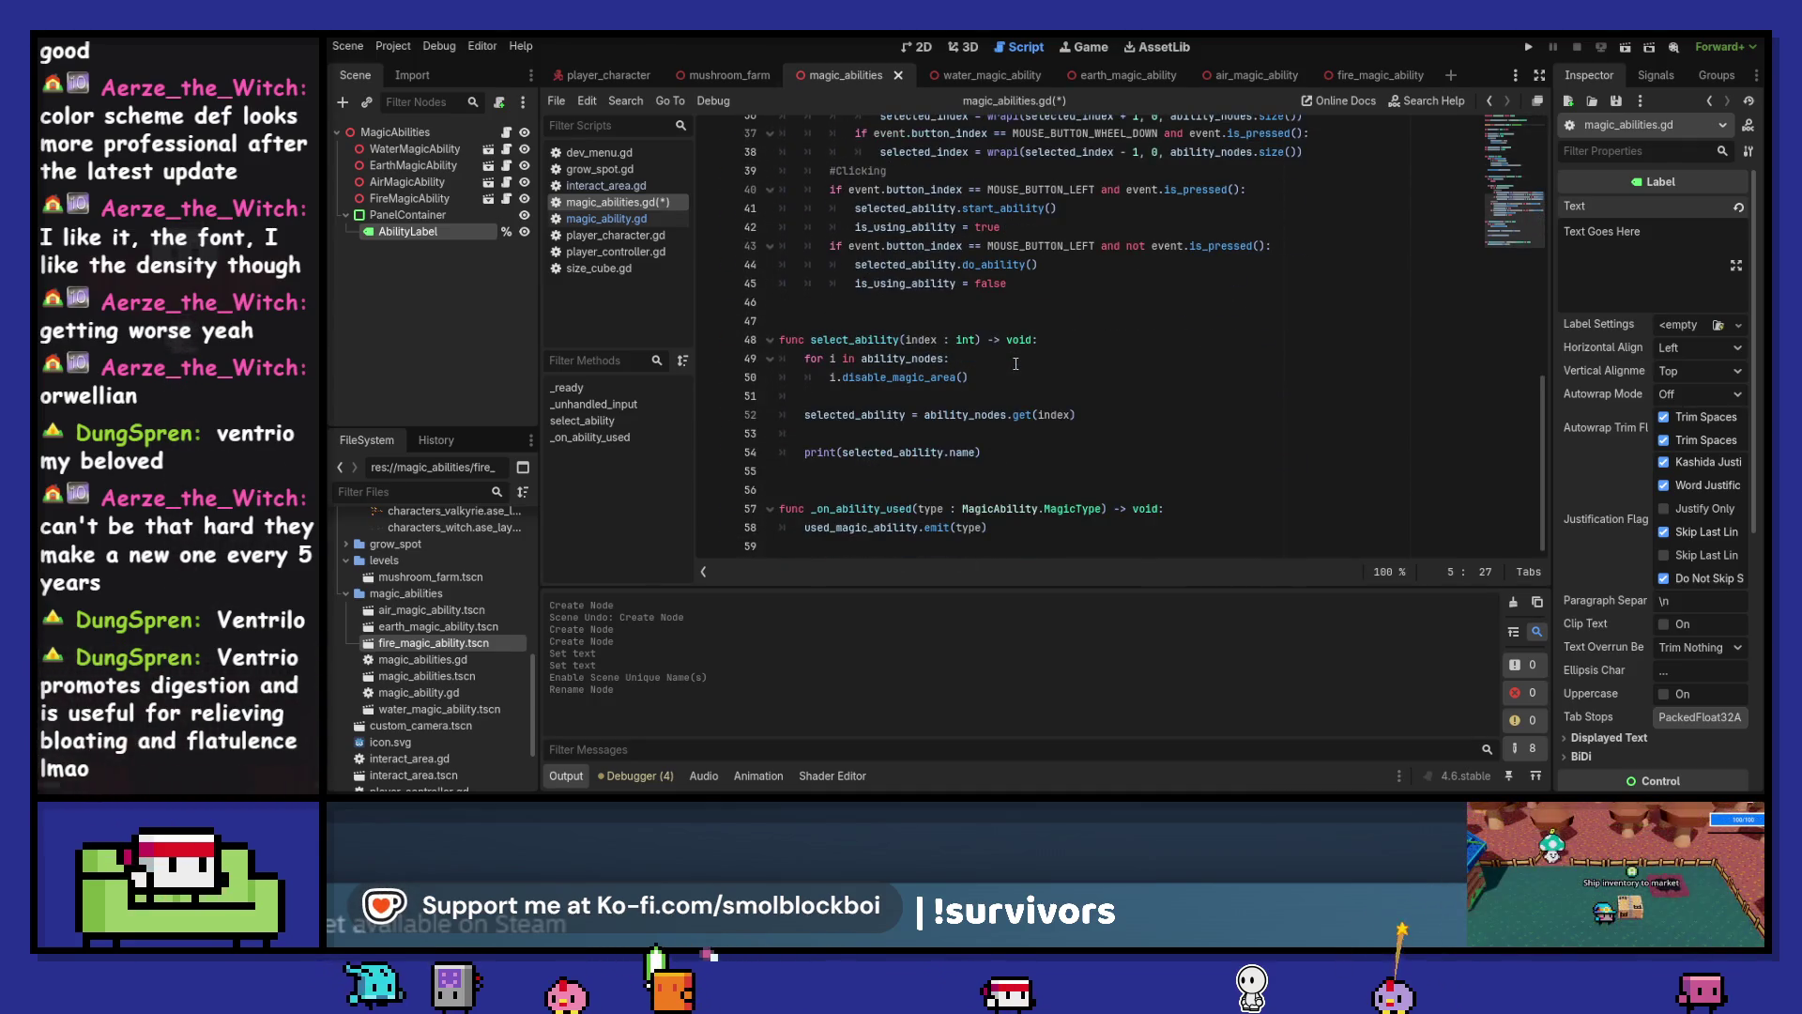
{"action": "scroll", "coordinate": [1015, 363], "scroll_direction": "up", "scroll_amount": 12}
Set ability_label.text to selected_ability.name in the selected_index setter, save, and run the game
{"action": "left_click", "coordinate": [1016, 363]}
{"action": "key", "text": "Return"}
{"action": "type", "text": "ability_label"}
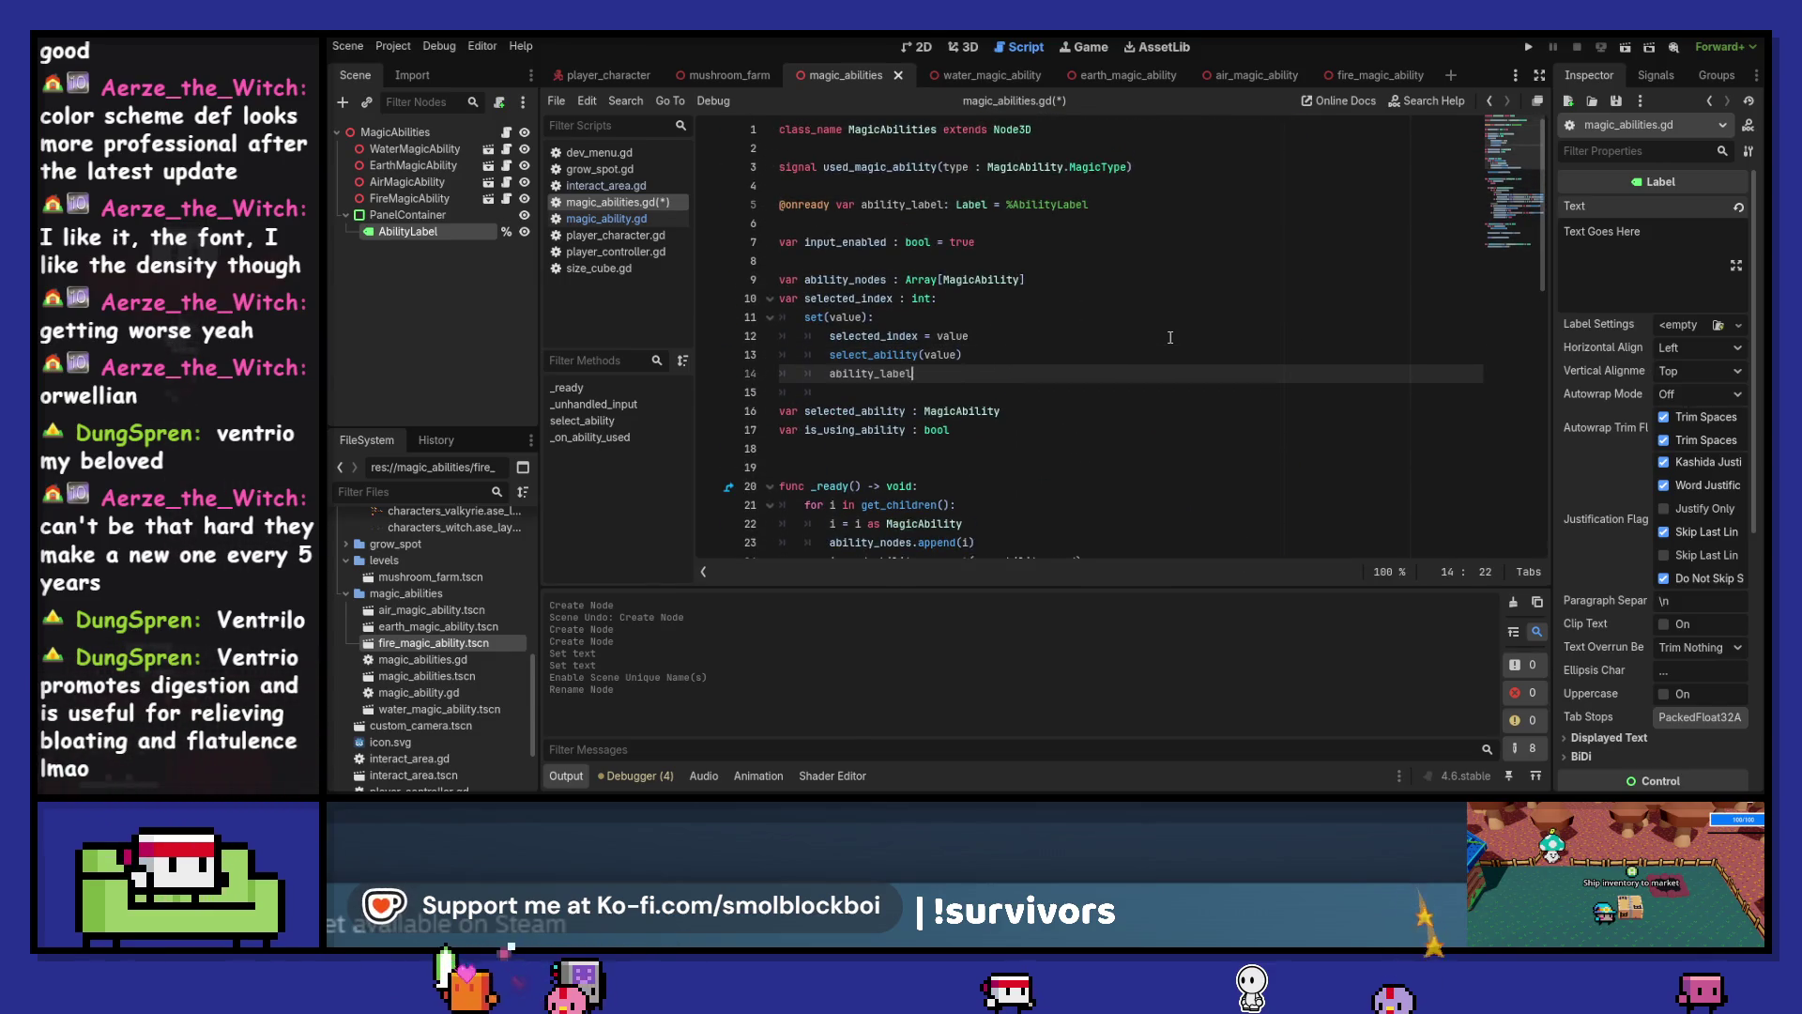
{"action": "type", "text": ".tex"}
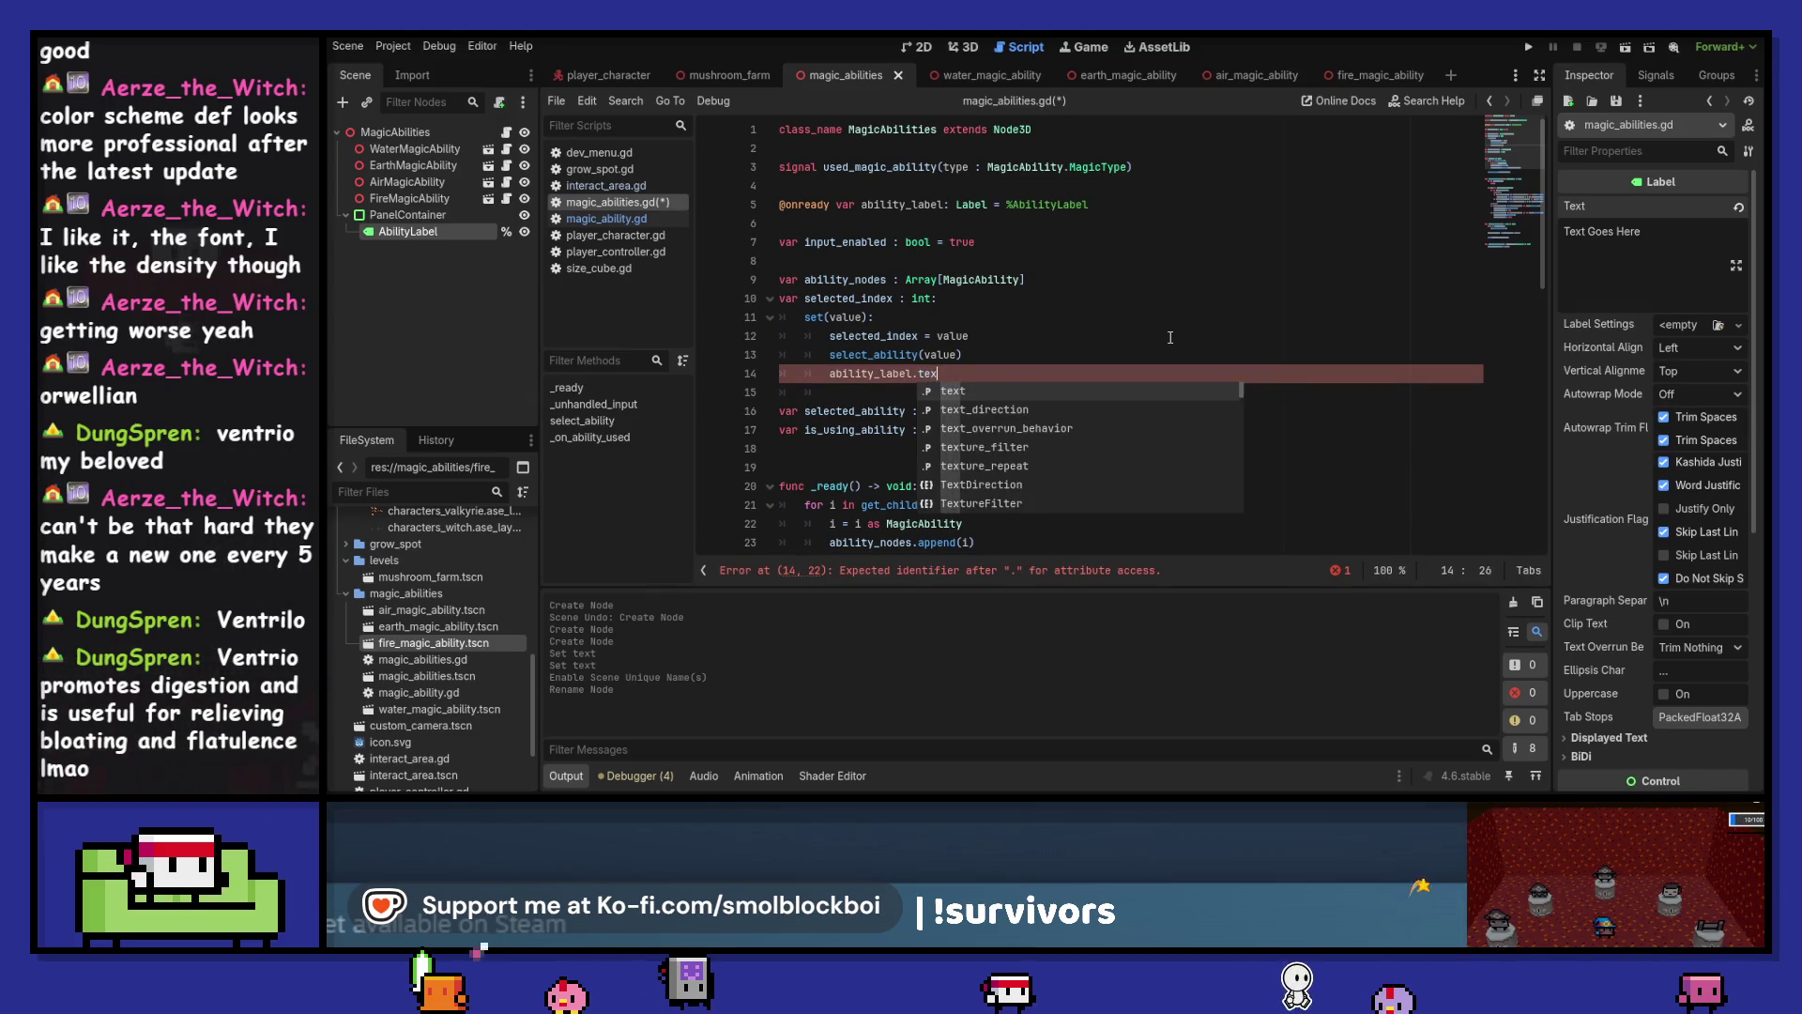
{"action": "type", "text": "t - "}
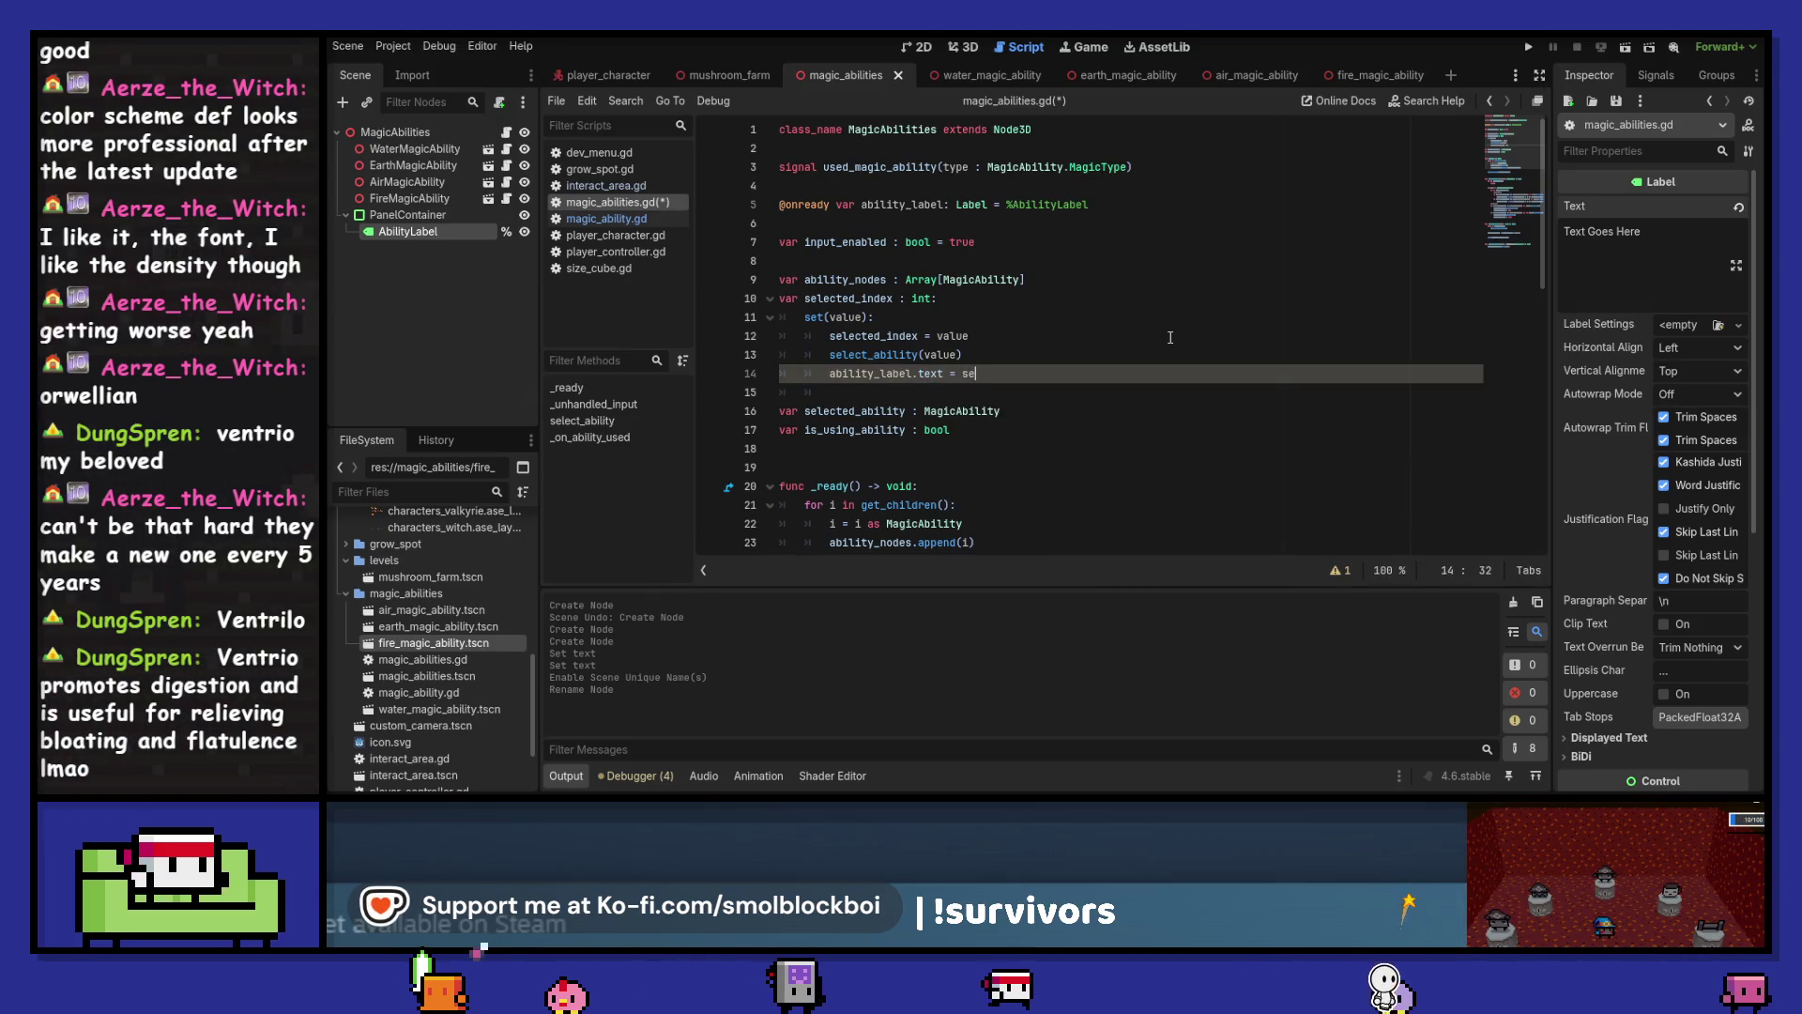
{"action": "type", "text": "ted_ability.name"}
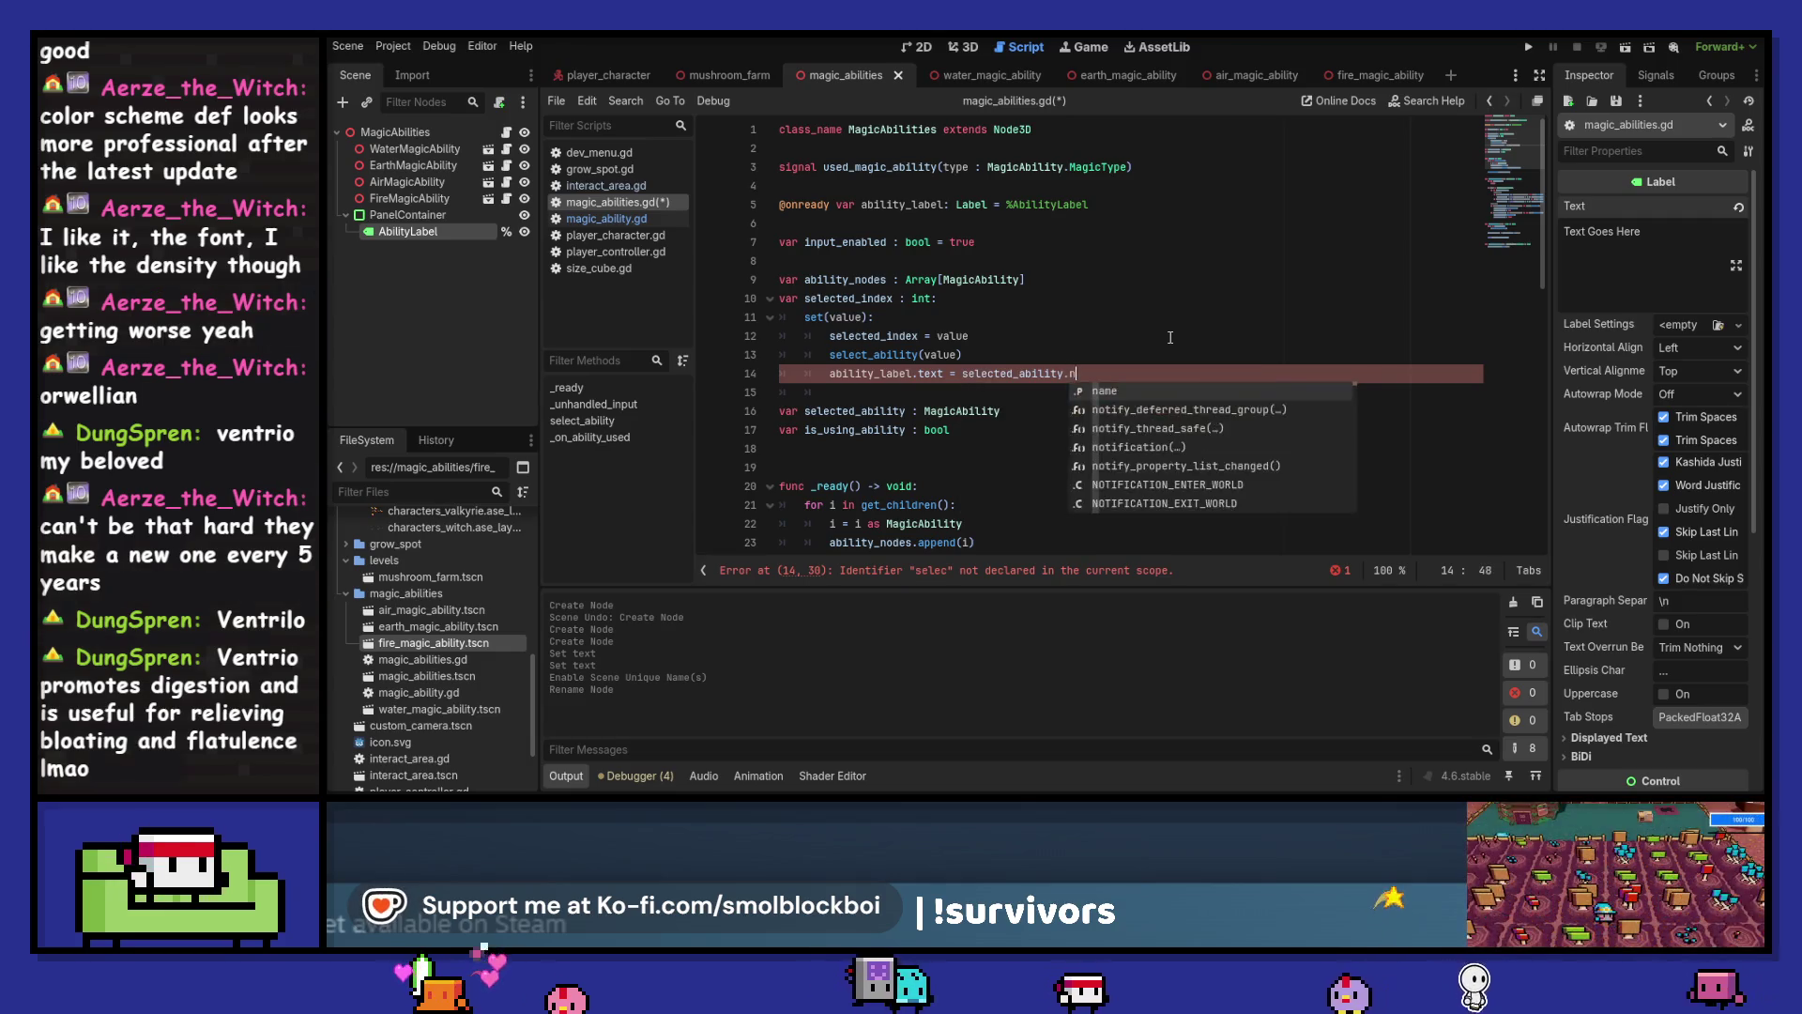
{"action": "key", "text": "ctrl+s"}
{"action": "key", "text": "F5"}
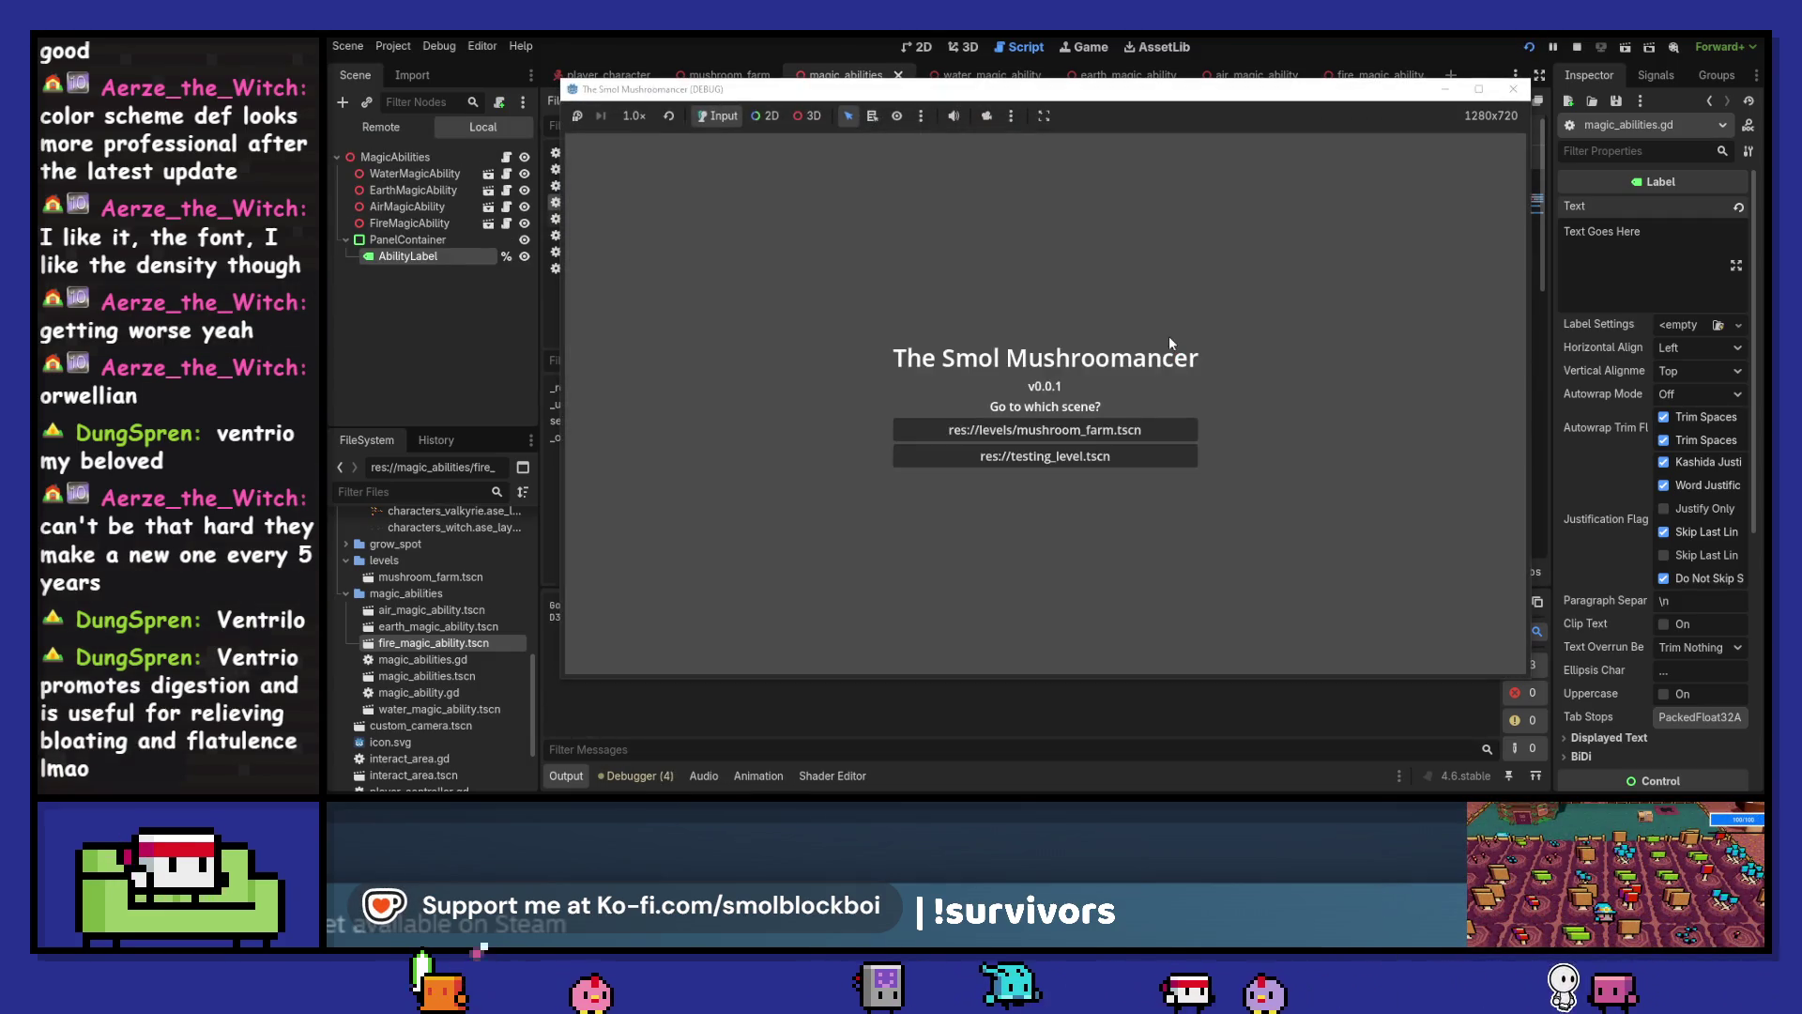
Load mushroom_farm to hit the Nil 'used_ability' error at line 24, then stop, rerun, and stop again
{"action": "left_click", "coordinate": [1090, 429]}
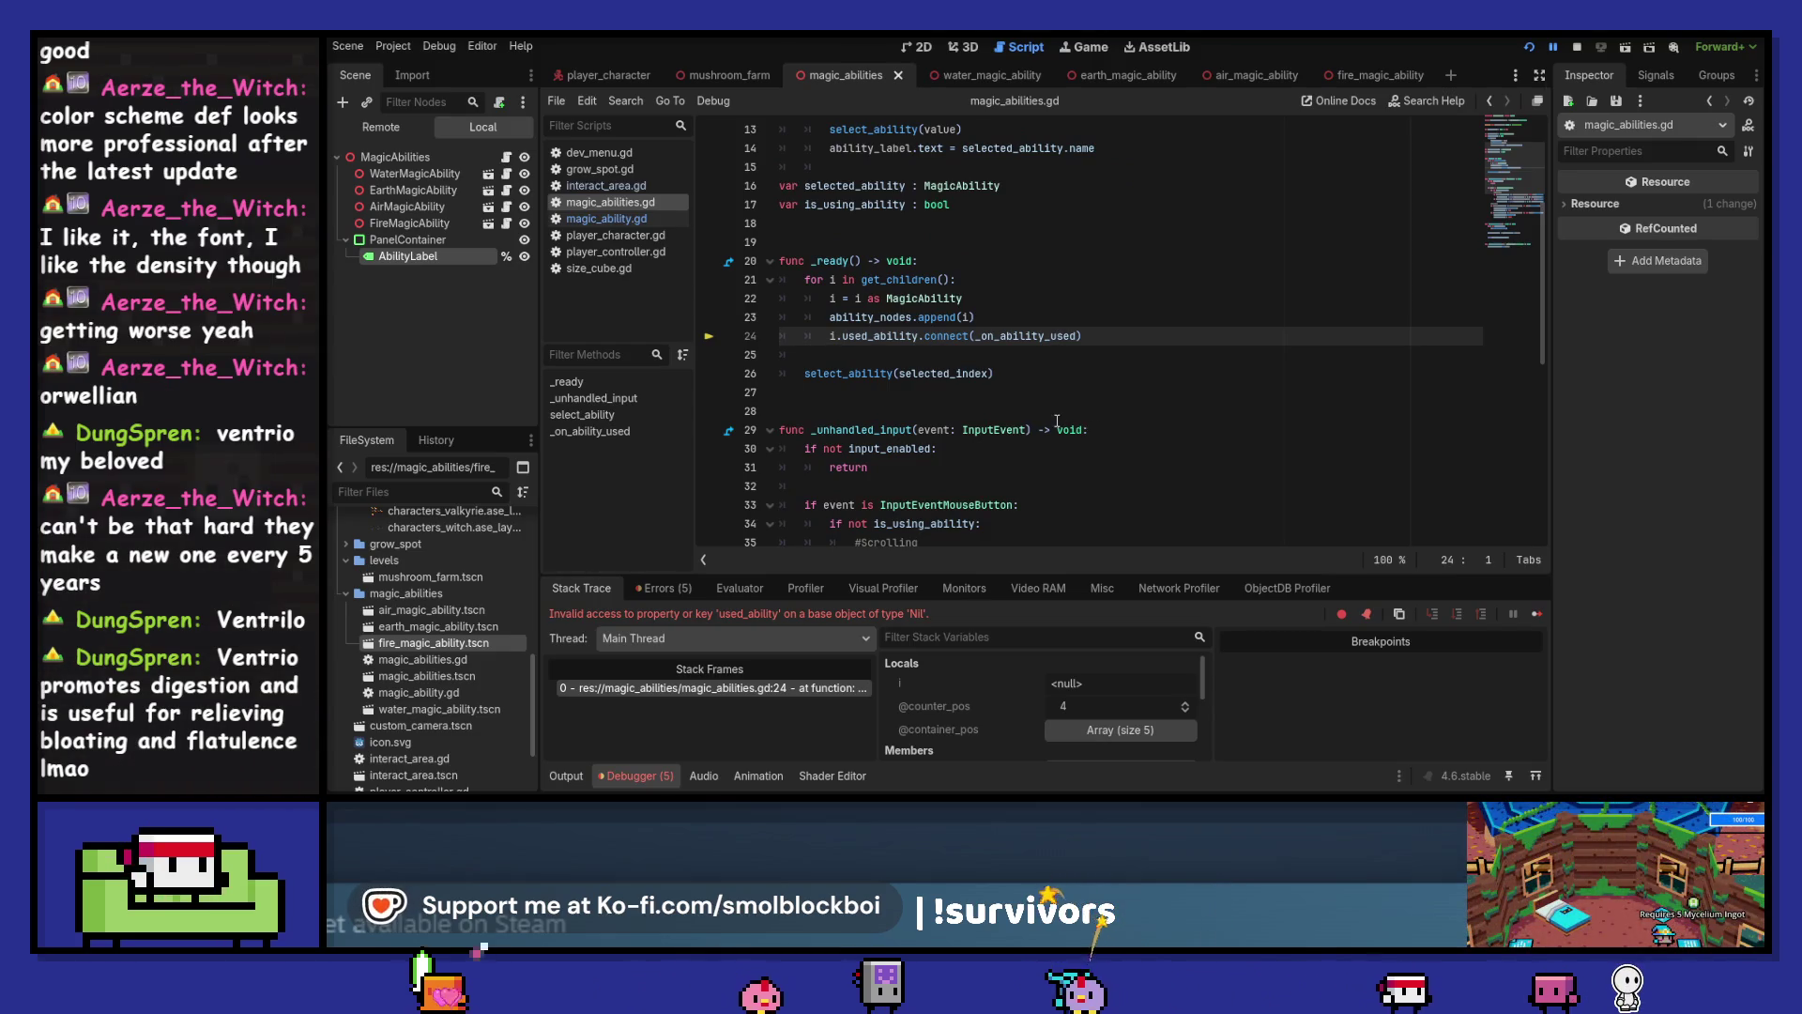
{"action": "left_click", "coordinate": [1580, 48]}
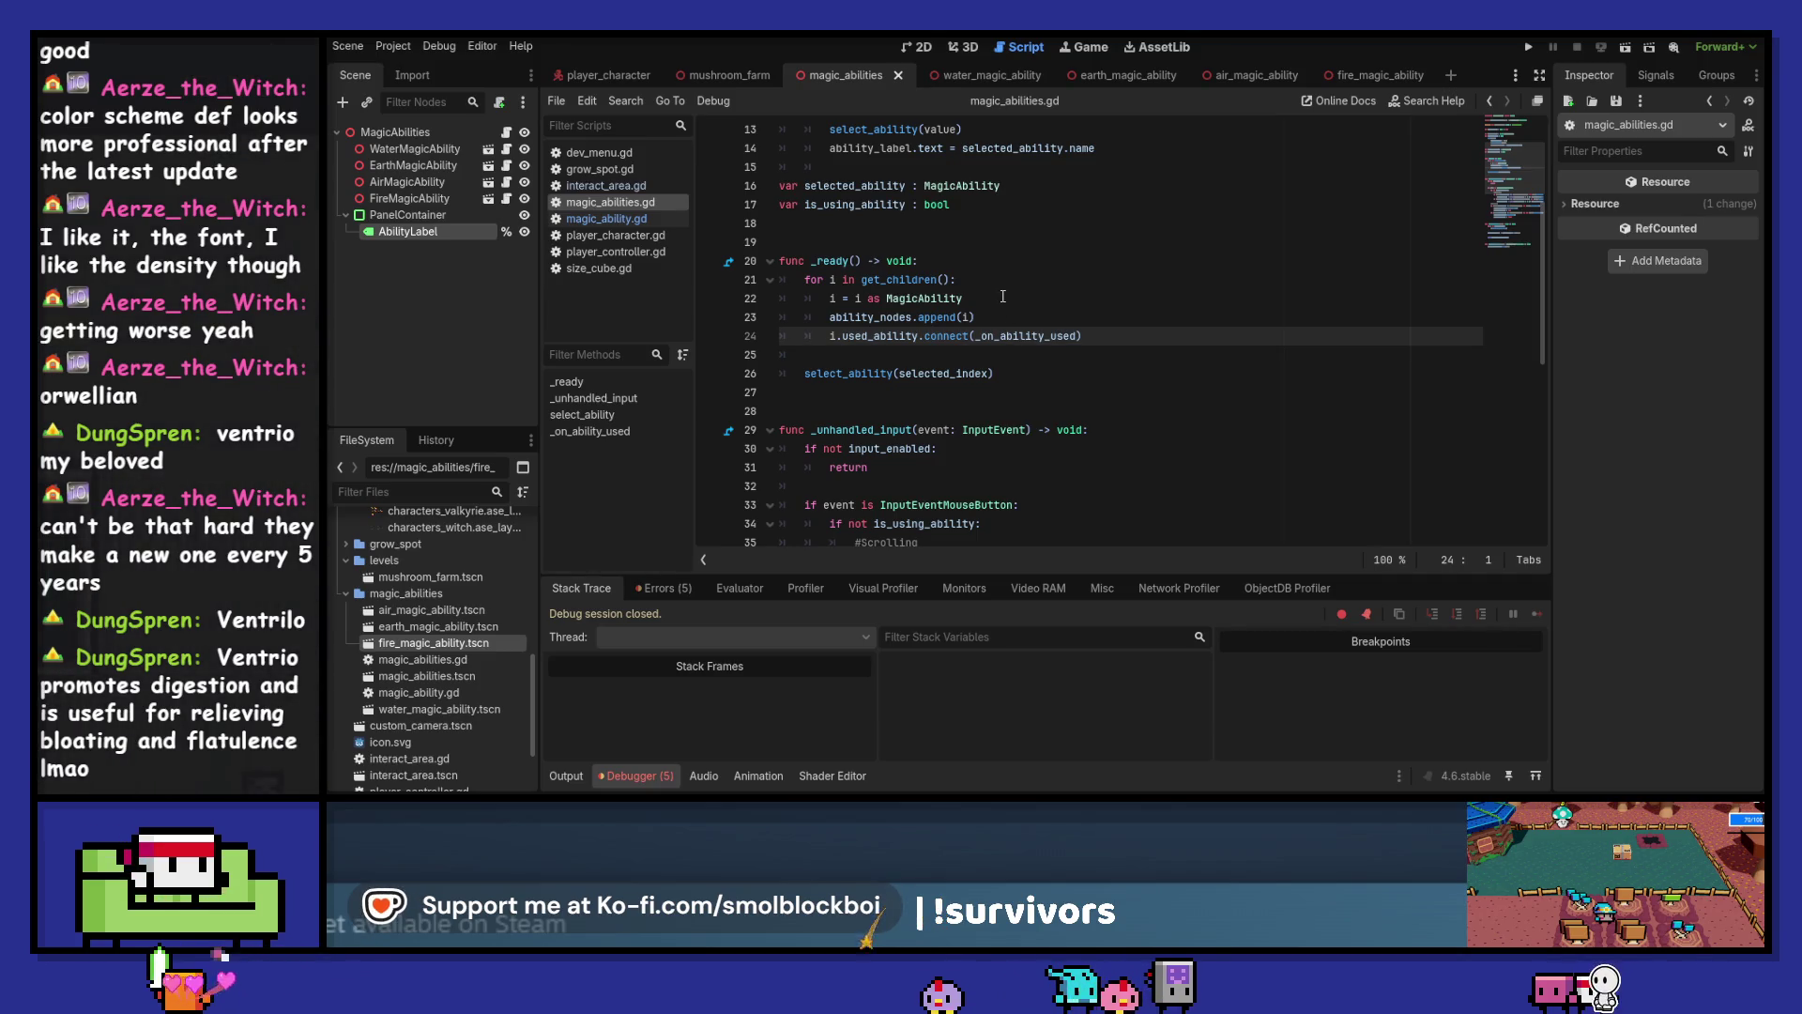
{"action": "left_click", "coordinate": [1002, 297]}
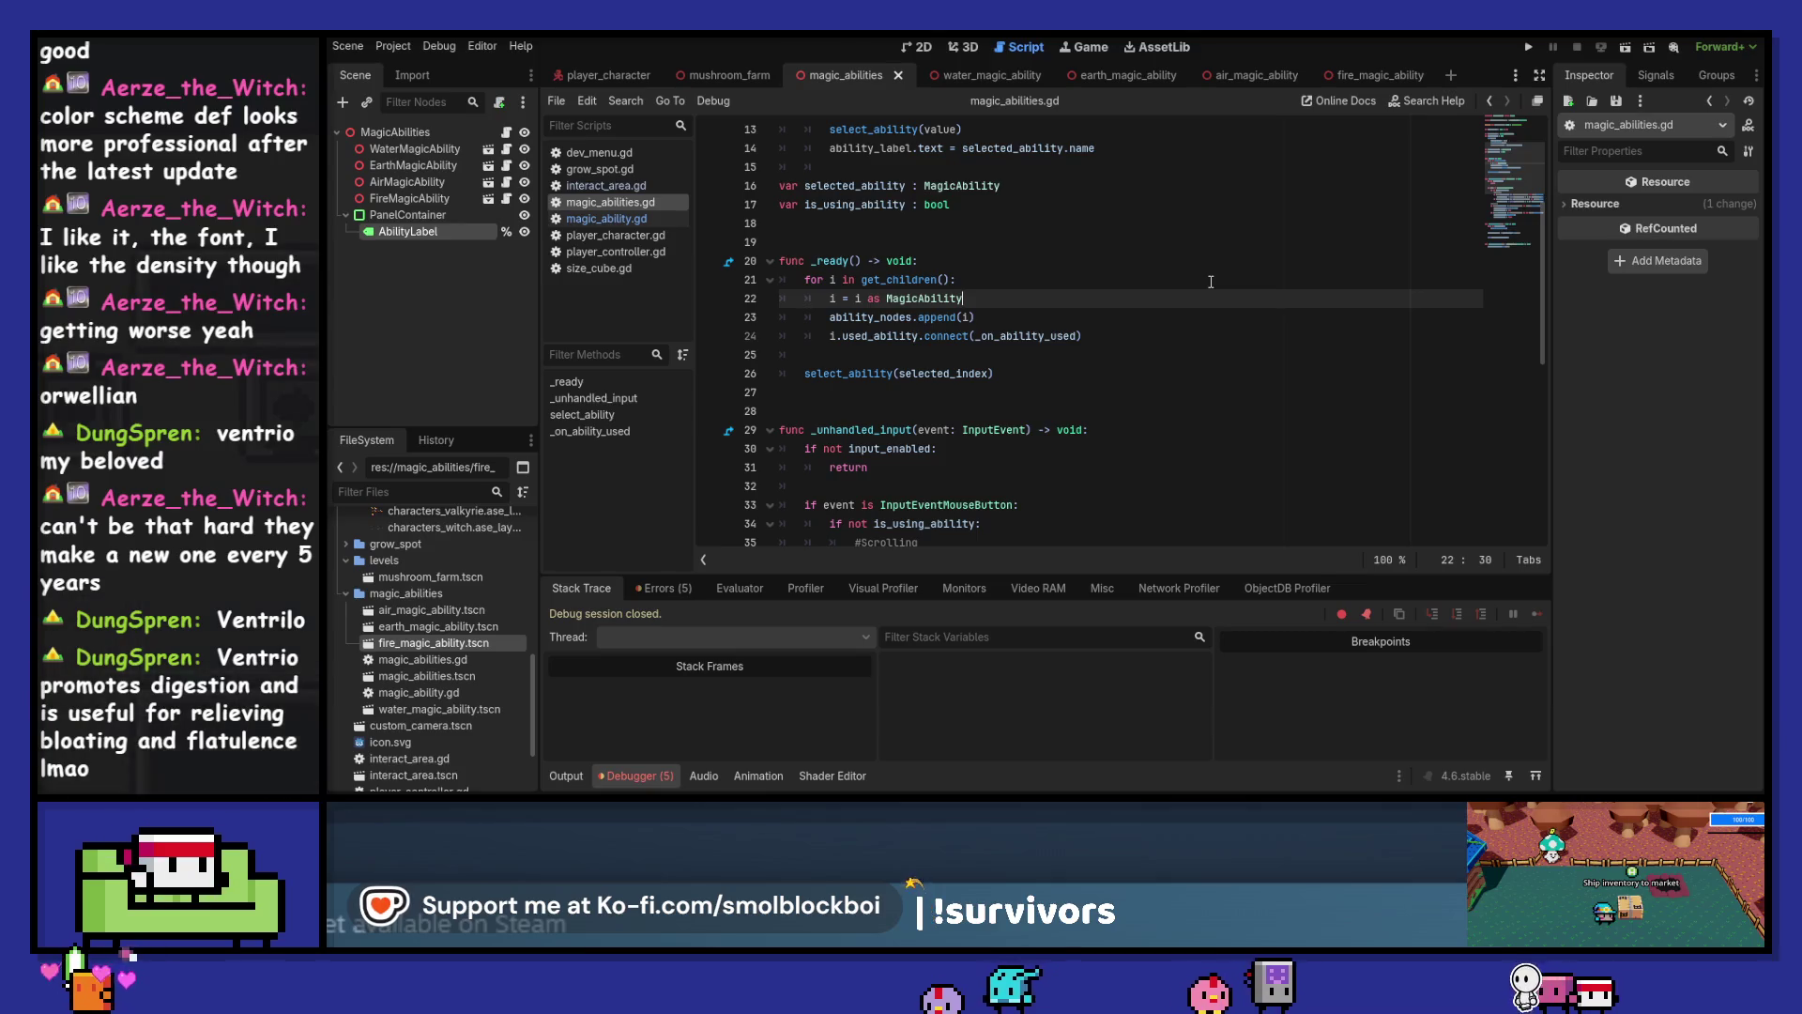
{"action": "left_click", "coordinate": [1530, 48]}
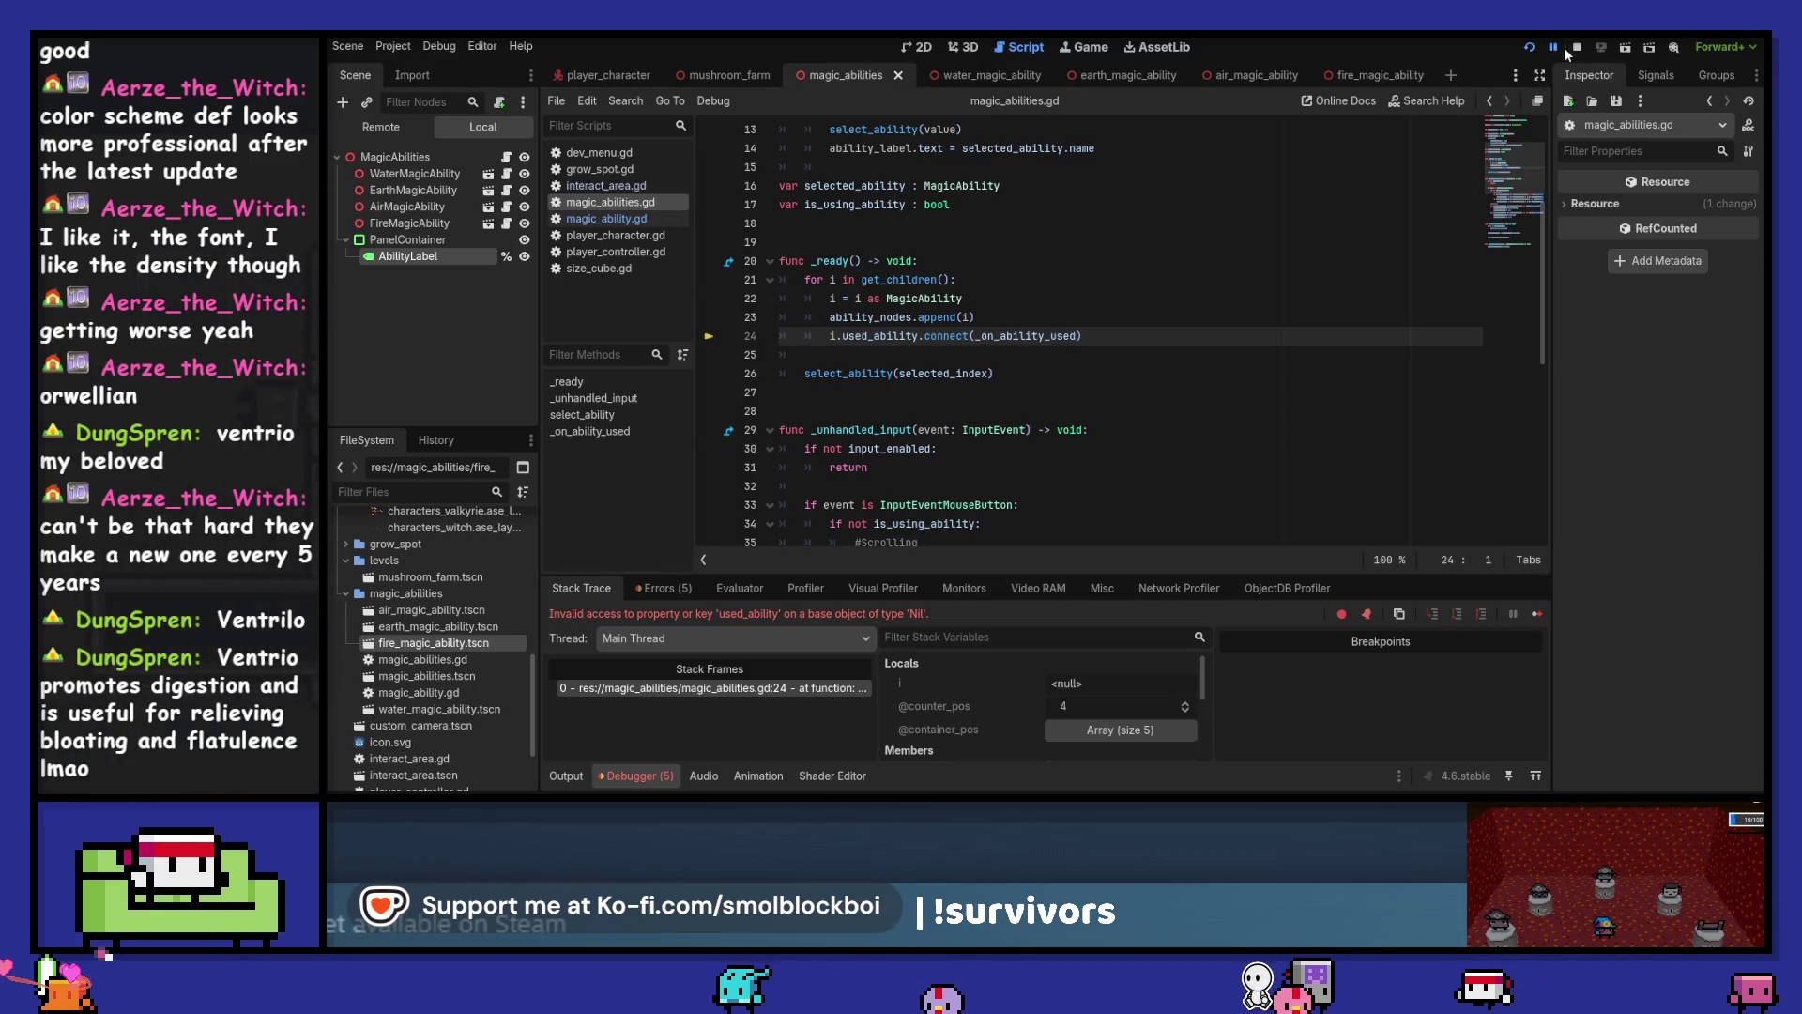
{"action": "key", "text": "F8"}
{"action": "left_click", "coordinate": [1033, 297]}
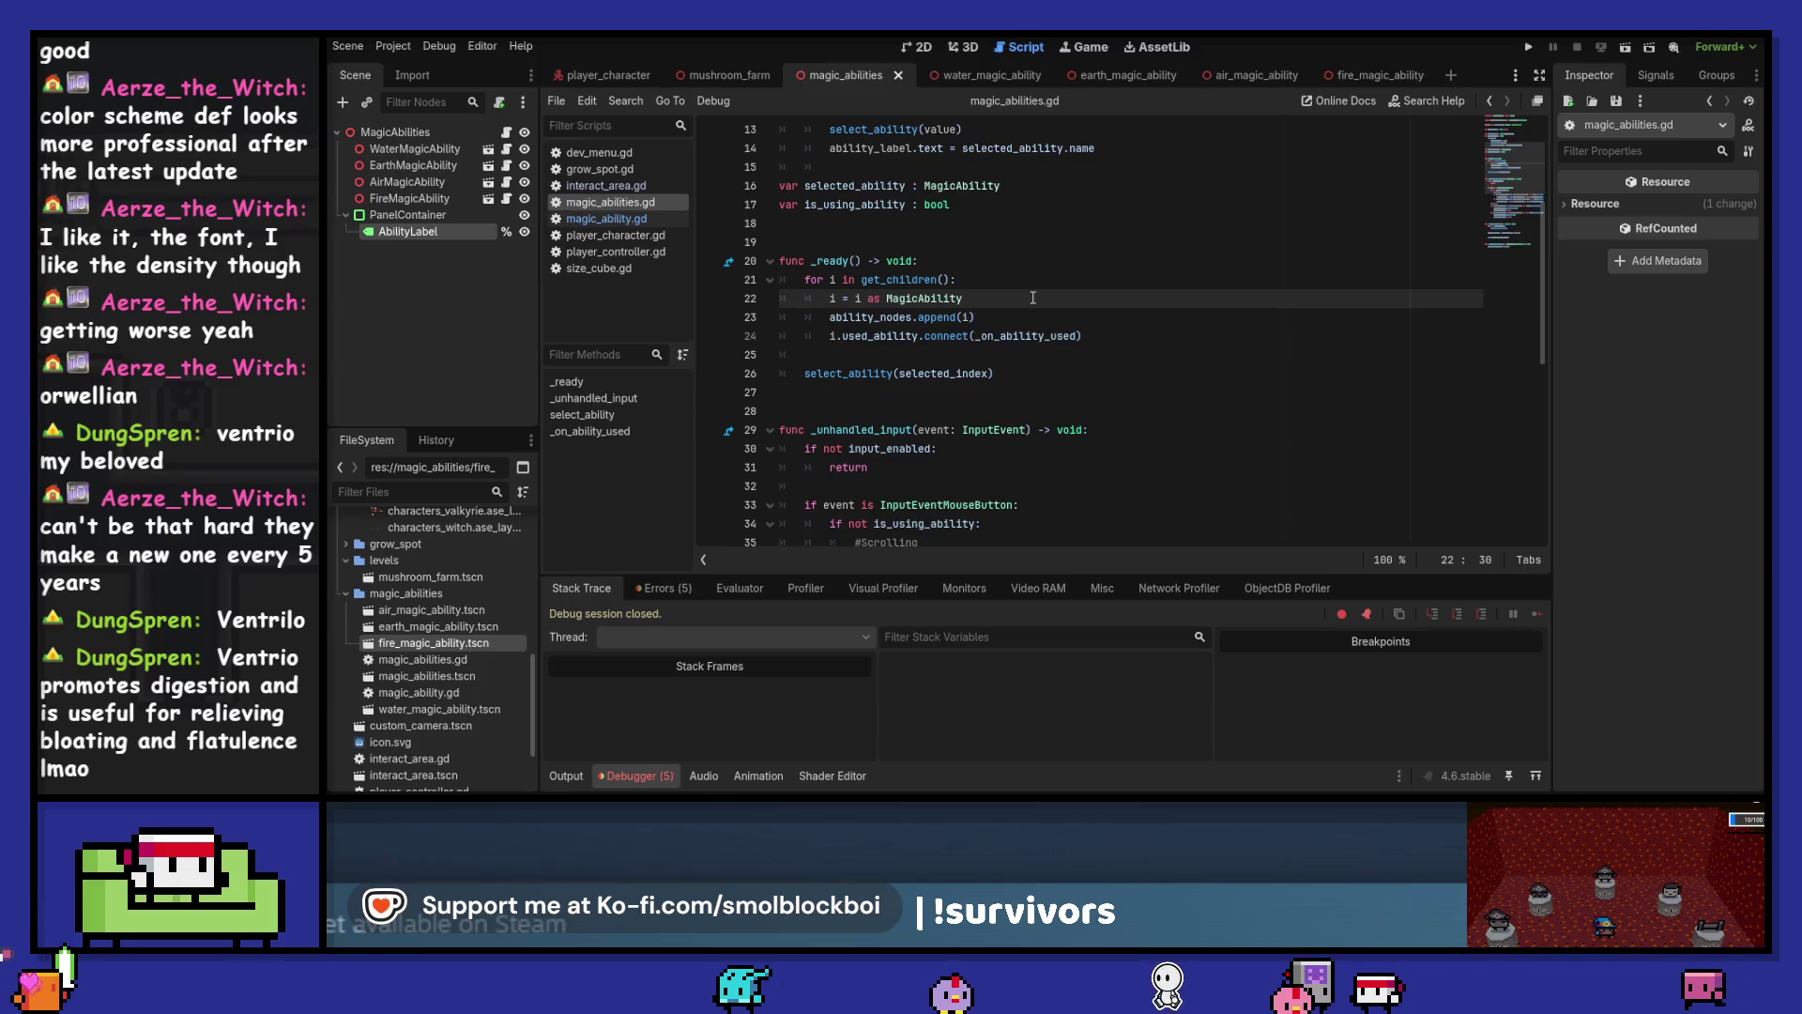
Add an 'if i:' check after the cast and indent the append and connect lines under it
{"action": "key", "text": "Return"}
{"action": "type", "text": "if i:"}
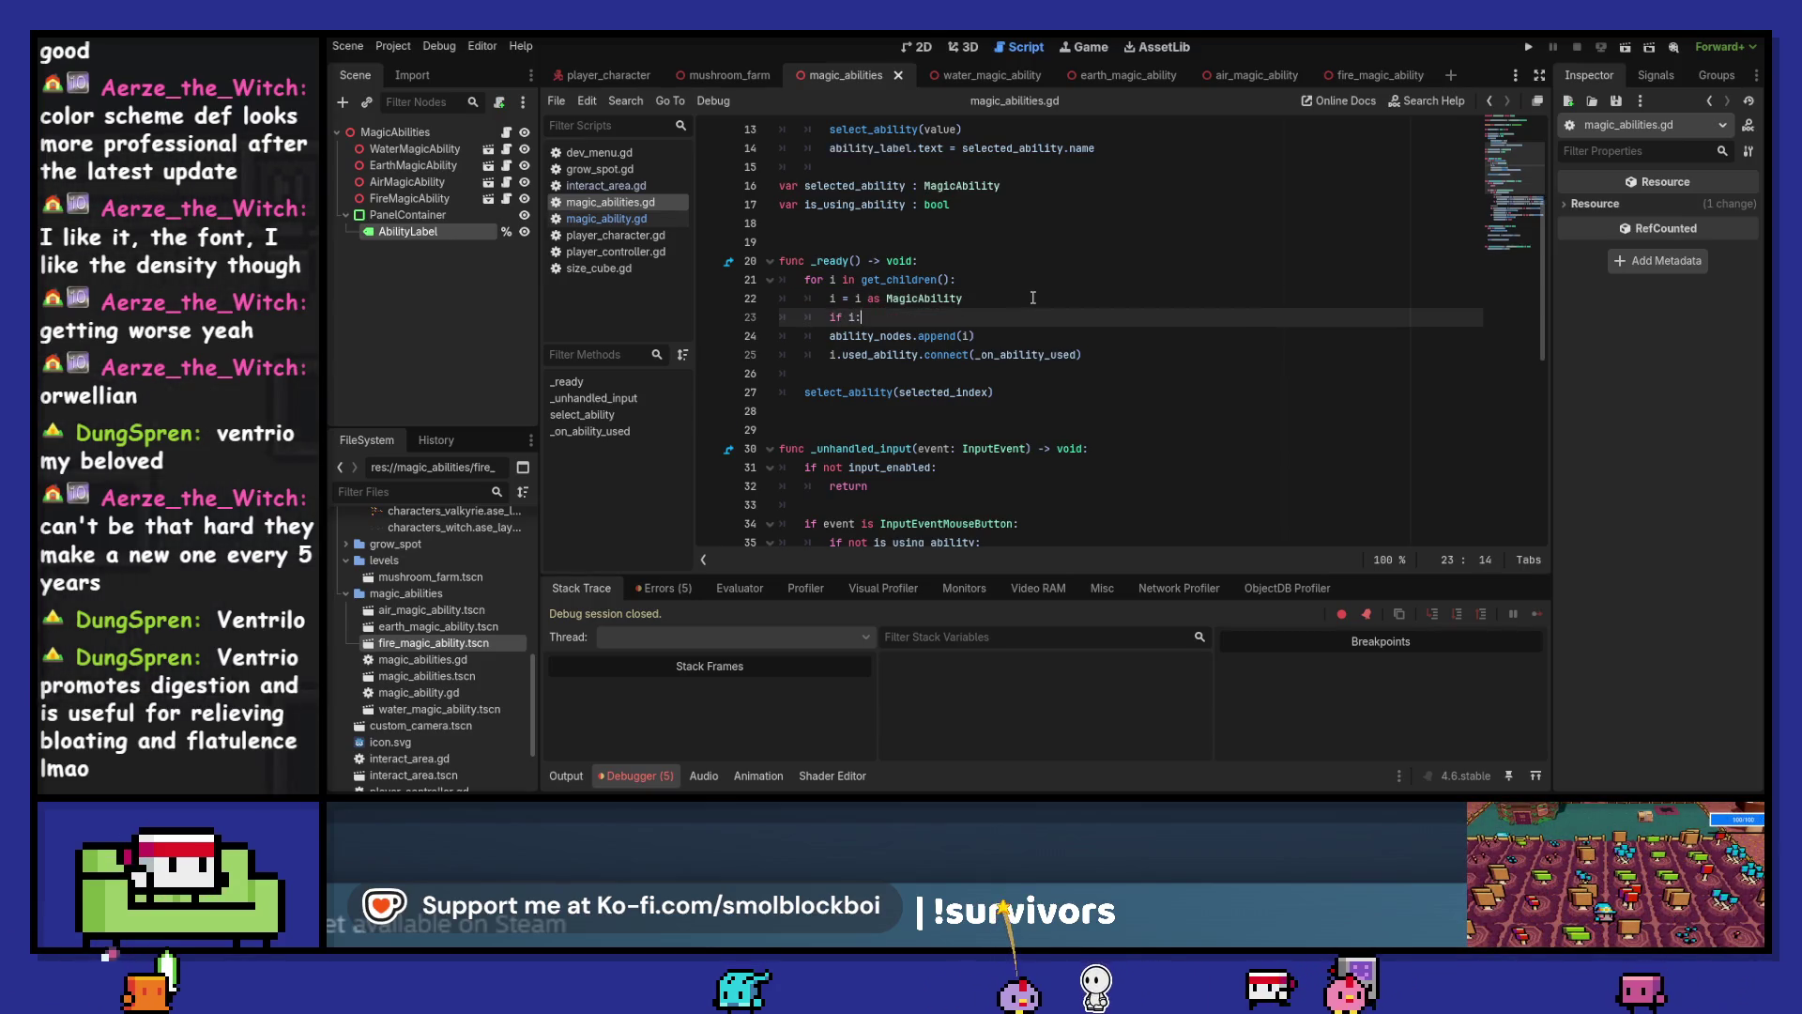
{"action": "key", "text": "Down"}
{"action": "key", "text": "shift+Down"}
{"action": "key", "text": "Tab"}
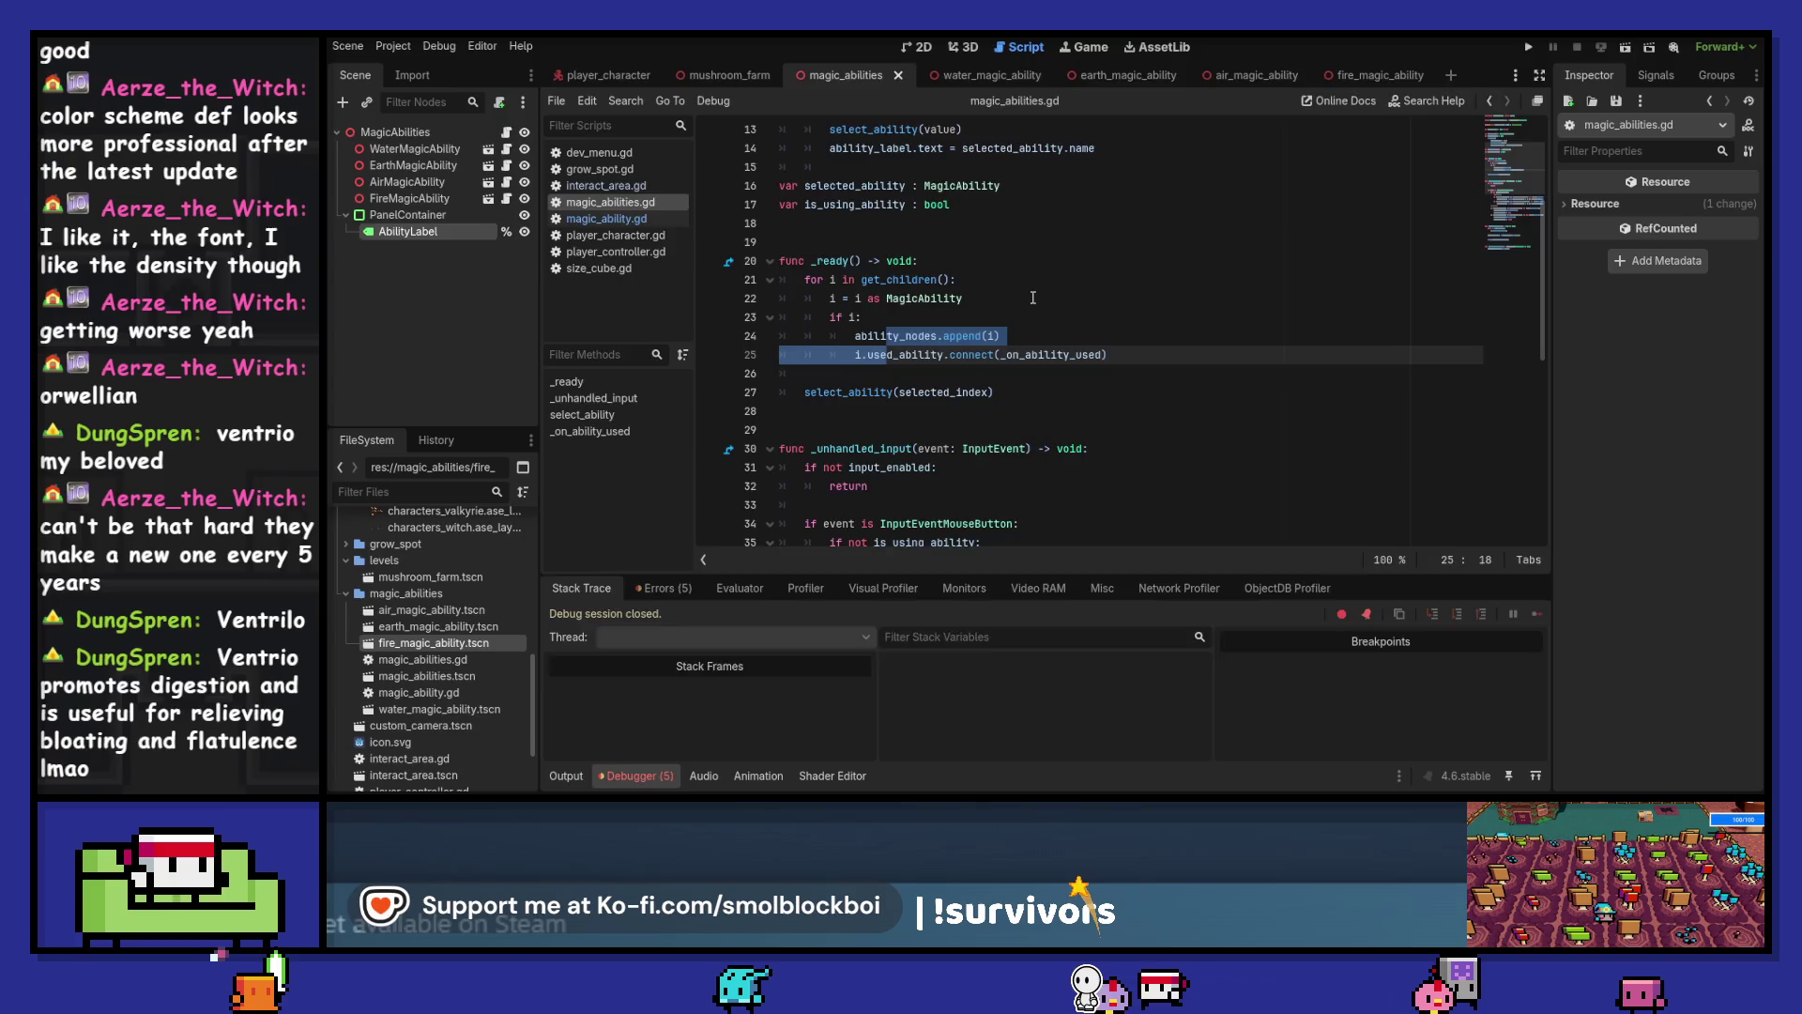
Run the game, enter the test level, cycle abilities to check the label, then close it
{"action": "key", "text": "F5"}
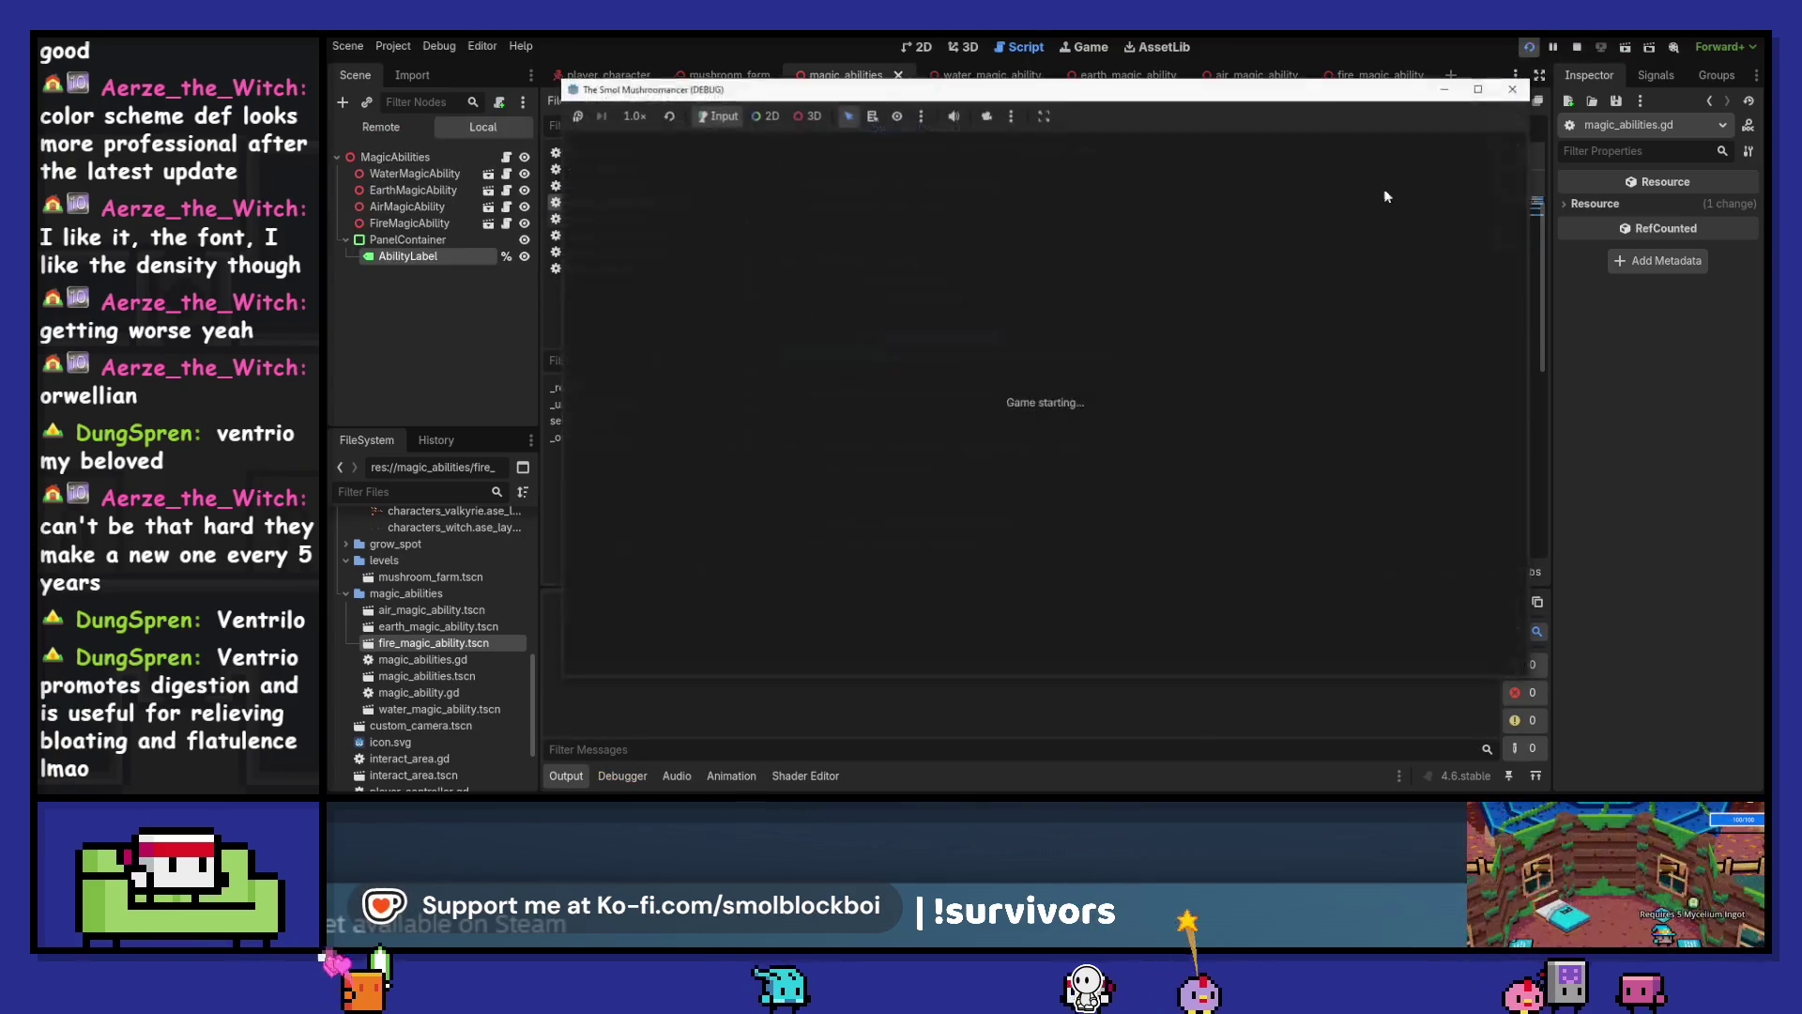
{"action": "left_click", "coordinate": [1055, 419]}
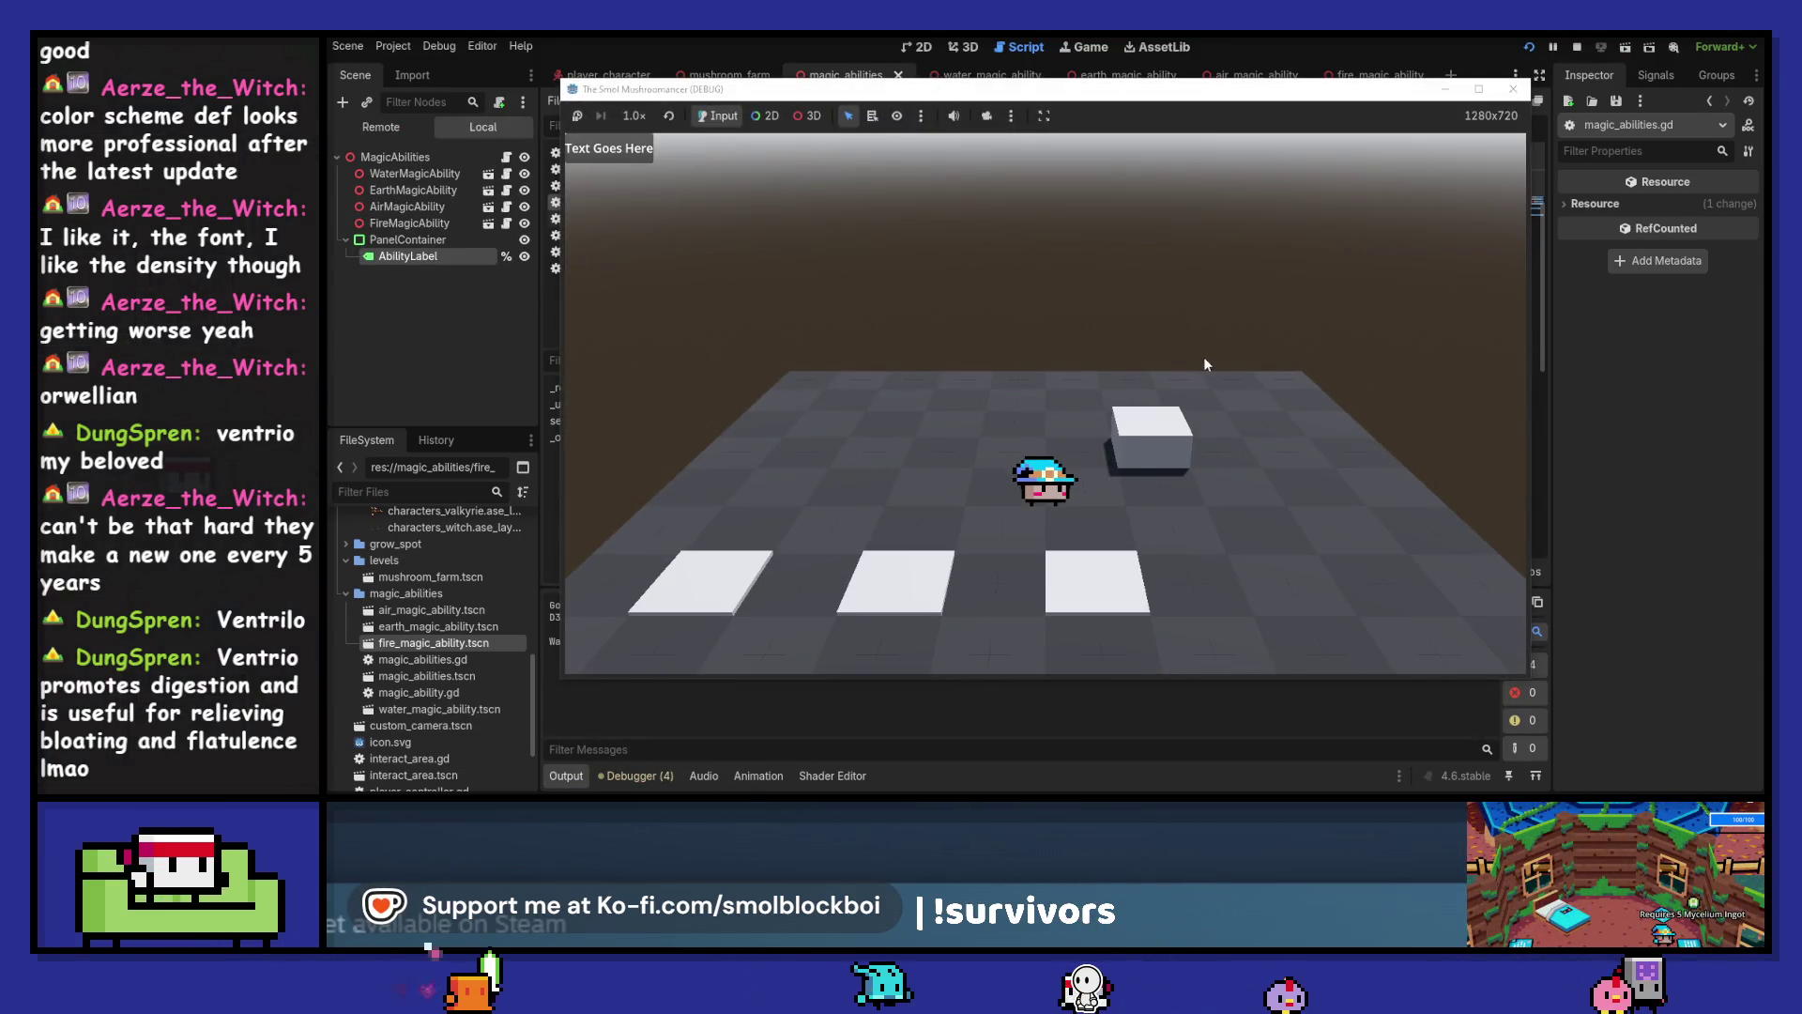
{"action": "key", "text": "w"}
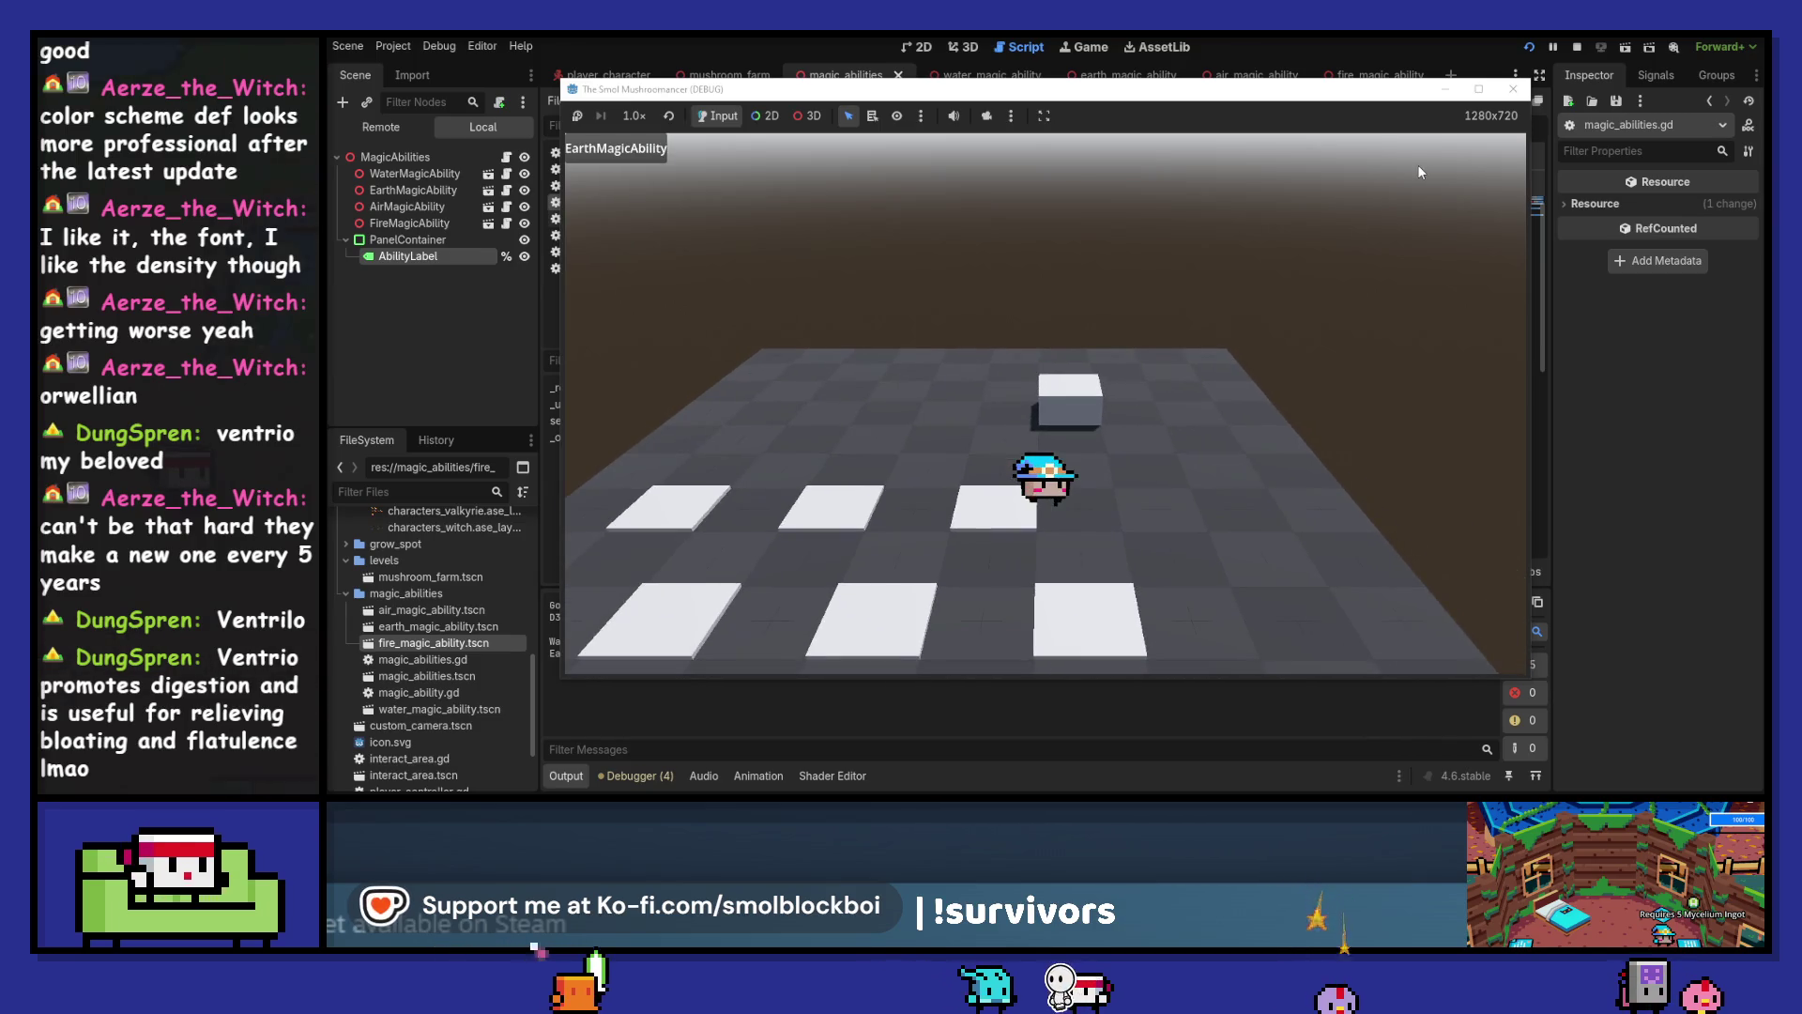
{"action": "key", "text": "d"}
{"action": "scroll", "coordinate": [1317, 214], "scroll_direction": "down", "scroll_amount": 1}
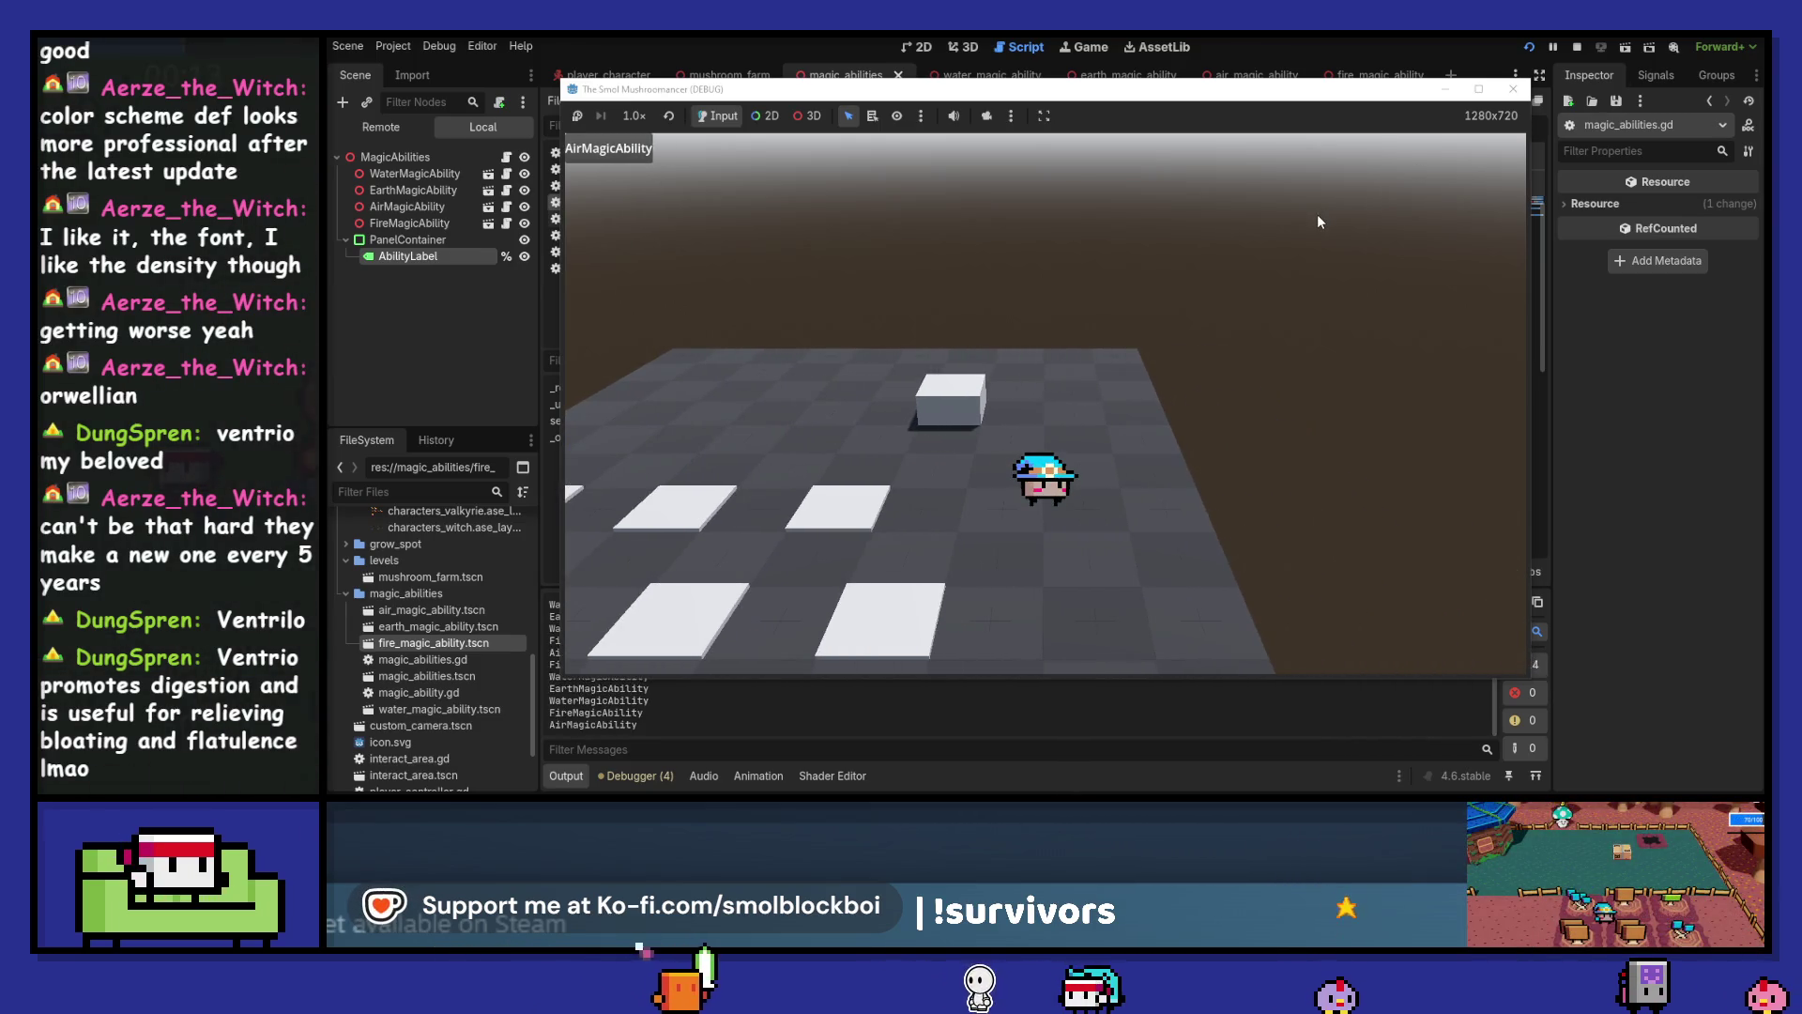
{"action": "scroll", "coordinate": [1316, 214], "scroll_direction": "up", "scroll_amount": 5}
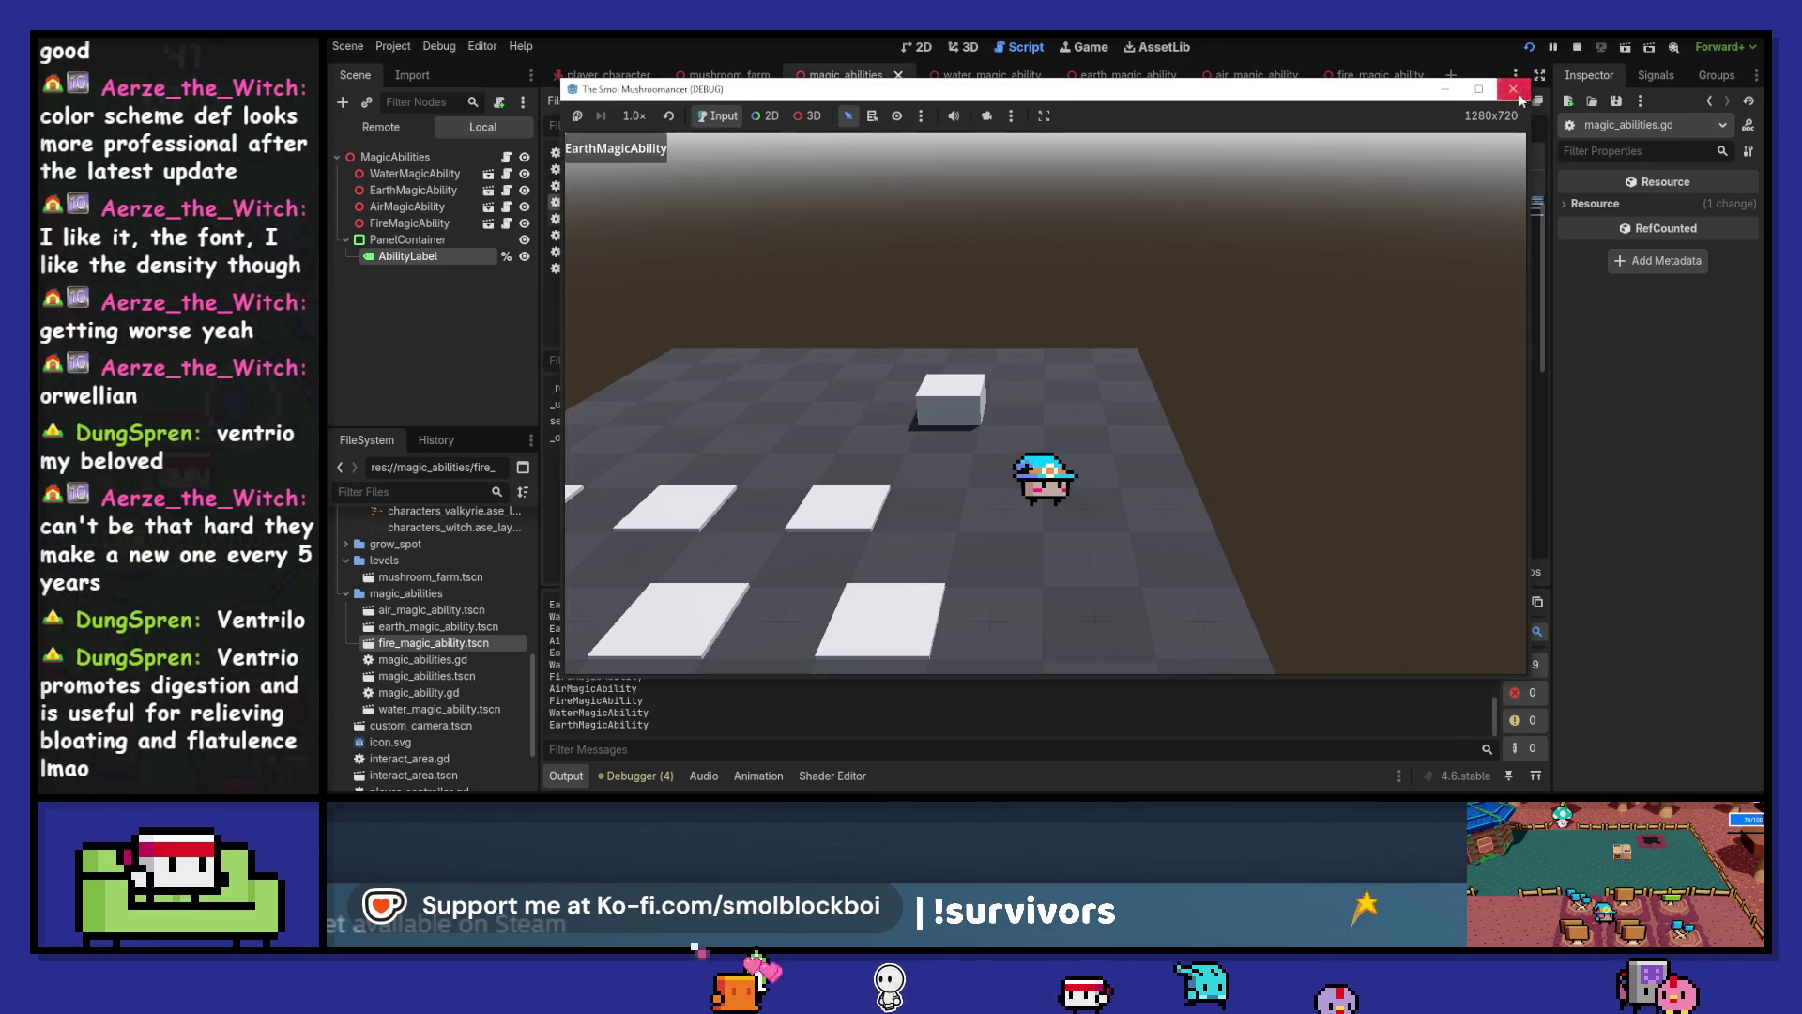
{"action": "left_click", "coordinate": [1514, 89]}
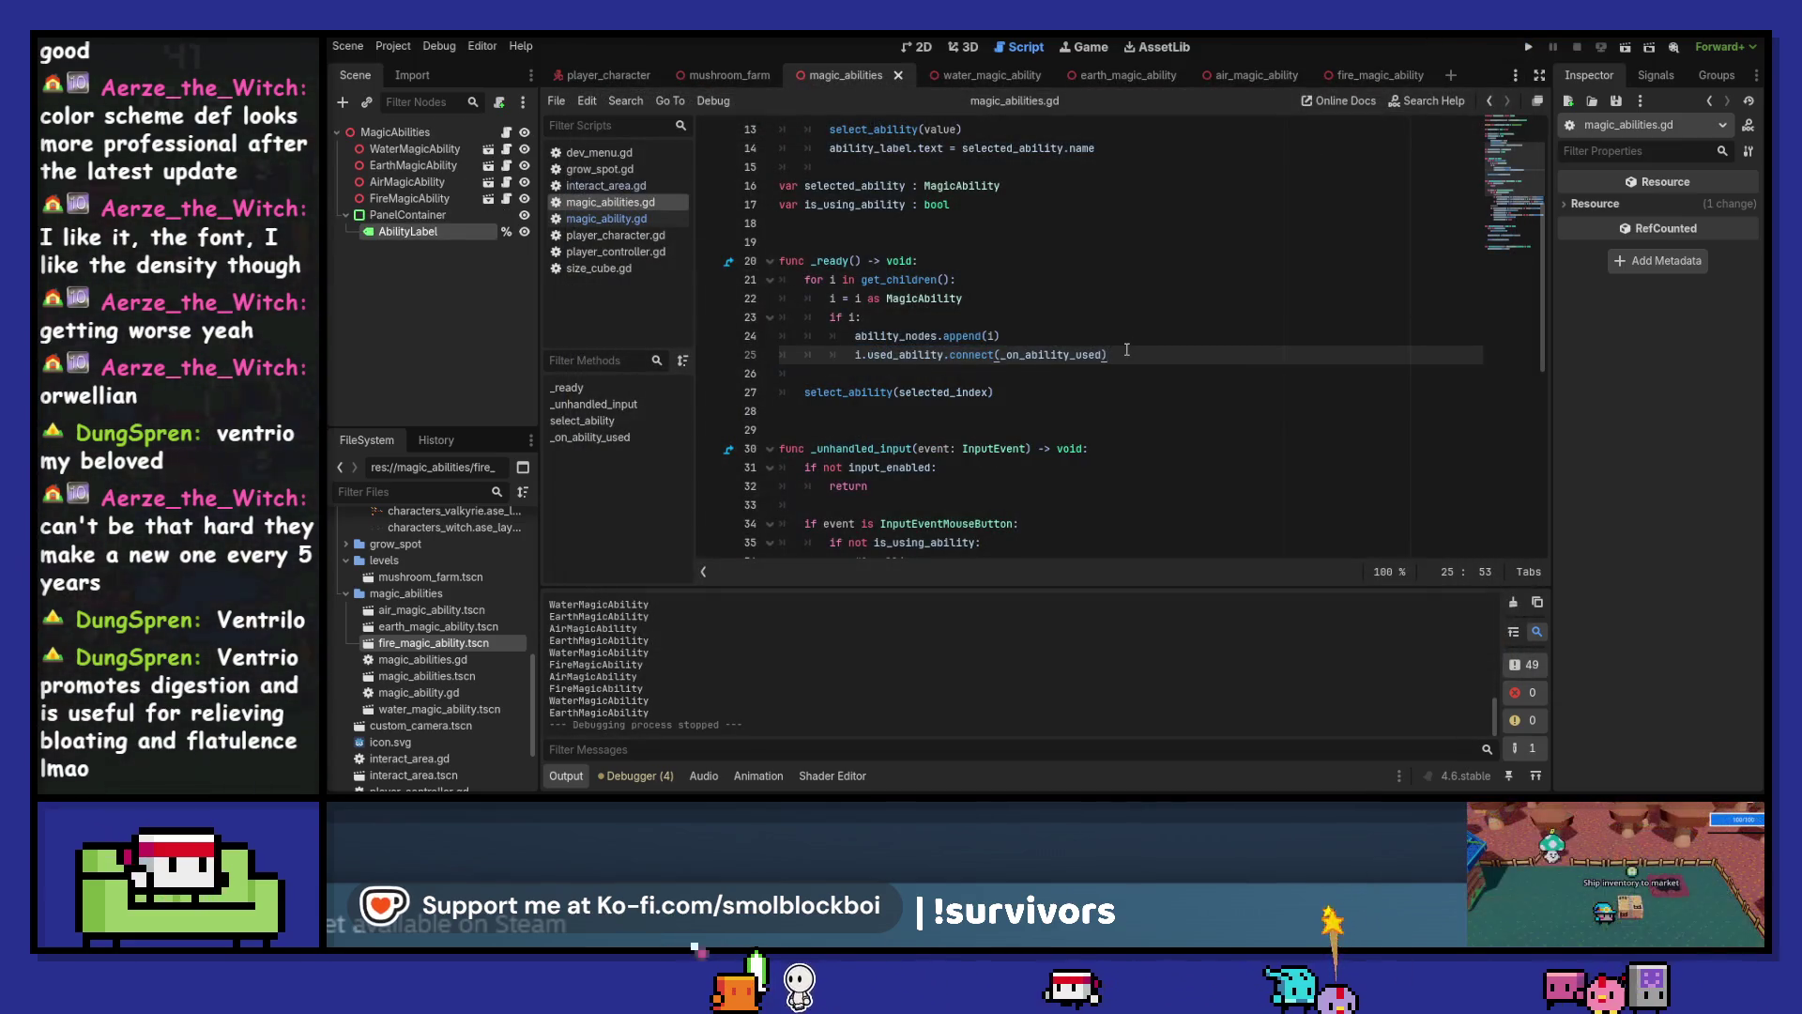
Remove the stray indentation on blank line 15 and save the script
{"action": "scroll", "coordinate": [1127, 350], "scroll_direction": "up", "scroll_amount": 3}
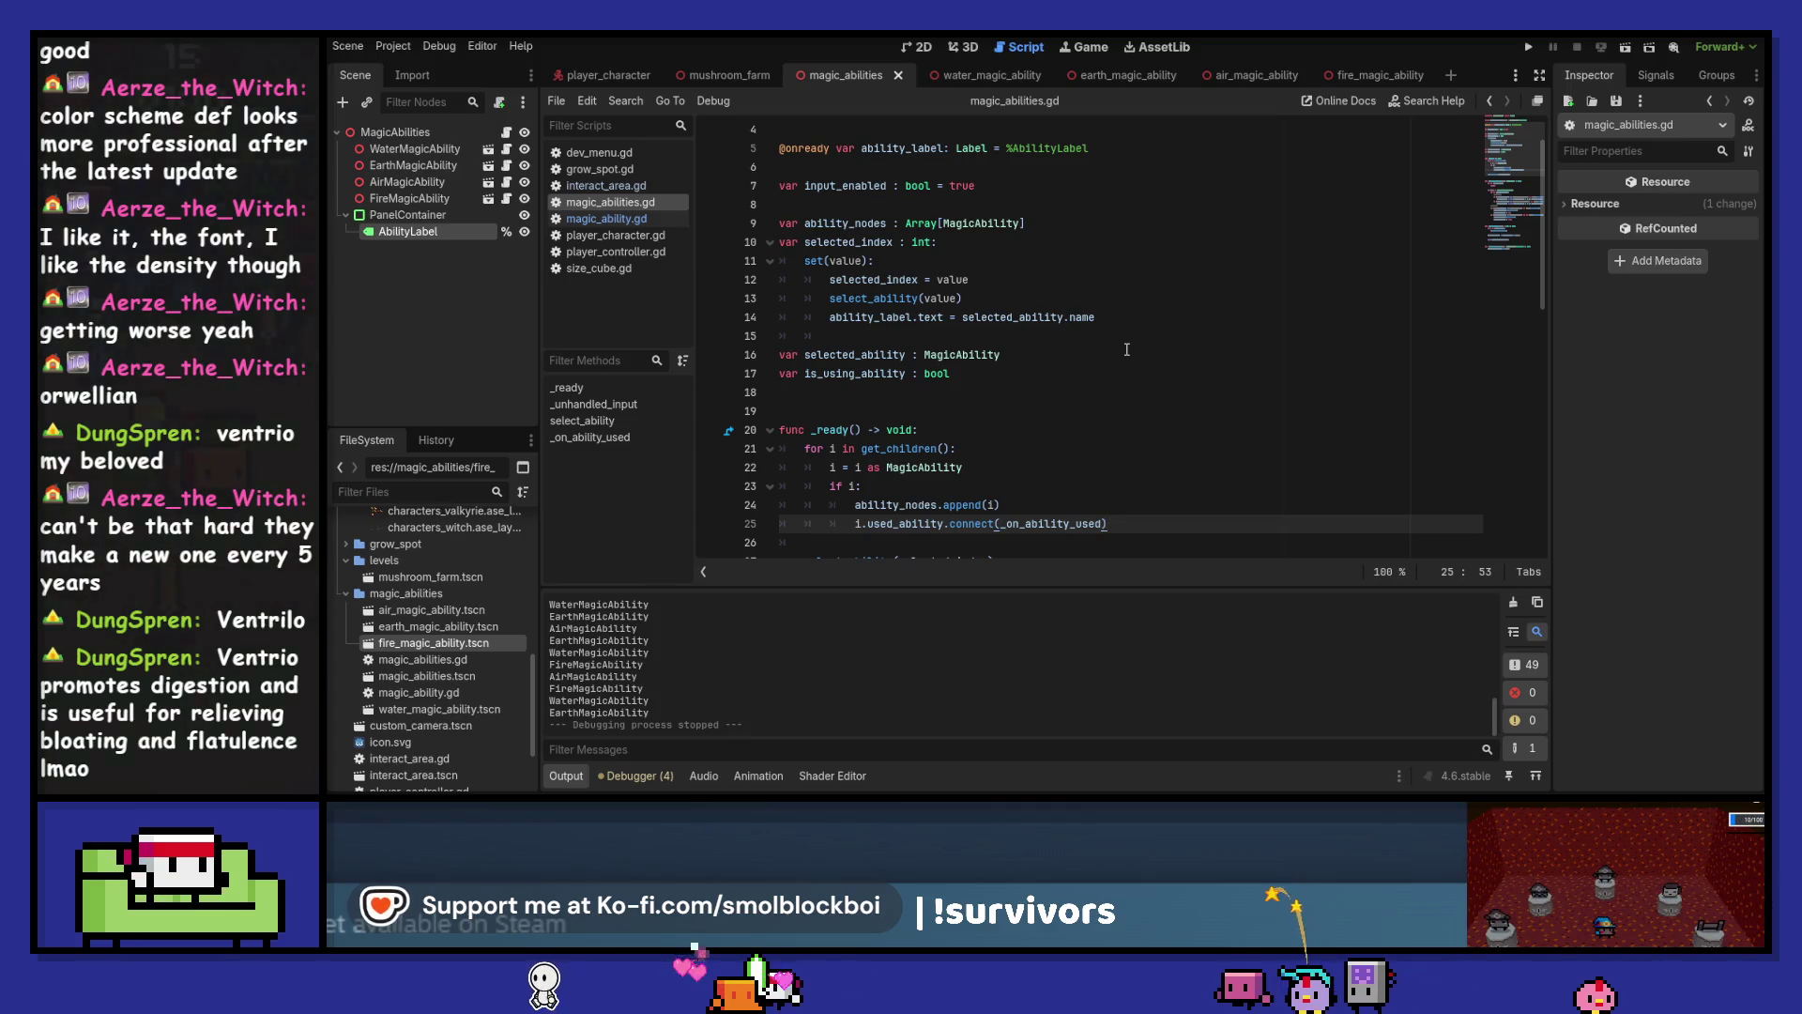
{"action": "left_click", "coordinate": [987, 336]}
{"action": "key", "text": "BackSpace"}
{"action": "key", "text": "BackSpace"}
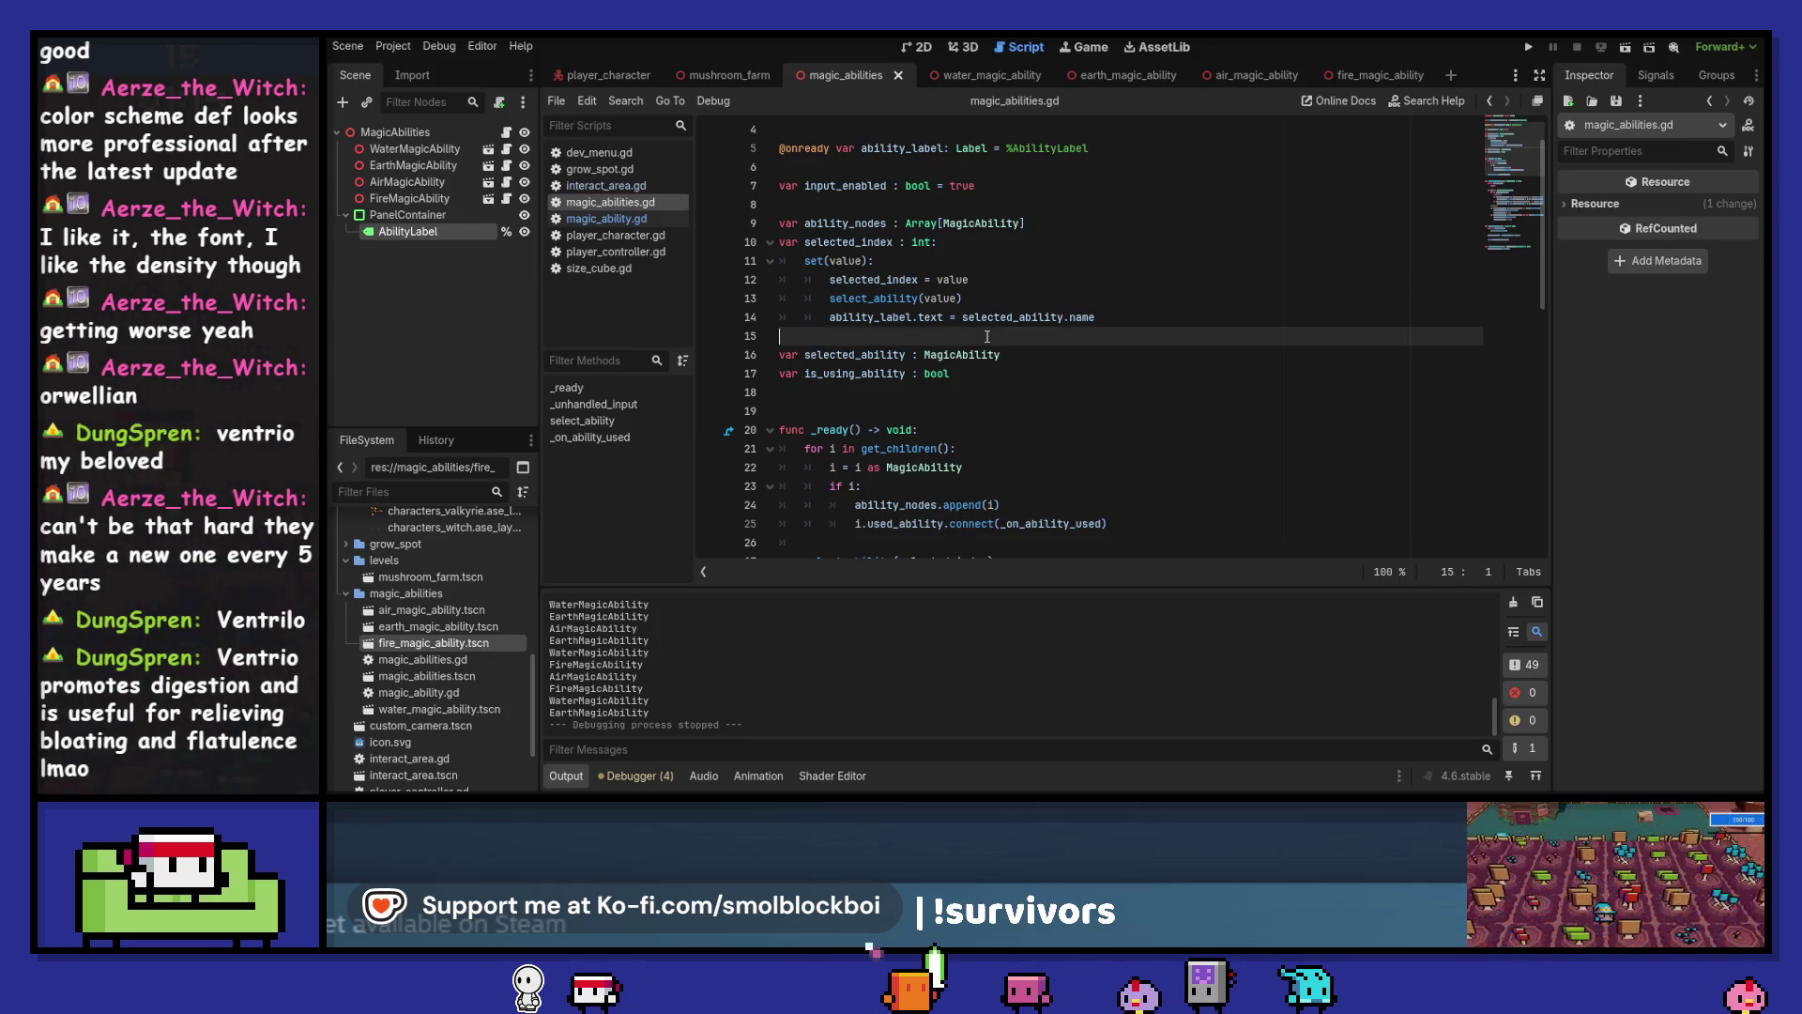
{"action": "key", "text": "ctrl+s"}
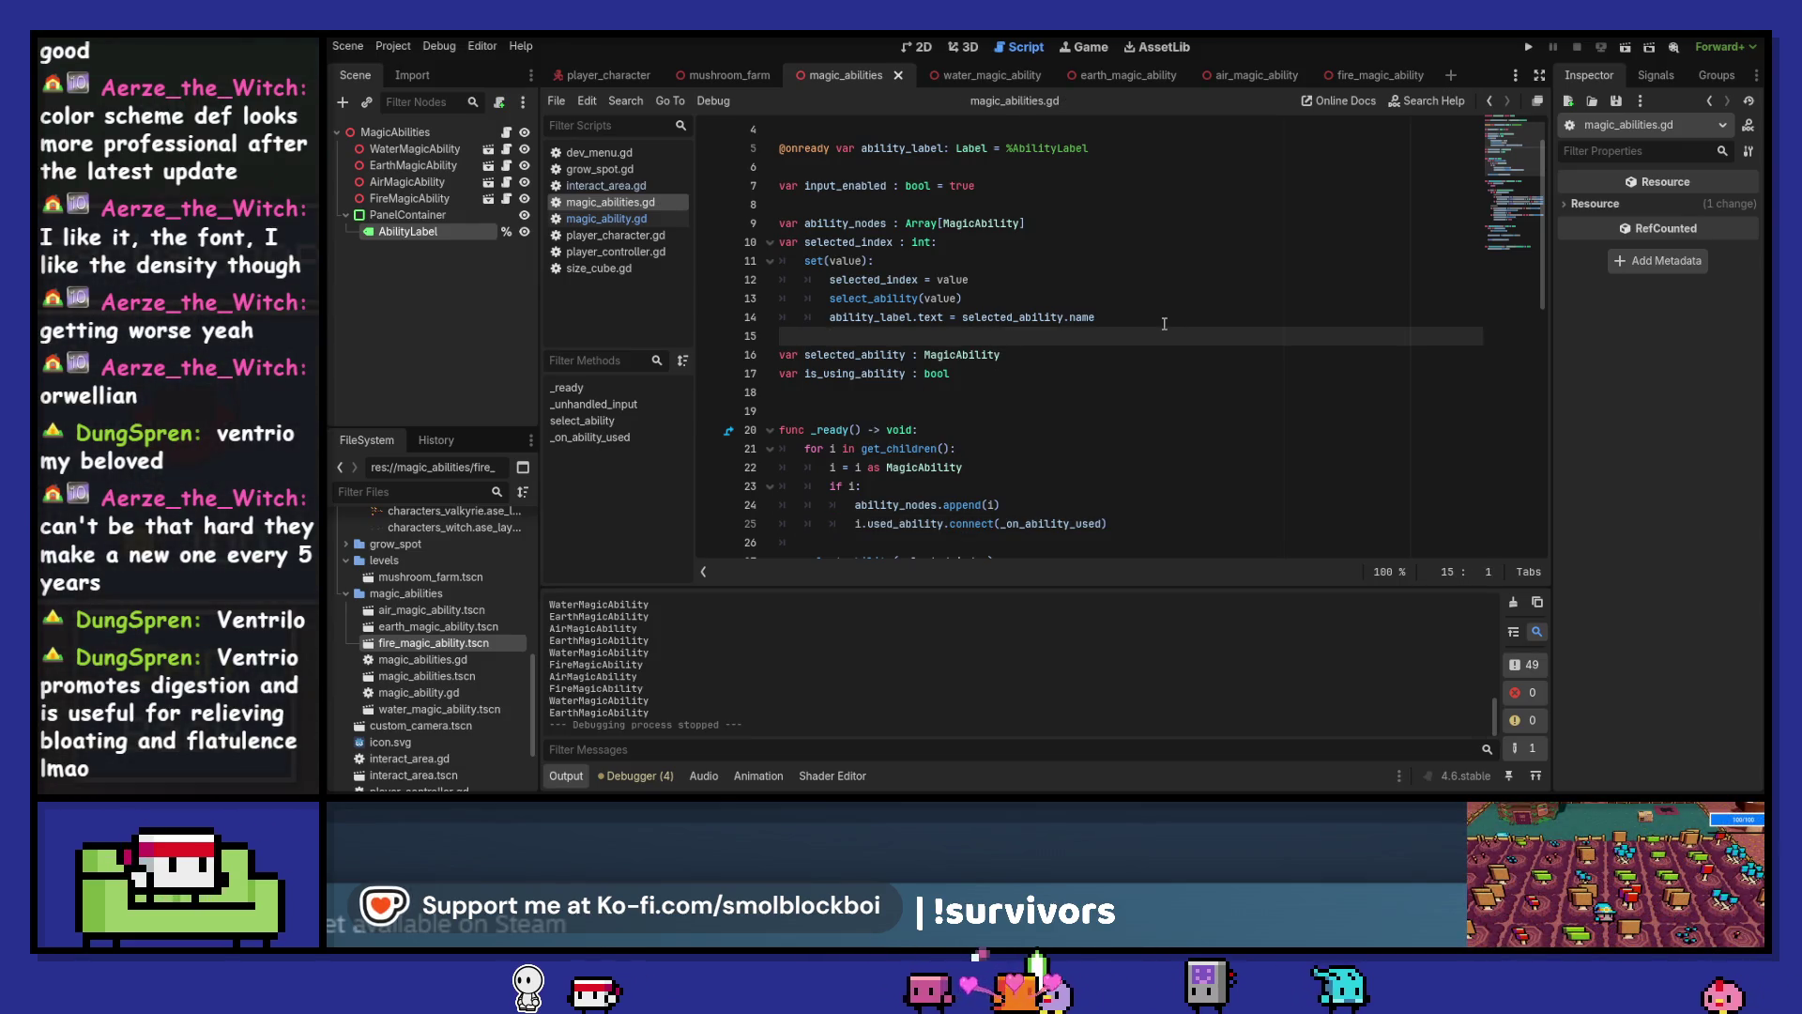
Delete the ability_label.text line and its leftover empty line from the selected_index setter
{"action": "scroll", "coordinate": [1164, 324], "scroll_direction": "down", "scroll_amount": 2}
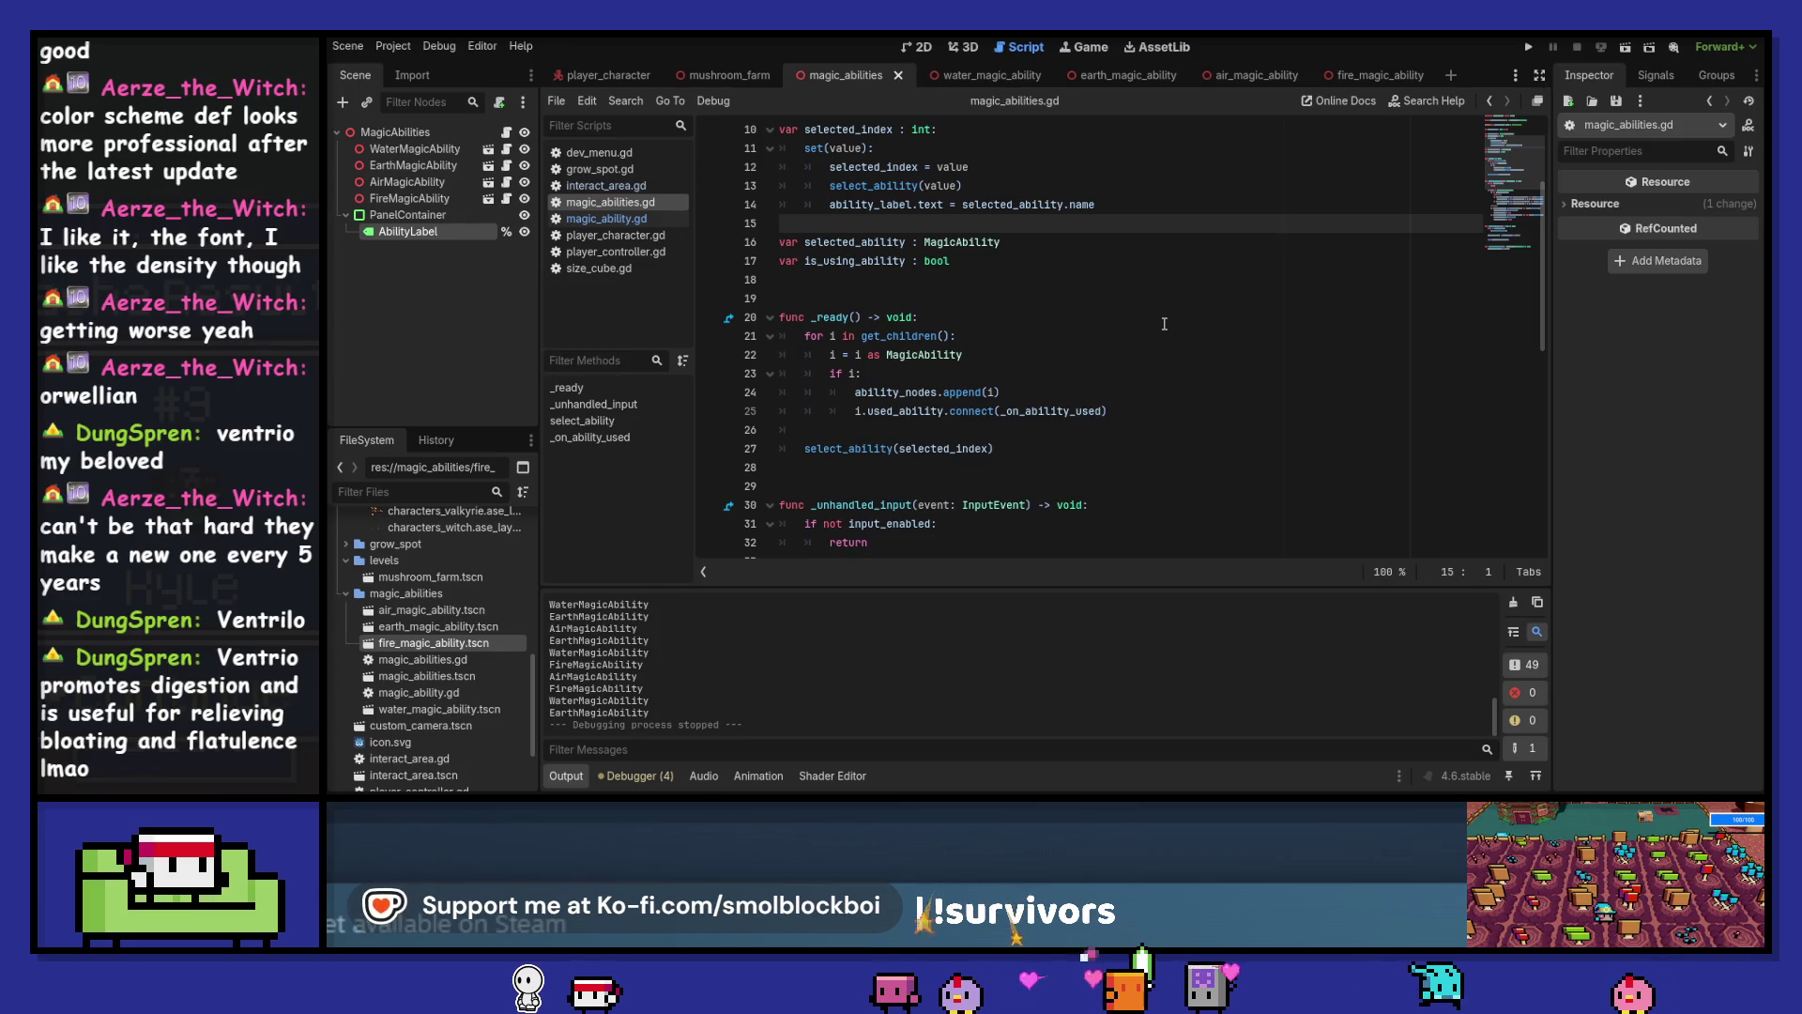
{"action": "left_click", "coordinate": [1128, 206]}
{"action": "key", "text": "shift+Home"}
{"action": "key", "text": "BackSpace"}
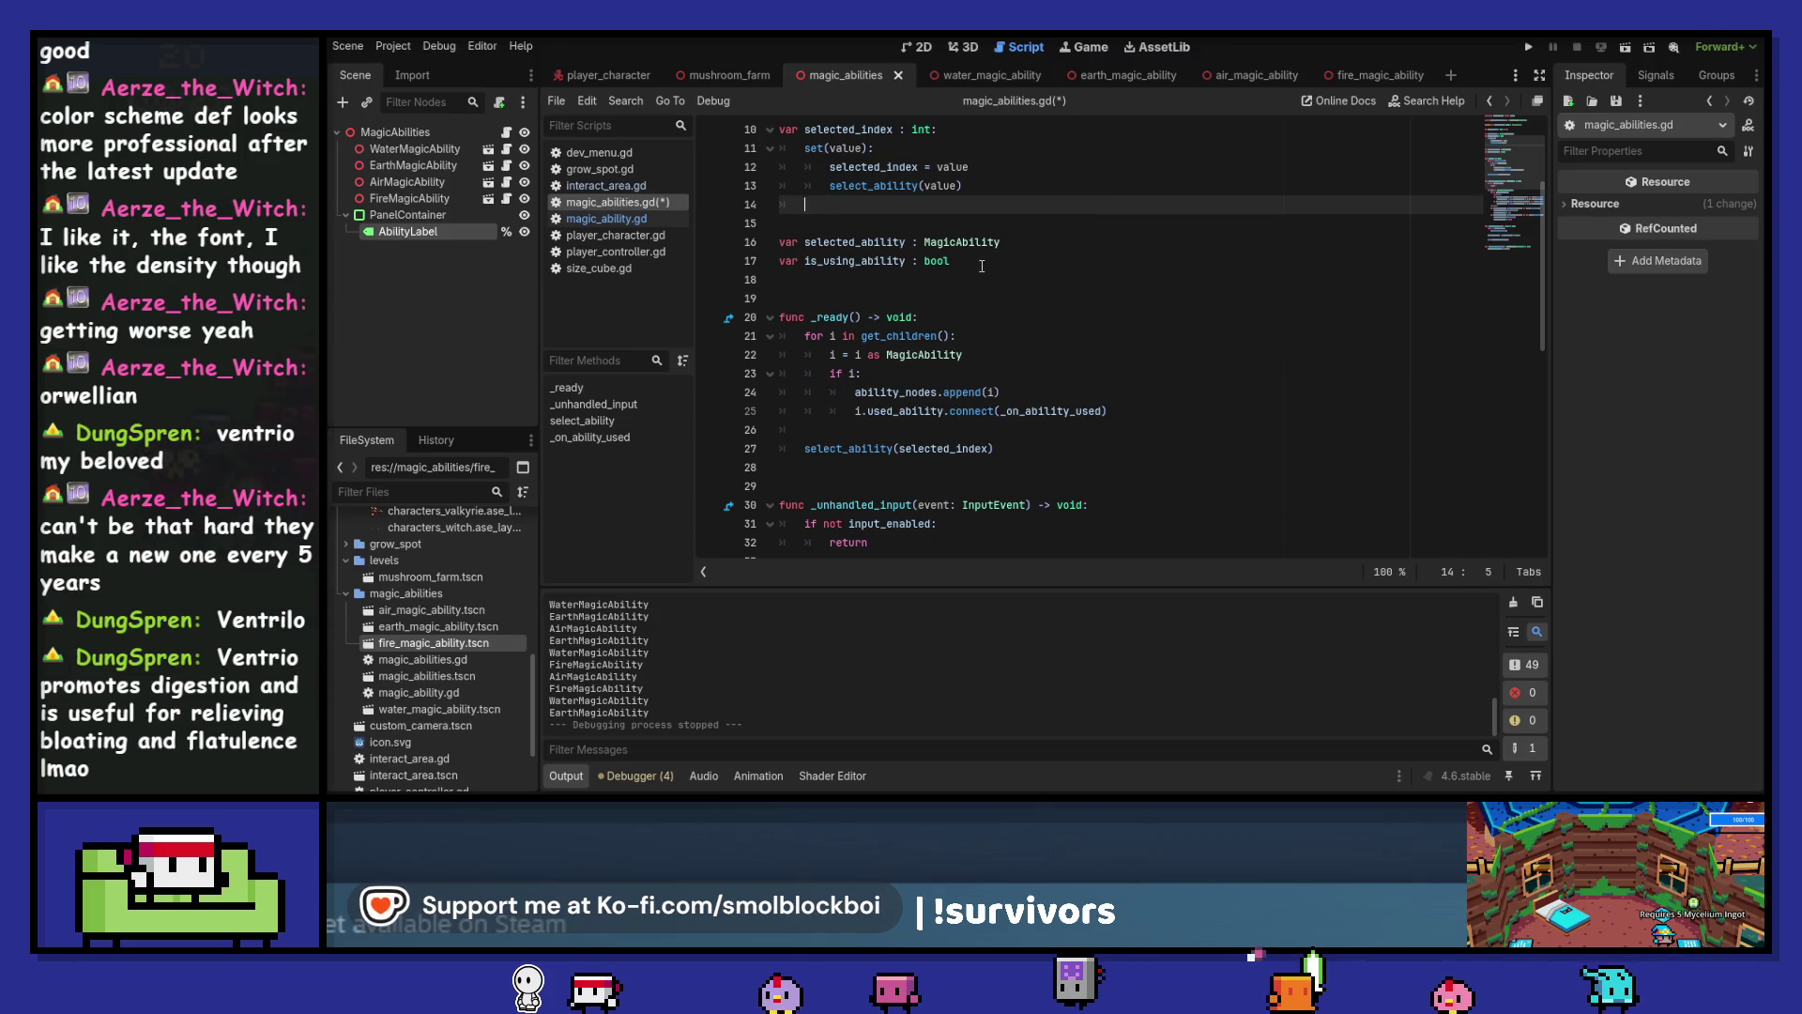
{"action": "key", "text": "BackSpace"}
{"action": "key", "text": "BackSpace"}
In select_ability, insert new blank lines above print(selected_ability.name)
{"action": "left_click", "coordinate": [873, 185], "text": "ctrl"}
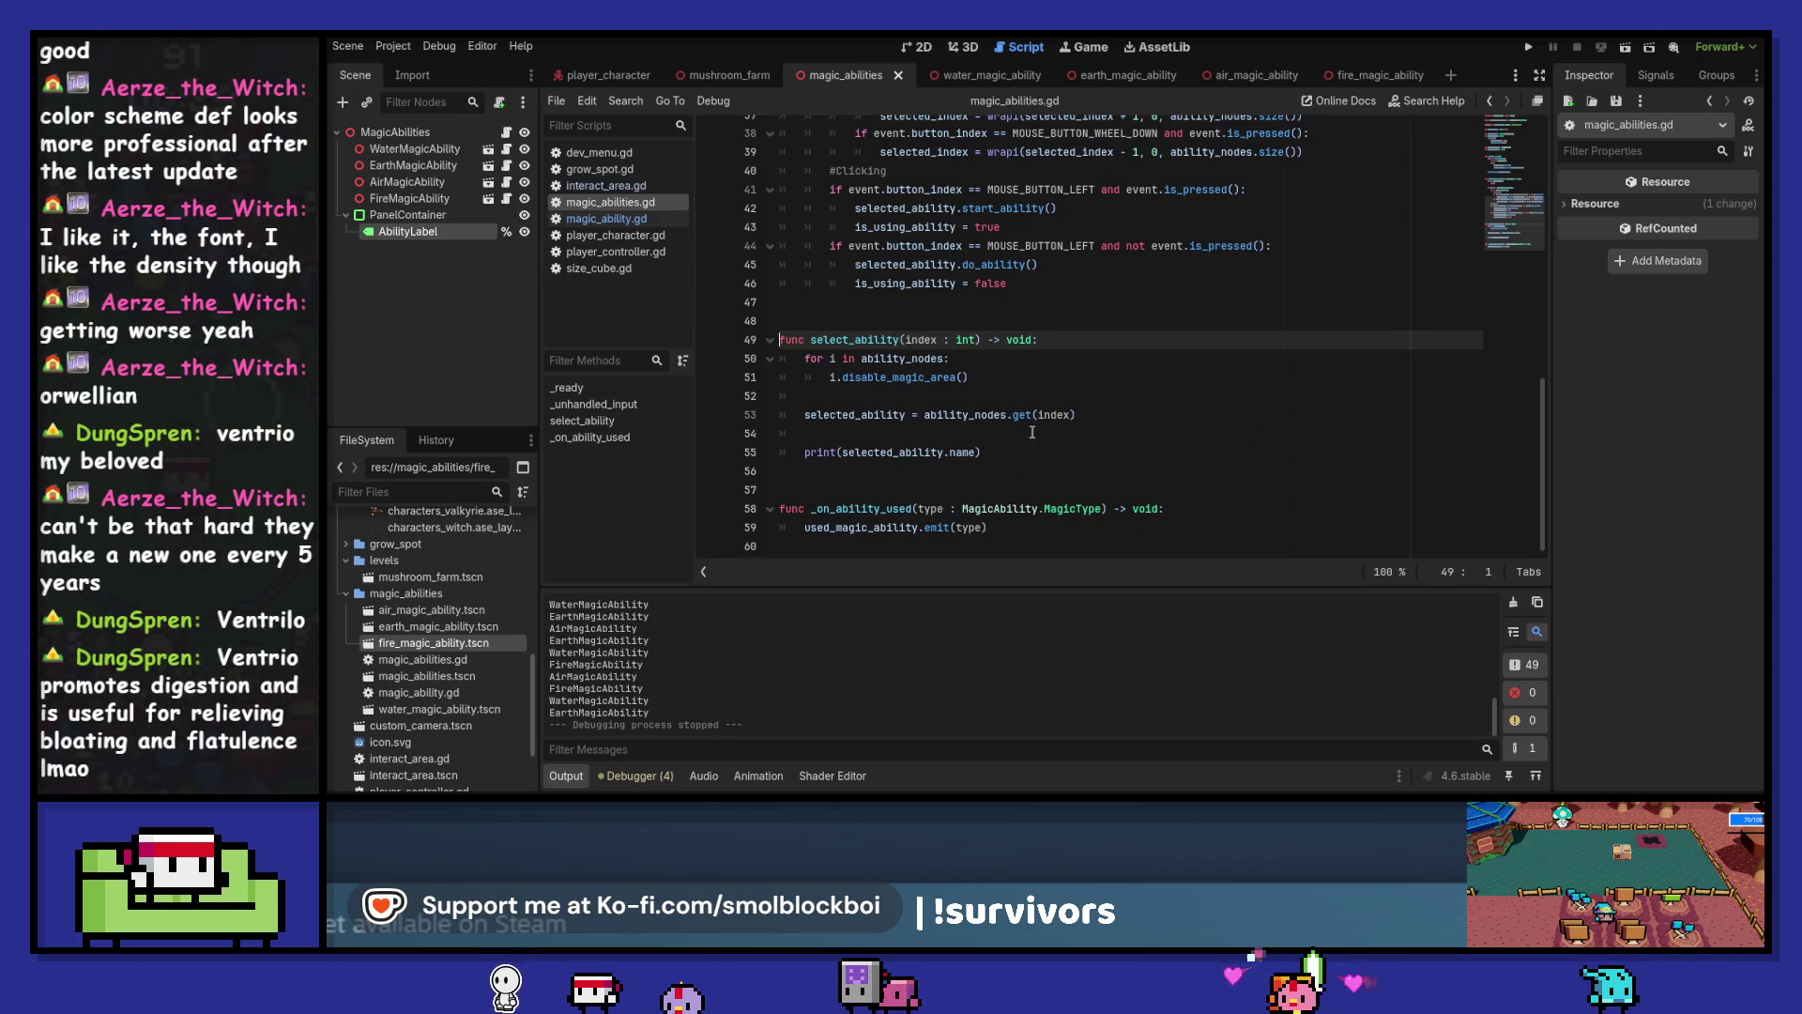
{"action": "left_click", "coordinate": [1039, 431]}
{"action": "key", "text": "Return"}
{"action": "key", "text": "Return"}
{"action": "key", "text": "Up"}
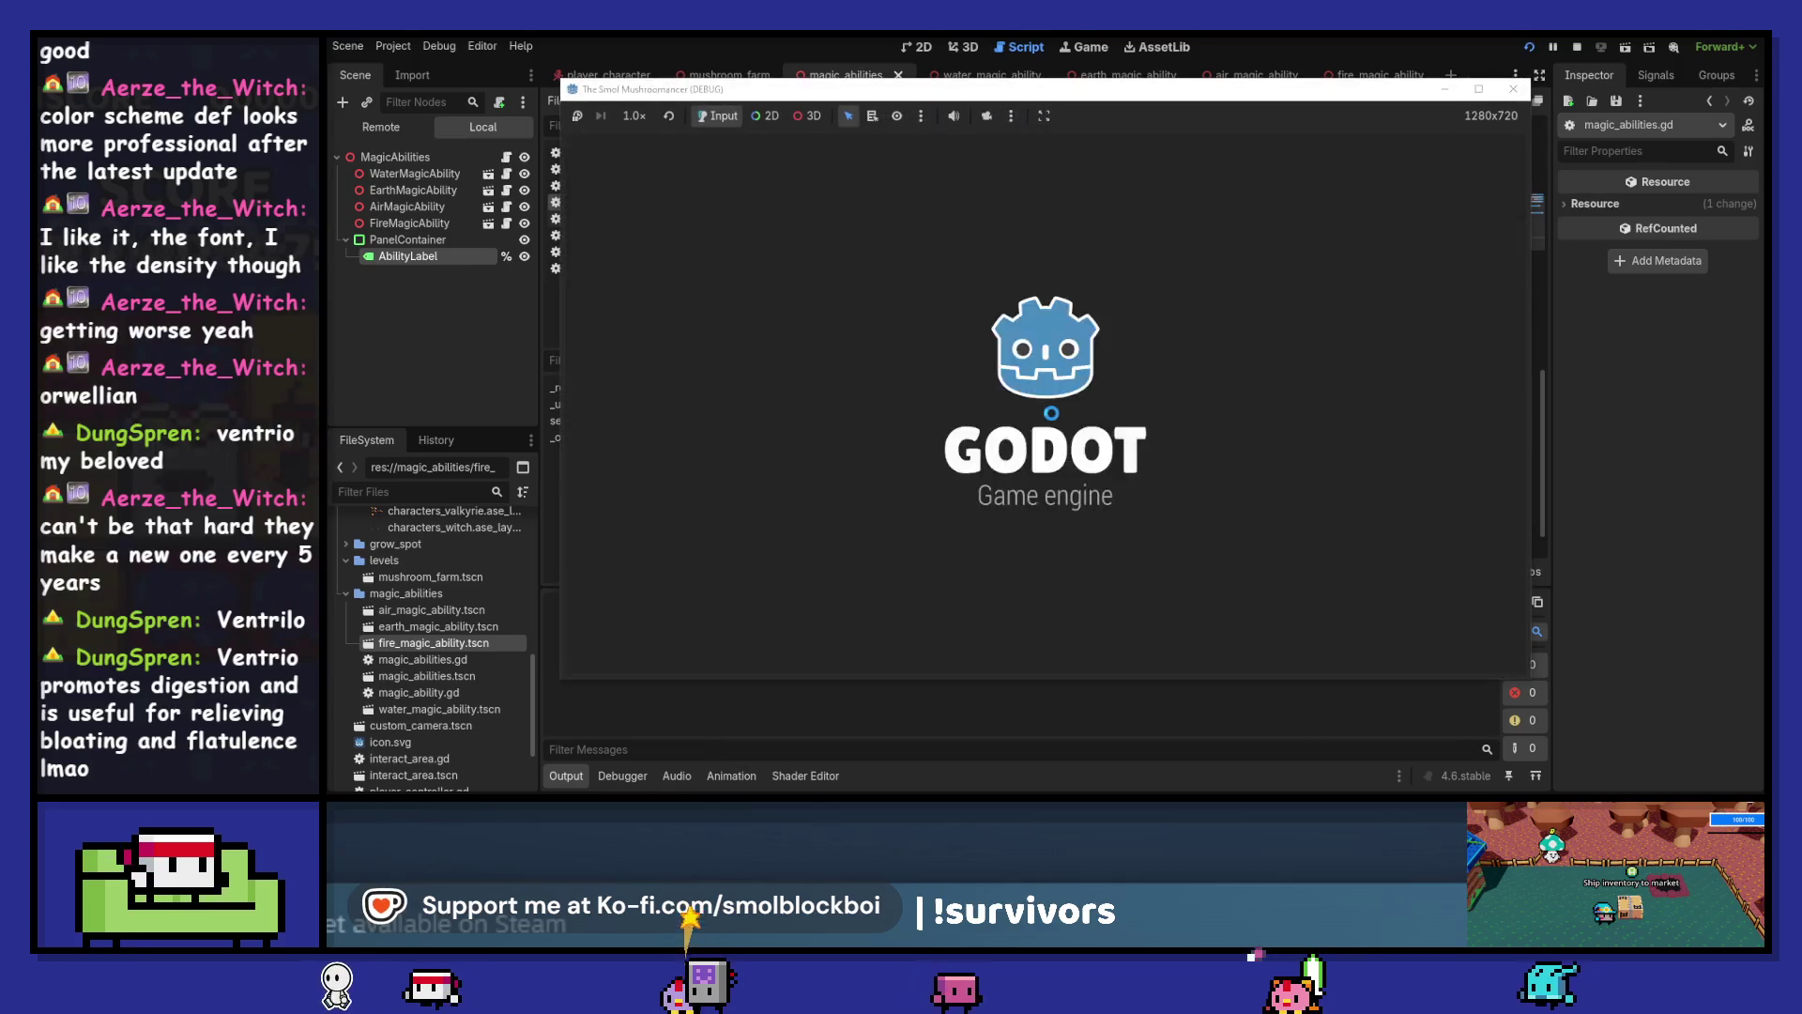
Enter the farm level, switch between AirMagicAbility and WaterMagicAbility, and cast water
{"action": "left_click", "coordinate": [1011, 418]}
{"action": "key", "text": "d"}
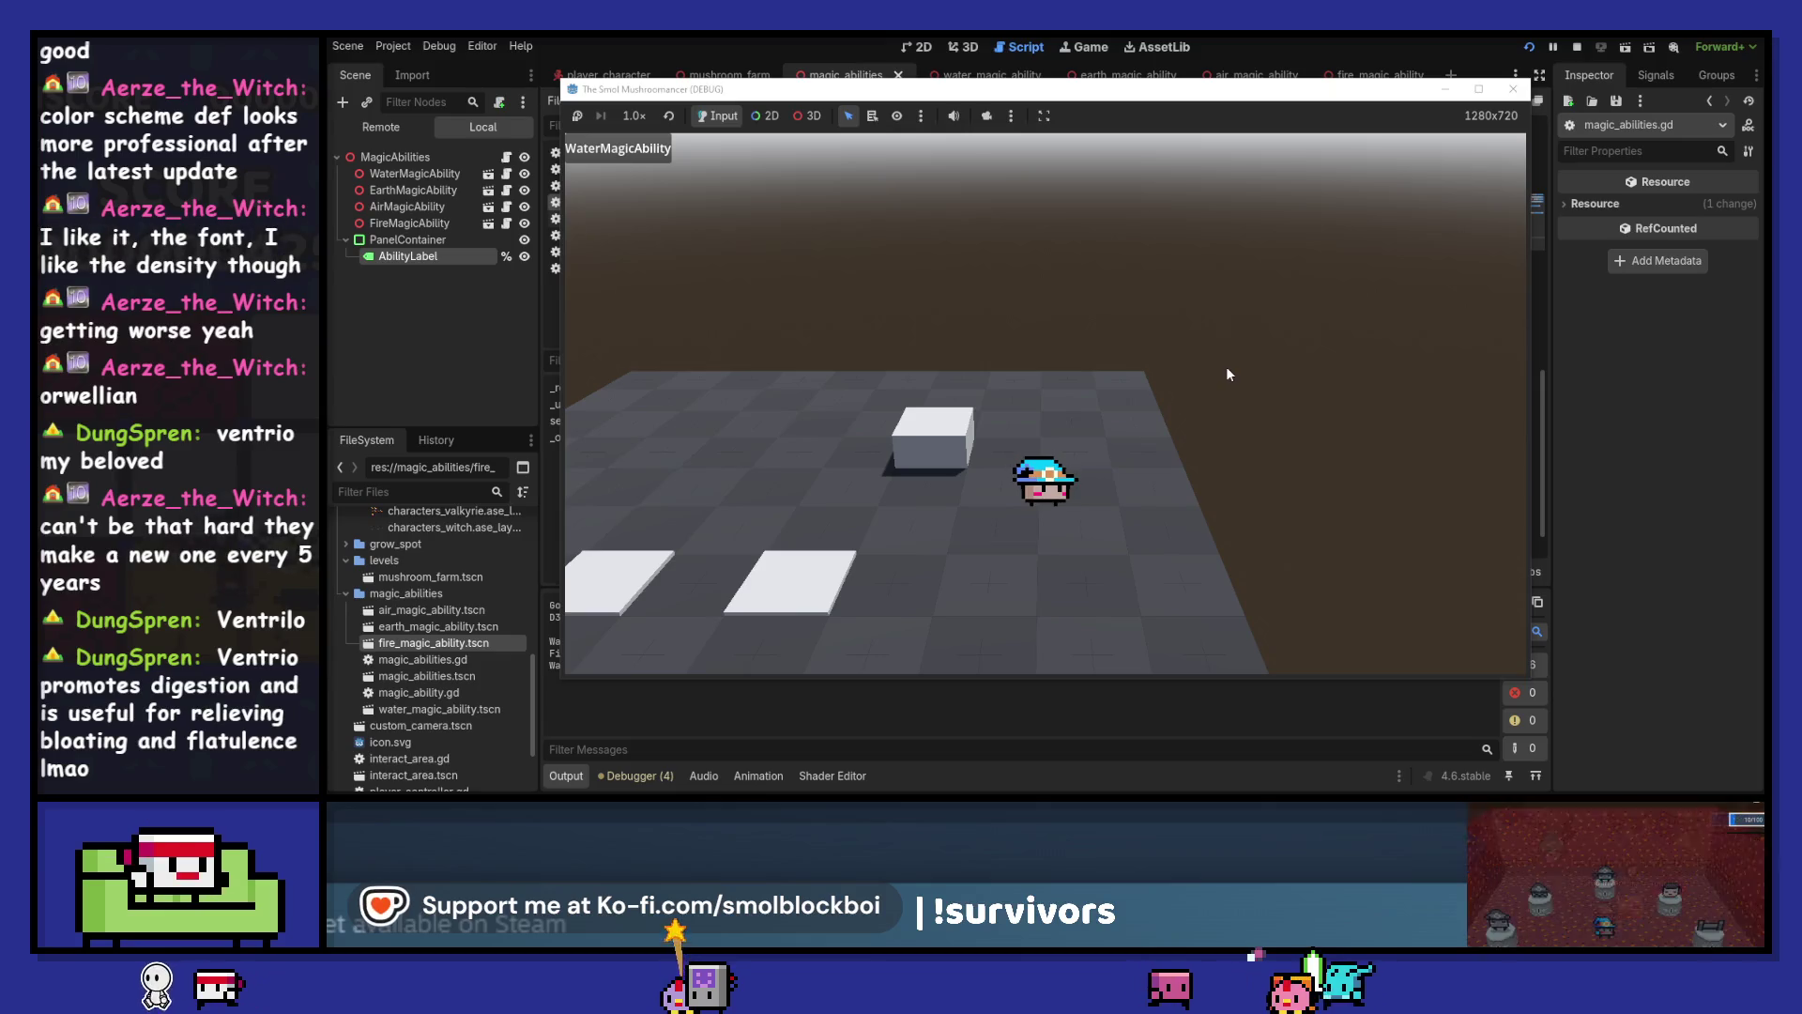
{"action": "key", "text": "e"}
{"action": "key", "text": "e"}
{"action": "key", "text": "a"}
{"action": "key", "text": "d"}
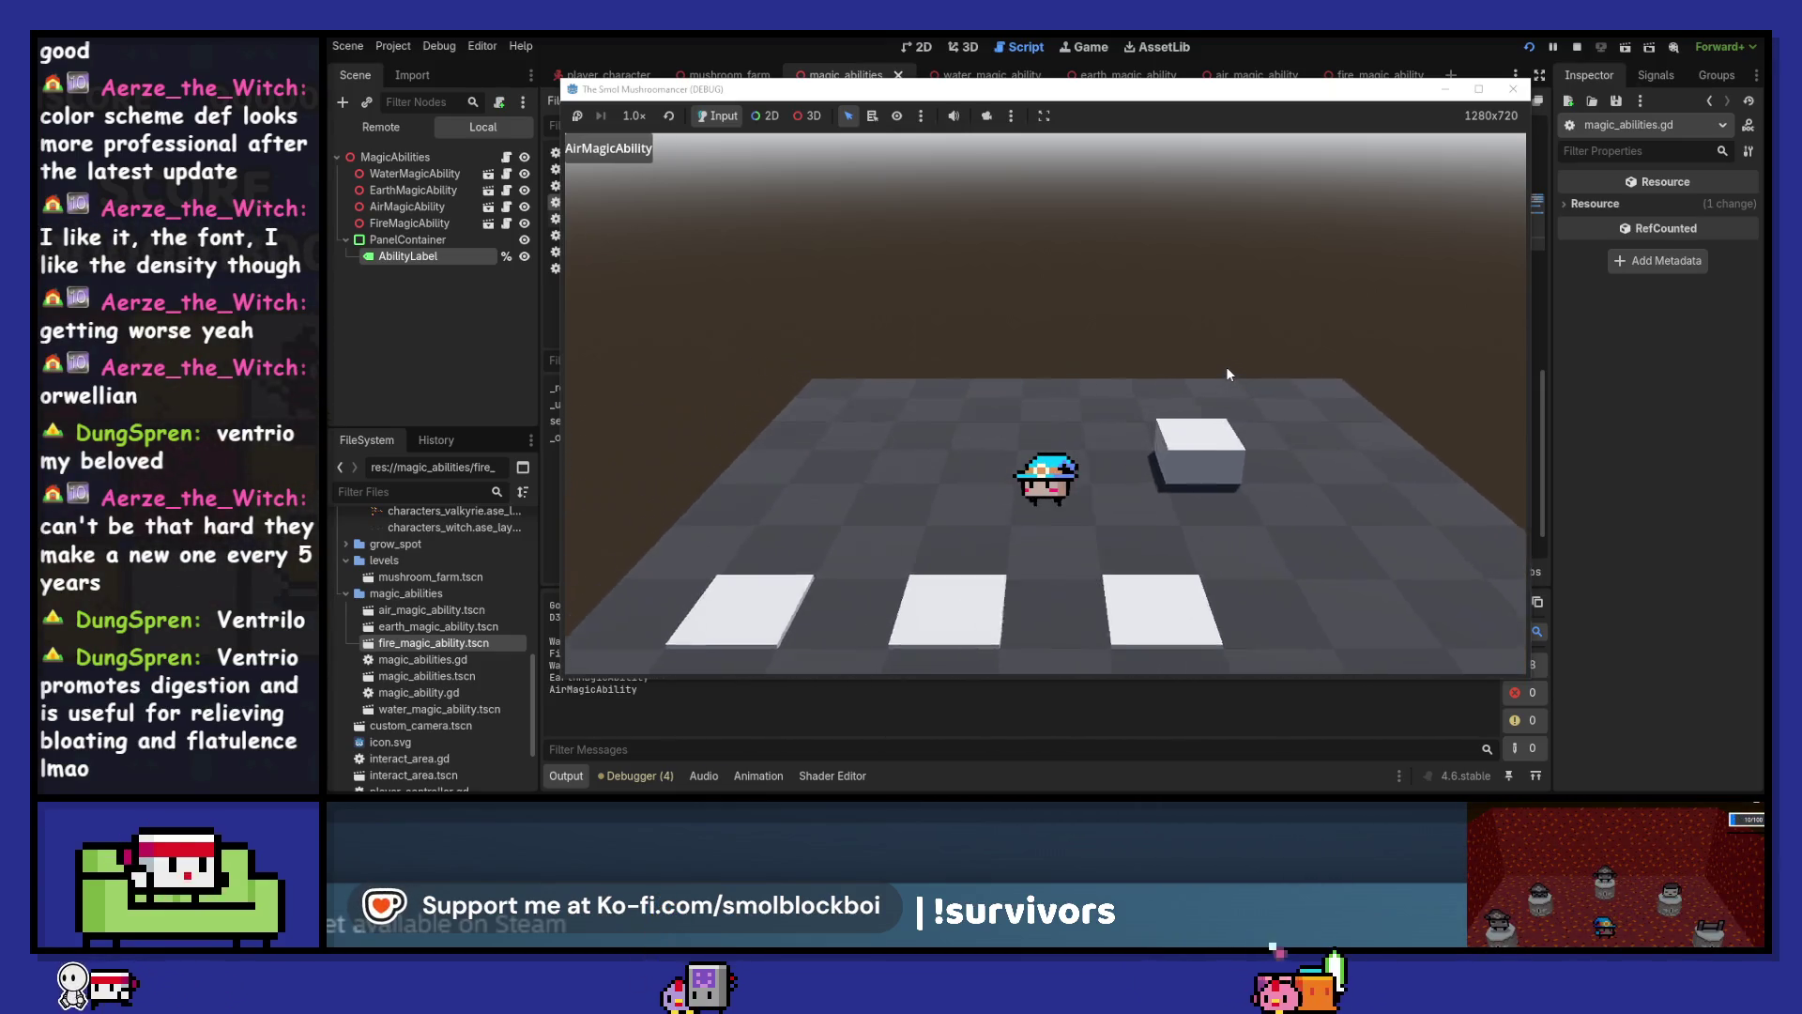
{"action": "key", "text": "e"}
{"action": "key", "text": "e"}
{"action": "key", "text": "a"}
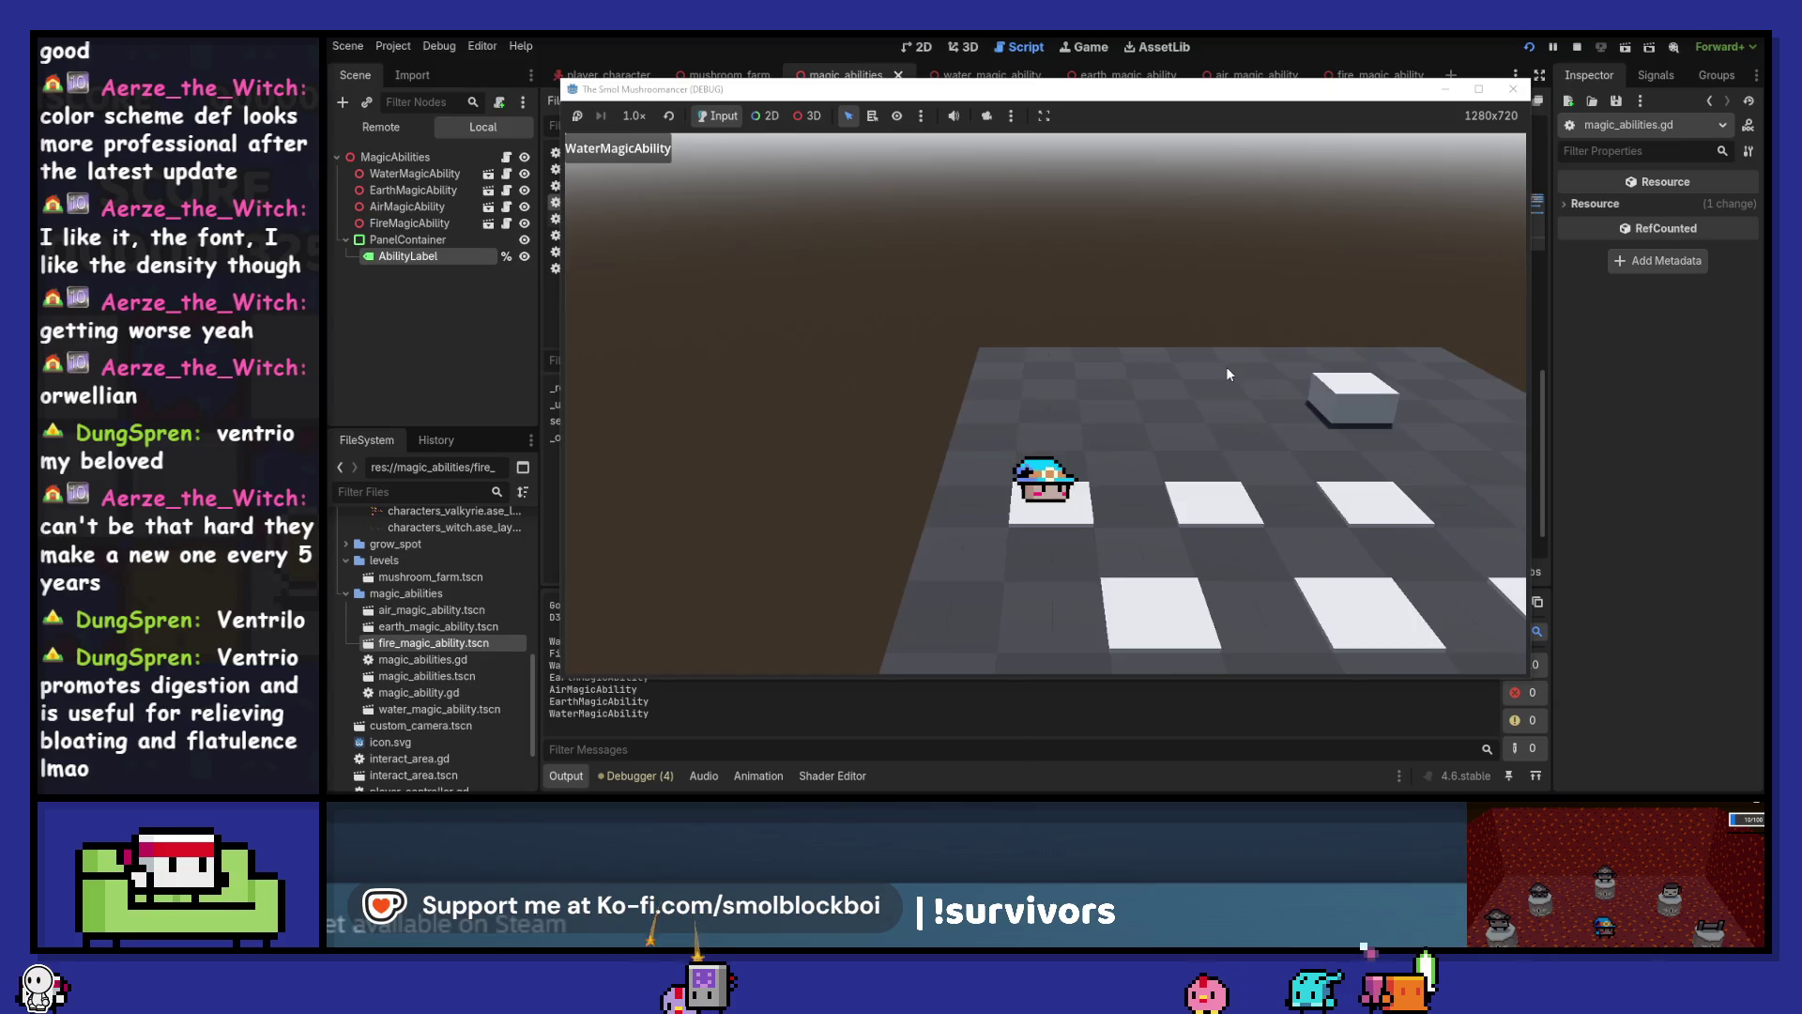
{"action": "key", "text": "space"}
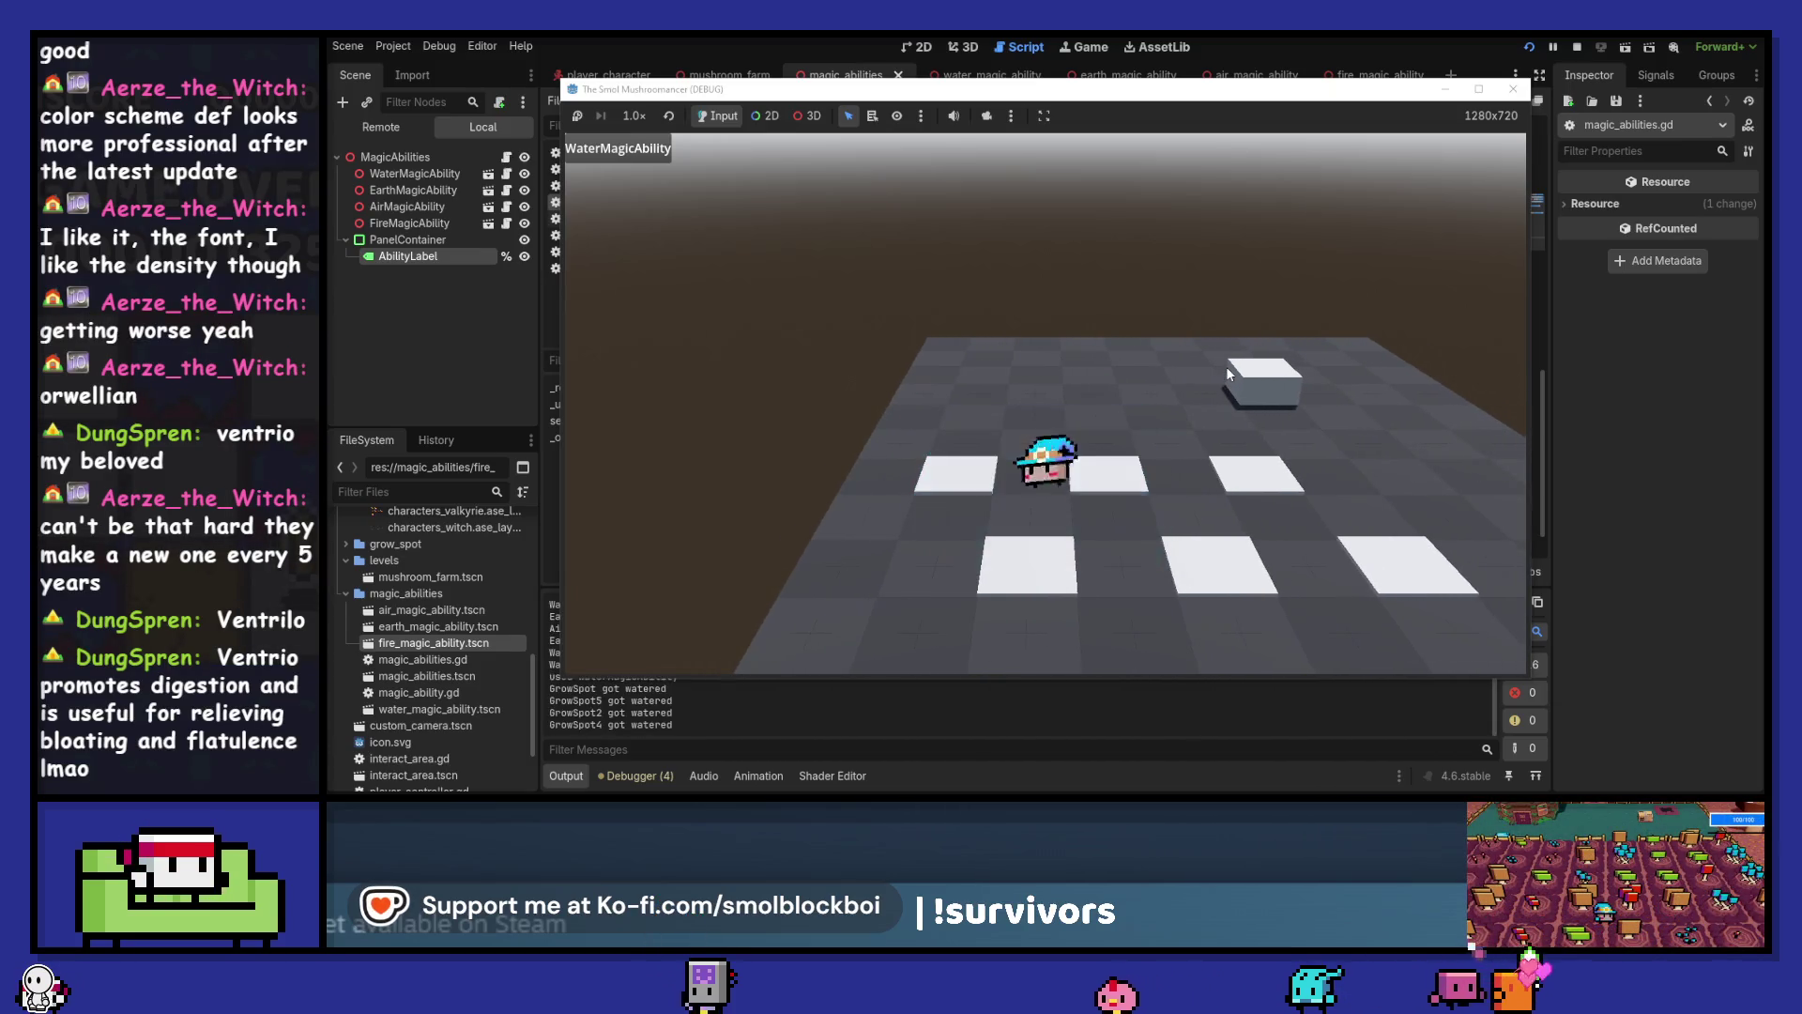
Walk along the grow spots planting seeds, then harvest the grown plants
{"action": "key", "text": "d"}
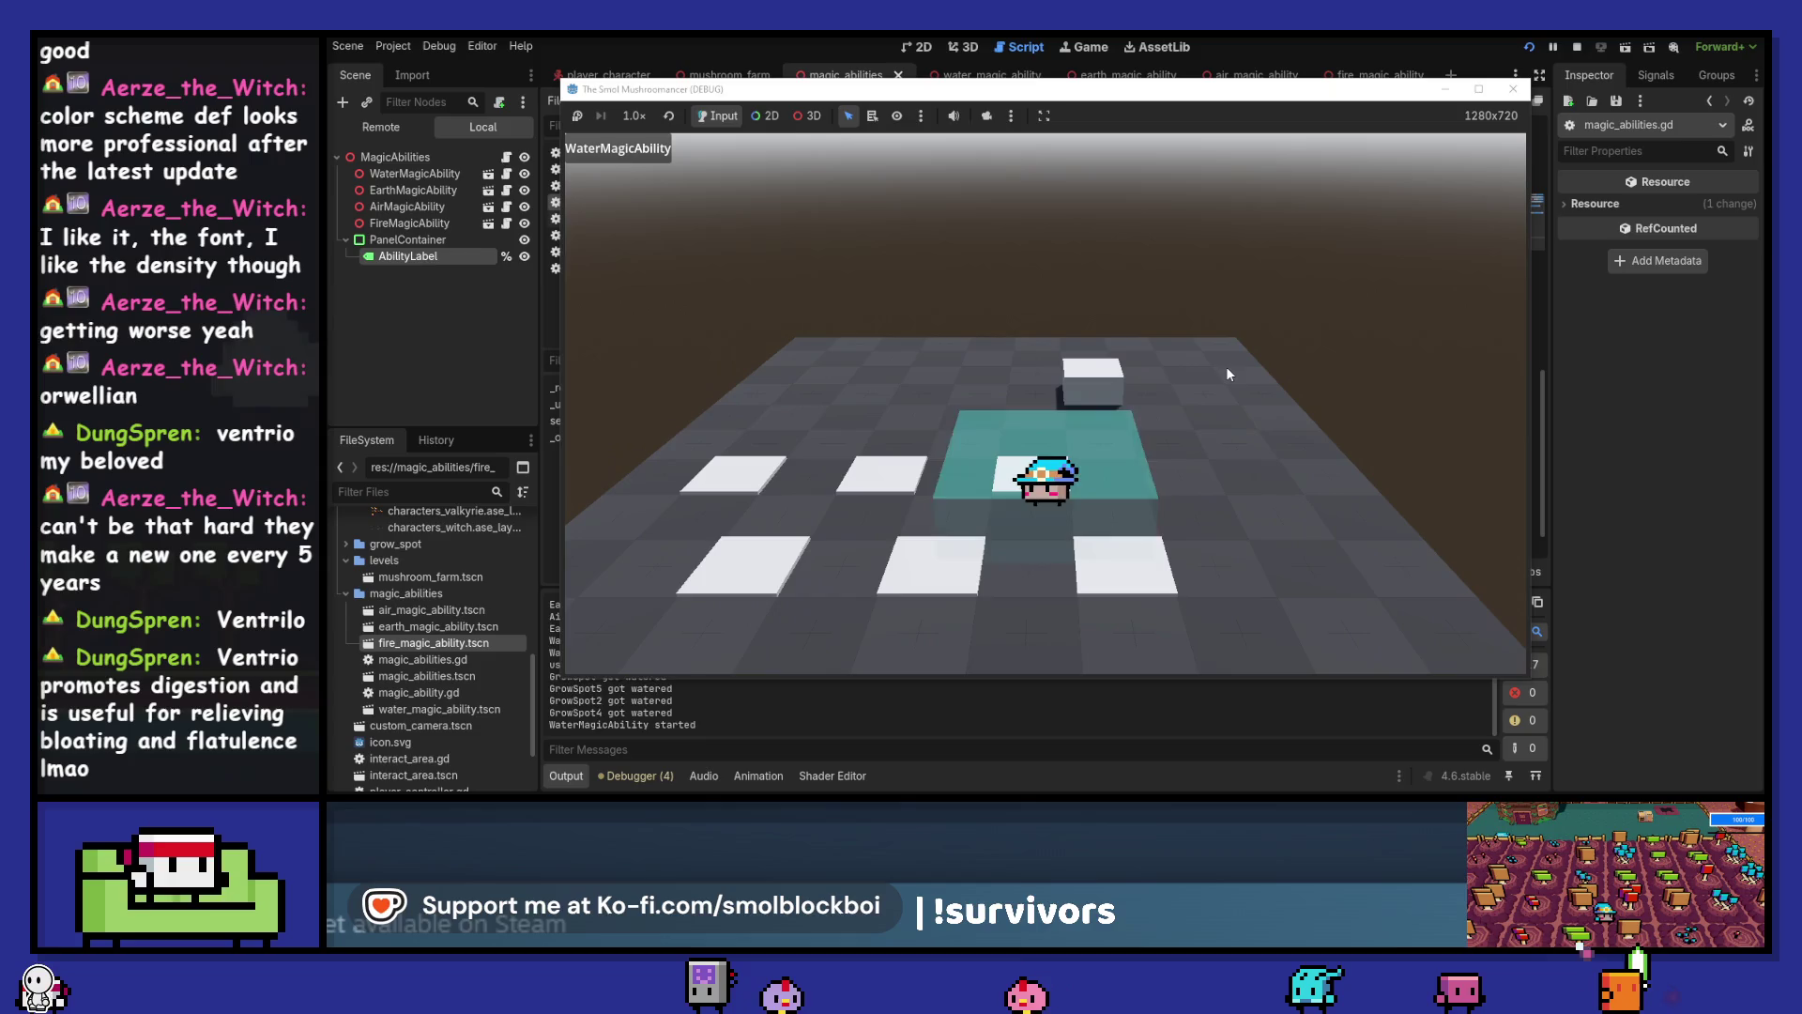
{"action": "key", "text": "space"}
{"action": "key", "text": "s"}
{"action": "key", "text": "a"}
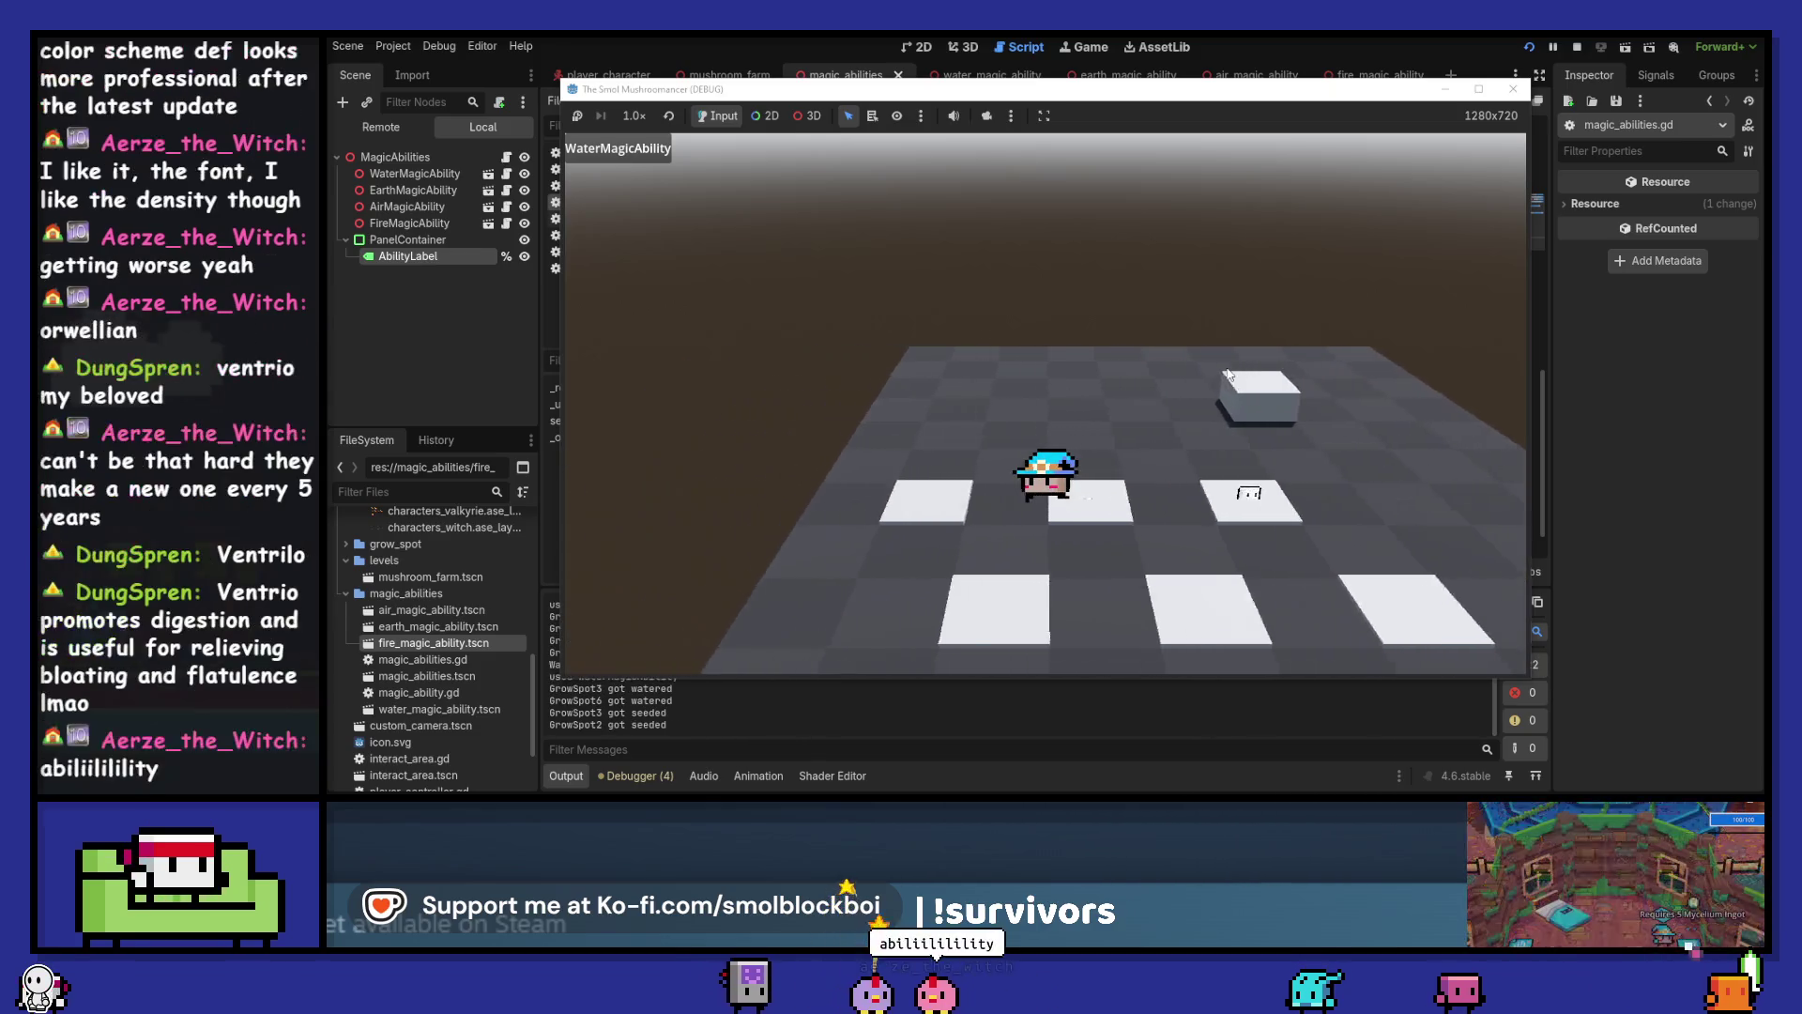
{"action": "key", "text": "d"}
{"action": "key", "text": "a"}
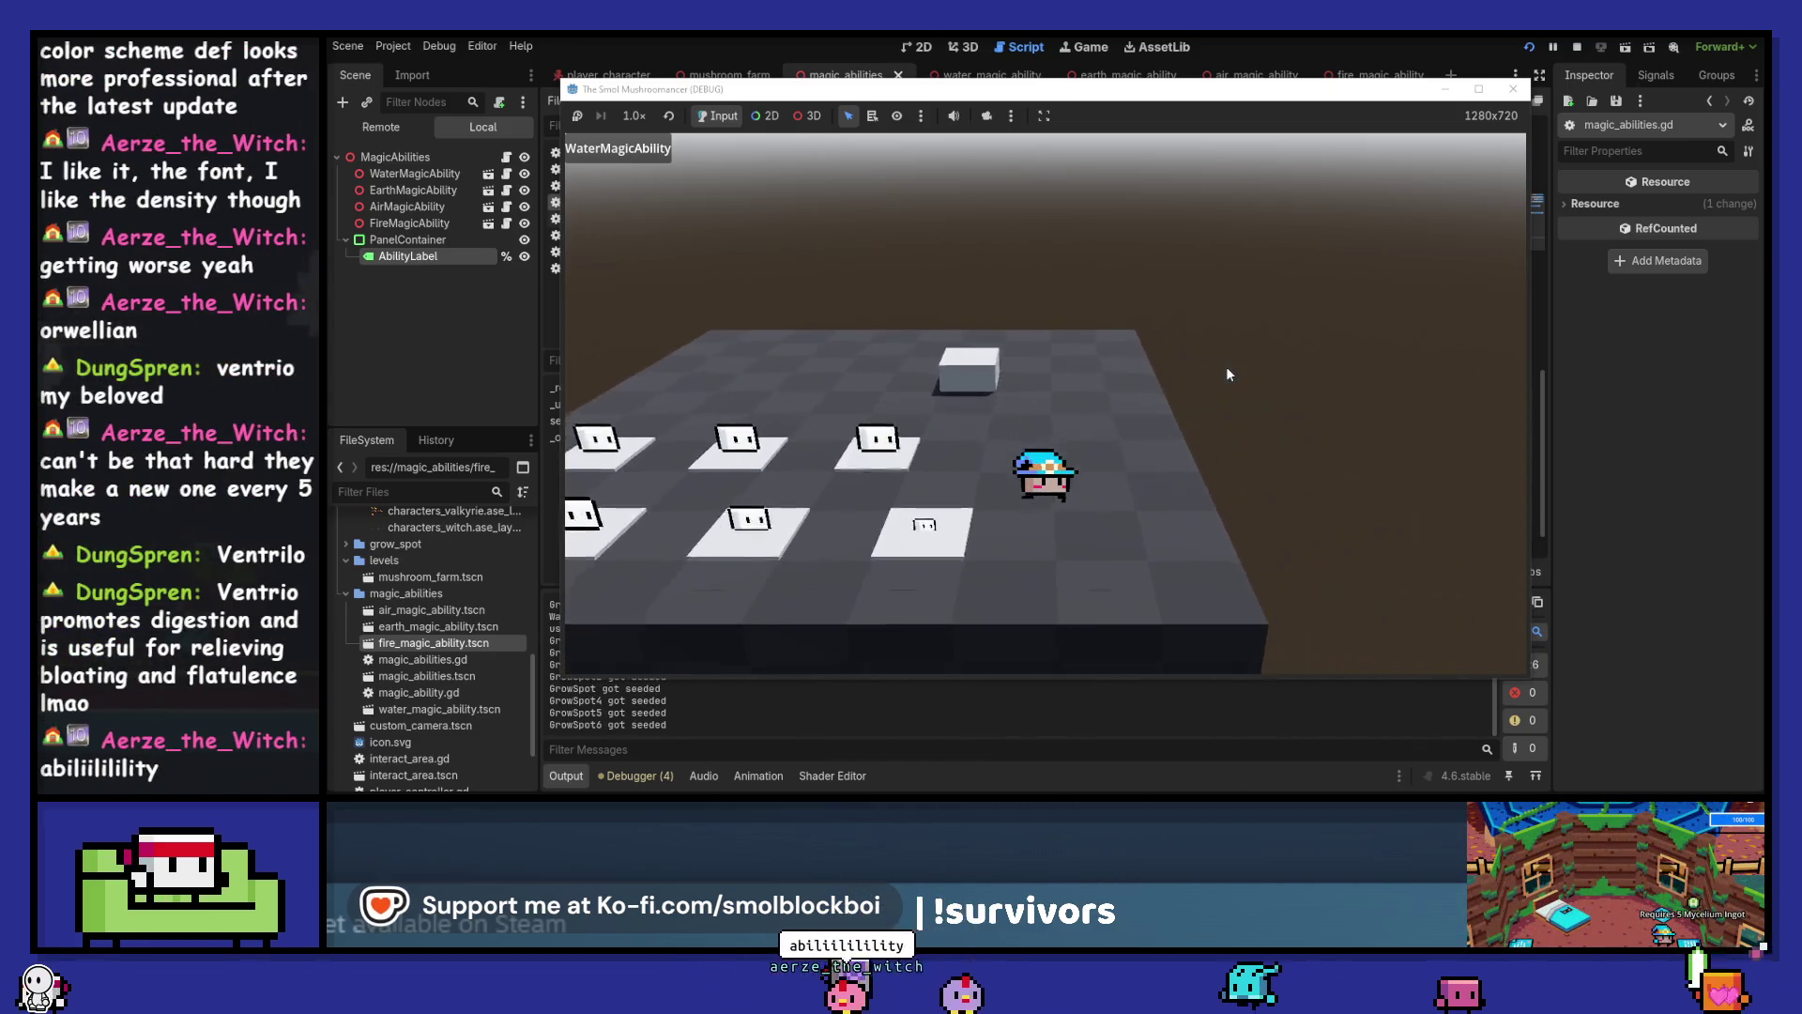
{"action": "key", "text": "w"}
{"action": "key", "text": "d"}
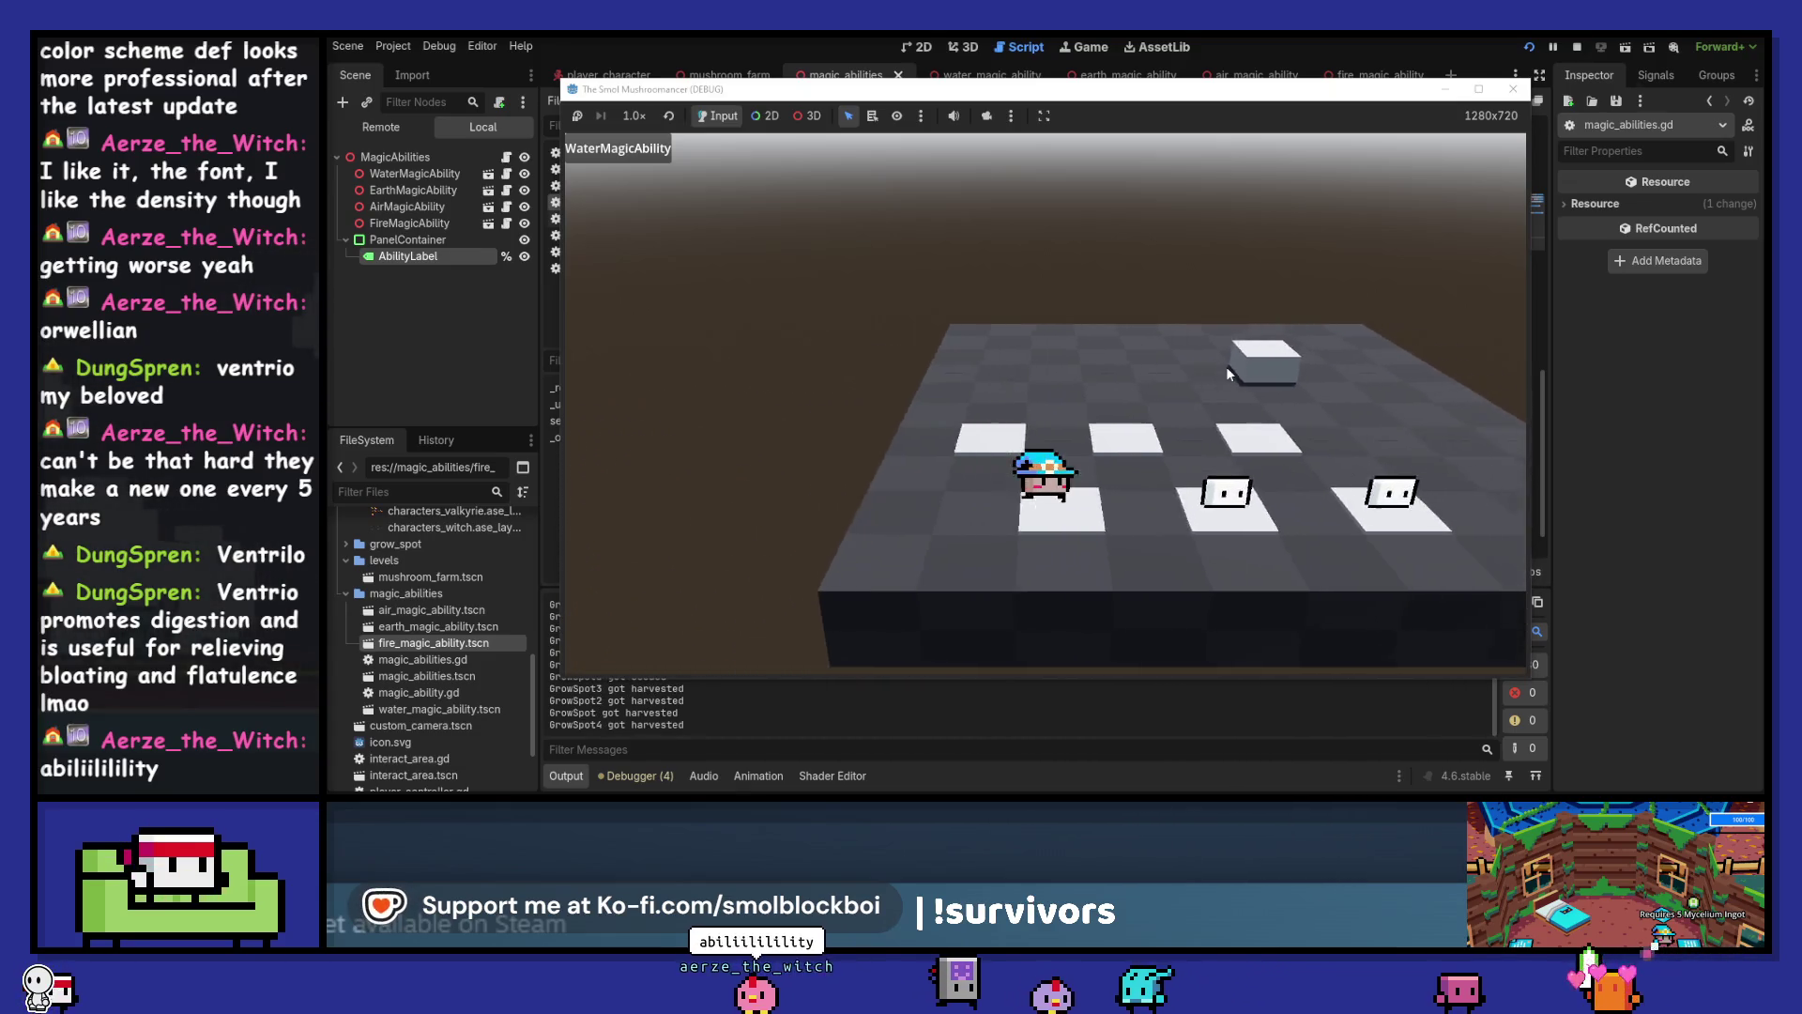
{"action": "key", "text": "d"}
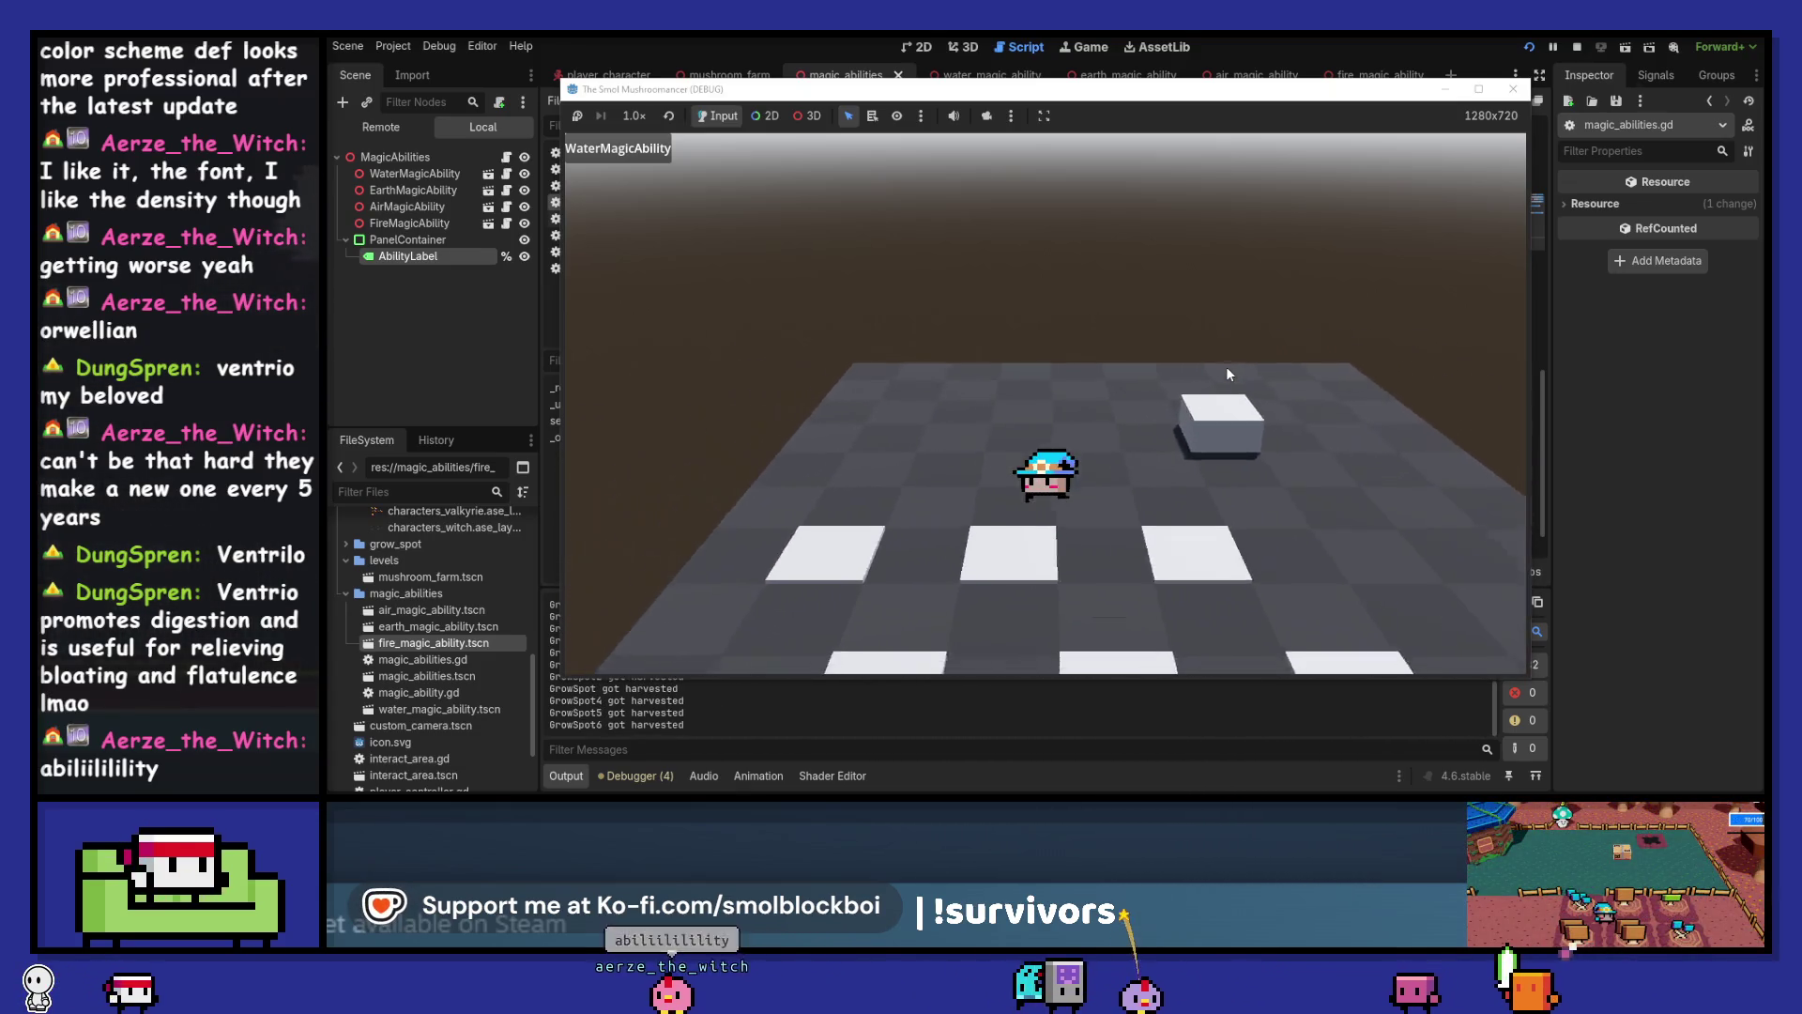
Seed more front-row grow spots while cycling abilities, then stop the game
{"action": "key", "text": "e"}
{"action": "key", "text": "a"}
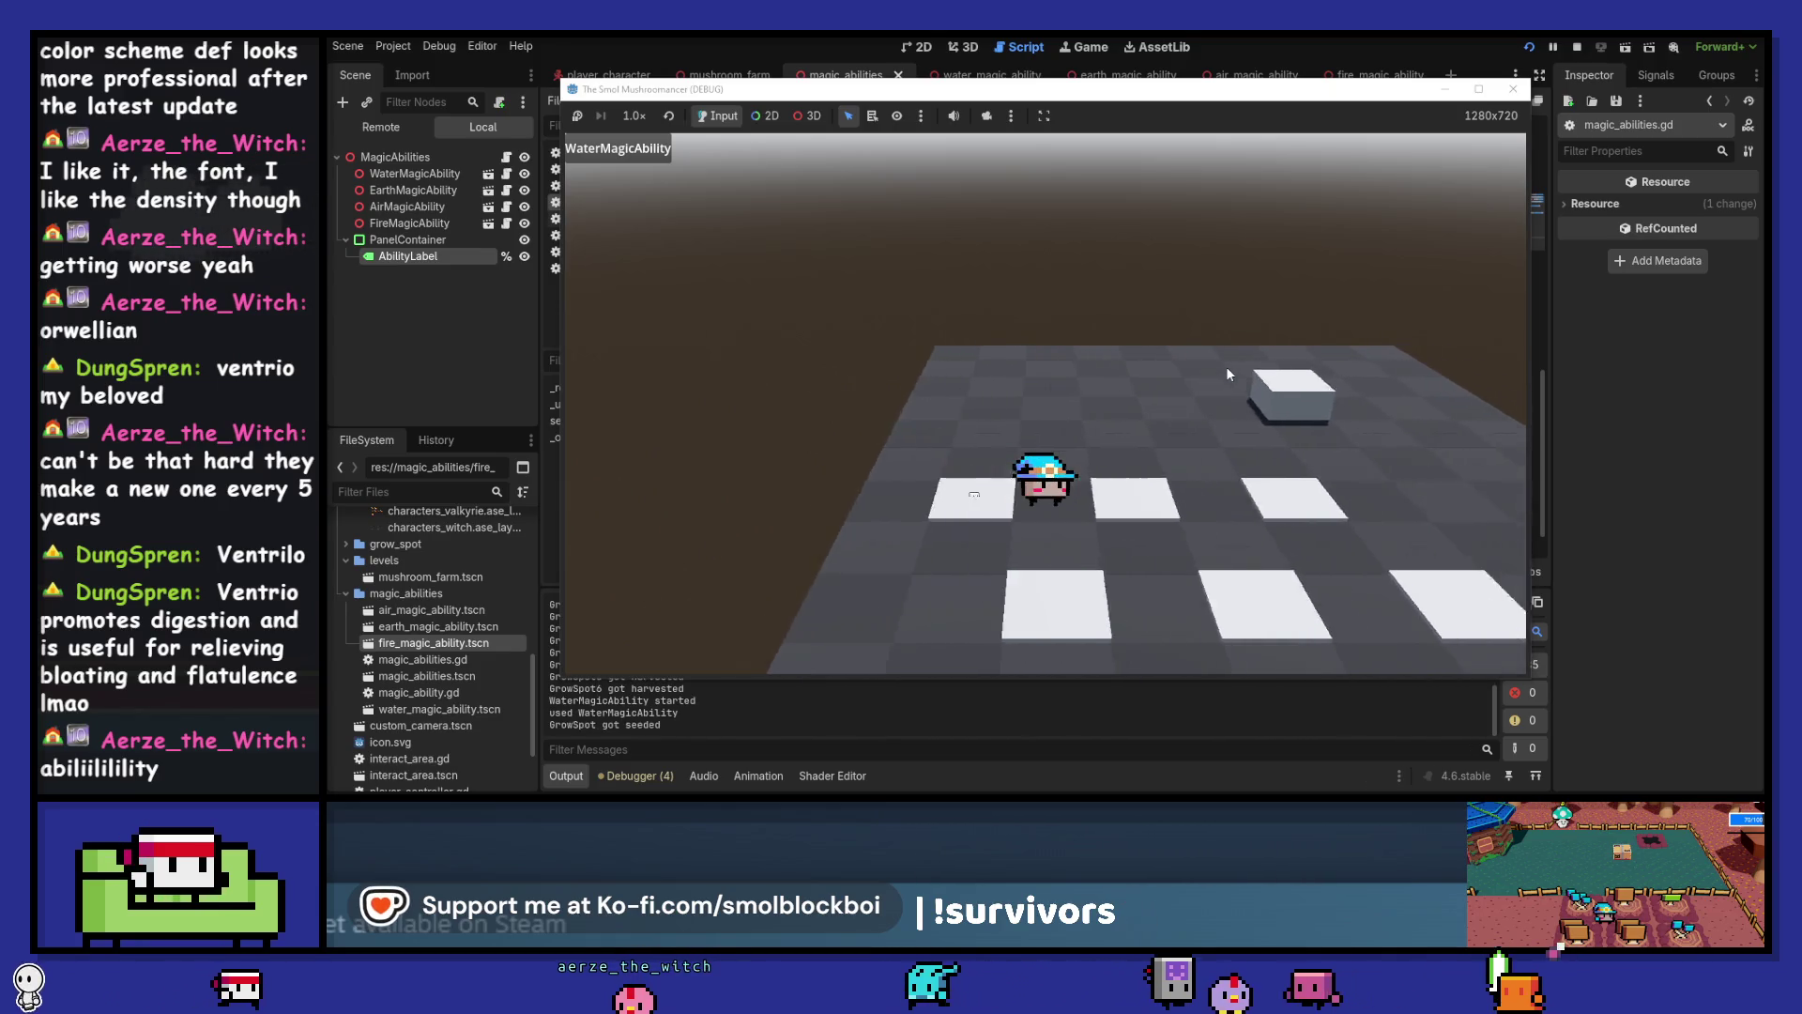
{"action": "key", "text": "s"}
{"action": "key", "text": "d"}
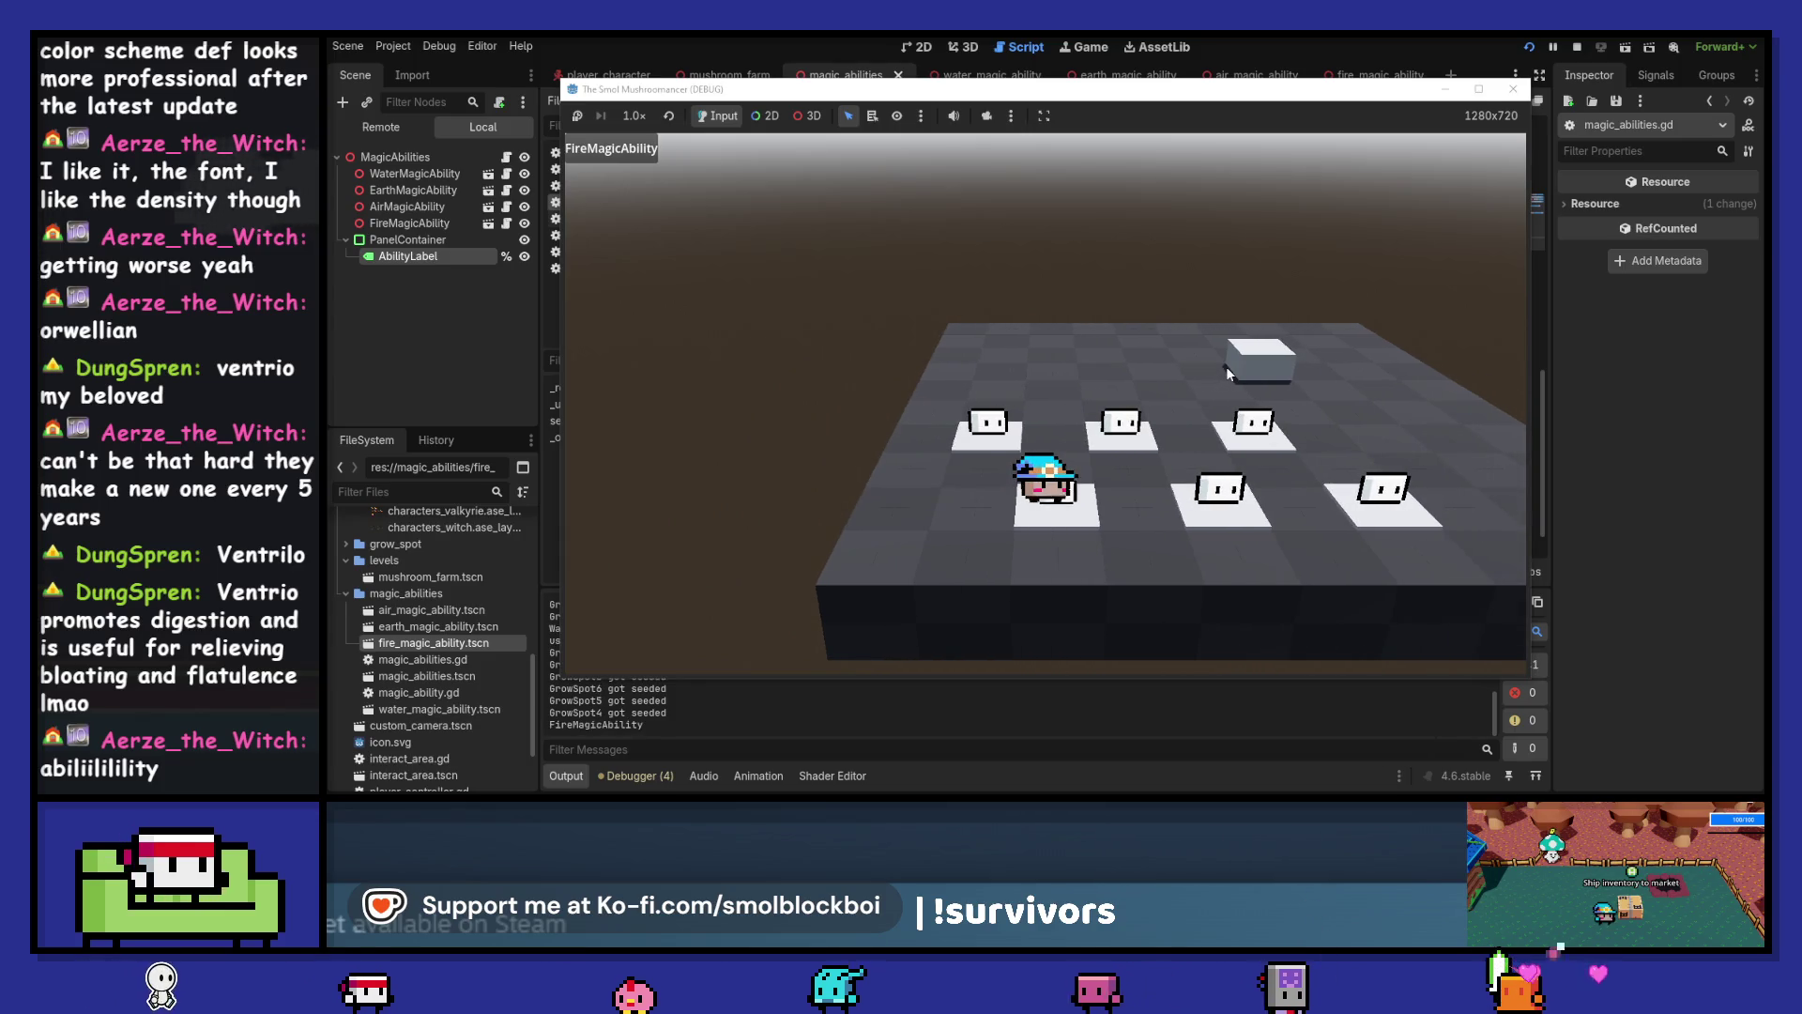
{"action": "key", "text": "w"}
{"action": "key", "text": "e"}
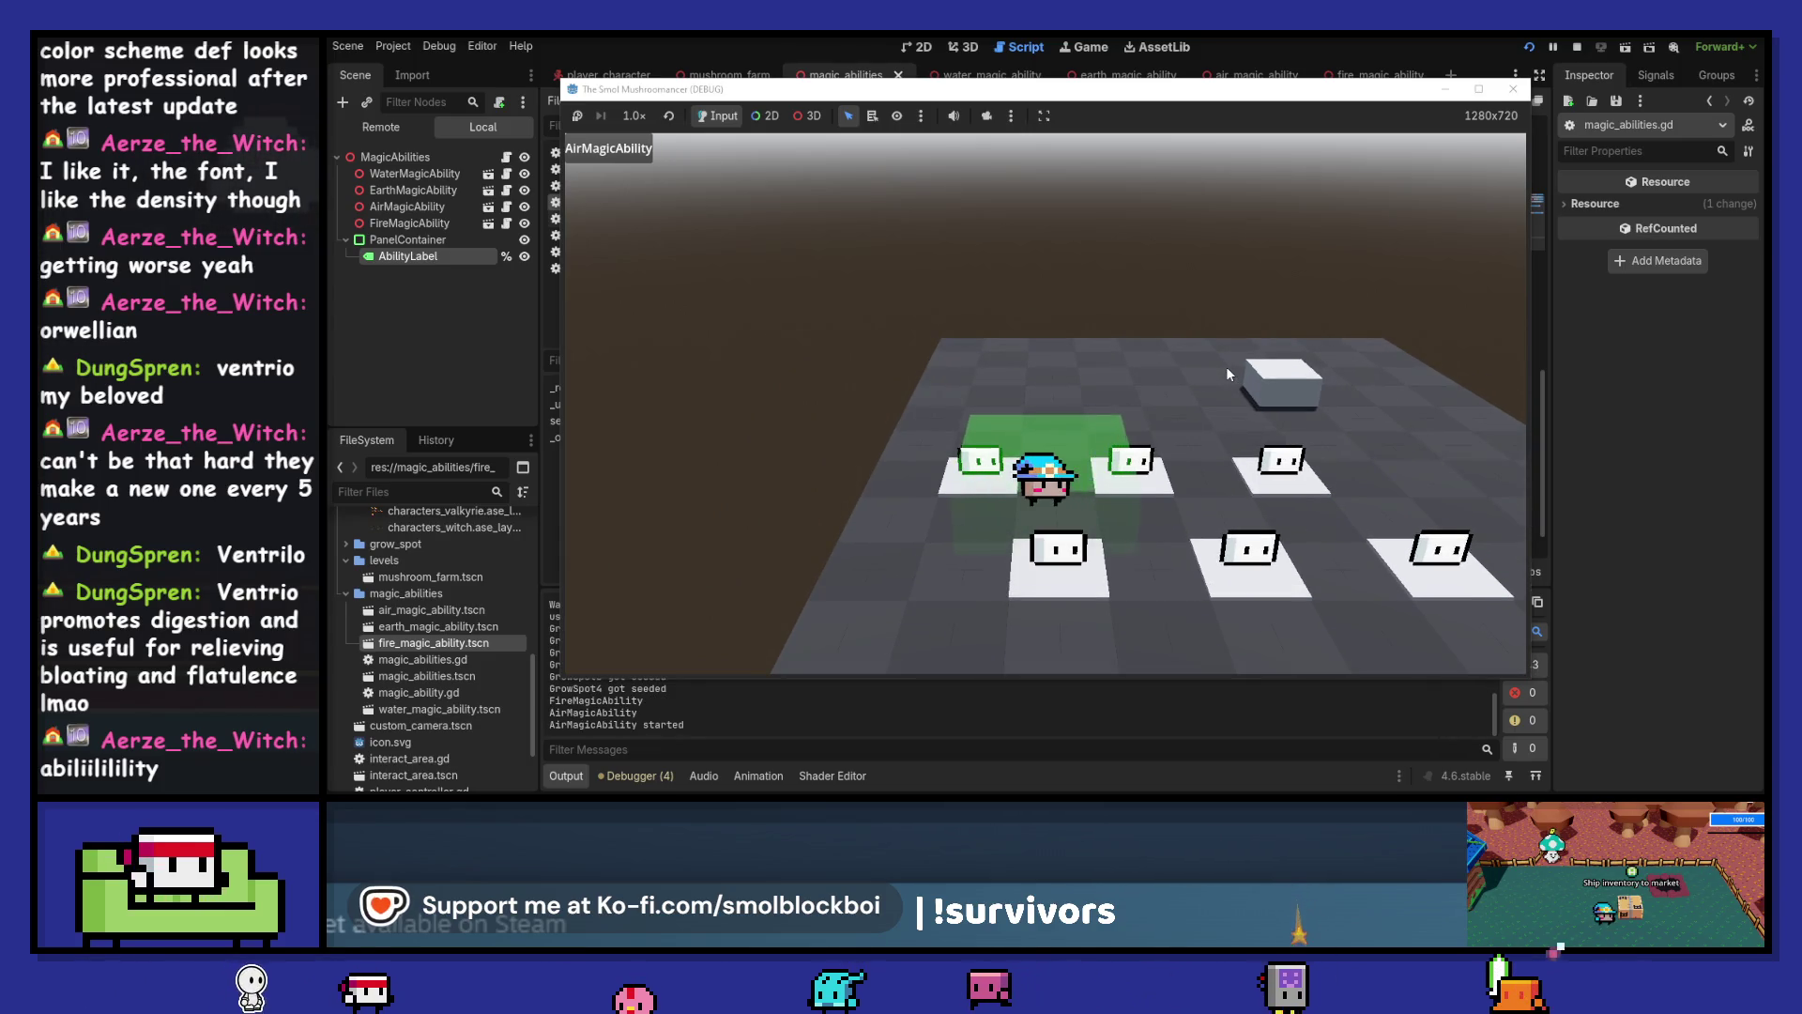
{"action": "key", "text": "a"}
{"action": "key", "text": "e"}
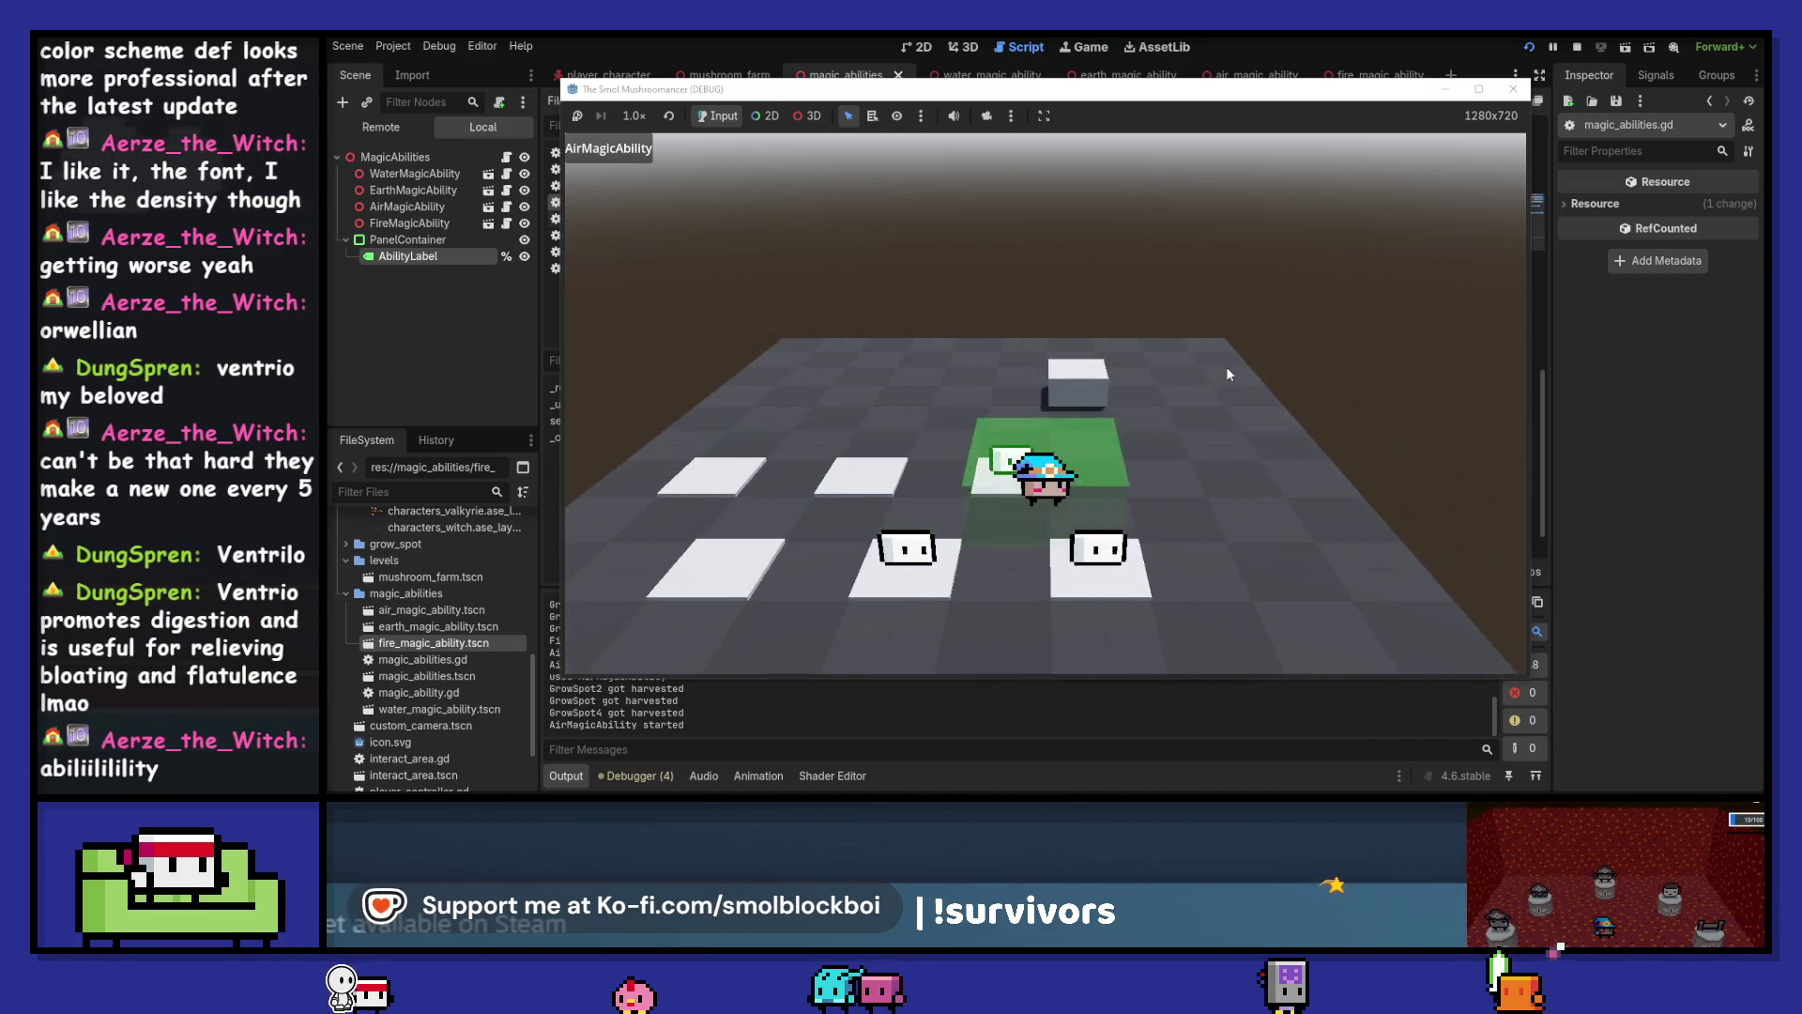
{"action": "left_click", "coordinate": [1512, 91]}
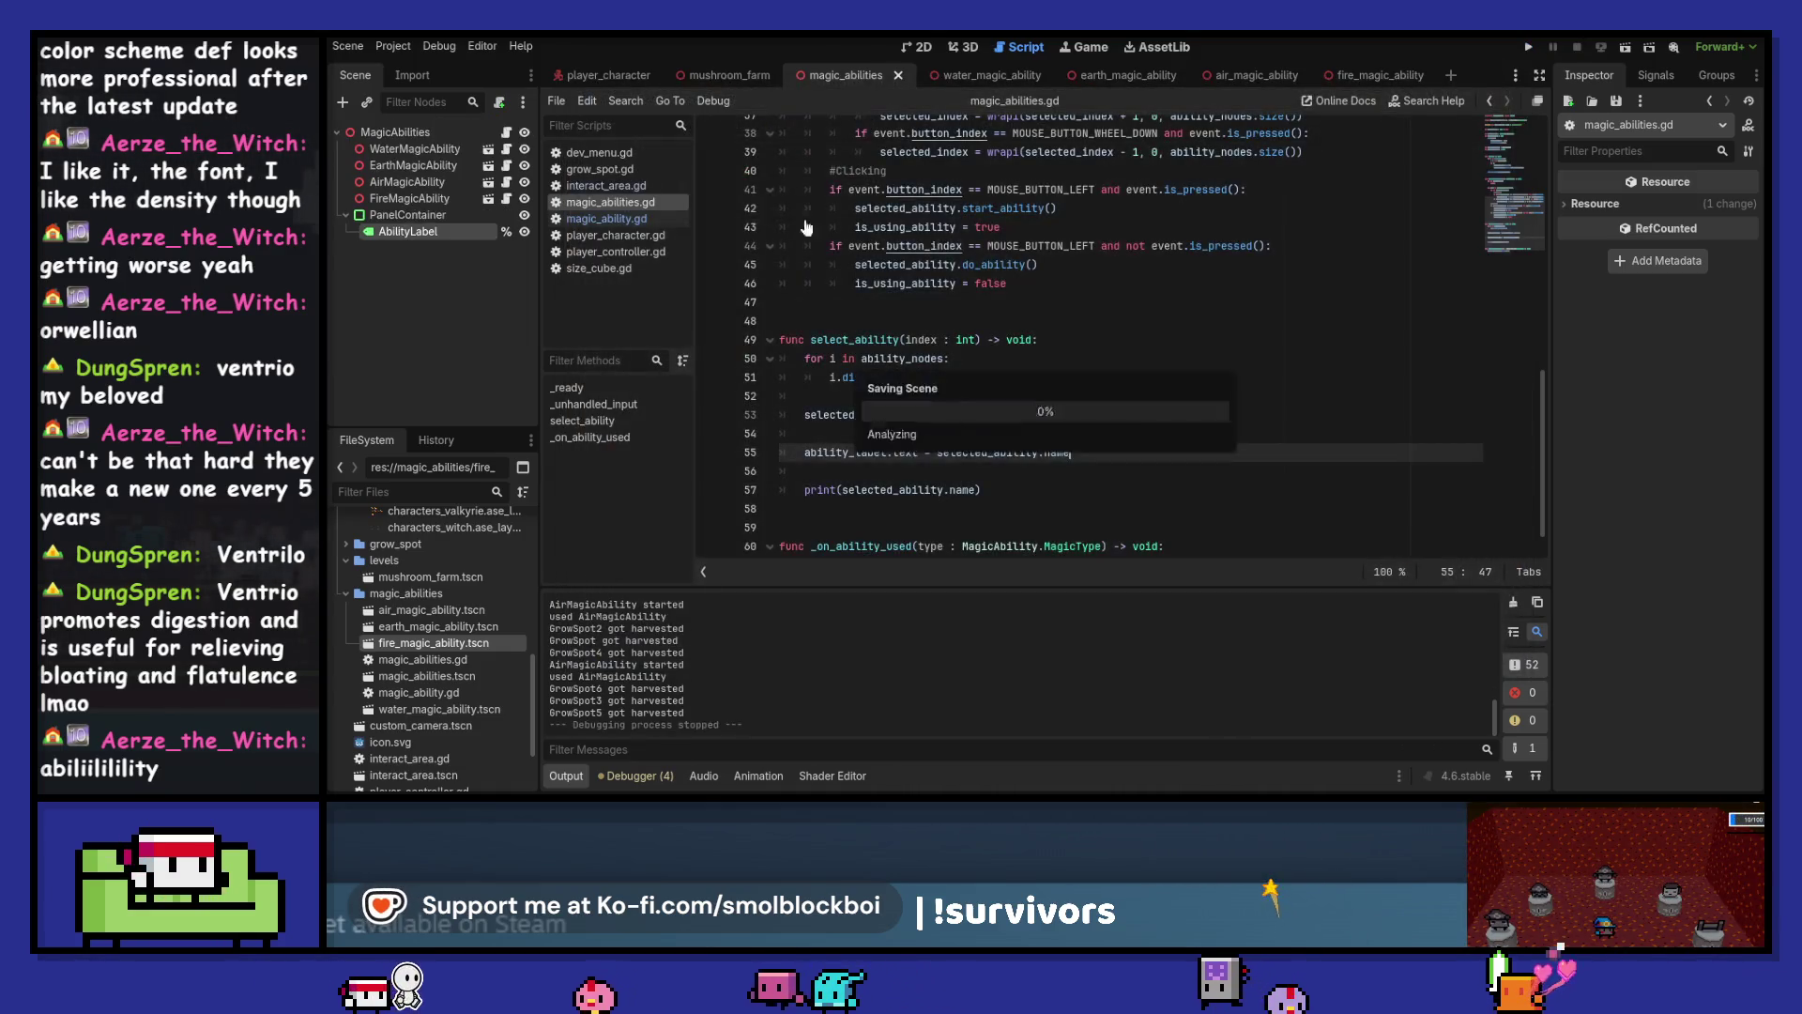
In player_character, pick ability_water in the Animation panel, scrub to 0.5, then run the game
{"action": "left_click", "coordinate": [608, 75]}
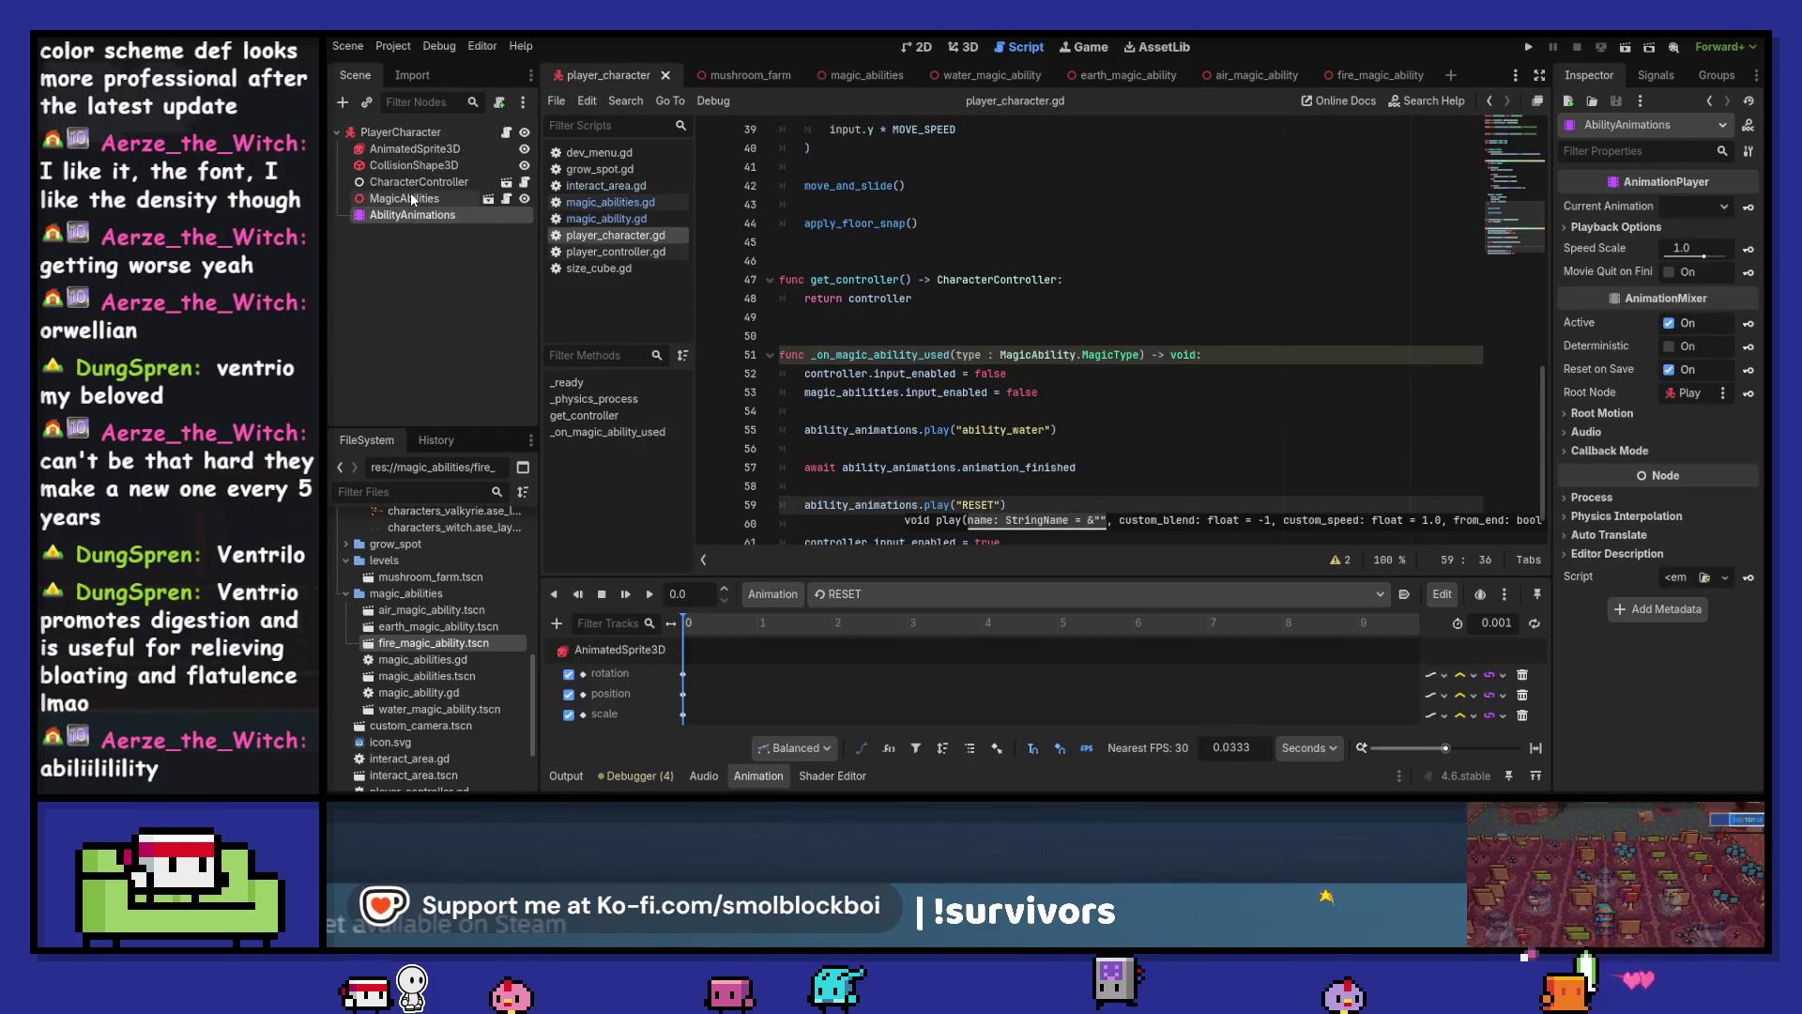
{"action": "left_click", "coordinate": [964, 46]}
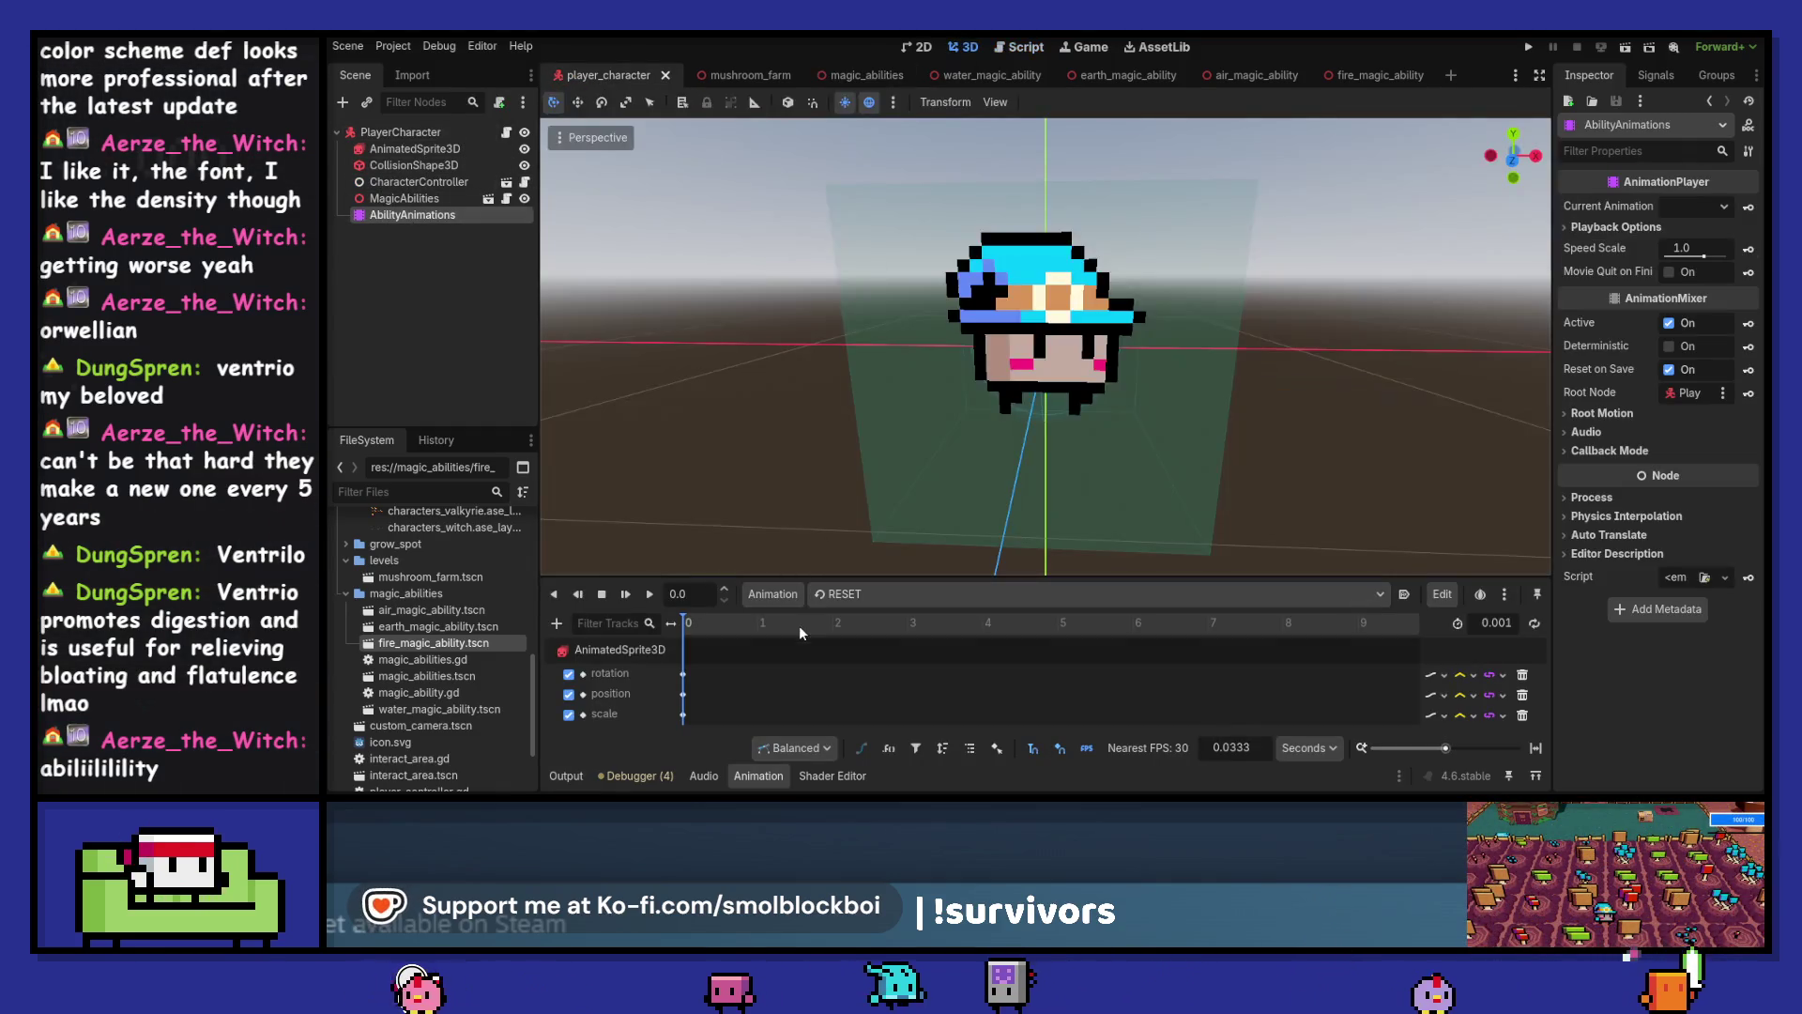
{"action": "left_click", "coordinate": [850, 593]}
{"action": "left_click", "coordinate": [863, 641]}
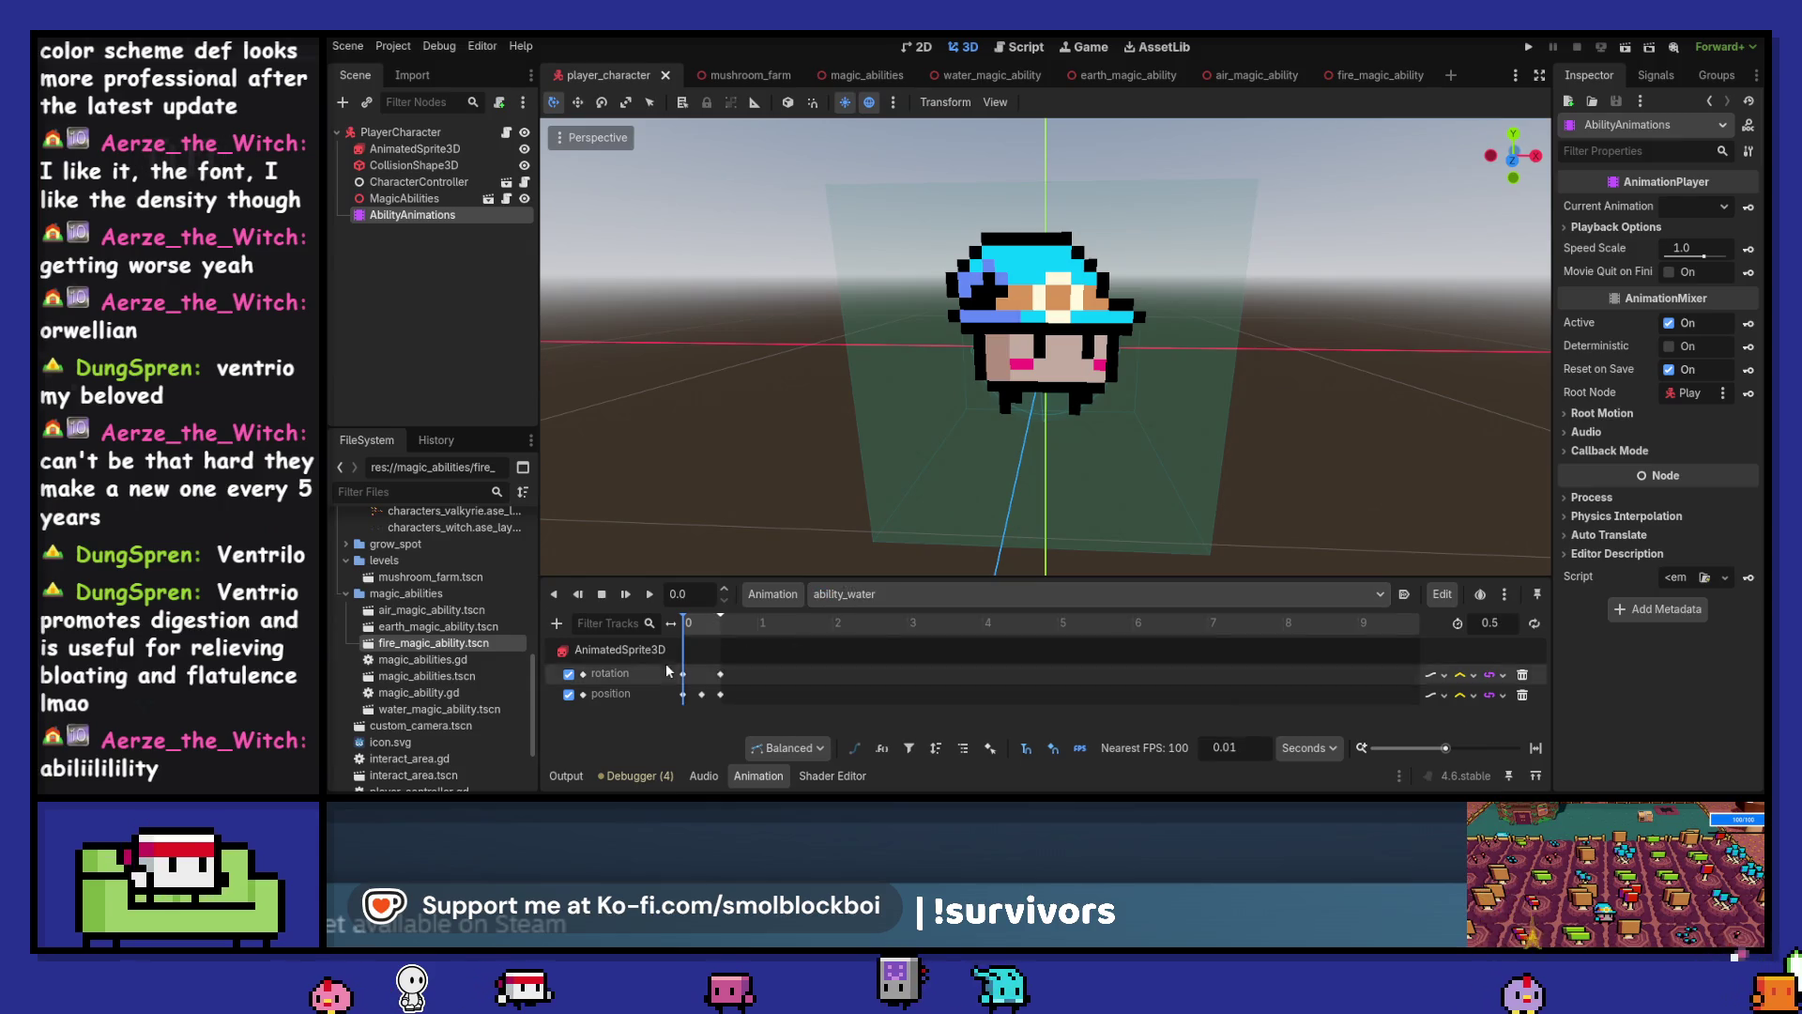
{"action": "mouse_move", "coordinate": [694, 625]}
{"action": "left_mouse_down"}
{"action": "mouse_move", "coordinate": [737, 623]}
{"action": "mouse_move", "coordinate": [681, 638]}
{"action": "left_mouse_up"}
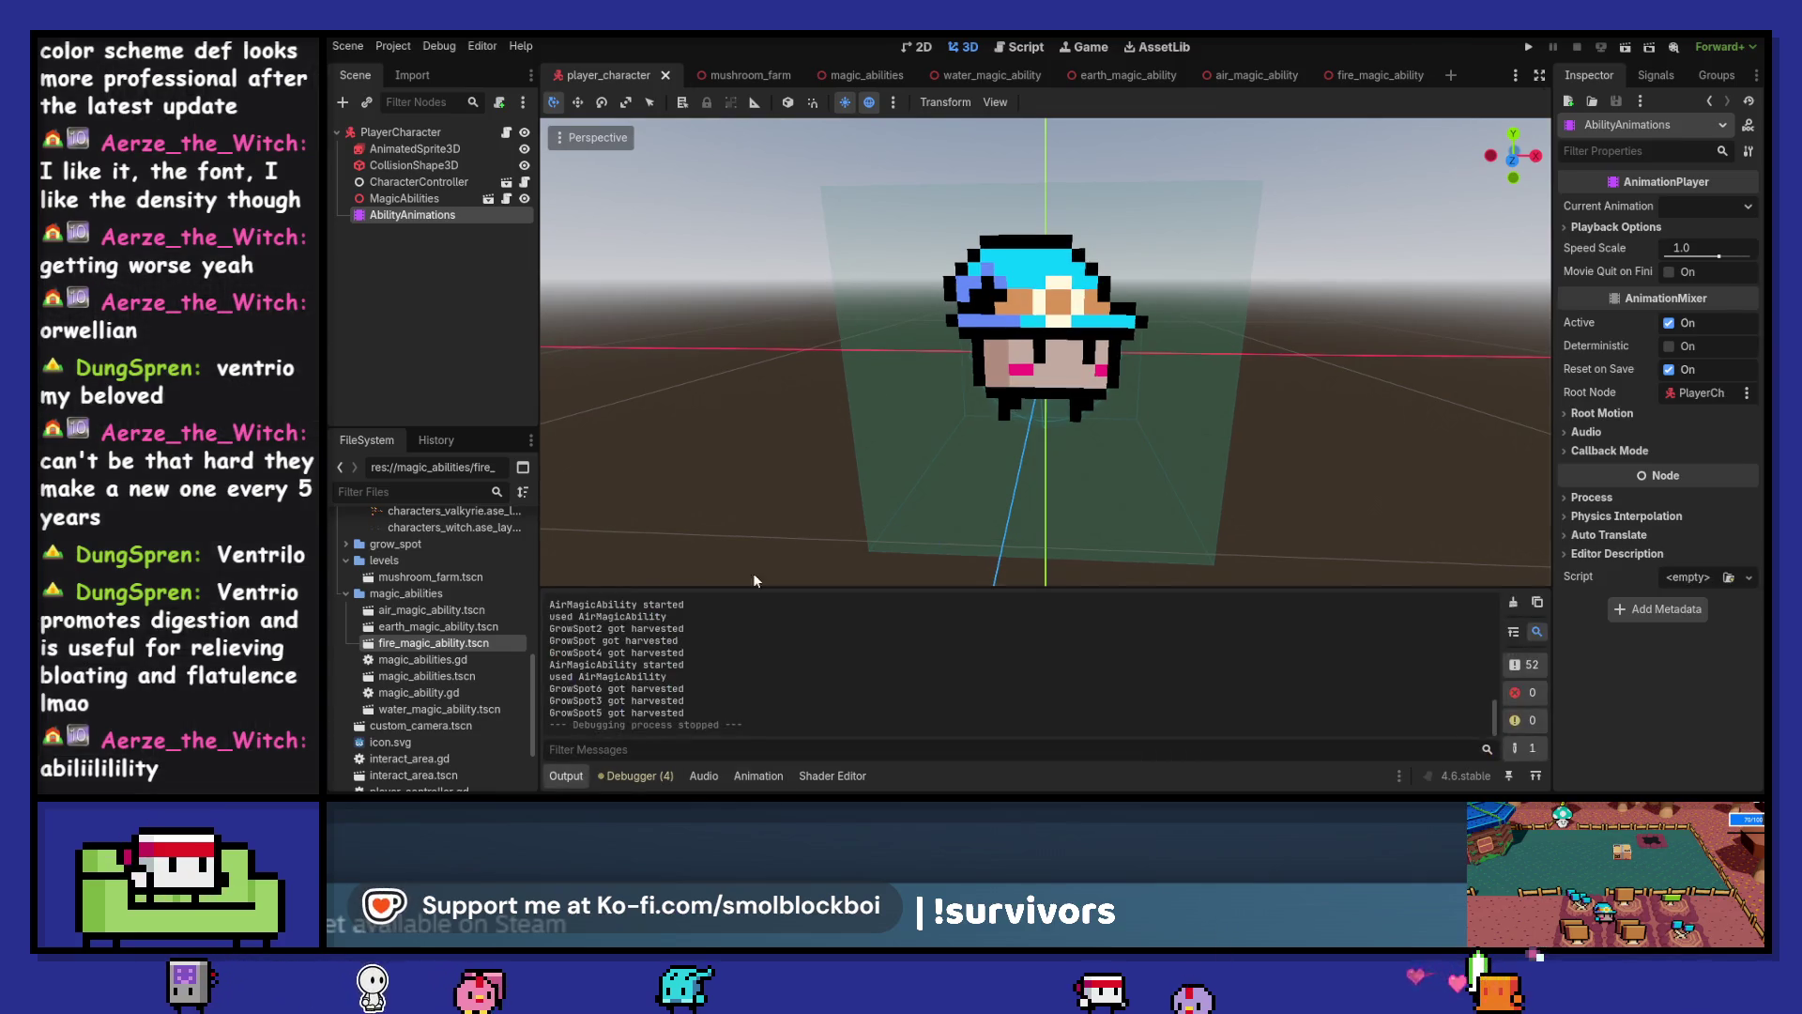
{"action": "key", "text": "F5"}
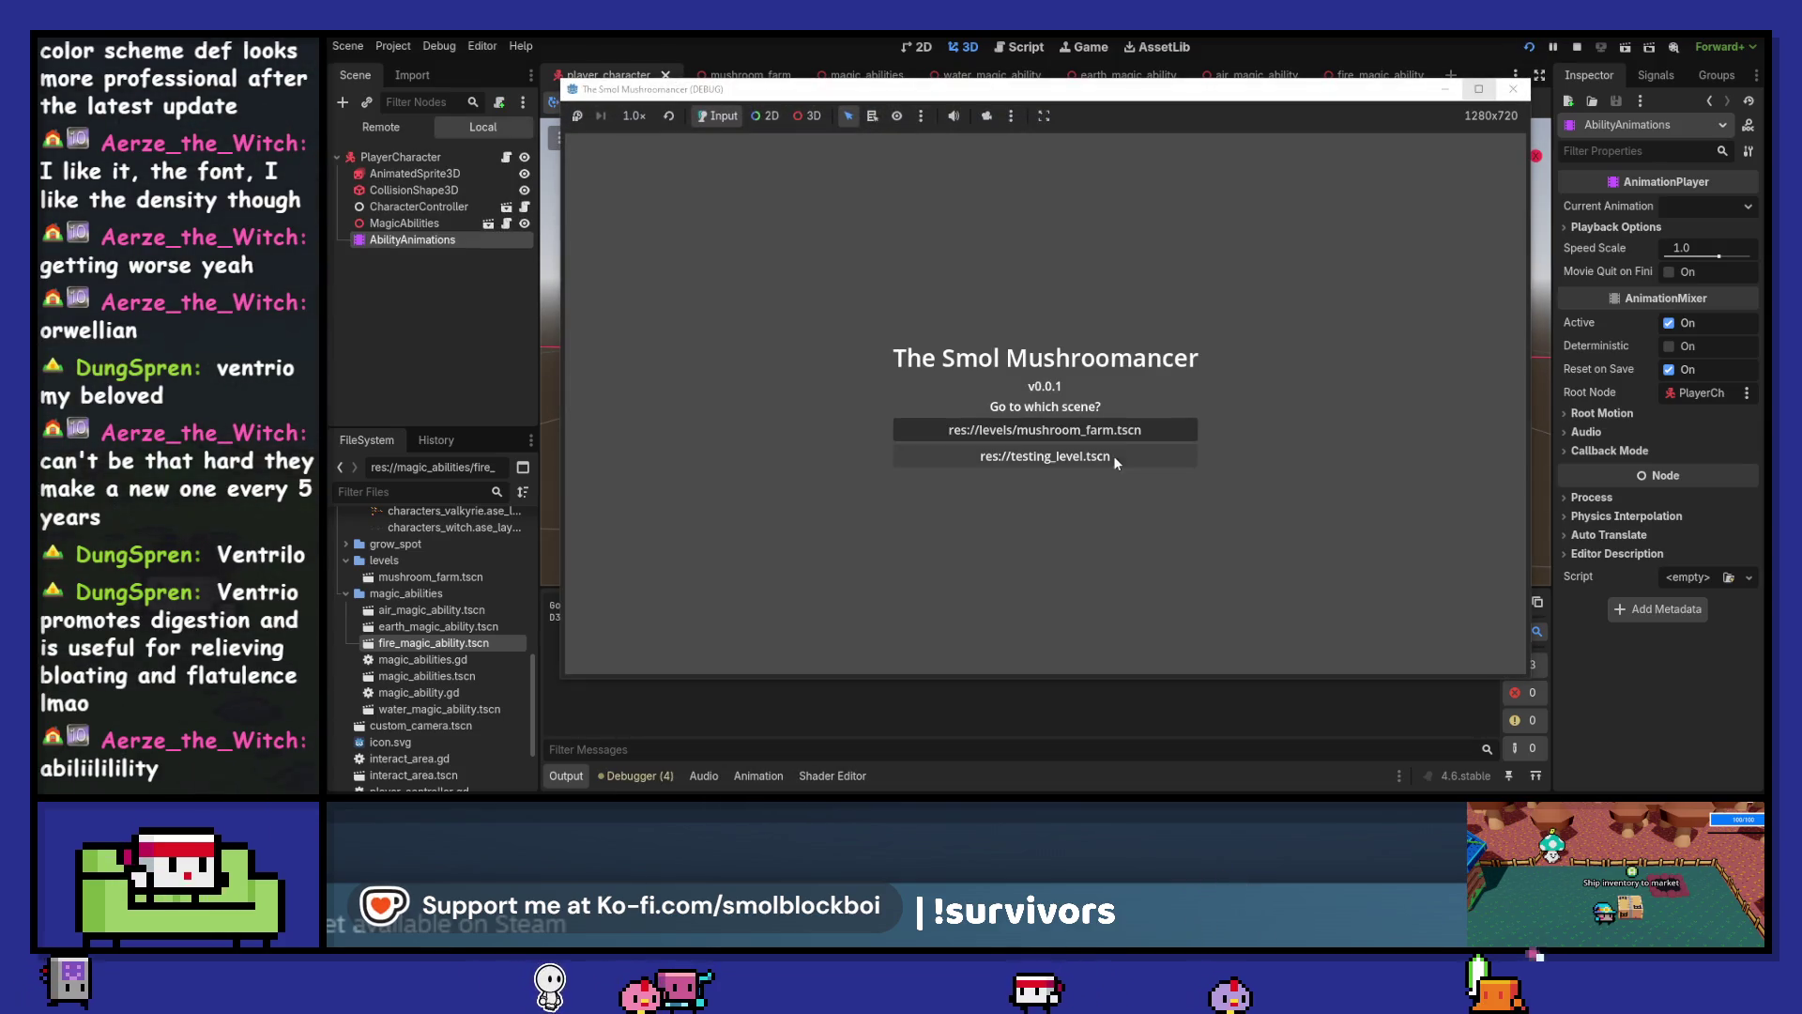
Load mushroom_farm, switch to WaterMagicAbility, and cast water near the grow spots
{"action": "left_click", "coordinate": [1130, 421]}
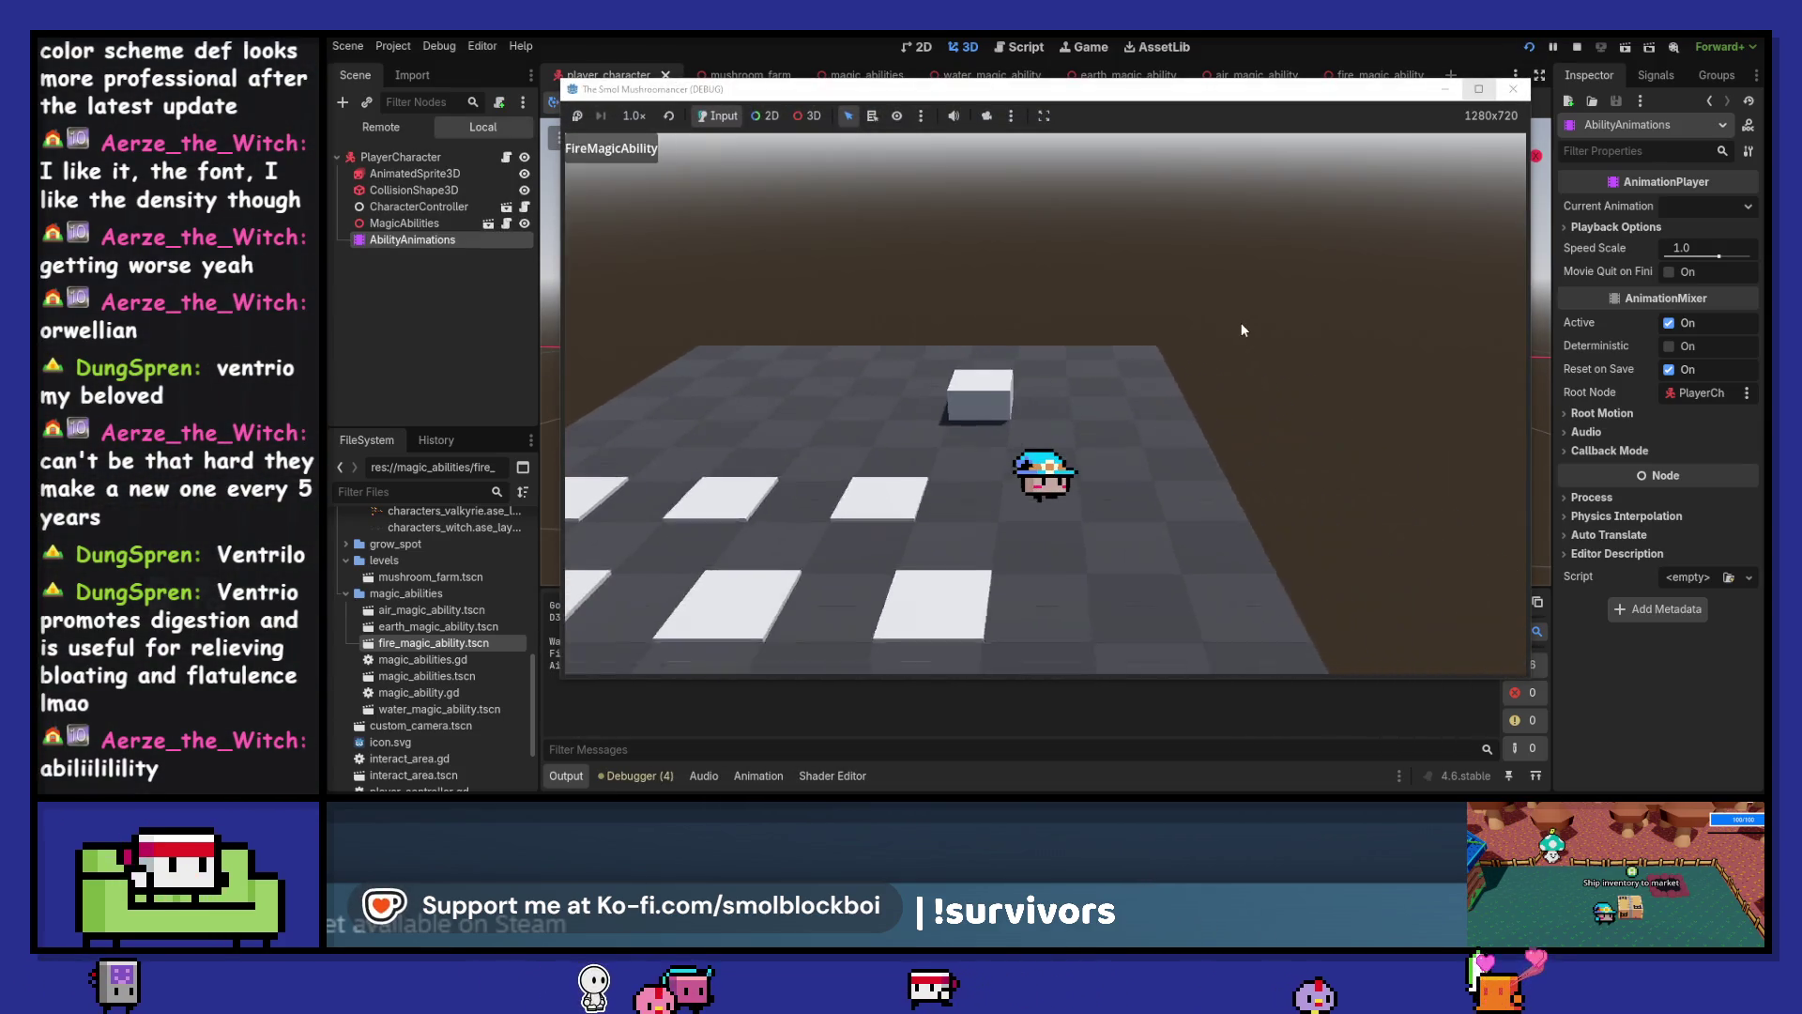
{"action": "key", "text": "e"}
{"action": "key", "text": "e"}
{"action": "key", "text": "e"}
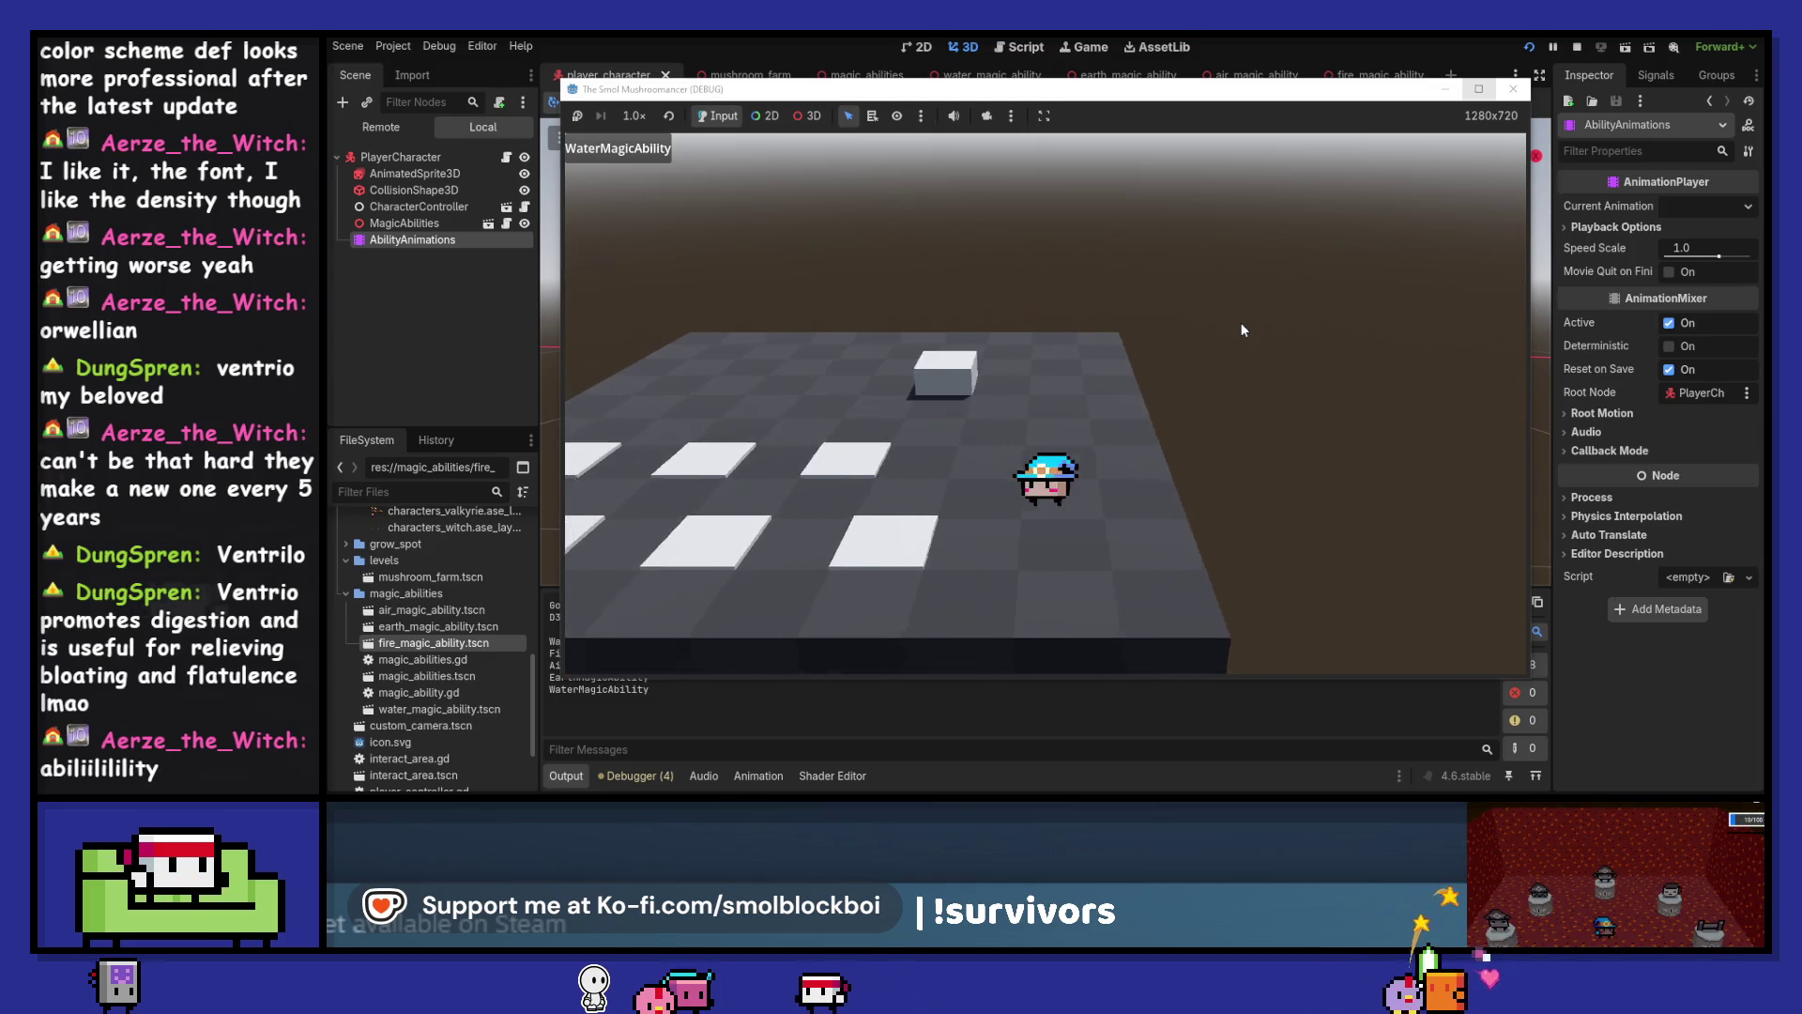
{"action": "left_click", "coordinate": [1242, 329]}
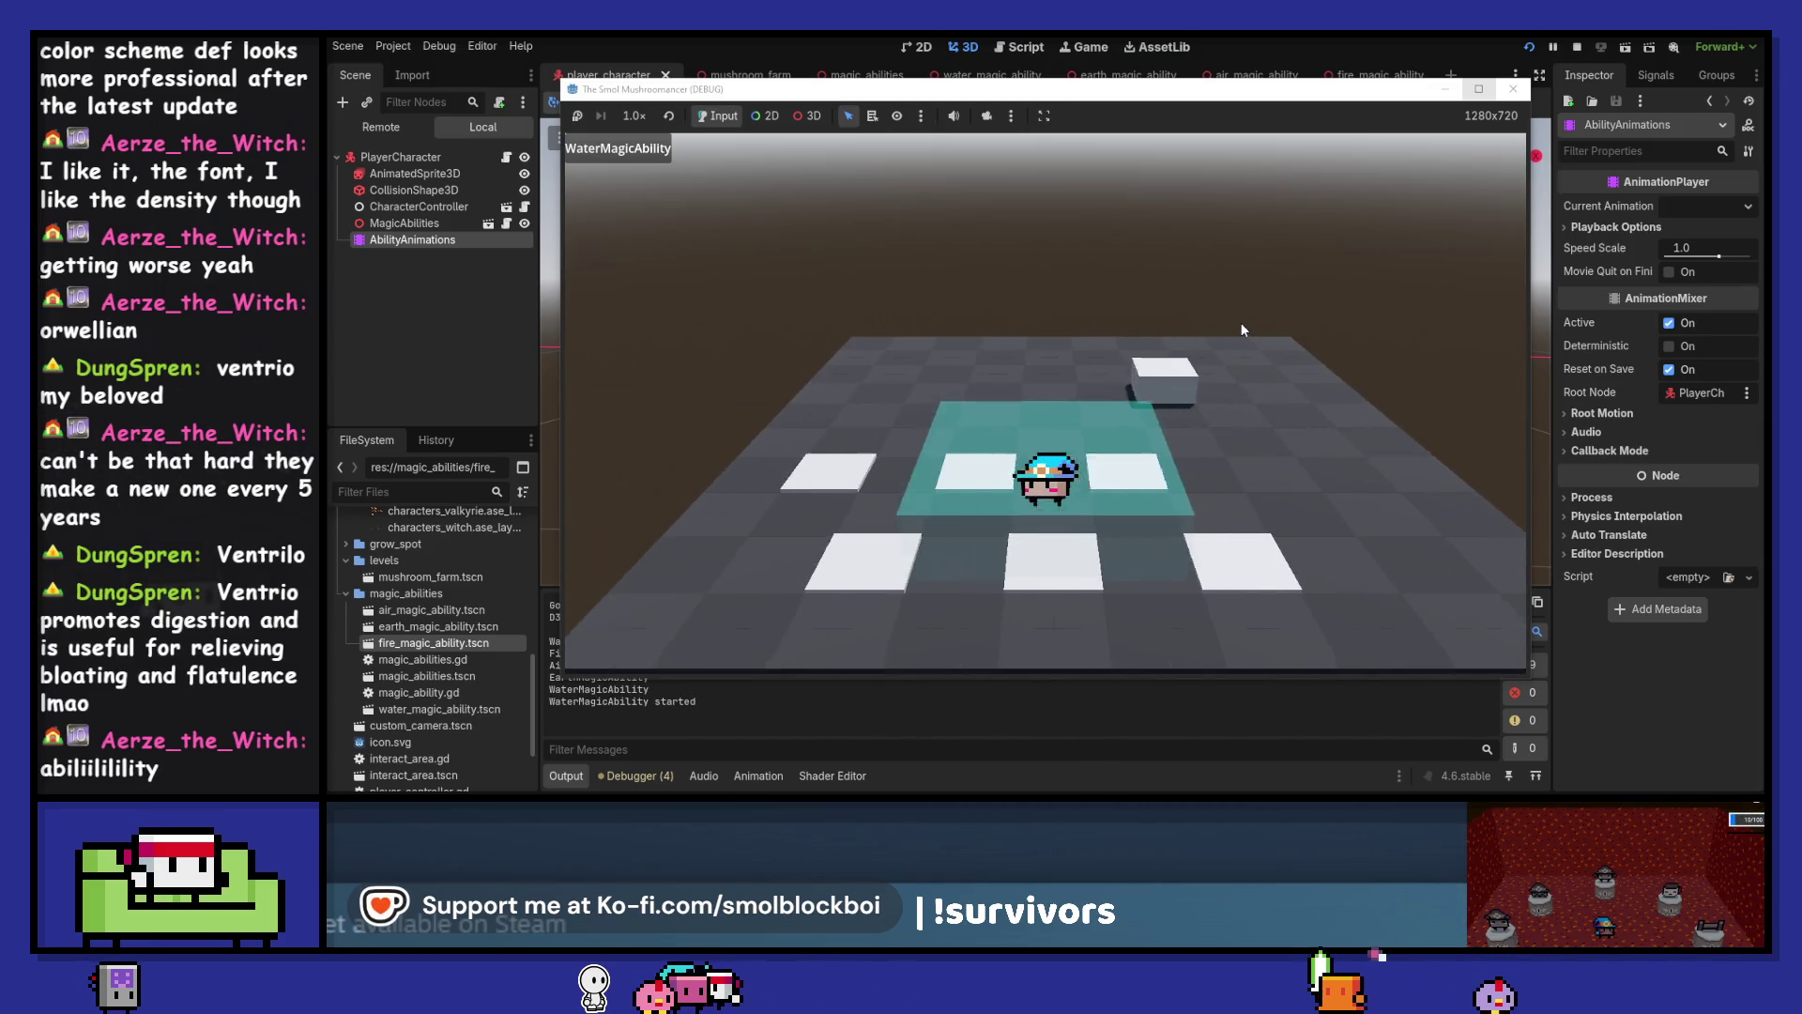
{"action": "key", "text": "w"}
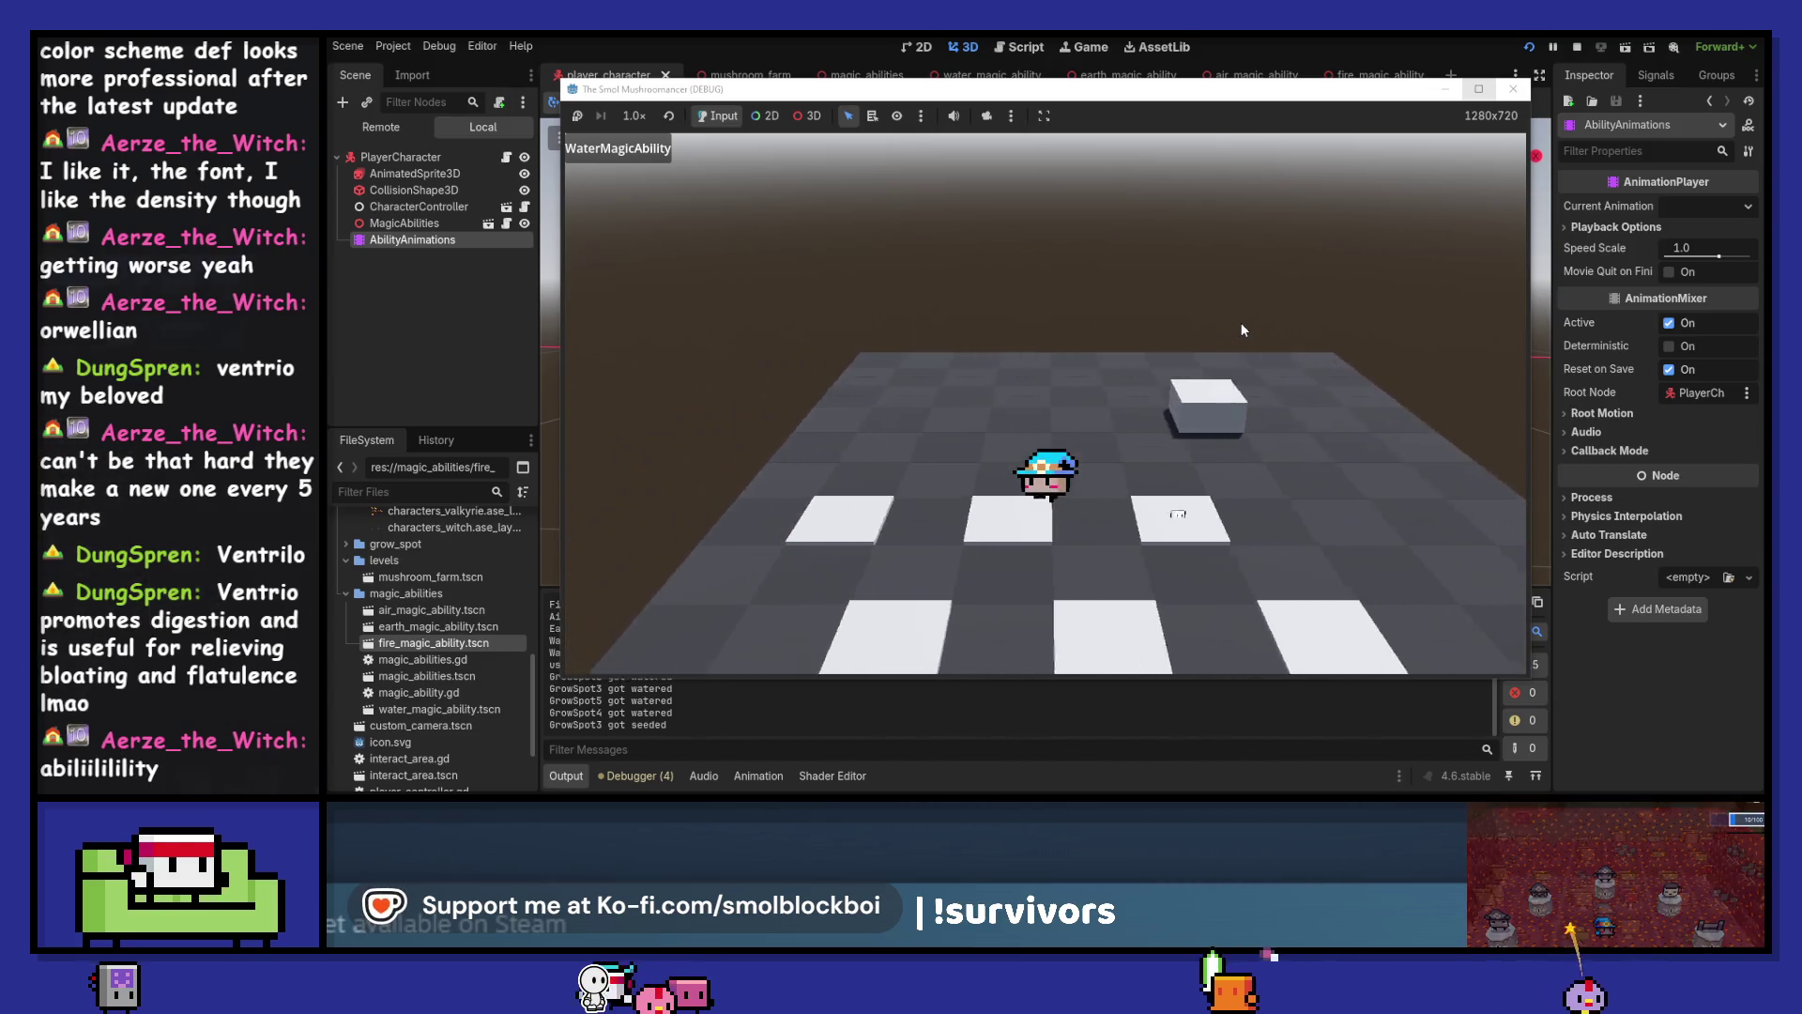
{"action": "key", "text": "s"}
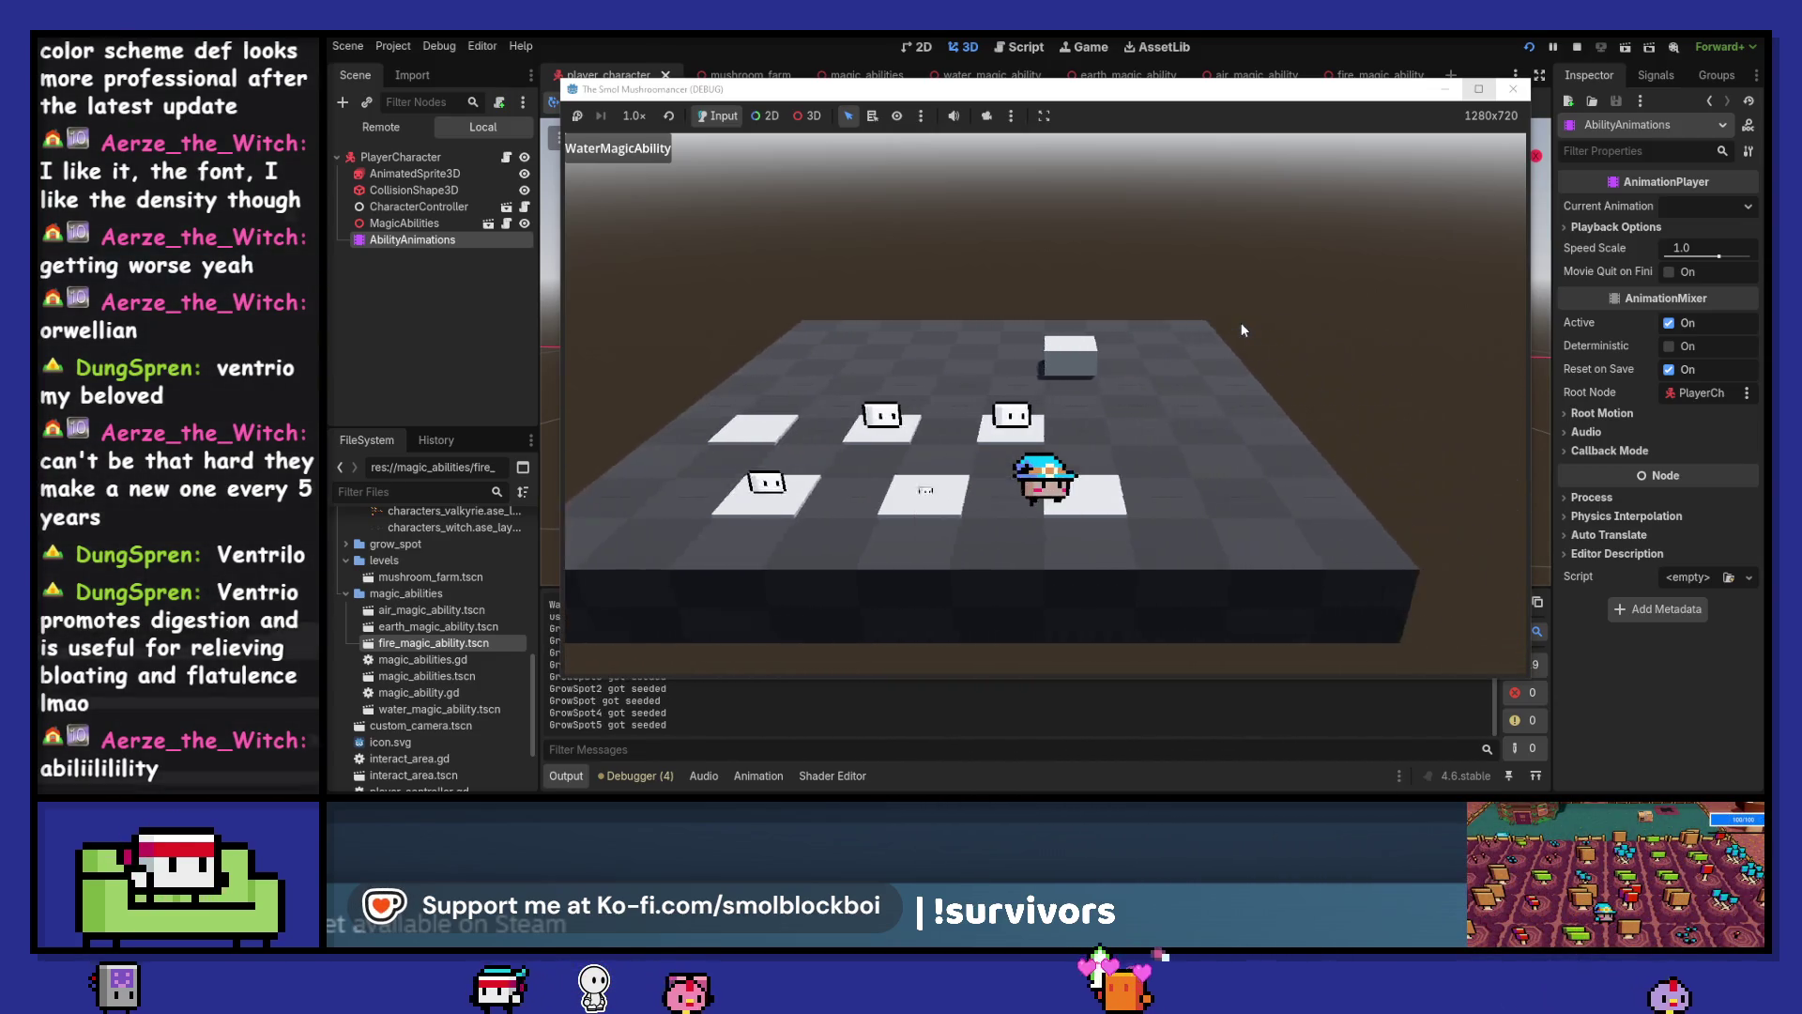
Walk across the back row watering grow spots, reaching GrowSpot6
{"action": "key", "text": "w"}
{"action": "key", "text": "a"}
{"action": "left_click", "coordinate": [1242, 329]}
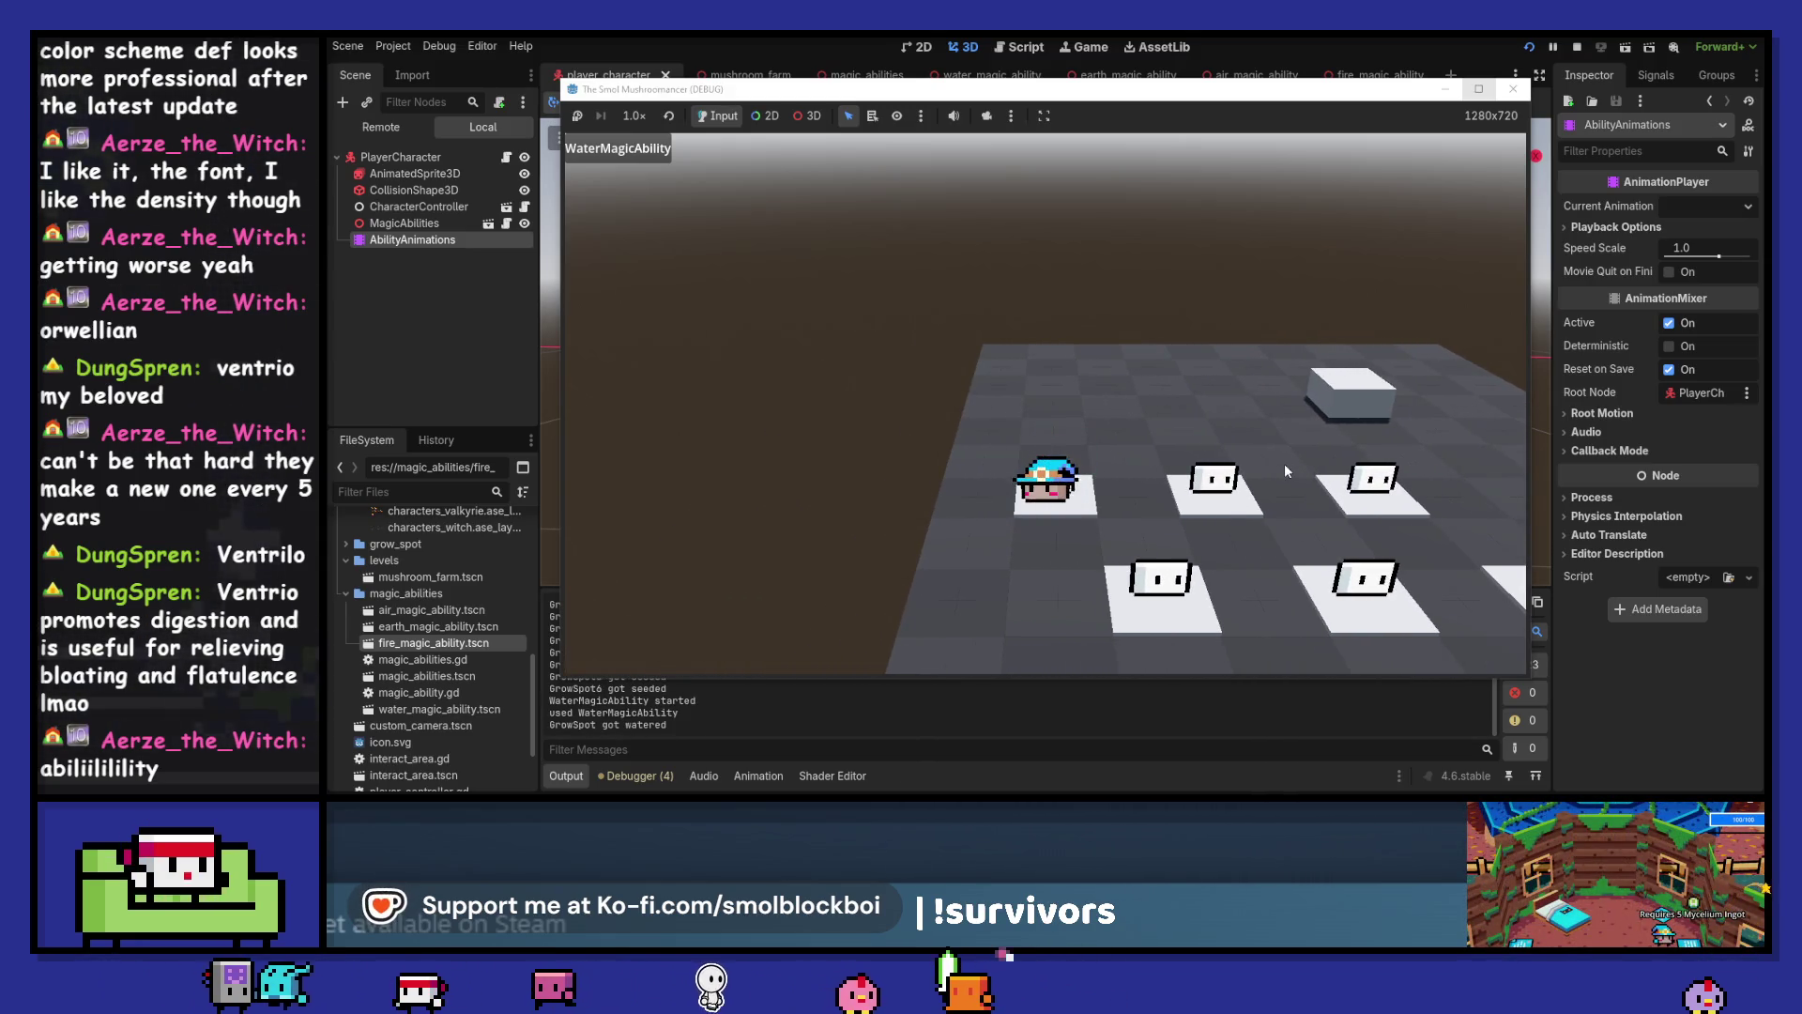
{"action": "key", "text": "d"}
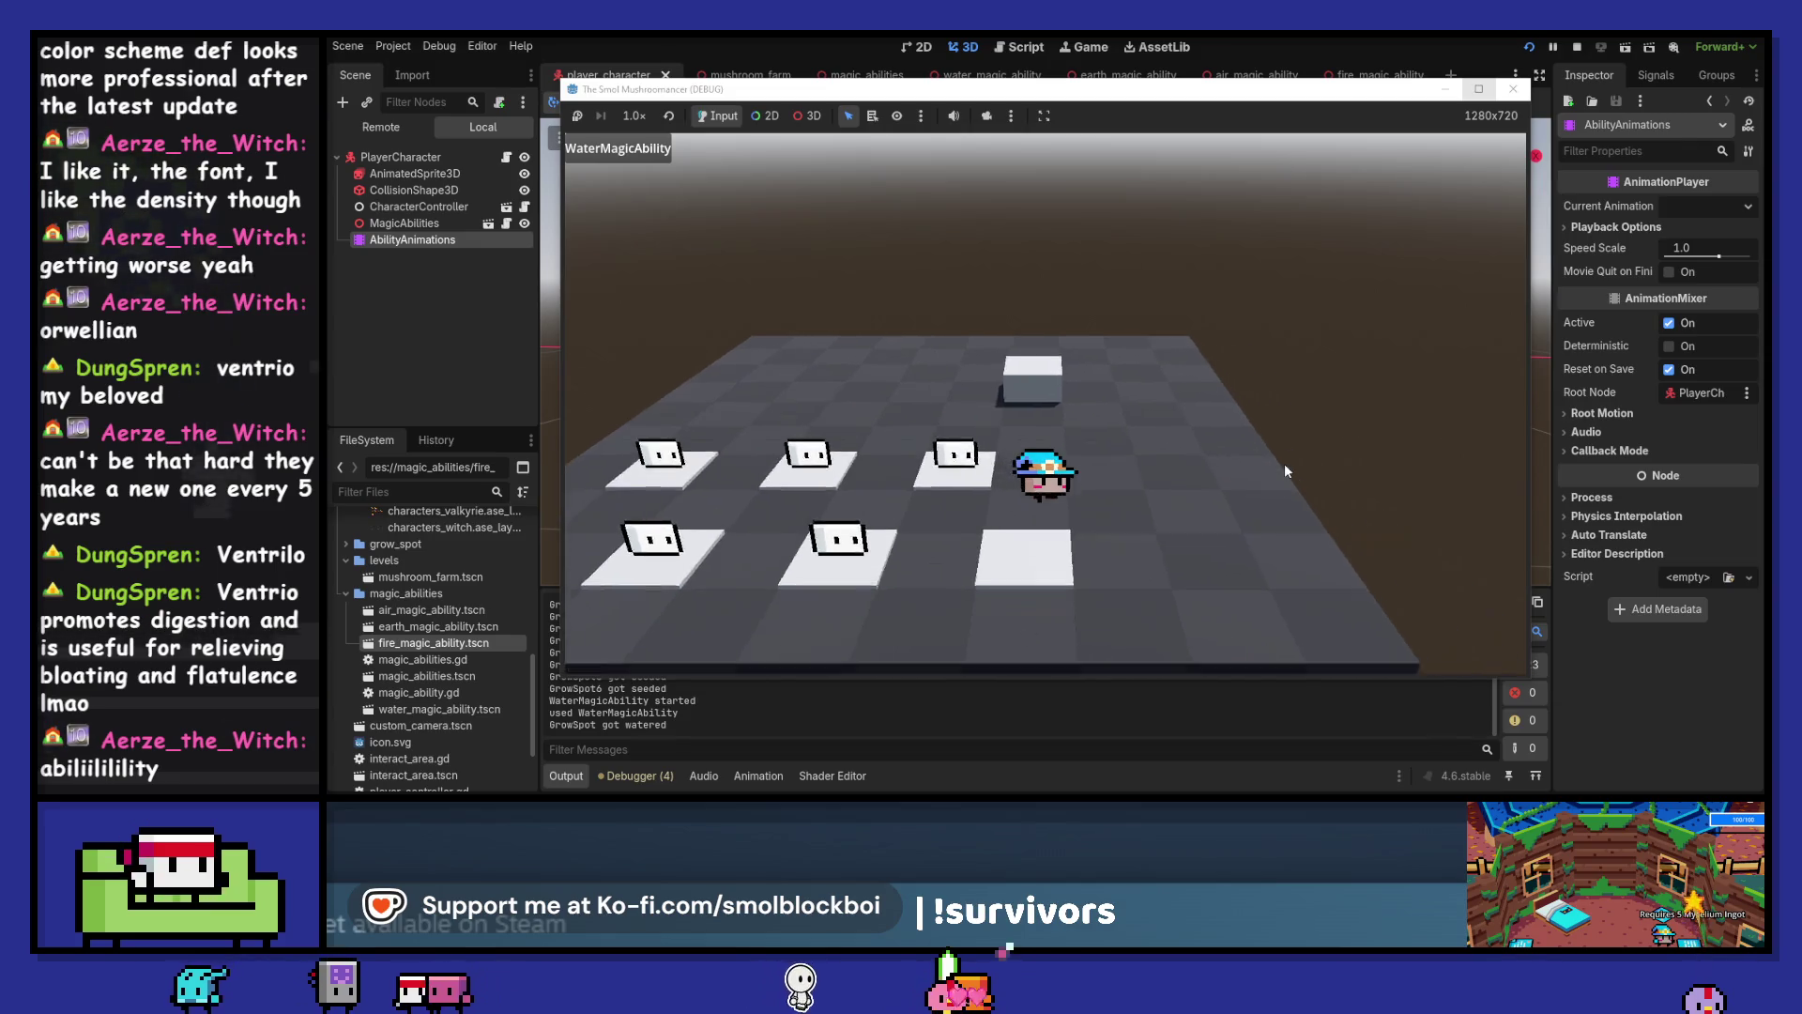
{"action": "left_click", "coordinate": [1284, 464]}
{"action": "key", "text": "s"}
{"action": "key", "text": "d"}
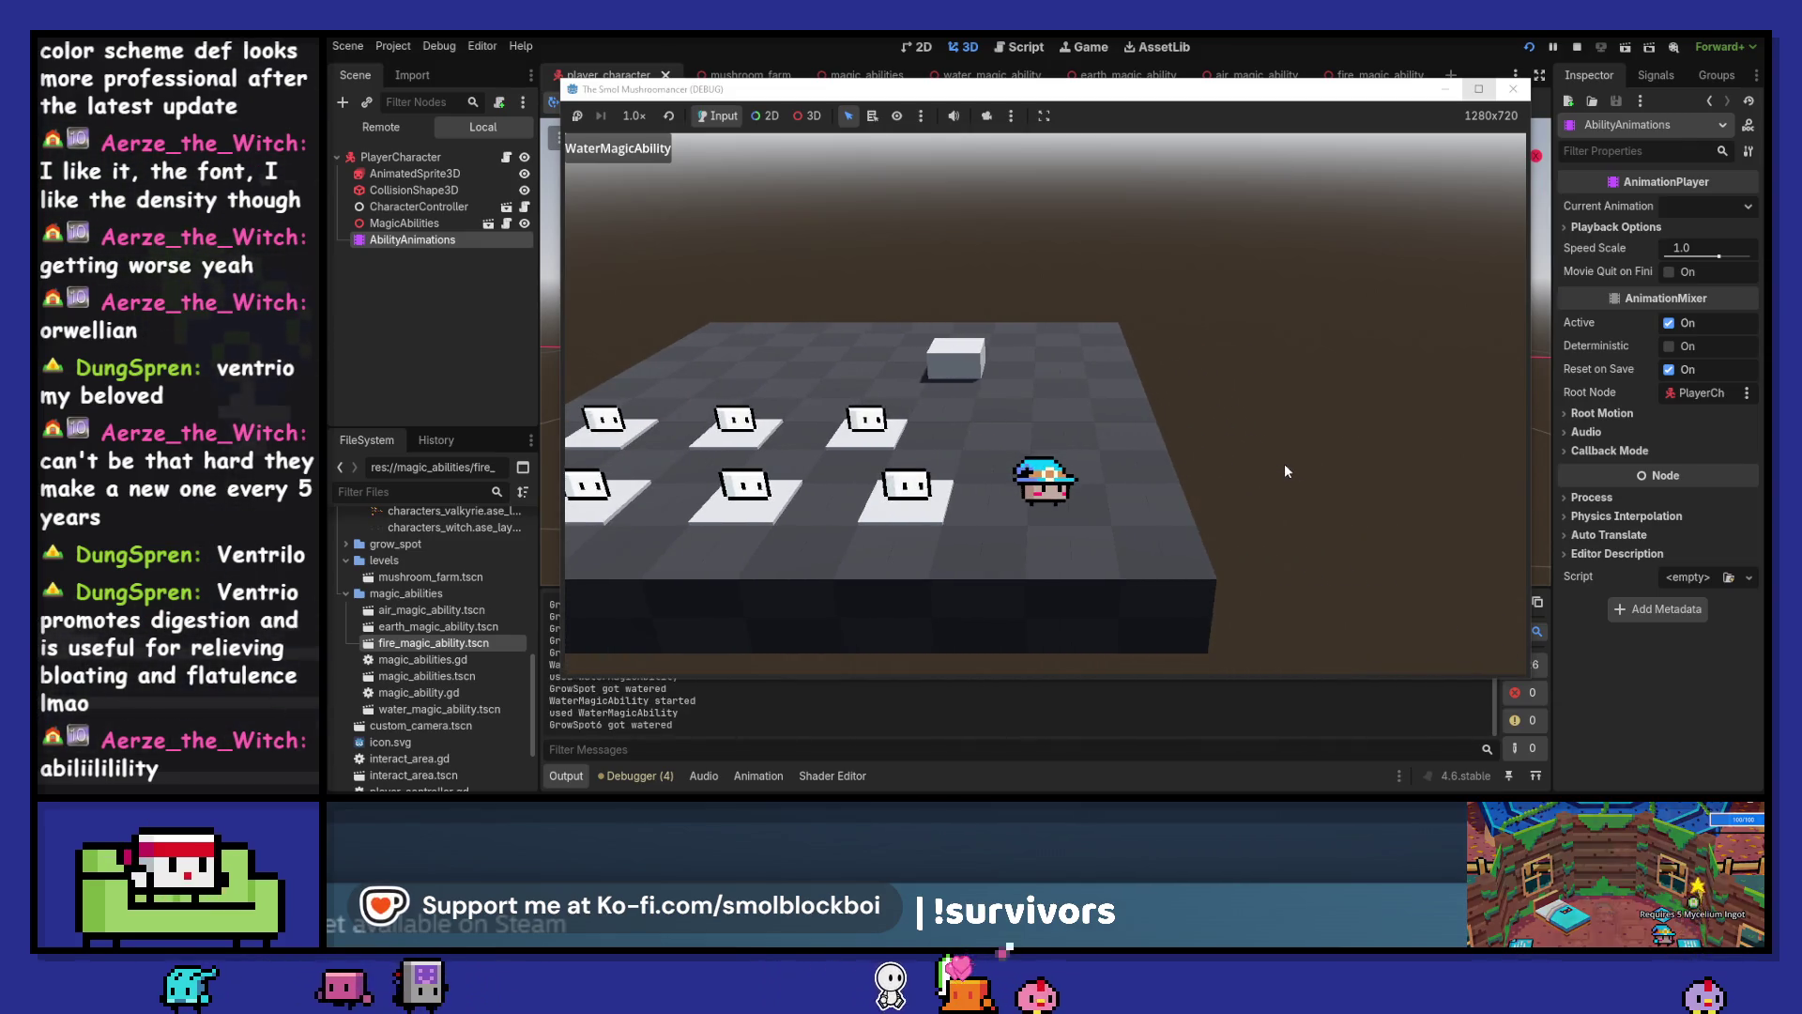
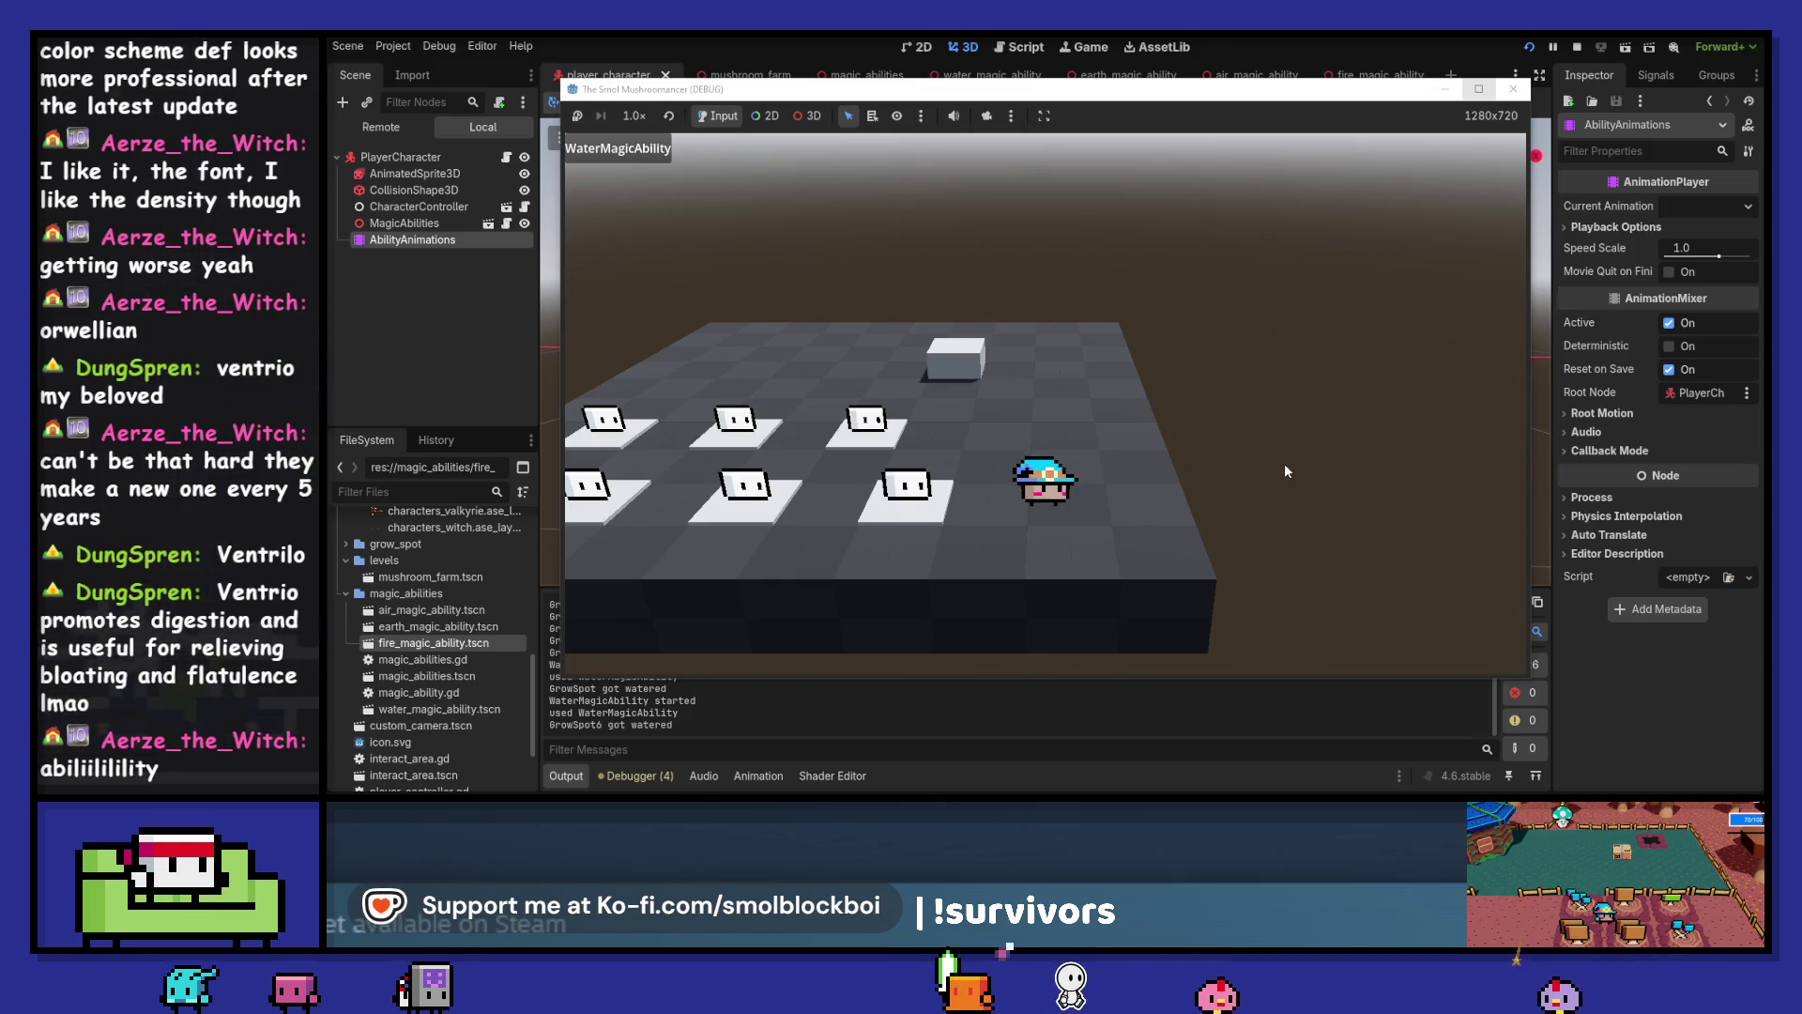
Stop the running game and close the fire, air, earth and water magic ability scenes
{"action": "left_click", "coordinate": [1513, 88]}
{"action": "left_click", "coordinate": [1423, 75]}
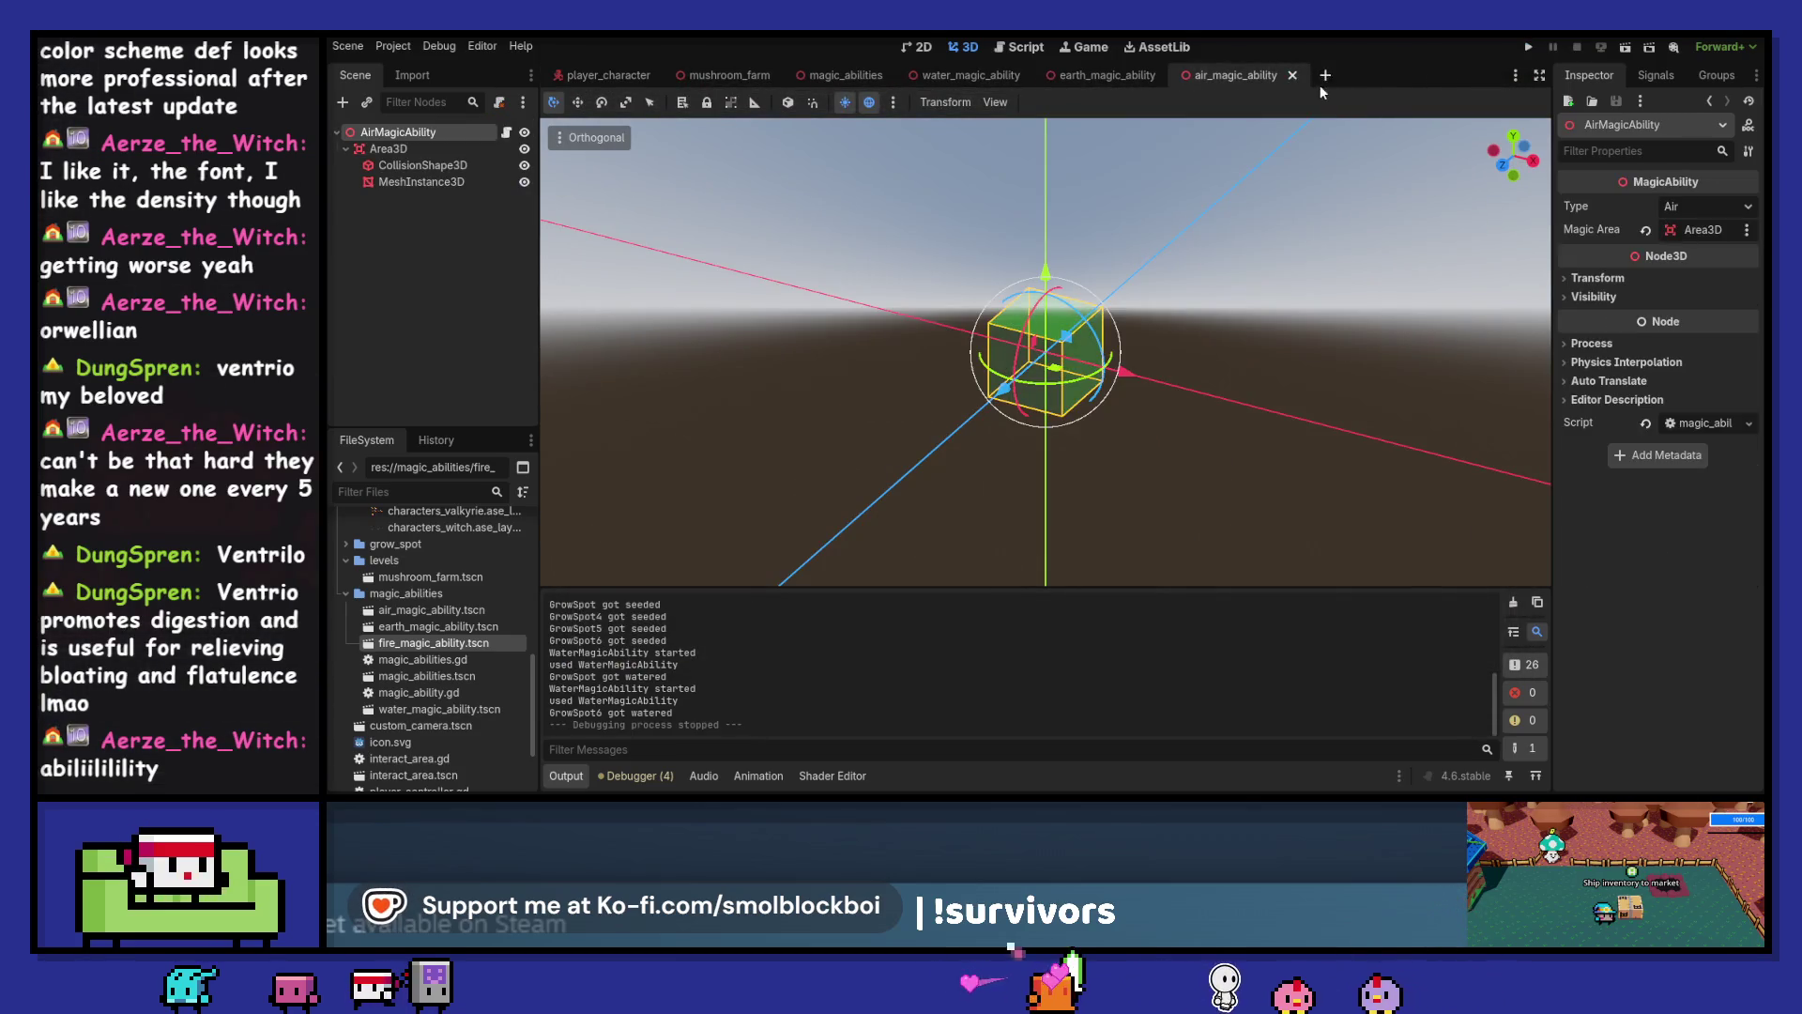
{"action": "left_click", "coordinate": [1293, 76]}
{"action": "left_click", "coordinate": [1169, 75]}
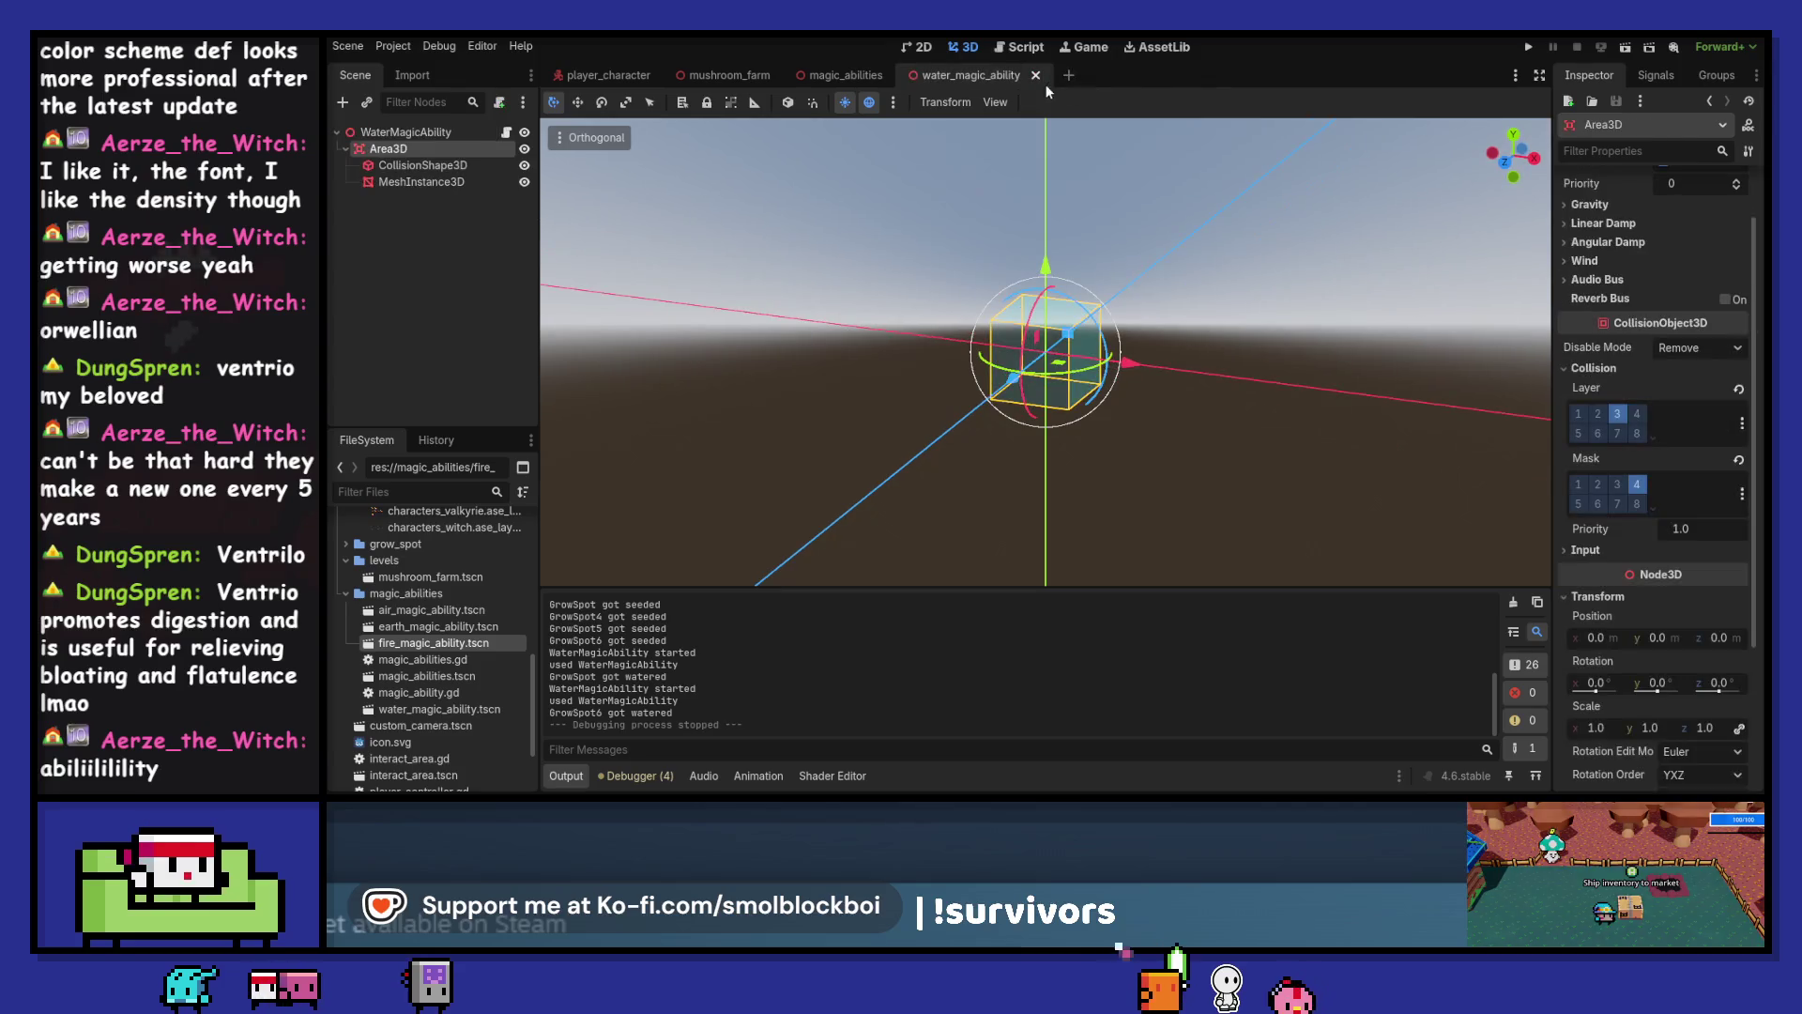
{"action": "left_click", "coordinate": [1034, 75]}
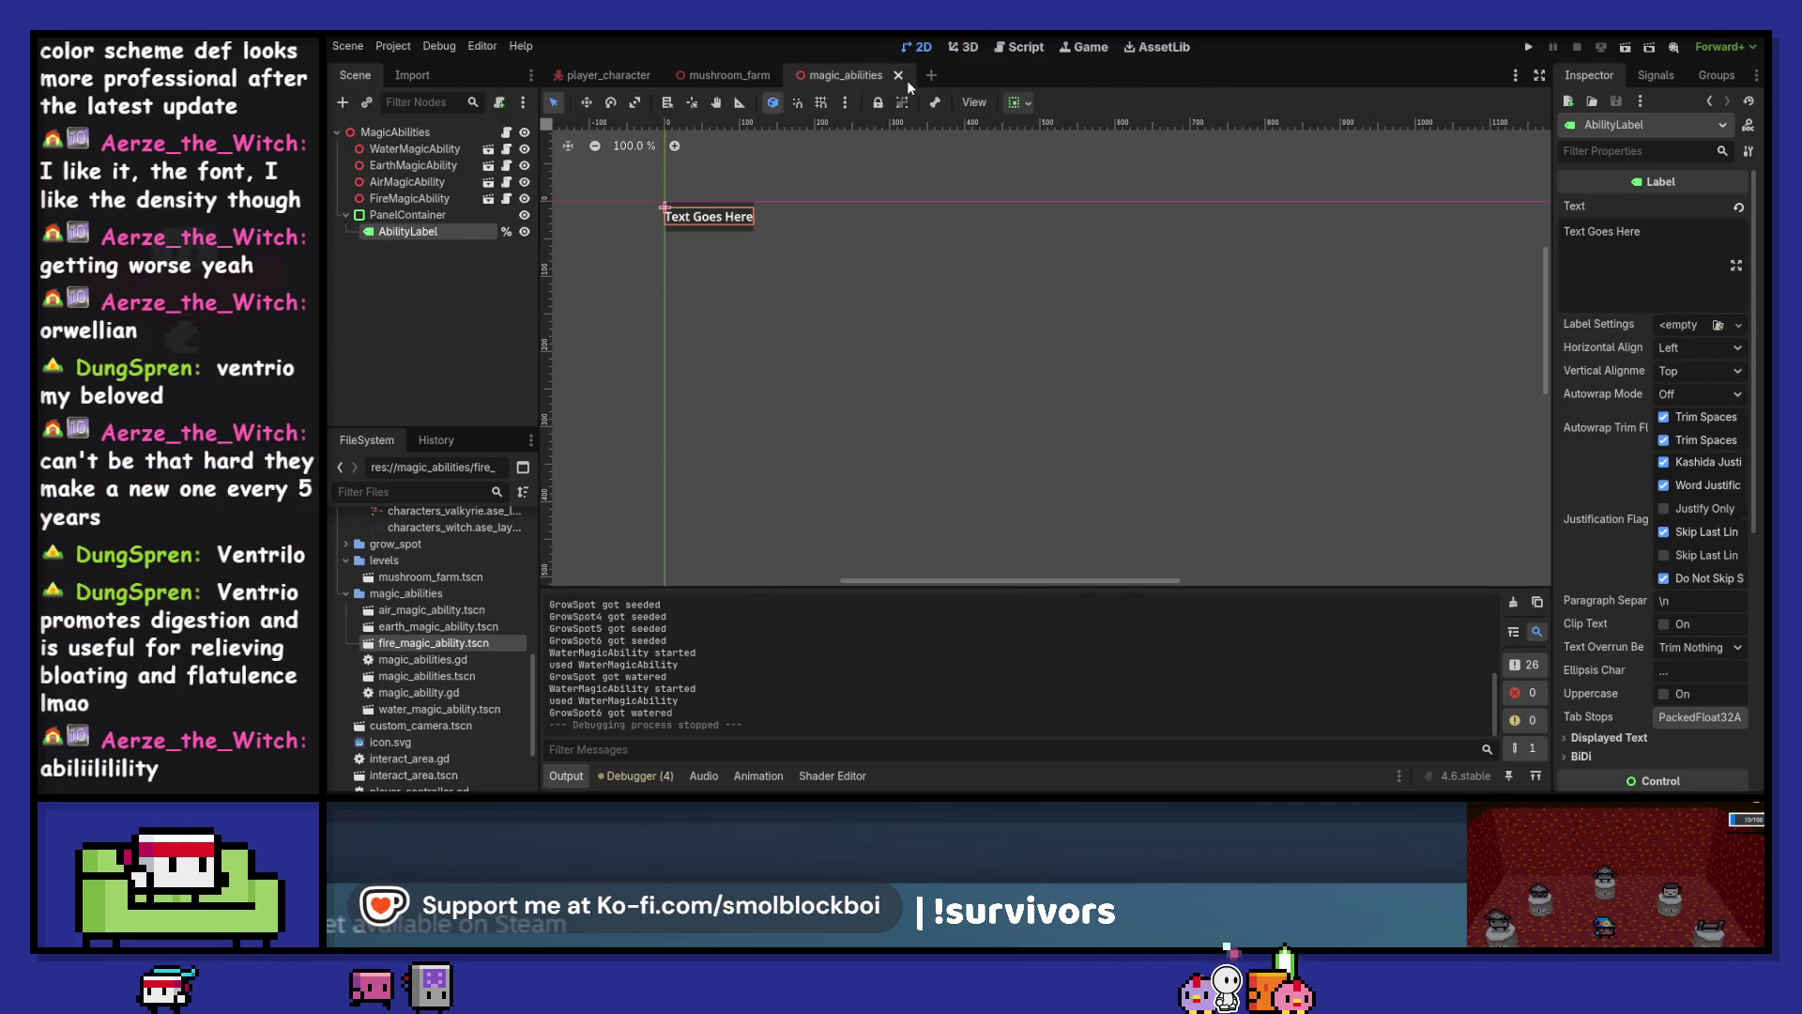
Close magic_abilities, clear the output log, and start a new empty scene
{"action": "left_click", "coordinate": [898, 75]}
{"action": "left_click", "coordinate": [1513, 602]}
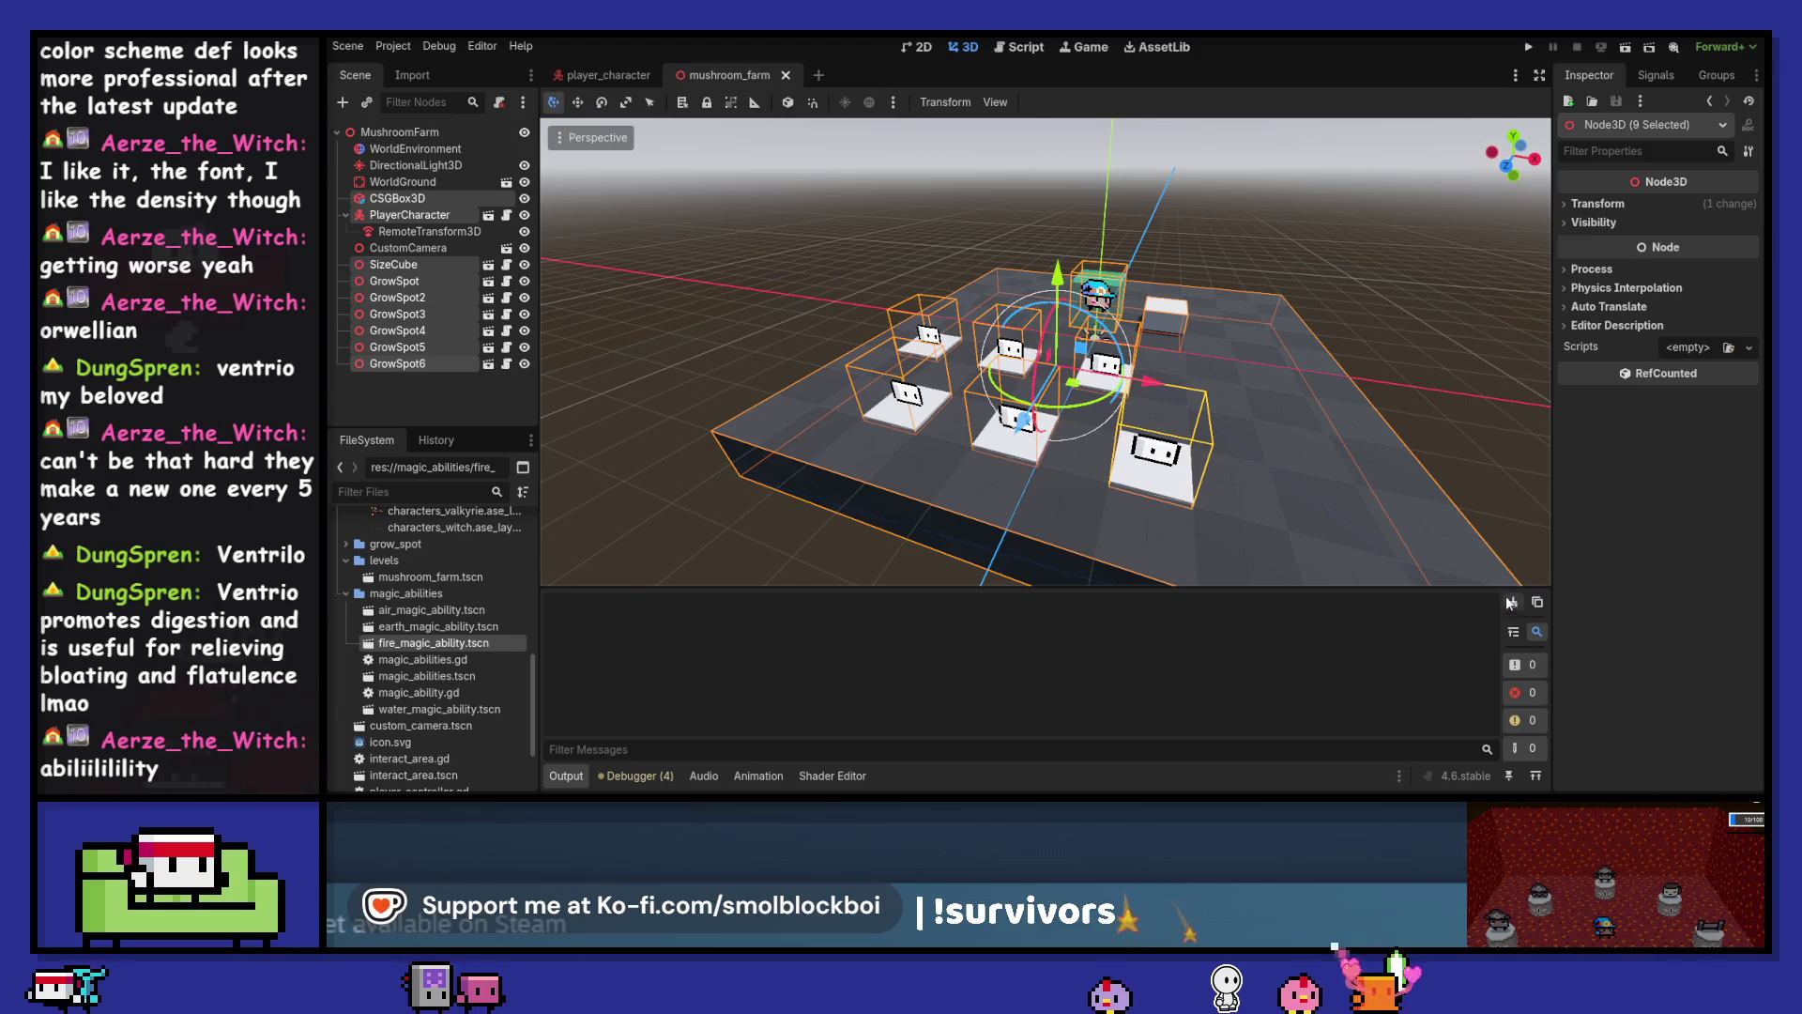
{"action": "left_click", "coordinate": [819, 76]}
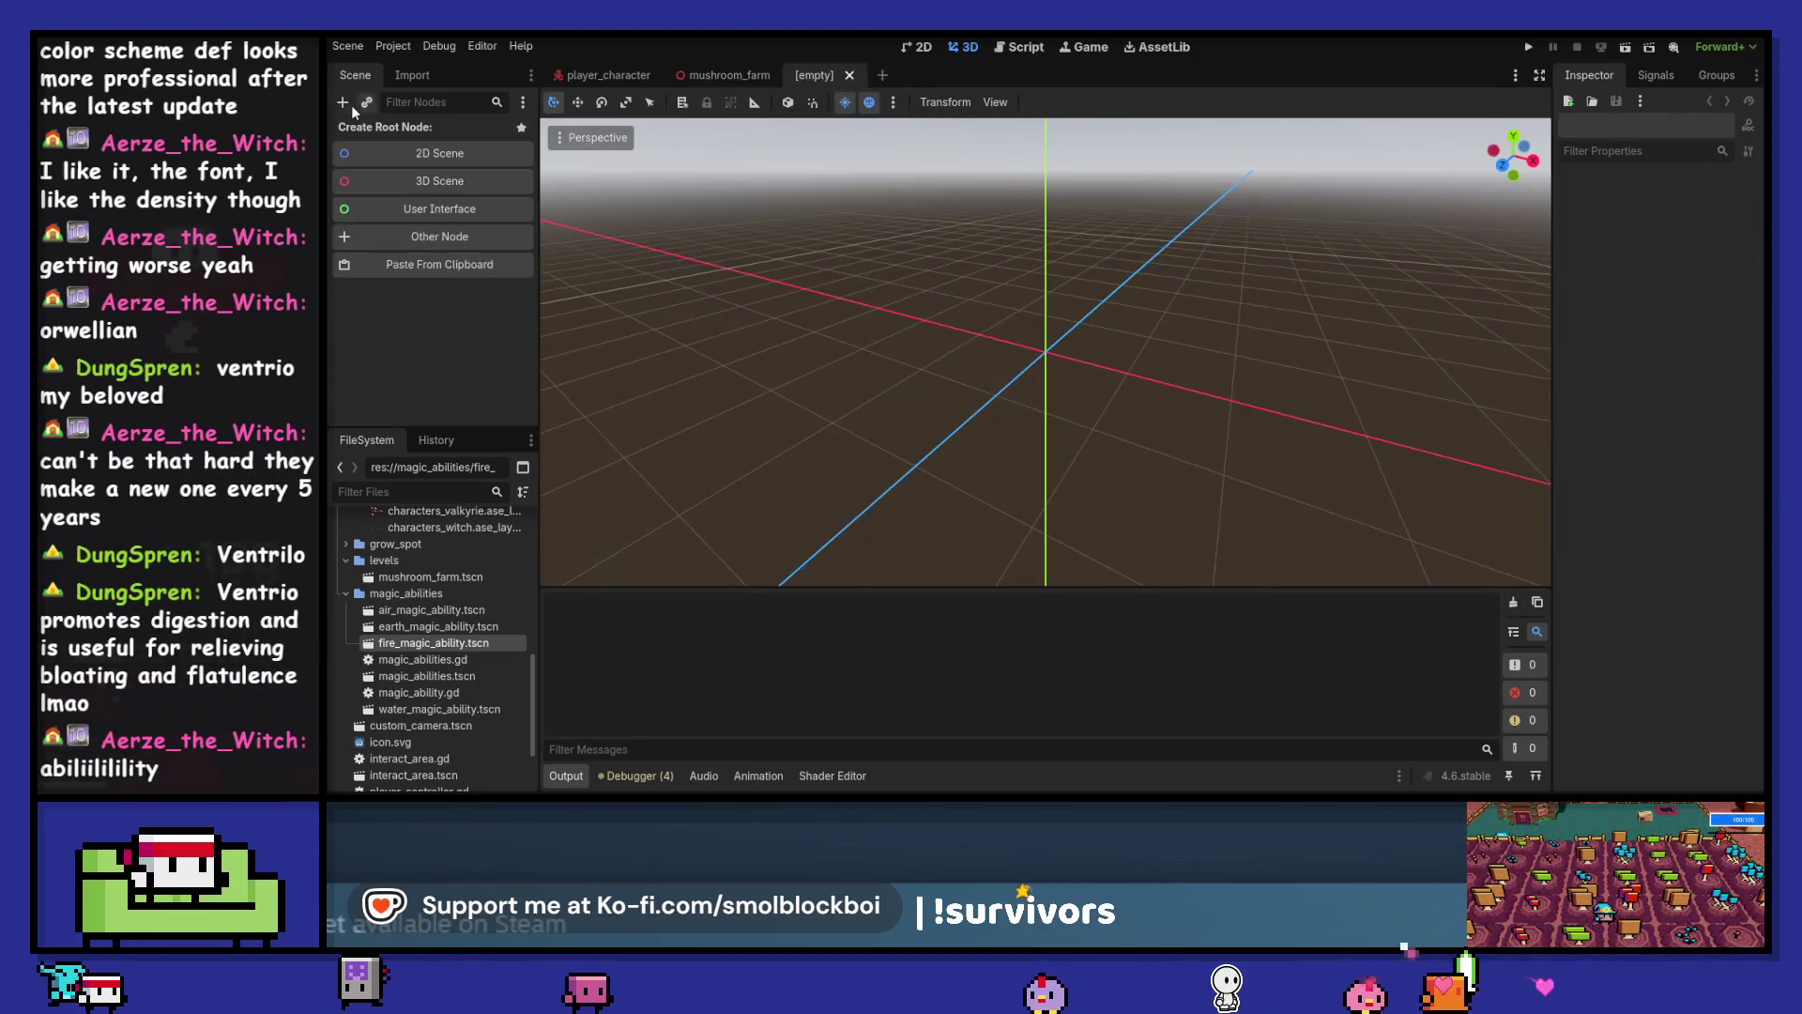
Create a Node3D scene root and name it Bed
{"action": "left_click", "coordinate": [374, 178]}
{"action": "double_click", "coordinate": [385, 133]}
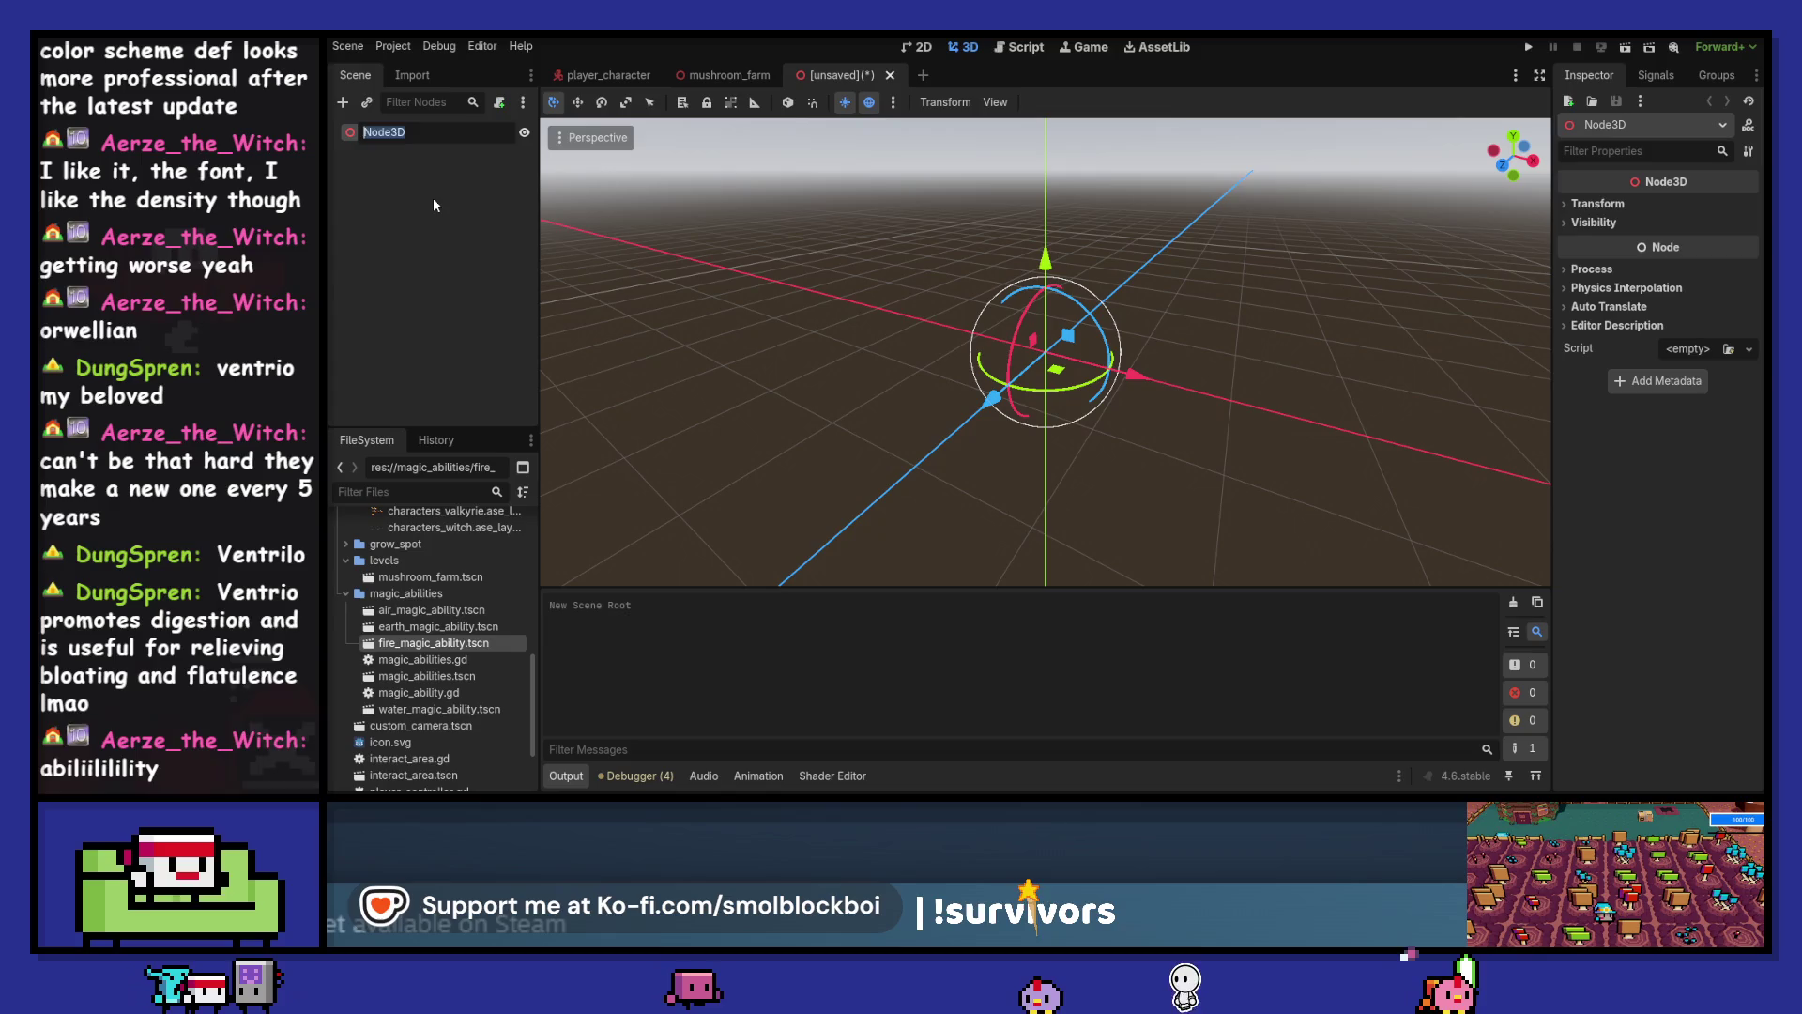
{"action": "type", "text": "House"}
{"action": "key", "text": "Return"}
{"action": "type", "text": "Bed"}
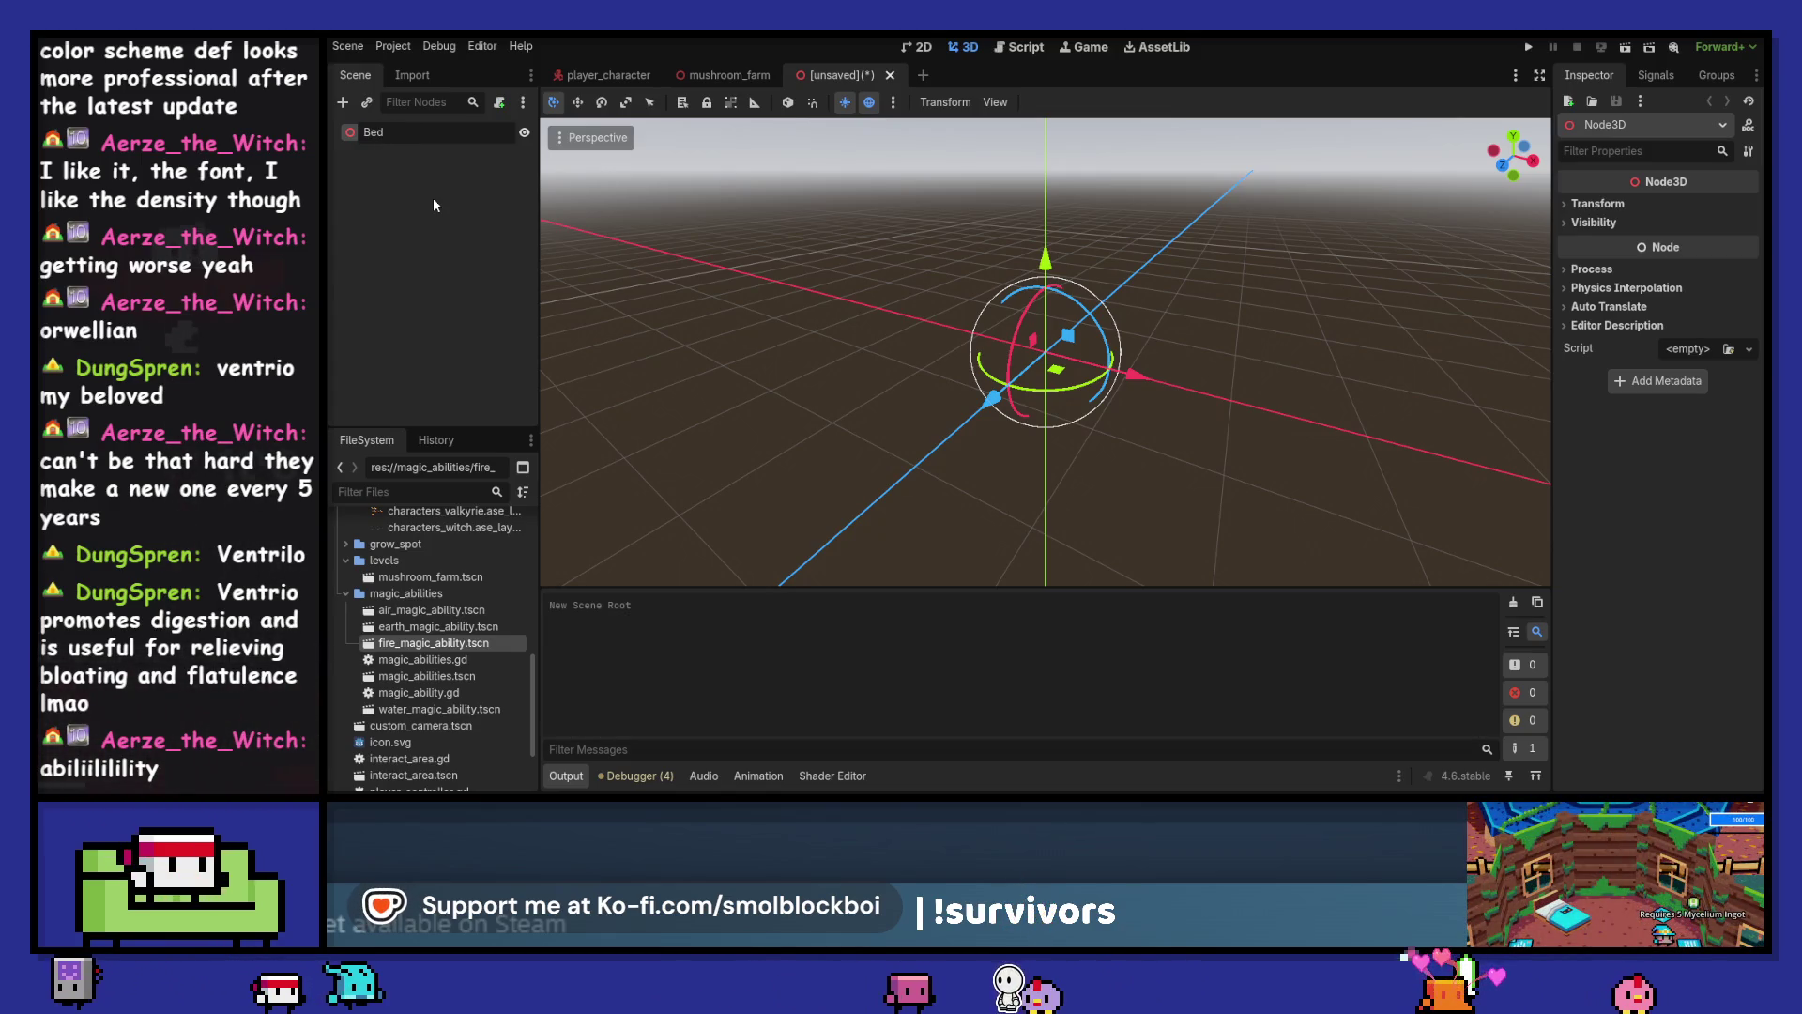
{"action": "key", "text": "Return"}
Save the scene as bed.tscn in a new res://home folder
{"action": "key", "text": "ctrl+s"}
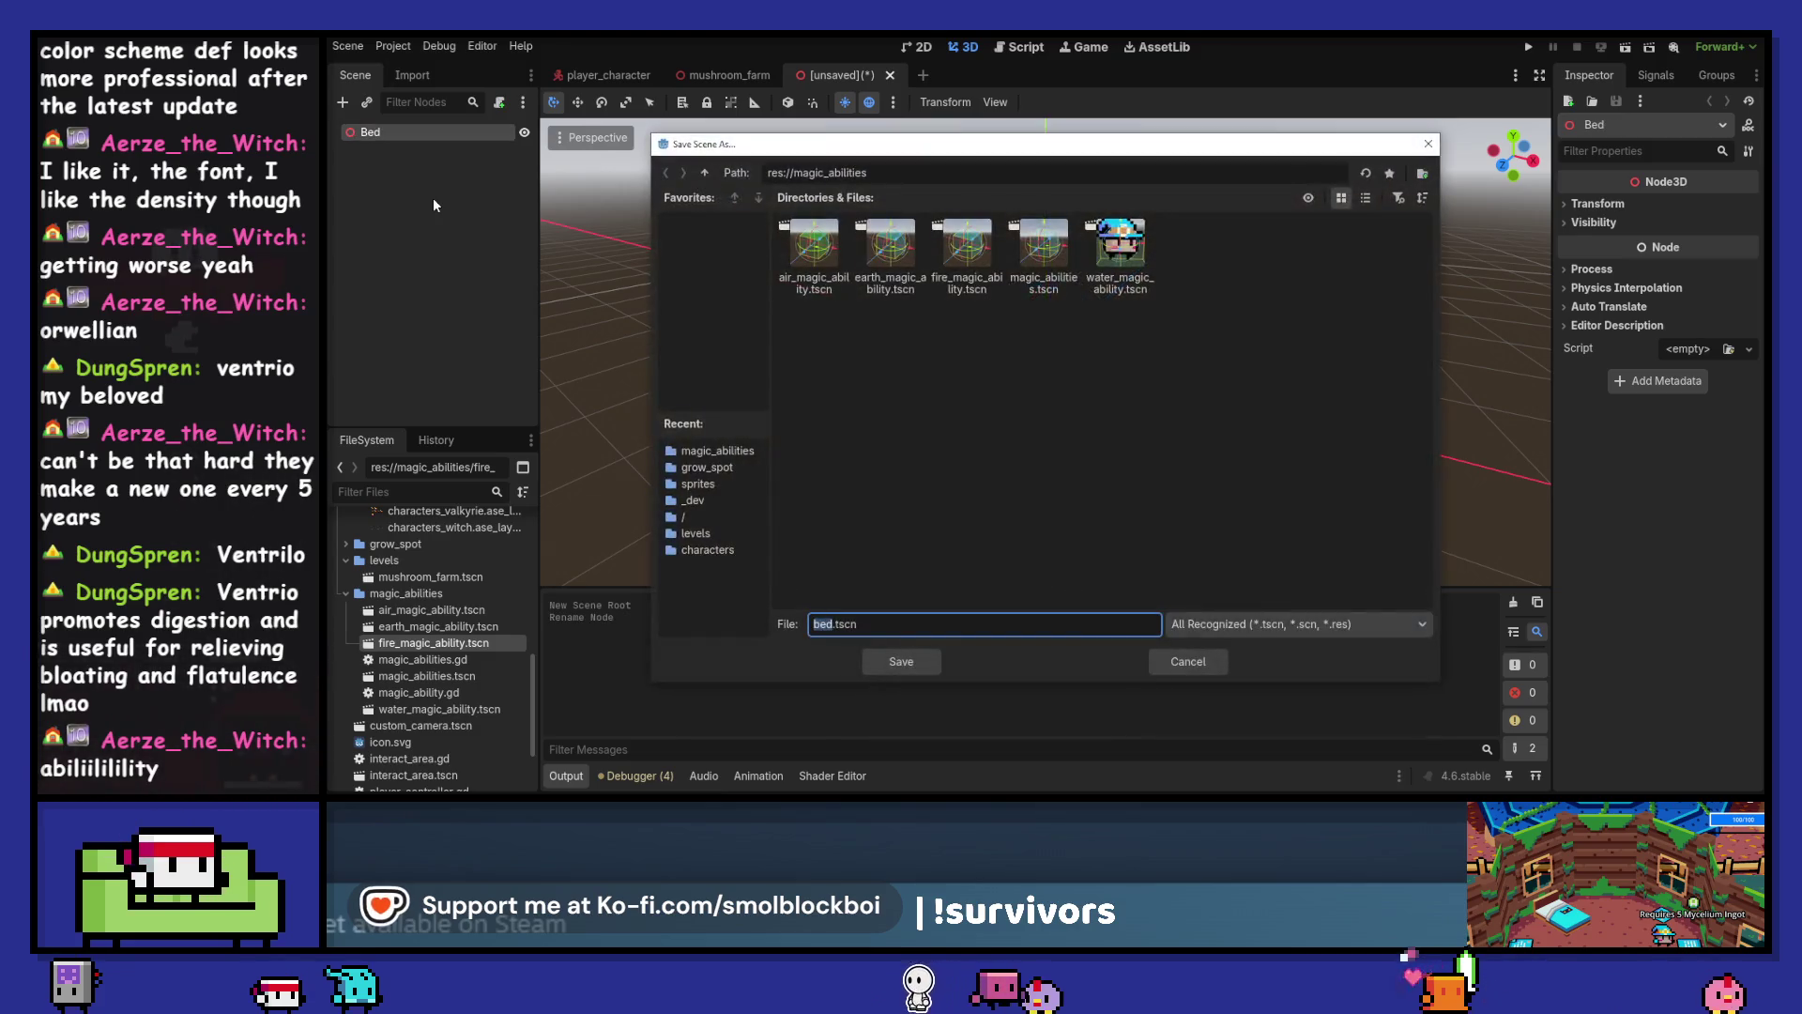
{"action": "left_click", "coordinate": [705, 173]}
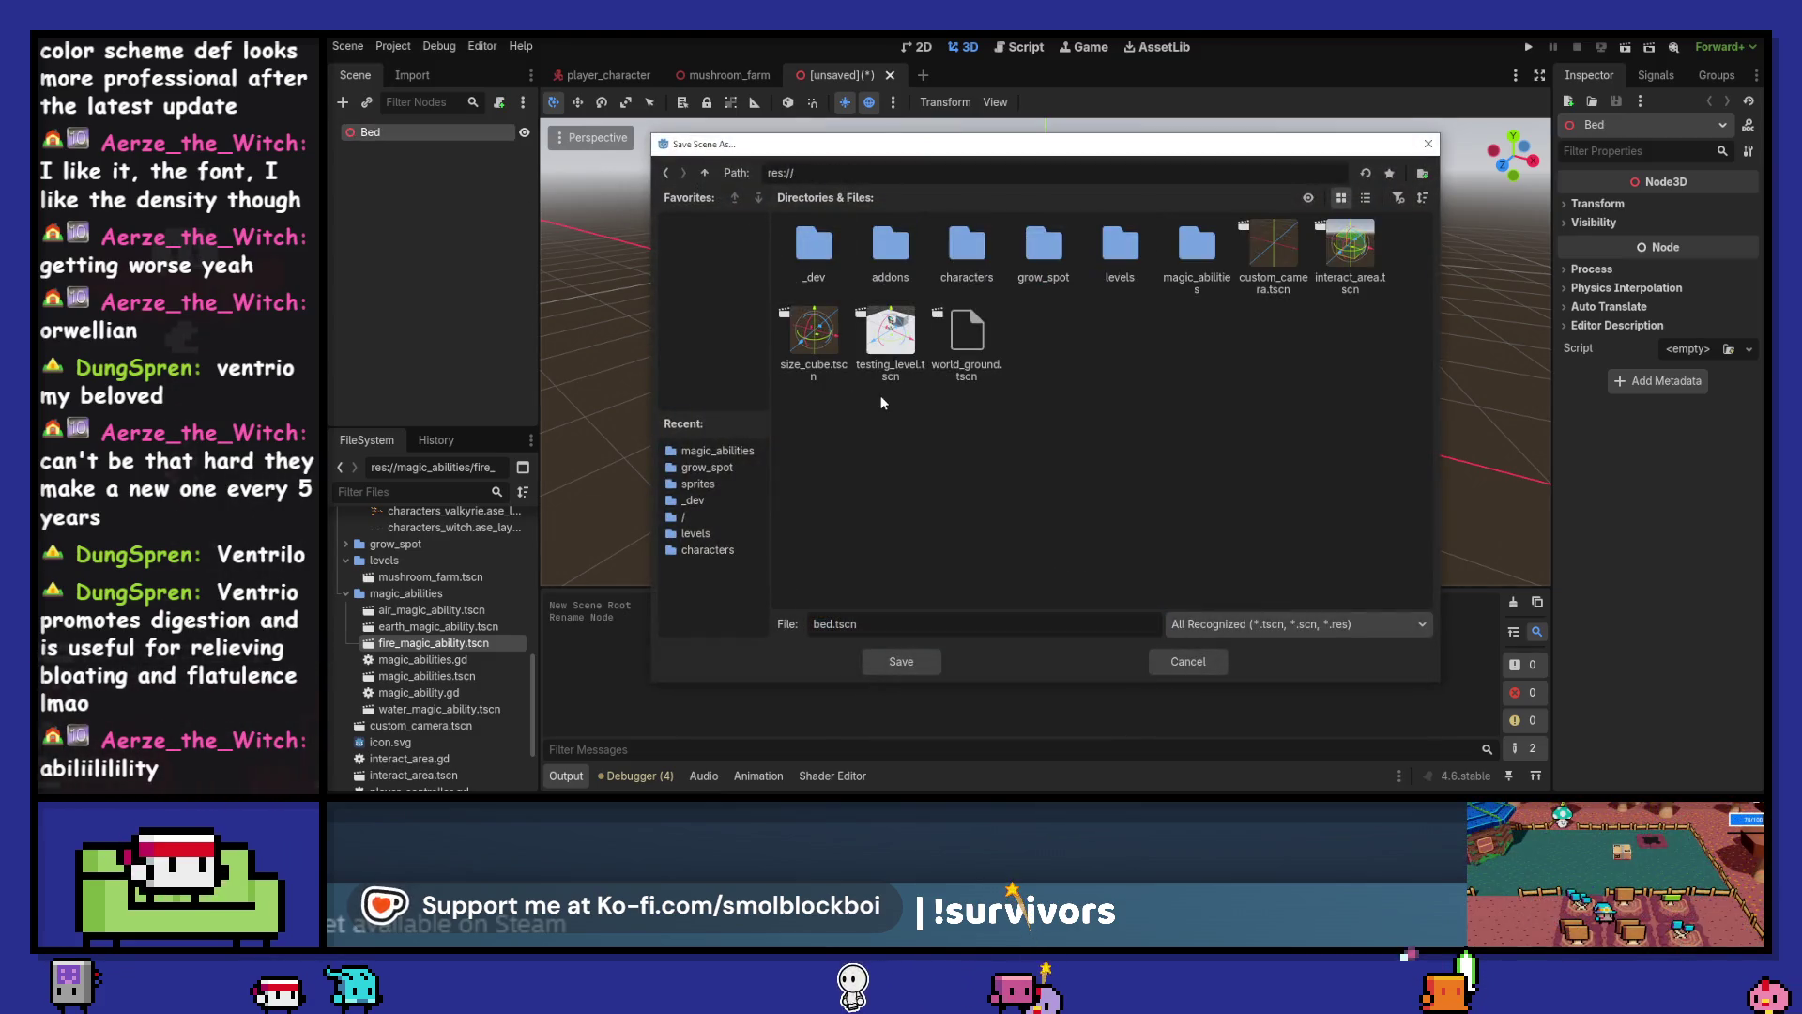
{"action": "right_click", "coordinate": [917, 456]}
{"action": "left_click", "coordinate": [944, 474]}
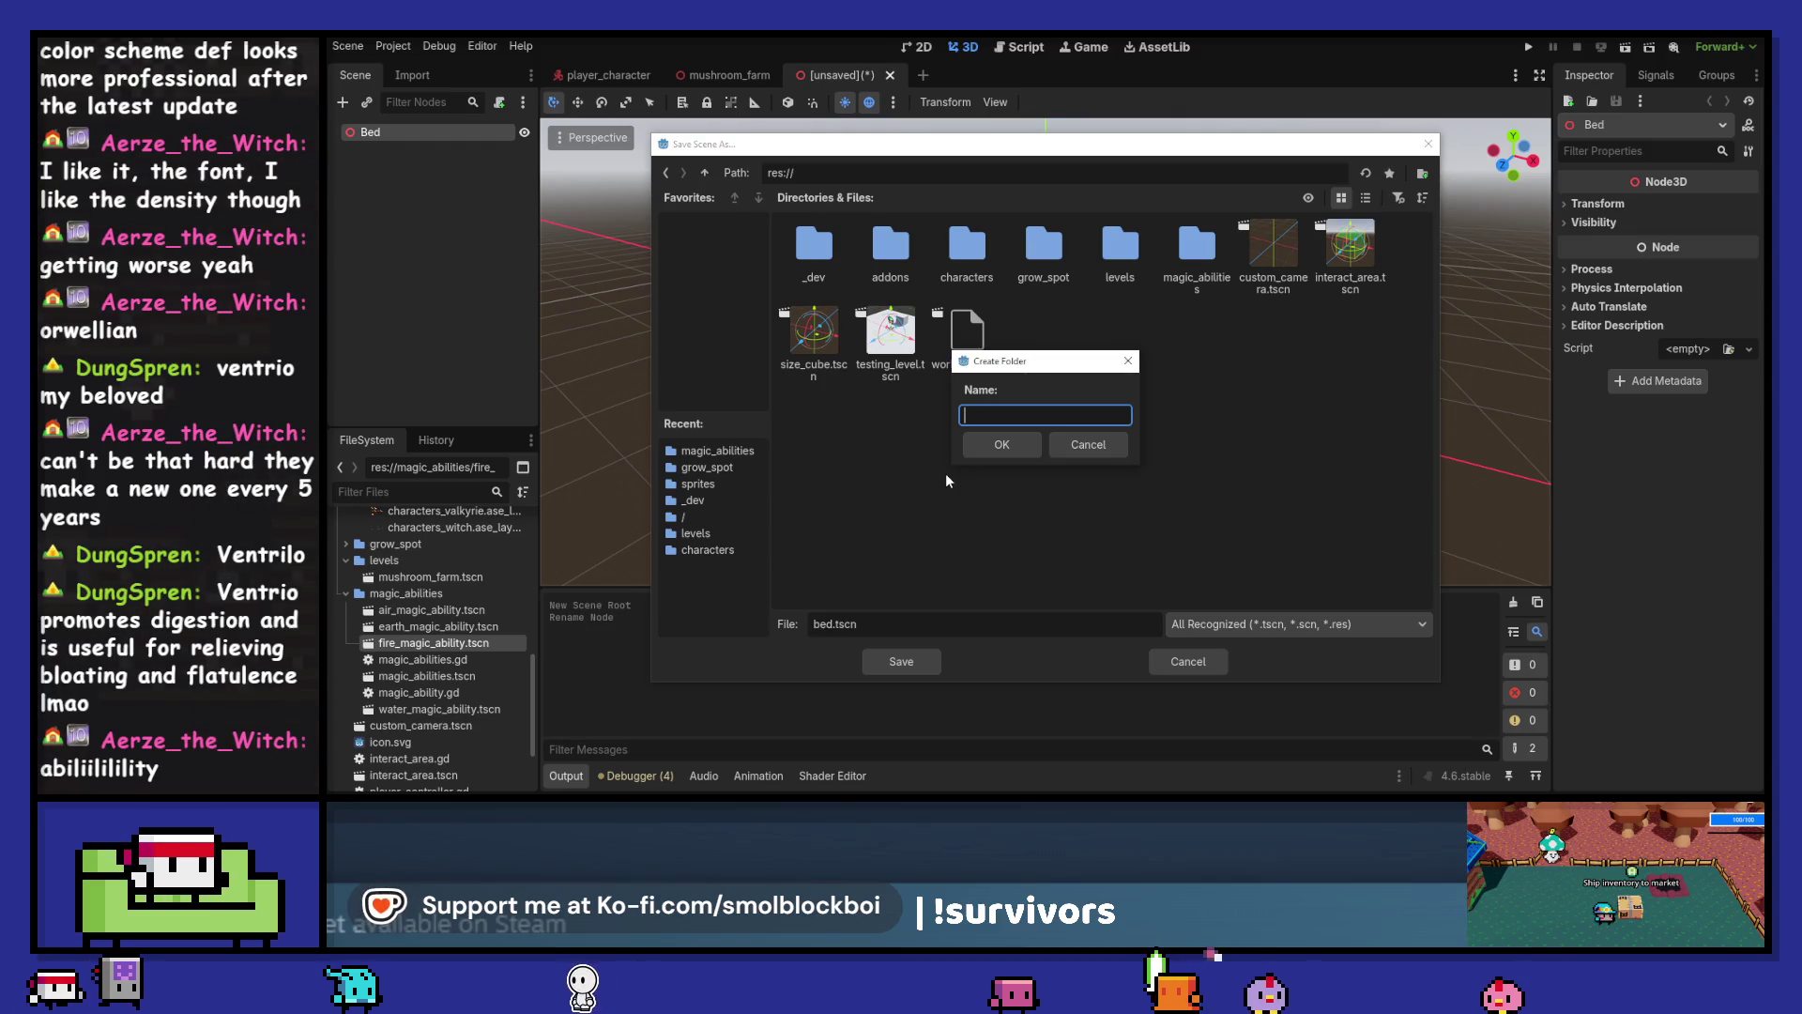
{"action": "type", "text": "home"}
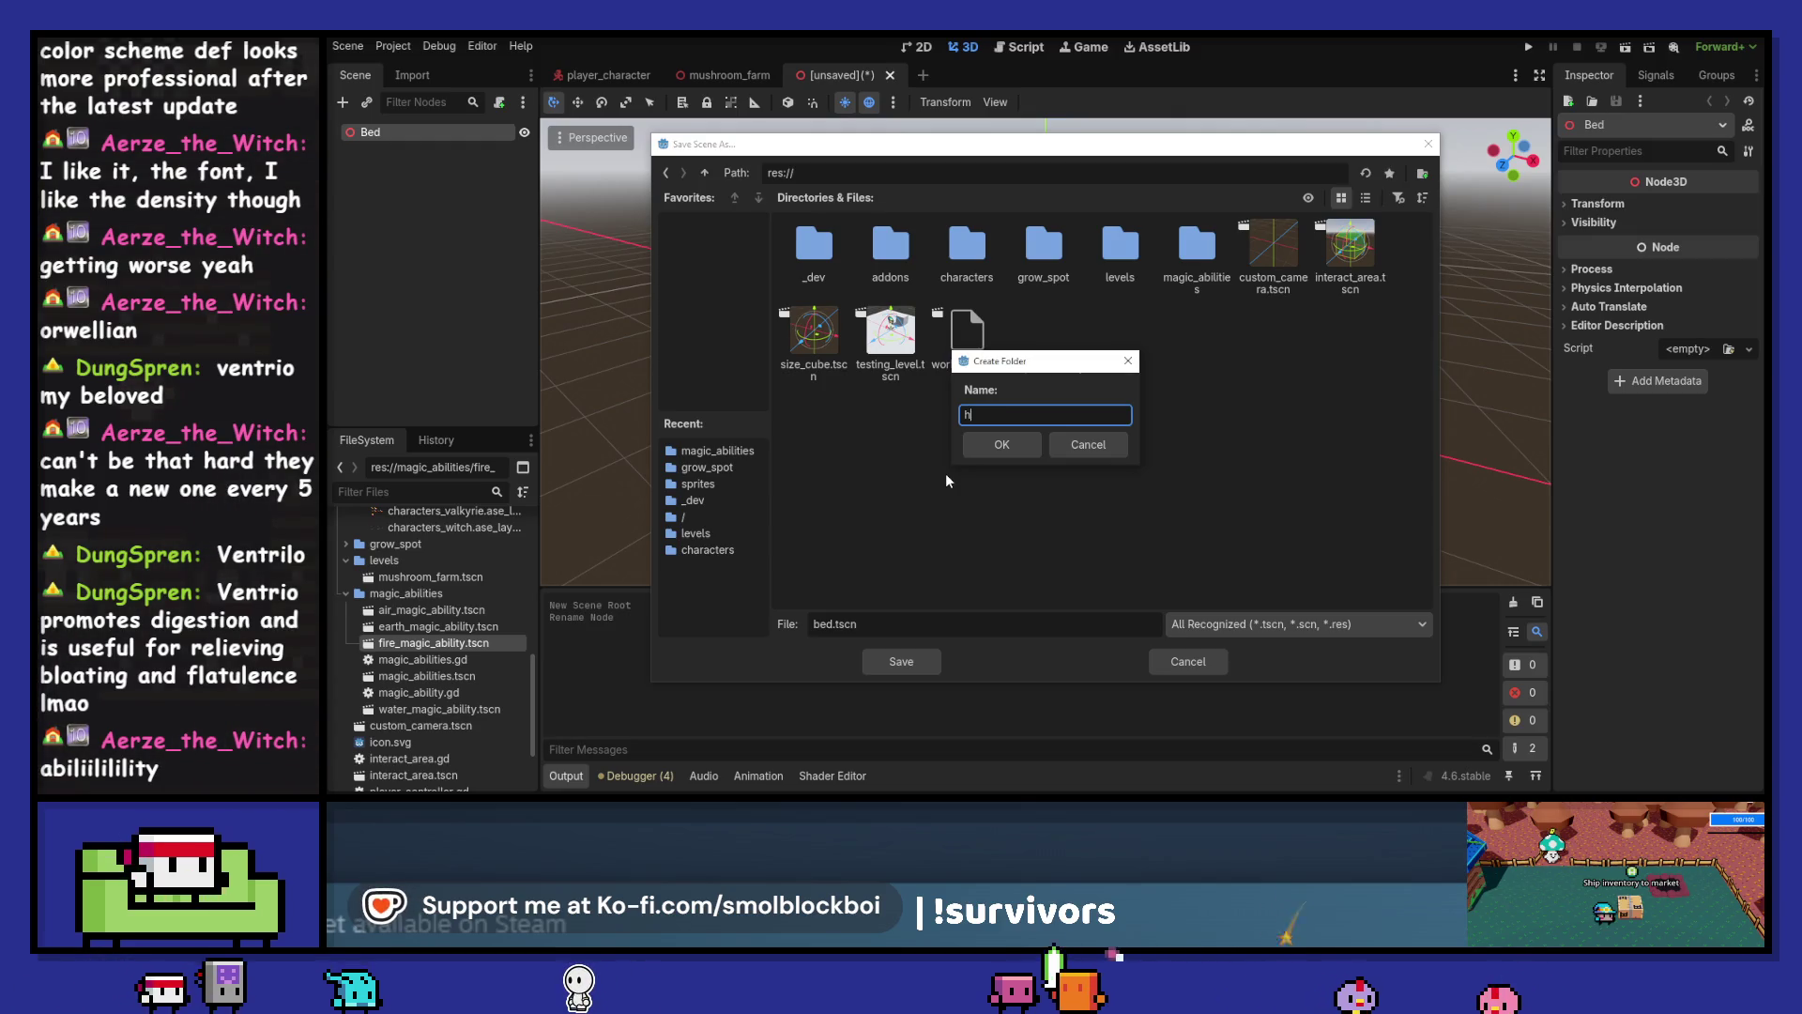
{"action": "key", "text": "Return"}
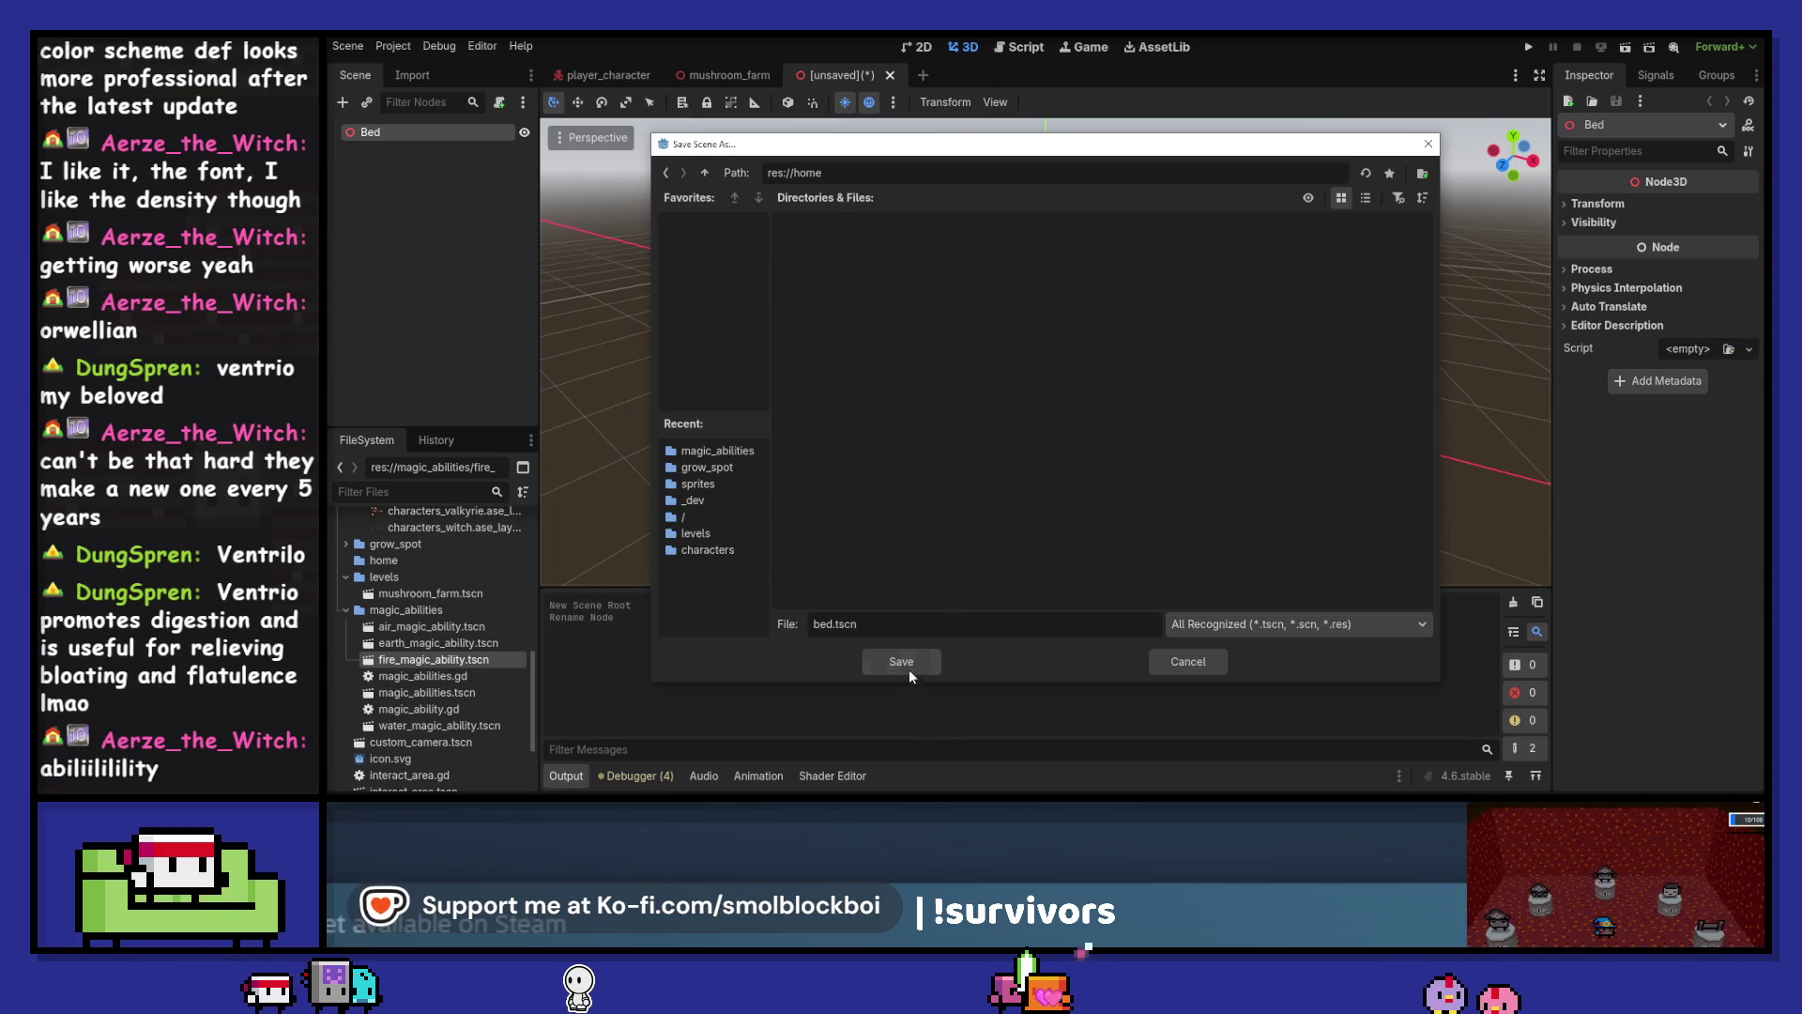
{"action": "left_click", "coordinate": [906, 667]}
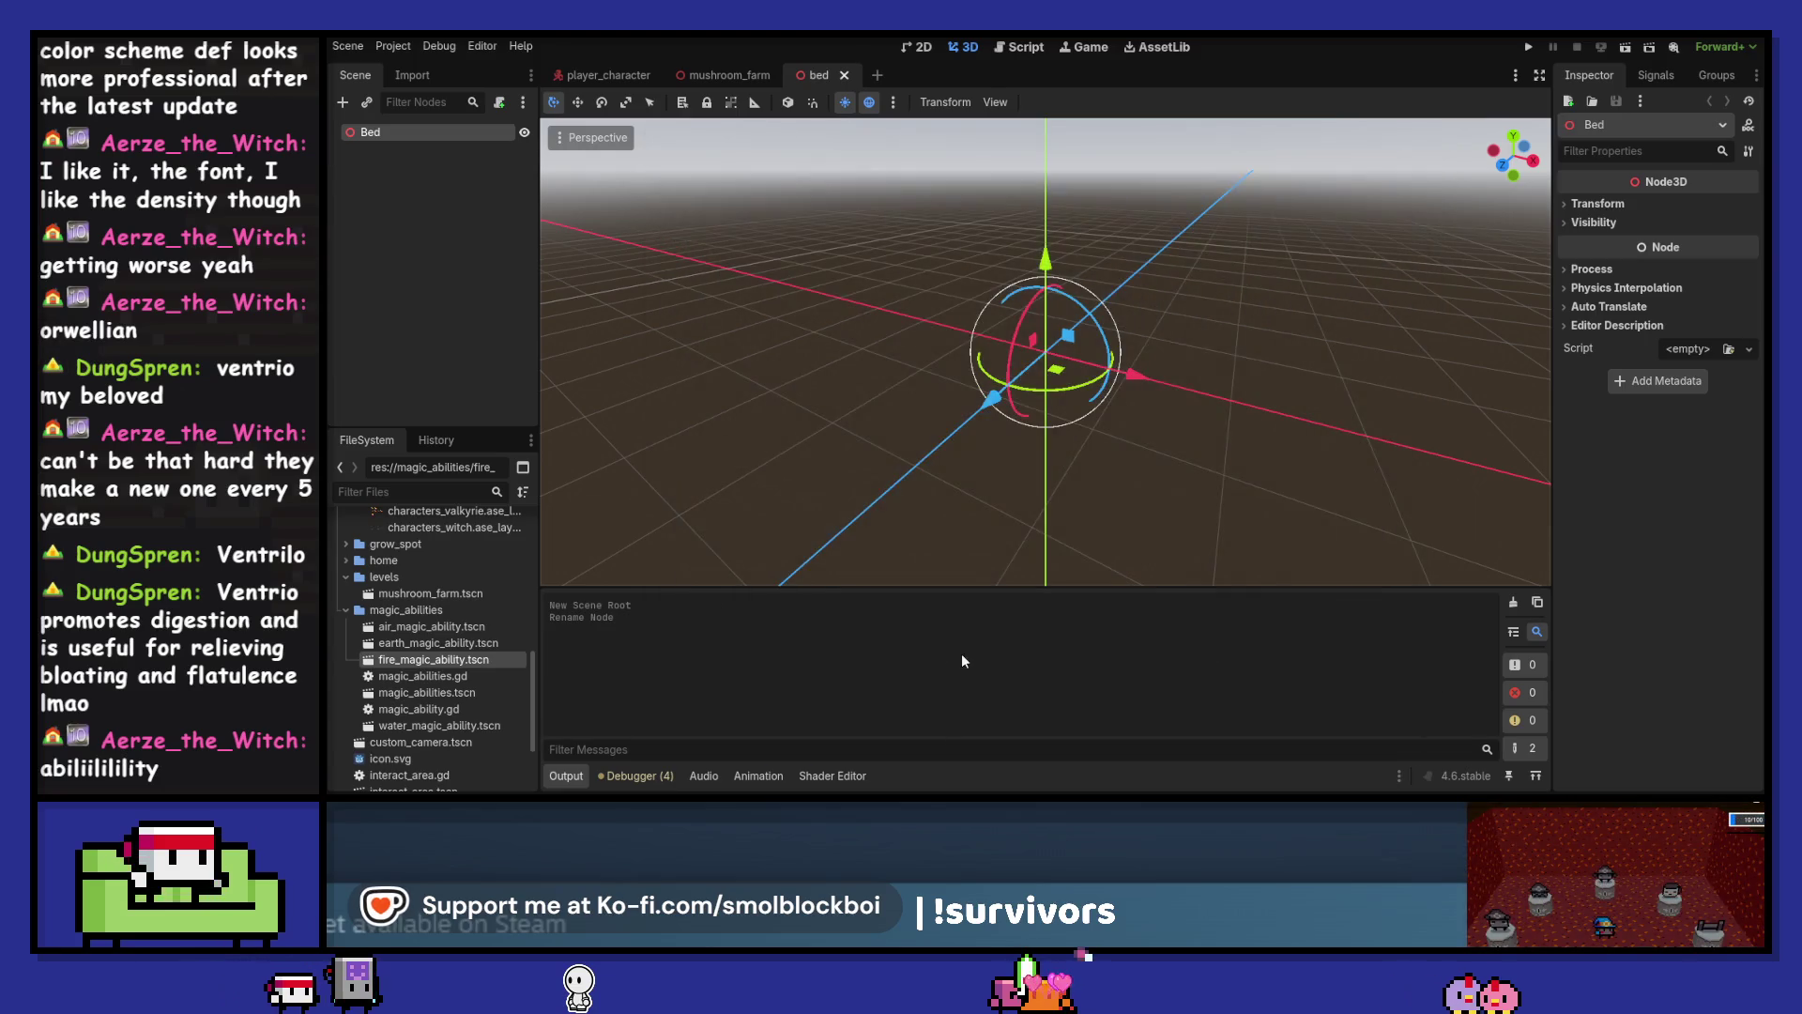
Instance interact_area.tscn under Bed and add a CollisionShape3D beneath it
{"action": "left_click", "coordinate": [368, 104]}
{"action": "type", "text": "inter"}
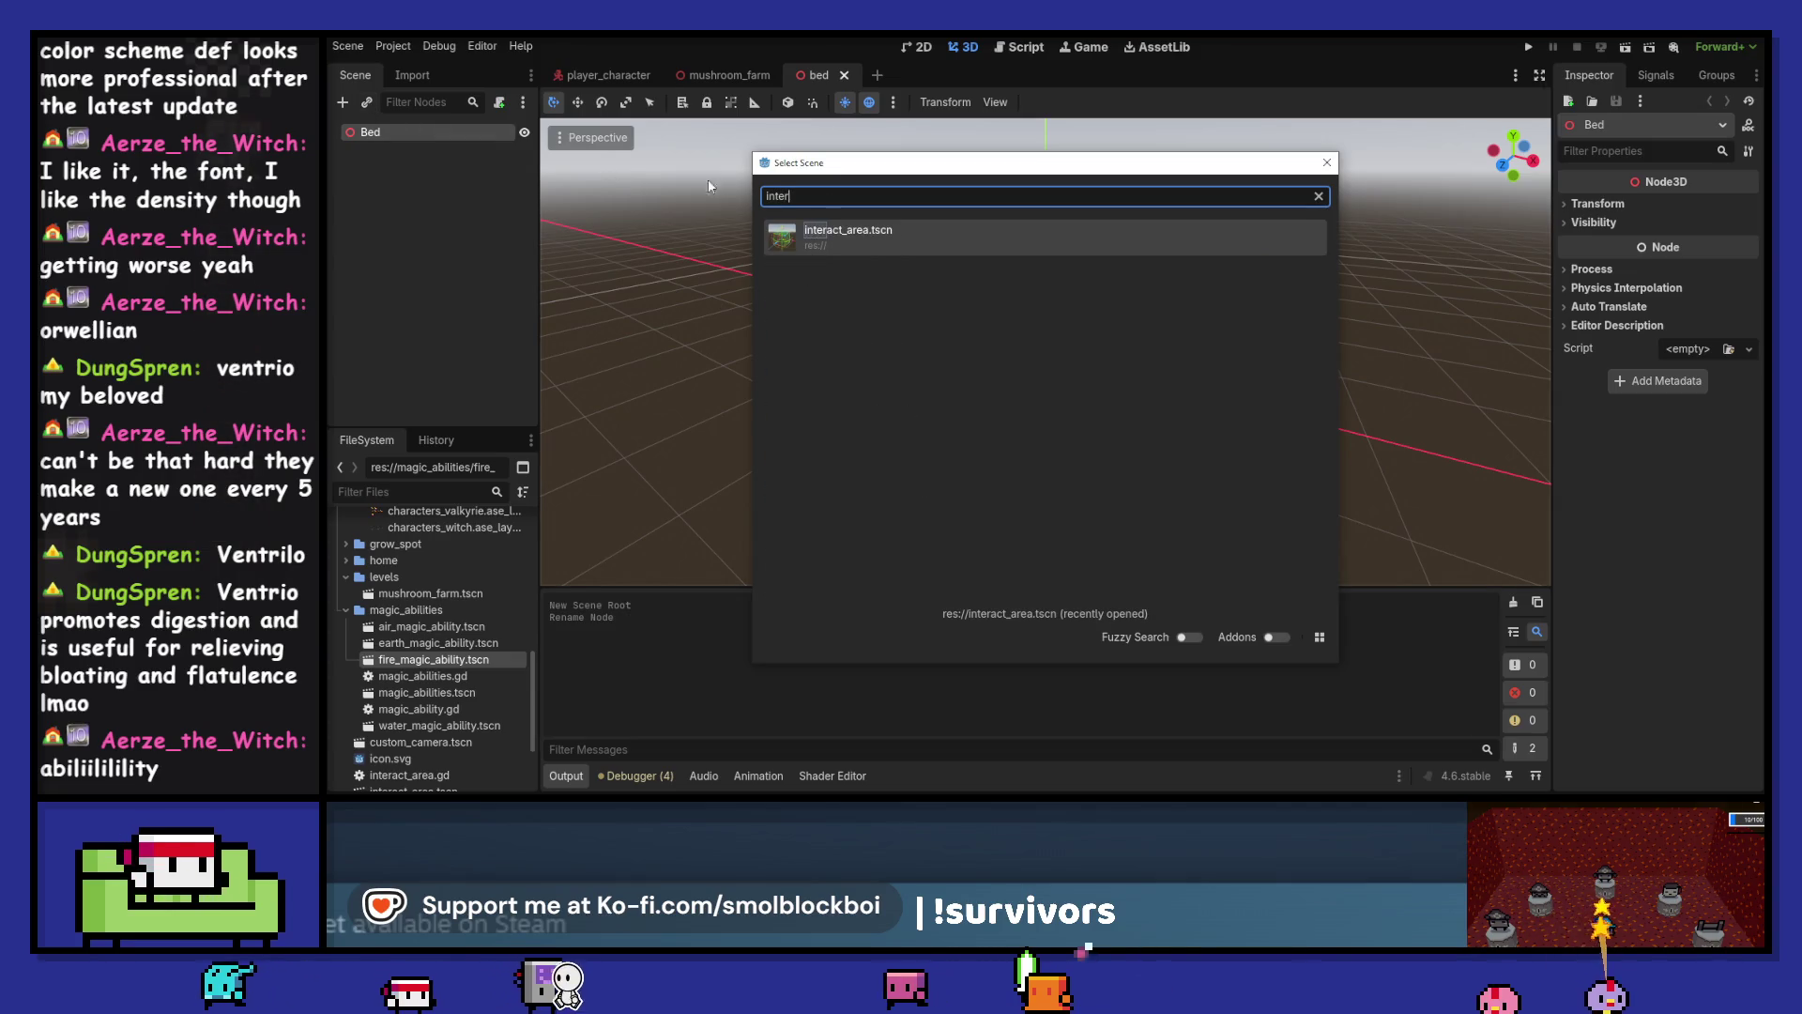
{"action": "double_click", "coordinate": [848, 230]}
{"action": "left_click", "coordinate": [343, 103]}
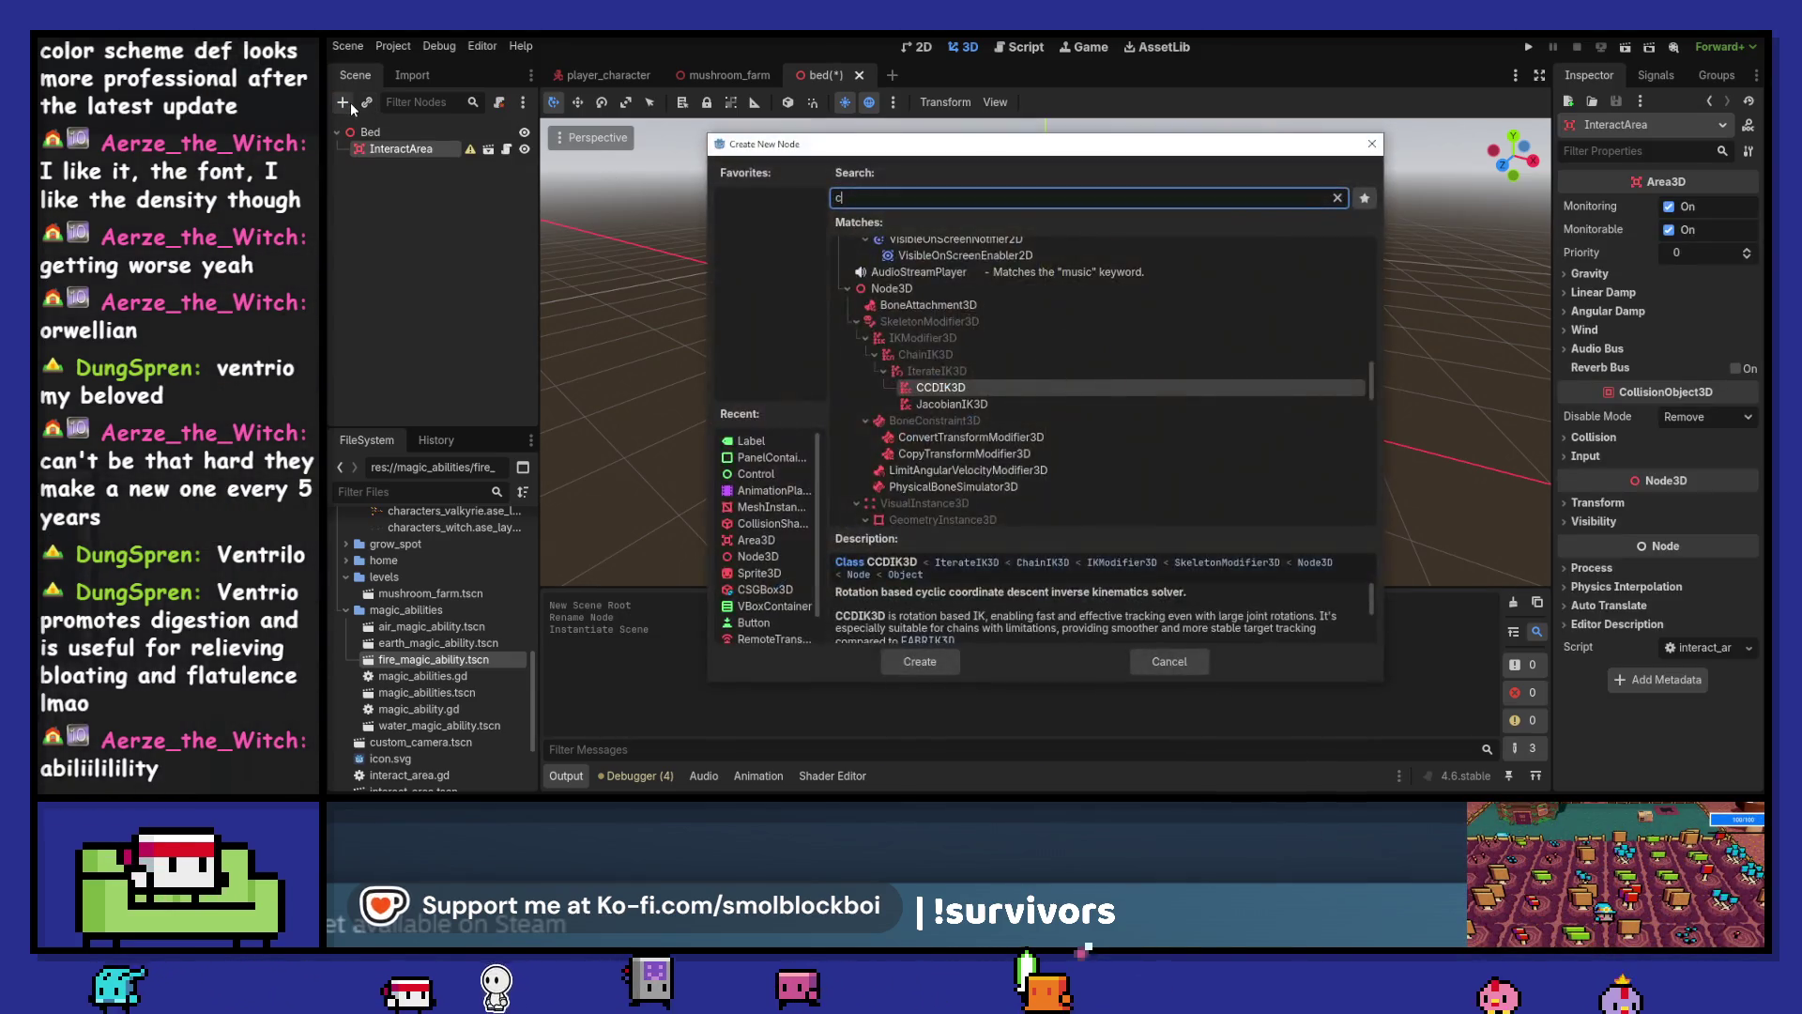
{"action": "type", "text": "colli"}
{"action": "left_click", "coordinate": [989, 387]}
{"action": "double_click", "coordinate": [990, 386]}
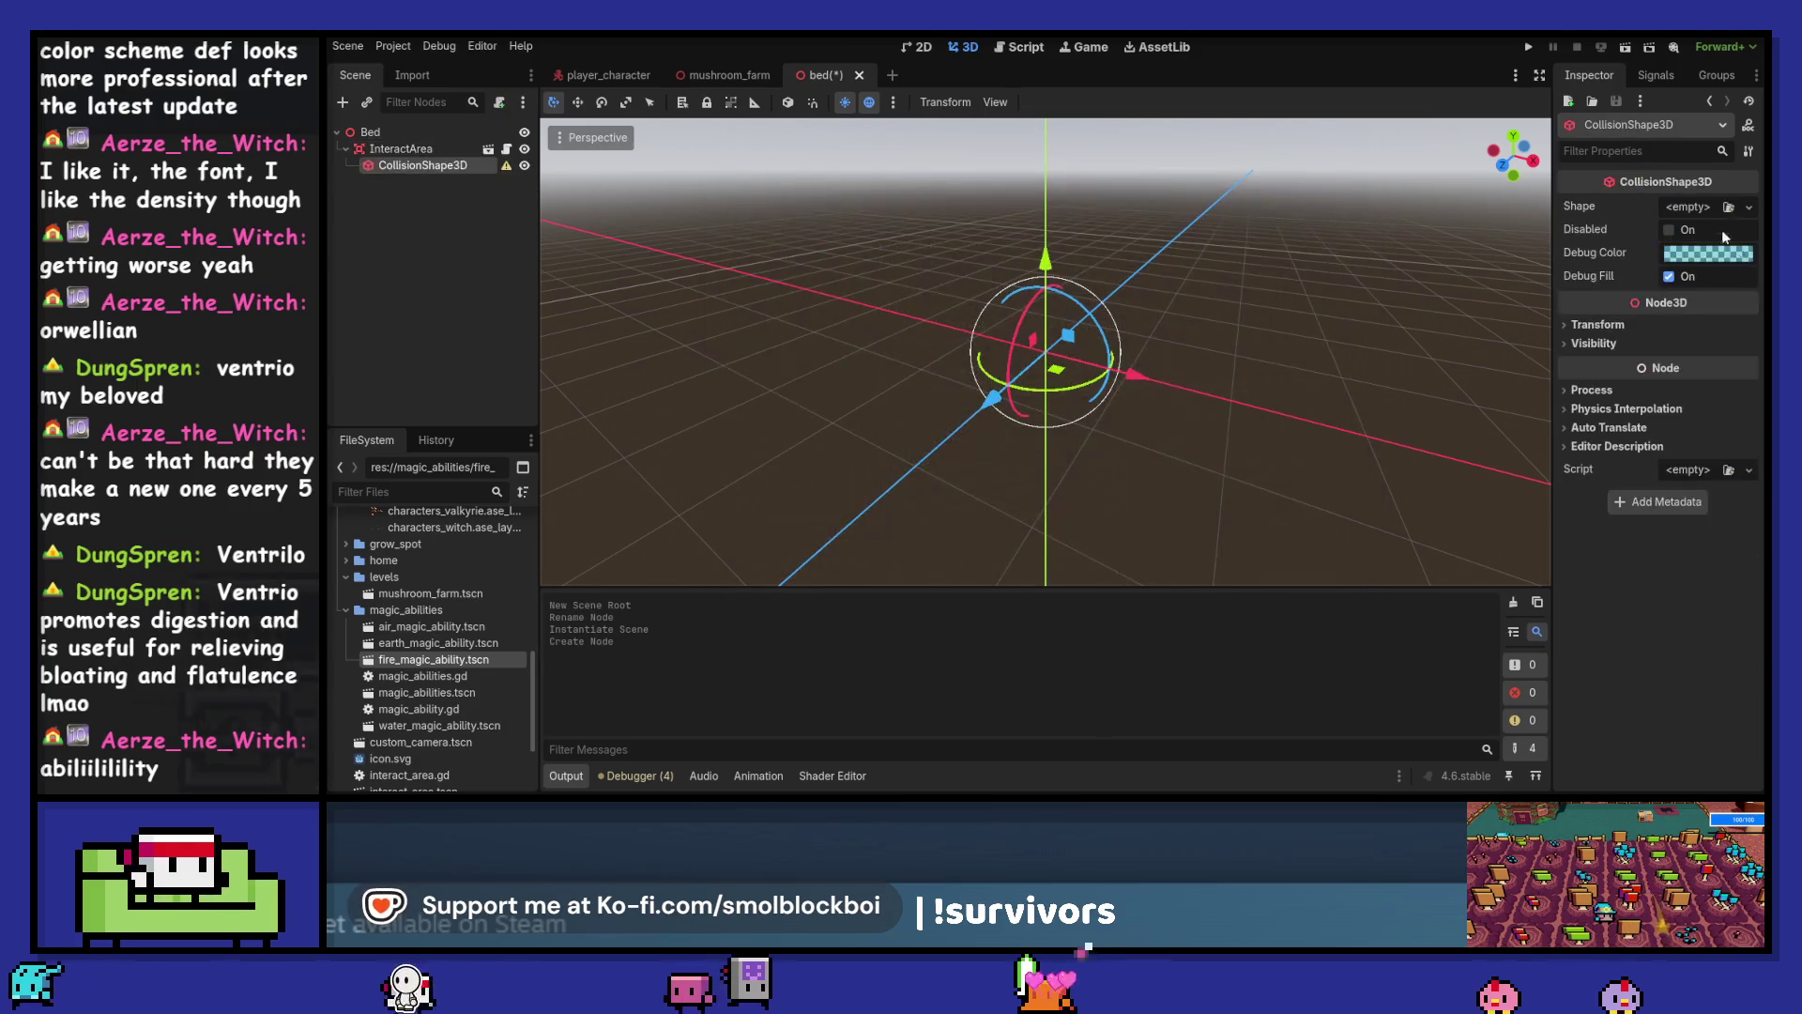
{"action": "left_click", "coordinate": [1709, 206]}
{"action": "left_click", "coordinate": [368, 133]}
Add a CSGBox3D to Bed and resize it to 1.0 × 0.5 × 2.0
{"action": "left_click", "coordinate": [368, 133]}
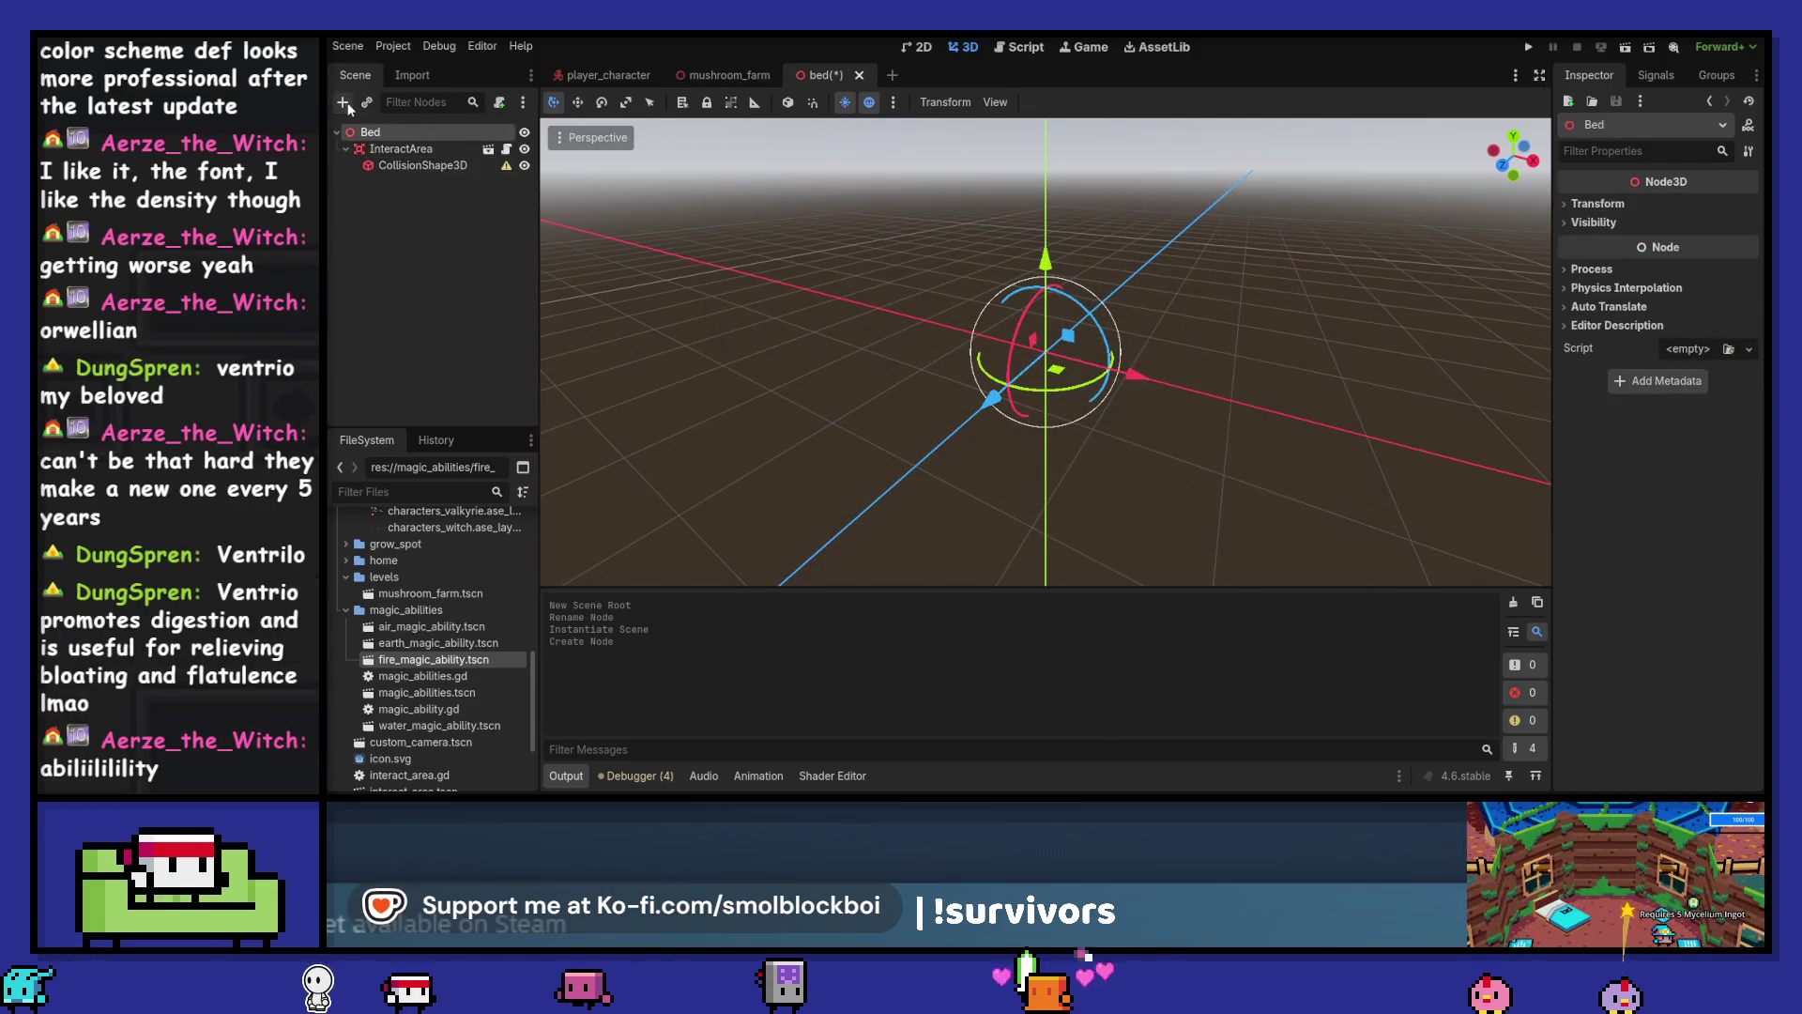
{"action": "left_click", "coordinate": [343, 102]}
{"action": "type", "text": "csg"}
{"action": "double_click", "coordinate": [948, 352]}
{"action": "left_click_drag", "start_coordinate": [1332, 346], "coordinate": [1221, 330]}
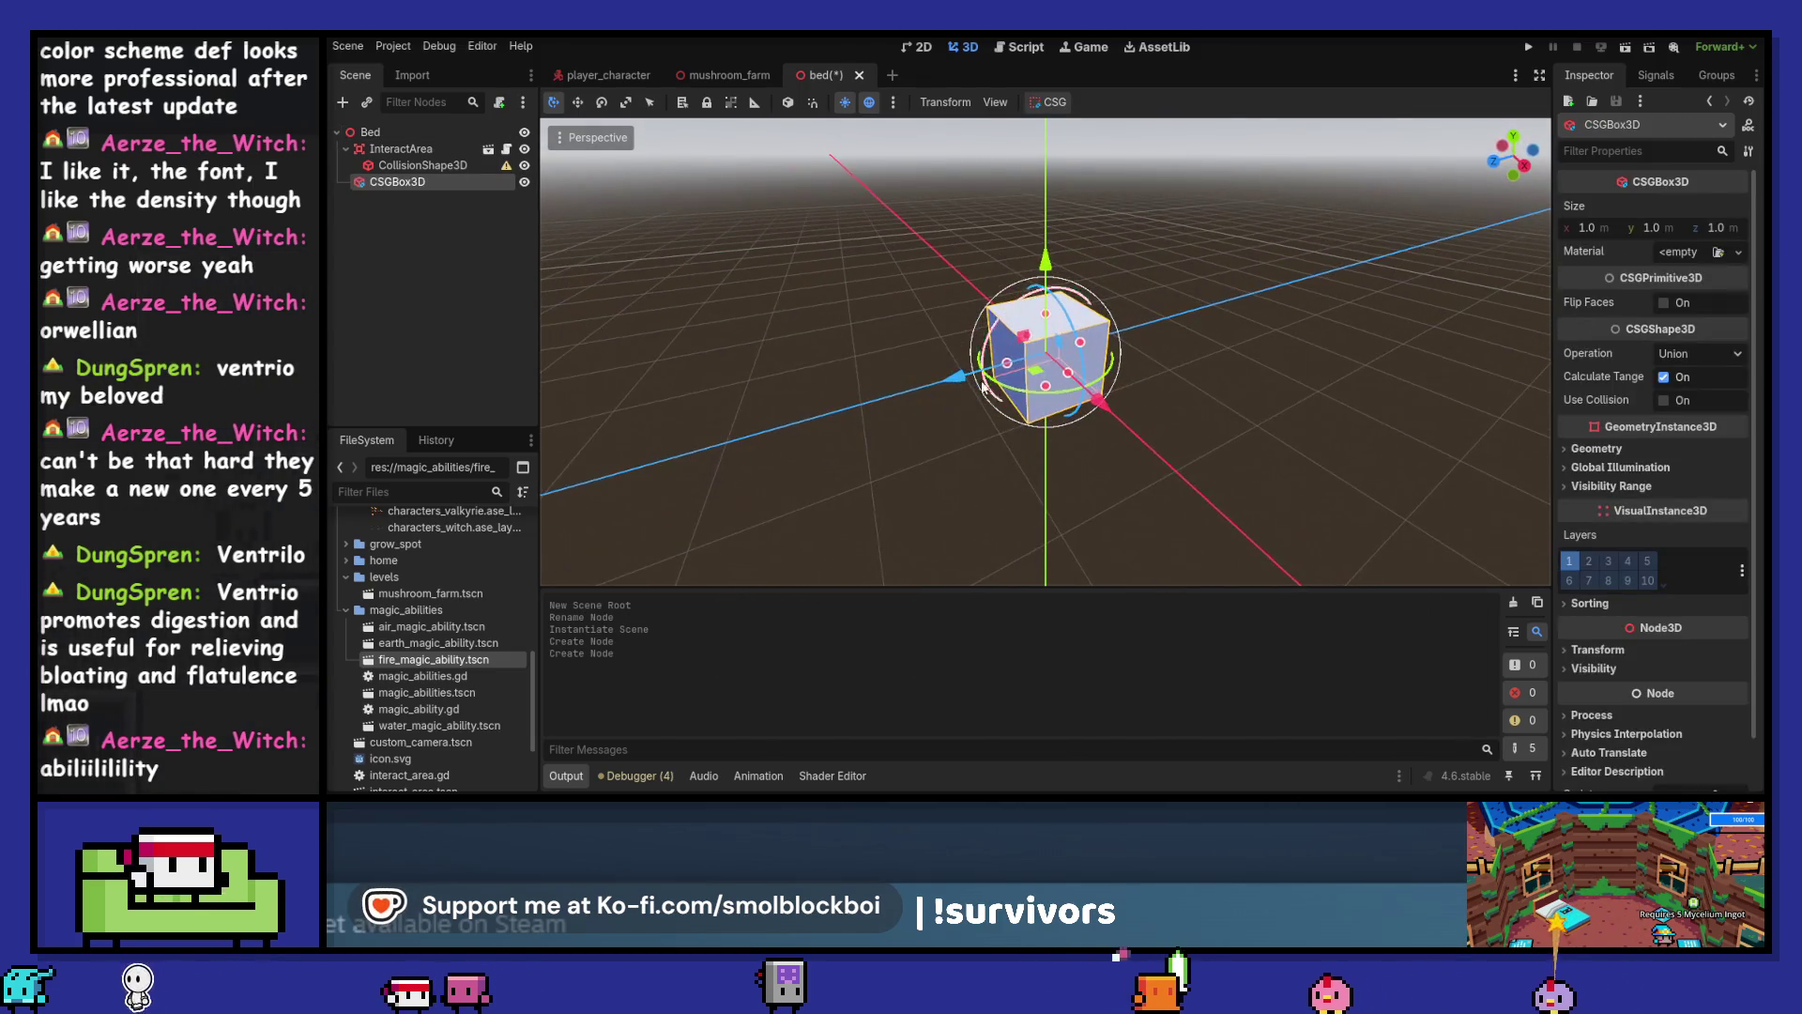
{"action": "left_click_drag", "start_coordinate": [1006, 361], "coordinate": [974, 383]}
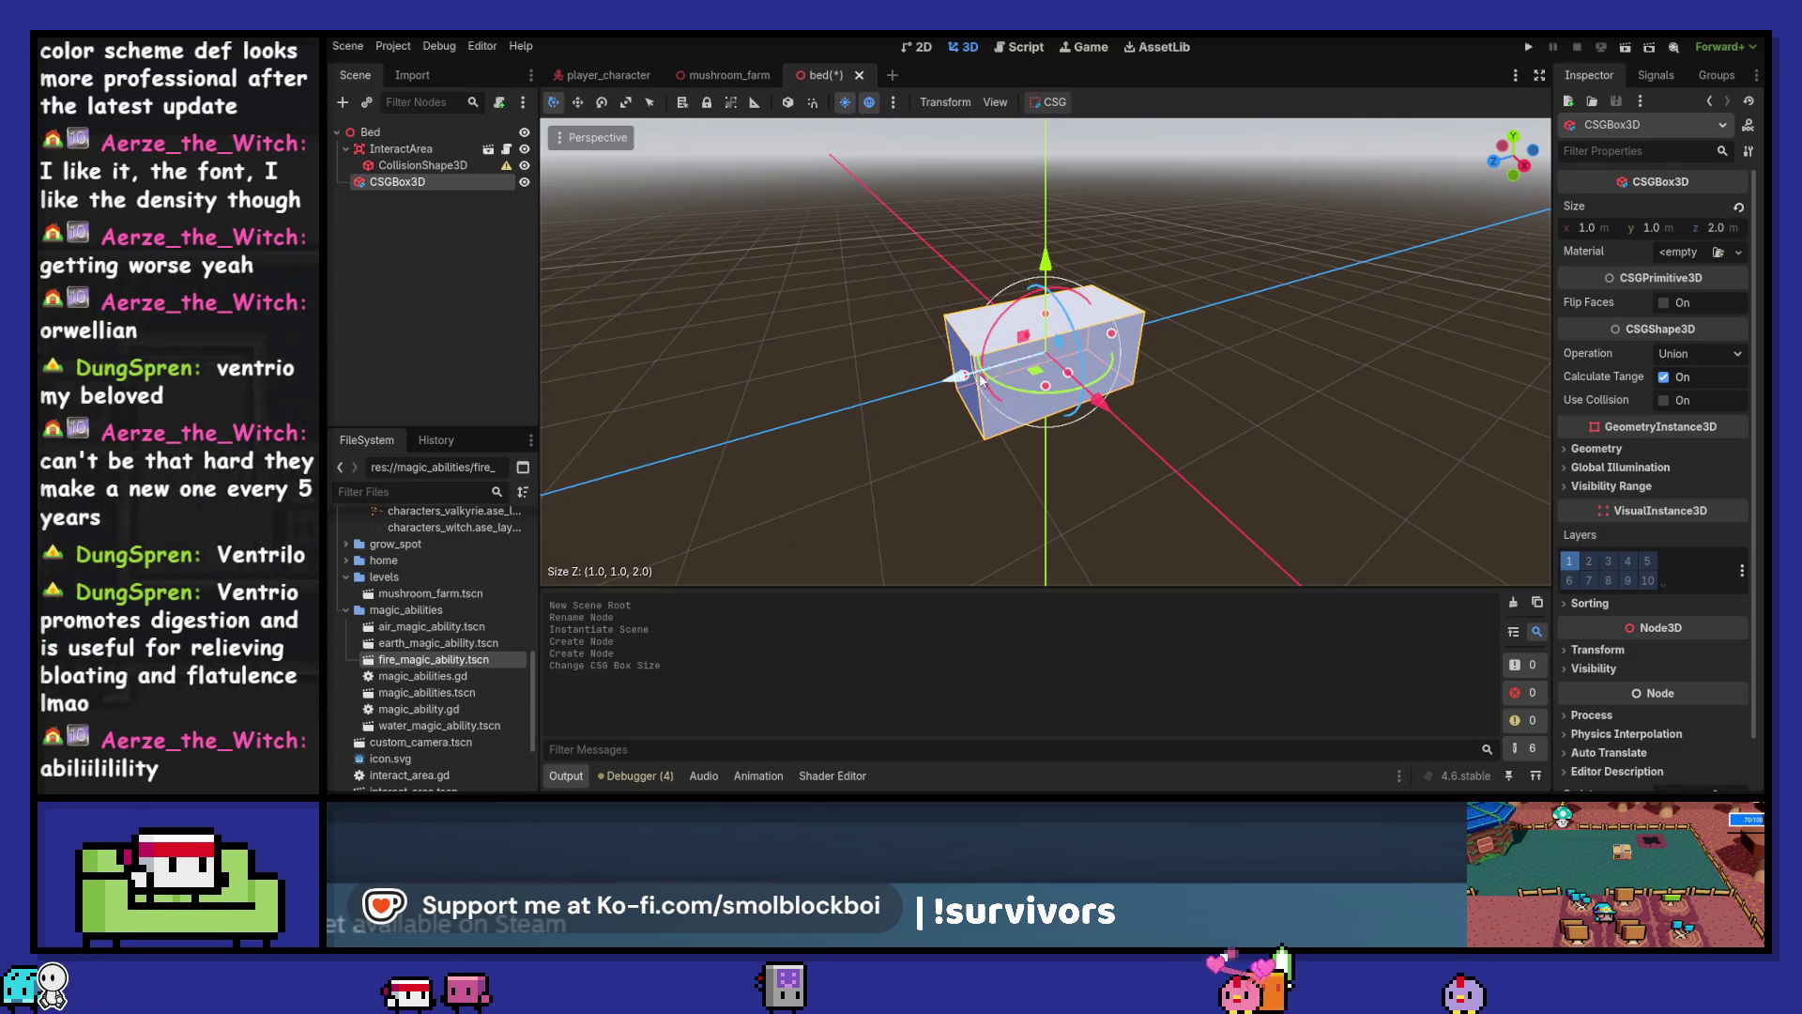
{"action": "mouse_move", "coordinate": [1050, 322]}
{"action": "left_mouse_down"}
{"action": "mouse_move", "coordinate": [1050, 343]}
{"action": "mouse_move", "coordinate": [1080, 346]}
{"action": "mouse_move", "coordinate": [1338, 342]}
{"action": "mouse_move", "coordinate": [1346, 427]}
{"action": "left_mouse_up"}
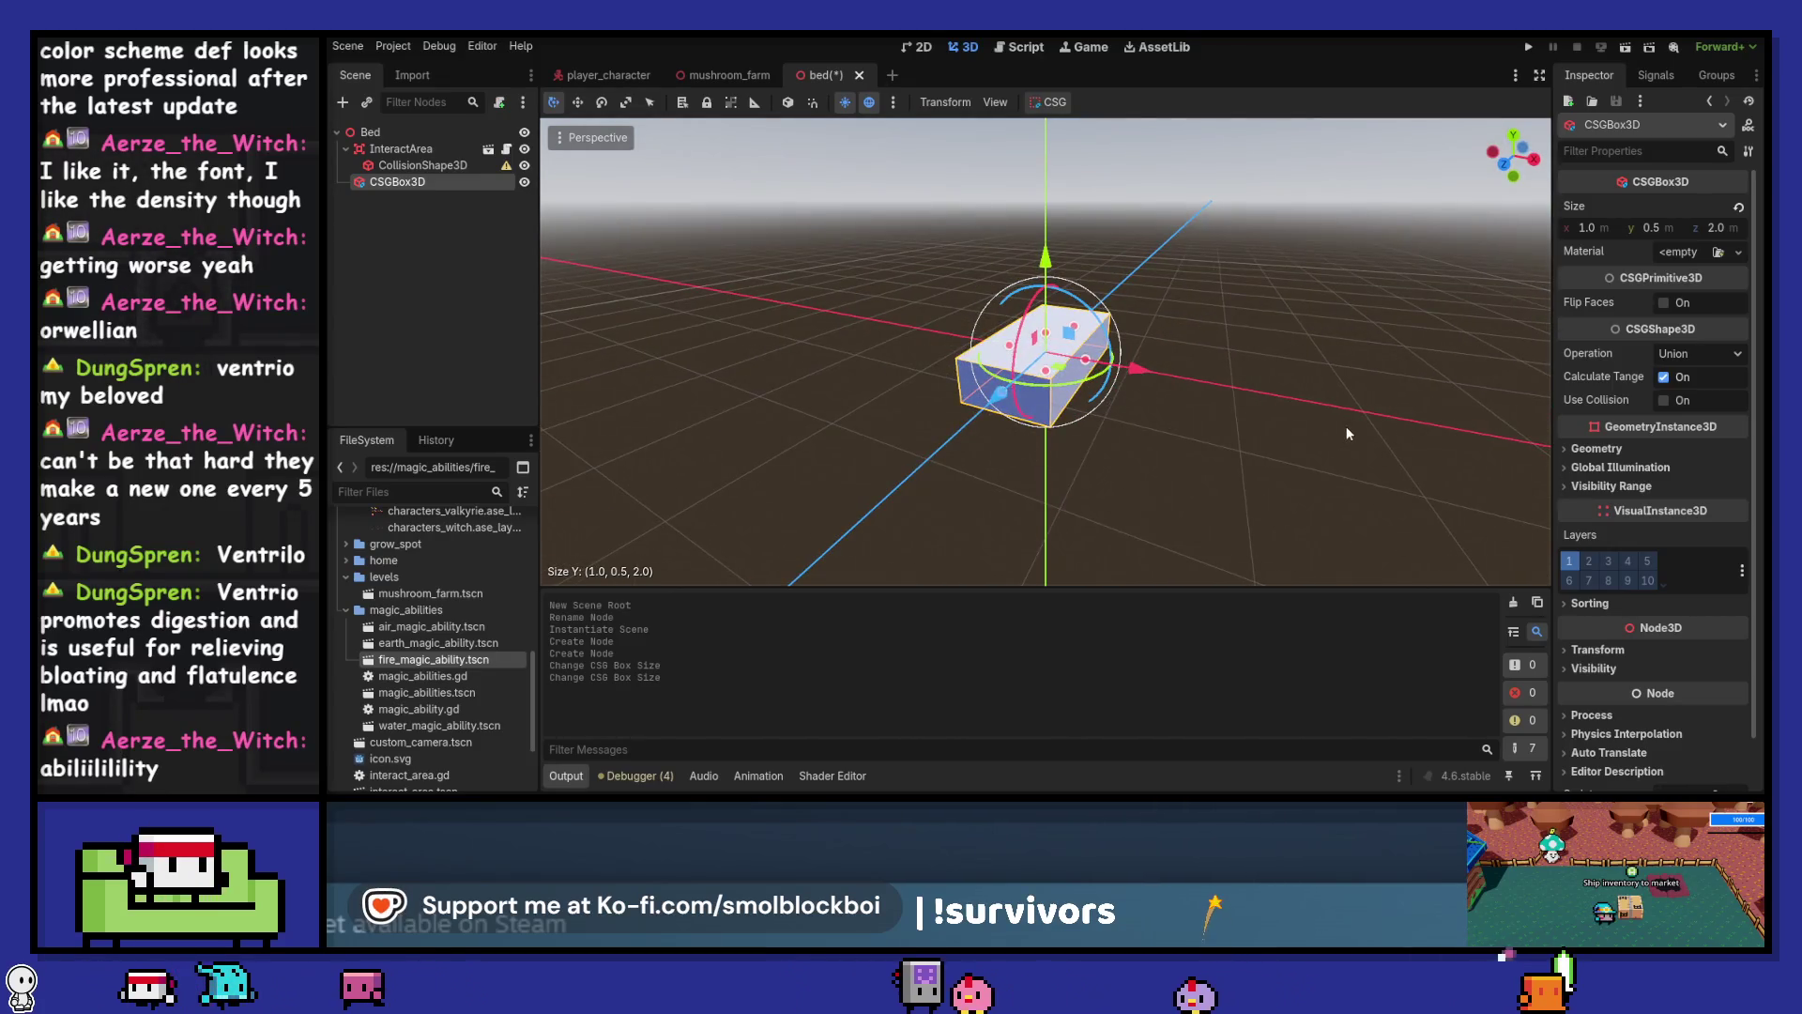
{"action": "left_click", "coordinate": [422, 164]}
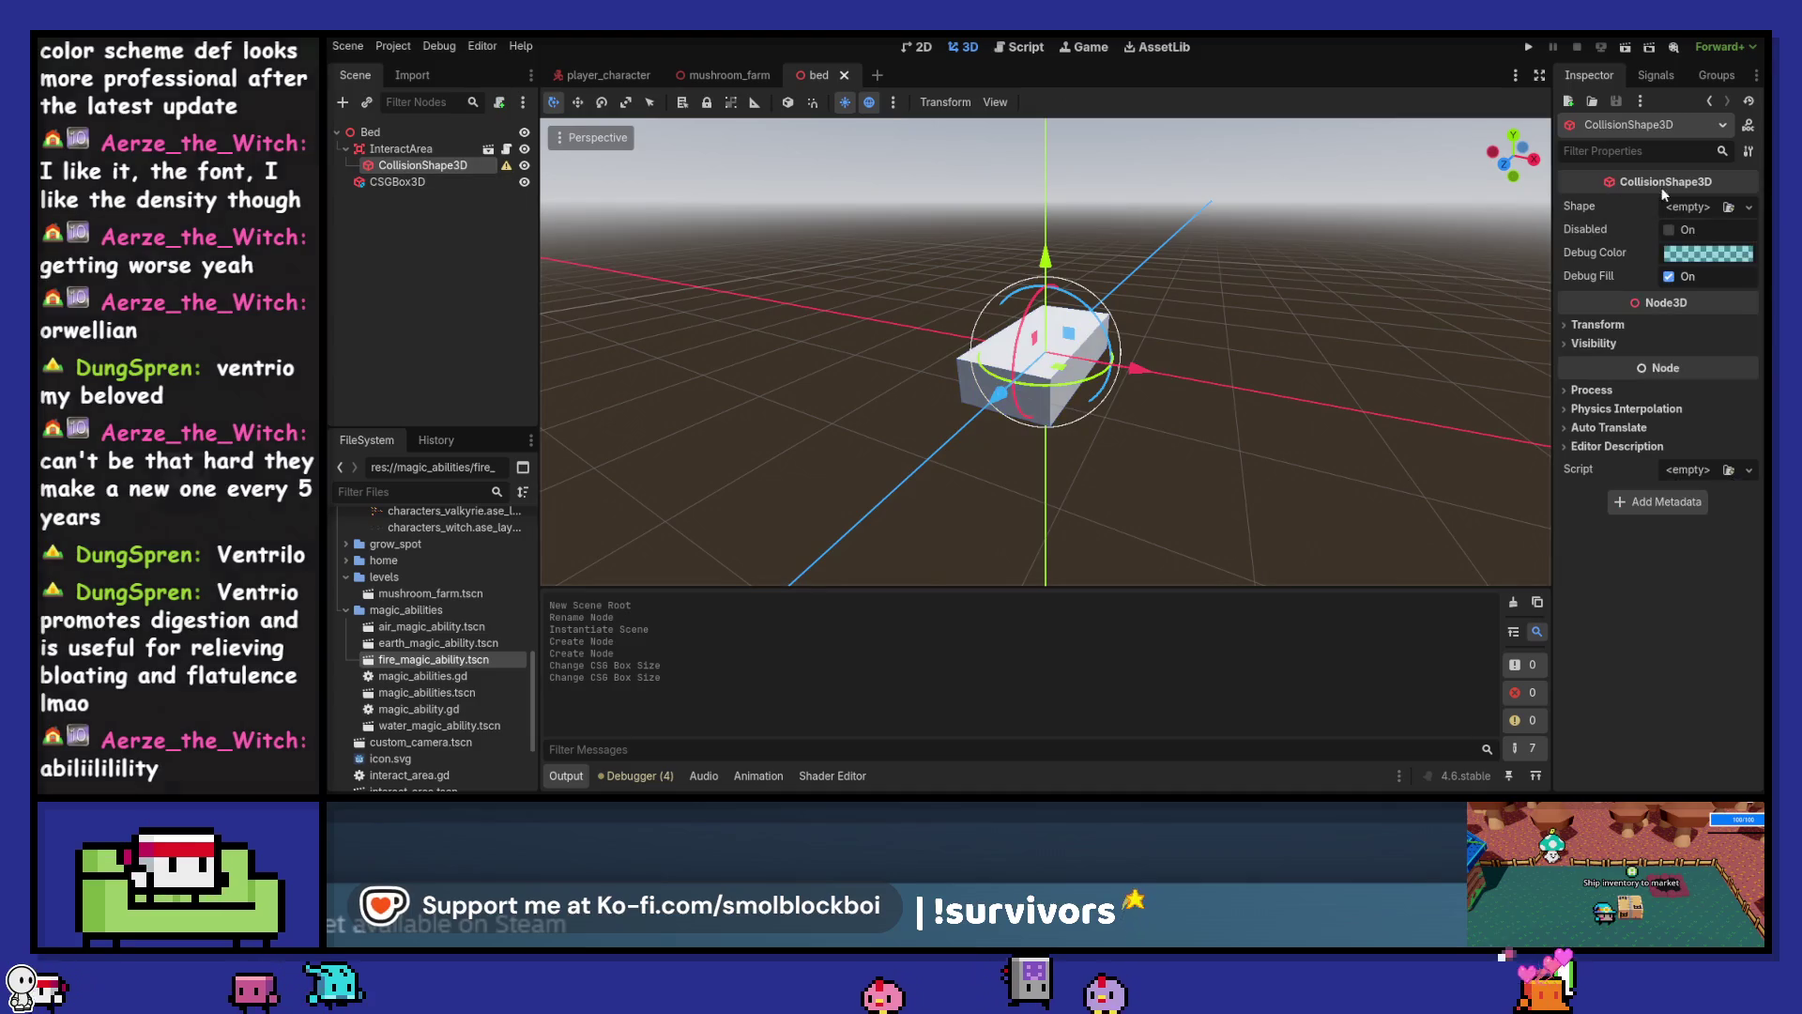
Try baking a collision shape from the CSGBox3D, then undo the bake
{"action": "left_click", "coordinate": [1692, 205]}
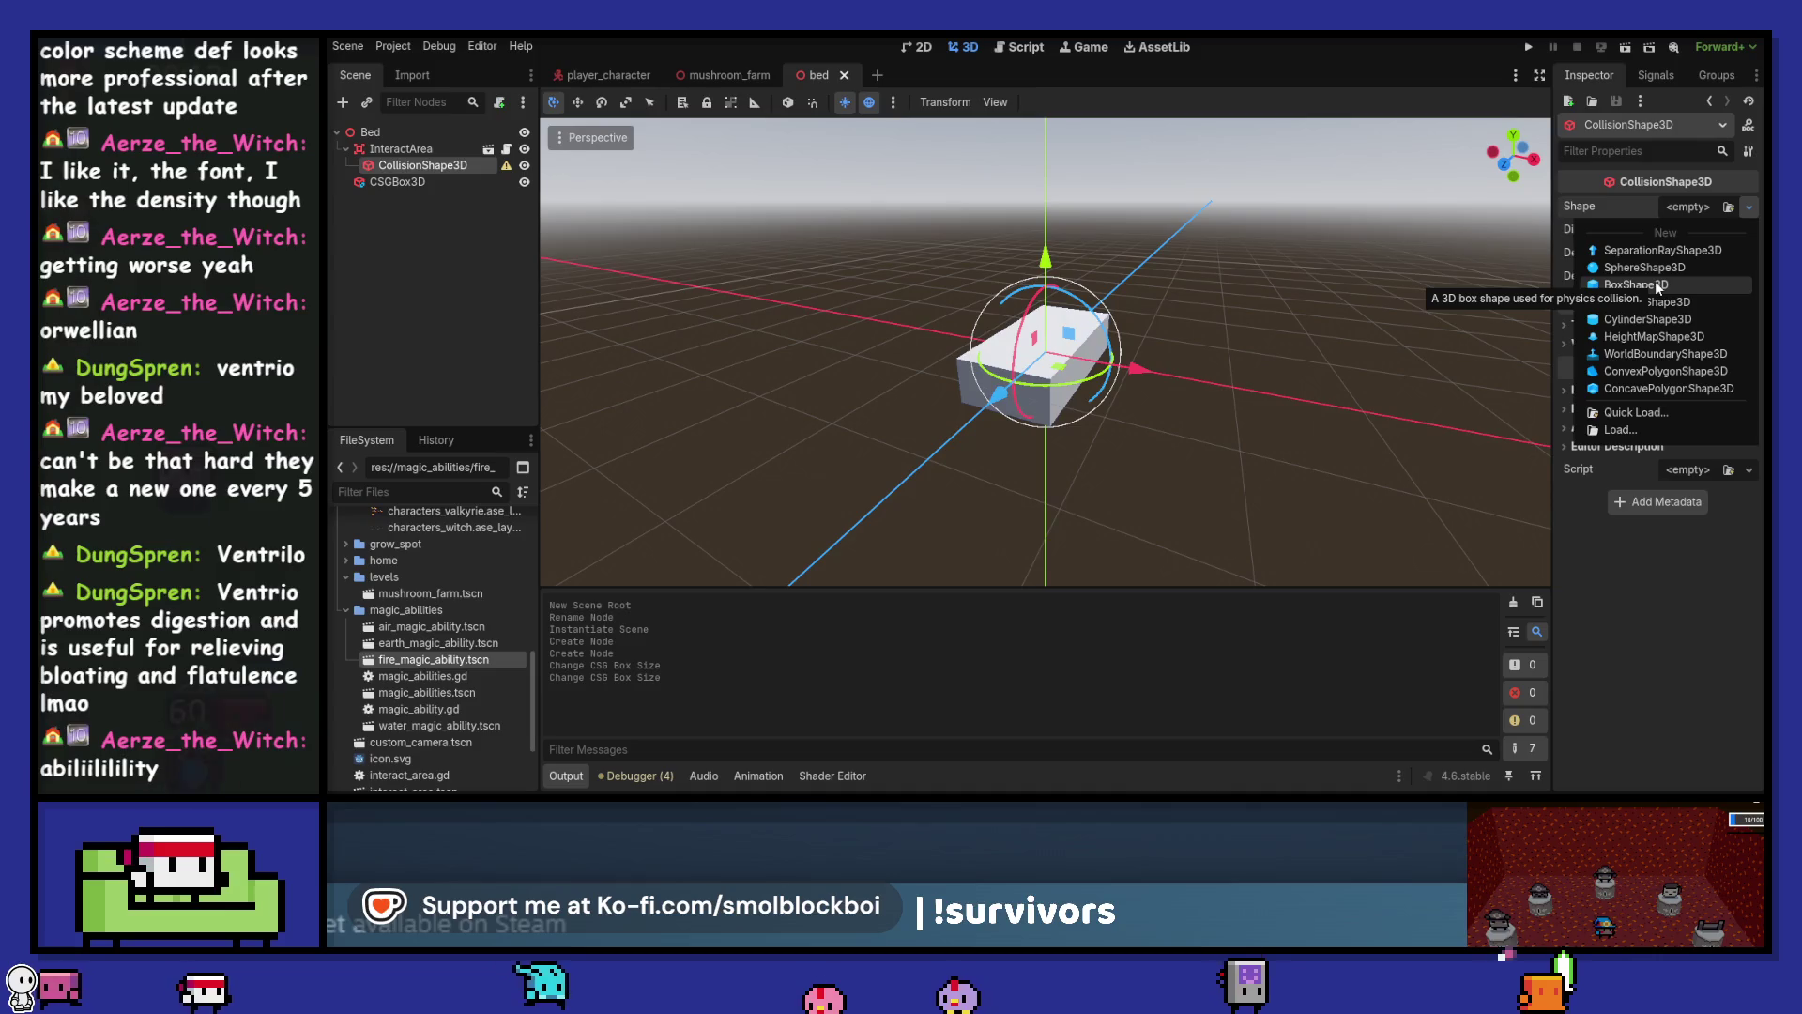
{"action": "left_click", "coordinate": [391, 183]}
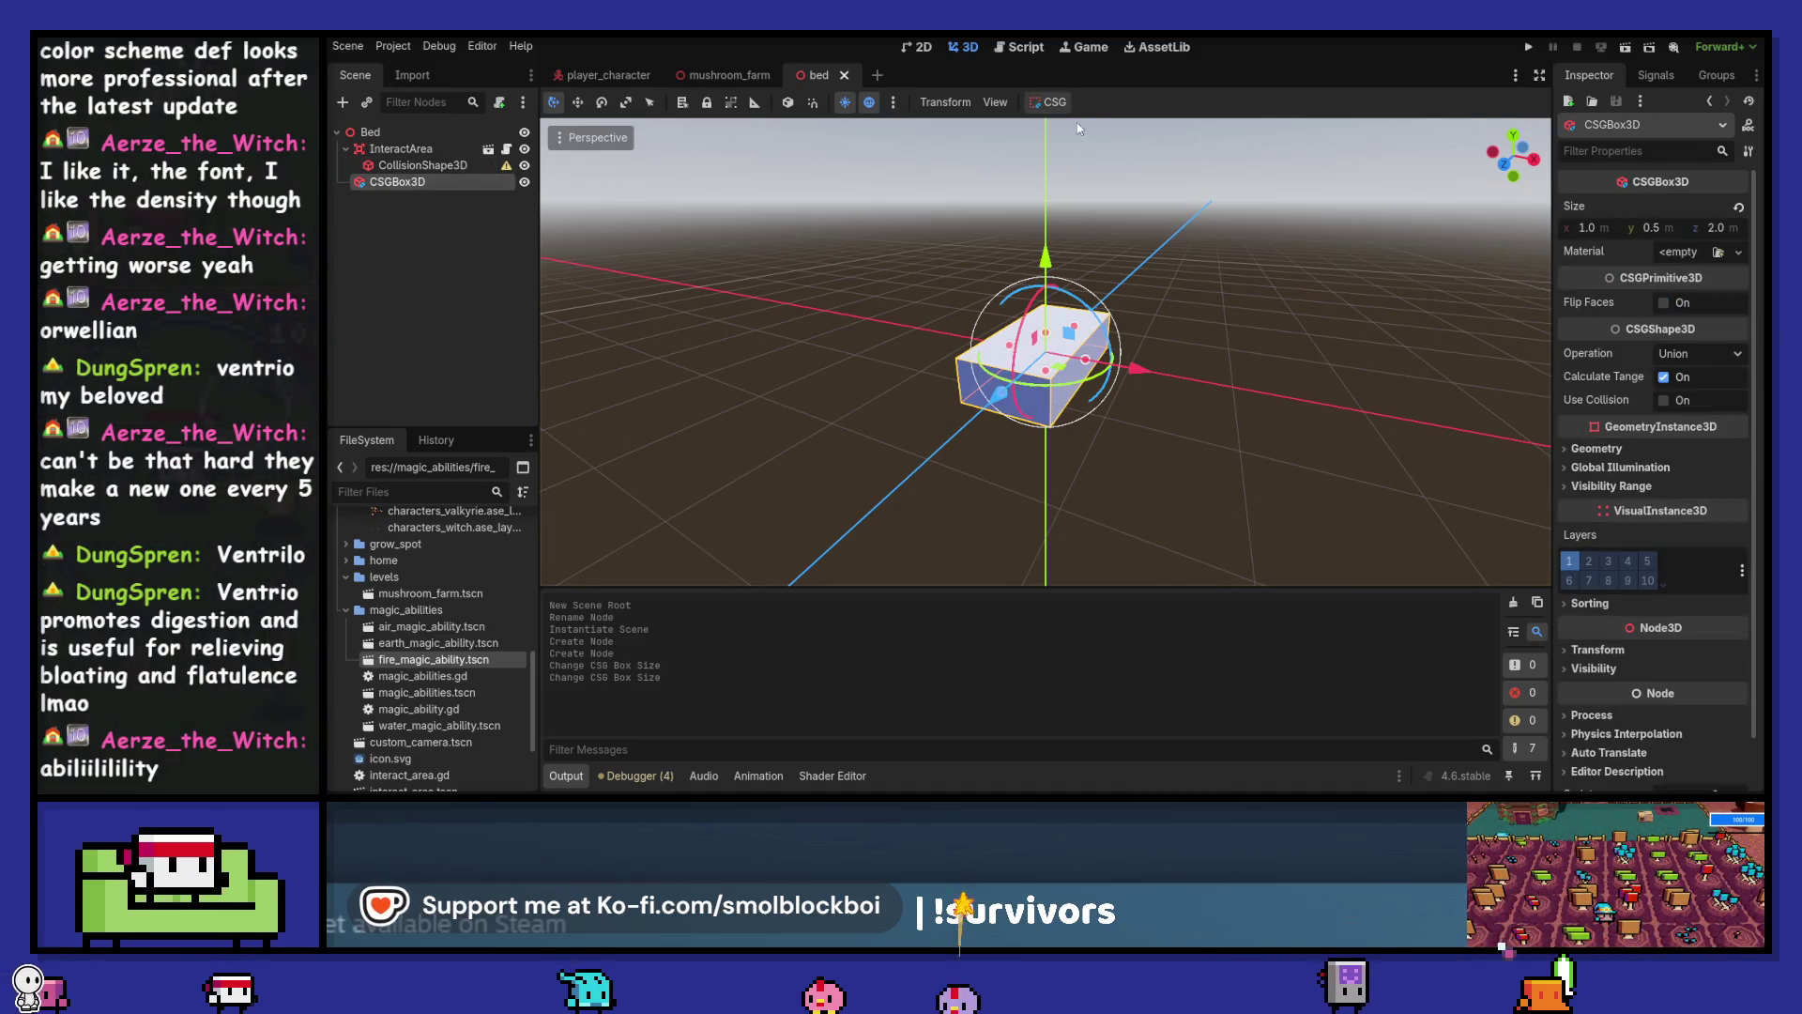
{"action": "left_click", "coordinate": [1055, 102]}
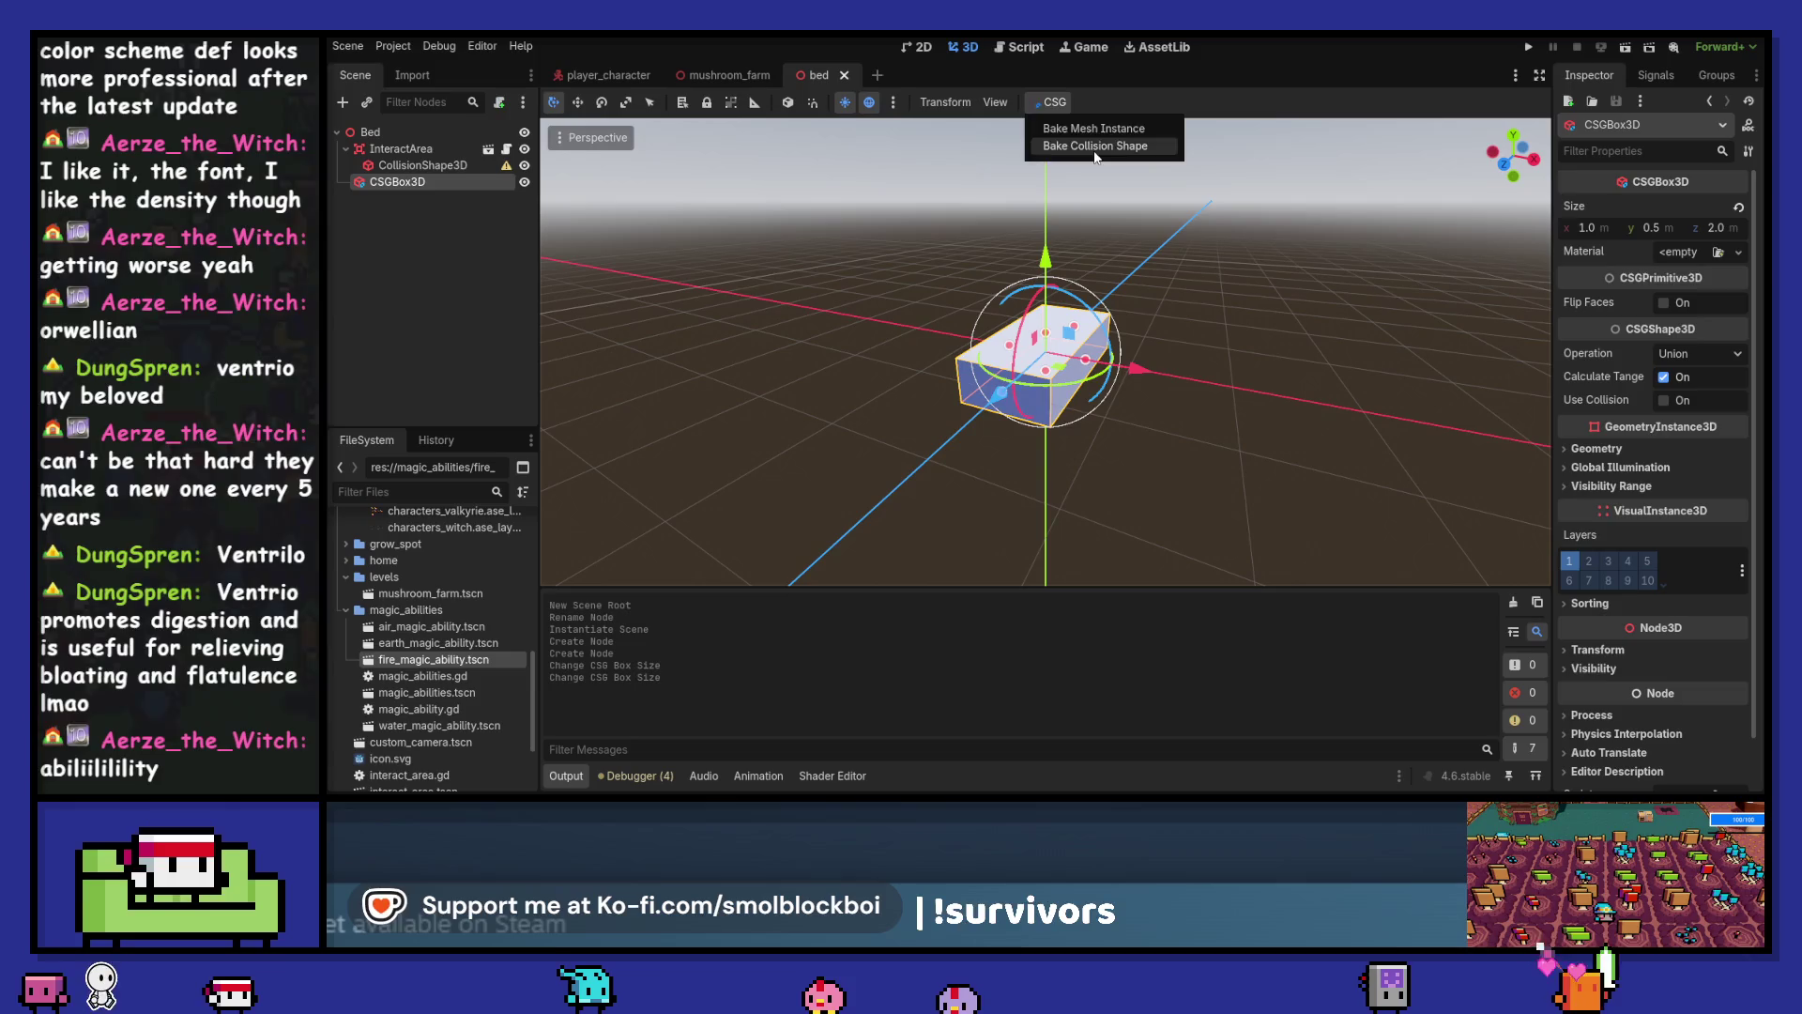
{"action": "left_click", "coordinate": [1096, 147]}
{"action": "left_click", "coordinate": [438, 199]}
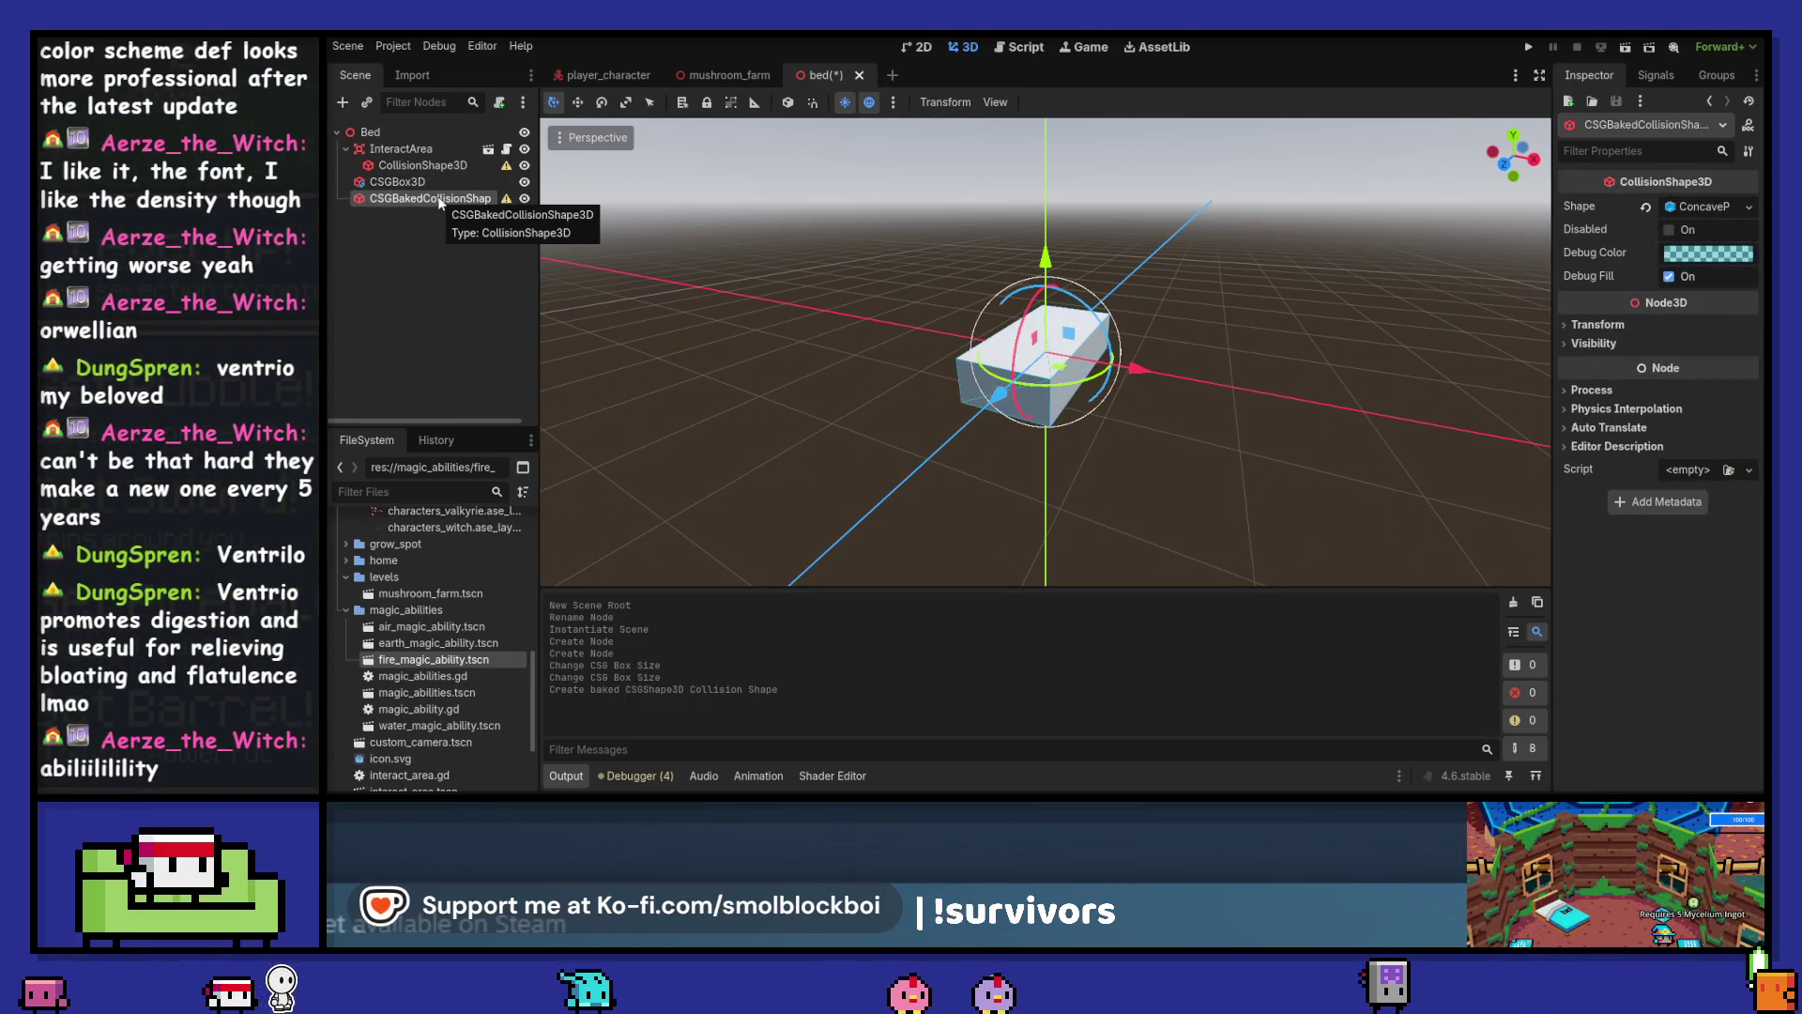
{"action": "left_click", "coordinate": [1706, 208]}
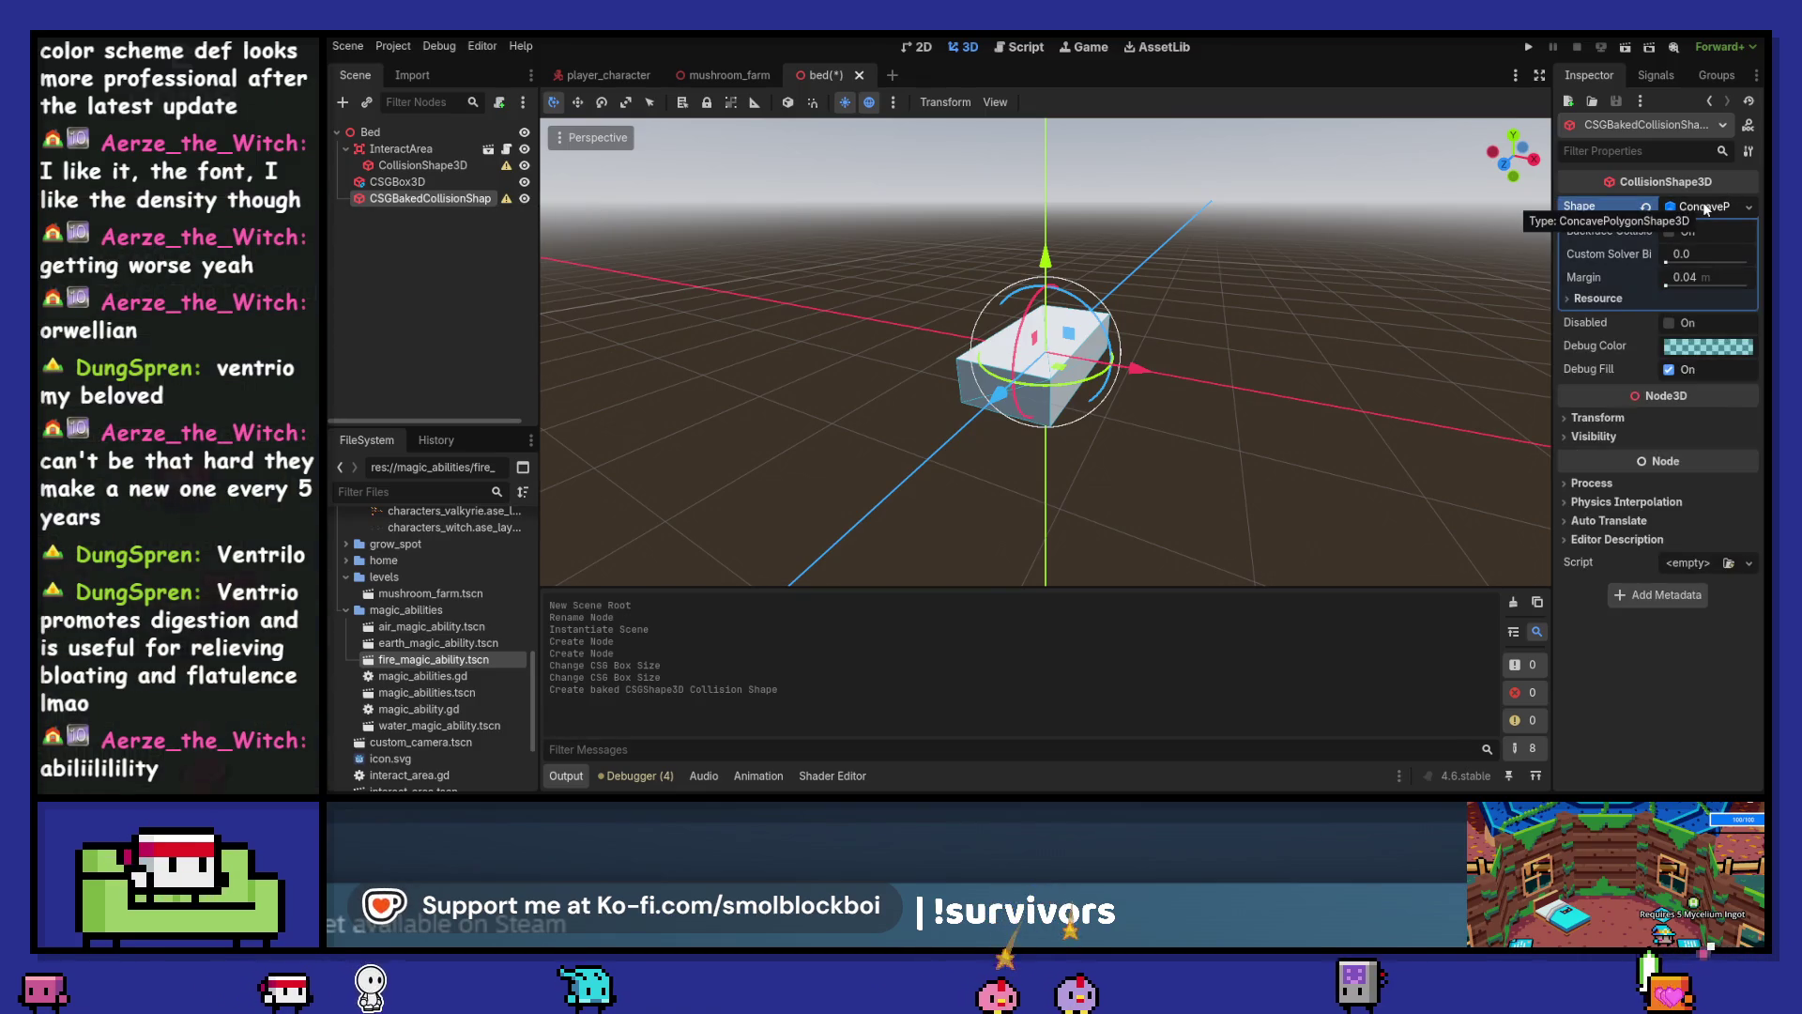
{"action": "left_click", "coordinate": [1750, 208]}
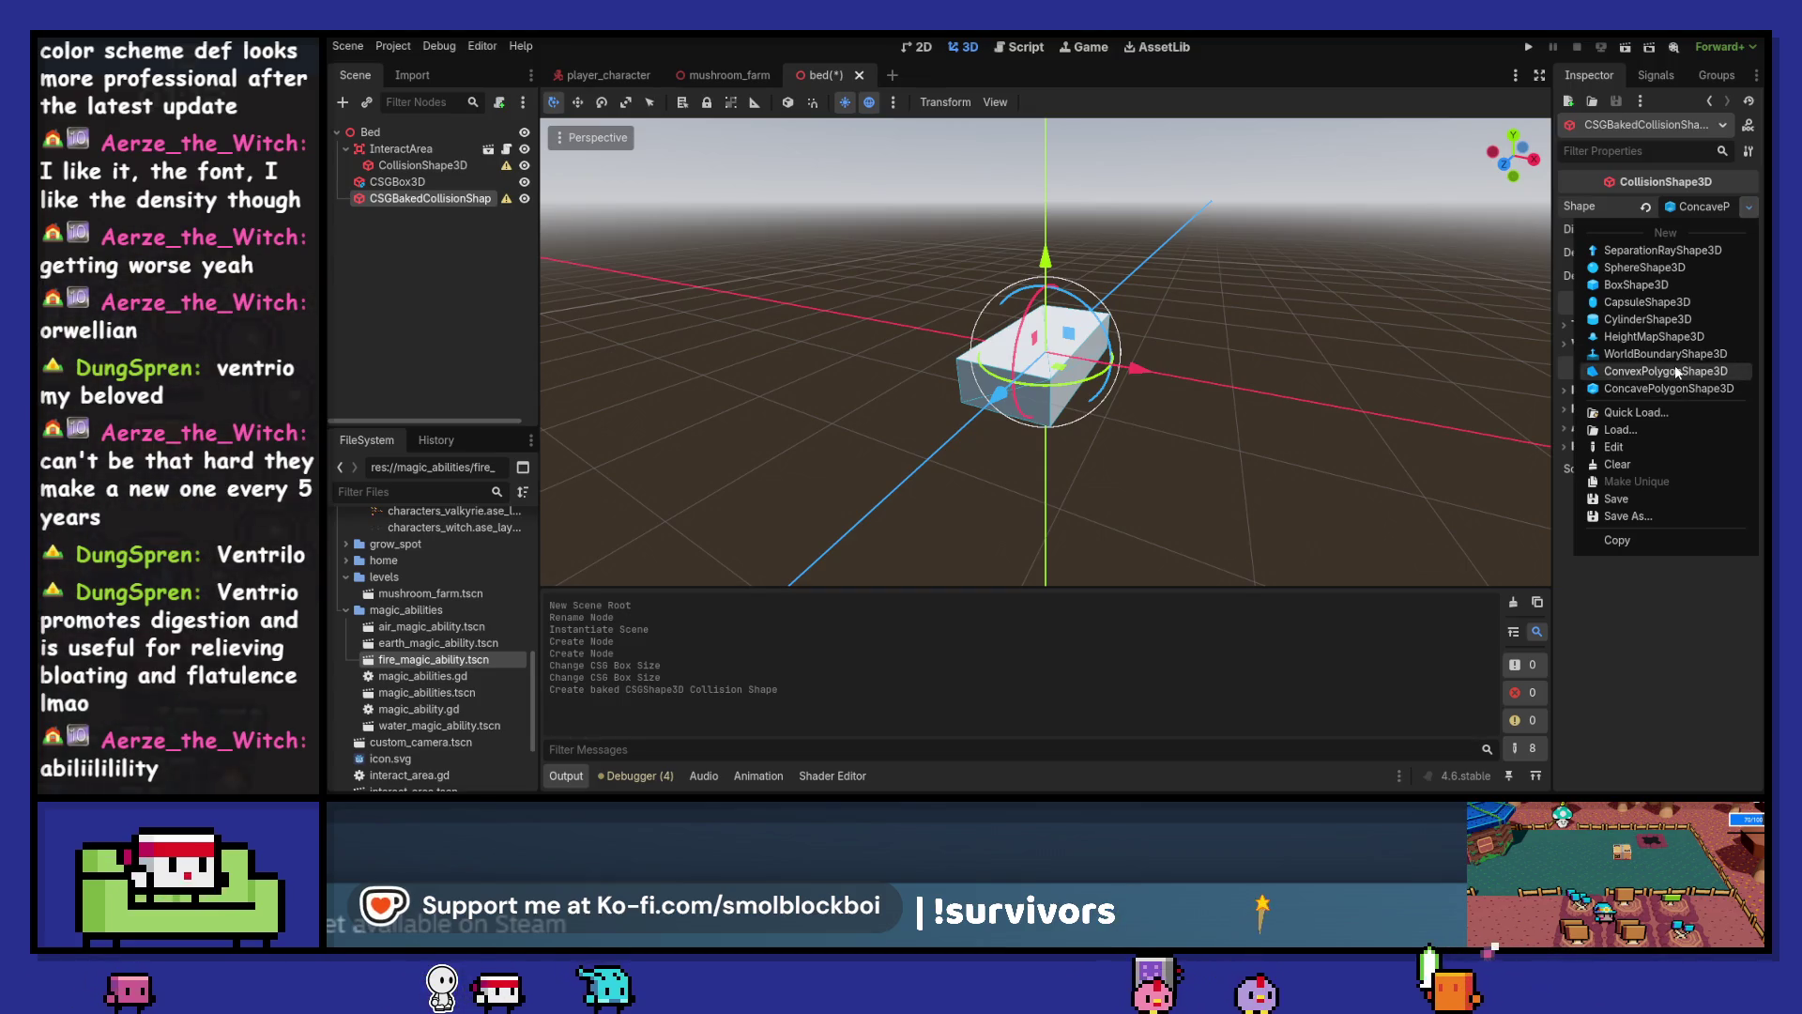
{"action": "left_click", "coordinate": [1615, 371]}
{"action": "left_click_drag", "start_coordinate": [1540, 355], "coordinate": [1324, 358]}
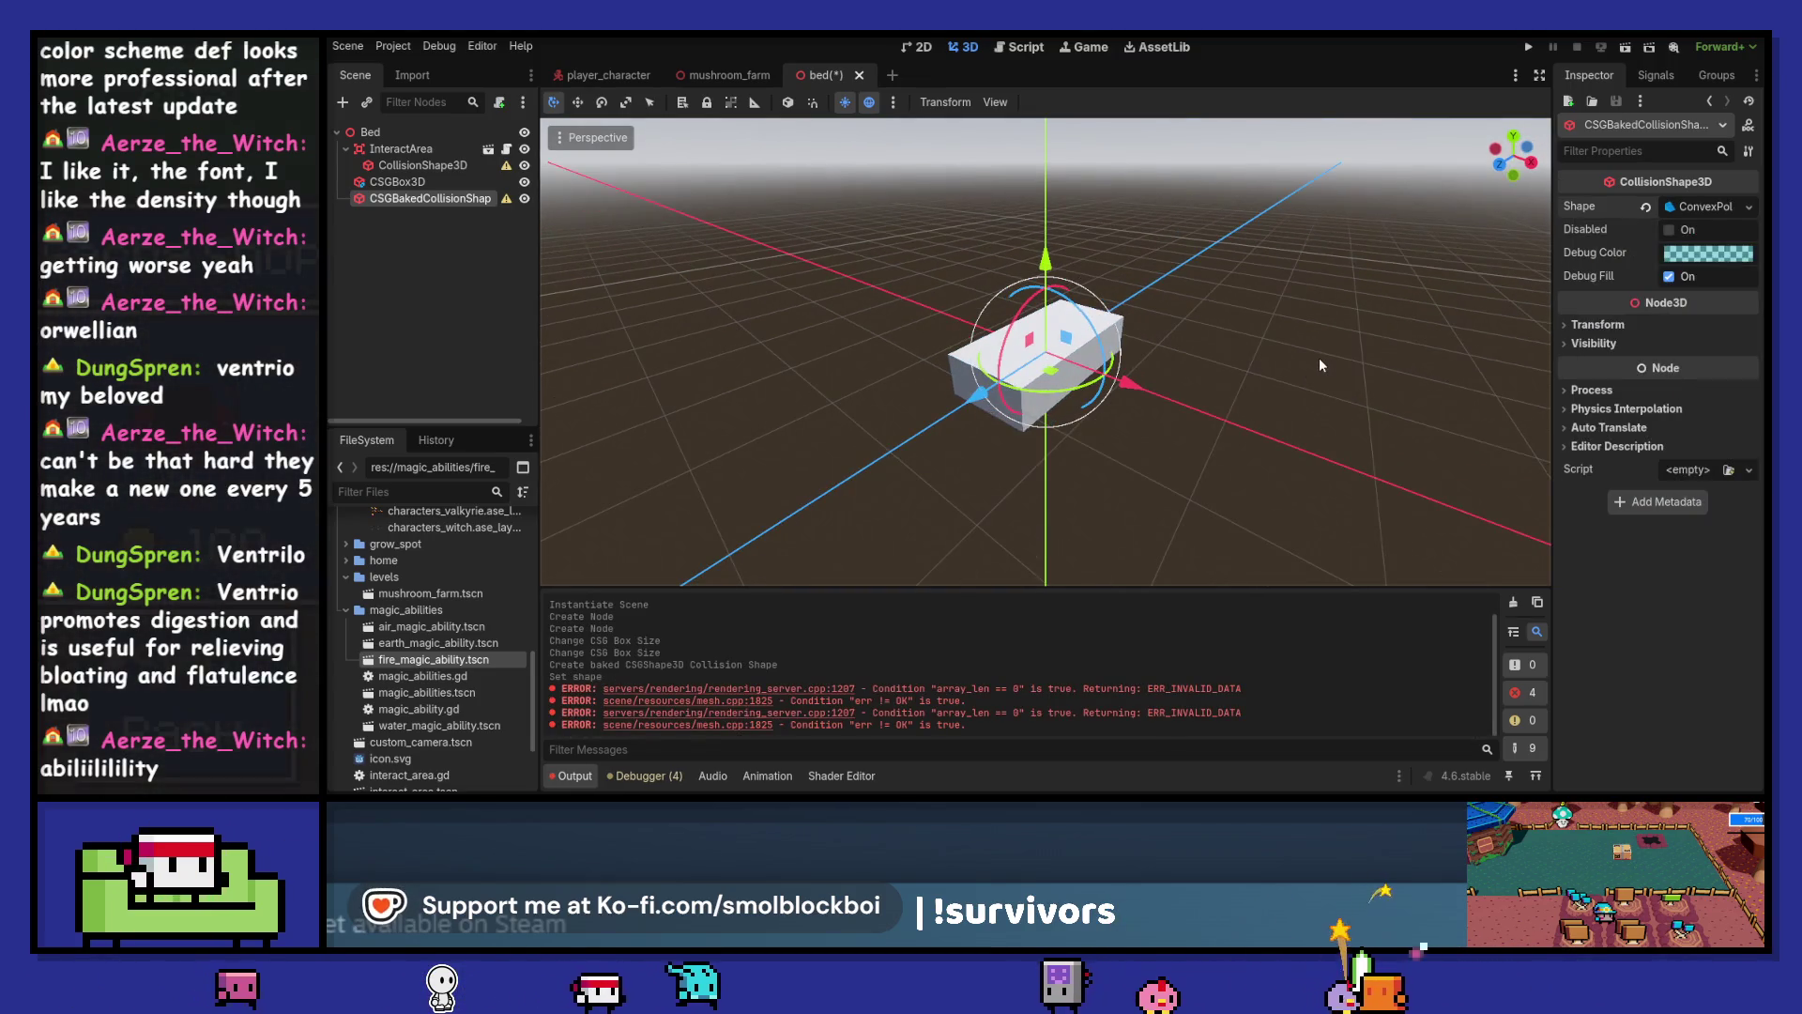
{"action": "key", "text": "ctrl+z"}
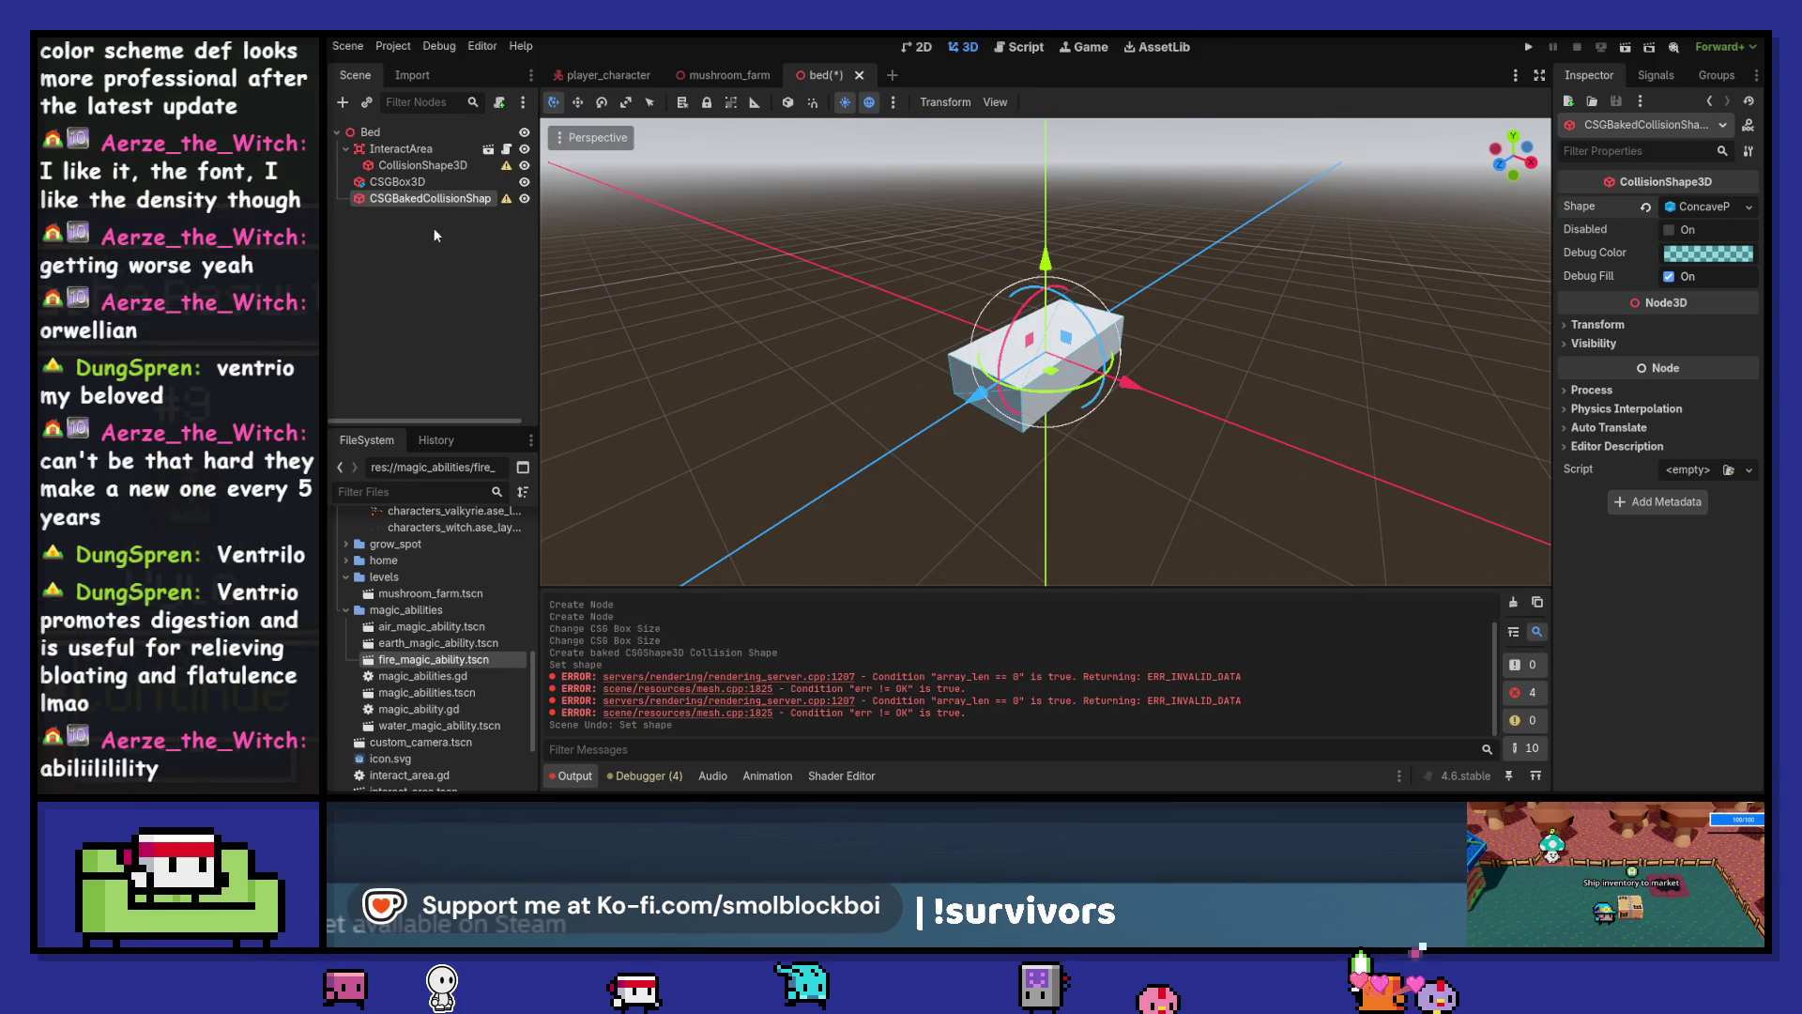
{"action": "key", "text": "ctrl+z"}
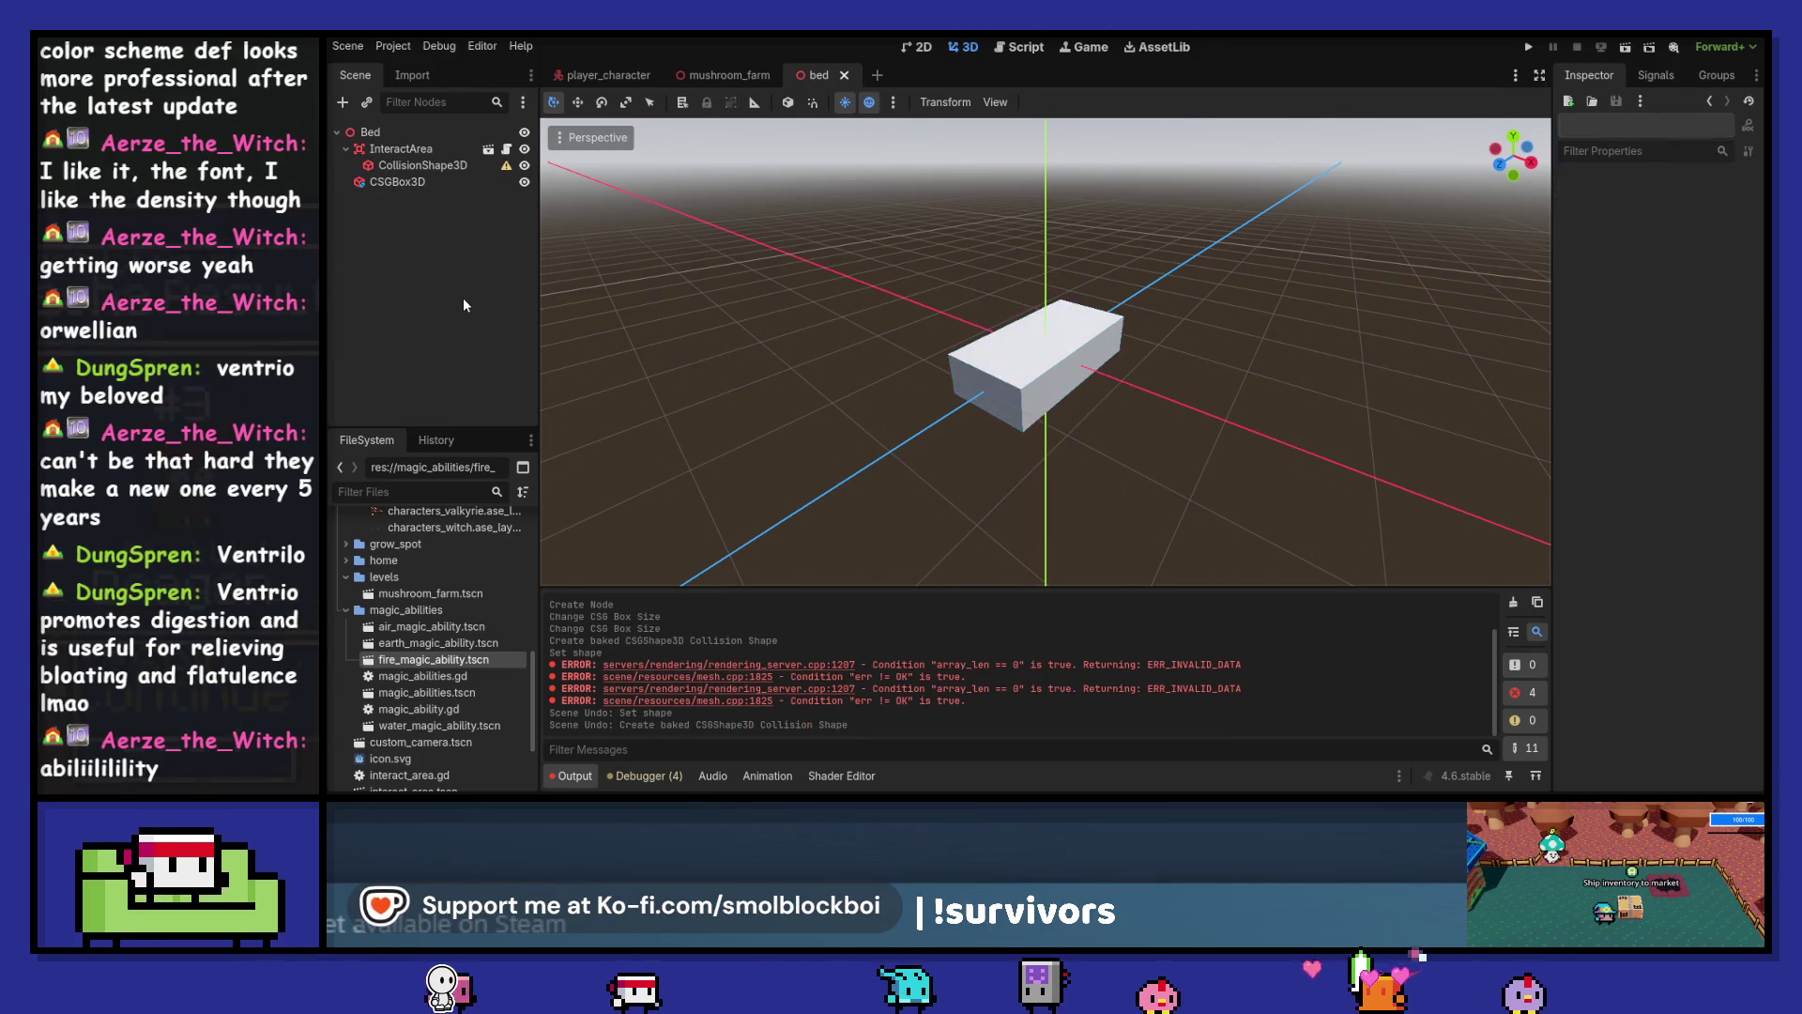
Give the CollisionShape3D a BoxShape3D sized 1.0 × 1.0 × 2.0 and save bed.tscn
{"action": "left_click", "coordinate": [430, 167]}
{"action": "left_click", "coordinate": [1704, 207]}
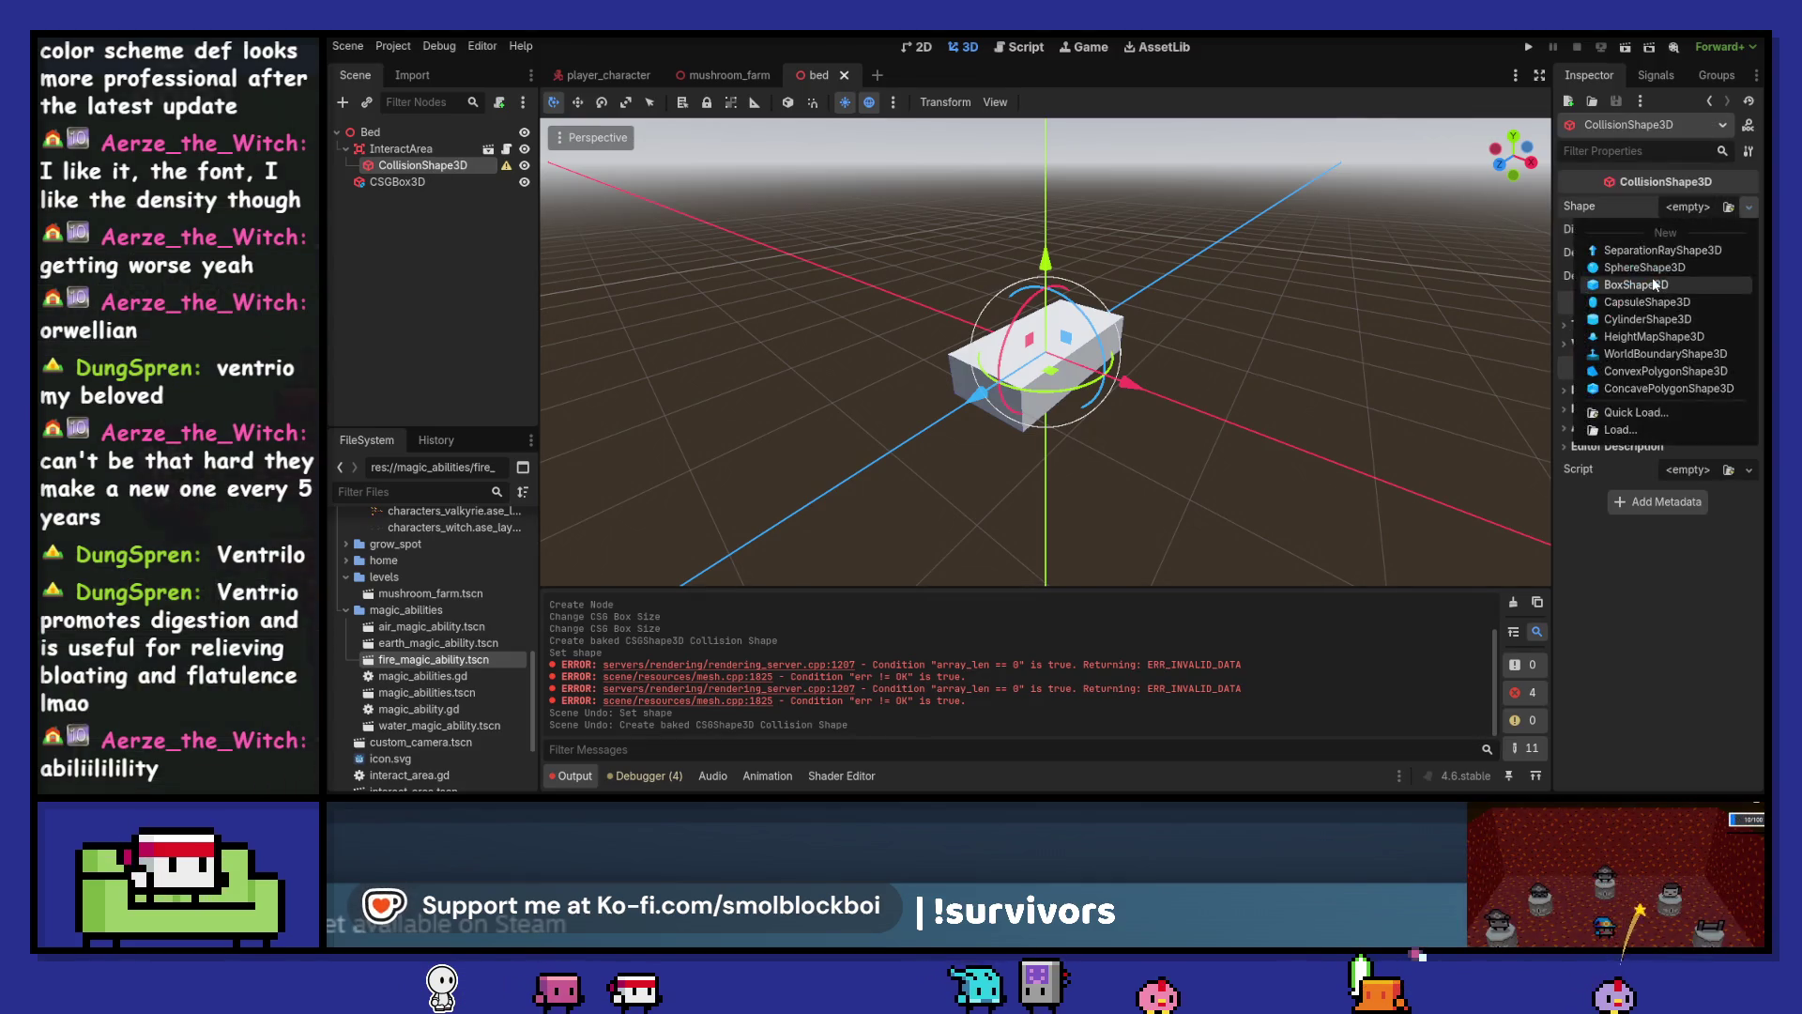
{"action": "left_click", "coordinate": [1652, 278]}
{"action": "left_click", "coordinate": [1531, 163]}
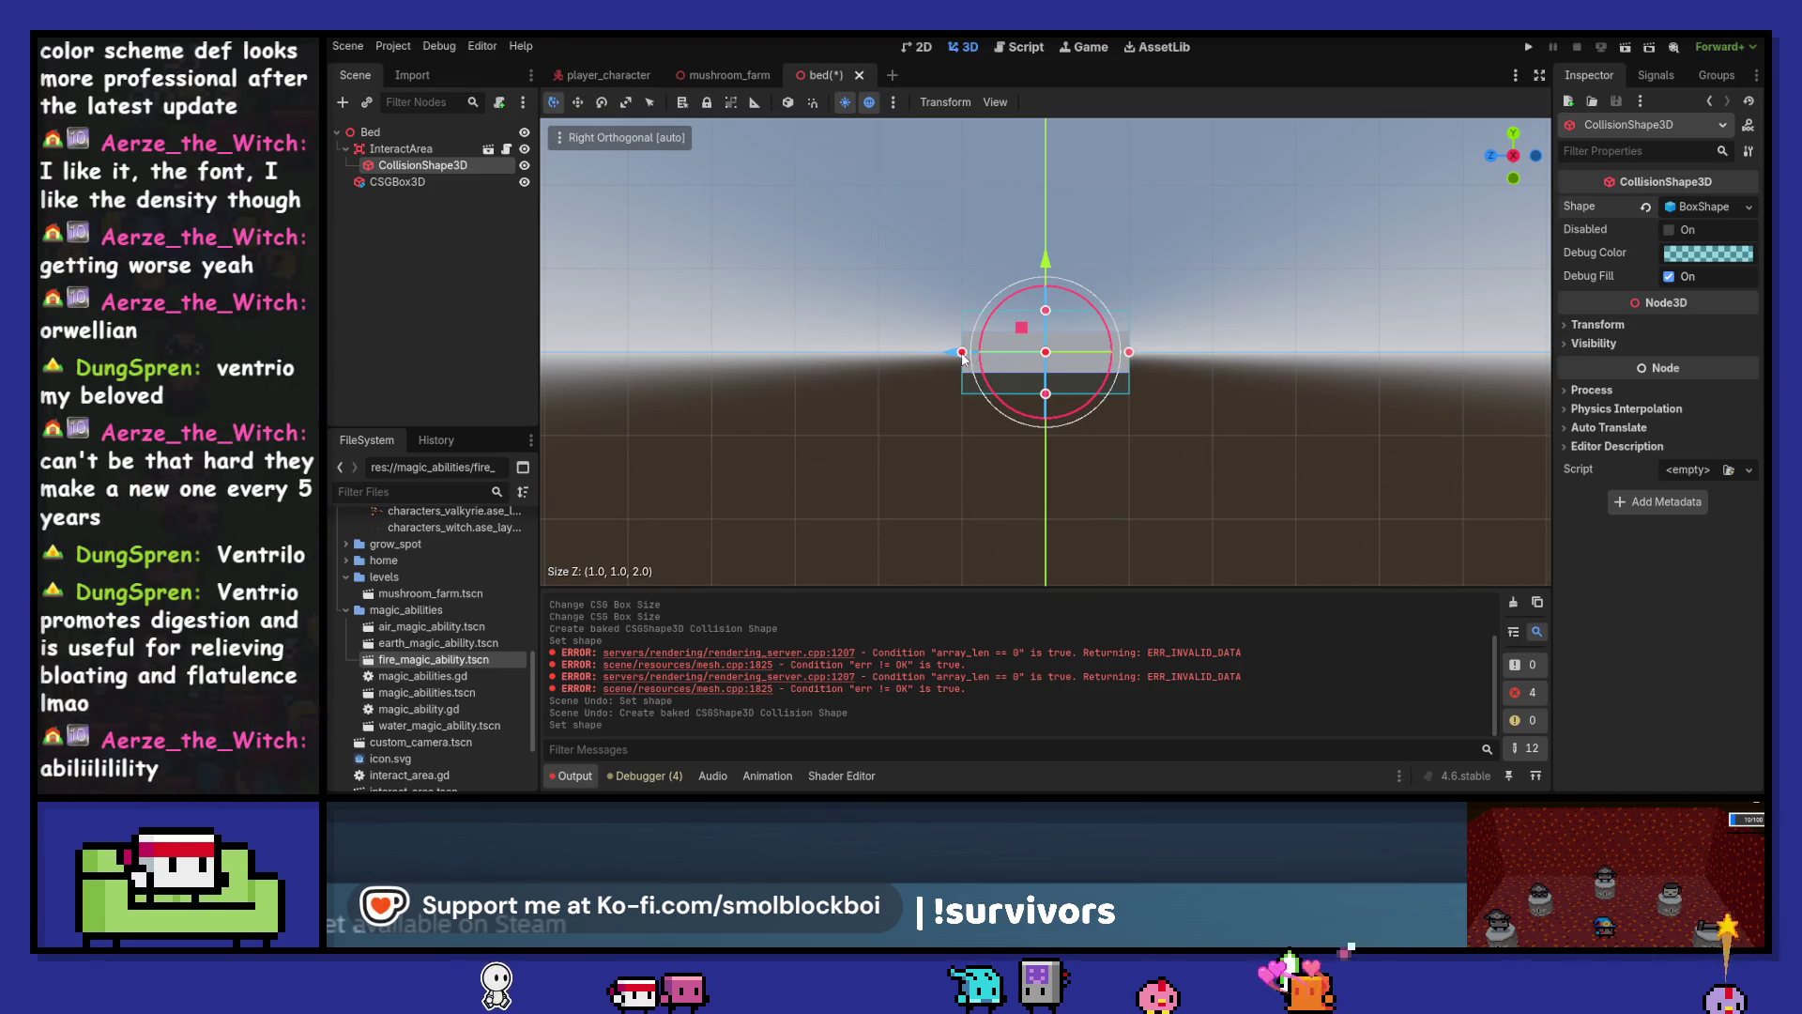
{"action": "left_click_drag", "start_coordinate": [962, 353], "coordinate": [950, 355]}
{"action": "key", "text": "ctrl+s"}
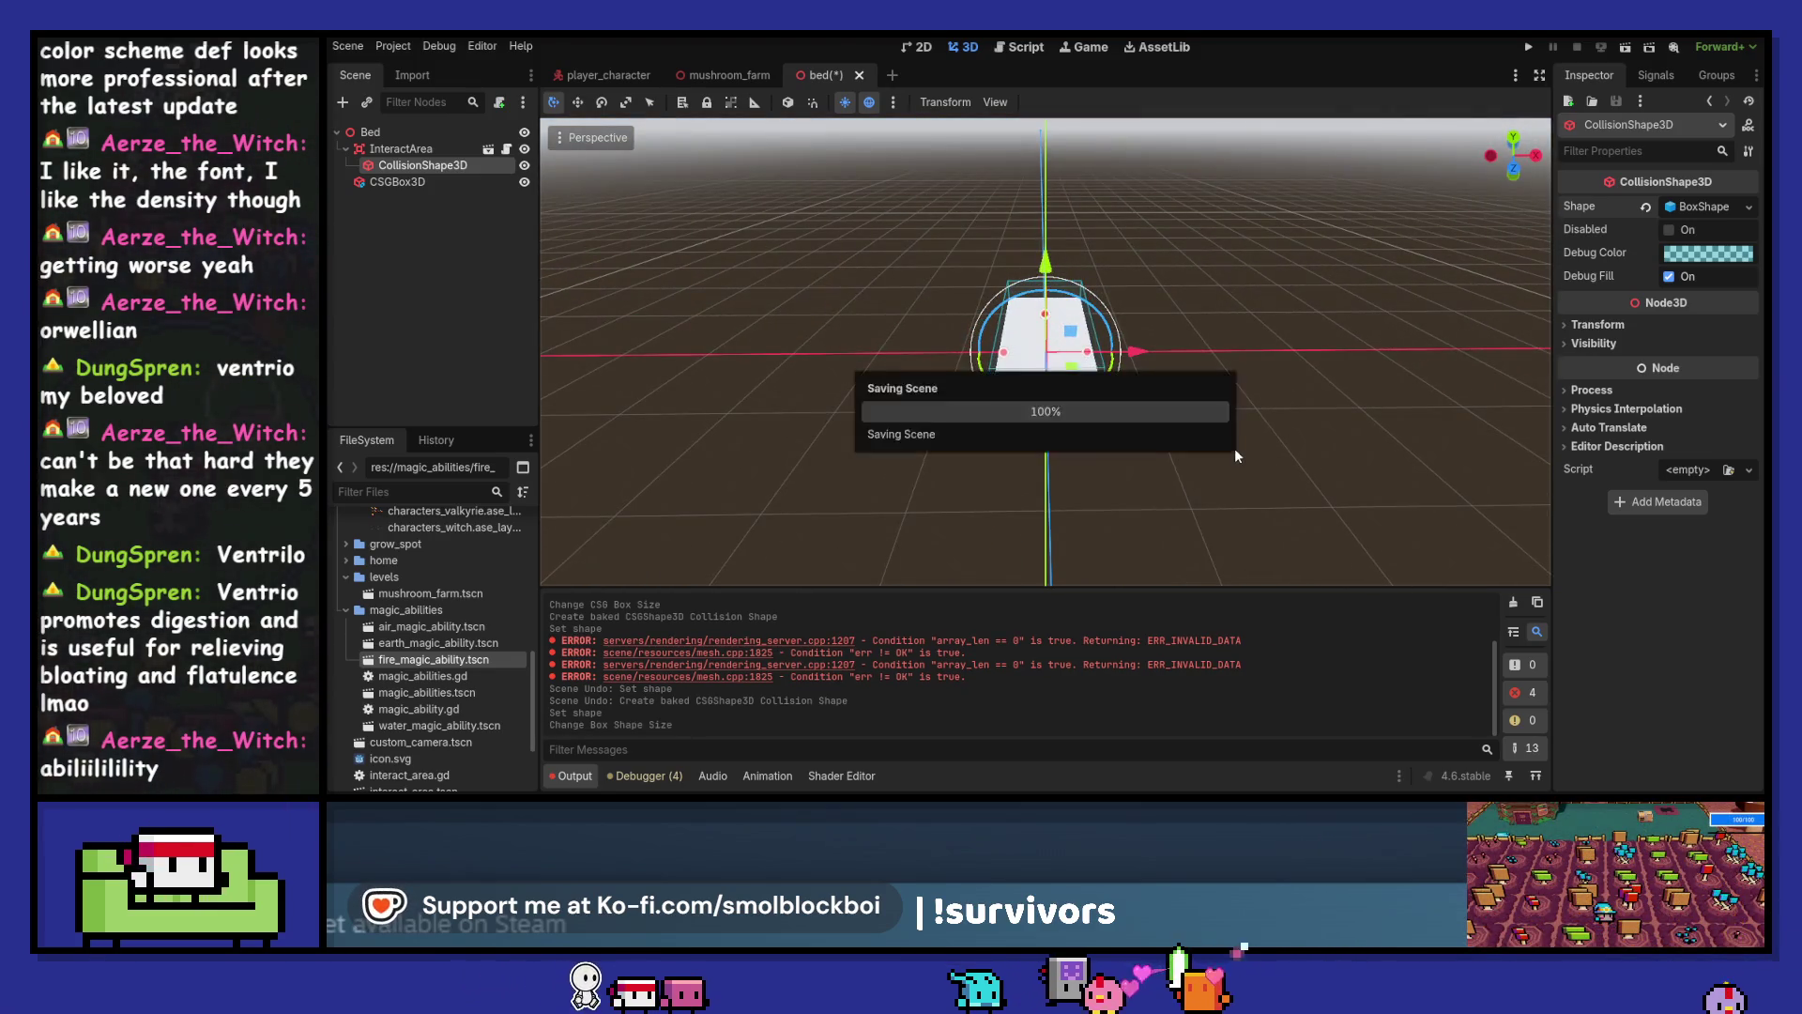
{"action": "left_click", "coordinate": [388, 132]}
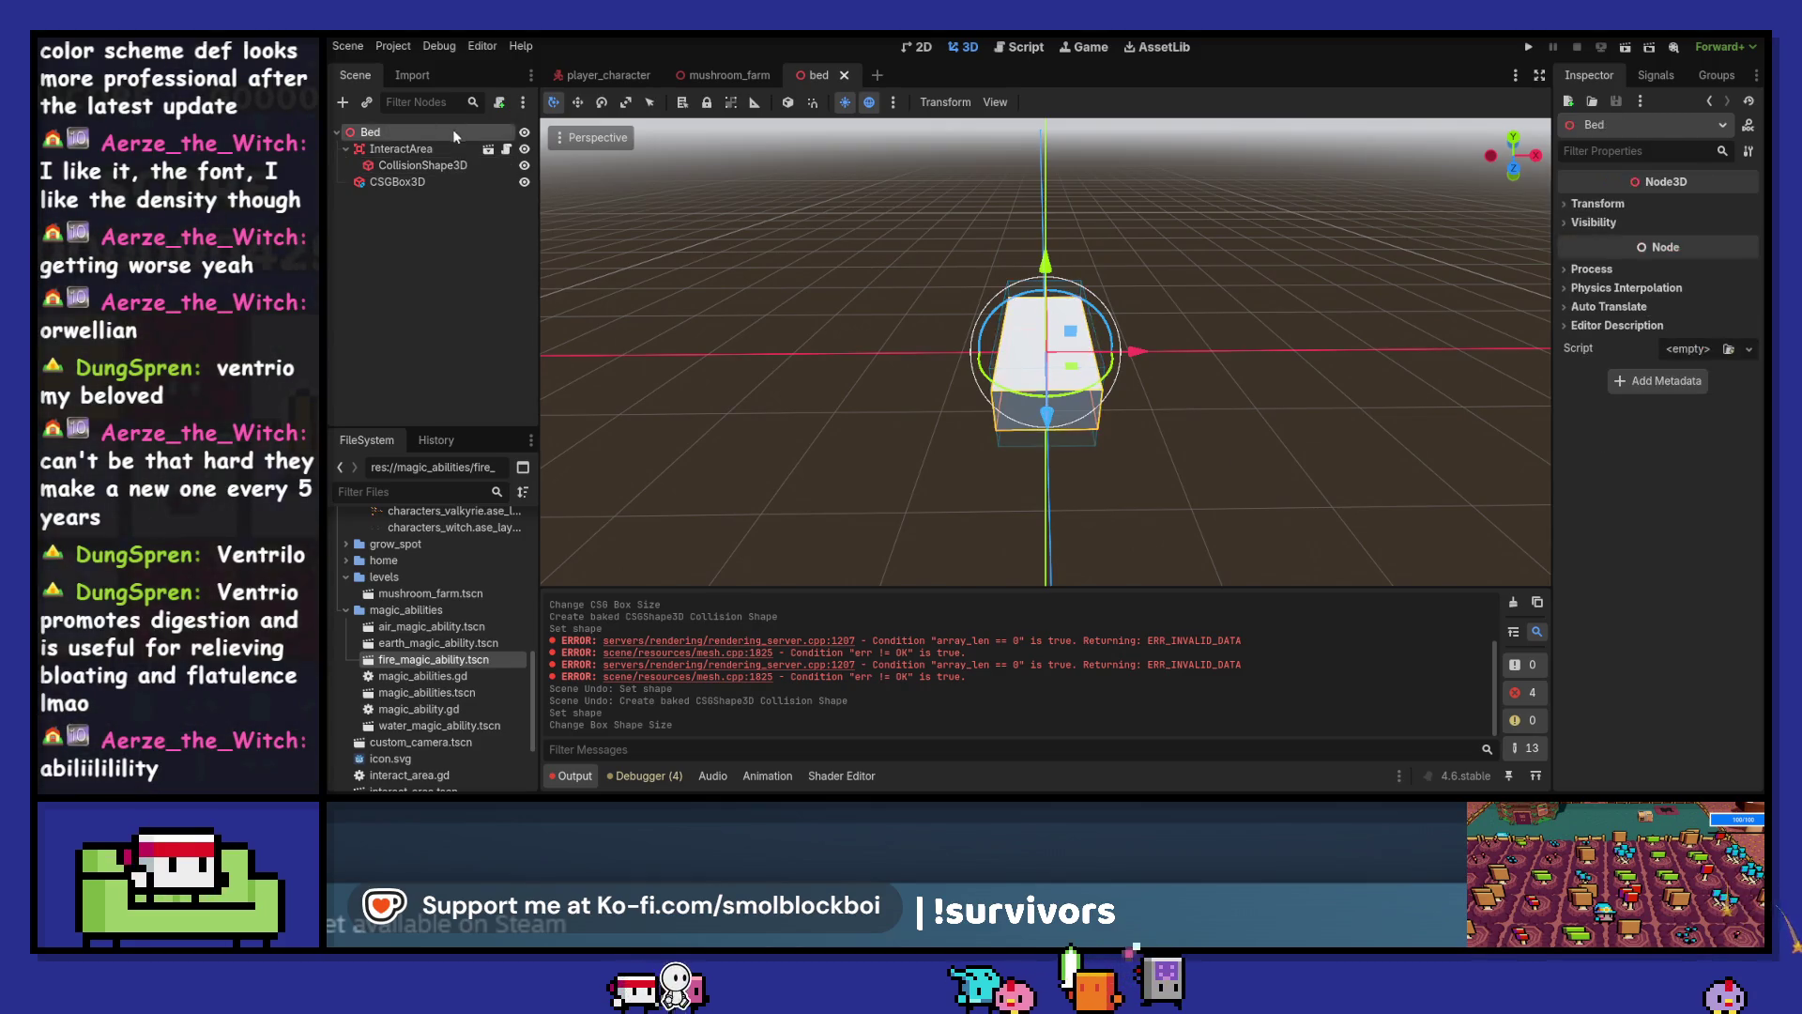
Check InteractArea's signals, then attach a new bed.gd script to Bed
{"action": "left_click", "coordinate": [439, 151]}
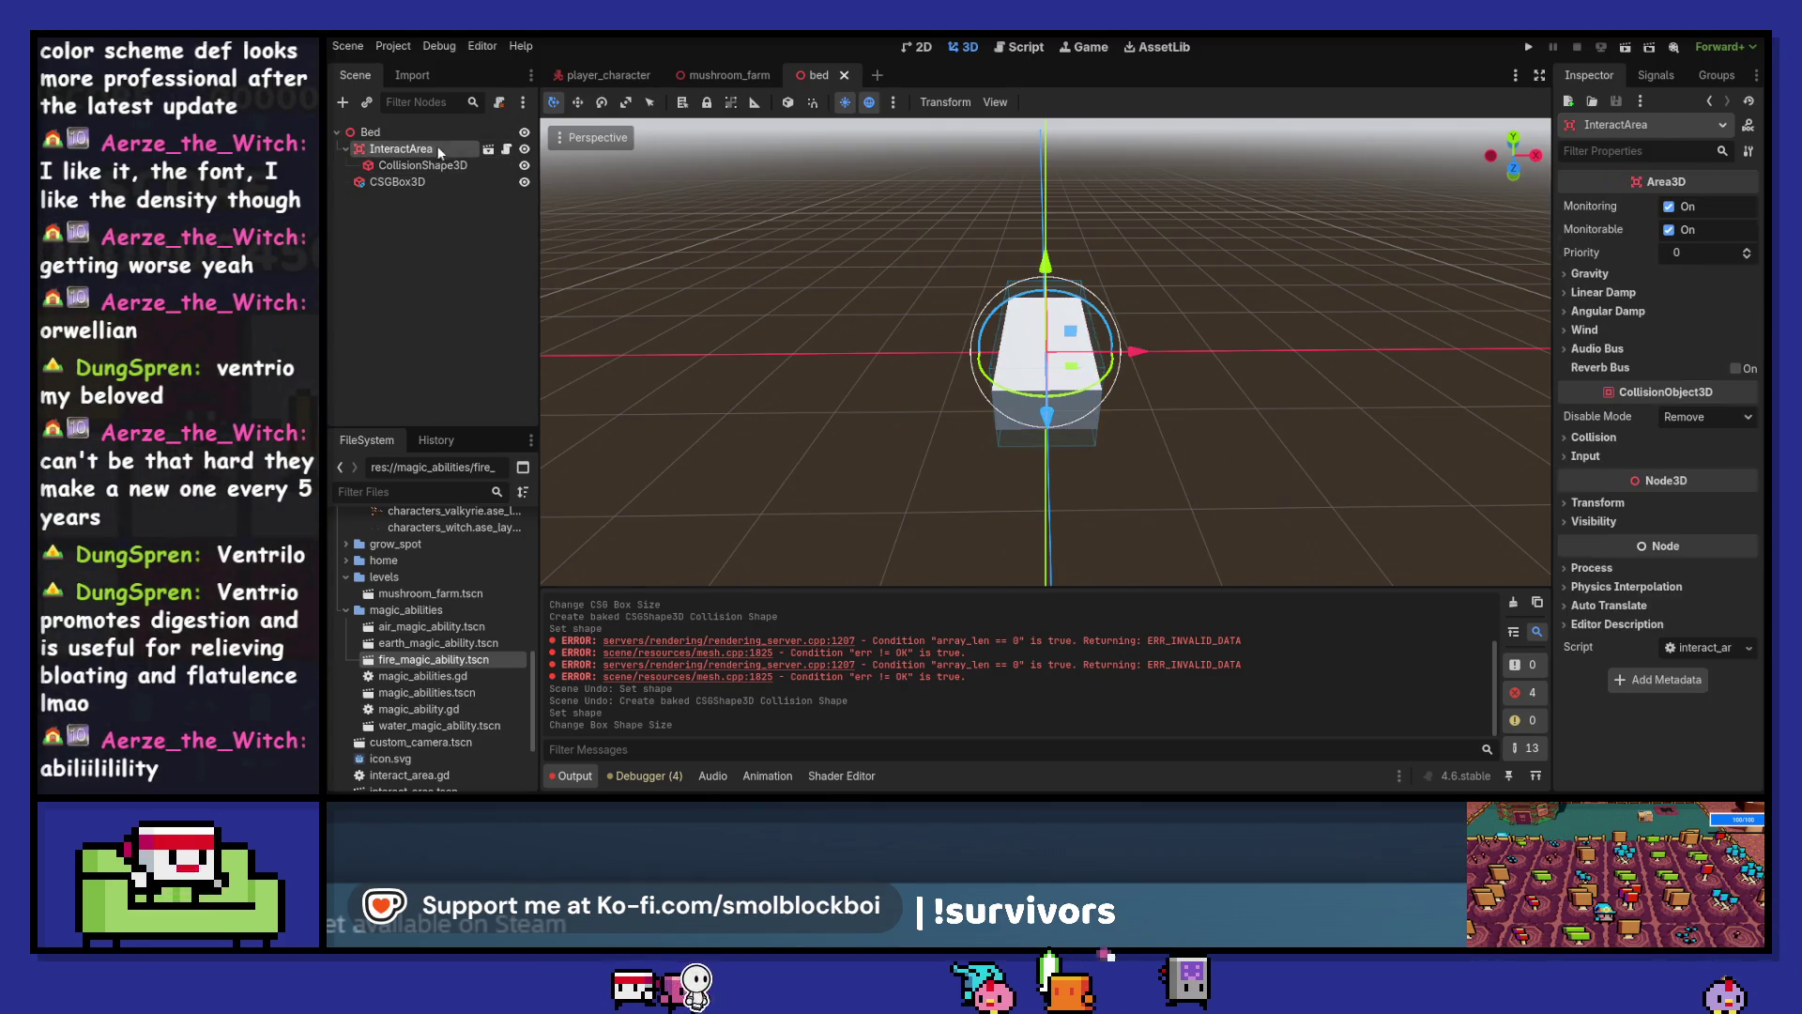
{"action": "left_click", "coordinate": [1653, 78]}
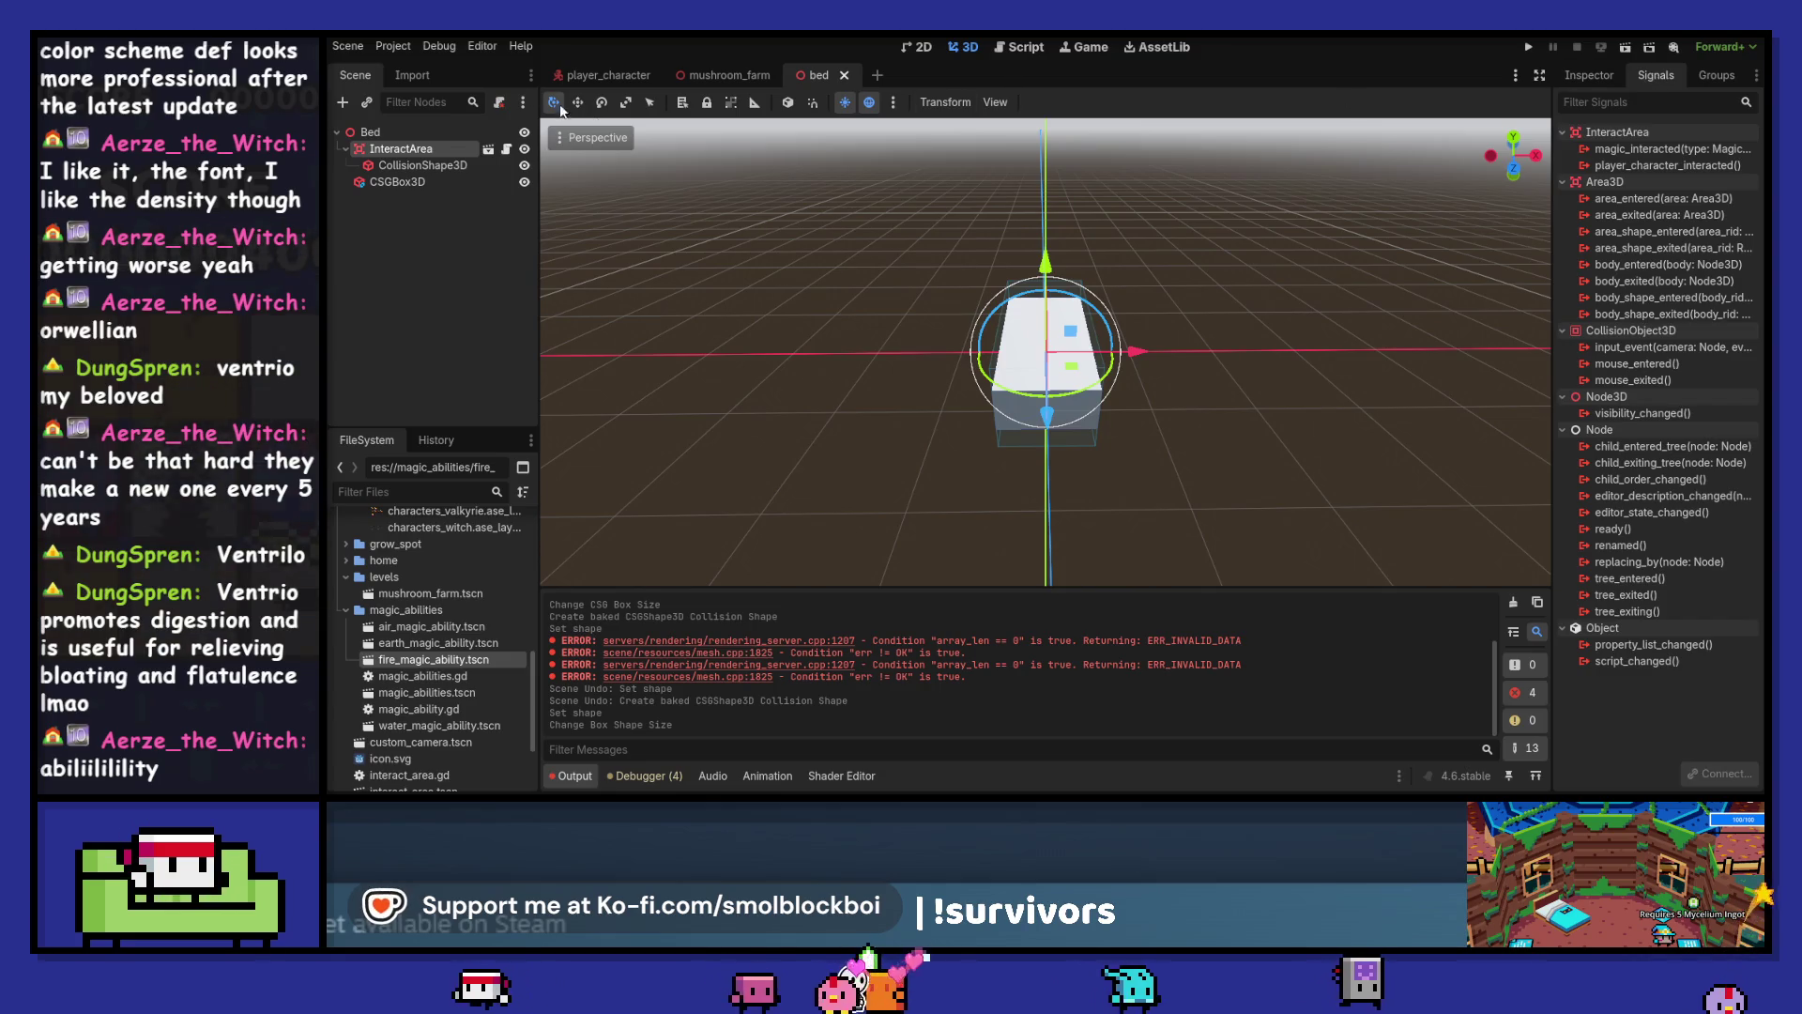
{"action": "left_click", "coordinate": [371, 131]}
{"action": "left_click", "coordinate": [499, 102]}
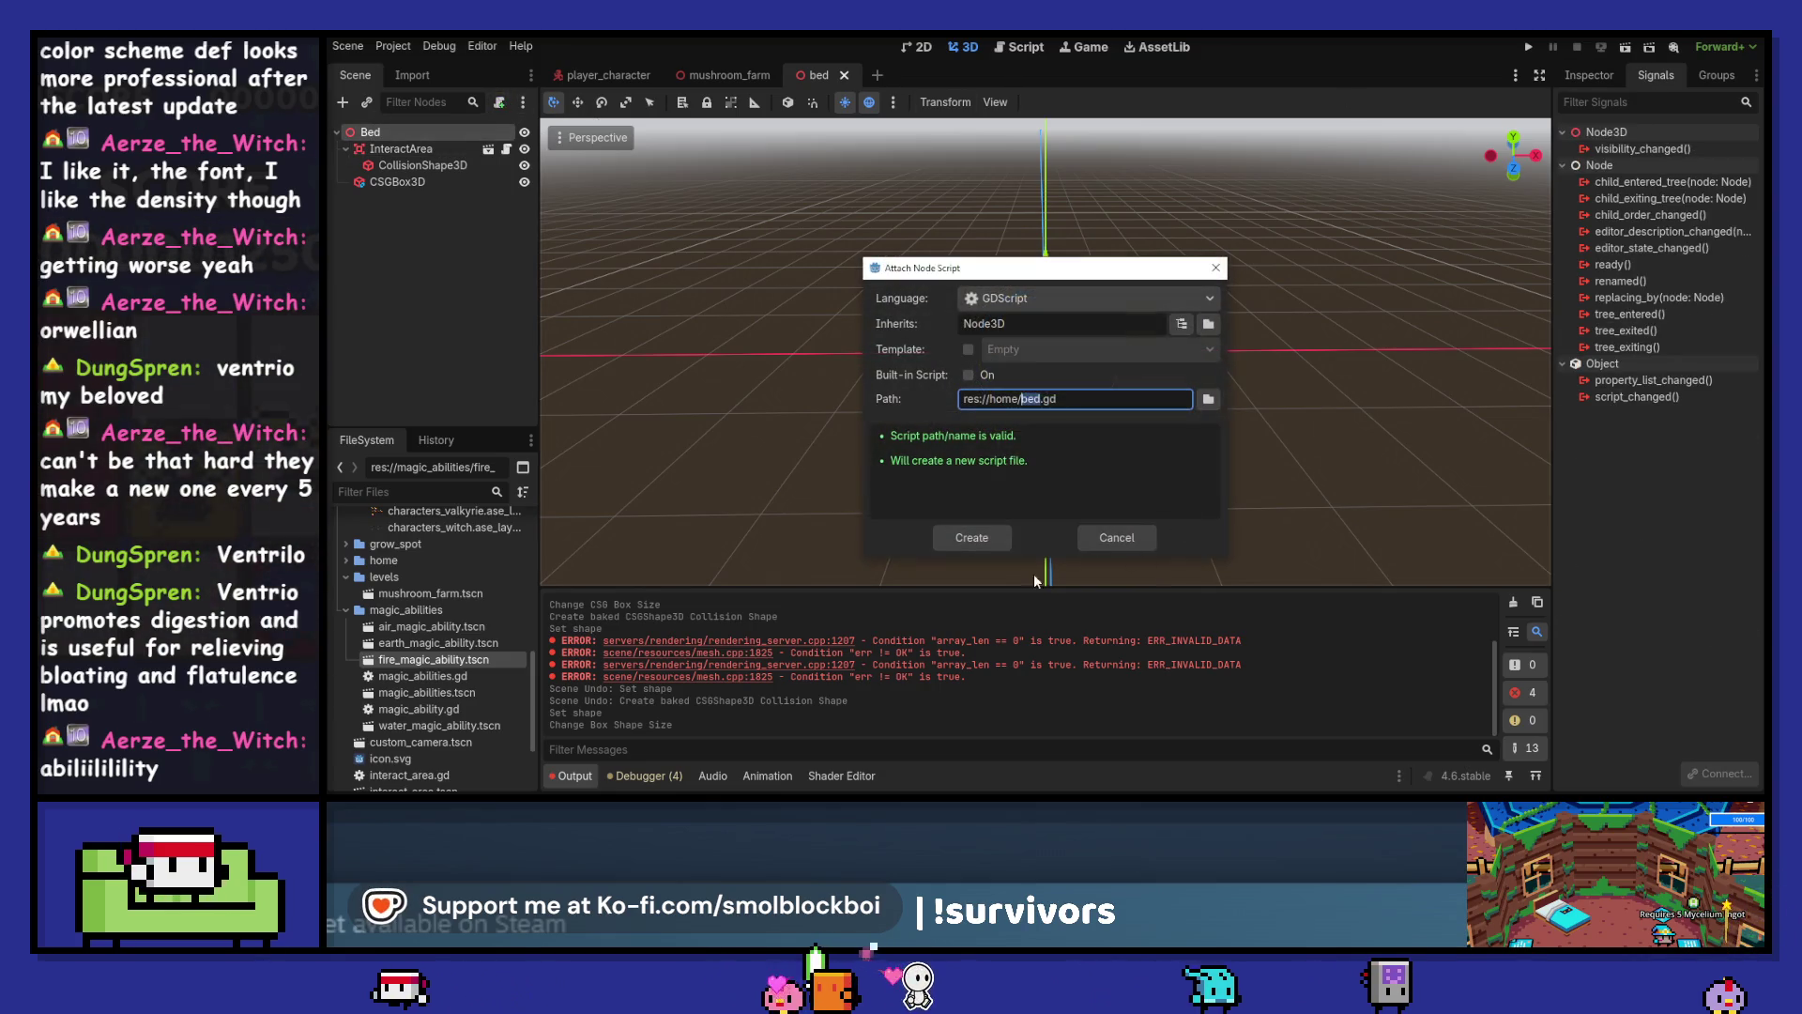
{"action": "left_click", "coordinate": [987, 543]}
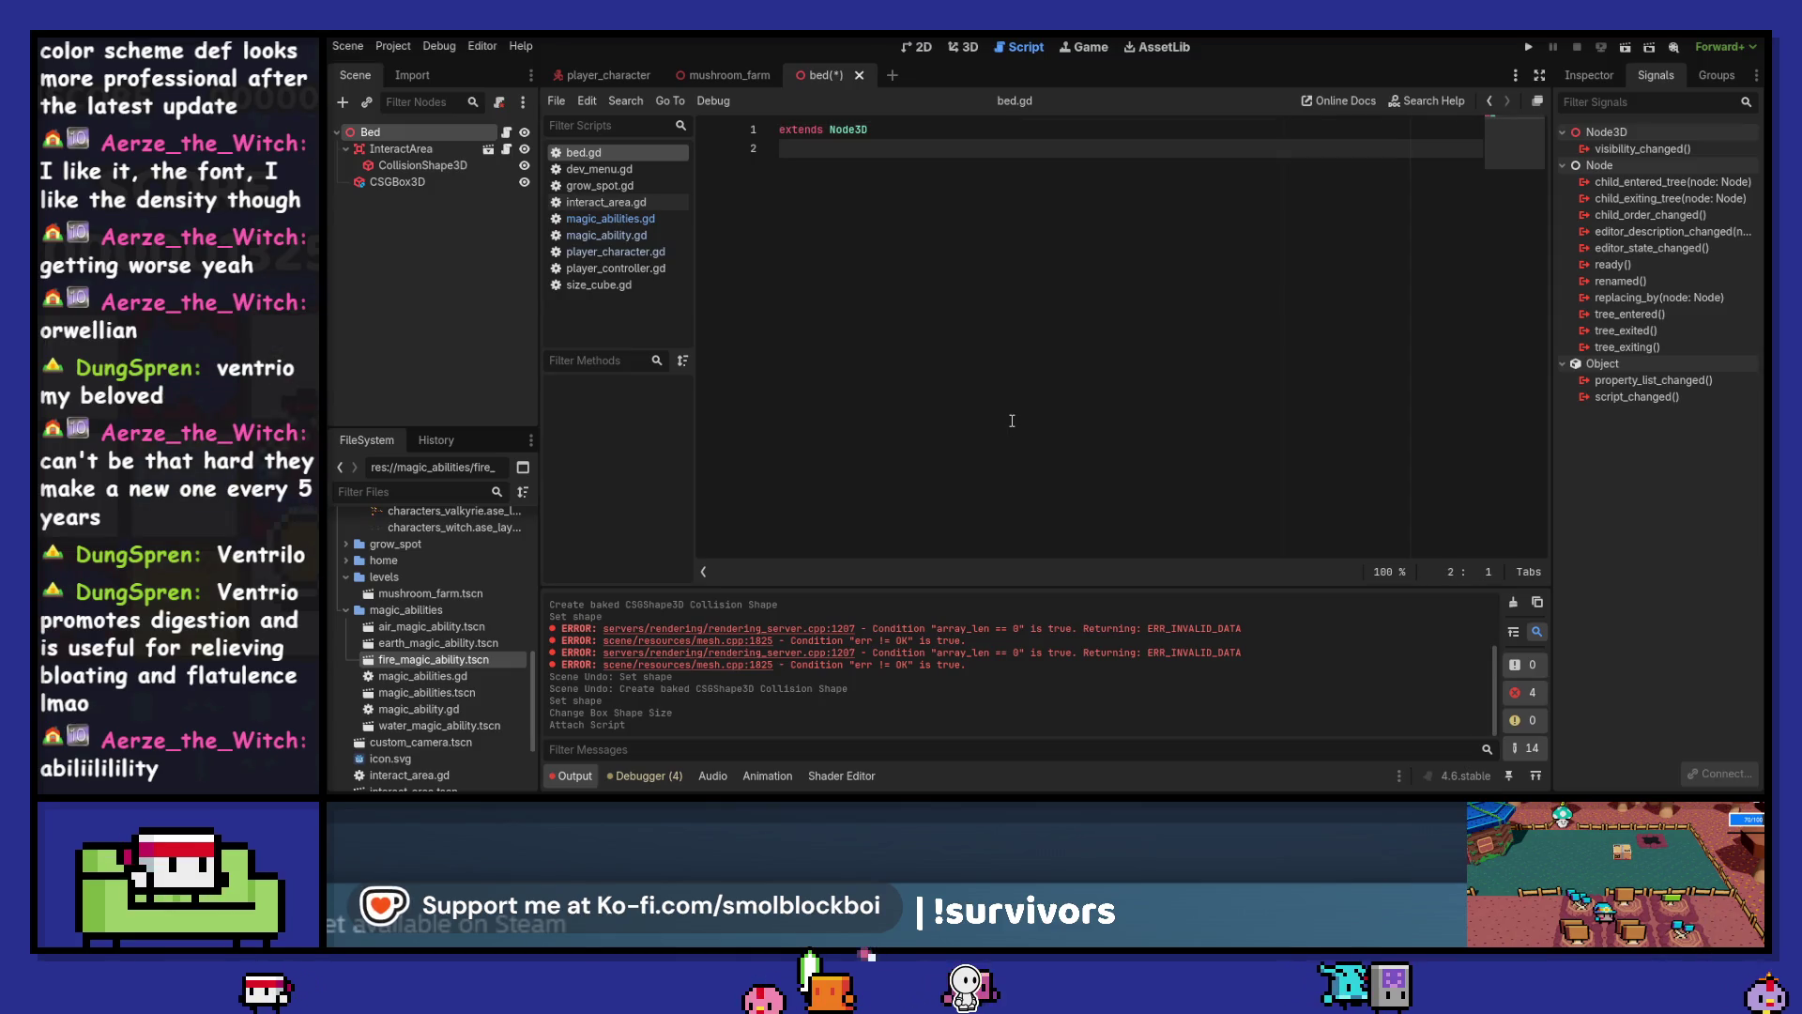
Add an exported interact_area: InteractArea variable and an if interact_area: check in _ready
{"action": "key", "text": "Return"}
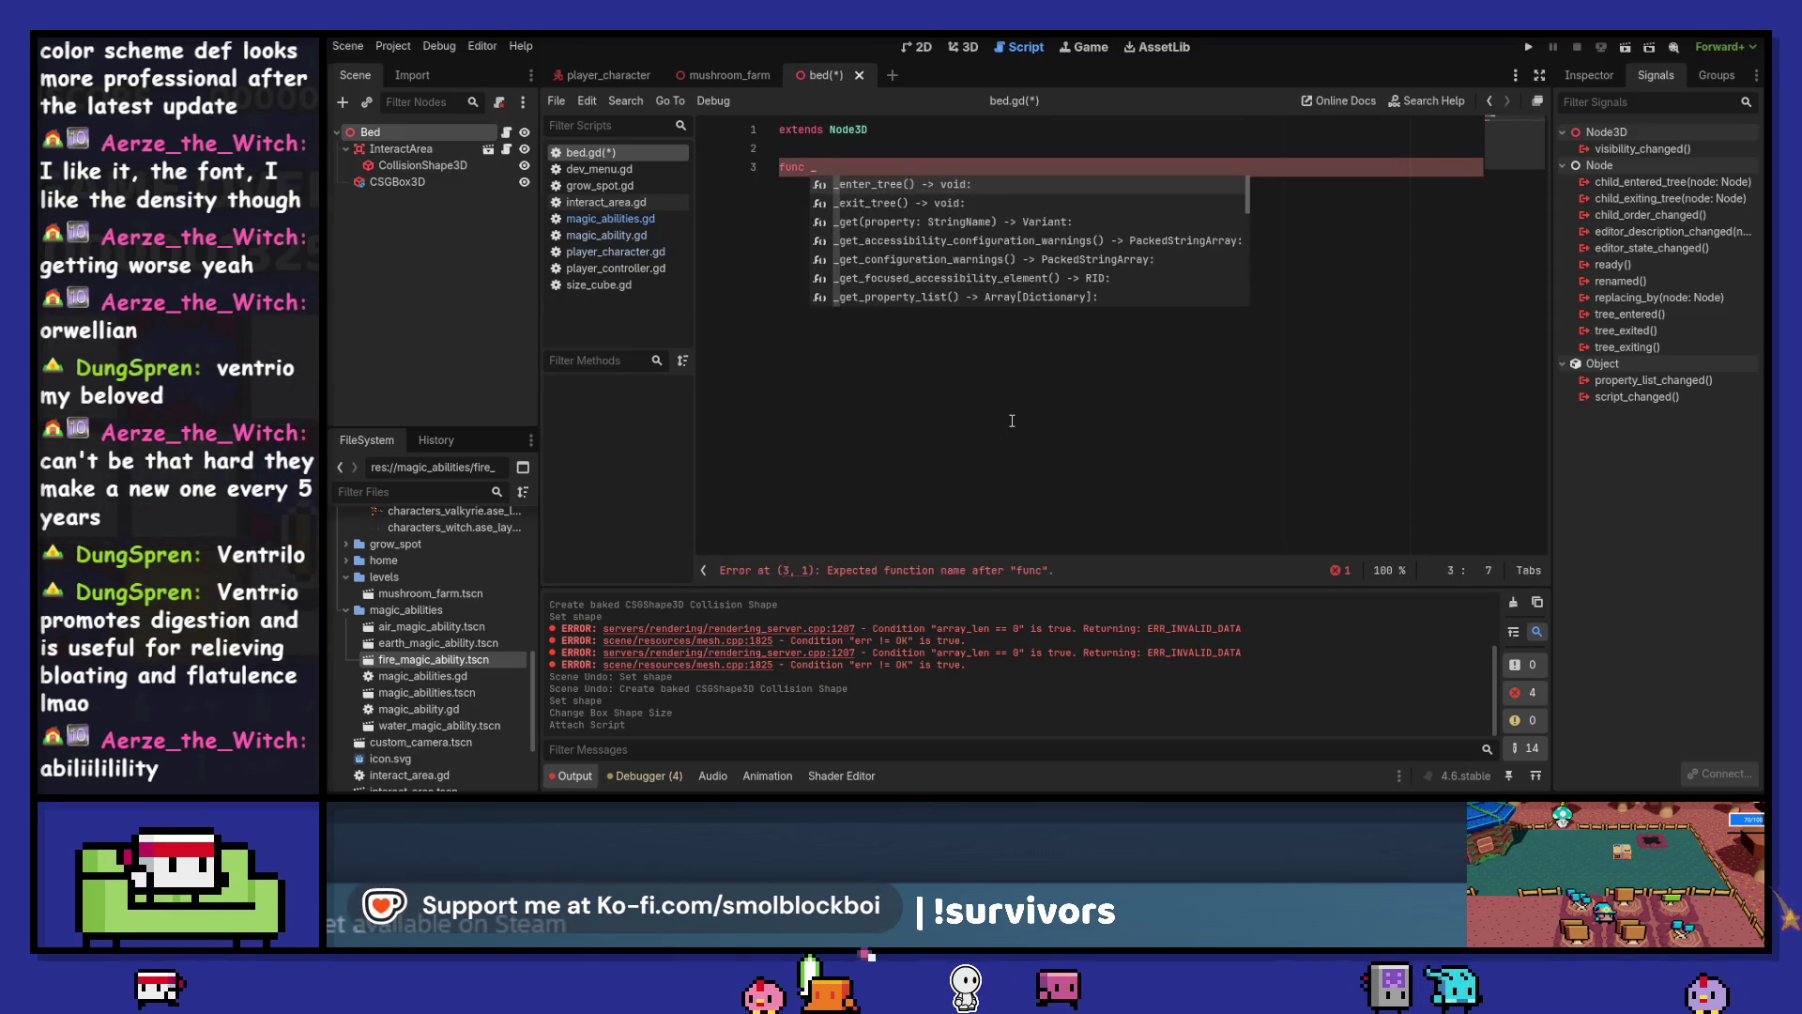
{"action": "type", "text": "r"}
{"action": "key", "text": "Return"}
{"action": "key", "text": "Return"}
{"action": "key", "text": "Return"}
{"action": "key", "text": "Up"}
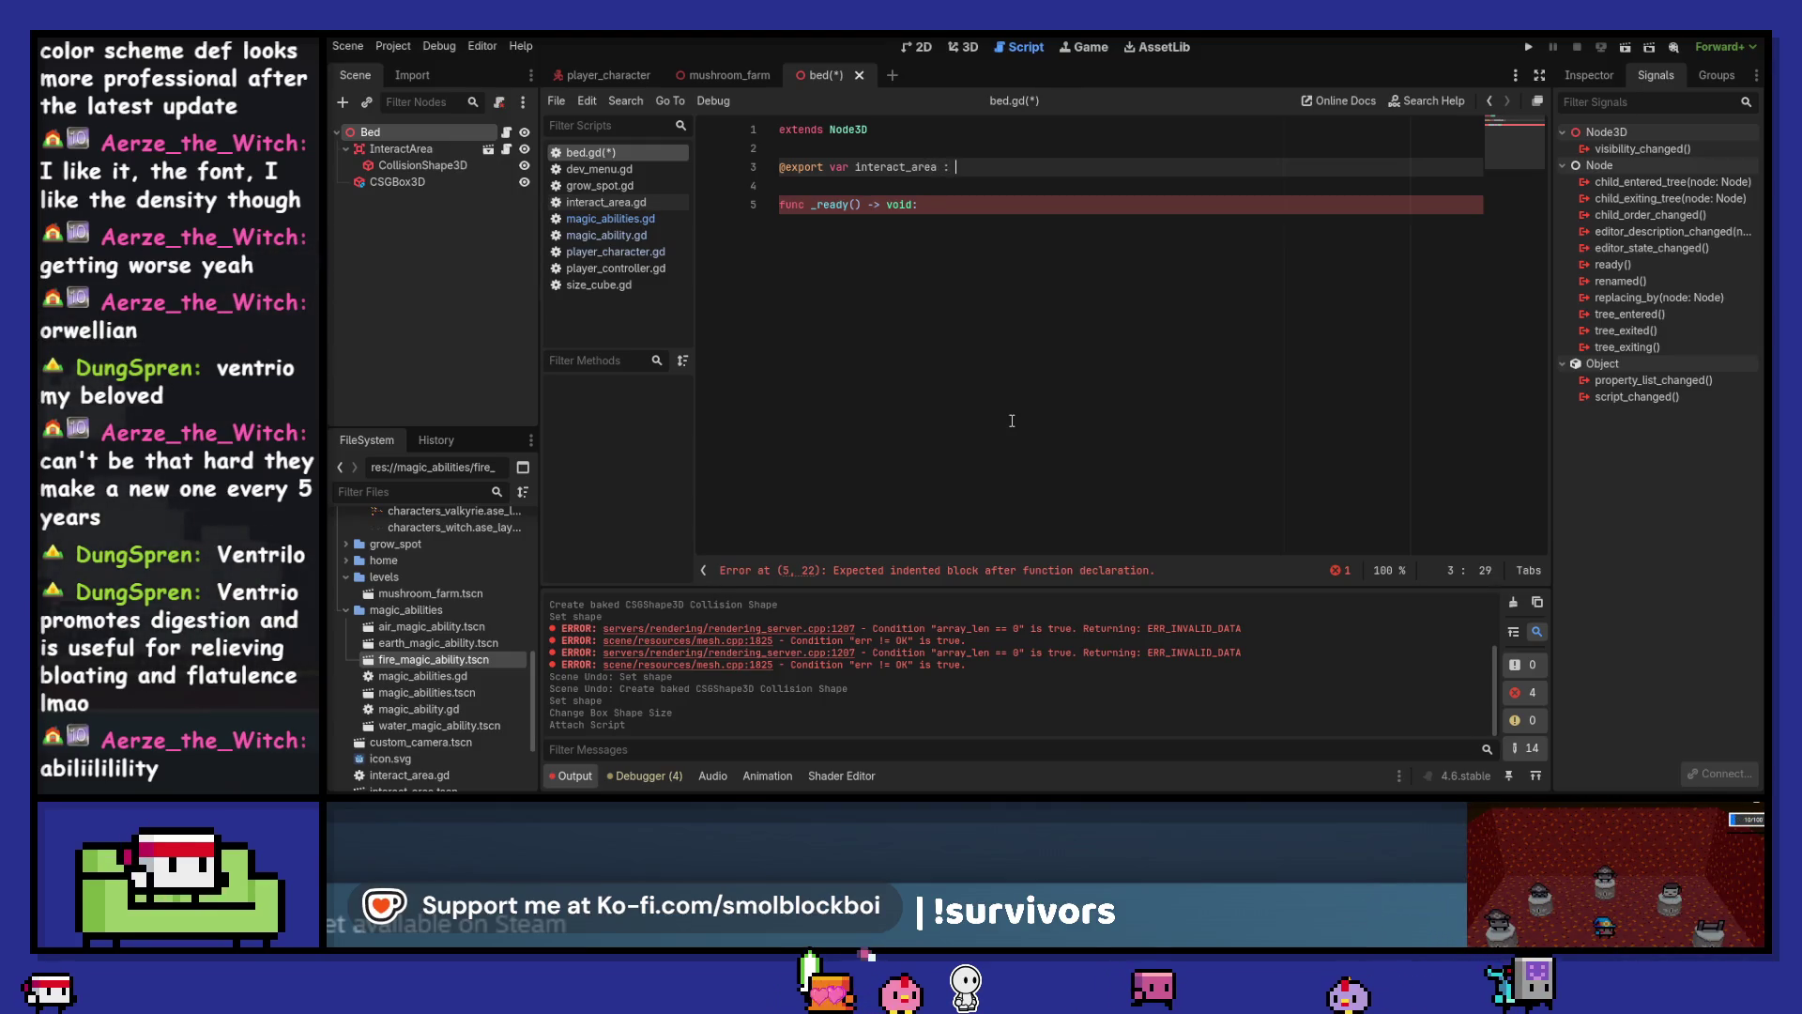
{"action": "key", "text": "Return"}
{"action": "key", "text": "ctrl+Left"}
{"action": "key", "text": "ctrl+Left"}
{"action": "key", "text": "ctrl+Left"}
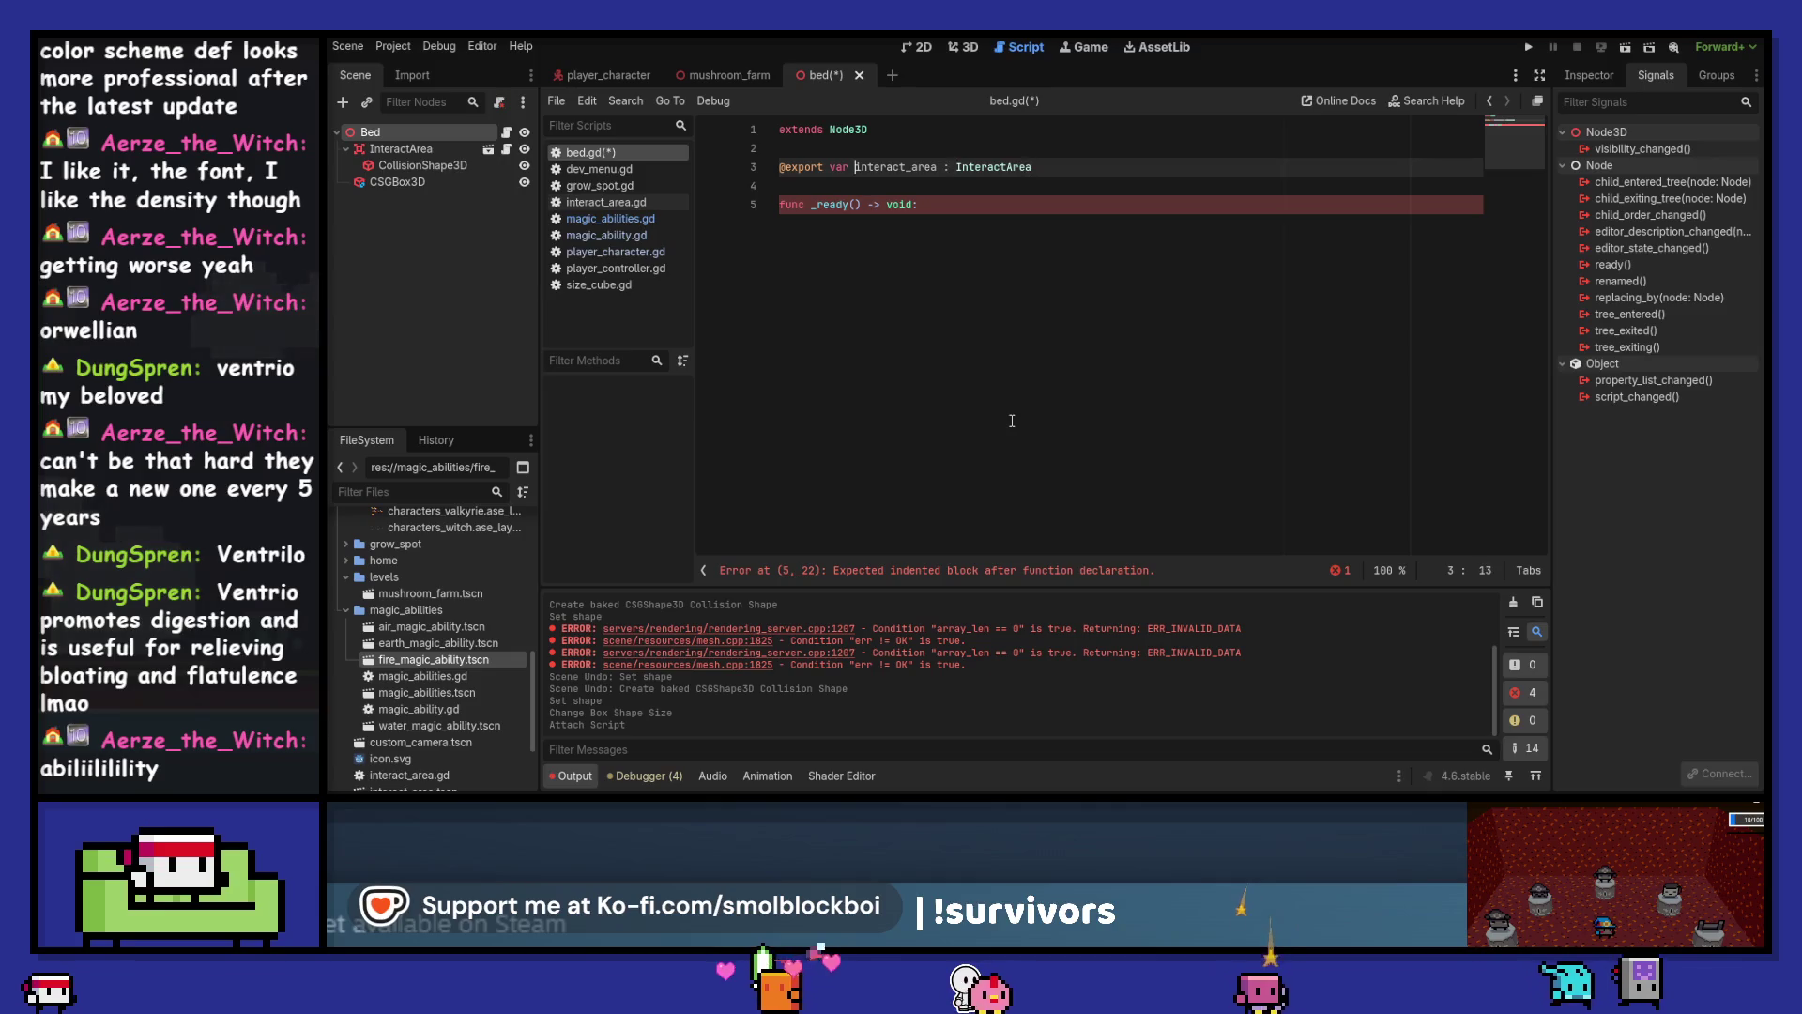
{"action": "key", "text": "ctrl+End"}
{"action": "key", "text": "Return"}
{"action": "type", "text": "i"}
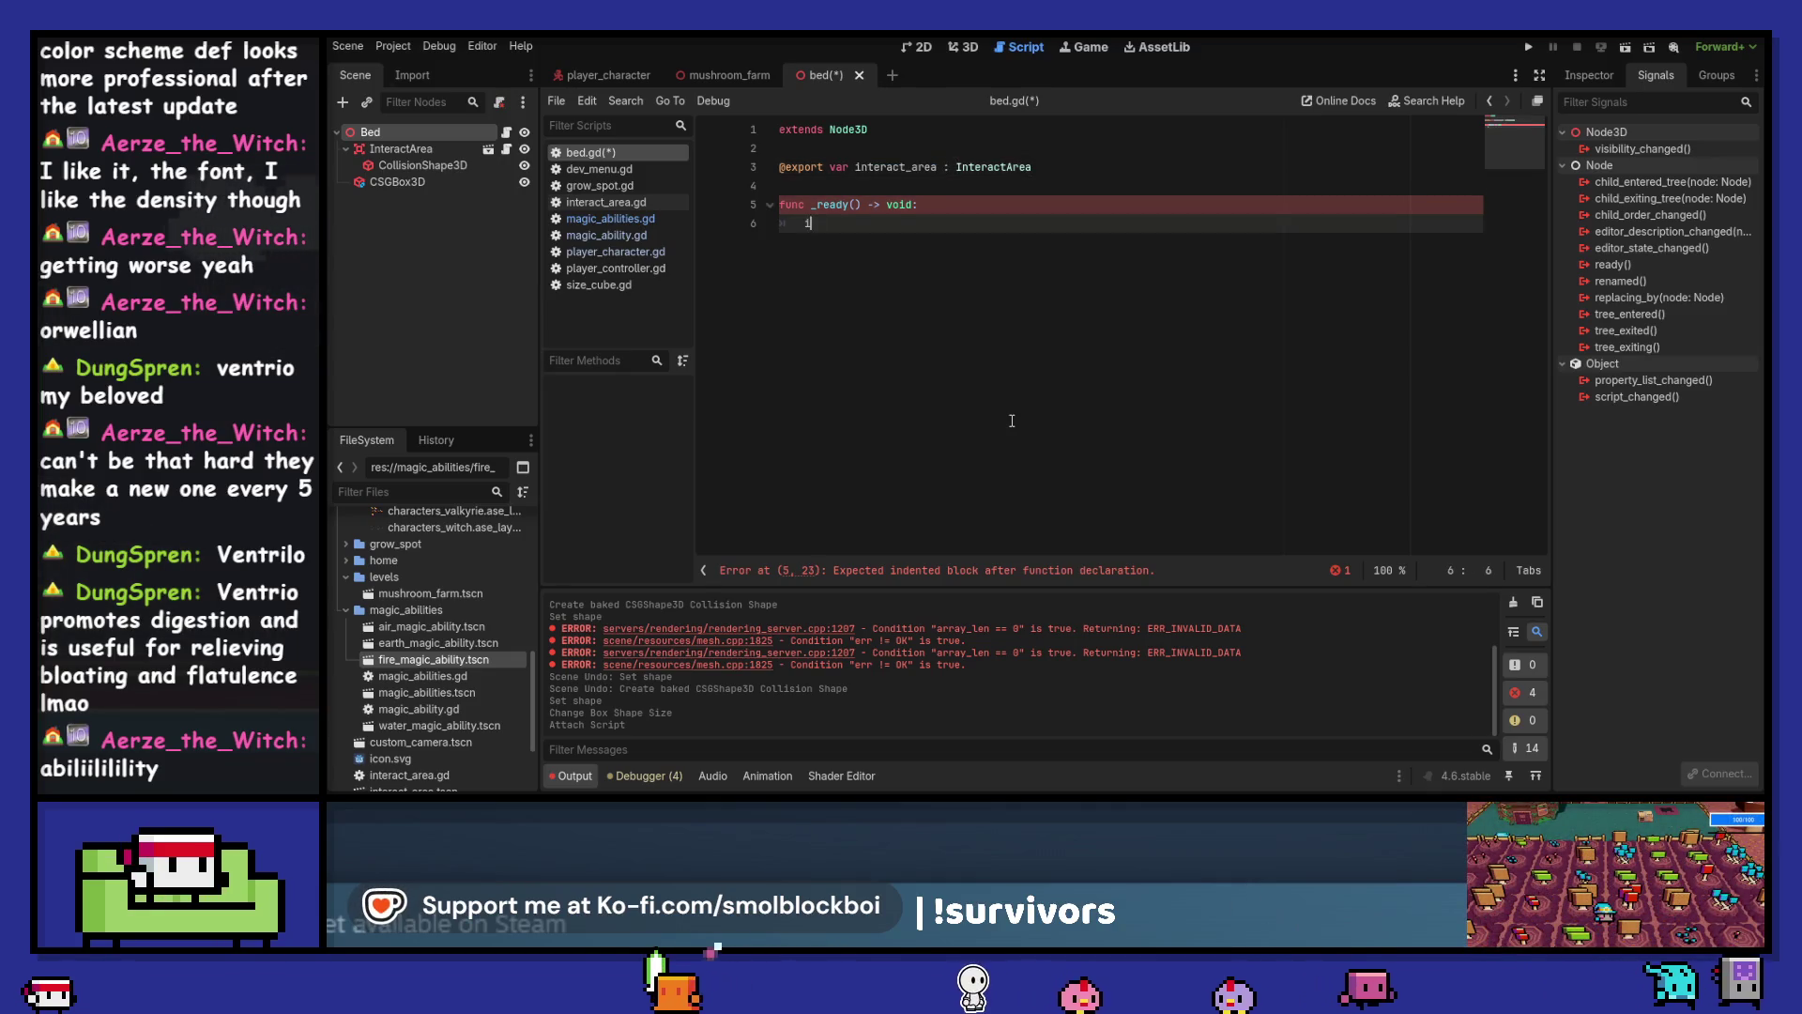
{"action": "type", "text": "f interact_area:"}
{"action": "key", "text": "Return"}
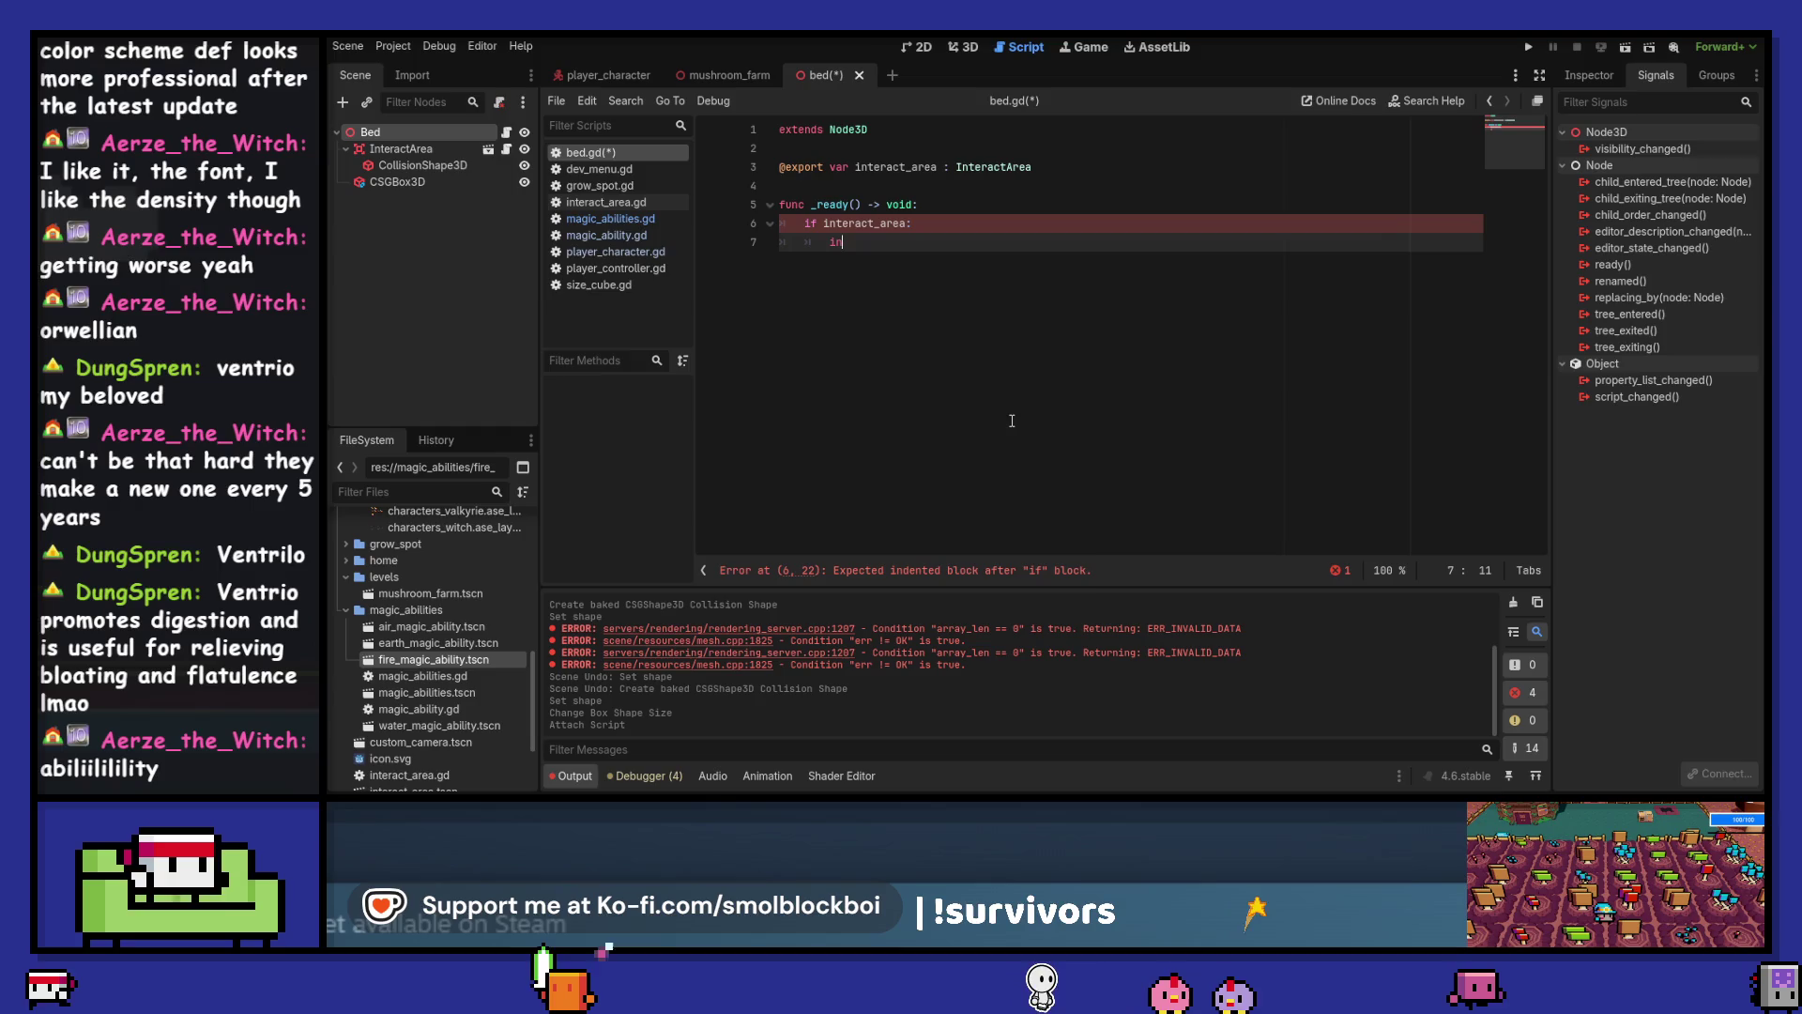
Connect player_character_interacted to a new _on_player_character_interacted handler and save
{"action": "type", "text": "teract_area."}
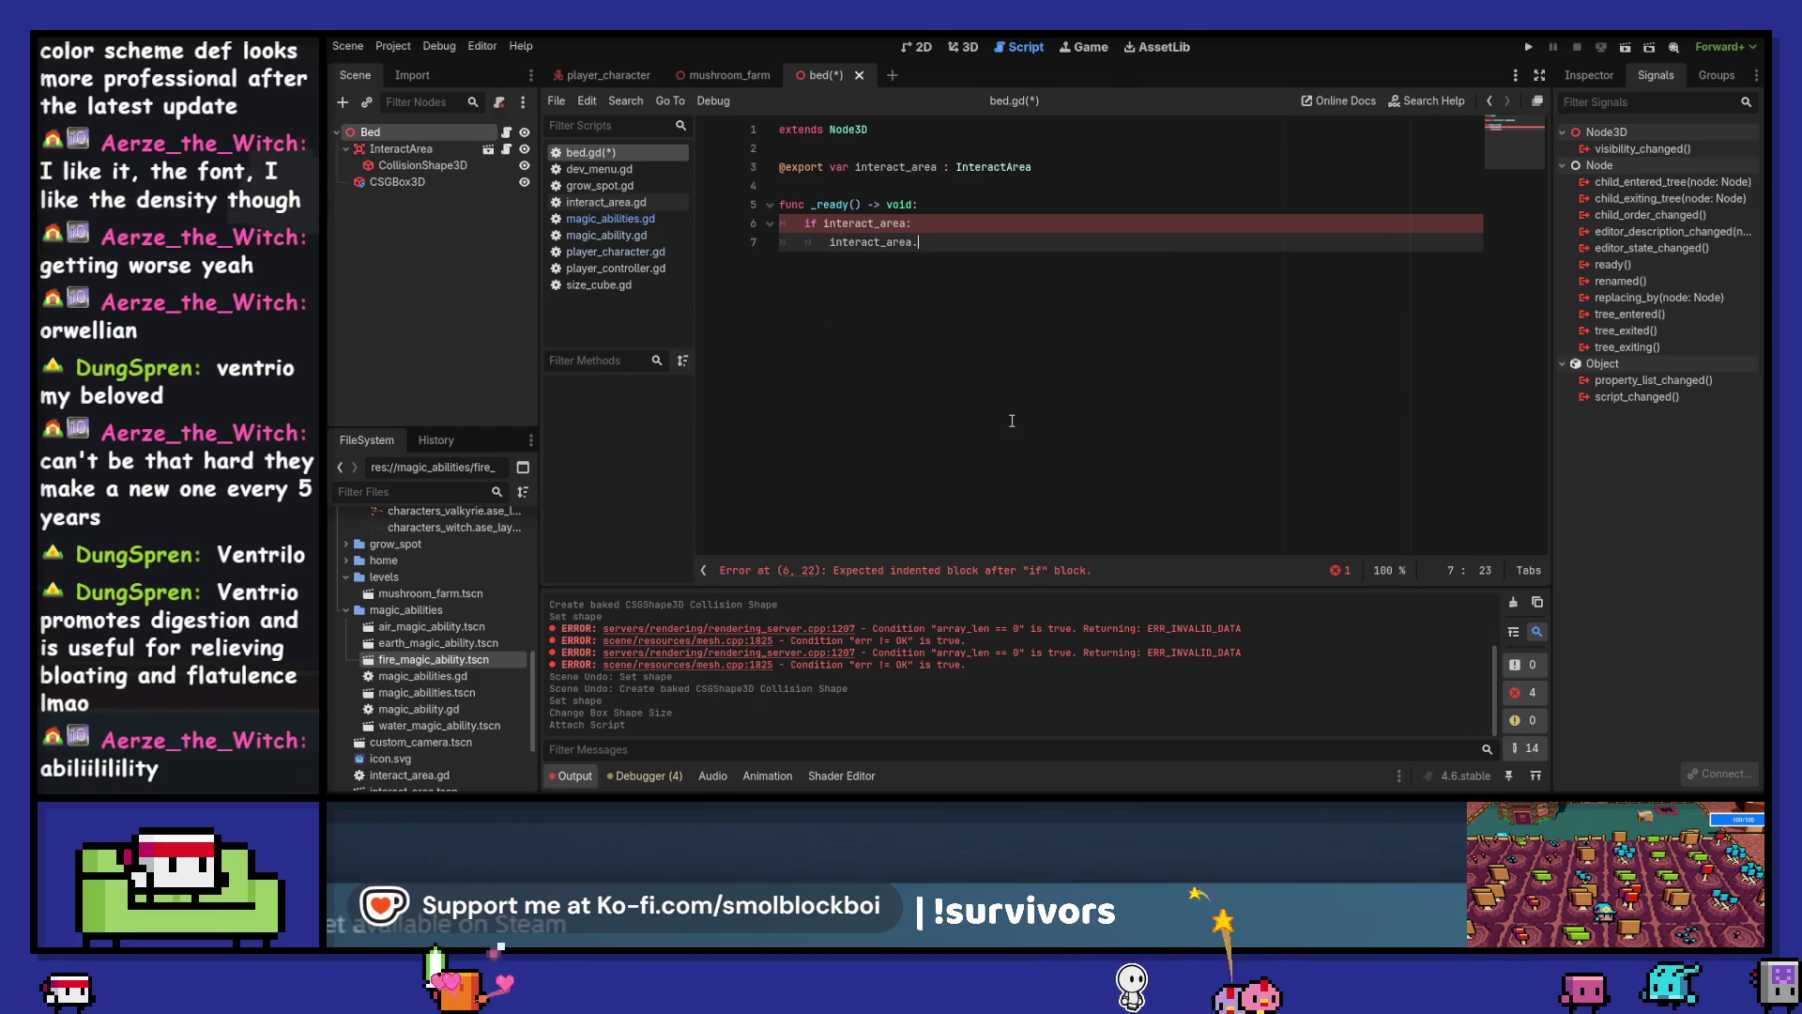
{"action": "key", "text": "Down"}
{"action": "key", "text": "Return"}
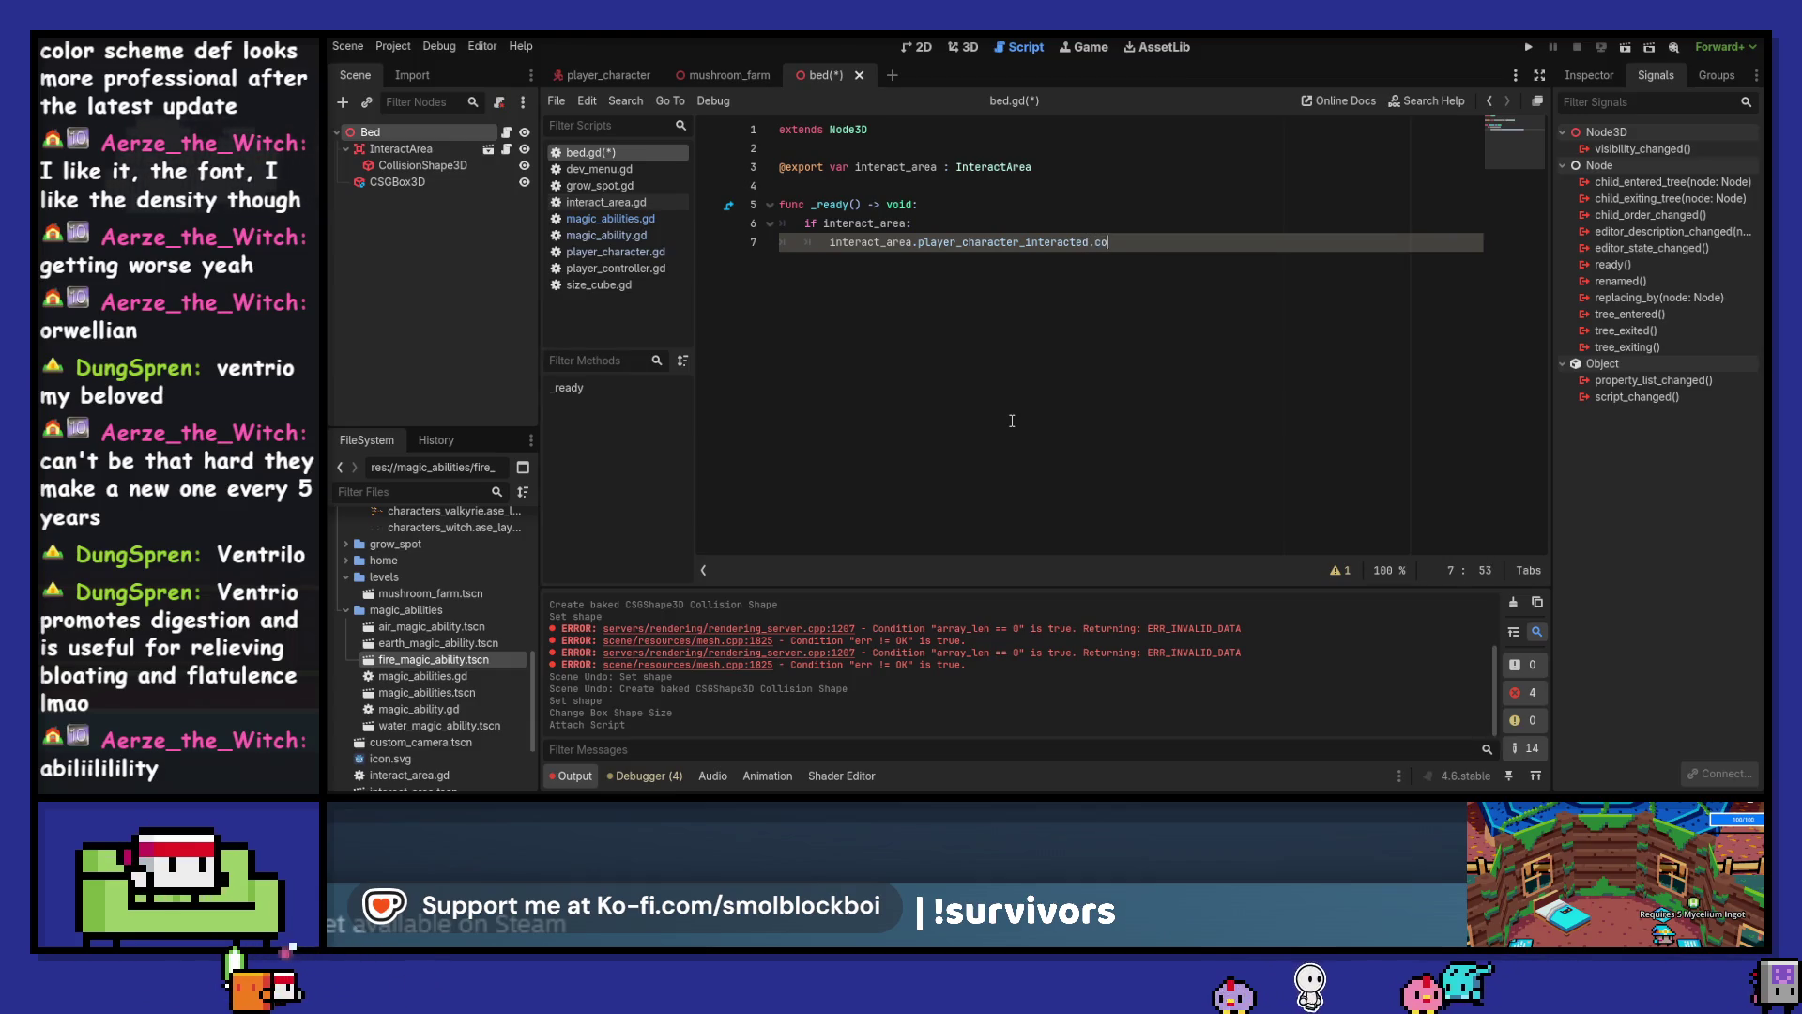
{"action": "key", "text": "Return"}
{"action": "type", "text": "on_interact_area"}
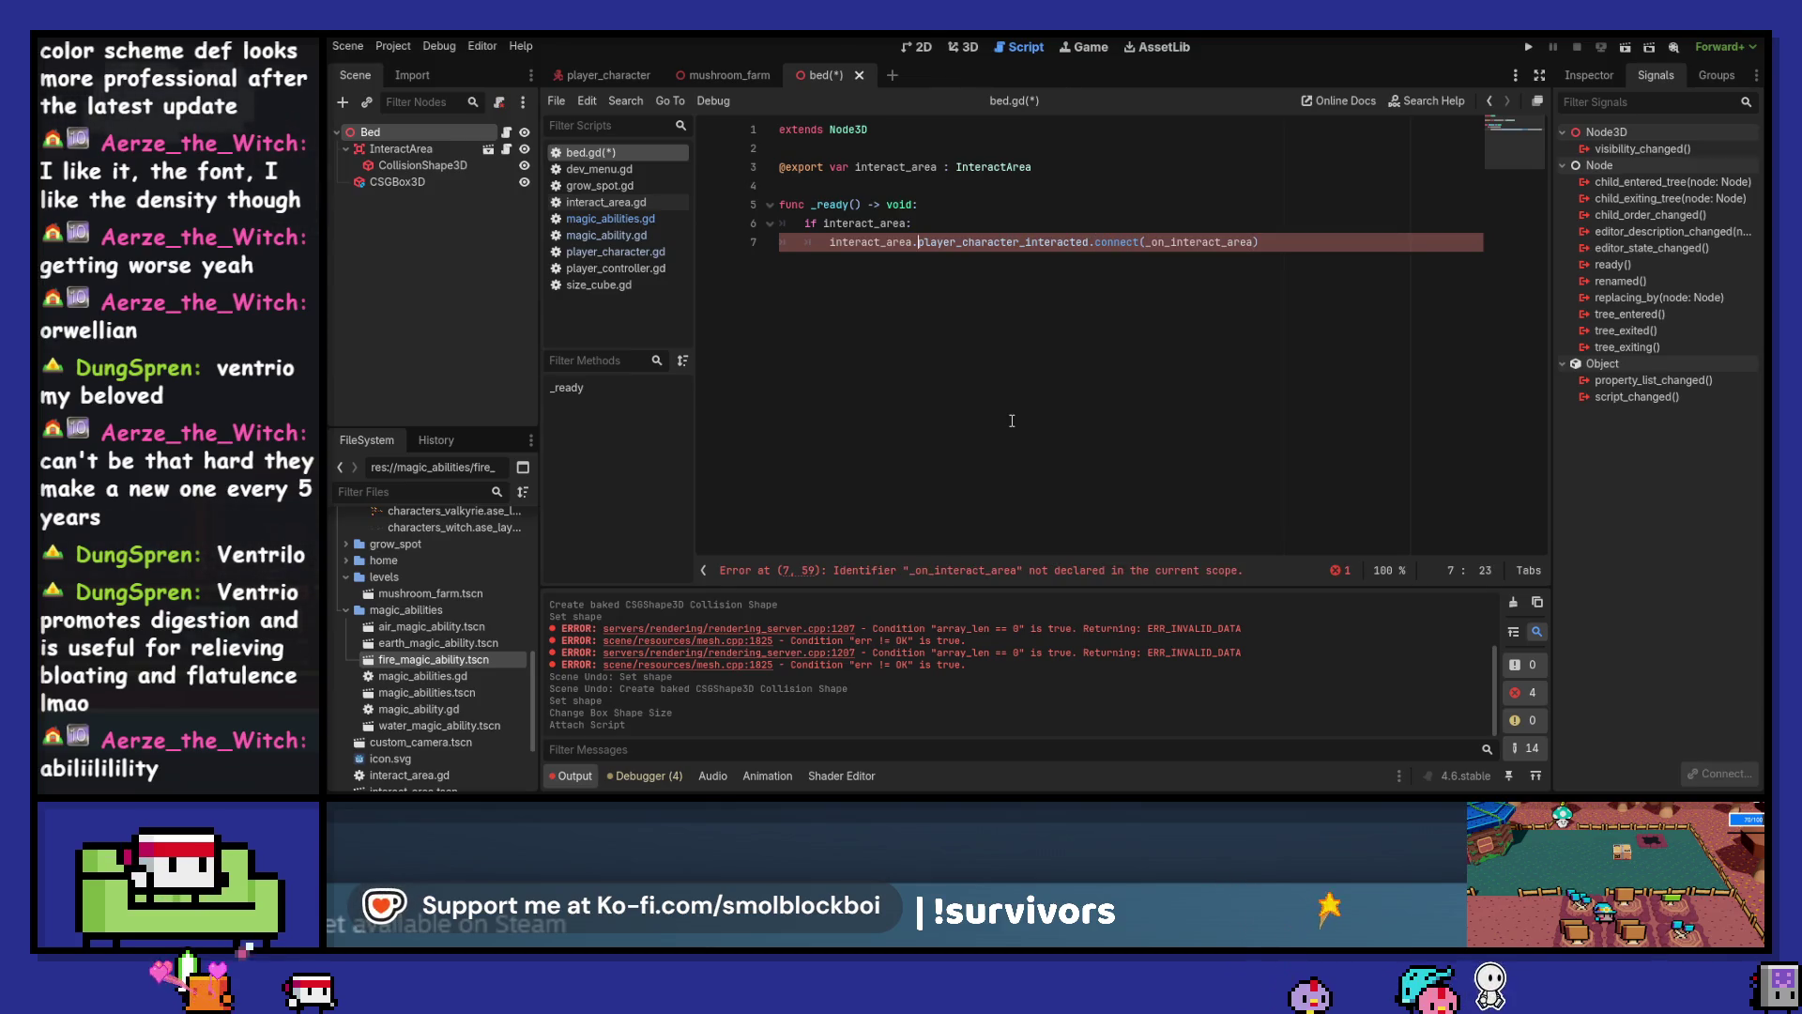
{"action": "key", "text": "End"}
{"action": "key", "text": "Left"}
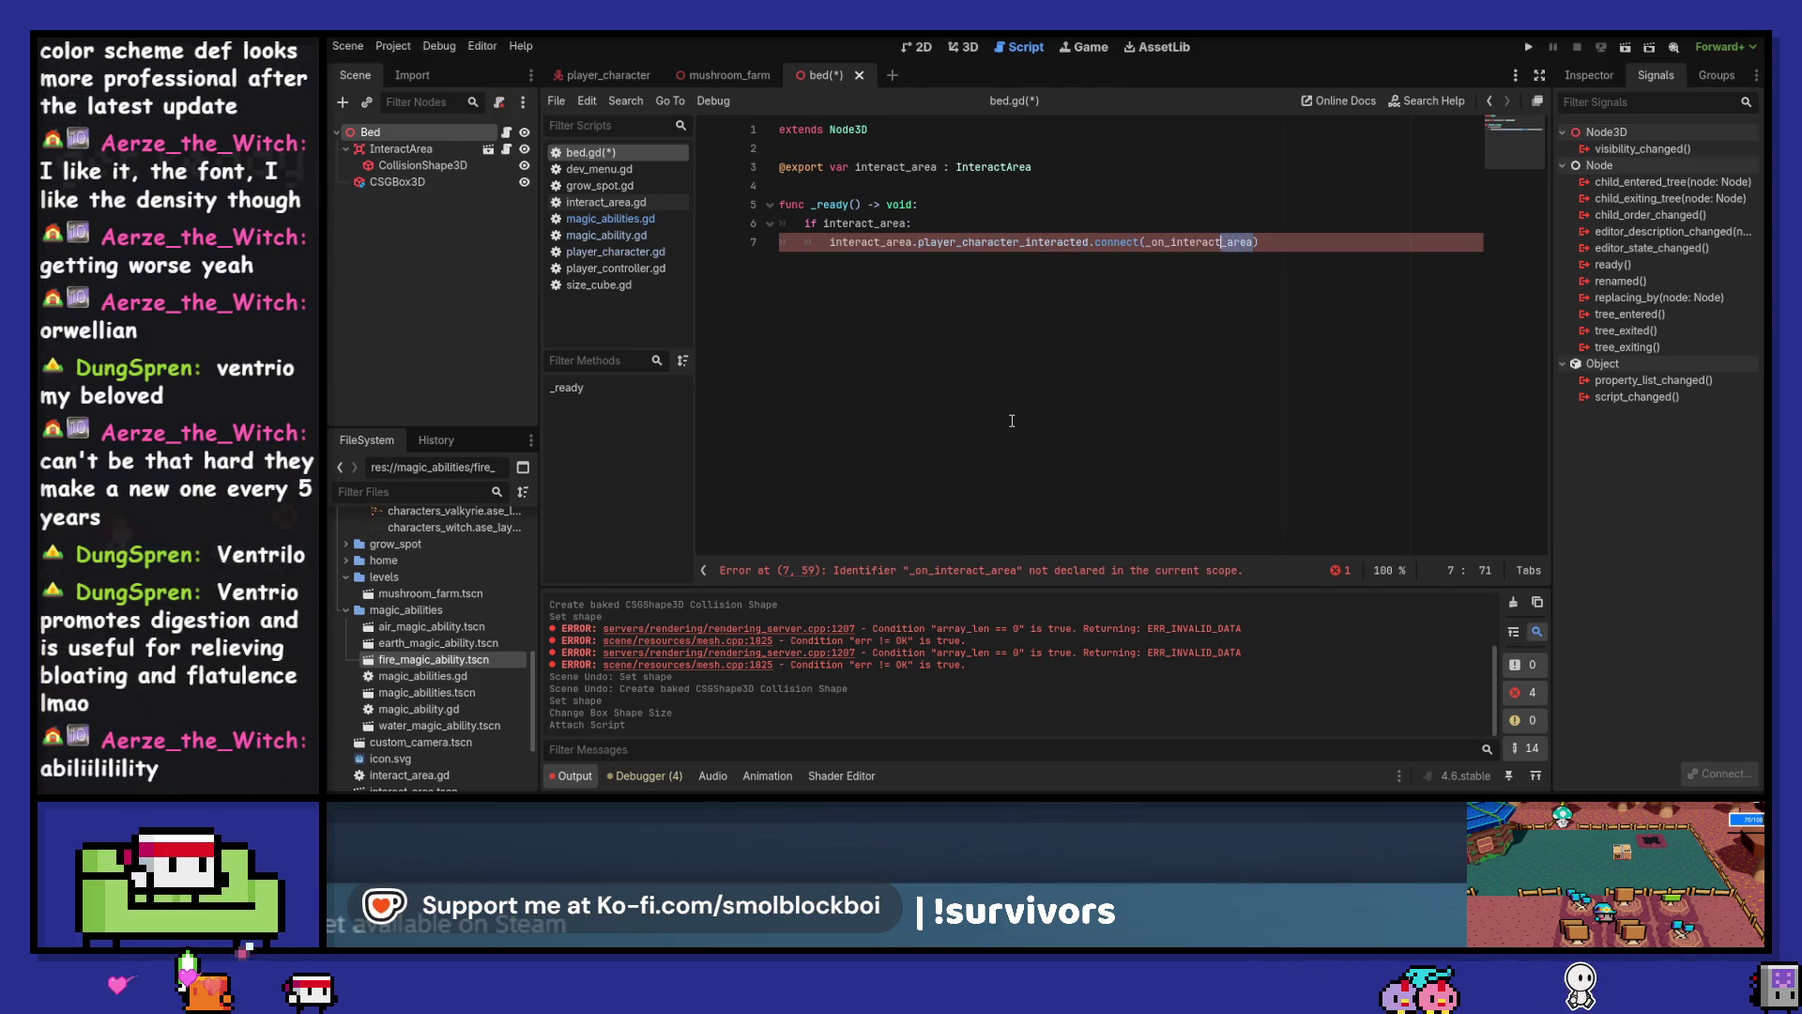
{"action": "key", "text": "shift+Left"}
{"action": "key", "text": "shift+Left"}
{"action": "key", "text": "shift+Left"}
{"action": "type", "text": "player_character_interacted"}
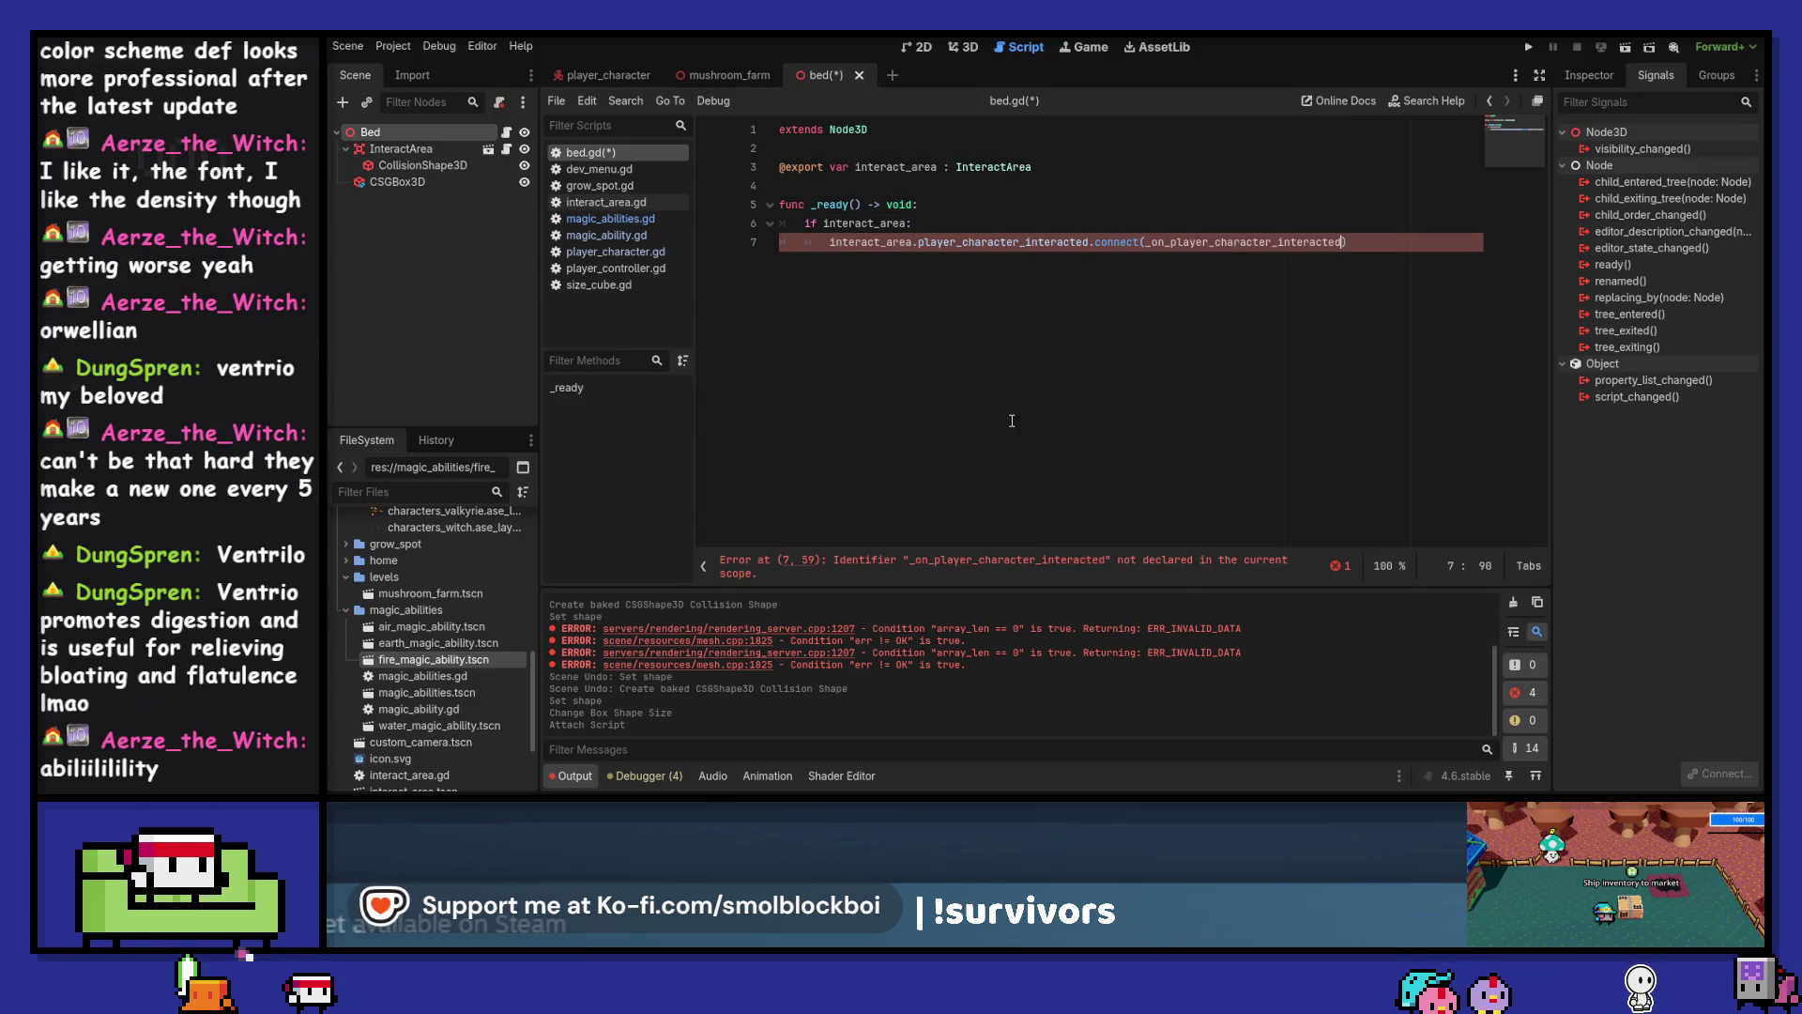
{"action": "key", "text": "Return"}
{"action": "key", "text": "Return"}
{"action": "key", "text": "Return"}
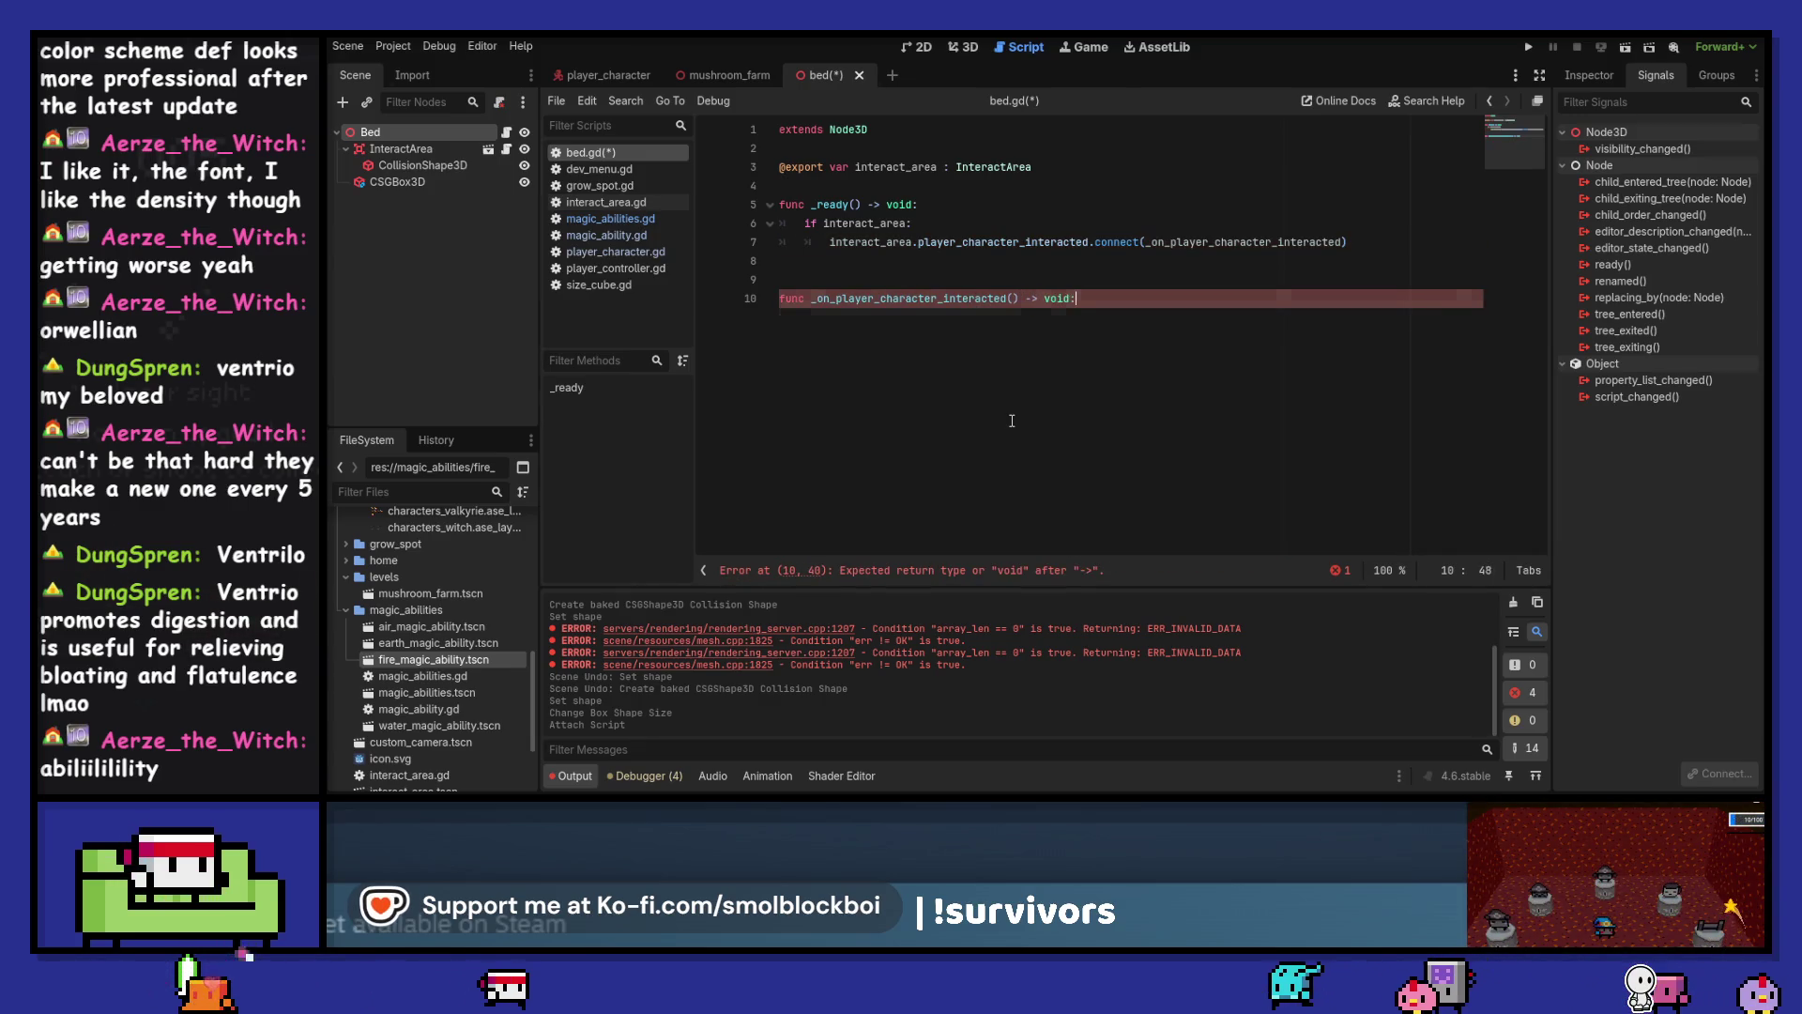
{"action": "key", "text": "Return"}
{"action": "type", "text": "pass"}
{"action": "key", "text": "ctrl+s"}
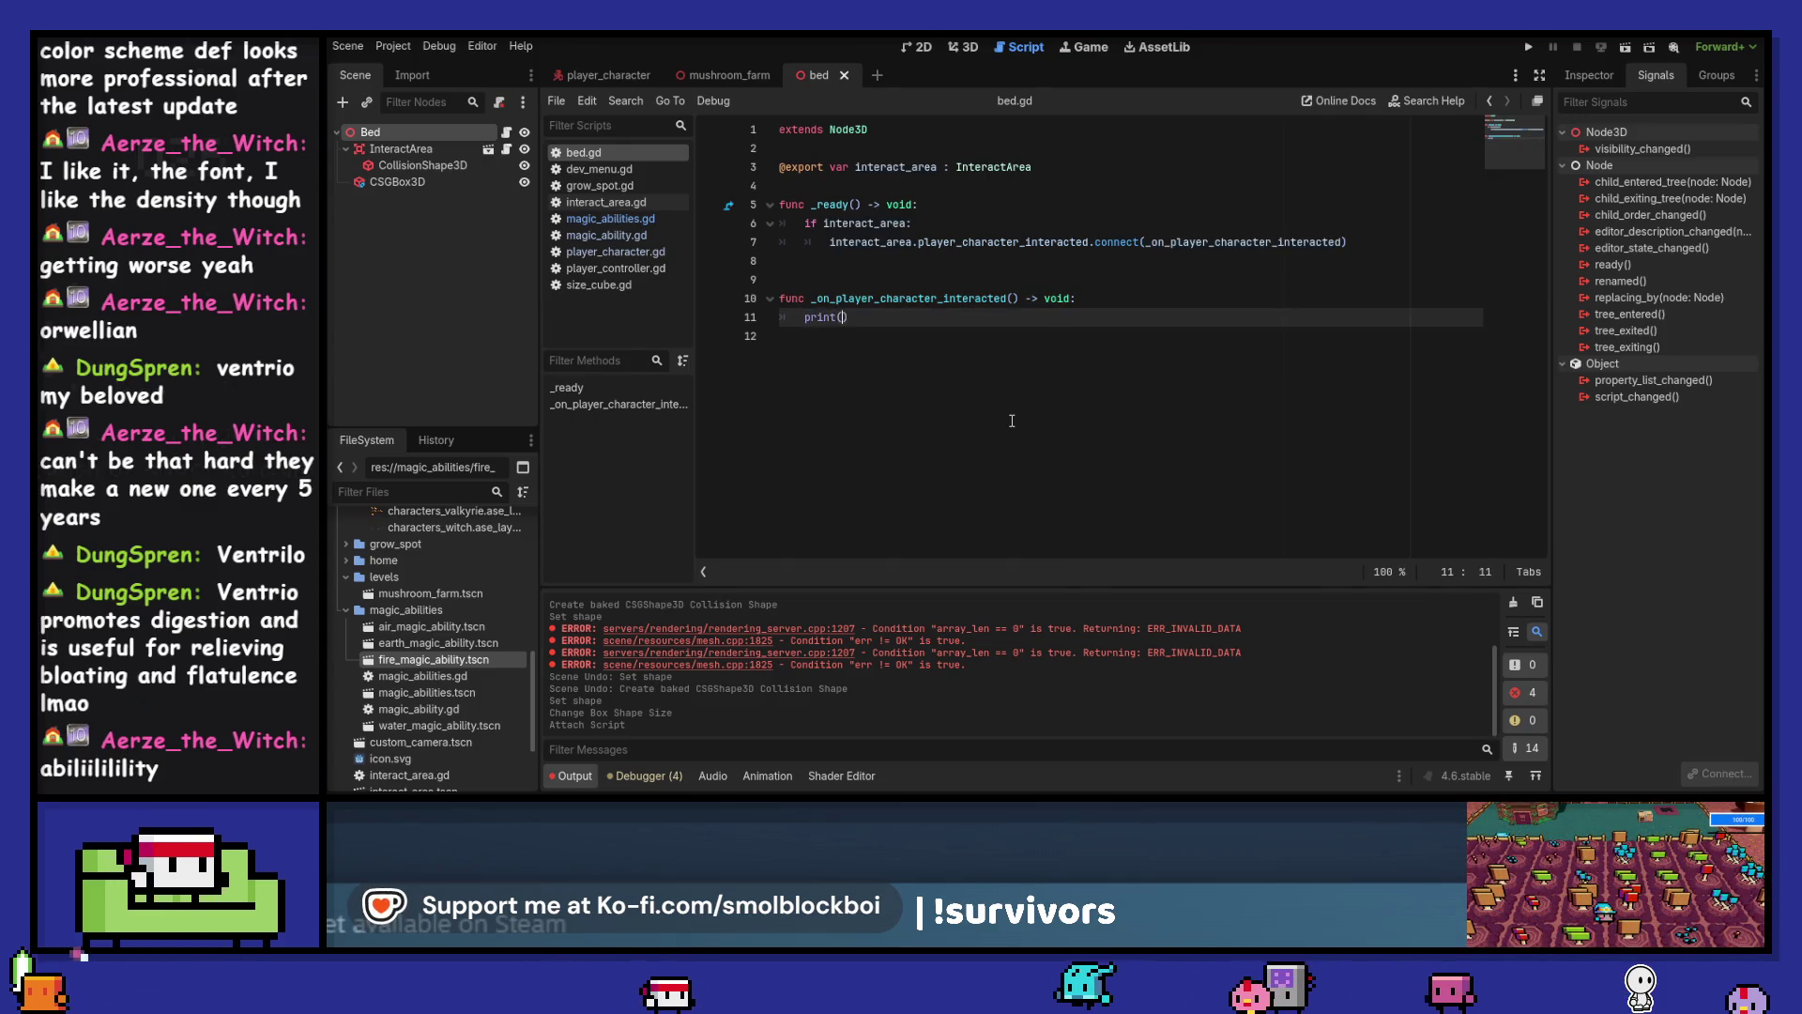
Make the handler print "slept for %d years" with randi_range(1, 85), and save
{"action": "type", "text": "\"slept for "}
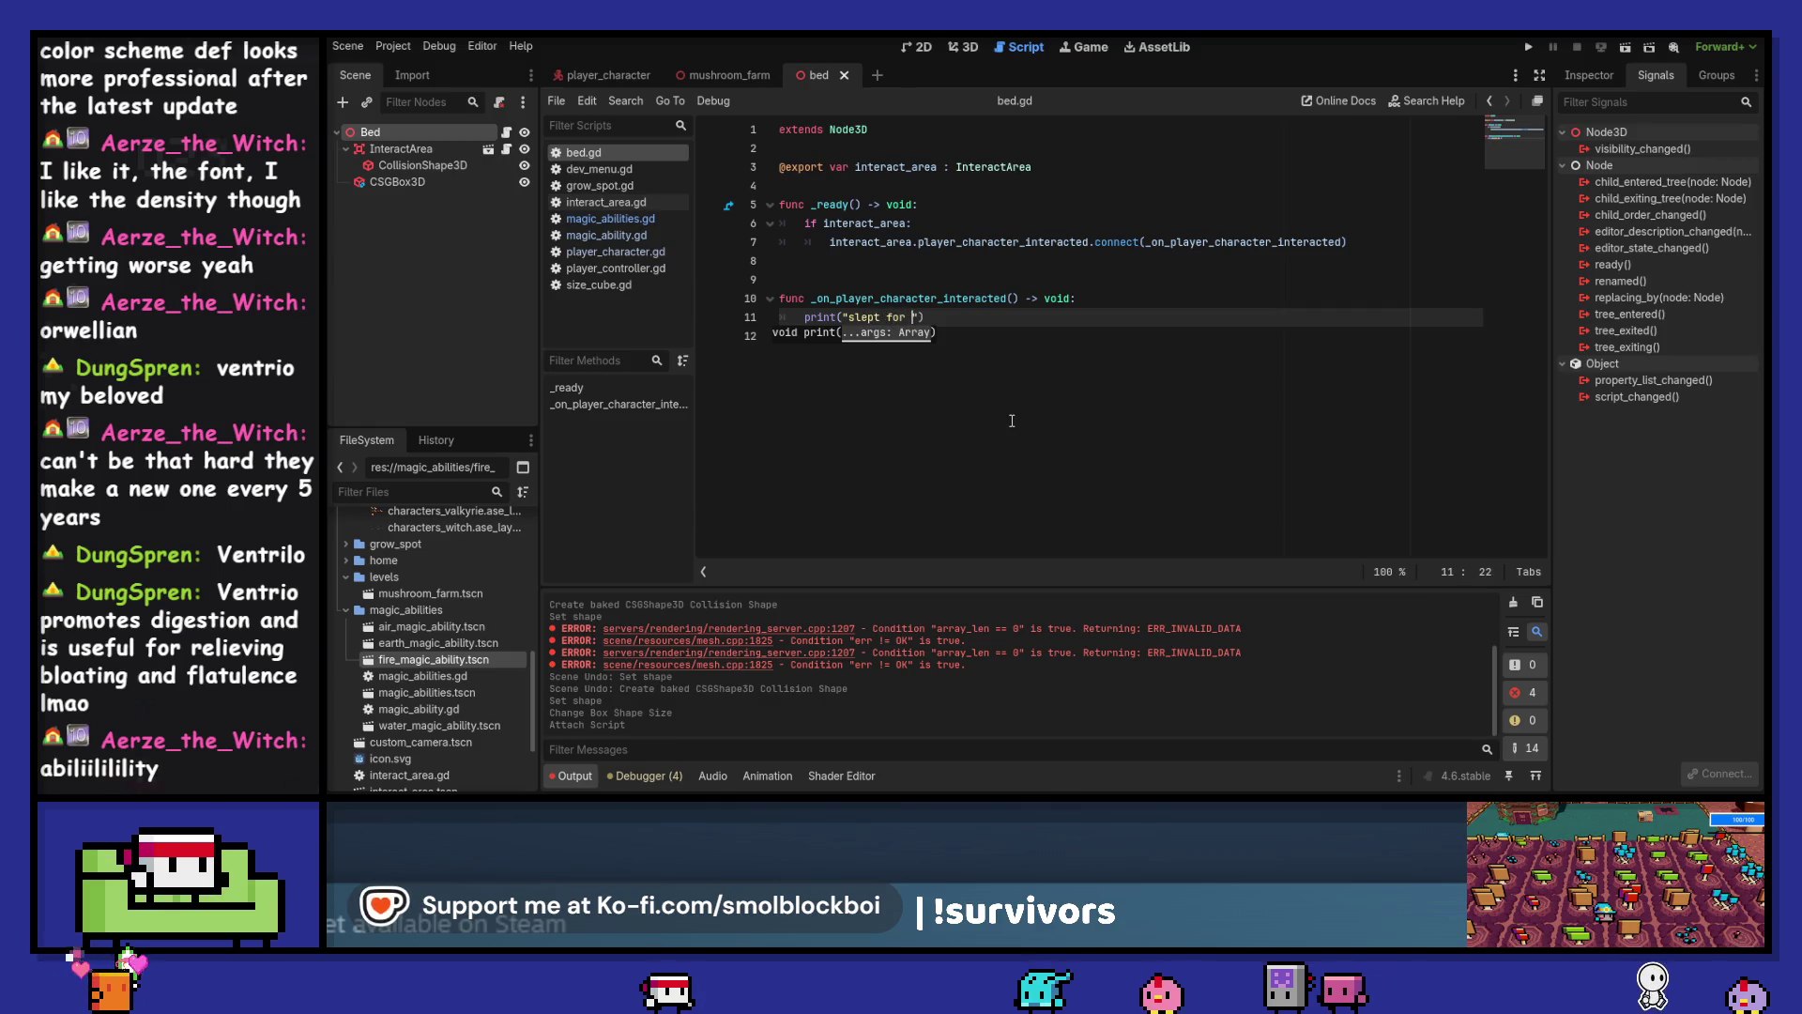
{"action": "type", "text": "%d\" % "}
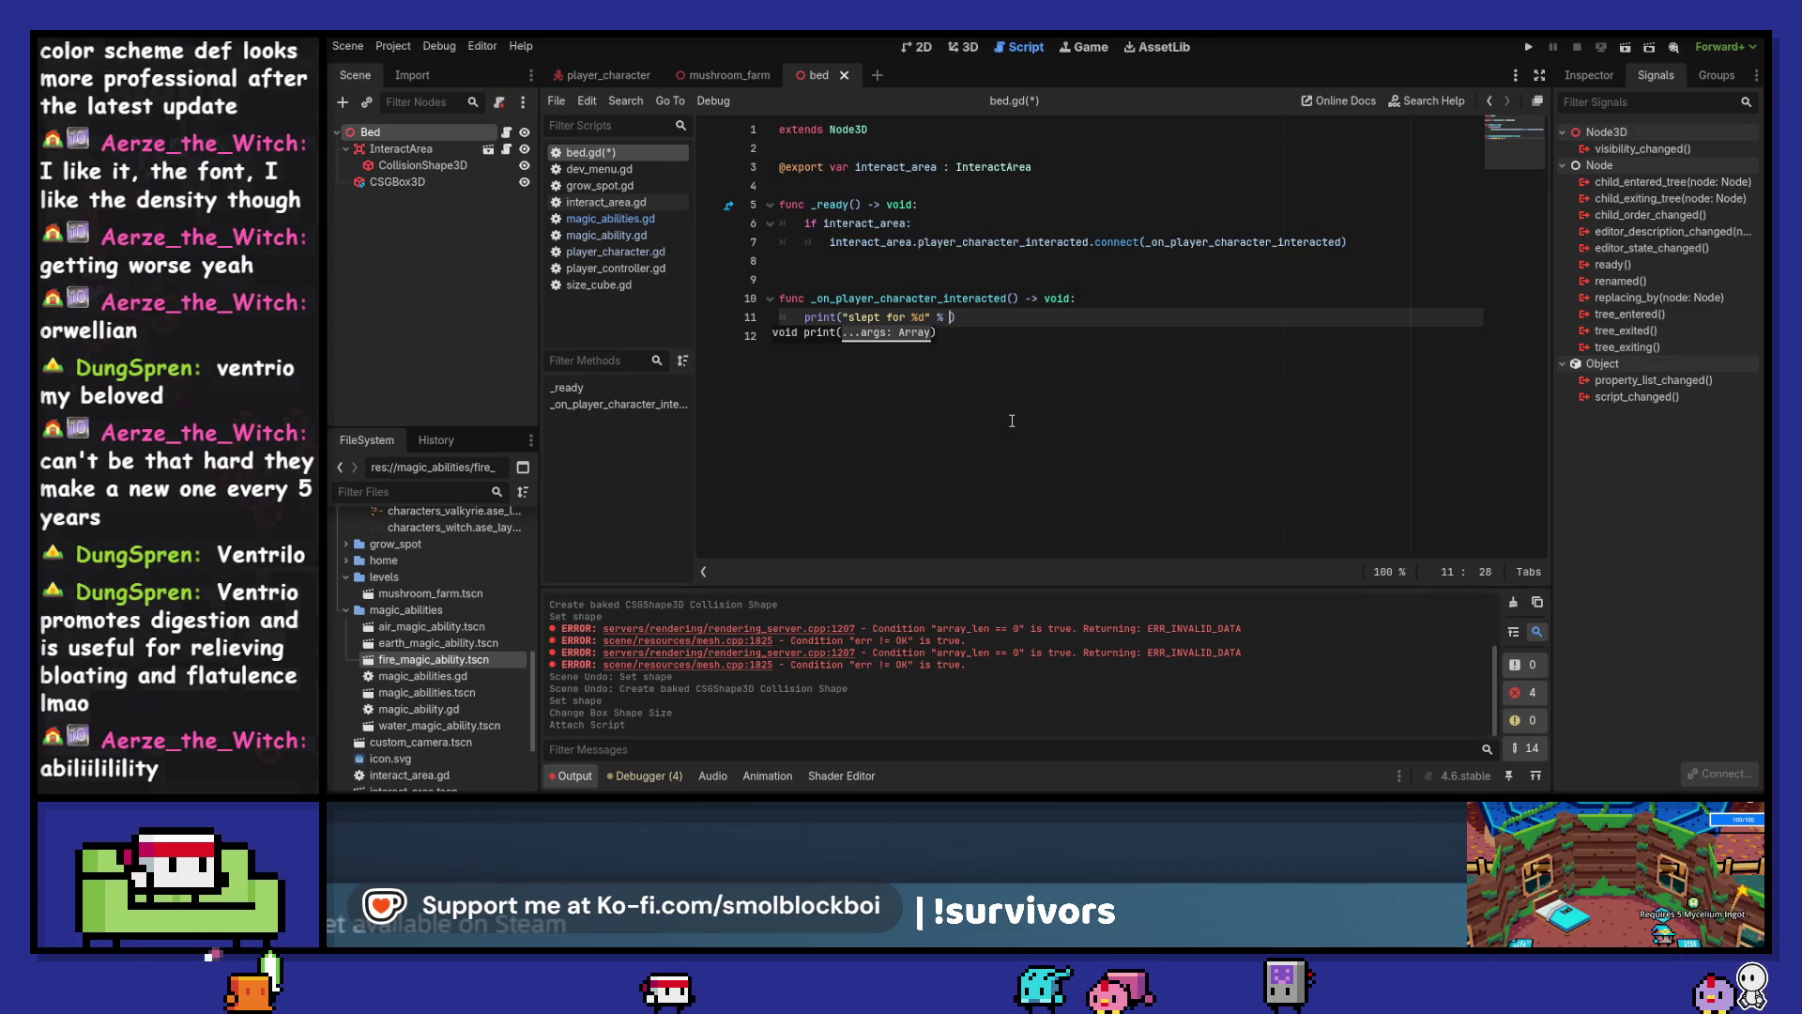
{"action": "type", "text": "rand"}
{"action": "key", "text": "Down"}
{"action": "key", "text": "Down"}
{"action": "key", "text": "Down"}
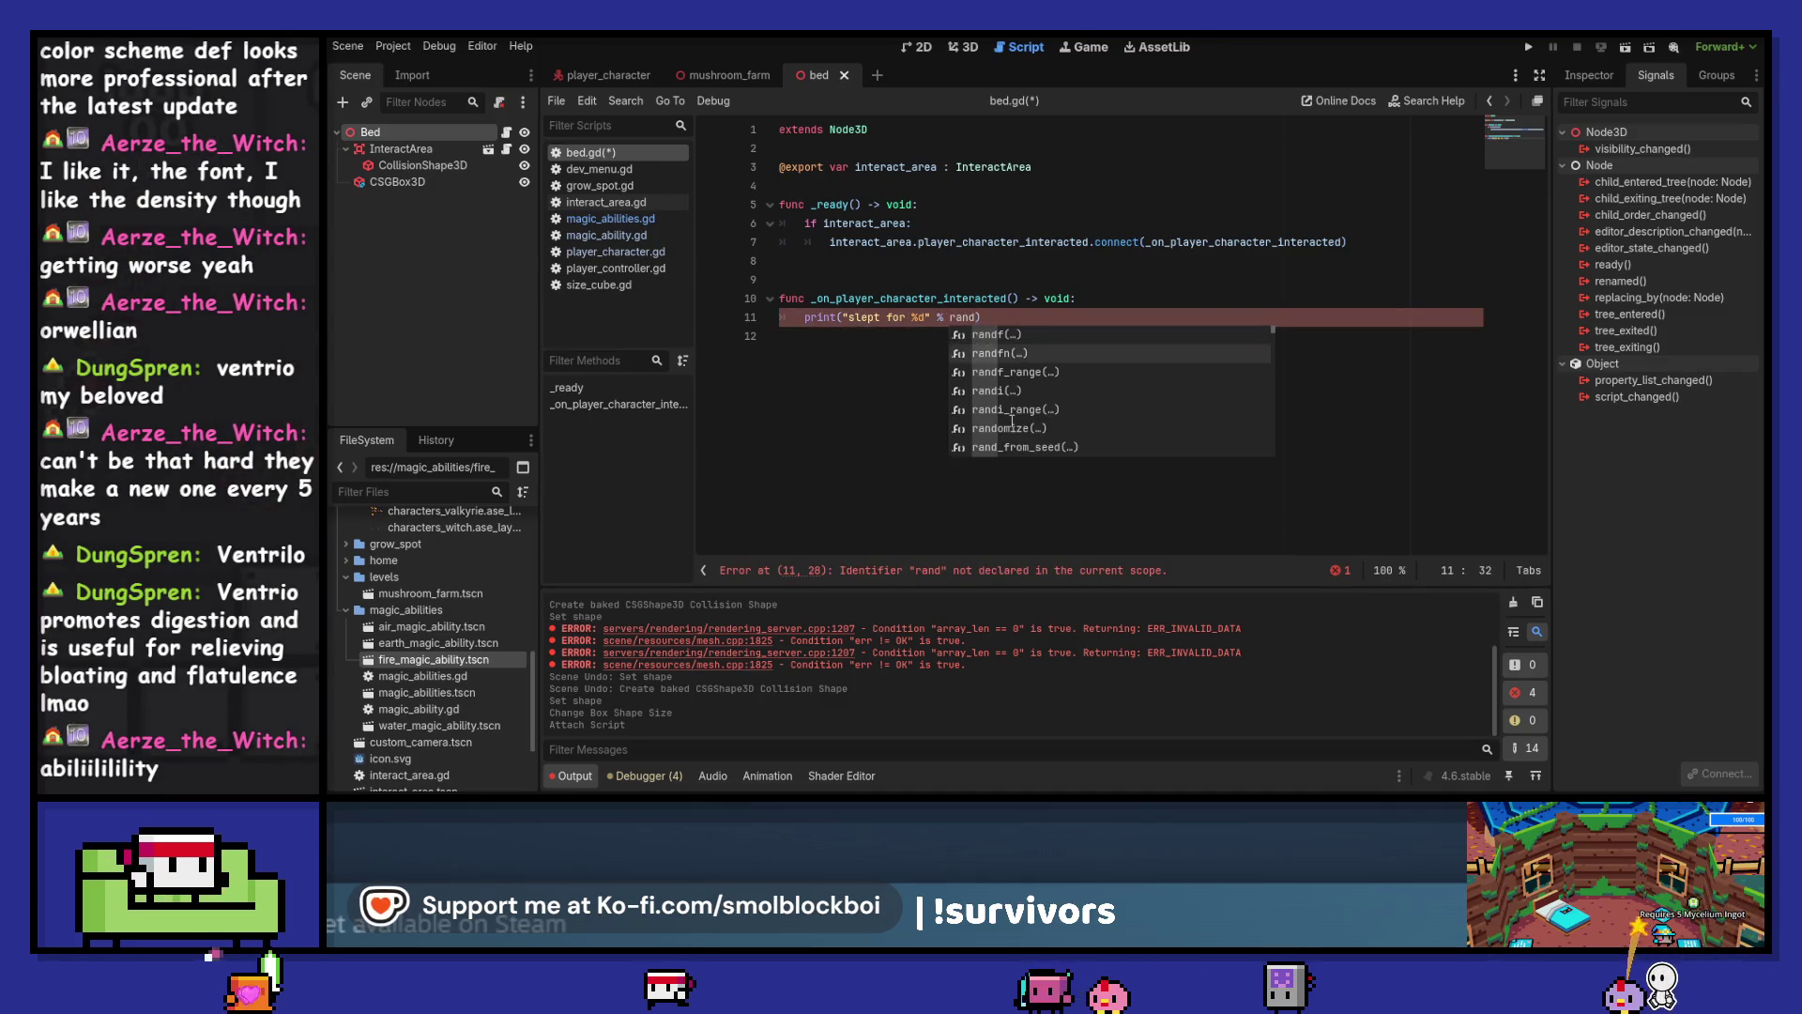
{"action": "key", "text": "Return"}
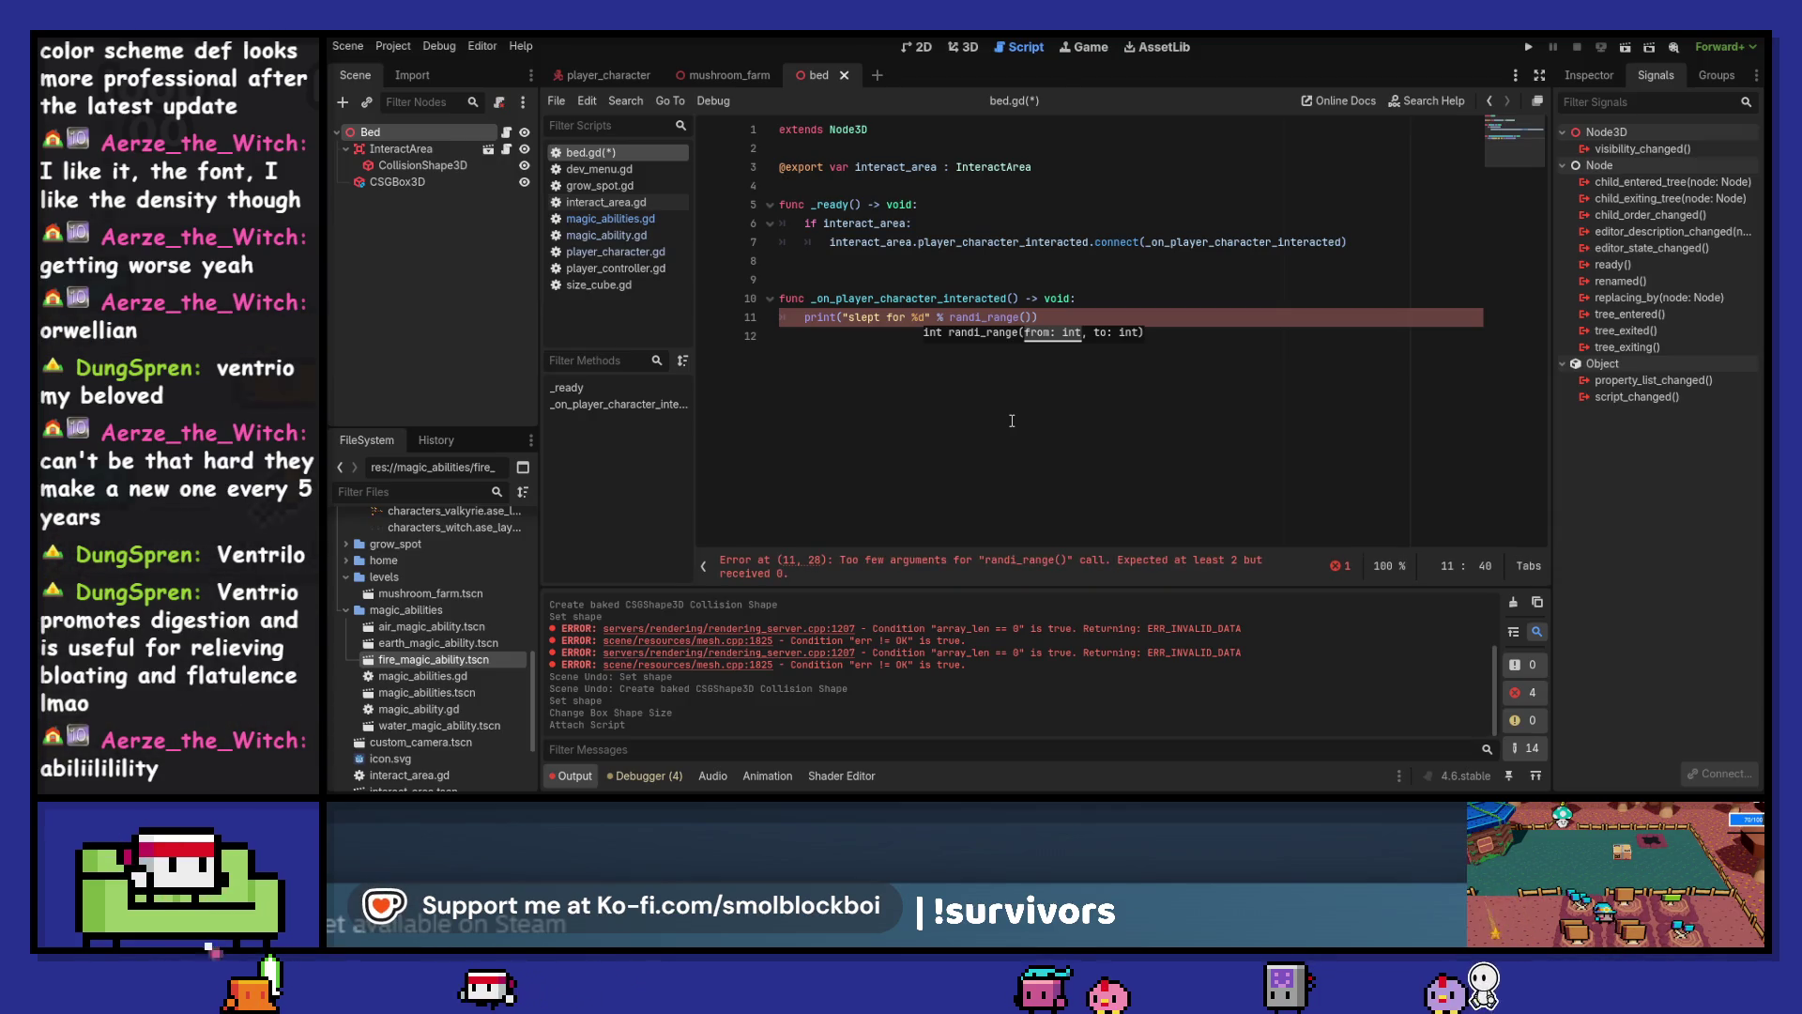
{"action": "type", "text": "1, "}
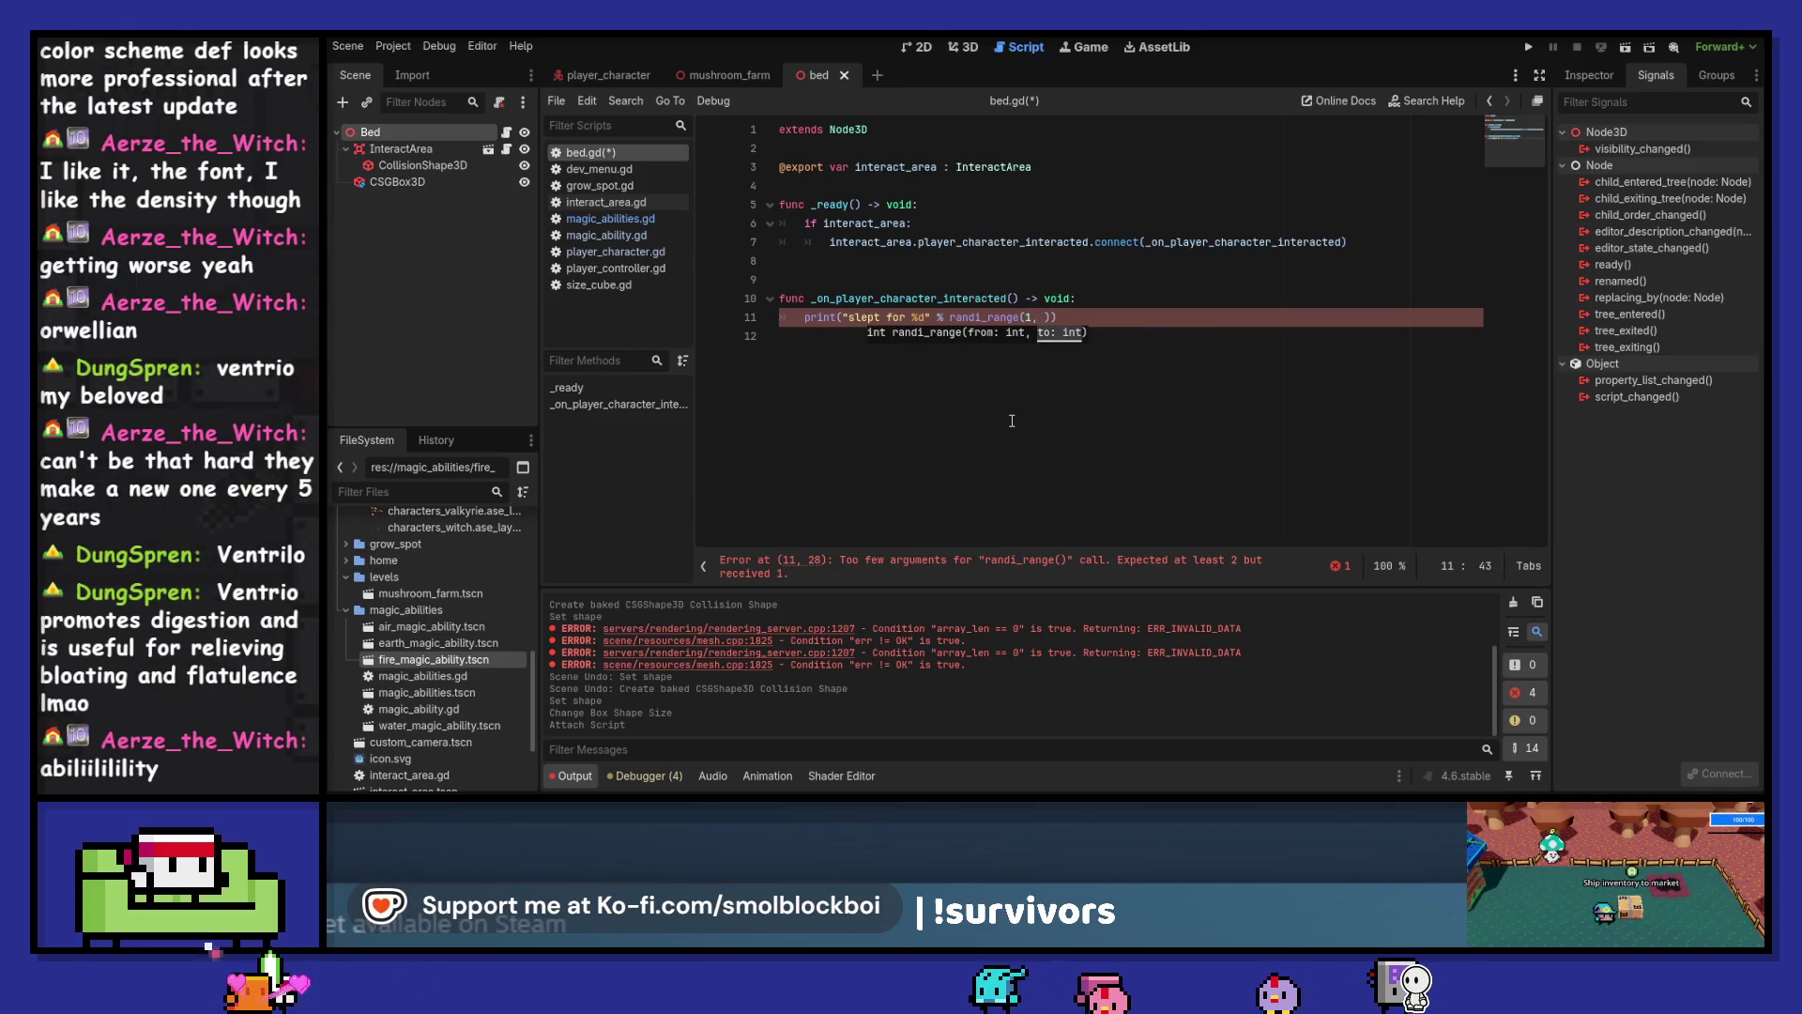
{"action": "type", "text": "85"}
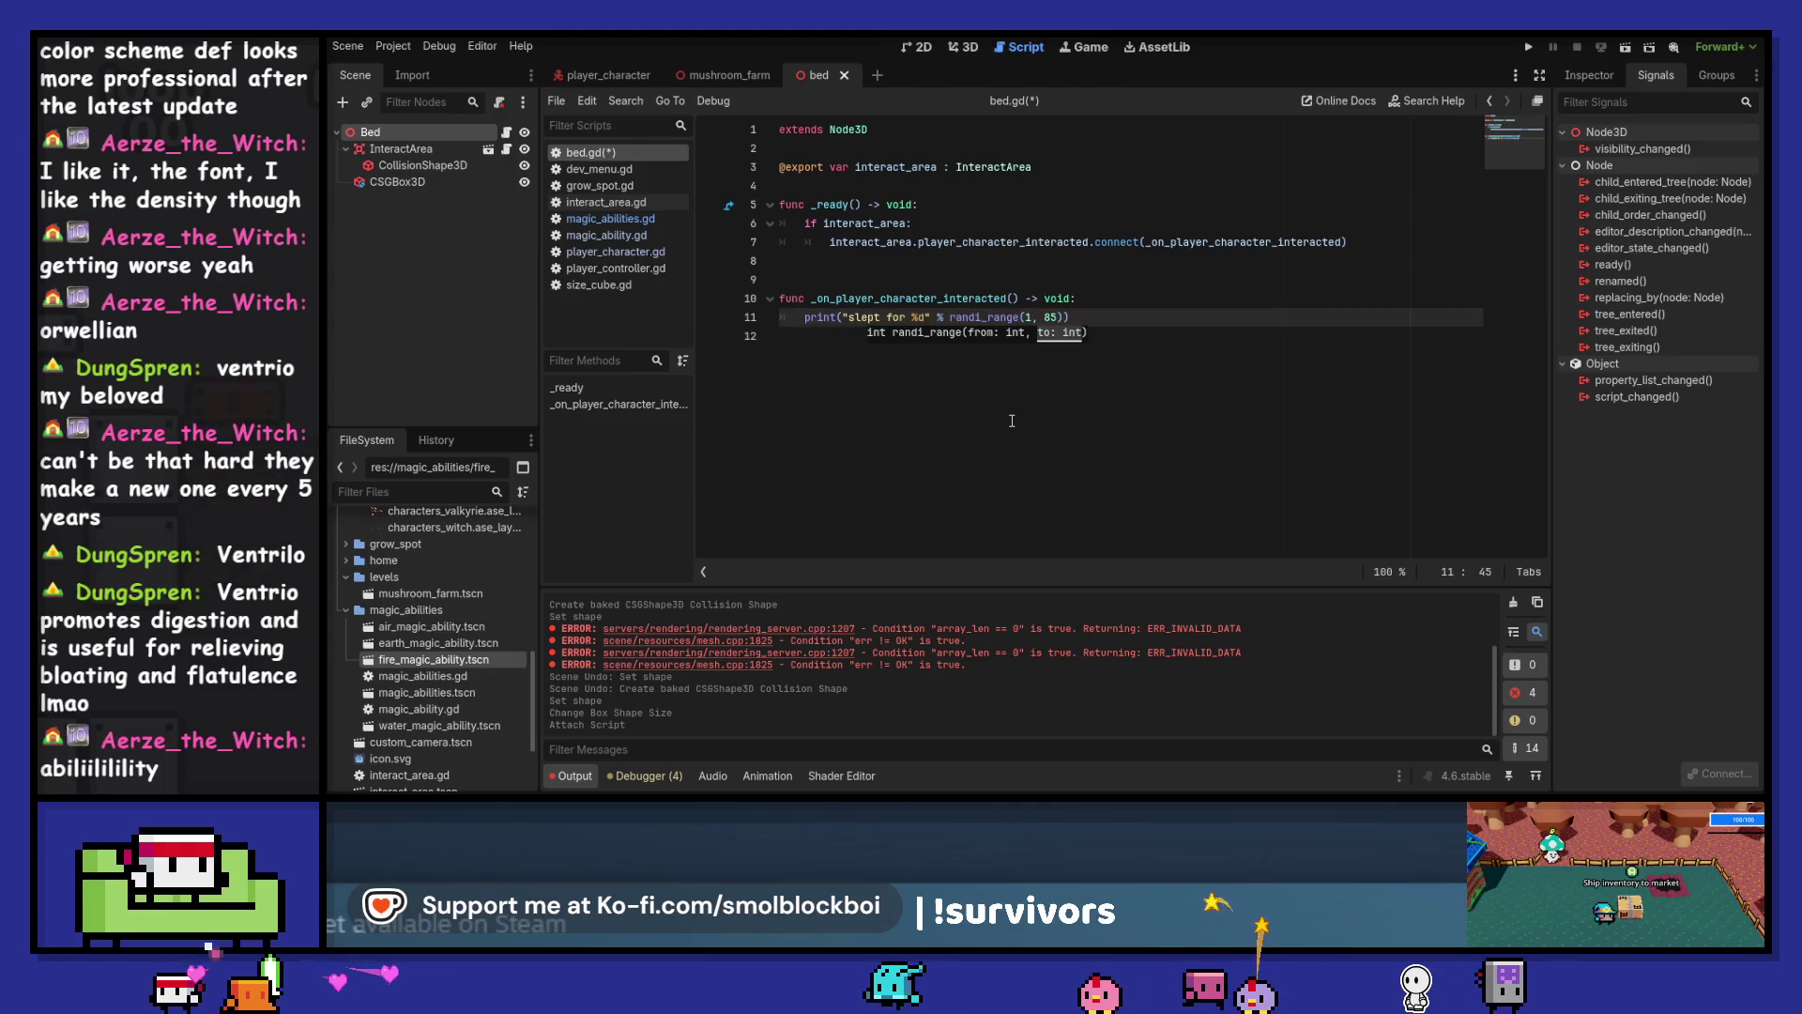
{"action": "key", "text": "Left"}
{"action": "key", "text": "Left"}
{"action": "key", "text": "Left"}
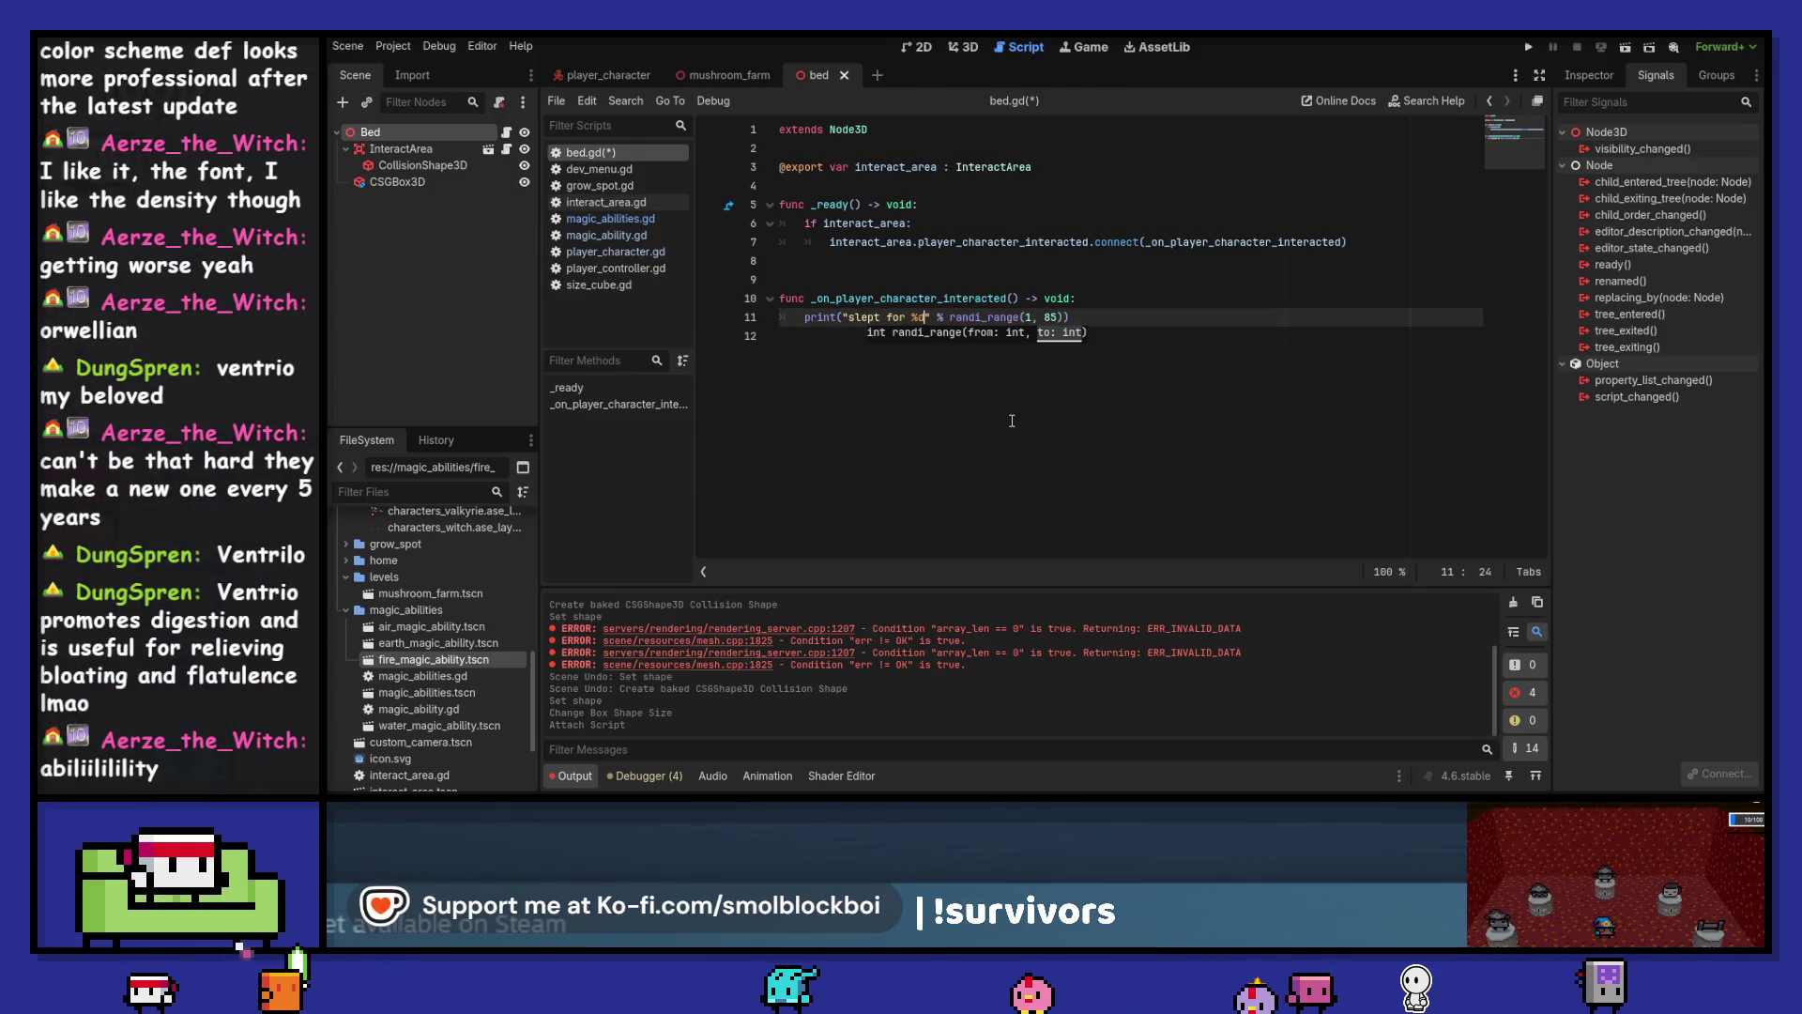
{"action": "key", "text": "Left"}
{"action": "key", "text": "Left"}
{"action": "key", "text": "Left"}
{"action": "type", "text": "years"}
{"action": "key", "text": "ctrl+s"}
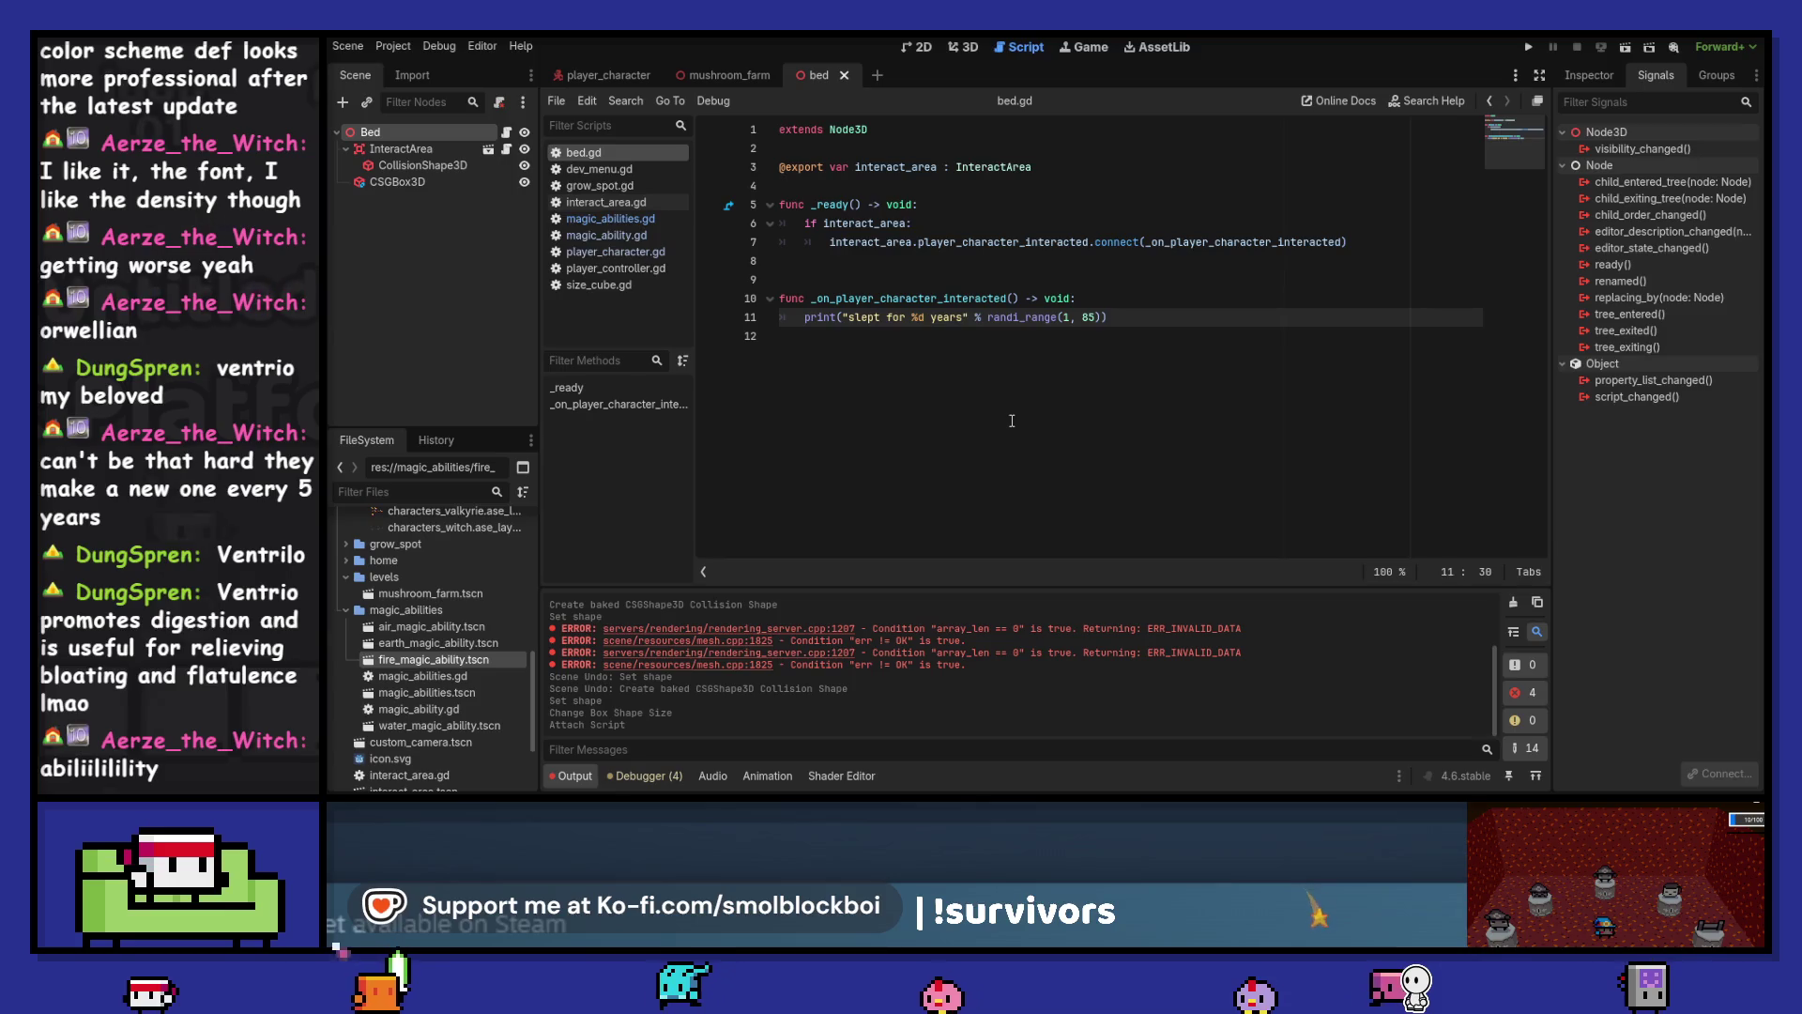
{"action": "left_click", "coordinate": [835, 186]}
{"action": "key", "text": "Return"}
{"action": "key", "text": "ctrl+s"}
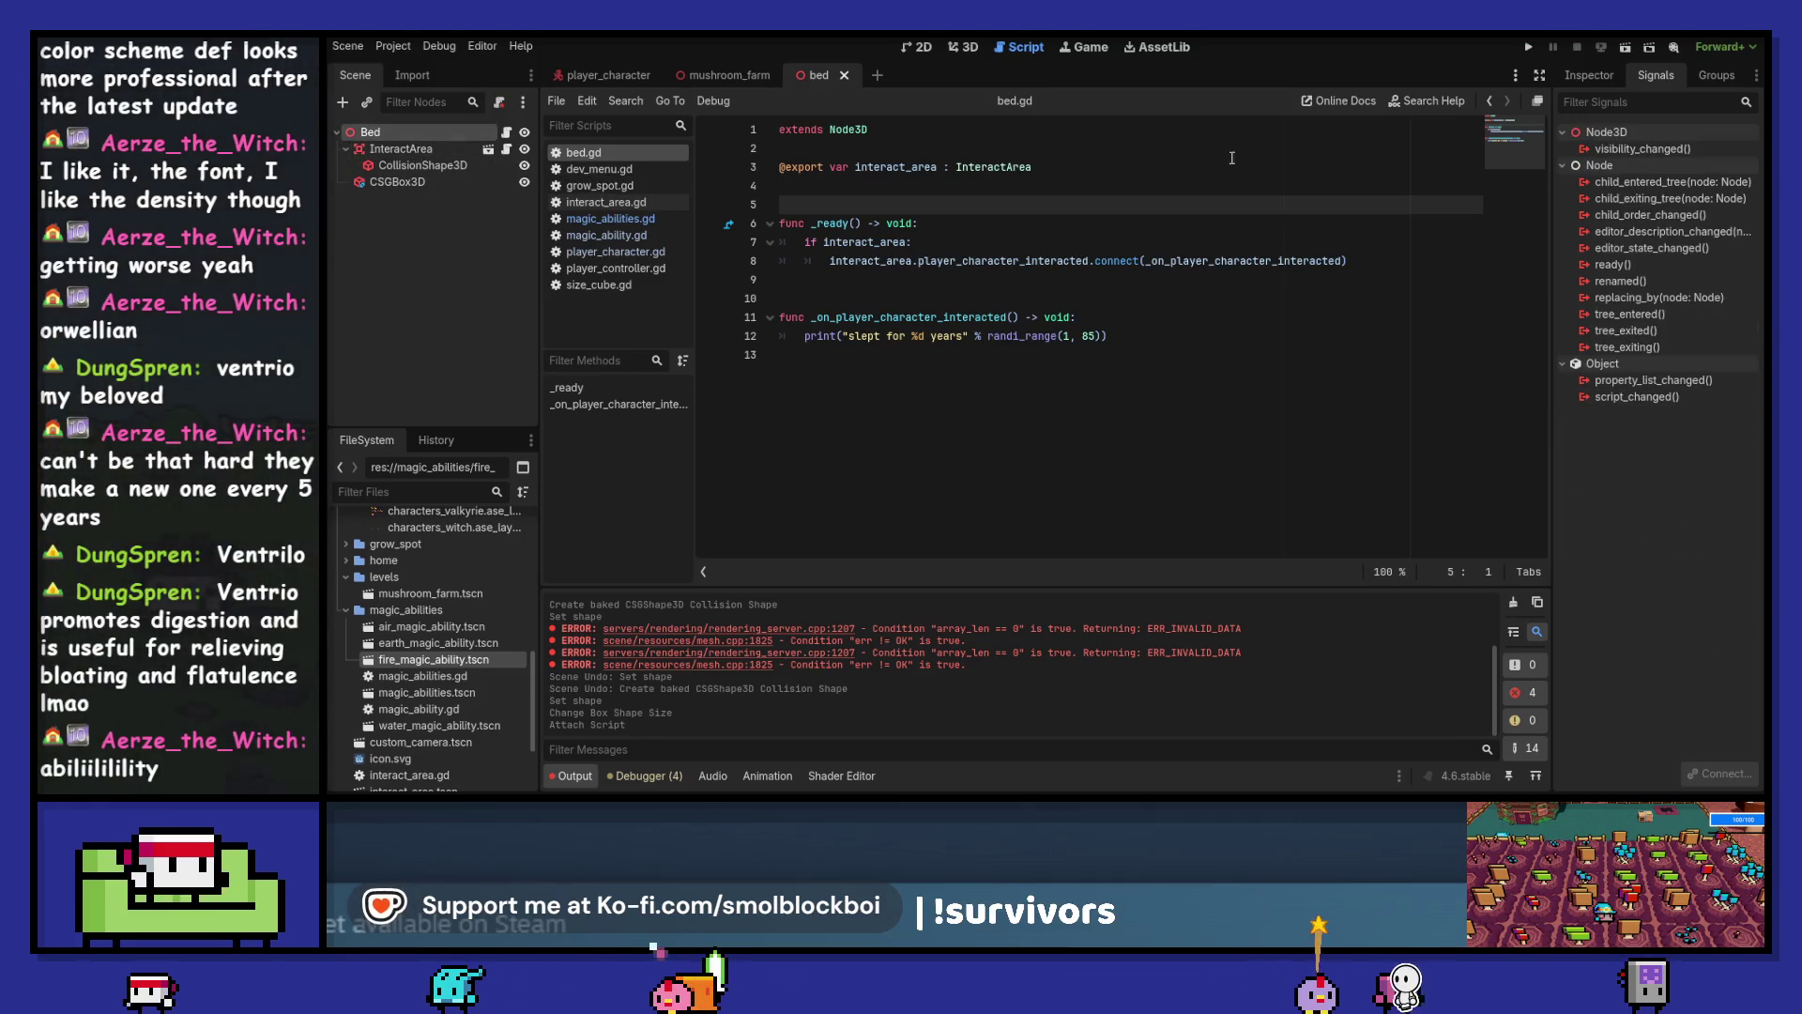
{"action": "left_click", "coordinate": [1590, 73]}
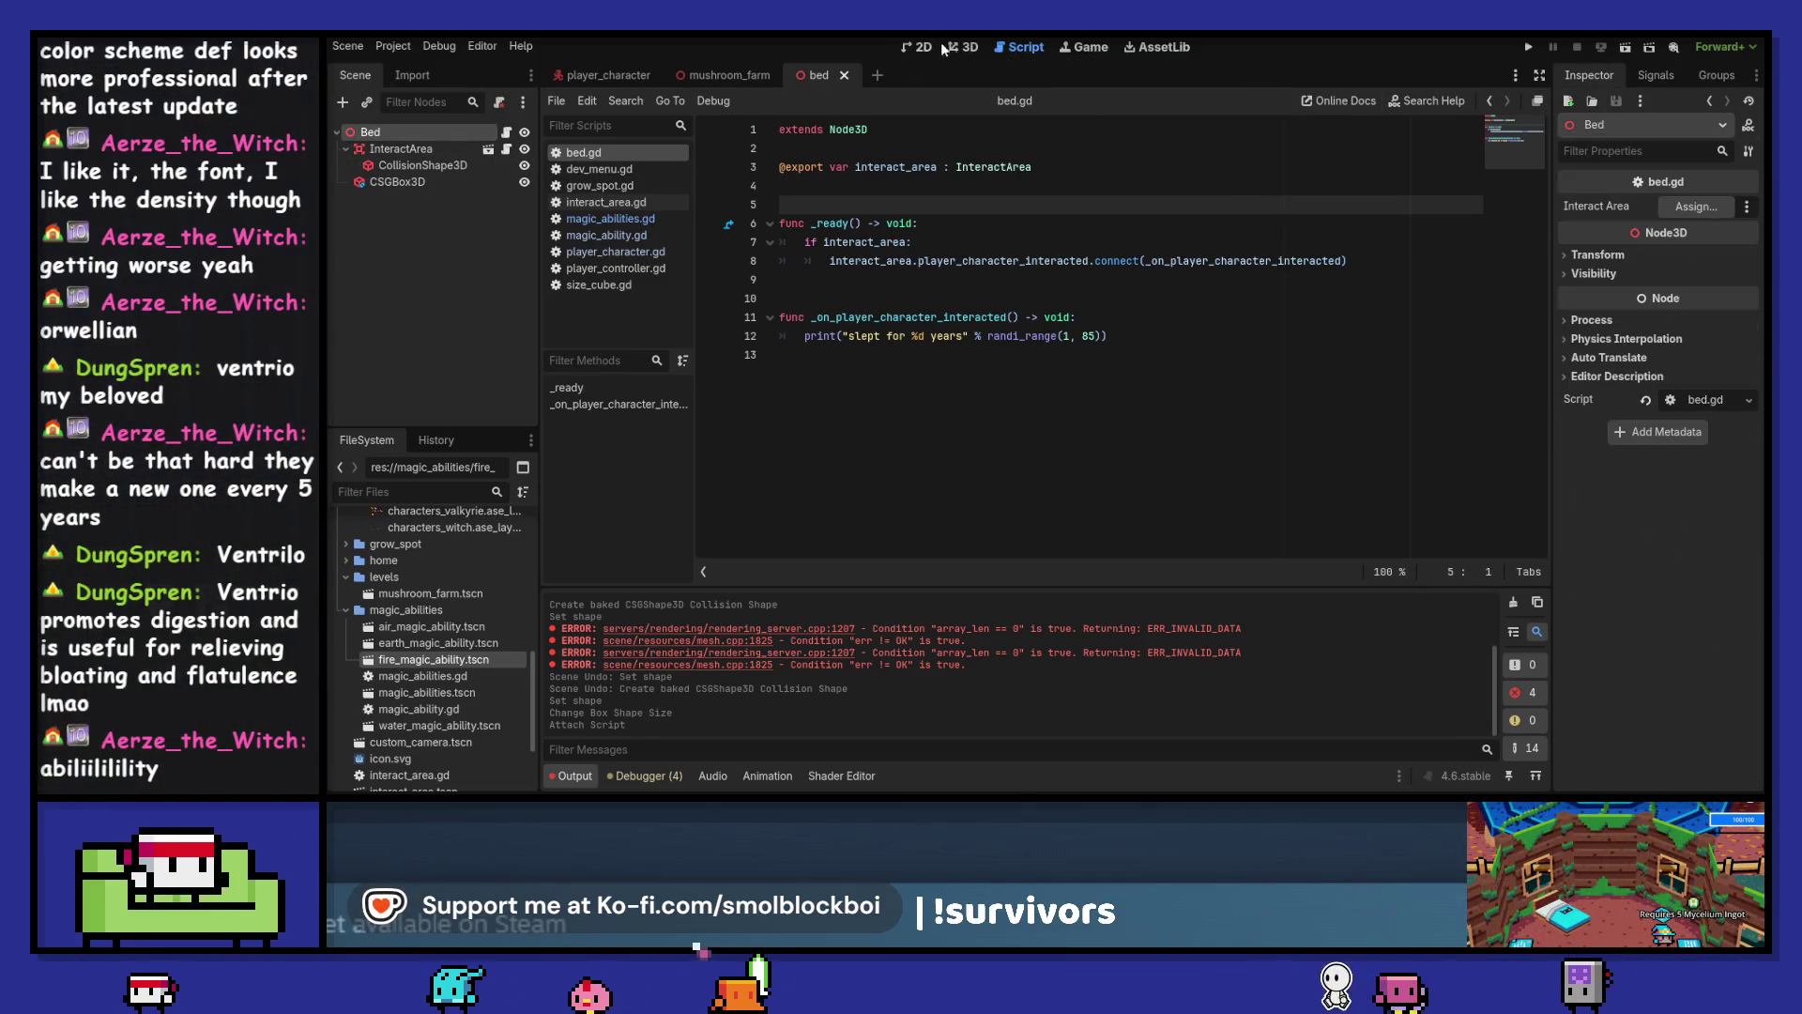
Point Bed's Interact Area property at its InteractArea node
{"action": "left_click", "coordinate": [1725, 207]}
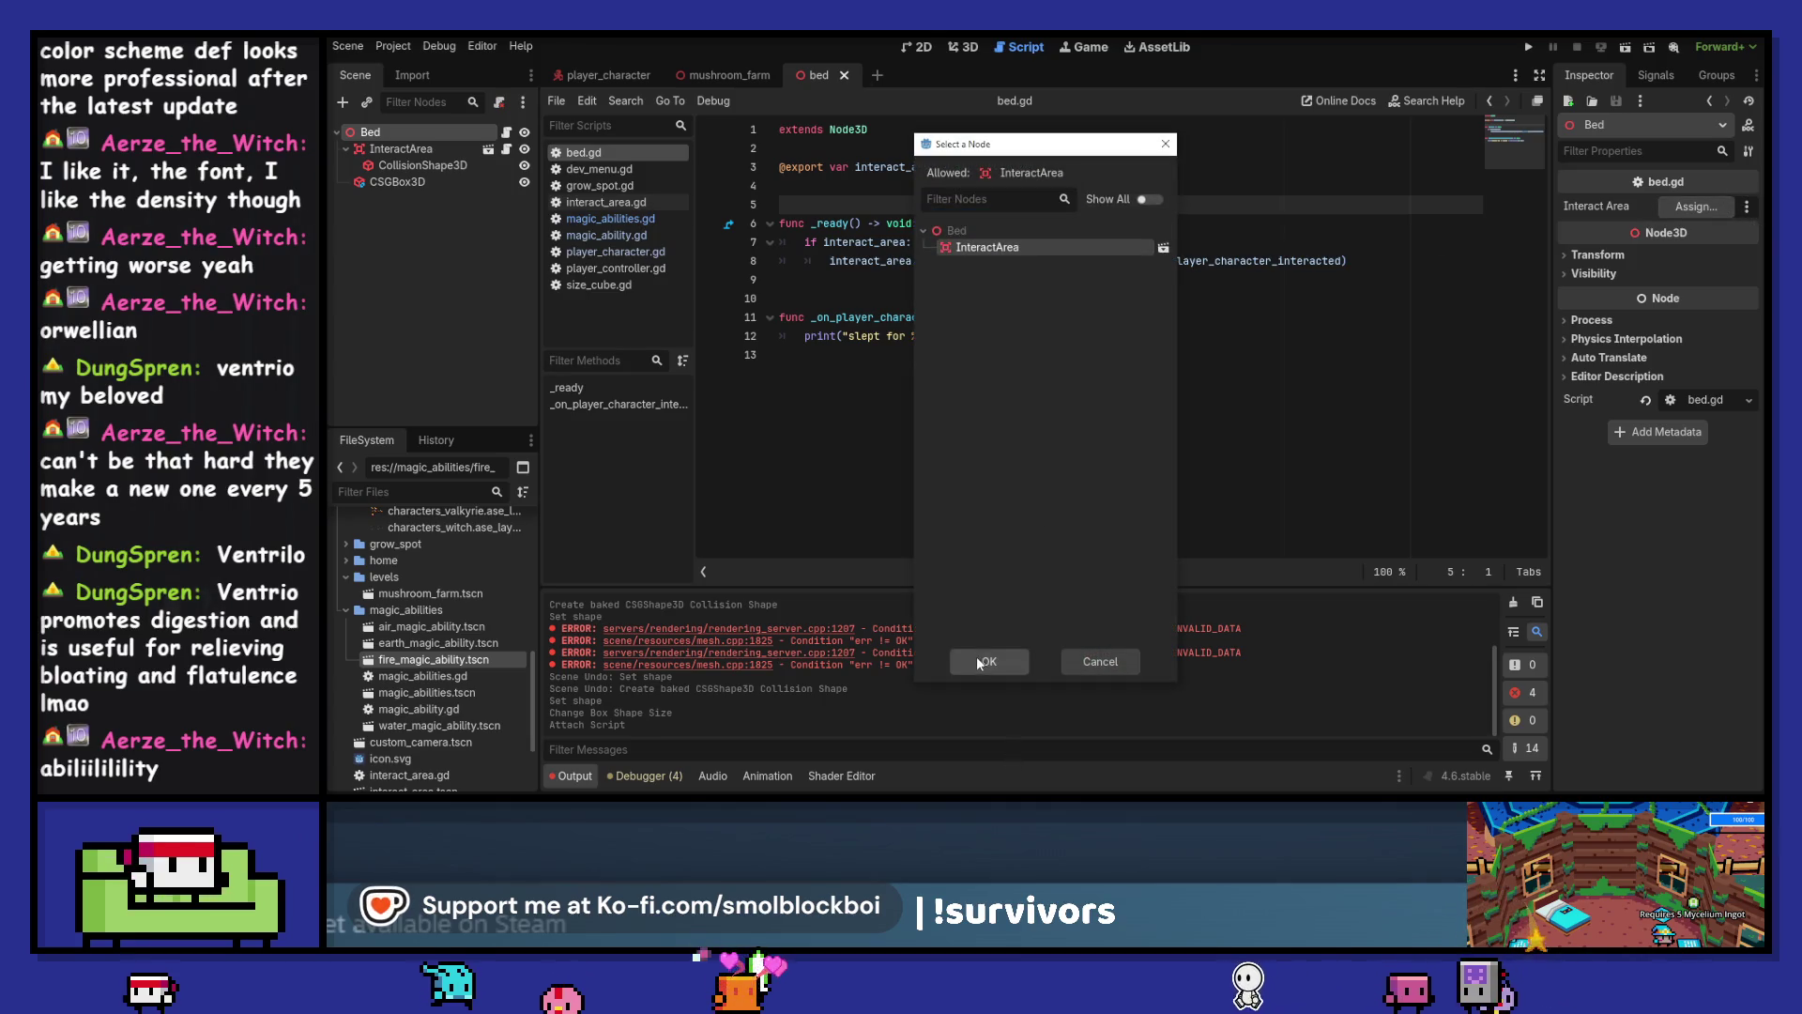
{"action": "left_click", "coordinate": [978, 661]}
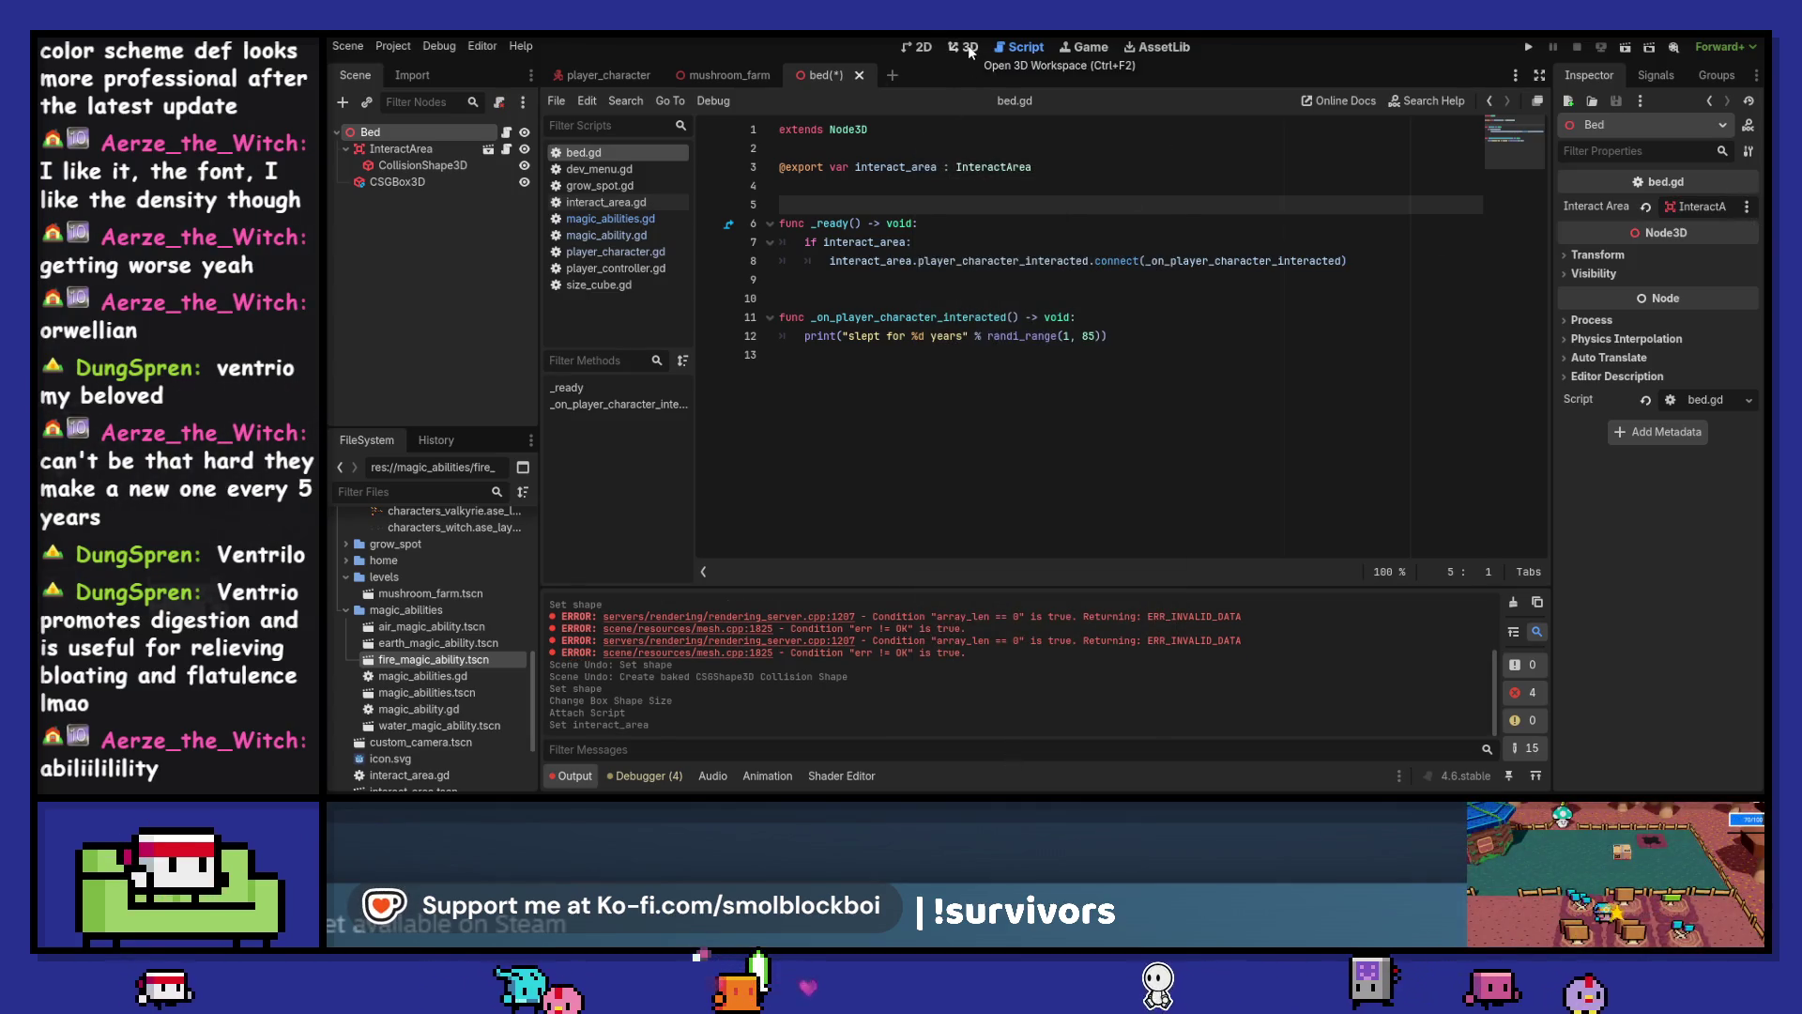
{"action": "left_click", "coordinate": [970, 49]}
{"action": "left_click", "coordinate": [724, 75]}
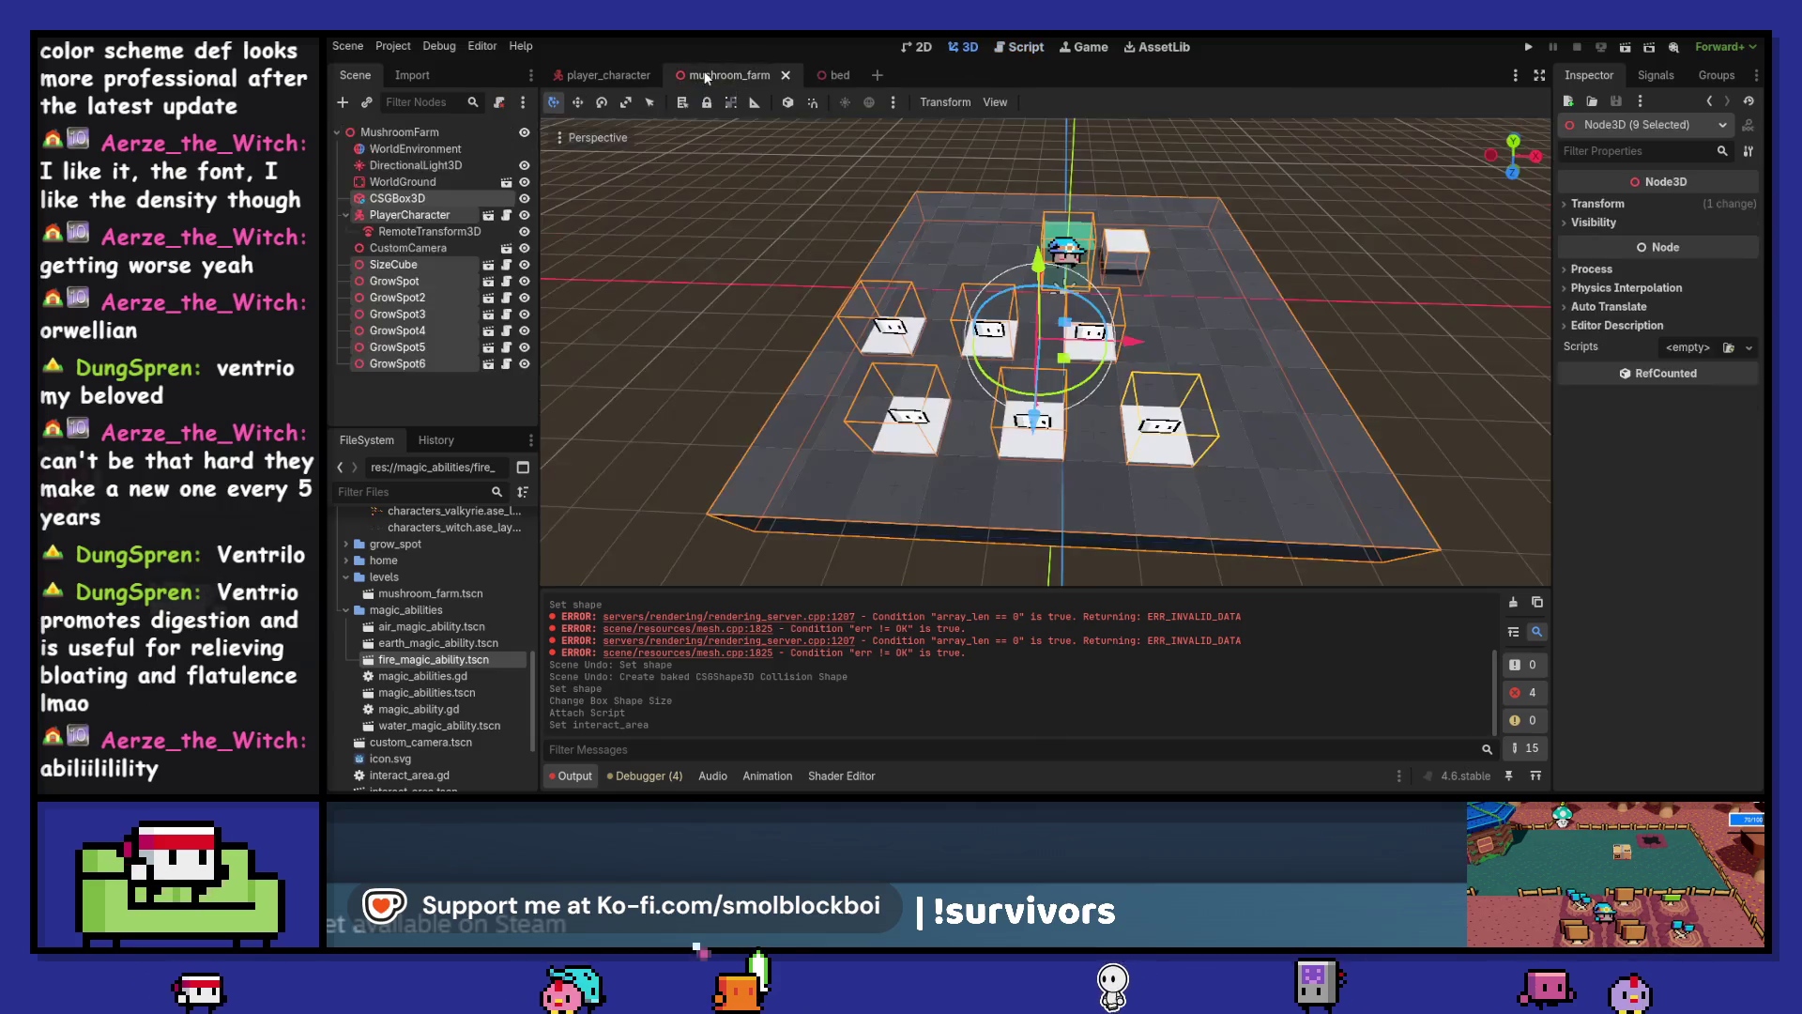
Add a Bed instance to mushroom_farm, move it to the upper-left, and run the game
{"action": "left_click", "coordinate": [367, 101]}
{"action": "type", "text": "bed"}
{"action": "key", "text": "Return"}
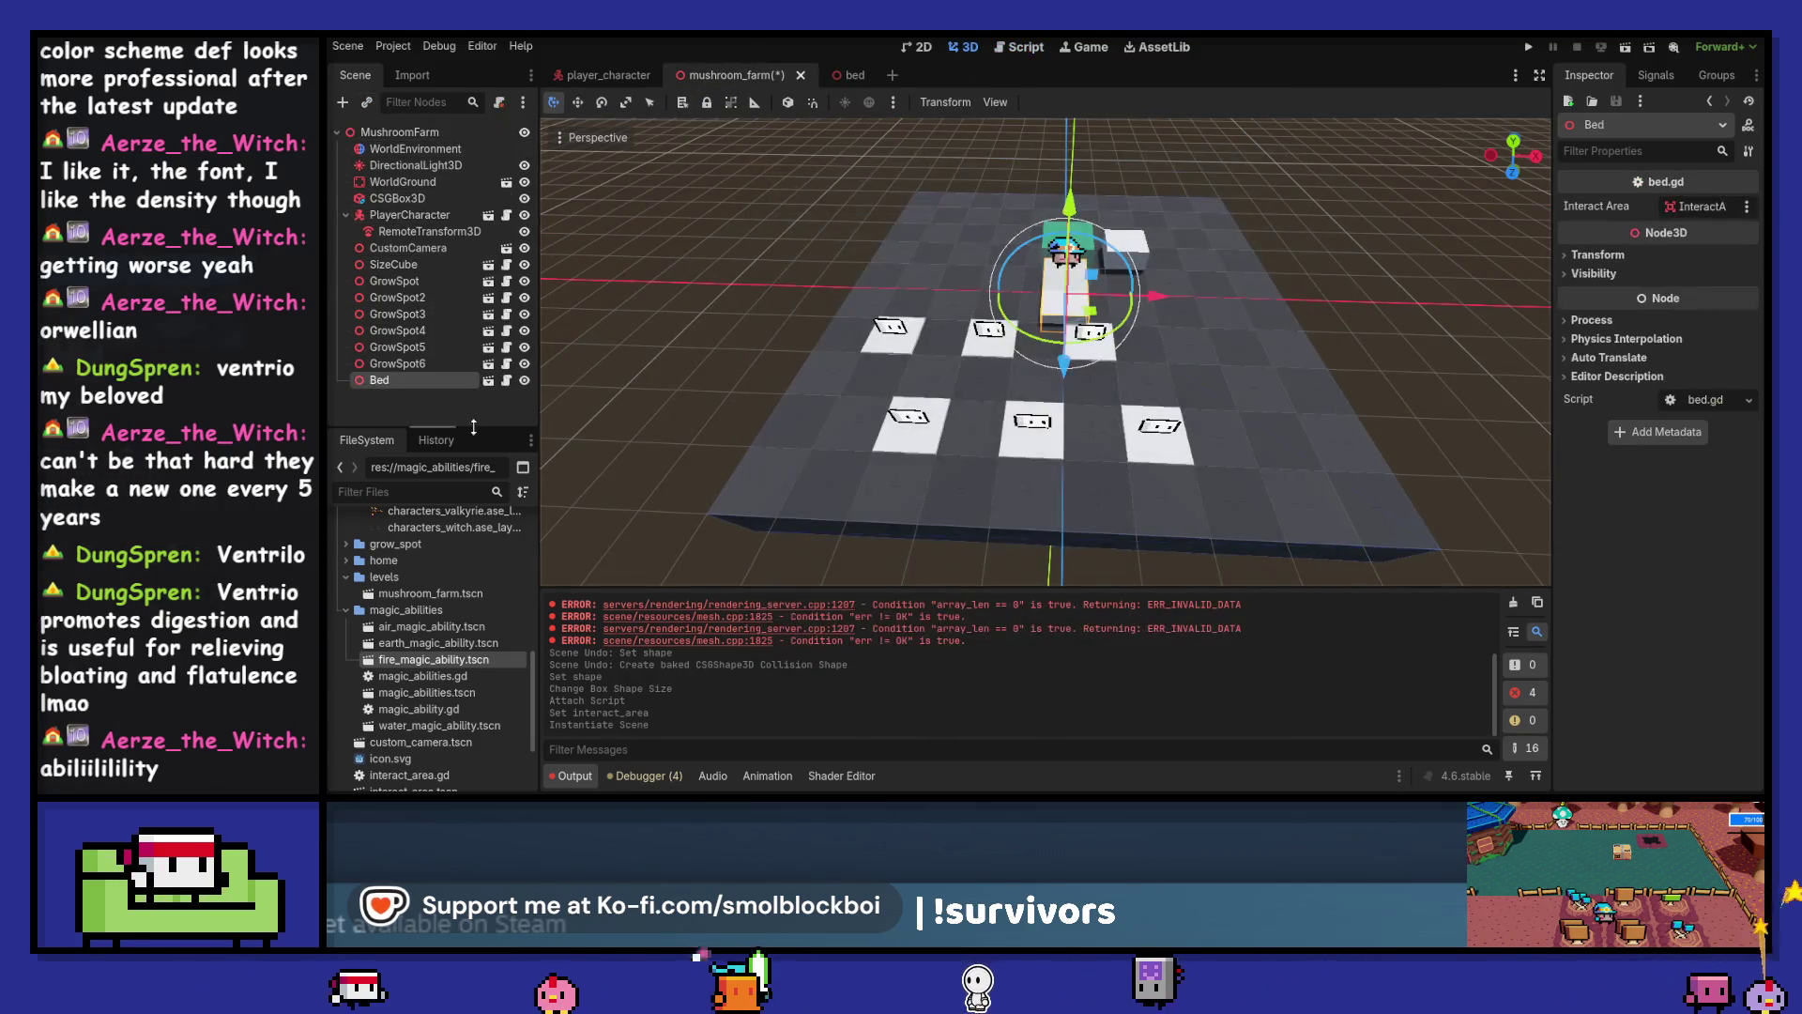
{"action": "mouse_move", "coordinate": [1080, 298]}
{"action": "left_mouse_down"}
{"action": "mouse_move", "coordinate": [1056, 315]}
{"action": "mouse_move", "coordinate": [983, 240]}
{"action": "left_mouse_up"}
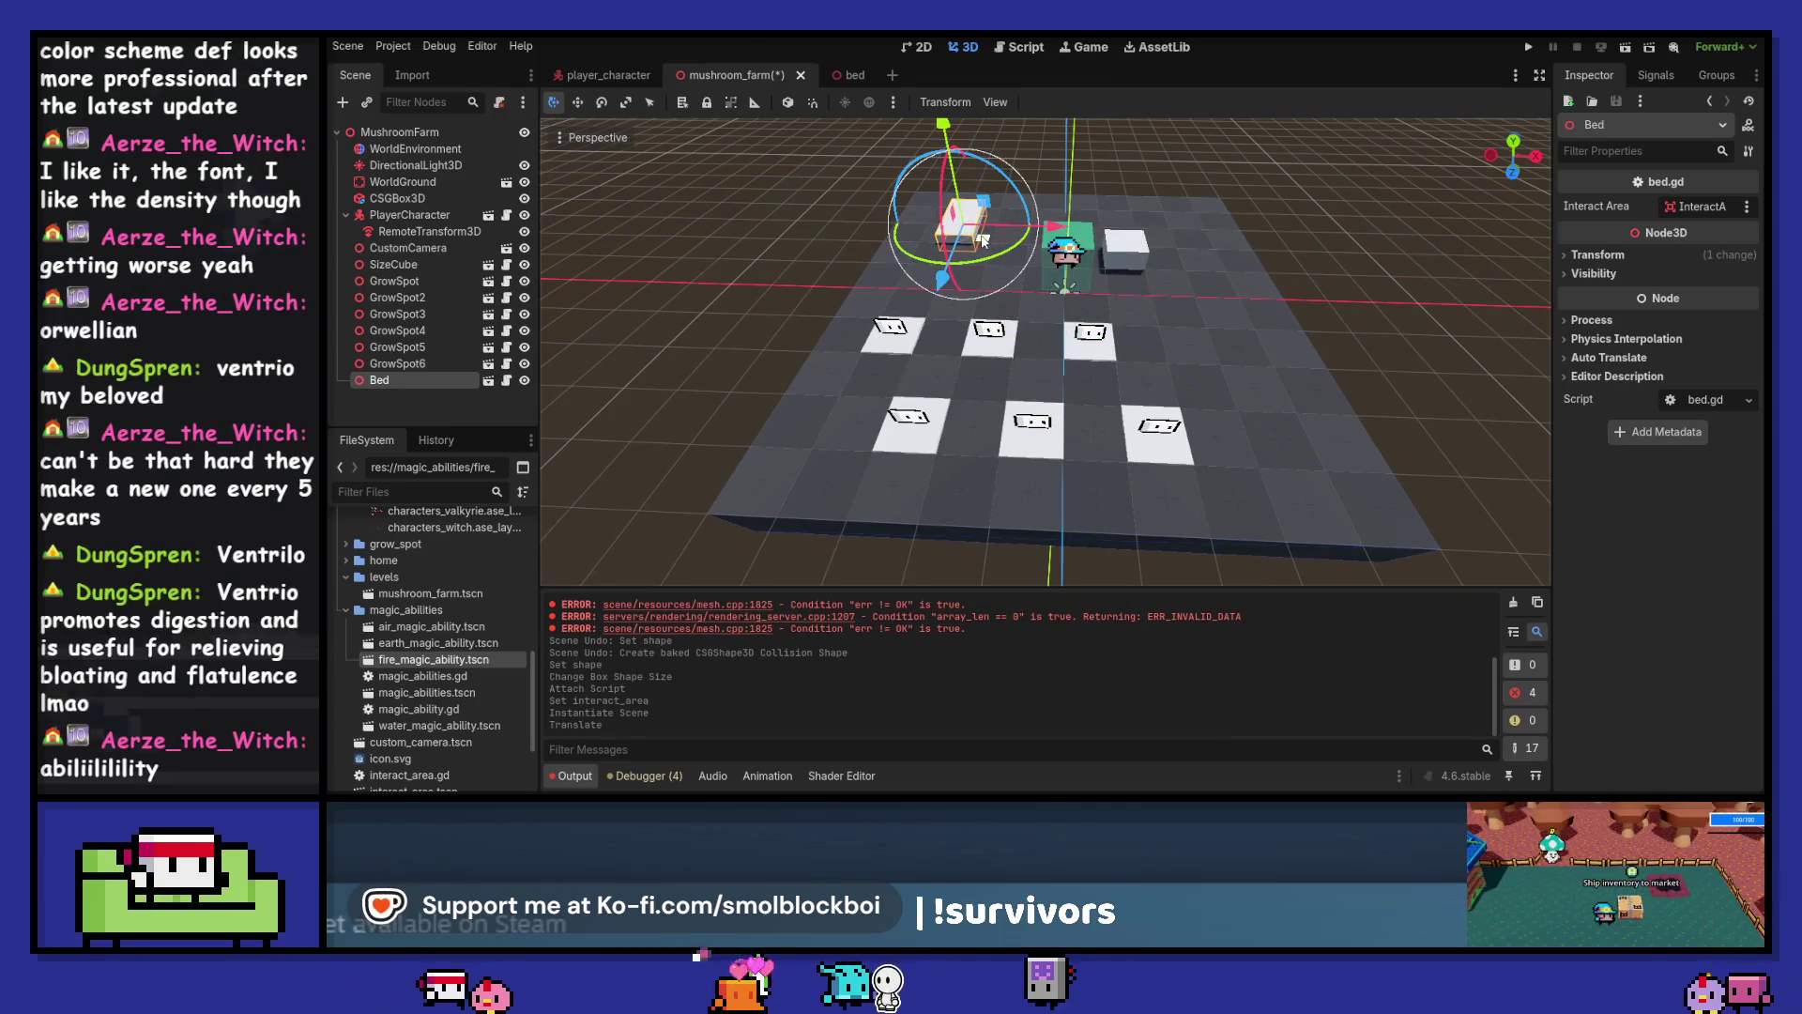
{"action": "key", "text": "F5"}
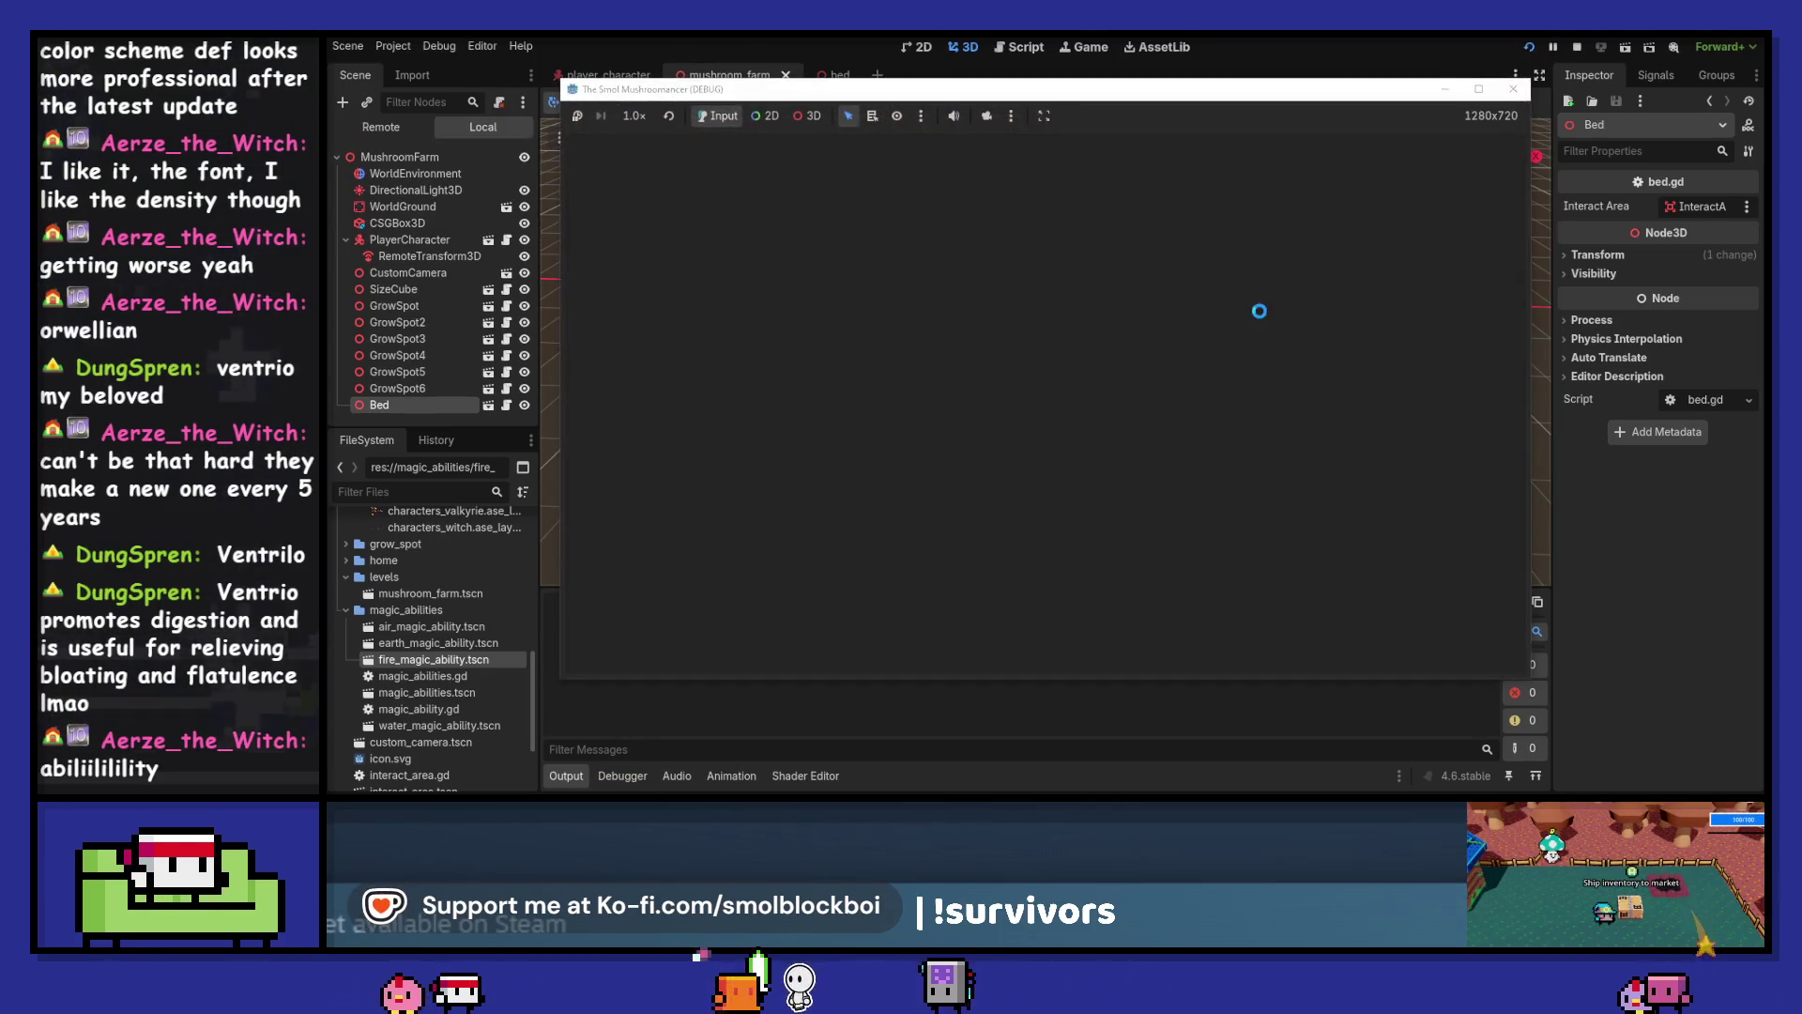
Enter the farm level, walk the mushroom onto the bed, and sleep on it repeatedly
{"action": "key", "text": "Return"}
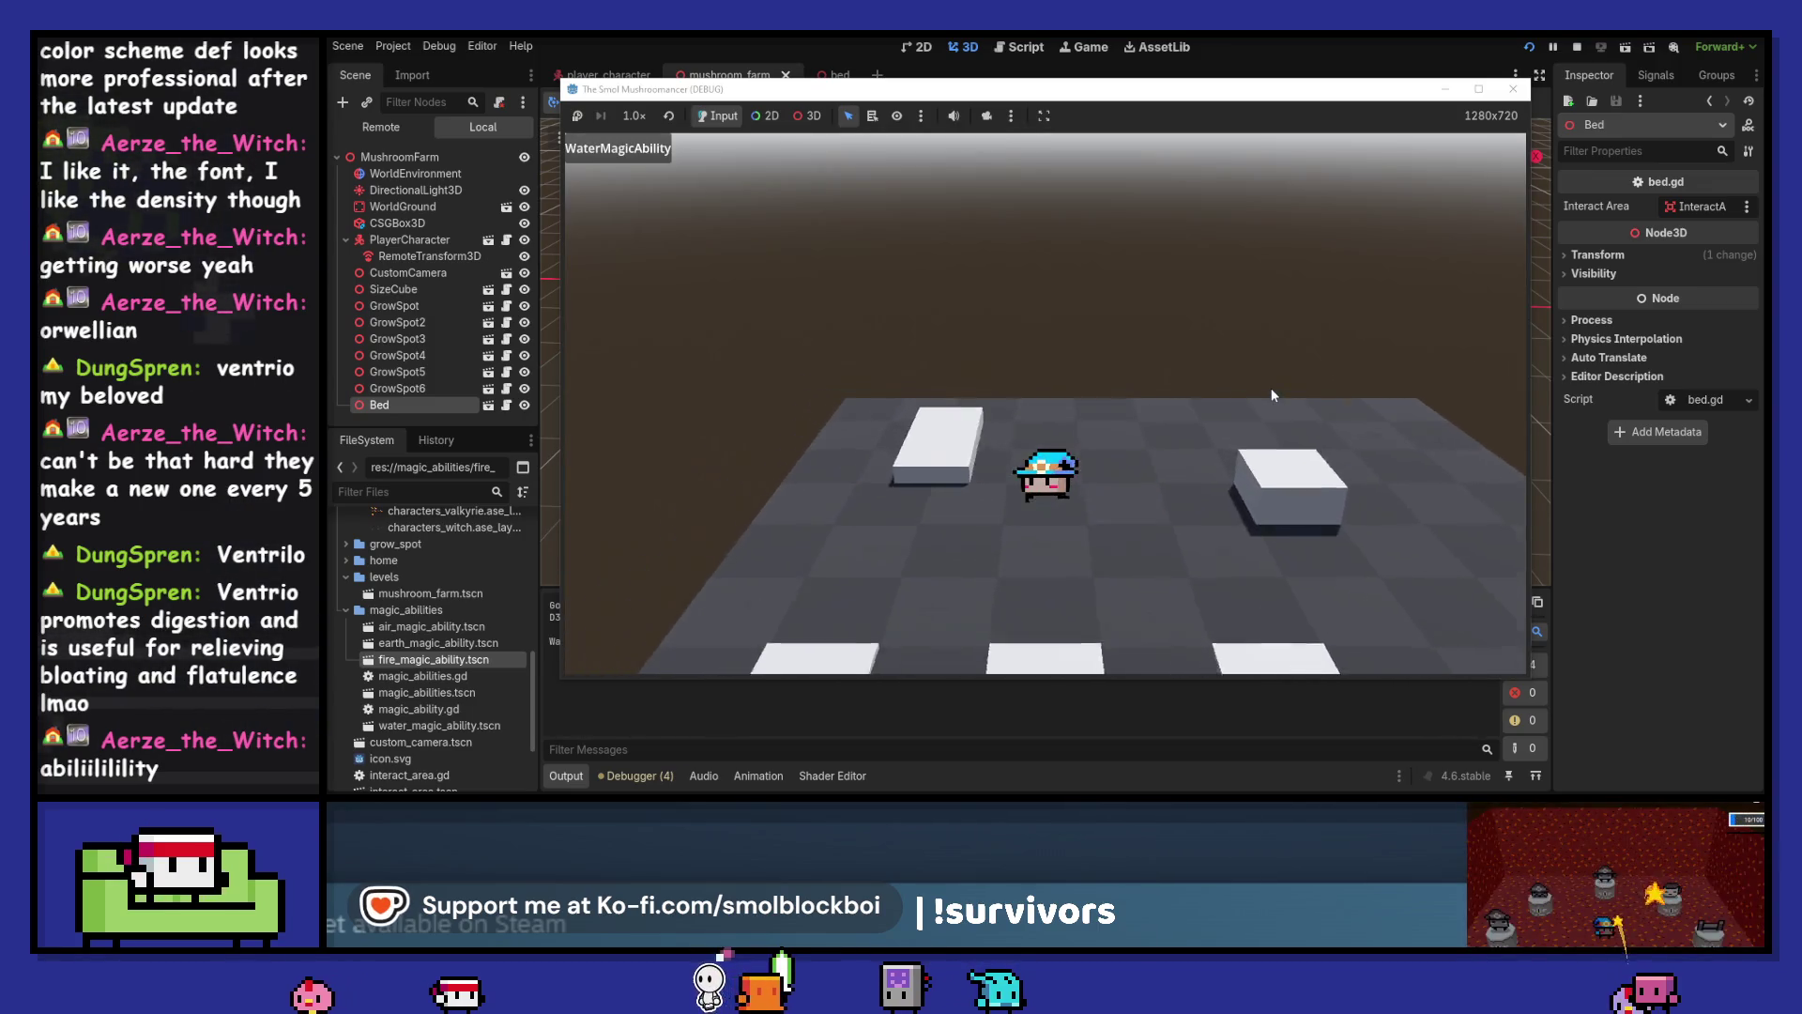
{"action": "mouse_move", "coordinate": [1006, 95]}
{"action": "left_mouse_down"}
{"action": "mouse_move", "coordinate": [1259, 84]}
{"action": "mouse_move", "coordinate": [1165, 84]}
{"action": "left_mouse_up"}
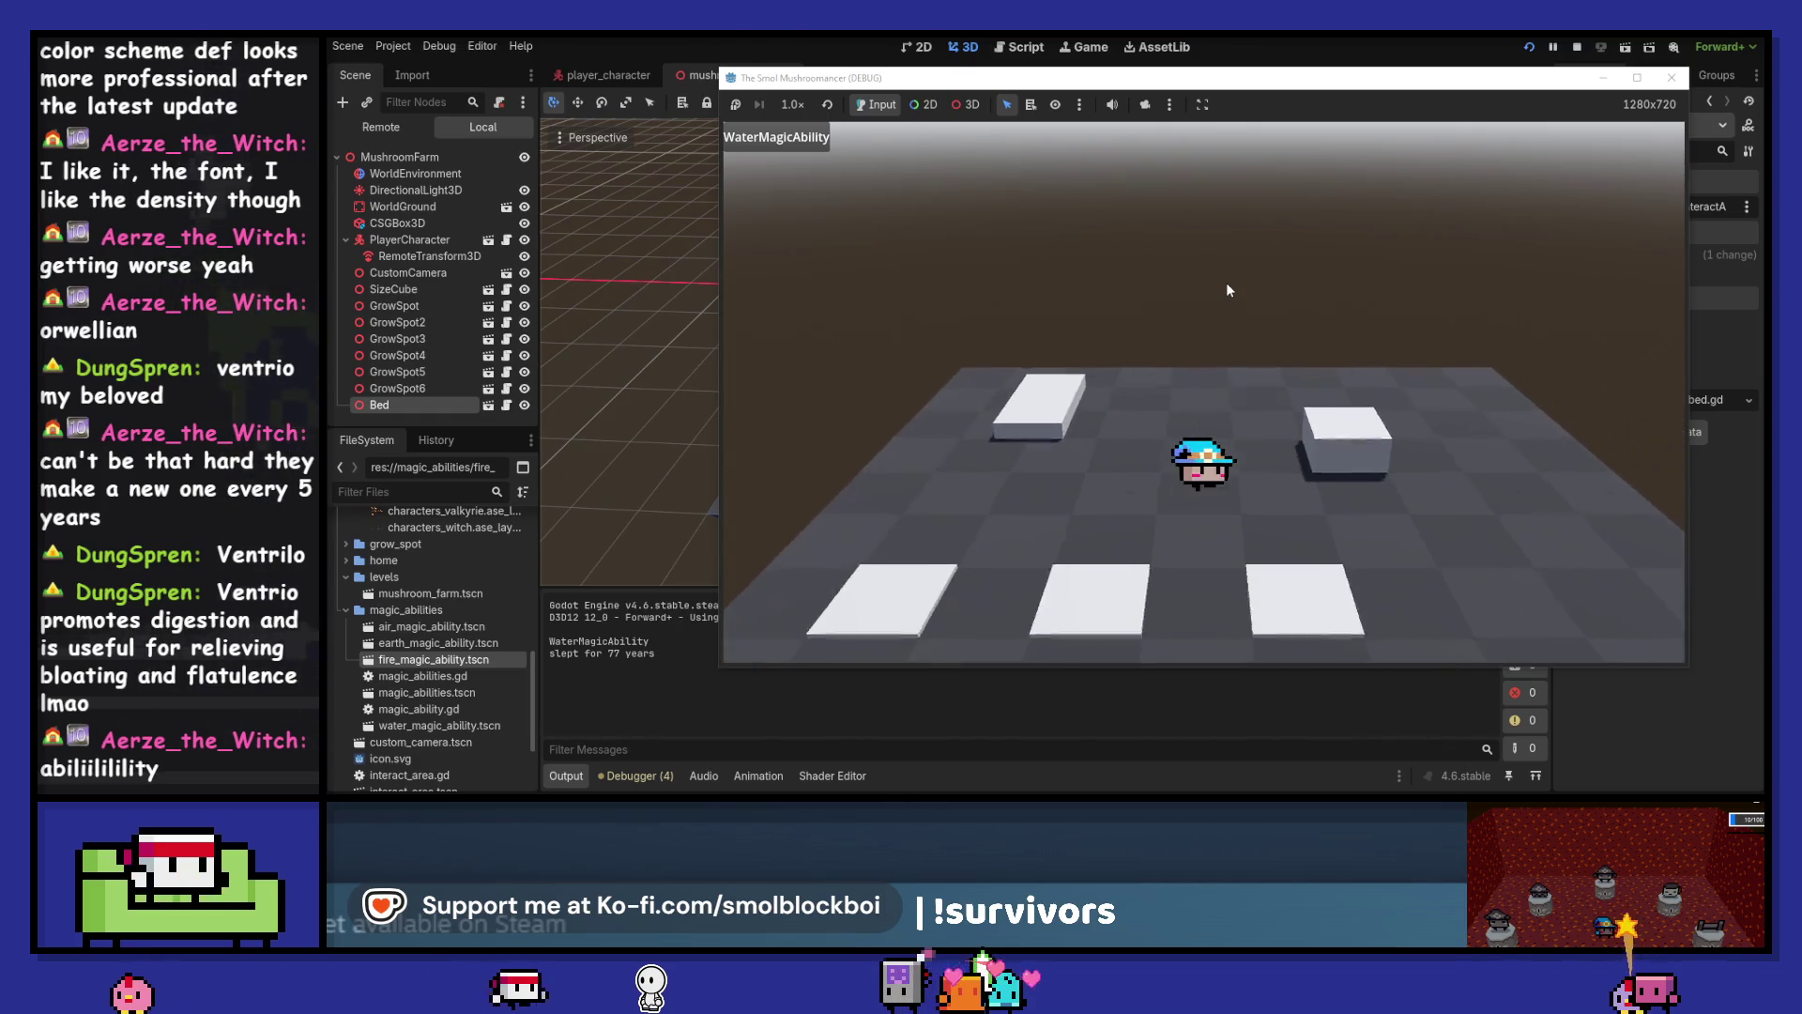
{"action": "key", "text": "w"}
{"action": "key", "text": "e"}
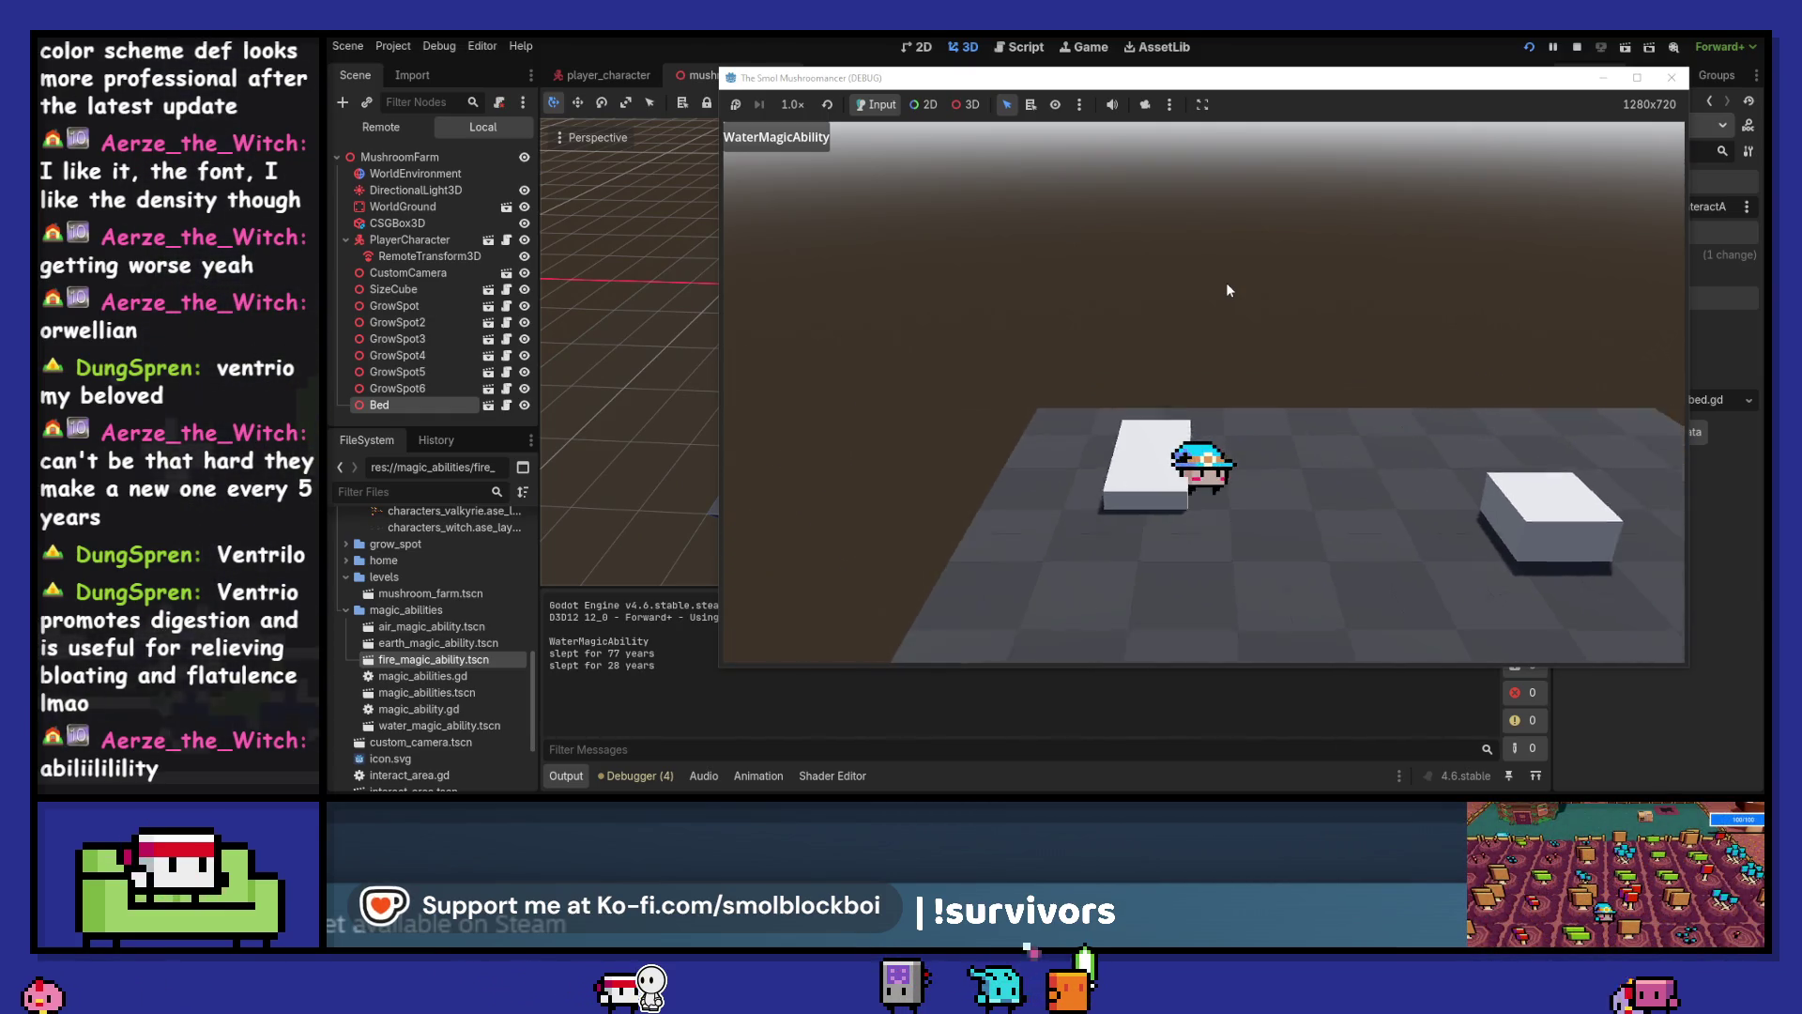
{"action": "key", "text": "e"}
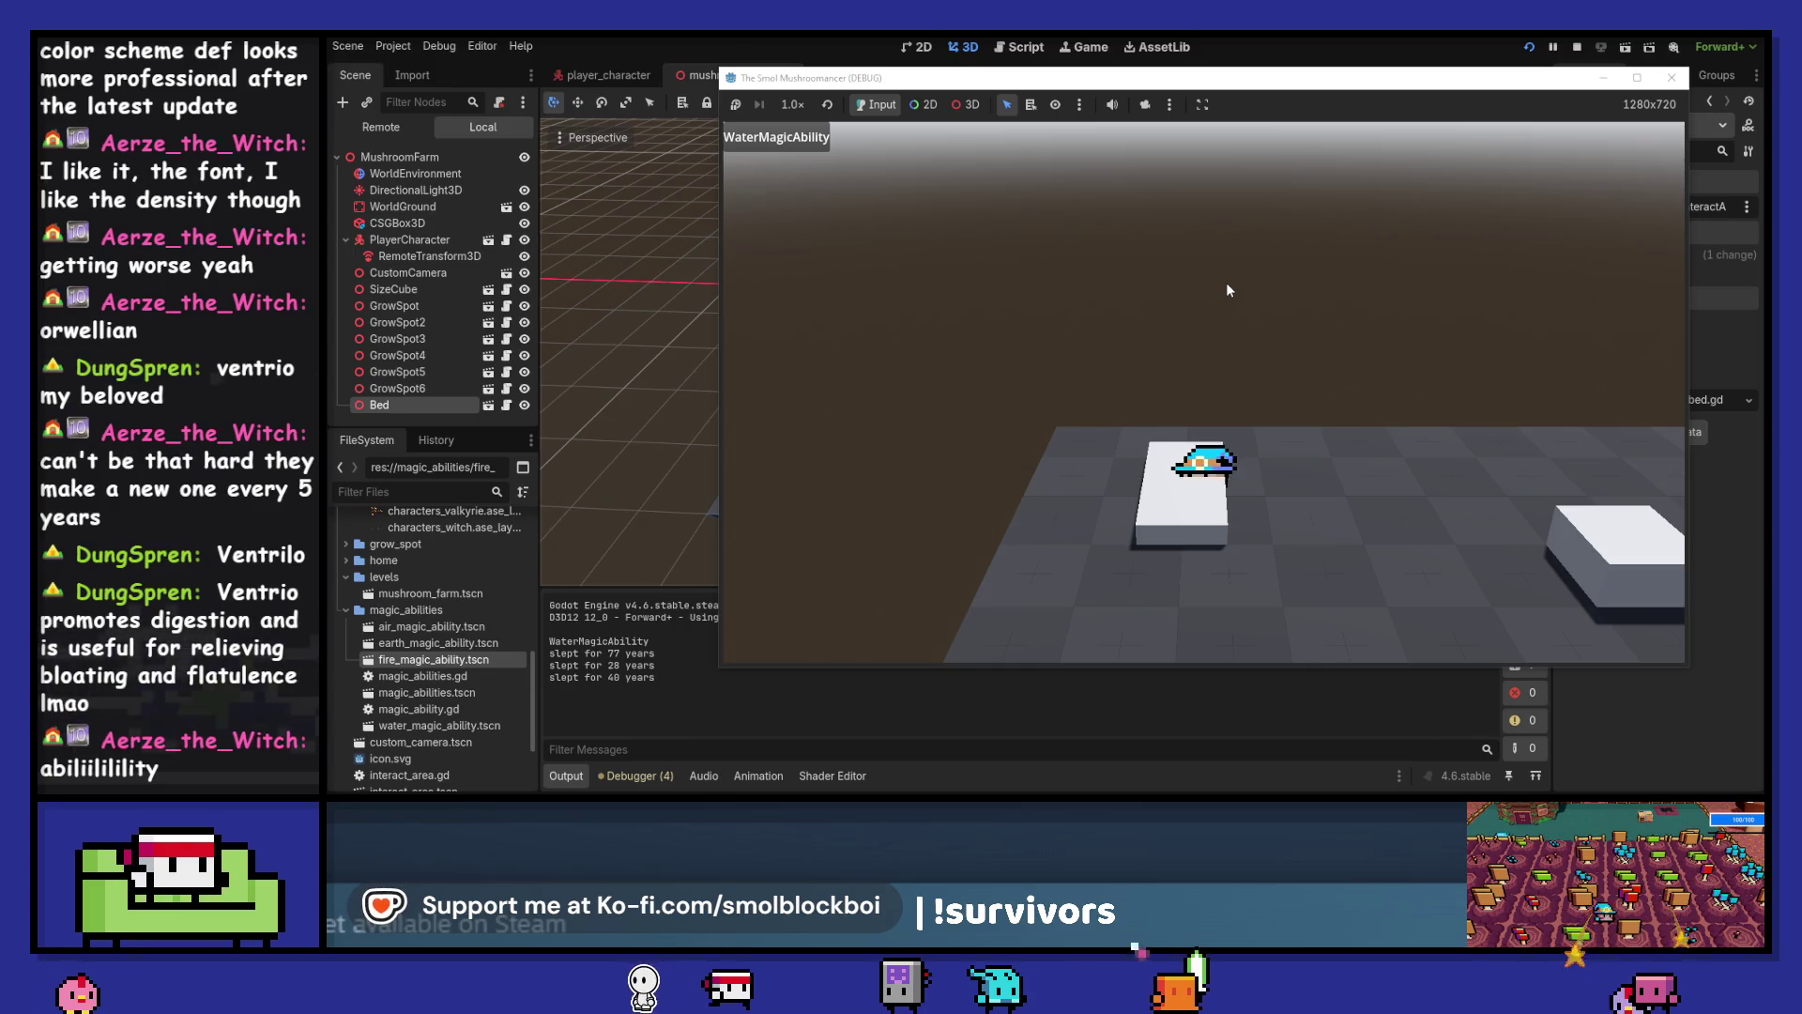
{"action": "key", "text": "e"}
{"action": "key", "text": "e"}
{"action": "key", "text": "e"}
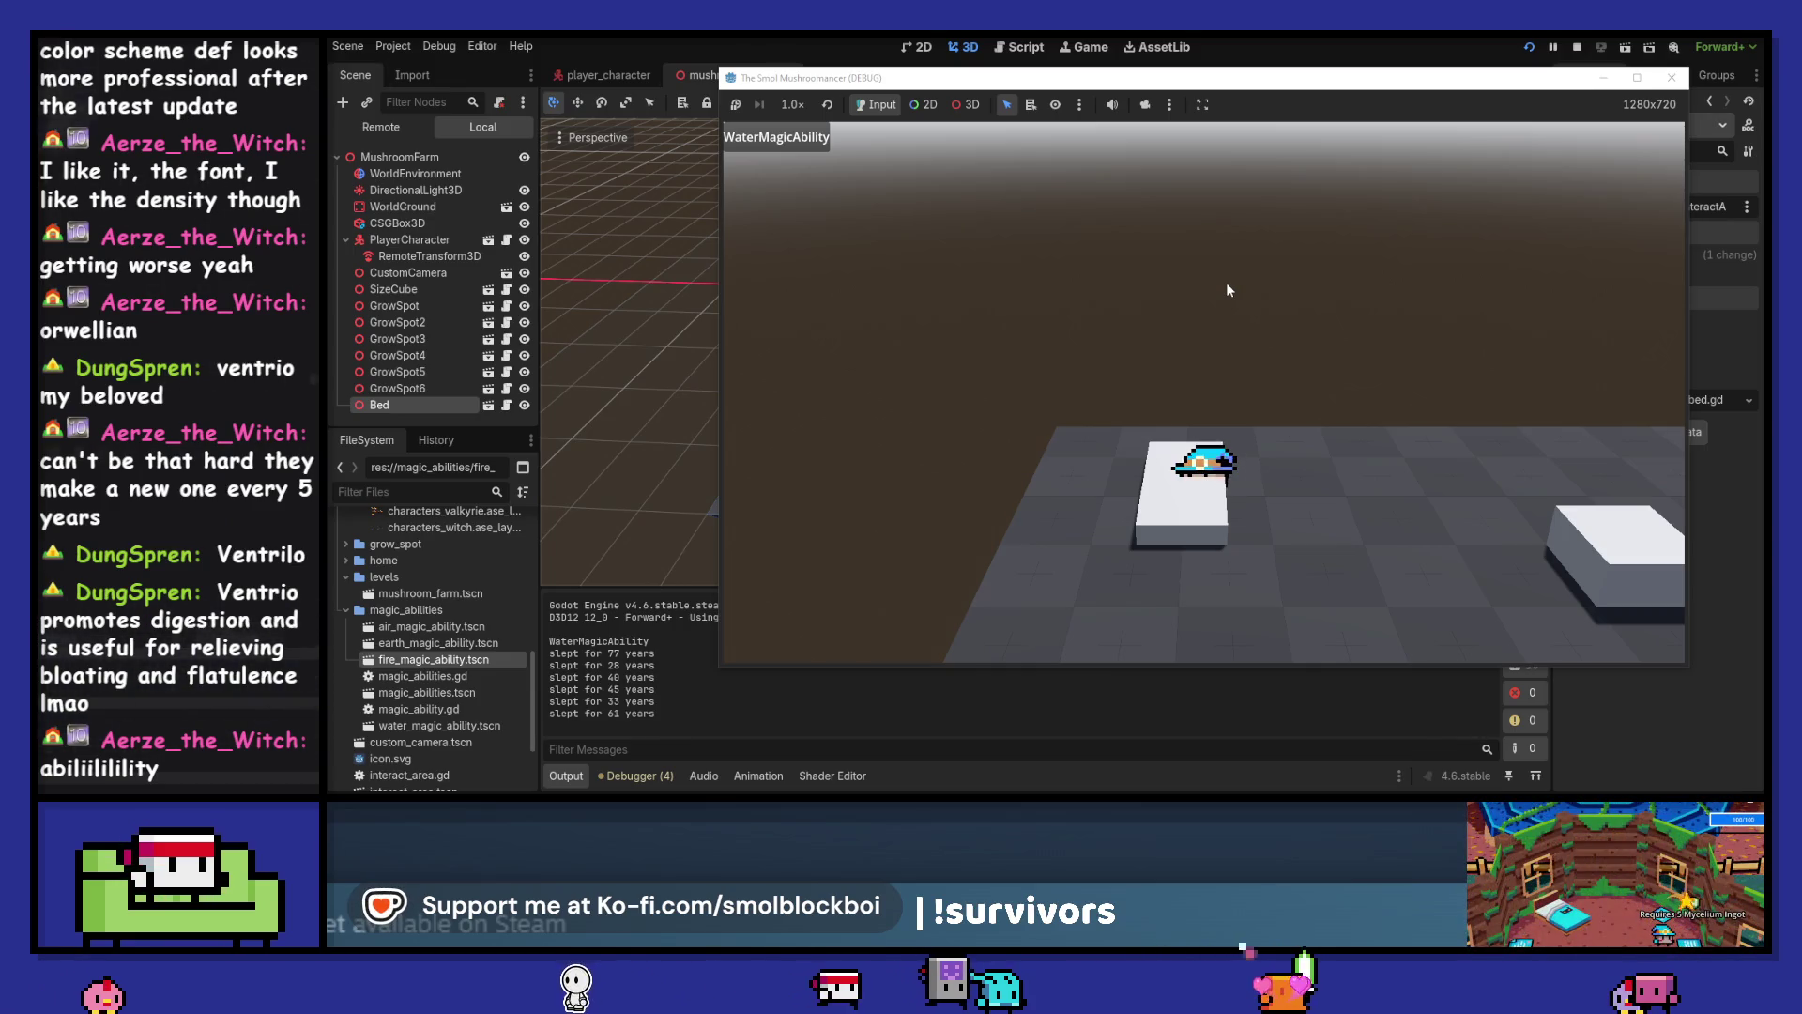
{"action": "key", "text": "e"}
{"action": "key", "text": "e"}
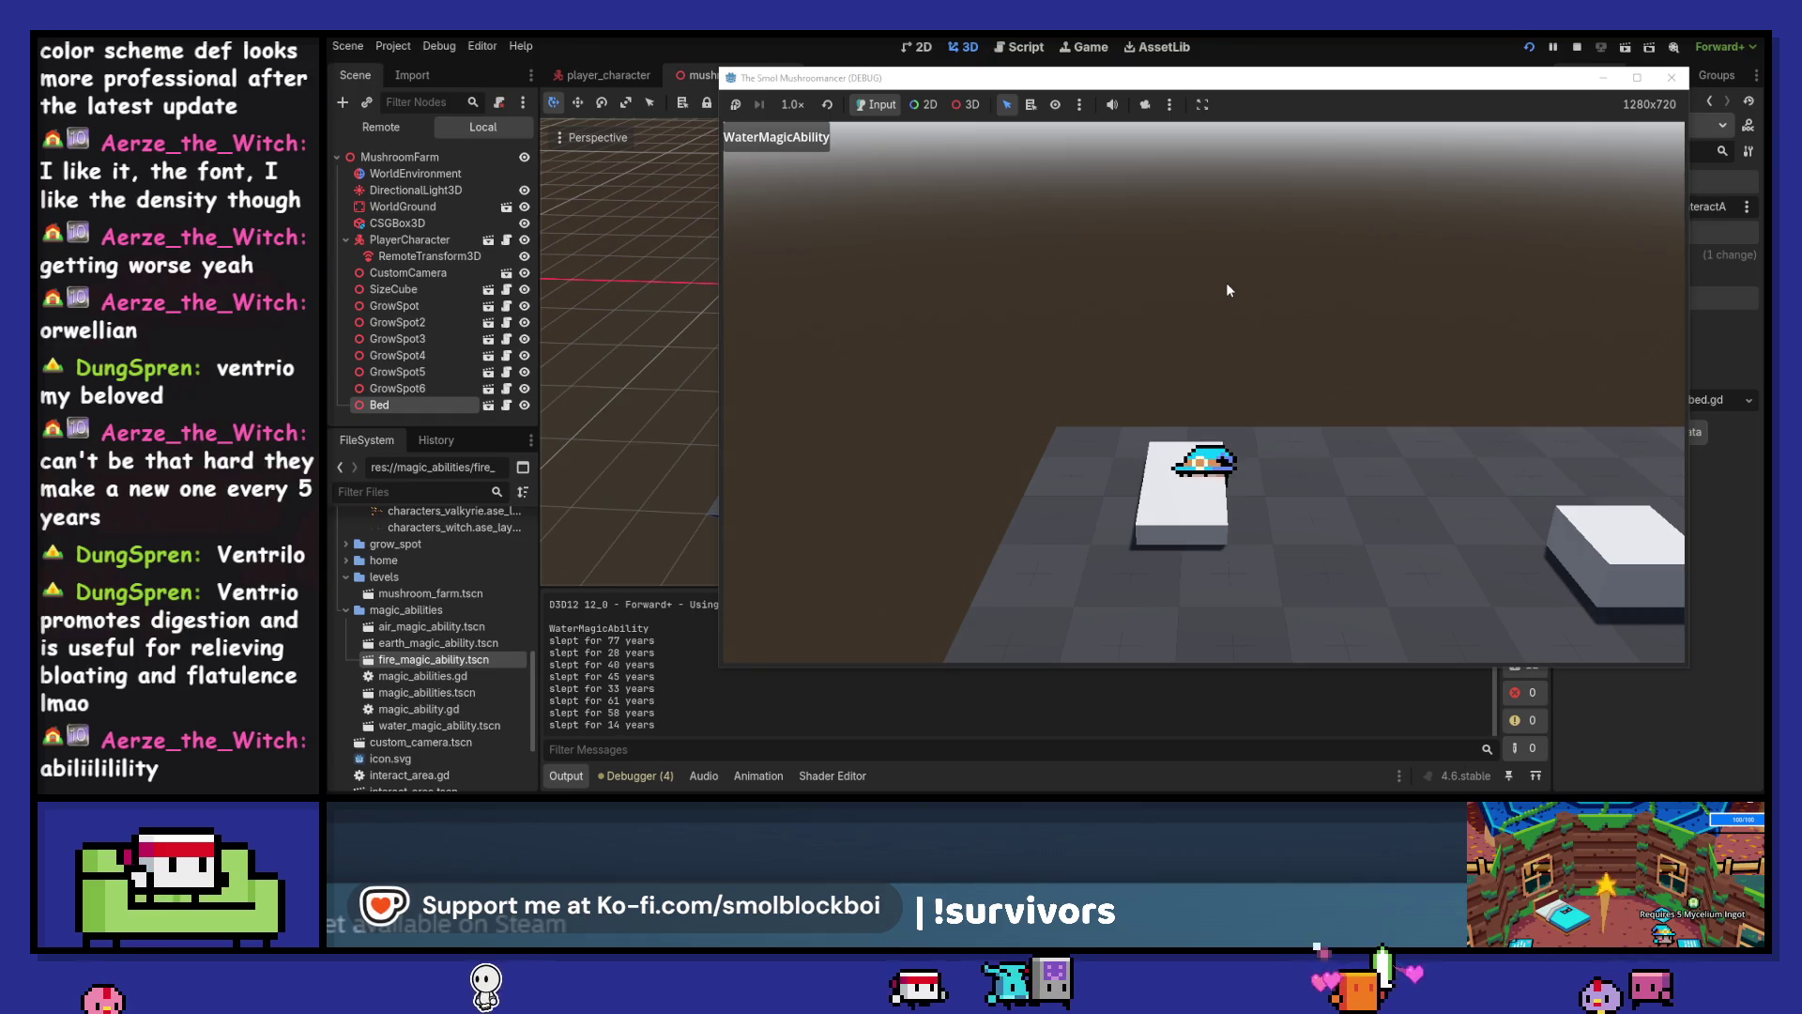
{"action": "key", "text": "e"}
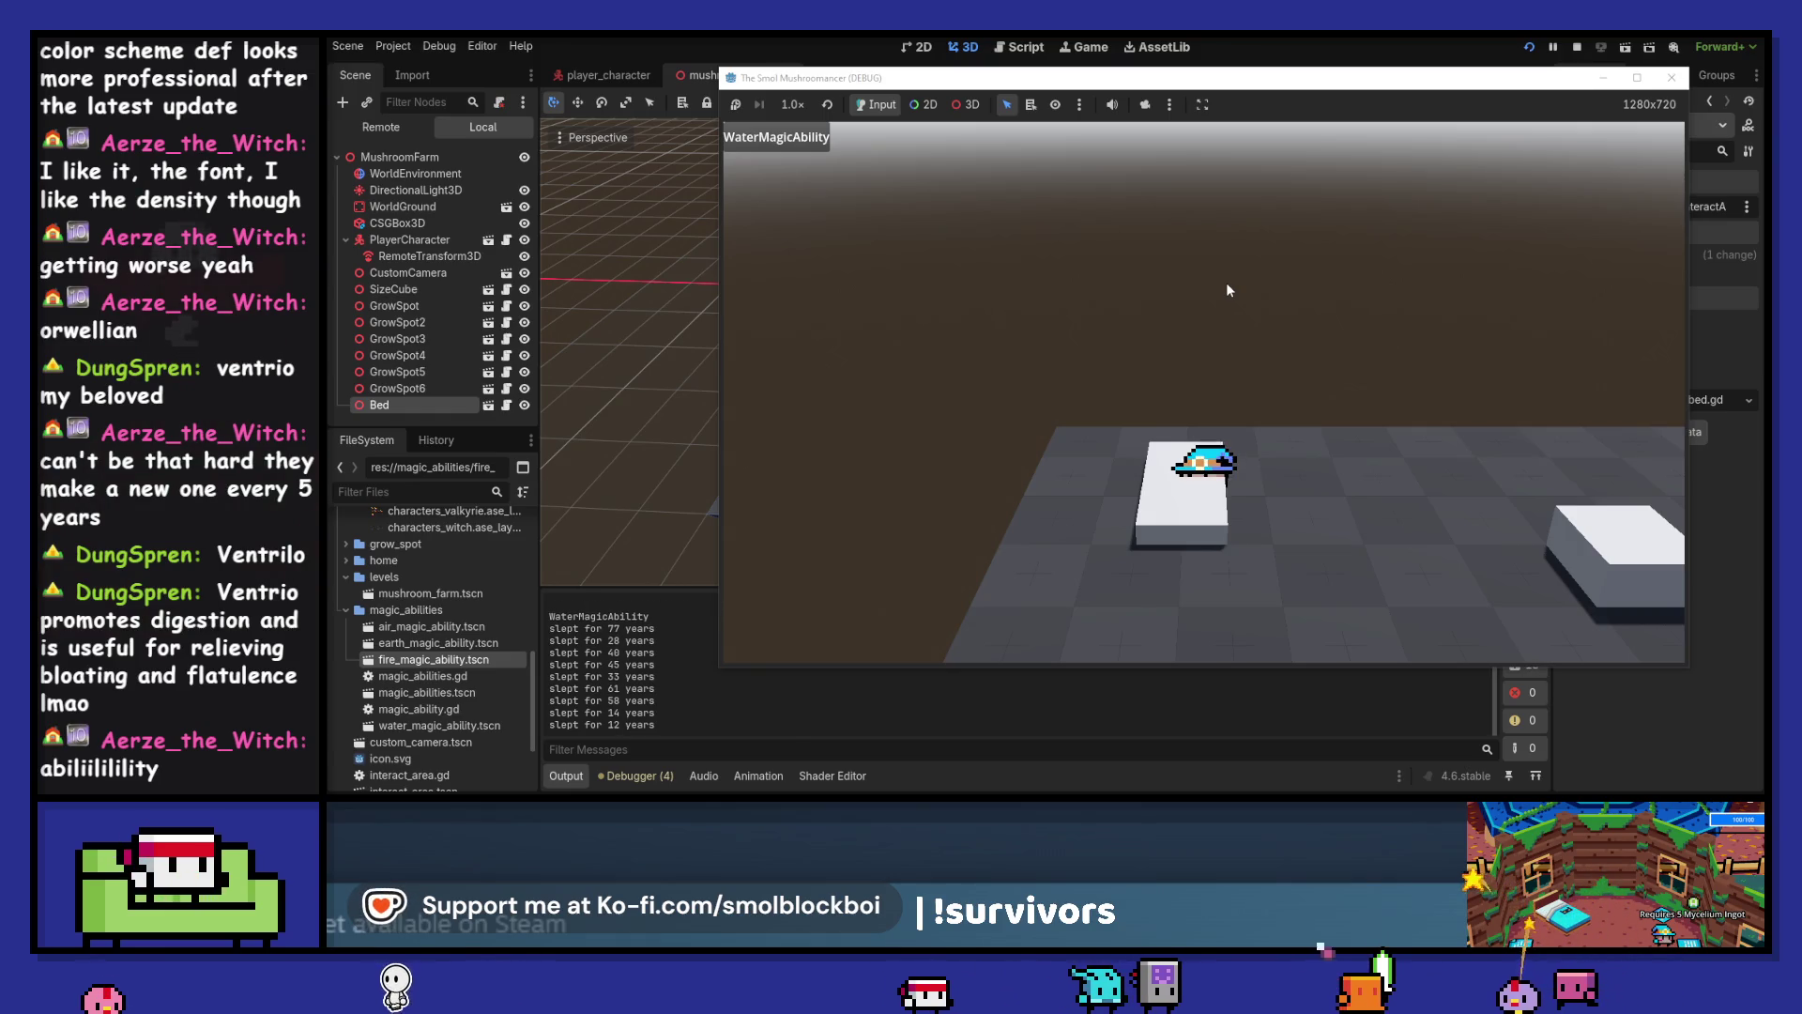
{"action": "key", "text": "e"}
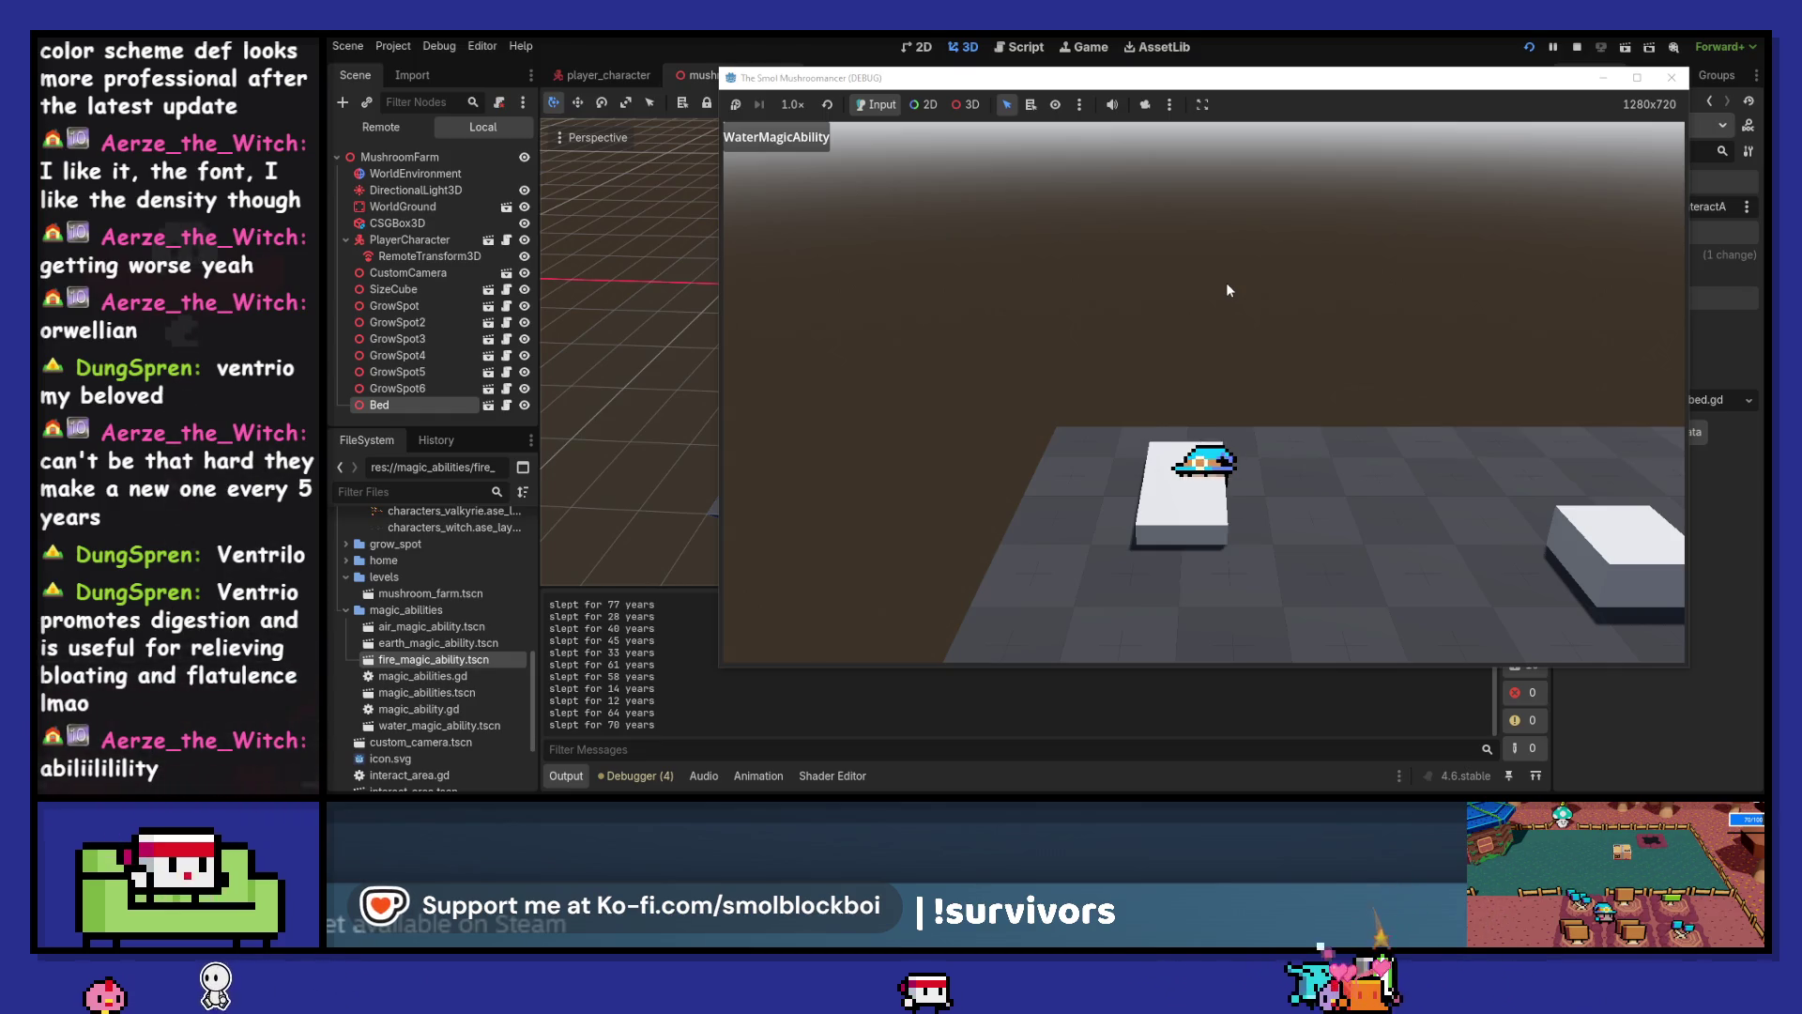
{"action": "key", "text": "e"}
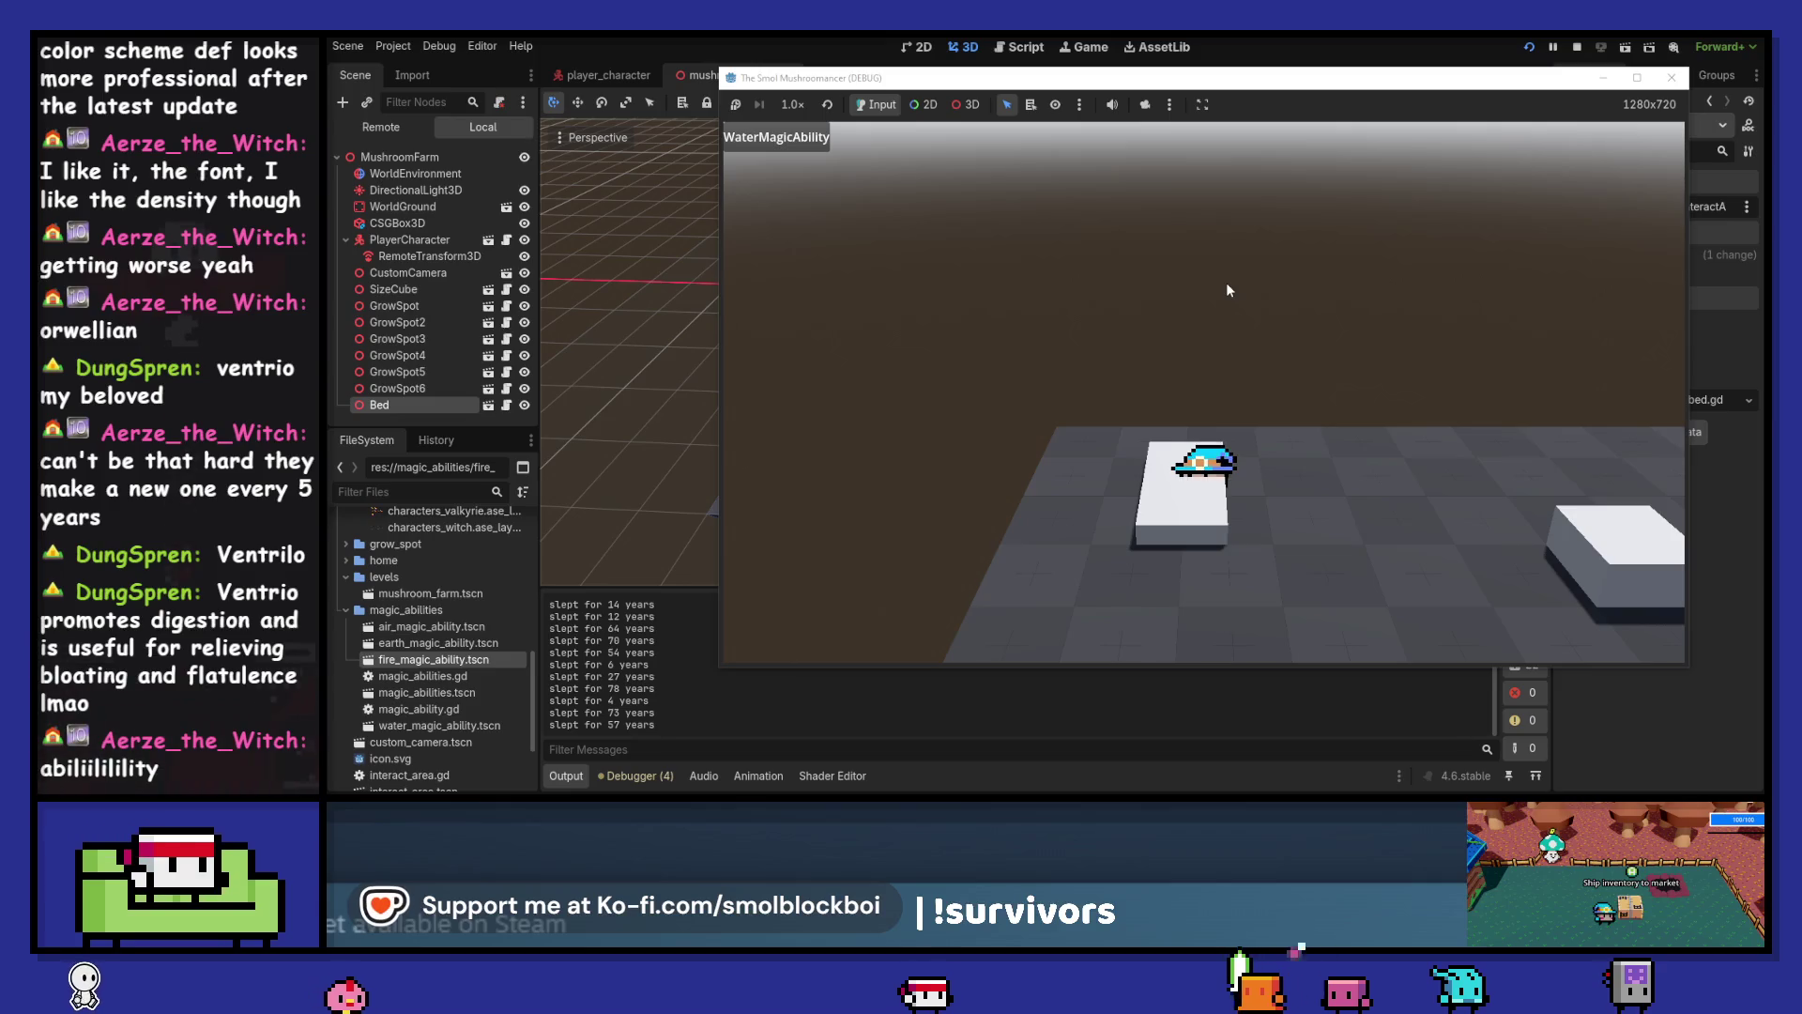
{"action": "key", "text": "e"}
{"action": "key", "text": "e"}
{"action": "key", "text": "e"}
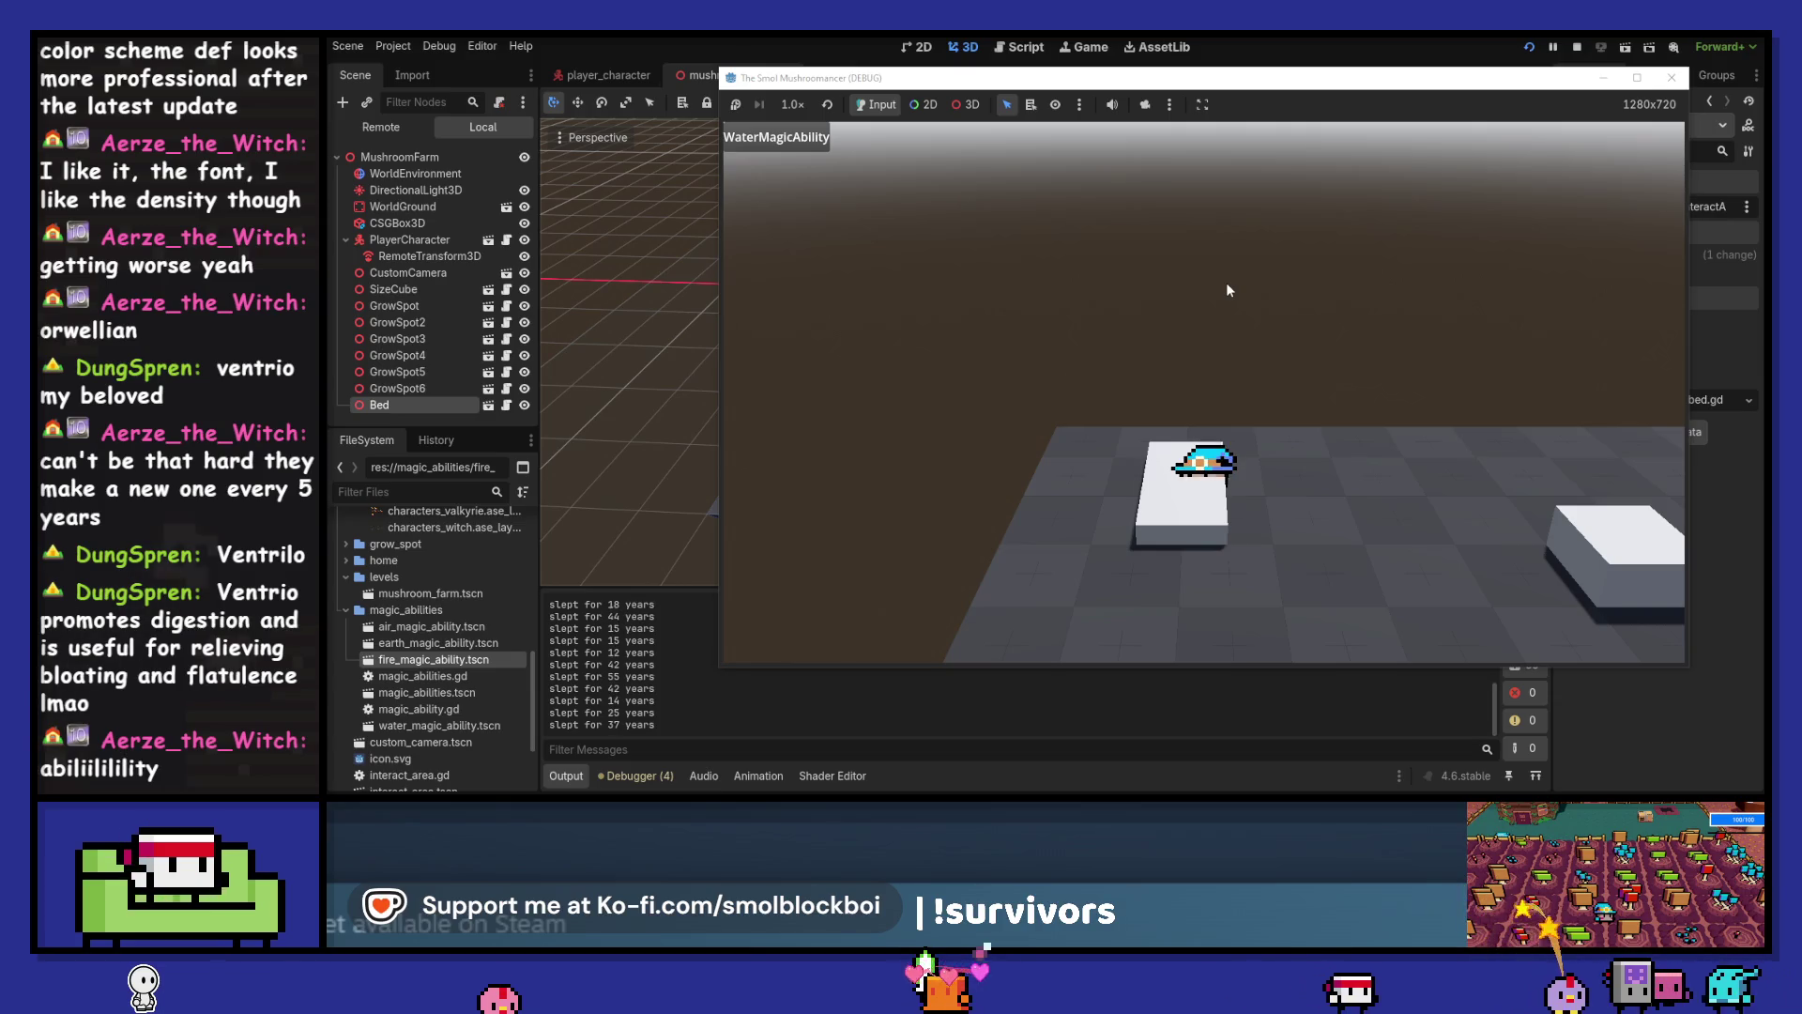
{"action": "key", "text": "e"}
{"action": "key", "text": "e"}
{"action": "key", "text": "e"}
{"action": "key", "text": "e"}
{"action": "key", "text": "e"}
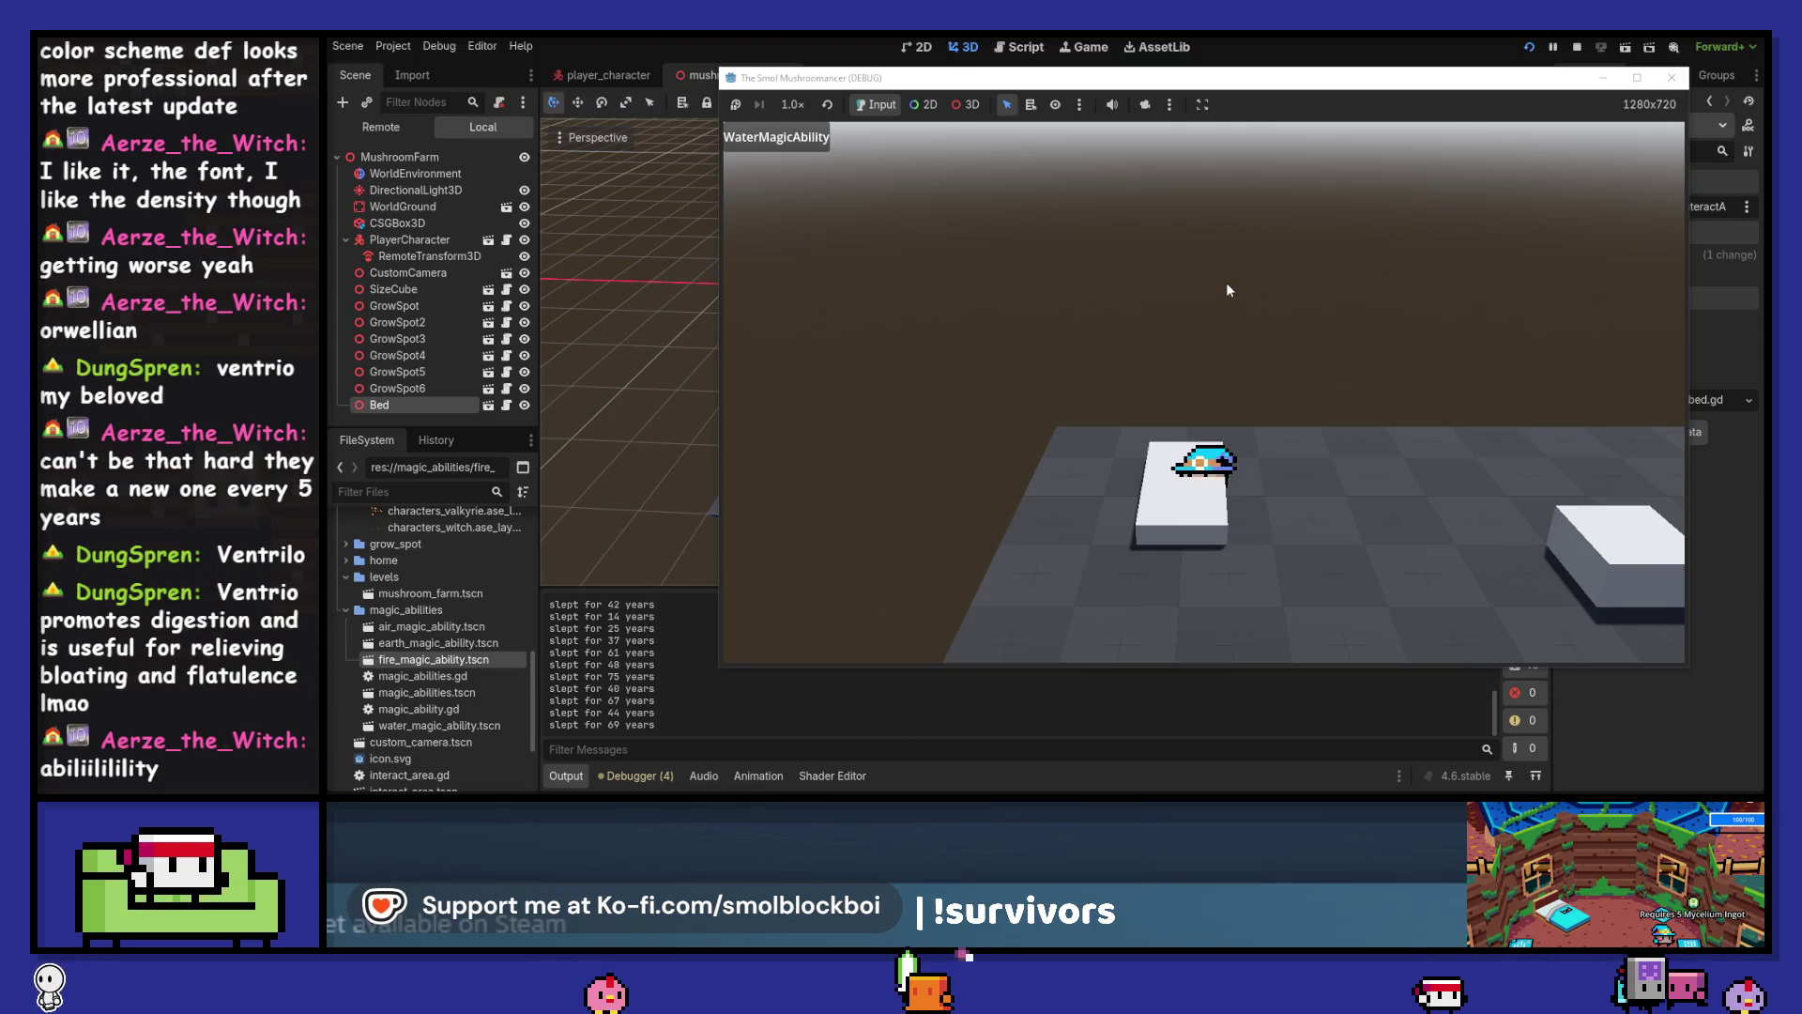
{"action": "key", "text": "e"}
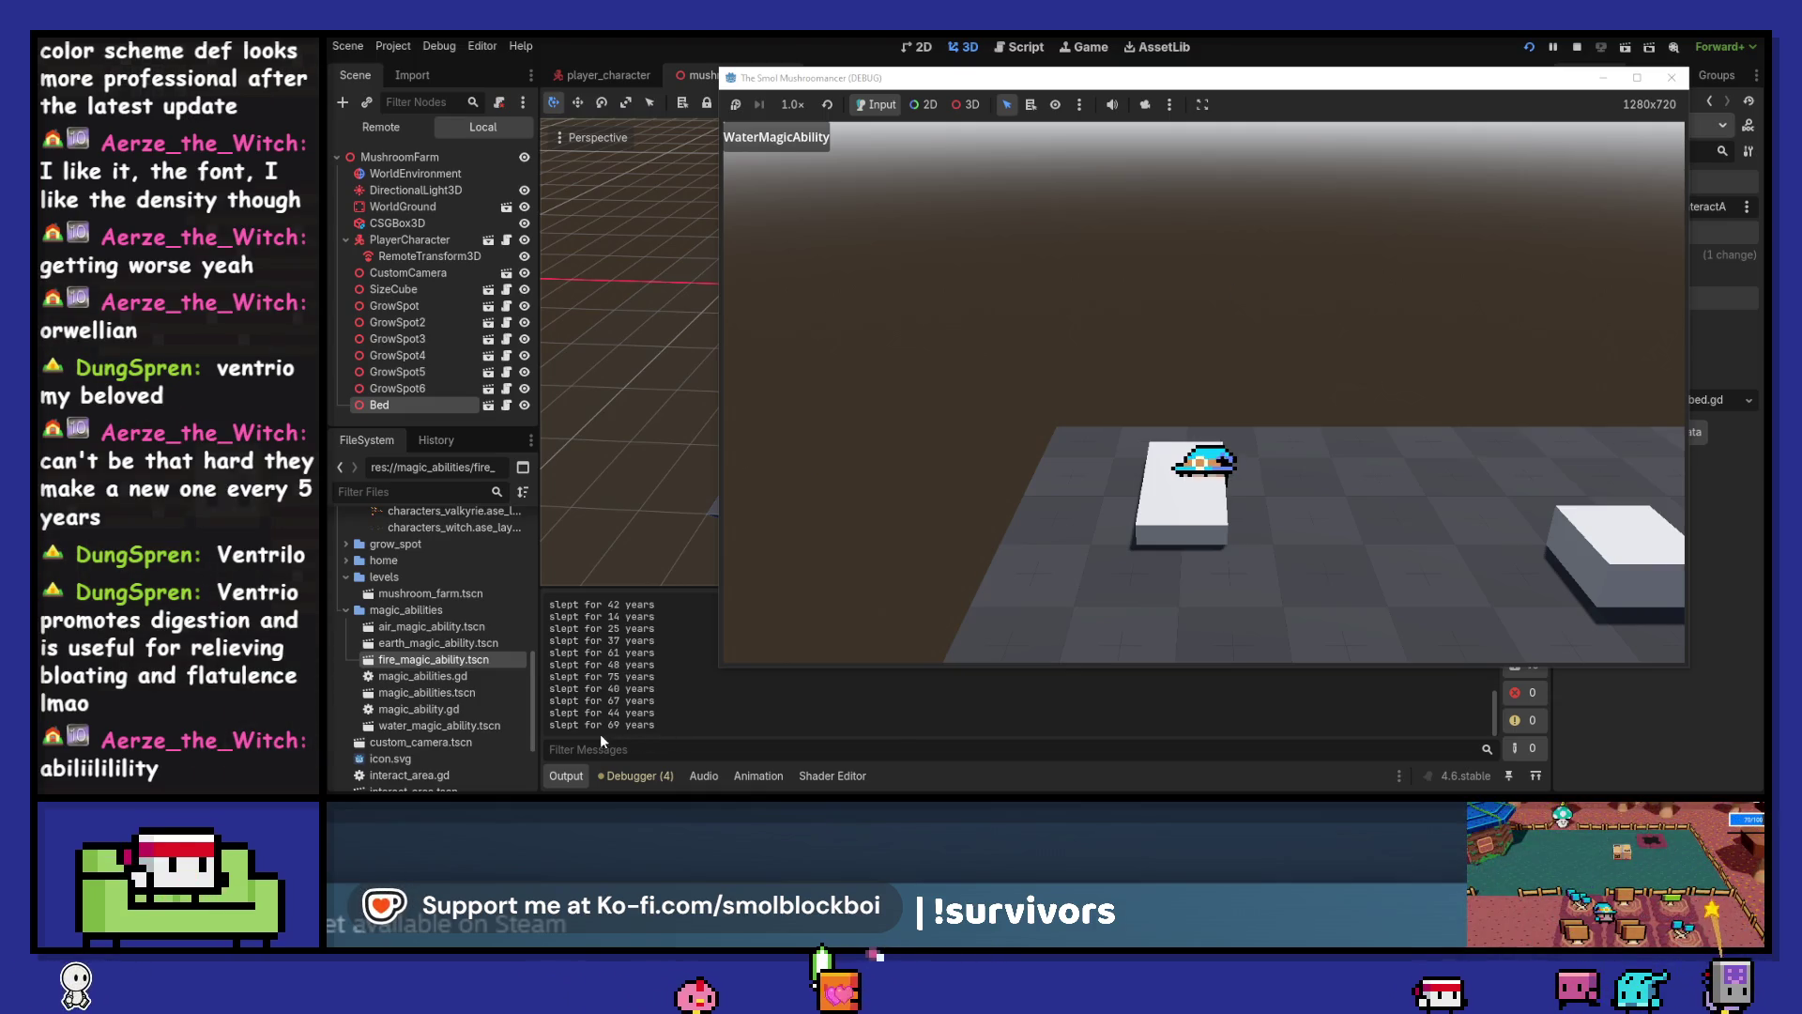
{"action": "double_click", "coordinate": [618, 724]}
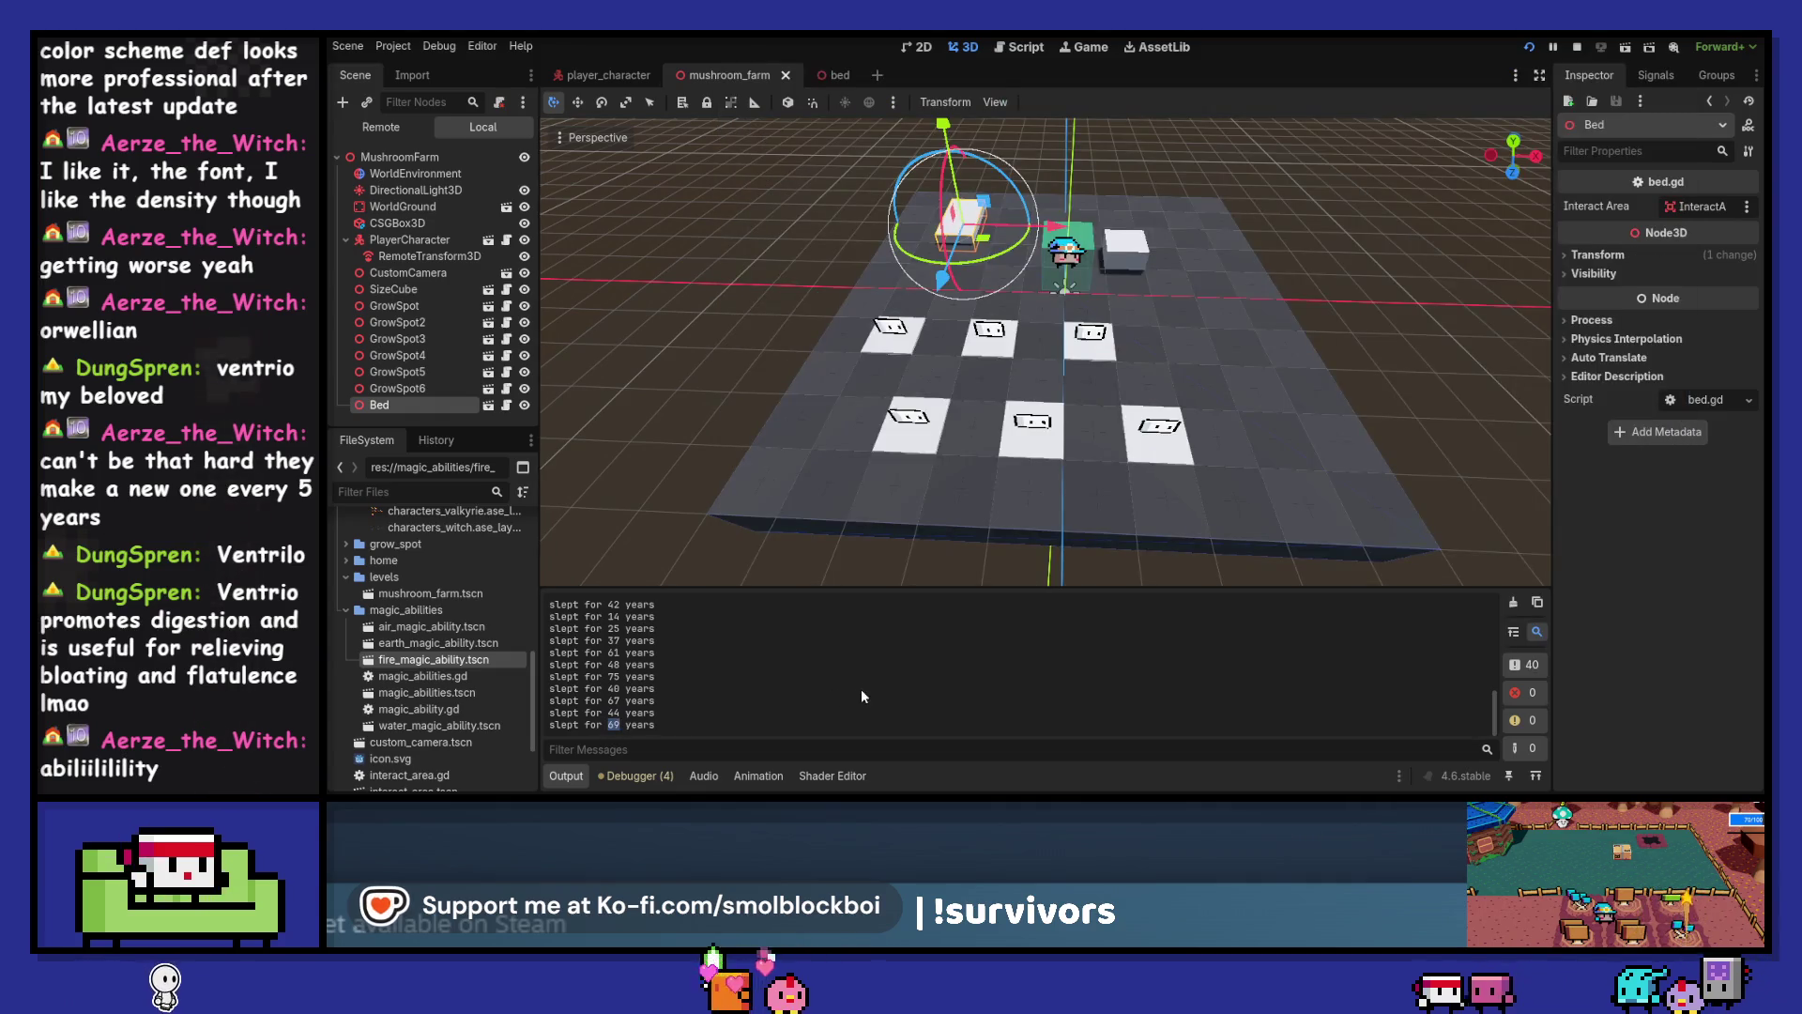
Stop the running game and clear the output log
{"action": "key", "text": "F5"}
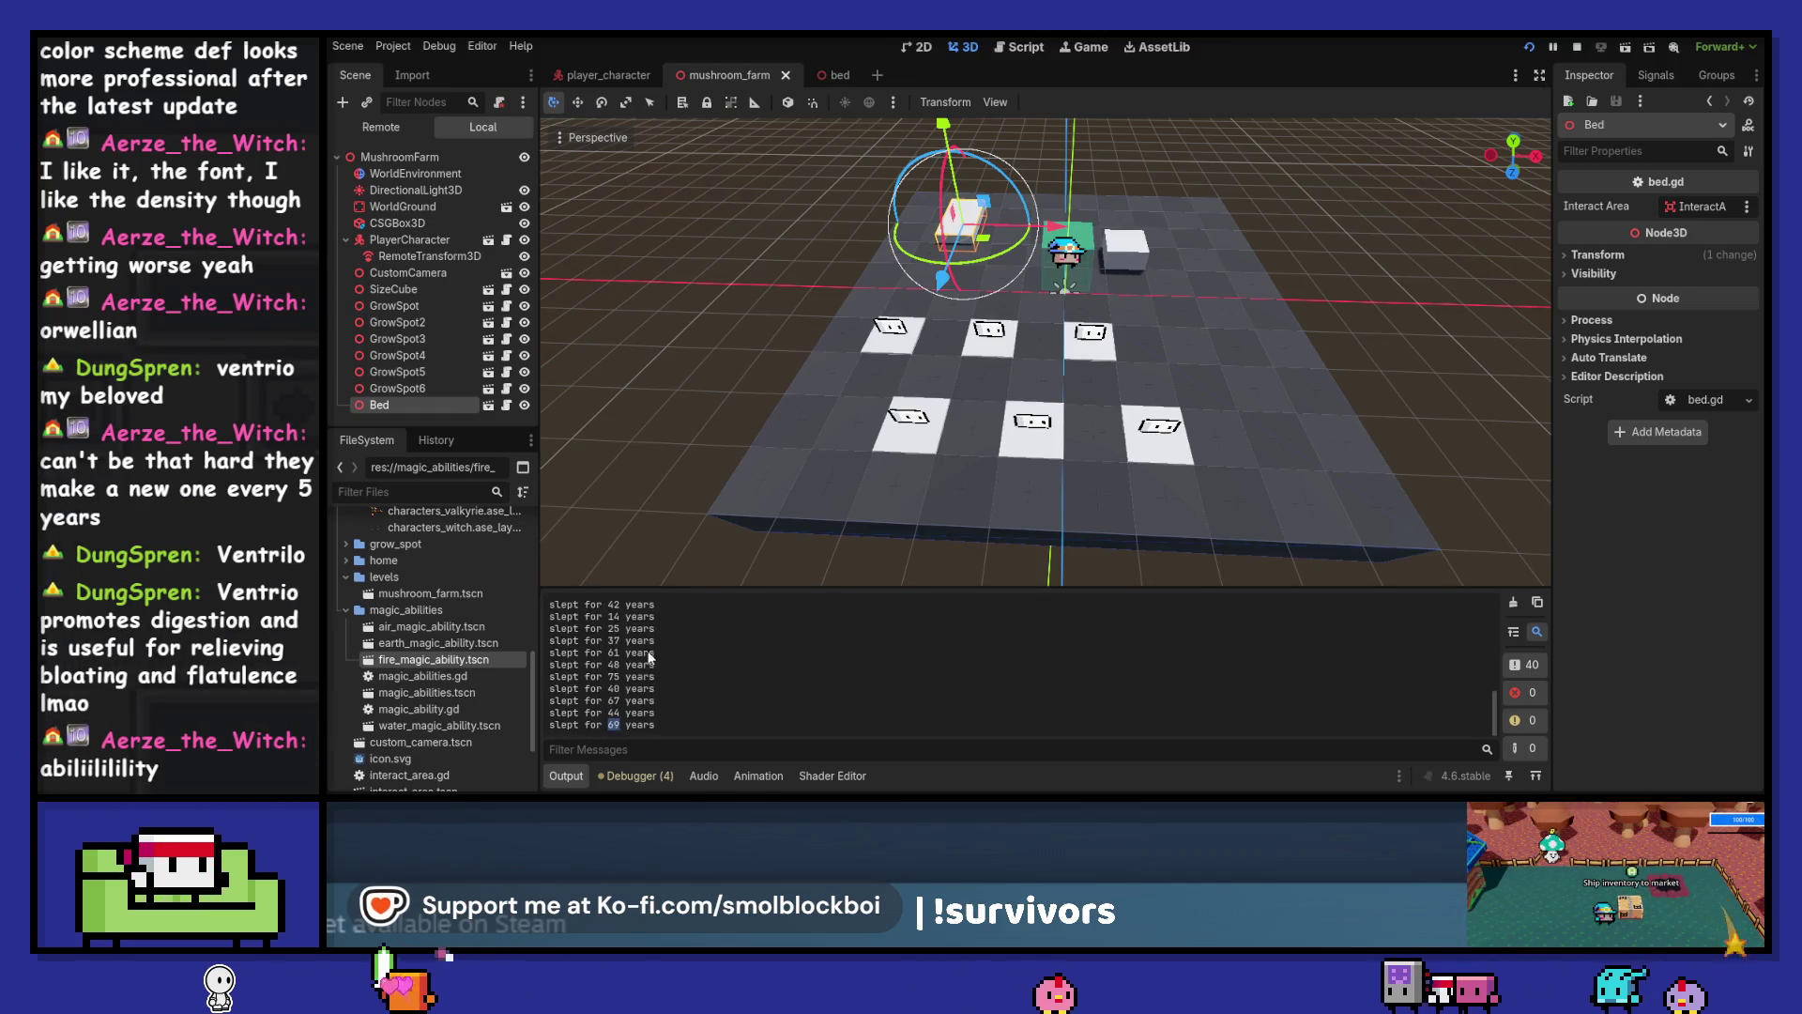
{"action": "left_click", "coordinate": [1520, 670]}
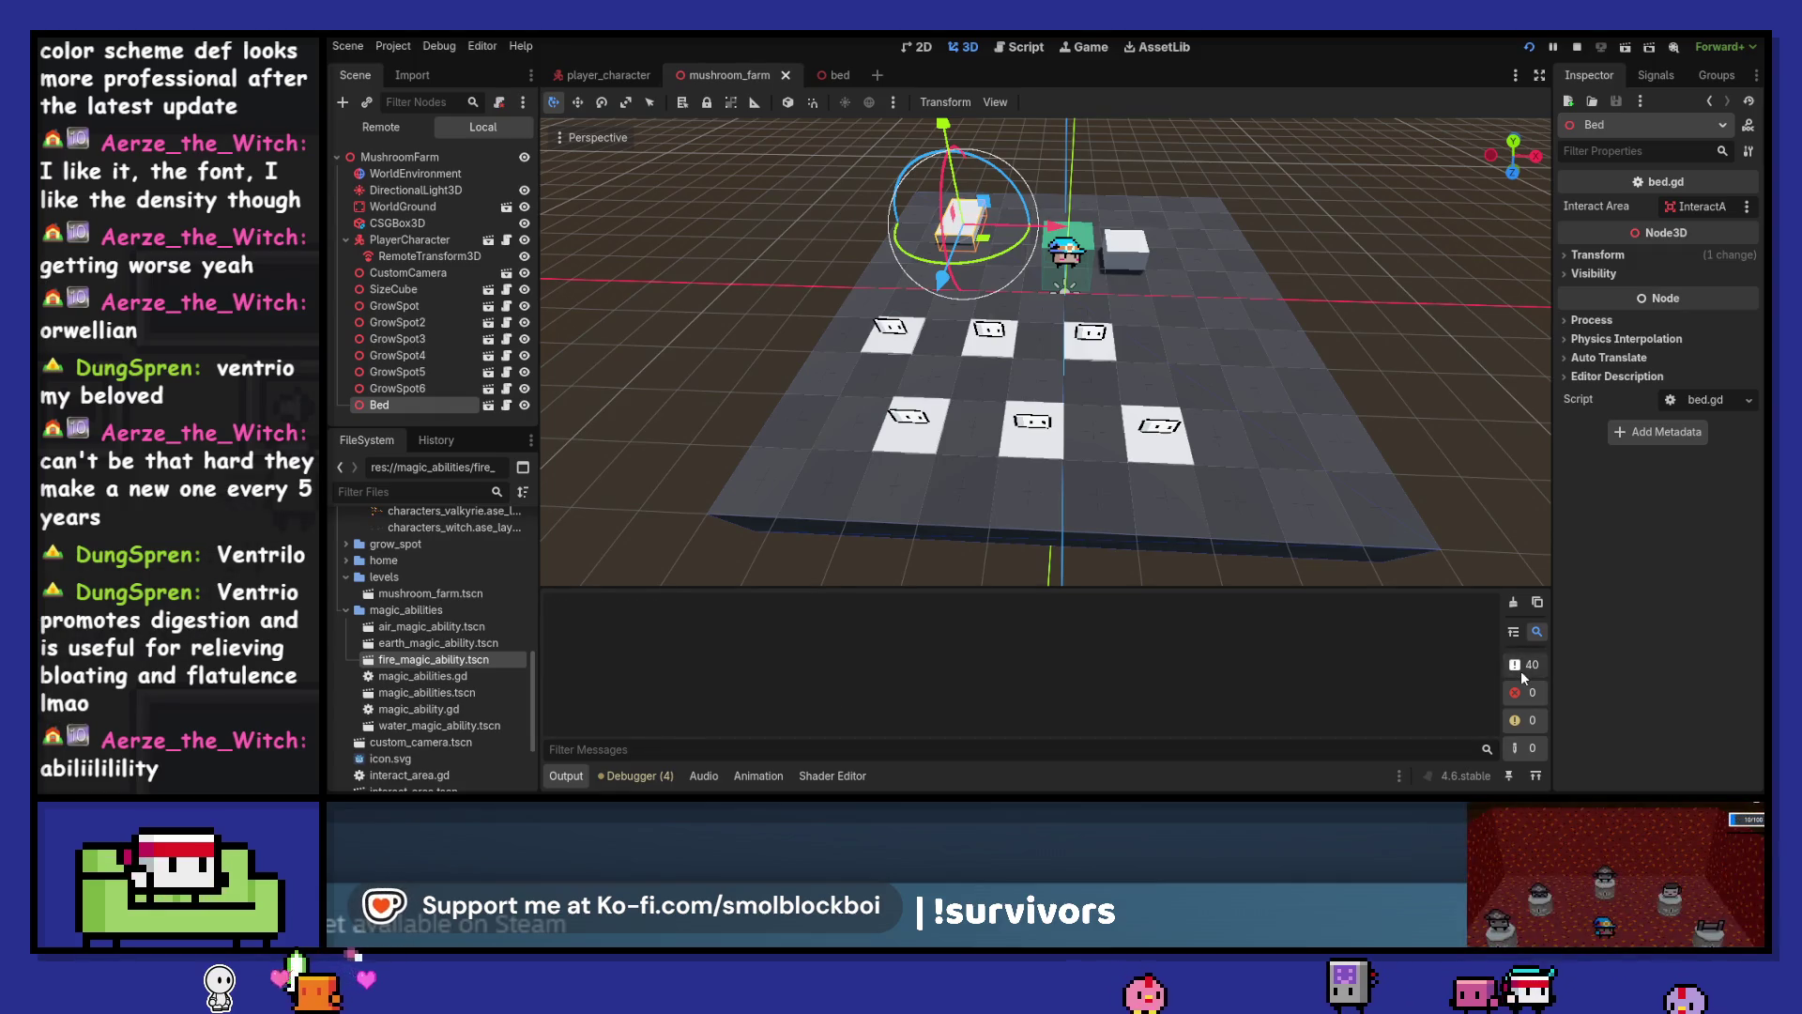
{"action": "left_click", "coordinate": [1503, 670]}
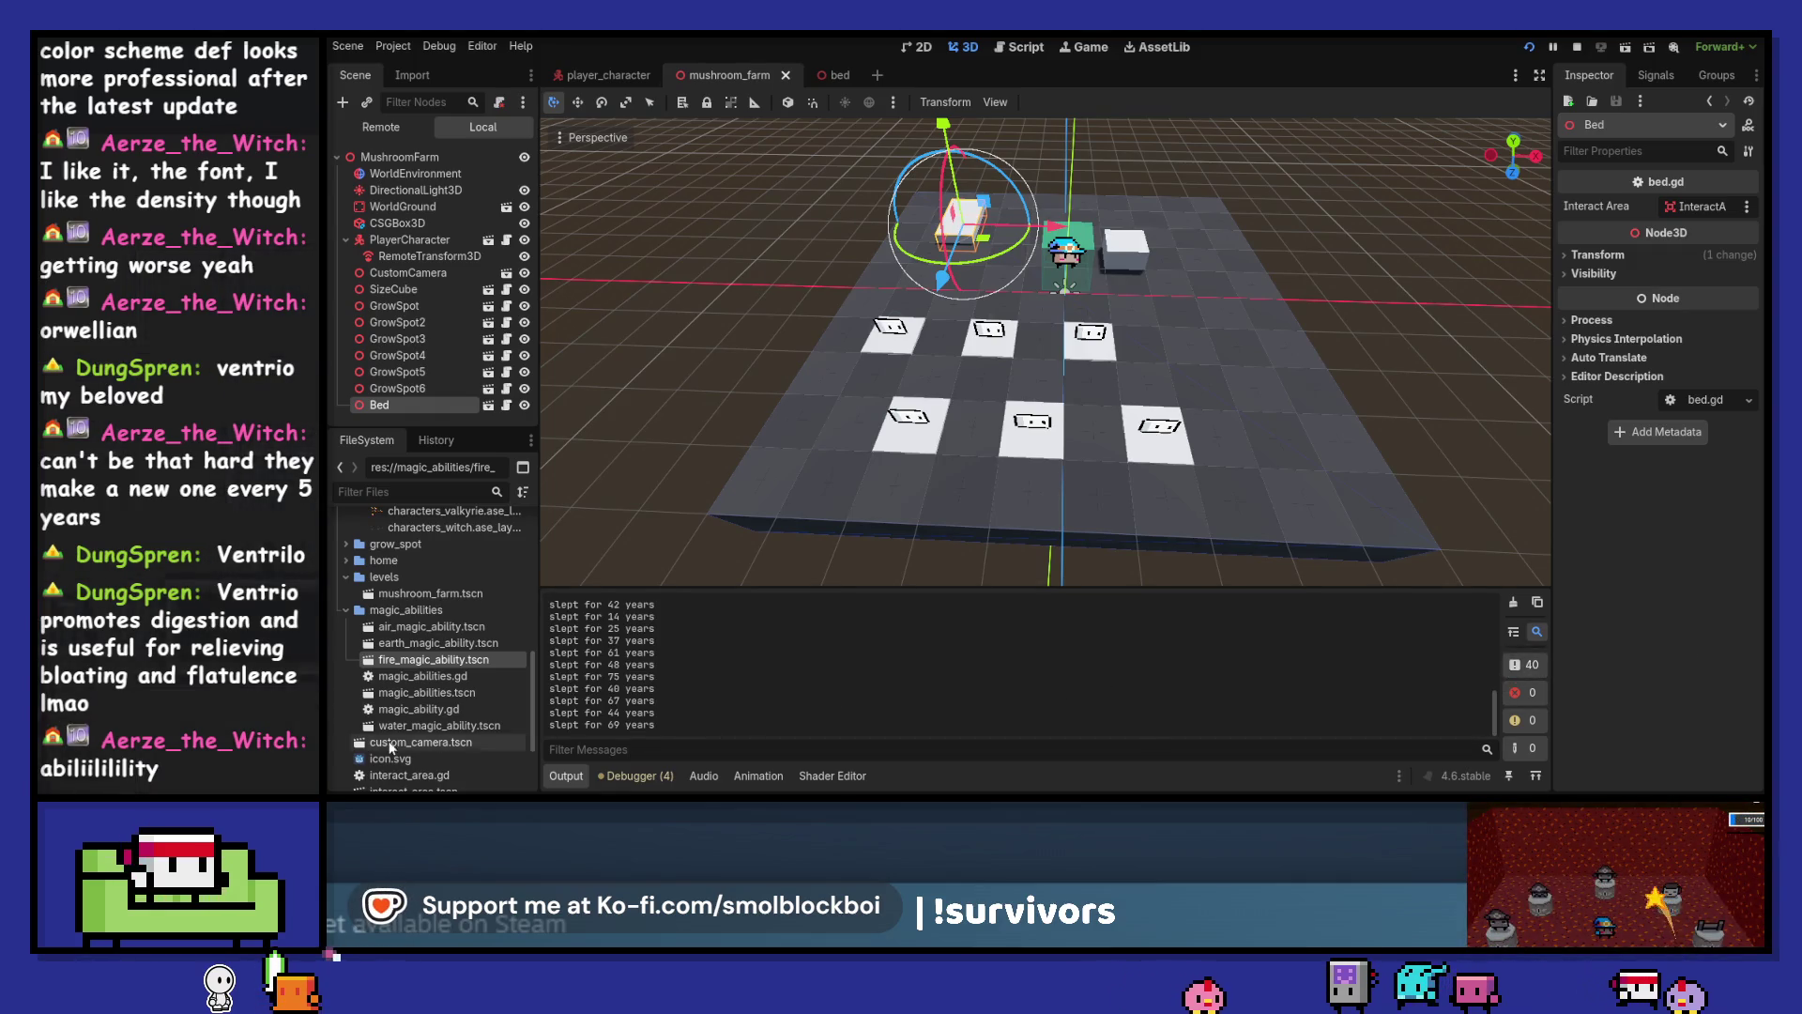
{"action": "left_click", "coordinate": [1580, 47]}
{"action": "mouse_move", "coordinate": [1129, 352]}
{"action": "left_mouse_down"}
{"action": "mouse_move", "coordinate": [1076, 364]}
{"action": "mouse_move", "coordinate": [1254, 426]}
{"action": "left_mouse_up"}
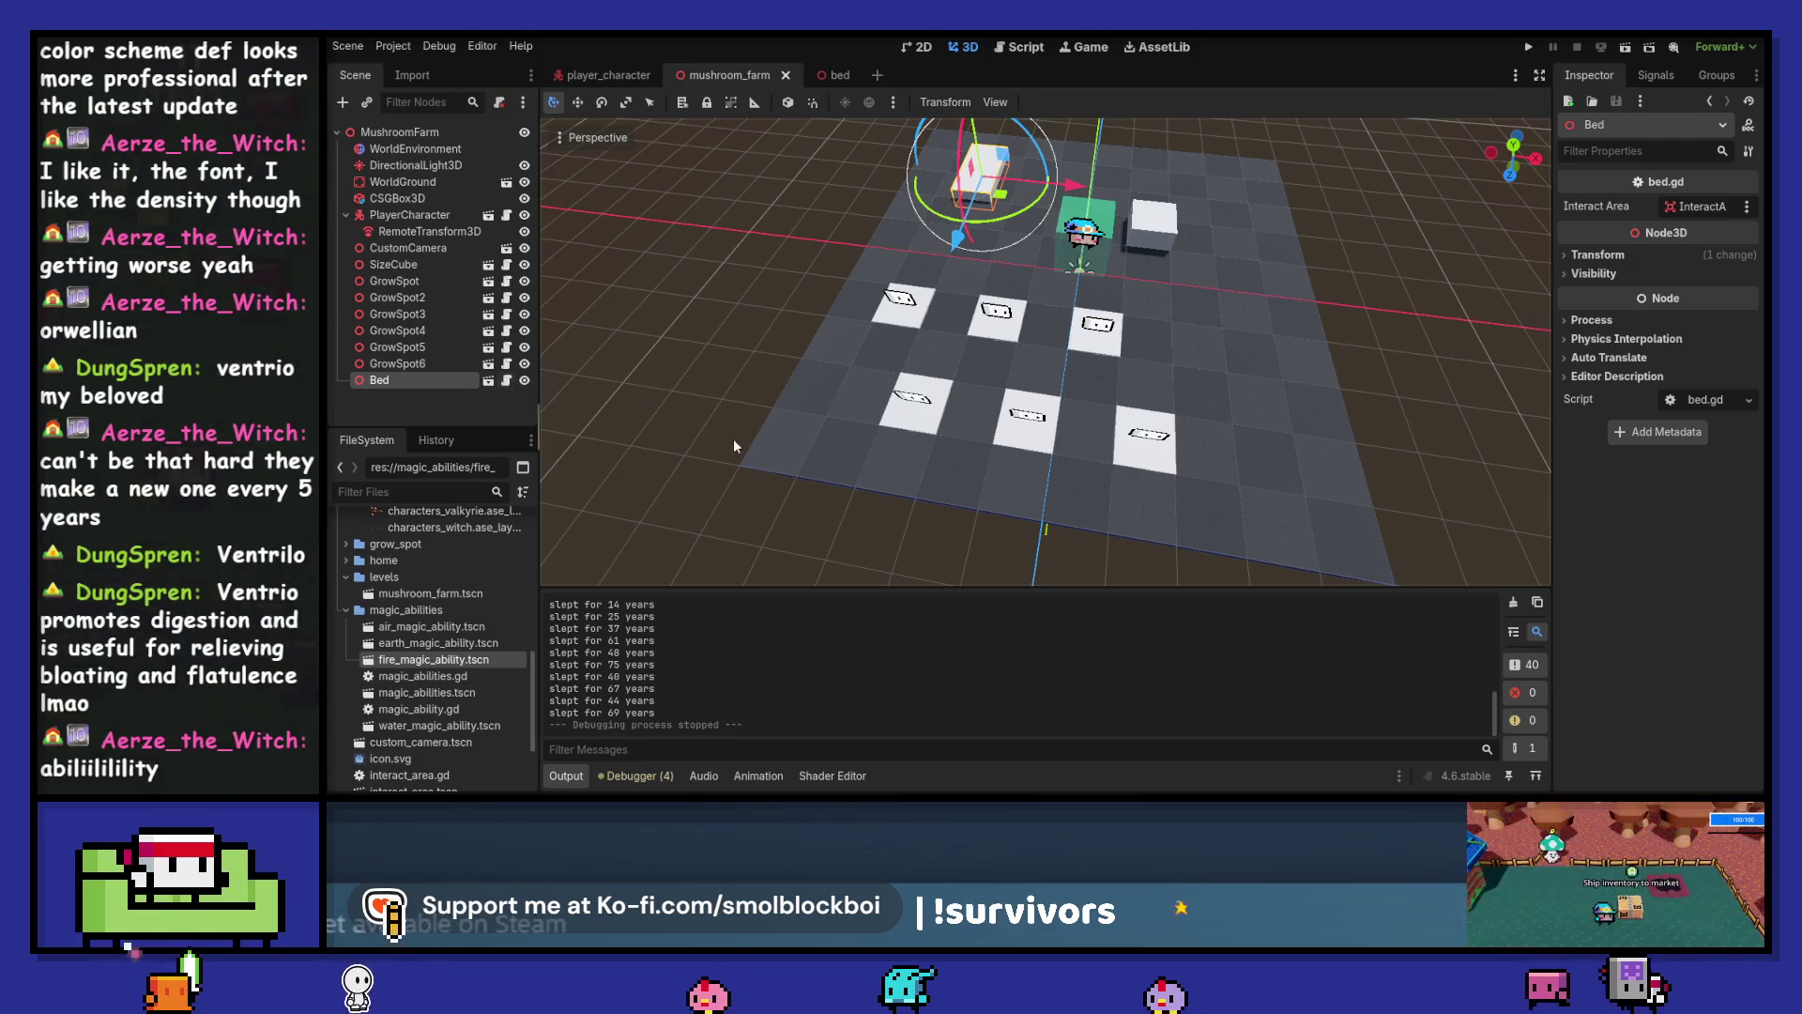
{"action": "left_click", "coordinate": [1512, 604]}
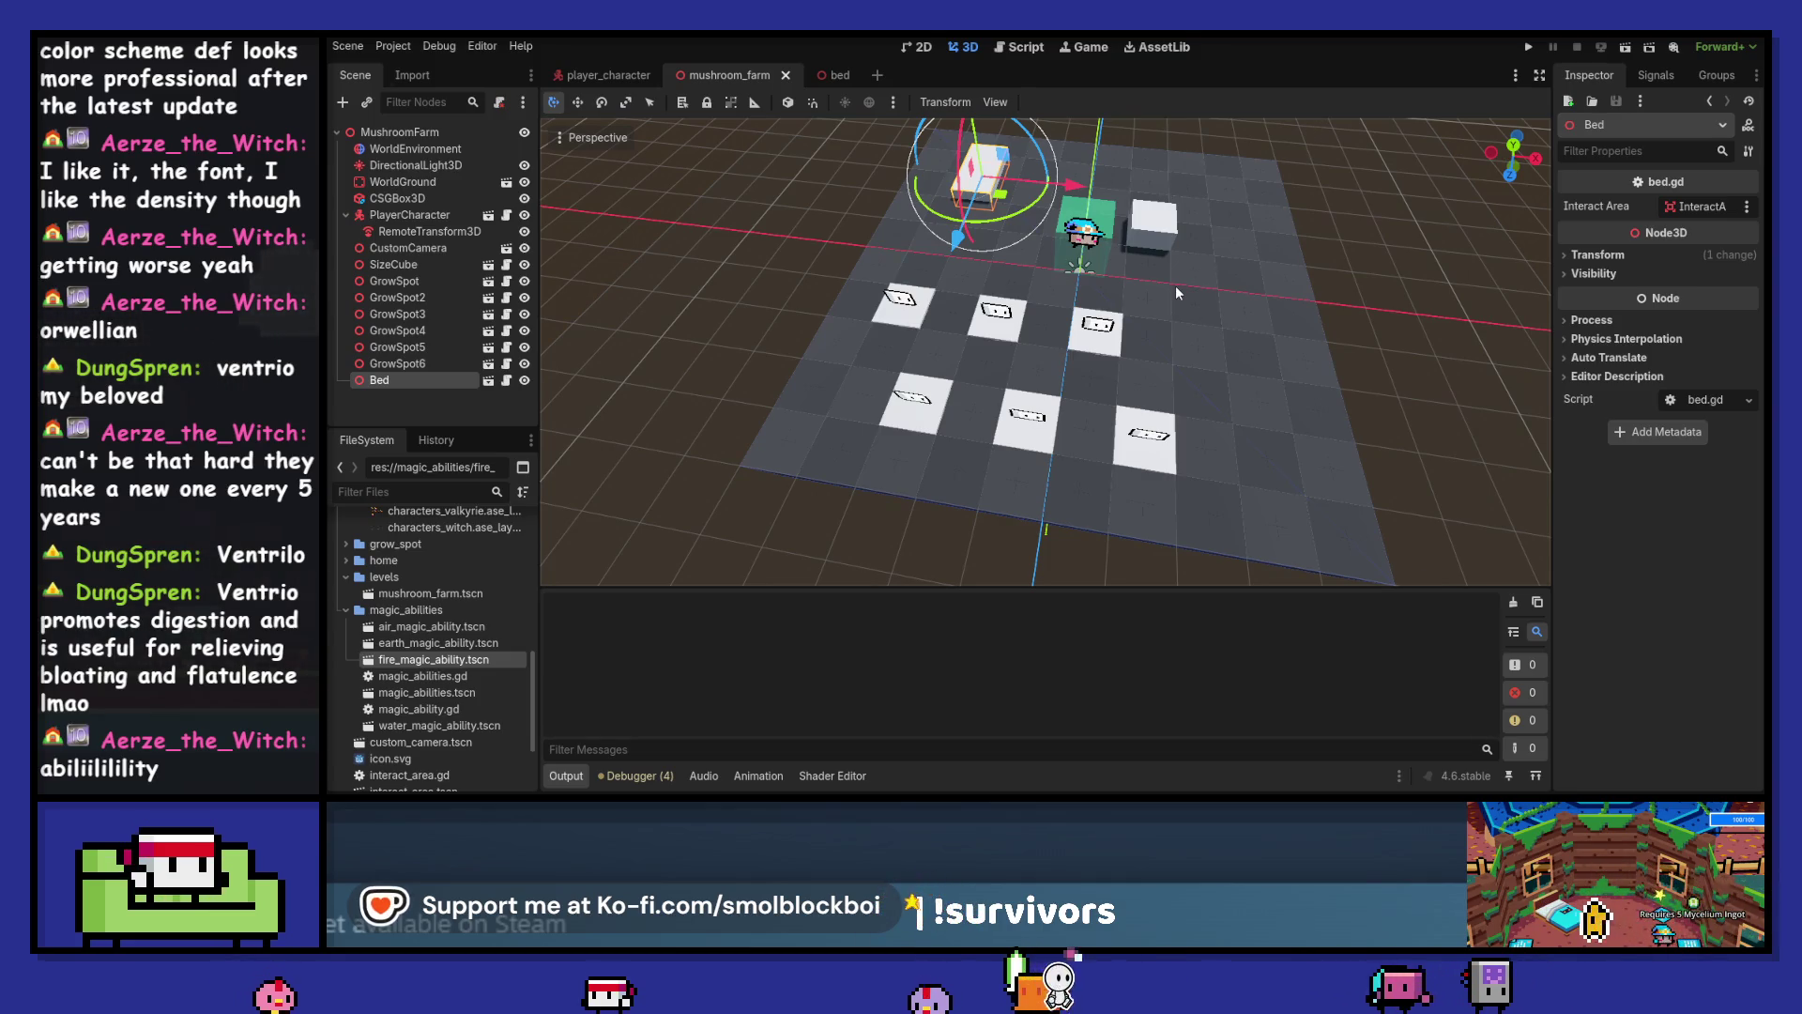
Shift the Bed 0.5 units left and open its bed.gd script
{"action": "left_click_drag", "start_coordinate": [1070, 184], "coordinate": [1052, 195]}
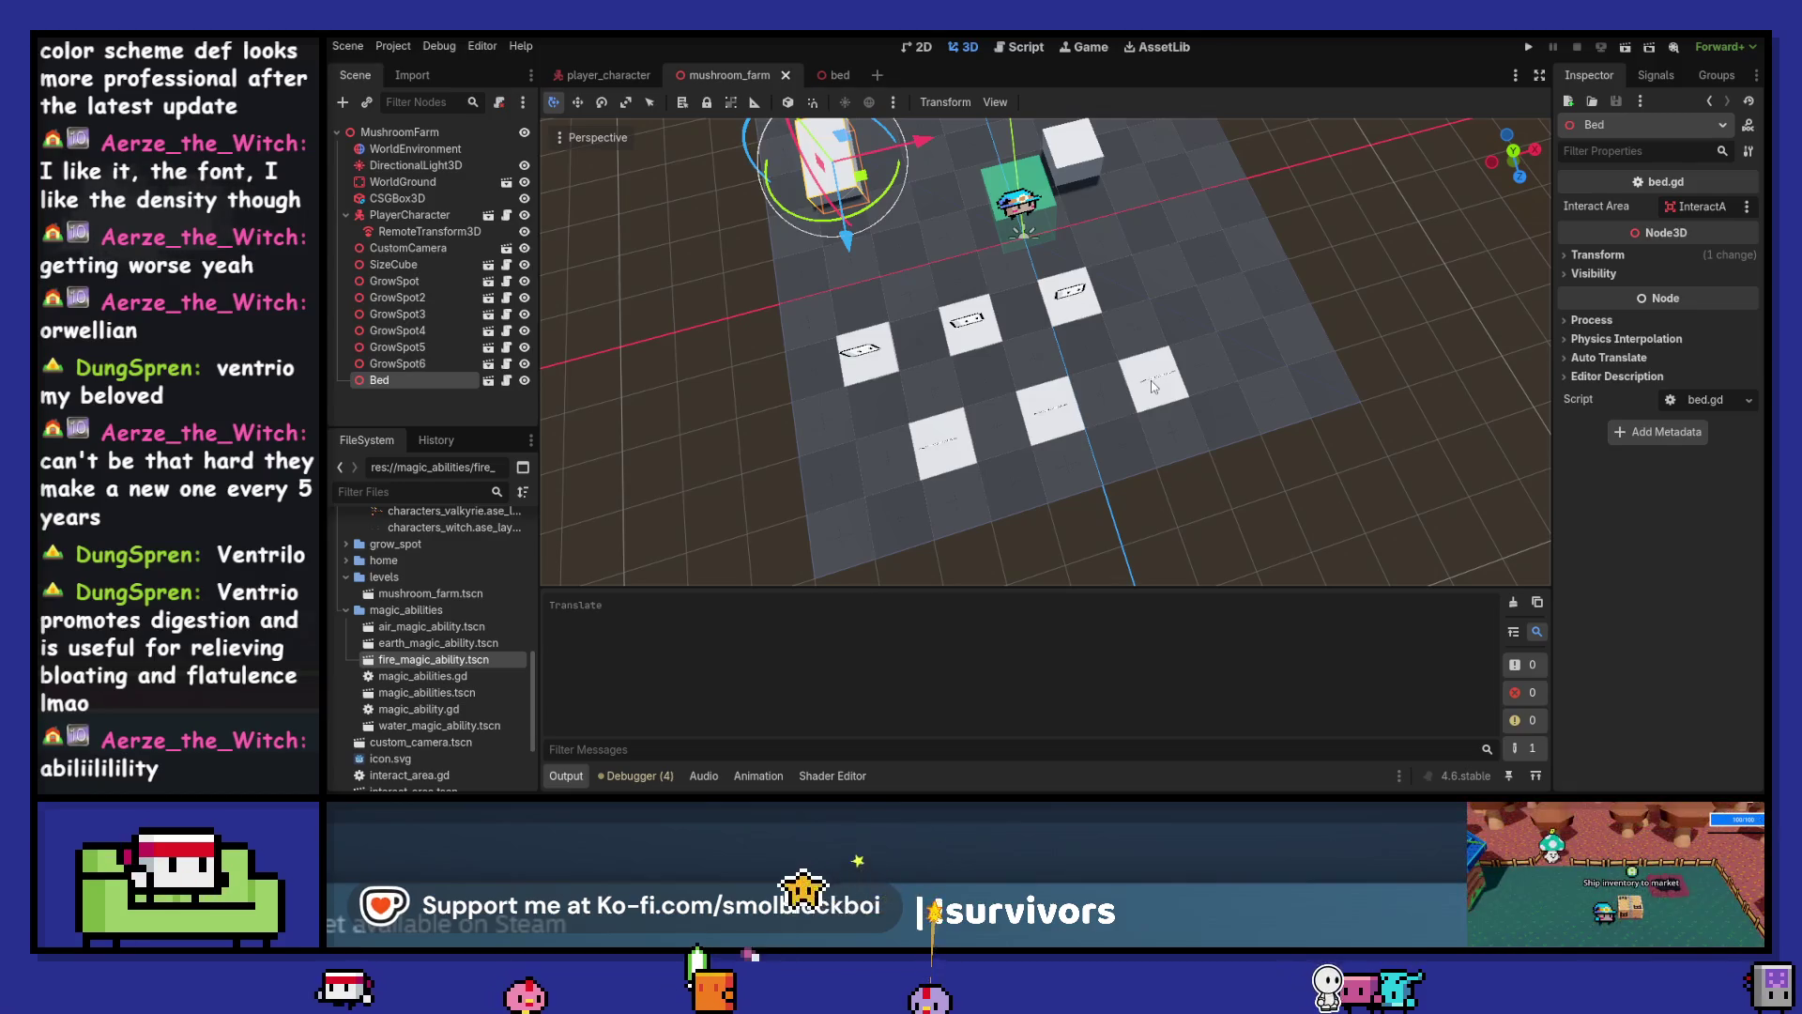
{"action": "left_click_drag", "start_coordinate": [1164, 407], "coordinate": [1113, 304]}
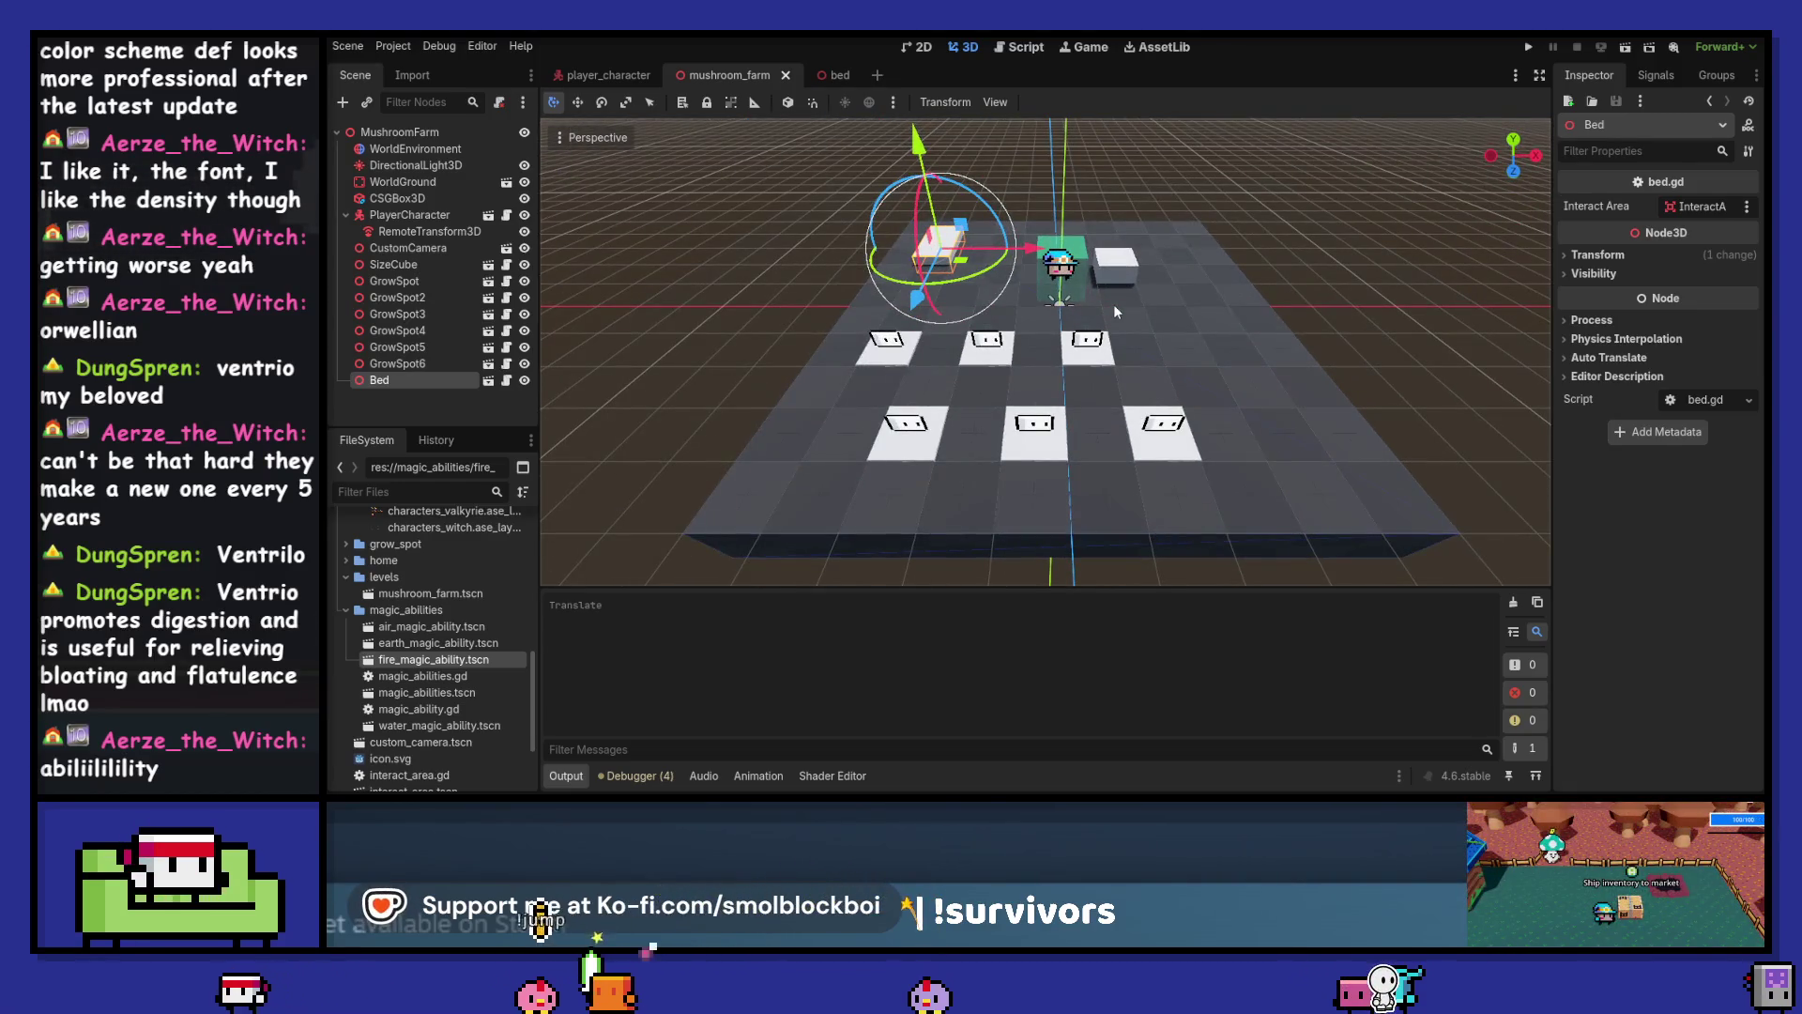
{"action": "left_click", "coordinate": [506, 380]}
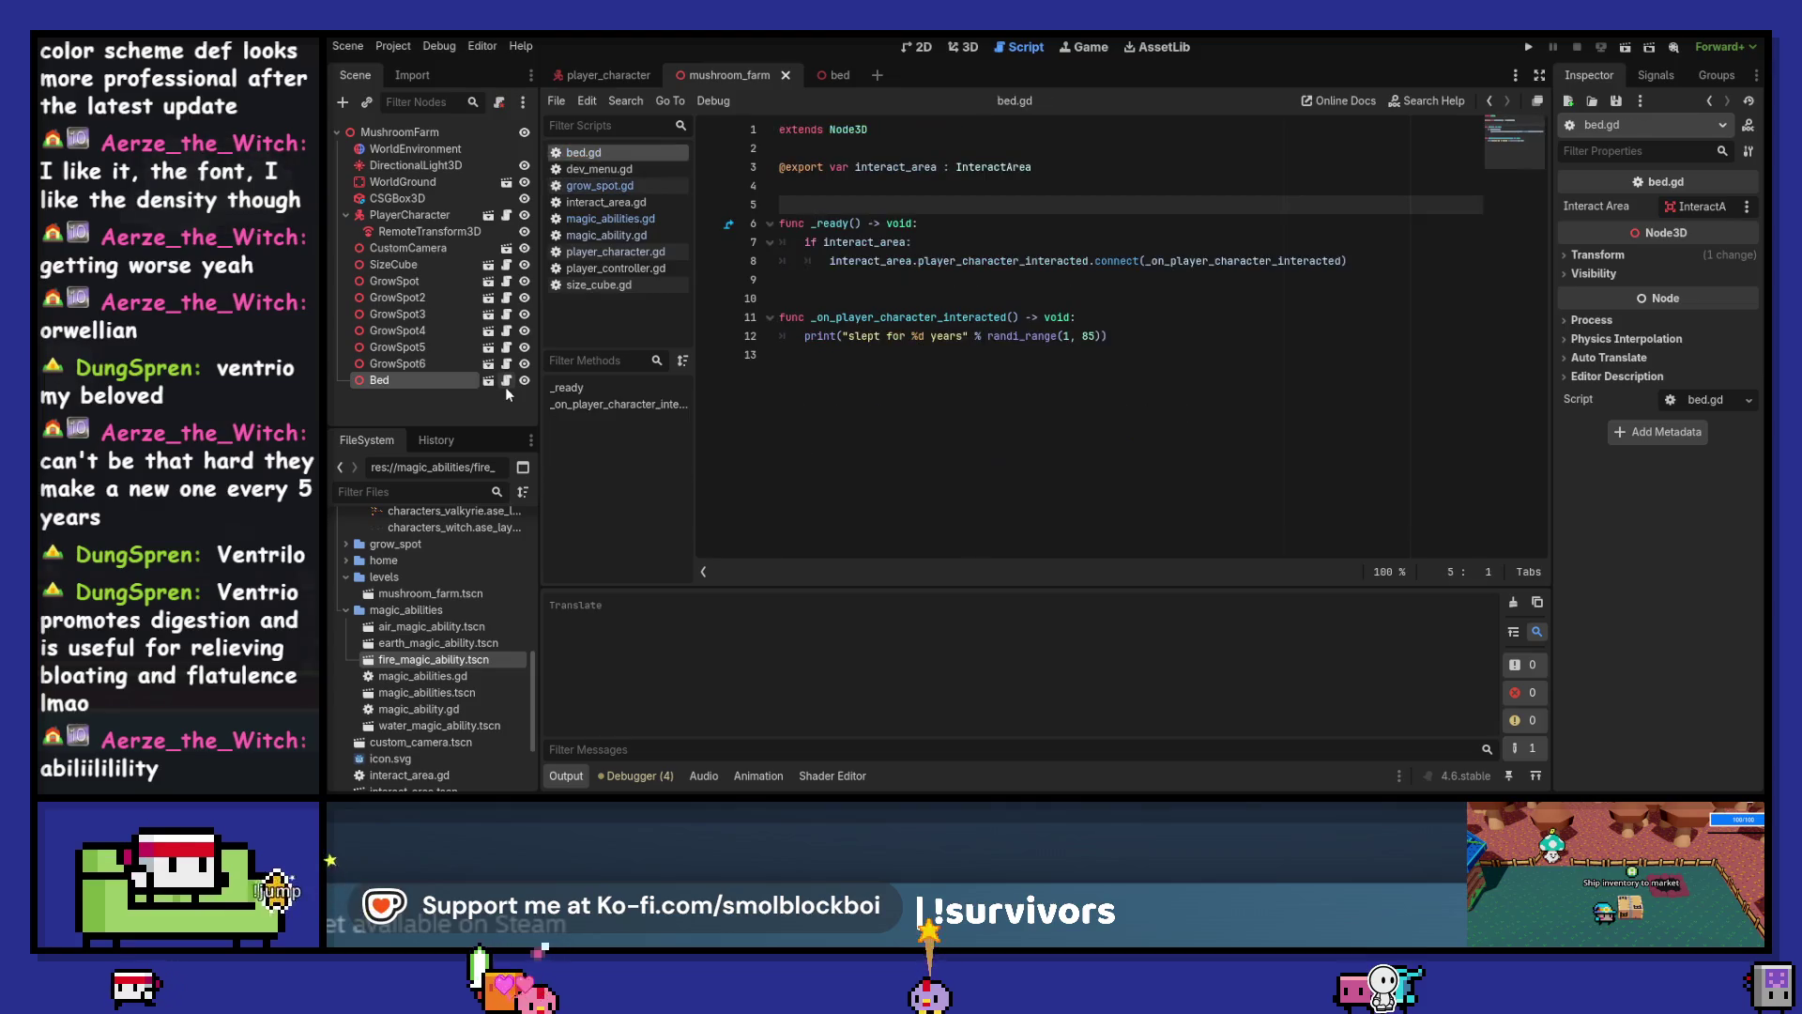
Review bed.gd, then return to the mushroom farm's 3D view and select the first GrowSpot
{"action": "mouse_move", "coordinate": [1027, 344]}
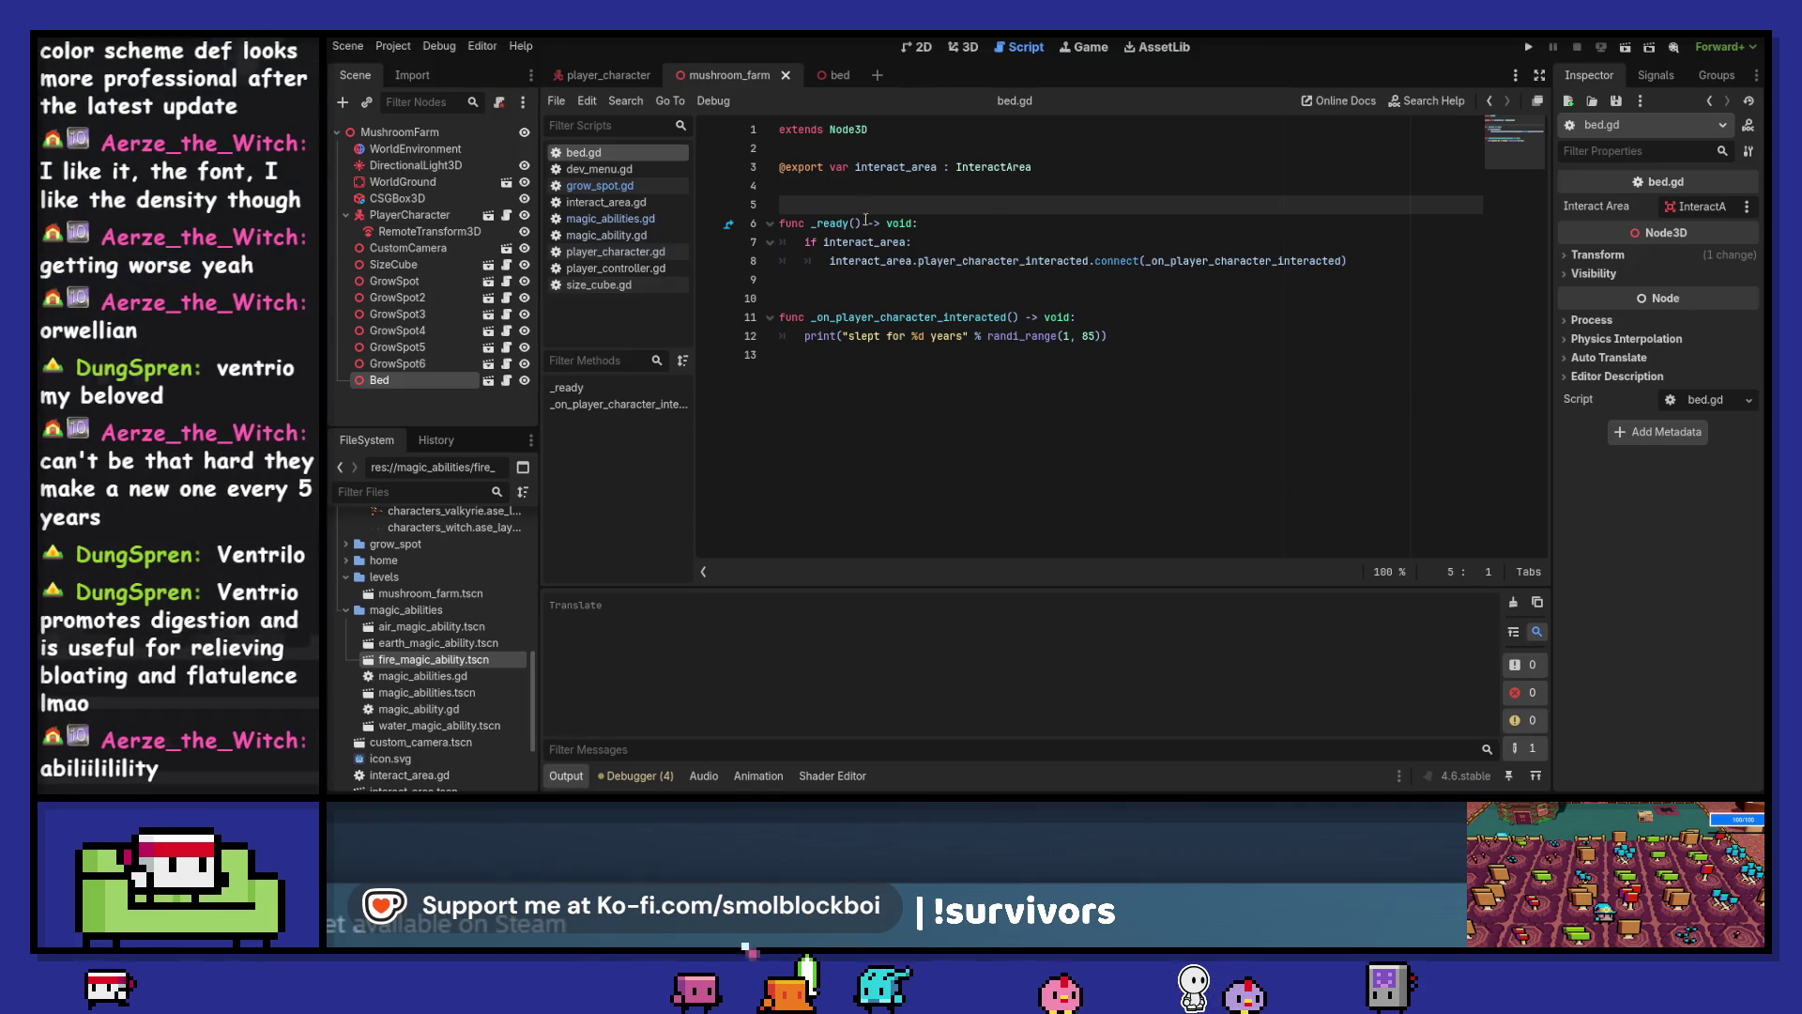
{"action": "left_click", "coordinate": [855, 154]}
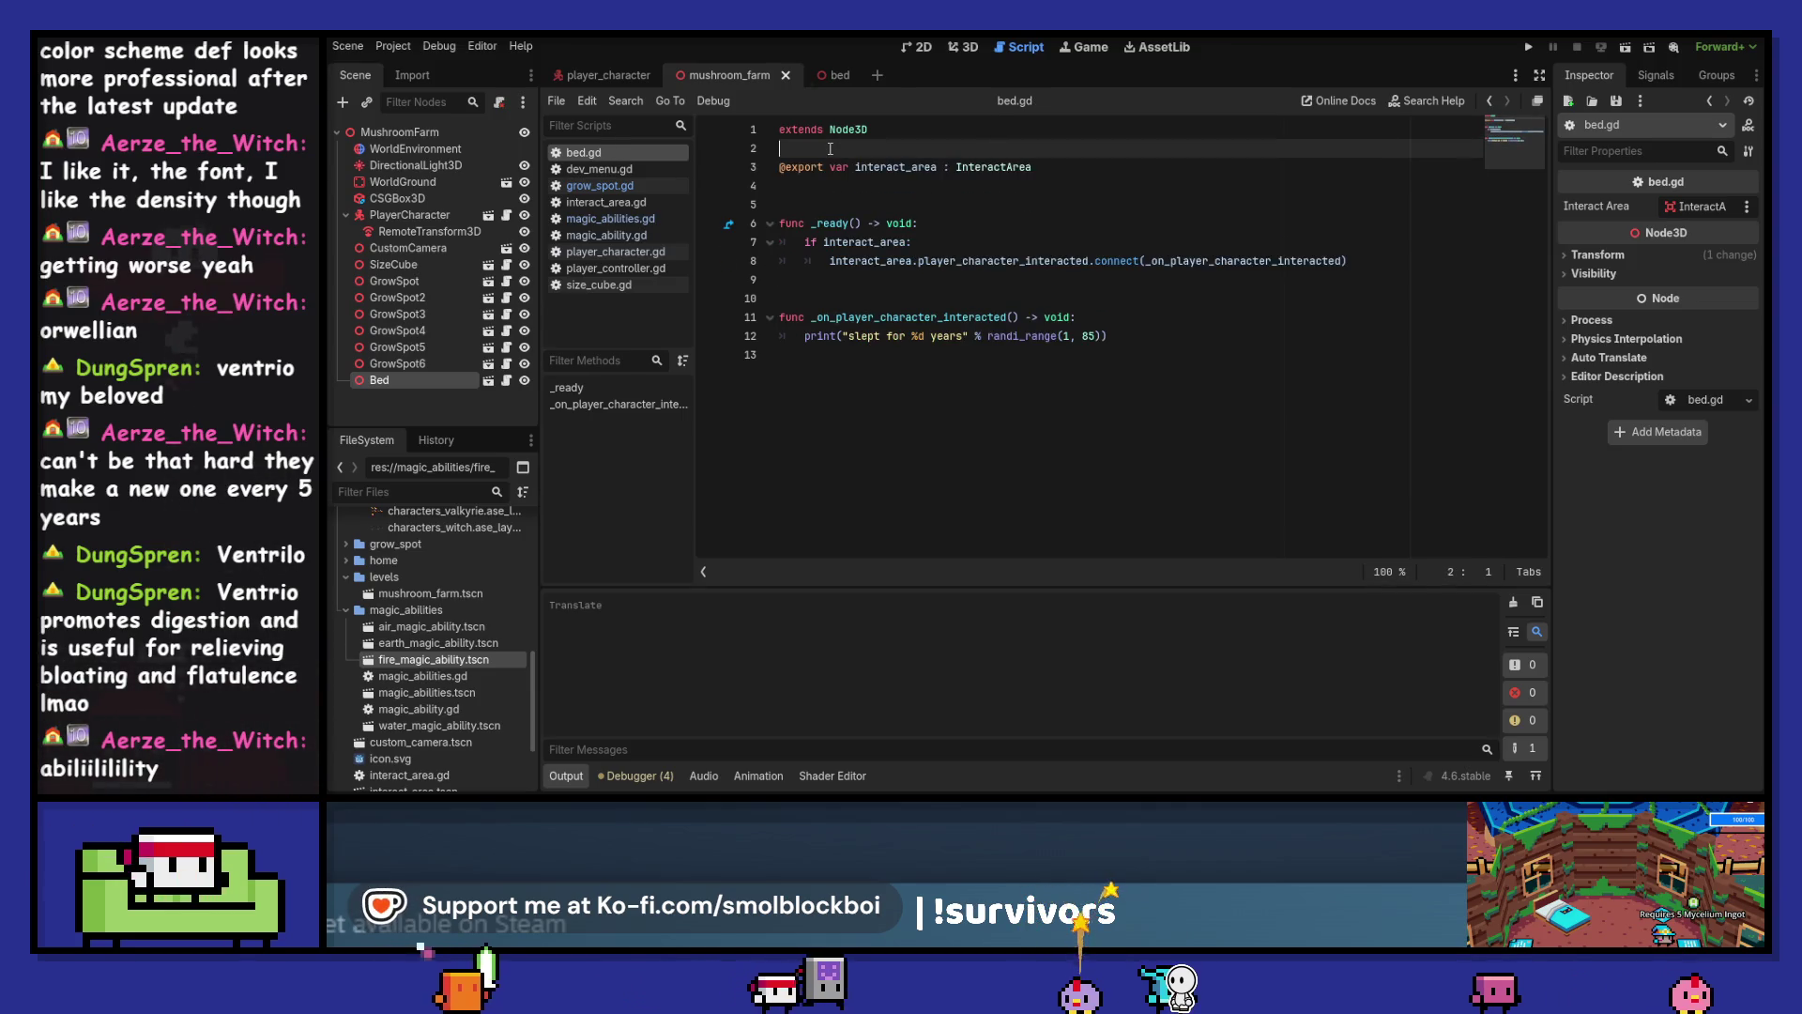
{"action": "left_click", "coordinate": [957, 48]}
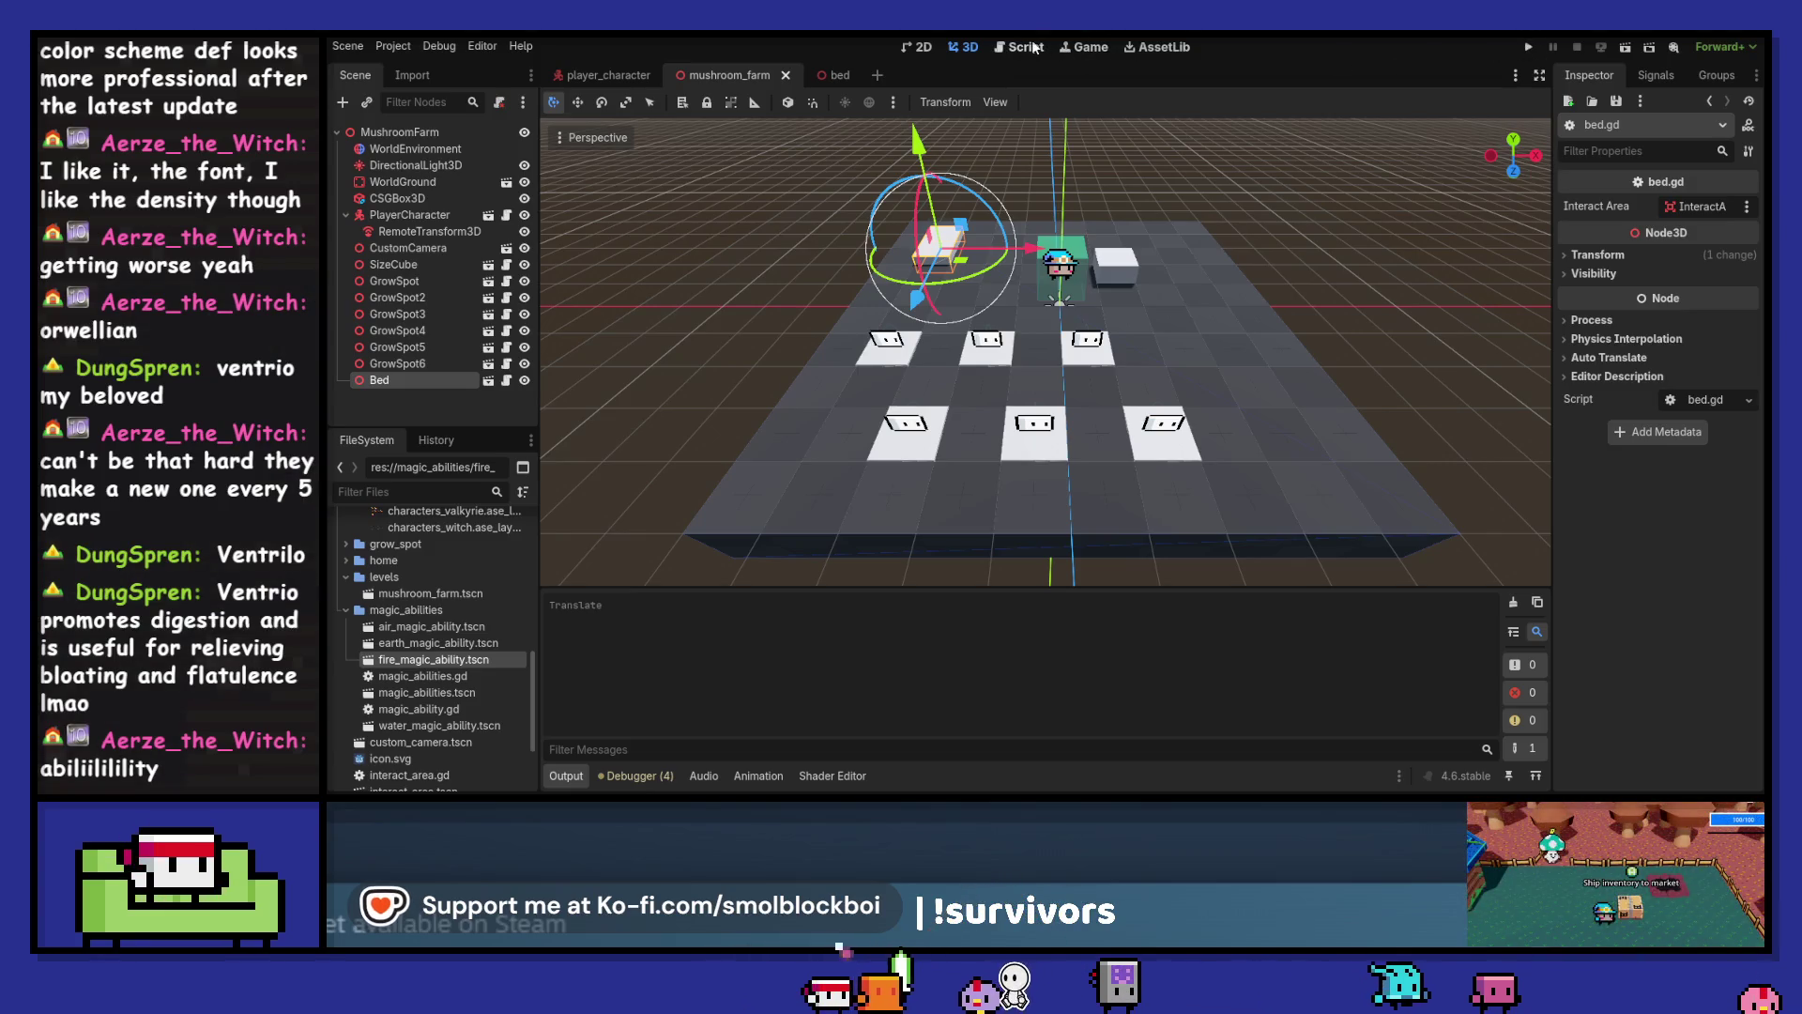
{"action": "left_click", "coordinate": [904, 351]}
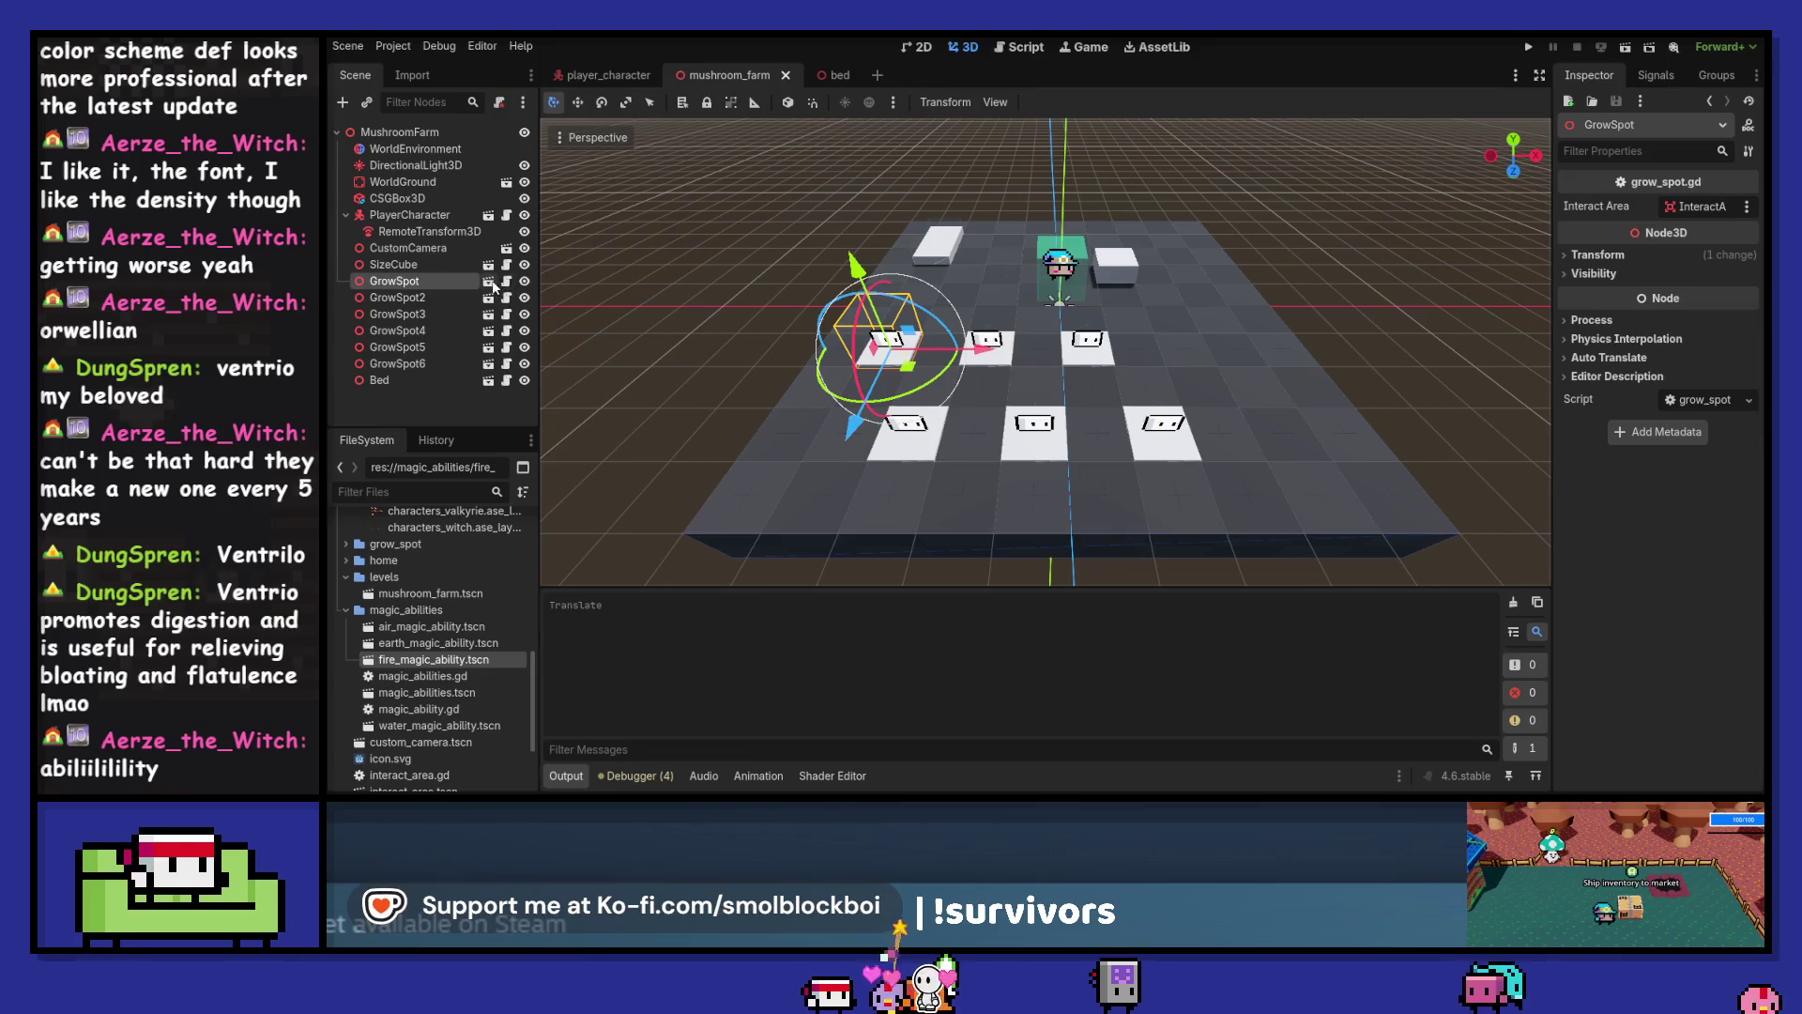
Read grow_spot.gd from the top, then return to the 3D farm view and run the game
{"action": "left_click", "coordinate": [508, 282]}
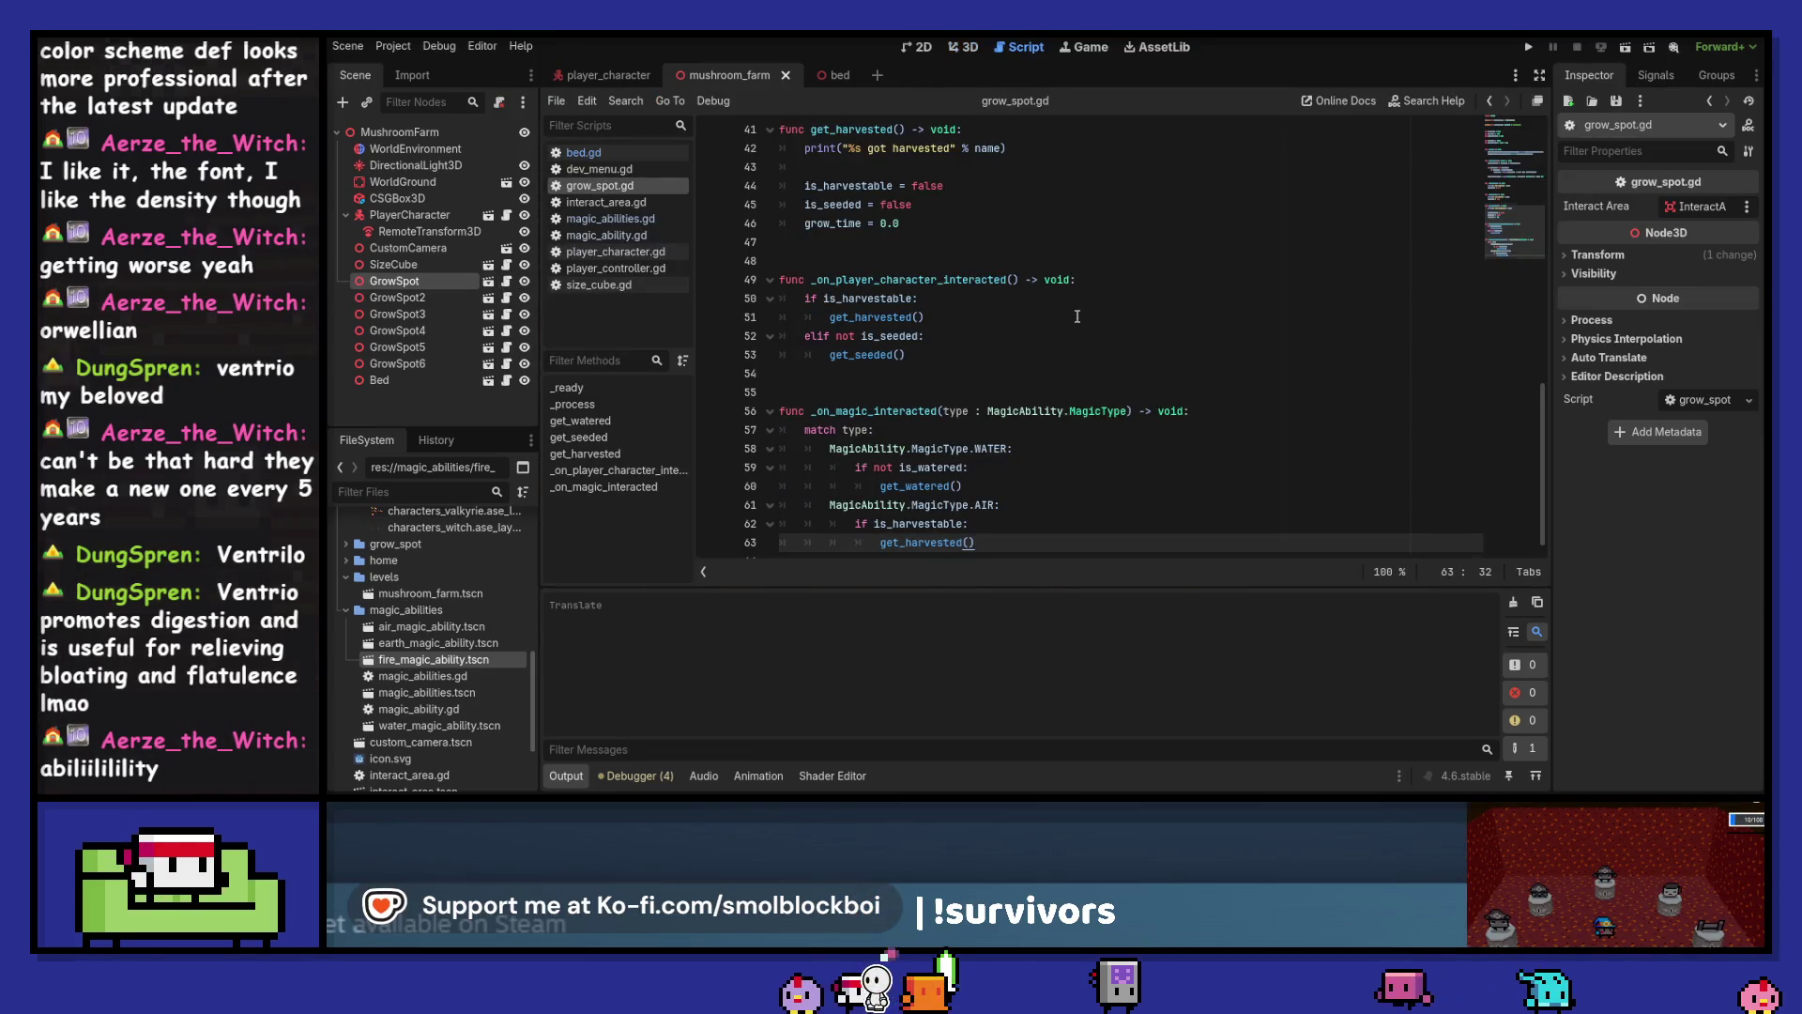
{"action": "scroll", "coordinate": [1077, 316], "scroll_direction": "up", "scroll_amount": 10}
{"action": "scroll", "coordinate": [1078, 317], "scroll_direction": "up", "scroll_amount": 1}
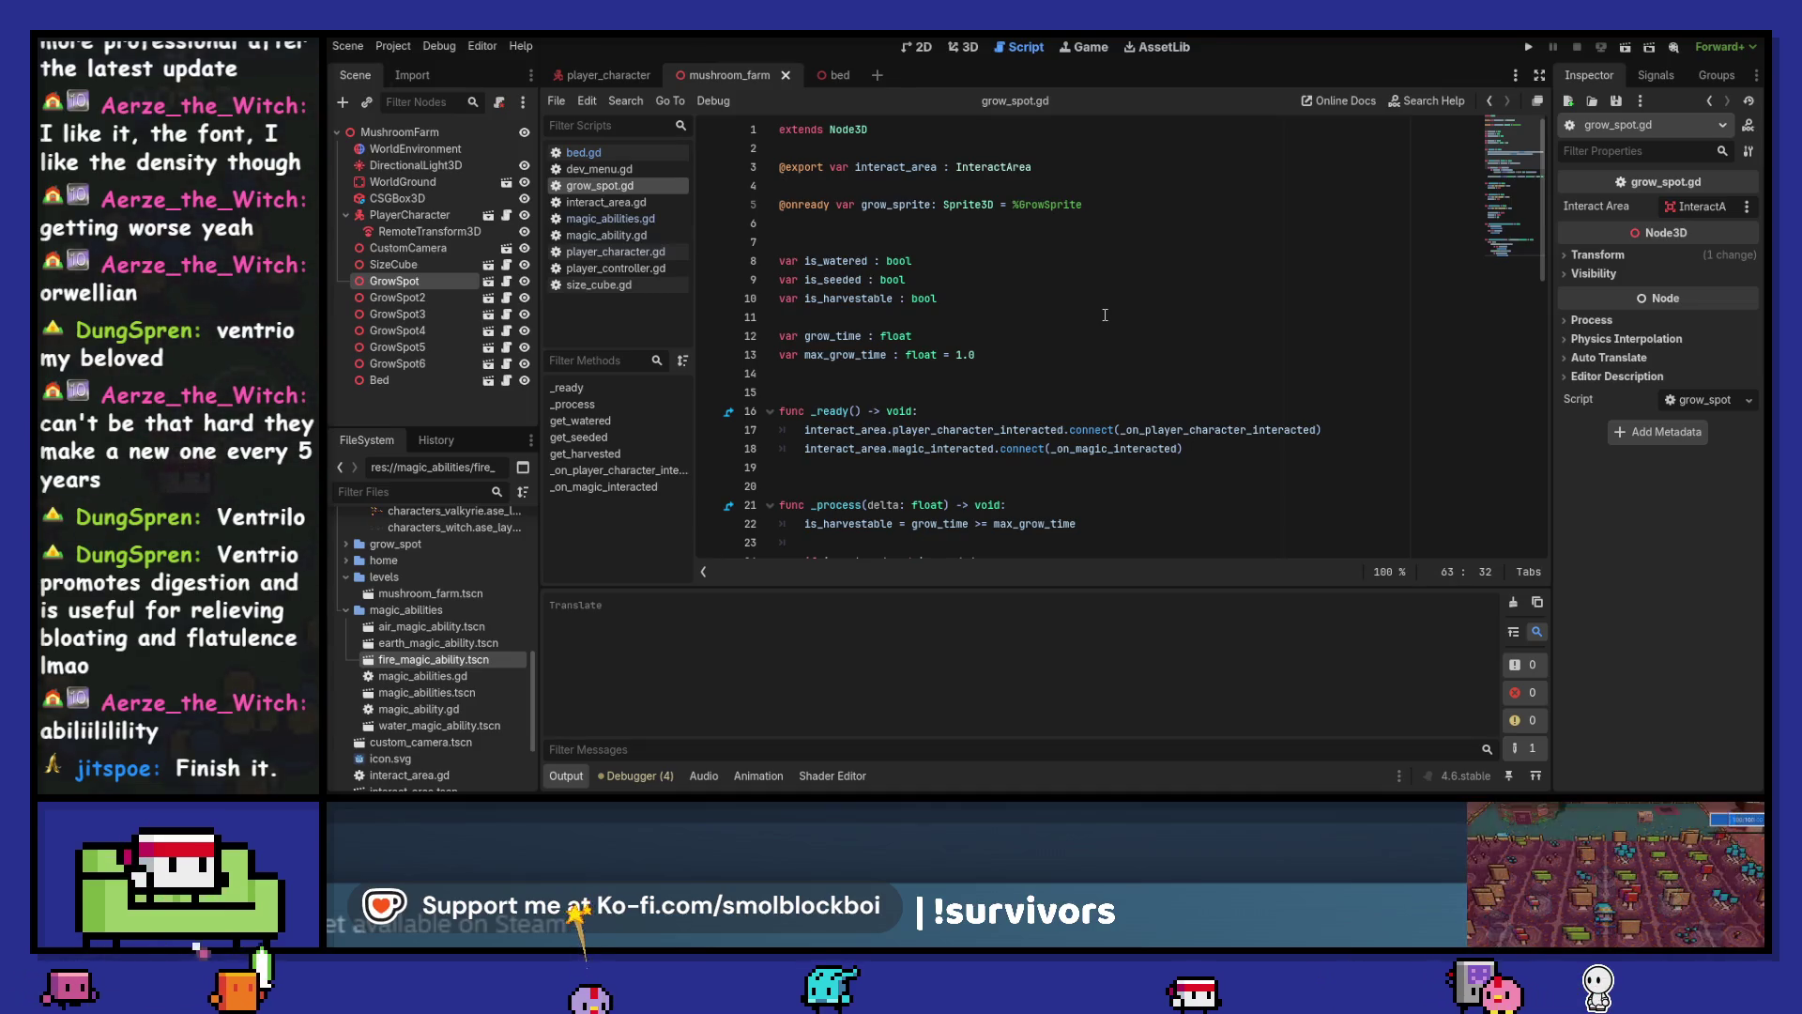
{"action": "left_click", "coordinate": [886, 154]}
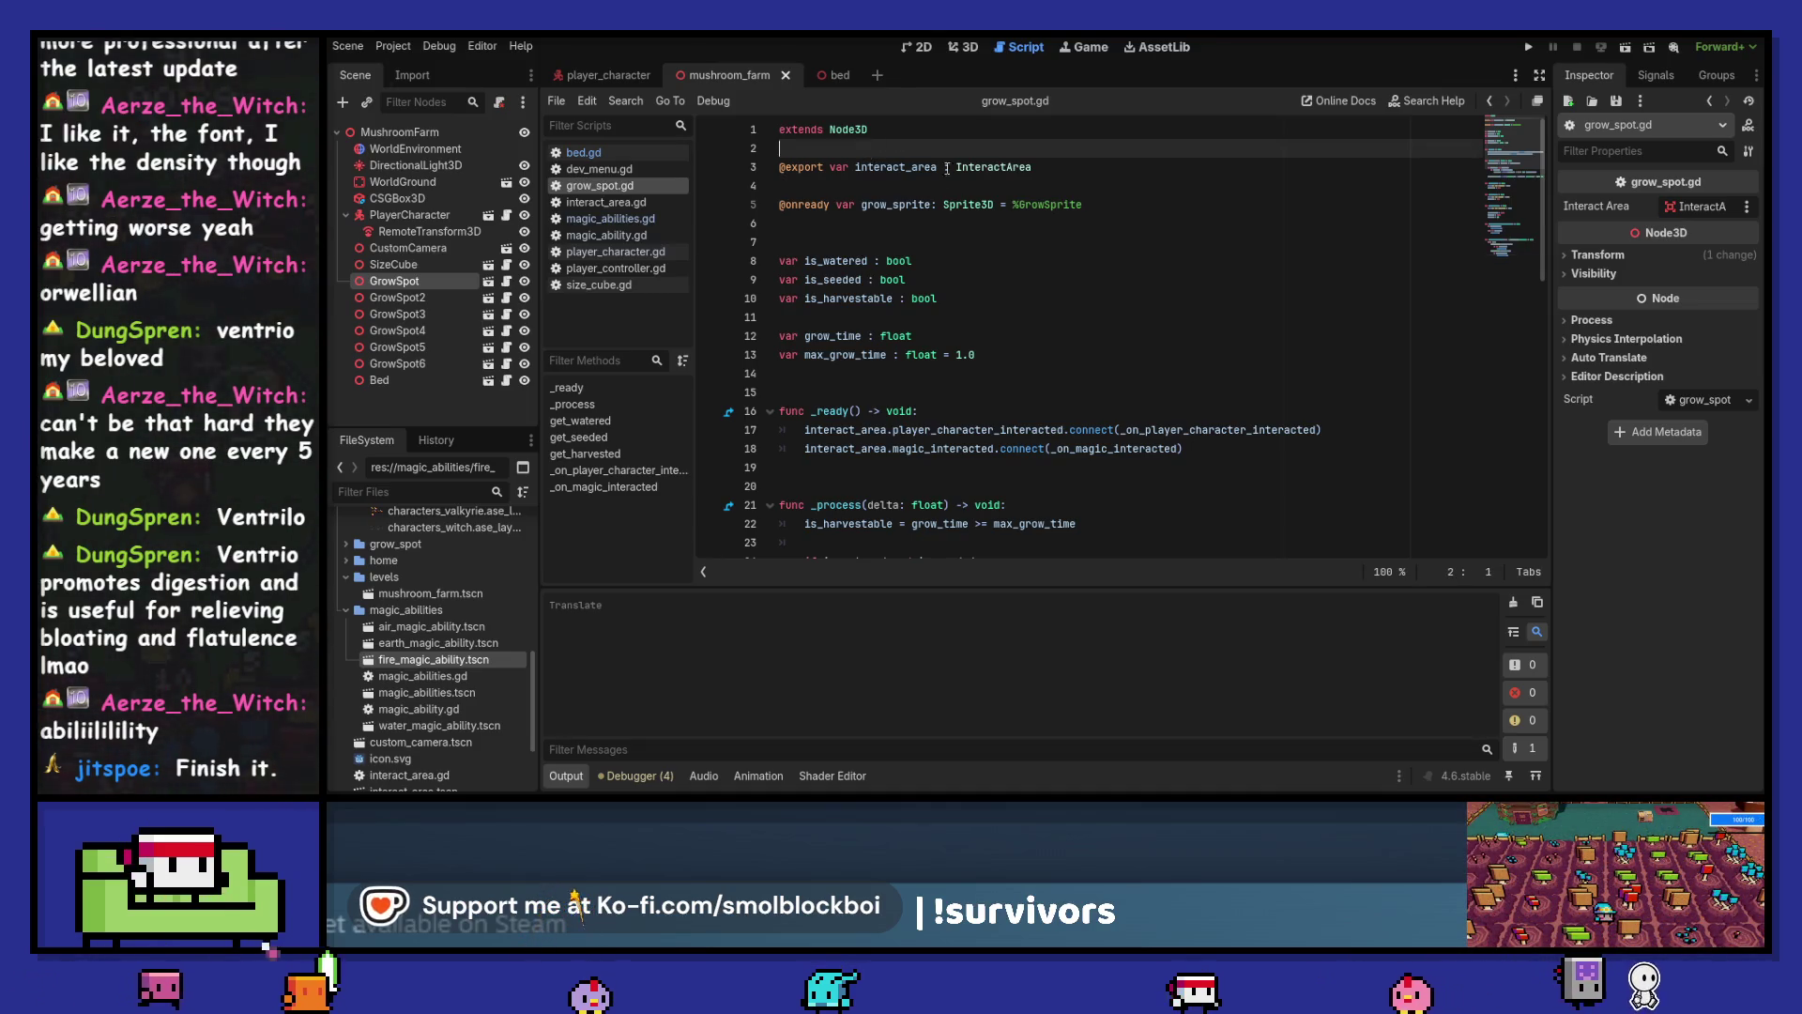
{"action": "left_click", "coordinate": [967, 47]}
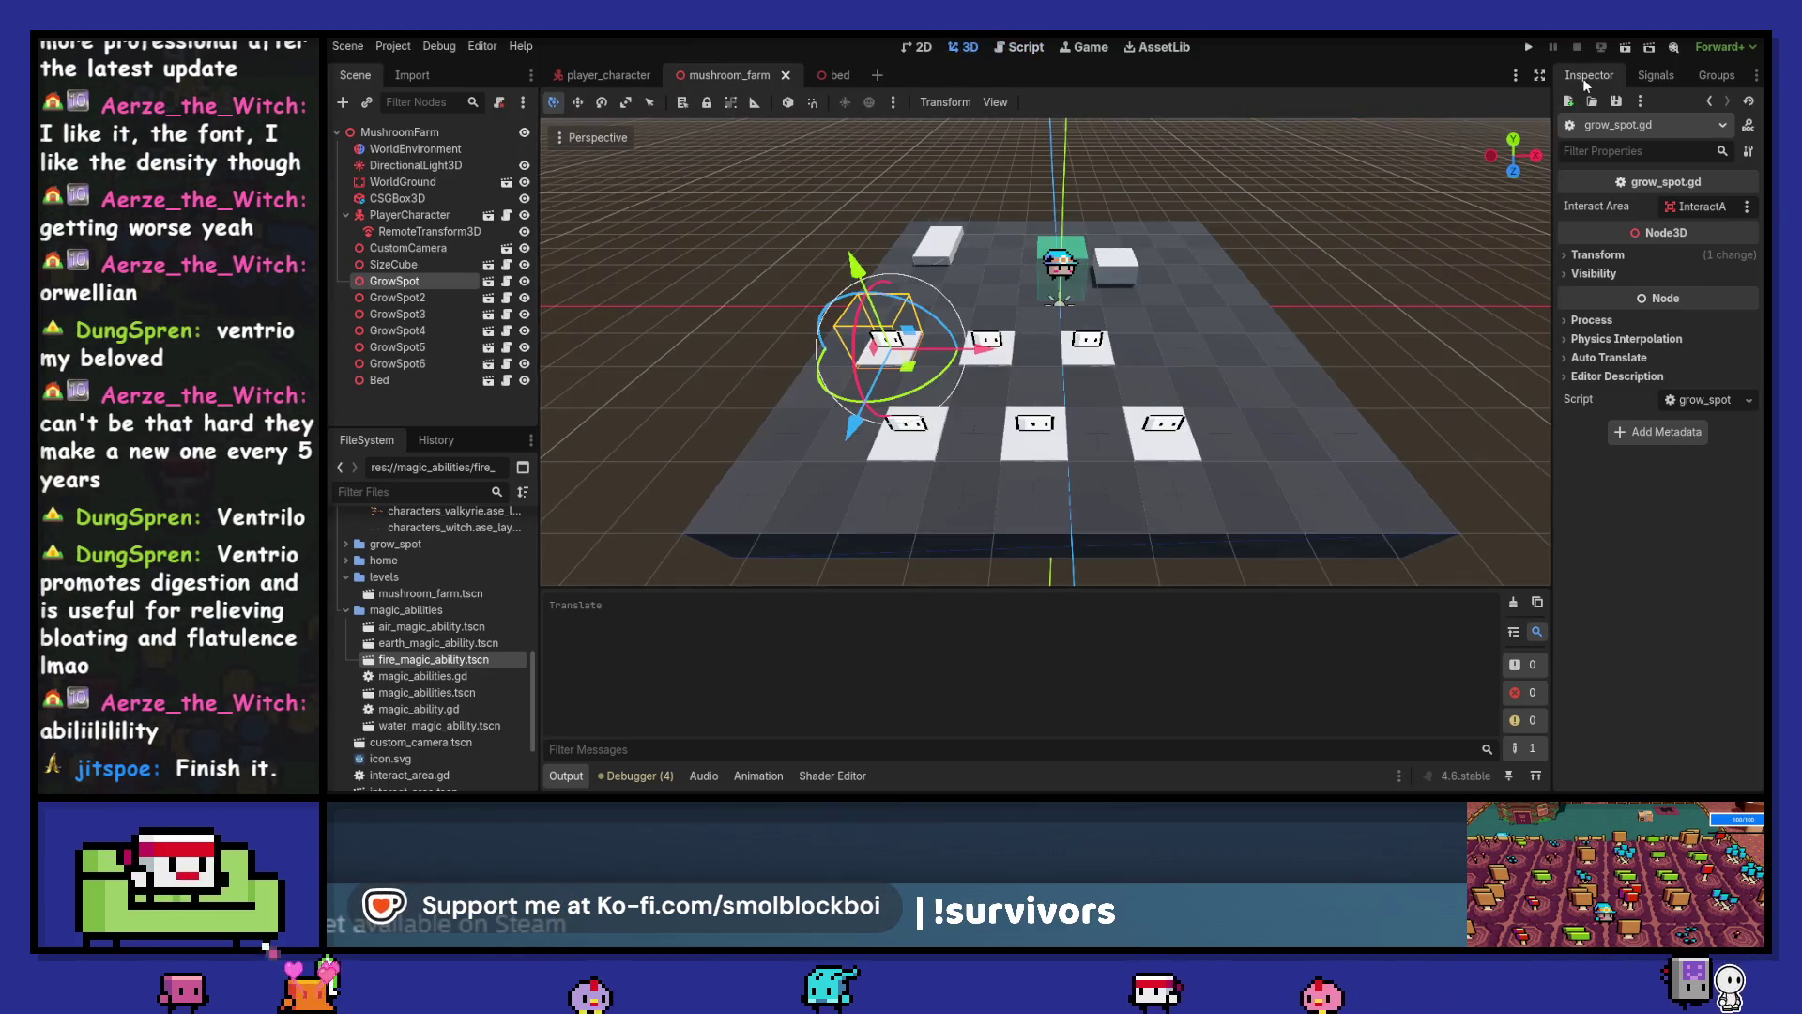
{"action": "left_click", "coordinate": [1529, 47]}
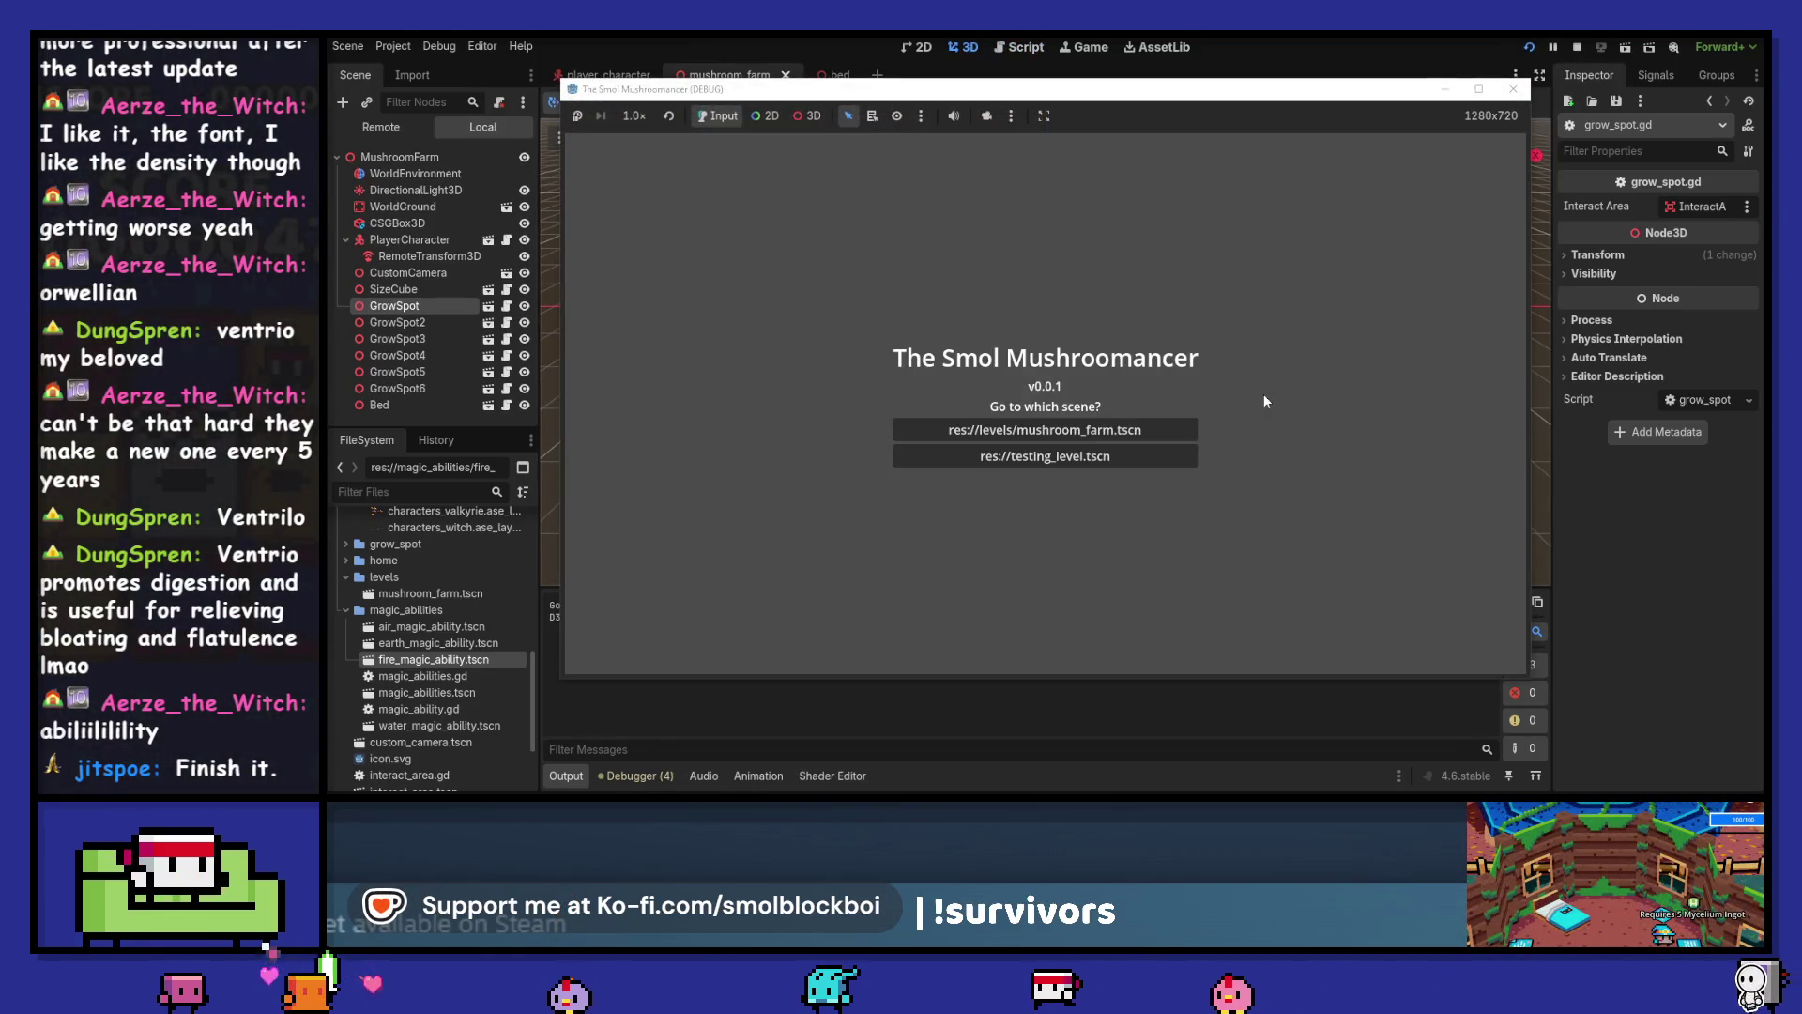
Load res://levels/mushroom_farm.tscn, cycle to WaterMagicAbility and cast it in the farm
{"action": "left_click", "coordinate": [1115, 430]}
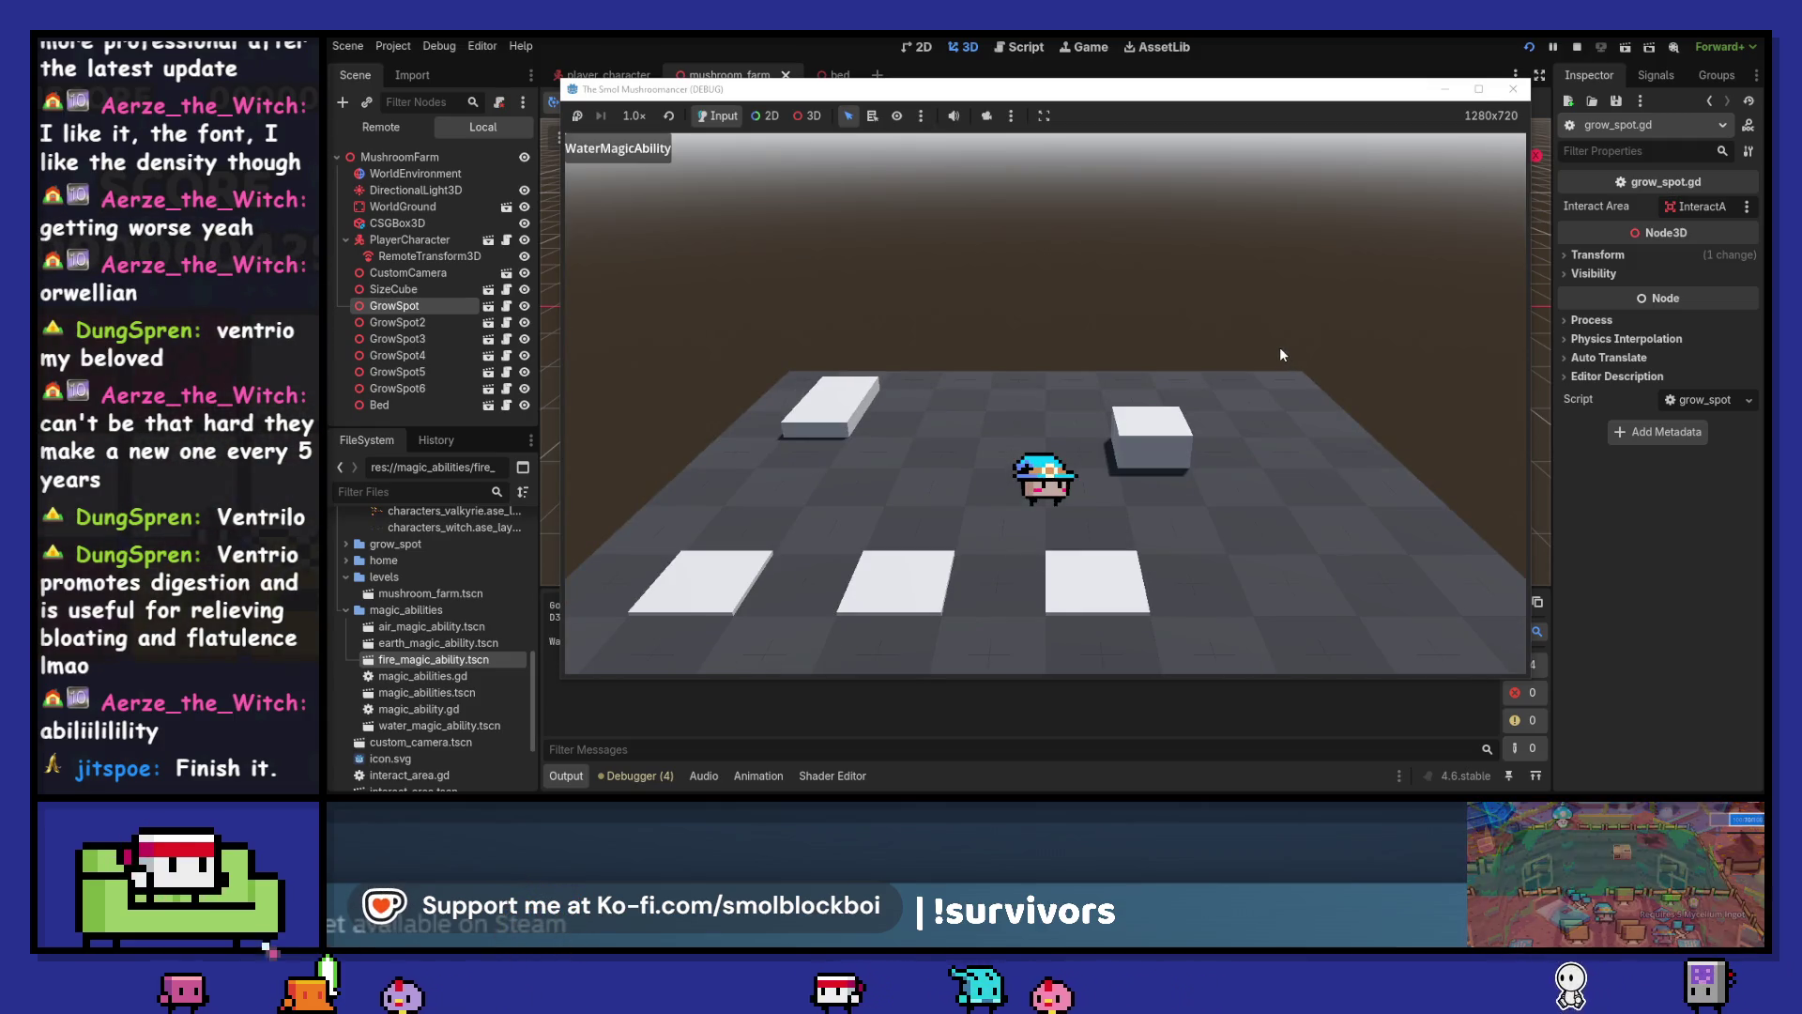
{"action": "key", "text": "e"}
{"action": "key", "text": "e"}
{"action": "key", "text": "e"}
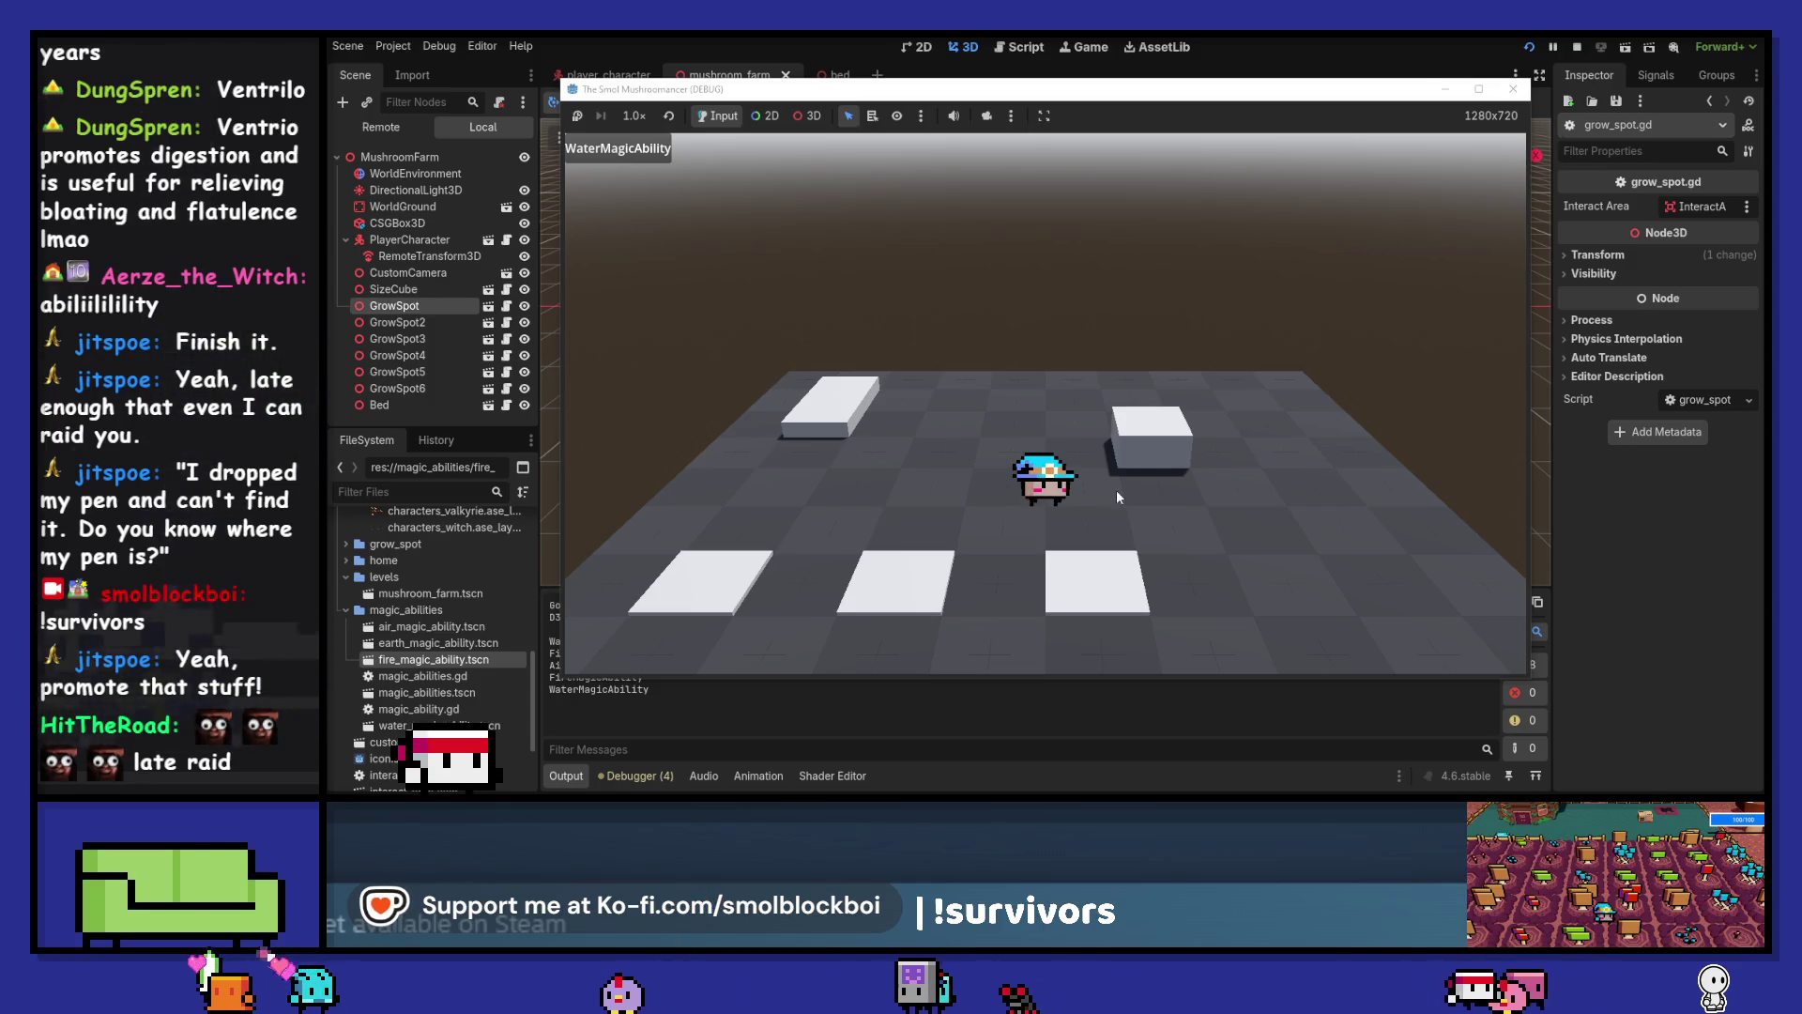
{"action": "scroll", "coordinate": [1240, 353], "scroll_direction": "down", "scroll_amount": 2}
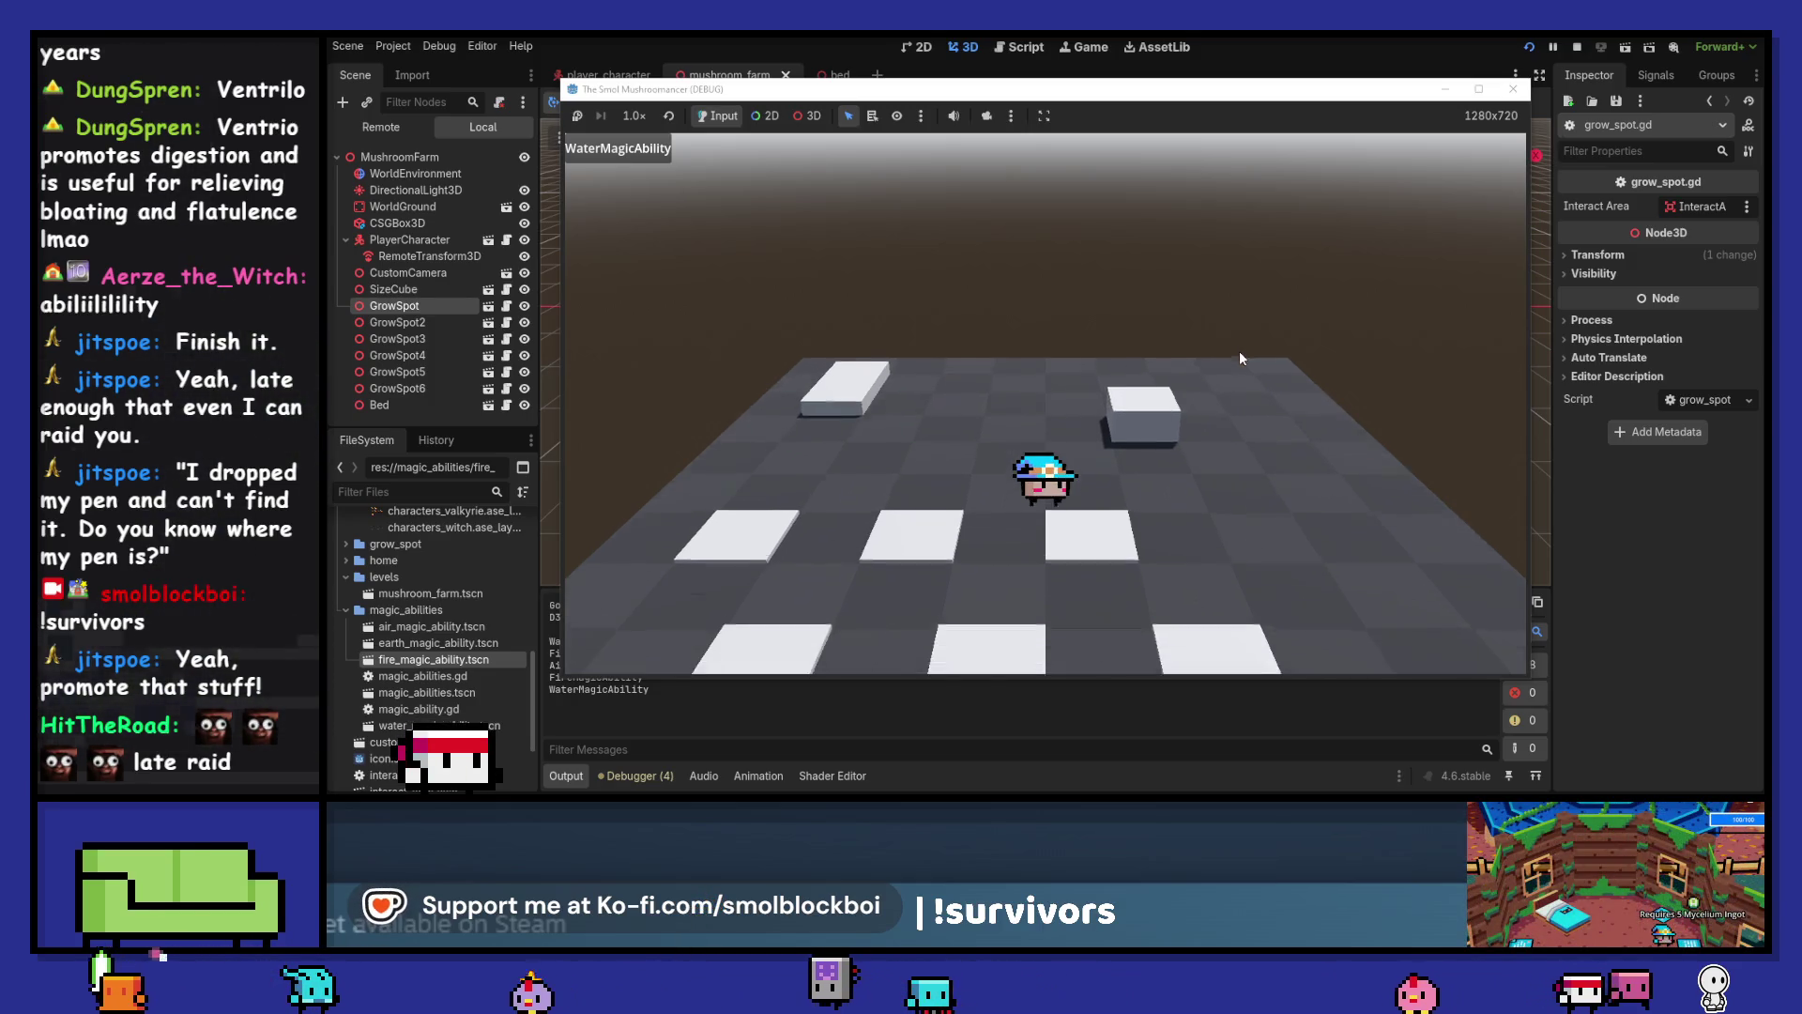
{"action": "left_click", "coordinate": [1239, 359]}
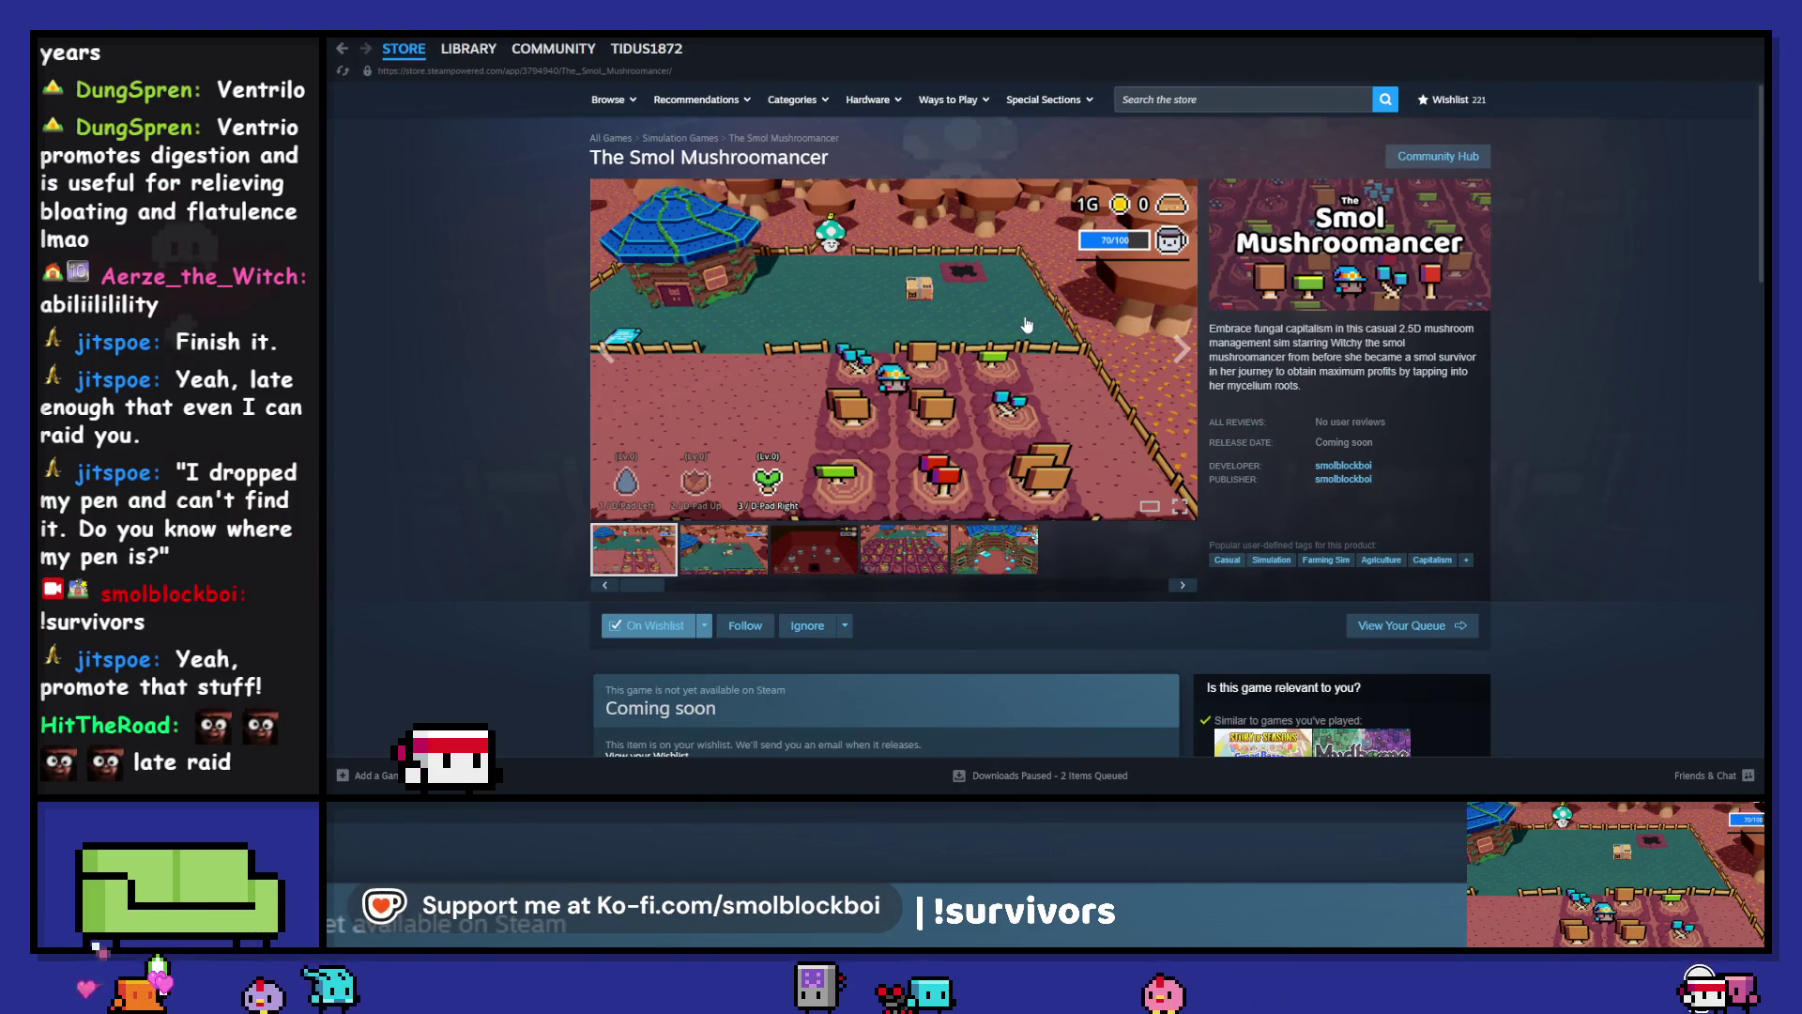
Browse The Smol Mushroomancer's farm, red cave, house and mushroom-field screenshots, then return to the game
{"action": "left_click", "coordinate": [700, 548]}
{"action": "left_click", "coordinate": [816, 557]}
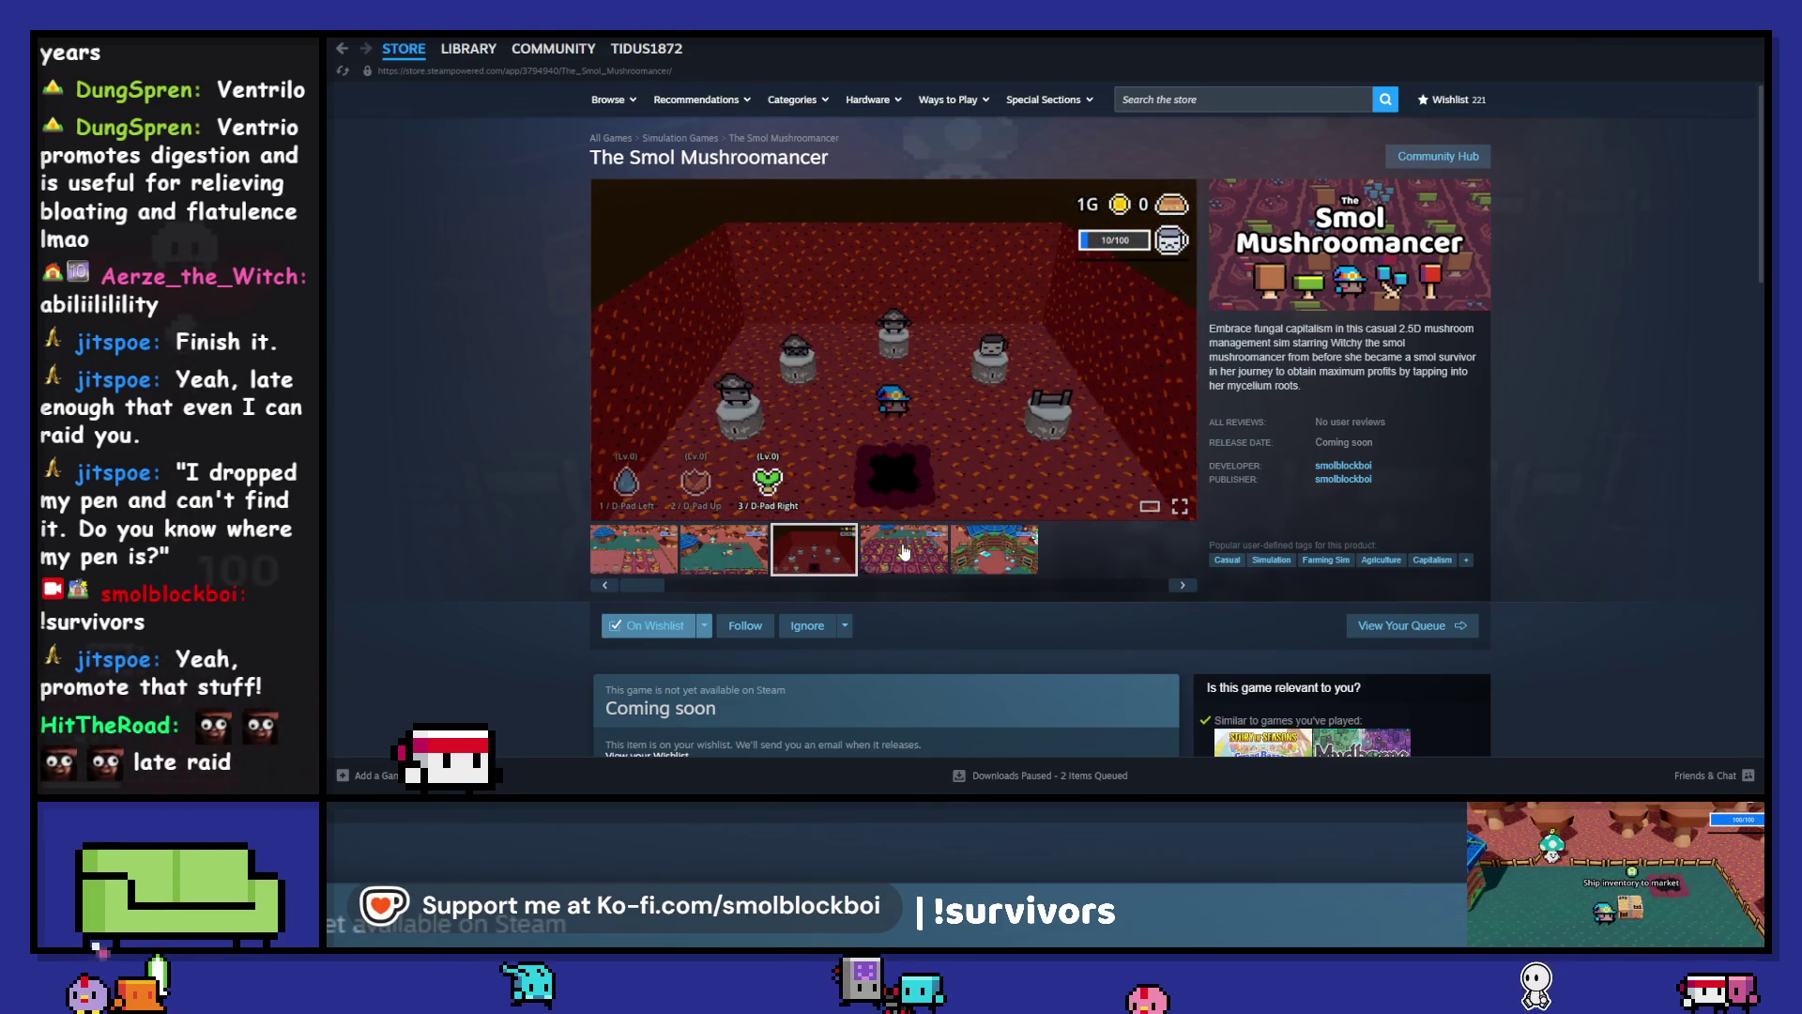
{"action": "left_click", "coordinate": [898, 549]}
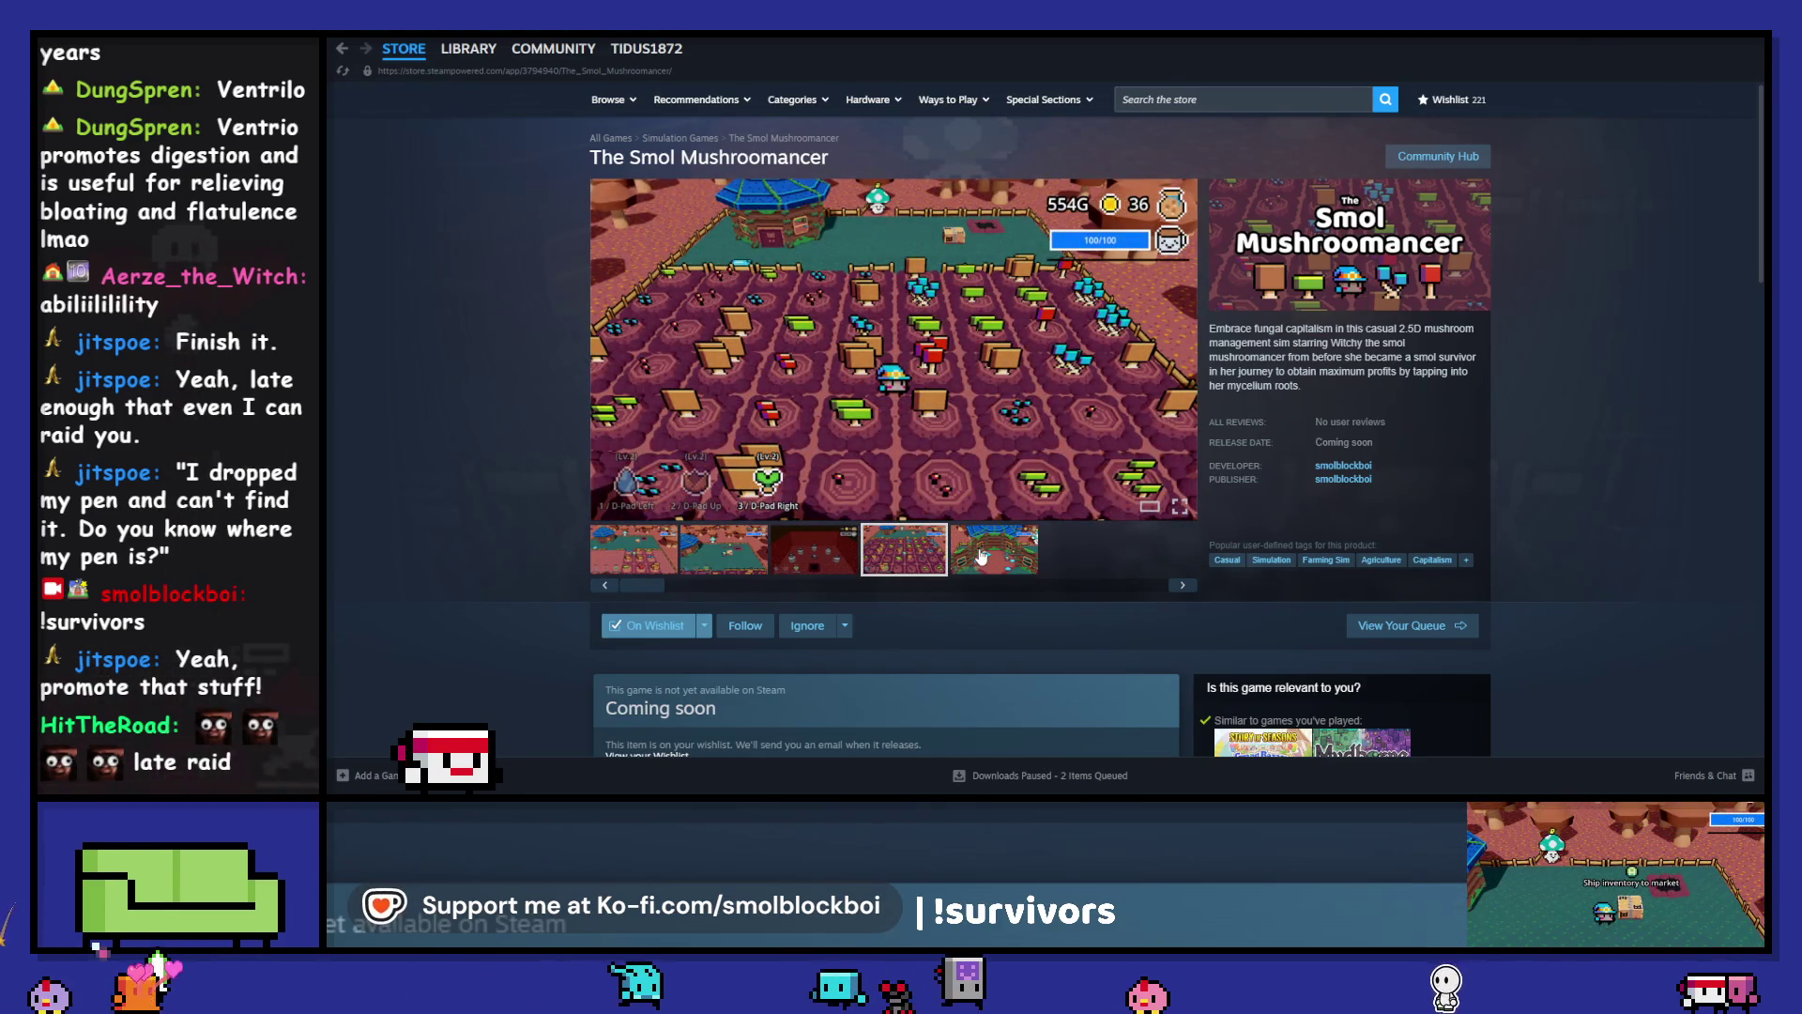
{"action": "left_click", "coordinate": [980, 555]}
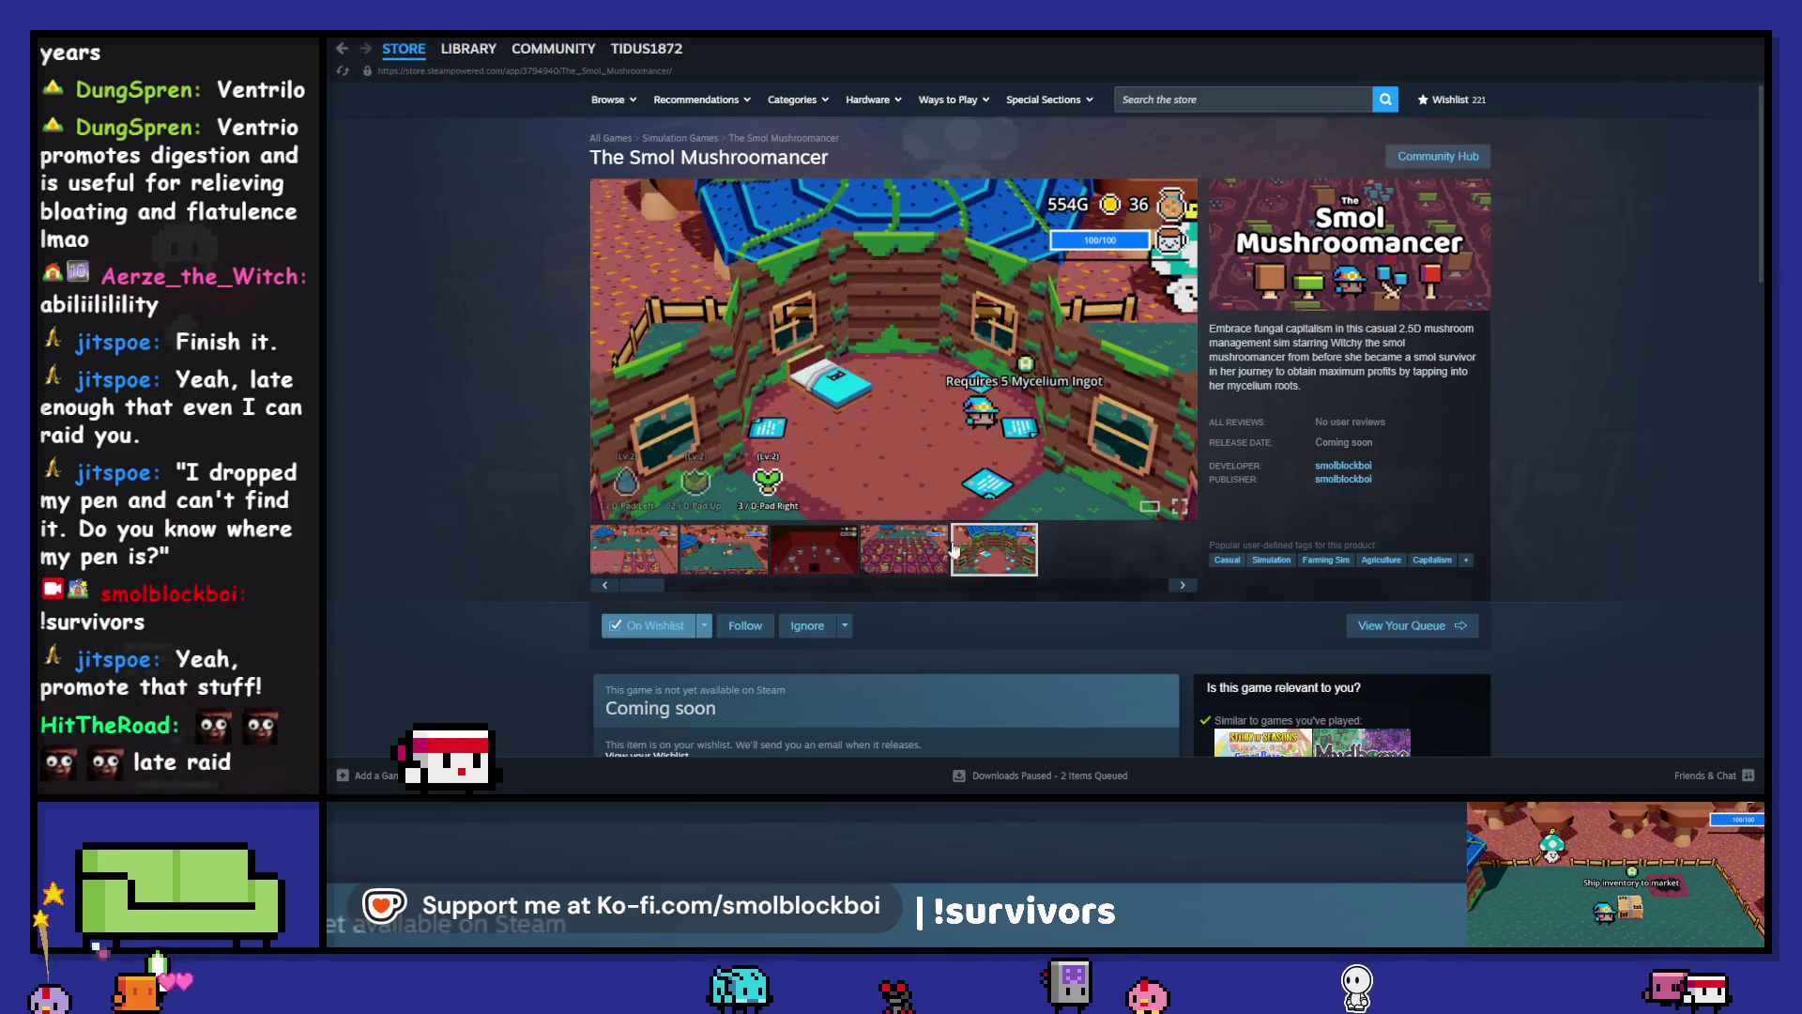
{"action": "left_click", "coordinate": [662, 552]}
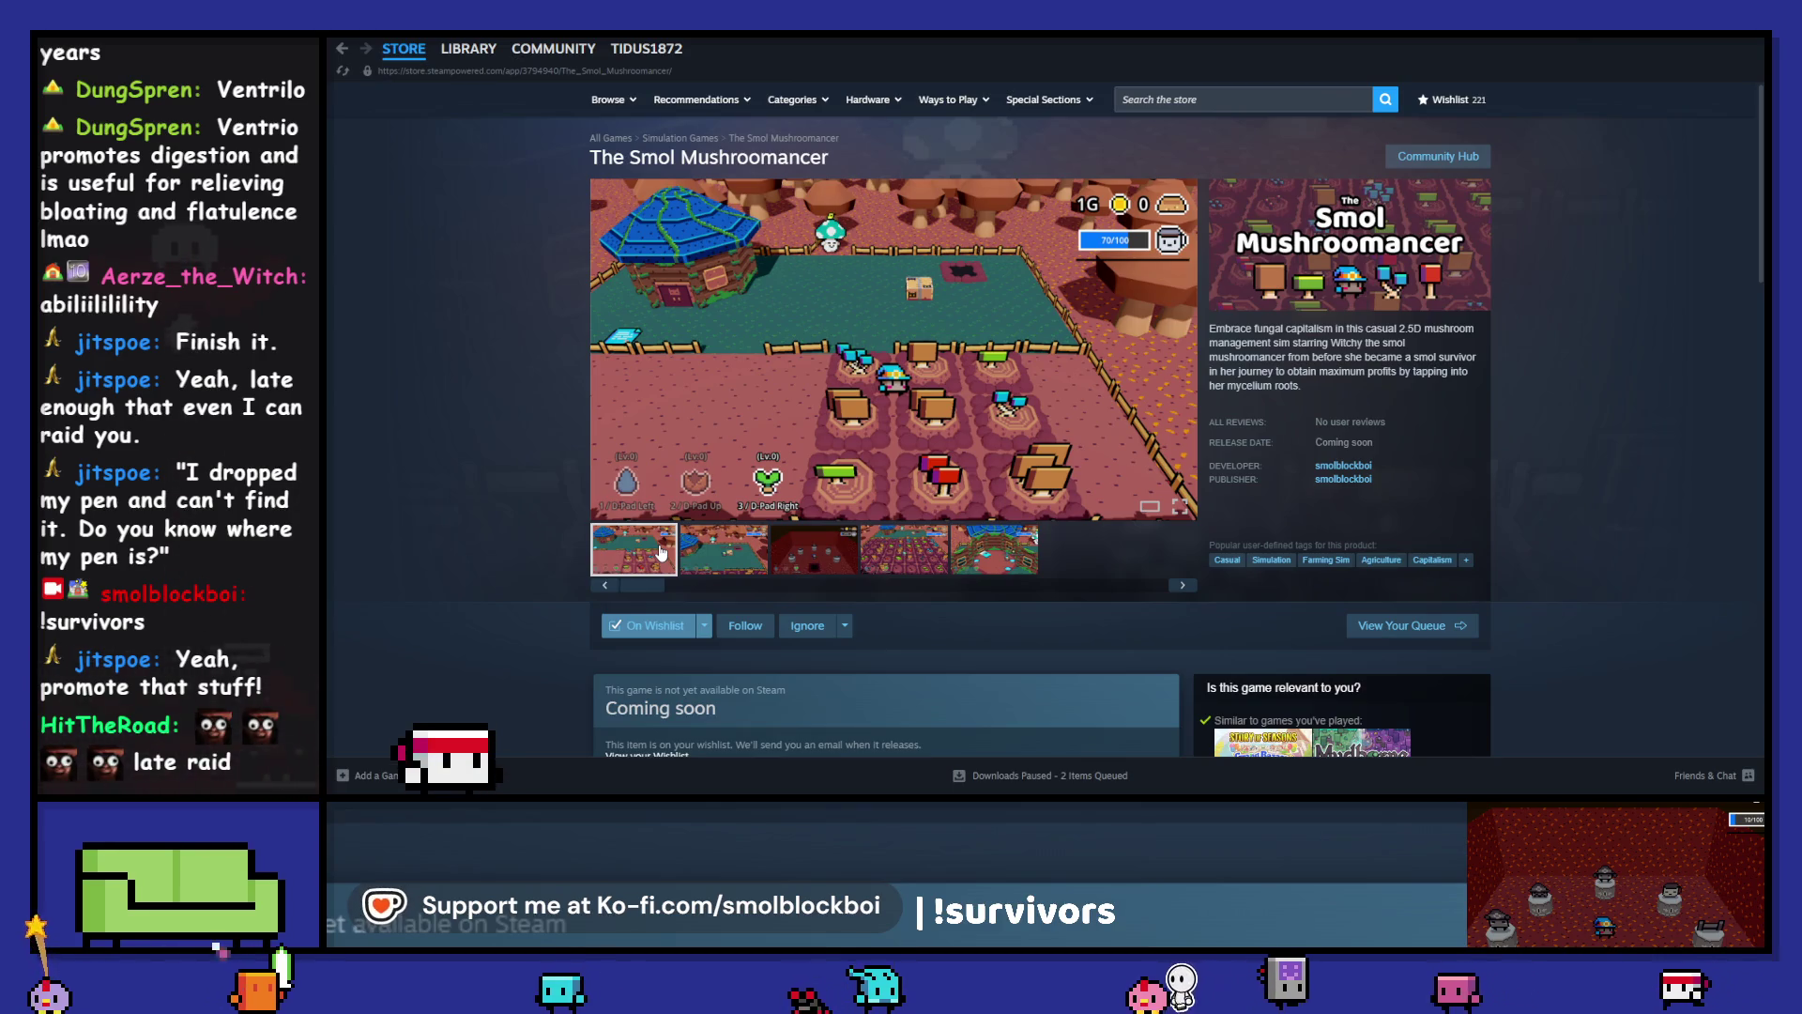
{"action": "left_click", "coordinate": [751, 555]}
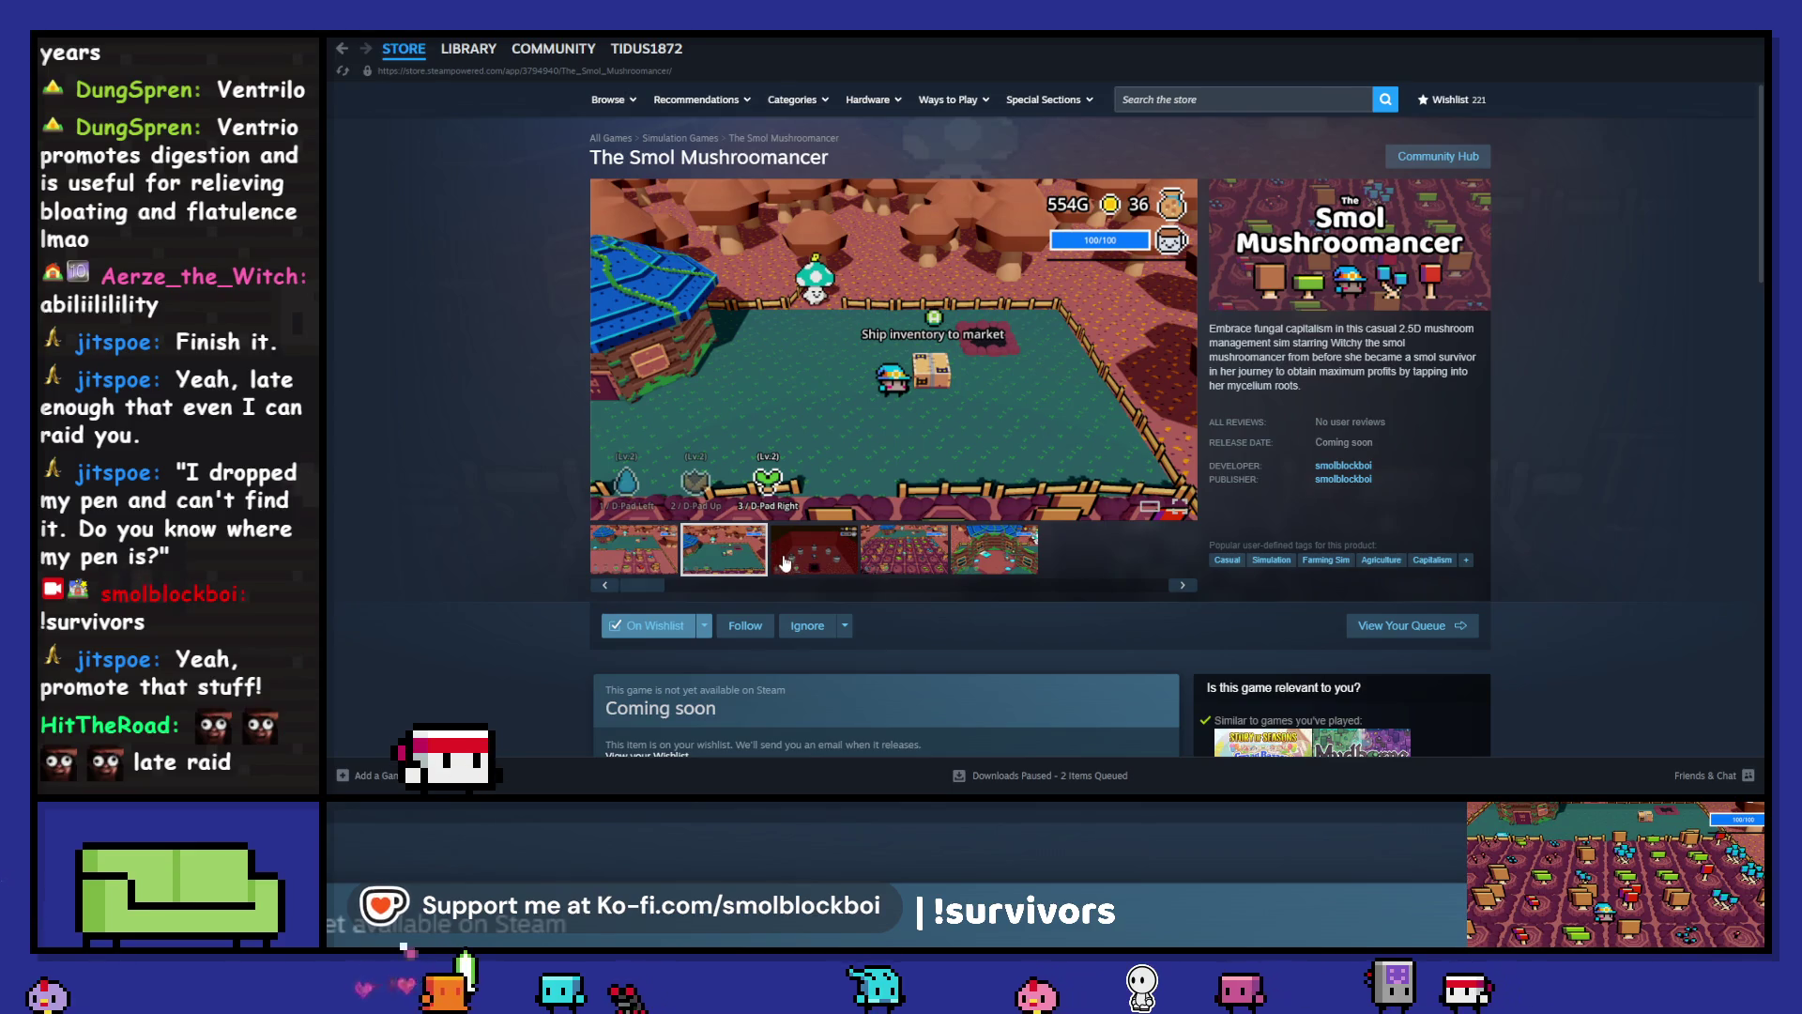
{"action": "left_click", "coordinate": [778, 560]}
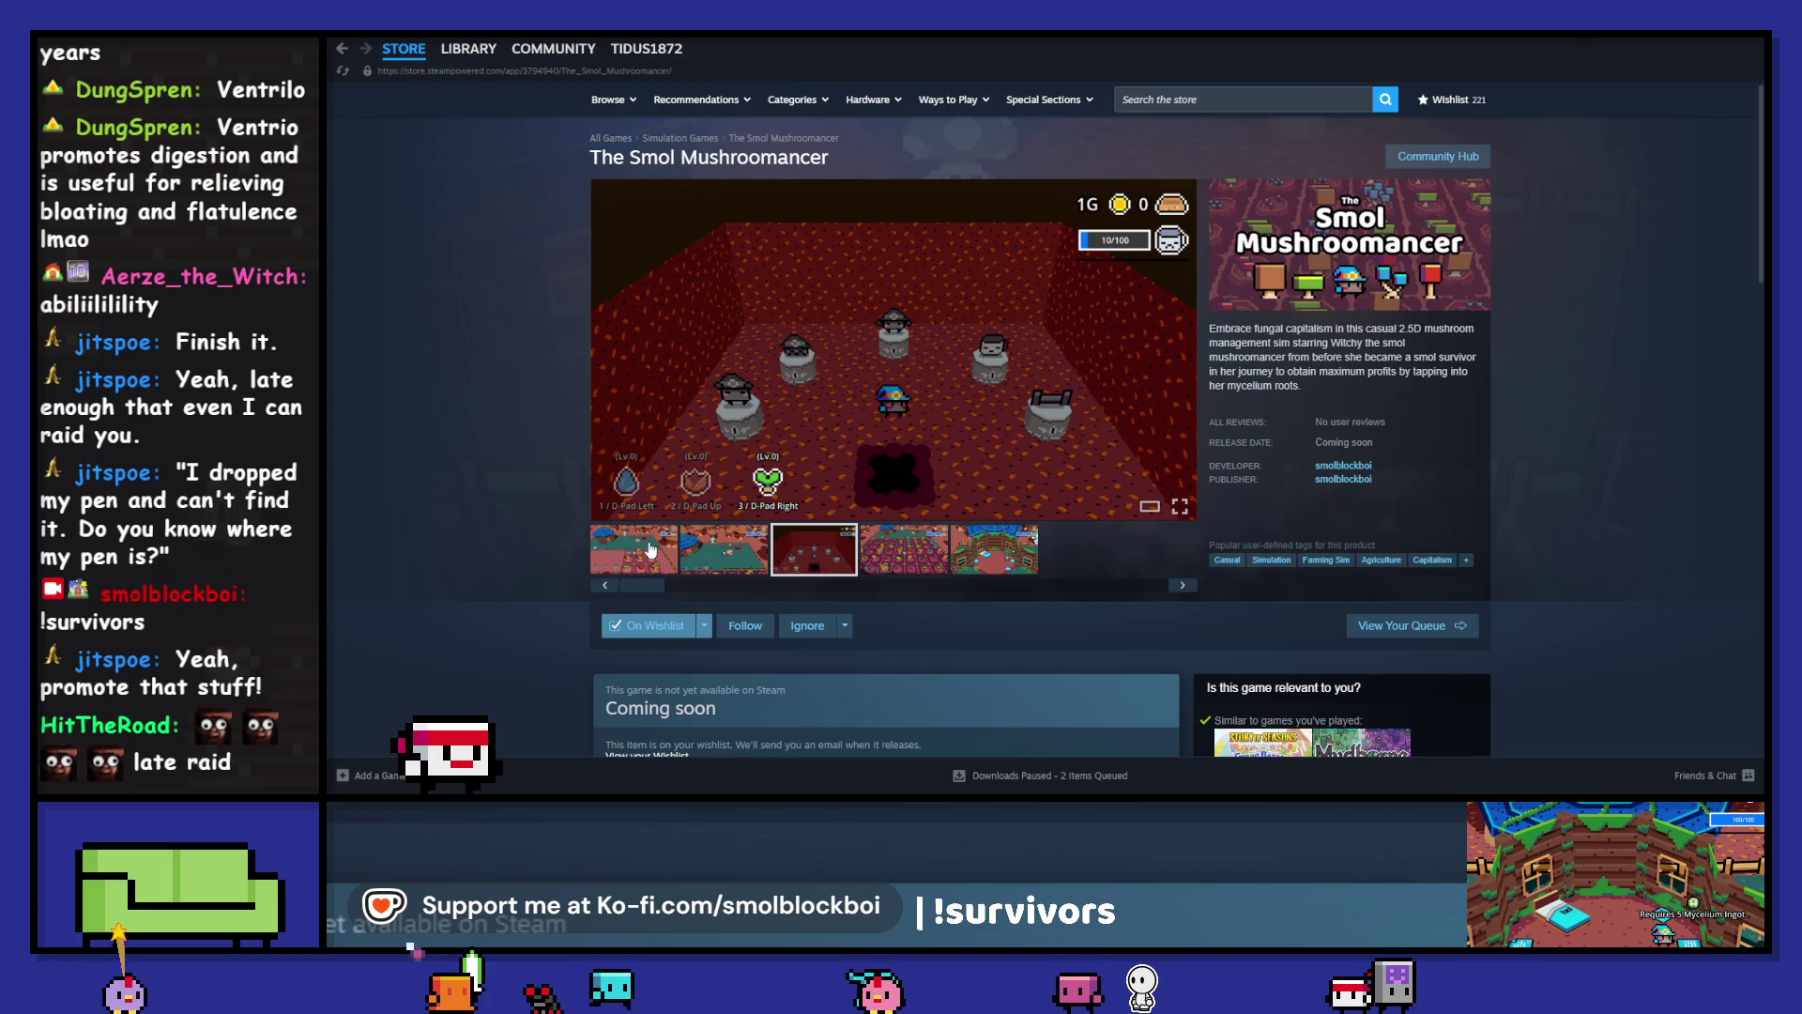
{"action": "left_click", "coordinate": [651, 550]}
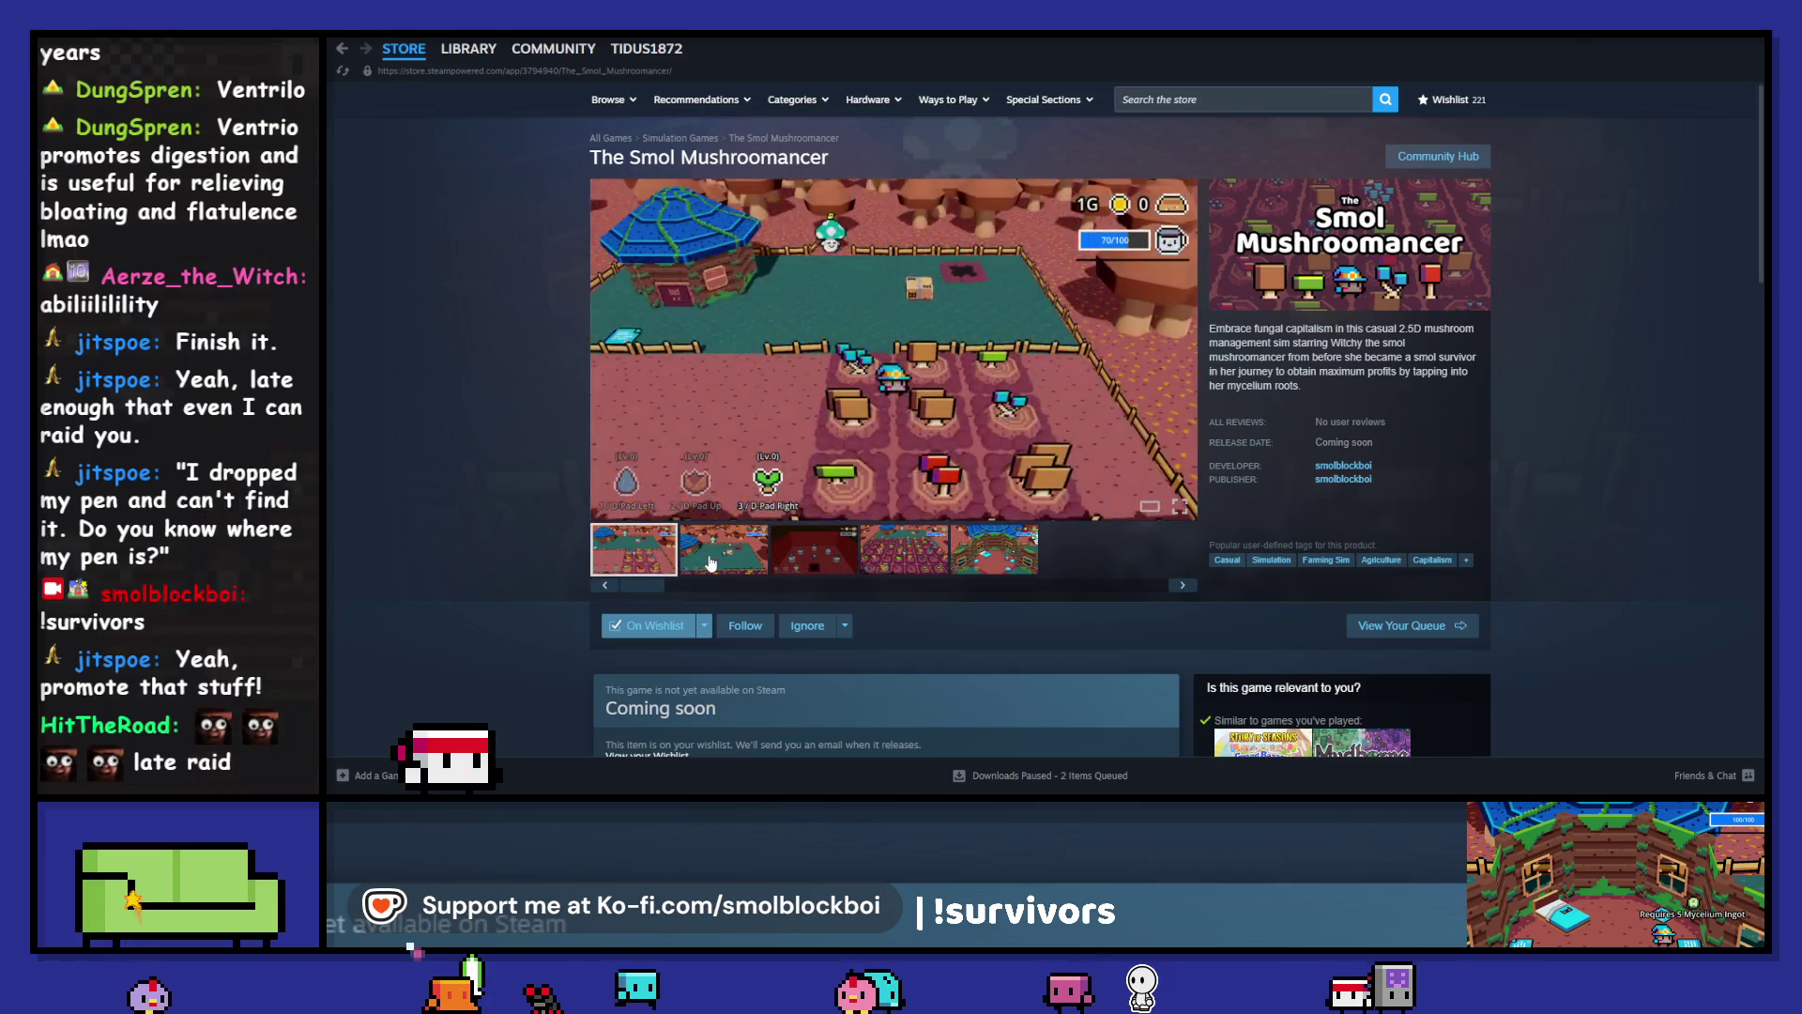
{"action": "left_click", "coordinate": [711, 563]}
{"action": "left_click", "coordinate": [904, 552]}
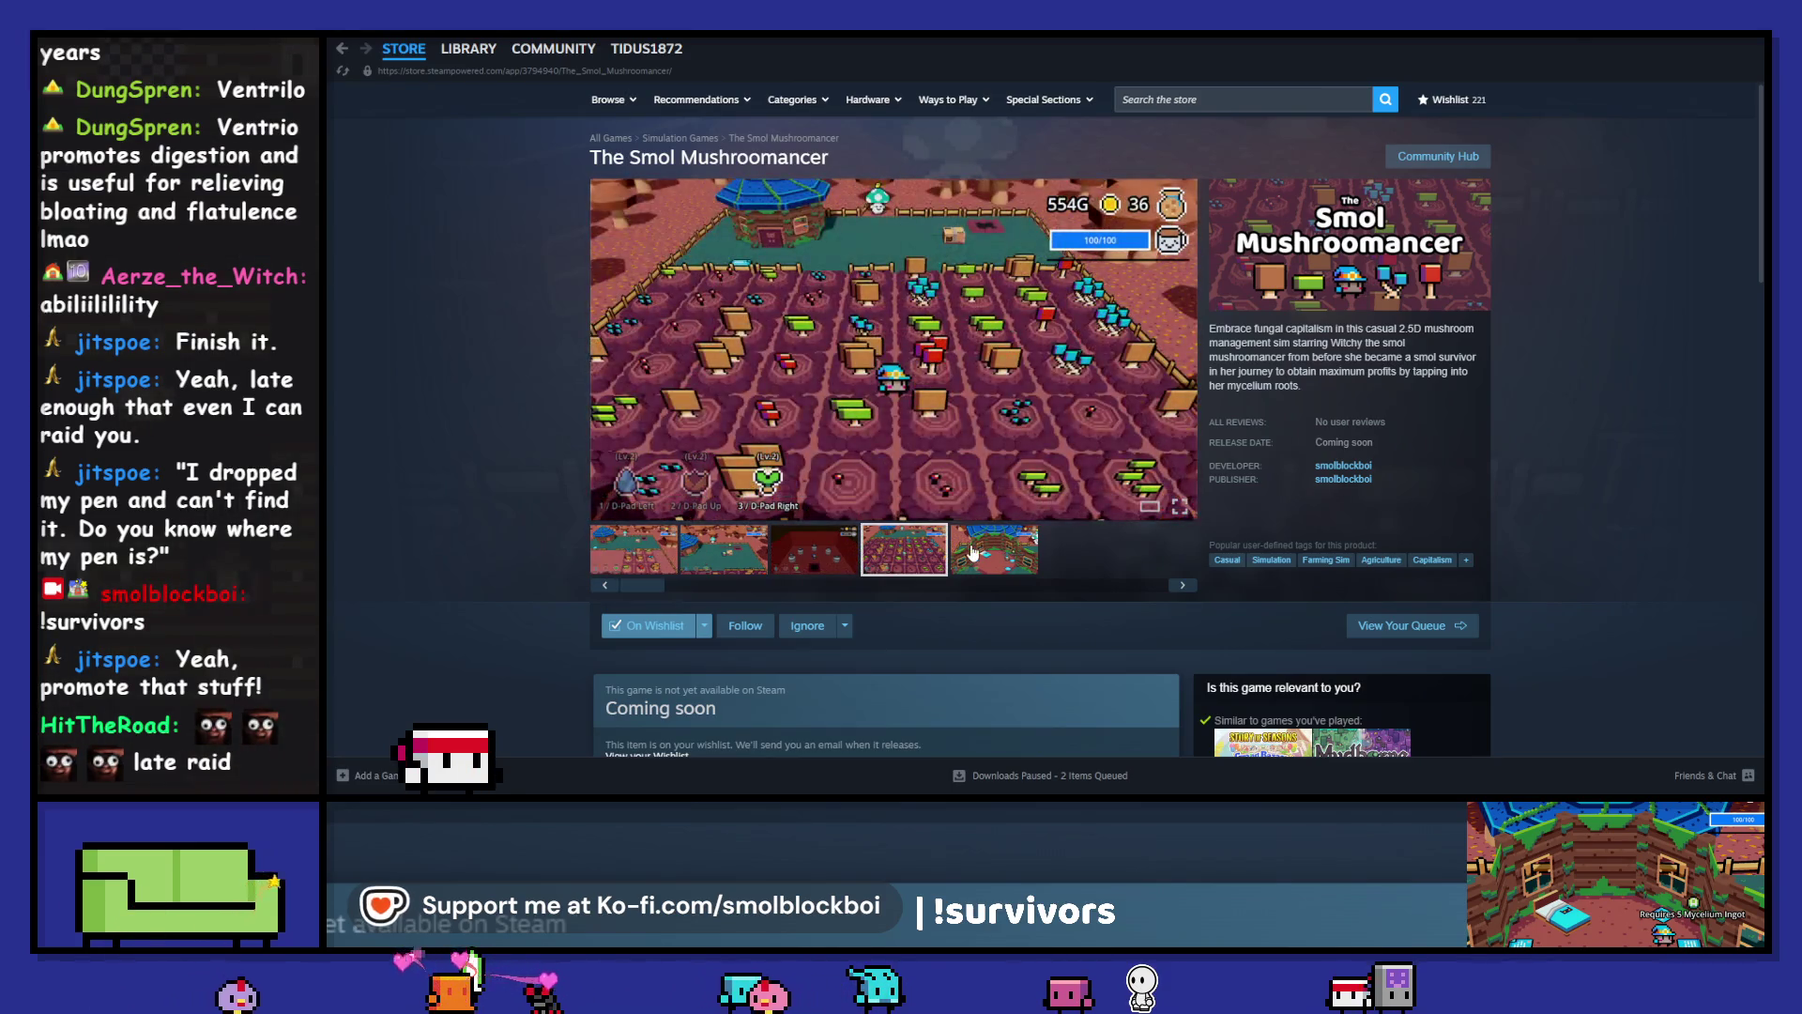
{"action": "left_click", "coordinate": [973, 553]}
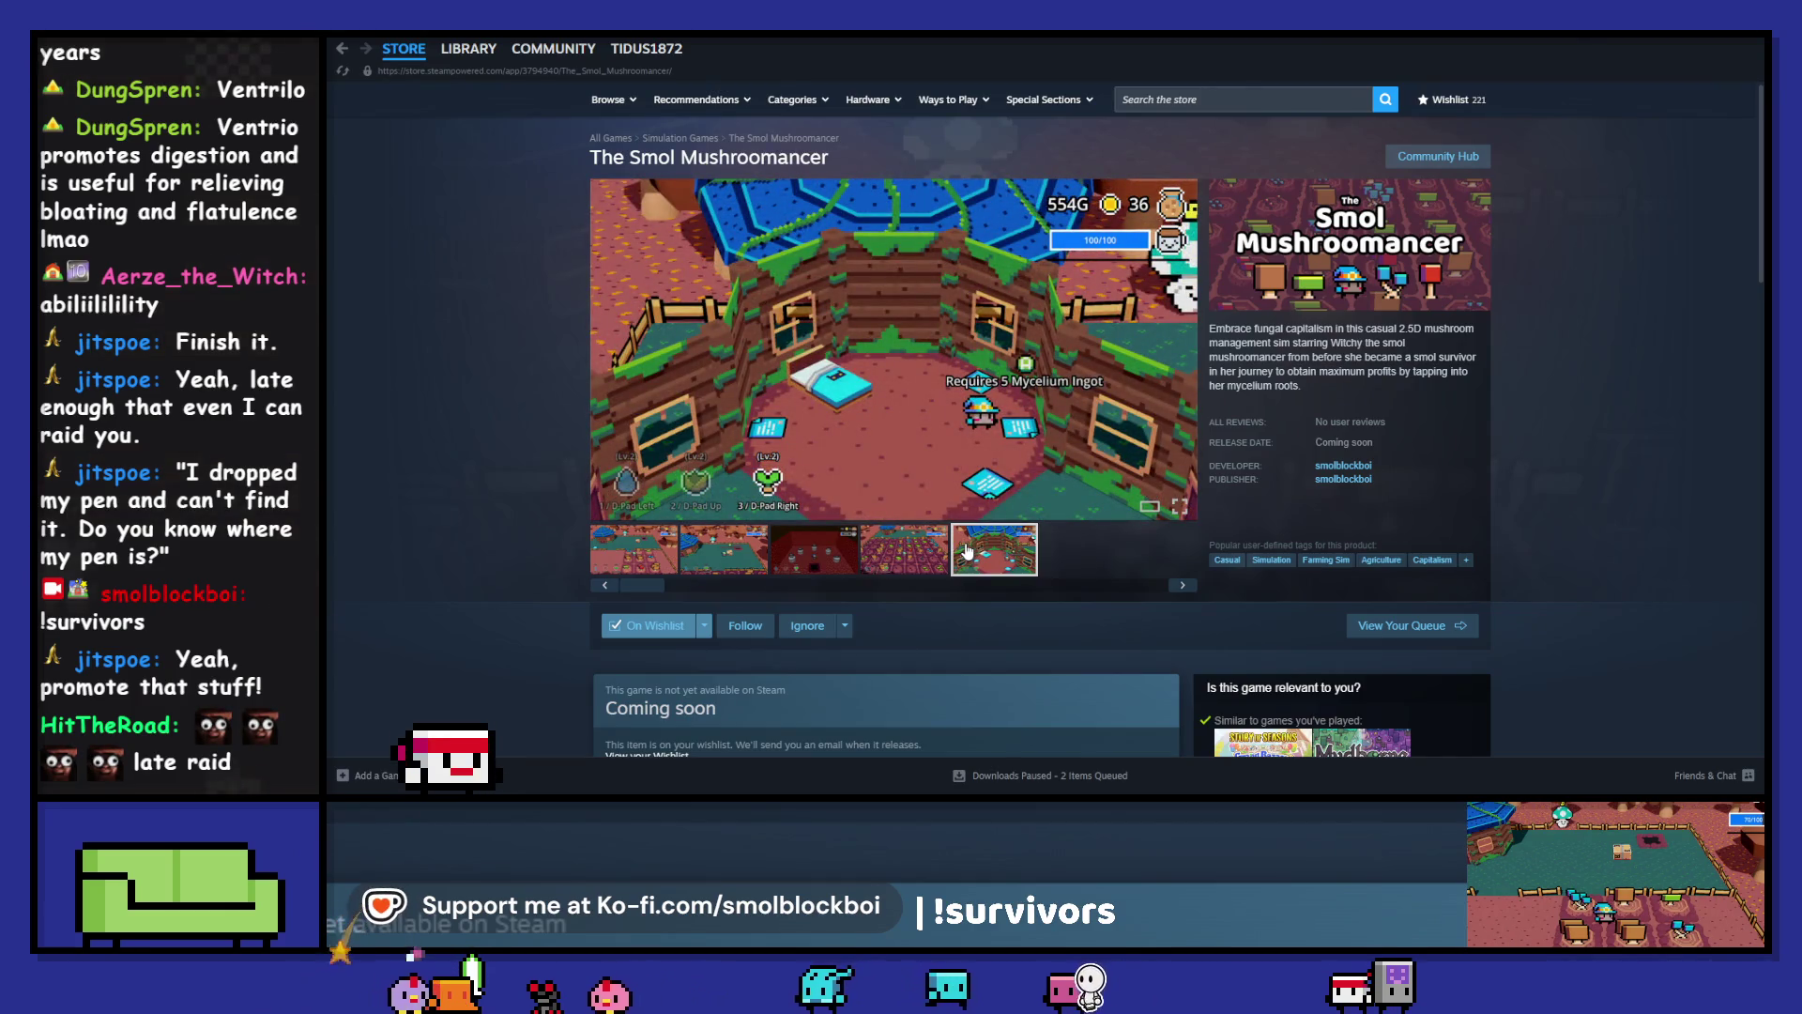
{"action": "left_click", "coordinate": [663, 558]}
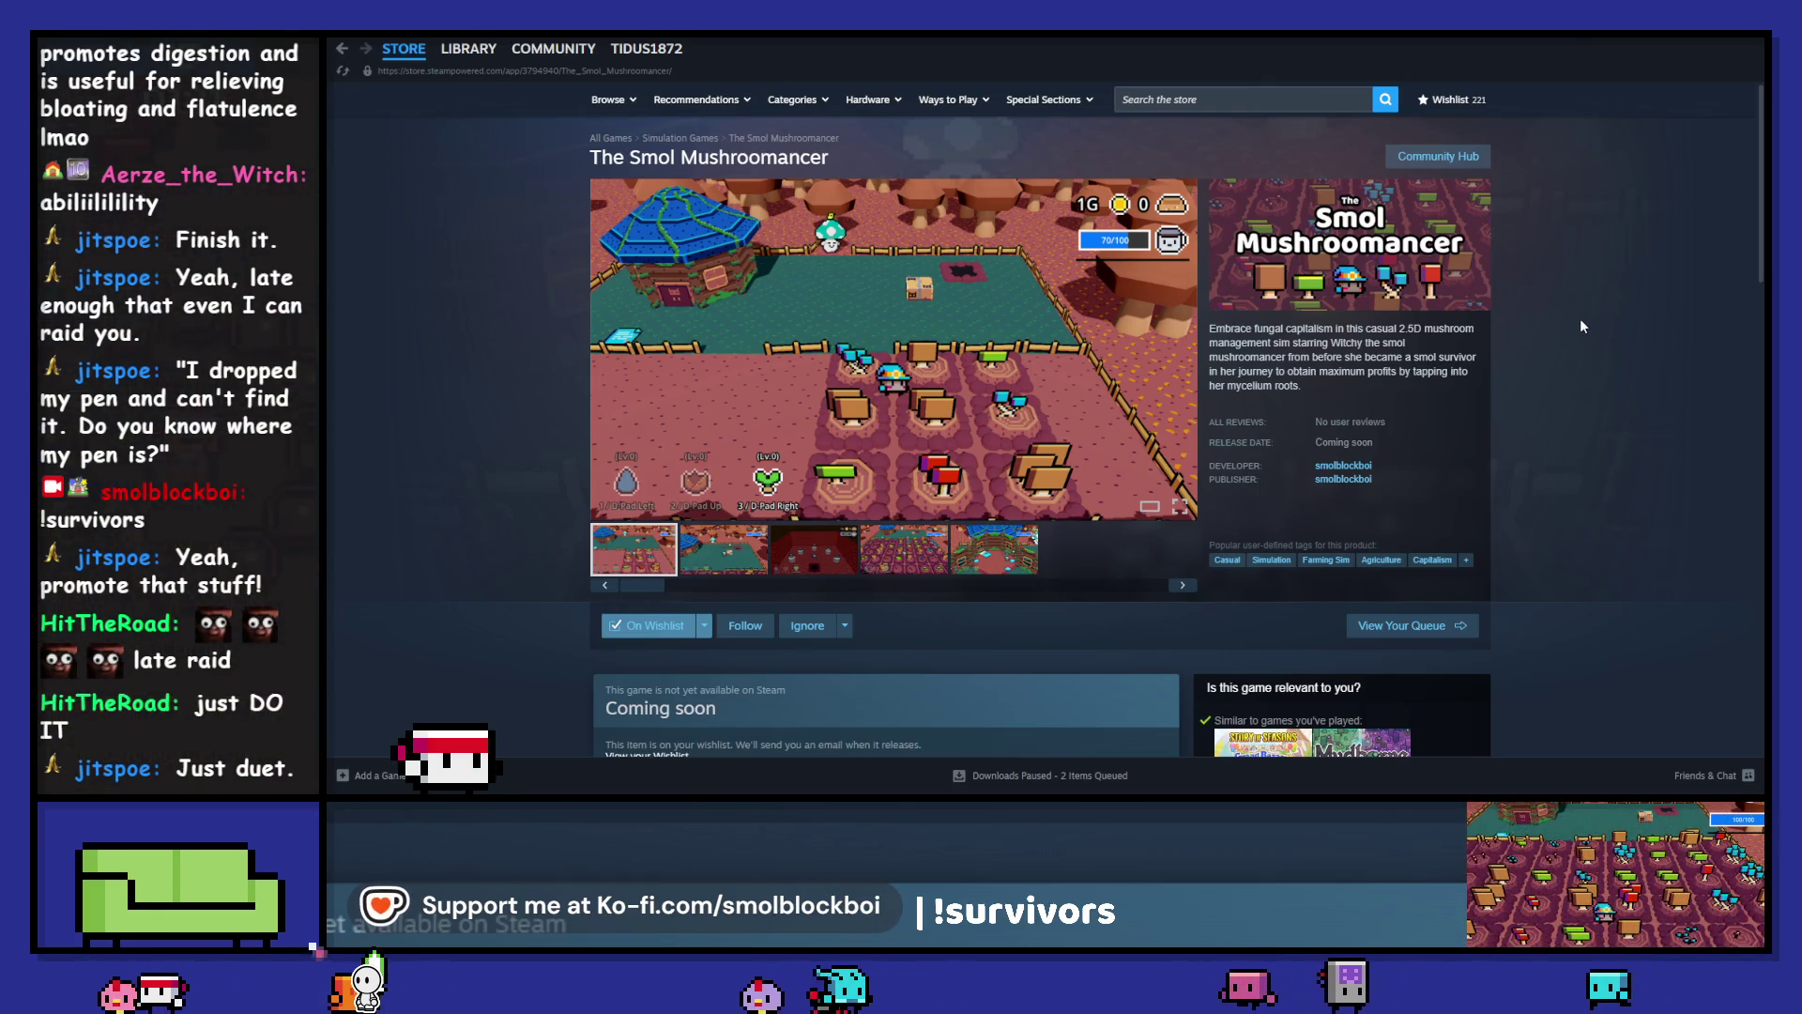
{"action": "left_click", "coordinate": [814, 552]}
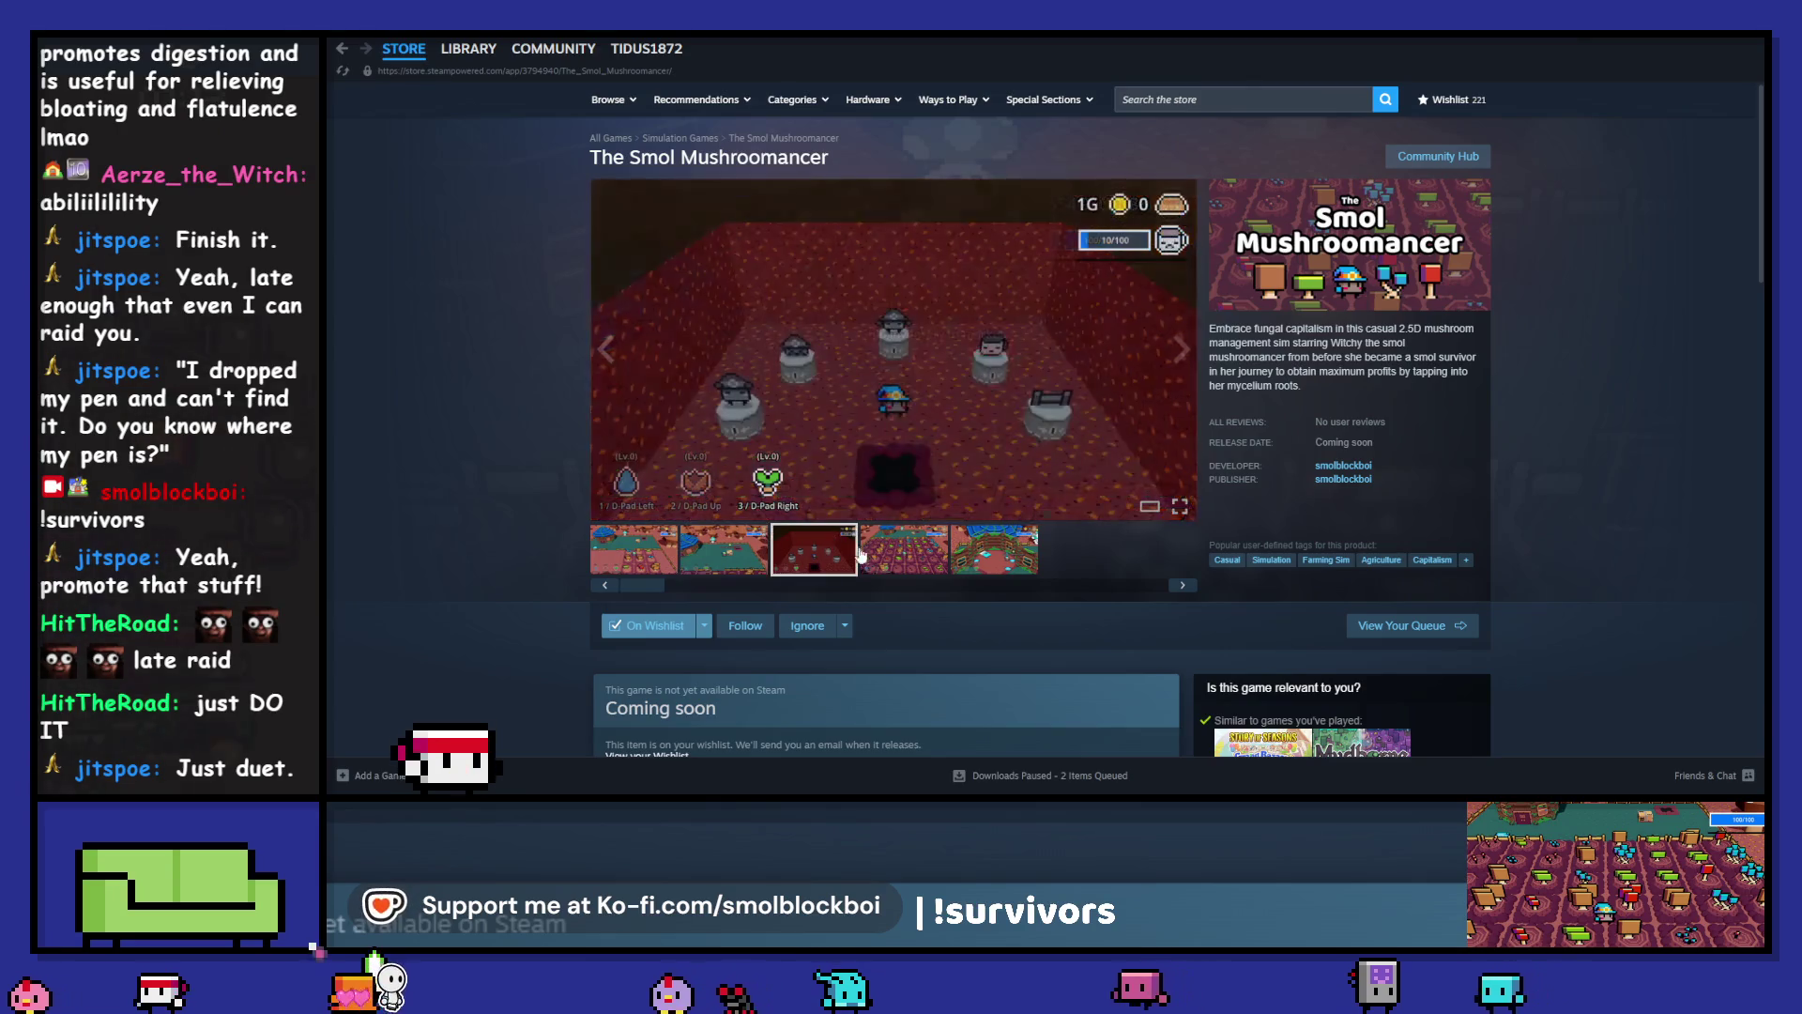
{"action": "left_click", "coordinate": [894, 560]}
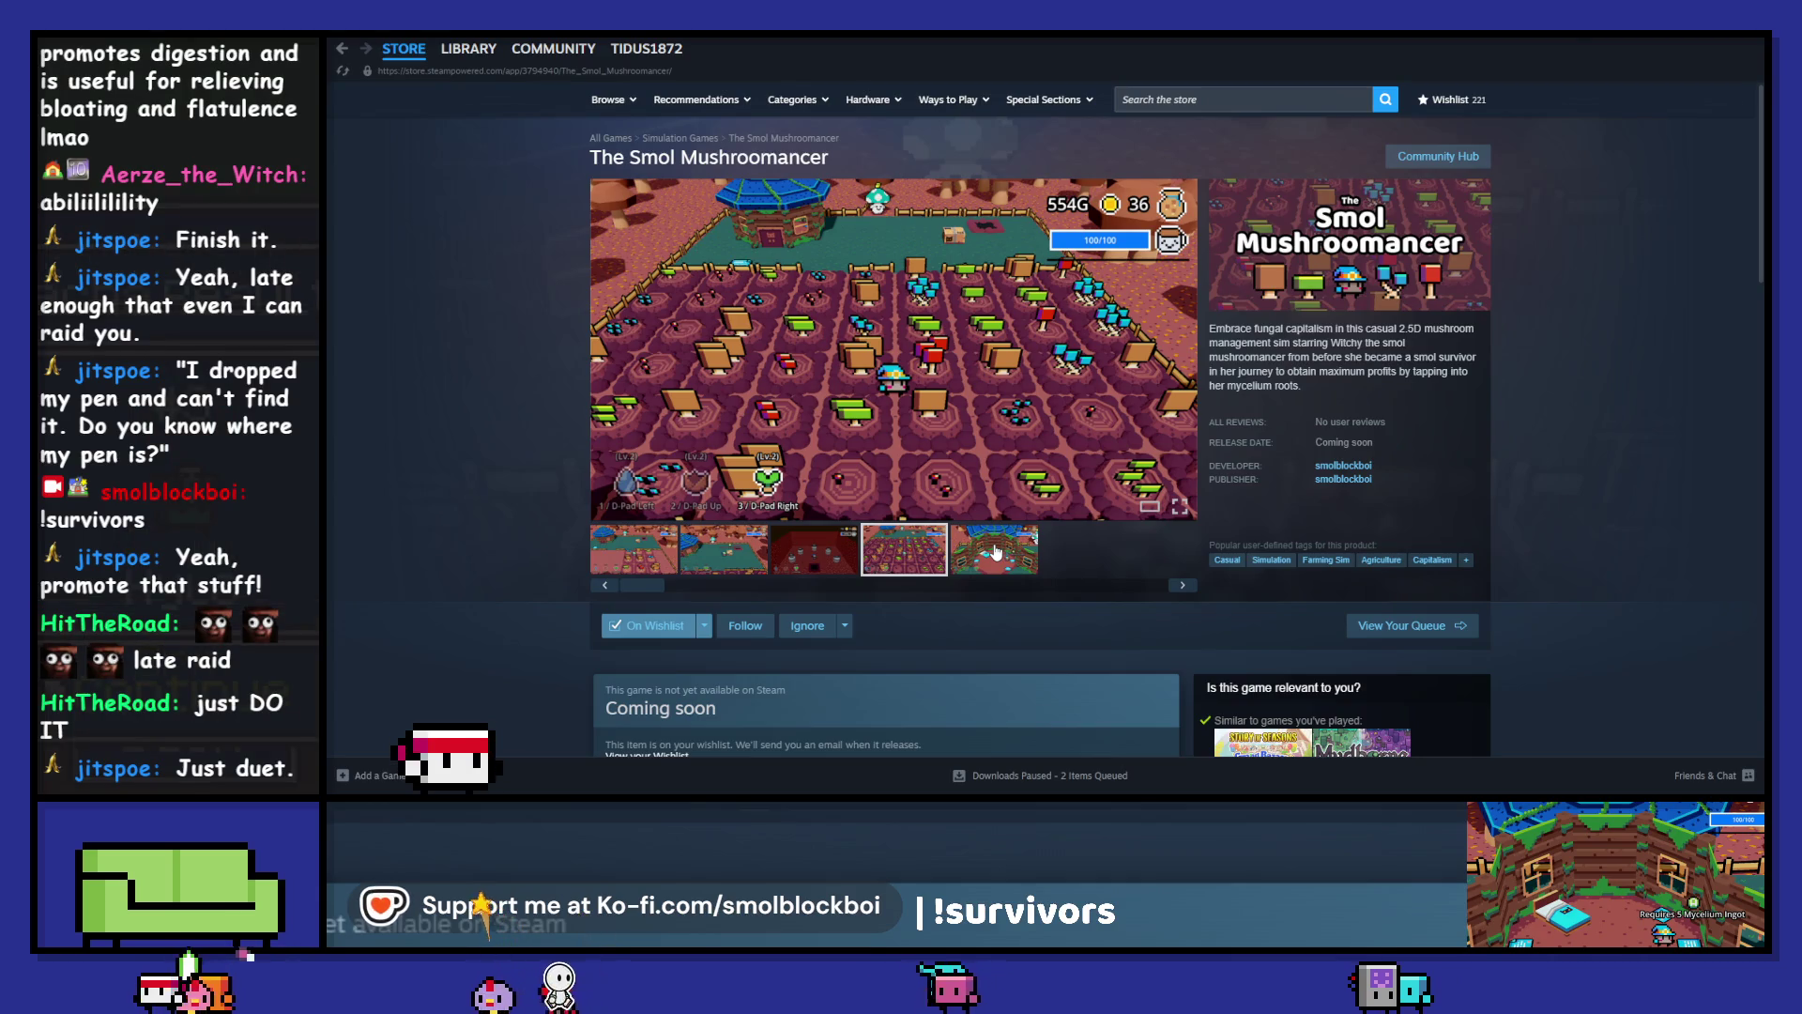
{"action": "left_click", "coordinate": [633, 561]}
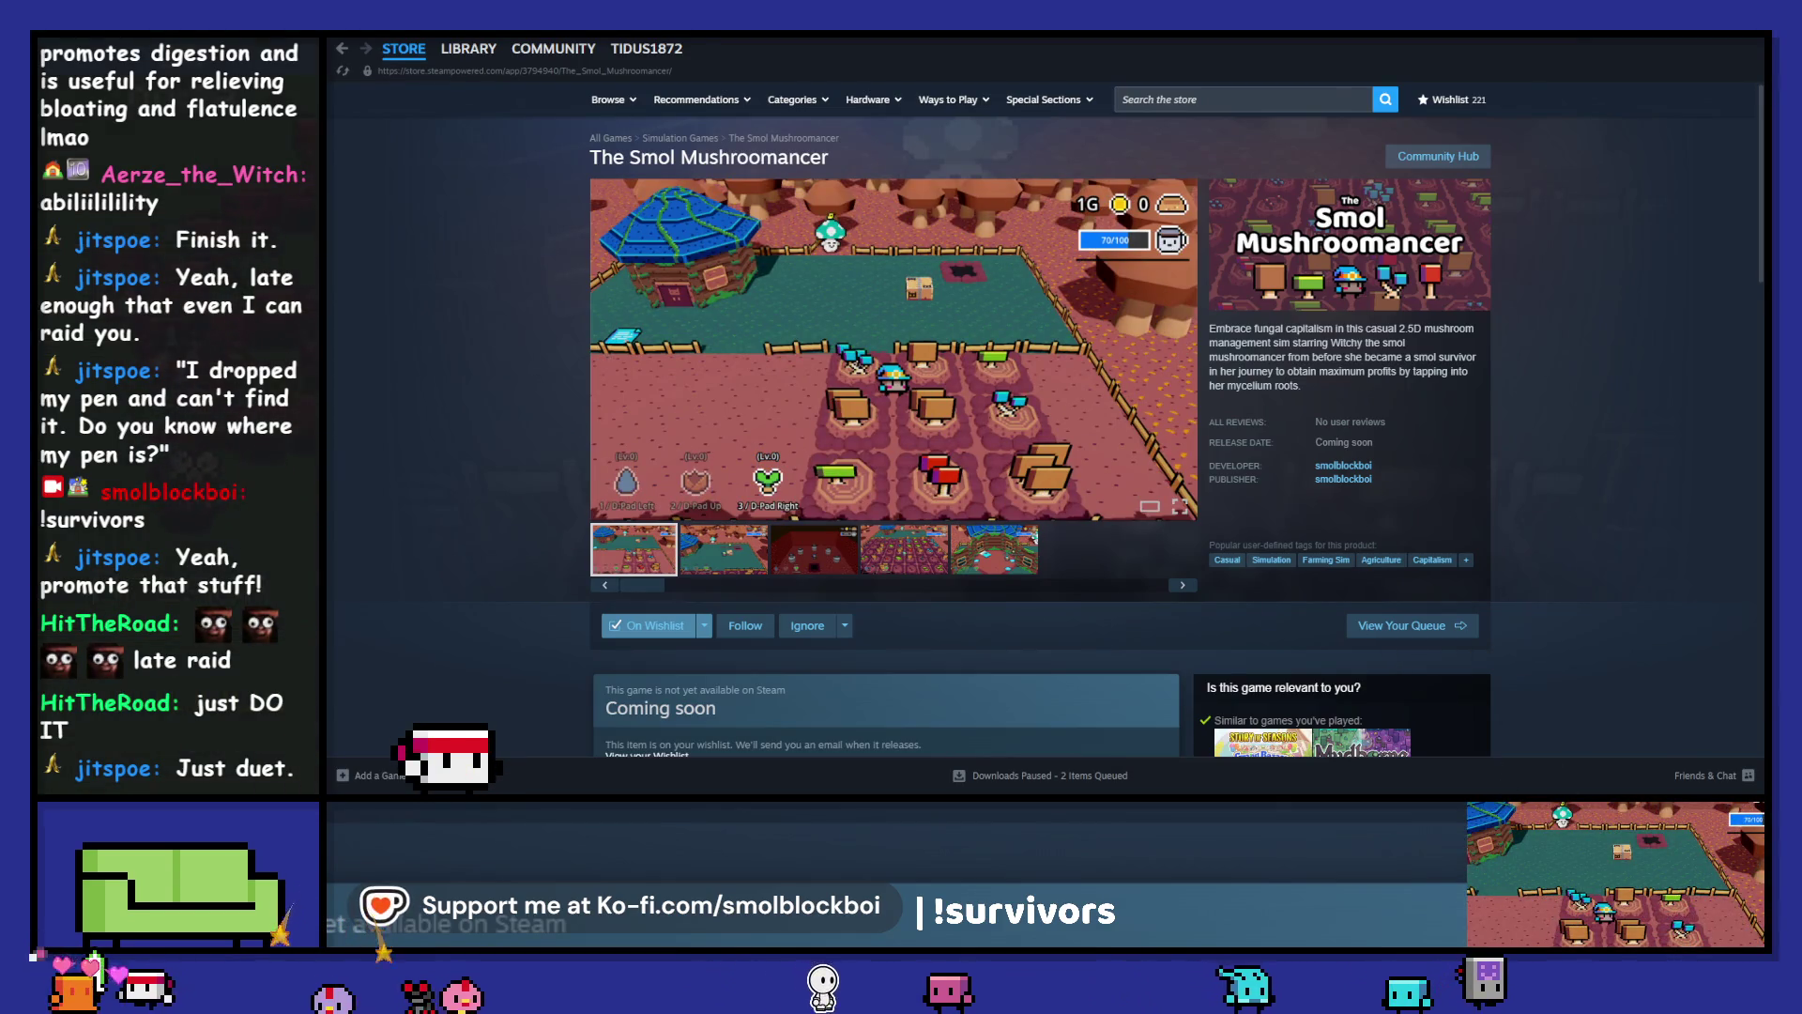
{"action": "key", "text": "alt+Tab"}
{"action": "key", "text": "alt+Tab"}
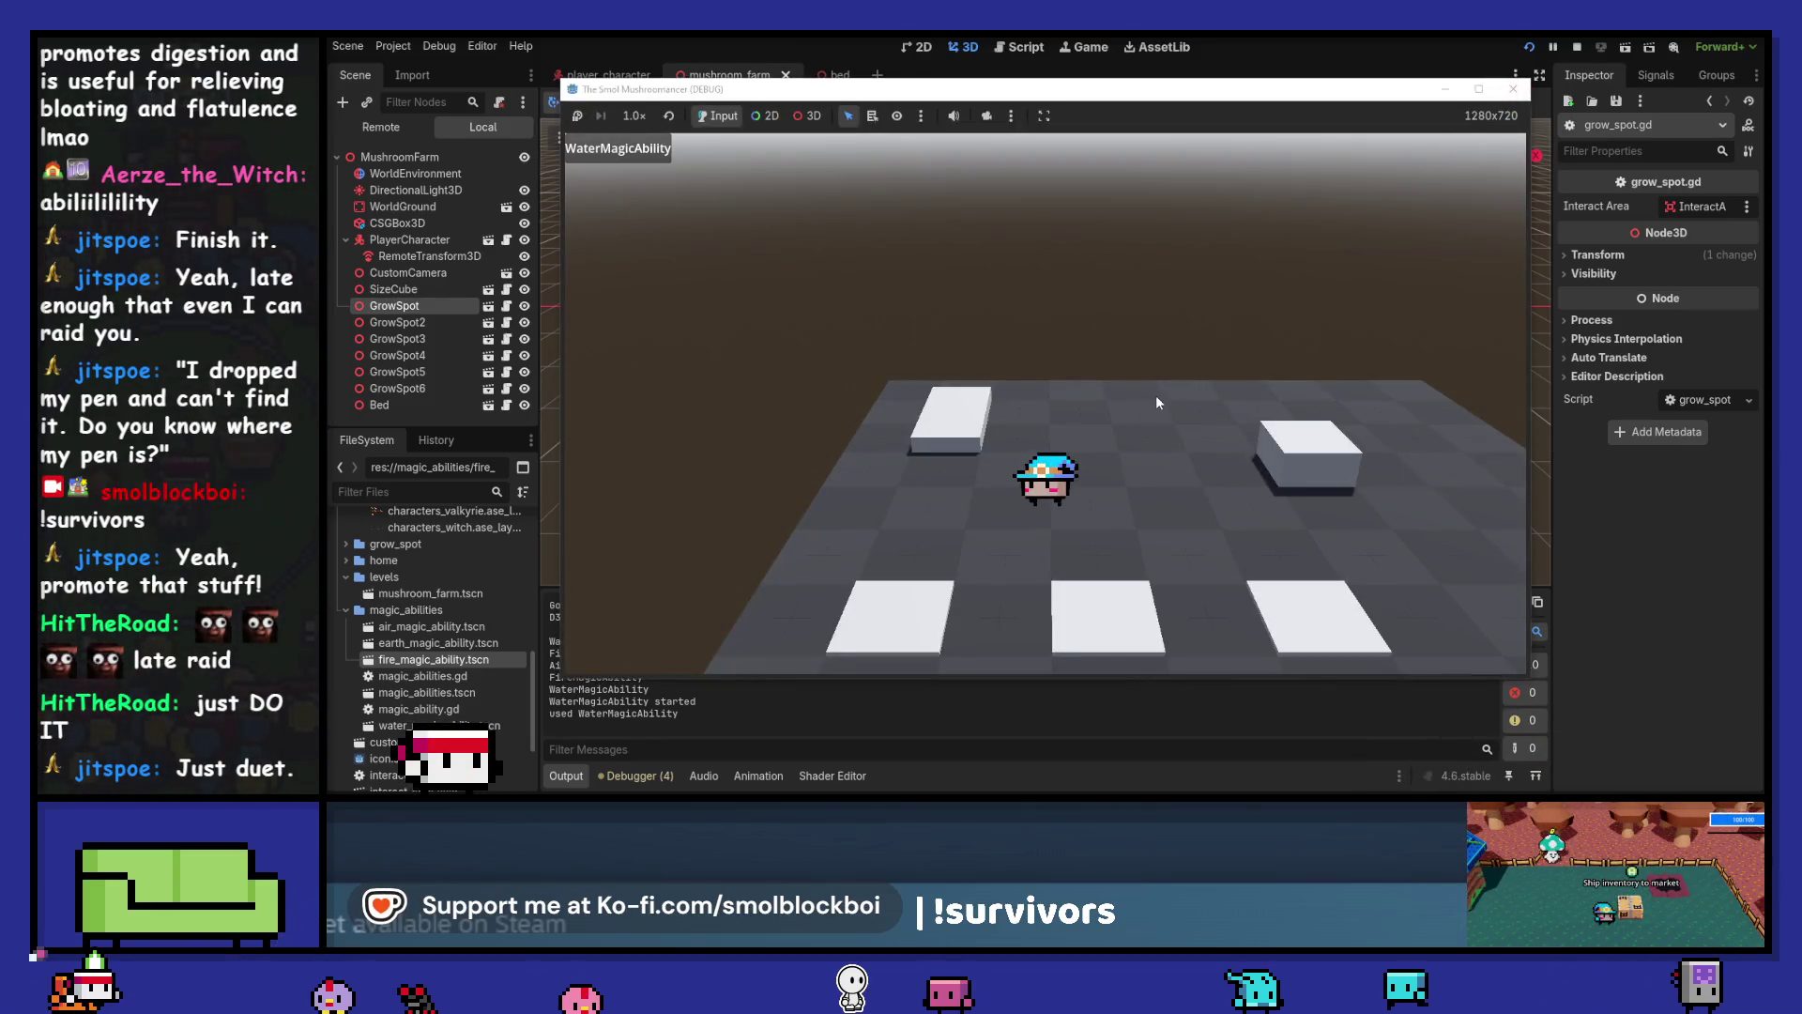
Stop the running game and open the Bed node's bed.gd script
{"action": "key", "text": "d"}
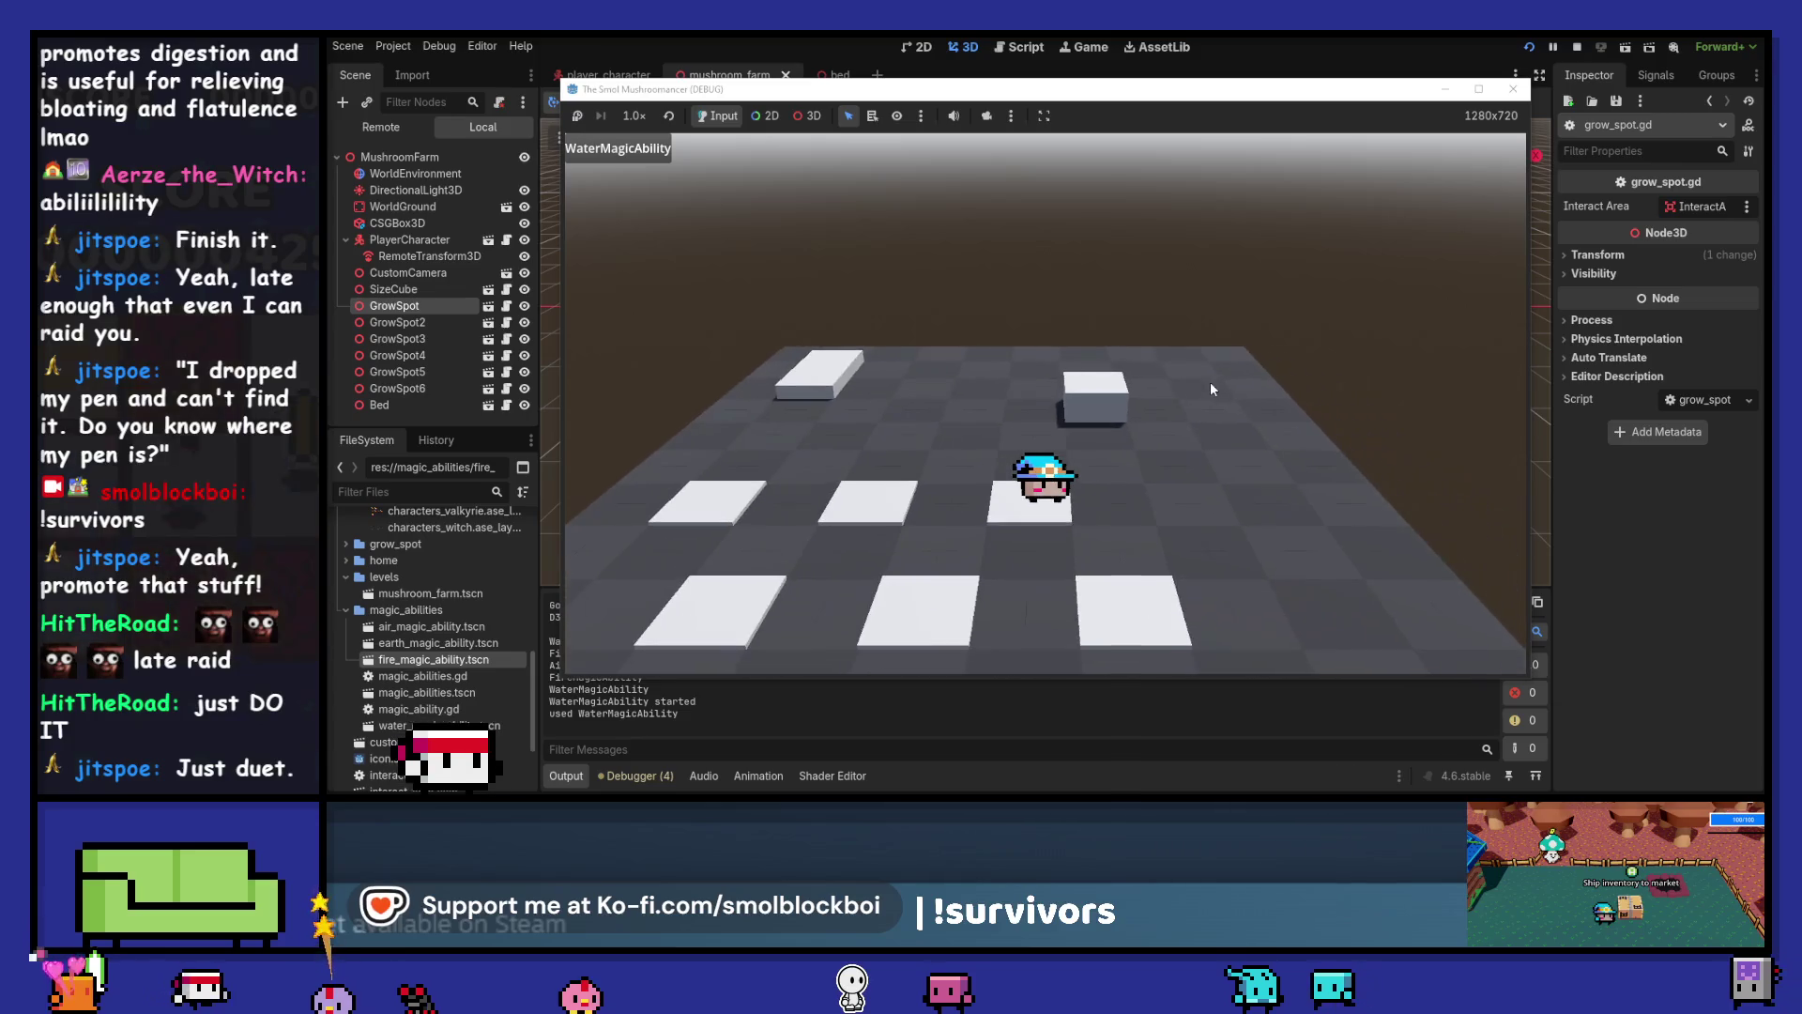
{"action": "left_click", "coordinate": [1577, 46]}
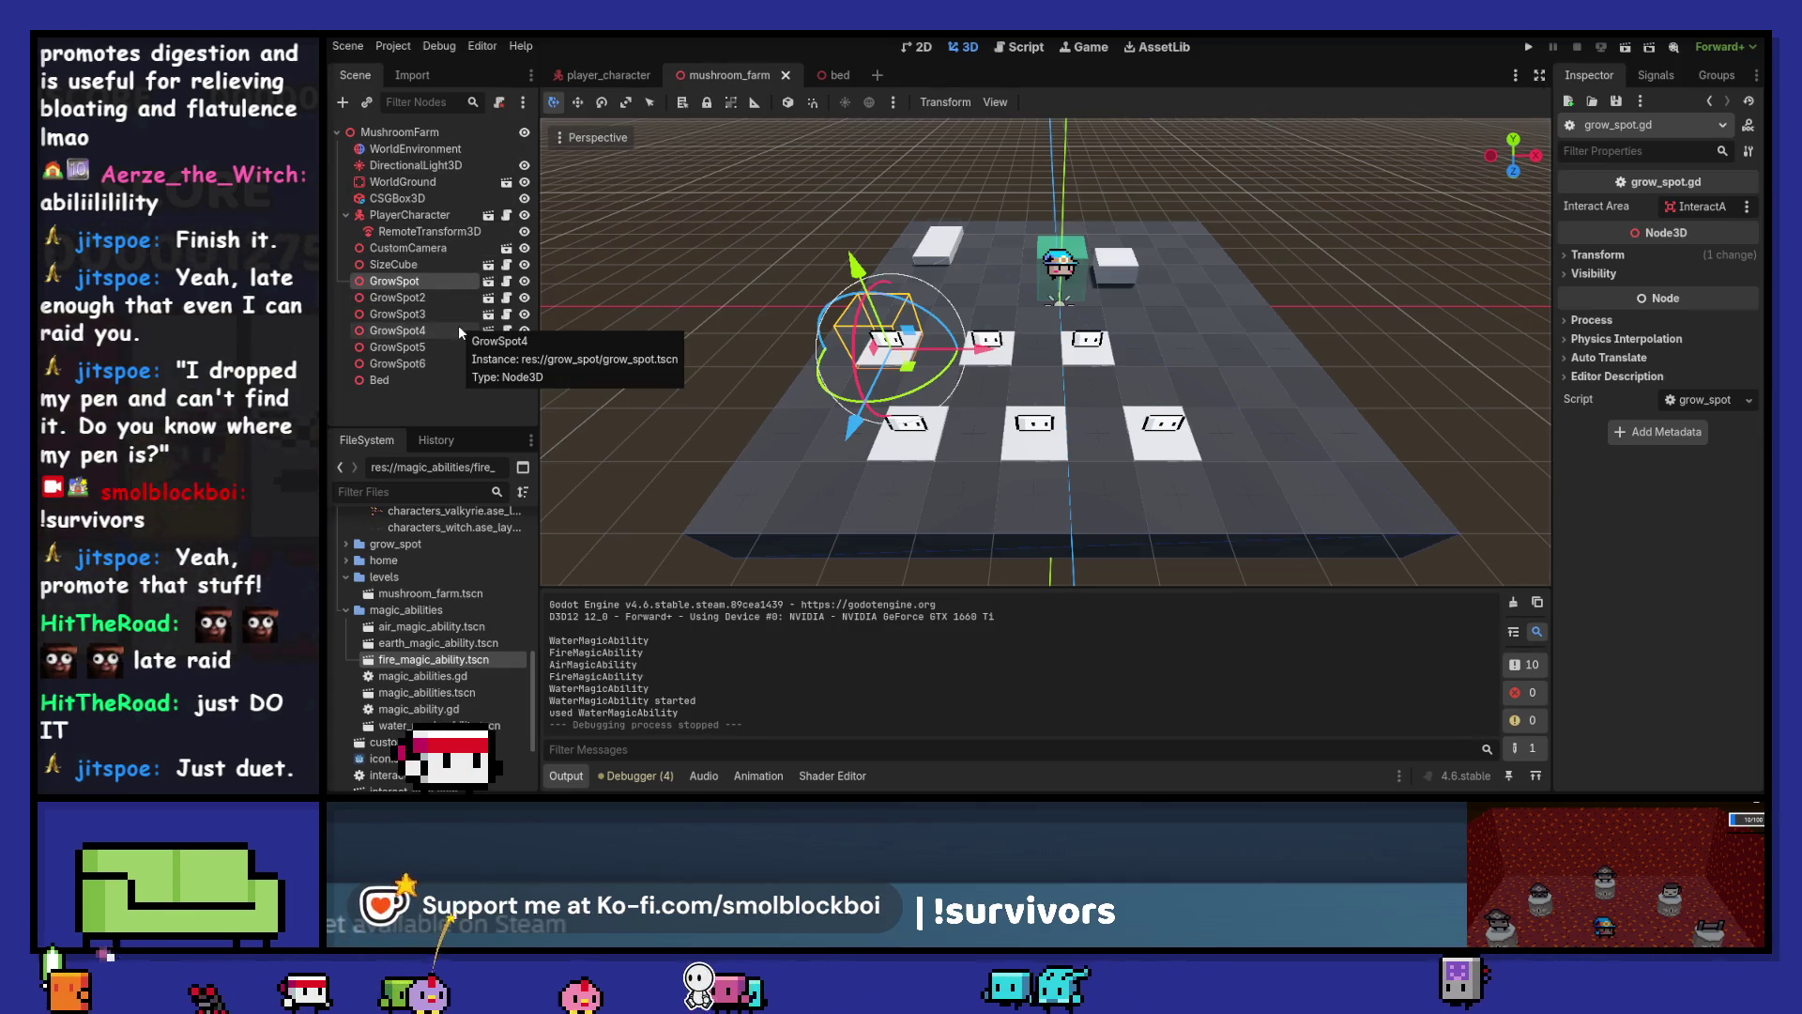
{"action": "left_click", "coordinate": [394, 380]}
{"action": "left_click", "coordinate": [506, 381]}
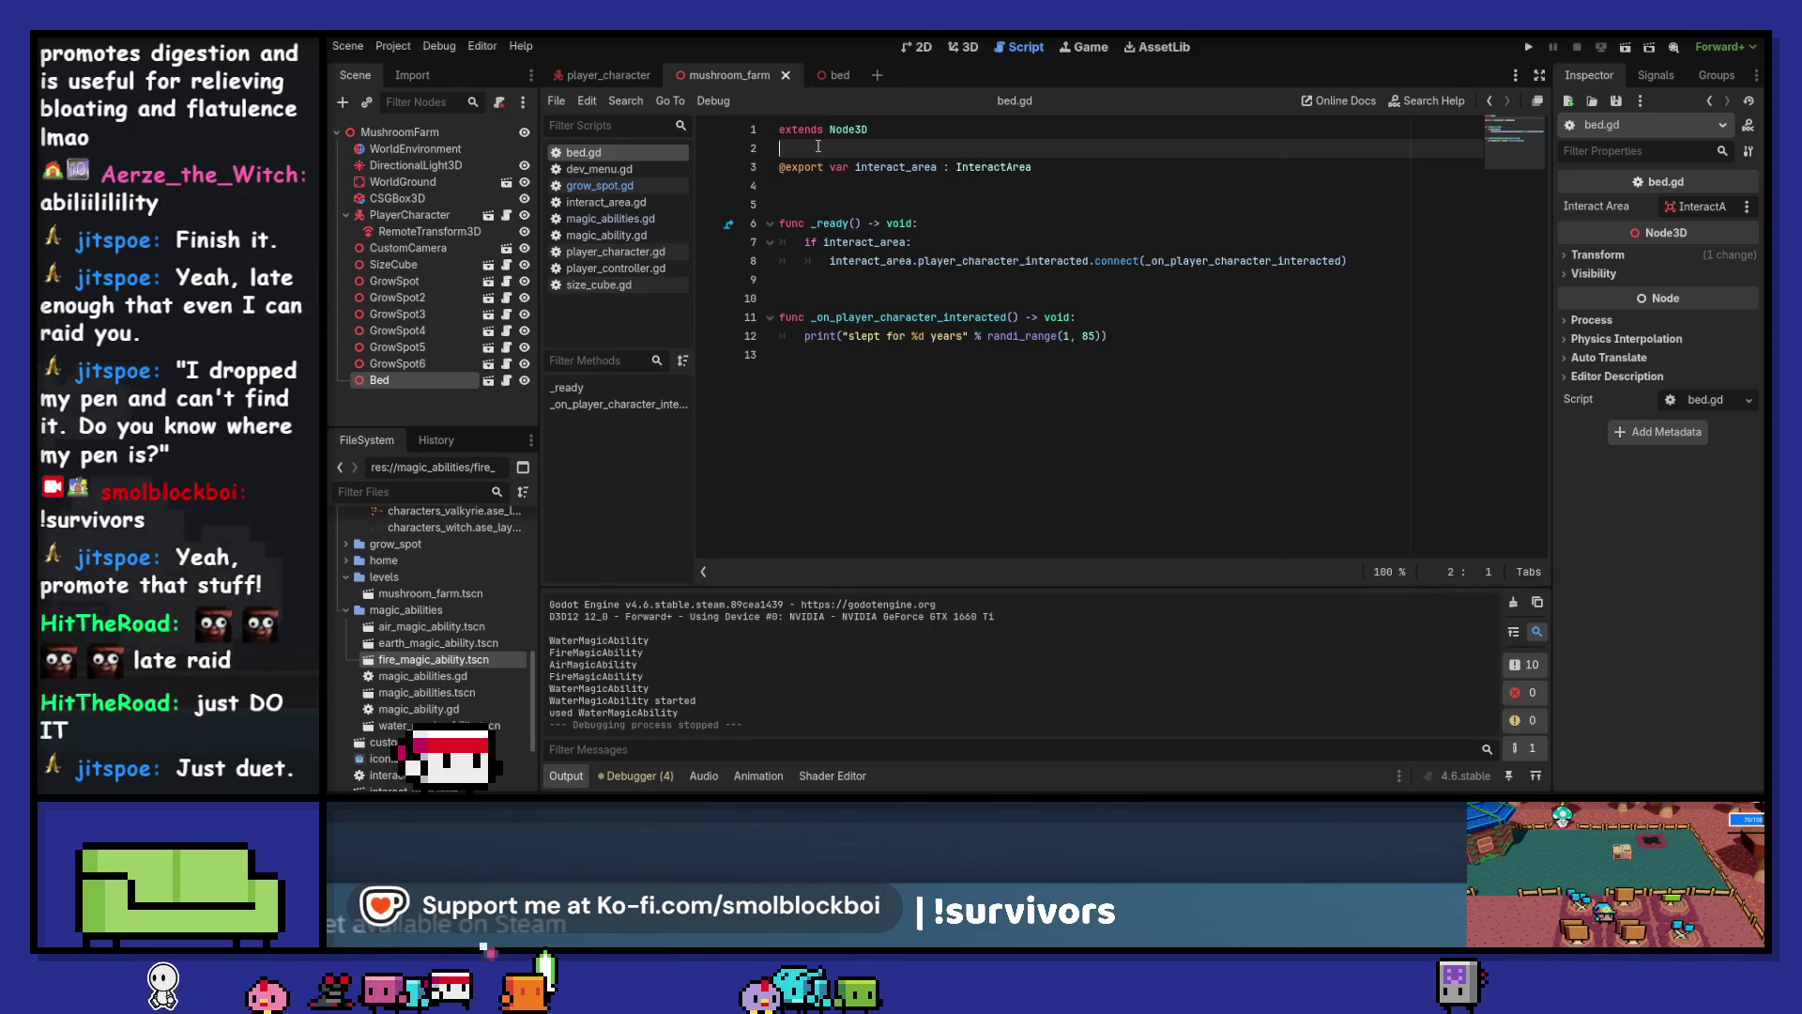
Check the empty Autoload list under Project Settings > Globals, then select the _dev folder
{"action": "left_click", "coordinate": [413, 49]}
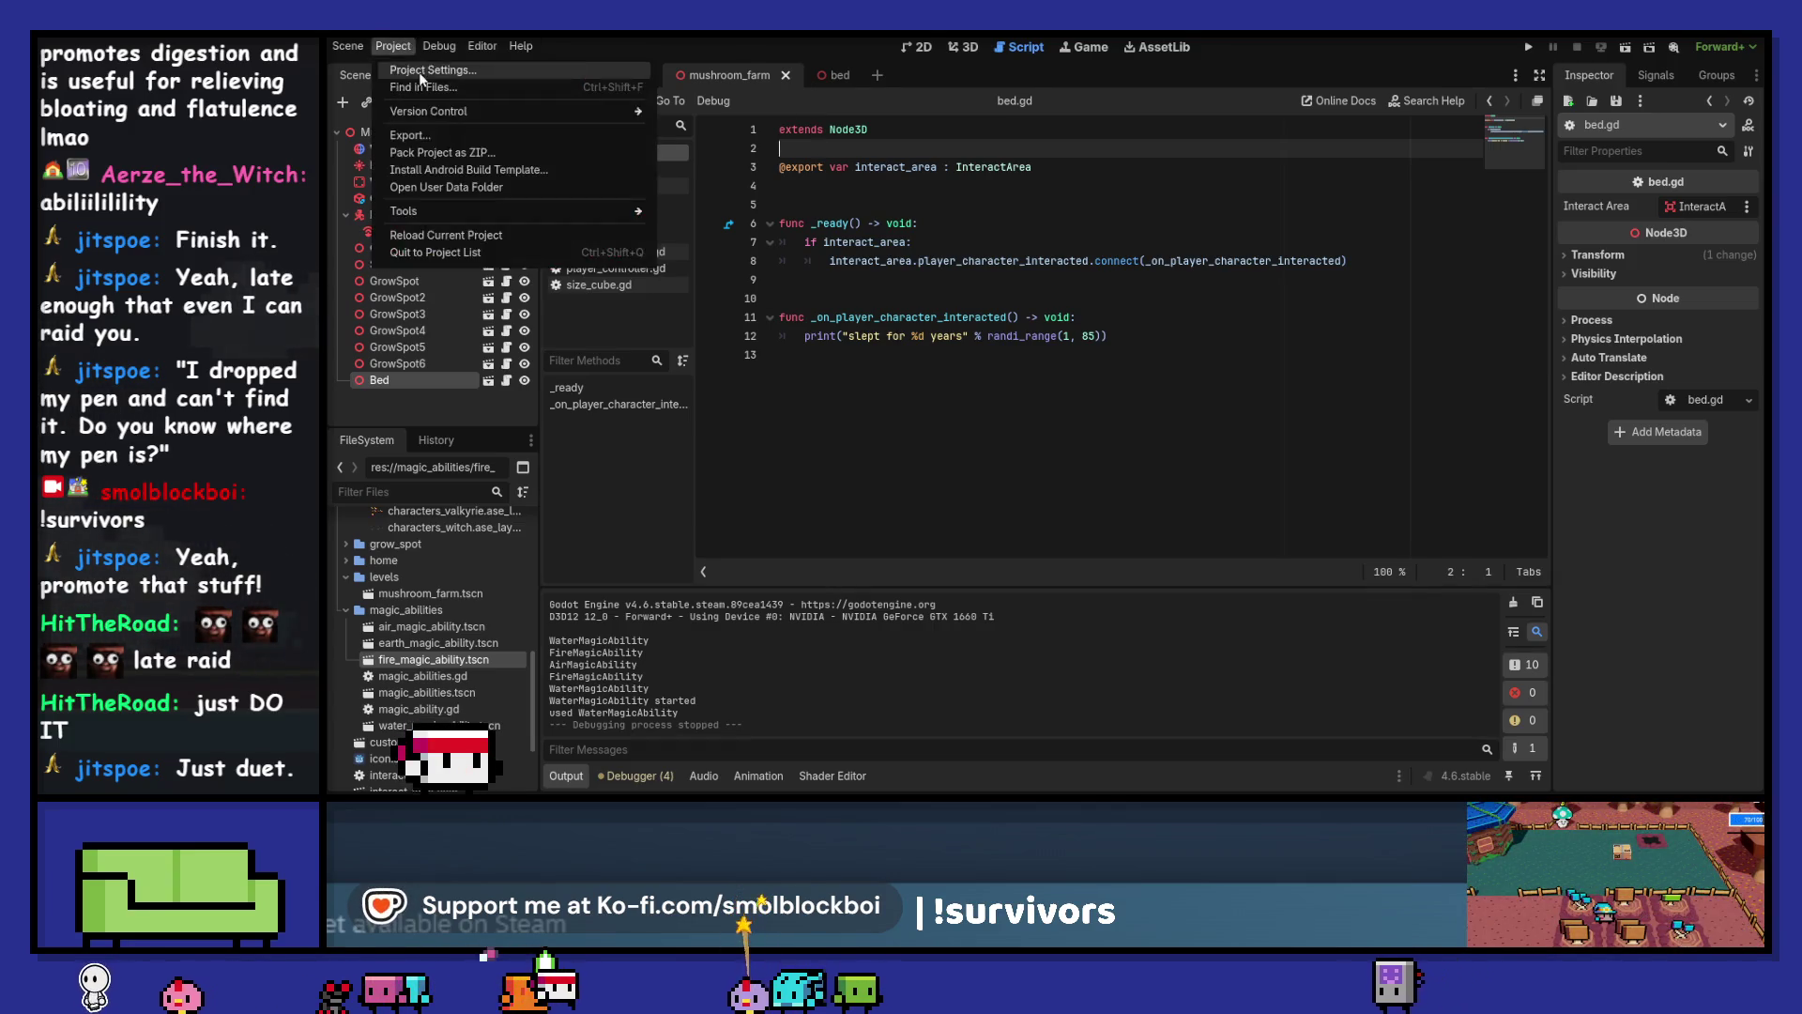
{"action": "left_click", "coordinate": [413, 64]}
{"action": "left_click", "coordinate": [859, 174]}
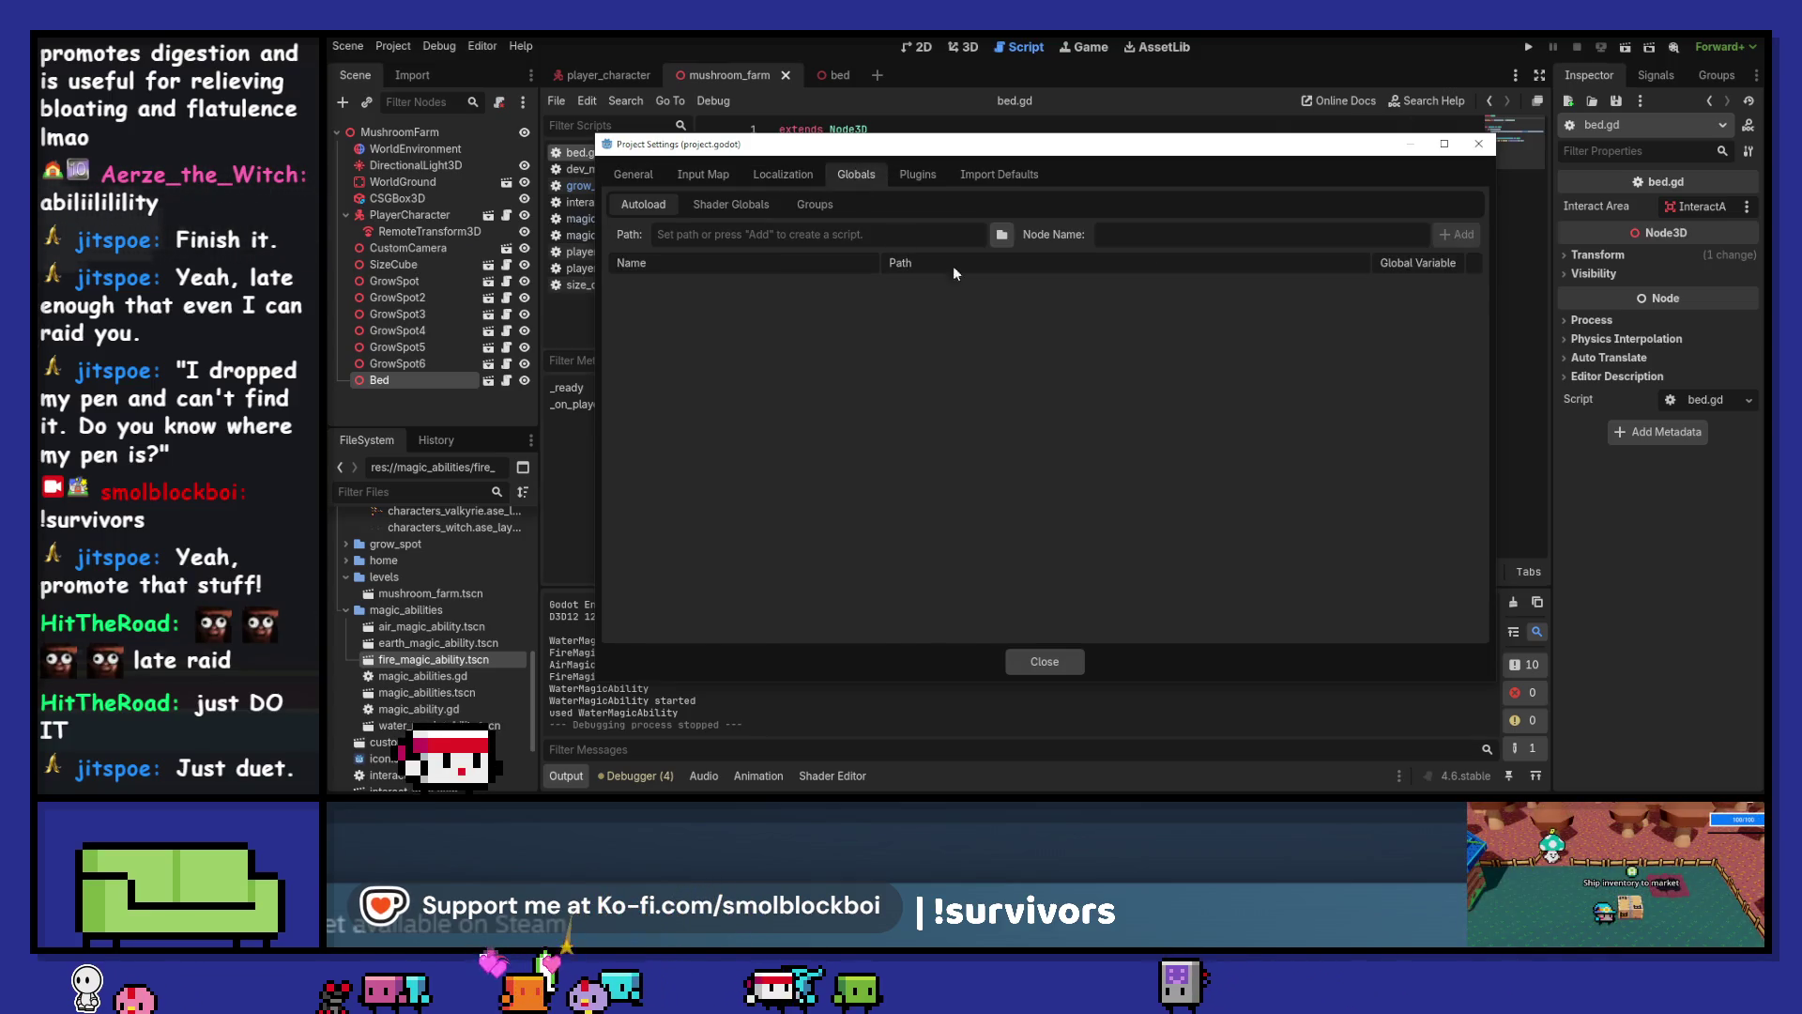
{"action": "left_click", "coordinate": [1048, 663]}
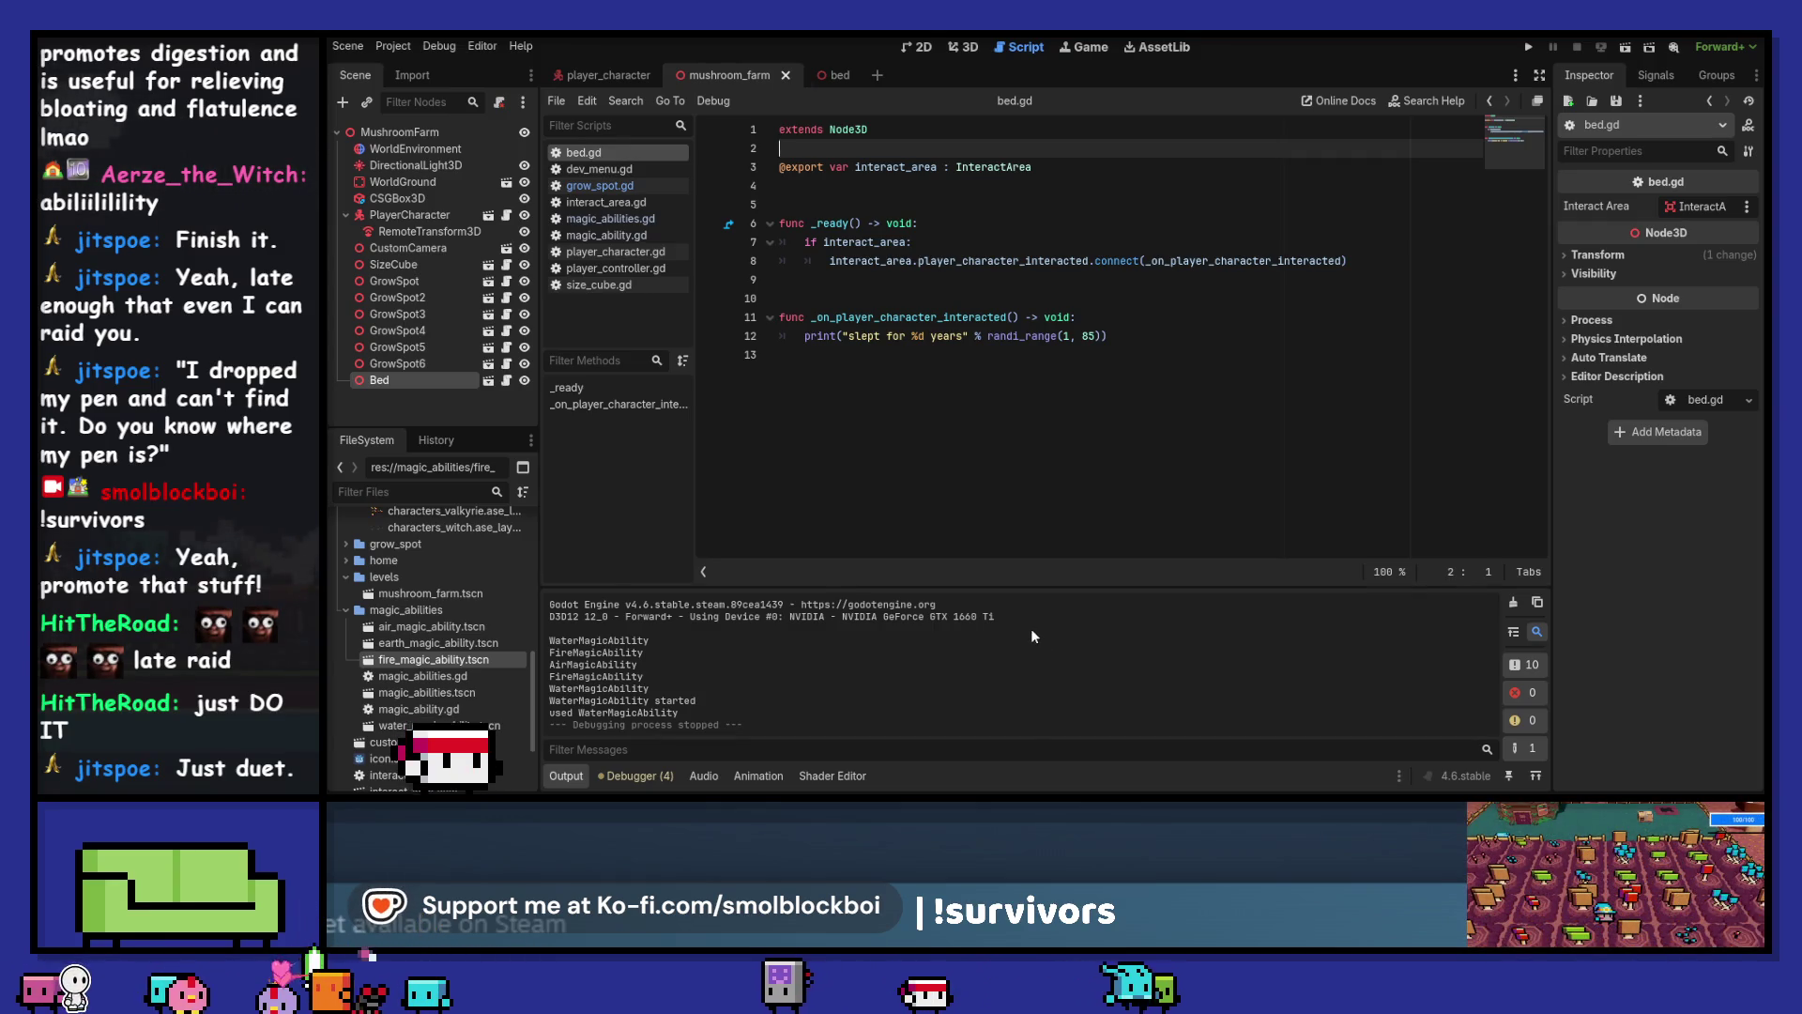
{"action": "scroll", "coordinate": [434, 563], "scroll_direction": "up", "scroll_amount": 10}
{"action": "left_click", "coordinate": [434, 553]}
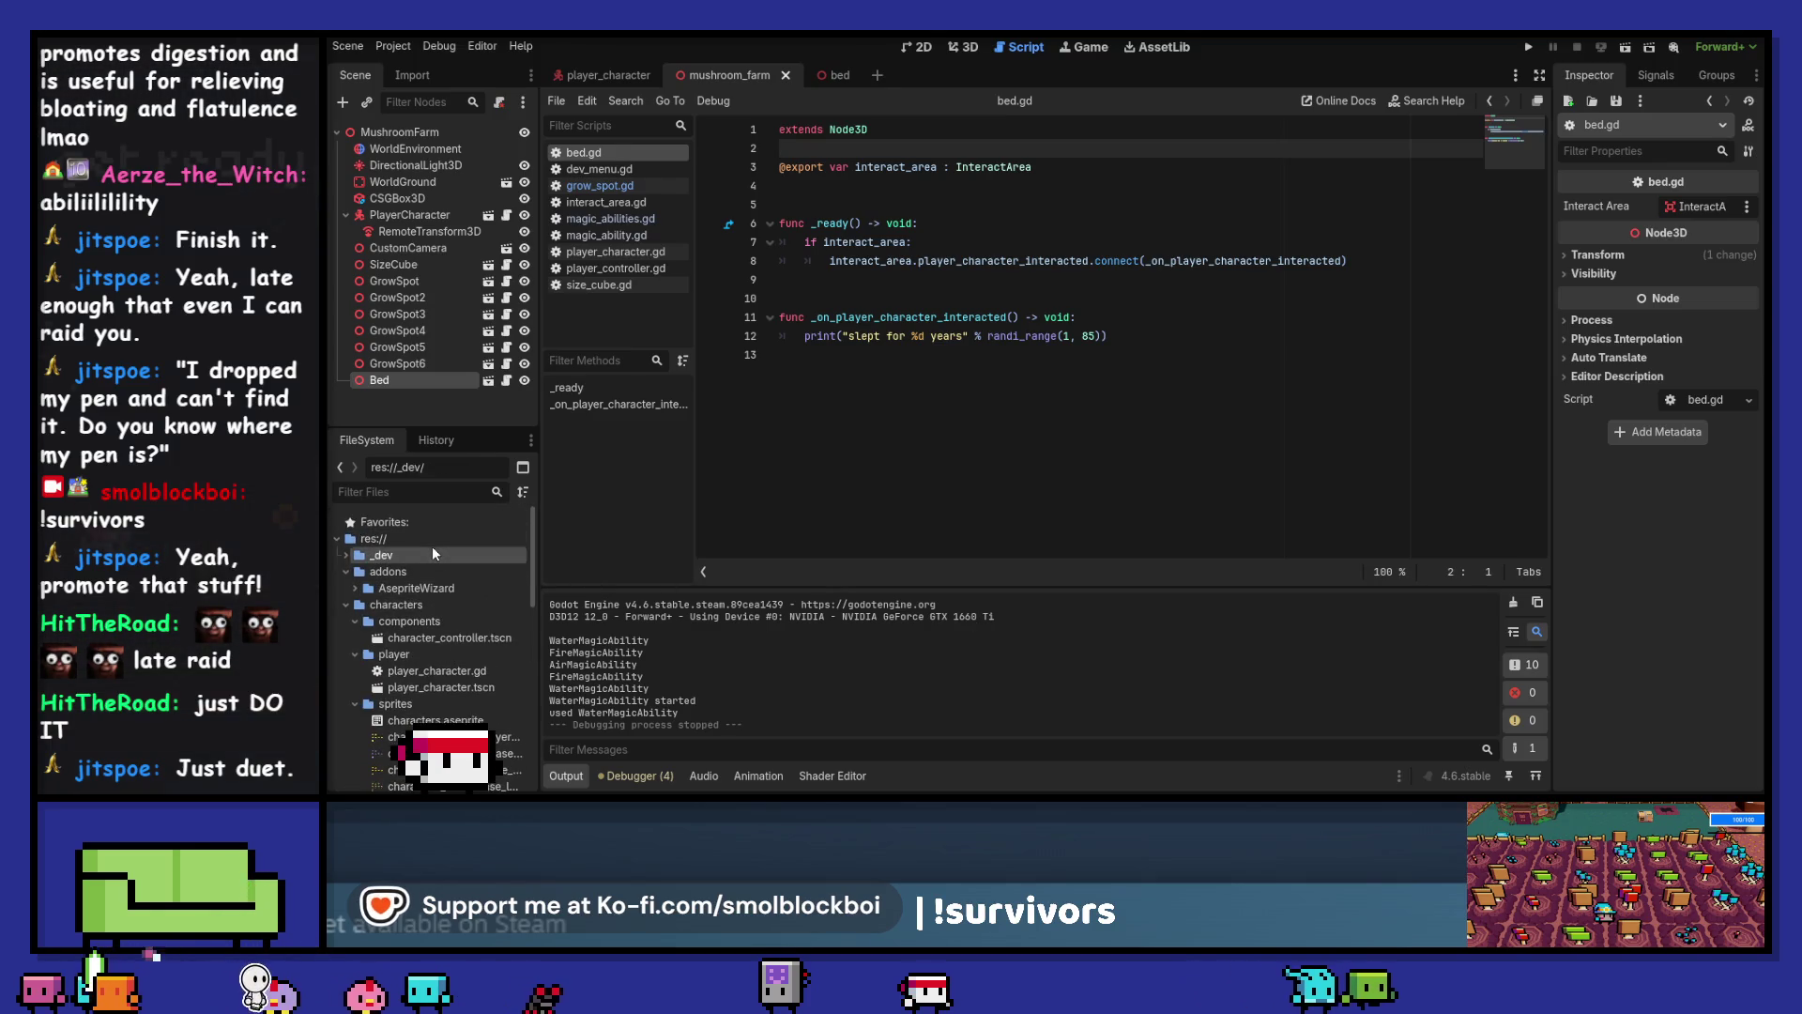
Create a new folder in res:// and name it time_system
{"action": "right_click", "coordinate": [438, 541]}
{"action": "mouse_move", "coordinate": [509, 556]}
{"action": "left_click", "coordinate": [709, 556]}
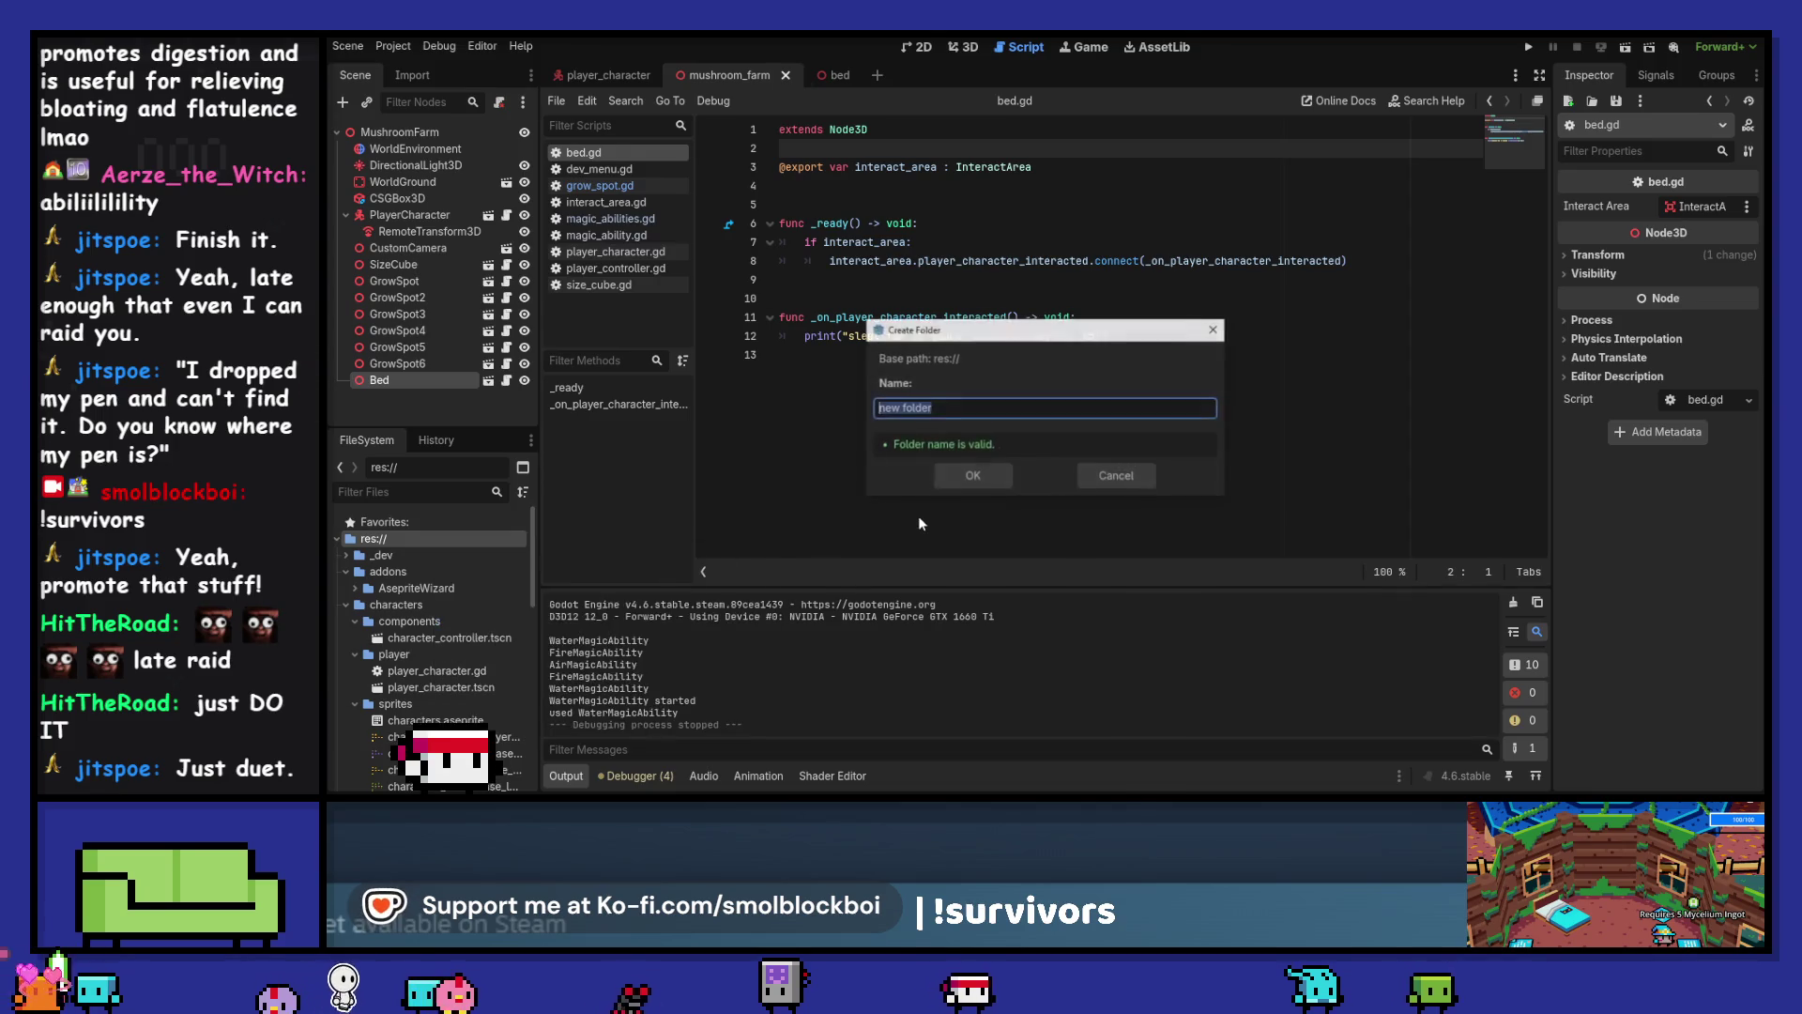
{"action": "type", "text": "time_system"}
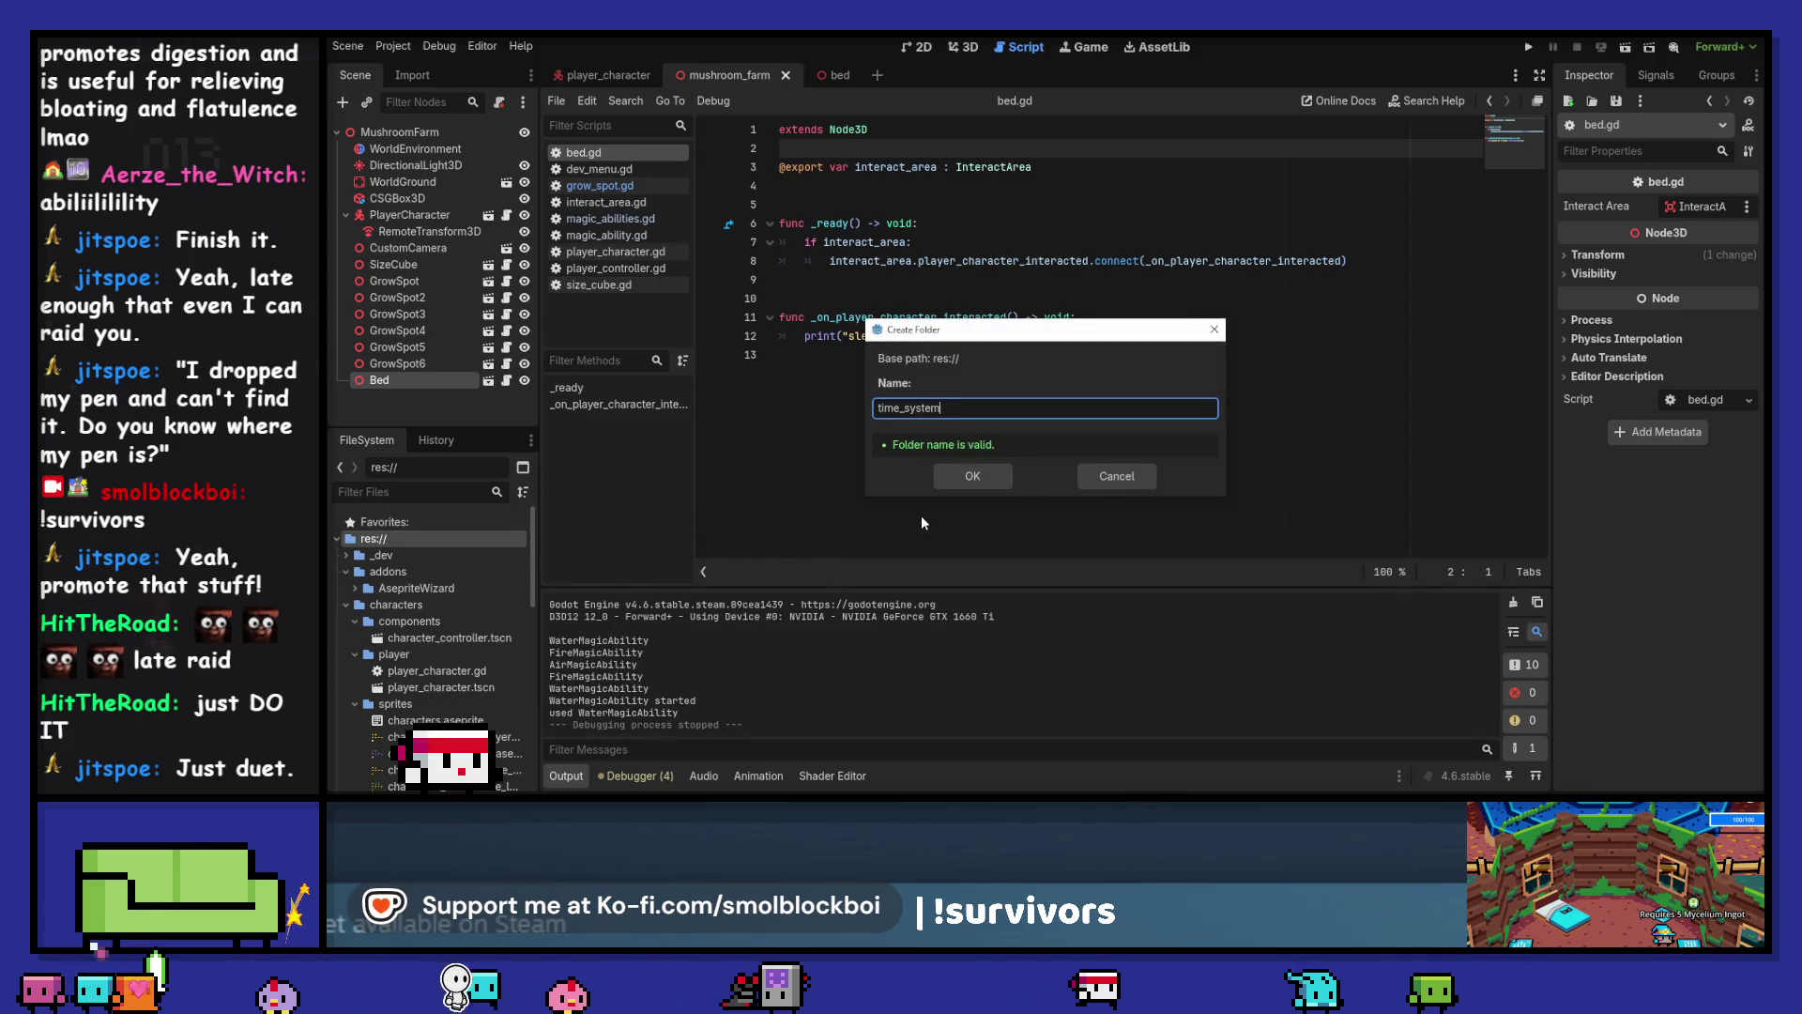
{"action": "key", "text": "Return"}
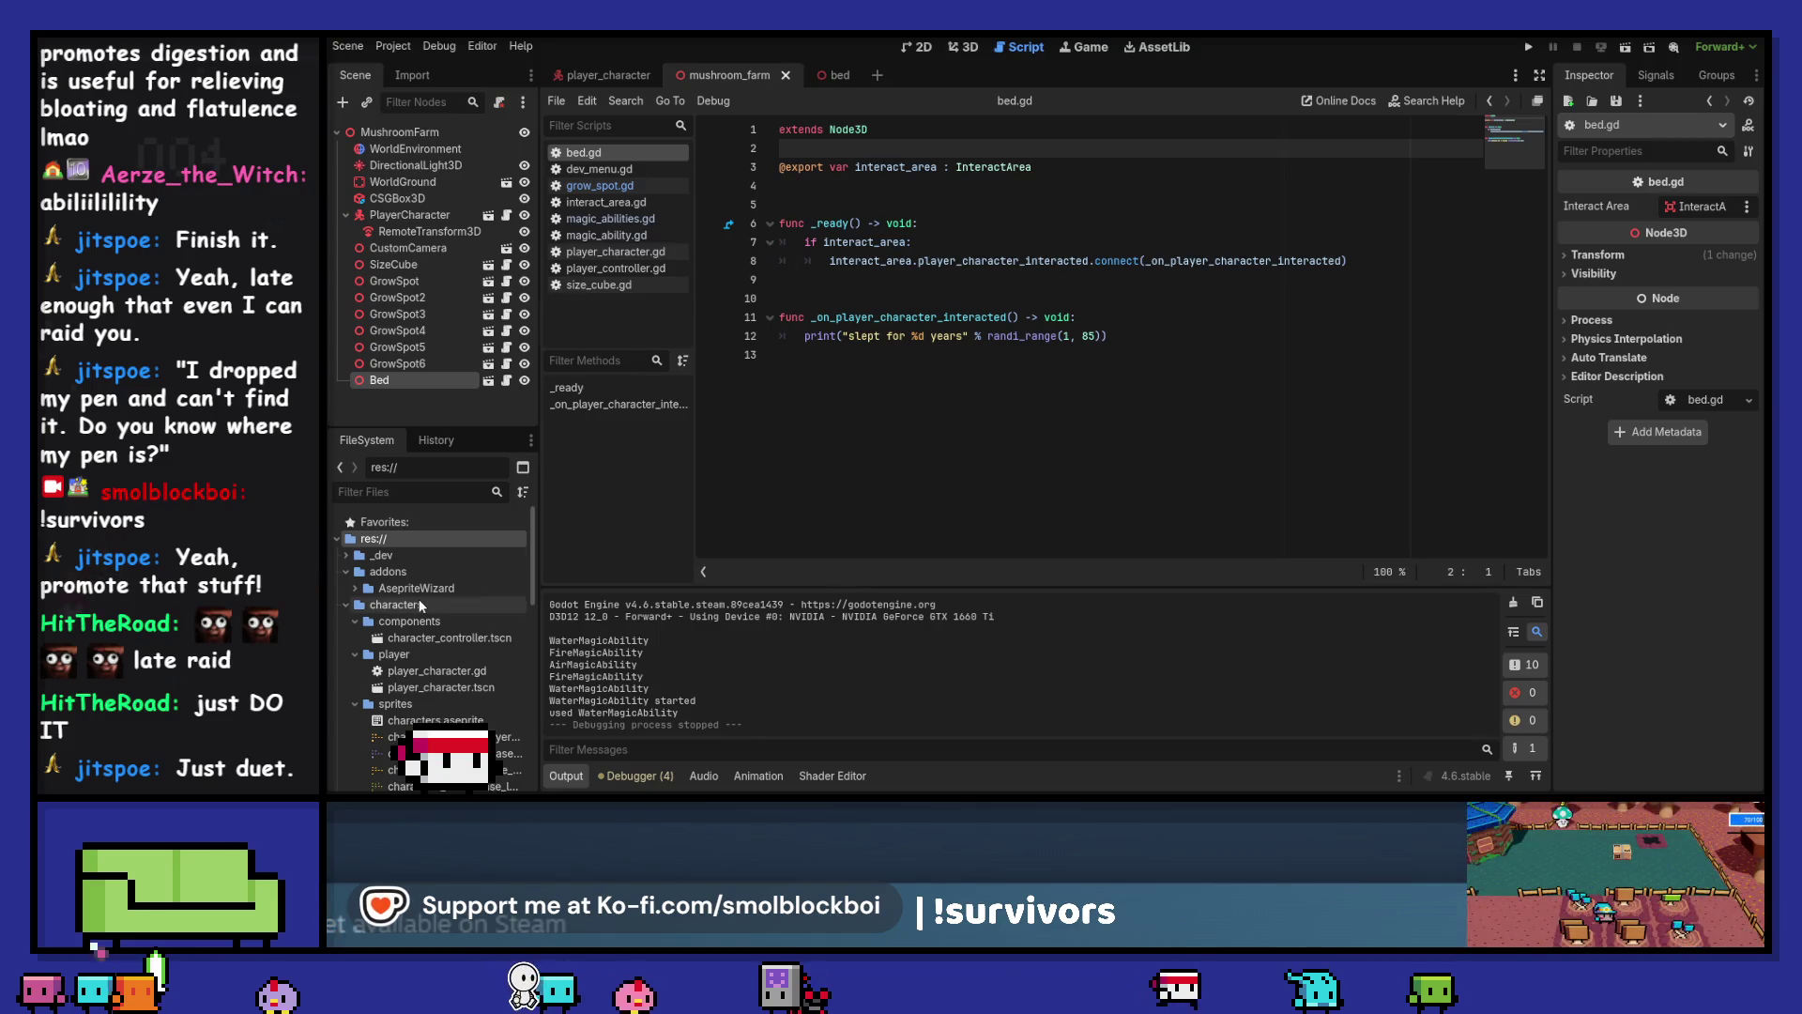
{"action": "scroll", "coordinate": [419, 606], "scroll_direction": "down", "scroll_amount": 8}
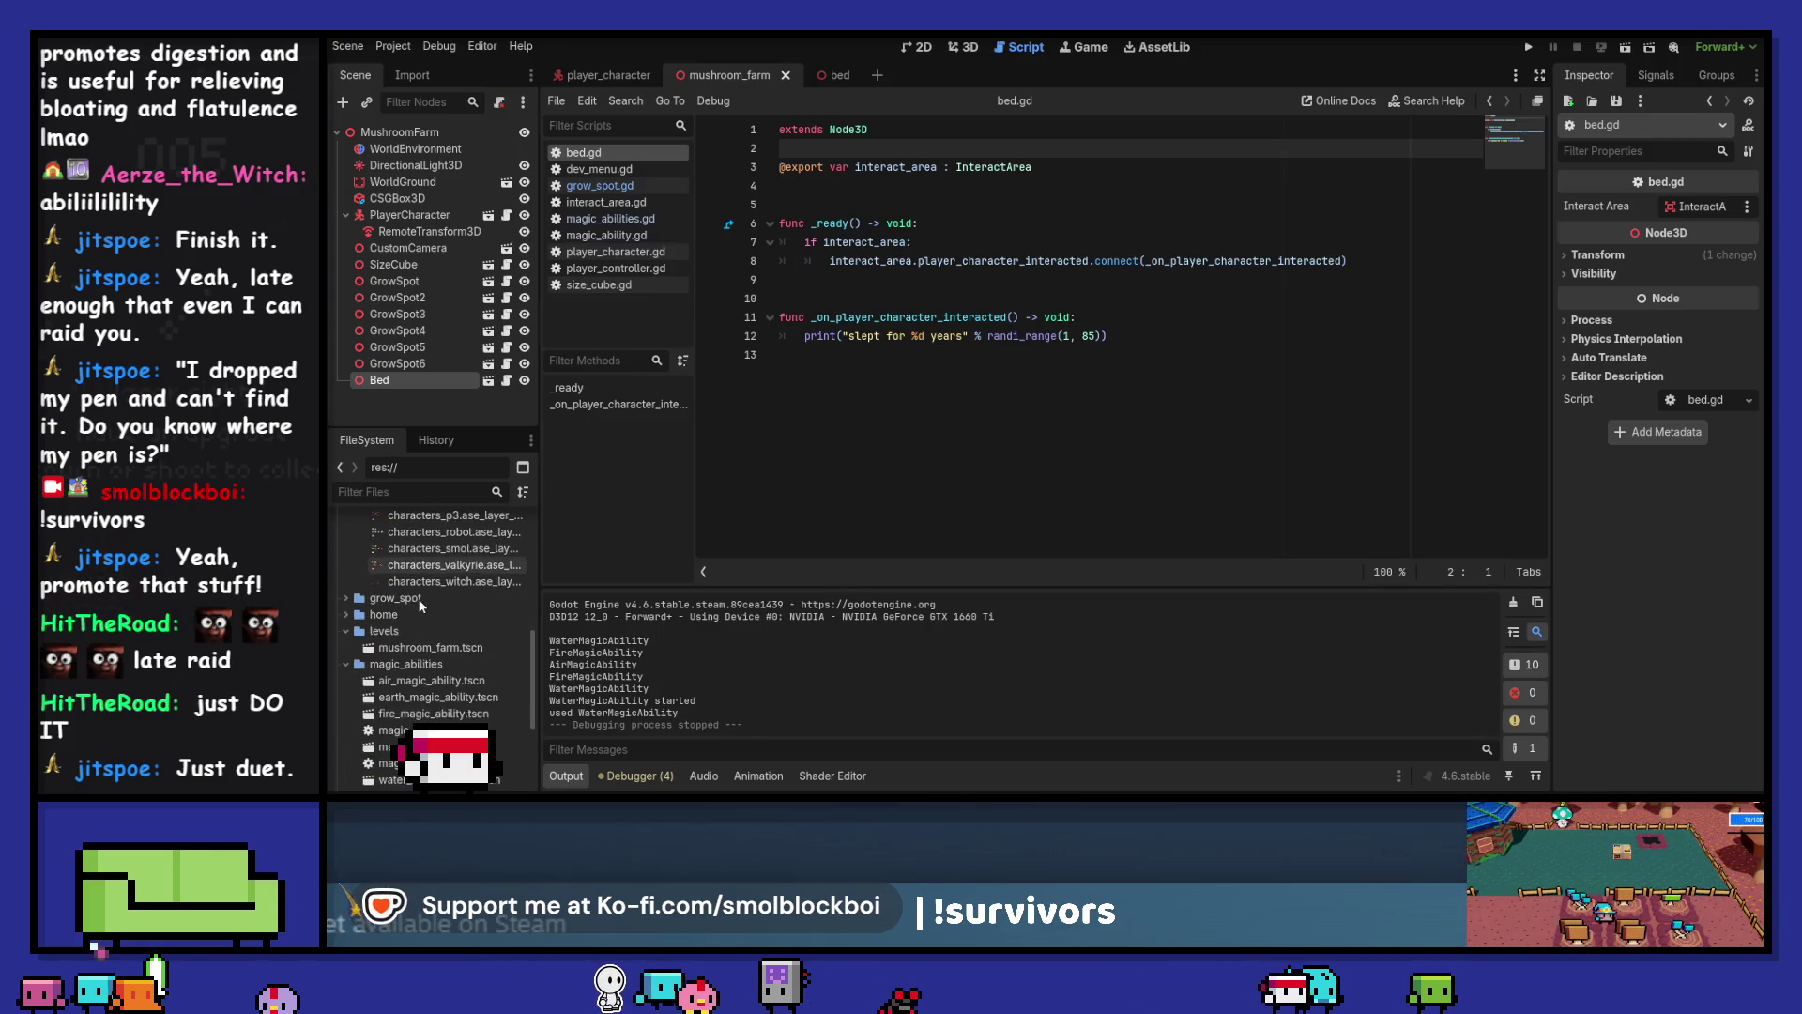
{"action": "left_click", "coordinate": [420, 609]}
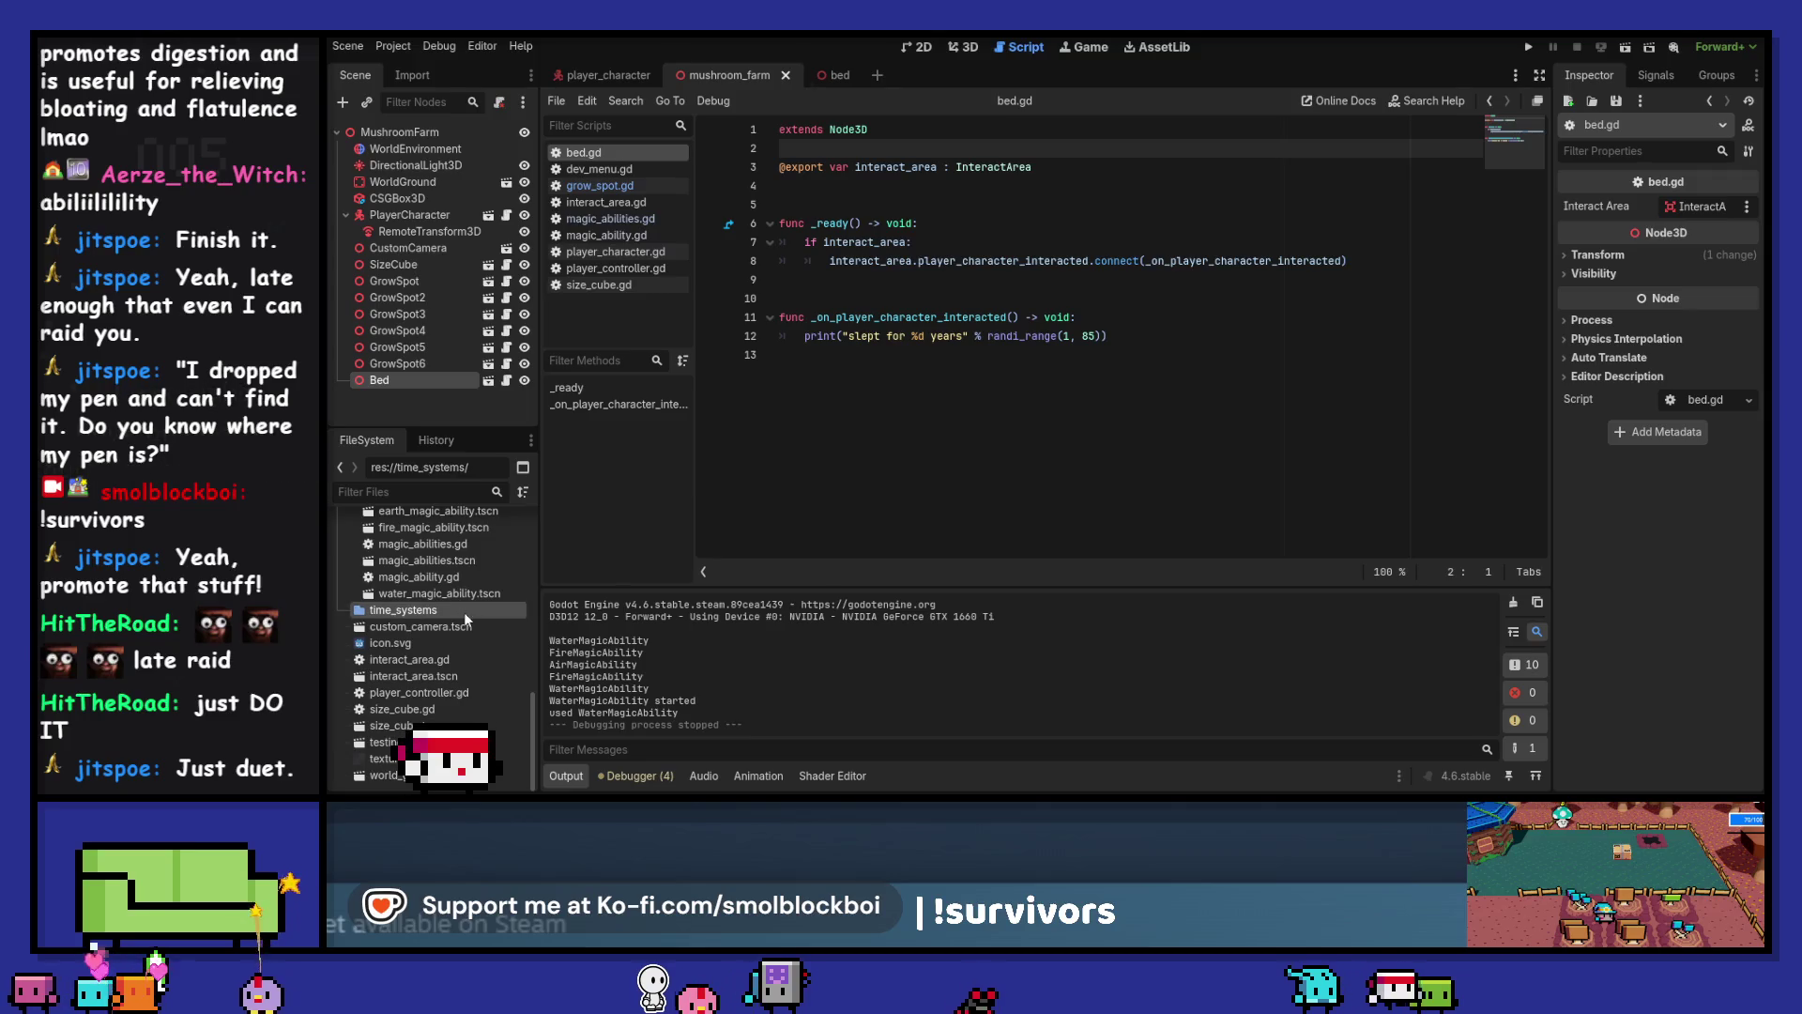
{"action": "key", "text": "BackSpace"}
{"action": "key", "text": "Return"}
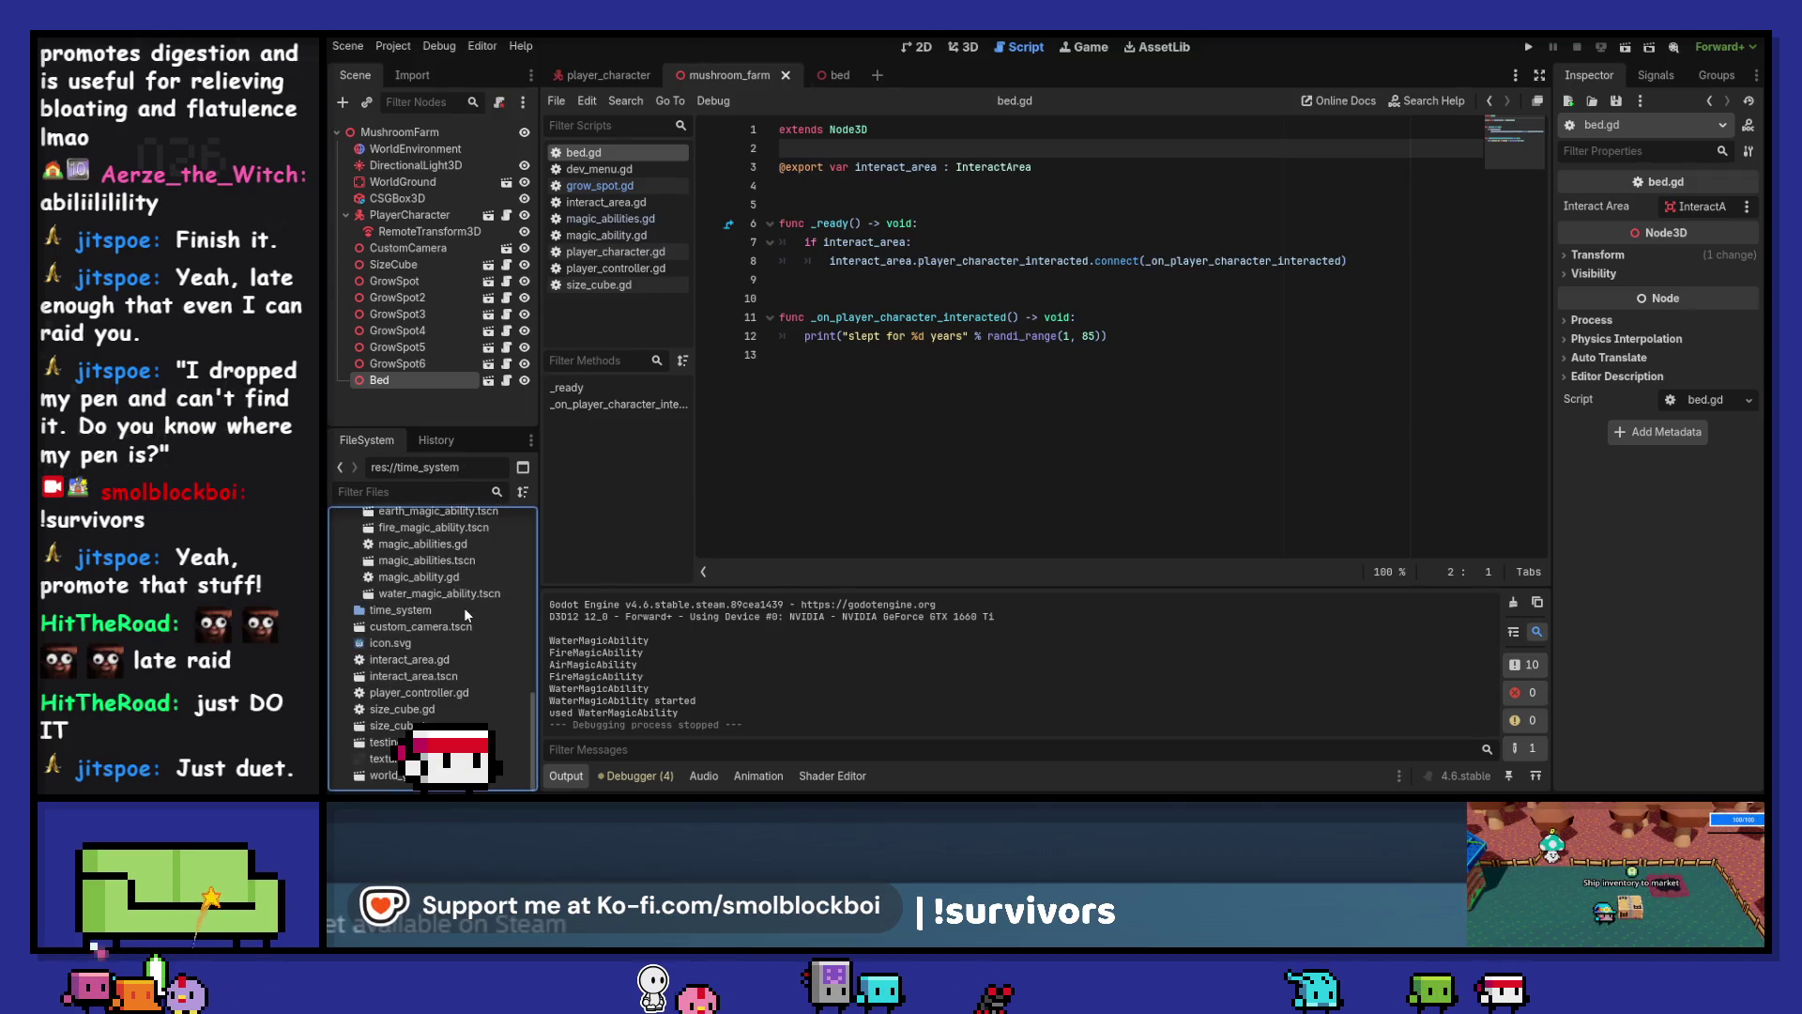
Create the time_system.gd script inside the time_system folder
{"action": "right_click", "coordinate": [465, 612]}
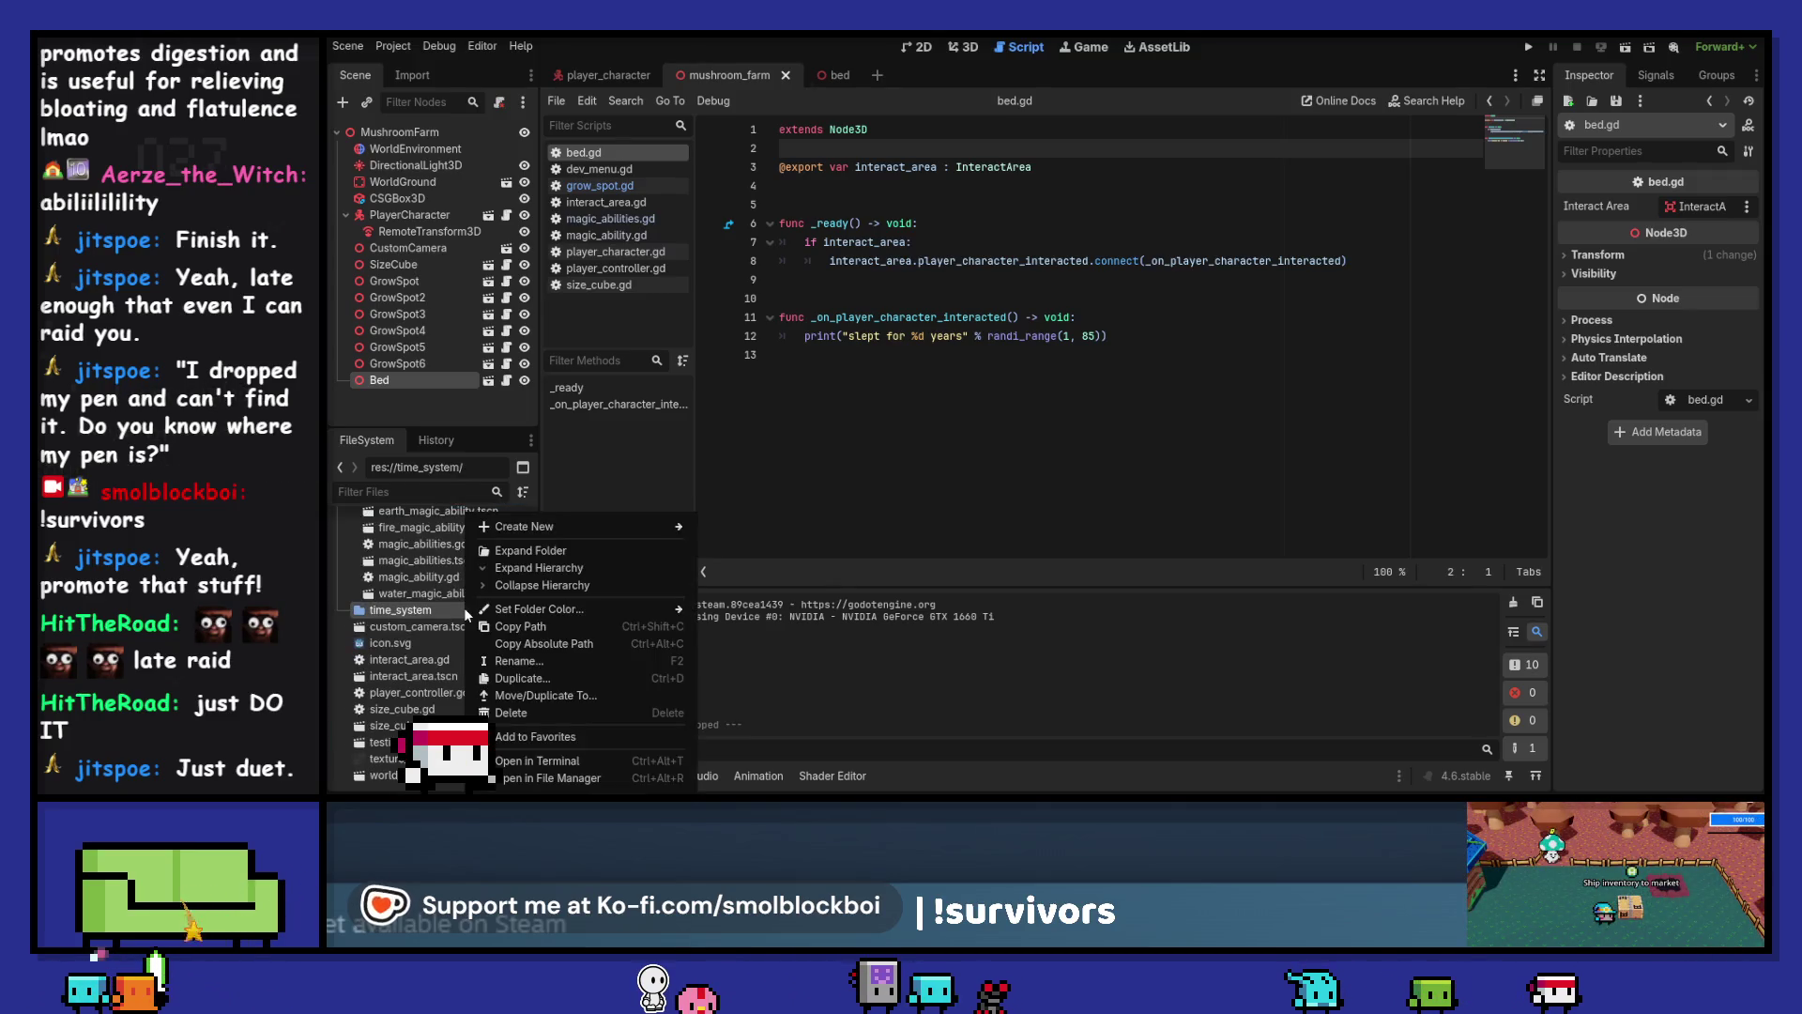
{"action": "left_click", "coordinate": [840, 80]}
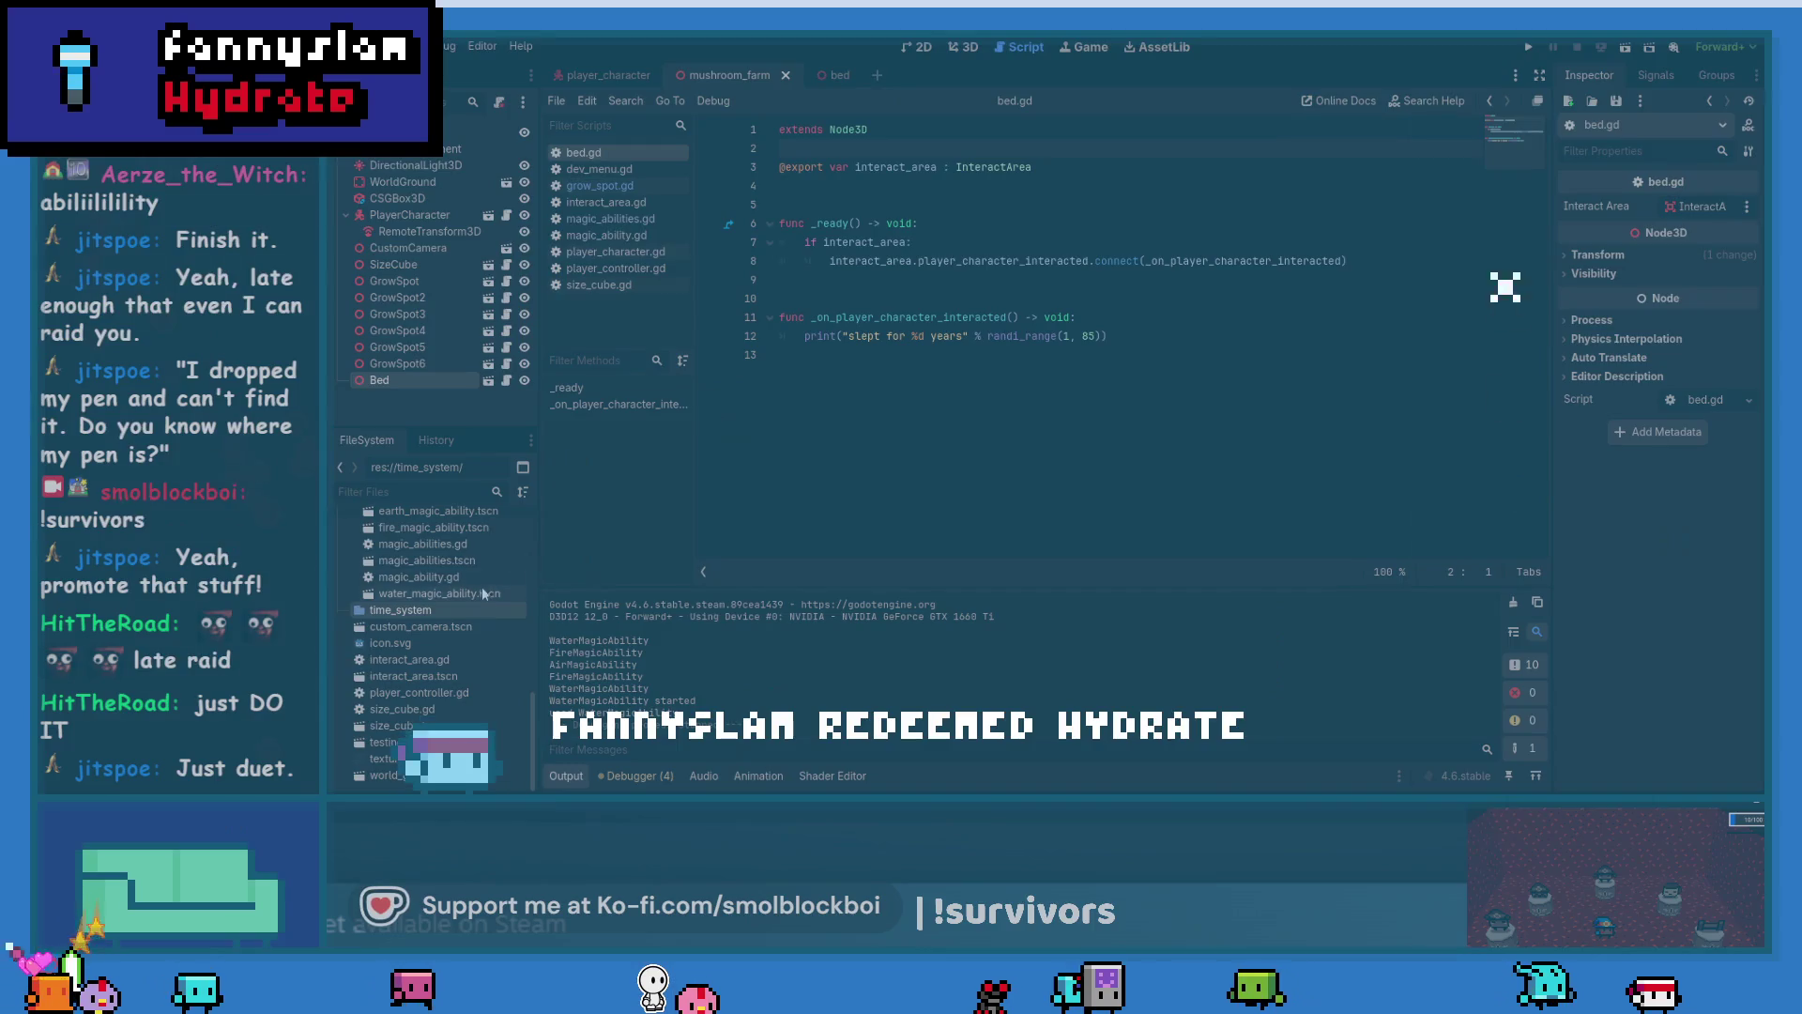
{"action": "right_click", "coordinate": [481, 610]}
{"action": "mouse_move", "coordinate": [555, 531]}
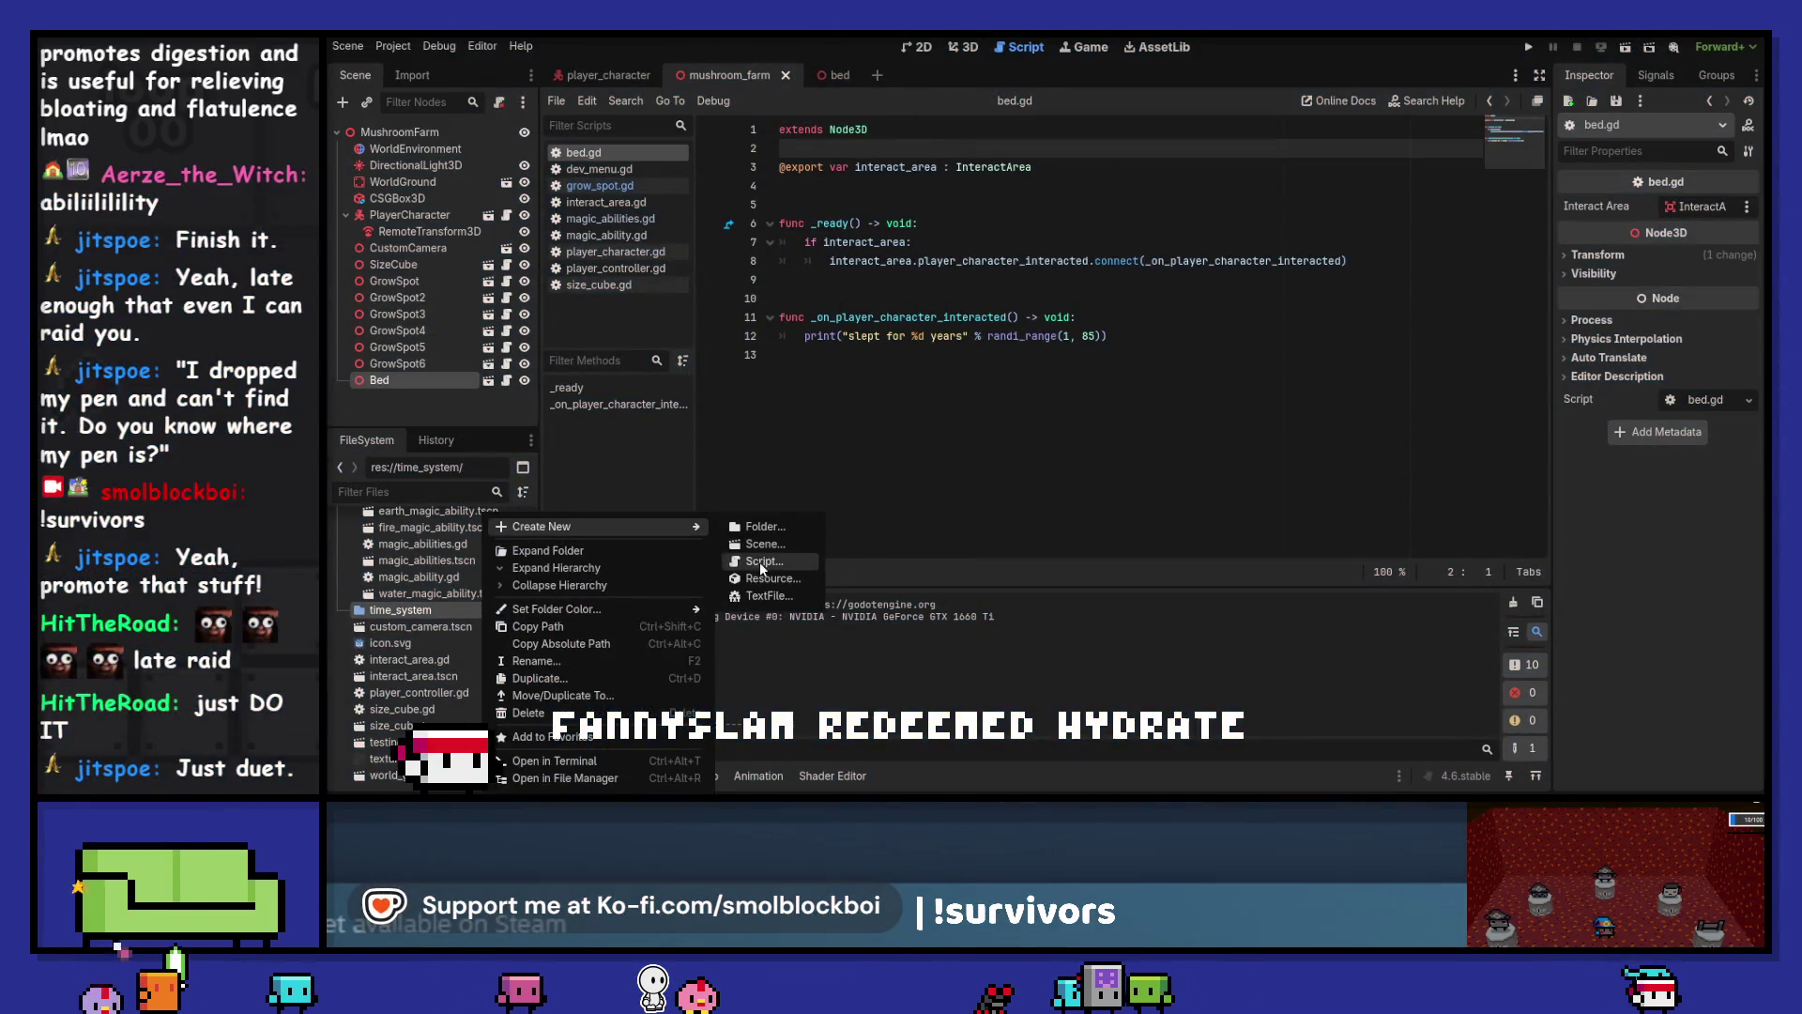
{"action": "left_click", "coordinate": [761, 562]}
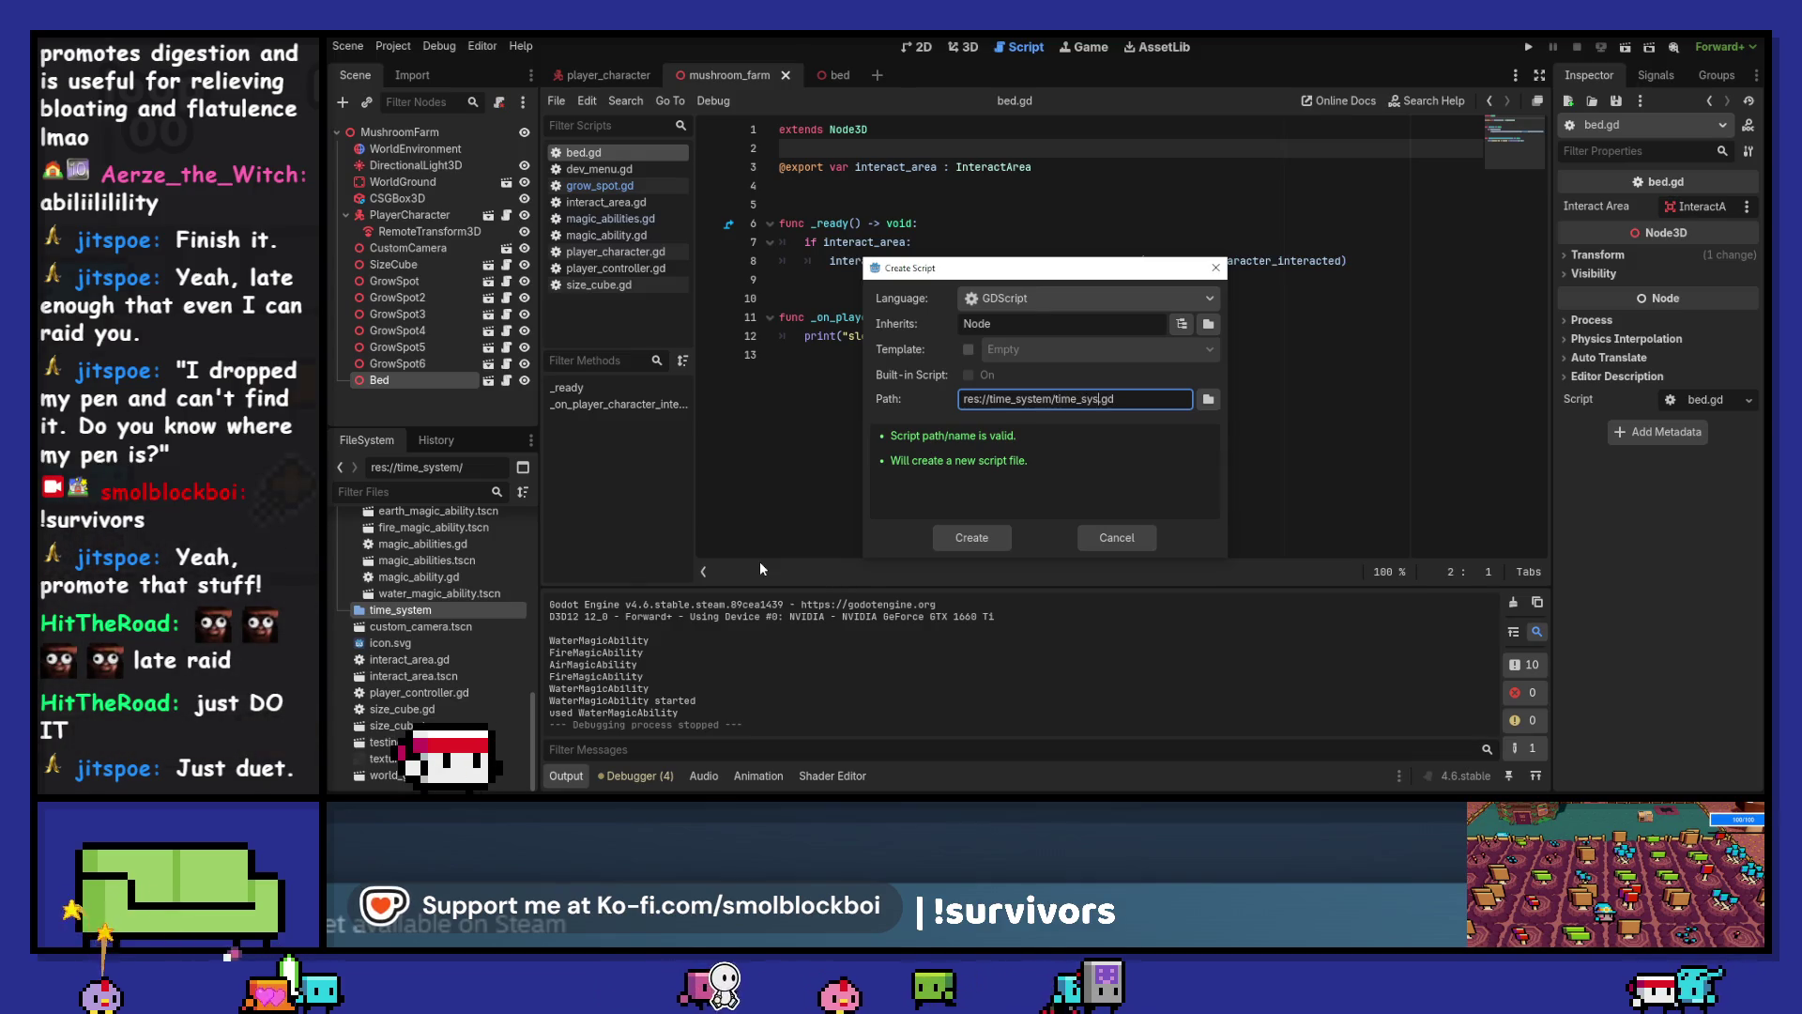
{"action": "key", "text": "Return"}
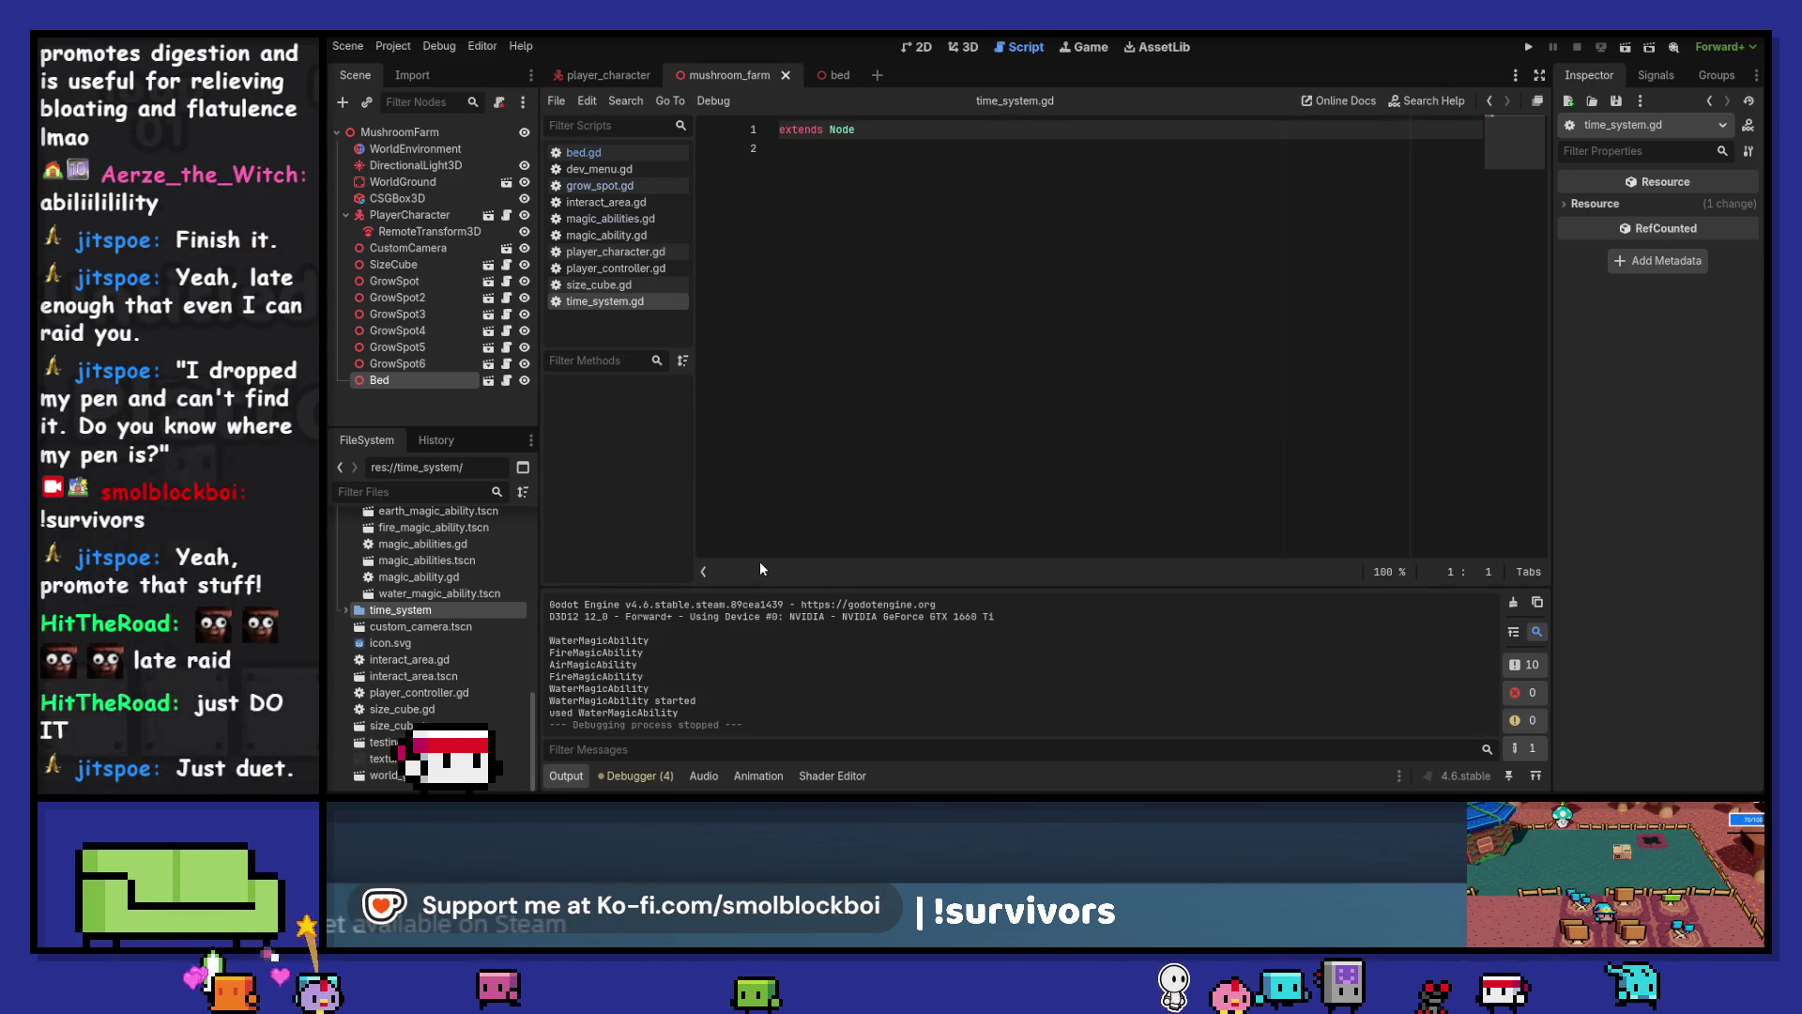
Declare var current_day : int = 1 and var last_day : int = 0, and save
{"action": "key", "text": "Down"}
{"action": "key", "text": "Return"}
{"action": "type", "text": "var current_day"}
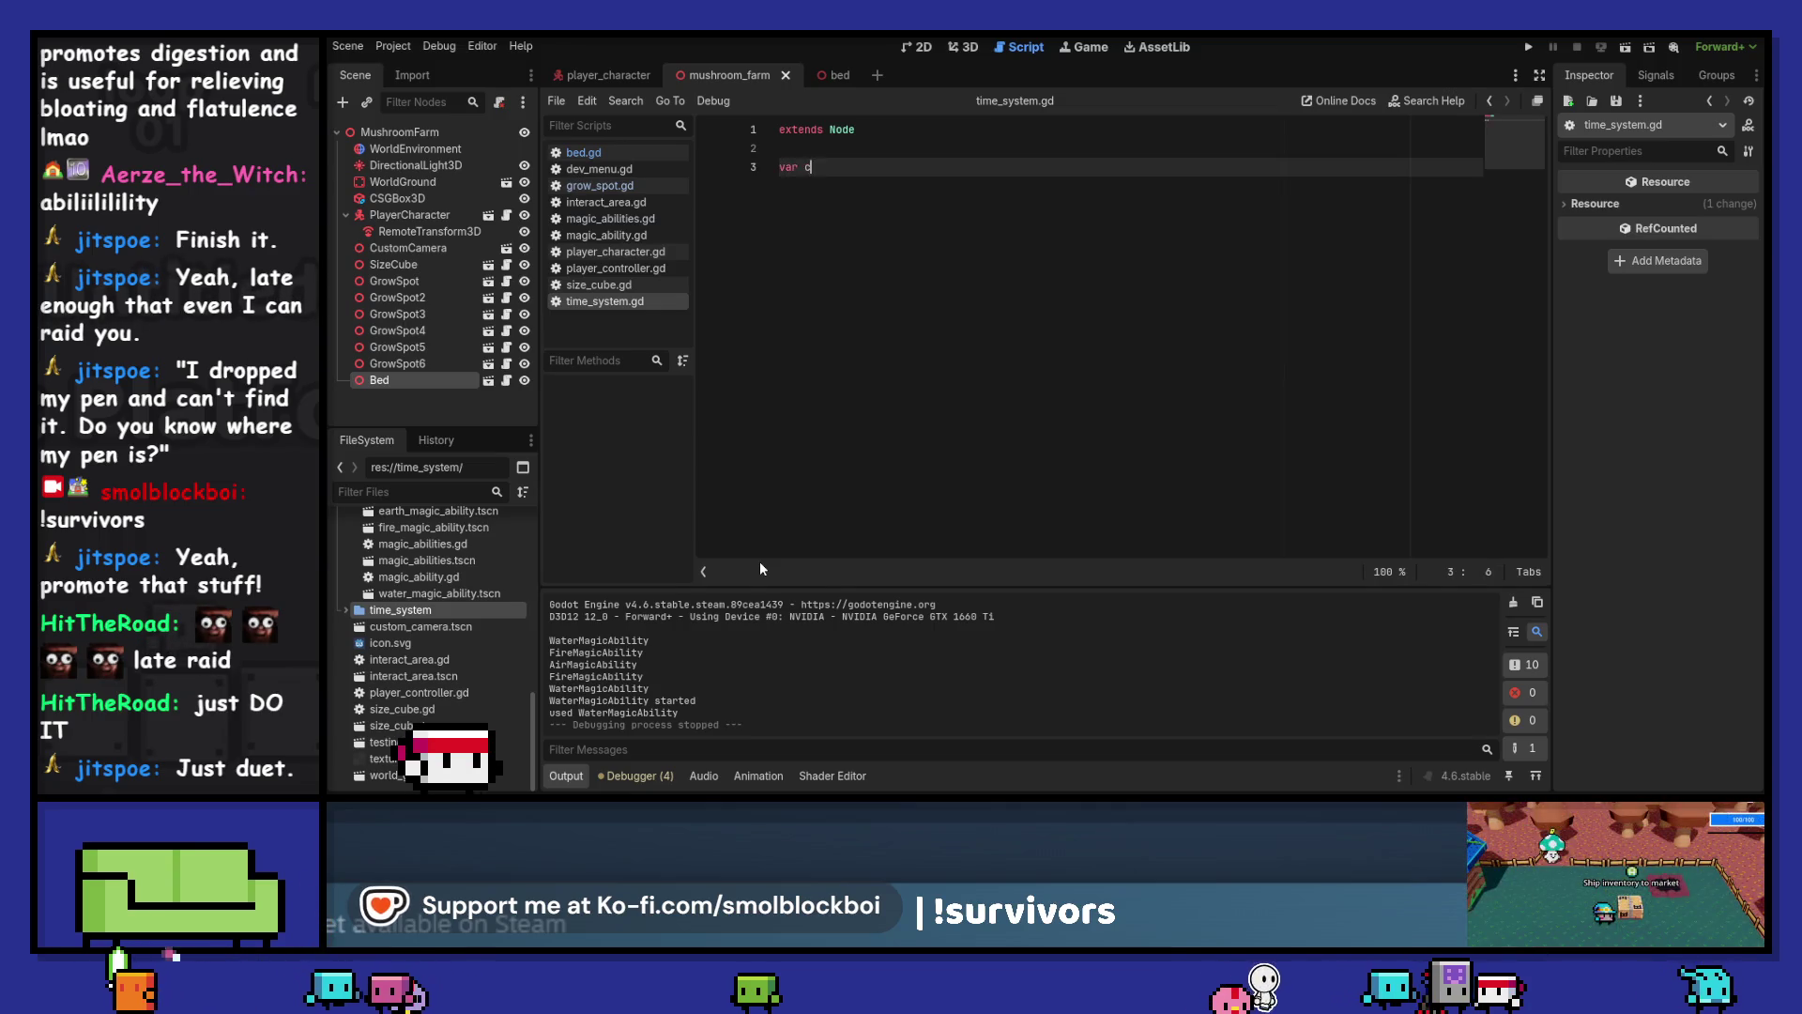
{"action": "type", "text": " :"}
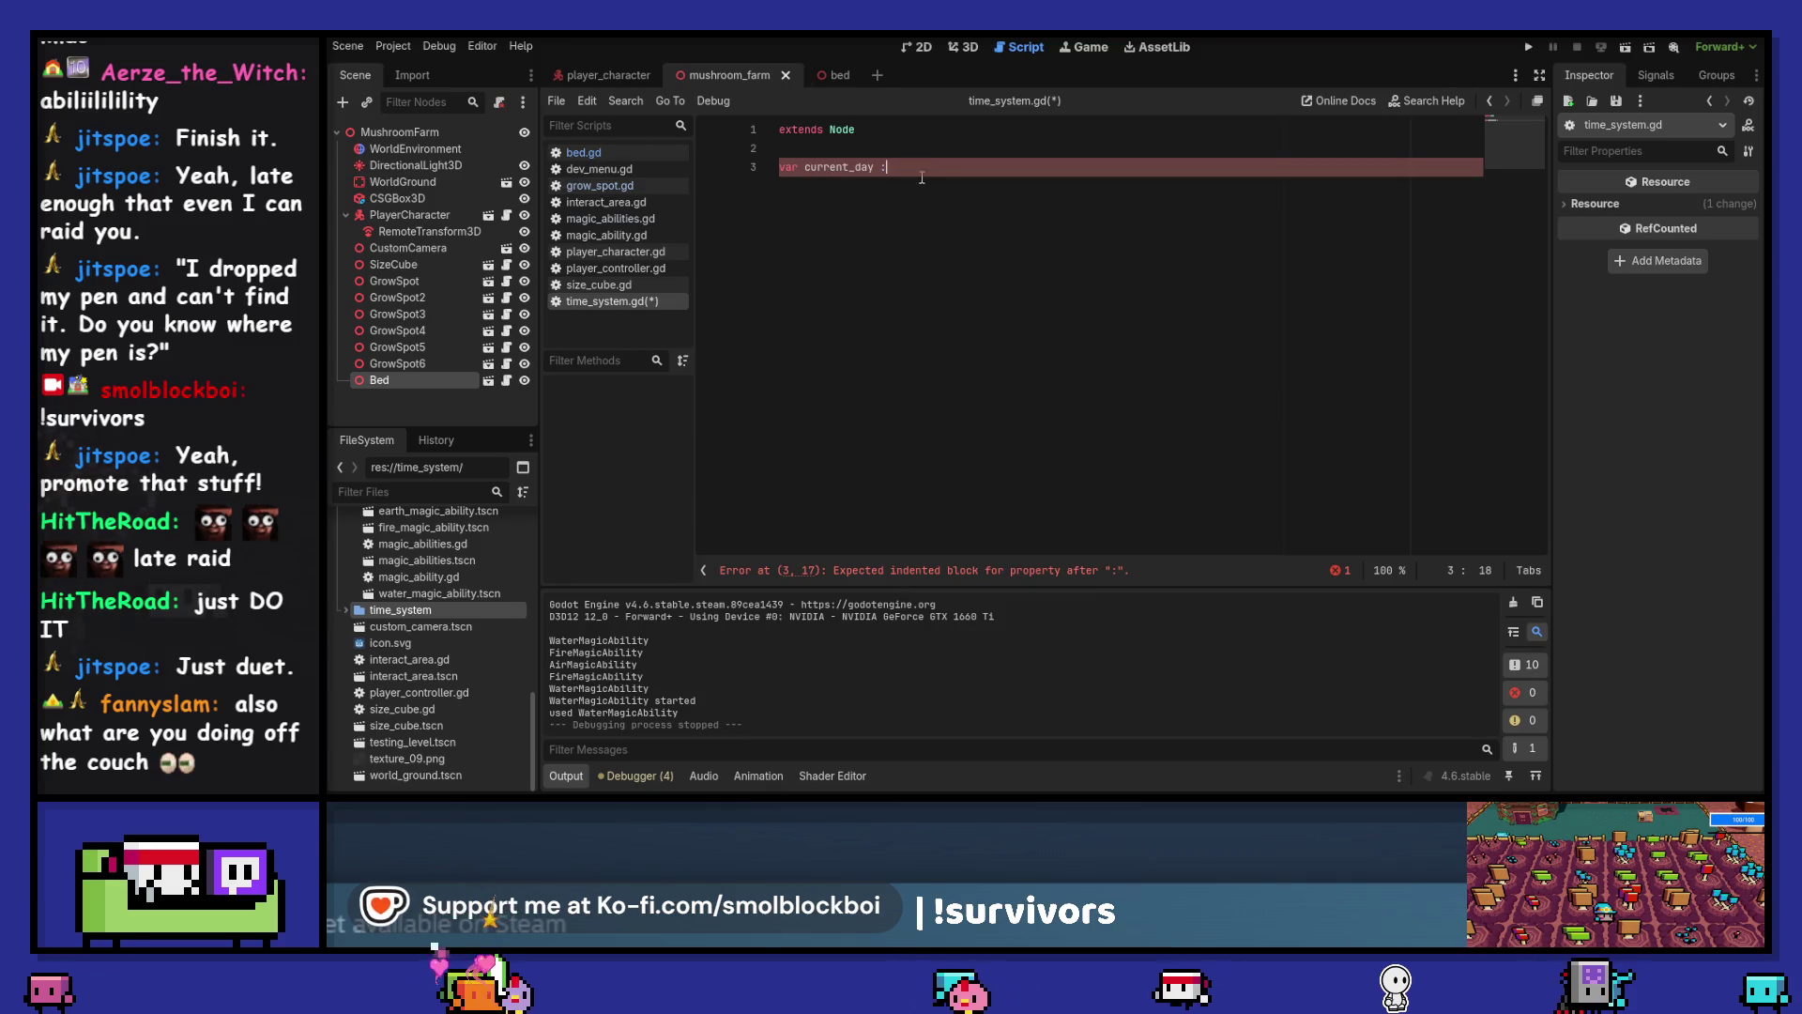
{"action": "type", "text": " int ="}
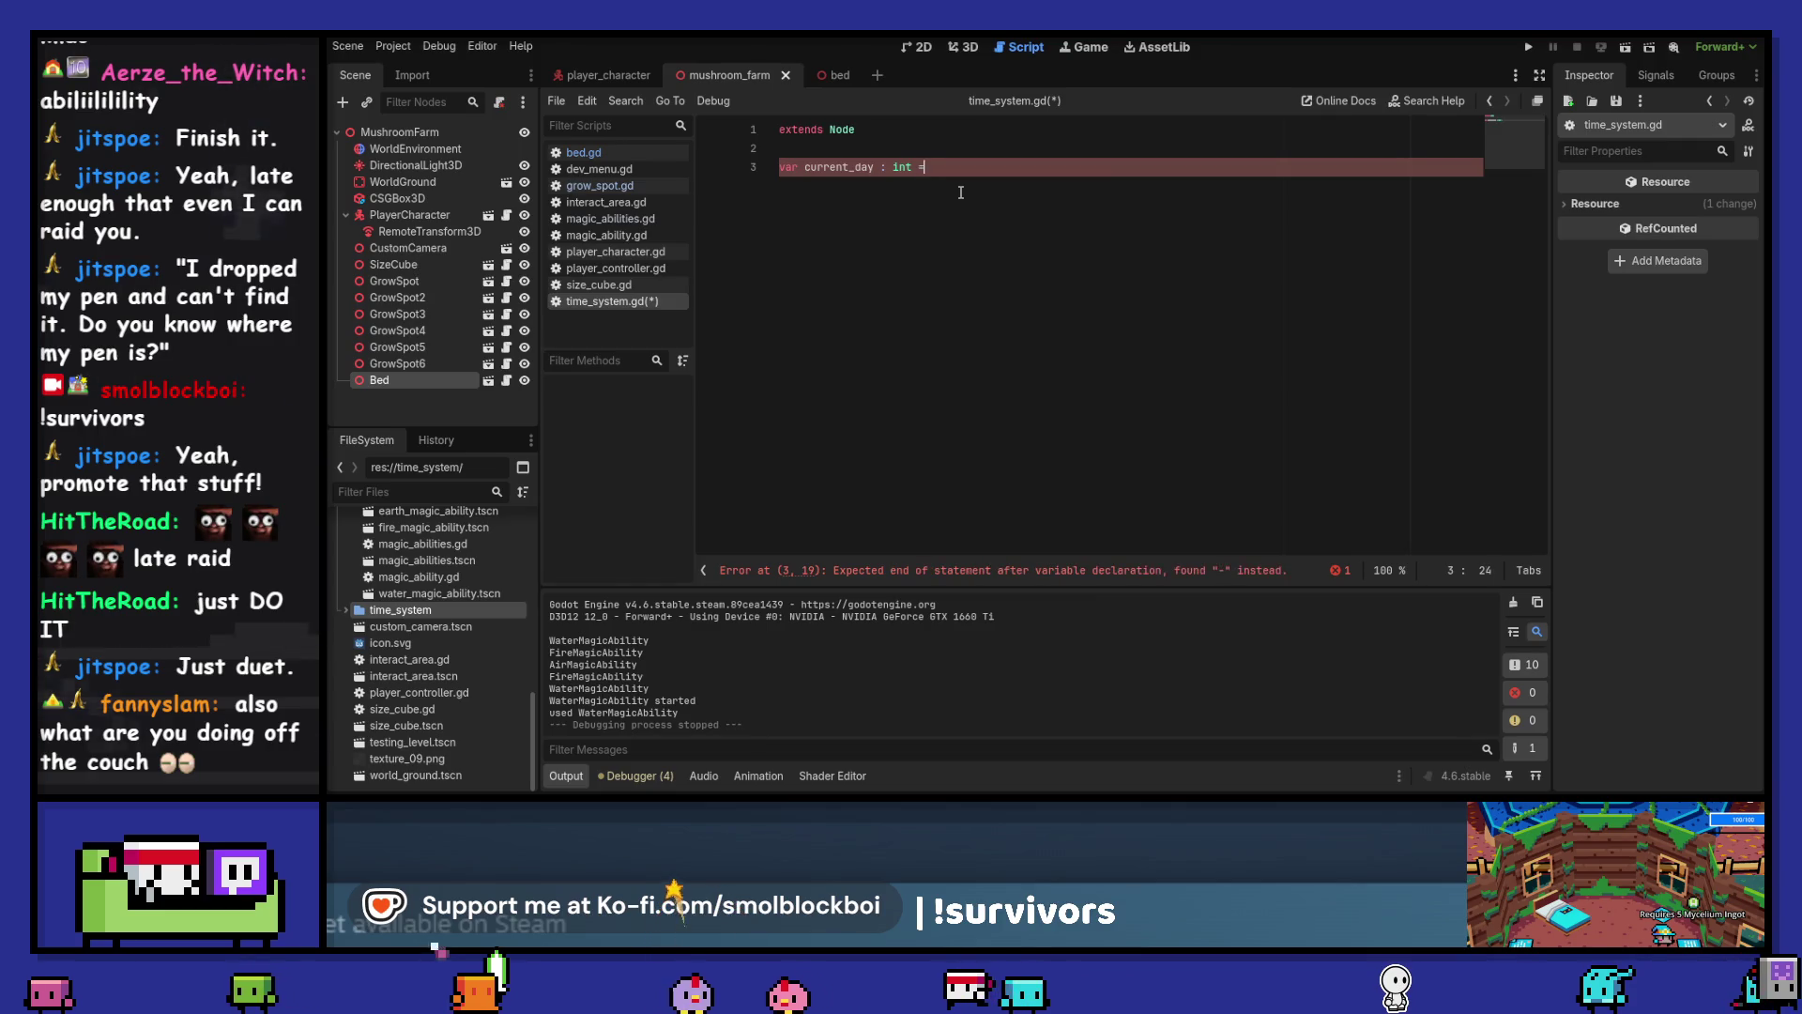
{"action": "type", "text": " 0"}
{"action": "key", "text": "ctrl+s"}
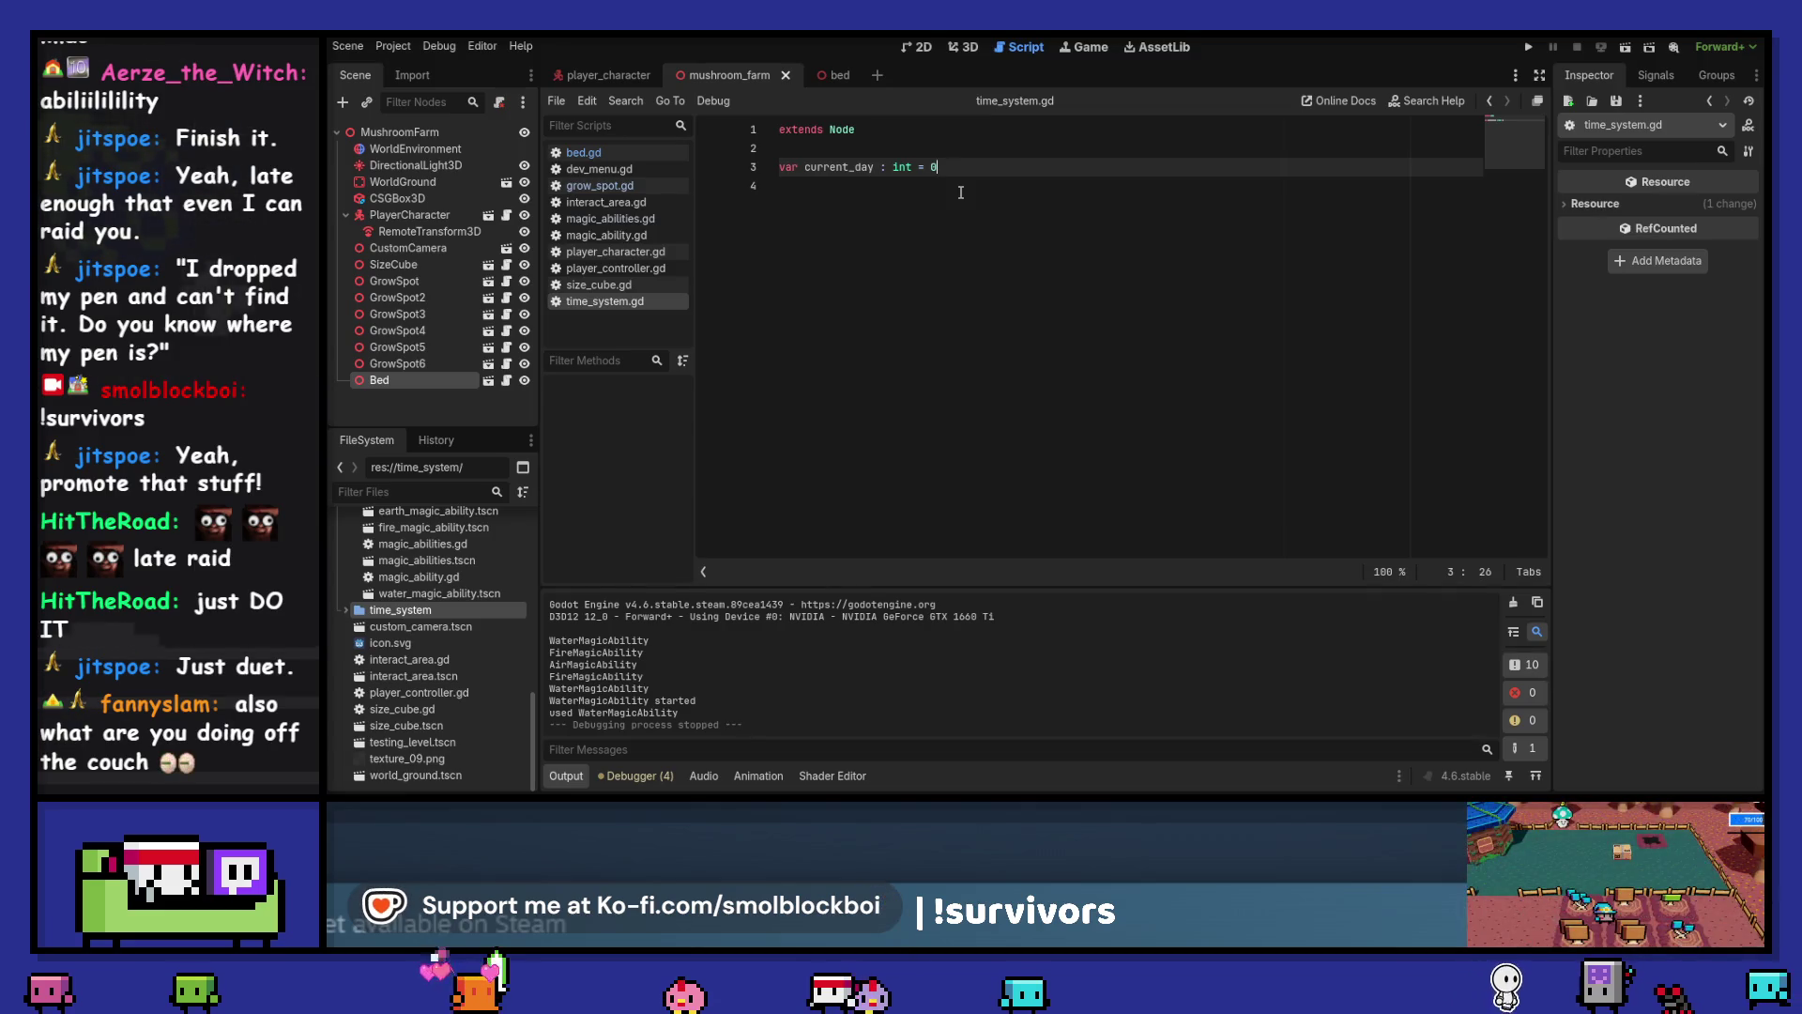
{"action": "key", "text": "ctrl+shift+d"}
{"action": "key", "text": "ctrl+Left"}
{"action": "key", "text": "ctrl+Left"}
{"action": "key", "text": "ctrl+Left"}
{"action": "key", "text": "ctrl+shift+Right"}
{"action": "type", "text": "last_day"}
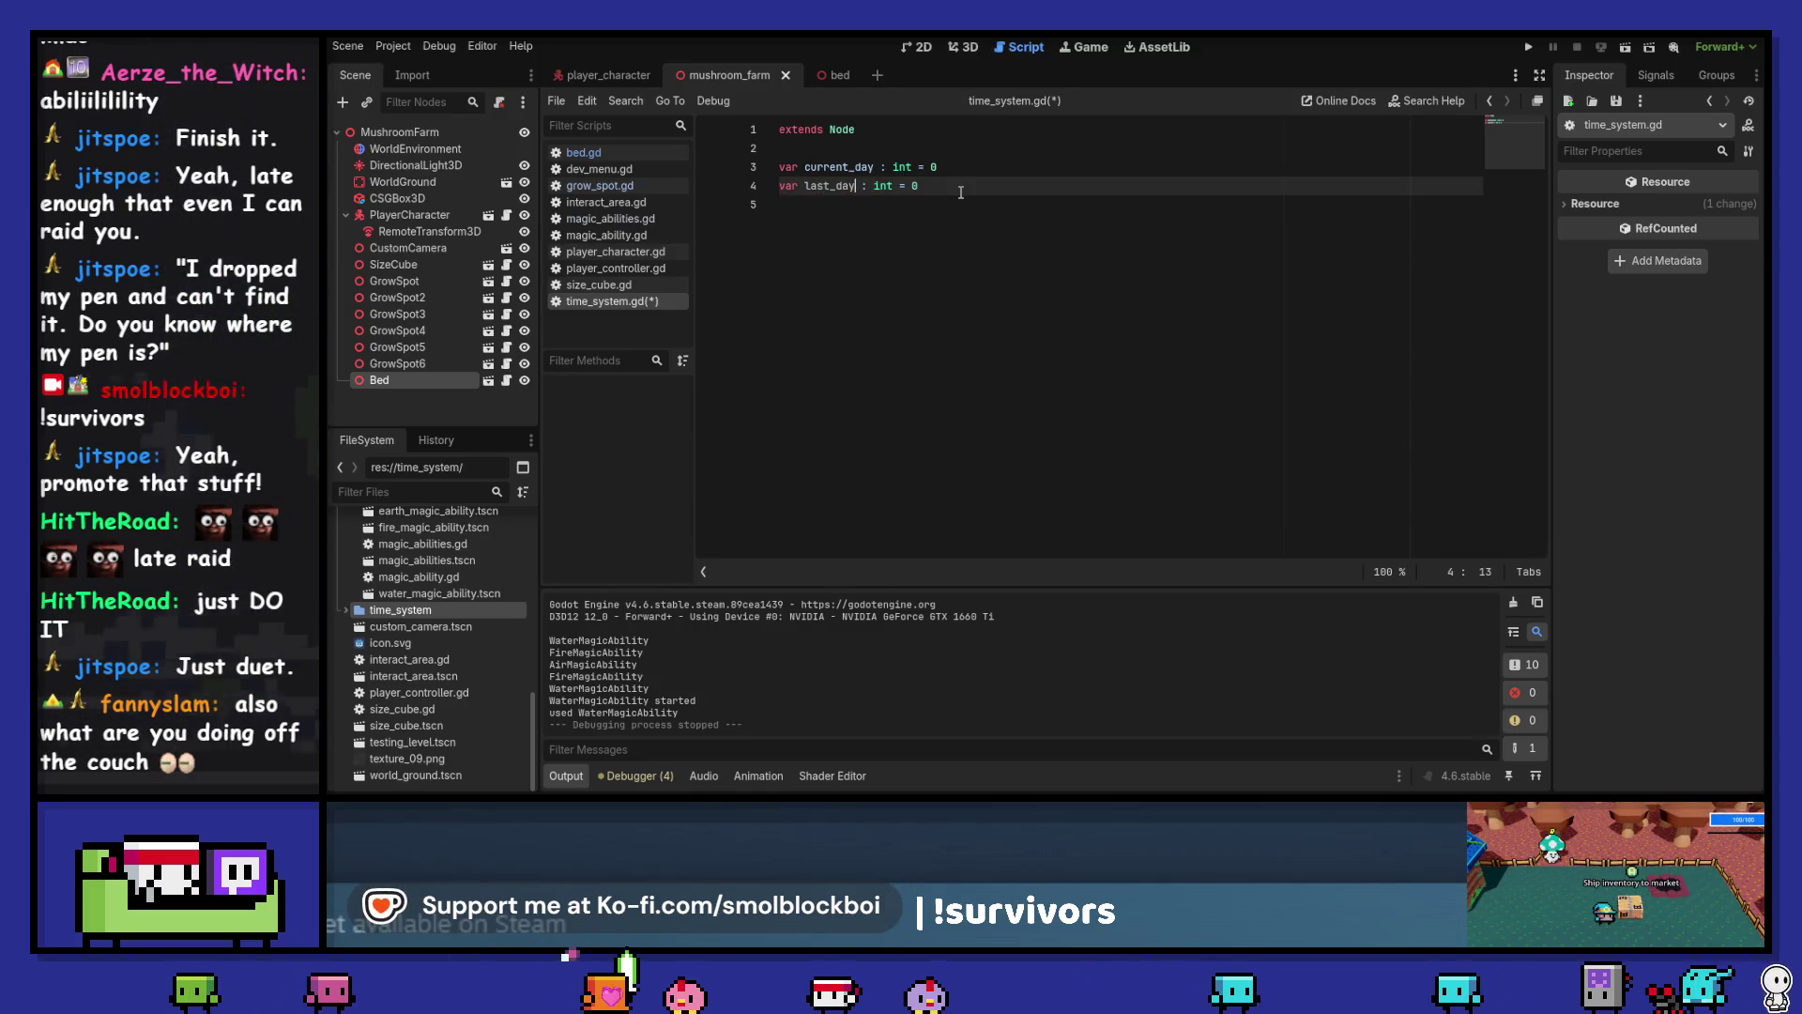
{"action": "key", "text": "Up"}
{"action": "key", "text": "End"}
{"action": "key", "text": "BackSpace"}
{"action": "type", "text": "1"}
{"action": "key", "text": "ctrl+s"}
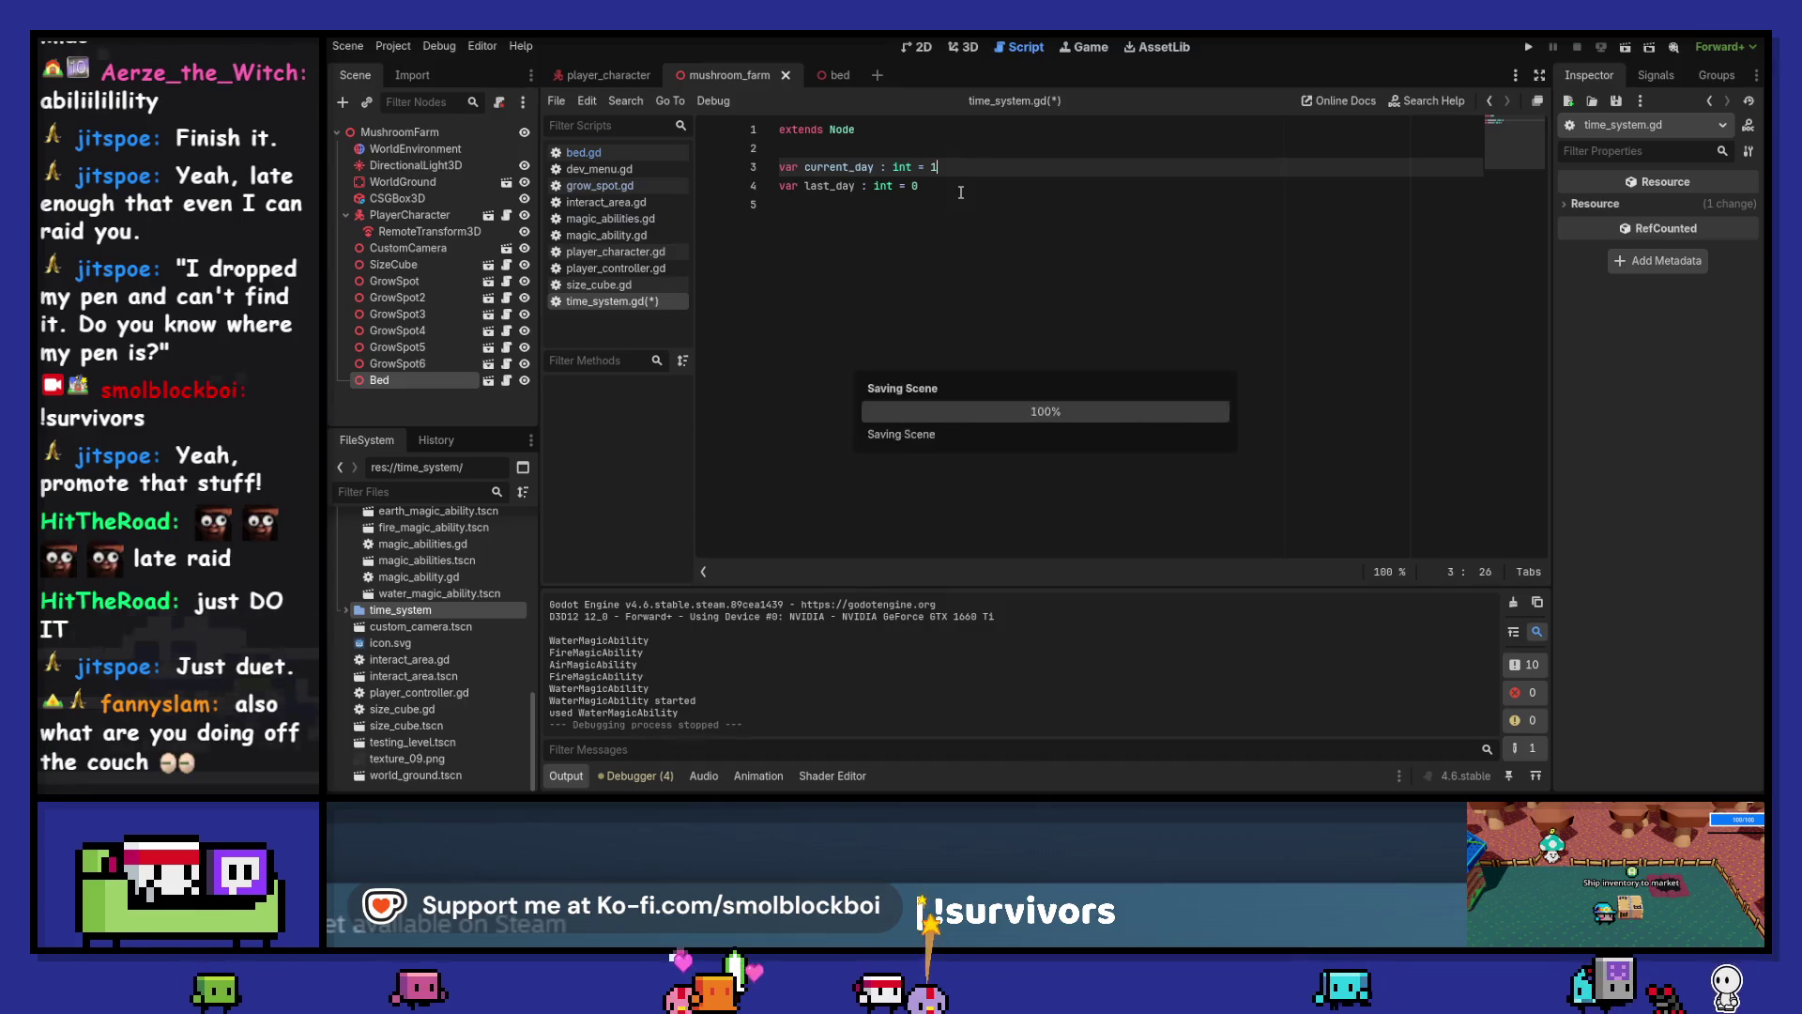
Add end_day() -> void setting last_day = current_day, then current_day += 1
{"action": "key", "text": "Down"}
{"action": "key", "text": "Down"}
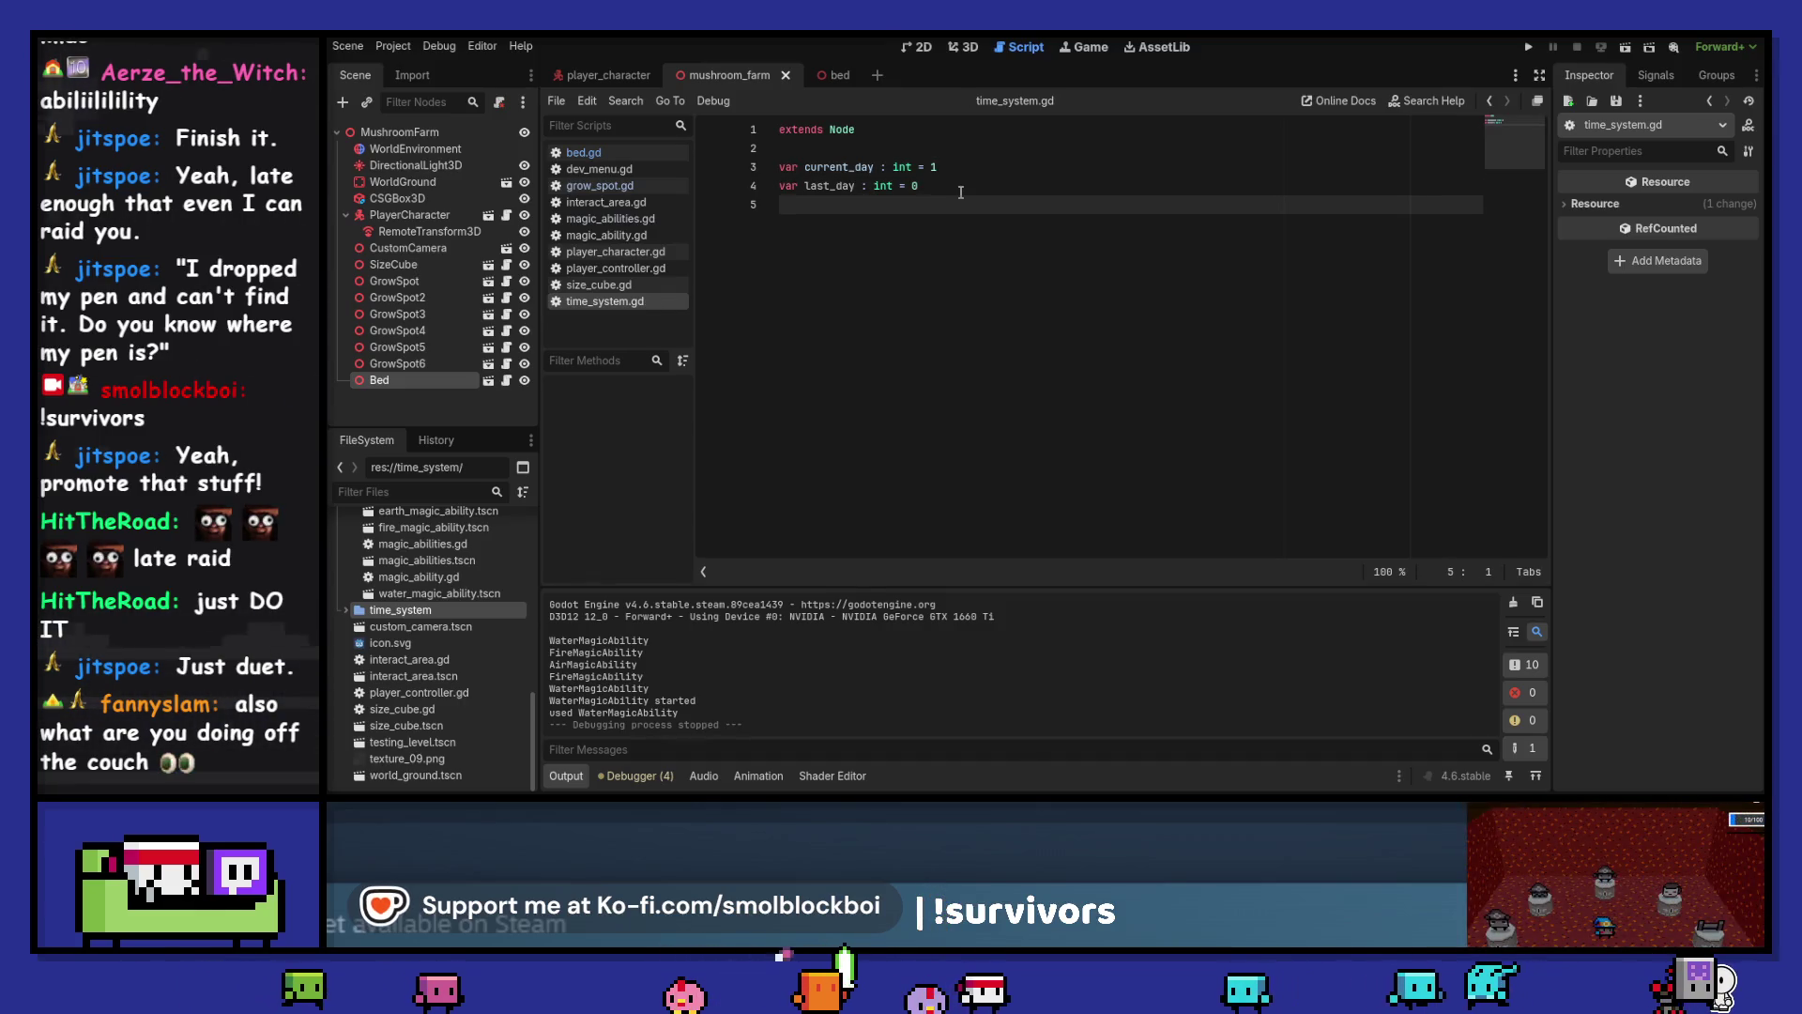
{"action": "key", "text": "Return"}
{"action": "key", "text": "ctrl+s"}
{"action": "type", "text": "func"}
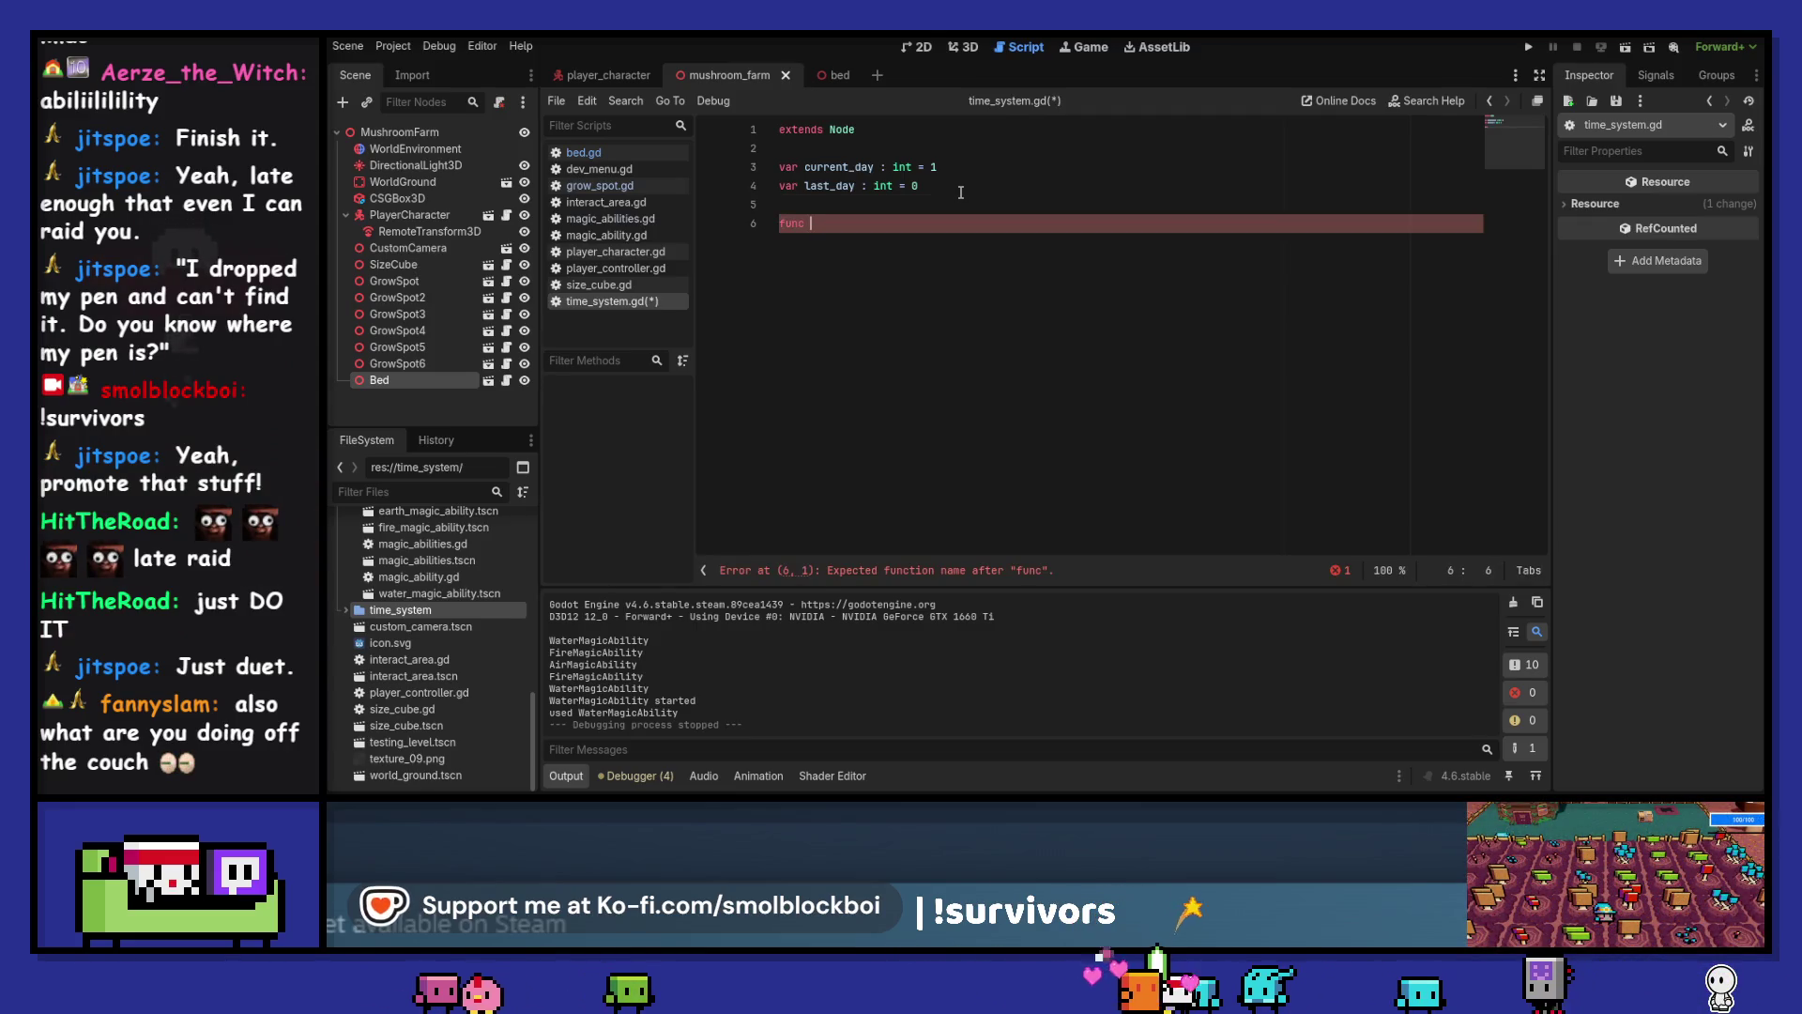
{"action": "type", "text": "end_day"}
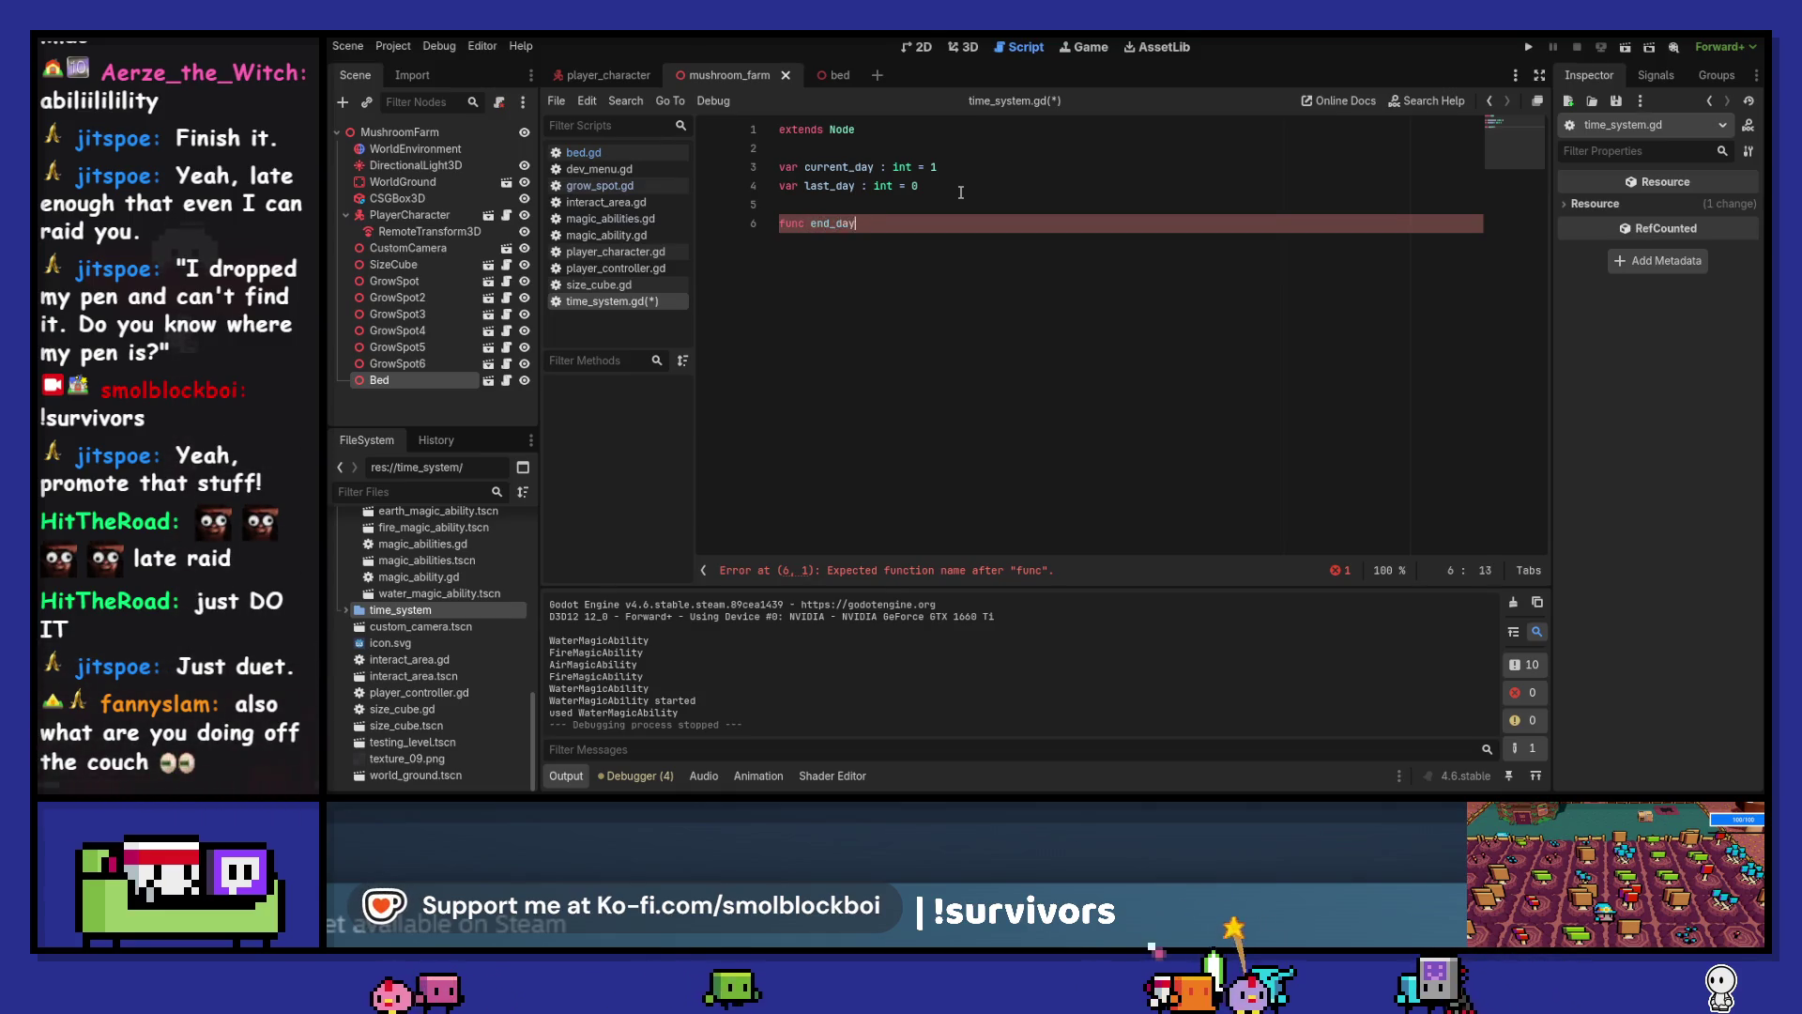
{"action": "type", "text": "() -> v"}
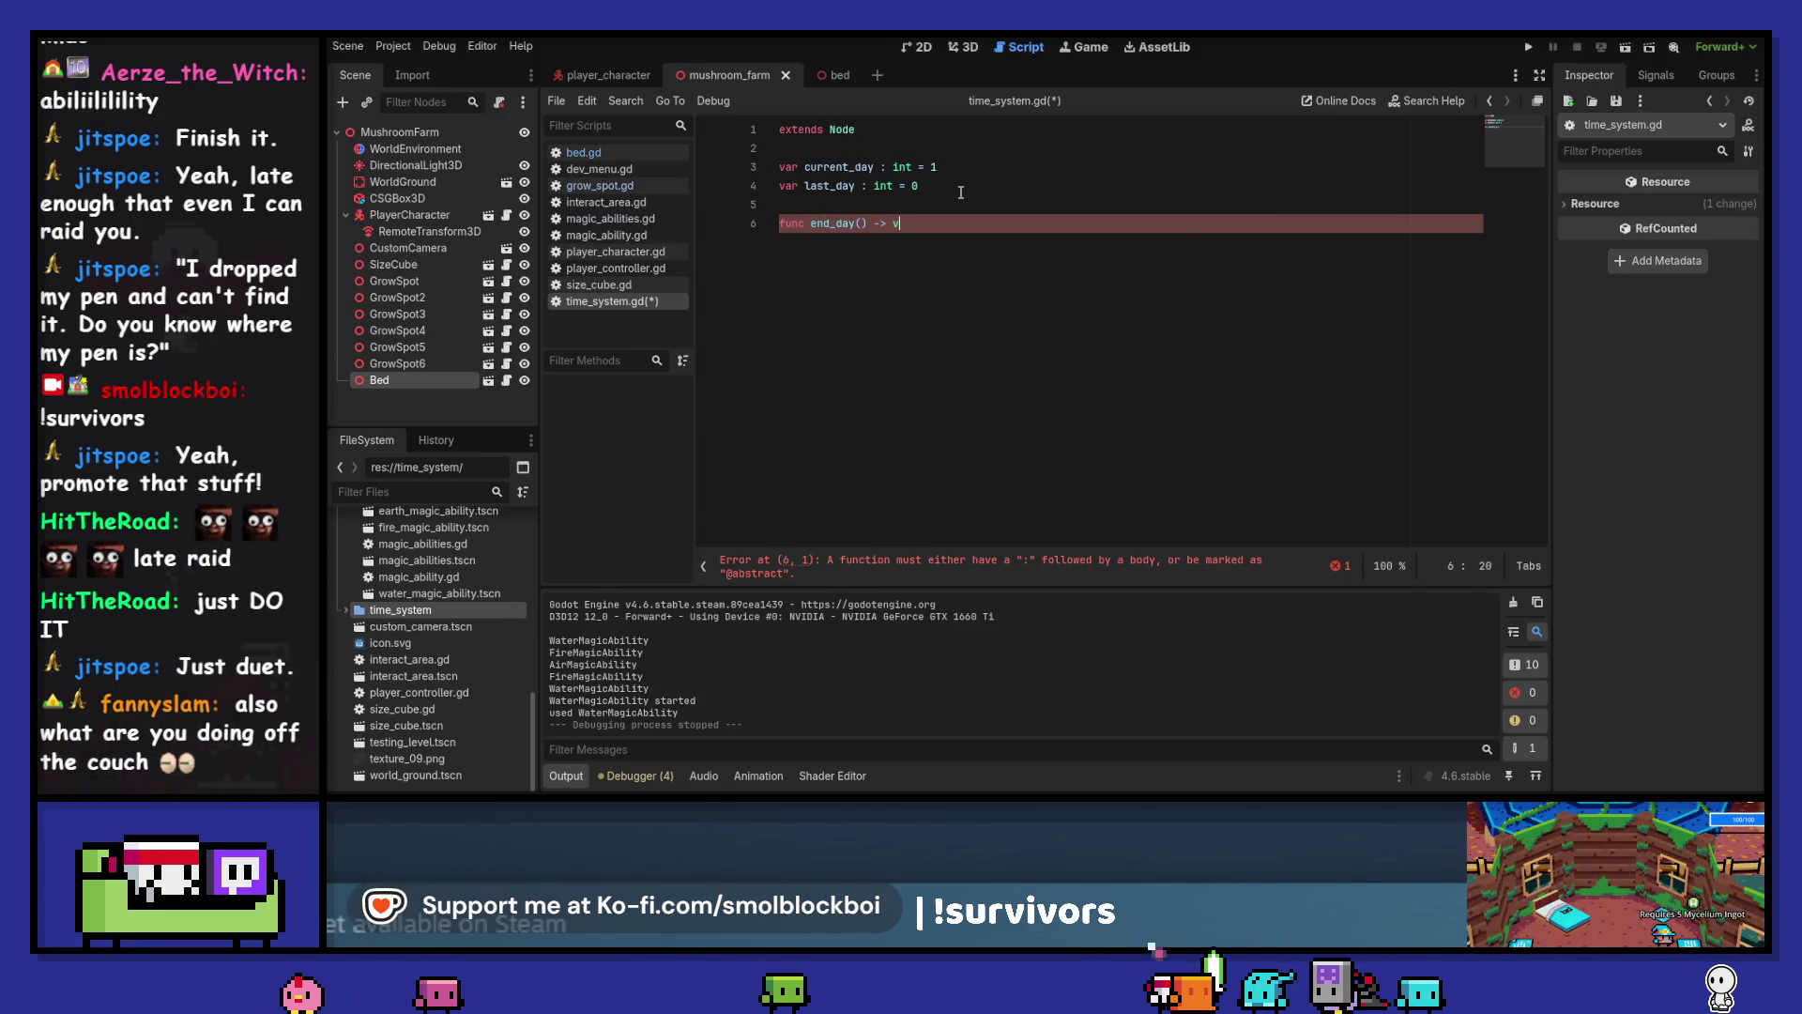
{"action": "type", "text": "oid:"}
{"action": "key", "text": "Return"}
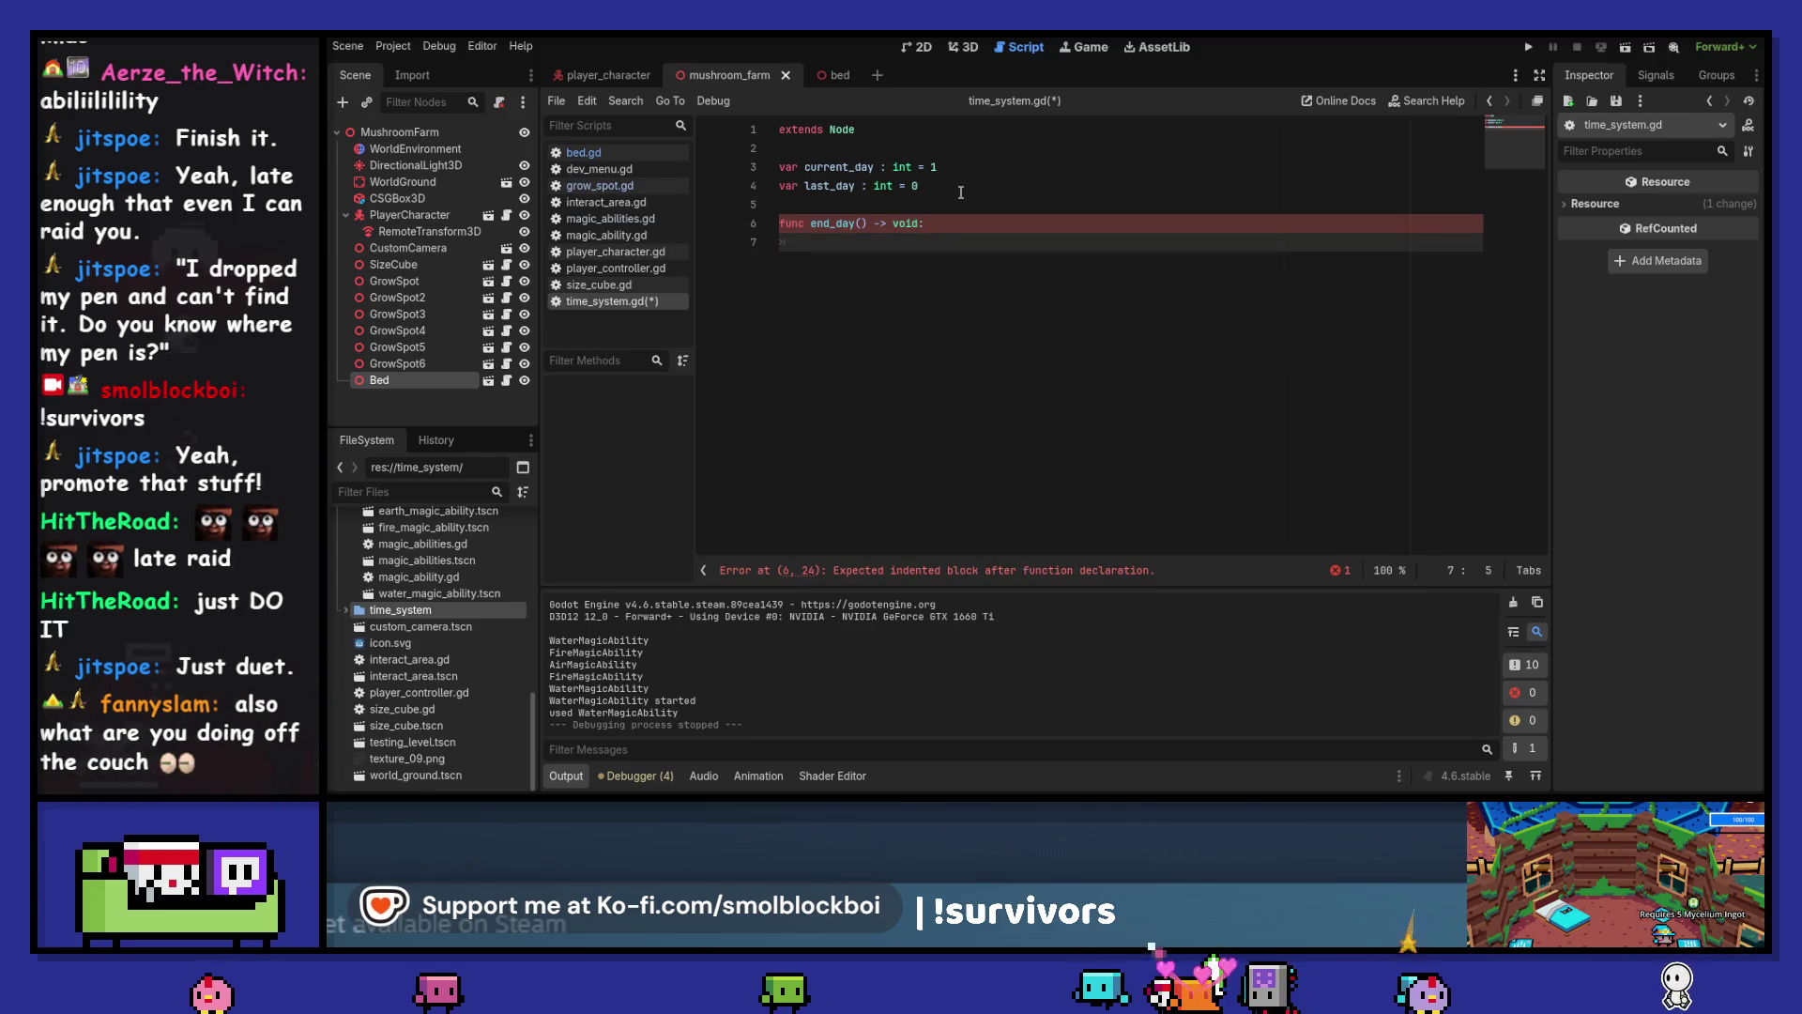
{"action": "type", "text": "current_day"}
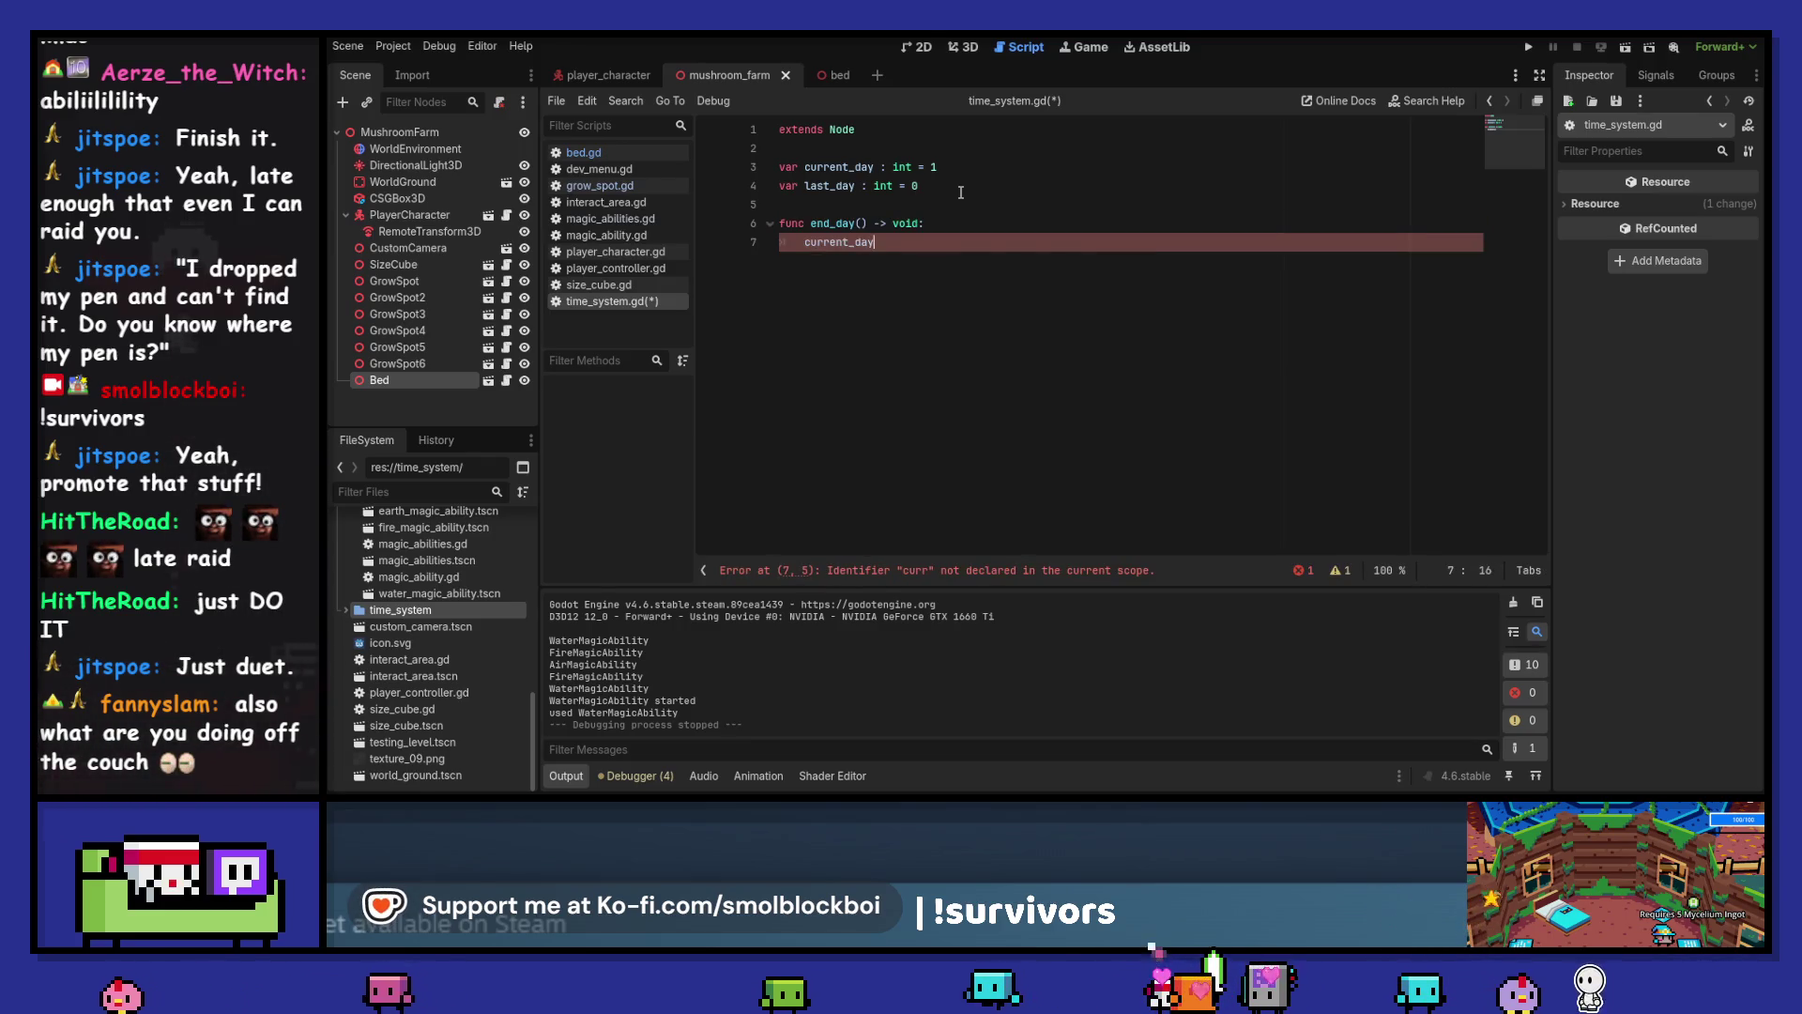
{"action": "type", "text": " += 1"}
{"action": "key", "text": "Return"}
{"action": "type", "text": "las"}
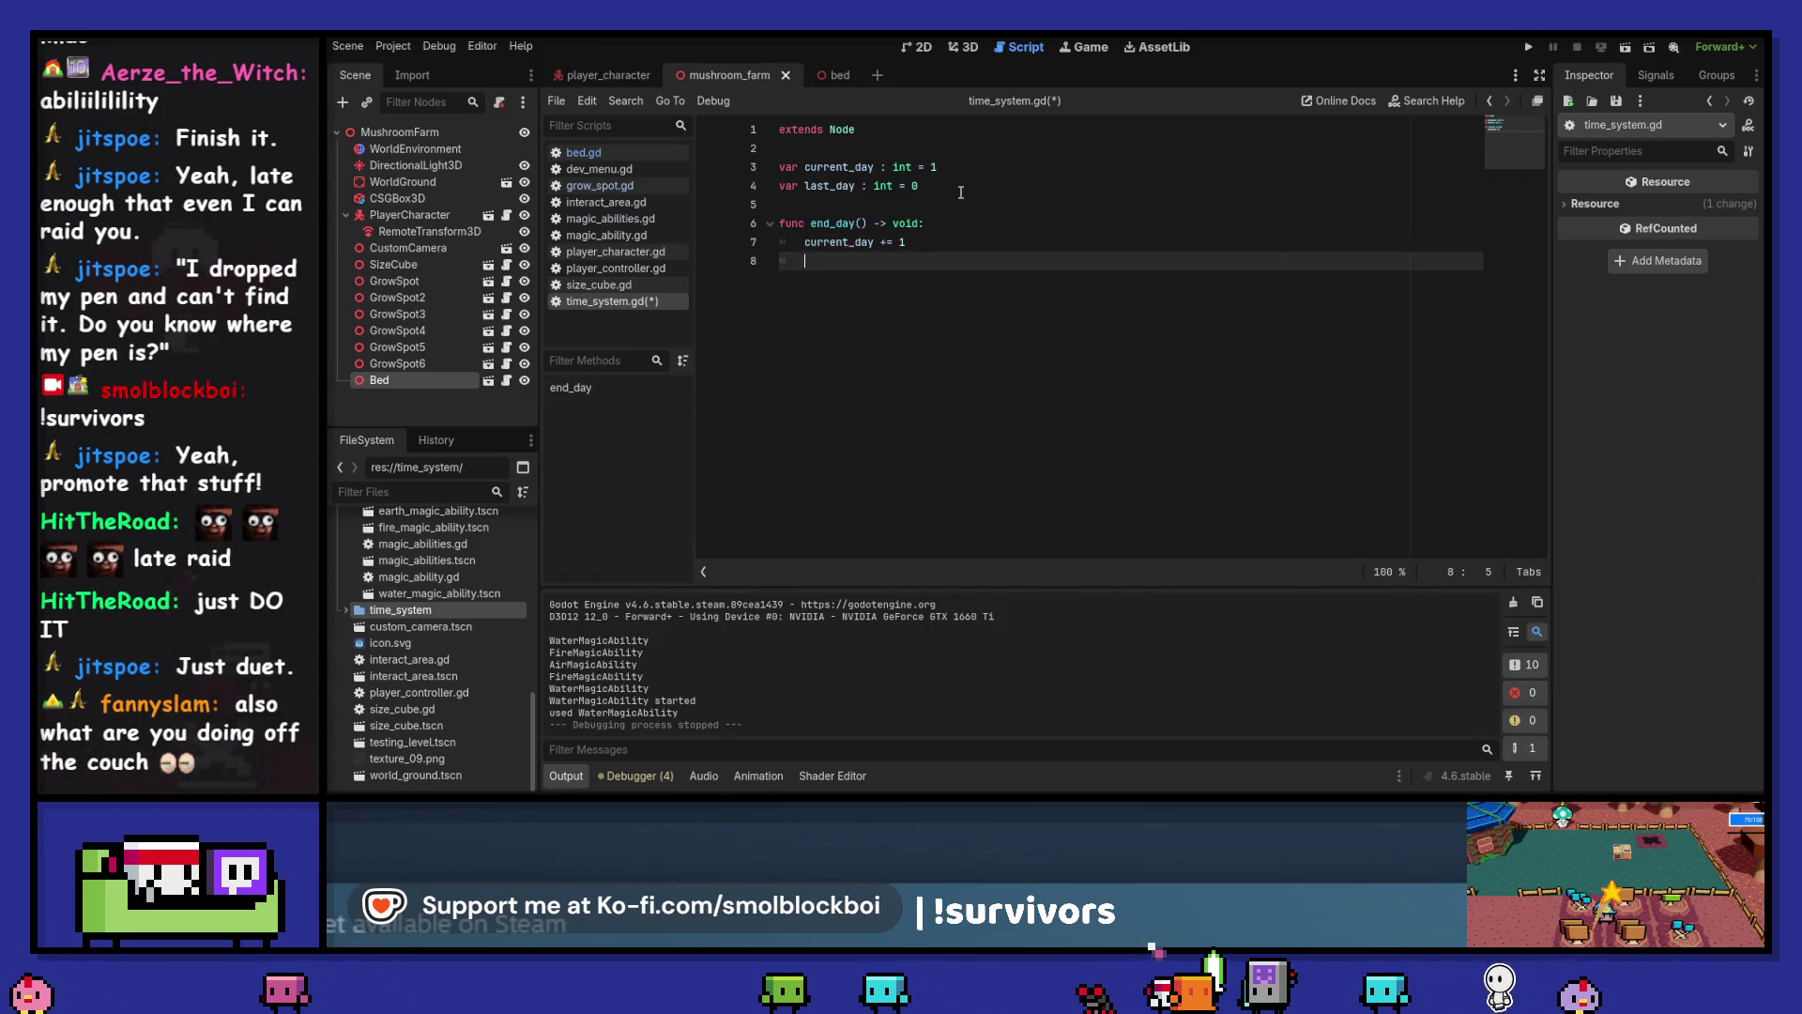
{"action": "type", "text": "t"}
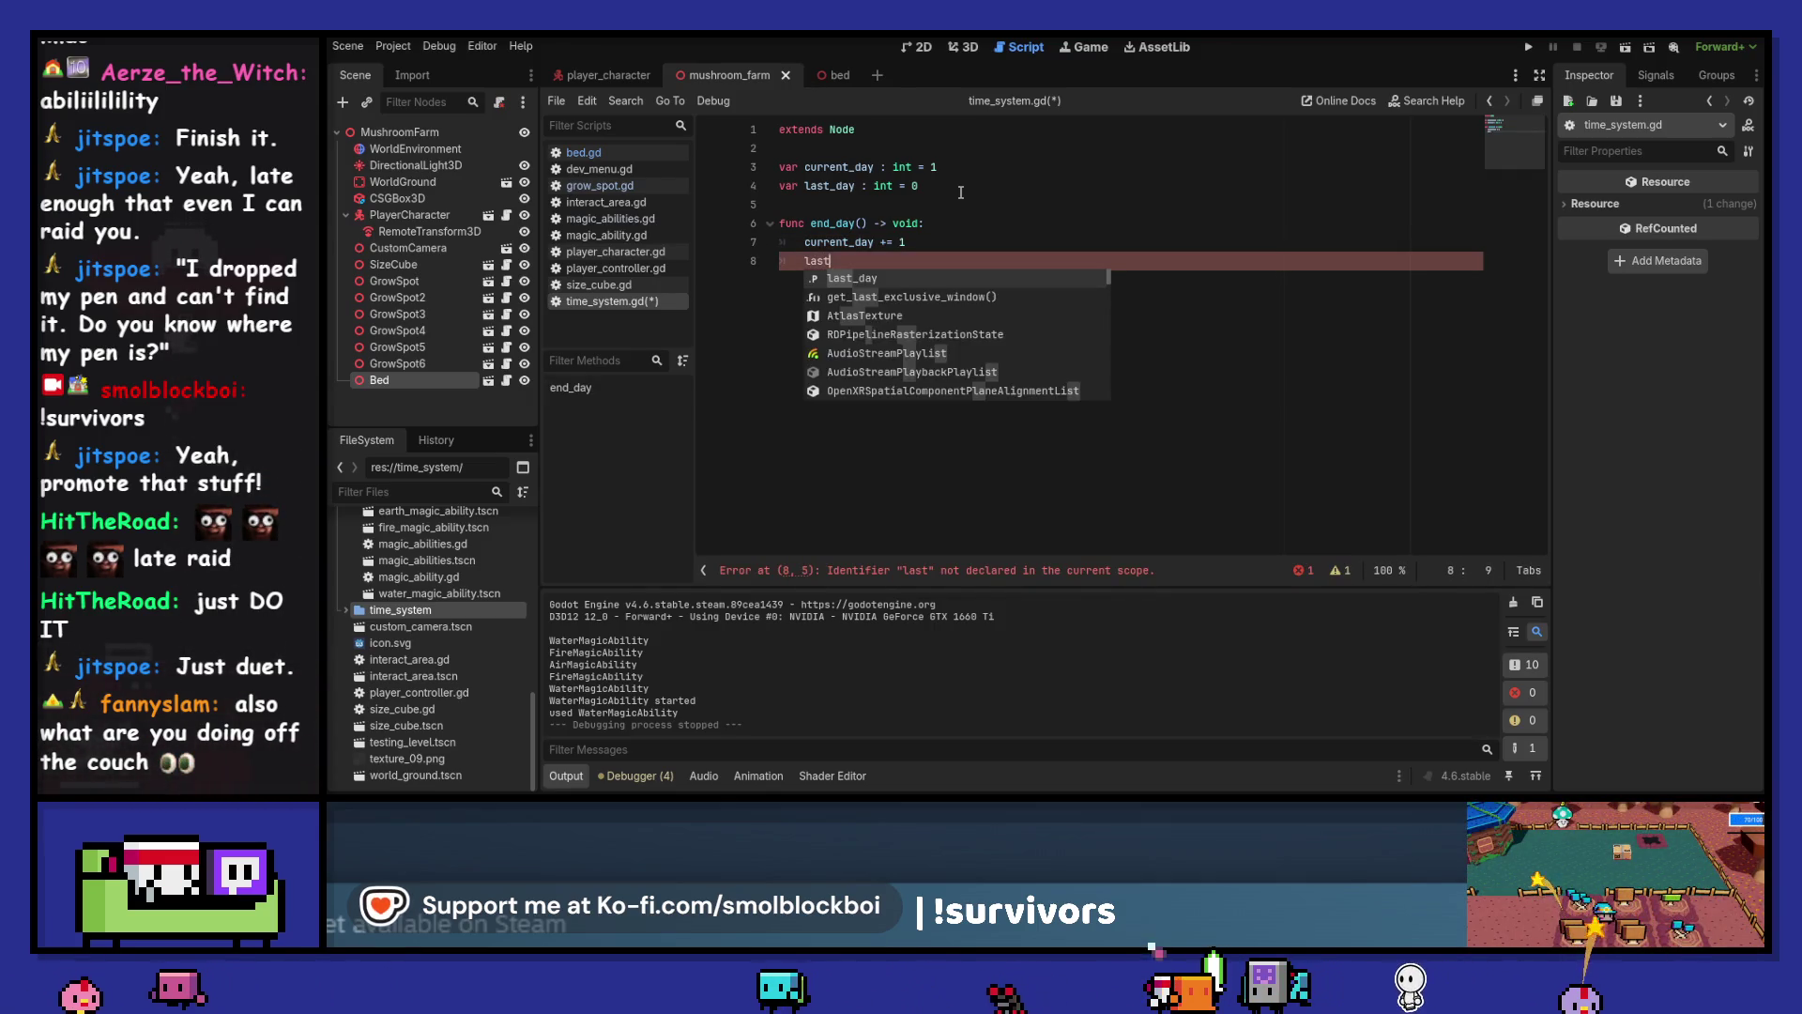
{"action": "key", "text": "Return"}
{"action": "key", "text": "alt+Up"}
{"action": "type", "text": "= cur"}
{"action": "key", "text": "Return"}
{"action": "key", "text": "Up"}
{"action": "key", "text": "ctrl+shift+Return"}
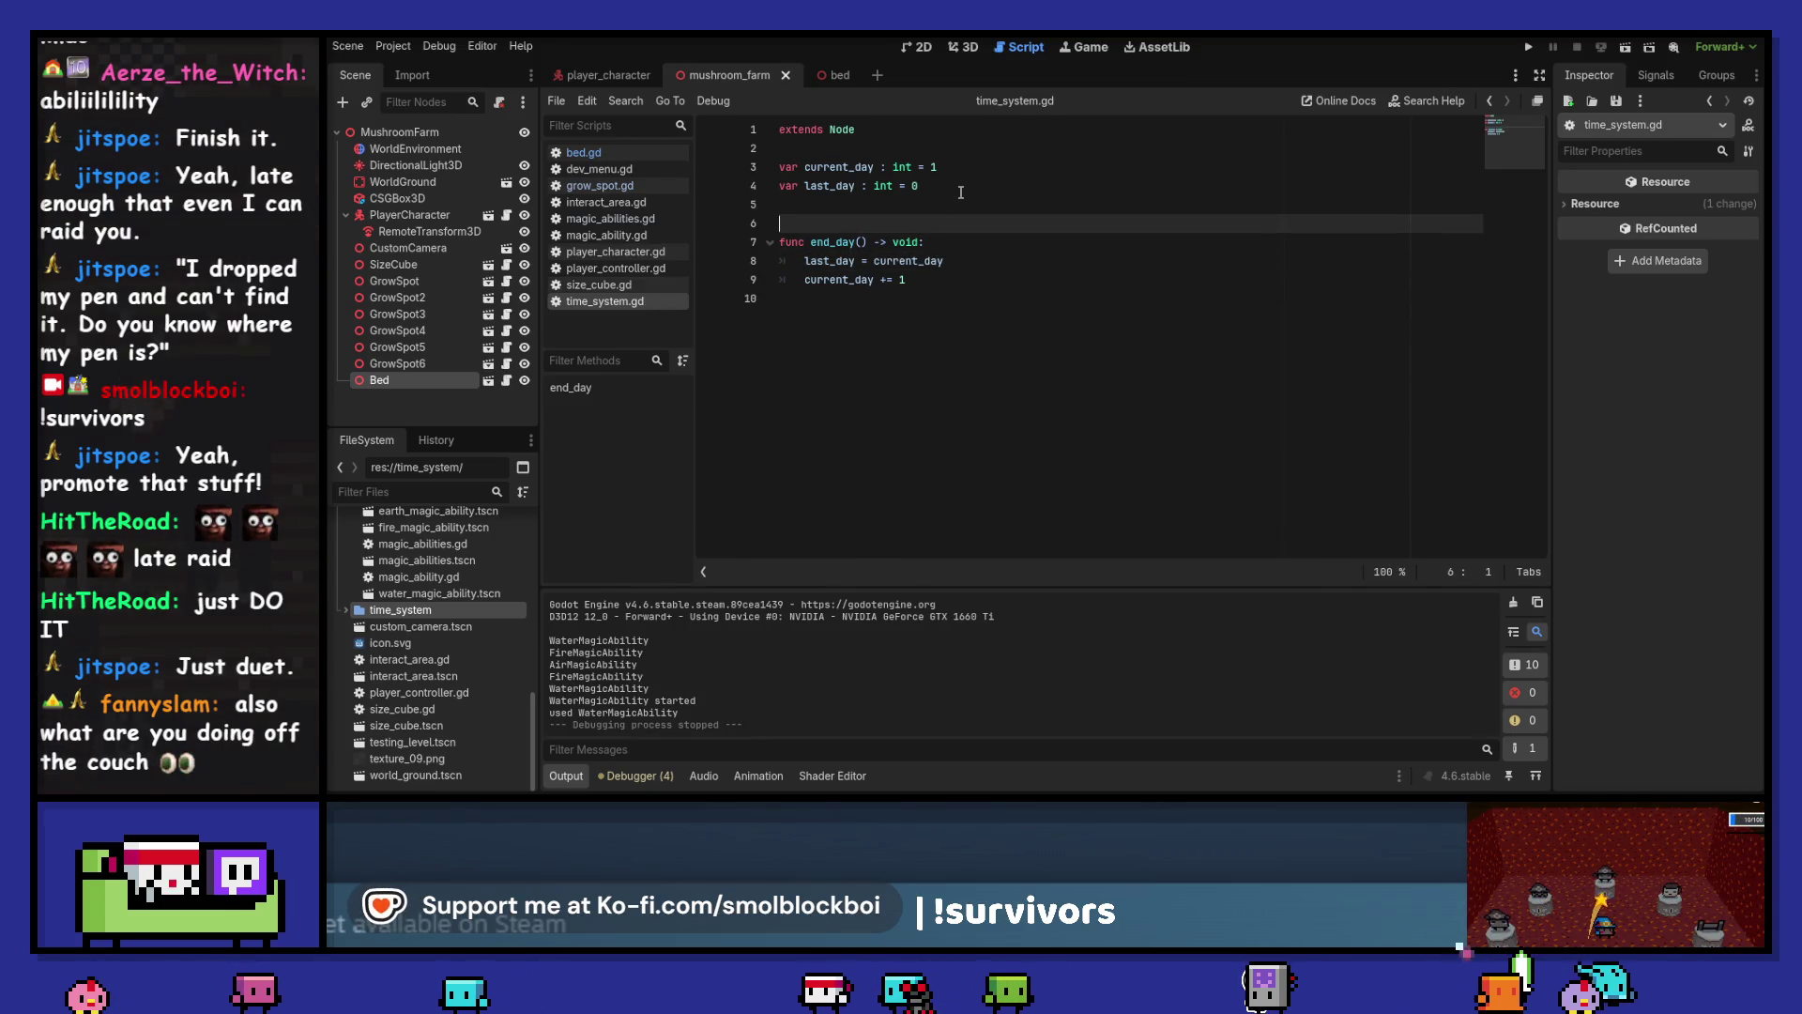
Register time_system.gd as the TimeSystem autoload in Project Settings
{"action": "left_click", "coordinate": [393, 46]}
{"action": "left_click", "coordinate": [428, 63]}
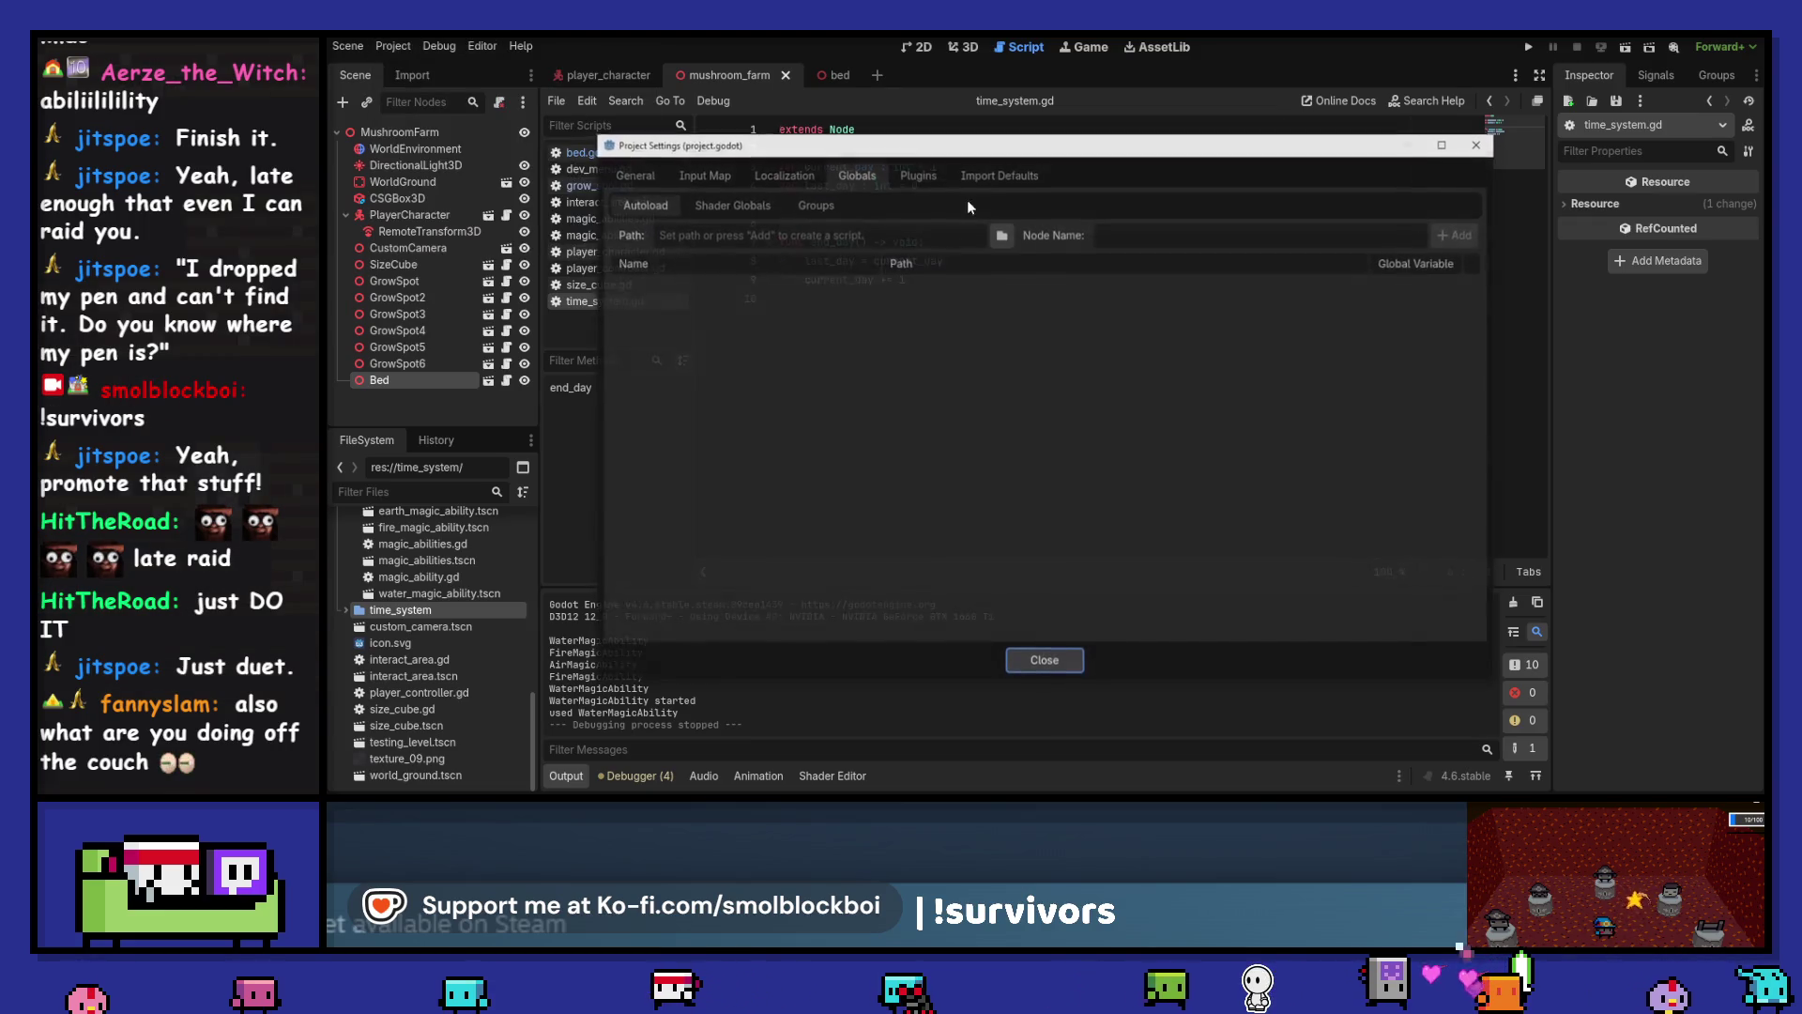
{"action": "left_click", "coordinate": [1002, 235]}
{"action": "double_click", "coordinate": [1350, 246]}
{"action": "double_click", "coordinate": [825, 251]}
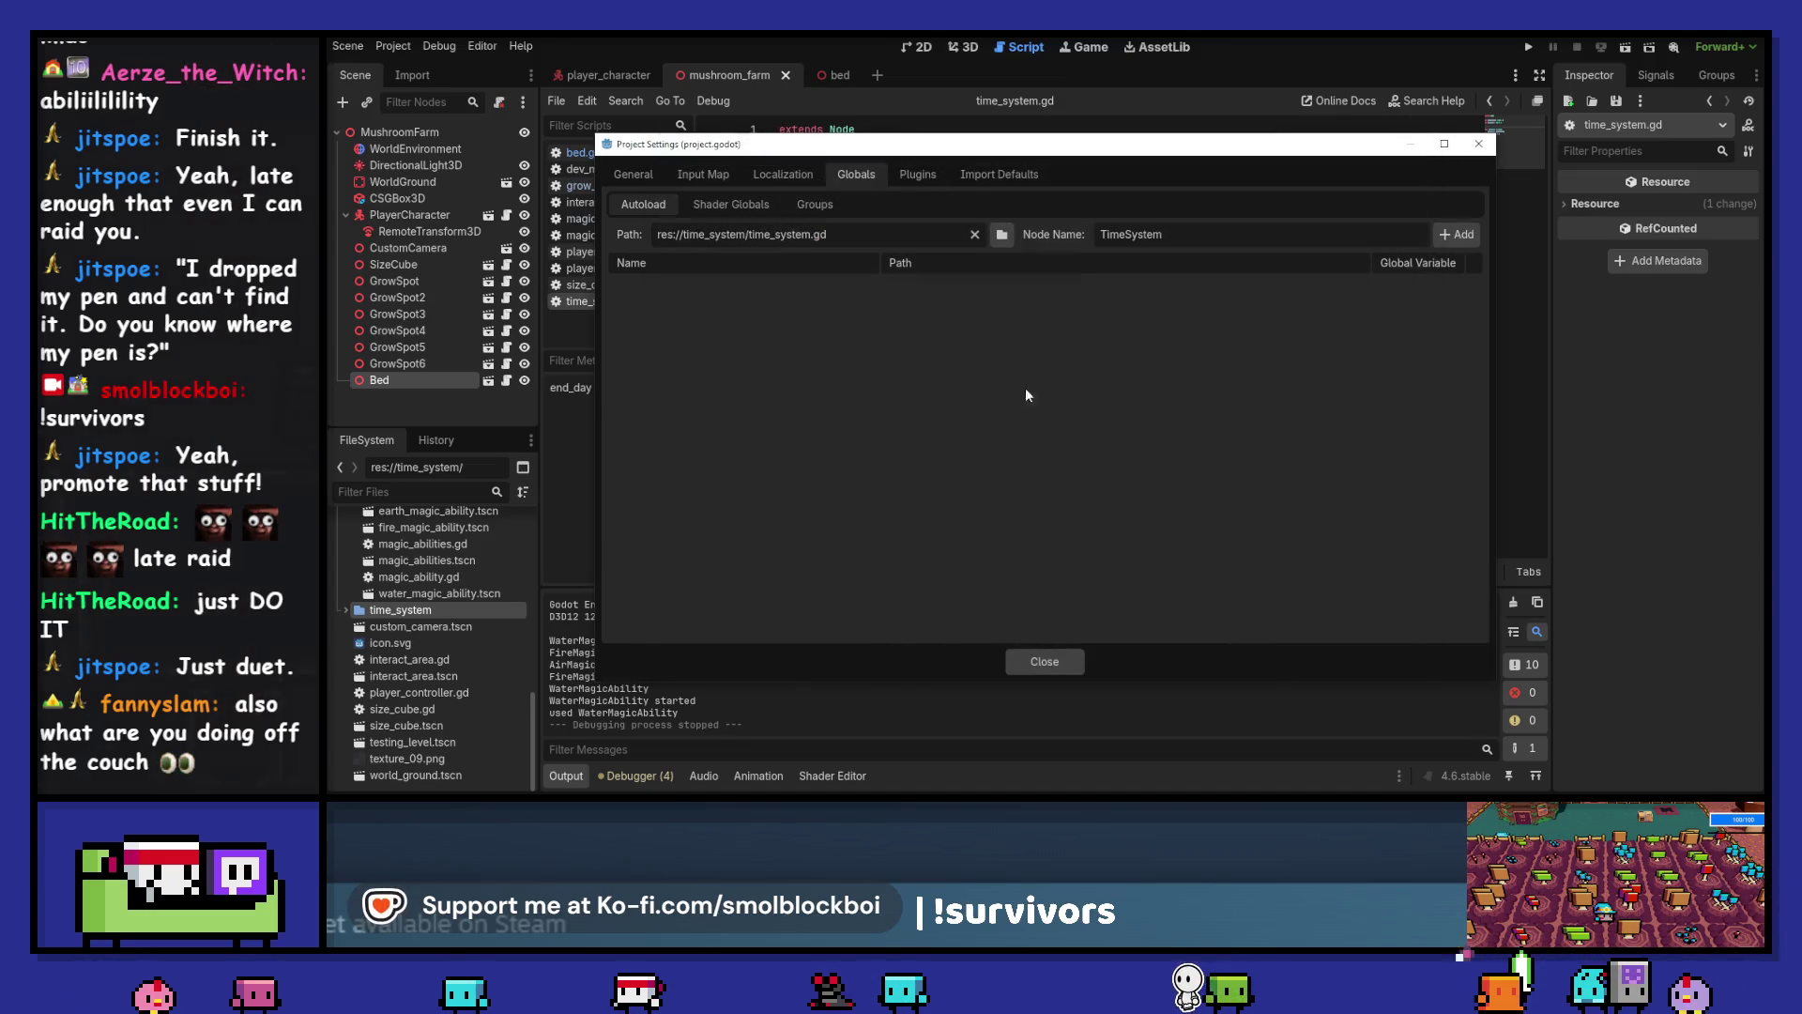
{"action": "left_click", "coordinate": [1444, 233]}
{"action": "left_click", "coordinate": [1029, 661]}
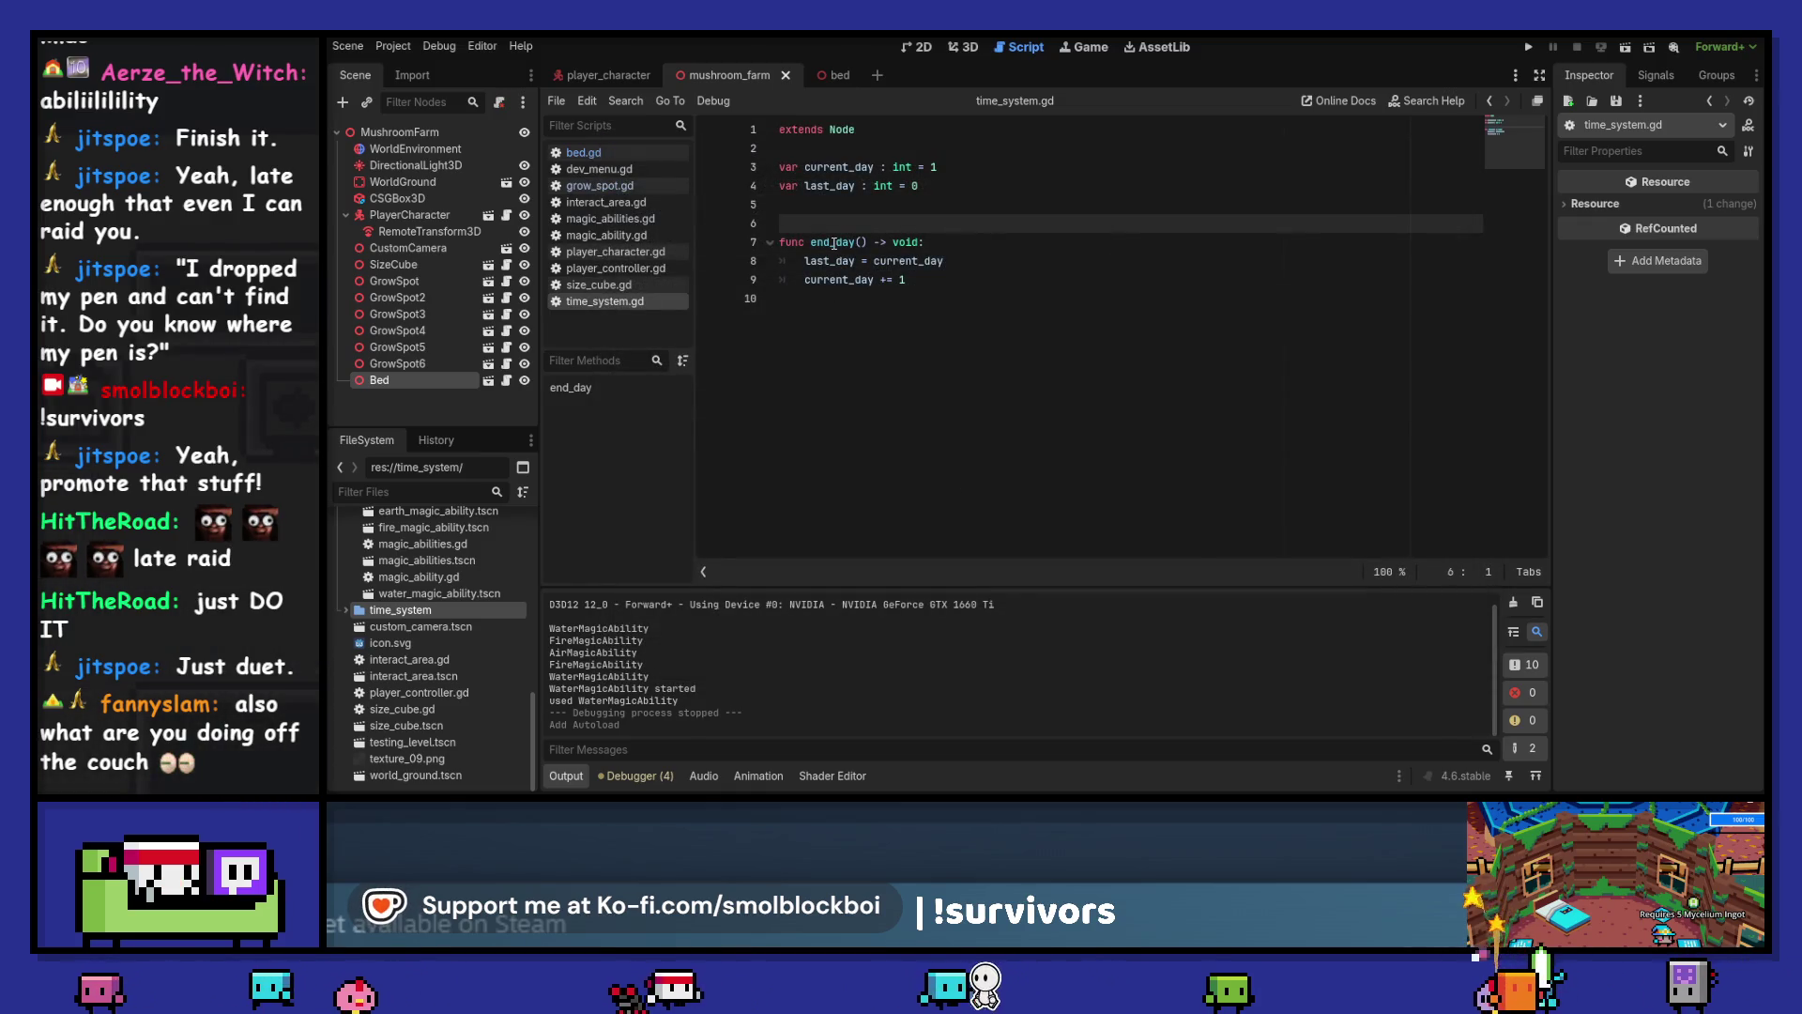
Make end_day print "it's a new day!" after incrementing current_day
{"action": "left_click", "coordinate": [995, 280]}
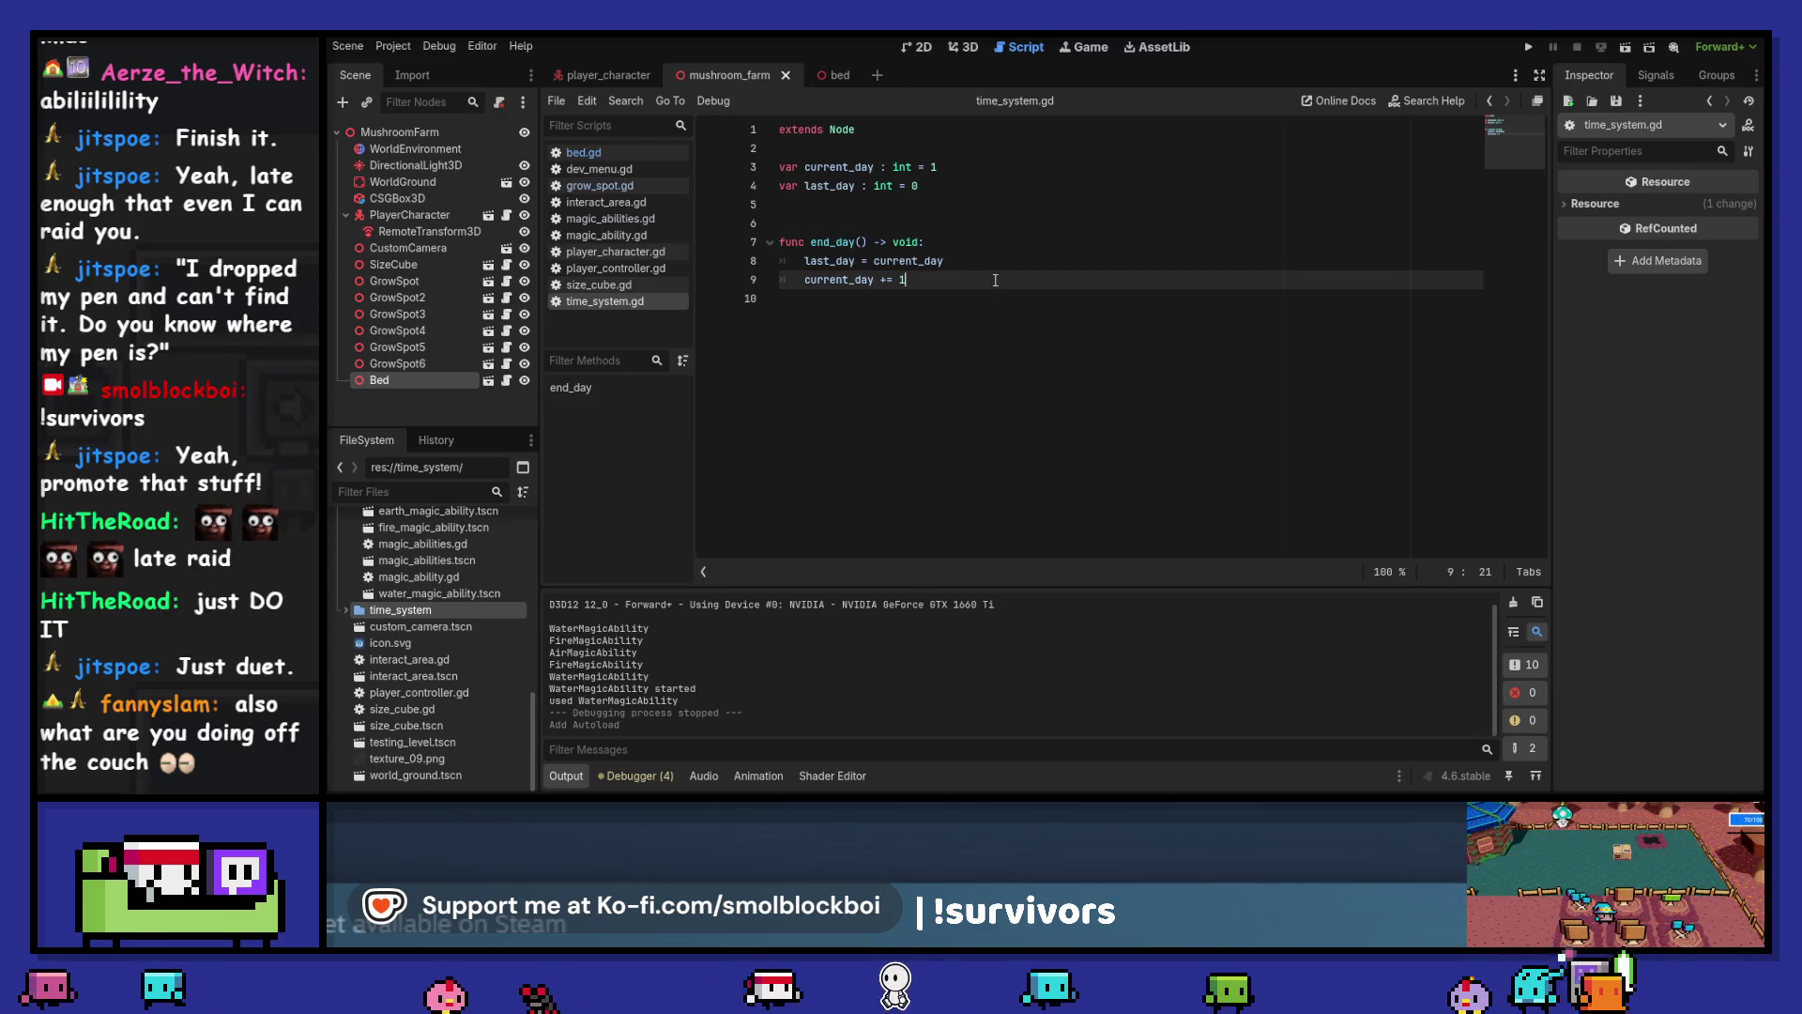
{"action": "key", "text": "Return"}
{"action": "type", "text": "pr"}
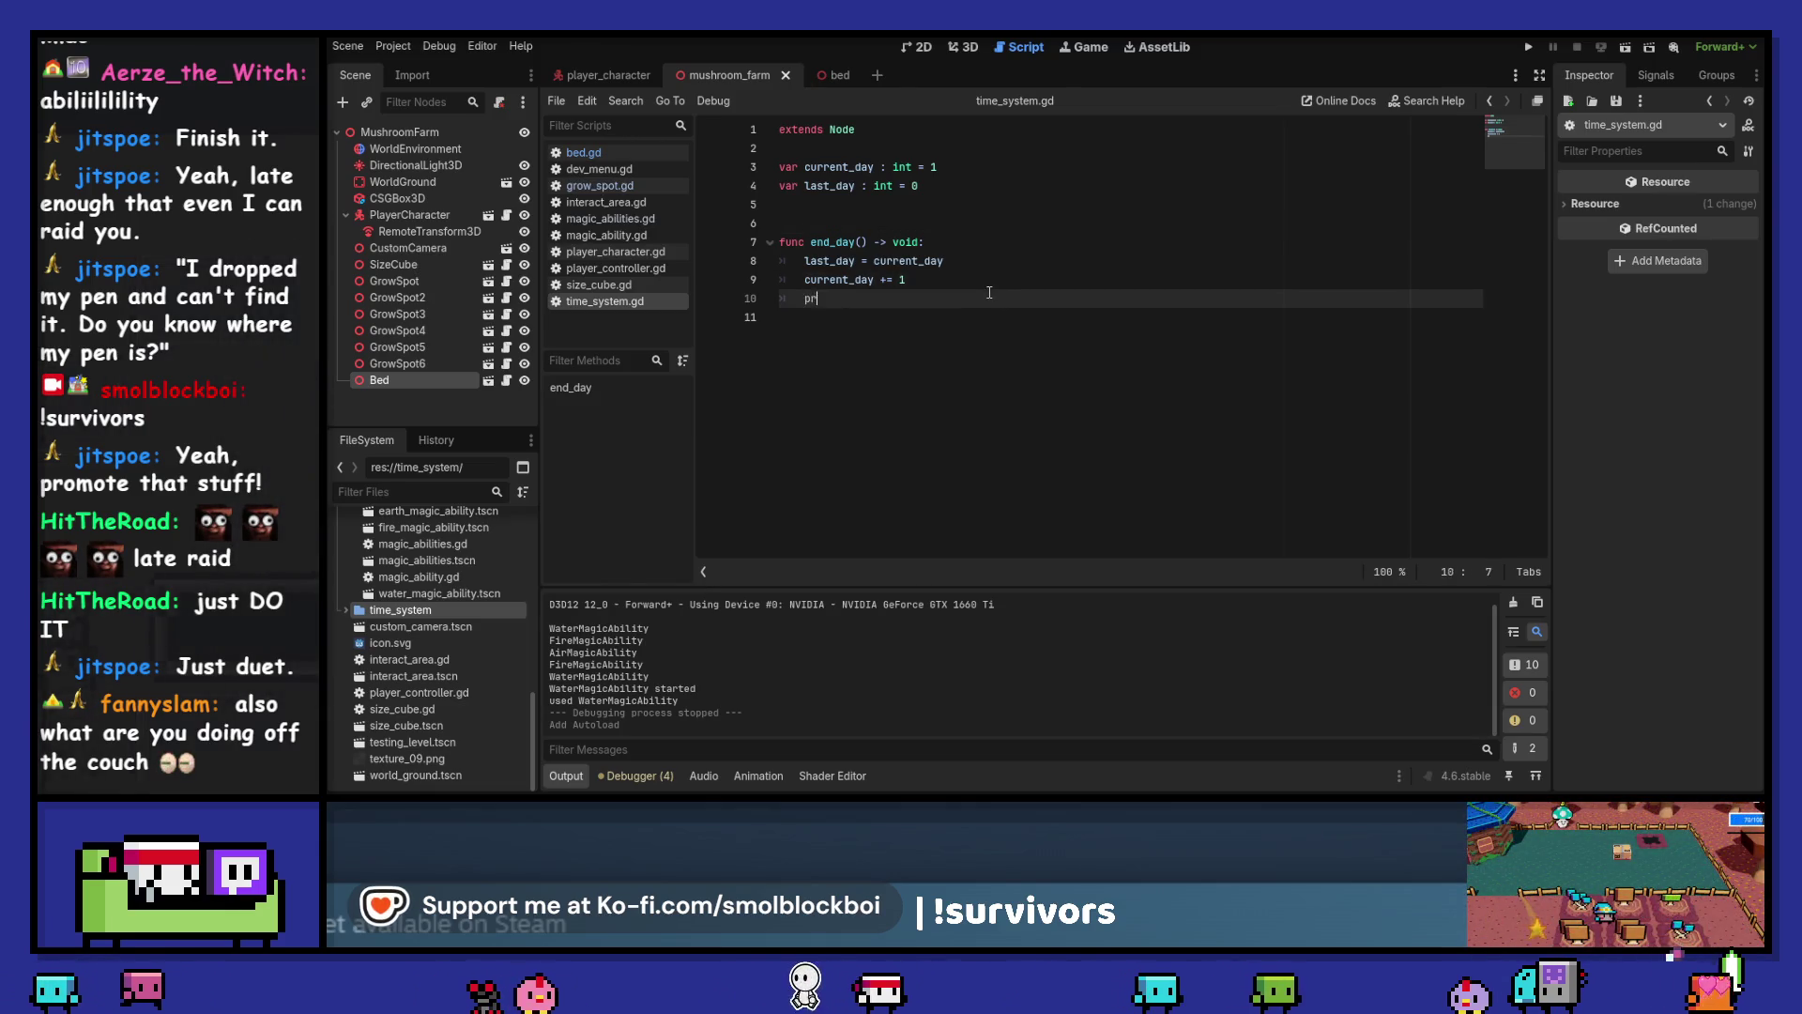
{"action": "type", "text": "int(\"it's a new"}
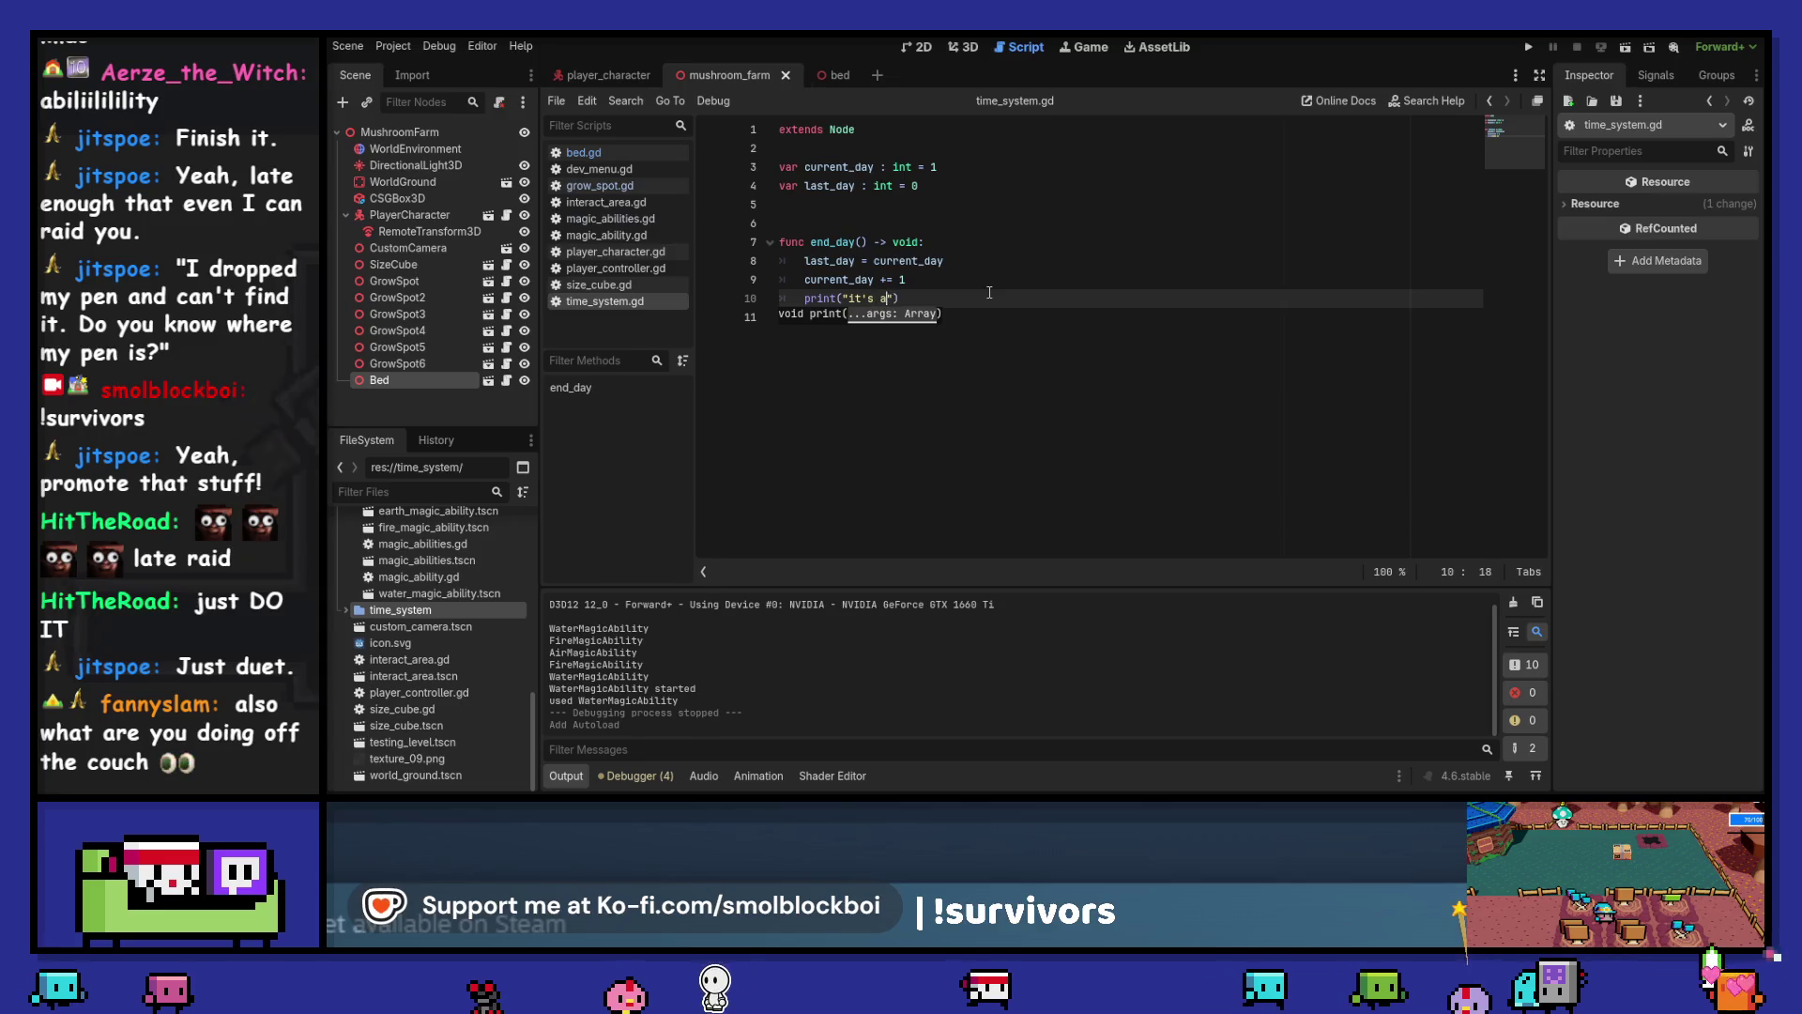
{"action": "type", "text": " day!"}
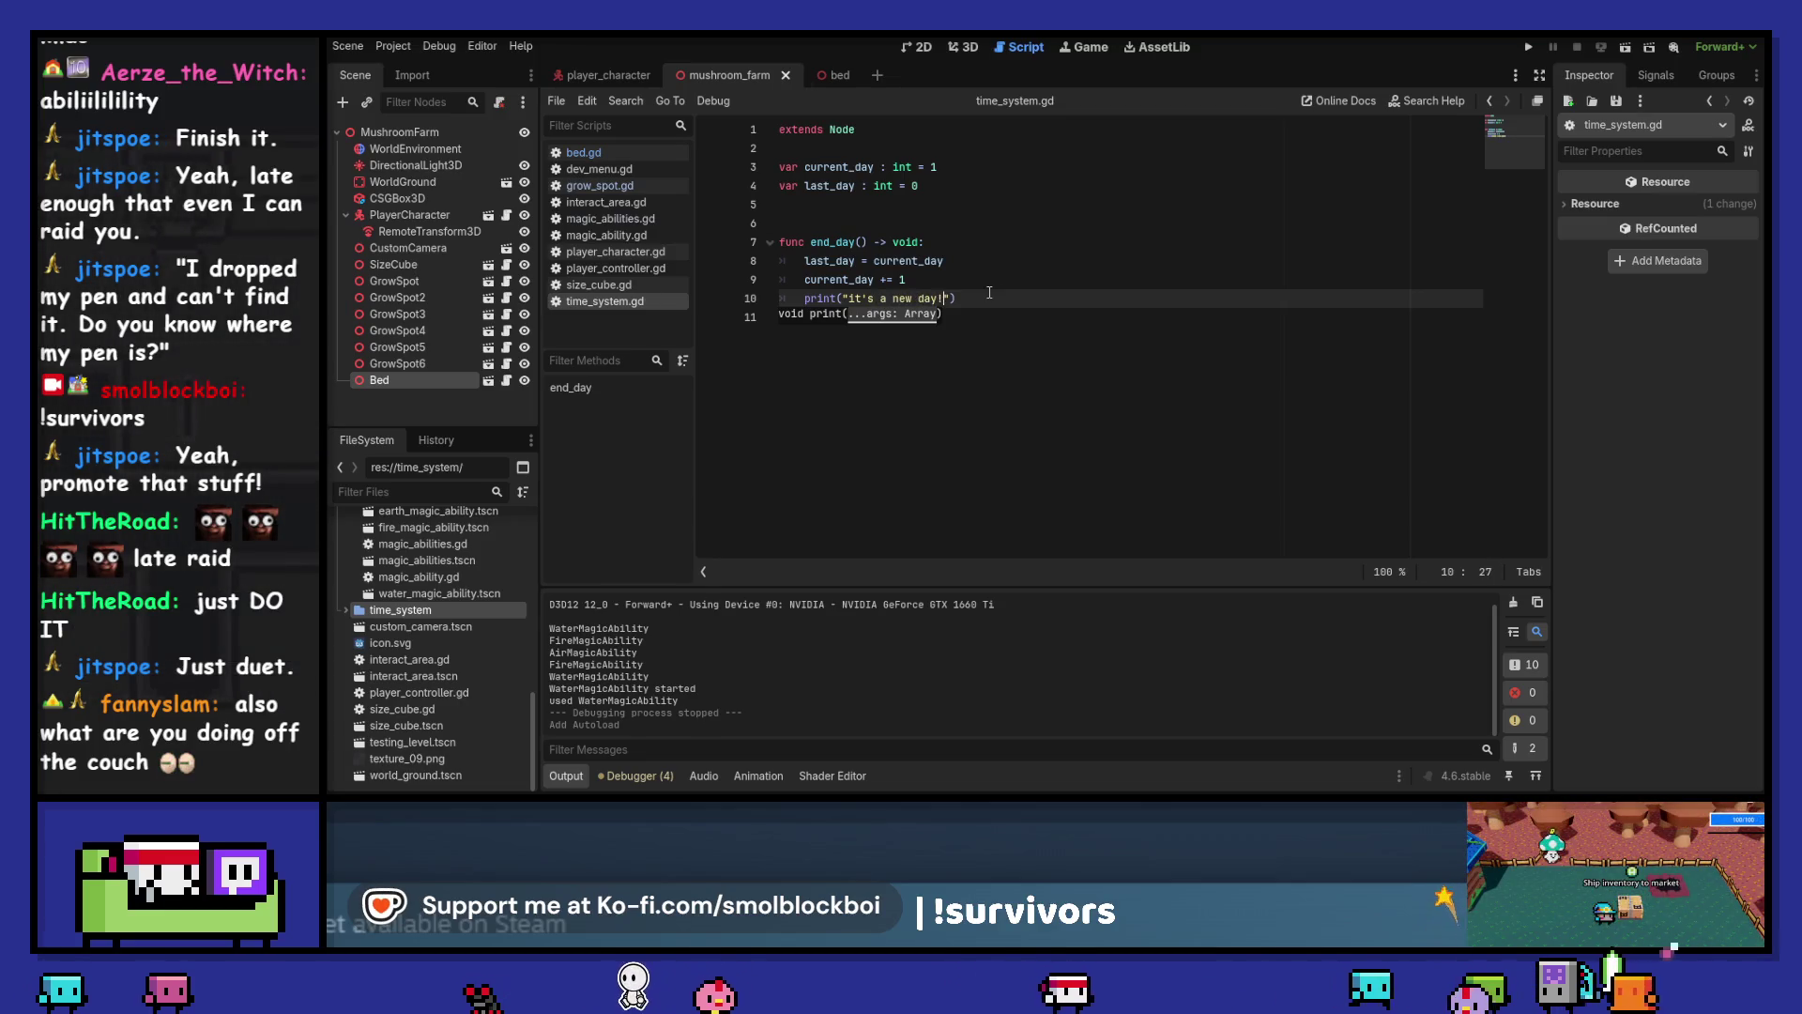
{"action": "left_click_drag", "start_coordinate": [812, 243], "coordinate": [875, 242]}
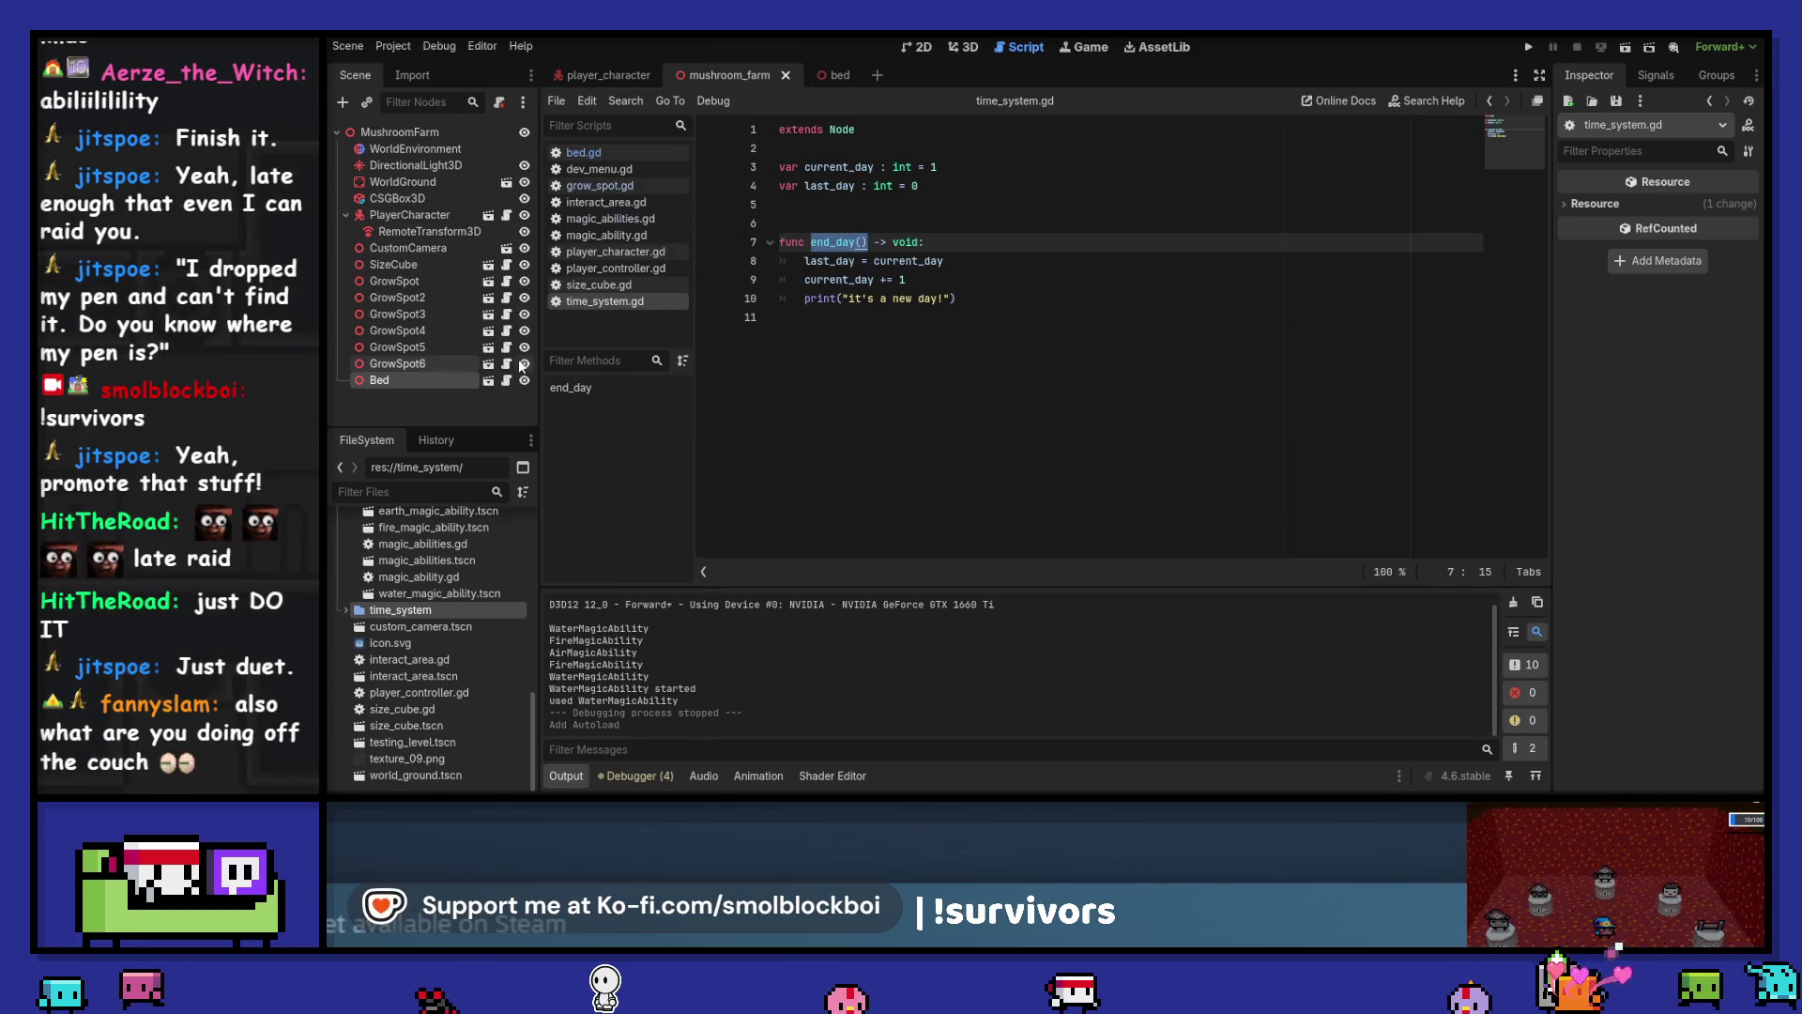
In bed.gd, start a new indented line after the print in the sleep handler
{"action": "left_click", "coordinate": [507, 380]}
{"action": "left_click", "coordinate": [1196, 321]}
{"action": "key", "text": "Down"}
{"action": "key", "text": "Down"}
{"action": "key", "text": "Tab"}
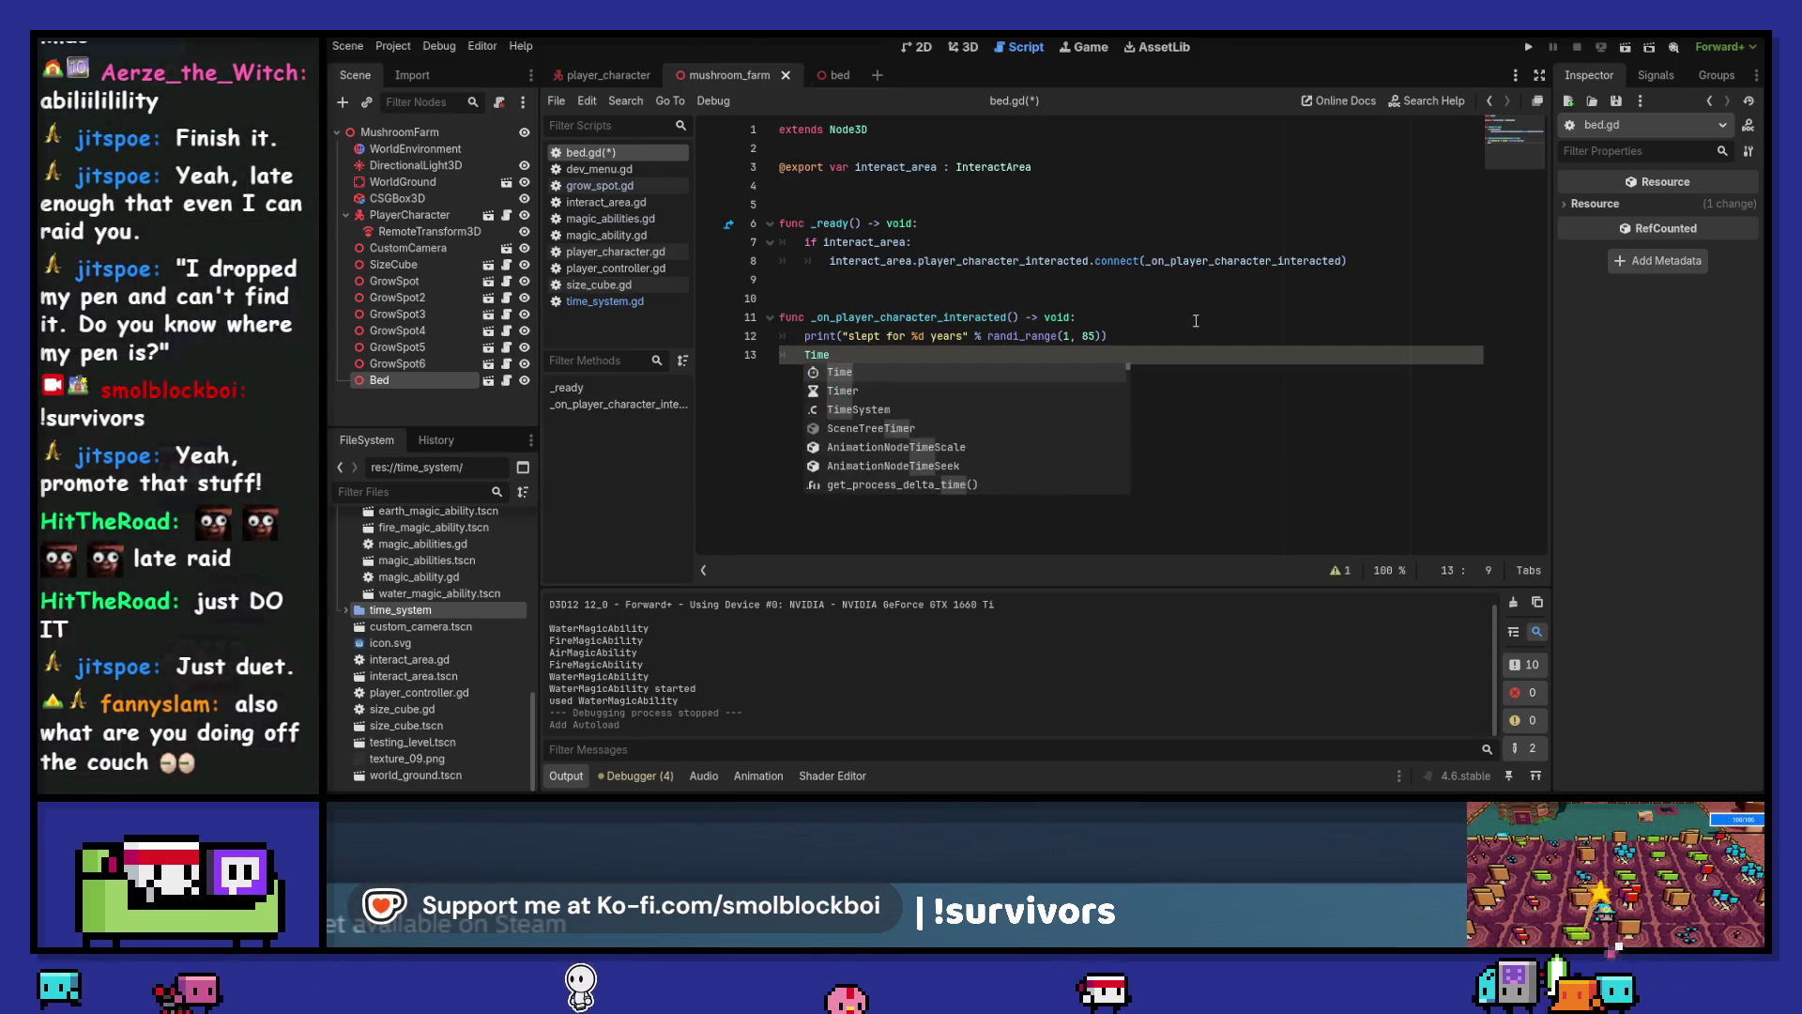
Finish the TimeSystem.end_day() call in bed.gd, then return to time_system.gd
{"action": "type", "text": "System.end_day("}
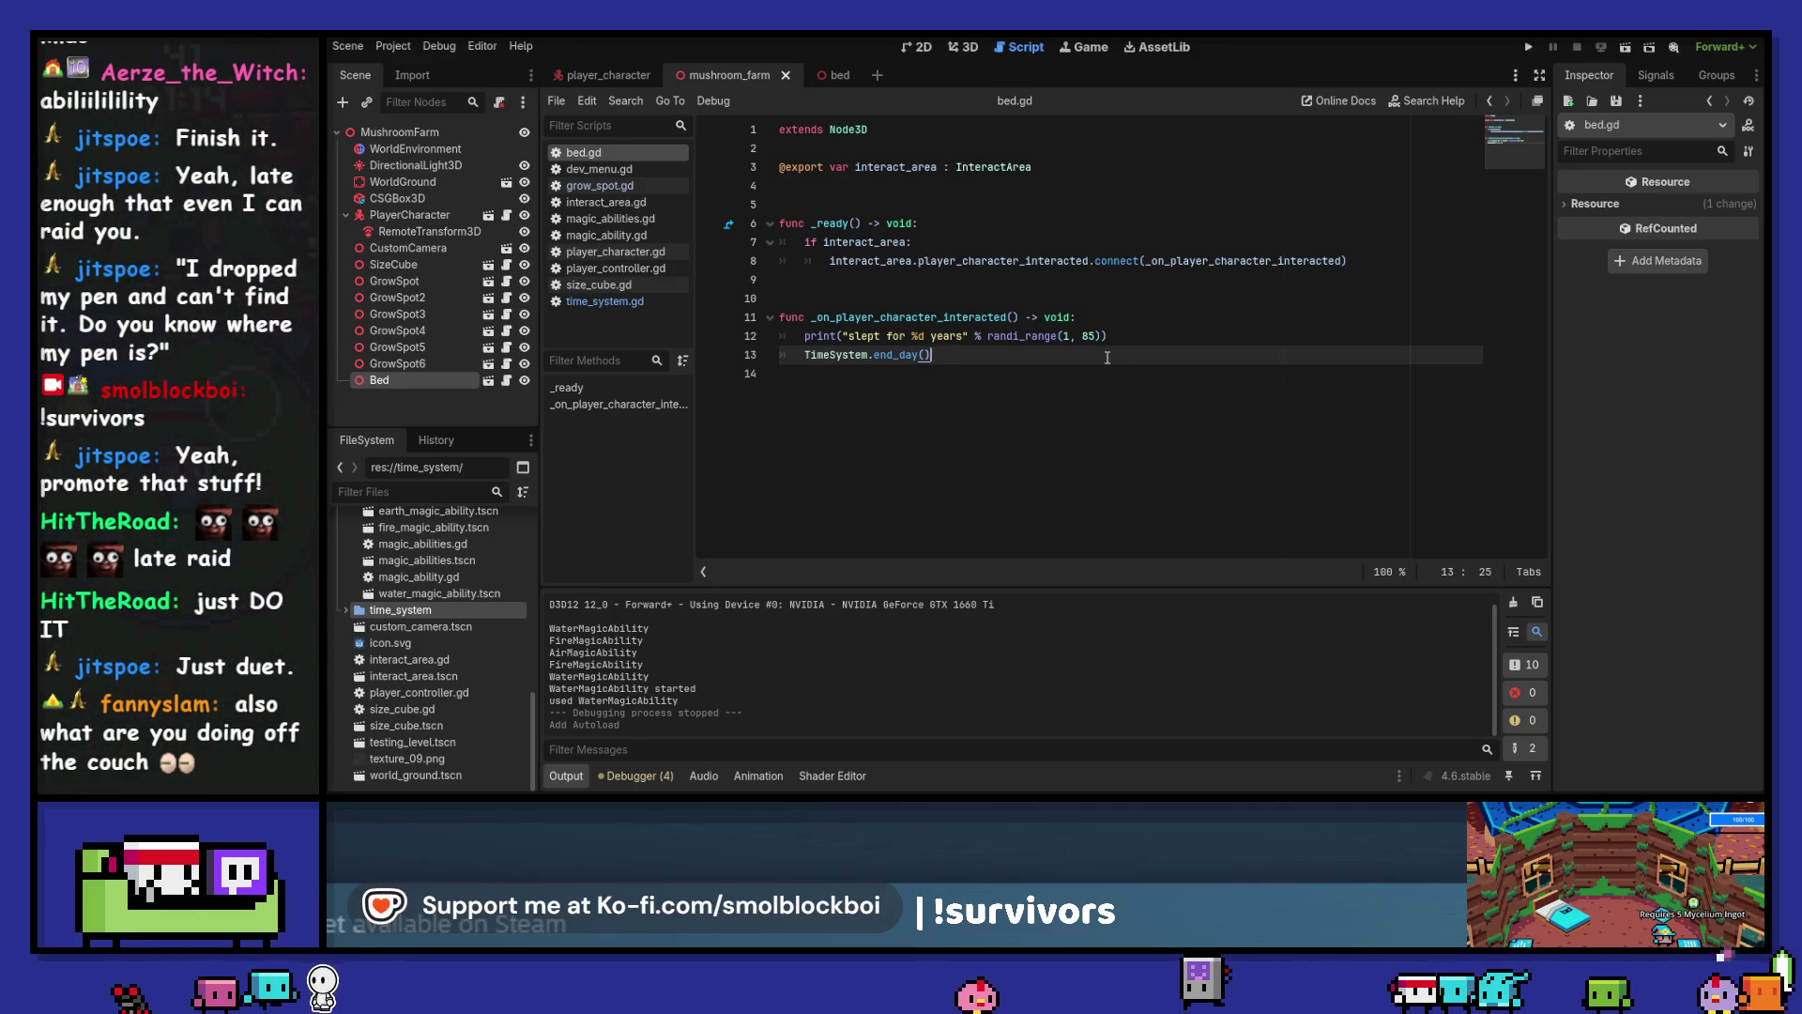
{"action": "left_click", "coordinate": [655, 302]}
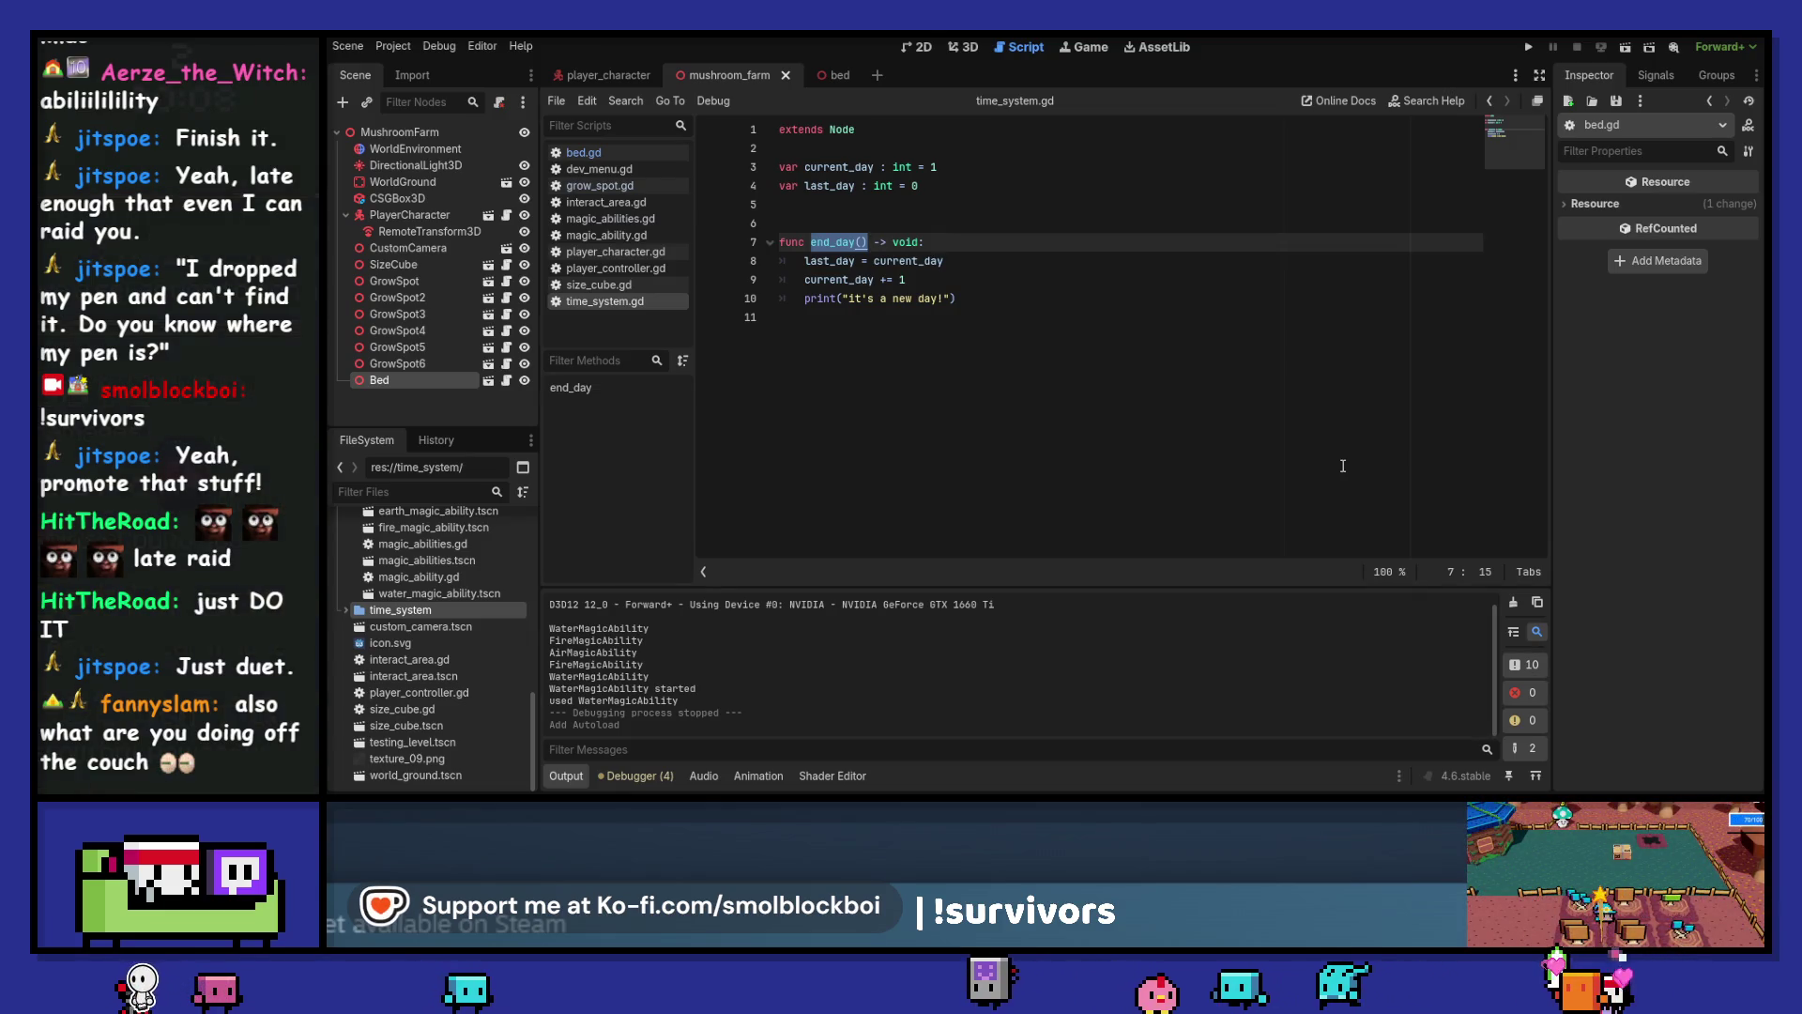
Declare a day_started signal at the top of time_system.gd
{"action": "left_click", "coordinate": [813, 145]}
{"action": "key", "text": "Return"}
{"action": "key", "text": "Return"}
{"action": "key", "text": "Up"}
{"action": "type", "text": "sig"}
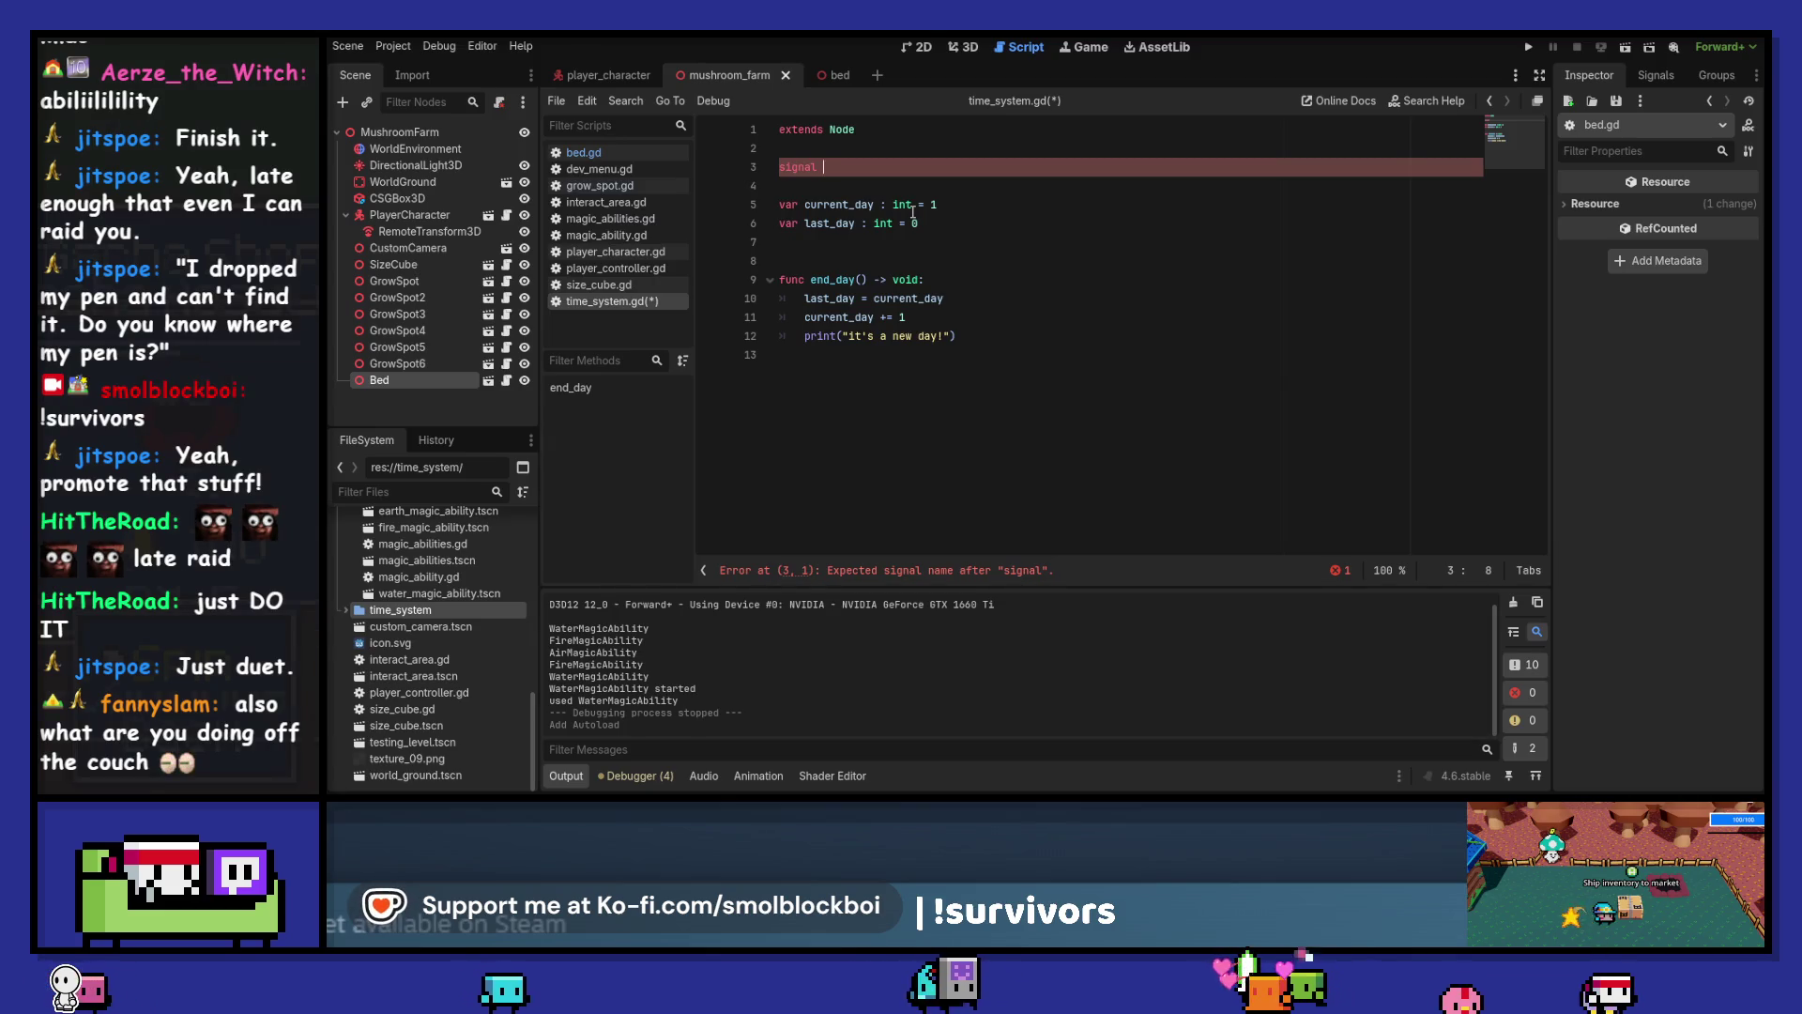
{"action": "key", "text": "BackSpace"}
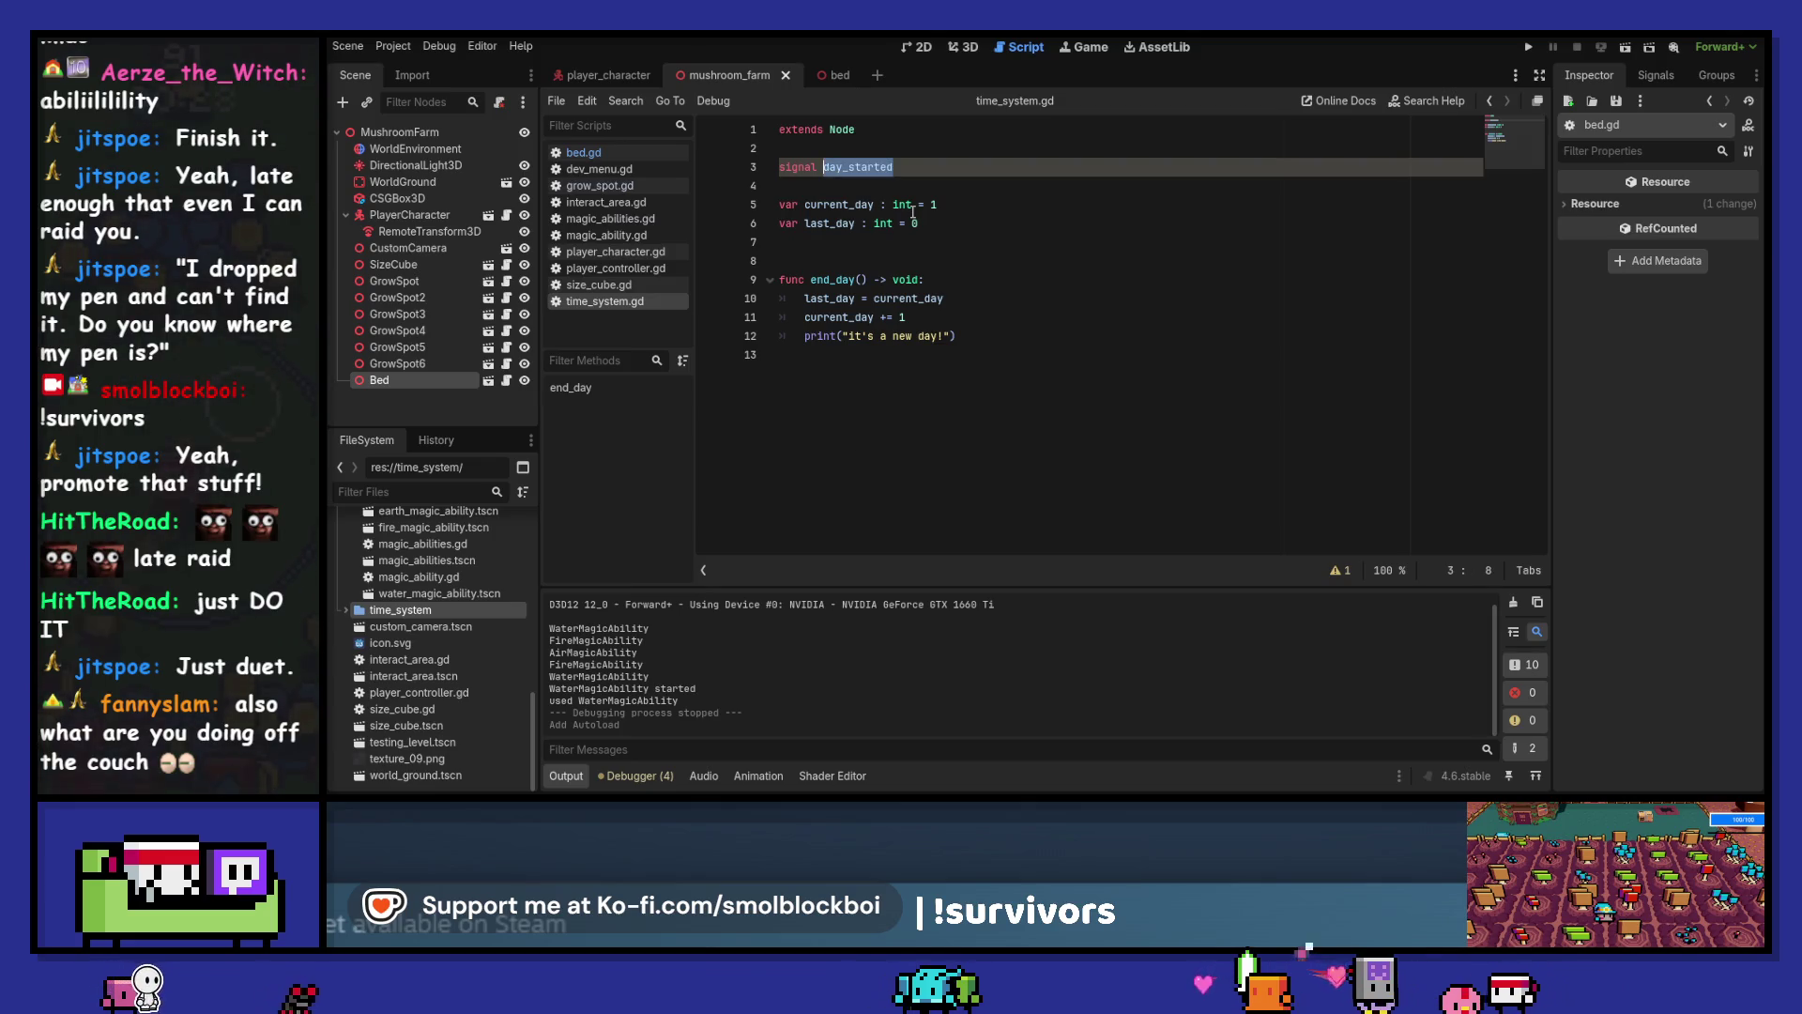
Add day_started.emit() in end_day after current_day += 1, with blank lines around it
{"action": "left_click", "coordinate": [1013, 318]}
{"action": "key", "text": "Return"}
{"action": "type", "text": "day_started.e"}
{"action": "key", "text": "Return"}
{"action": "key", "text": "Home"}
{"action": "key", "text": "Return"}
{"action": "key", "text": "End"}
{"action": "key", "text": "Return"}
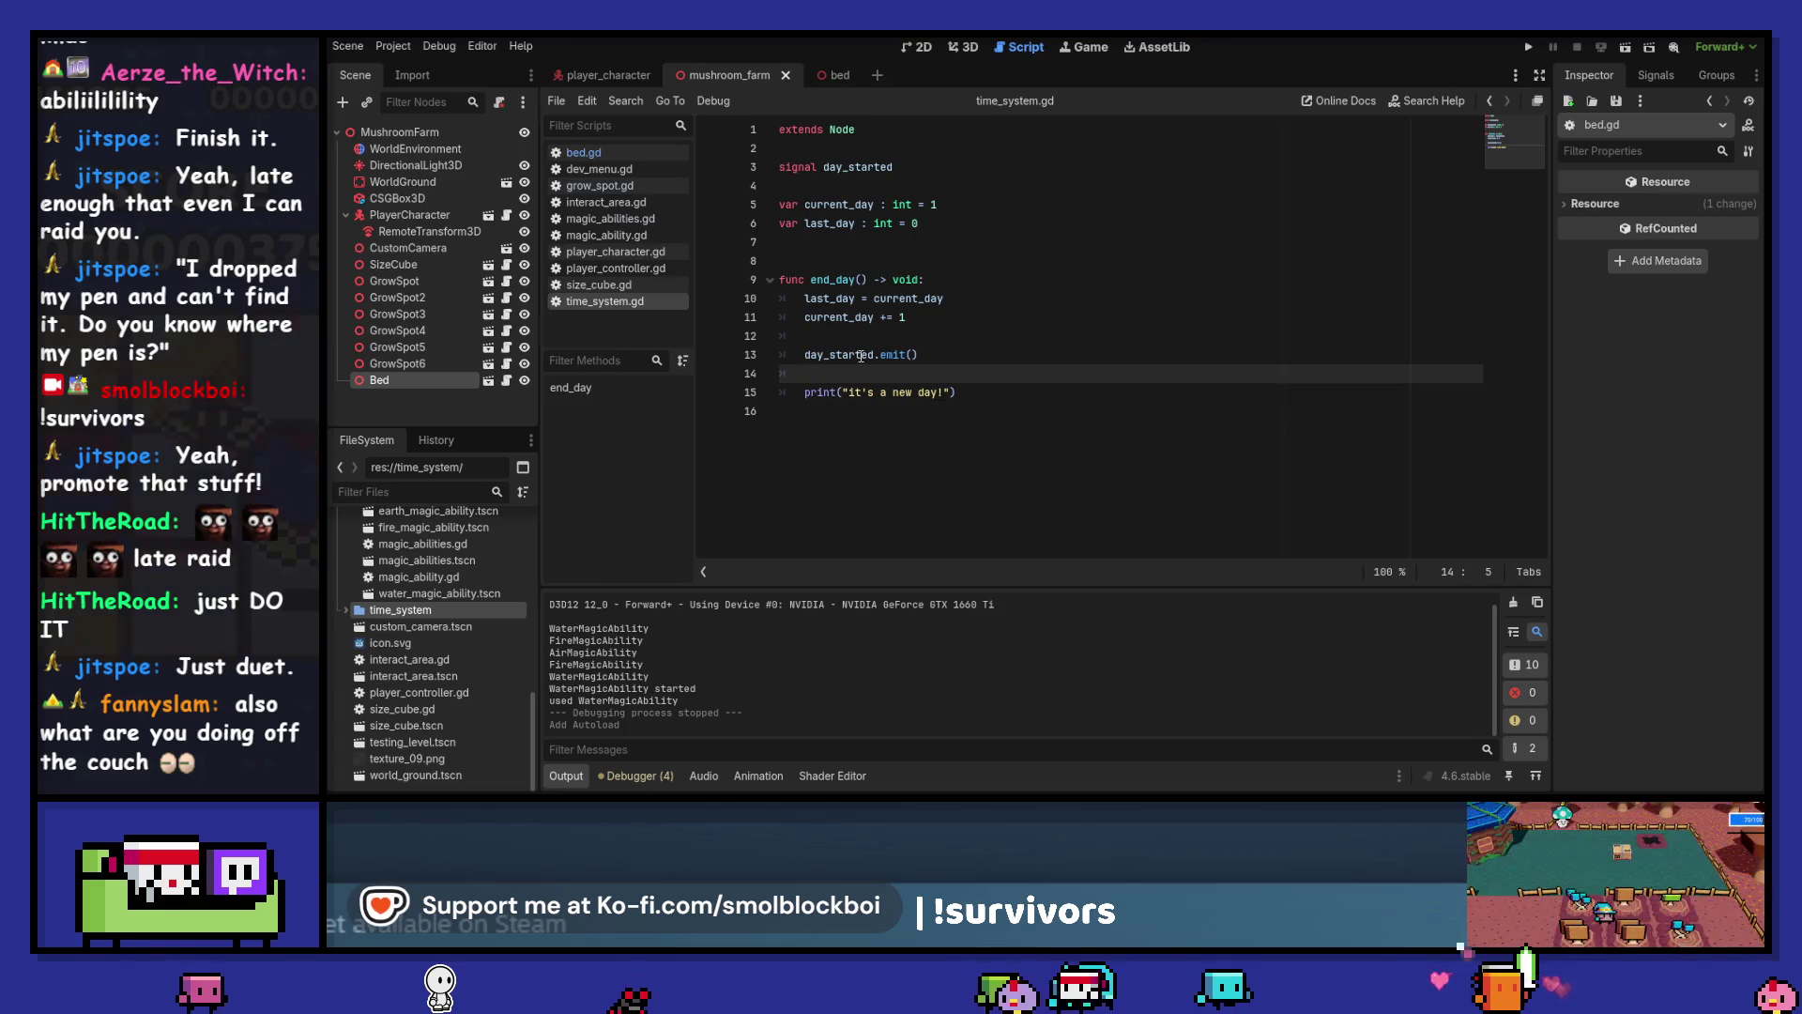
{"action": "mouse_move", "coordinate": [860, 357]}
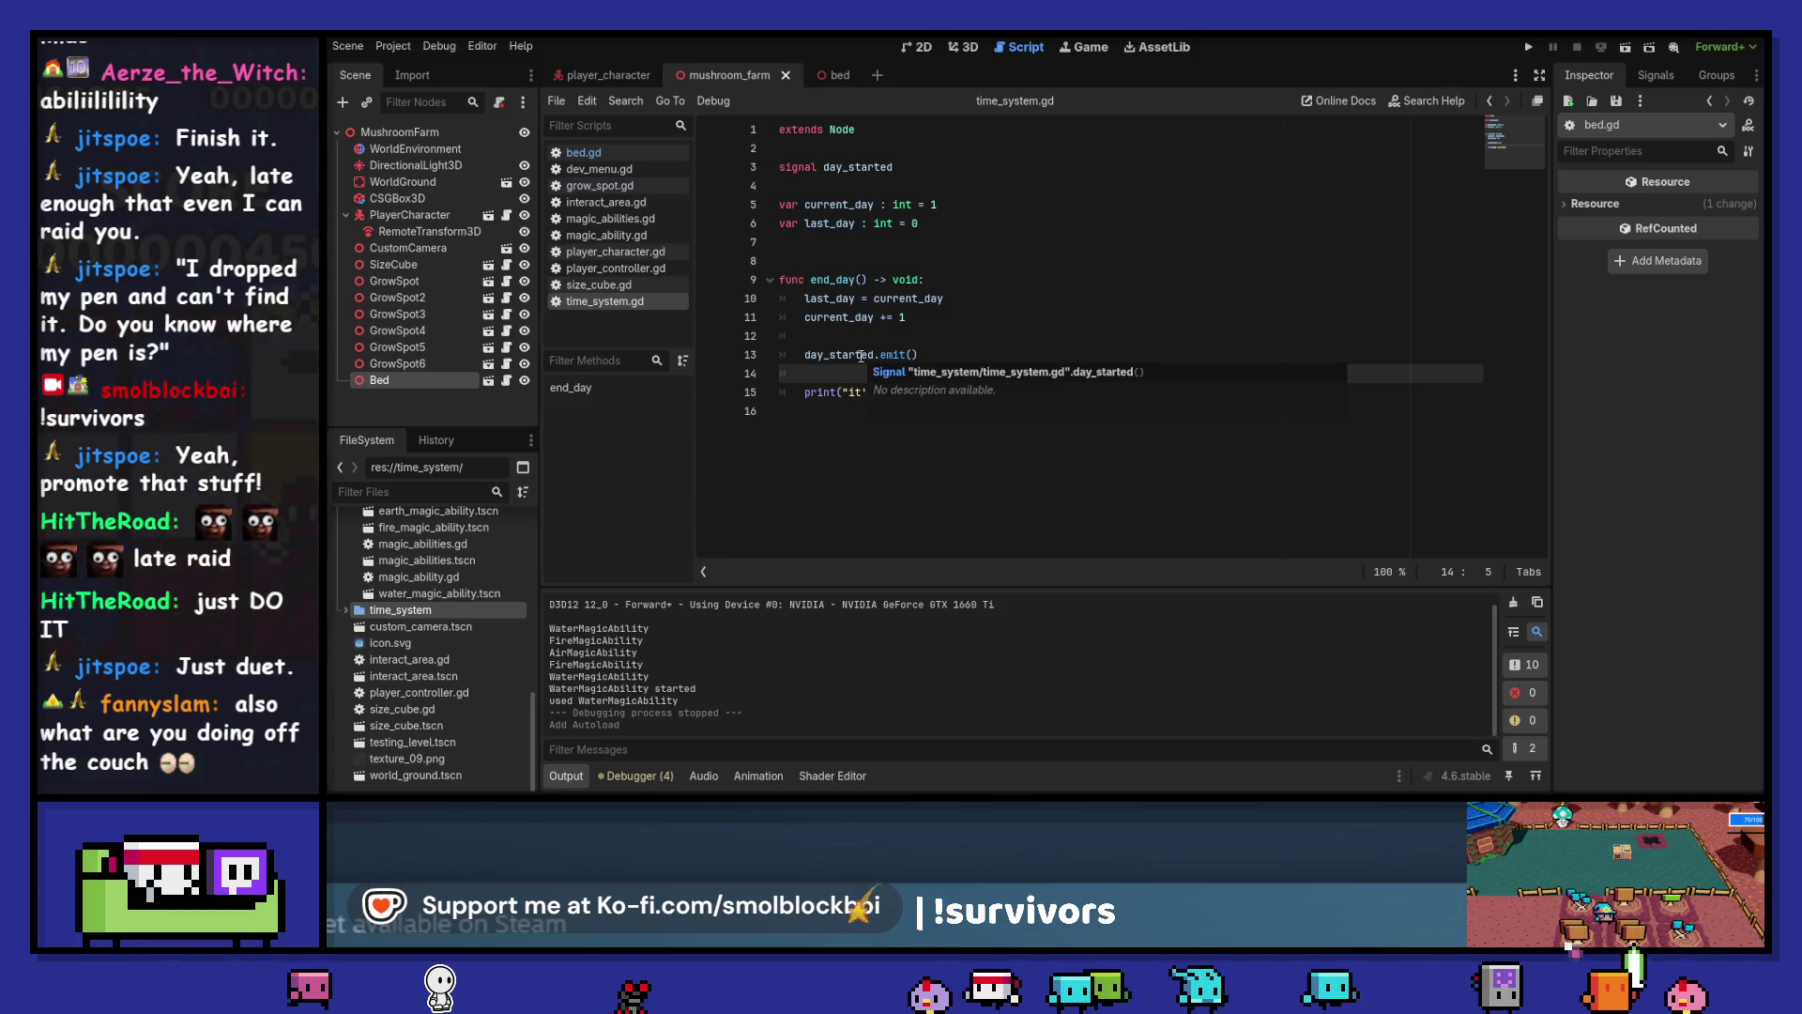
{"action": "double_click", "coordinate": [860, 355]}
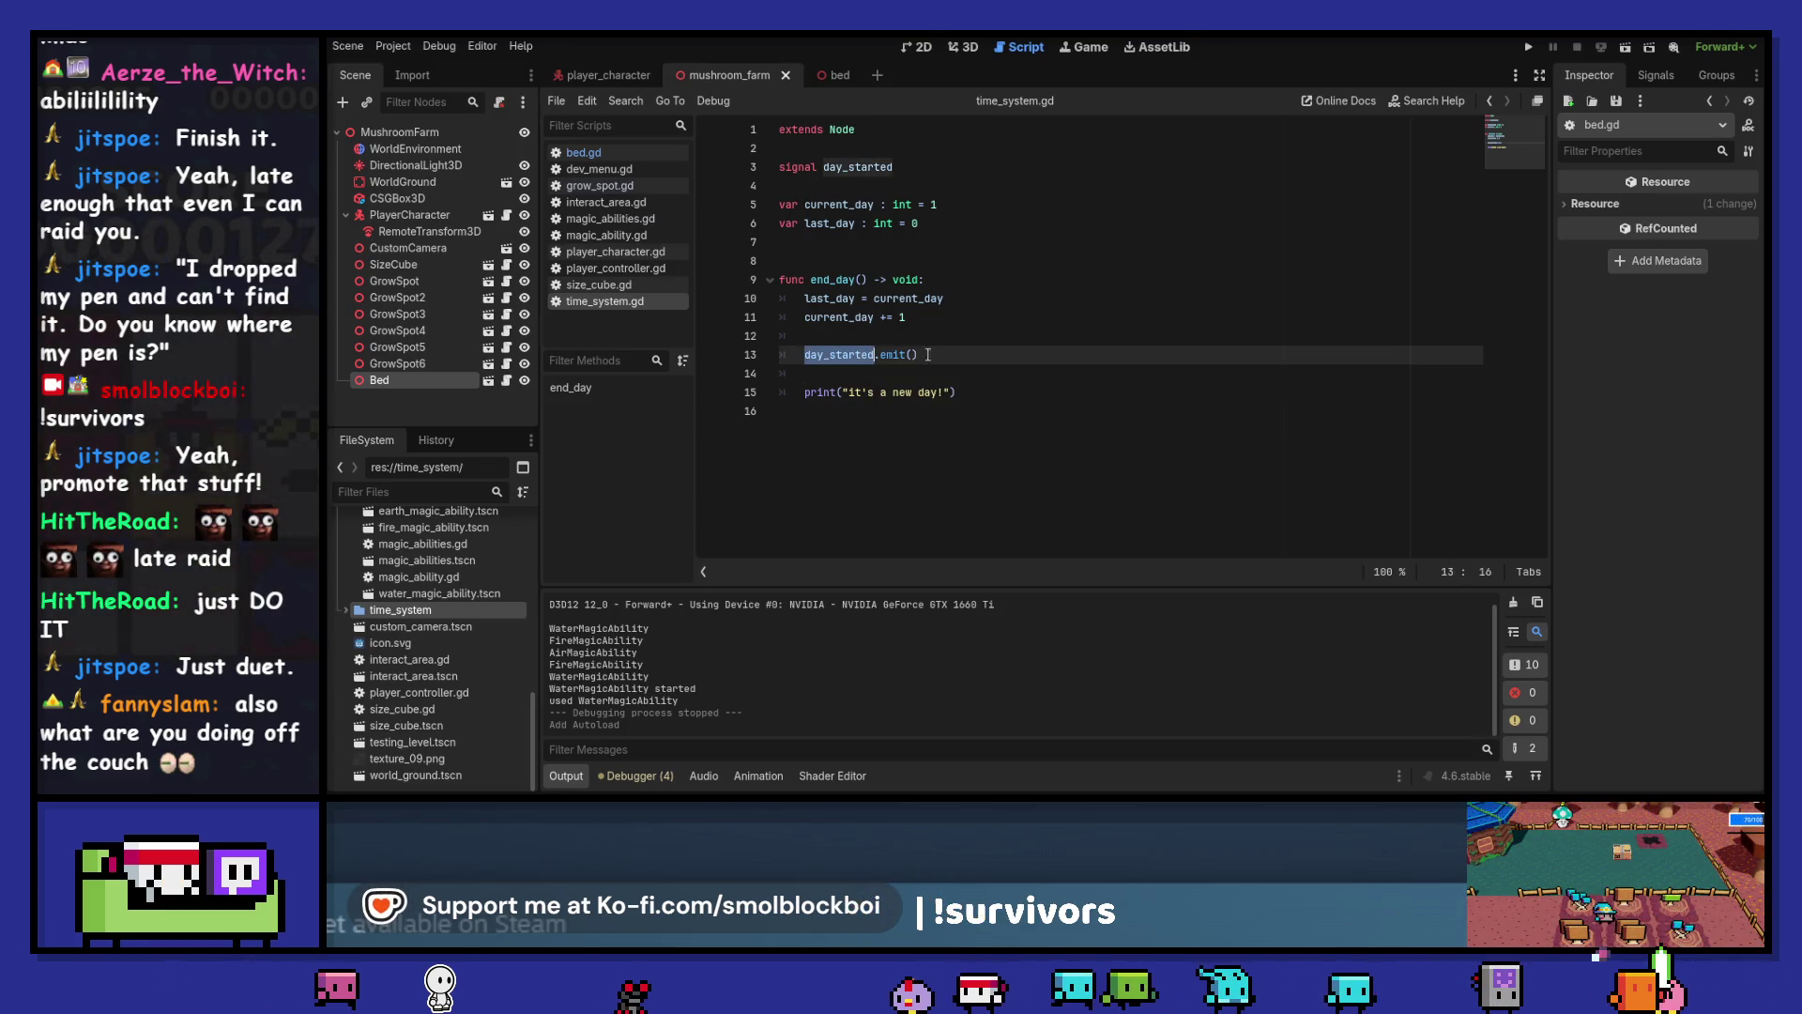
{"action": "left_click", "coordinate": [488, 133]}
Attach res://levels/mushroom_farm.gd extending Node3D to MushroomFarm and begin a func line
{"action": "left_click", "coordinate": [504, 104]}
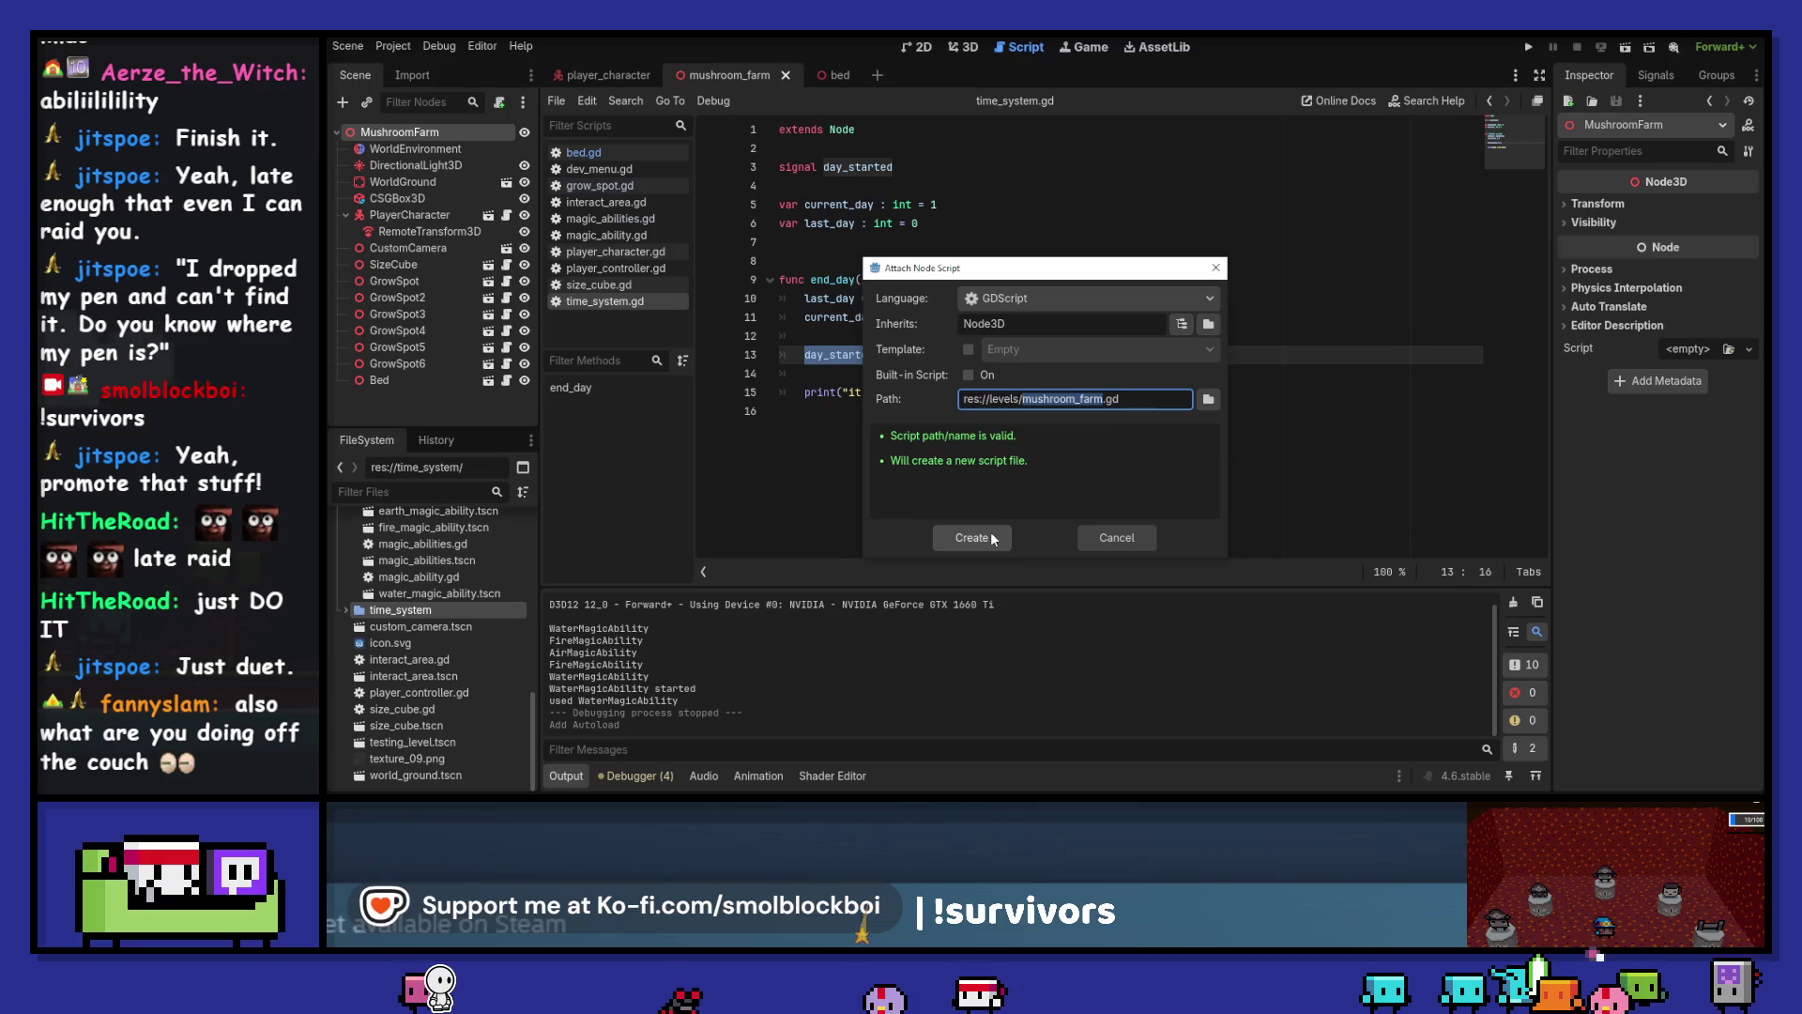
{"action": "left_click", "coordinate": [1094, 540]}
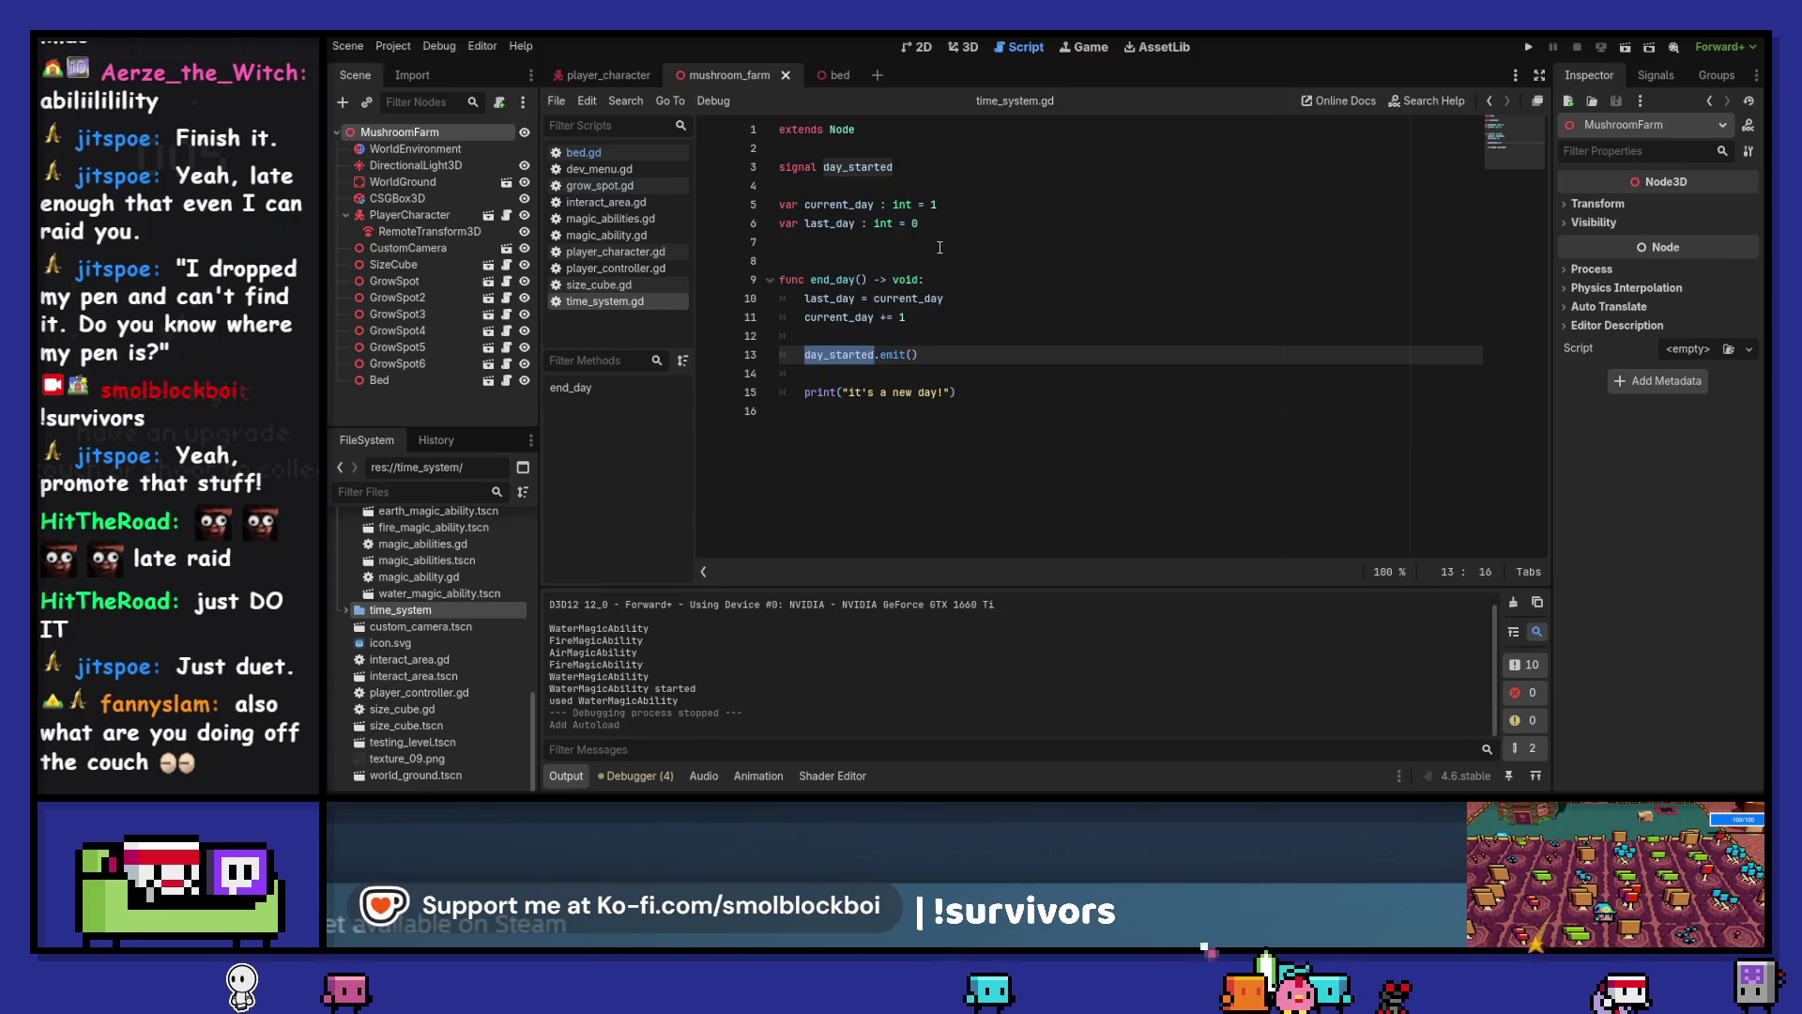
{"action": "left_click_drag", "start_coordinate": [969, 231], "coordinate": [683, 198]}
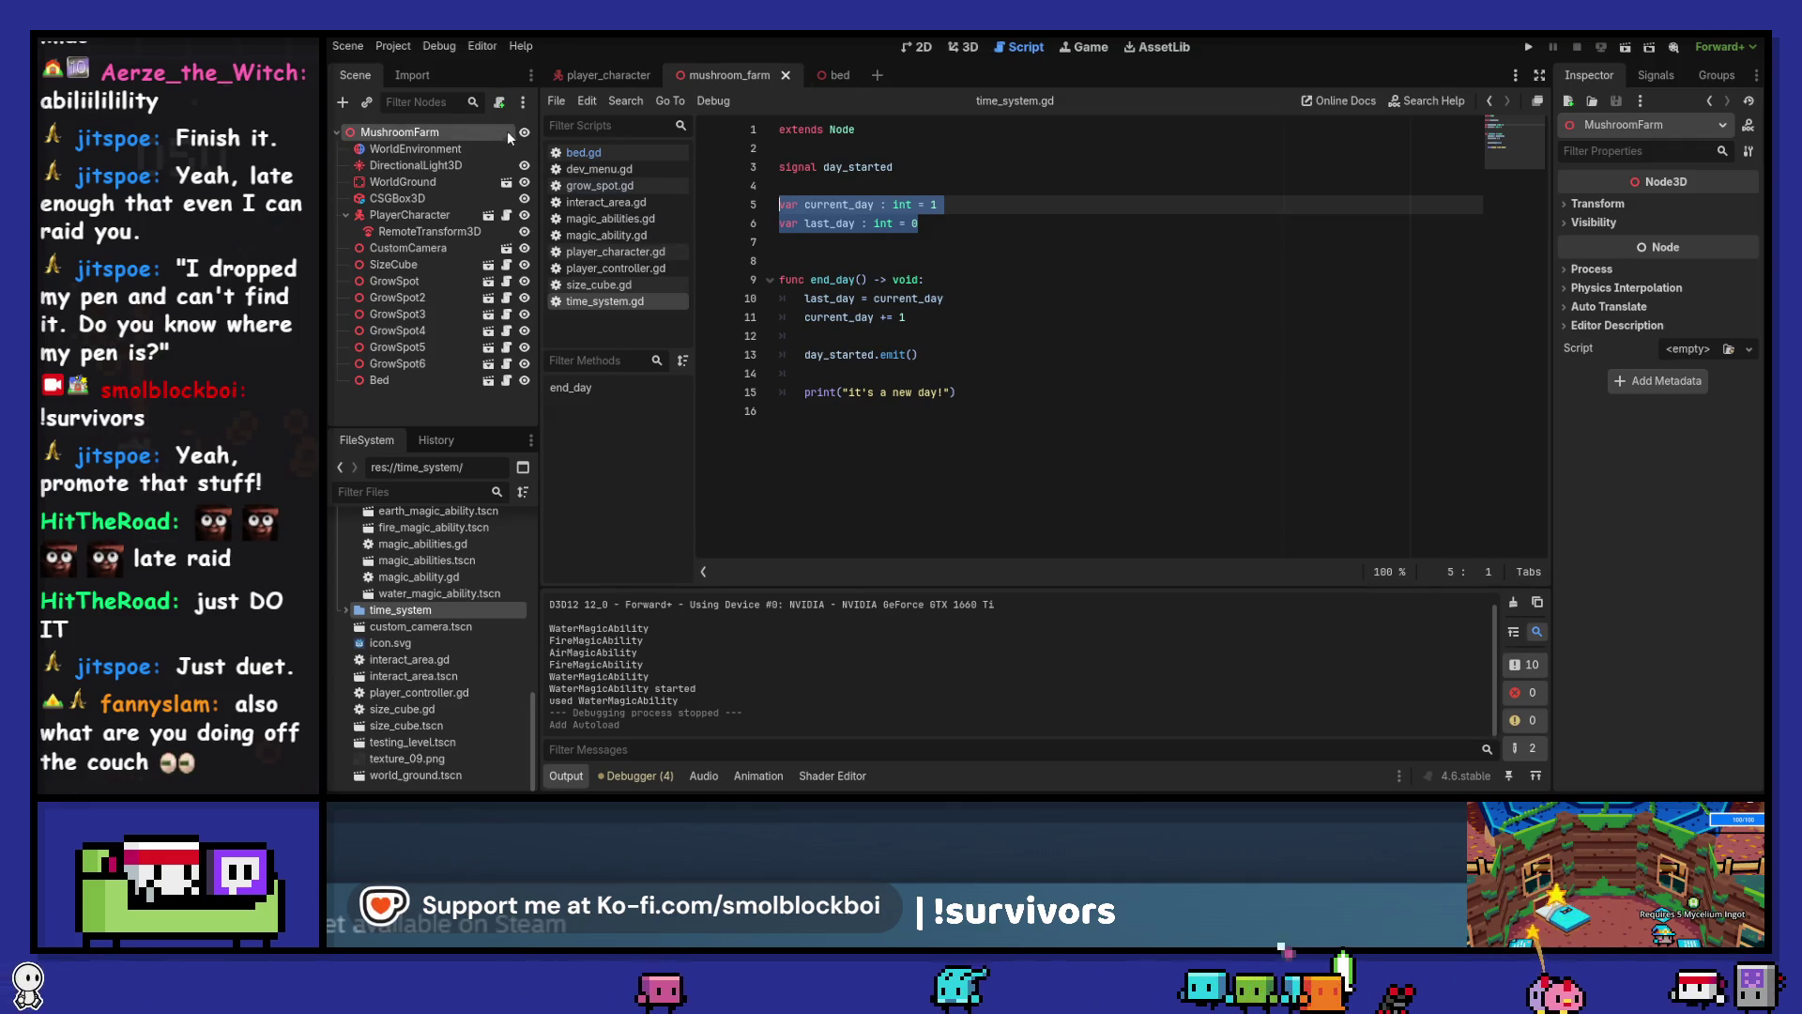
{"action": "left_click", "coordinate": [500, 103]}
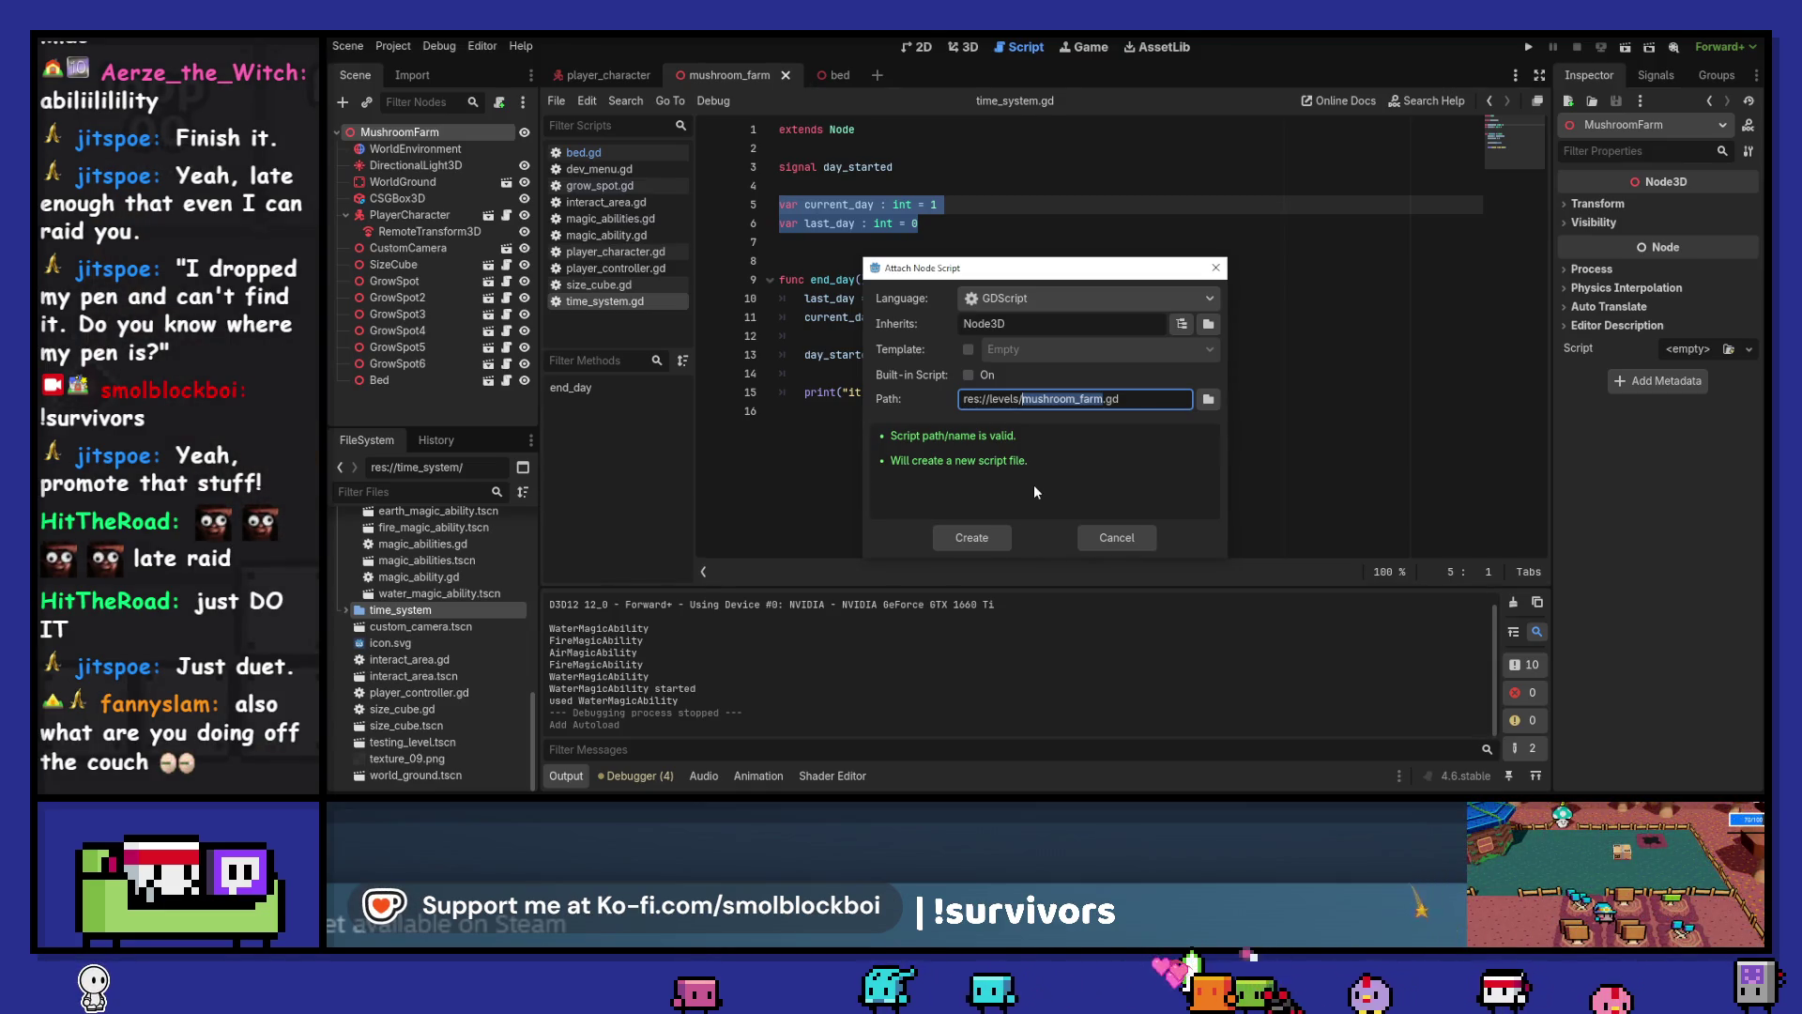
{"action": "key", "text": "Return"}
{"action": "key", "text": "ctrl+s"}
{"action": "key", "text": "Down"}
{"action": "key", "text": "Return"}
{"action": "type", "text": "func"}
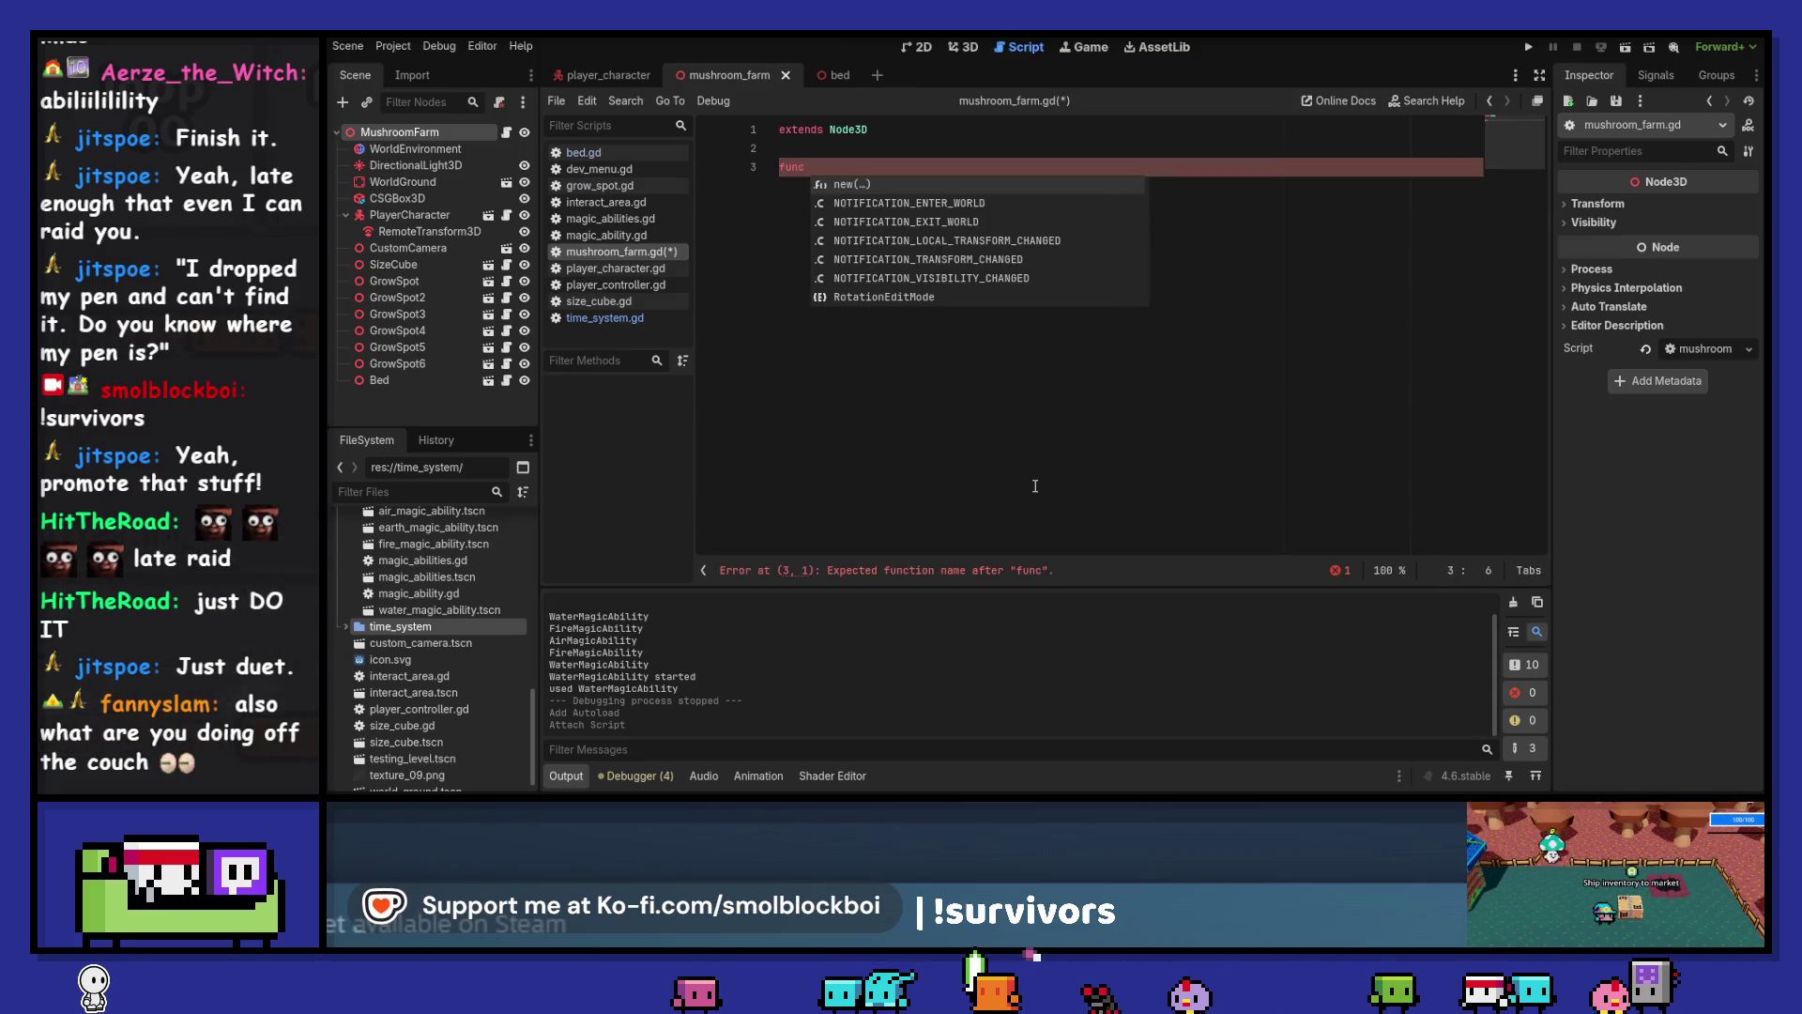
Delete the stray function line in mushroom_farm.gd, checking the Bed script for reference
{"action": "key", "text": "Return"}
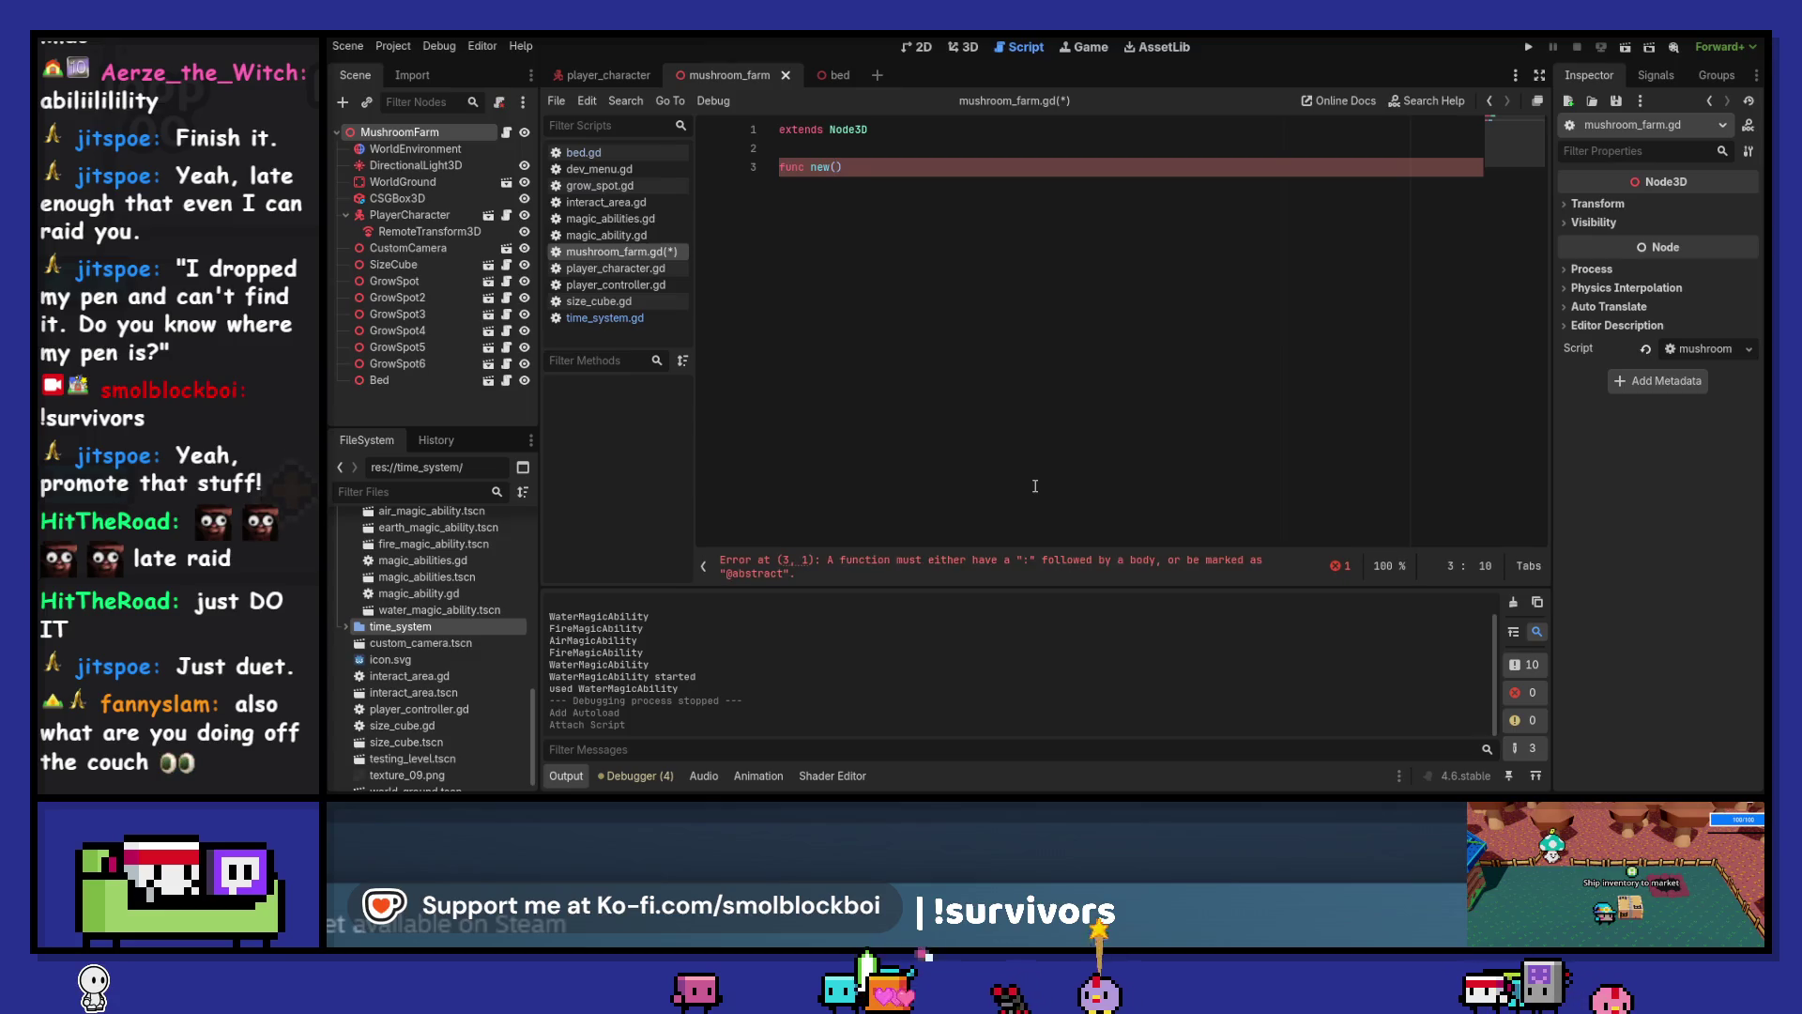
{"action": "left_click", "coordinate": [1036, 486]}
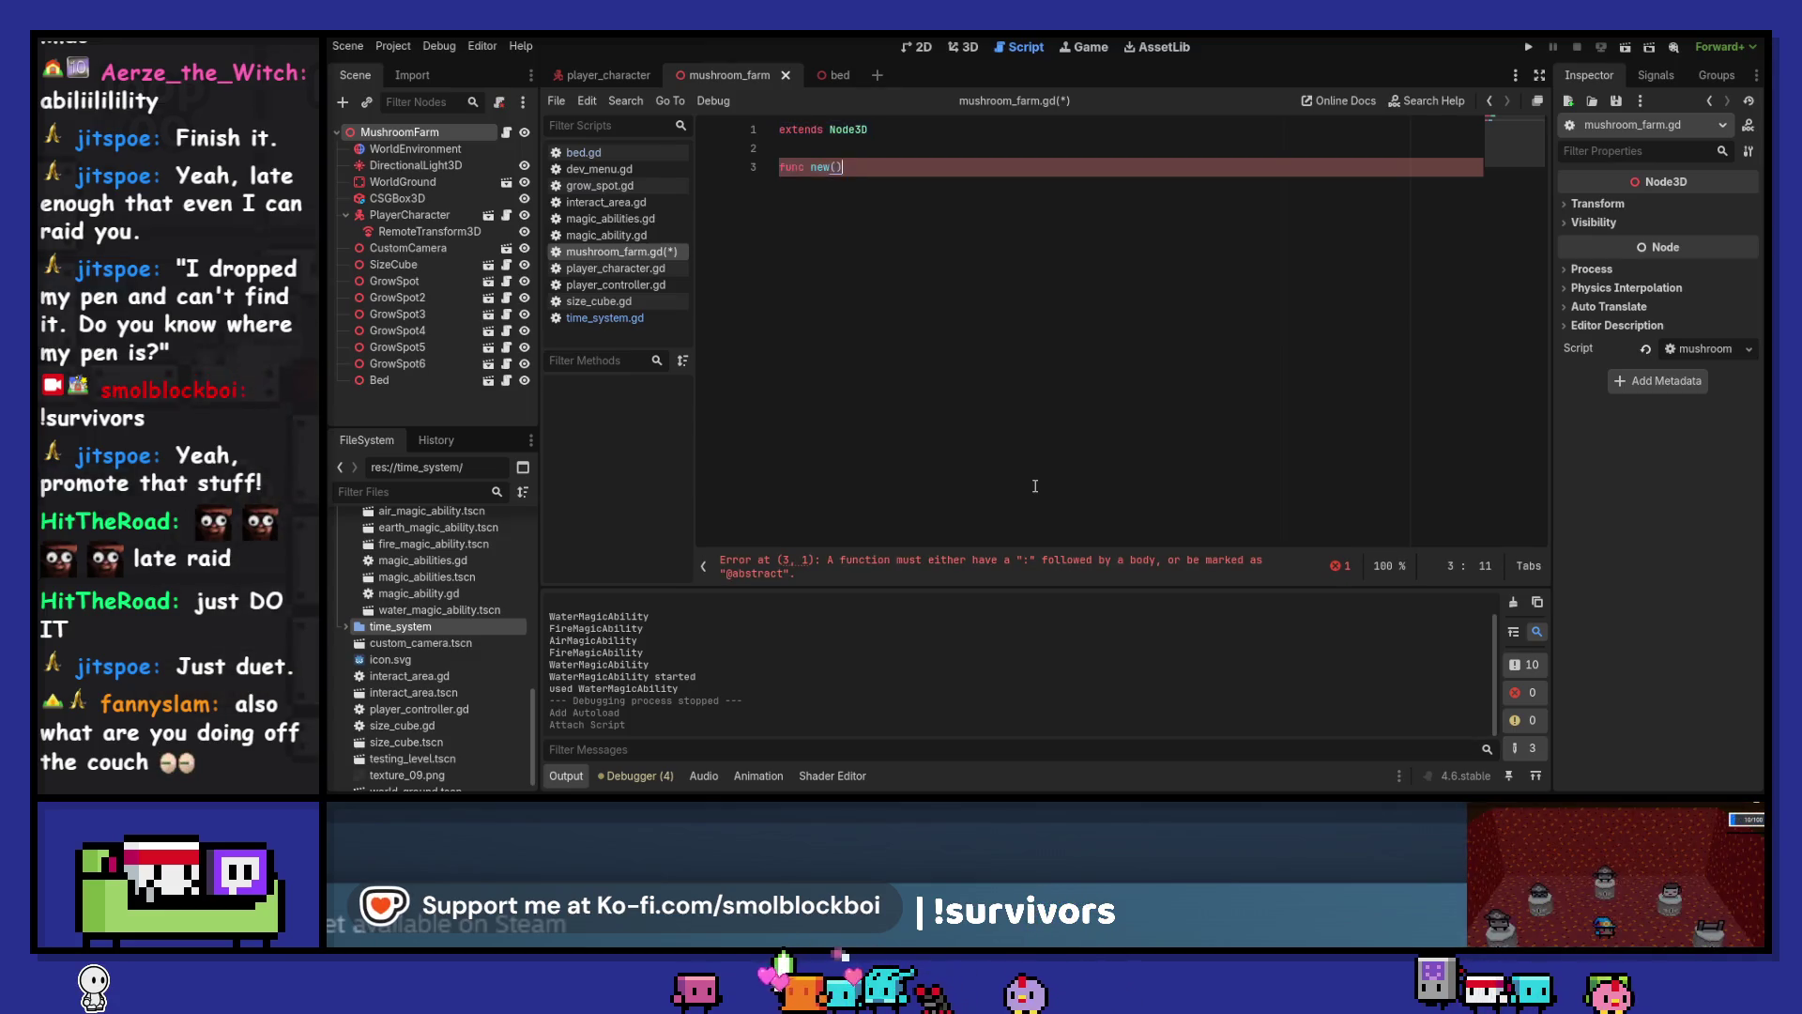
{"action": "key", "text": "BackSpace"}
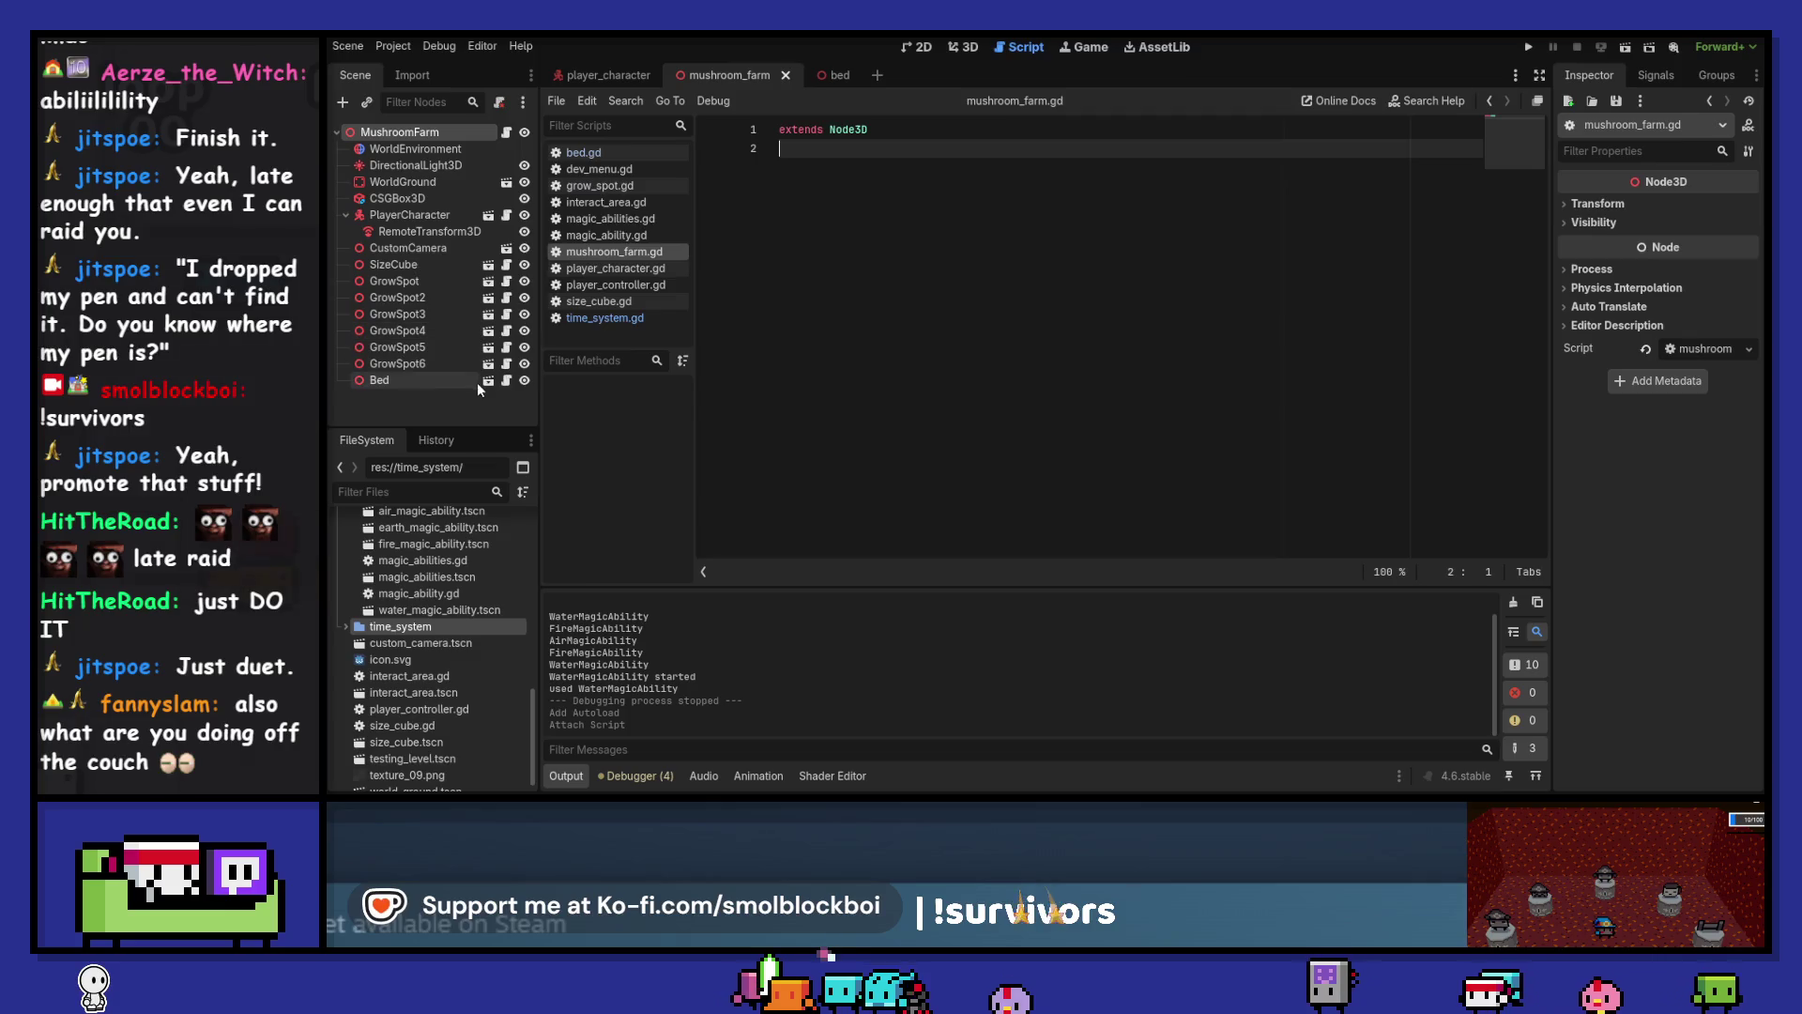
{"action": "left_click", "coordinate": [507, 381]}
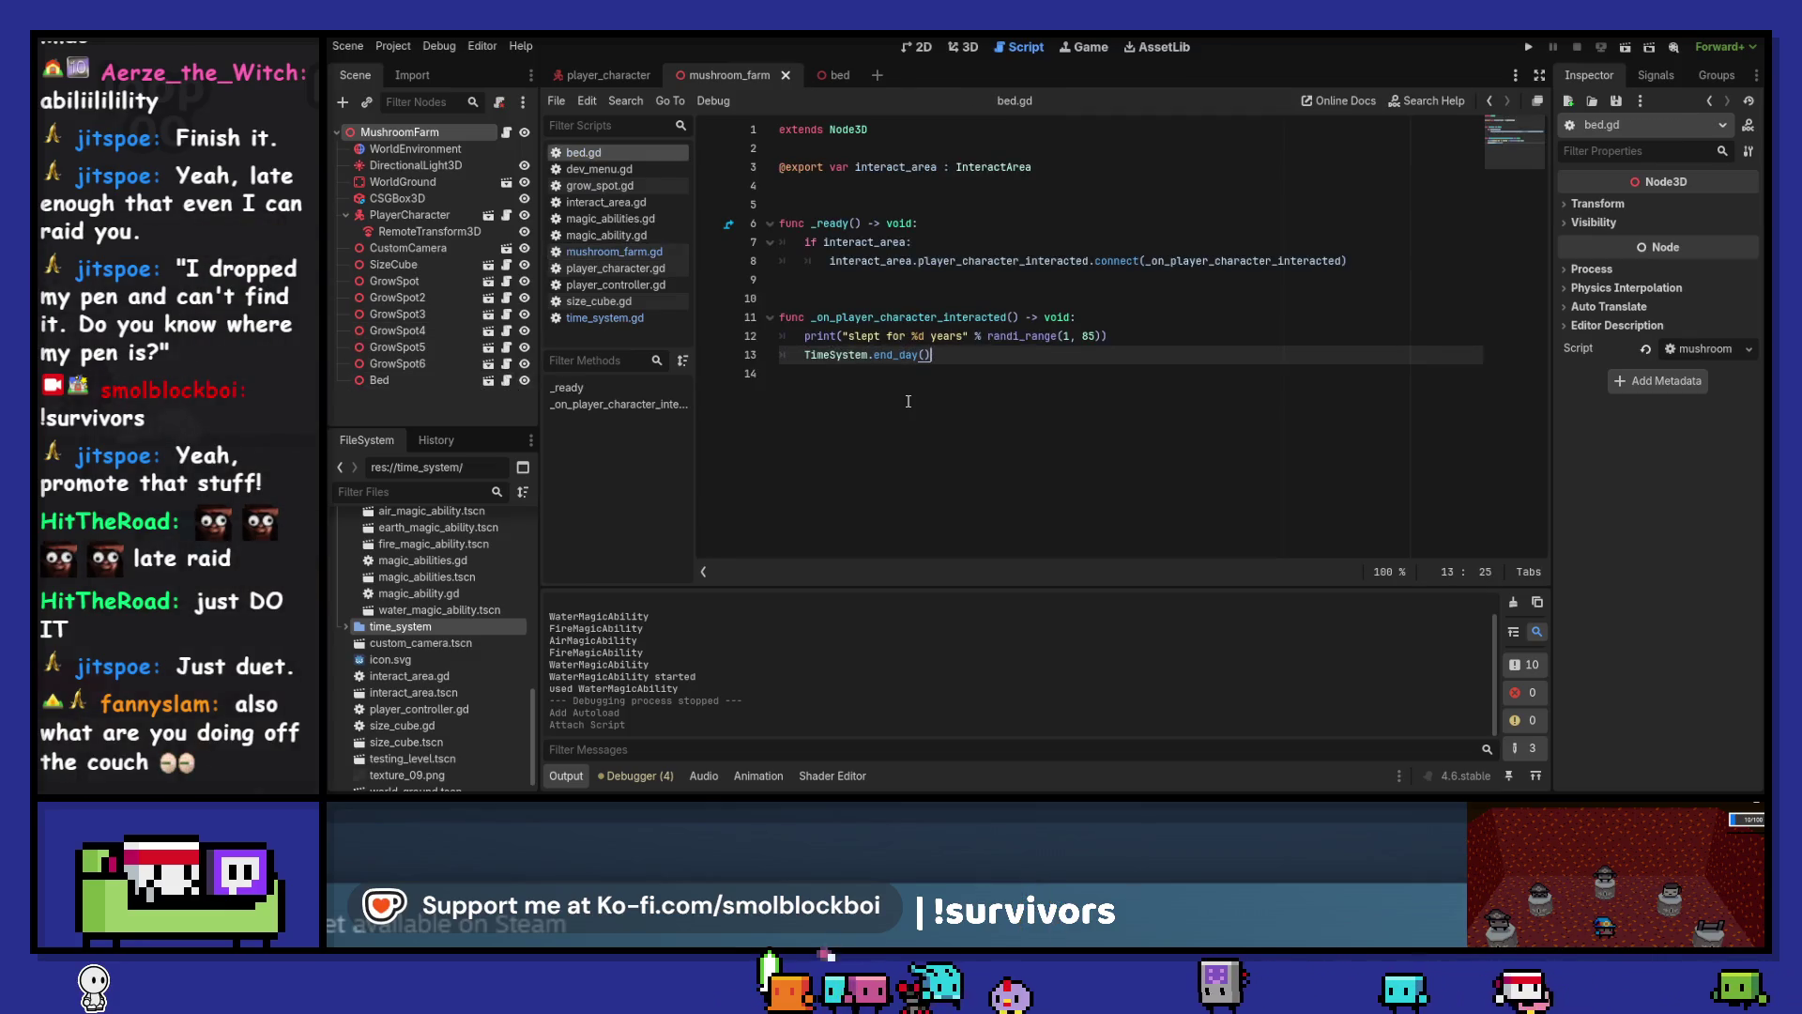
{"action": "left_click", "coordinate": [506, 133]}
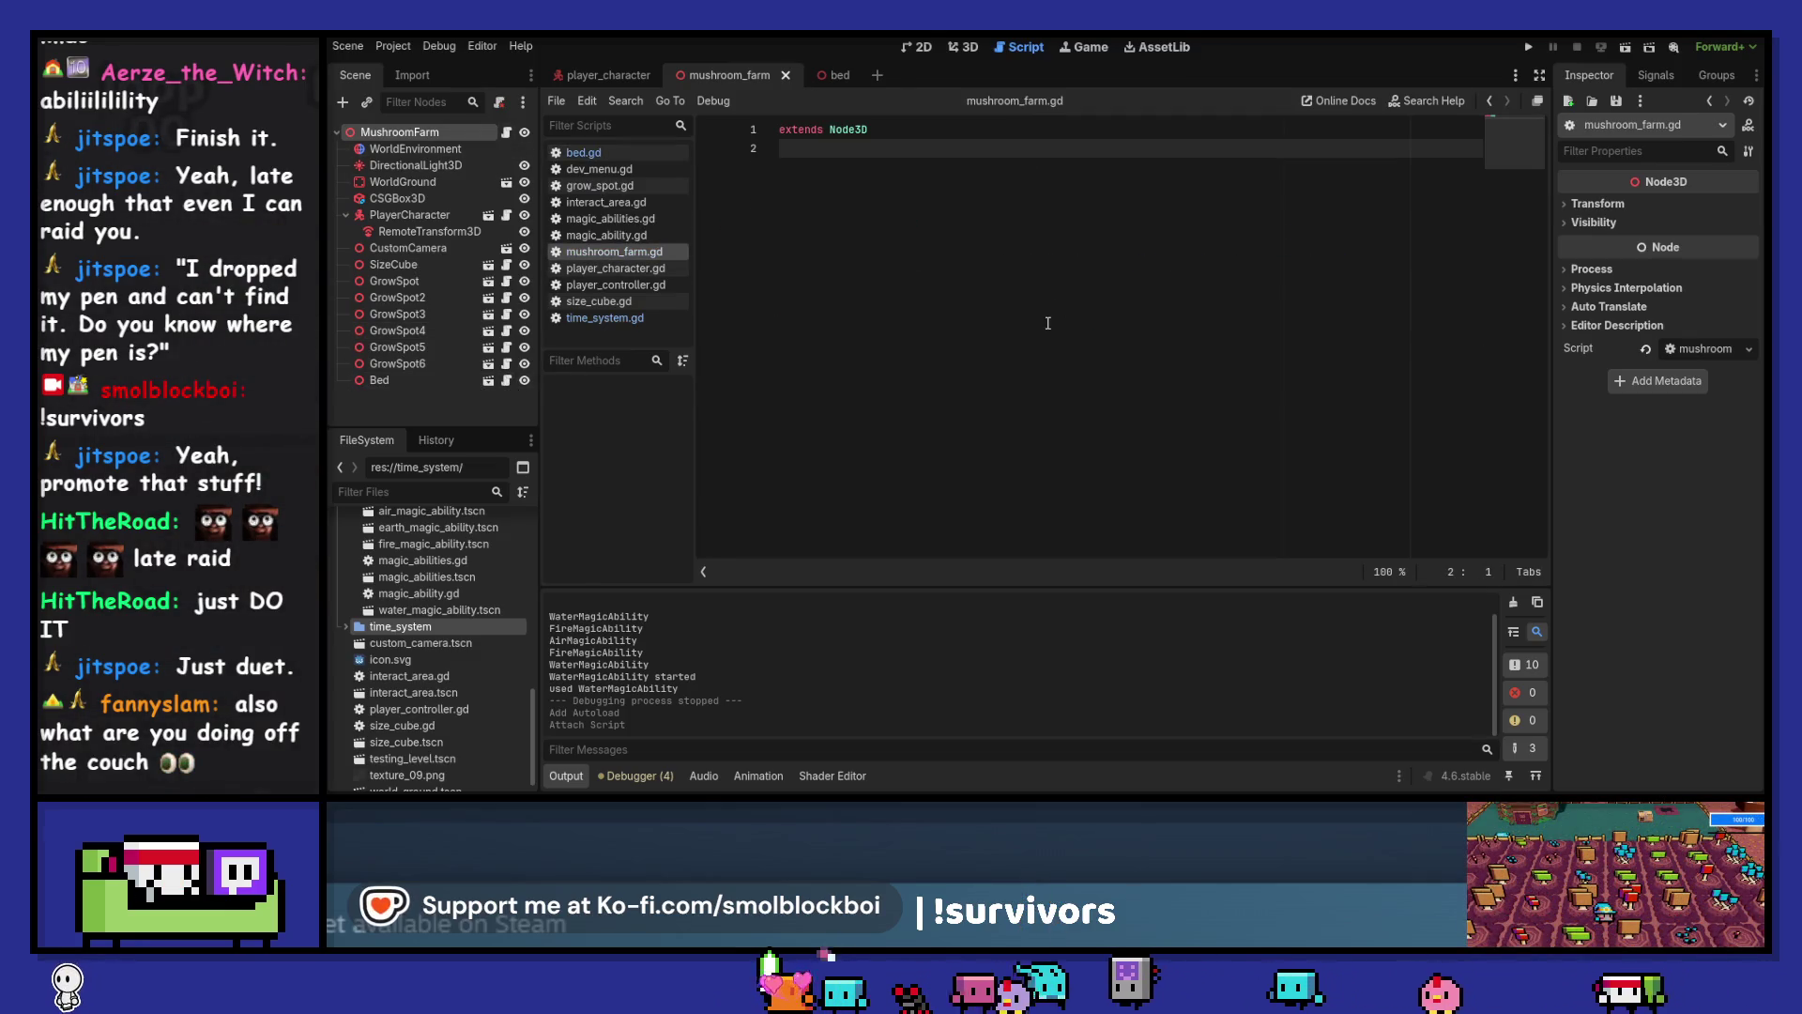
Add func _ready() -> void with TimeSystem.day_started.connect(_on_day_started)
{"action": "key", "text": "Return"}
{"action": "type", "text": "f"}
{"action": "key", "text": "Return"}
{"action": "key", "text": "Return"}
{"action": "type", "text": "Time"}
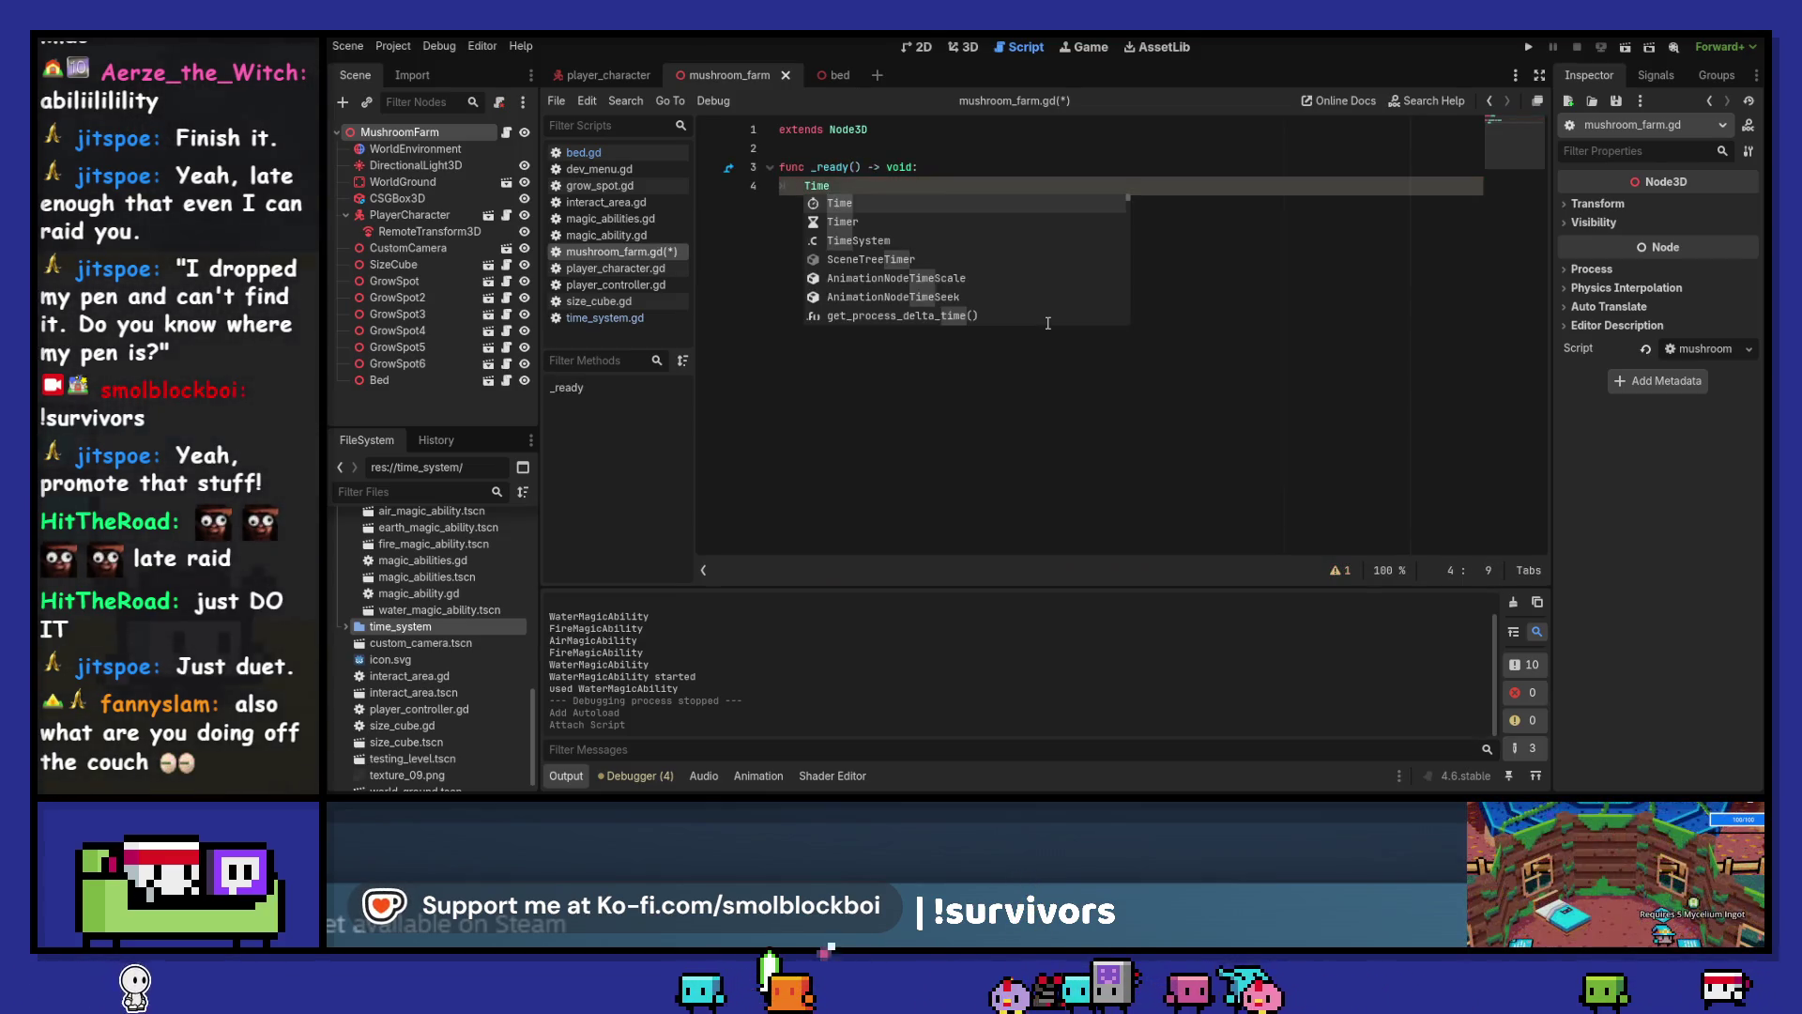
{"action": "type", "text": "S"}
{"action": "key", "text": "Return"}
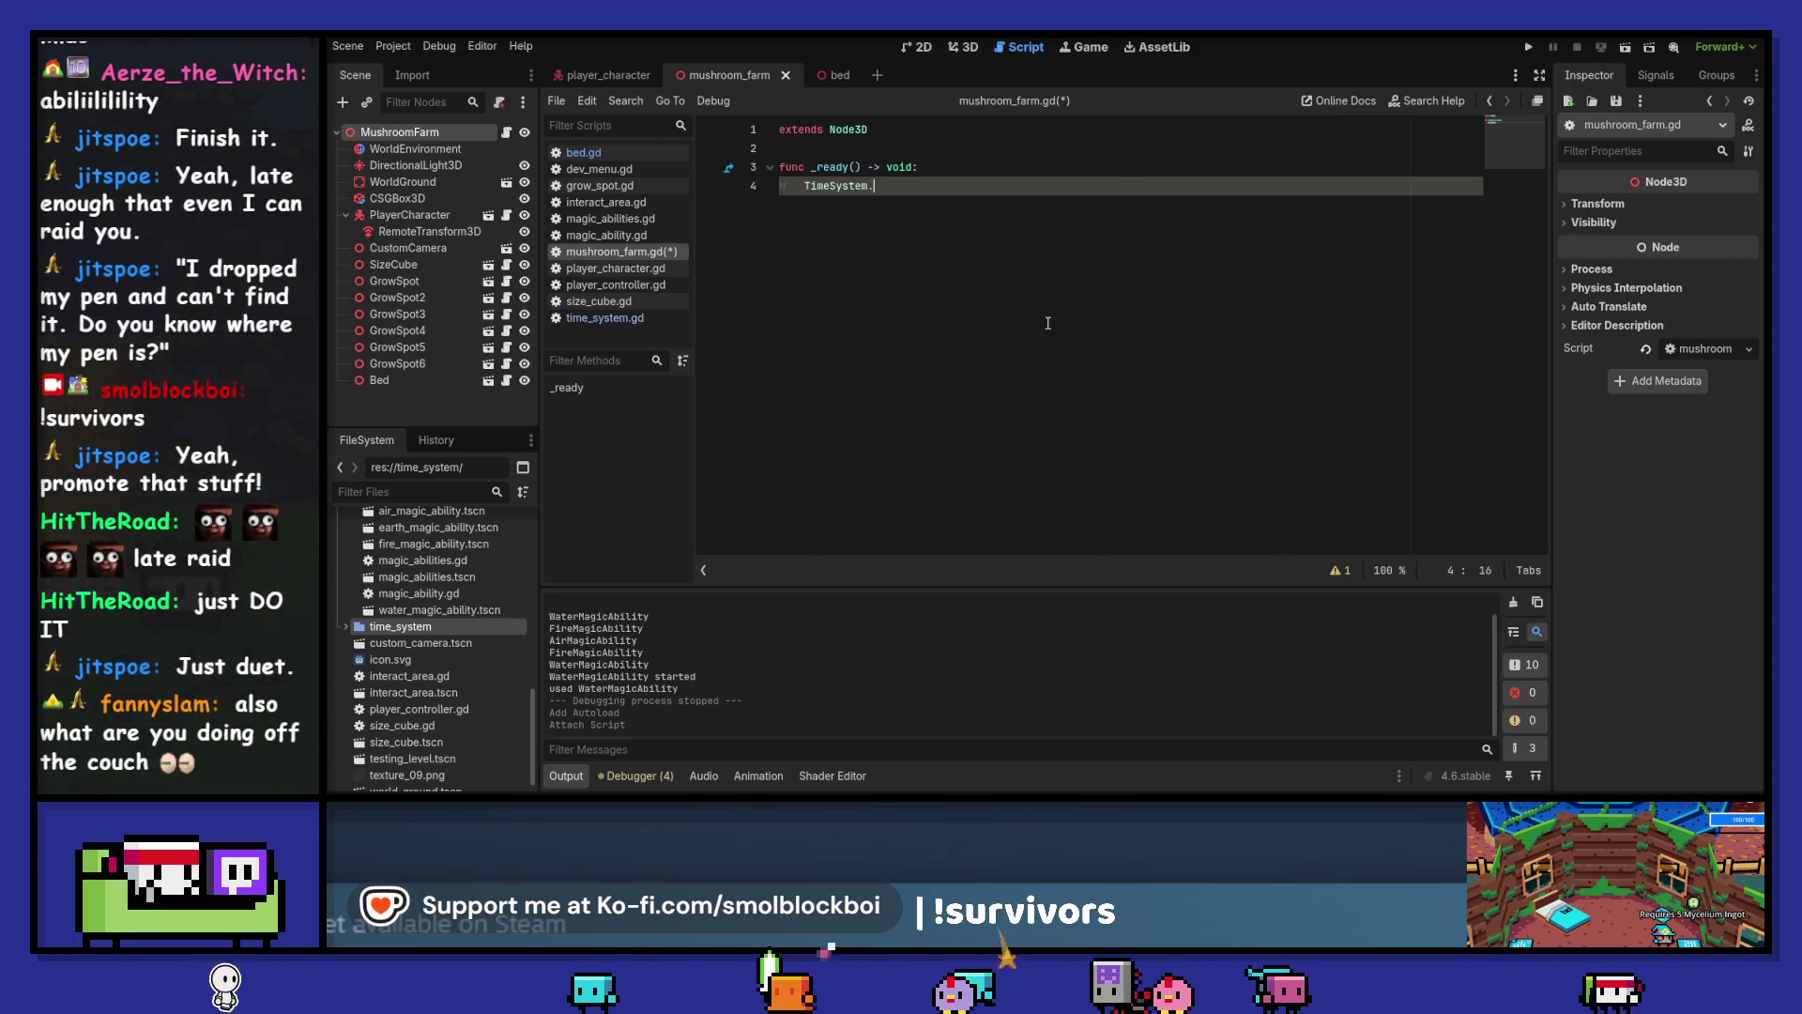
{"action": "type", "text": "."}
{"action": "key", "text": "Down"}
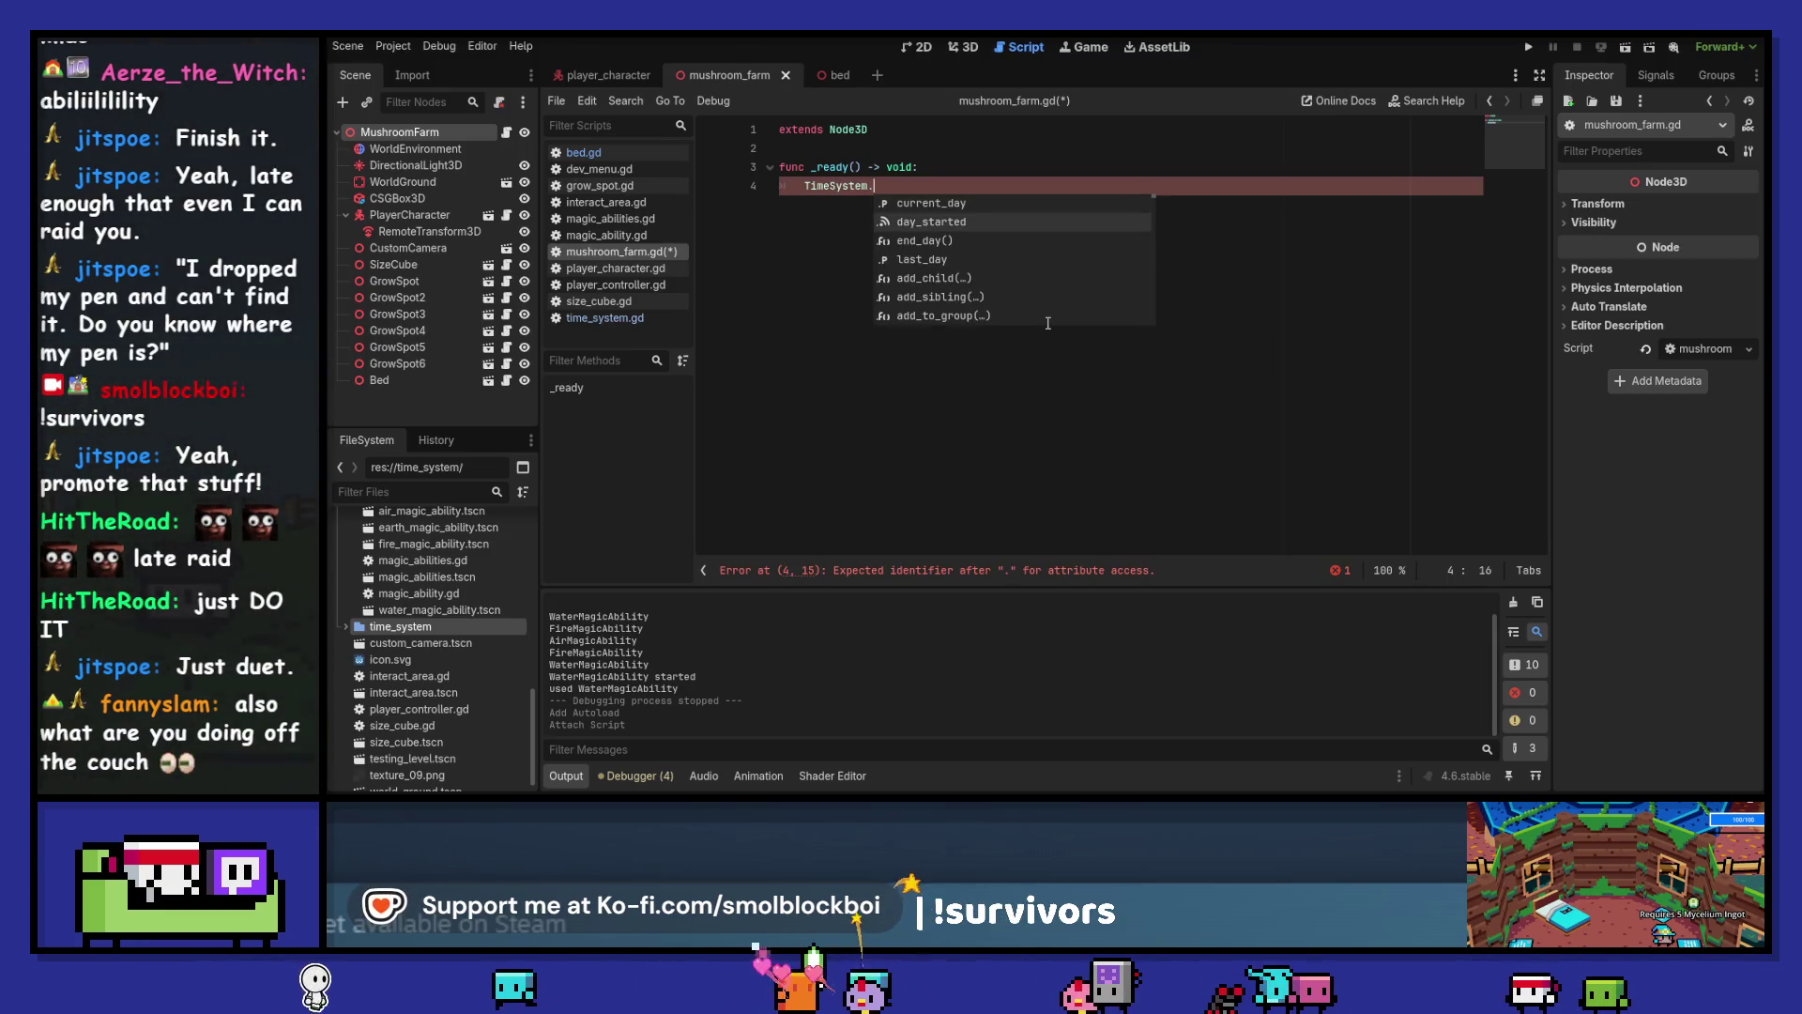
{"action": "key", "text": "Return"}
{"action": "type", "text": "co"}
{"action": "key", "text": "Return"}
{"action": "key", "text": "BackSpace"}
{"action": "type", "text": "day_started.connect(_on_day_star"}
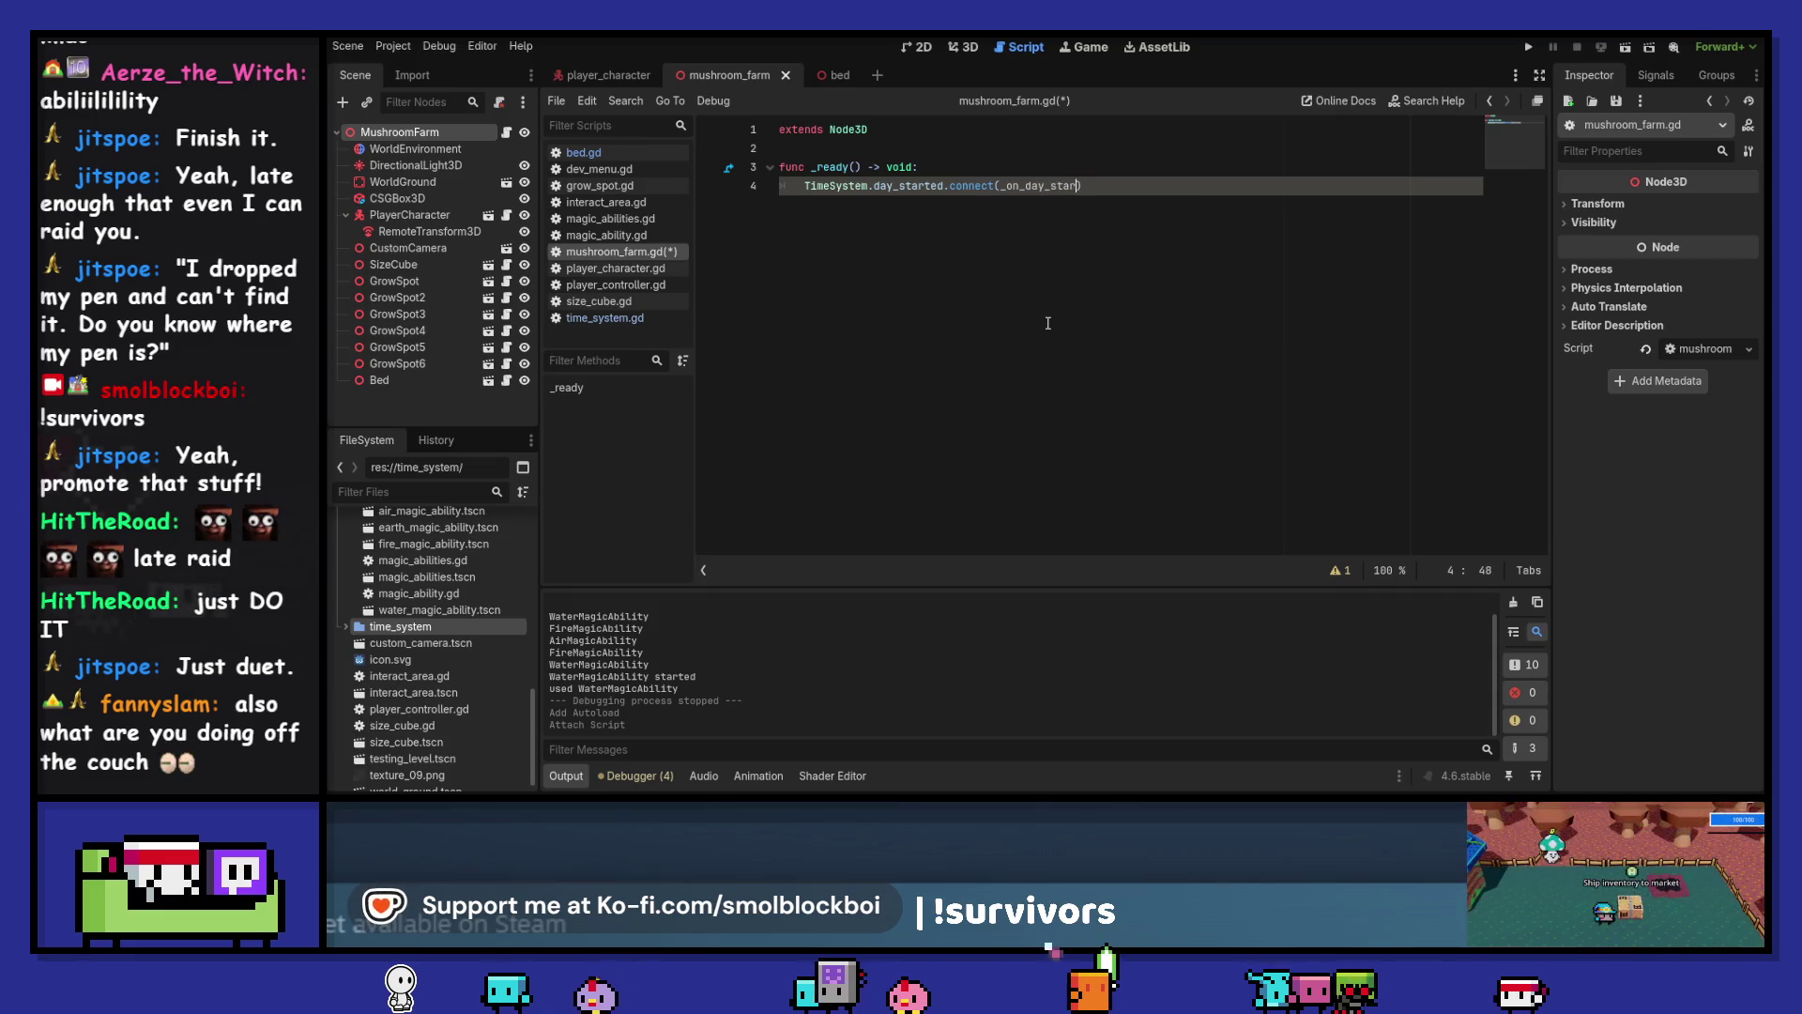
{"action": "key", "text": "ctrl+shift+Left"}
{"action": "key", "text": "Return"}
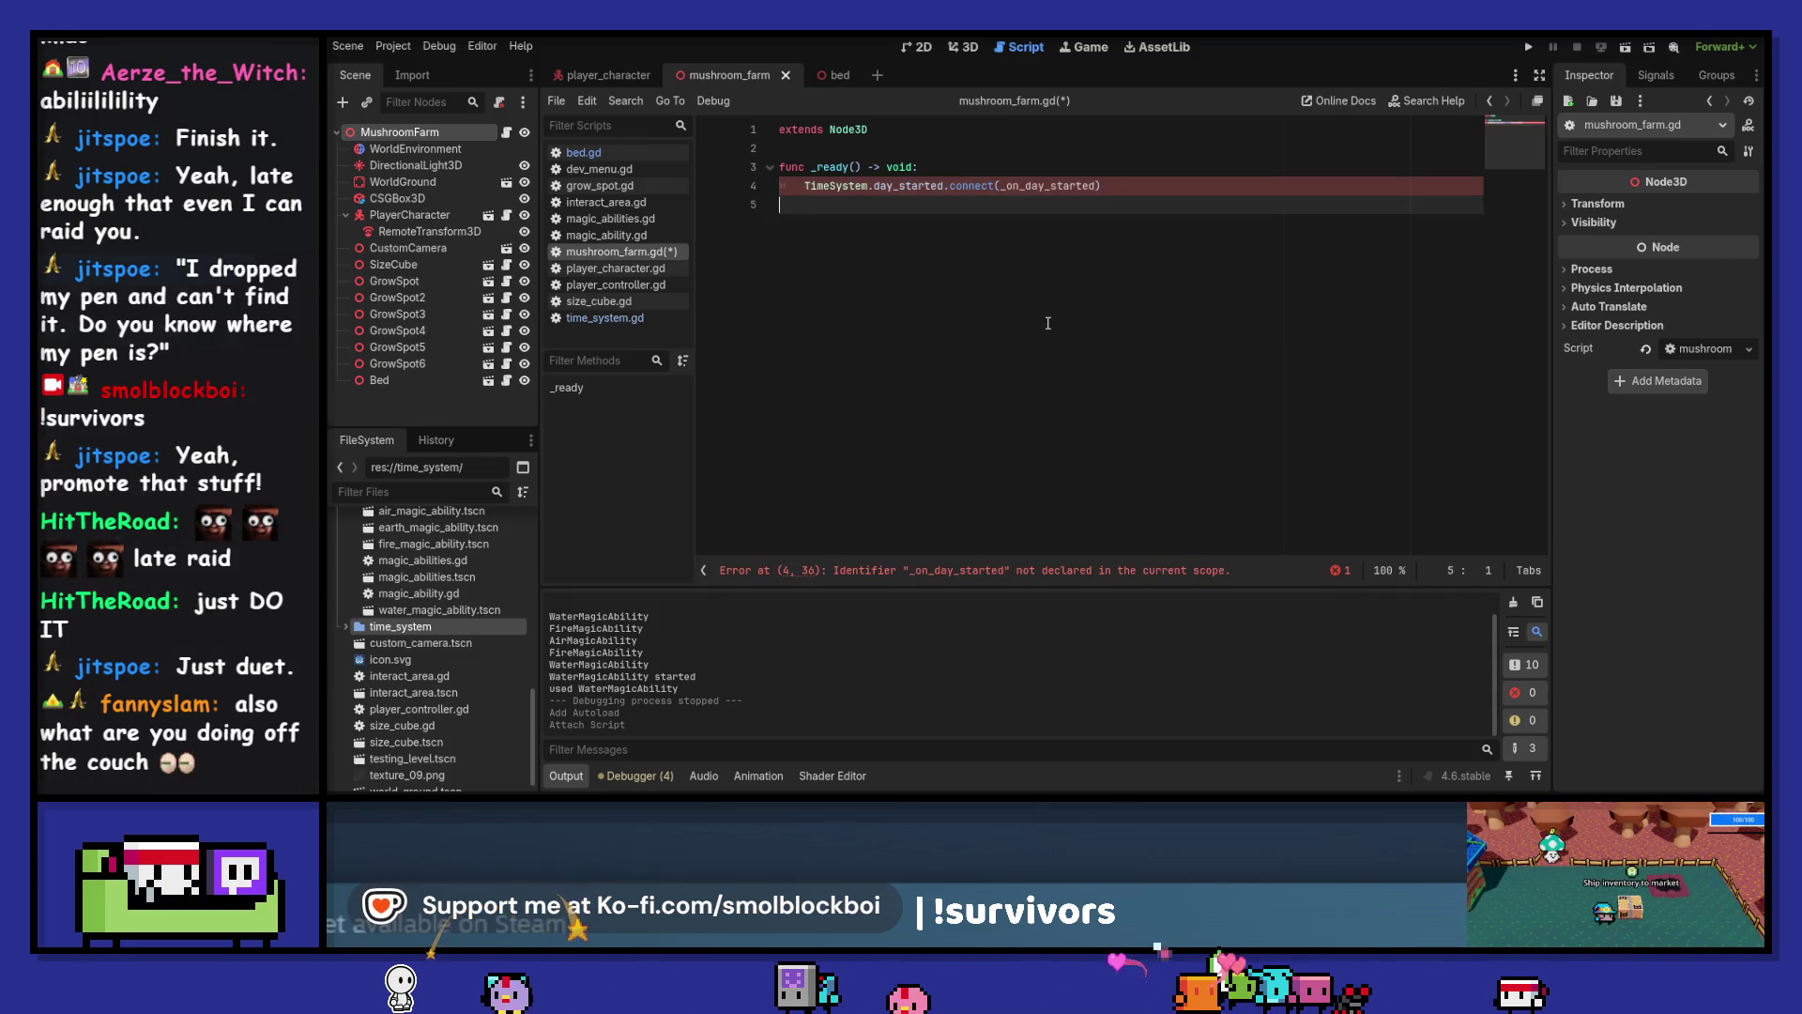
Add an empty func _on_day_started() -> void: pass handler, save, and space out the lines
{"action": "key", "text": "Return"}
{"action": "key", "text": "BackSpace"}
{"action": "type", "text": "f"}
{"action": "type", "text": ")"}
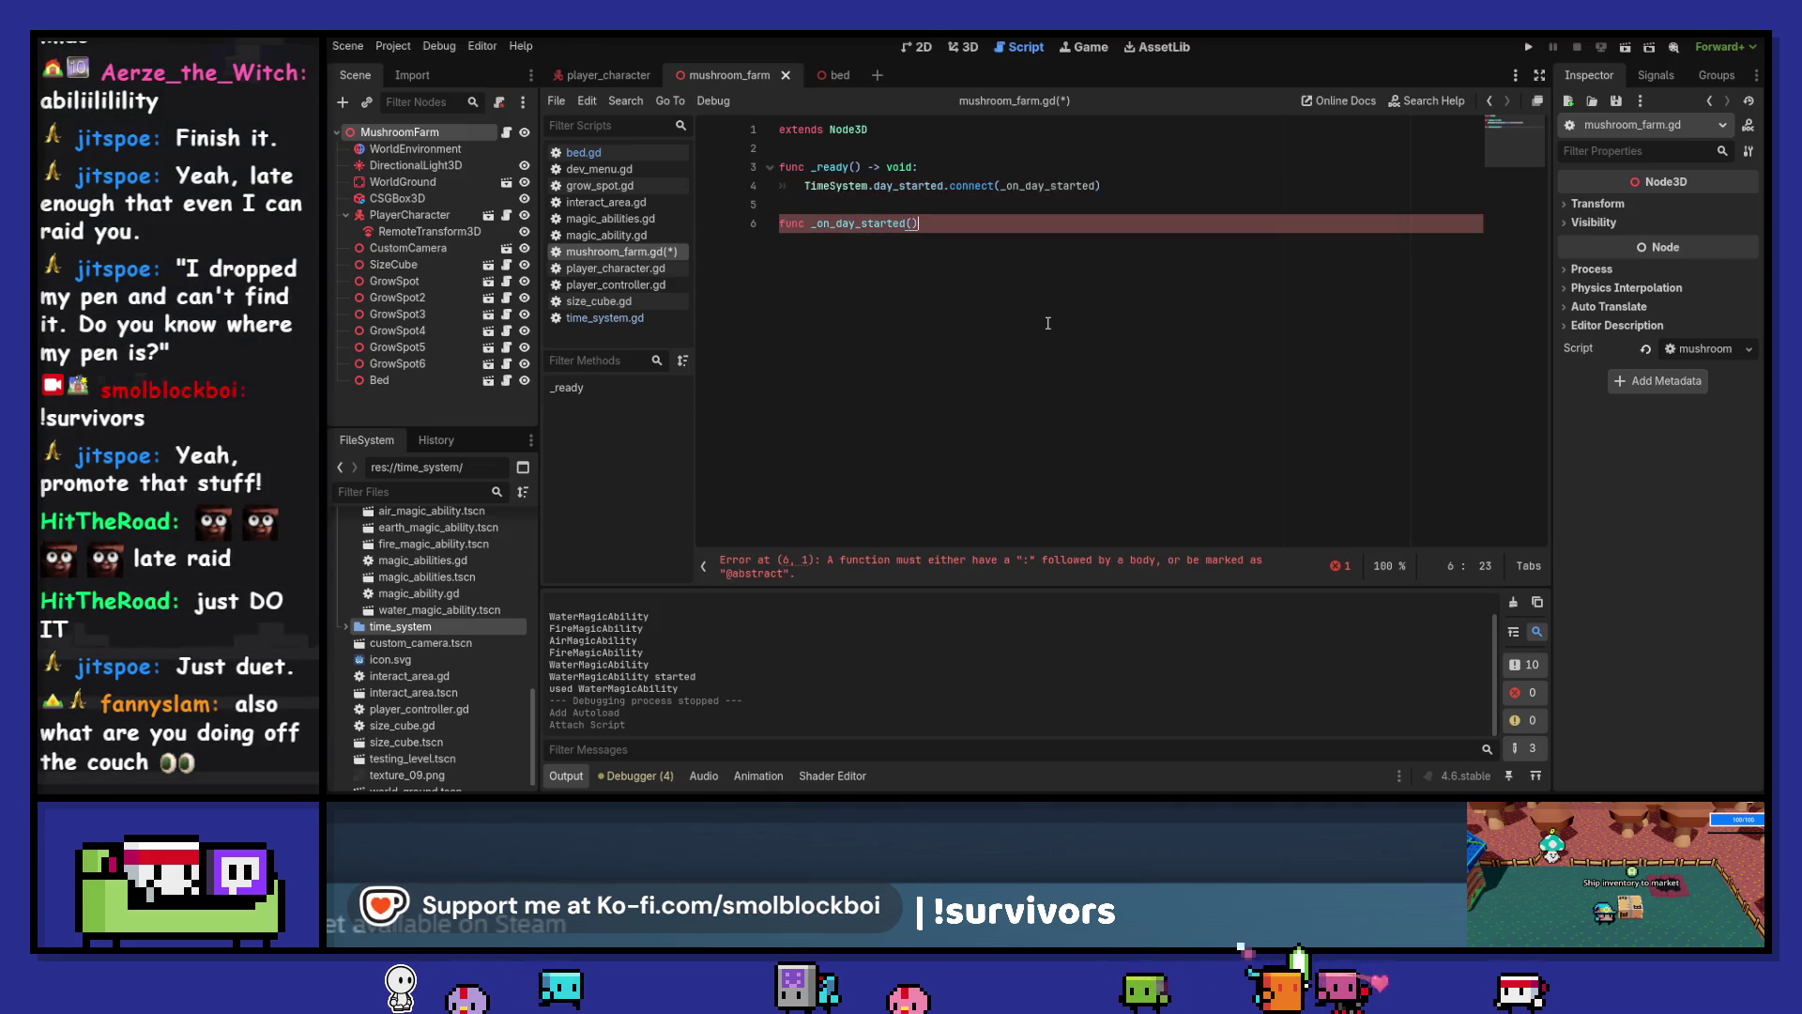
{"action": "type", "text": "-> void:"}
{"action": "key", "text": "Return"}
{"action": "type", "text": "pass"}
{"action": "key", "text": "ctrl+s"}
{"action": "key", "text": "Up"}
{"action": "key", "text": "Up"}
{"action": "key", "text": "Return"}
{"action": "key", "text": "ctrl+End"}
{"action": "key", "text": "Return"}
{"action": "key", "text": "Left"}
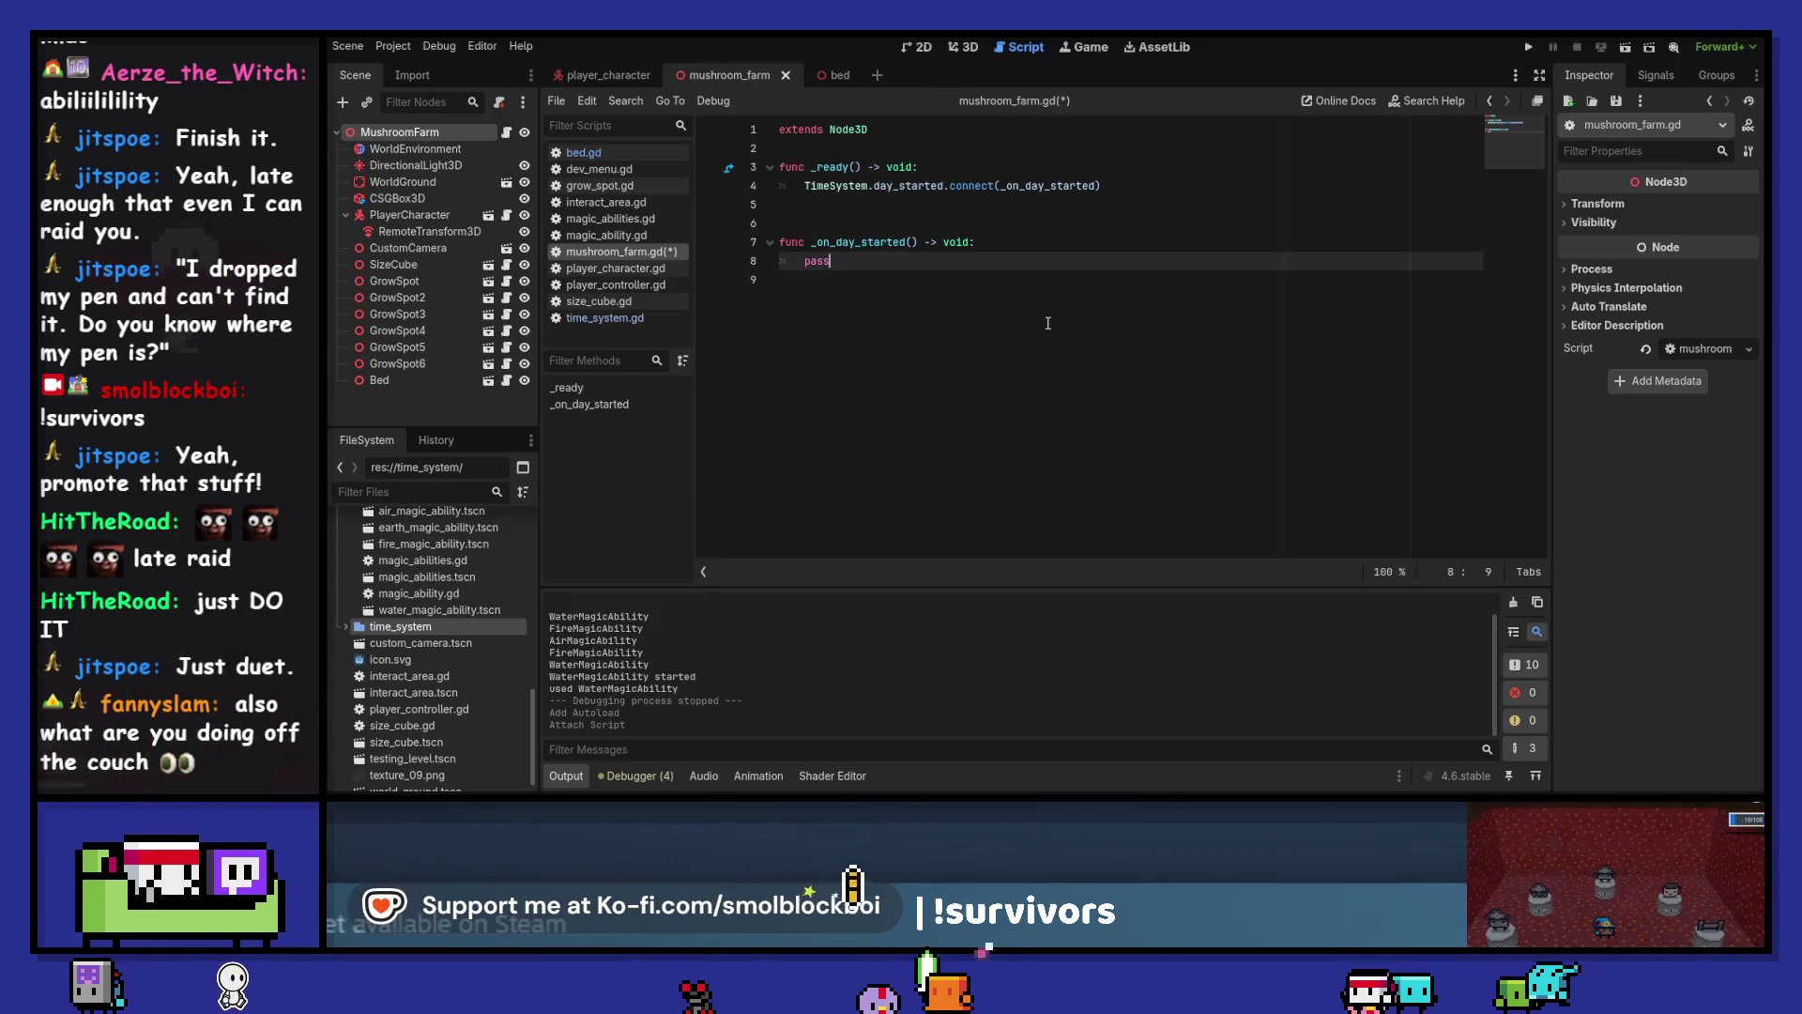
Replace pass with a for i in get_children(): loop and save the script
{"action": "key", "text": "shift+Home"}
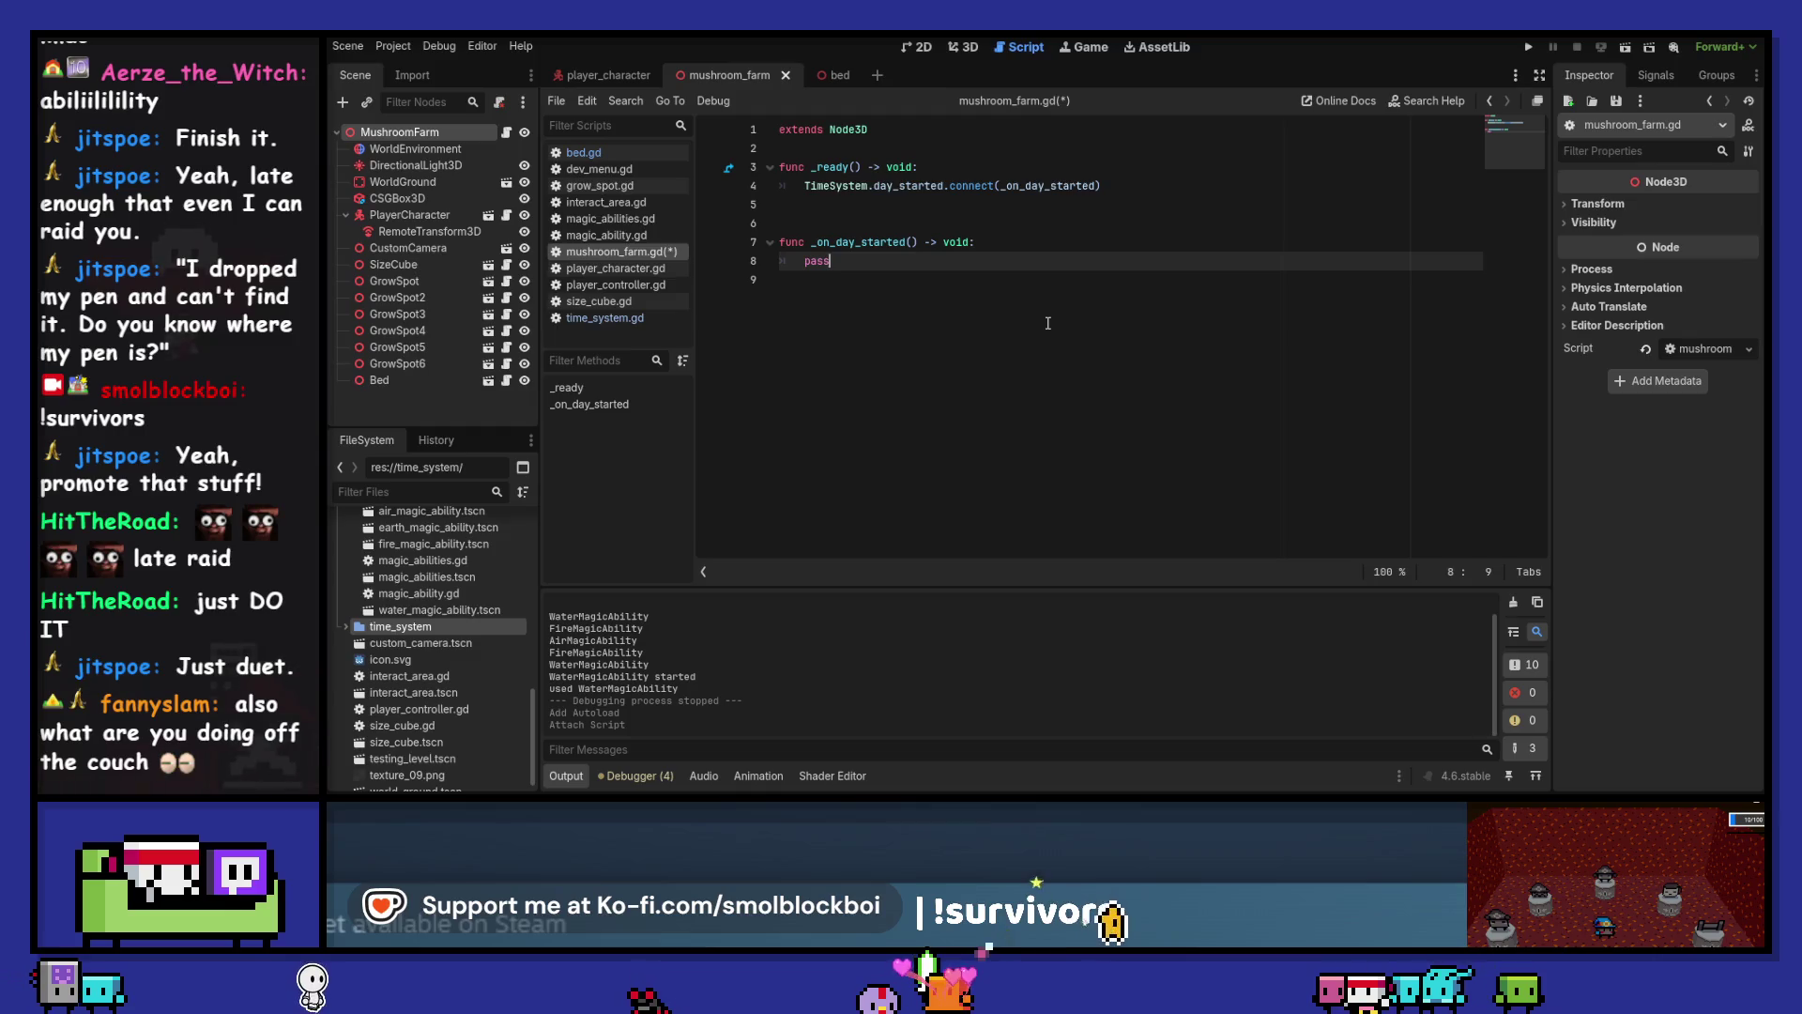
{"action": "type", "text": "for i in get_chil"}
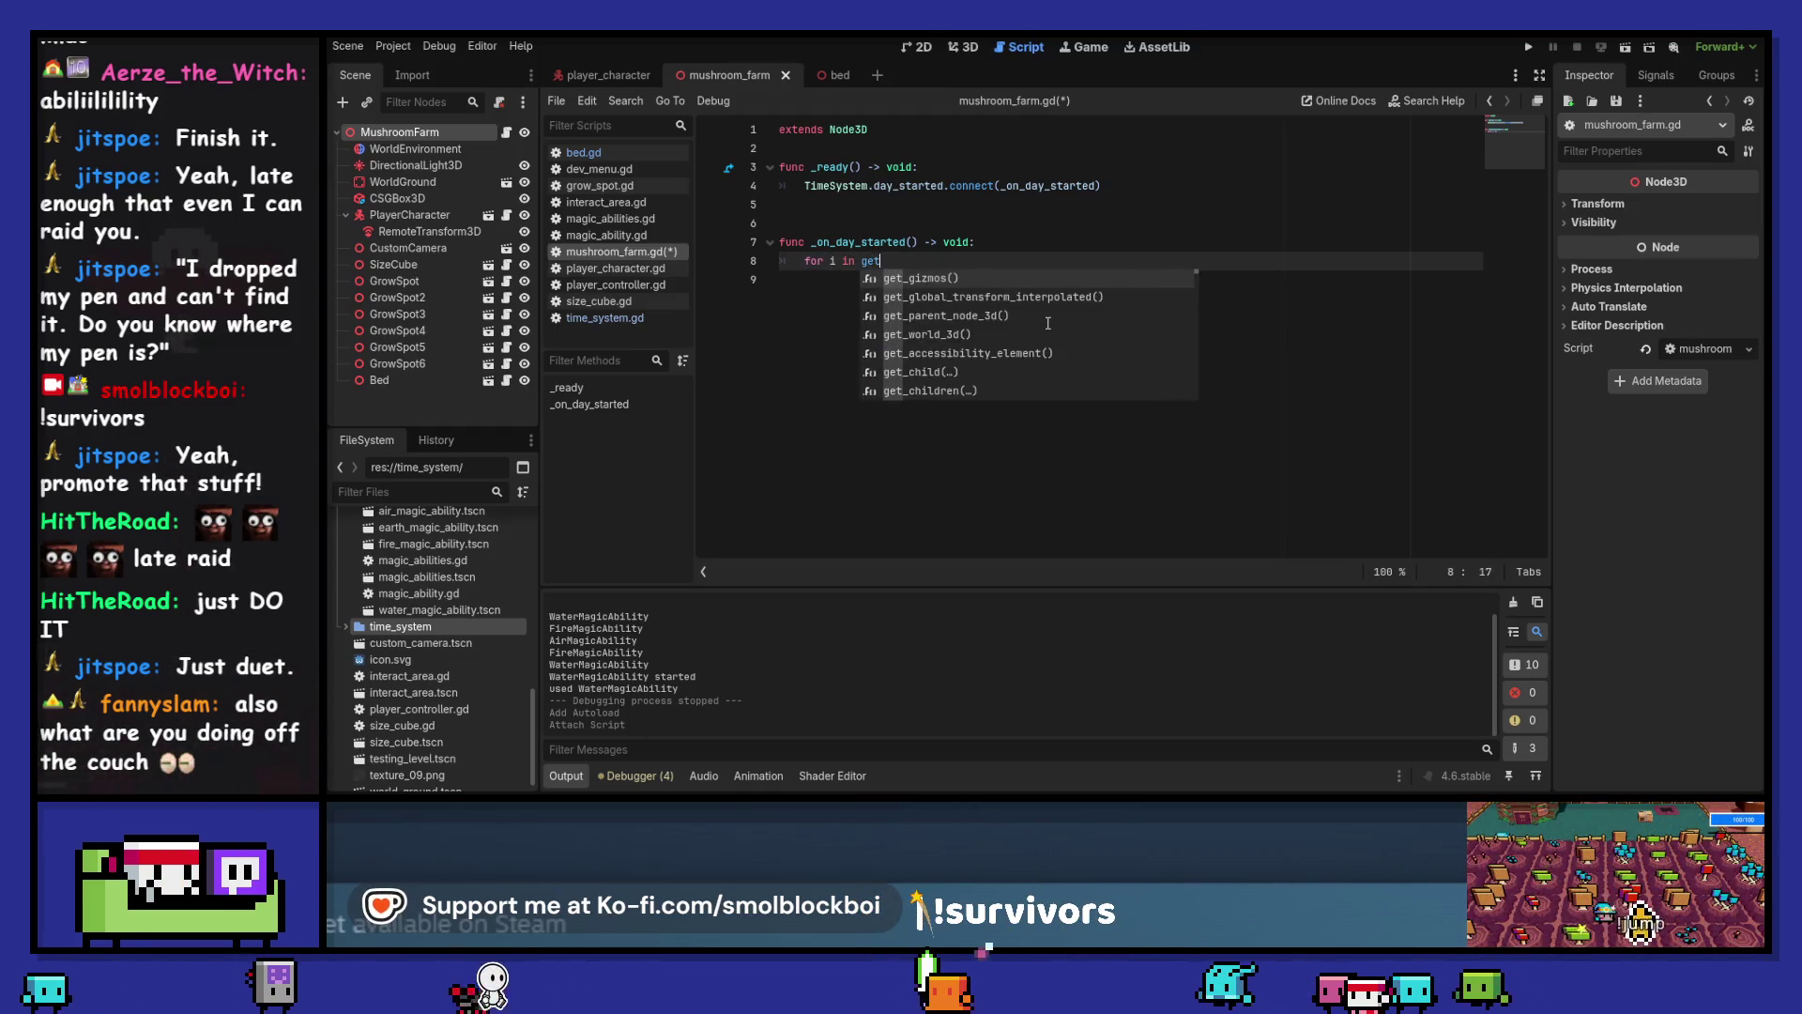
{"action": "key", "text": "Return"}
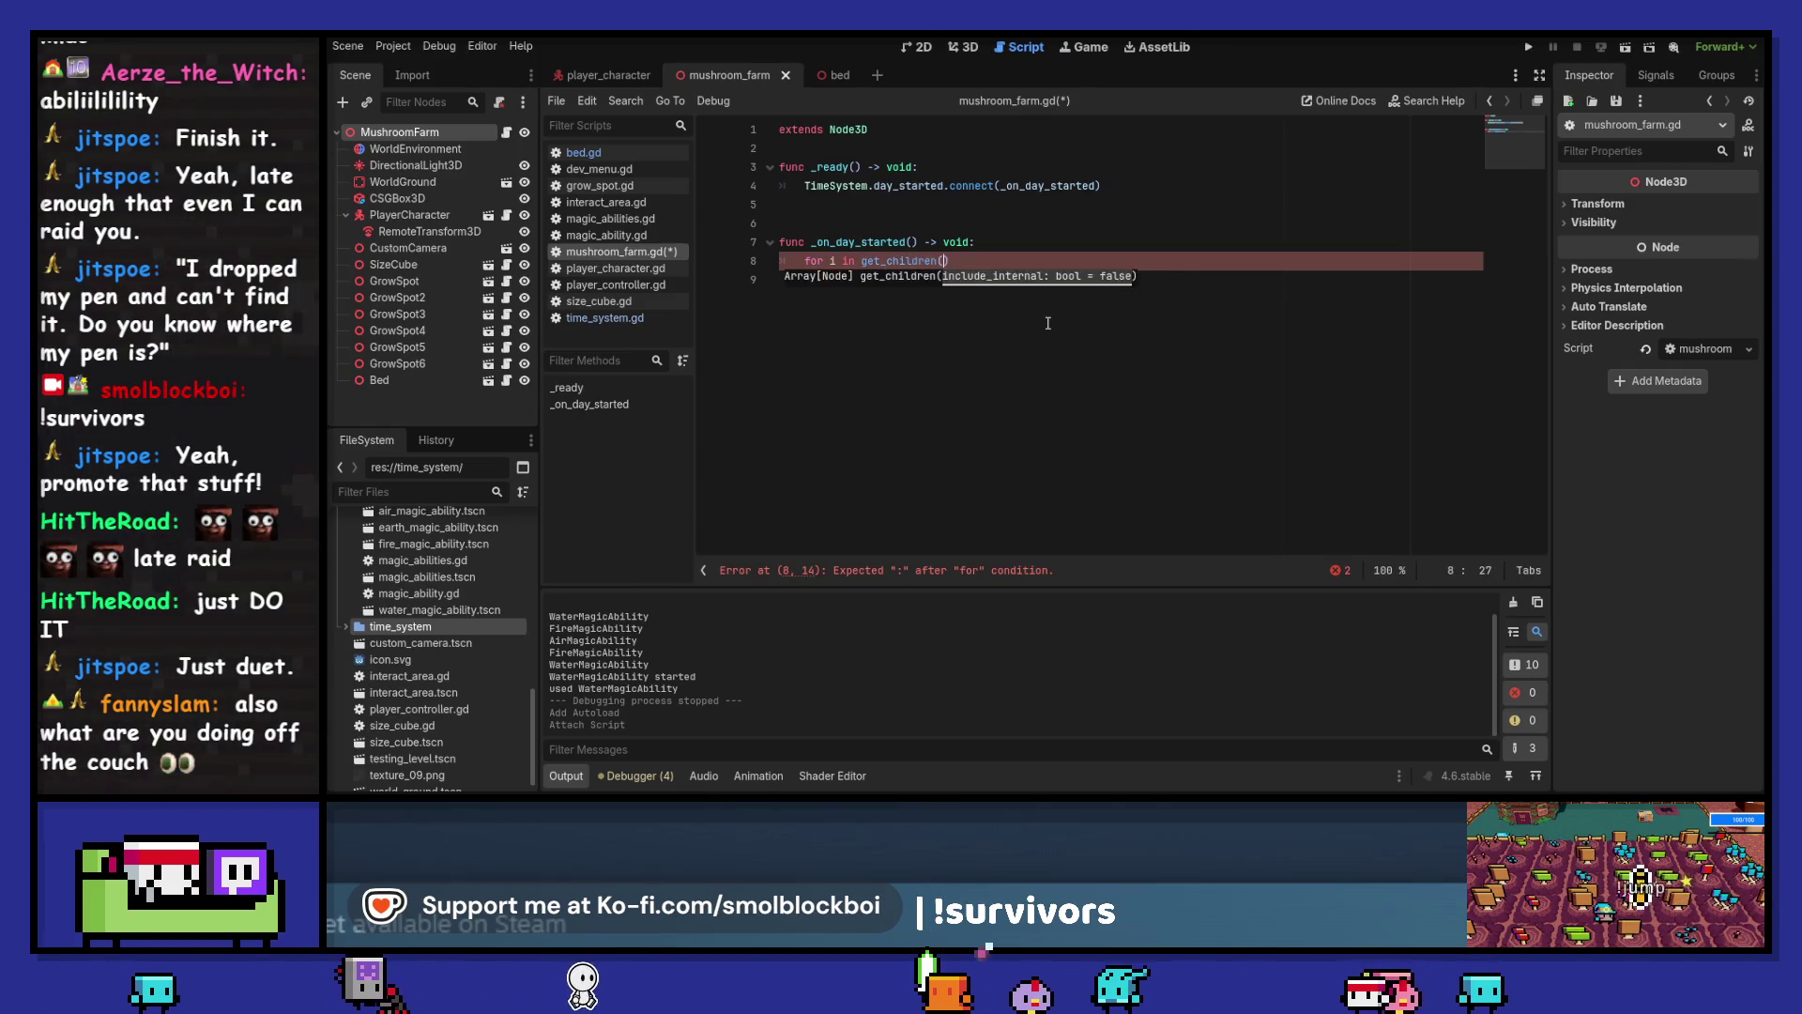
{"action": "type", "text": ":"}
{"action": "key", "text": "Return"}
{"action": "type", "text": "pass"}
{"action": "key", "text": "ctrl+s"}
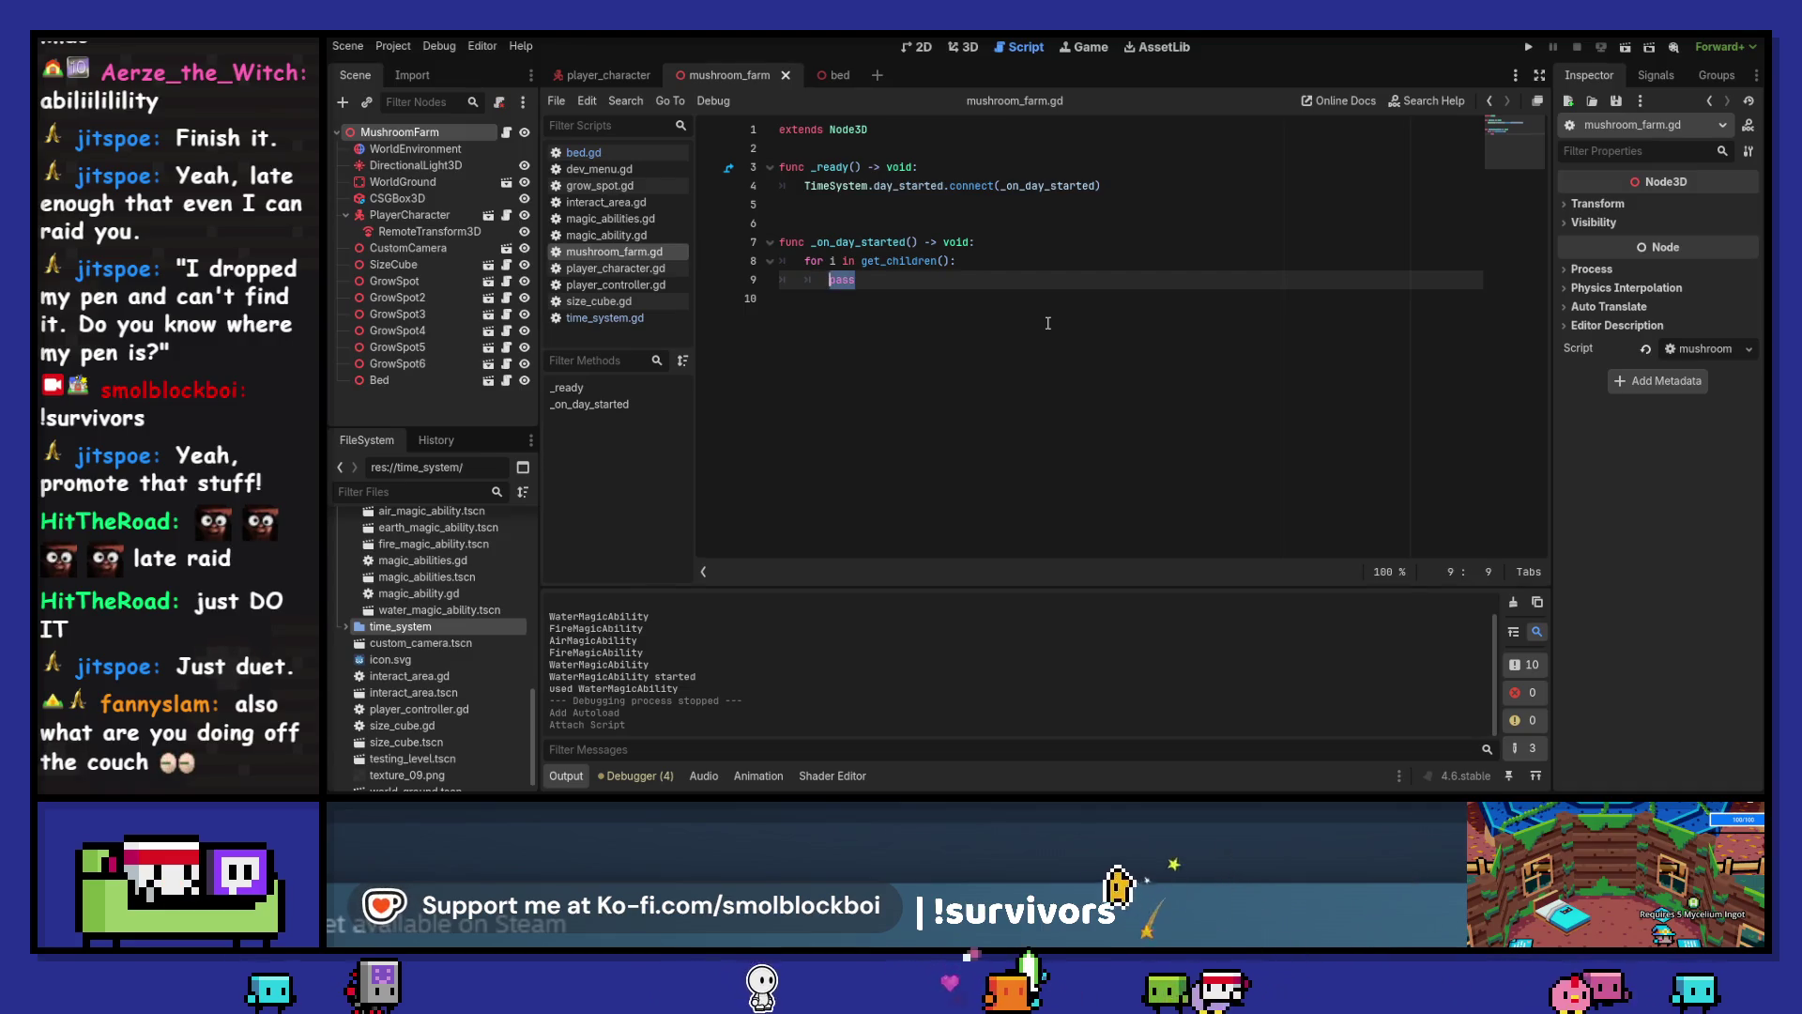
Write i = i as GrowSpot as the loop body, then select the GrowSpot node
{"action": "type", "text": "if i"}
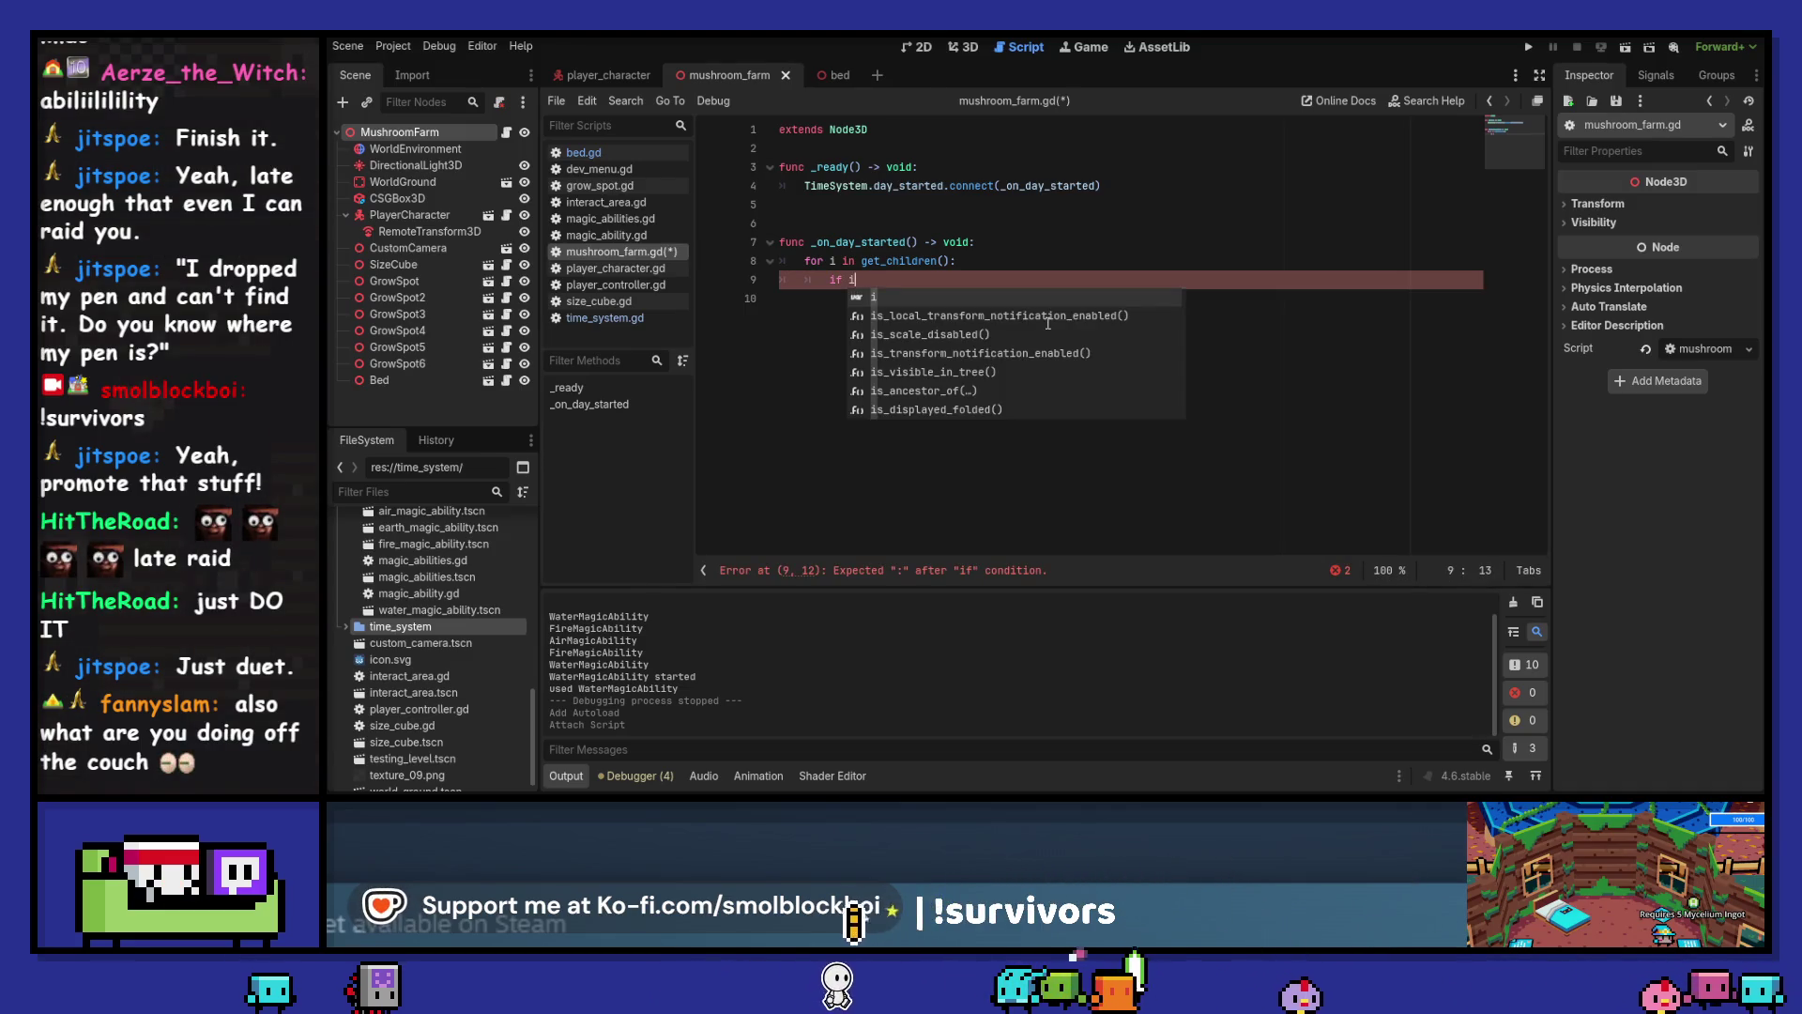
{"action": "key", "text": "BackSpace"}
{"action": "key", "text": "BackSpace"}
{"action": "key", "text": "BackSpace"}
{"action": "type", "text": "i = i as Gro"}
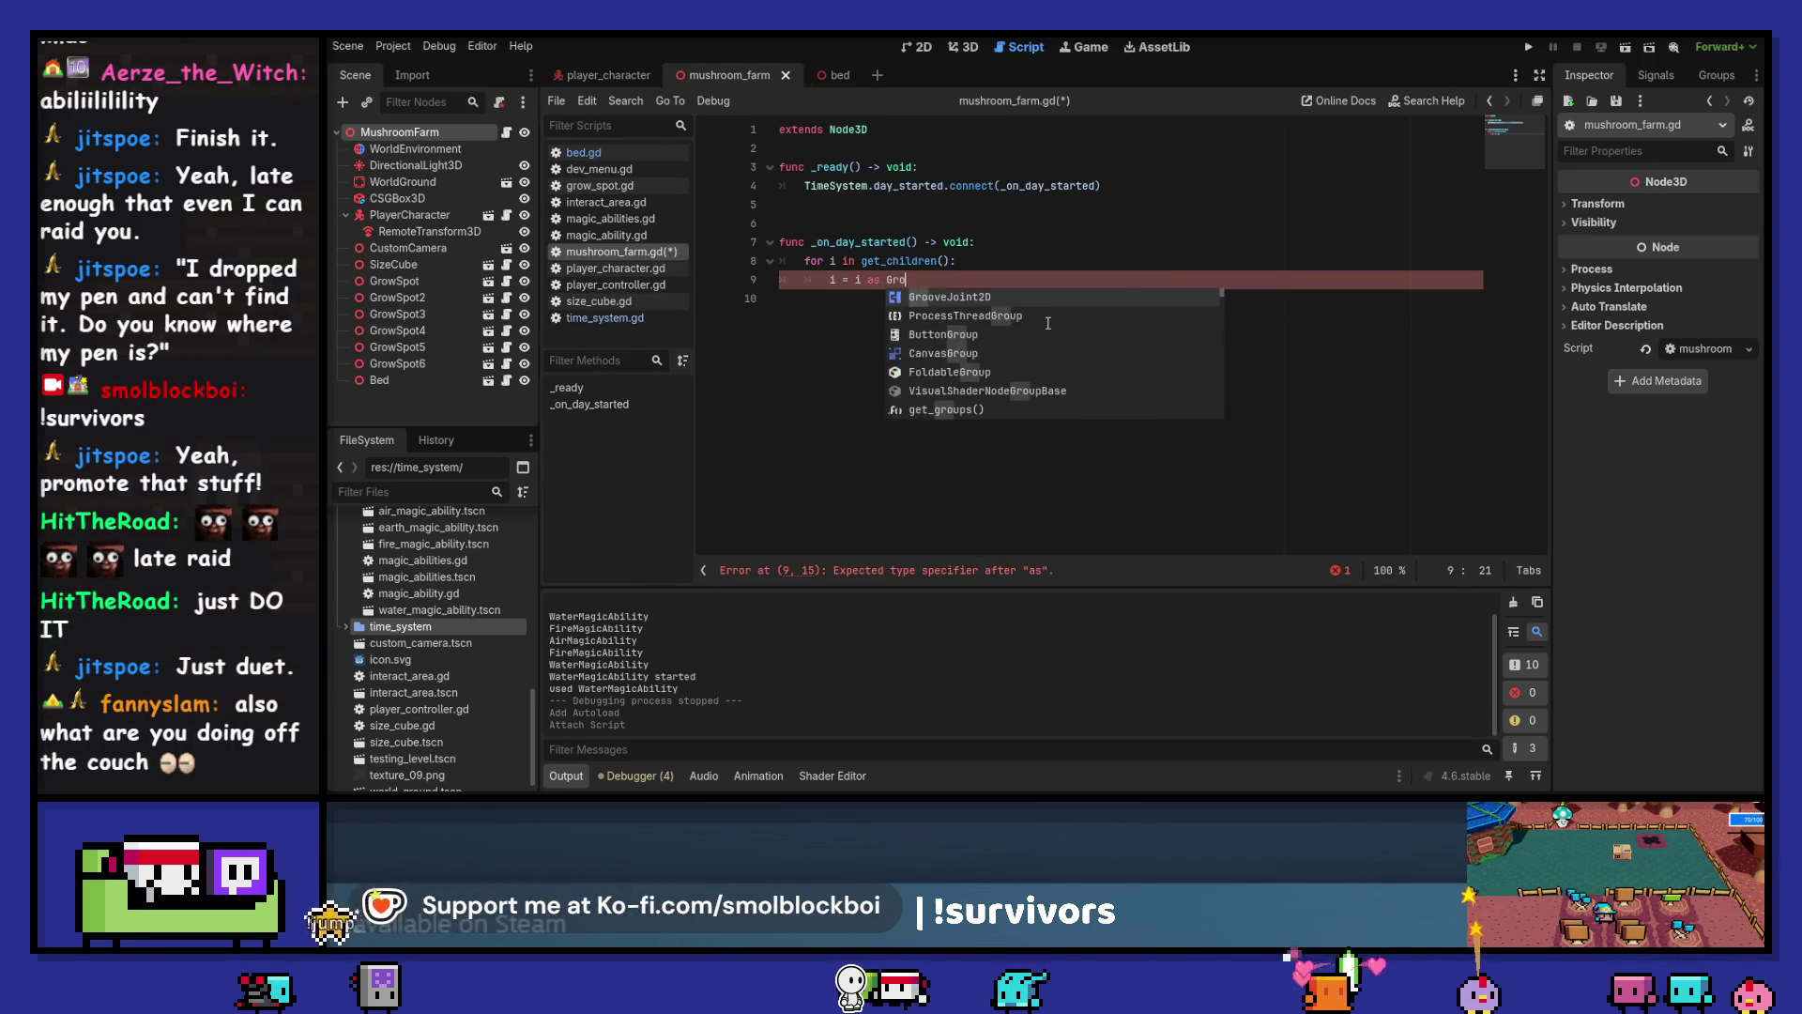
{"action": "type", "text": "wSpot"}
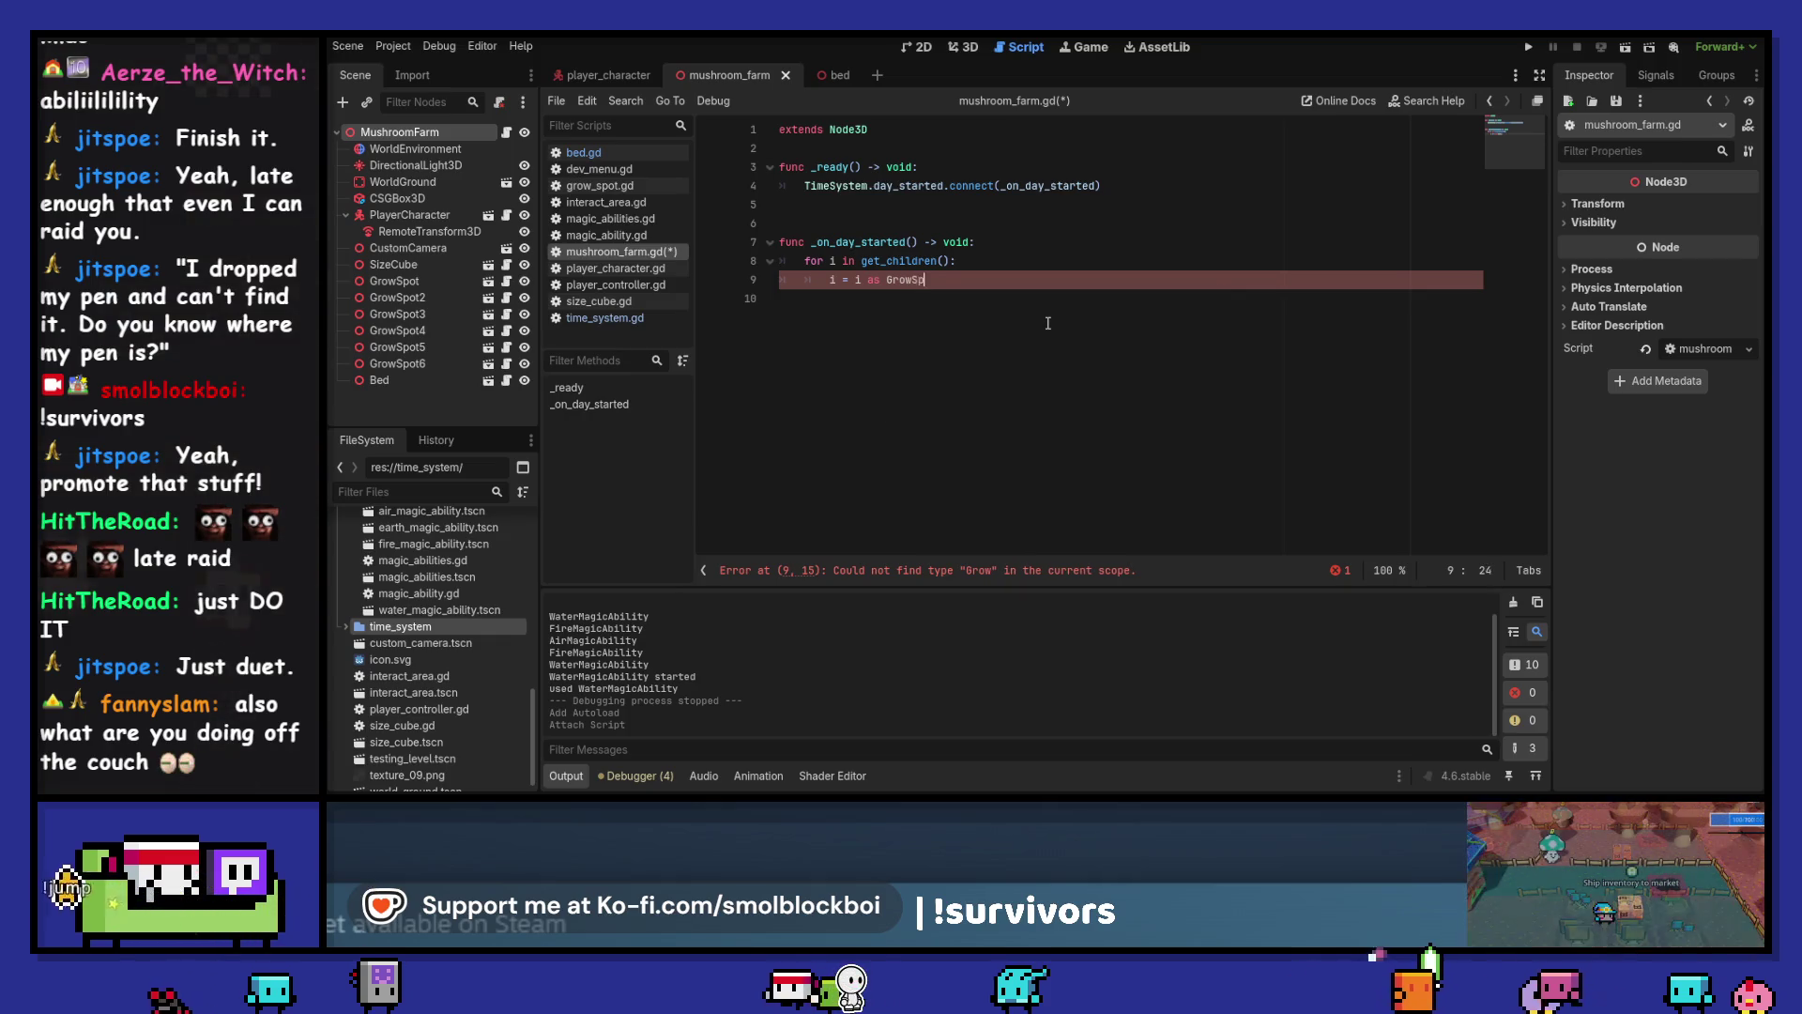
{"action": "left_click", "coordinate": [441, 282]}
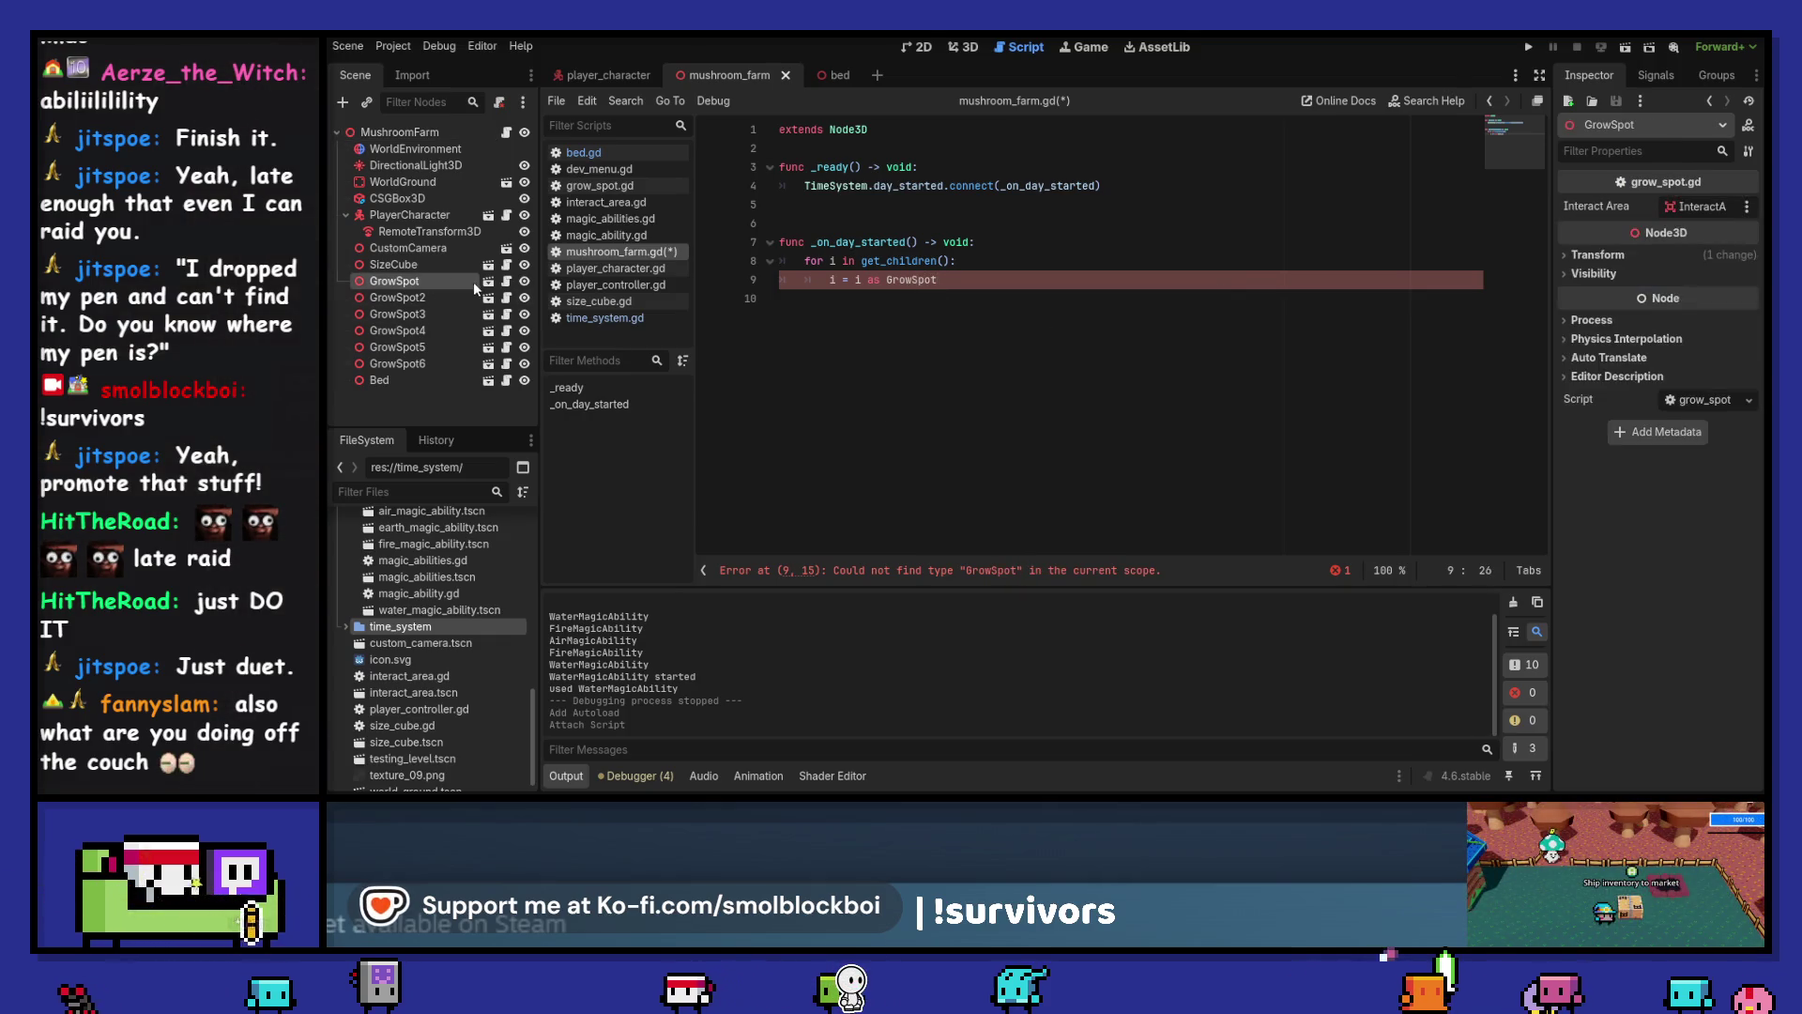
Declare class_name GrowSpot at the top of grow_spot.gd
{"action": "left_click", "coordinate": [508, 282]}
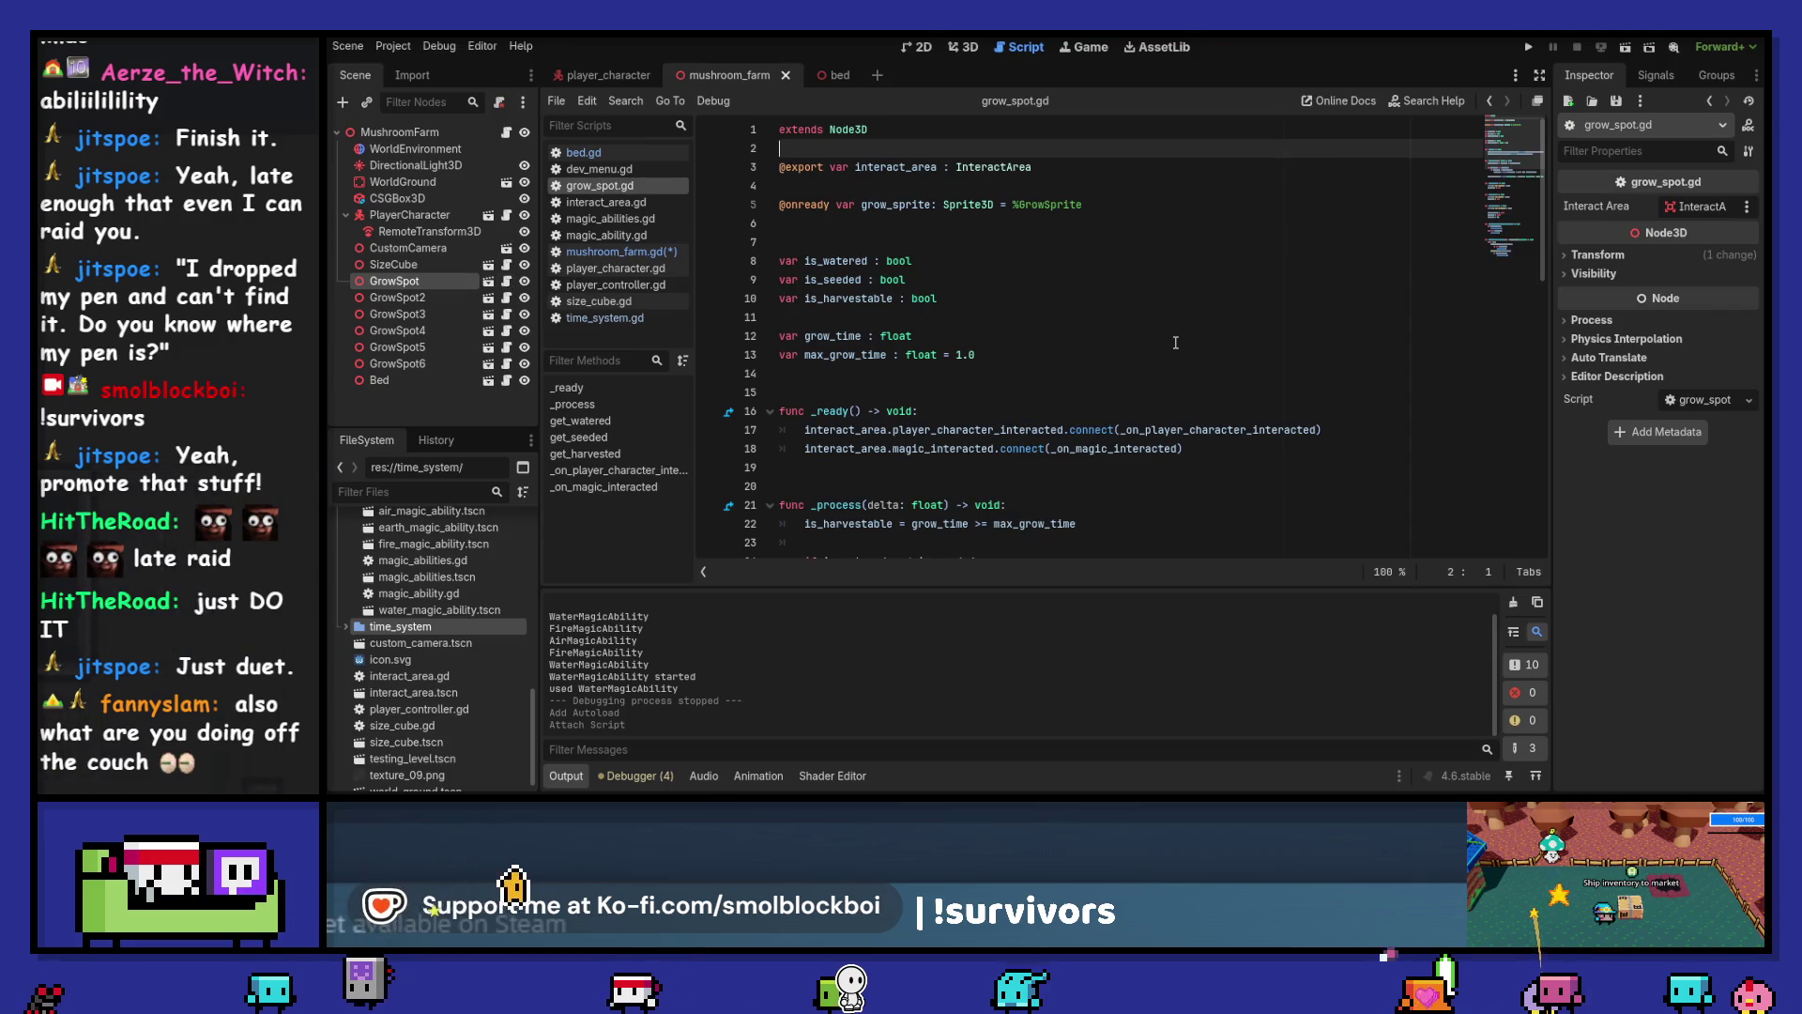
{"action": "key", "text": "Up"}
{"action": "type", "text": "cl"}
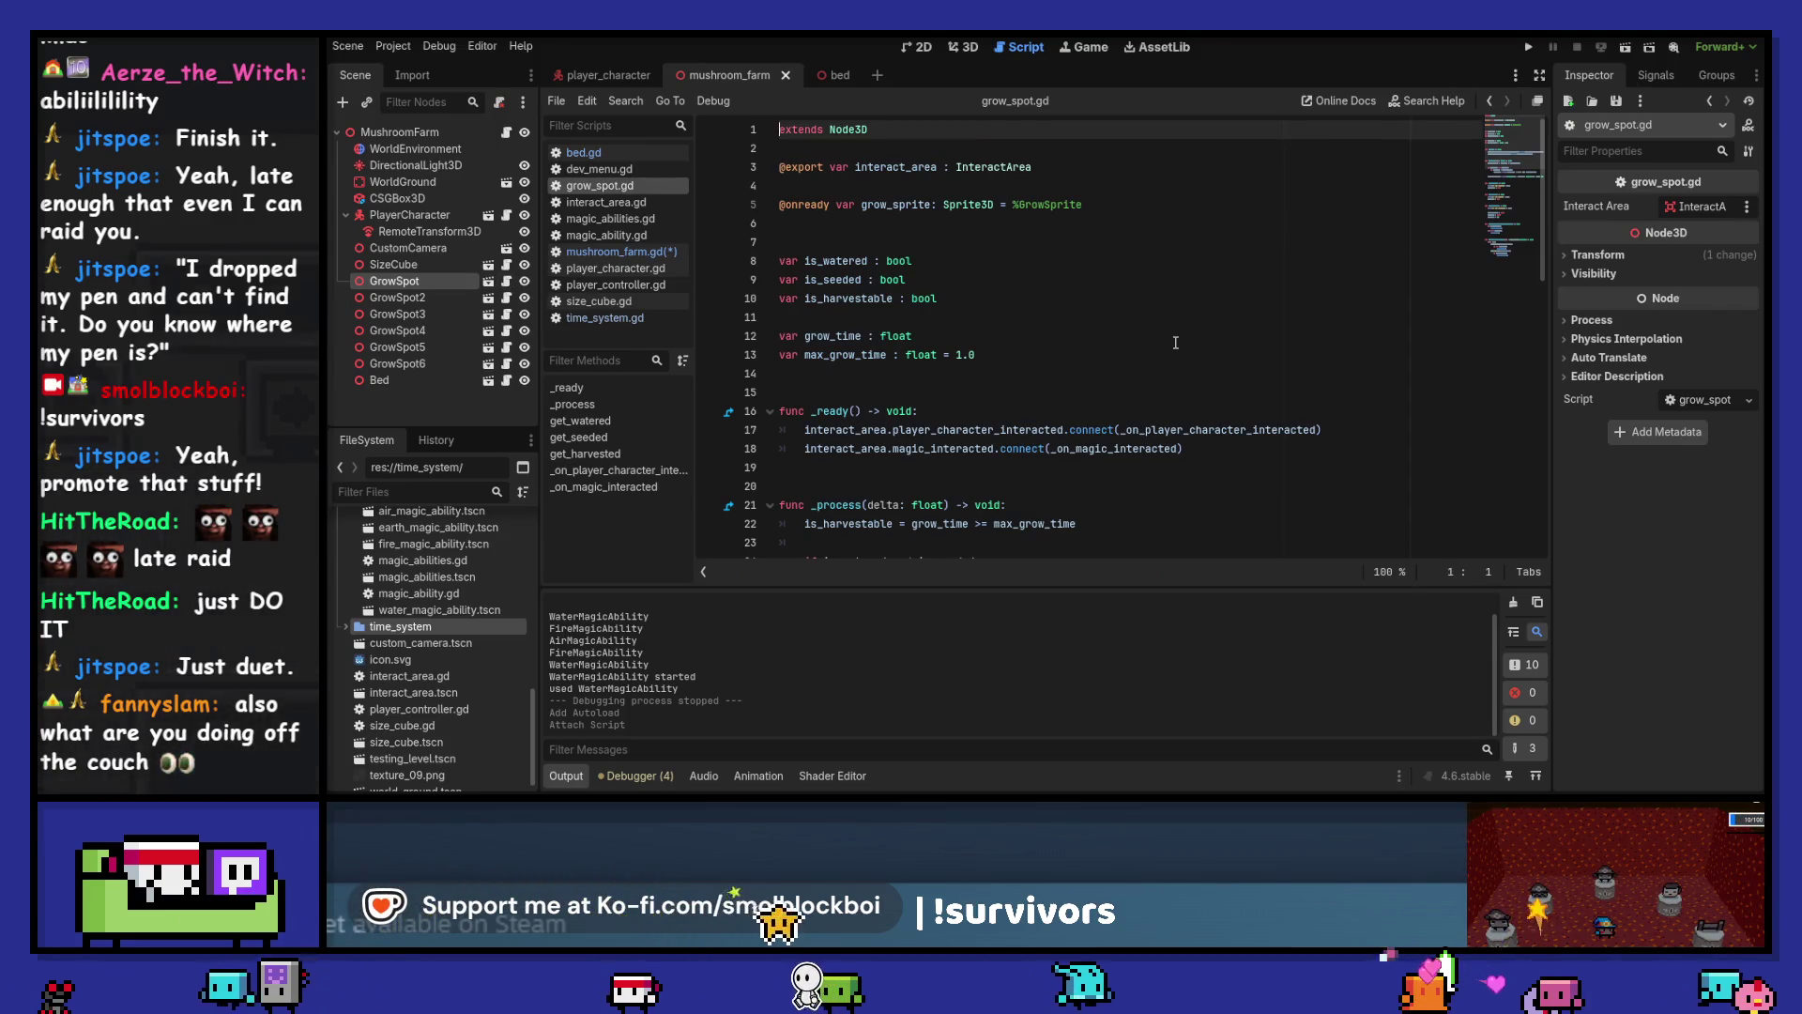
{"action": "type", "text": "ass_name"}
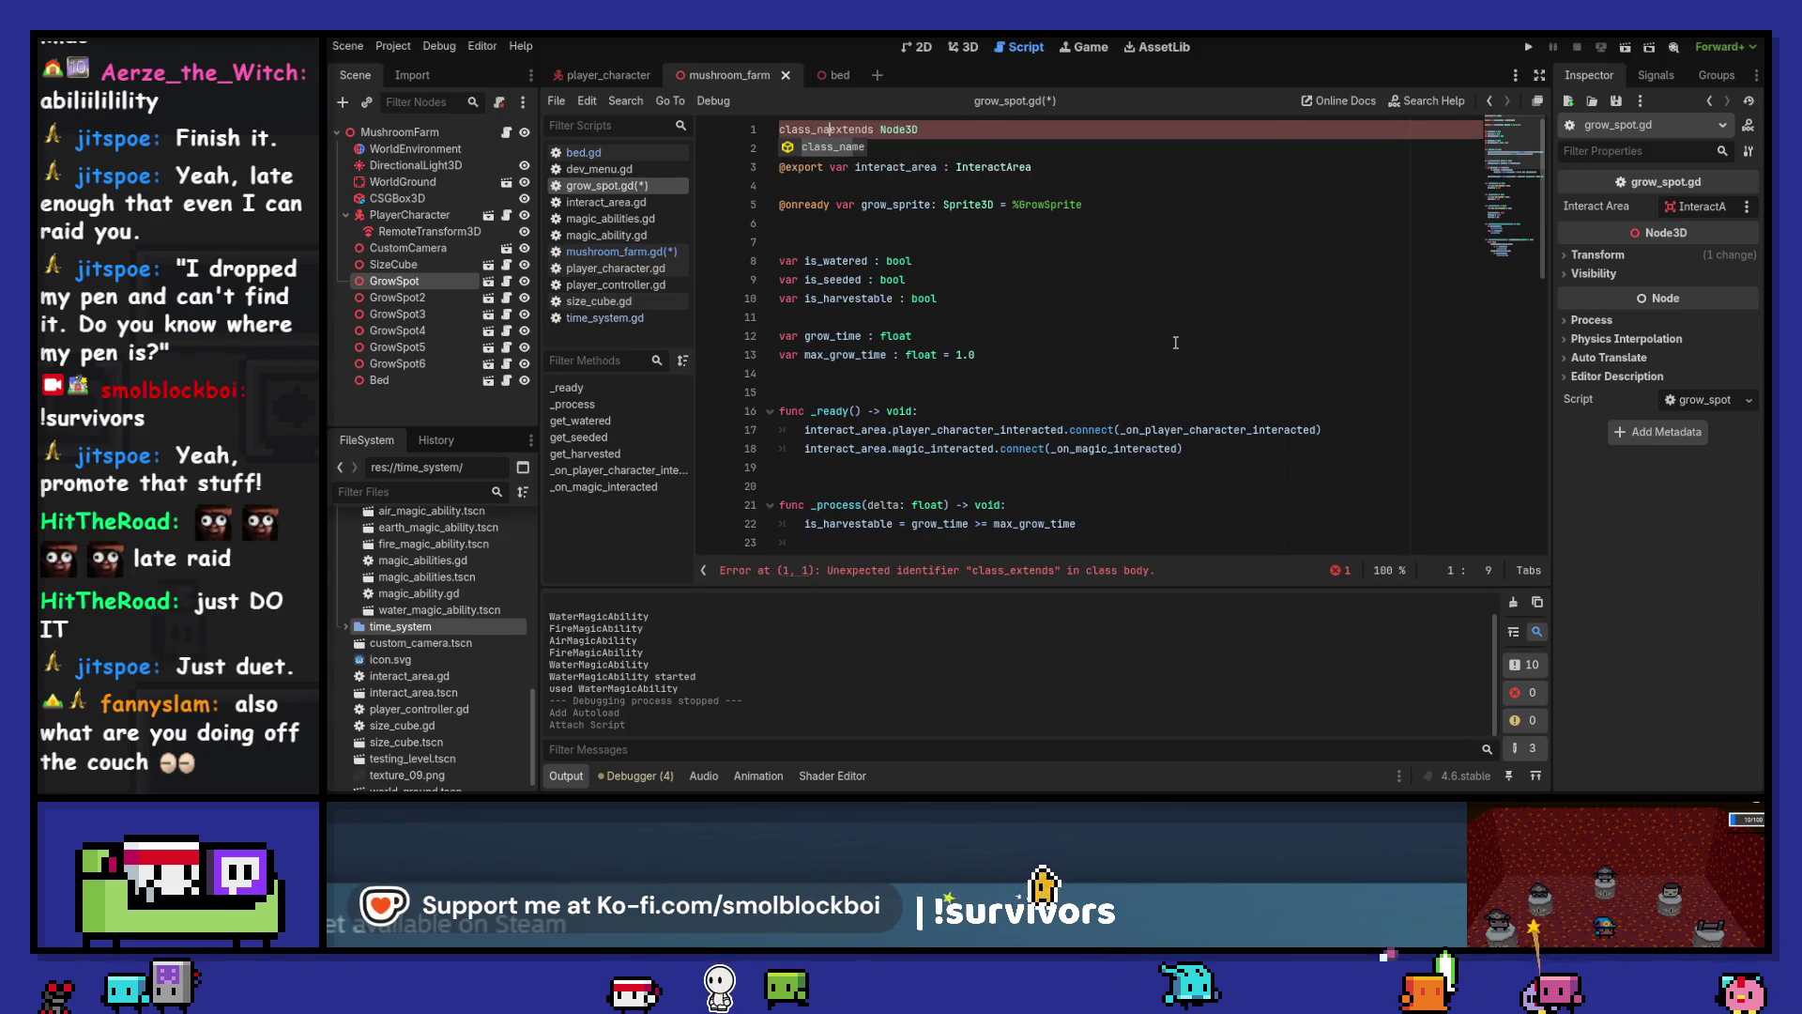
{"action": "type", "text": " GrowSpot"}
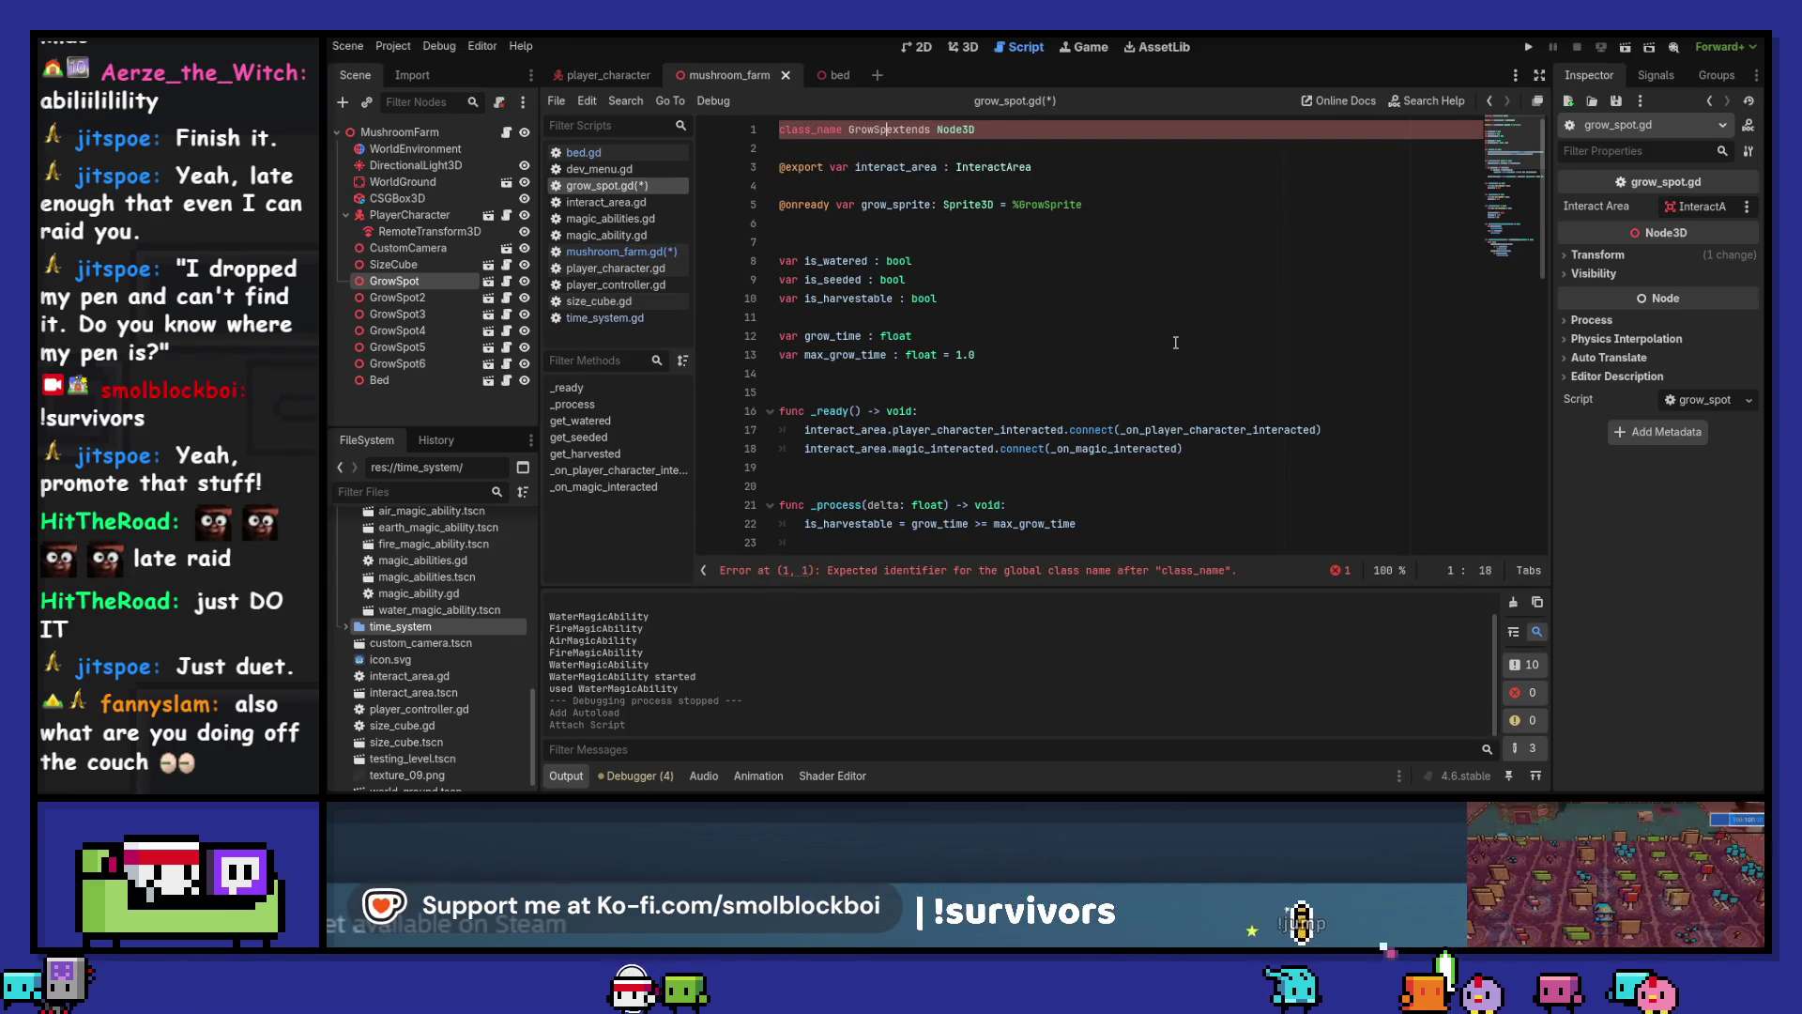
Back in mushroom_farm.gd, delete the trailing letters of GrowSpot on line 9
{"action": "left_click", "coordinate": [506, 132]}
{"action": "left_click_drag", "start_coordinate": [899, 279], "coordinate": [1005, 282]}
{"action": "key", "text": "BackSpace"}
Restore line 9 as i = i as GrowSpot, add an if i: block with pass, and save
{"action": "type", "text": "ow"}
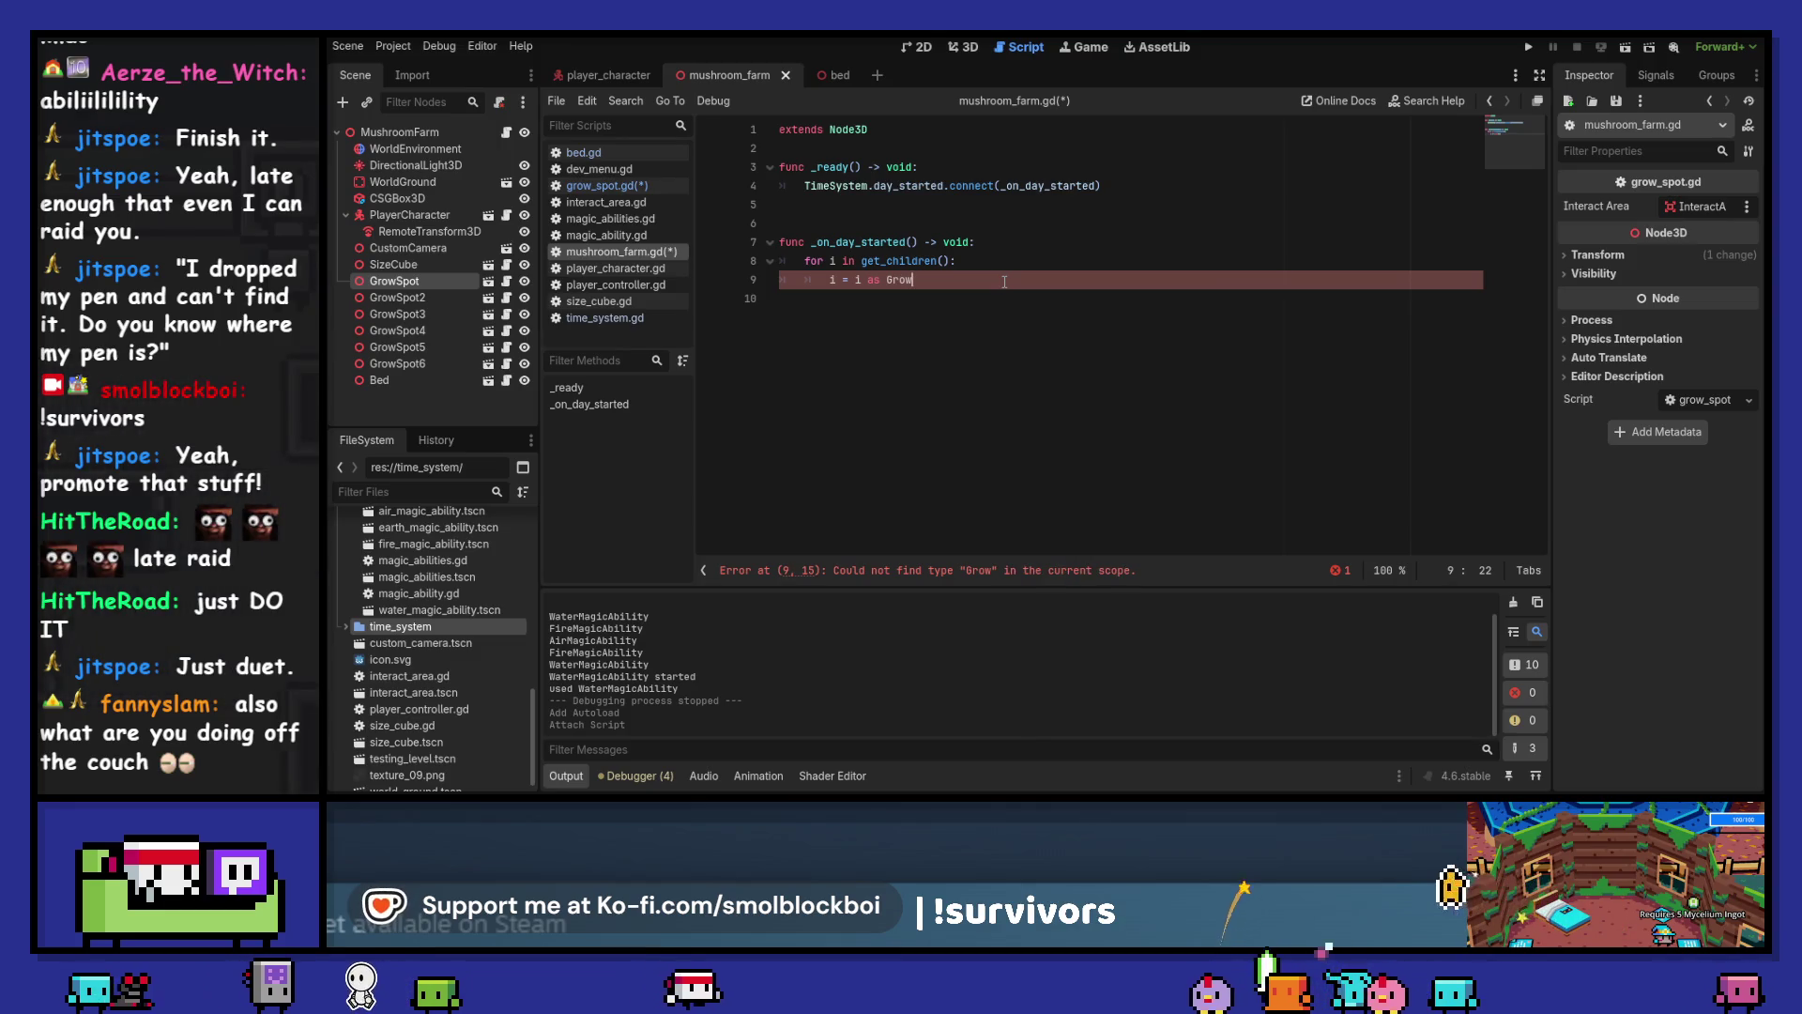
{"action": "key", "text": "ctrl+z"}
{"action": "key", "text": "ctrl+z"}
{"action": "key", "text": "ctrl+z"}
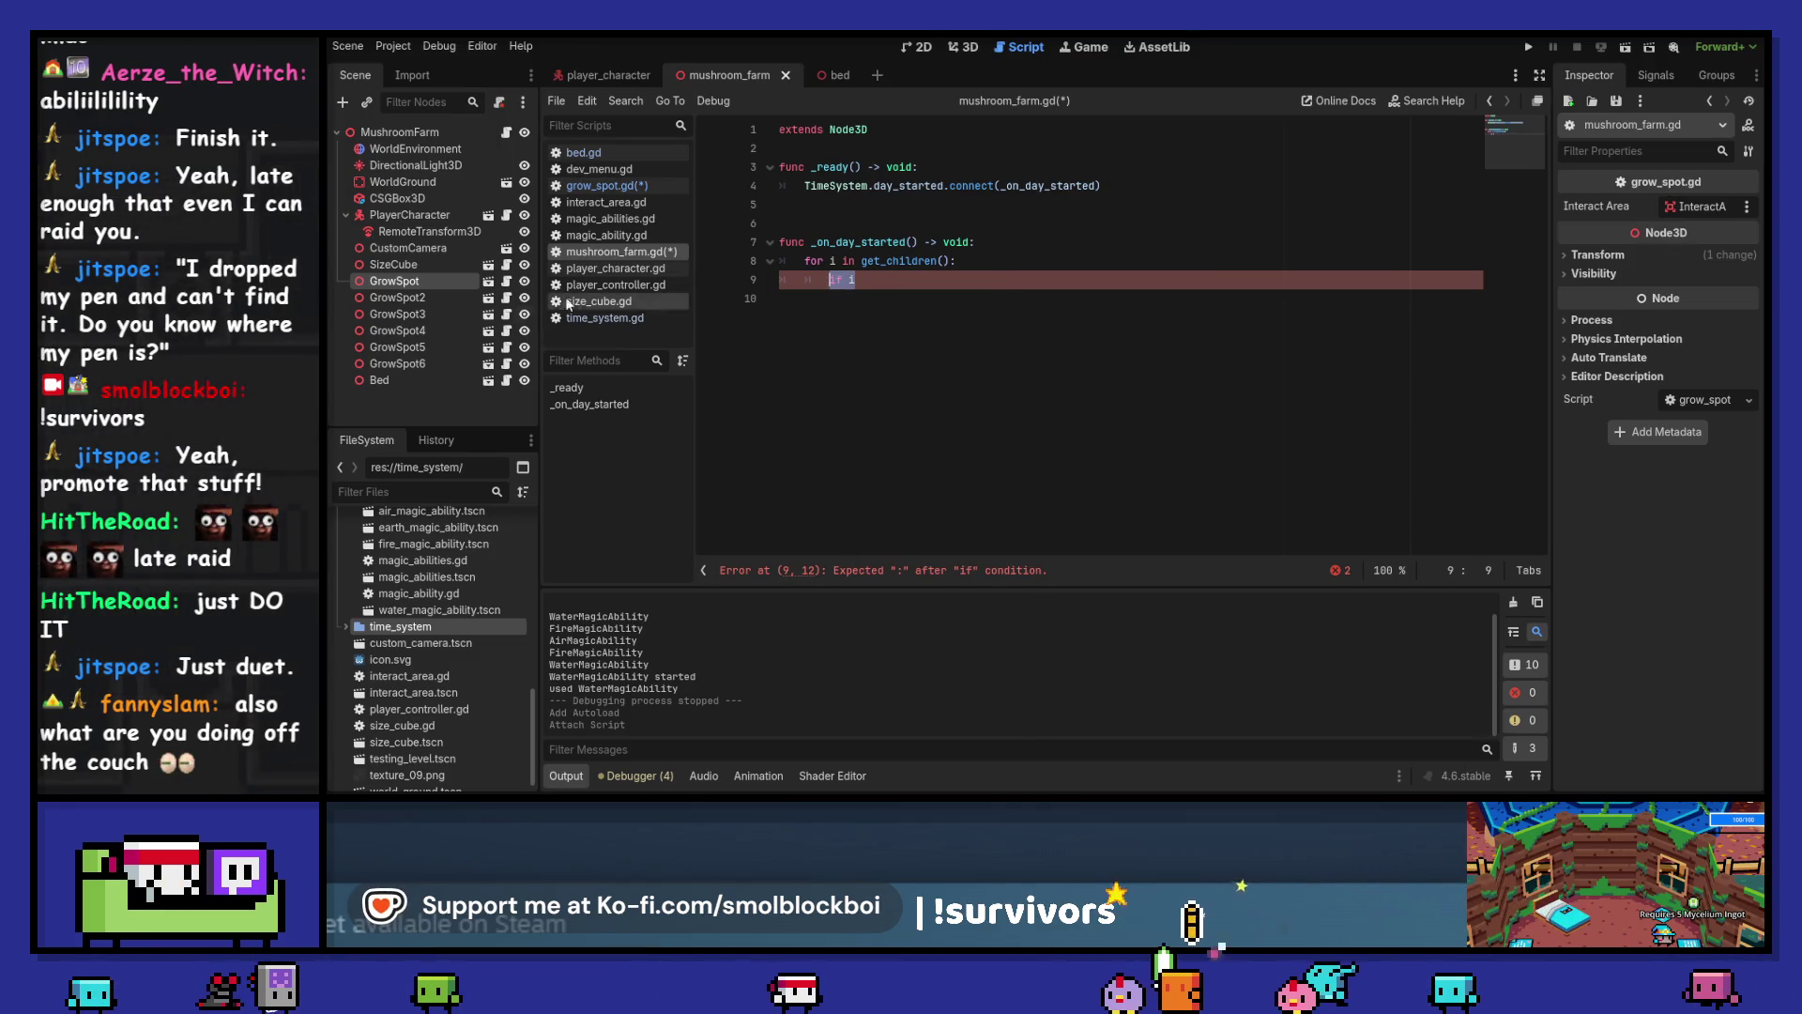
{"action": "left_click", "coordinate": [506, 281]}
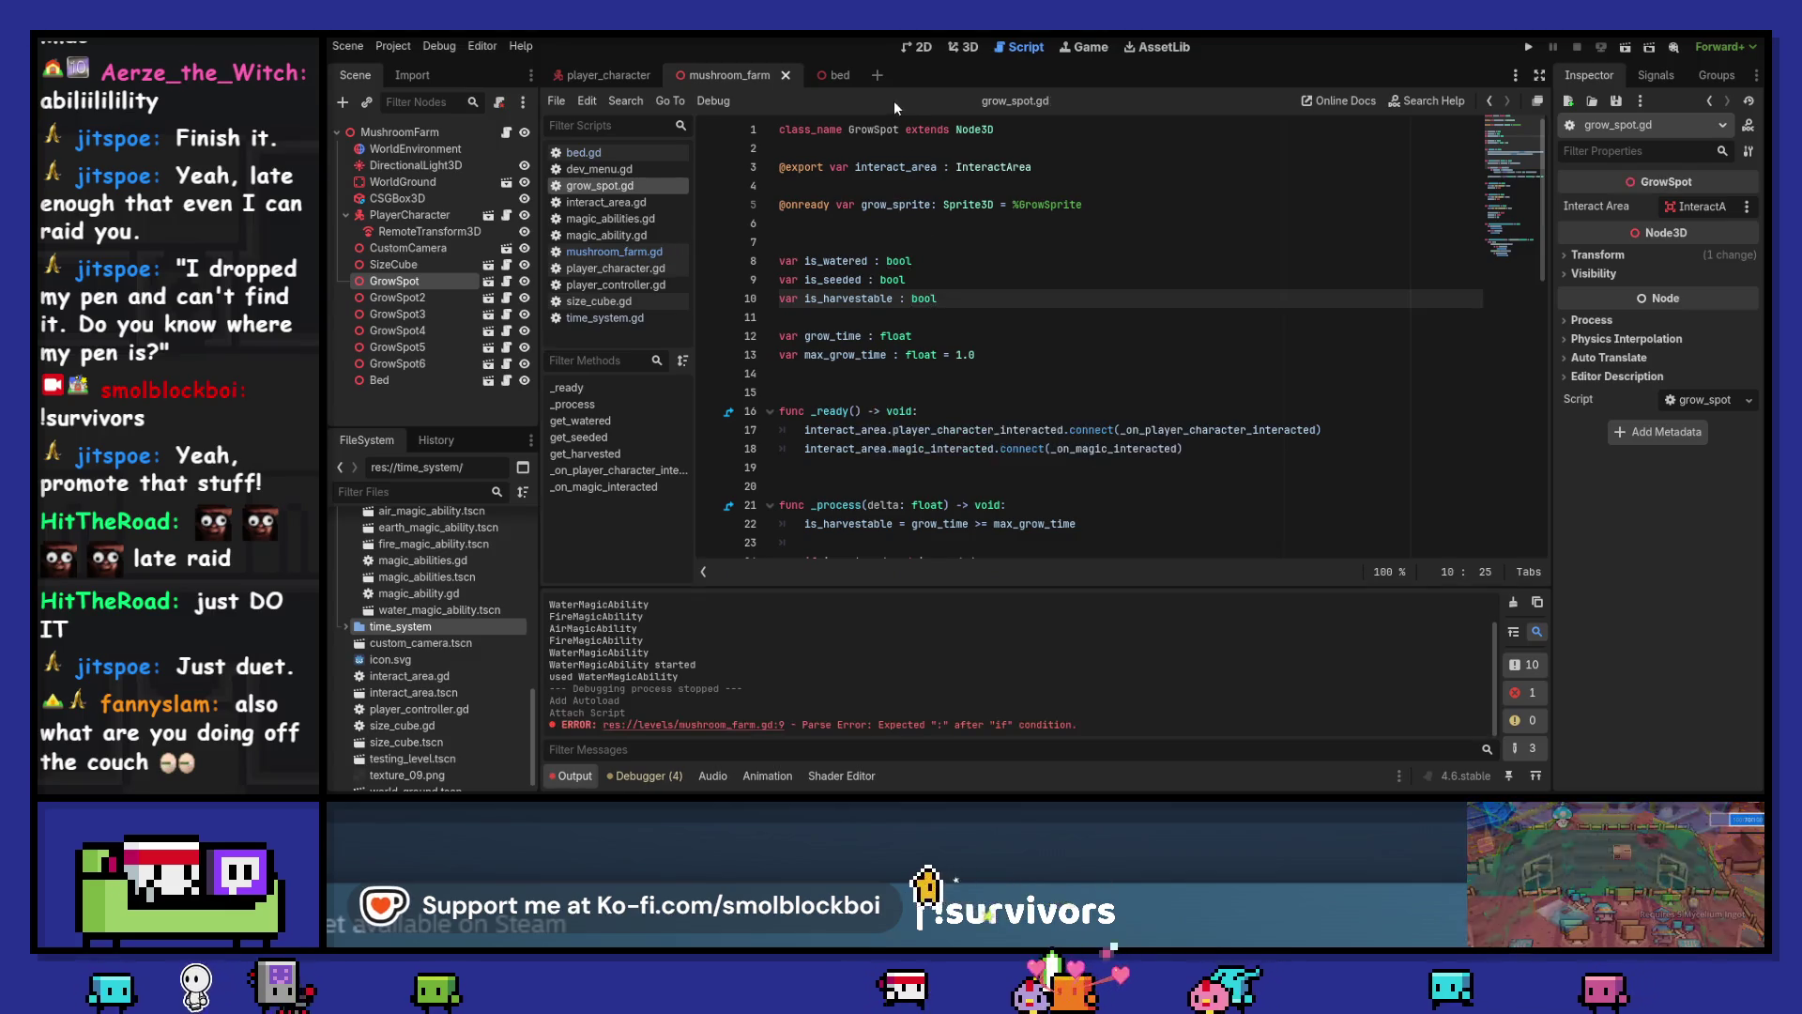
{"action": "left_click", "coordinate": [506, 132]}
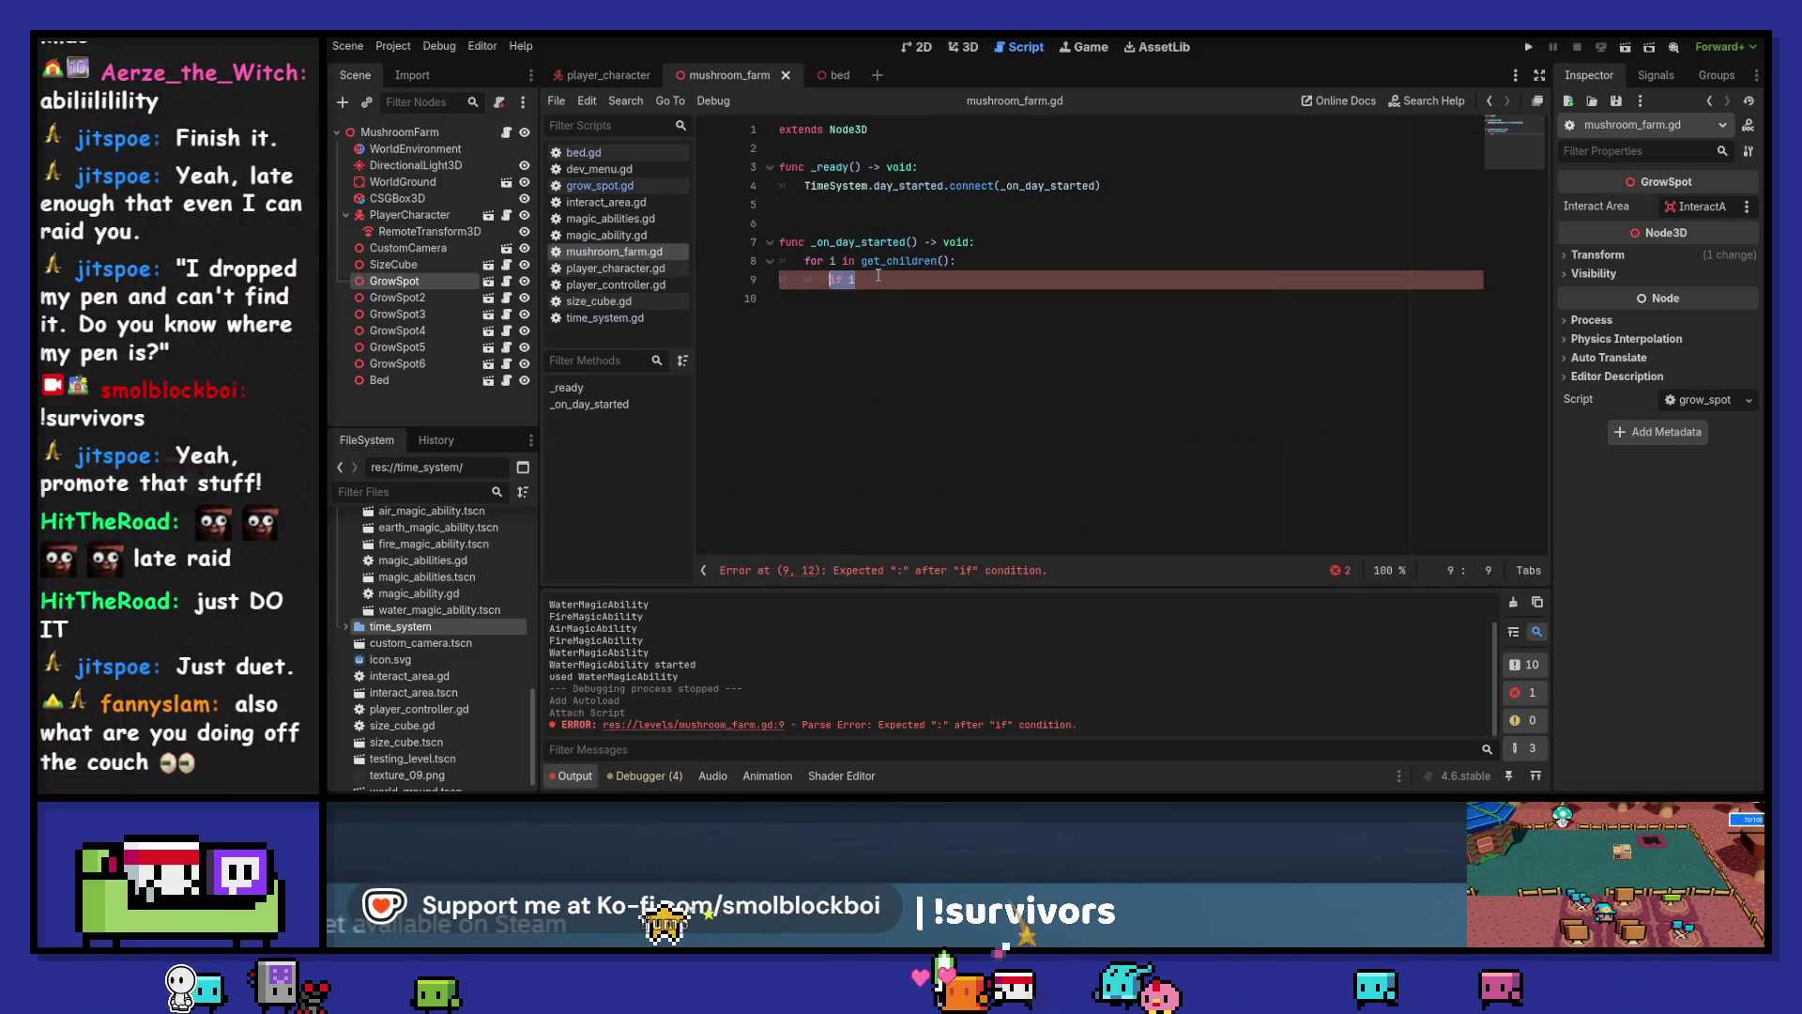
{"action": "key", "text": "BackSpace"}
{"action": "key", "text": "BackSpace"}
{"action": "key", "text": "BackSpace"}
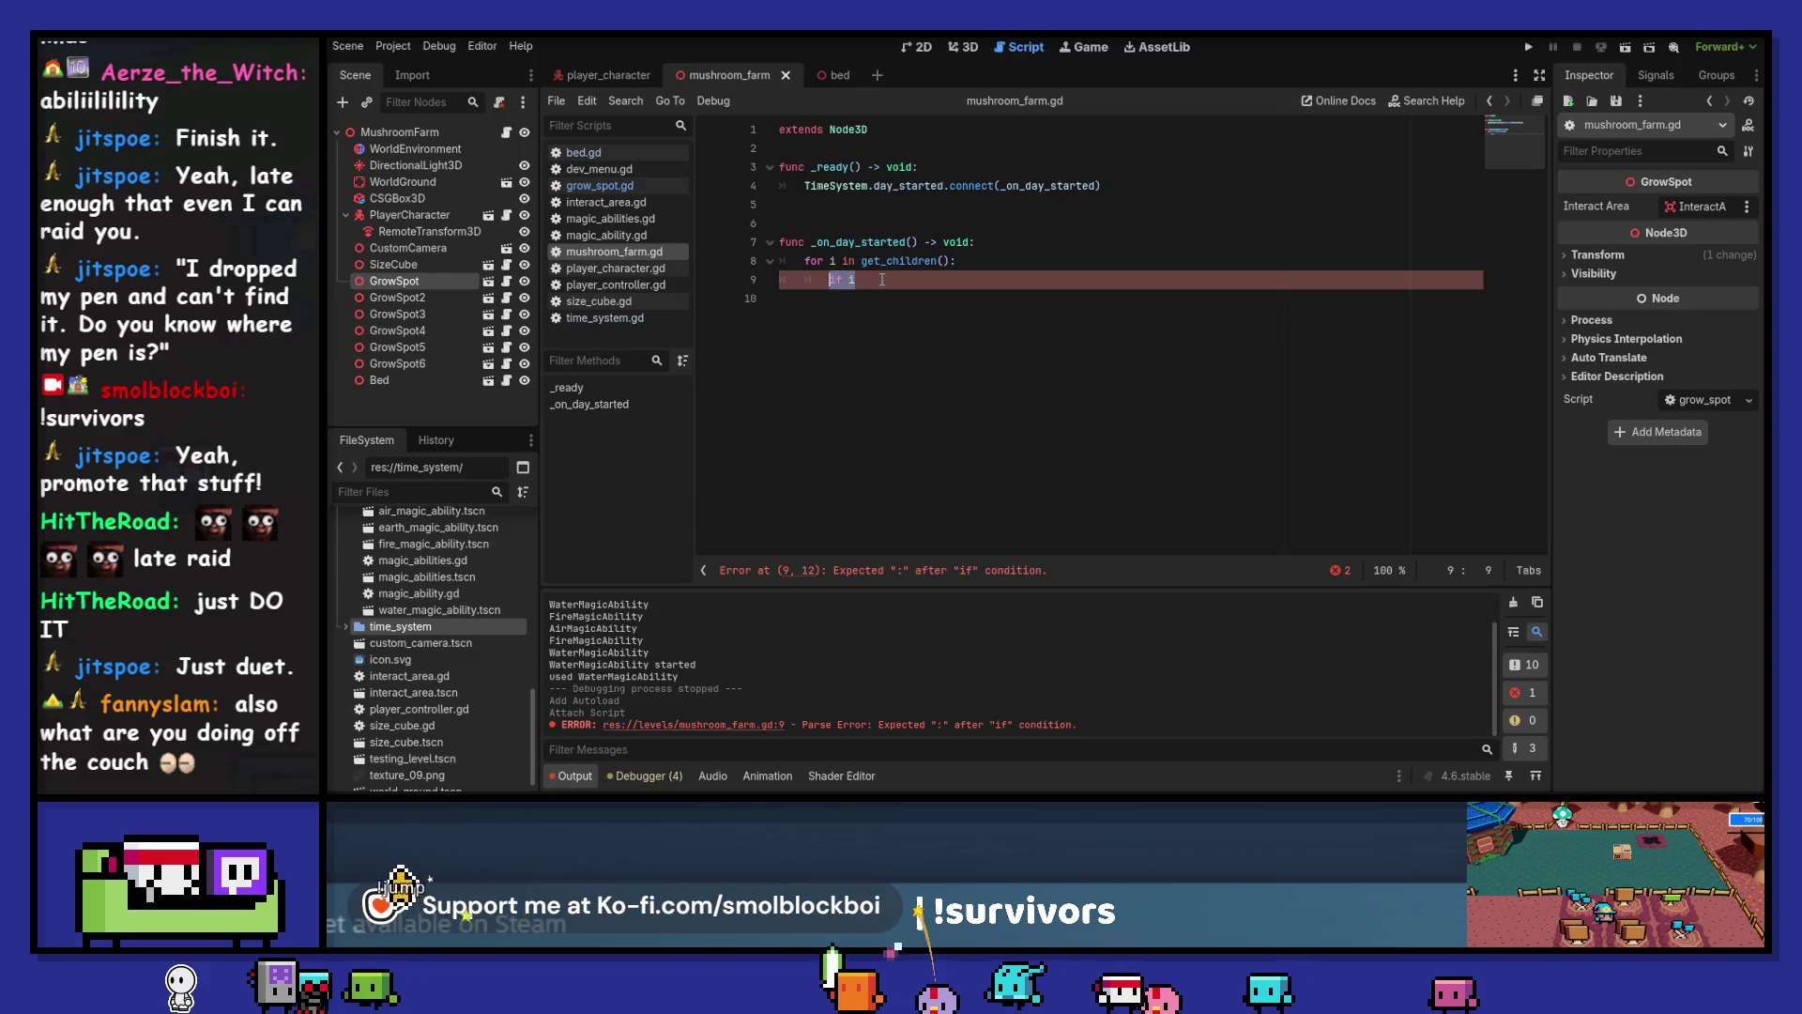
{"action": "type", "text": "i= i as Gro"}
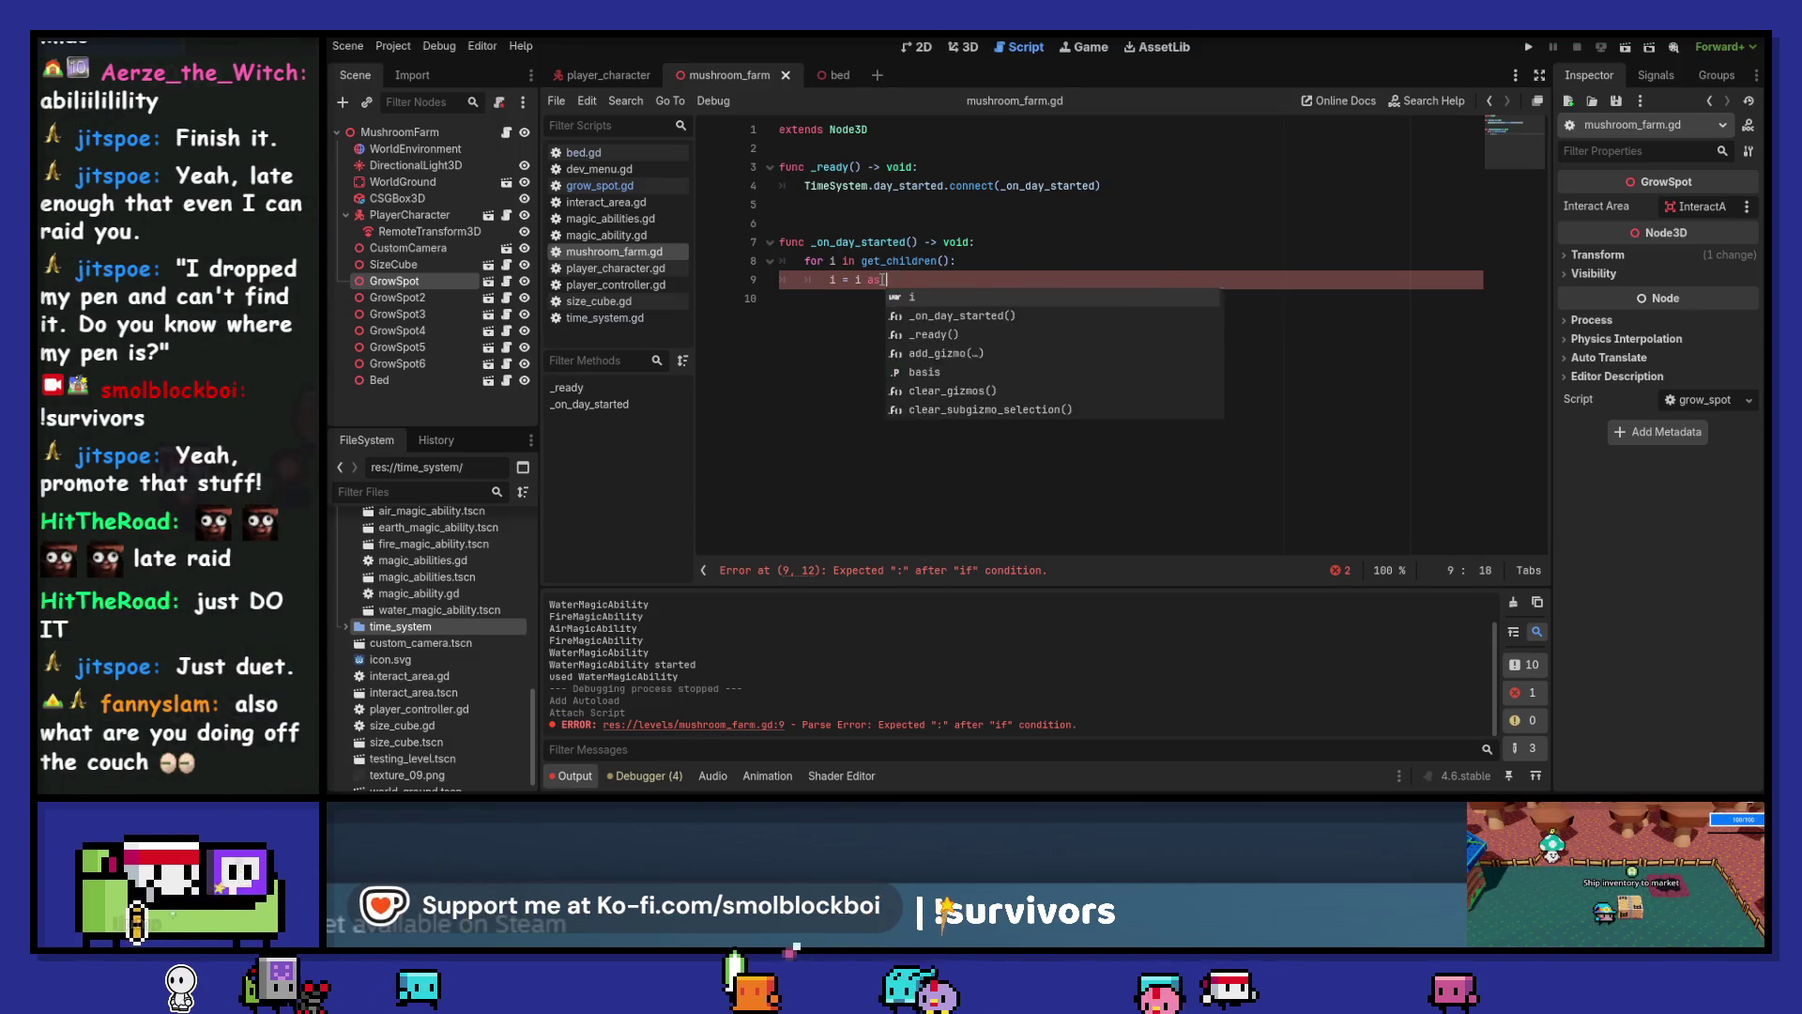
{"action": "key", "text": "Return"}
{"action": "key", "text": "Return"}
{"action": "type", "text": "if i"}
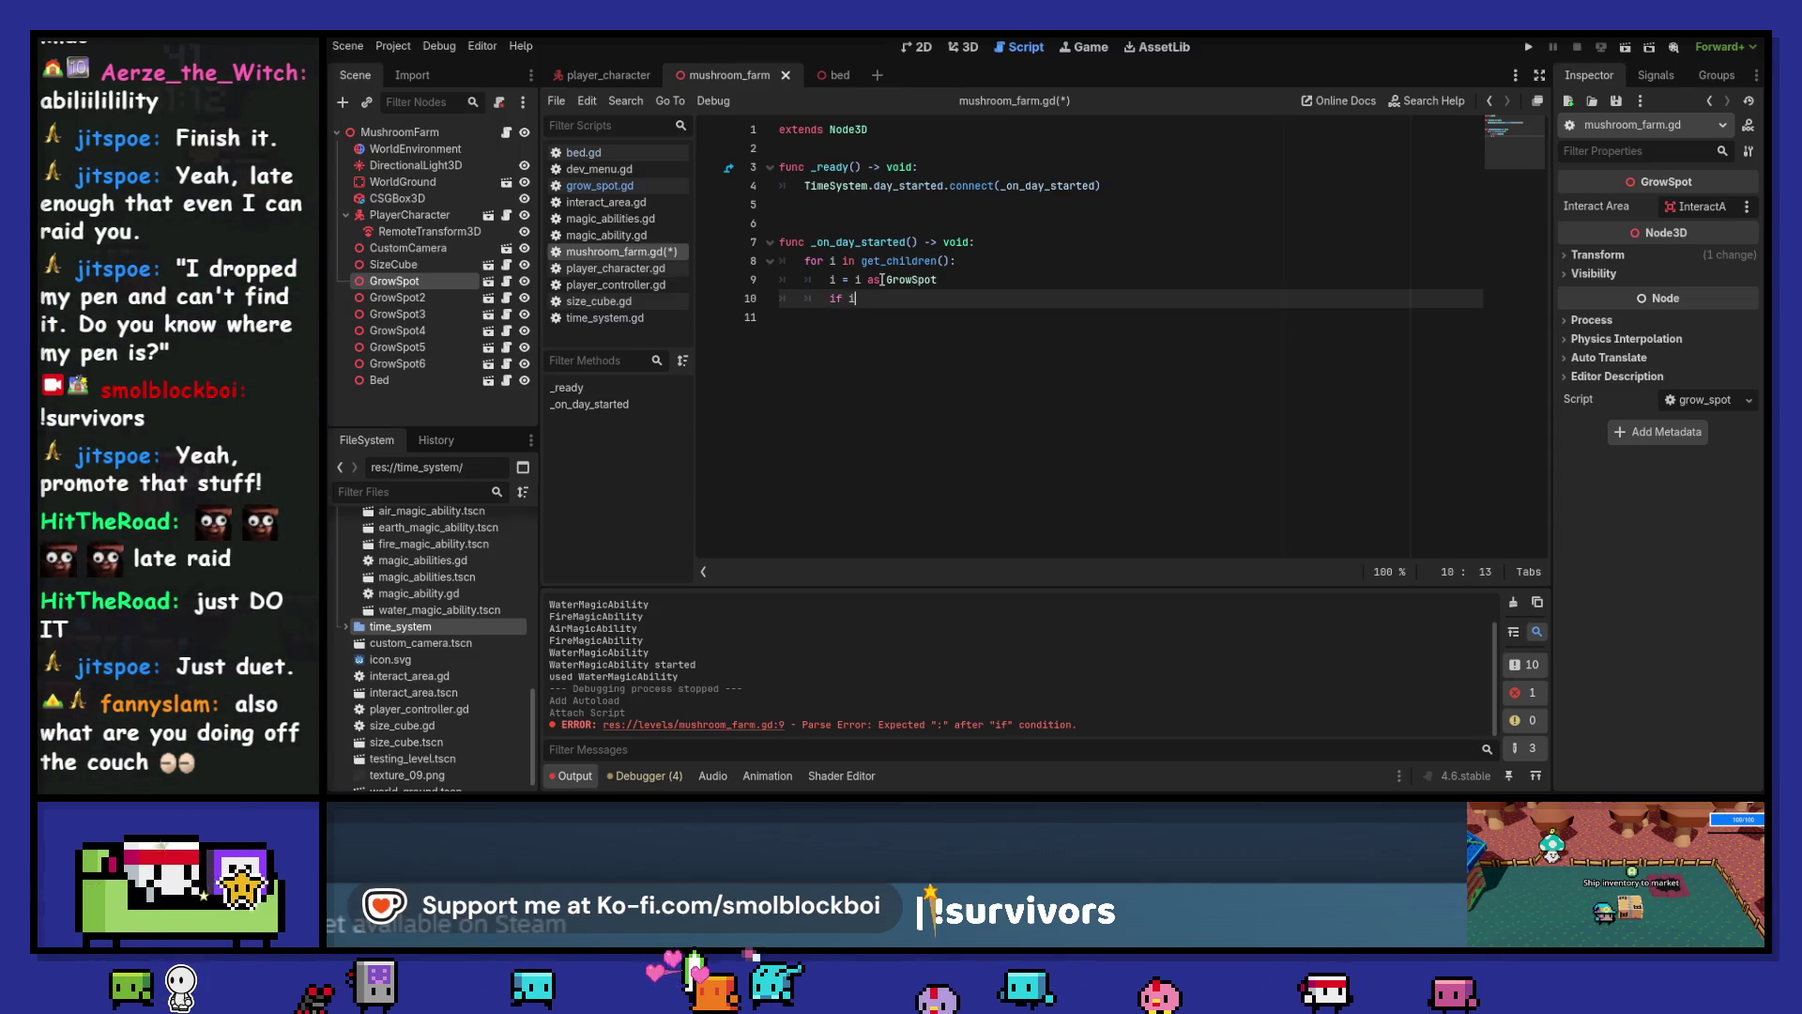
{"action": "type", "text": ":"}
{"action": "key", "text": "Return"}
{"action": "type", "text": "pass"}
{"action": "key", "text": "ctrl+s"}
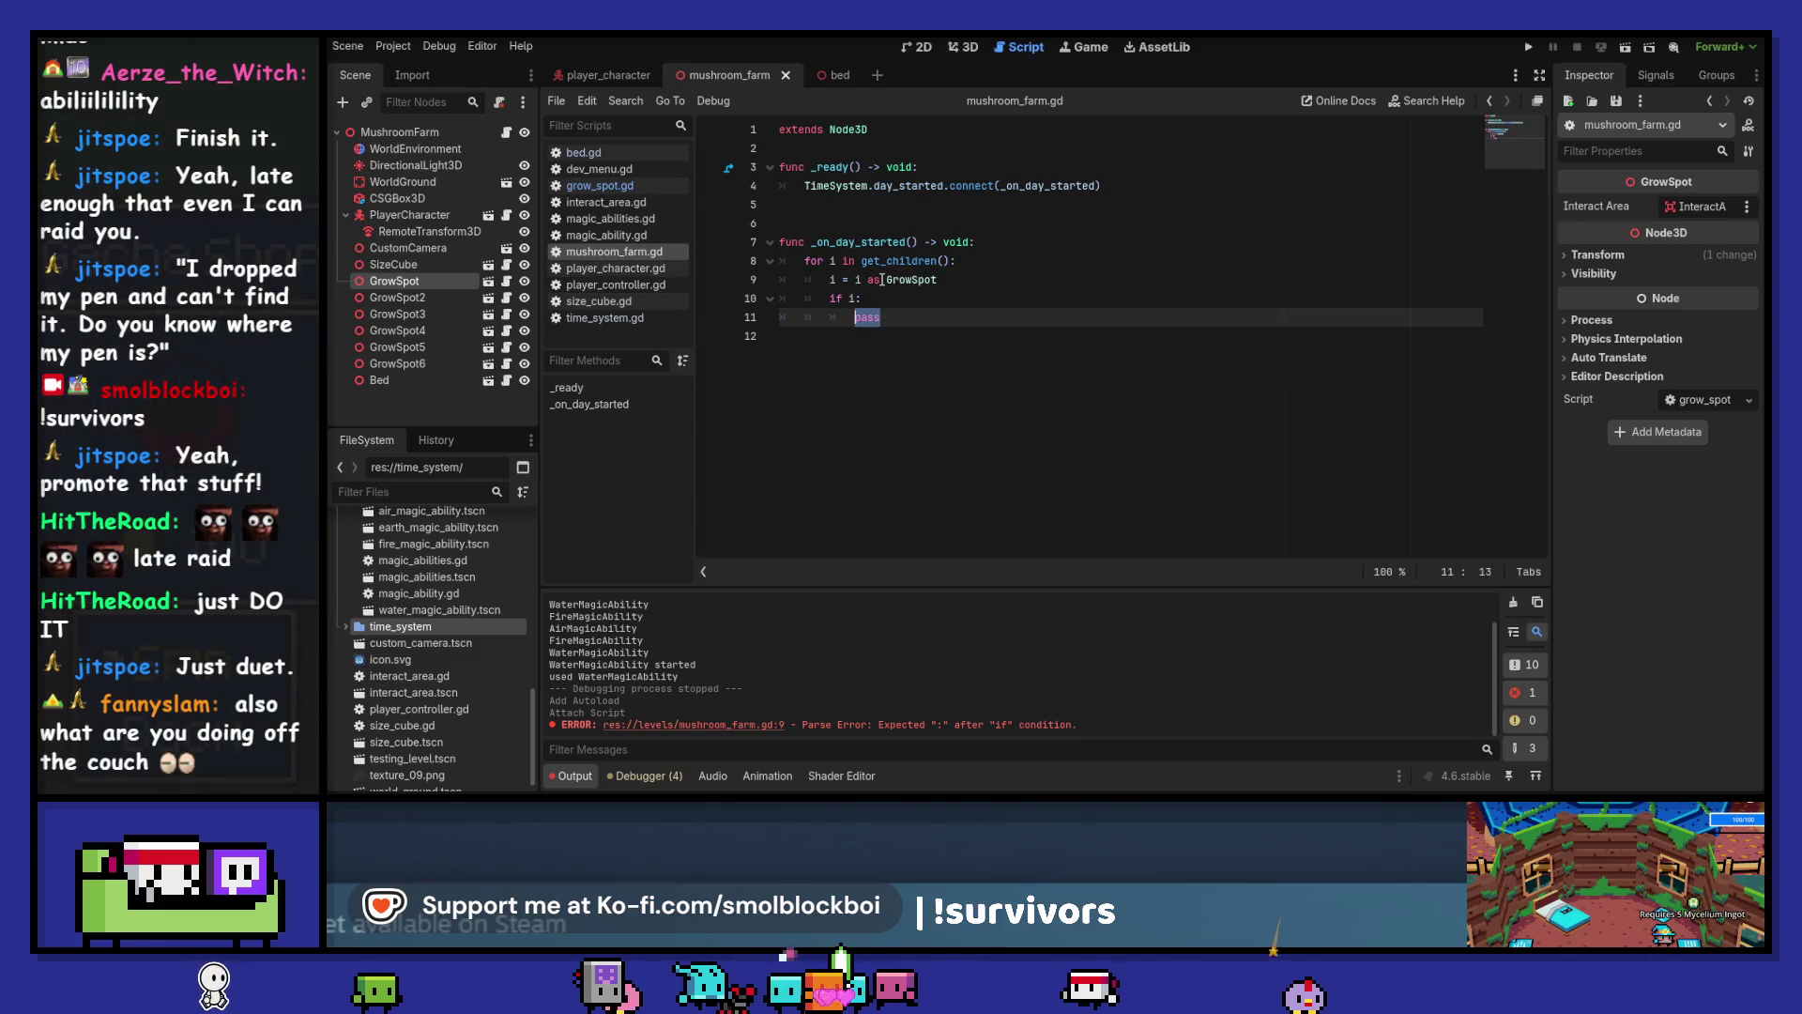
Make the if i: block call i.grow() instead of pass
{"action": "type", "text": "check_"}
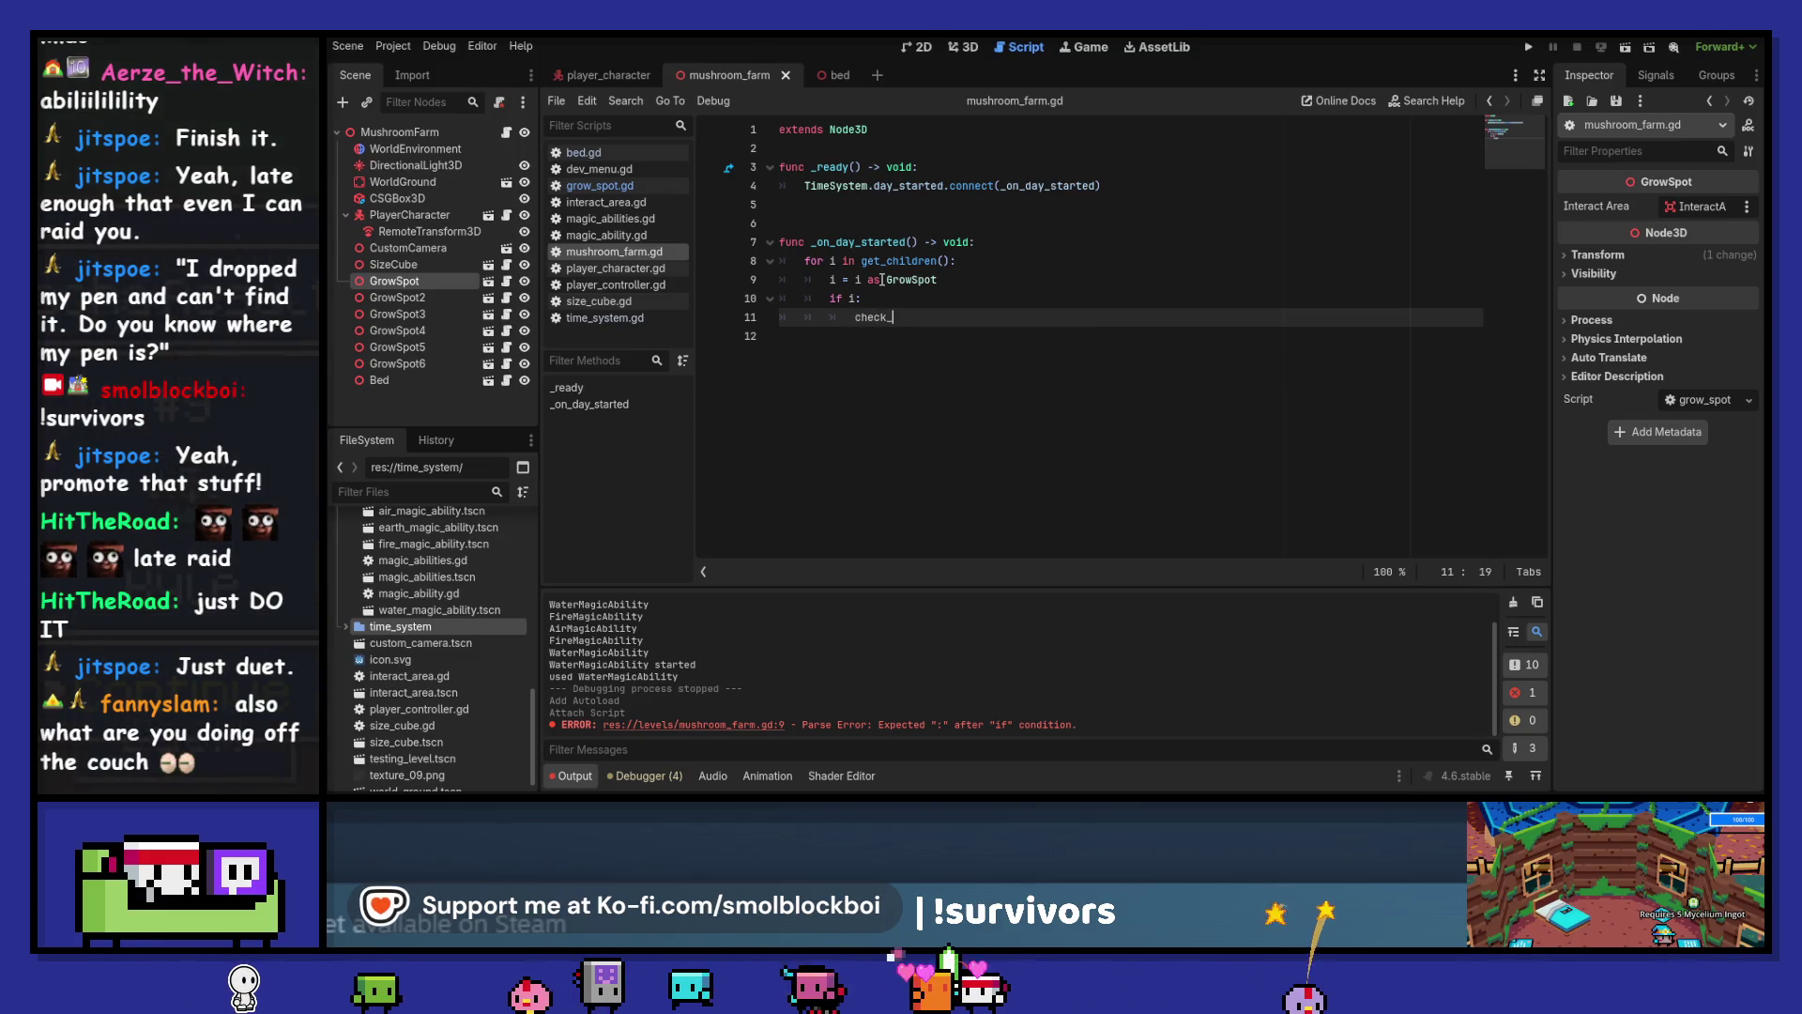
{"action": "key", "text": "BackSpace"}
{"action": "key", "text": "BackSpace"}
{"action": "key", "text": "BackSpace"}
{"action": "type", "text": "i."}
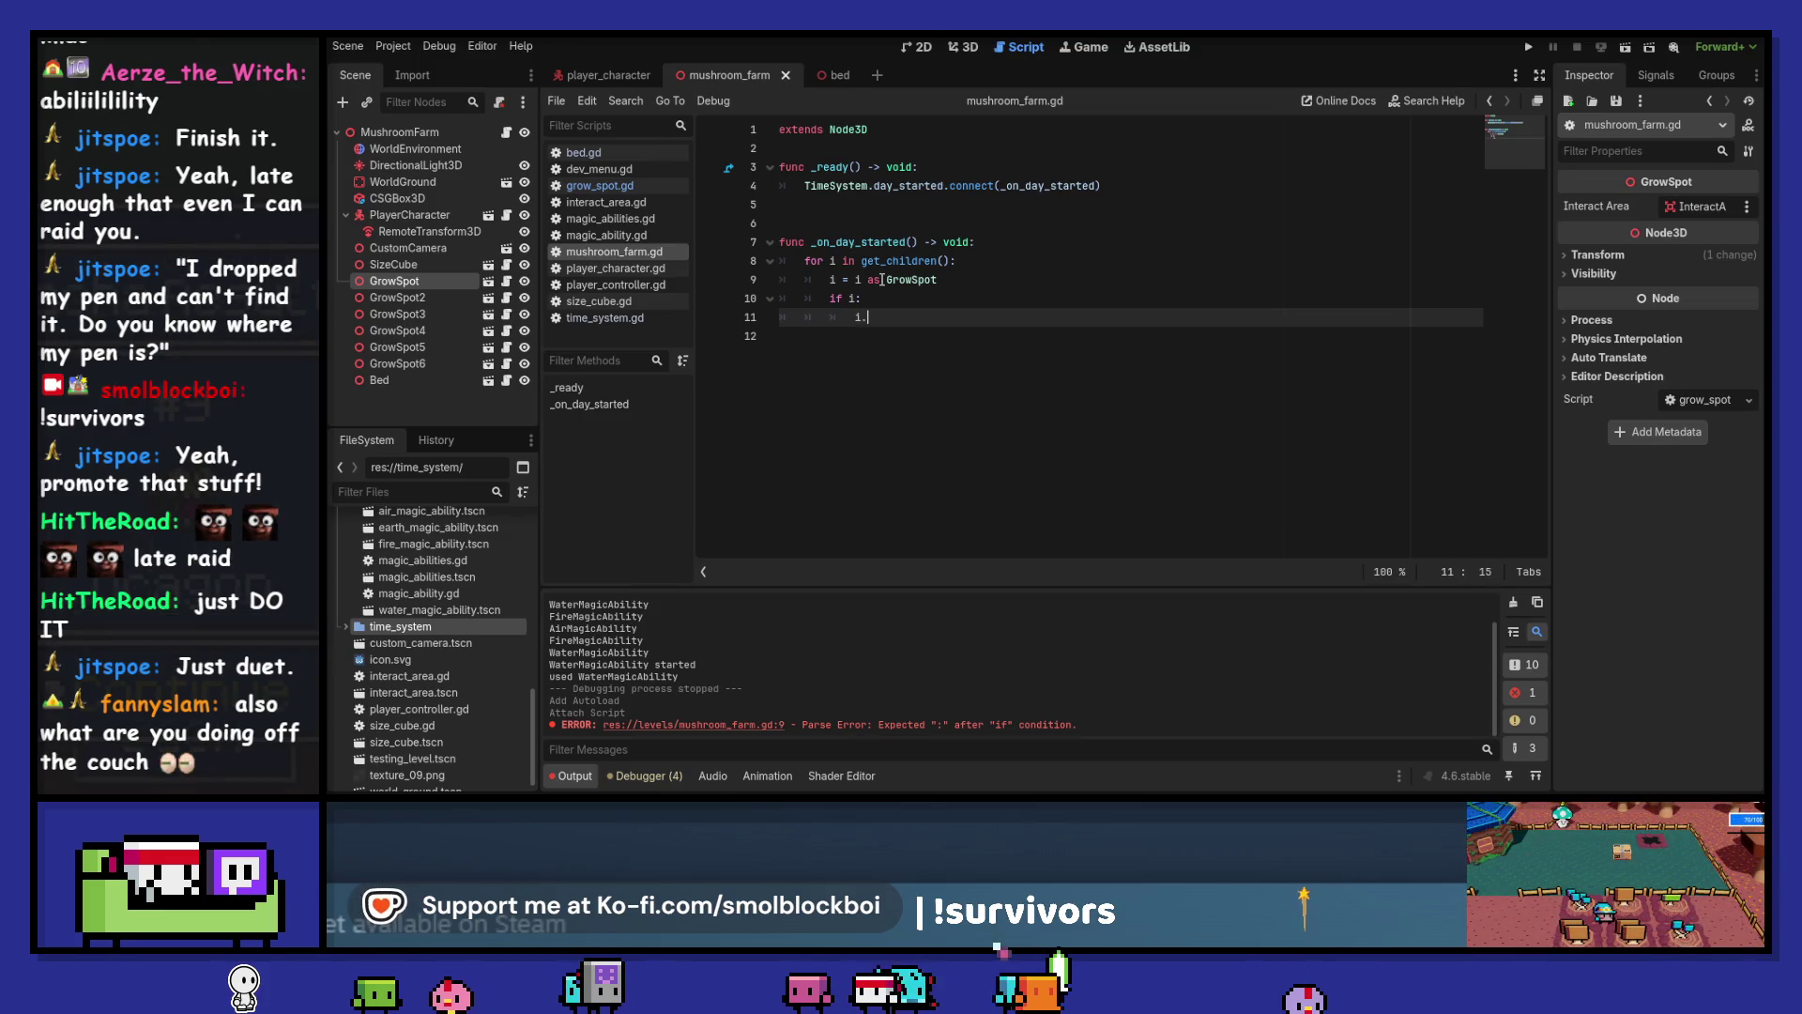
{"action": "type", "text": "check_"}
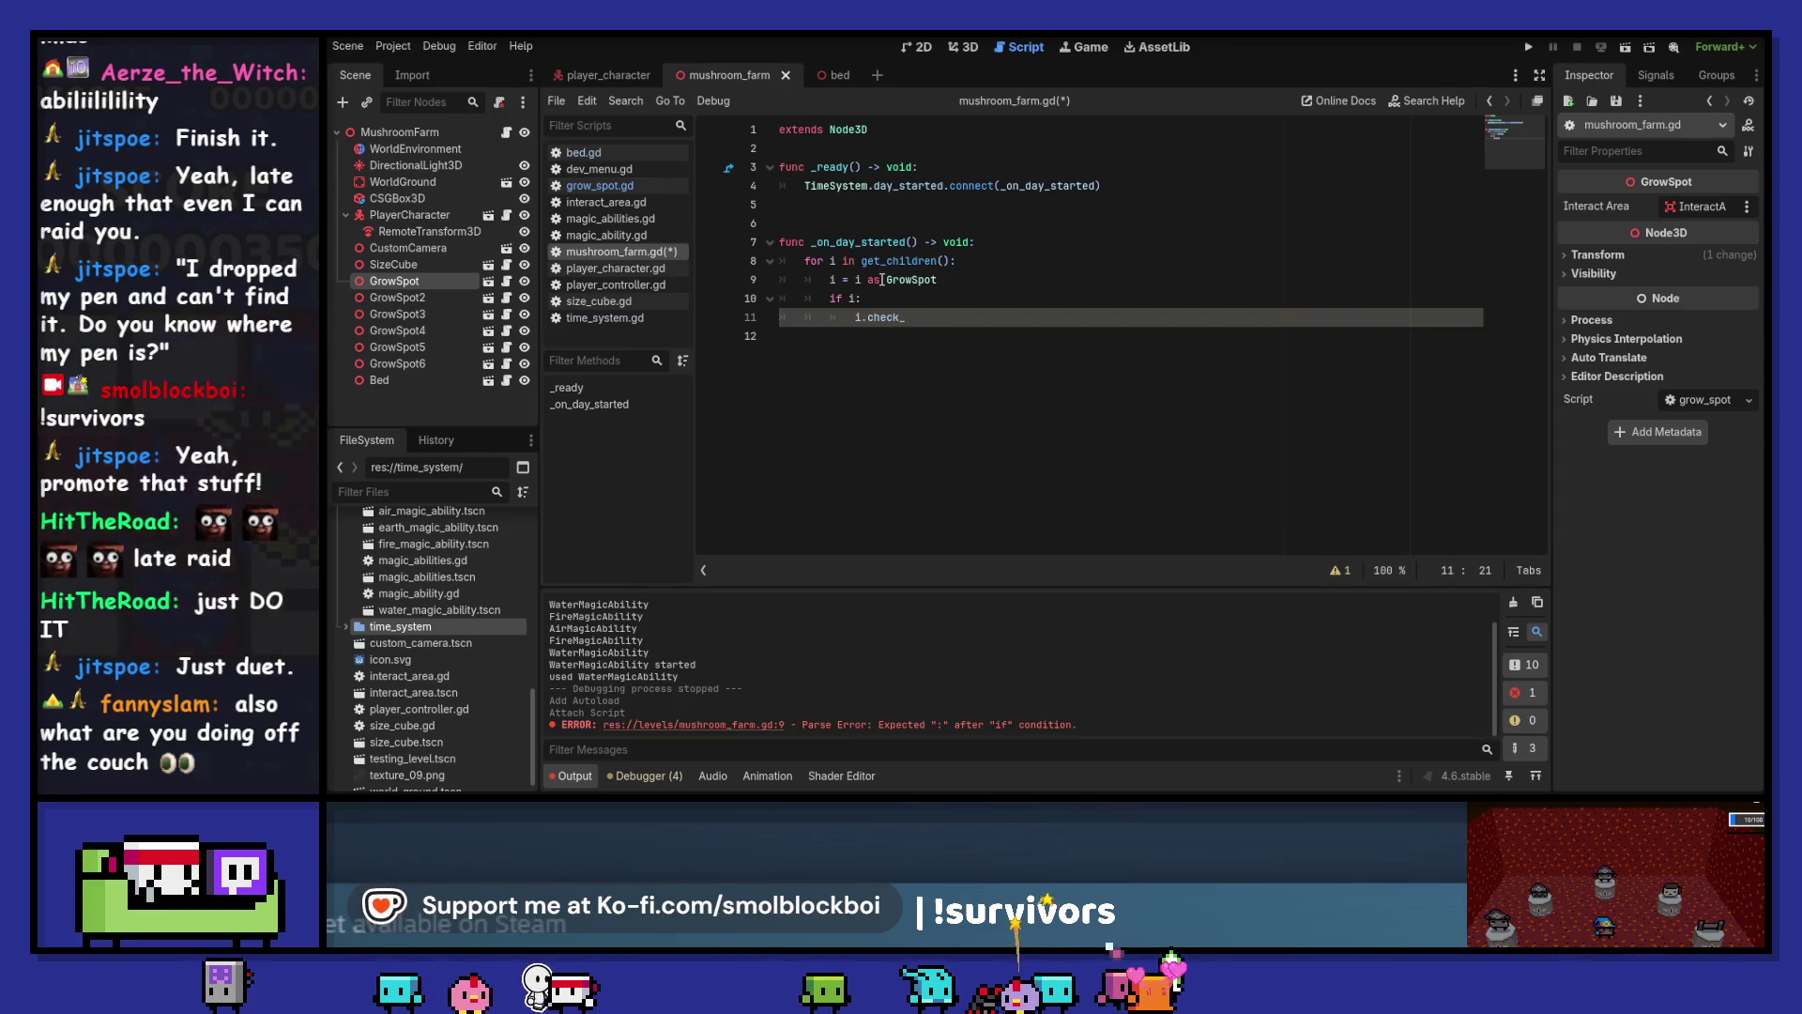
{"action": "type", "text": "if_"}
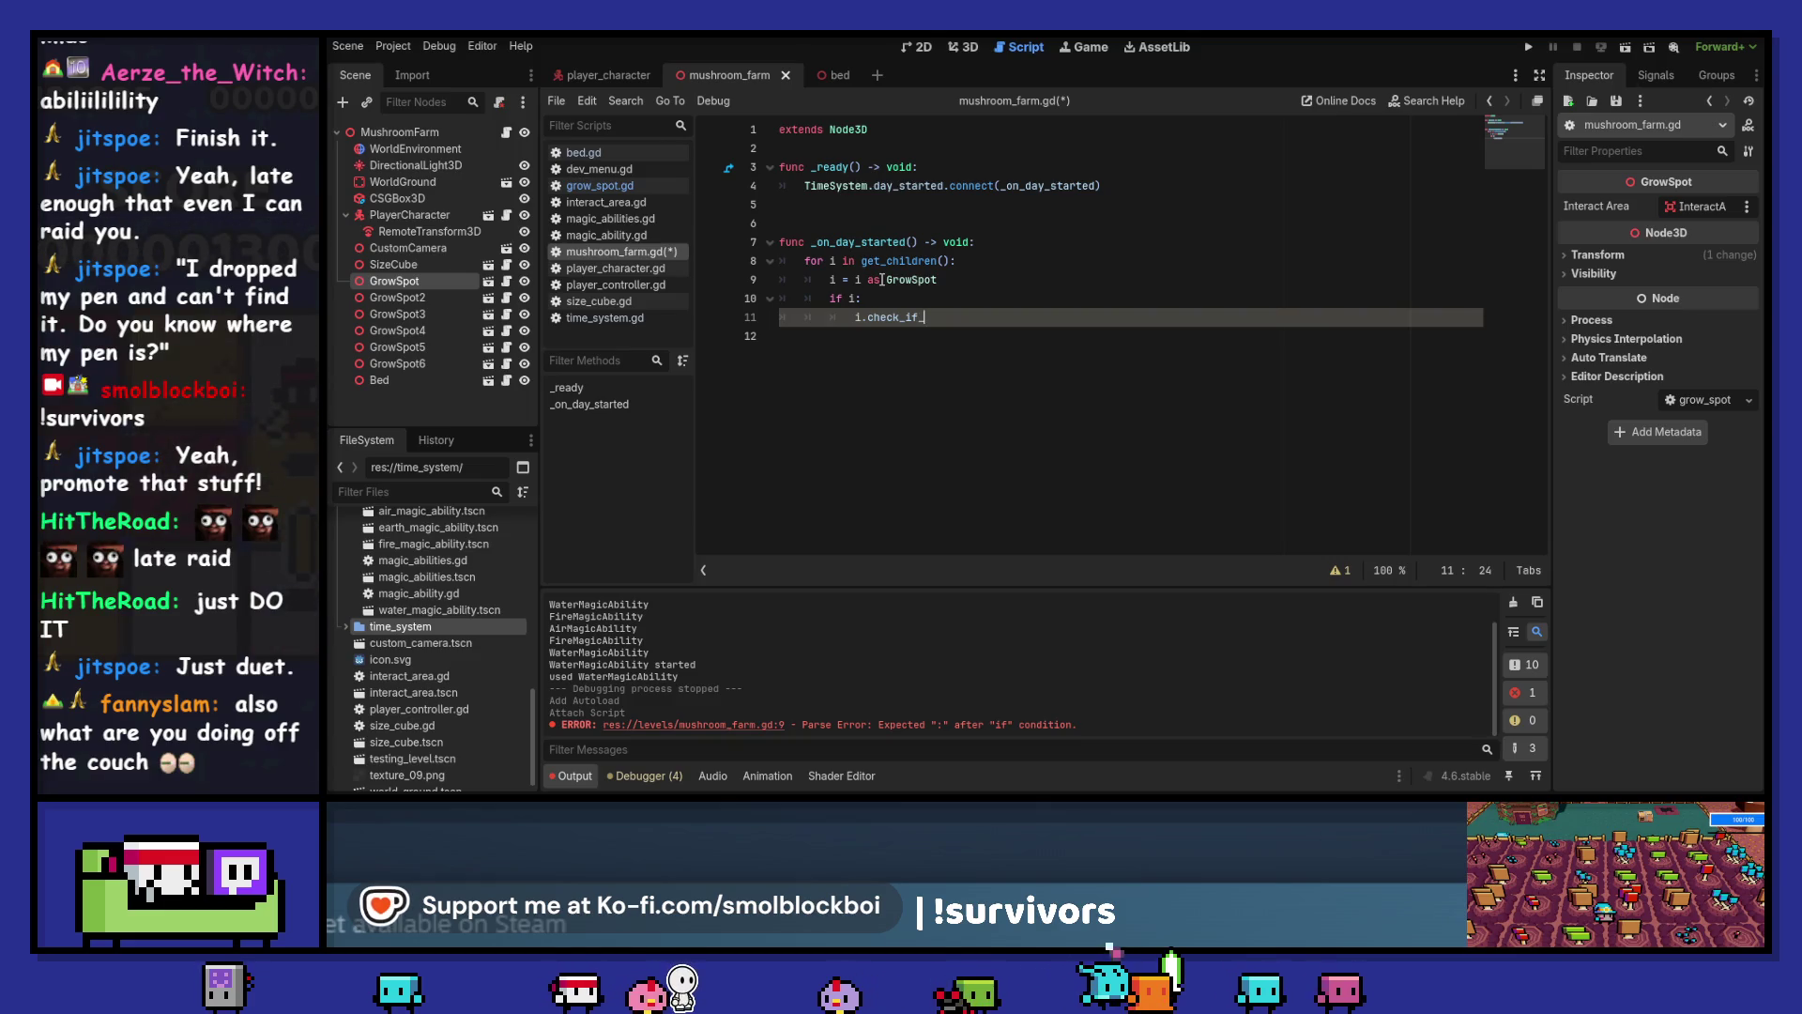
{"action": "type", "text": "can_grow("}
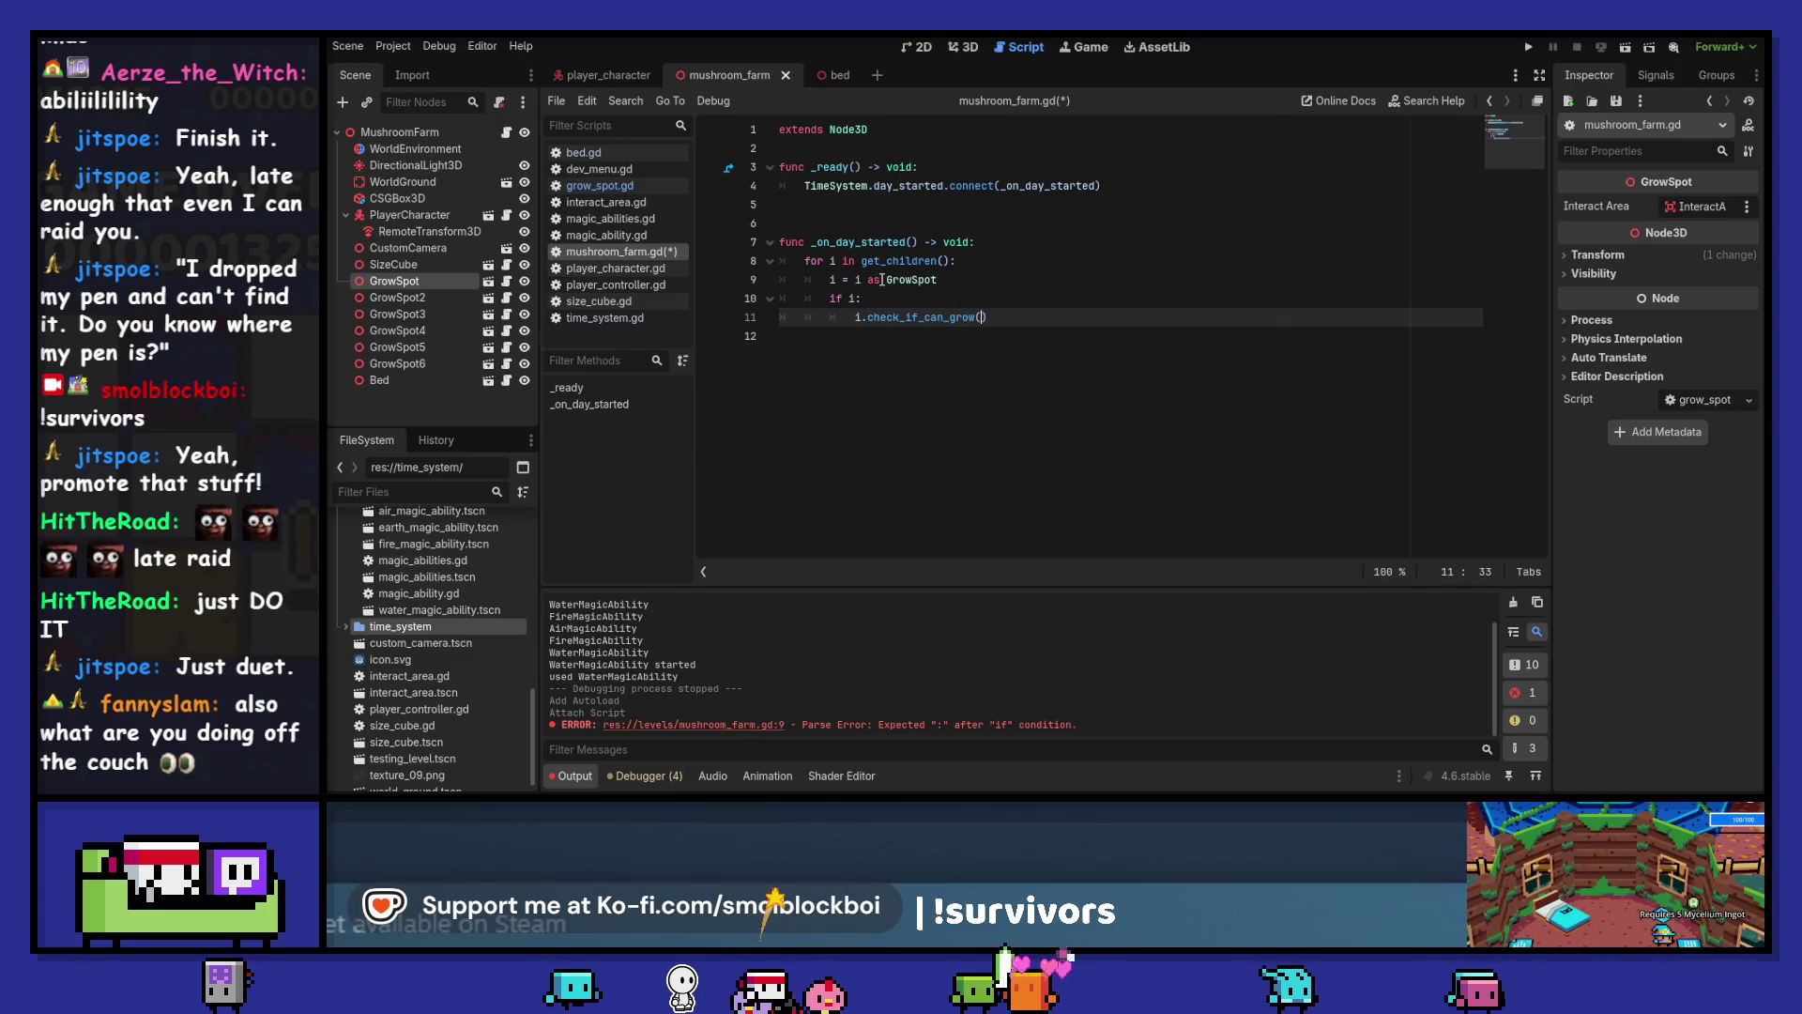
{"action": "type", "text": "w"}
{"action": "key", "text": "Return"}
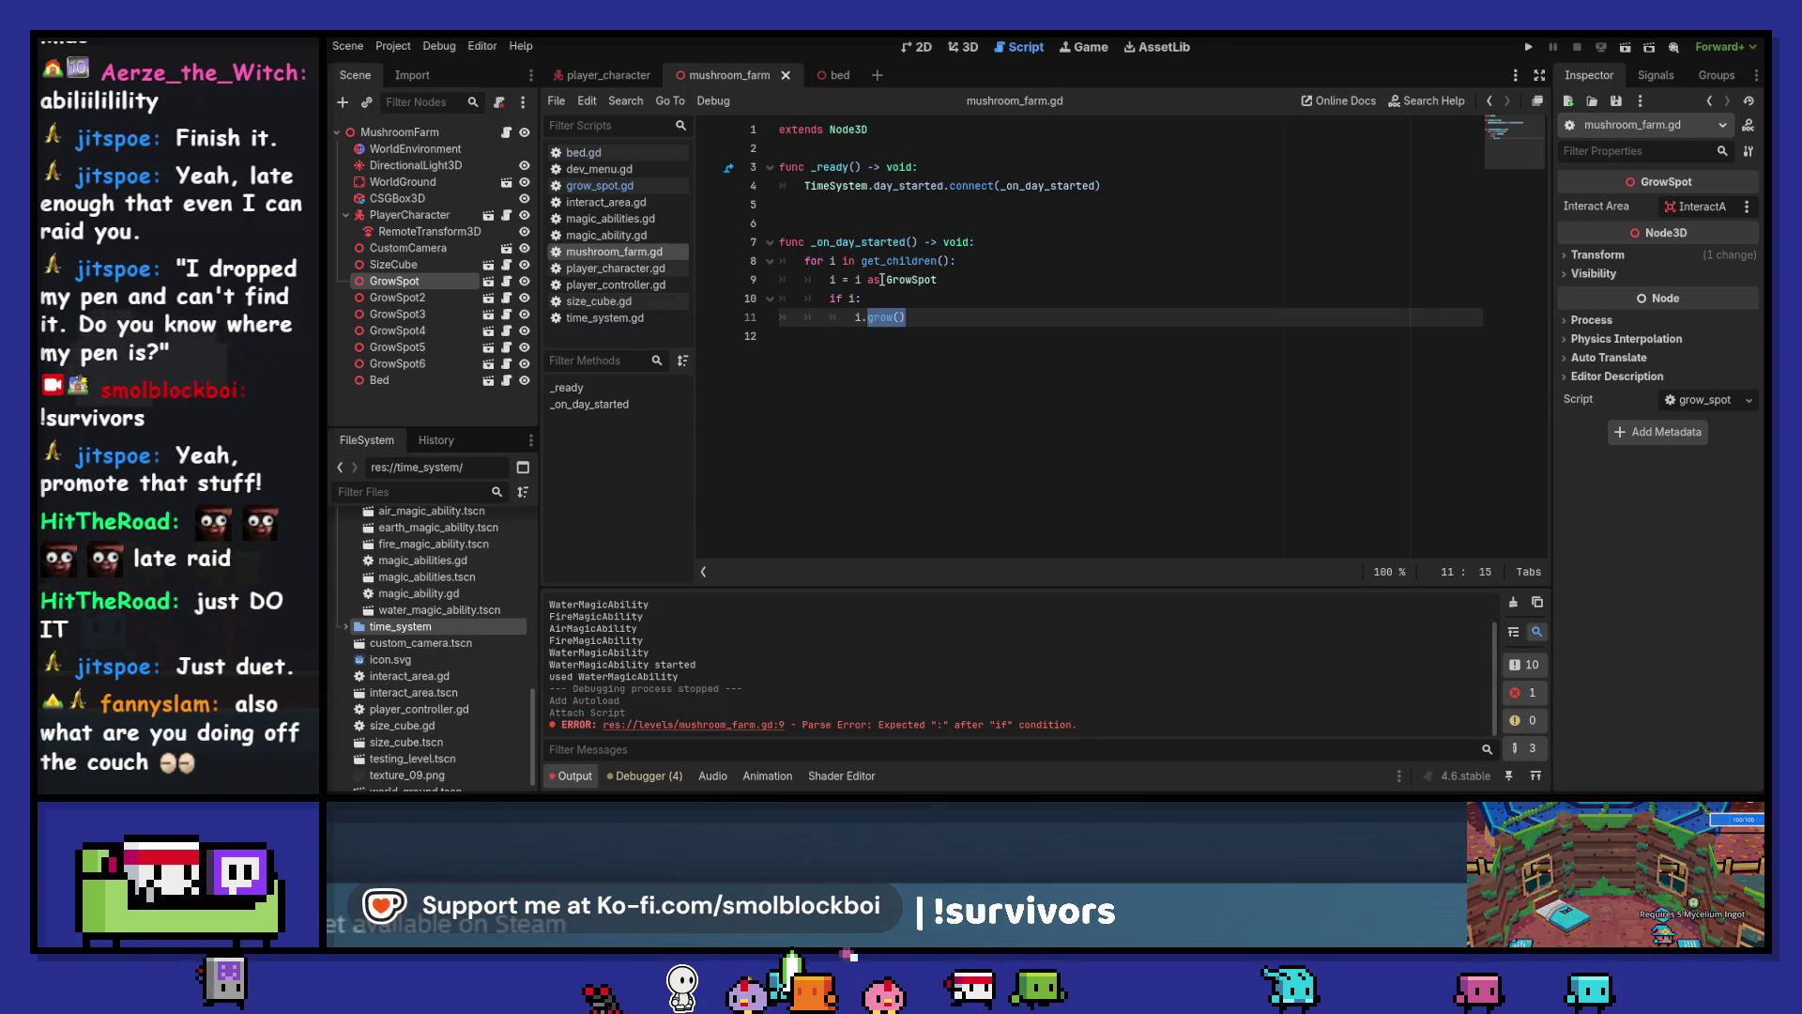
{"action": "left_click", "coordinate": [600, 185]}
Add func grow(): with if is_watered and is_seeded and not is_harvestable: is_harvestable = true
{"action": "scroll", "coordinate": [1077, 352], "scroll_direction": "down", "scroll_amount": 5}
{"action": "scroll", "coordinate": [1078, 352], "scroll_direction": "down", "scroll_amount": 1}
{"action": "left_click", "coordinate": [899, 333]}
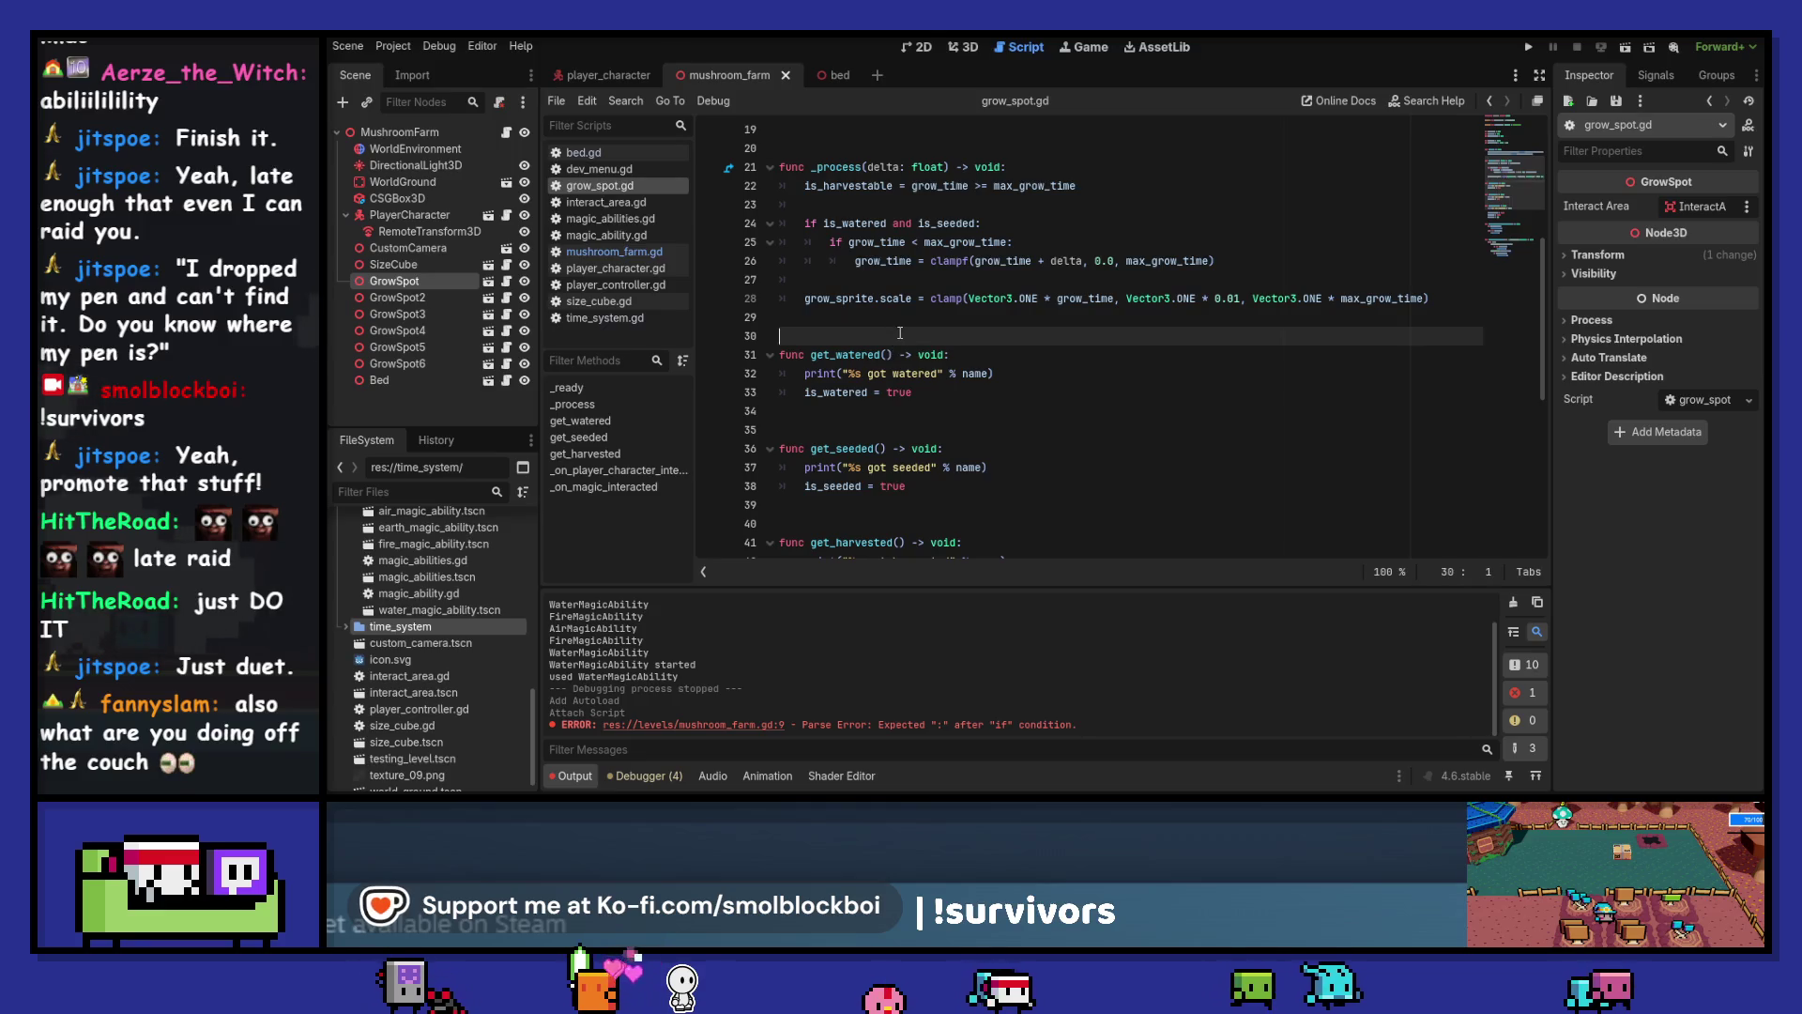
{"action": "key", "text": "Return"}
{"action": "key", "text": "Return"}
{"action": "key", "text": "Return"}
{"action": "key", "text": "Up"}
{"action": "key", "text": "Up"}
{"action": "type", "text": "func"}
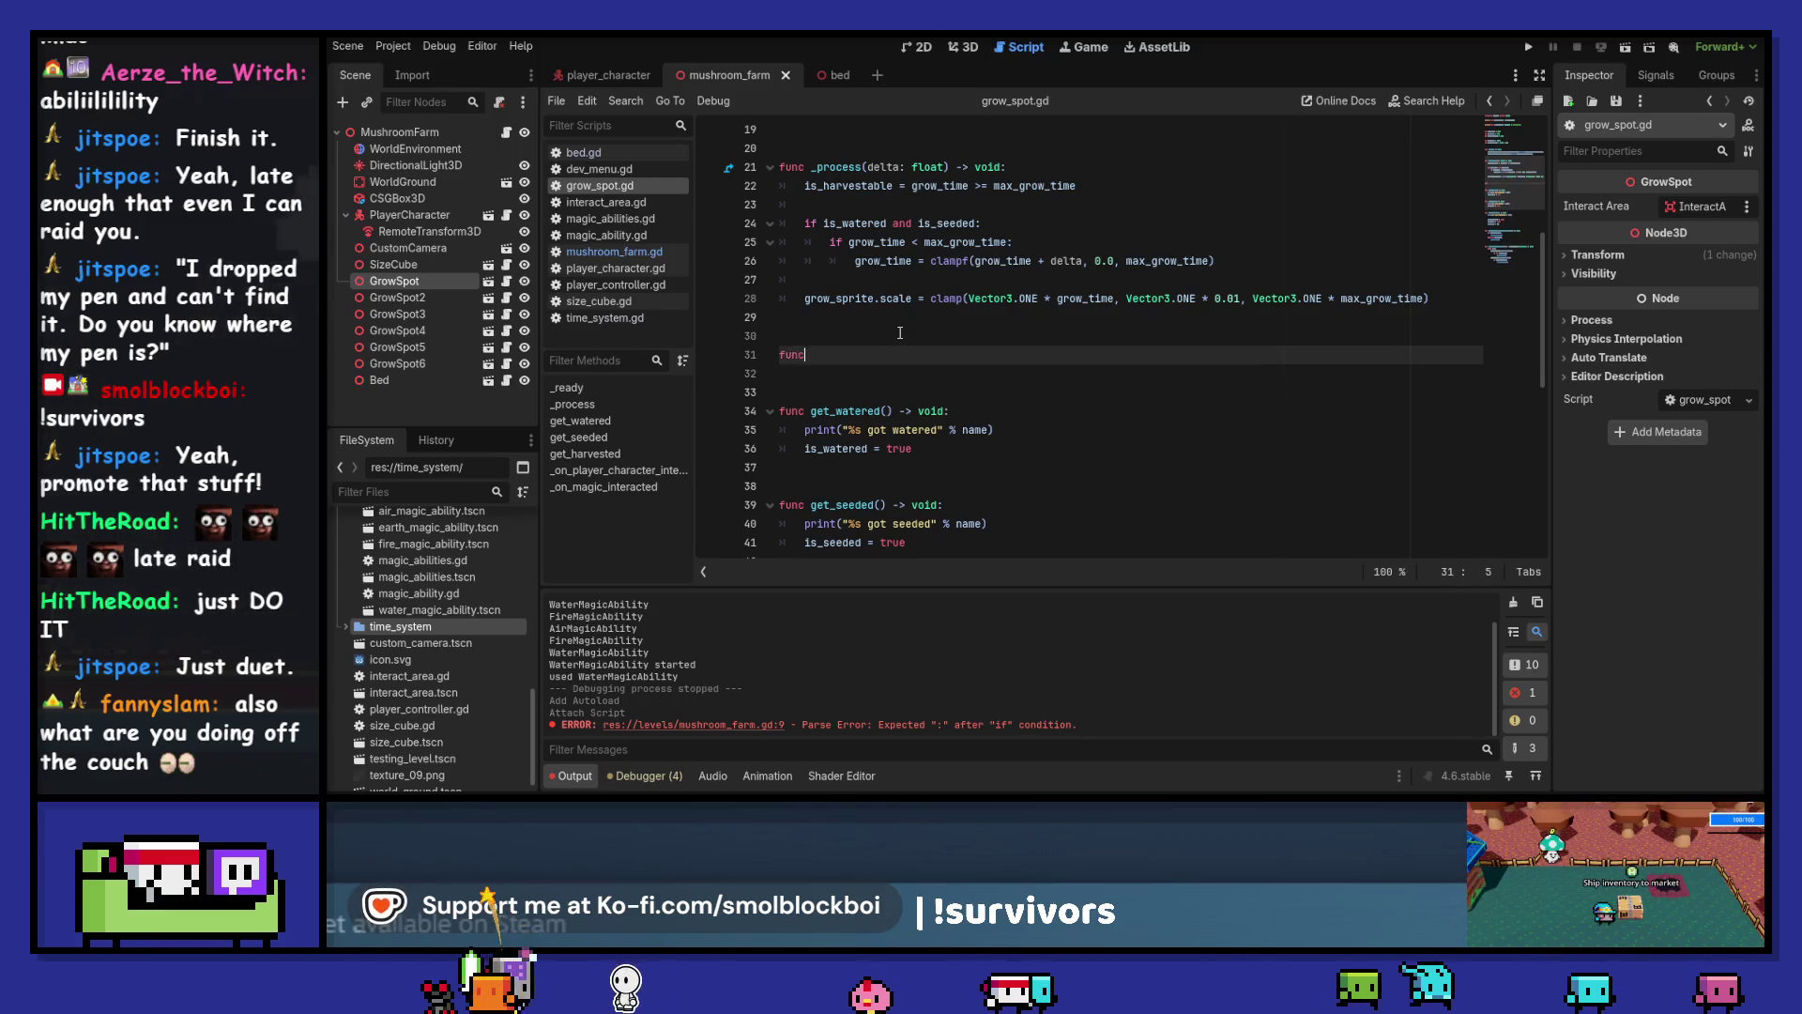
{"action": "type", "text": " grow():"}
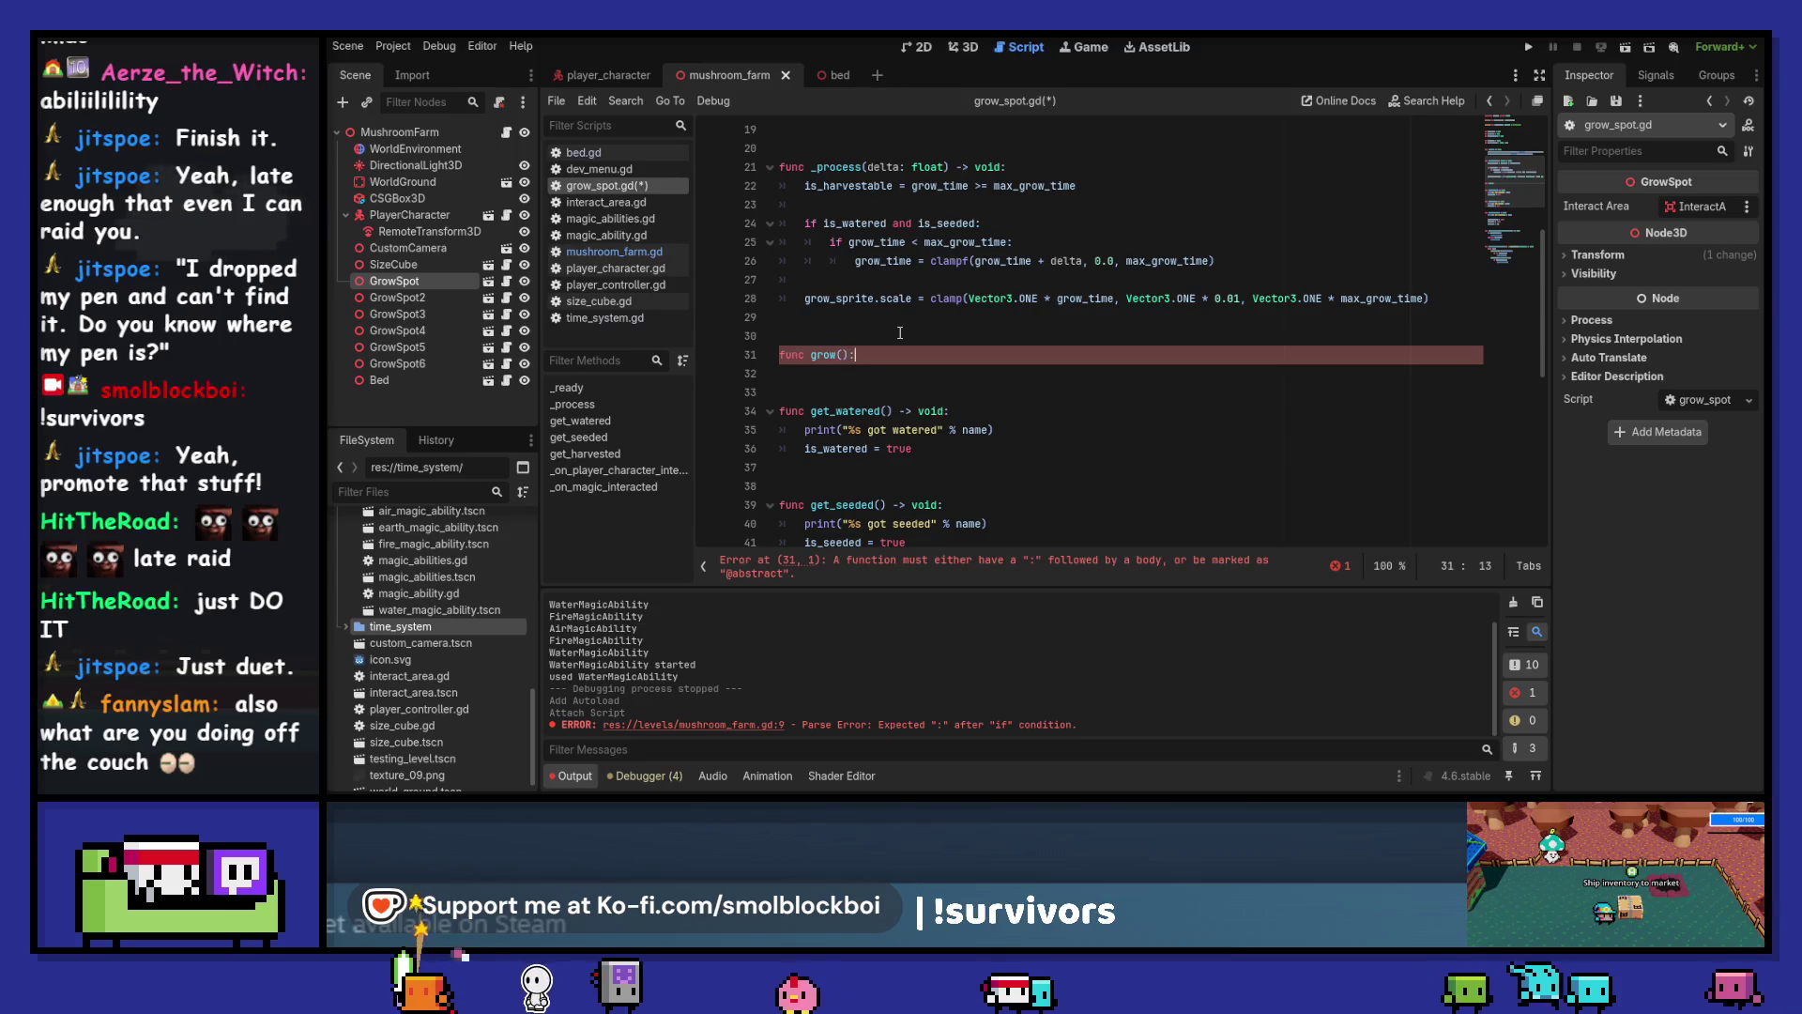
{"action": "key", "text": "Return"}
{"action": "type", "text": "if"}
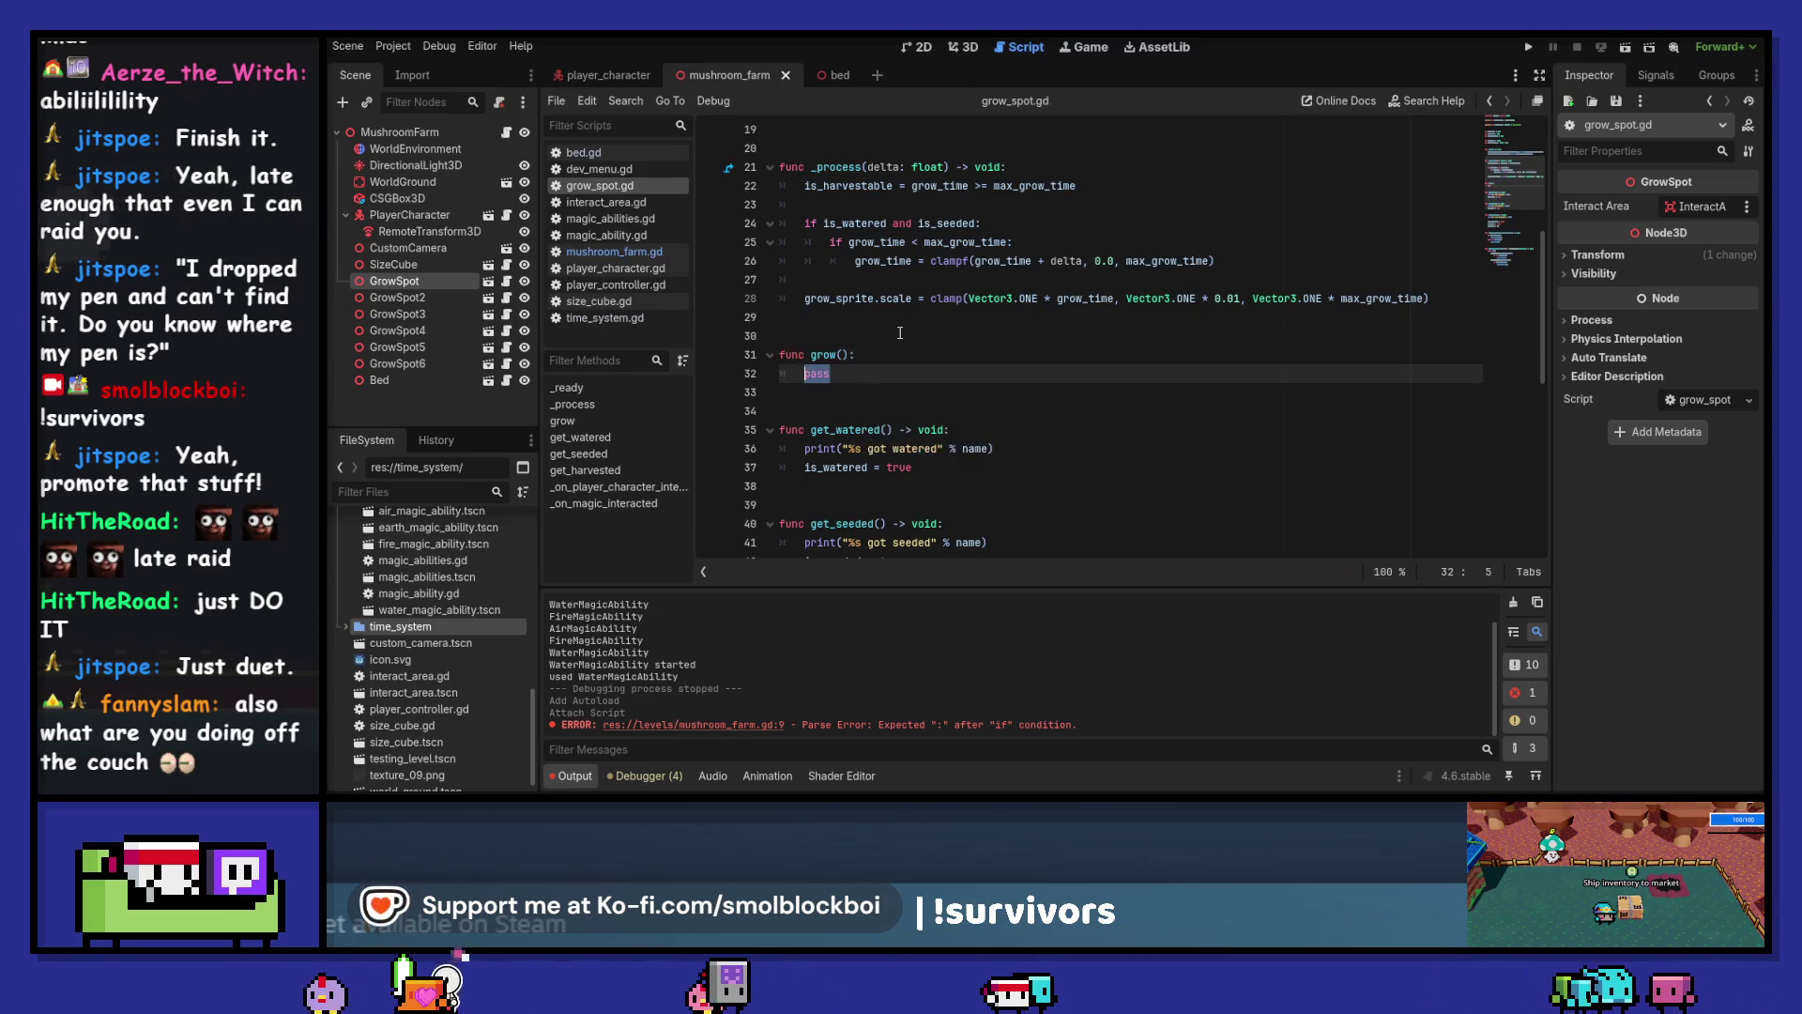
{"action": "type", "text": " is_watered and "}
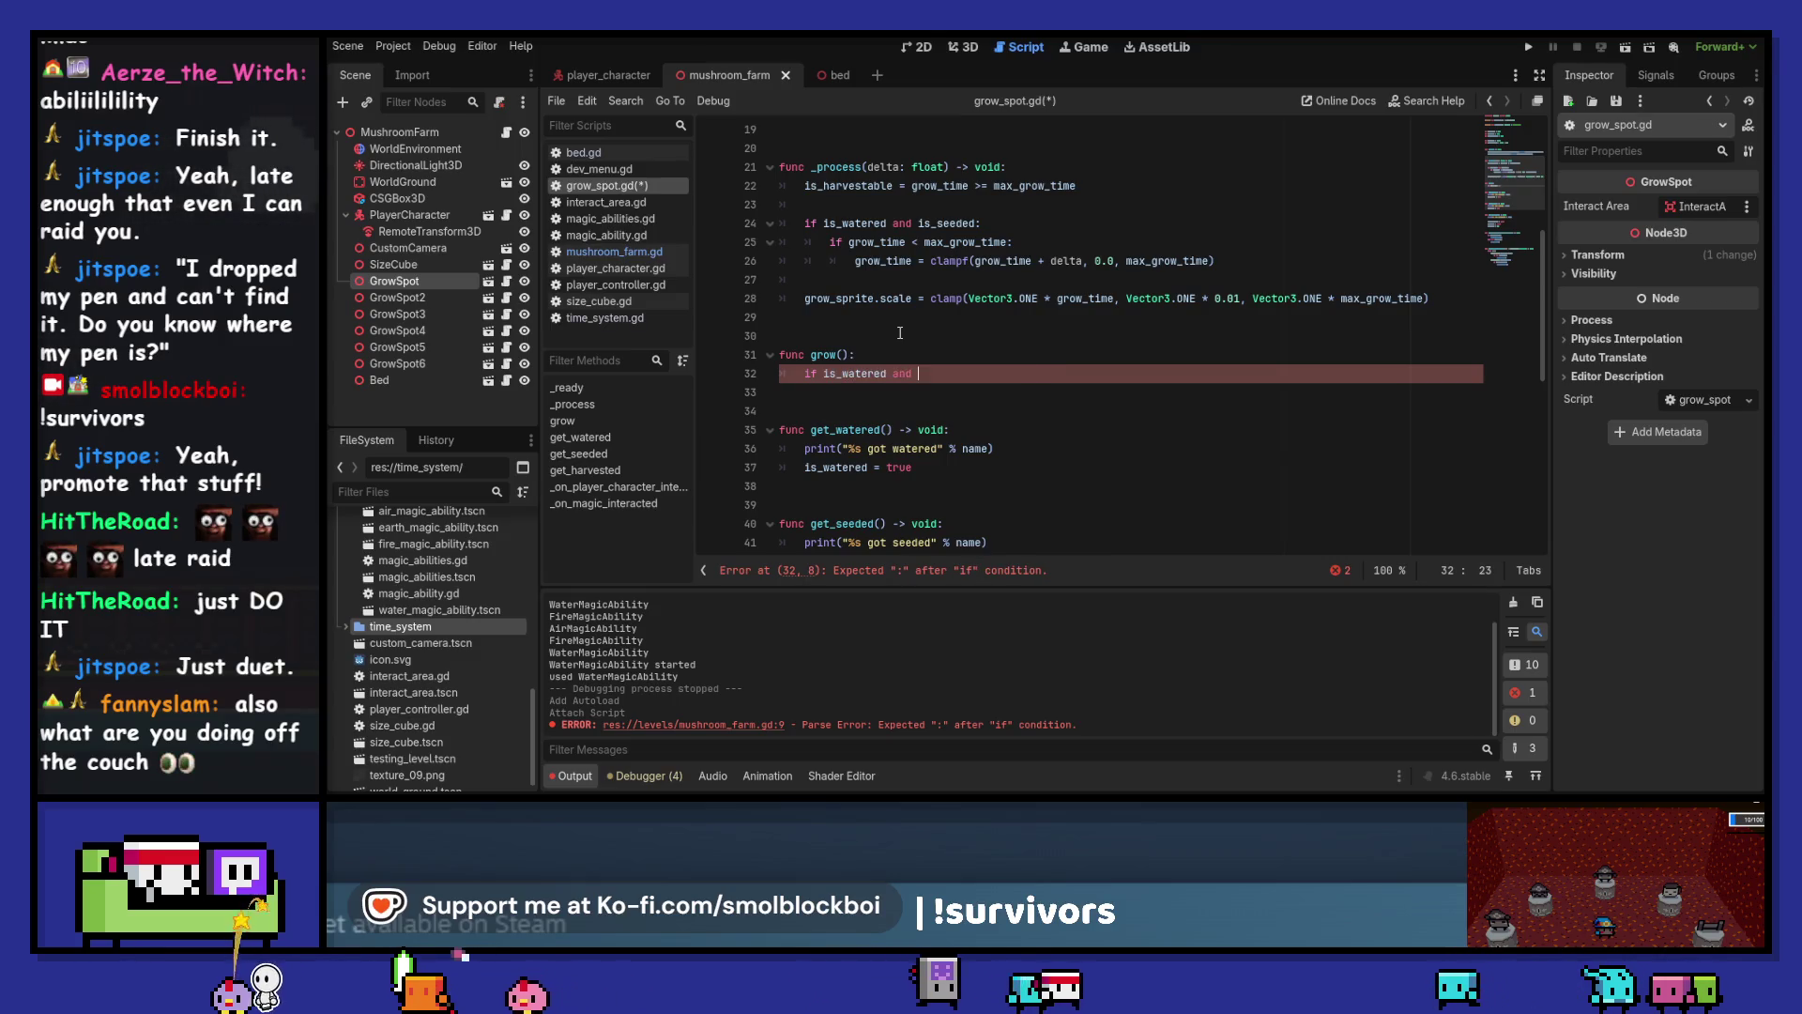
{"action": "type", "text": "is_seeded an"}
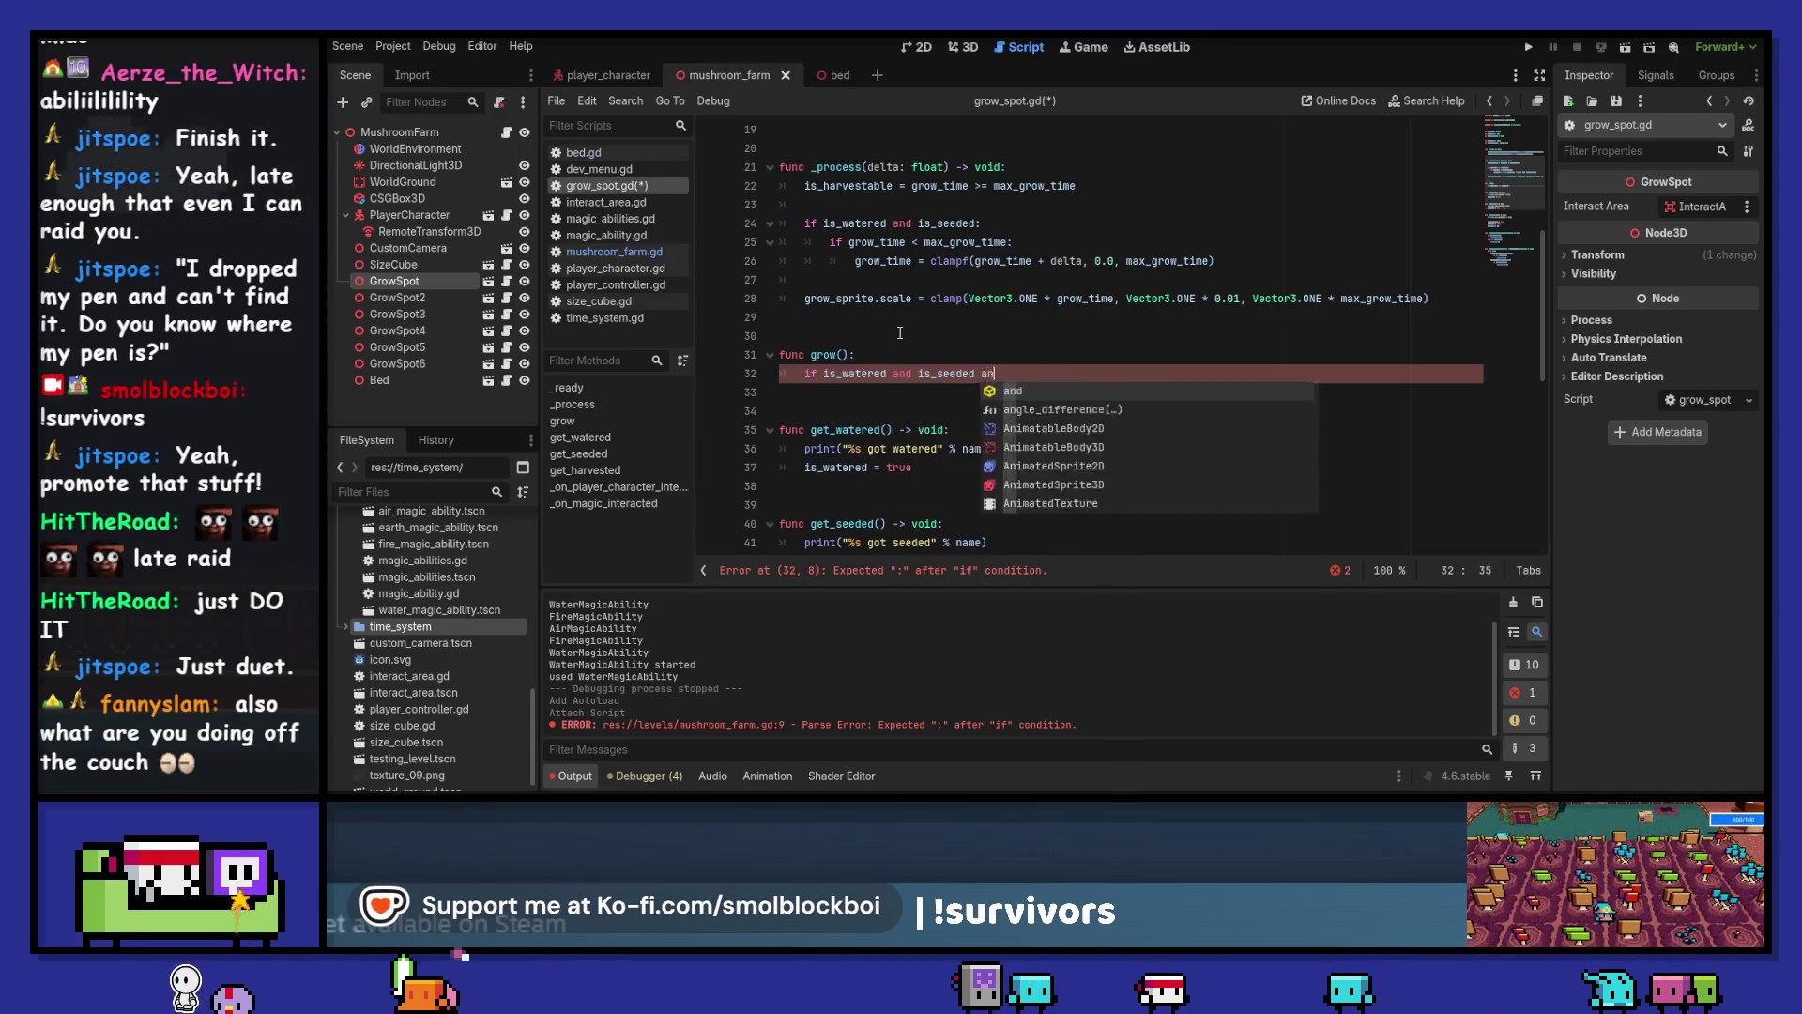
{"action": "type", "text": "d not is_har"}
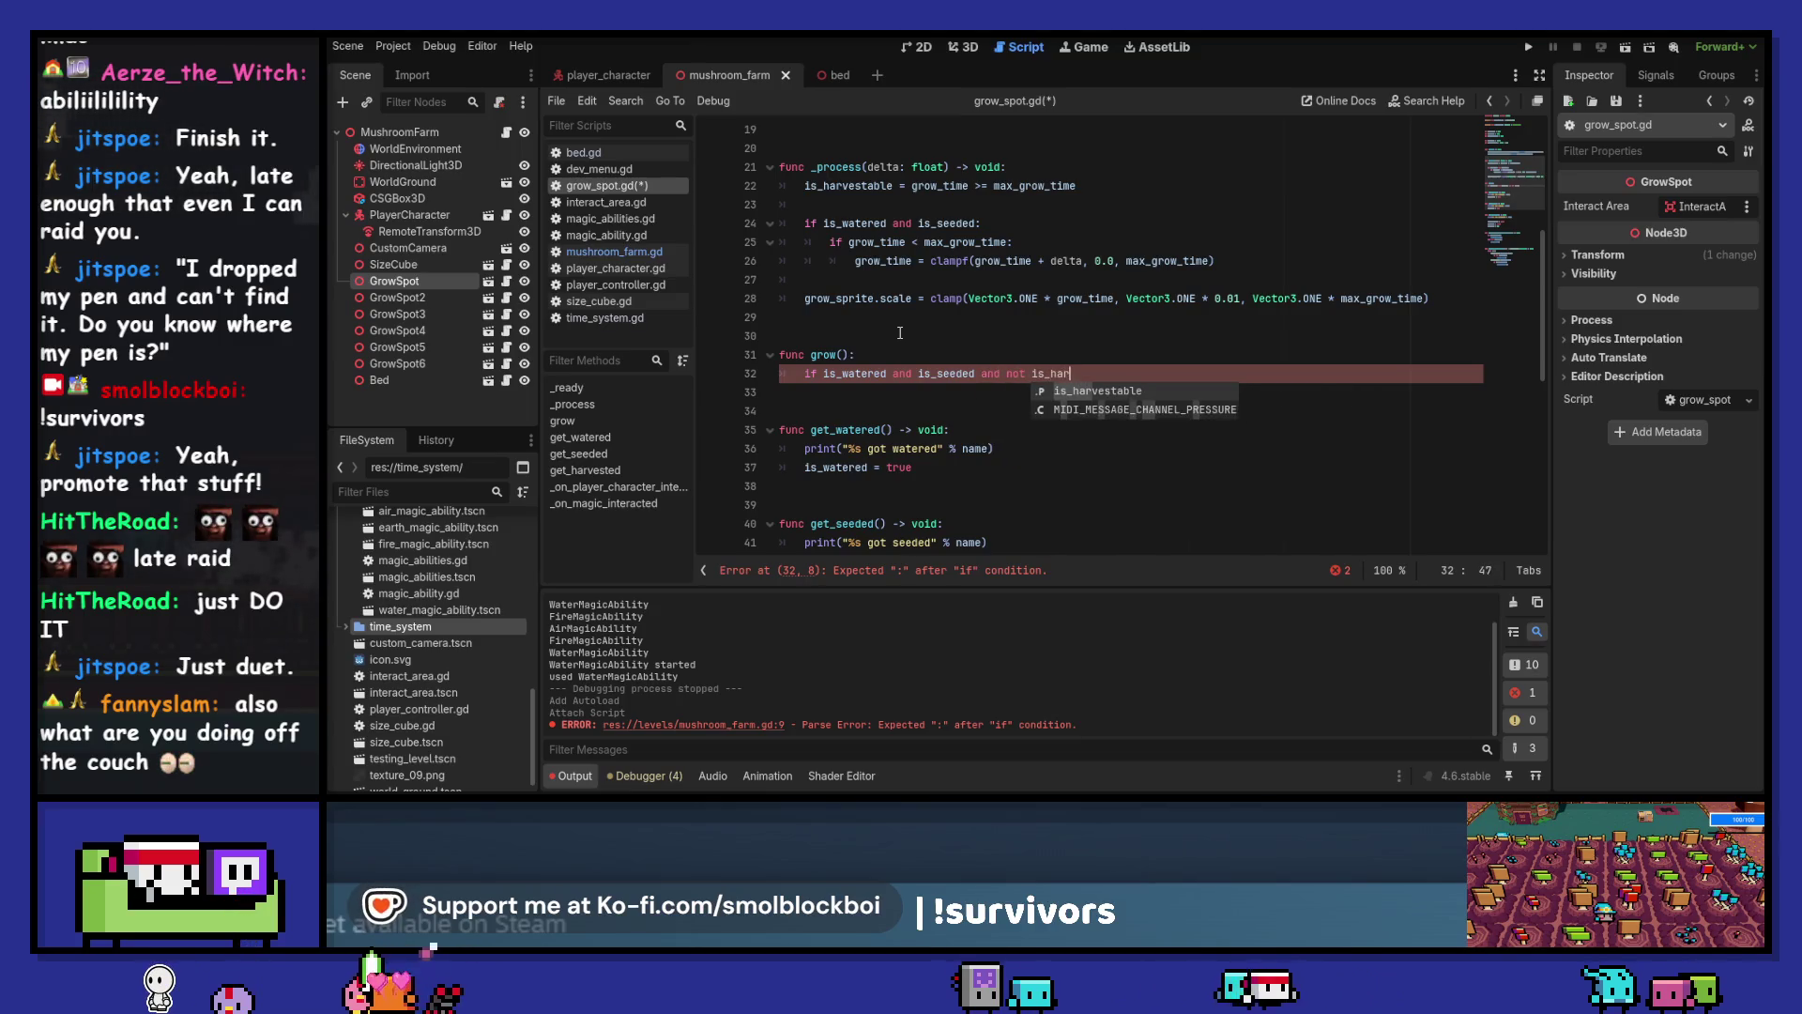
{"action": "type", "text": "vestable:"}
{"action": "key", "text": "Return"}
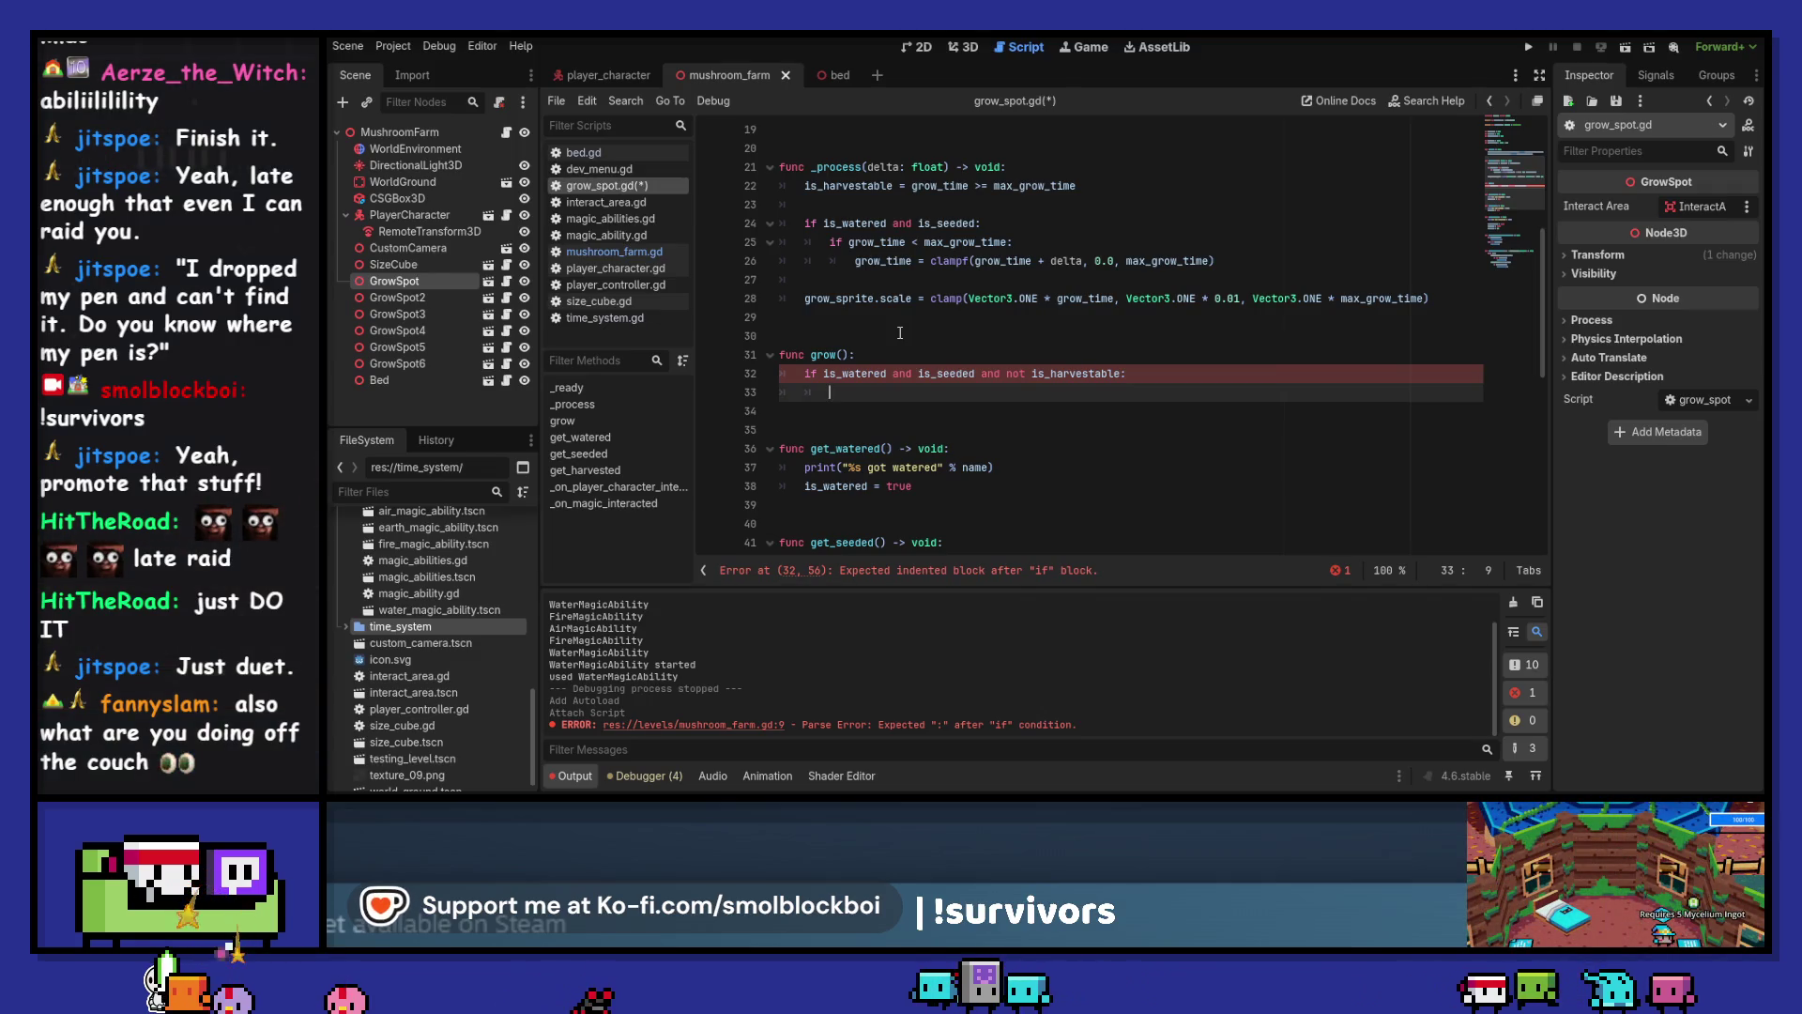
{"action": "type", "text": "is_ha"}
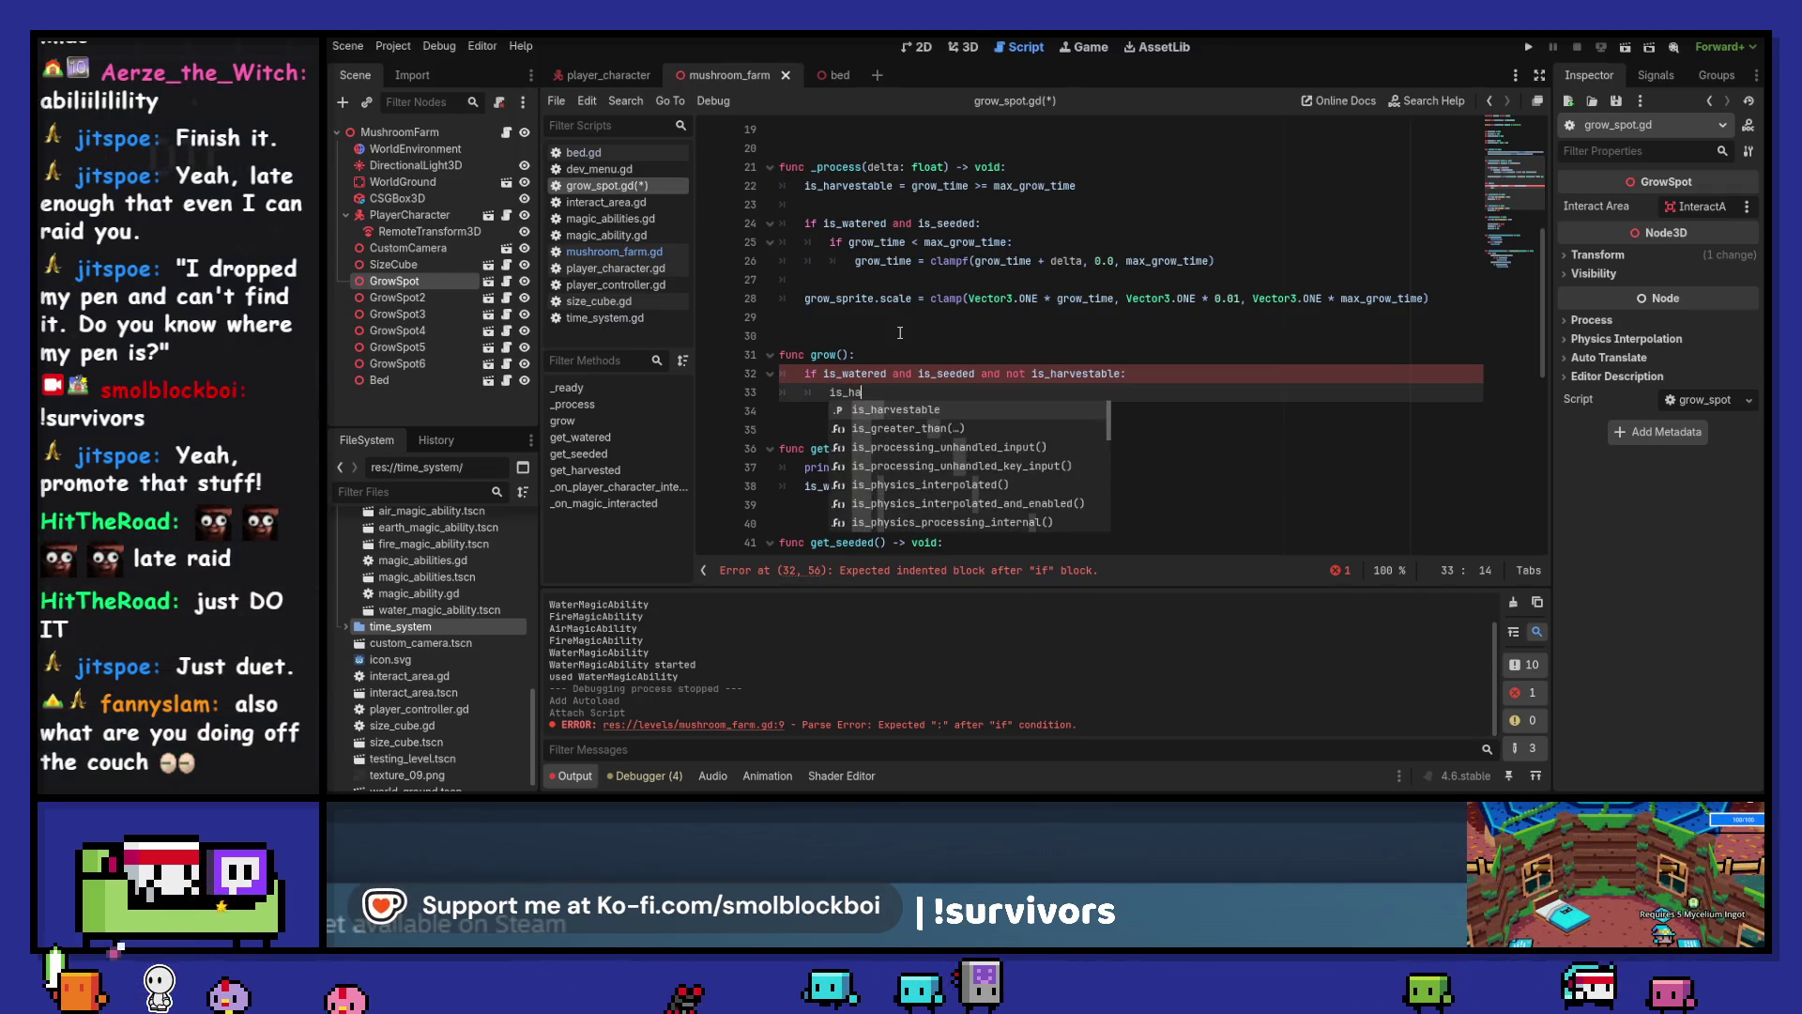
{"action": "type", "text": "rvestable = true"}
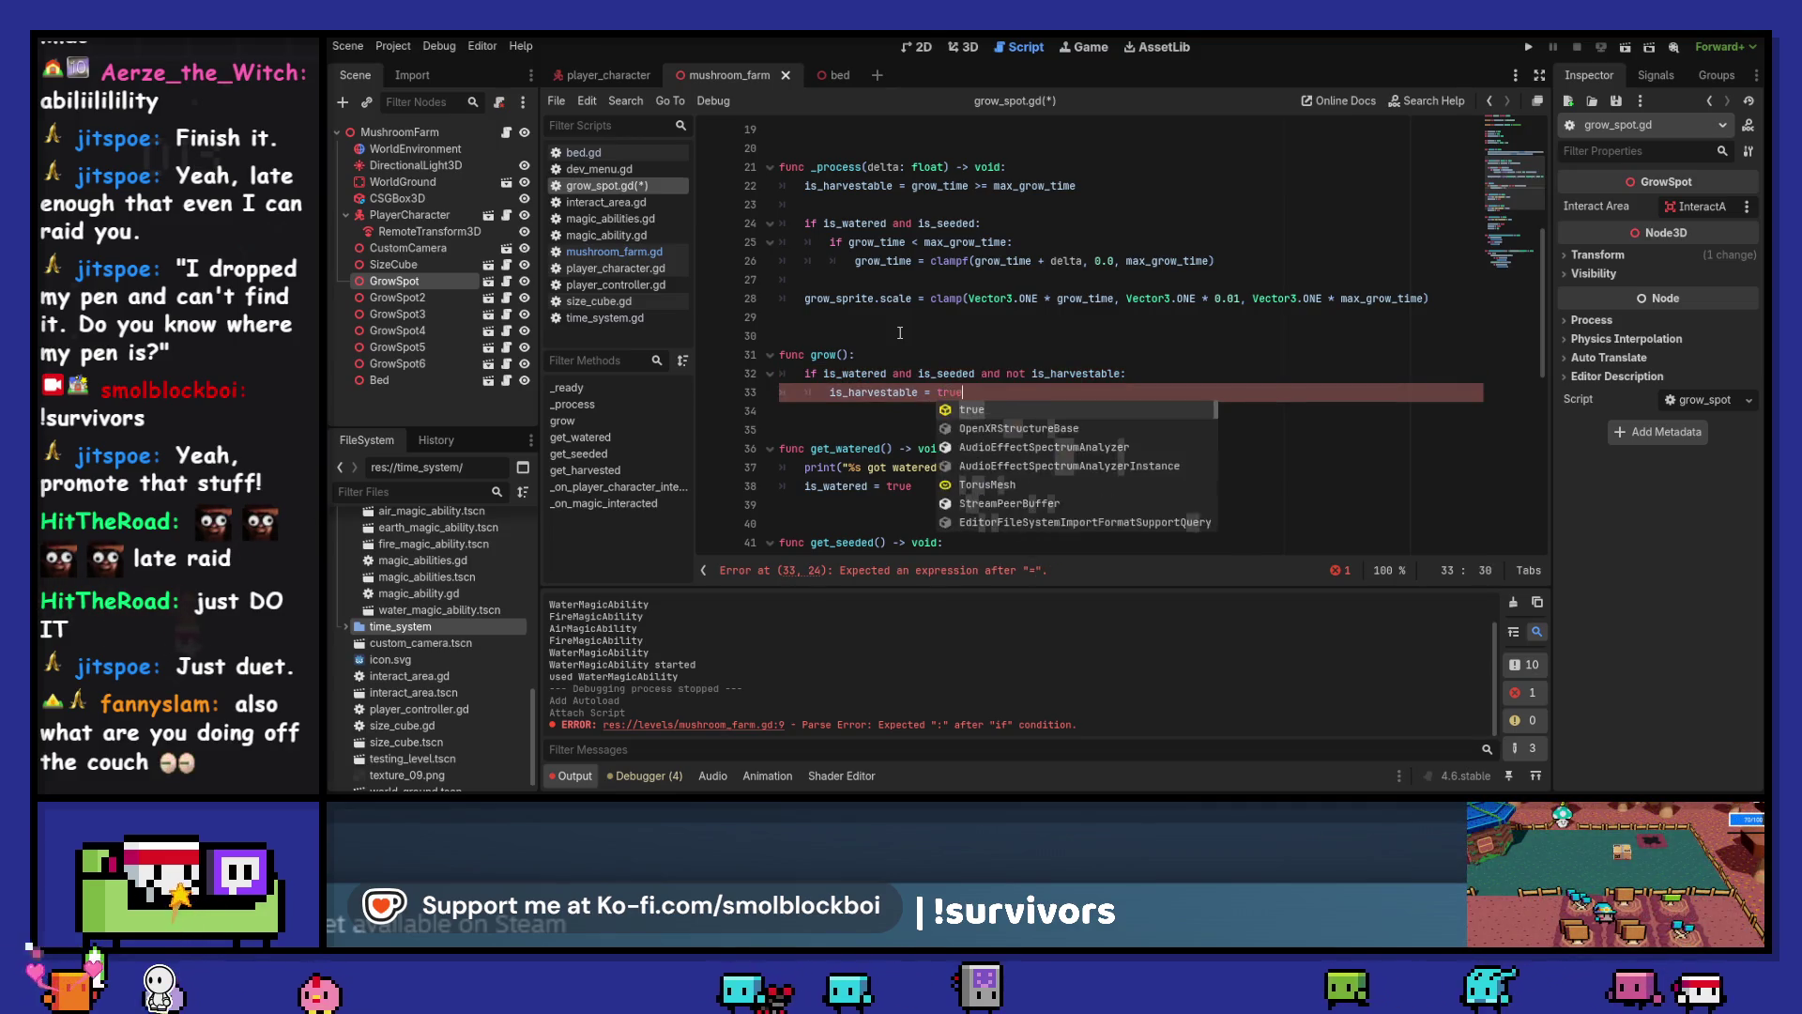
{"action": "key", "text": "Up"}
Collapse grow() into is_harvestable = is_watered and is_seeded and not is_harvestable
{"action": "key", "text": "ctrl+Left"}
{"action": "key", "text": "ctrl+shift+Right"}
{"action": "key", "text": "ctrl+shift+Right"}
{"action": "key", "text": "ctrl+shift+Right"}
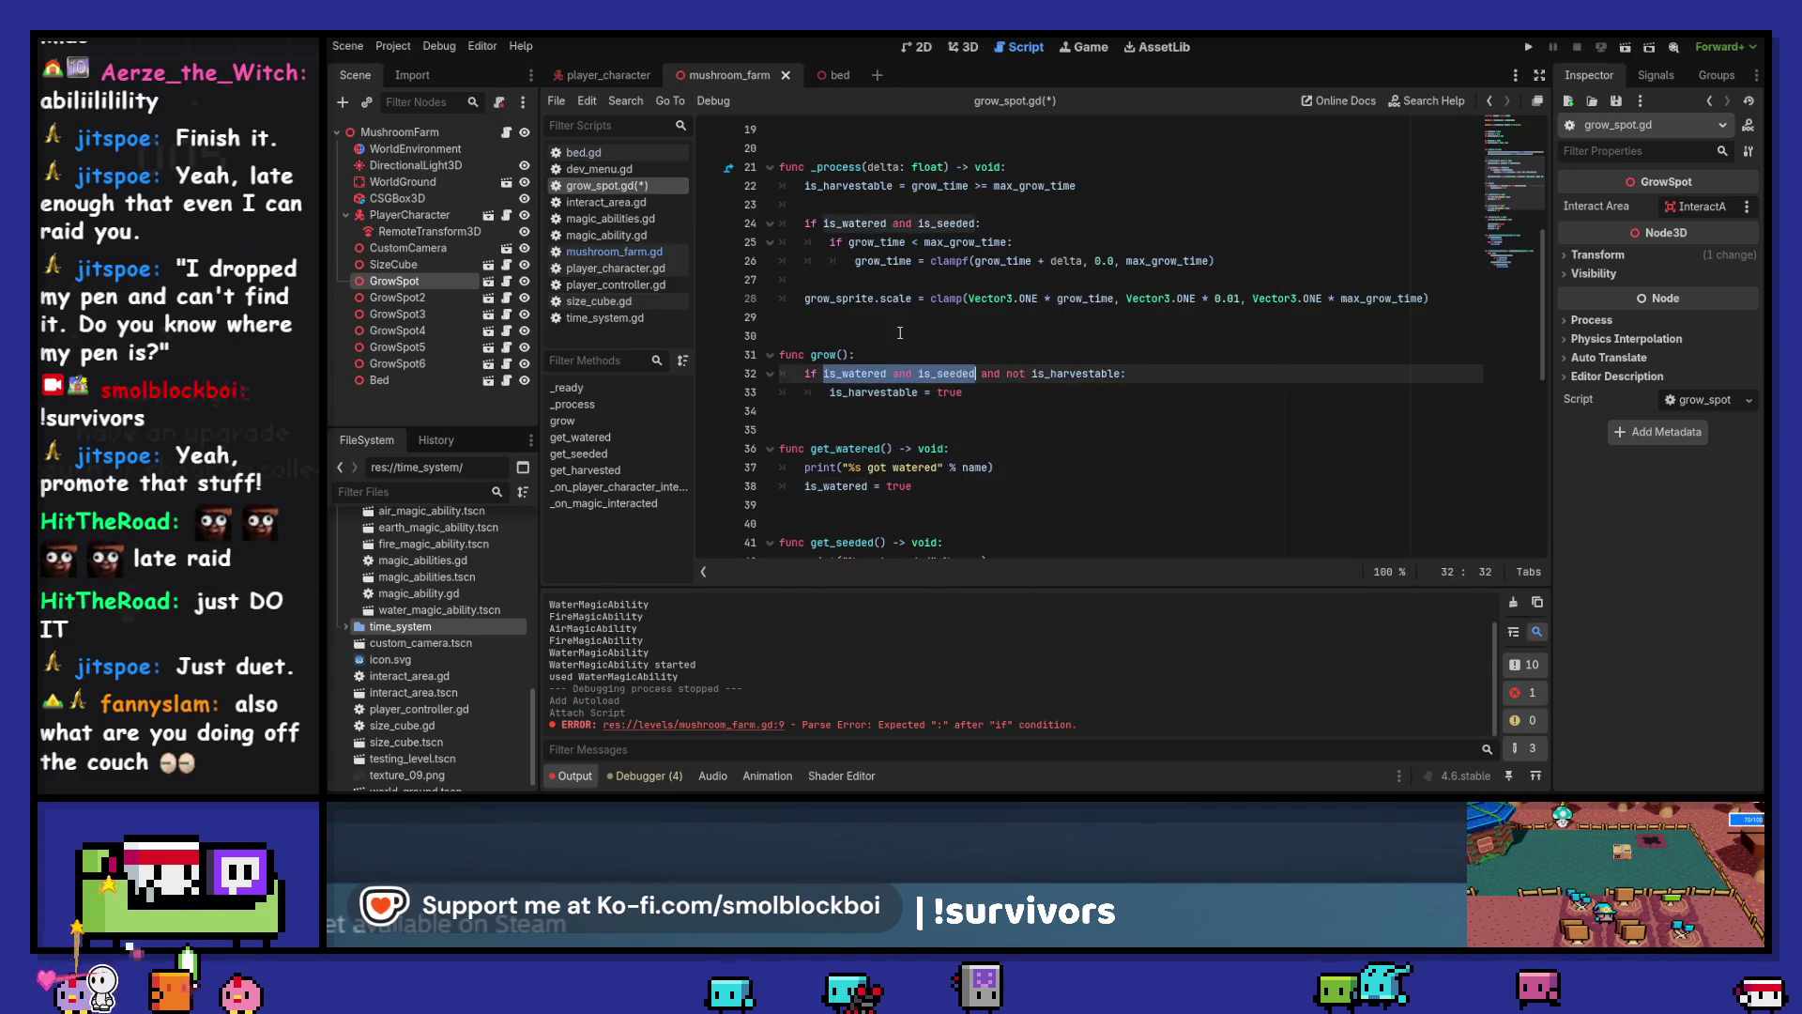
{"action": "key", "text": "BackSpace"}
{"action": "key", "text": "Down"}
{"action": "key", "text": "End"}
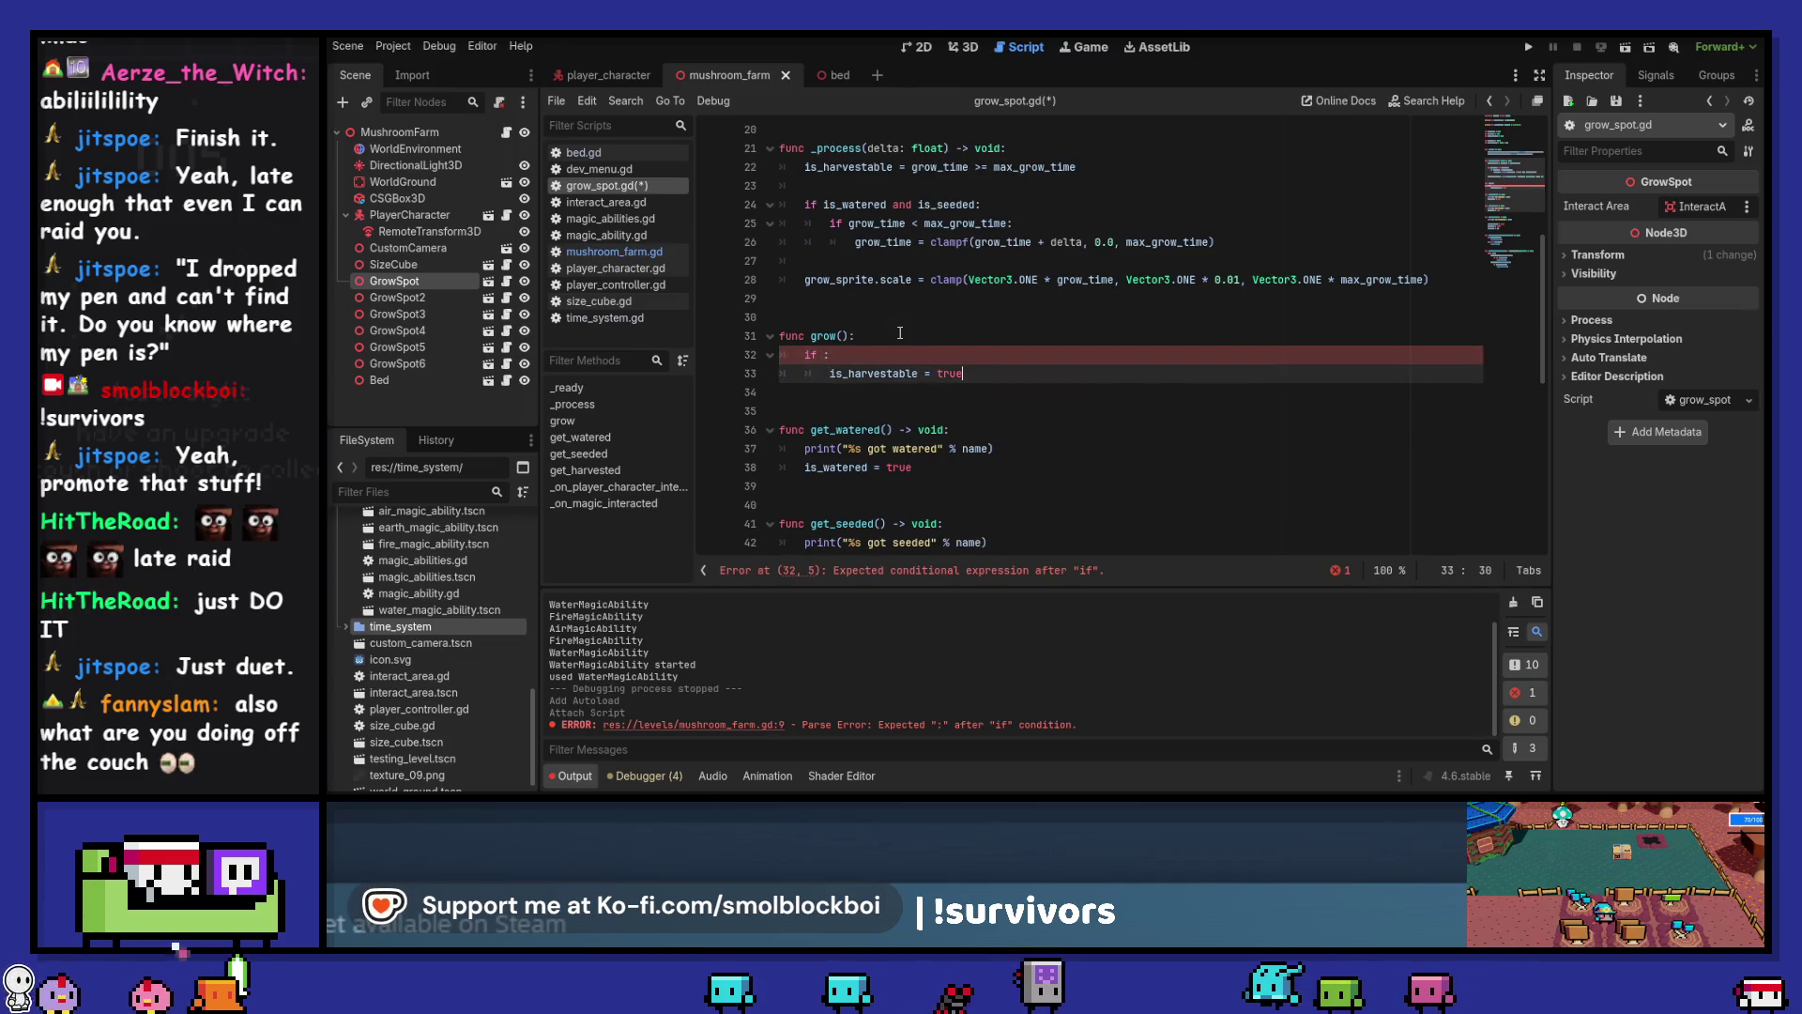
{"action": "key", "text": "alt+Up"}
{"action": "key", "text": "Down"}
{"action": "key", "text": "shift+Home"}
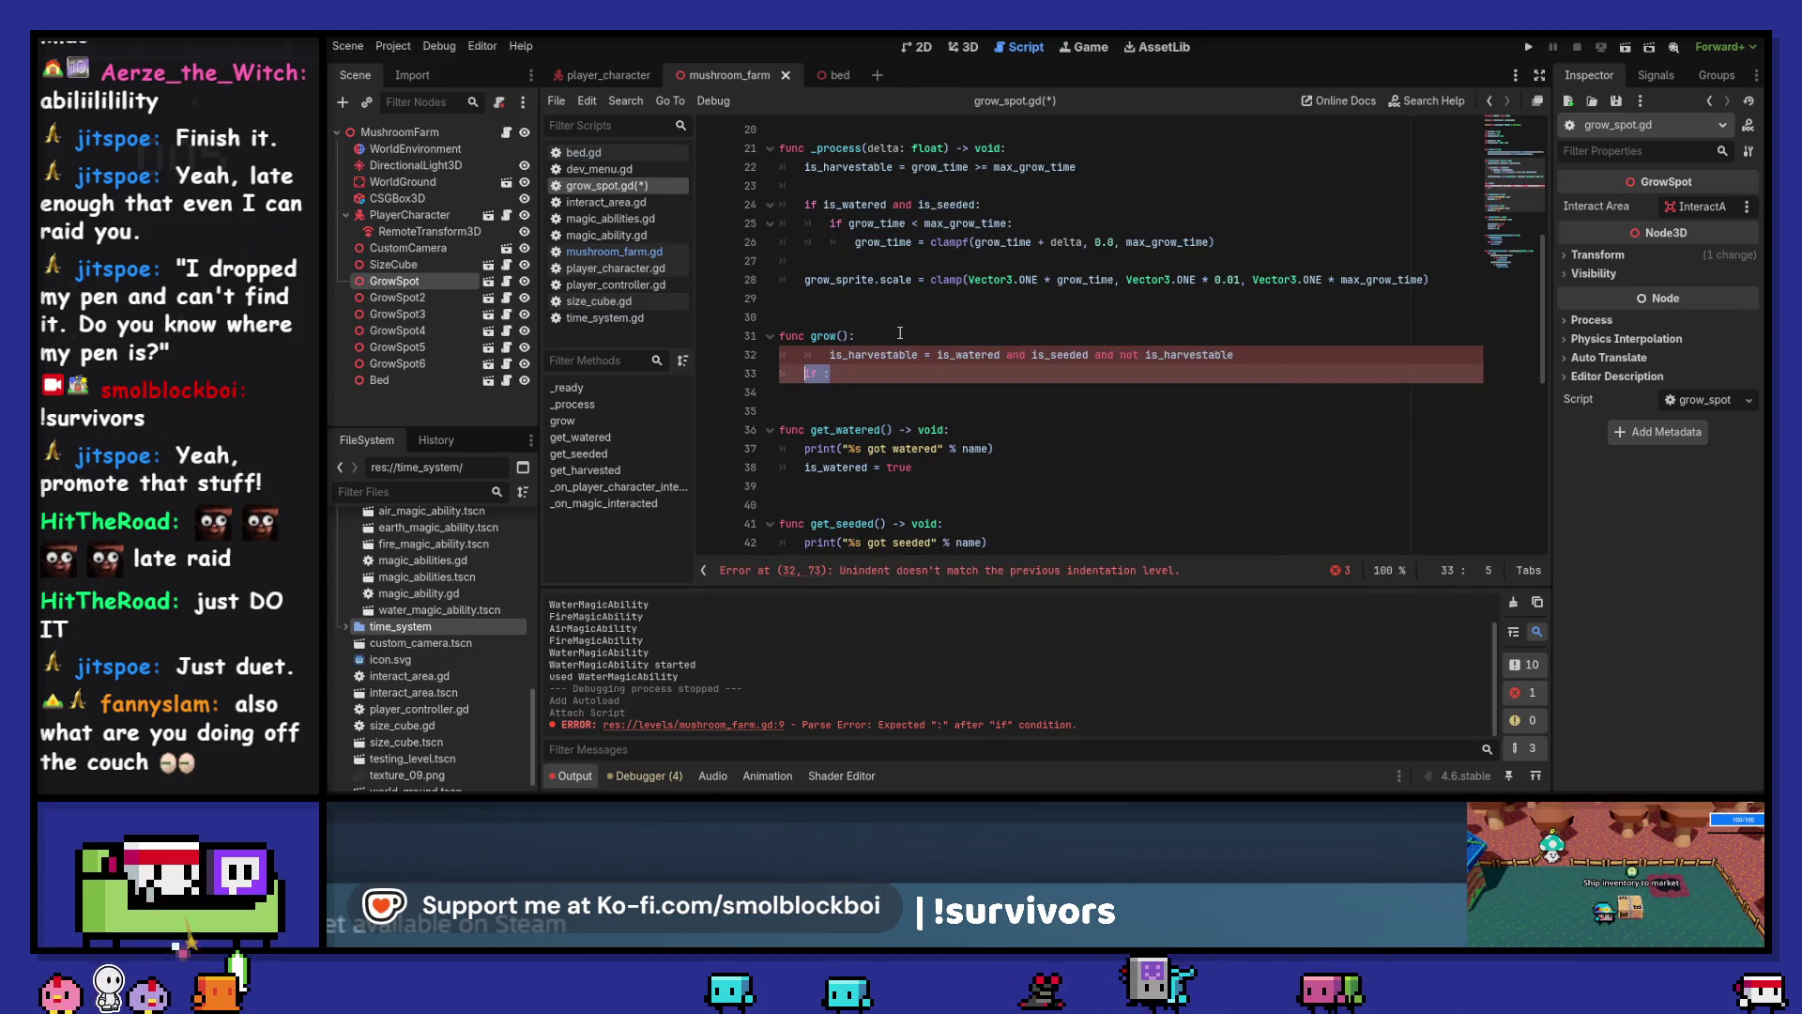
{"action": "key", "text": "ctrl+shift+k"}
{"action": "key", "text": "shift+Tab"}
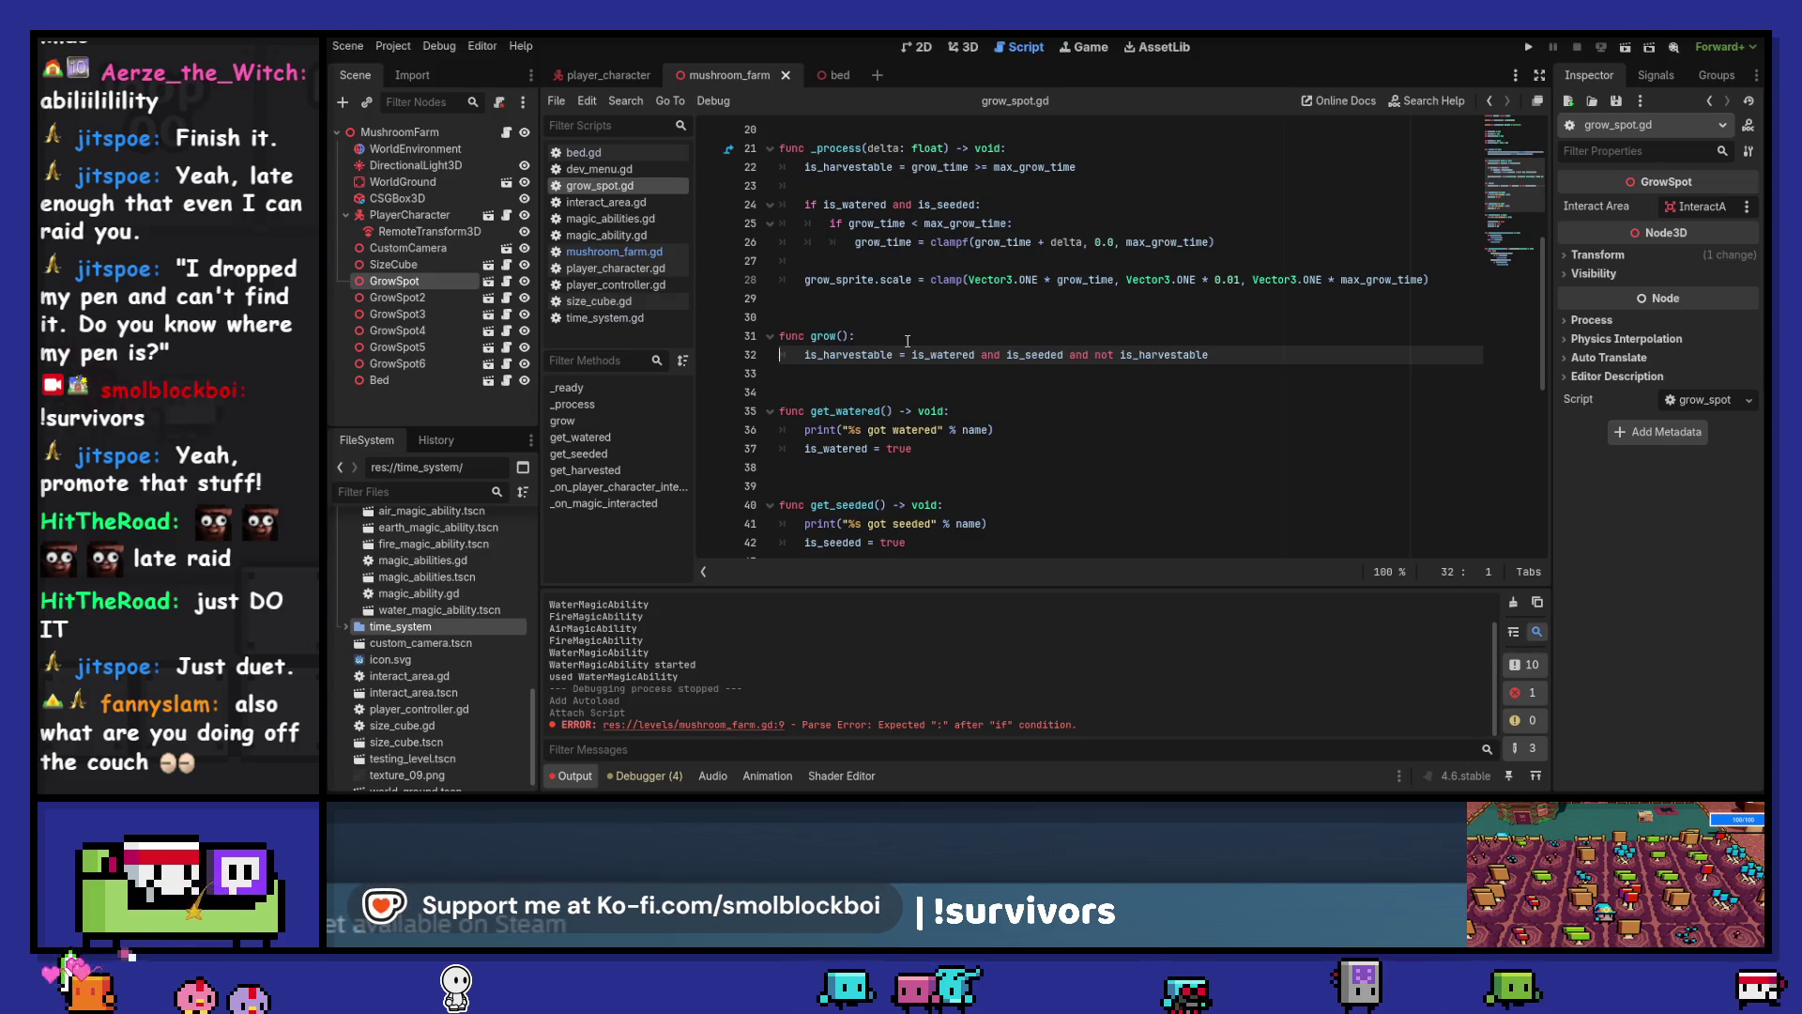
{"action": "left_click", "coordinate": [893, 282]}
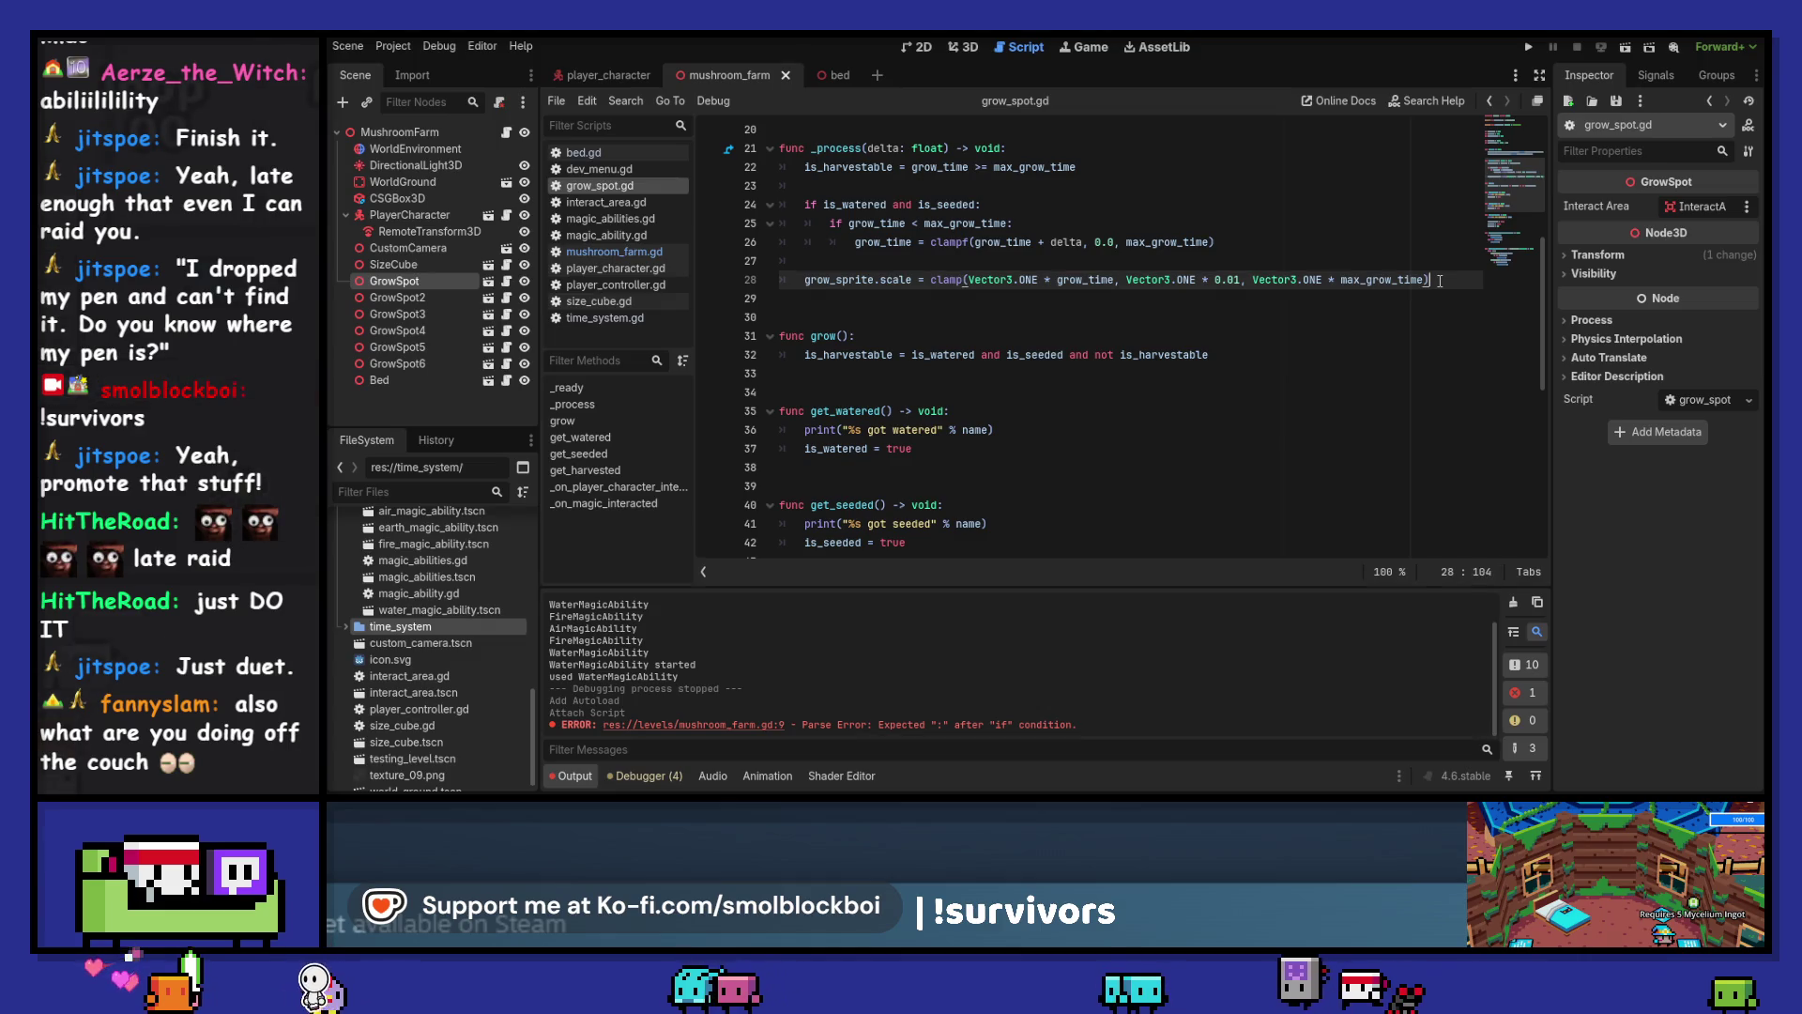
{"action": "mouse_move", "coordinate": [1440, 281]}
{"action": "left_mouse_down"}
{"action": "mouse_move", "coordinate": [939, 168]}
{"action": "mouse_move", "coordinate": [798, 242]}
{"action": "mouse_move", "coordinate": [604, 191]}
{"action": "left_mouse_up"}
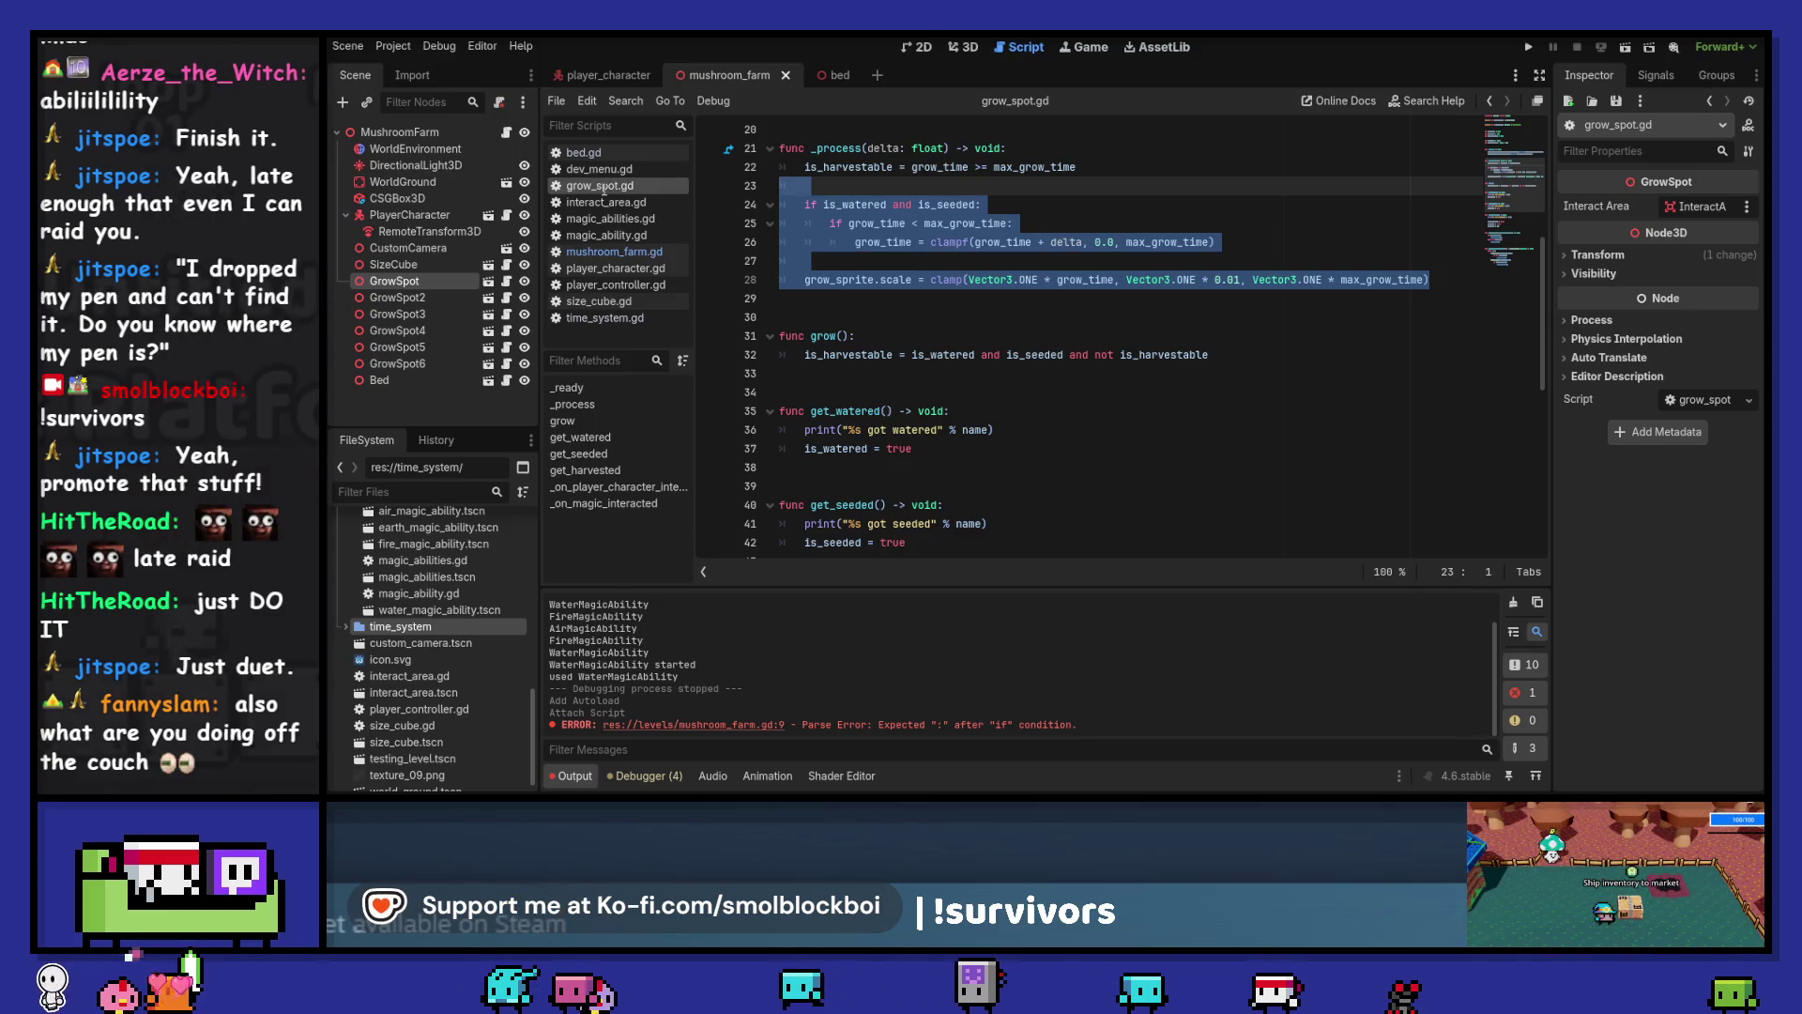
{"action": "left_click_drag", "start_coordinate": [604, 191], "coordinate": [714, 148]}
{"action": "scroll", "coordinate": [1133, 362], "scroll_direction": "up", "scroll_amount": 2}
{"action": "key", "text": "BackSpace"}
{"action": "key", "text": "BackSpace"}
{"action": "key", "text": "BackSpace"}
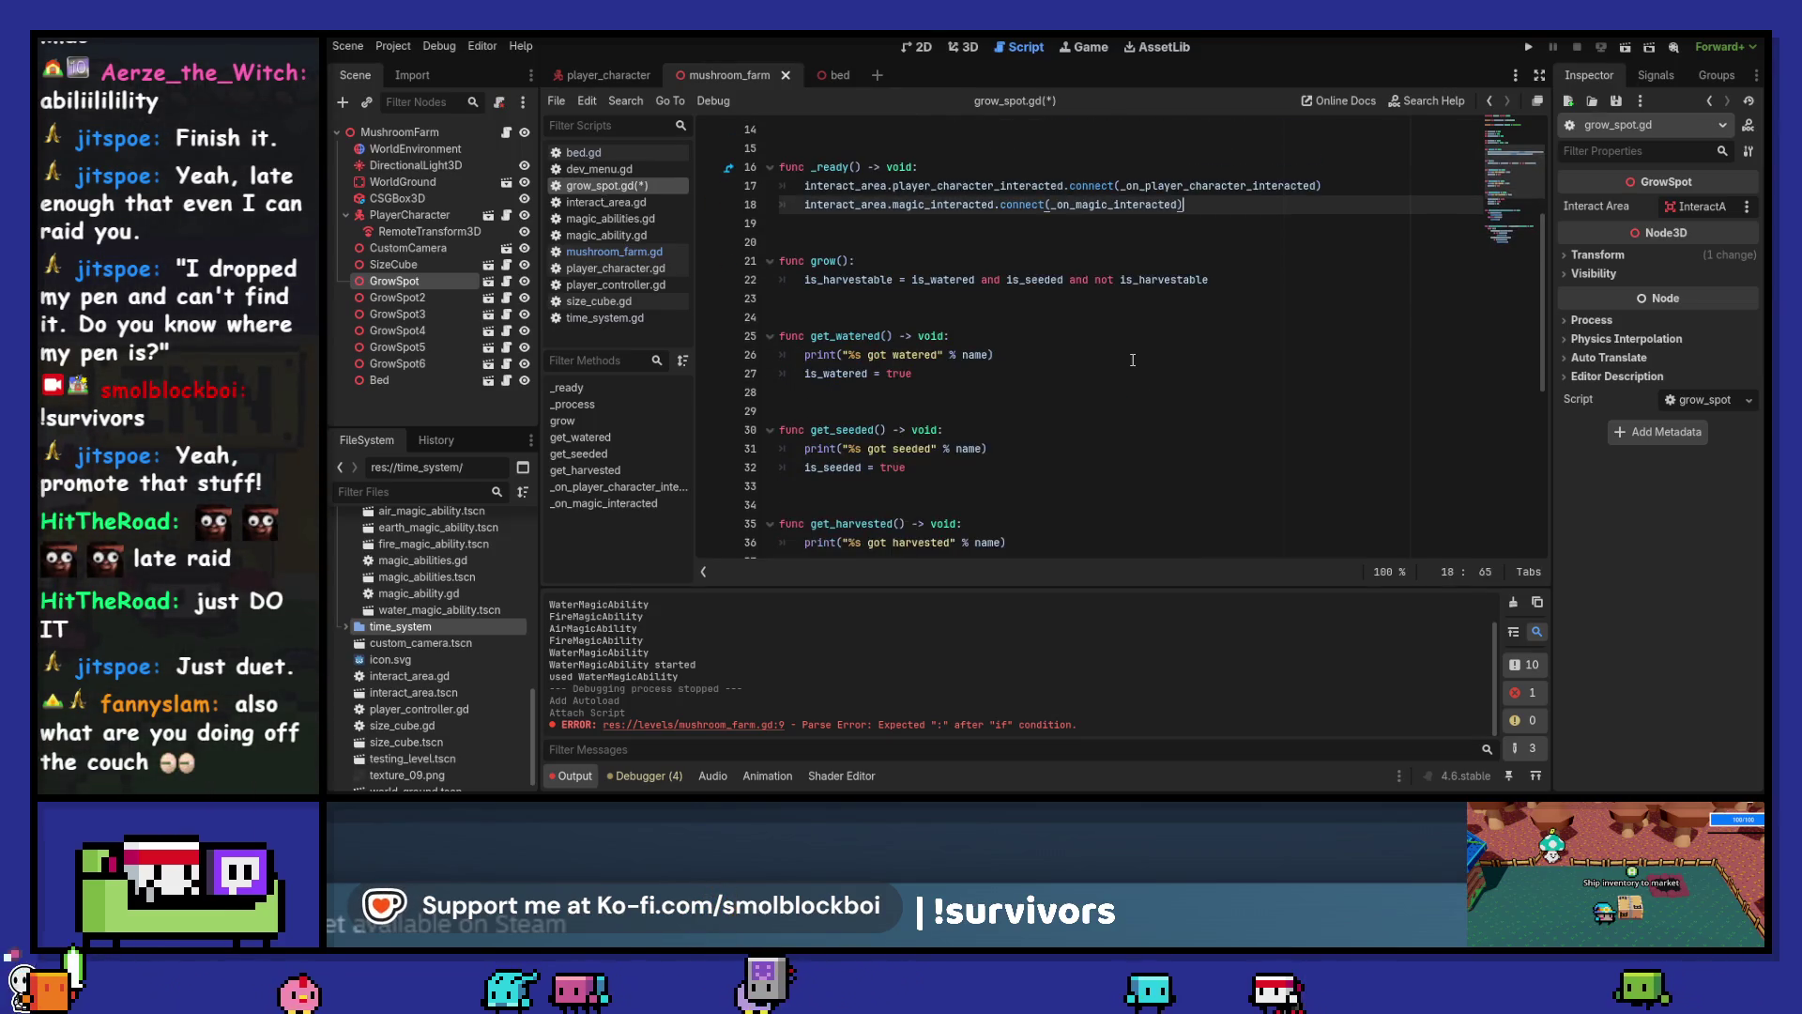
{"action": "key", "text": "ctrl+s"}
{"action": "scroll", "coordinate": [1125, 357], "scroll_direction": "up", "scroll_amount": 3}
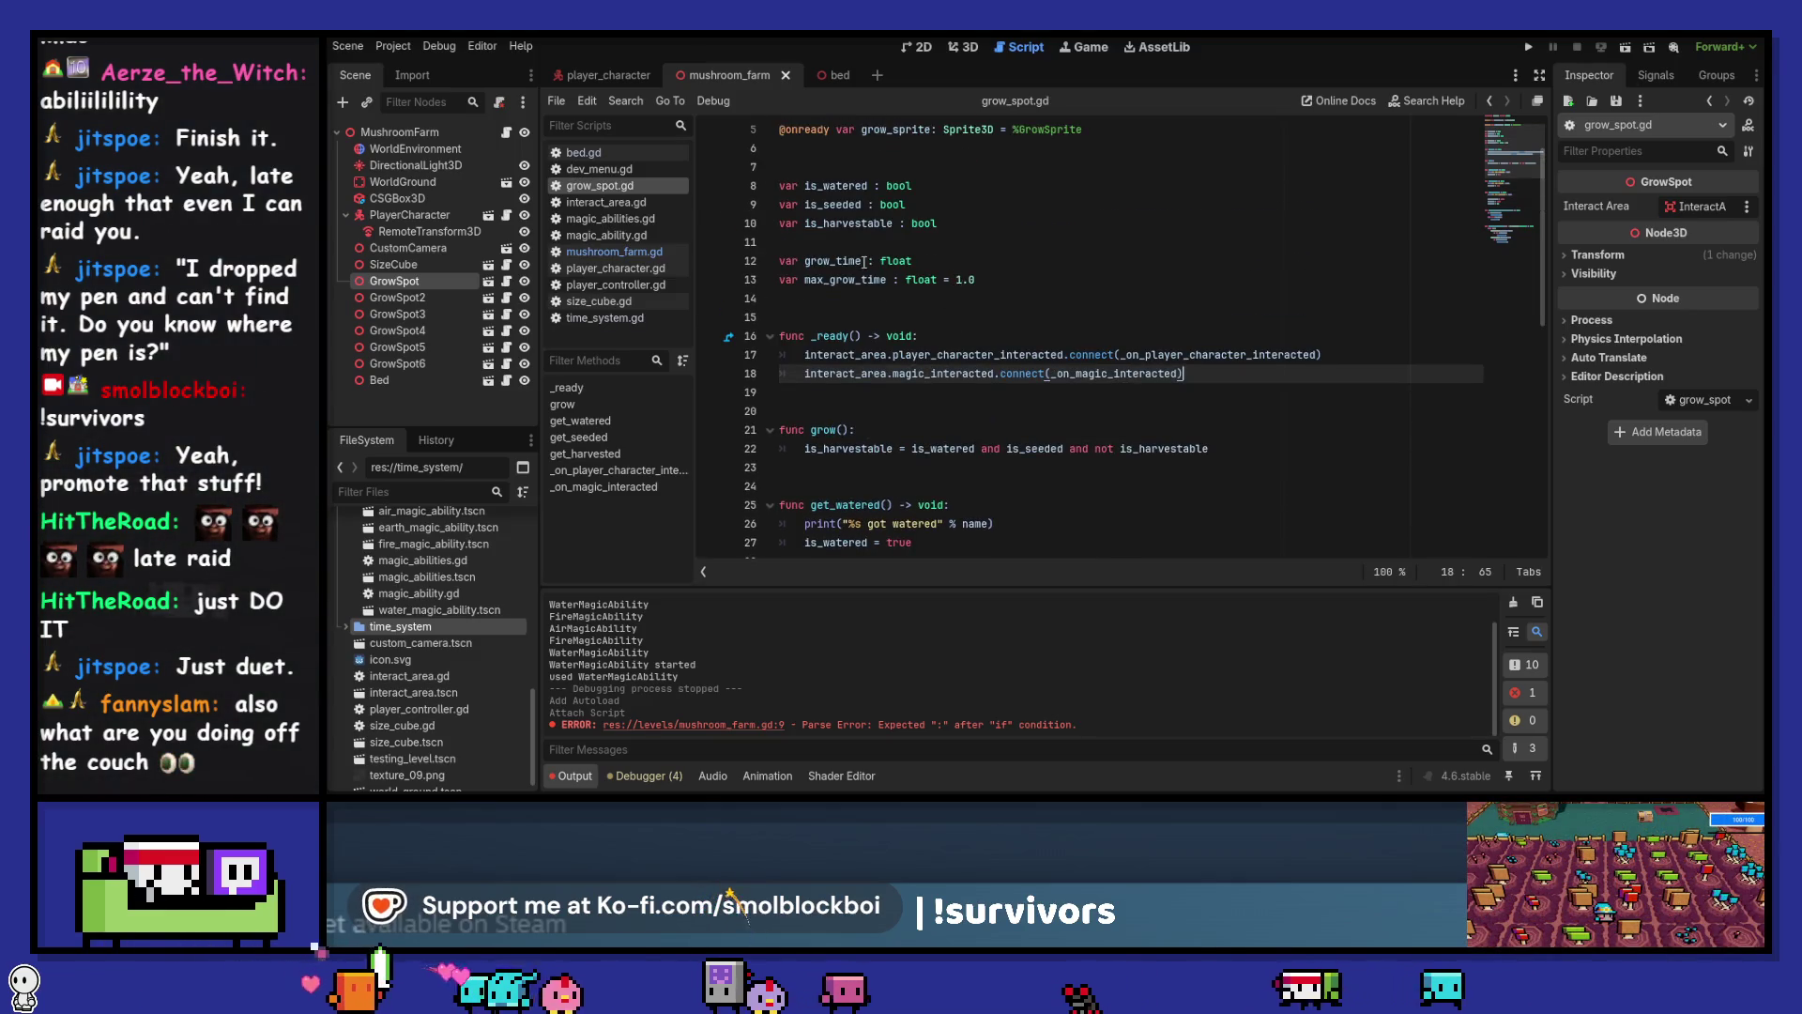
{"action": "double_click", "coordinate": [825, 261]}
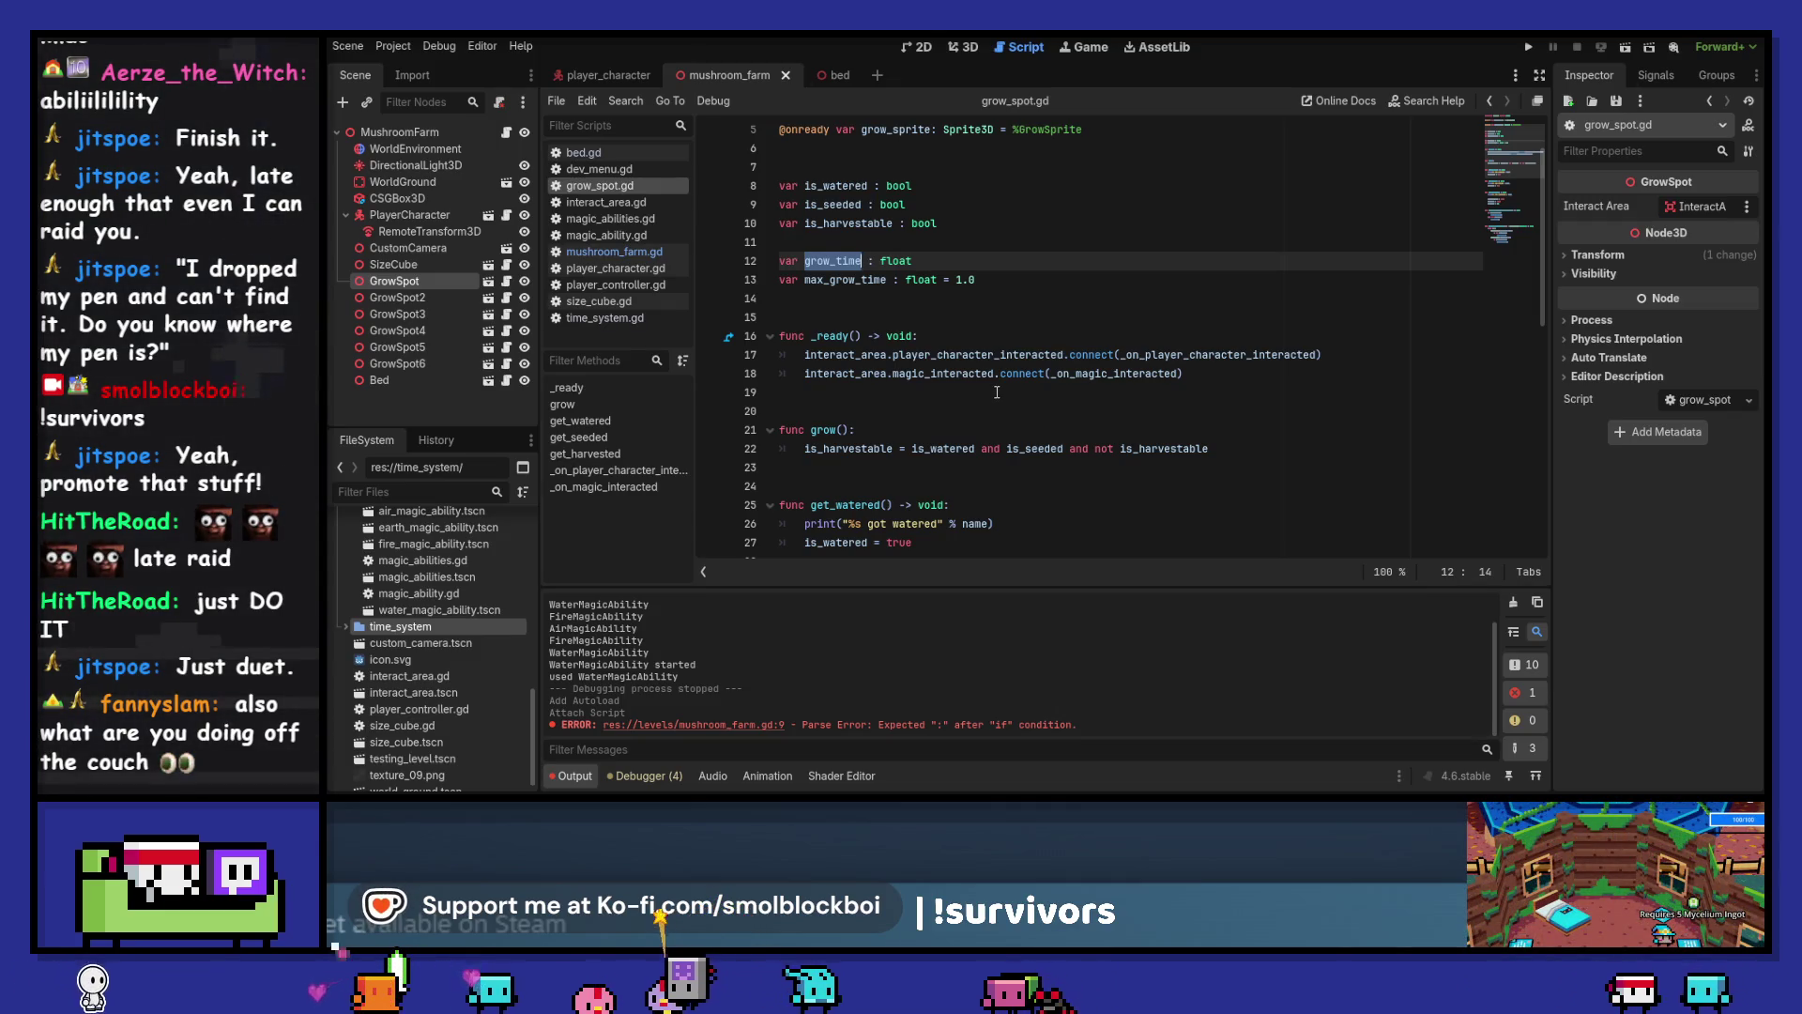
{"action": "scroll", "coordinate": [997, 392], "scroll_direction": "down", "scroll_amount": 3}
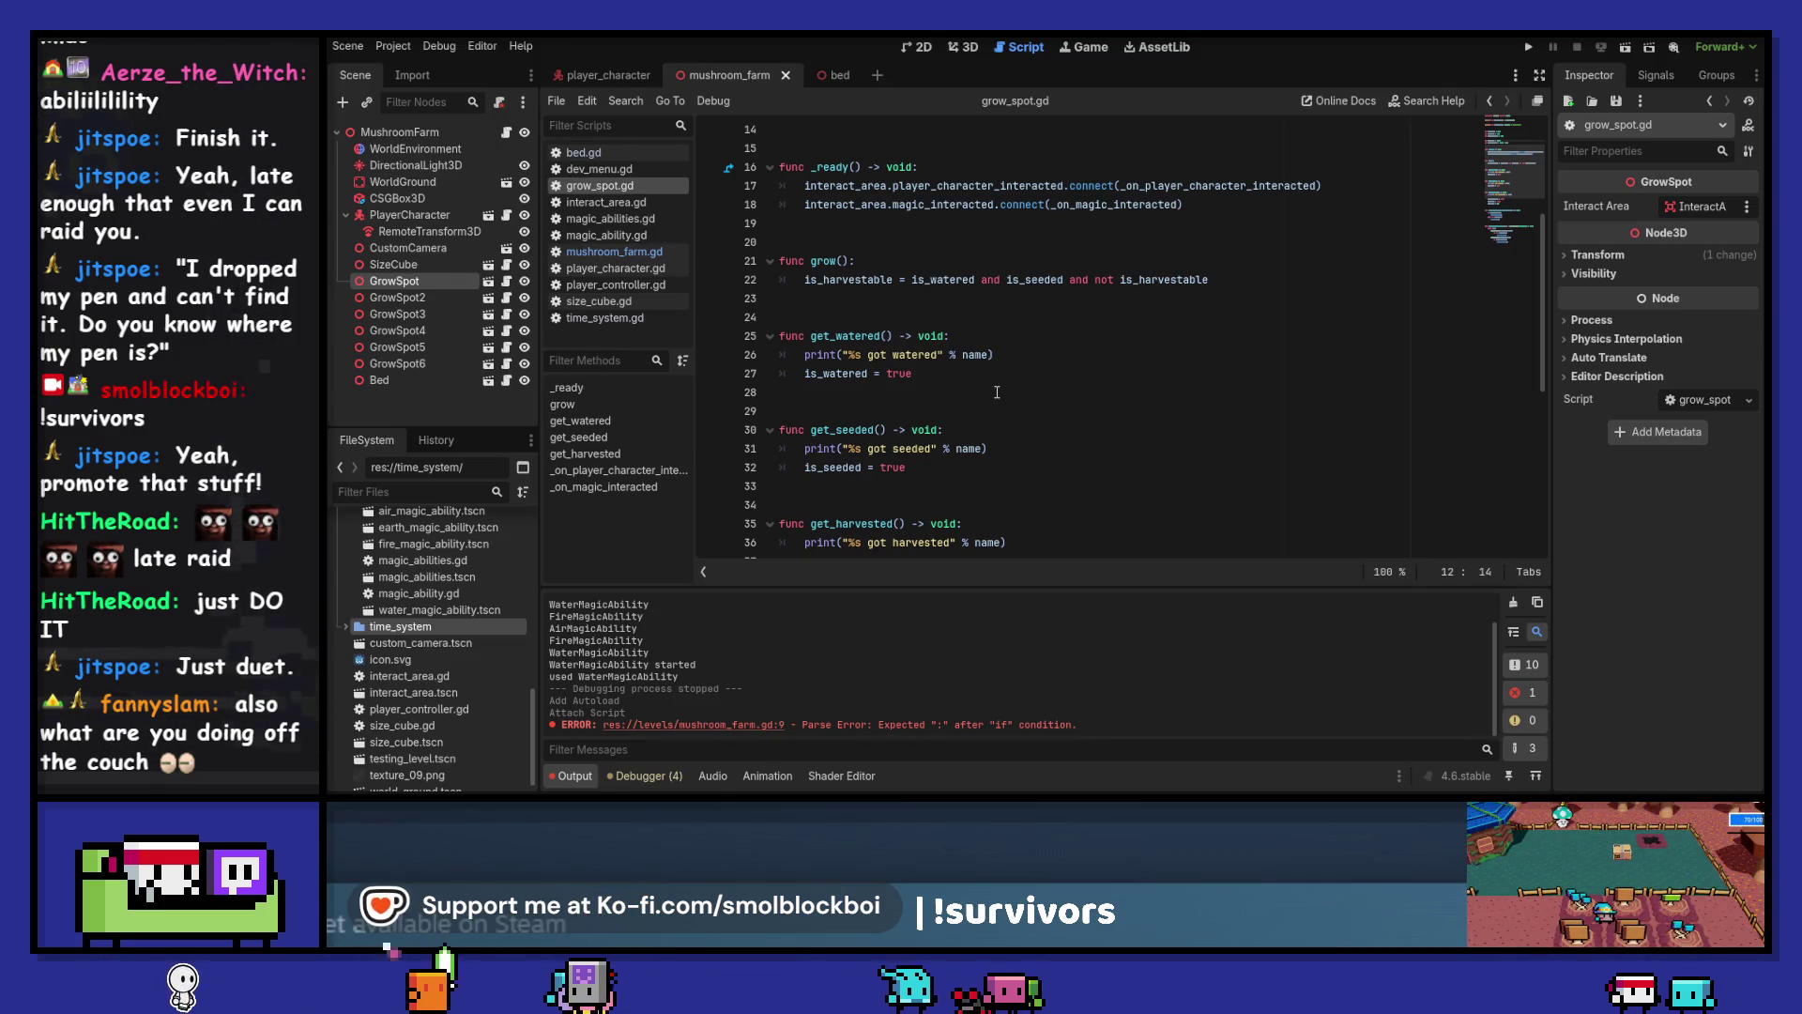
{"action": "scroll", "coordinate": [997, 392], "scroll_direction": "up", "scroll_amount": 4}
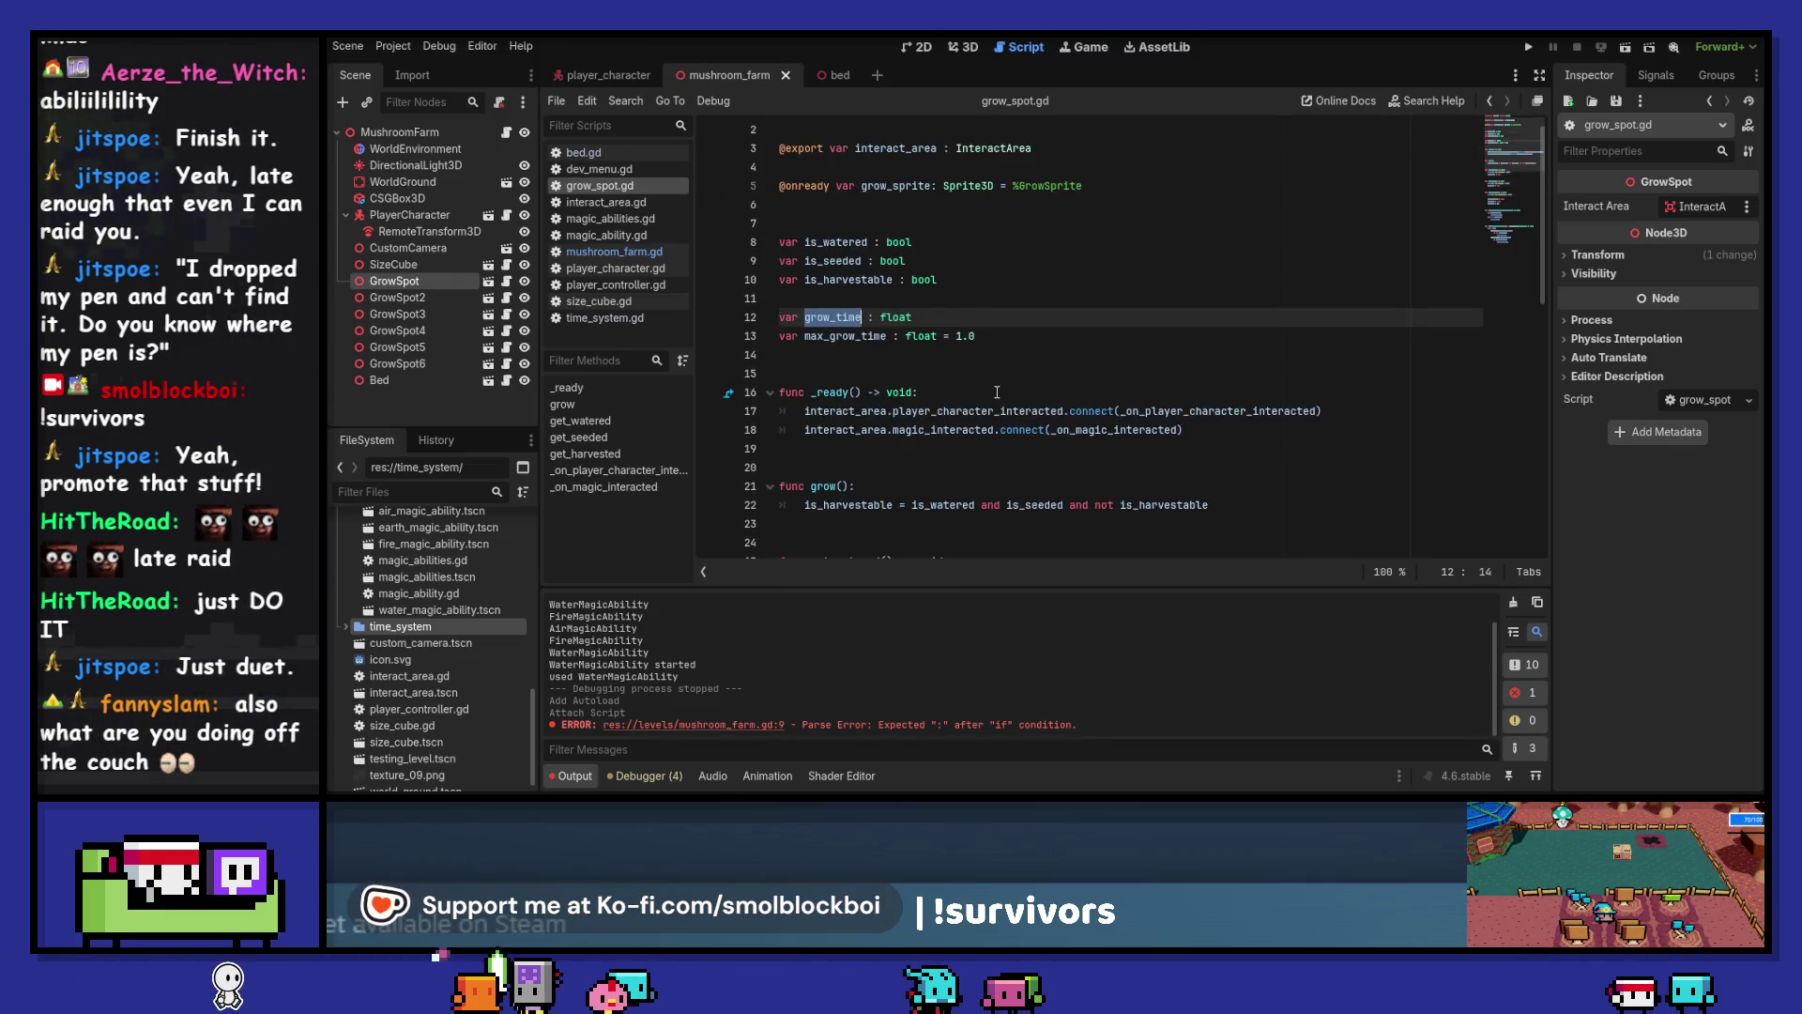
Turn is_harvestable into a property with set(state): storing is_harvestable = state
{"action": "left_click", "coordinate": [976, 280]}
{"action": "type", "text": ":"}
{"action": "key", "text": "Return"}
{"action": "type", "text": "set"}
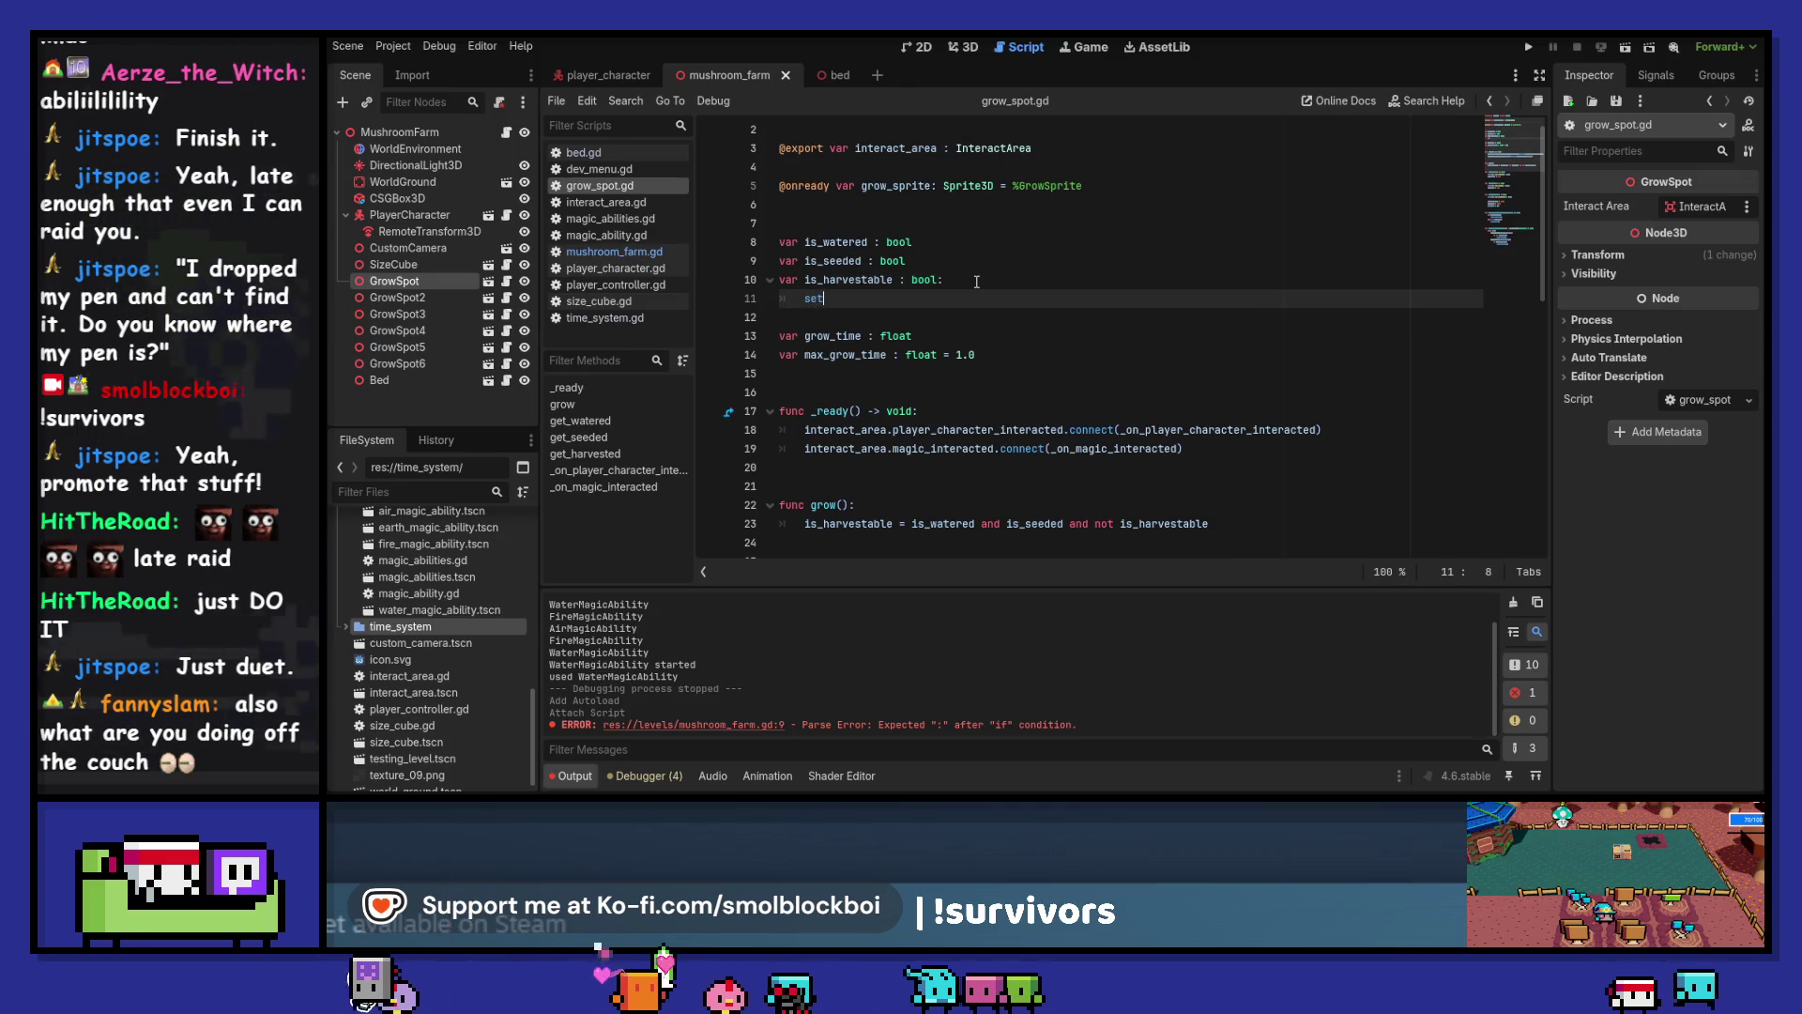
{"action": "type", "text": "(state):"}
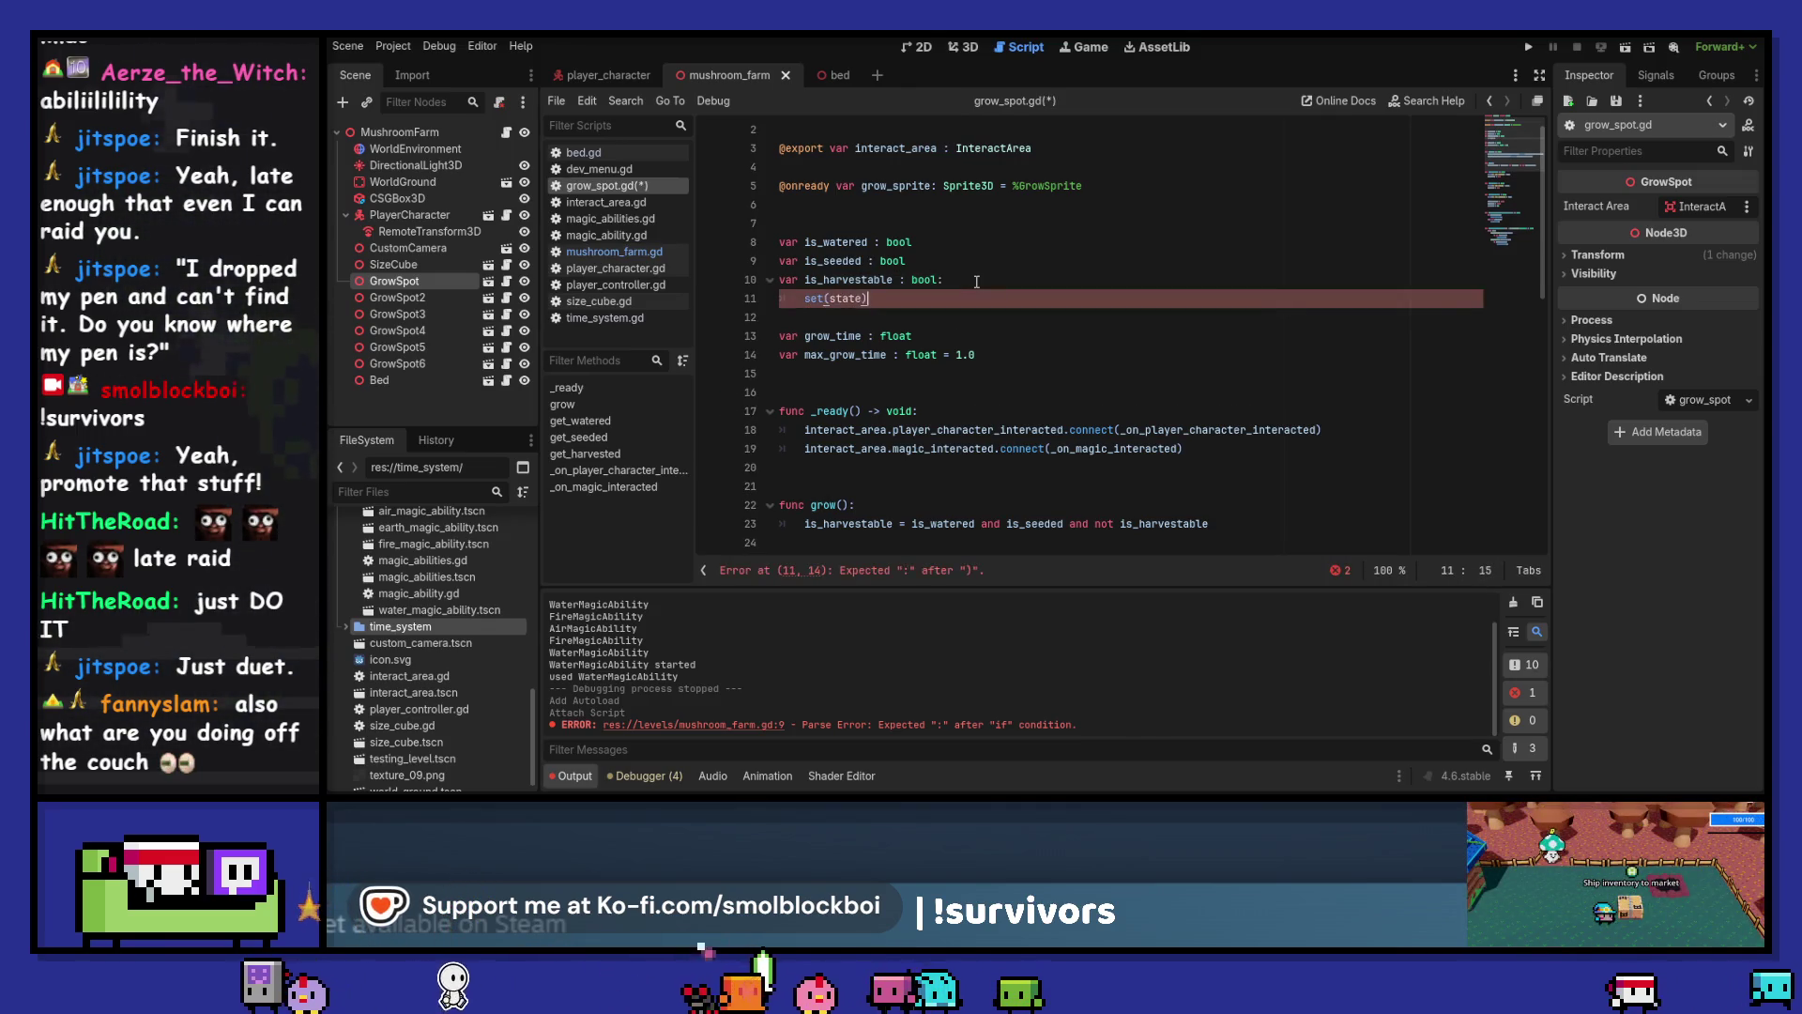
{"action": "key", "text": "Return"}
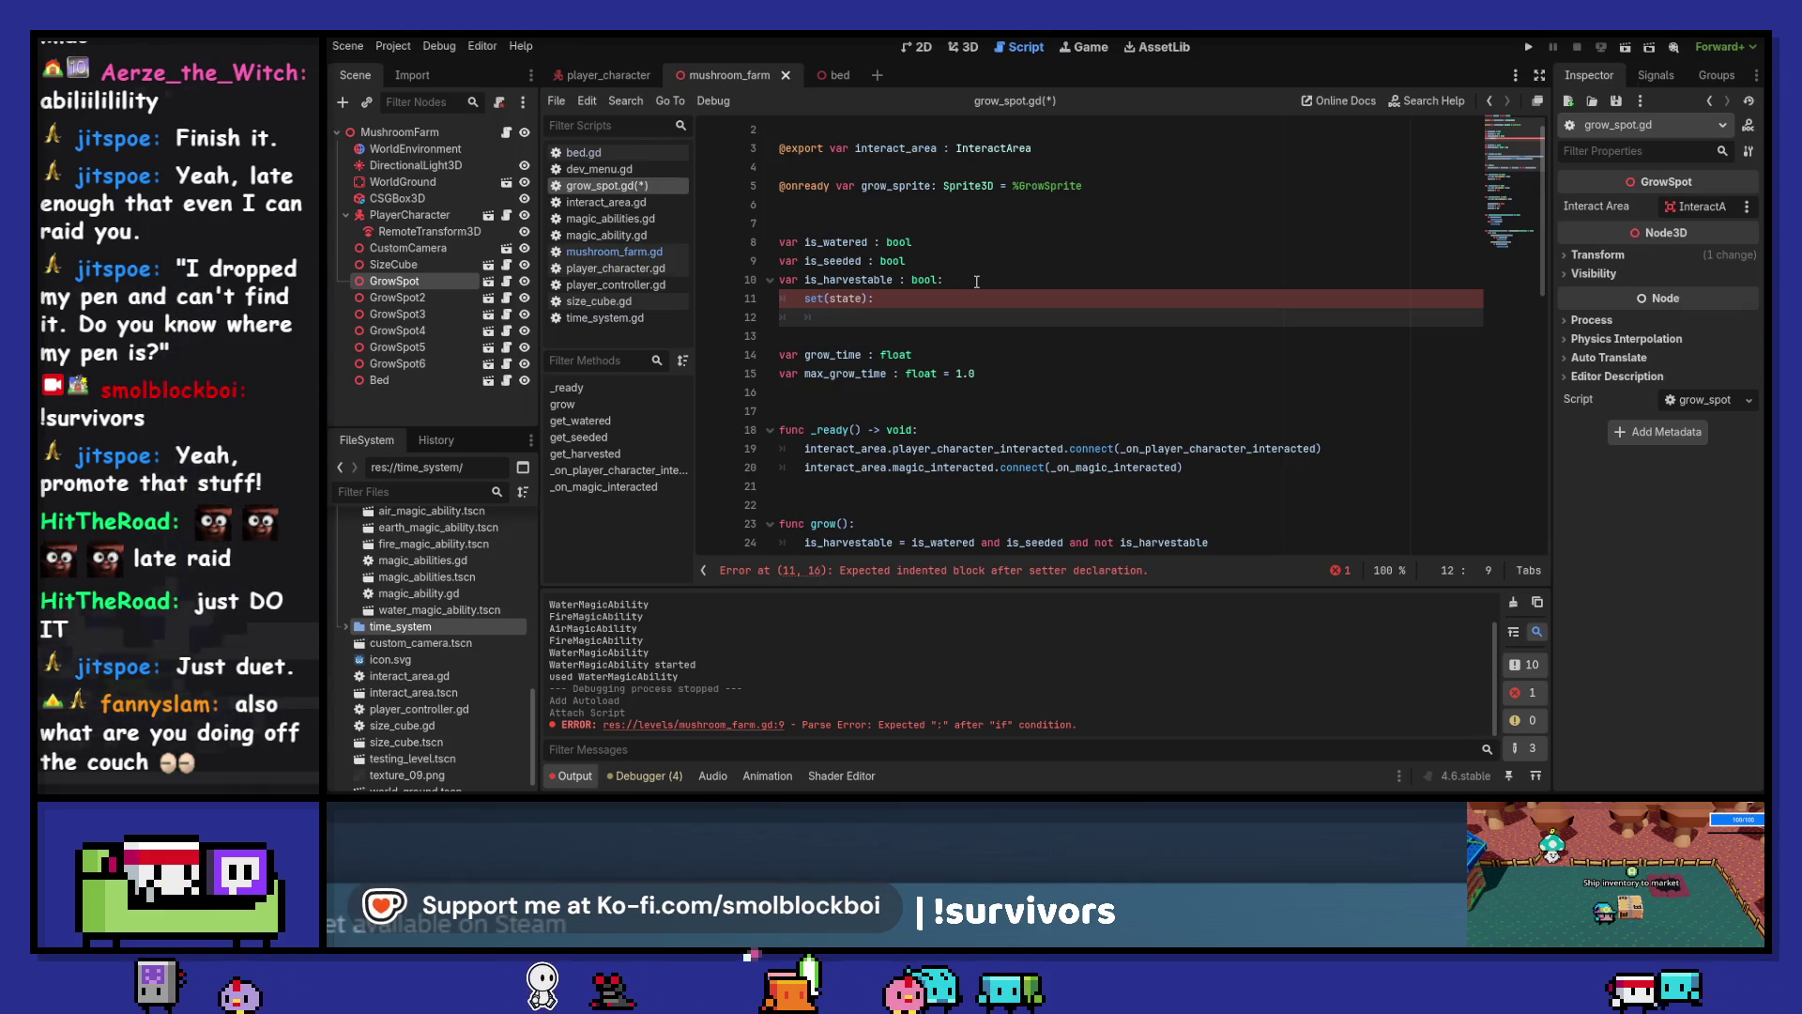
{"action": "key", "text": "ctrl+z"}
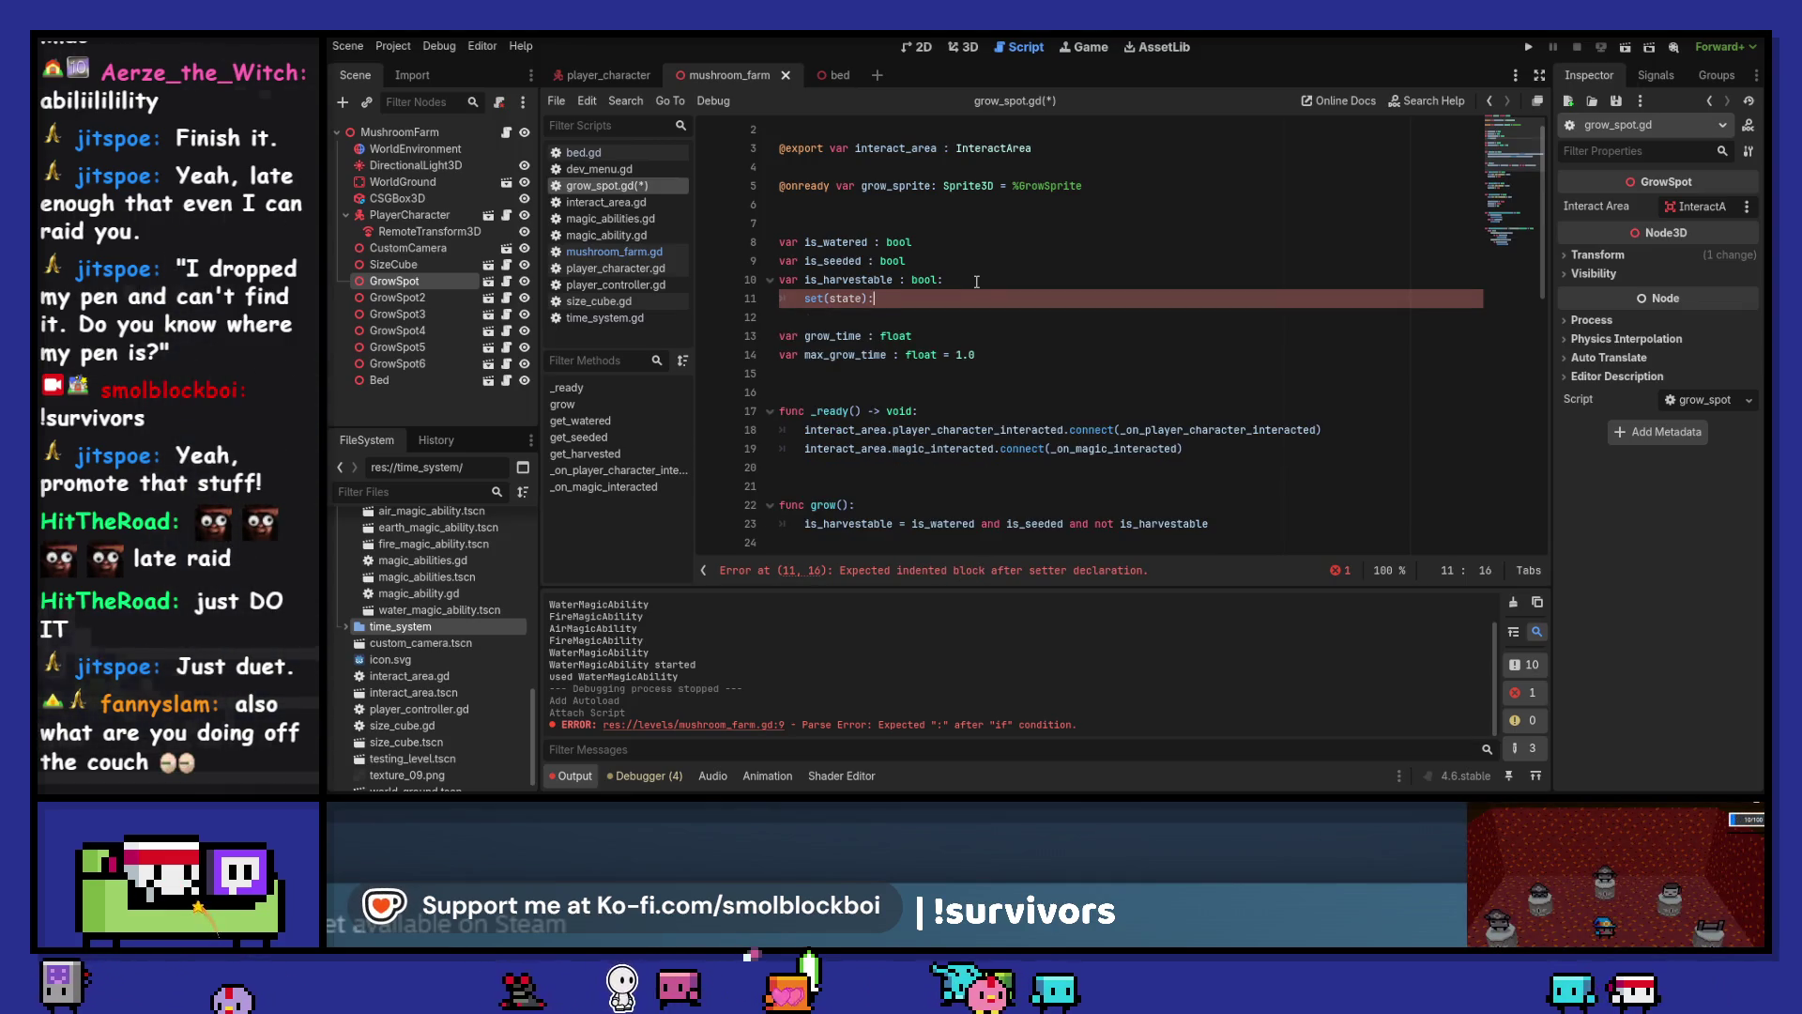
{"action": "key", "text": "Return"}
{"action": "scroll", "coordinate": [977, 281], "scroll_direction": "down", "scroll_amount": 12}
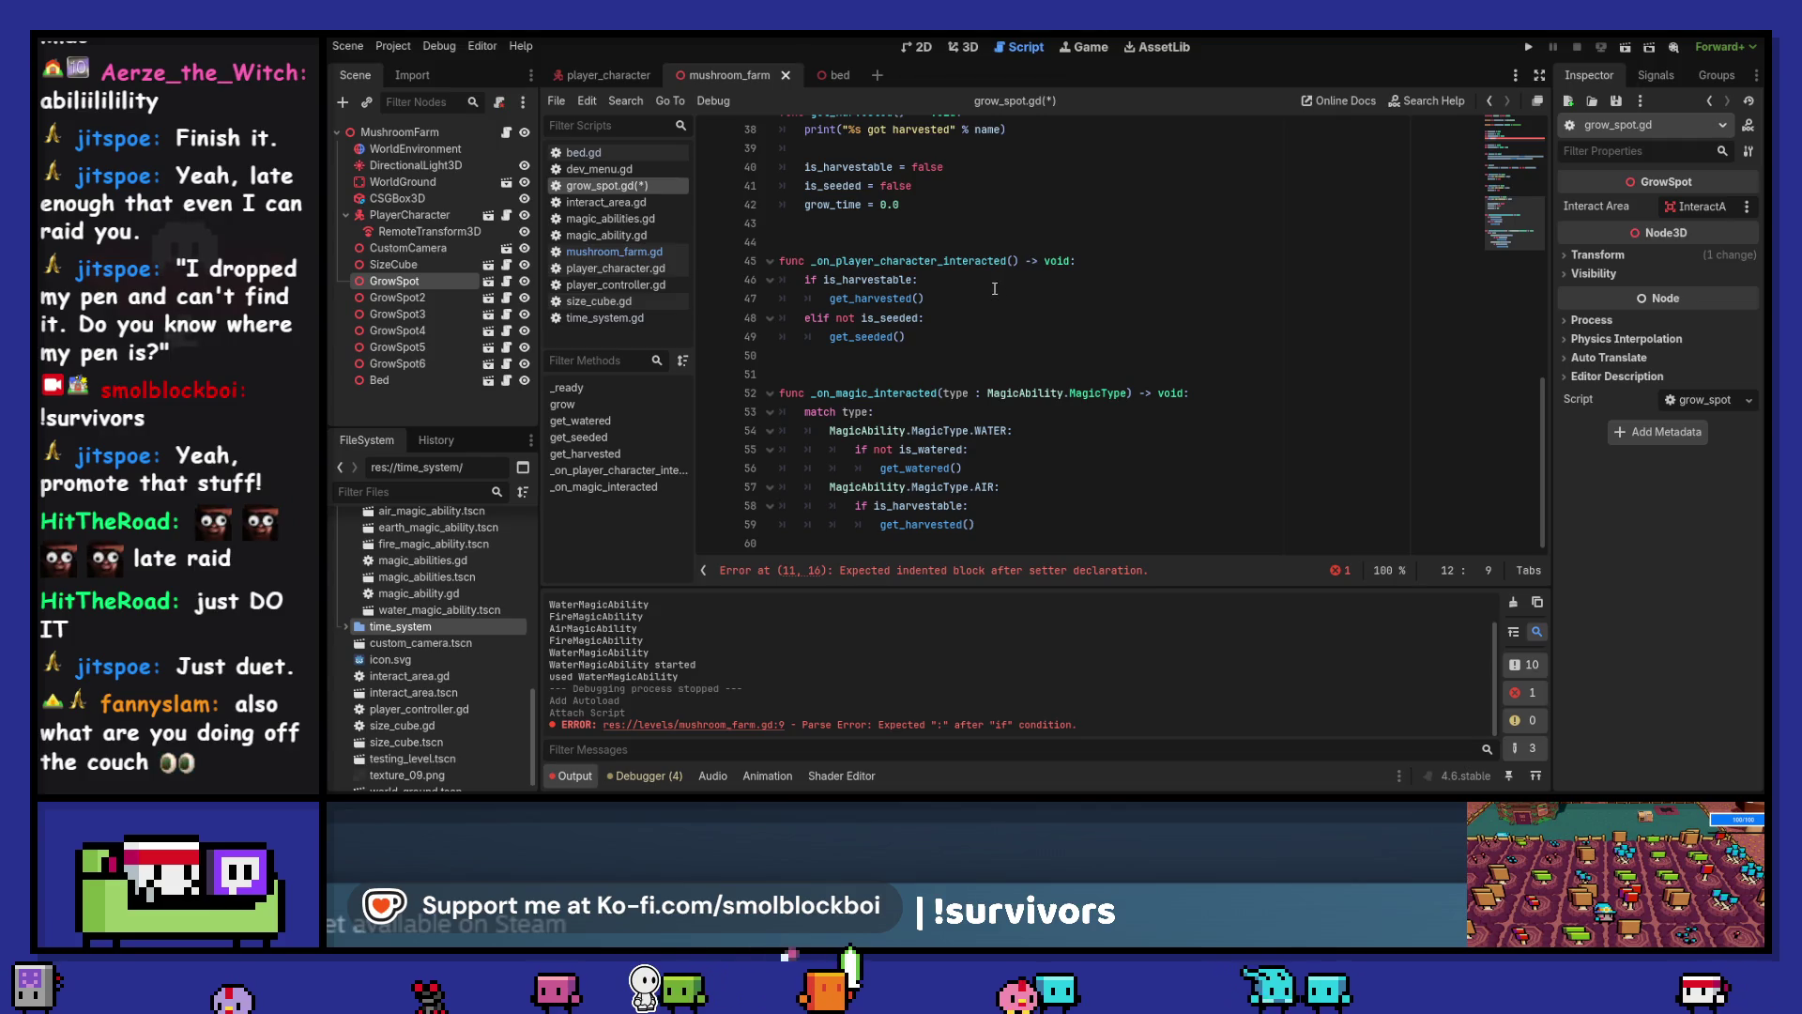
{"action": "scroll", "coordinate": [994, 288], "scroll_direction": "up", "scroll_amount": 6}
{"action": "scroll", "coordinate": [994, 288], "scroll_direction": "up", "scroll_amount": 6}
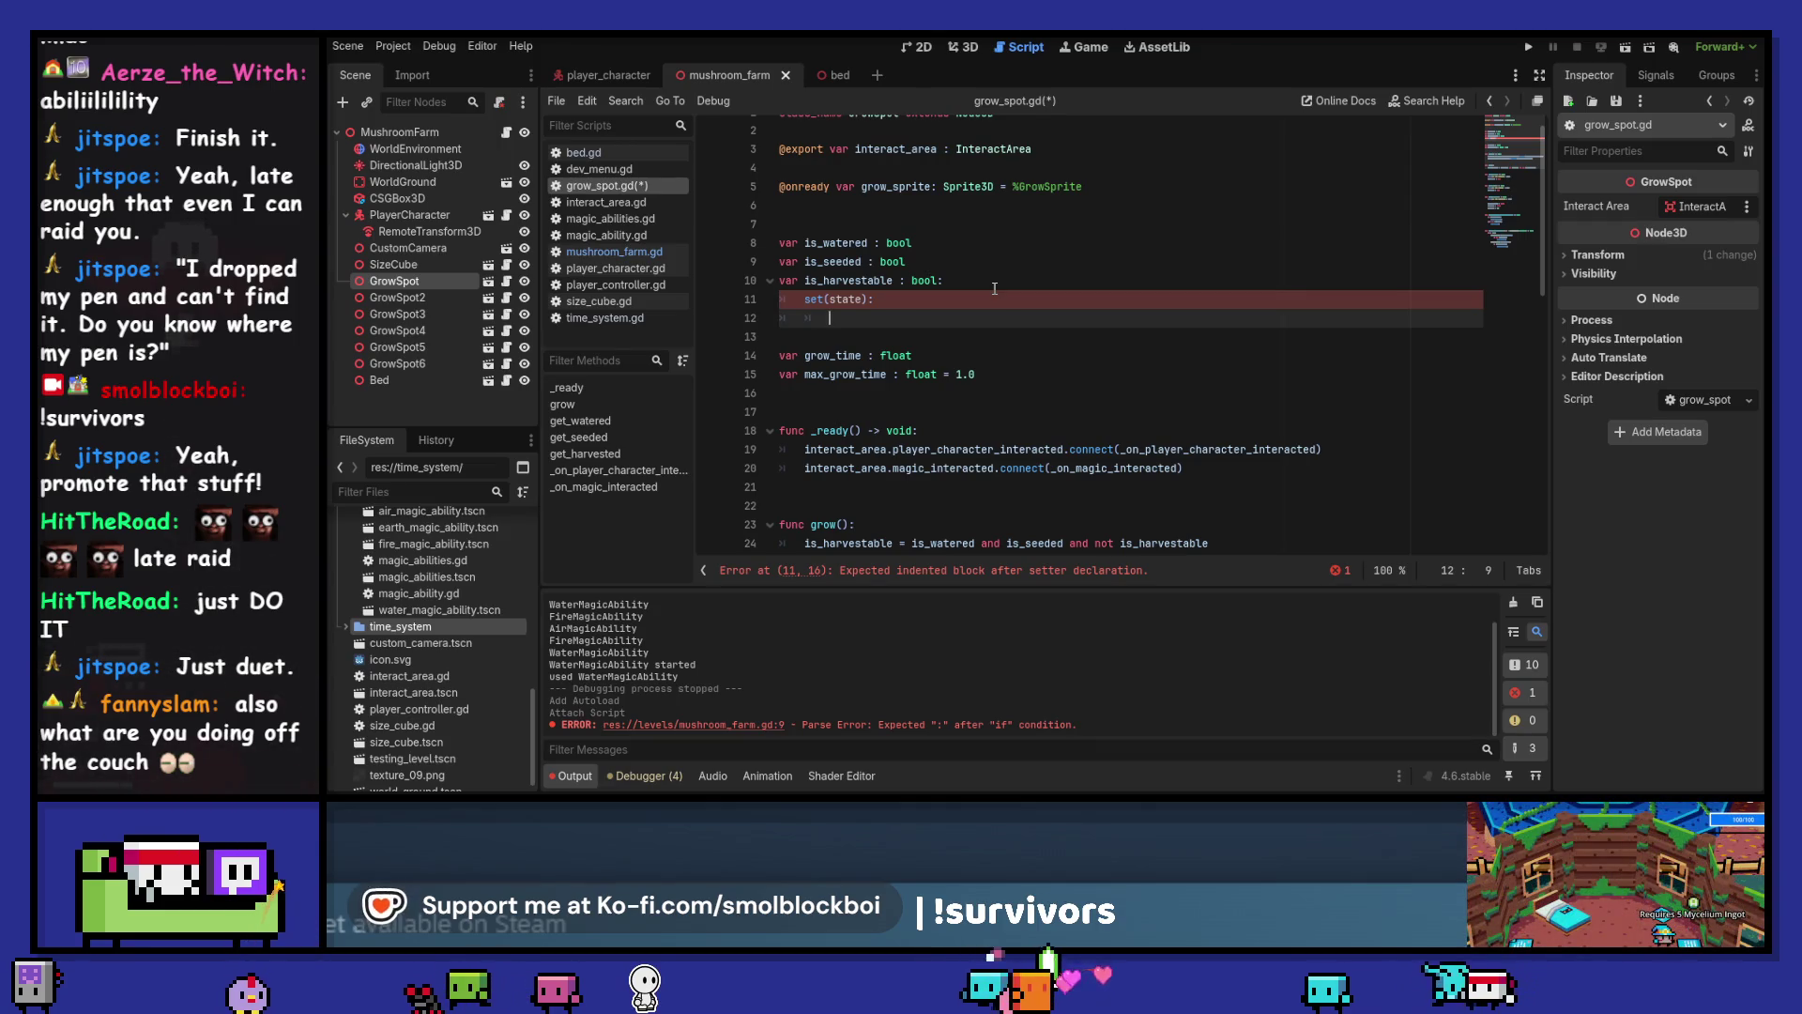
{"action": "type", "text": "is_"}
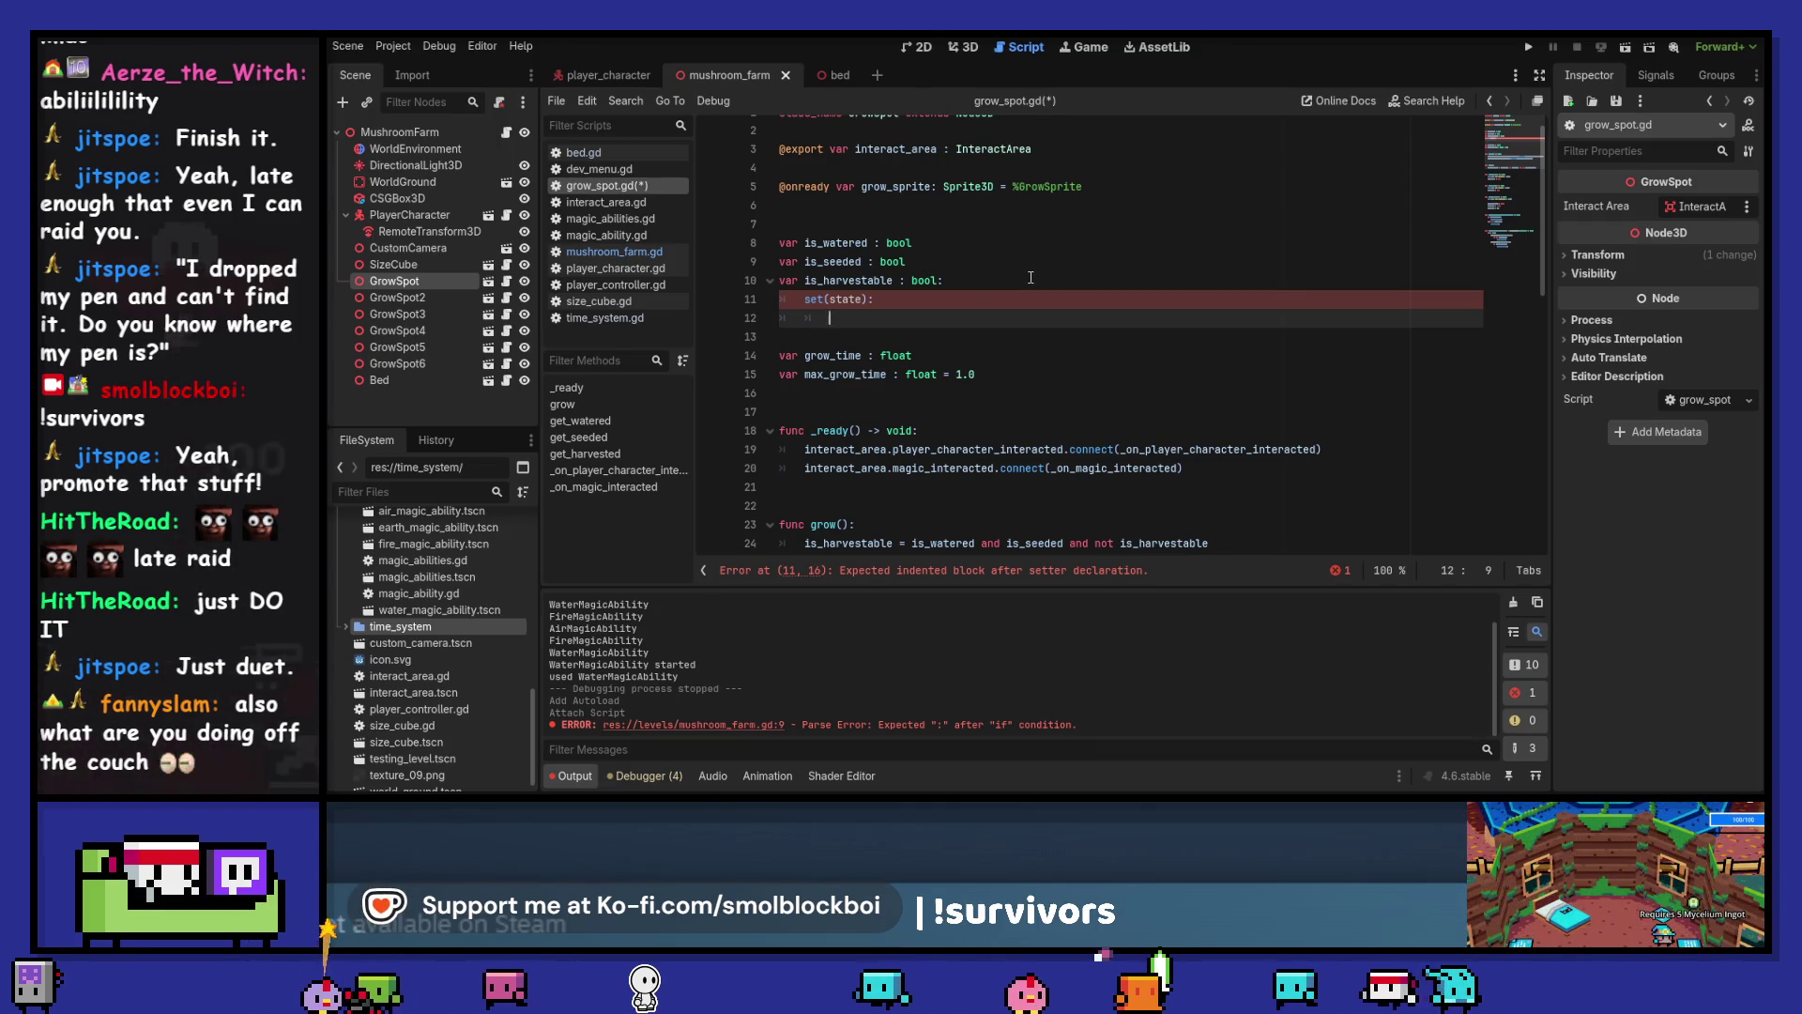
{"action": "type", "text": "harvestable"}
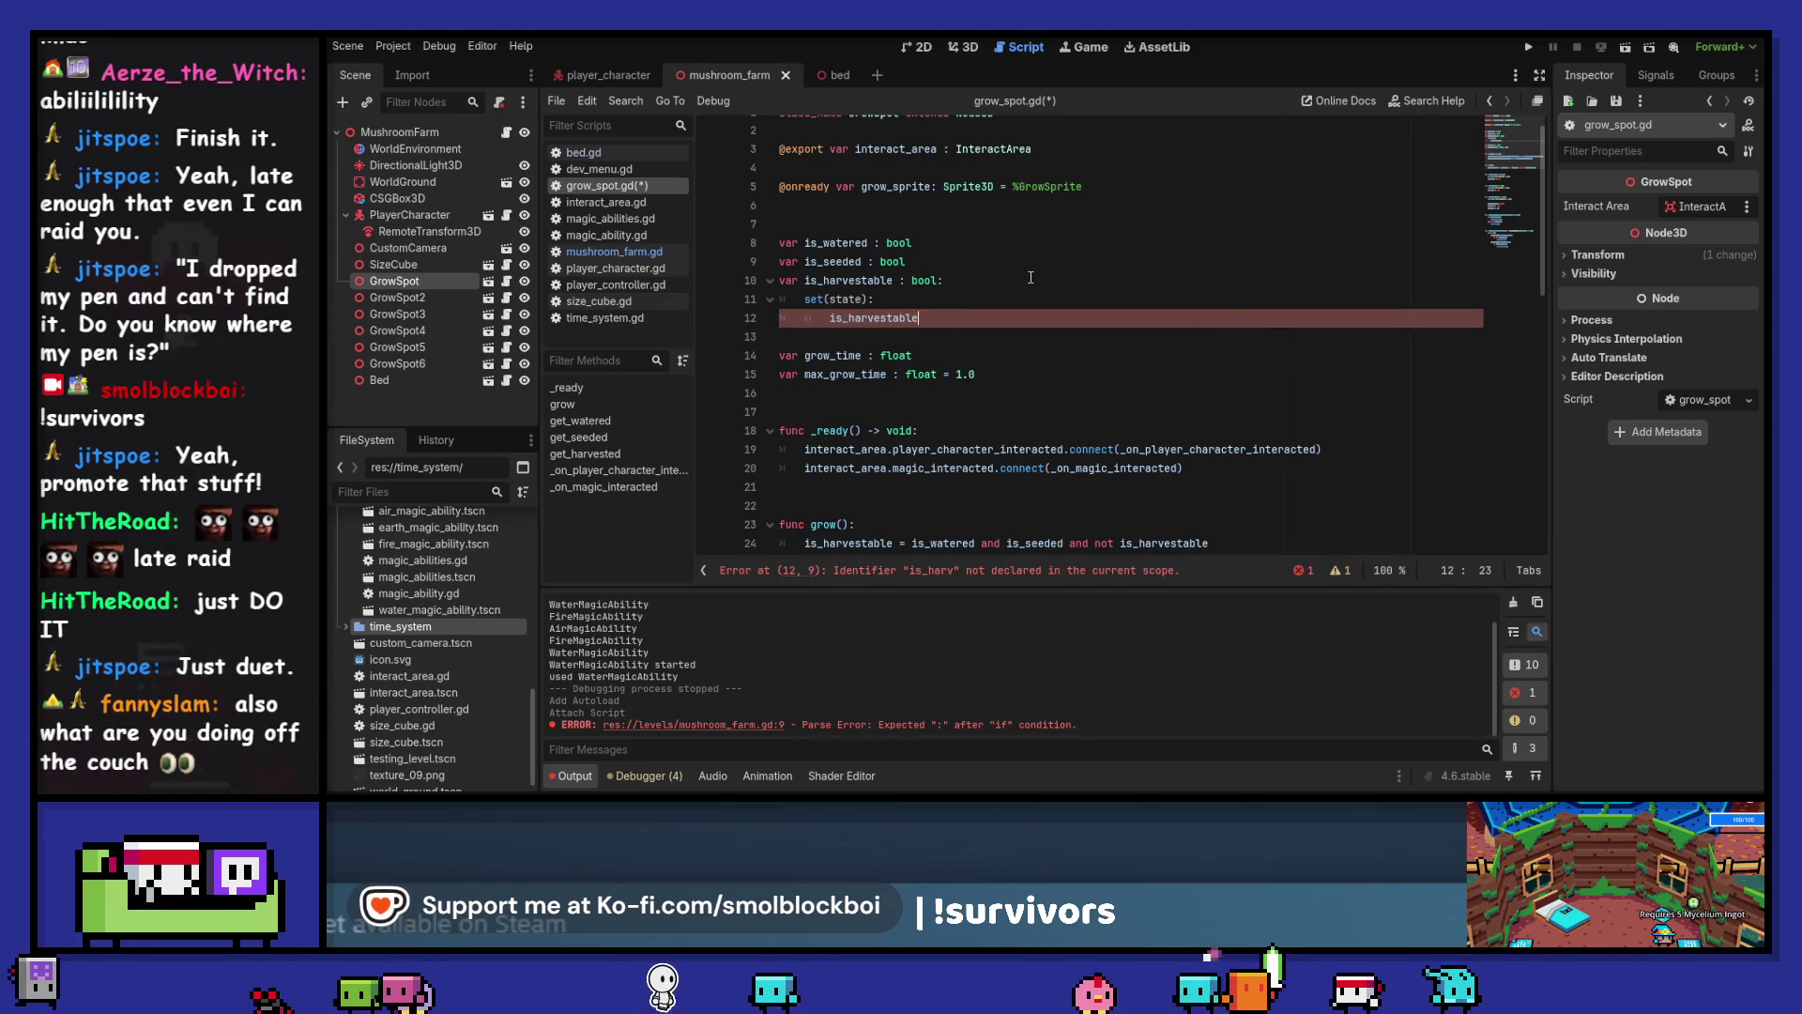
{"action": "type", "text": " = state"}
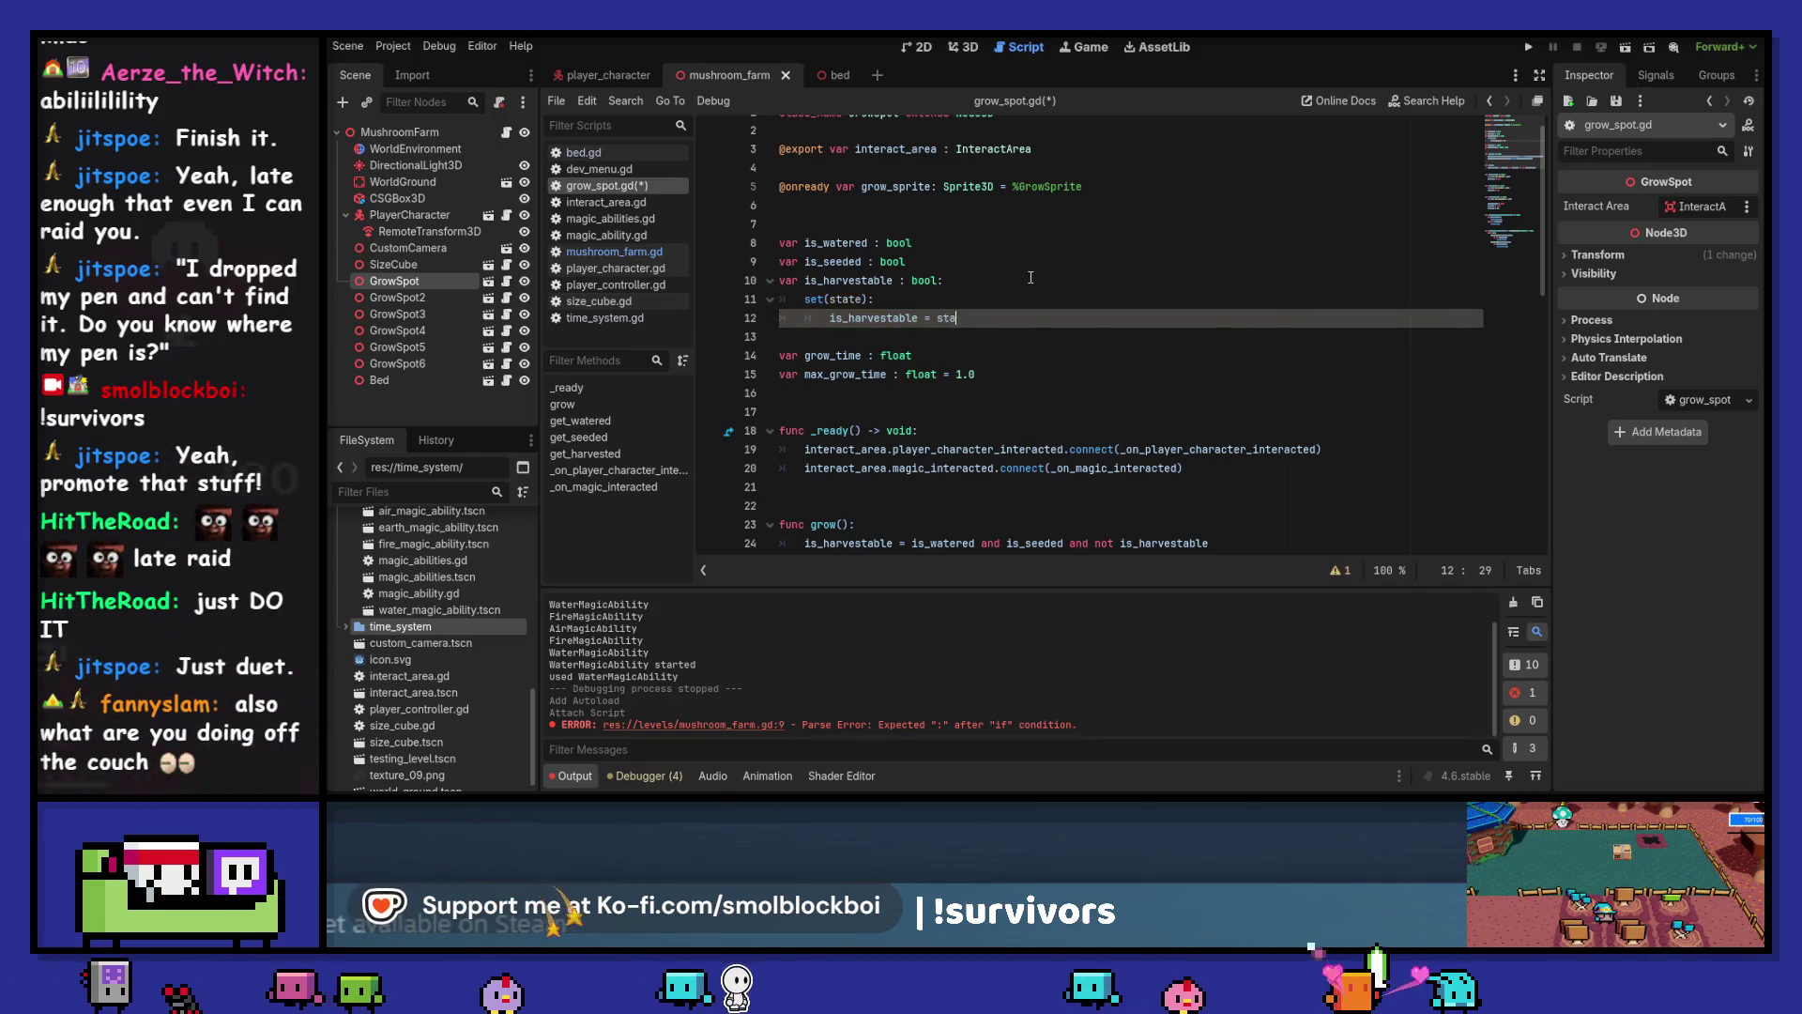
Start an if state: block calling grow_sprite.is_visible, checking the Node3D visible documentation
{"action": "key", "text": "Return"}
{"action": "type", "text": "if state"}
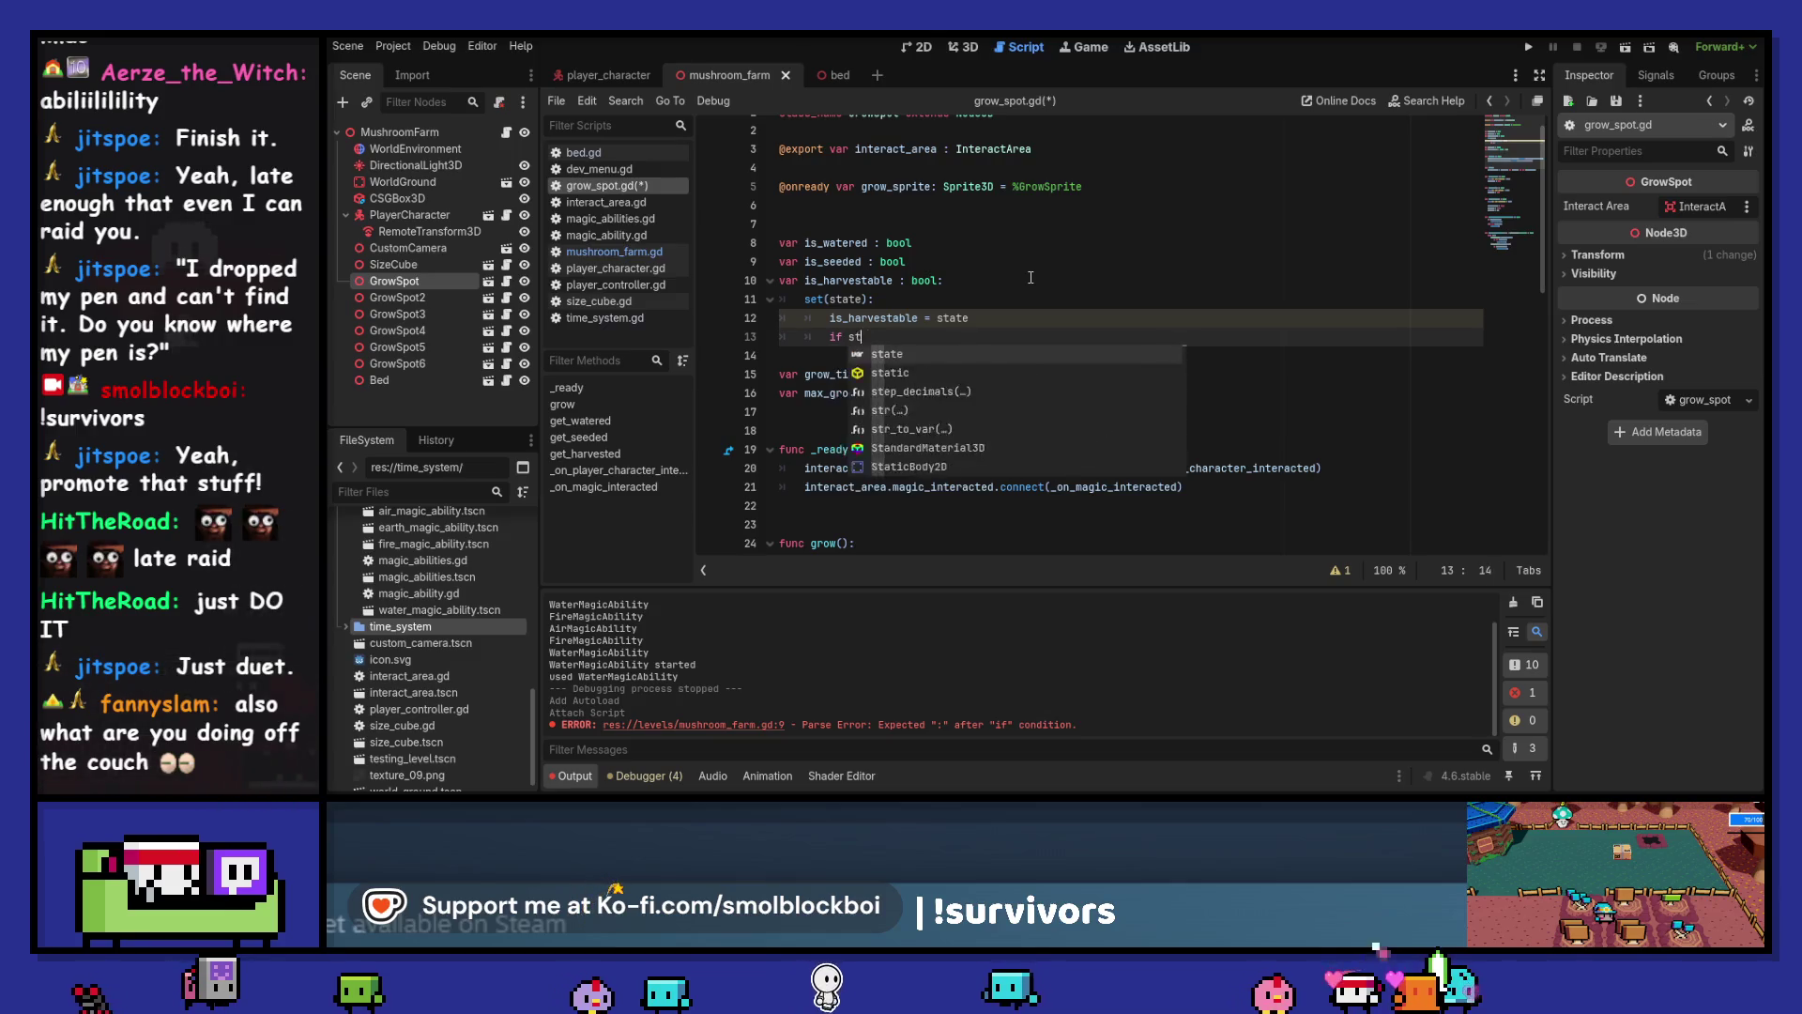
{"action": "key", "text": "ctrl+shift+Left"}
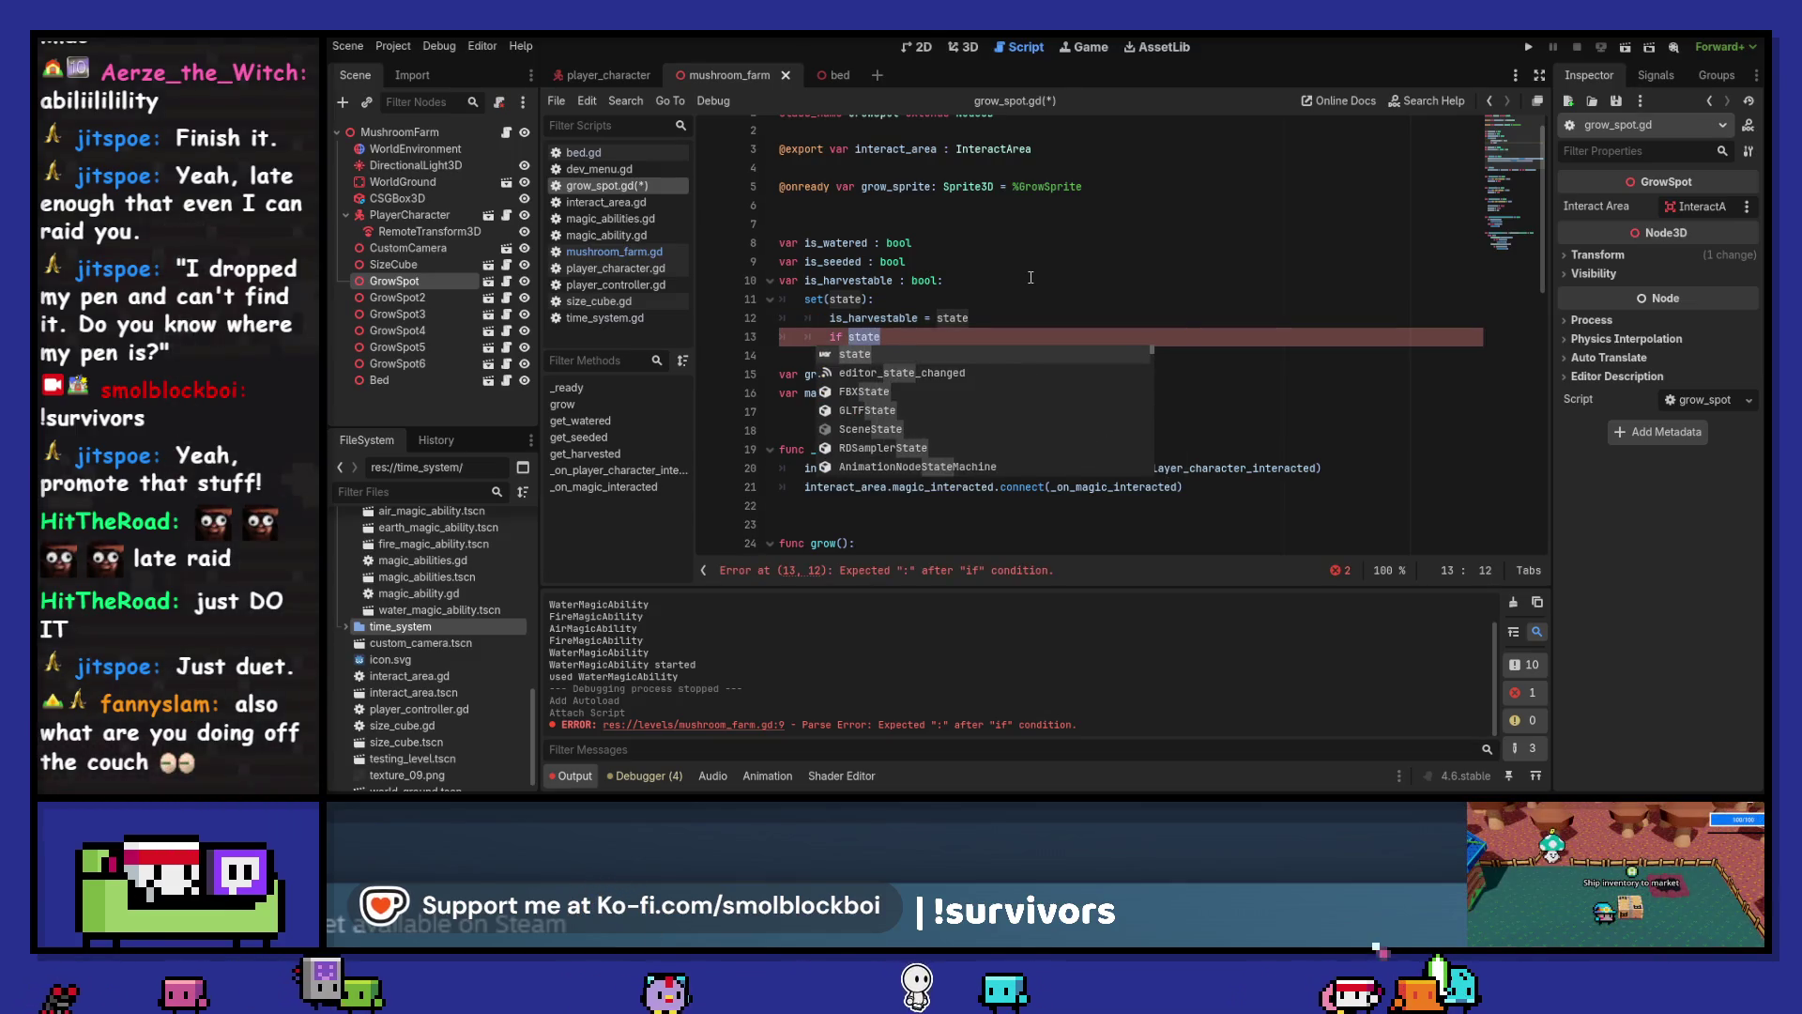
{"action": "key", "text": "Right"}
{"action": "type", "text": ":"}
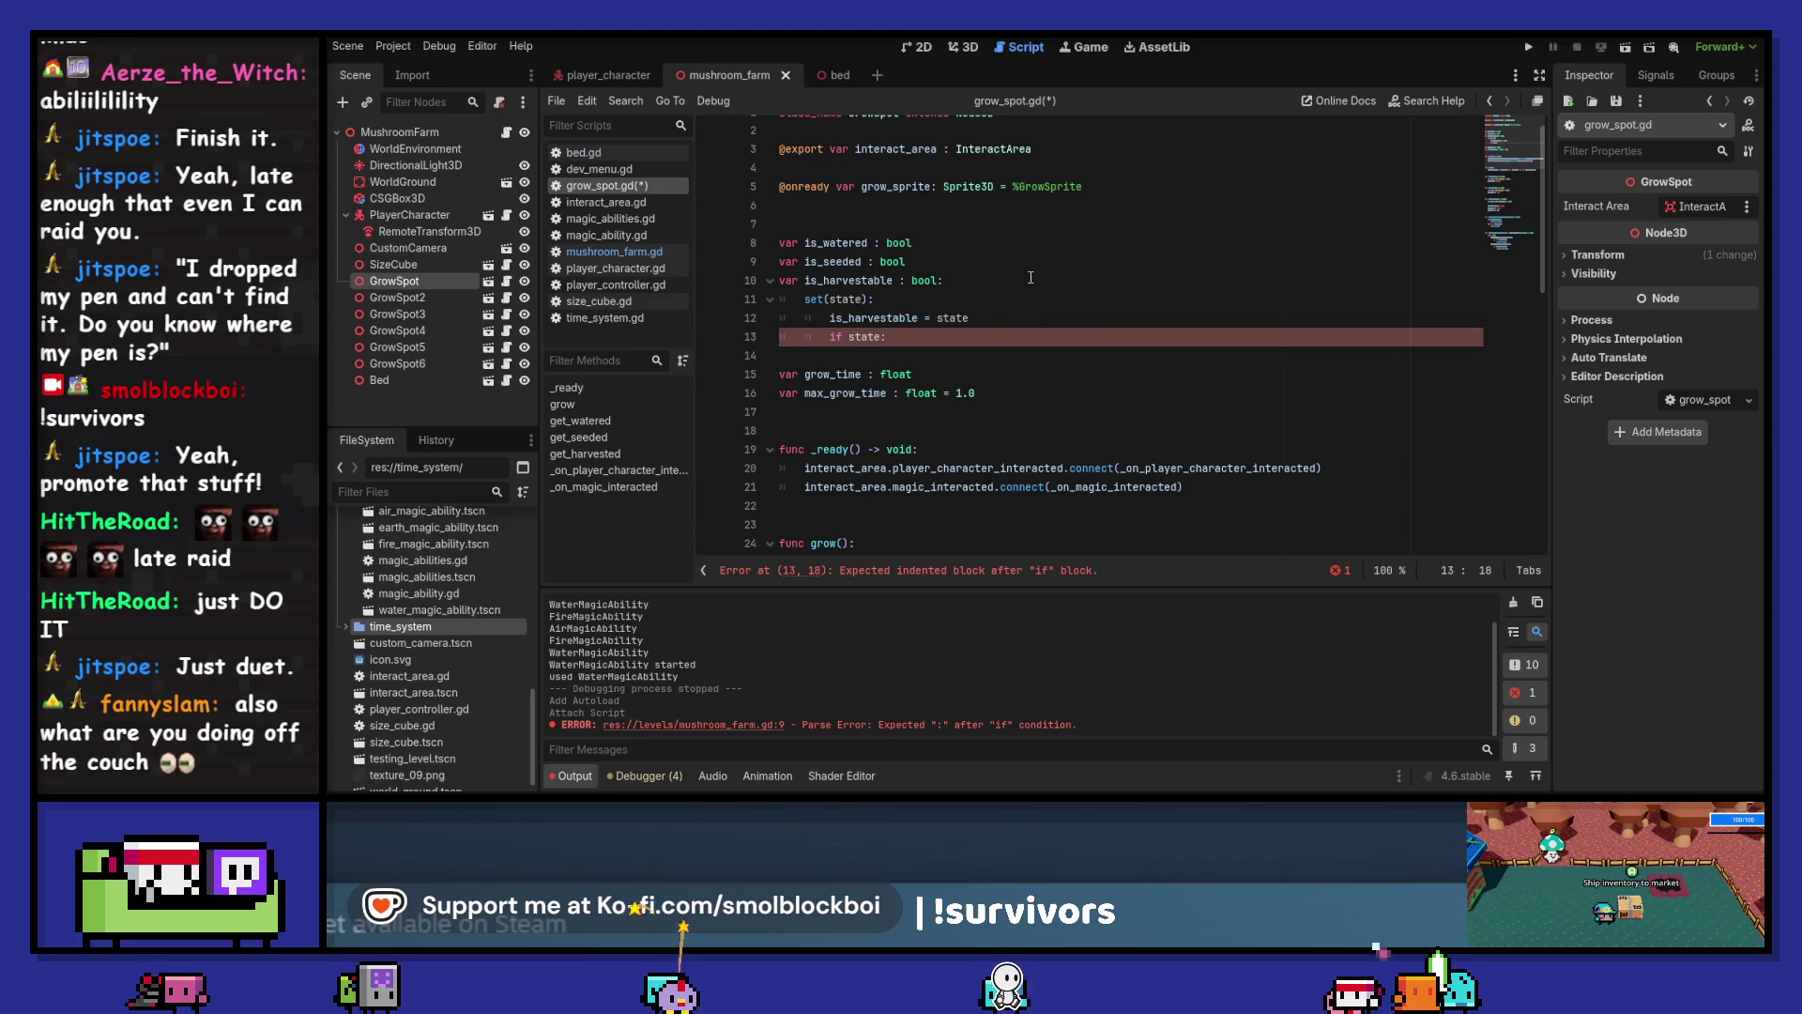
{"action": "key", "text": "Return"}
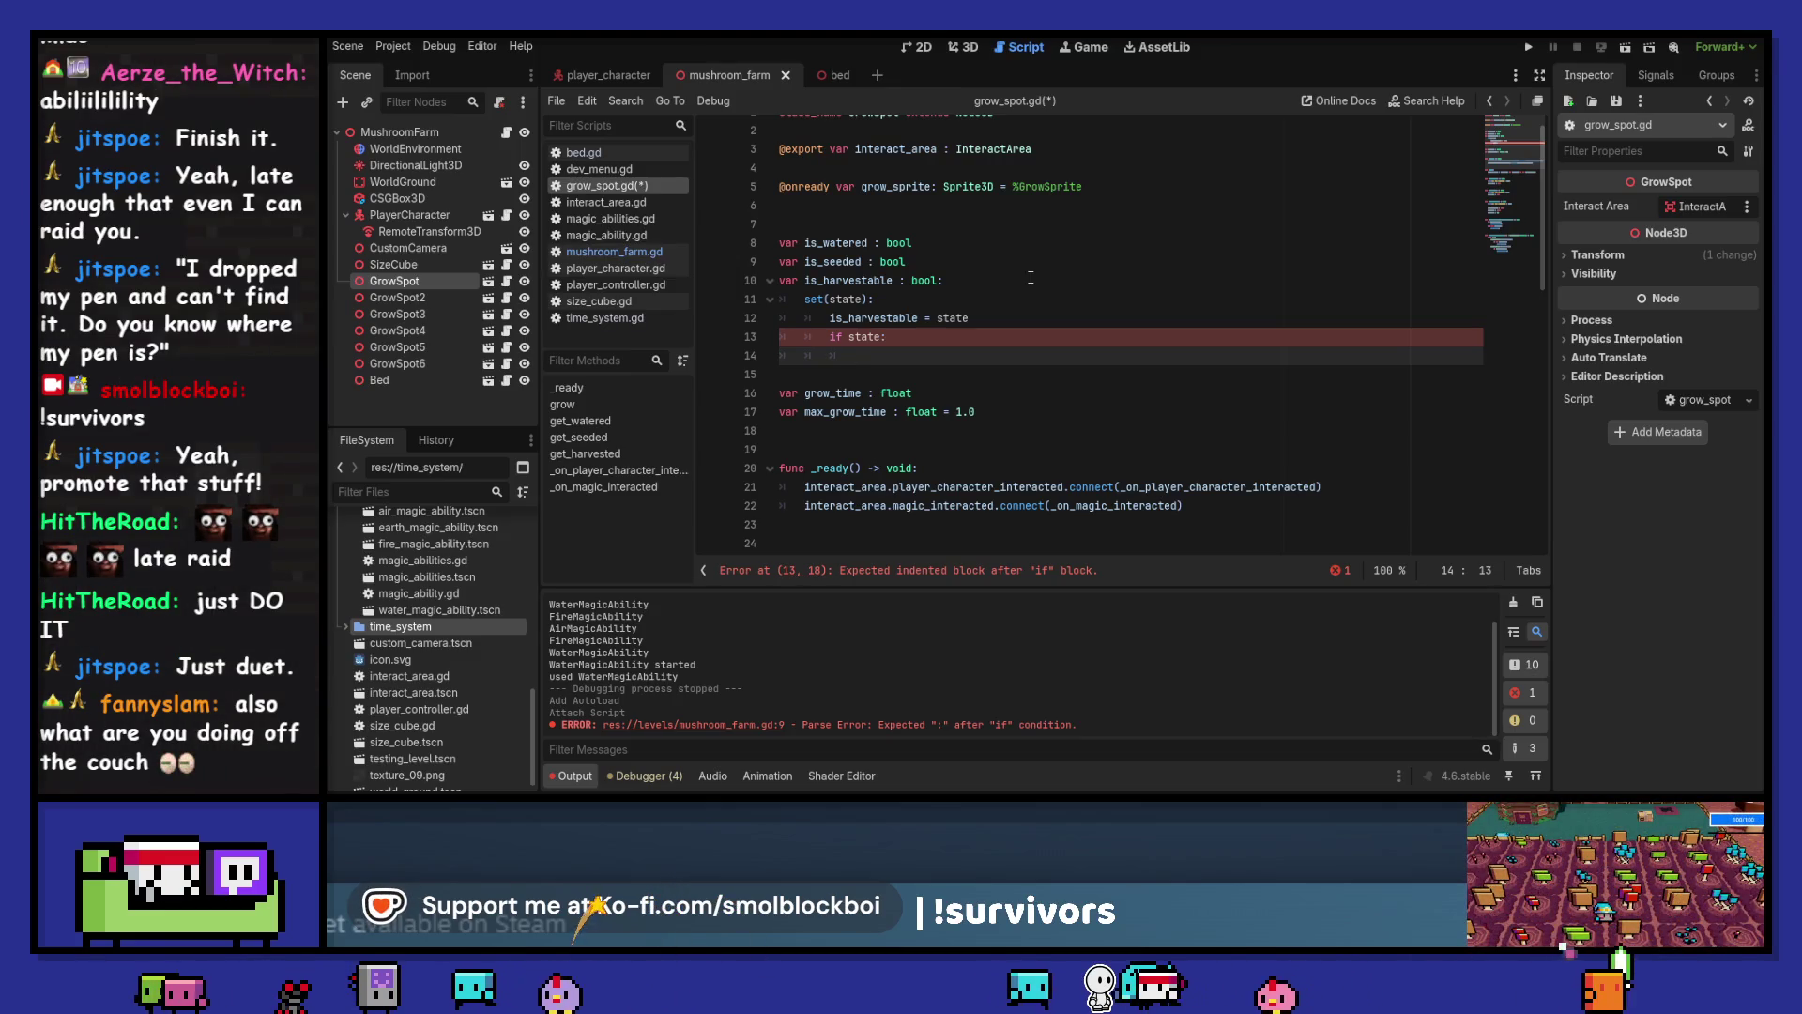
{"action": "type", "text": "grow"}
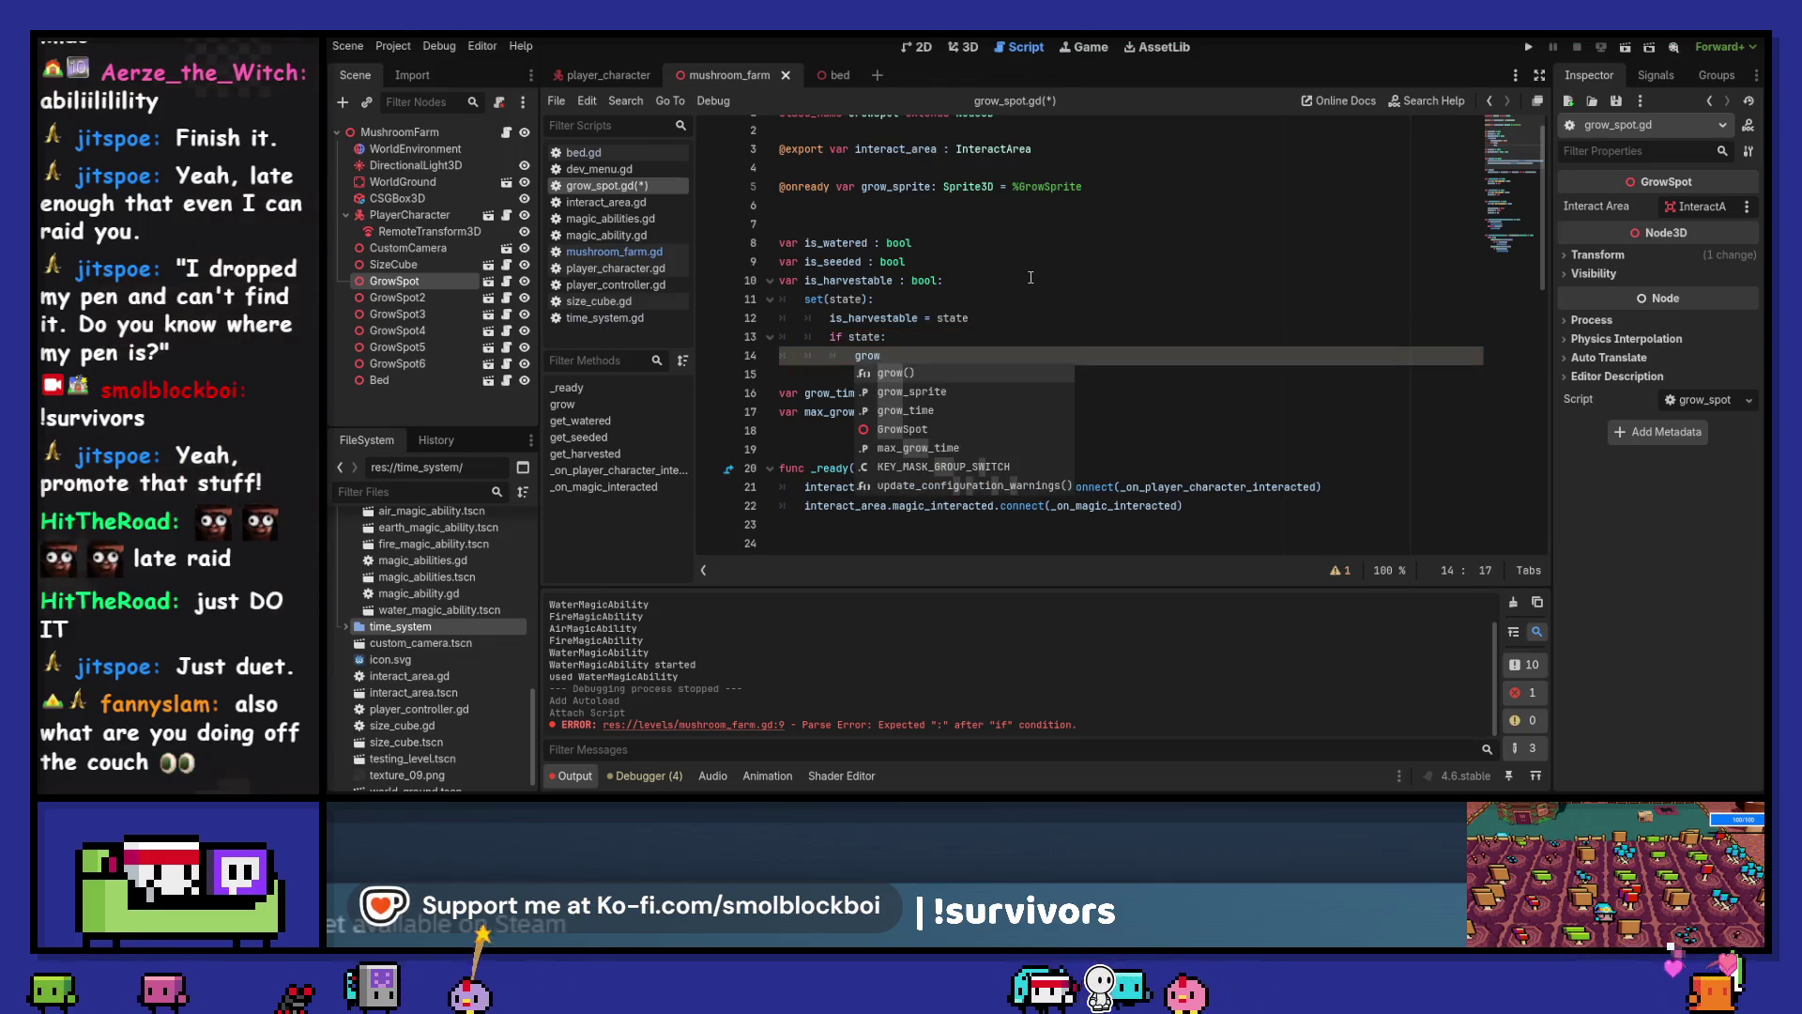
{"action": "key", "text": "Return"}
{"action": "type", "text": "."}
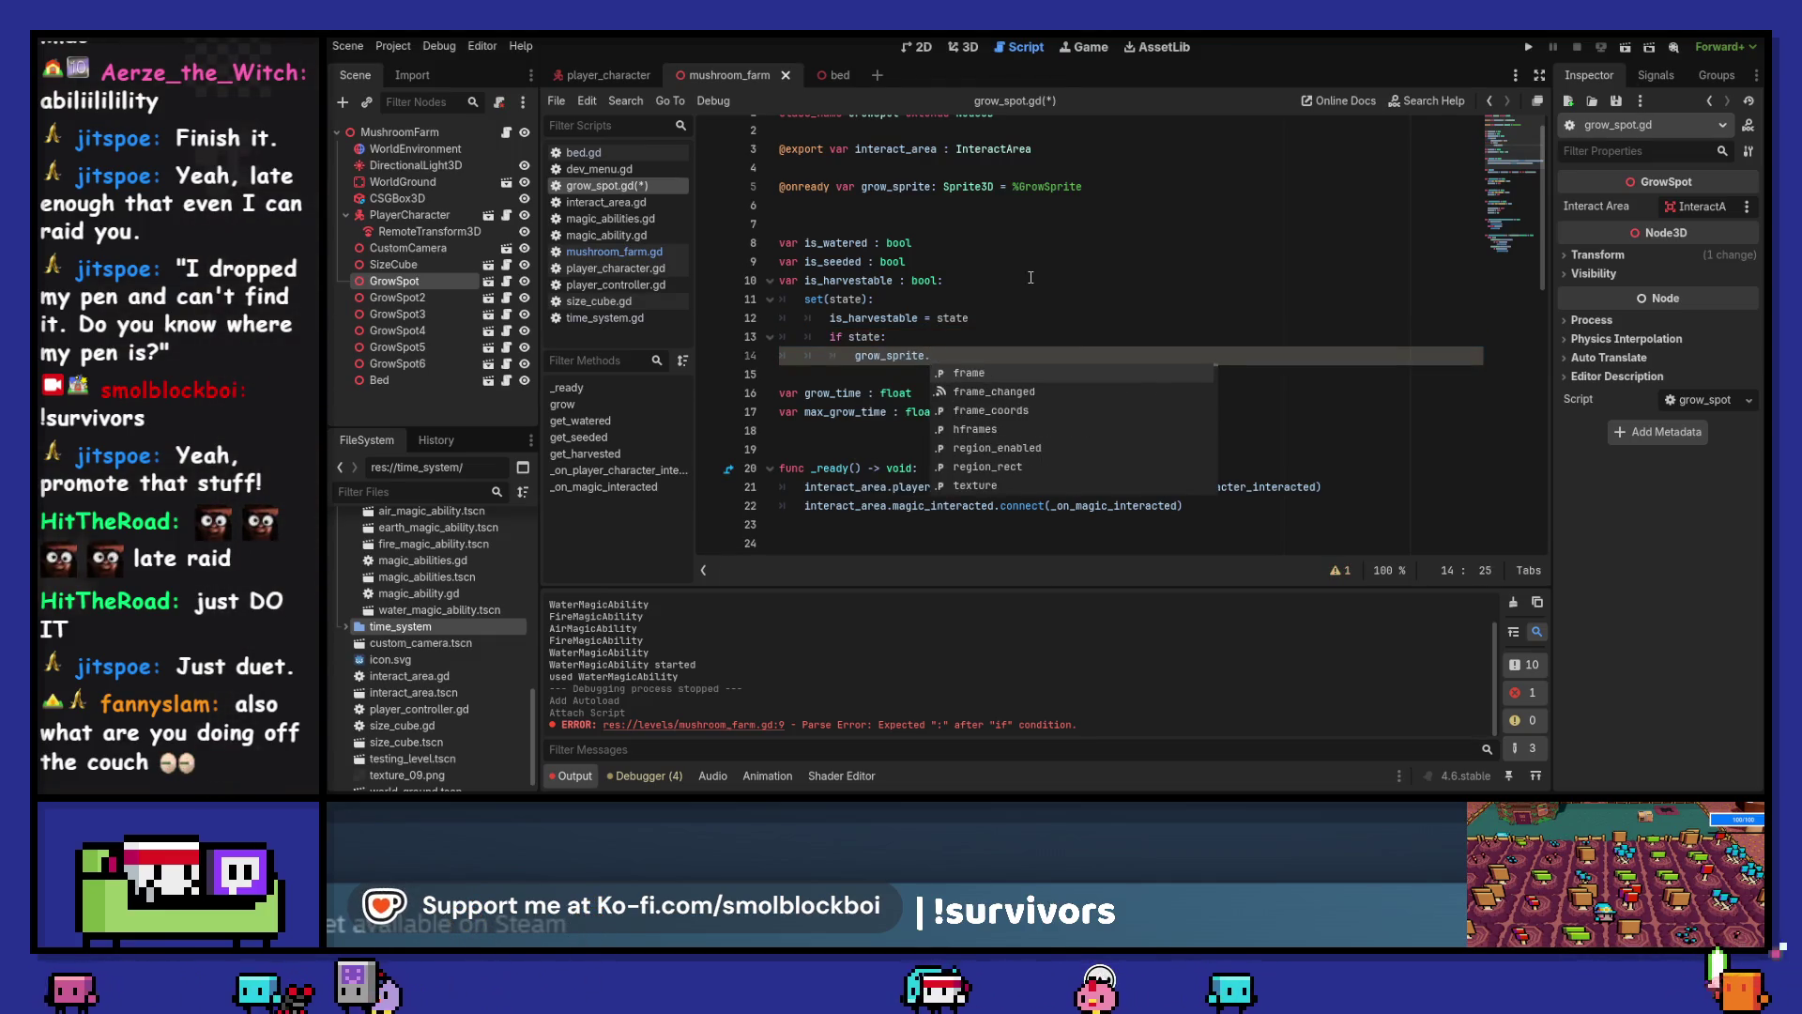
{"action": "type", "text": "is_v"}
{"action": "key", "text": "Return"}
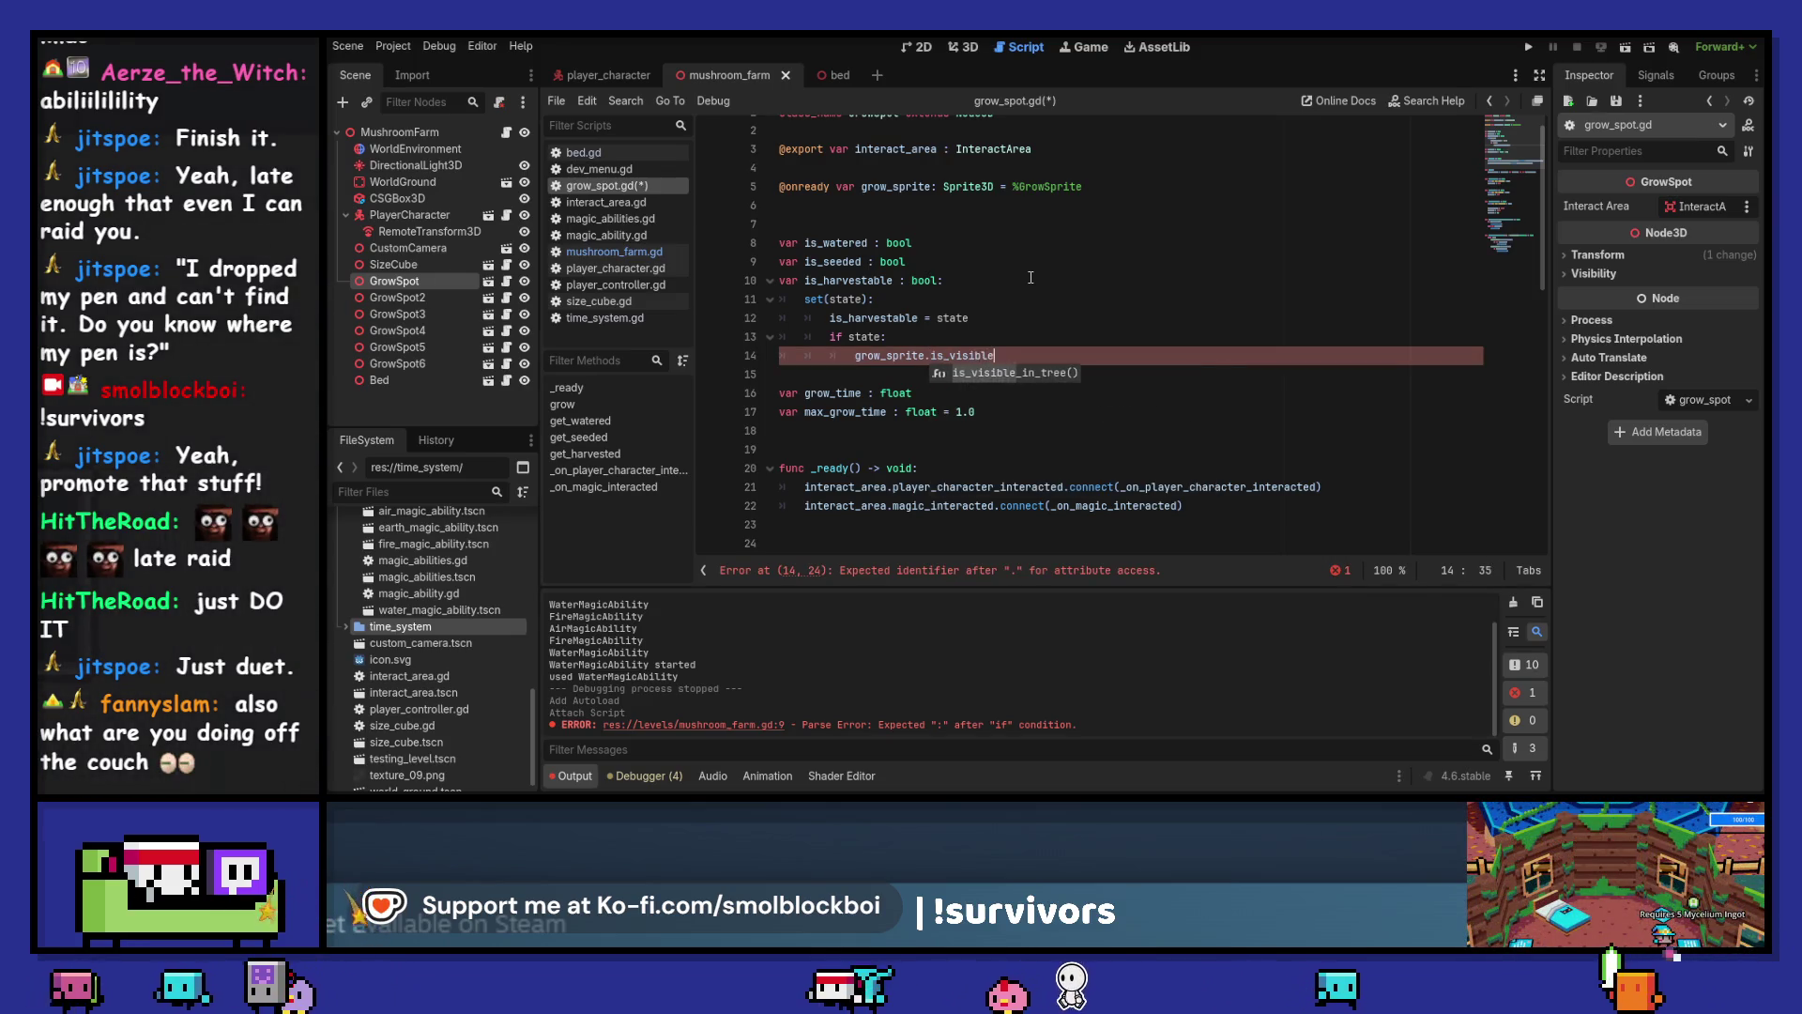
{"action": "scroll", "coordinate": [1031, 278], "scroll_direction": "up", "scroll_amount": 1}
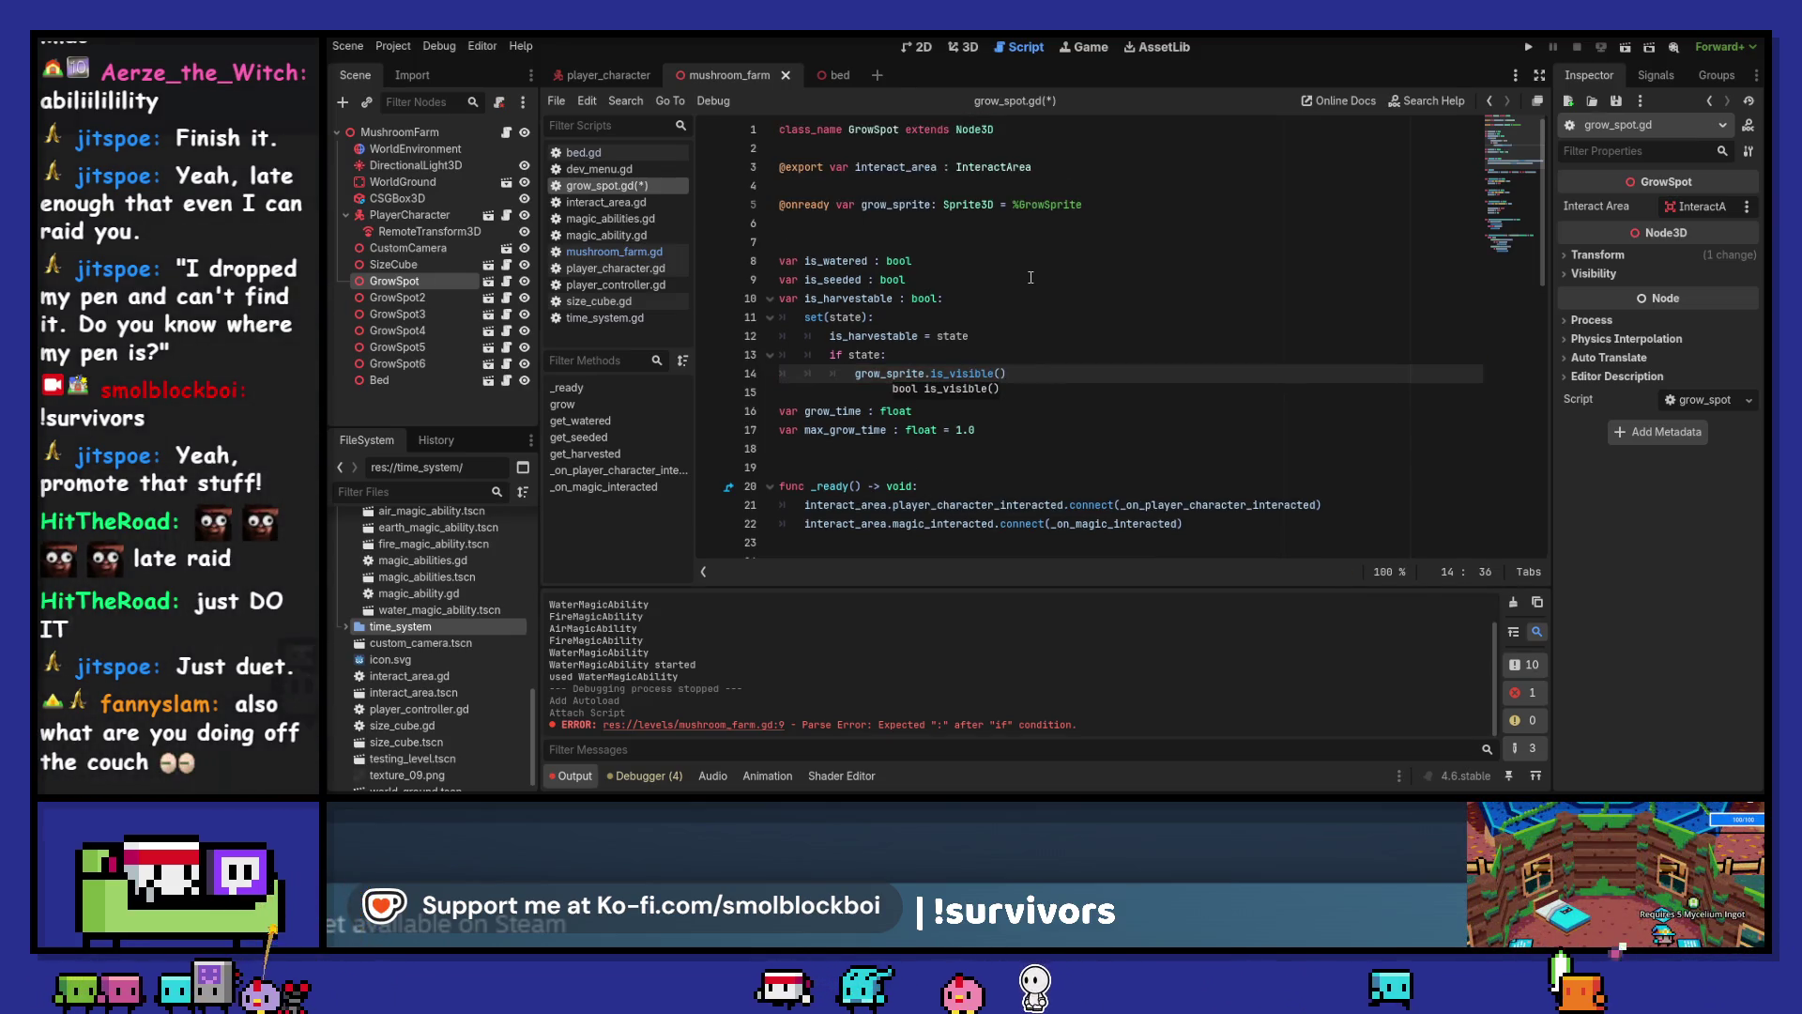
{"action": "left_click", "coordinate": [958, 385], "text": "ctrl"}
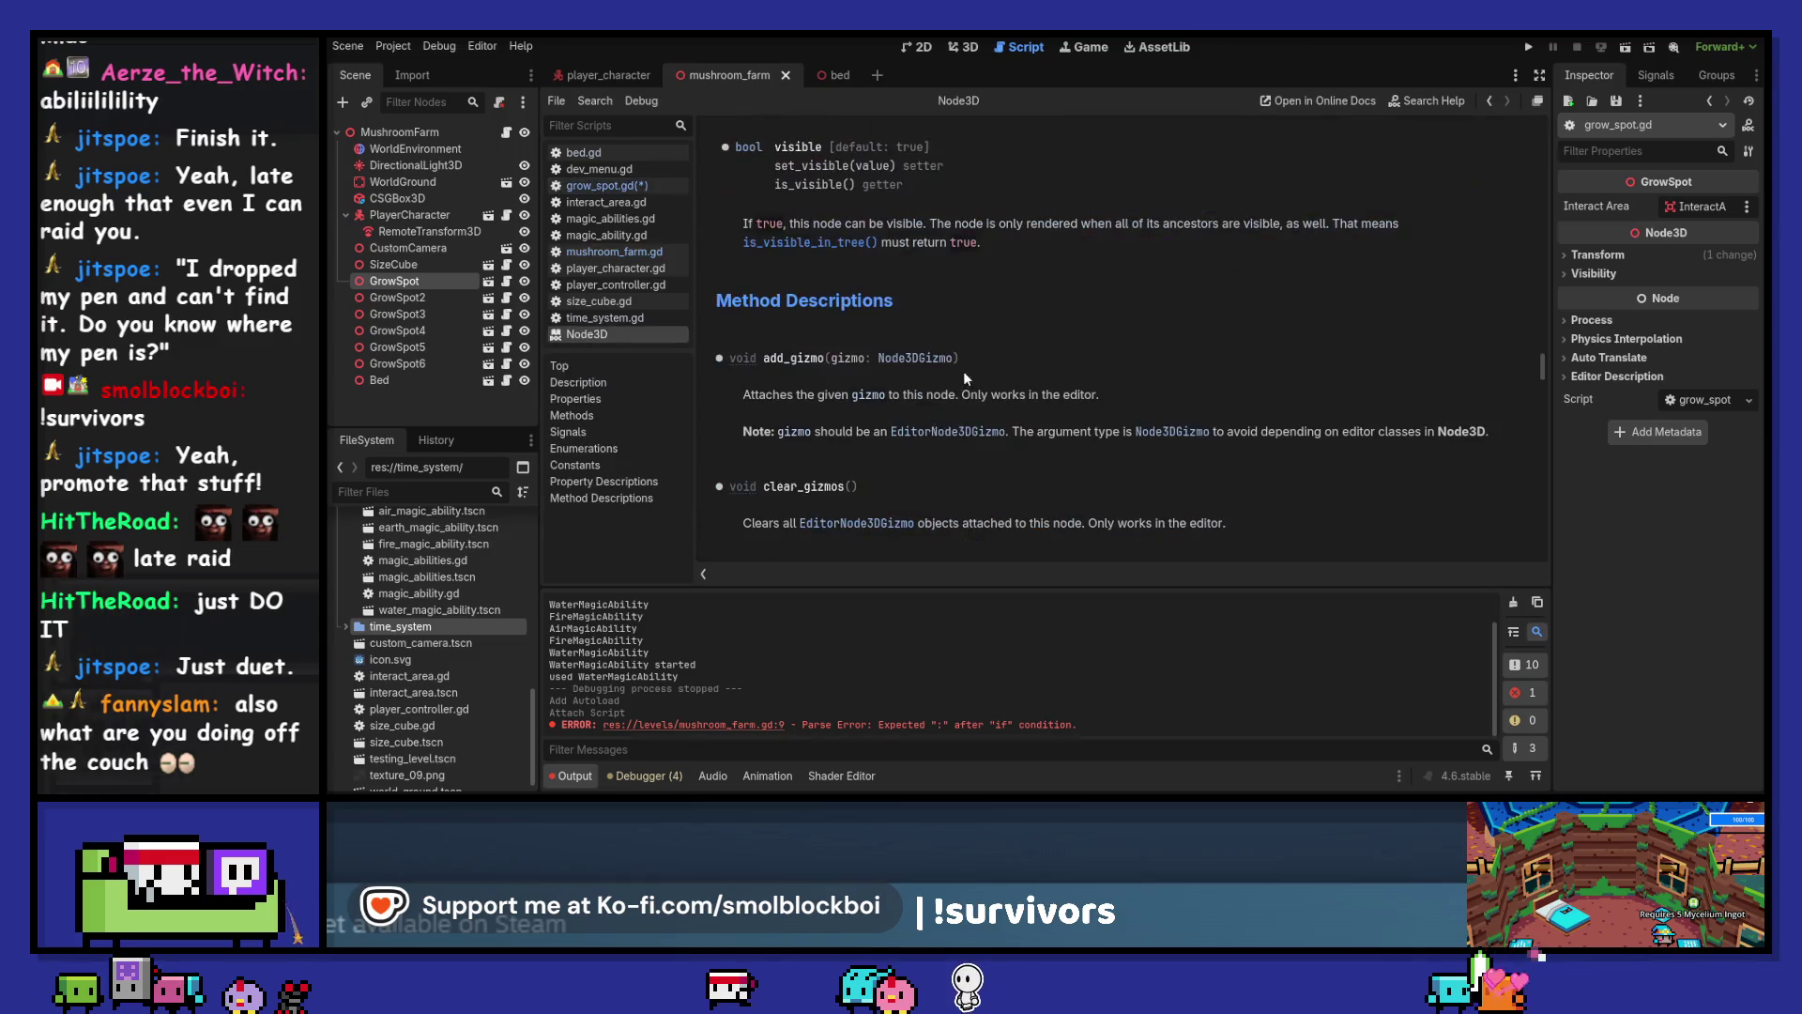
{"action": "left_click", "coordinate": [1493, 101]}
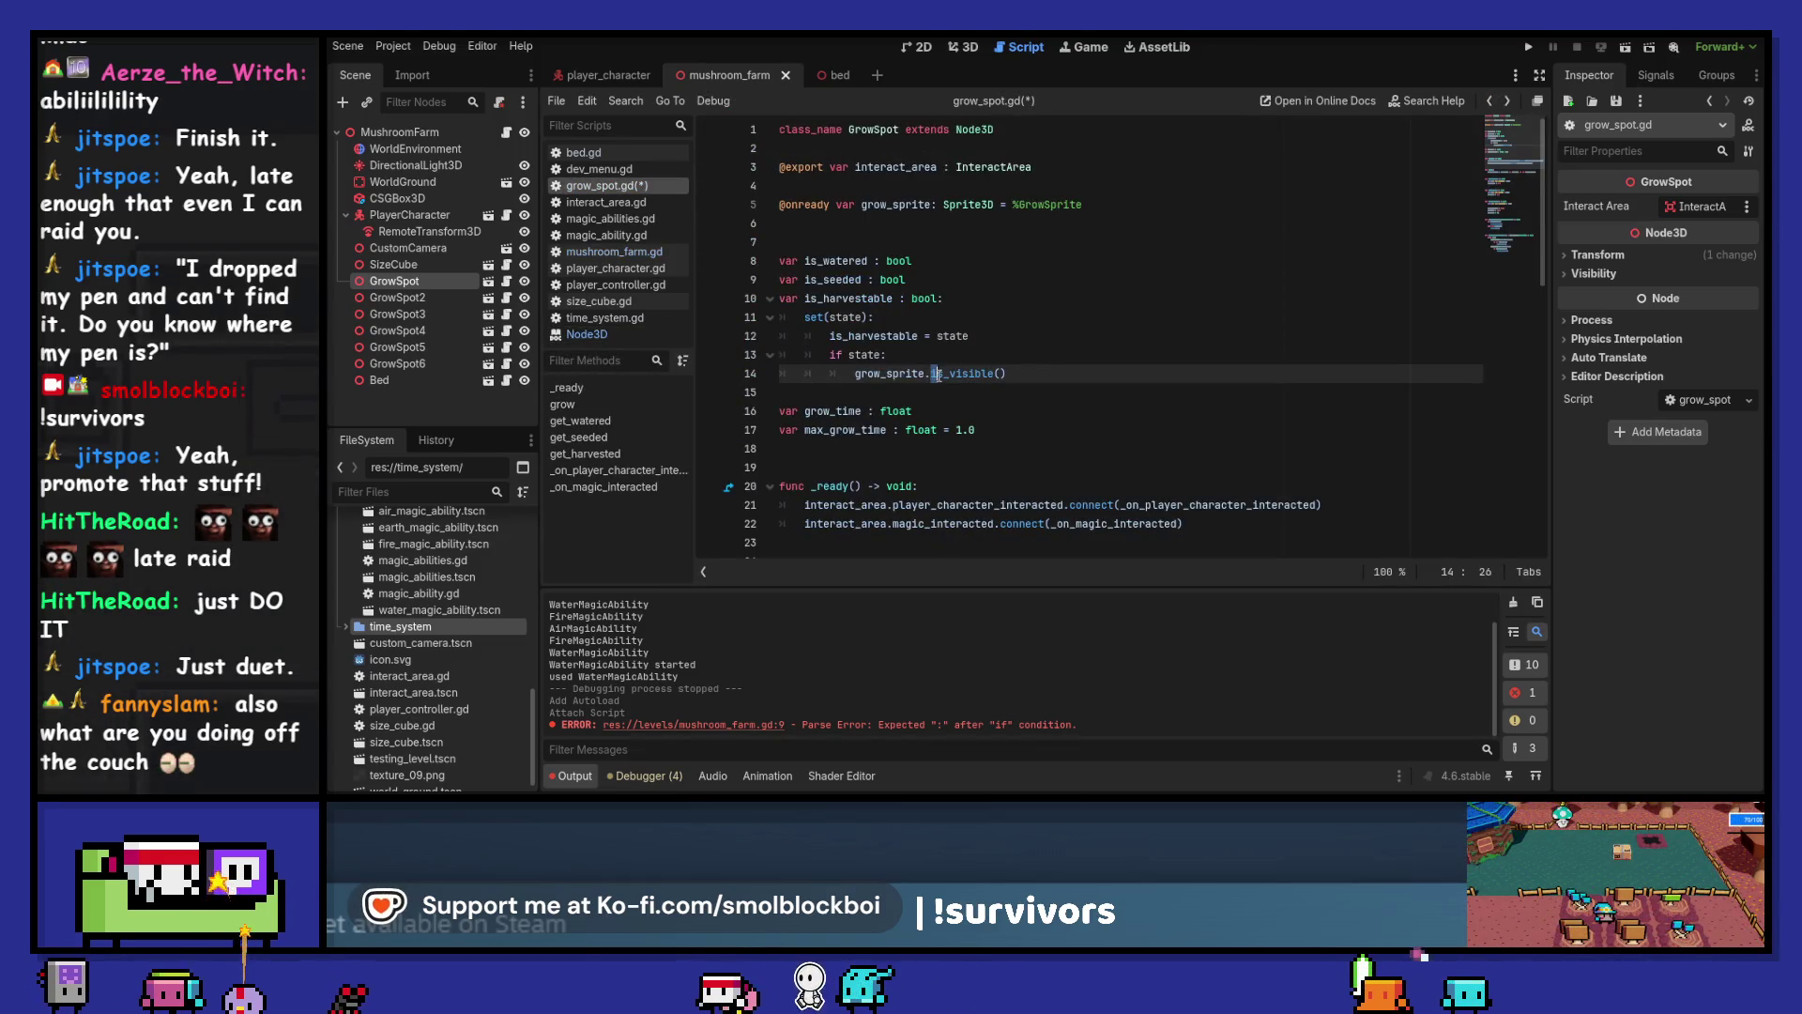
Replace the if block with grow_sprite.set_visible(state), save, and run the game with F5
{"action": "type", "text": "t"}
{"action": "key", "text": "Escape"}
{"action": "key", "text": "Up"}
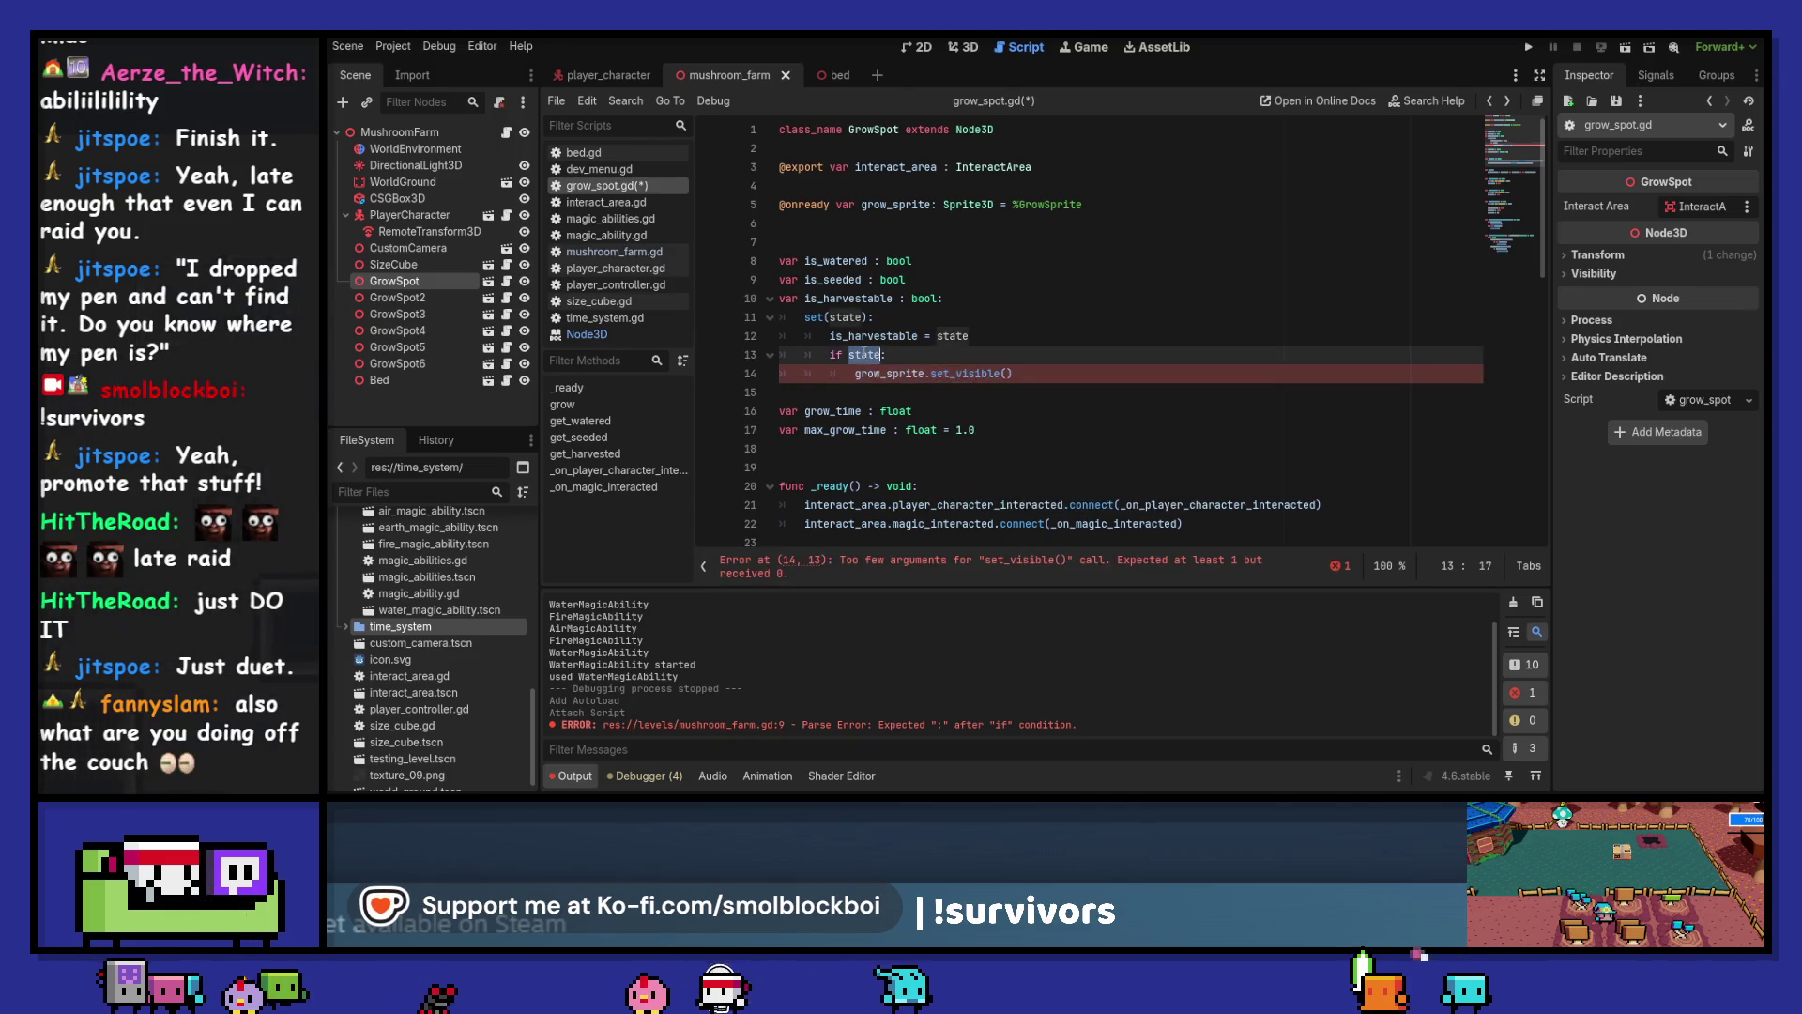
{"action": "key", "text": "ctrl+c"}
{"action": "left_click", "coordinate": [1005, 373]}
{"action": "key", "text": "ctrl+v"}
{"action": "key", "text": "Up"}
{"action": "key", "text": "End"}
{"action": "key", "text": "BackSpace"}
{"action": "key", "text": "BackSpace"}
{"action": "key", "text": "BackSpace"}
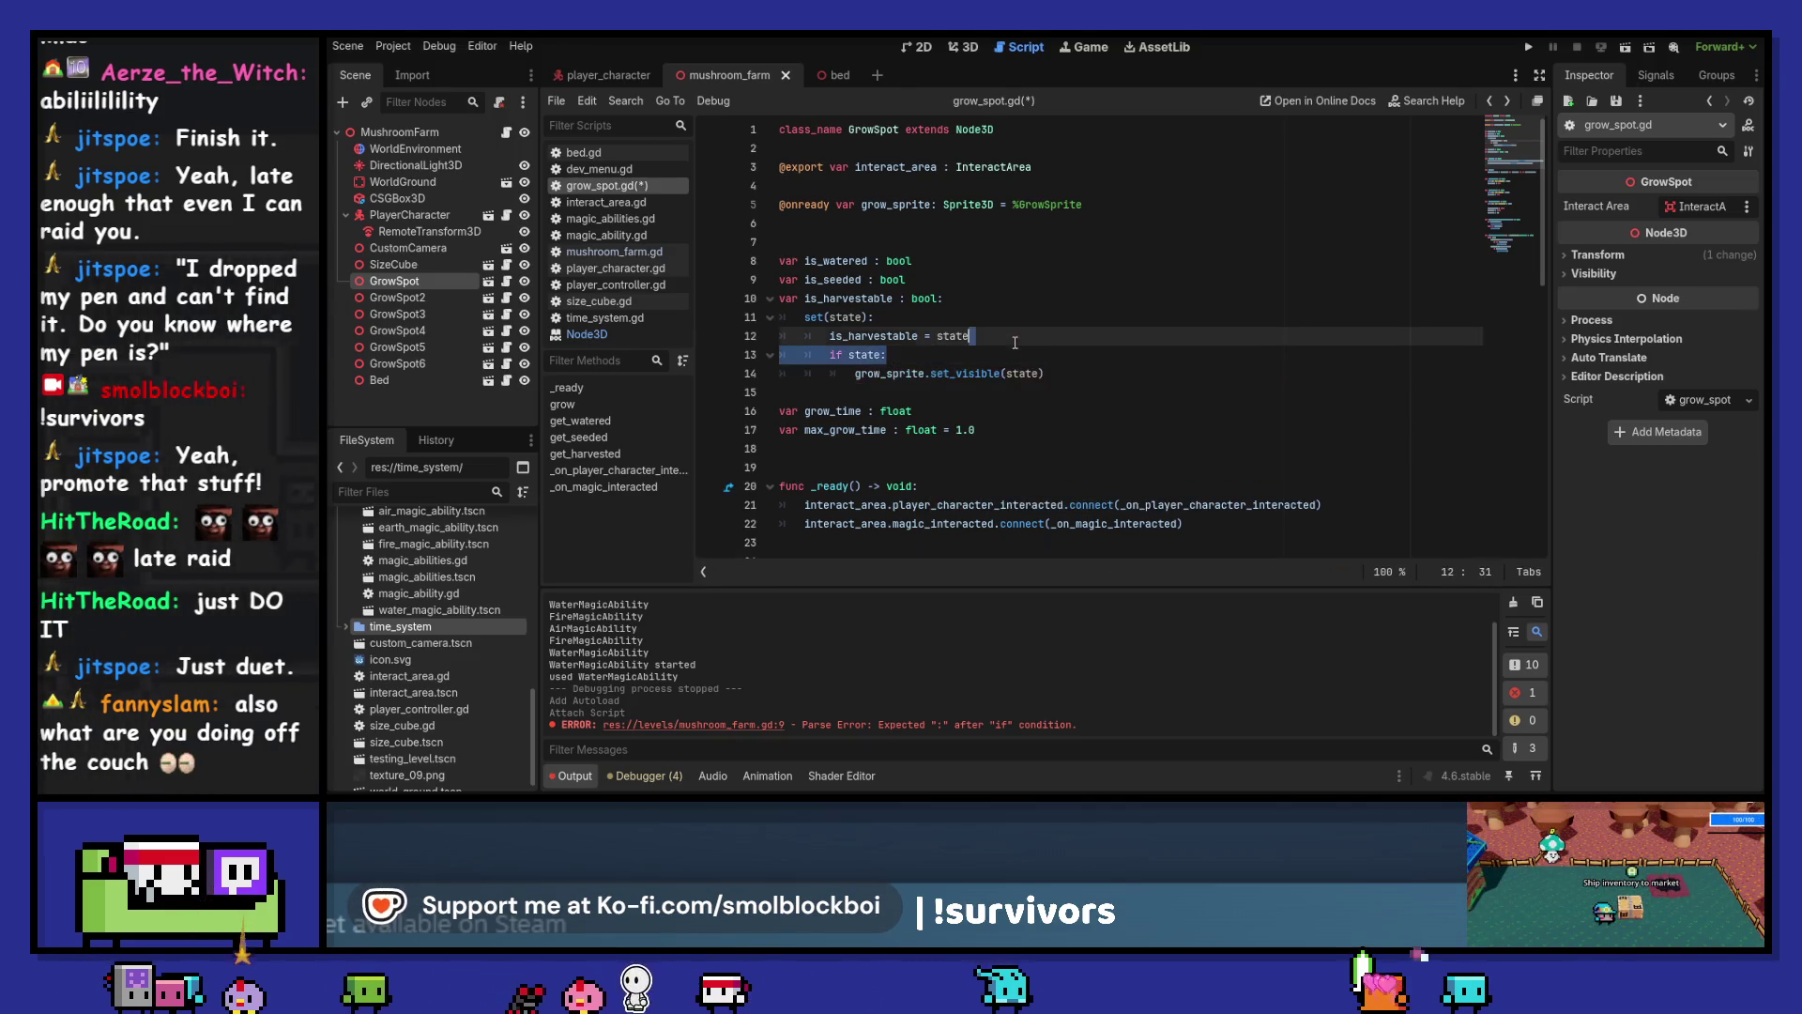
{"action": "left_click", "coordinate": [1038, 355]}
{"action": "key", "text": "shift+Tab"}
{"action": "key", "text": "ctrl+s"}
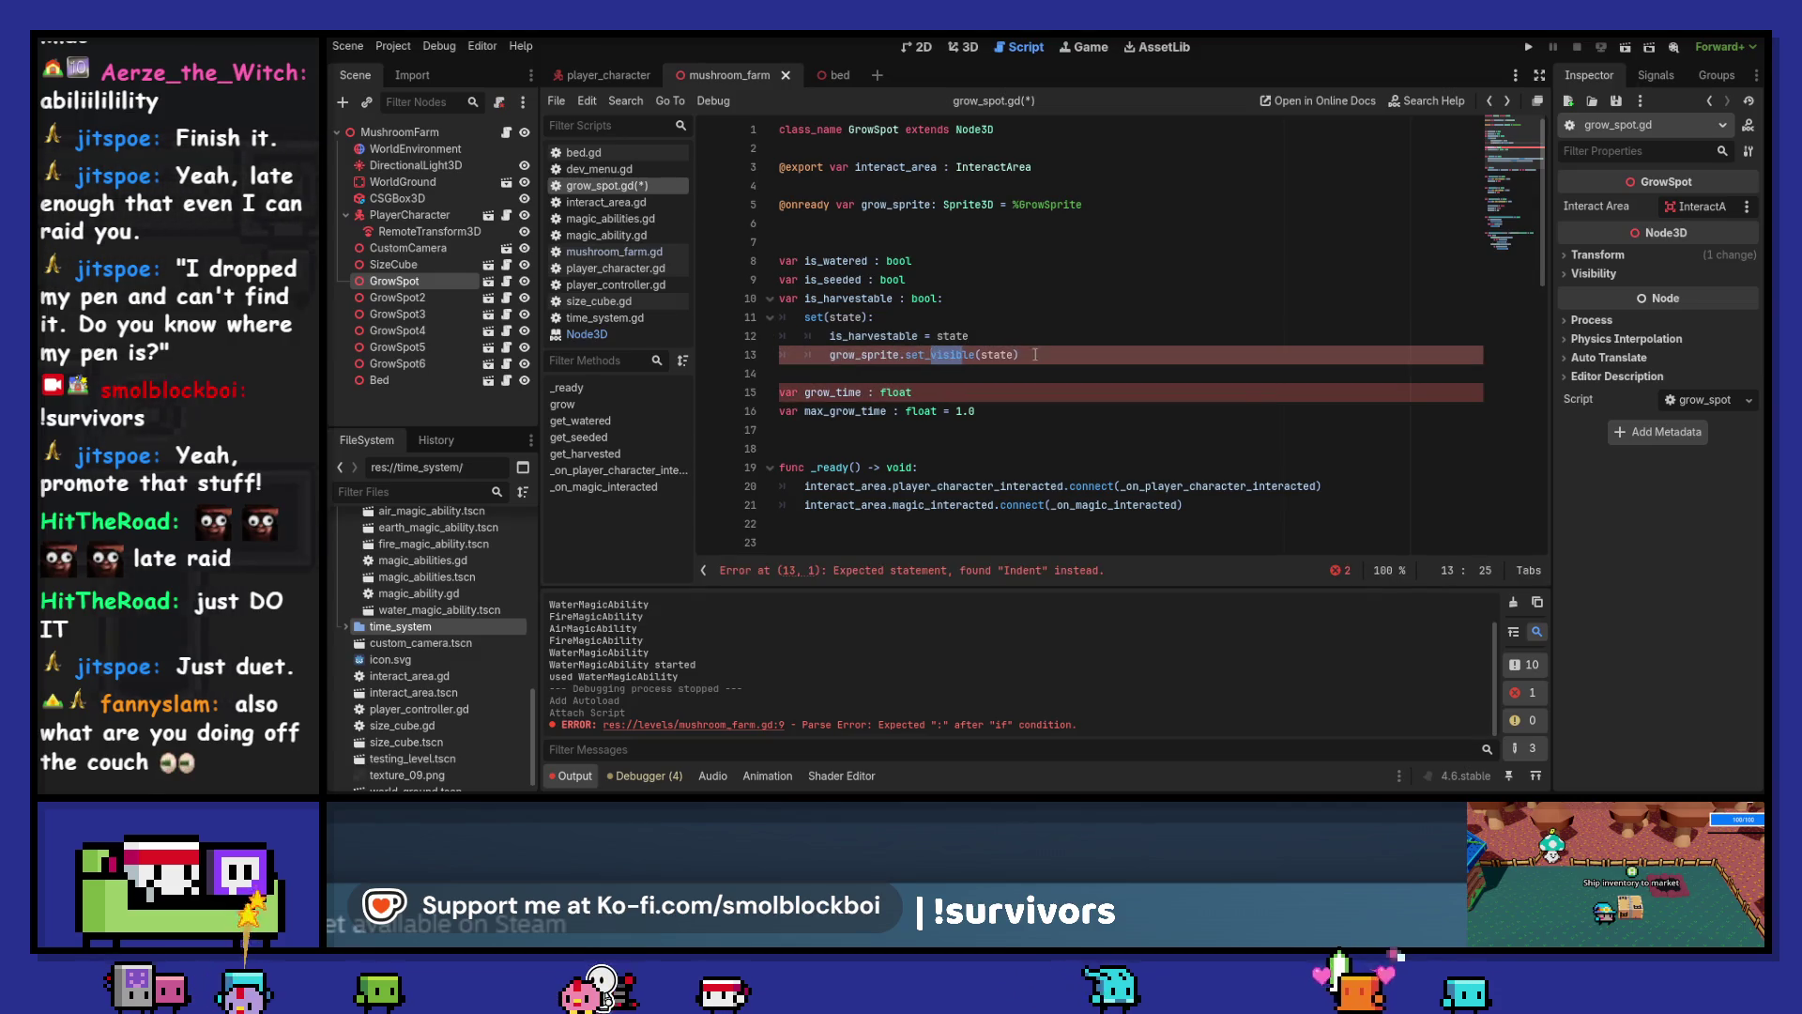
{"action": "key", "text": "F5"}
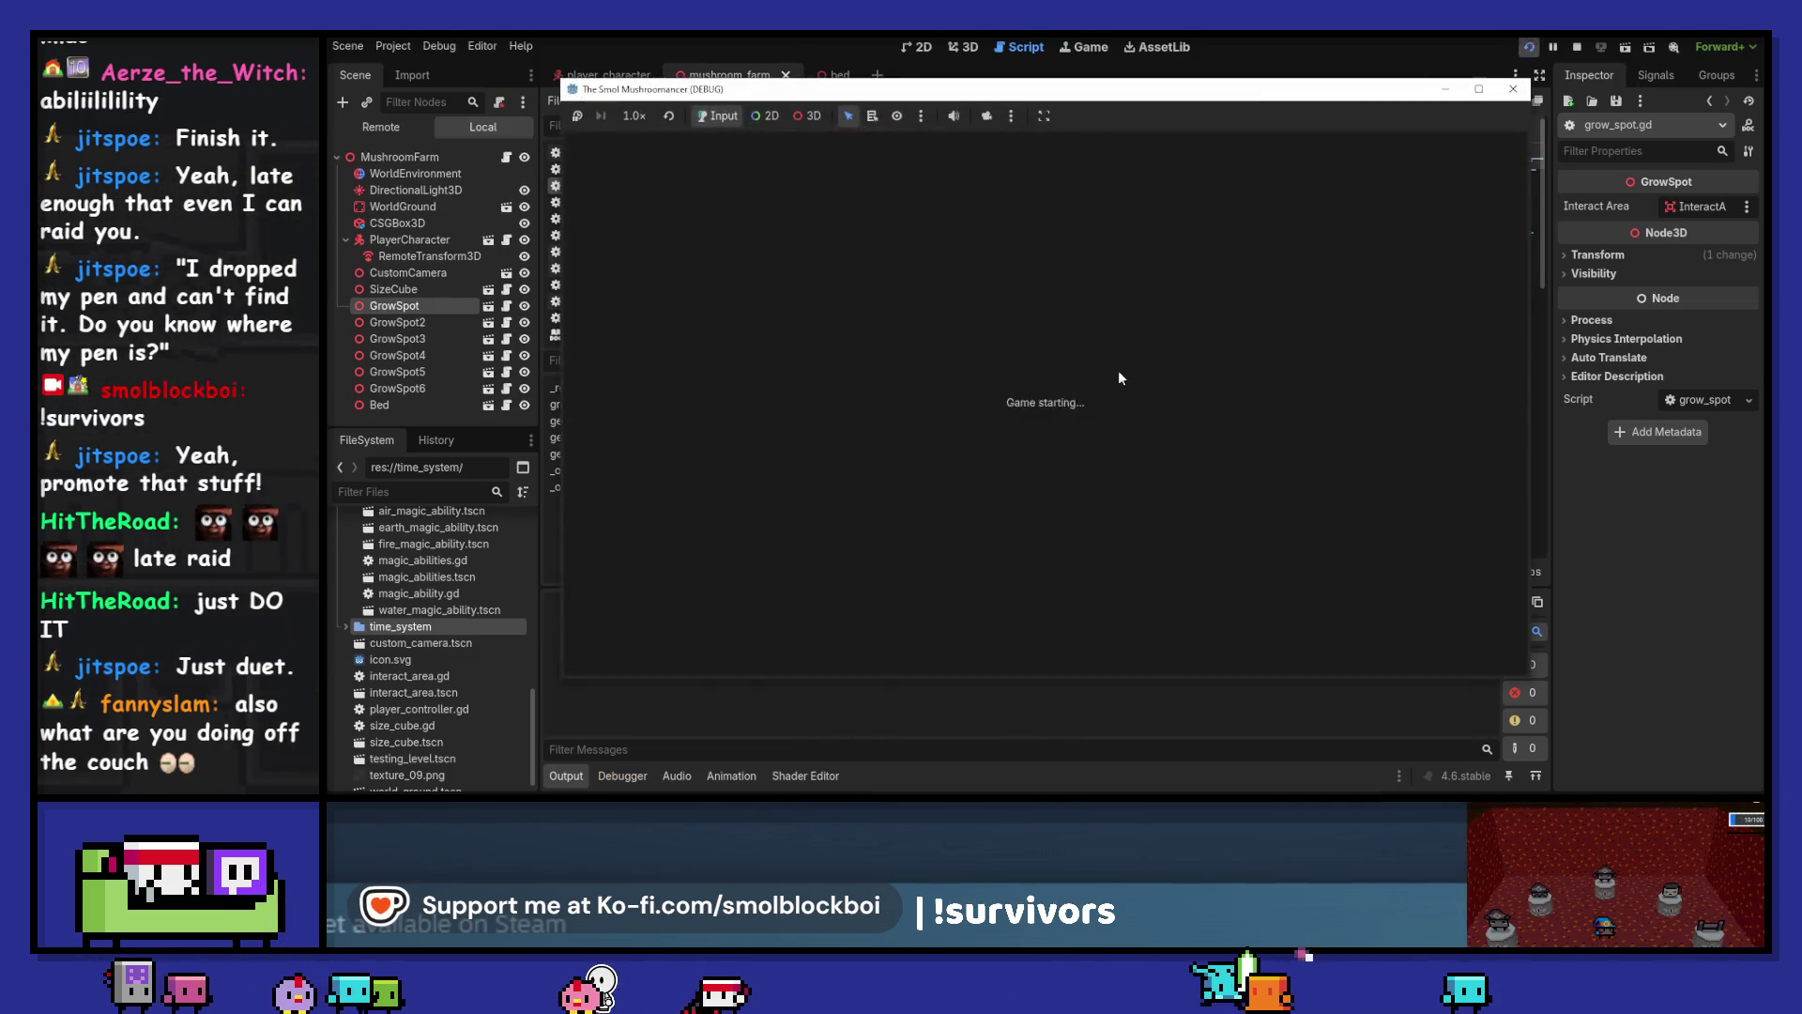
Load the mushroom_farm level, walk around, sleep, and cast water magic on the grow spots
{"action": "left_click", "coordinate": [1117, 430]}
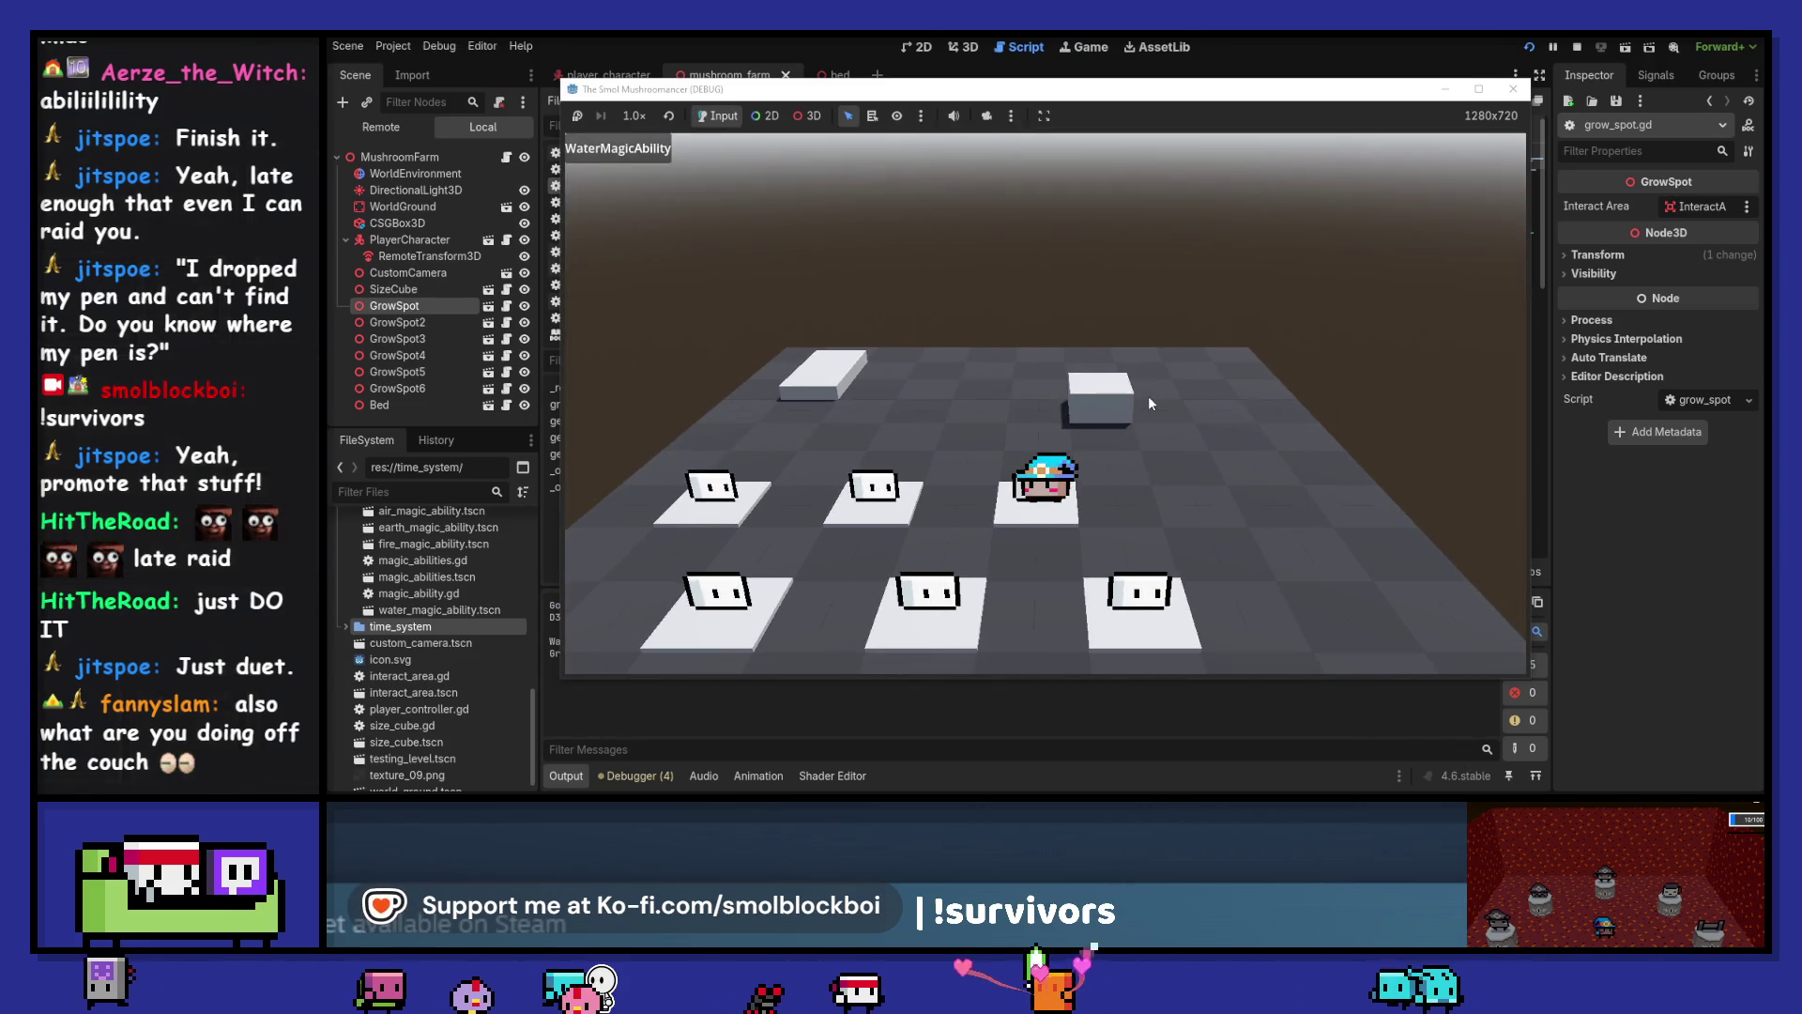
{"action": "key", "text": "d"}
{"action": "left_click_drag", "start_coordinate": [1126, 98], "coordinate": [1336, 79]}
{"action": "key", "text": "w"}
{"action": "key", "text": "s"}
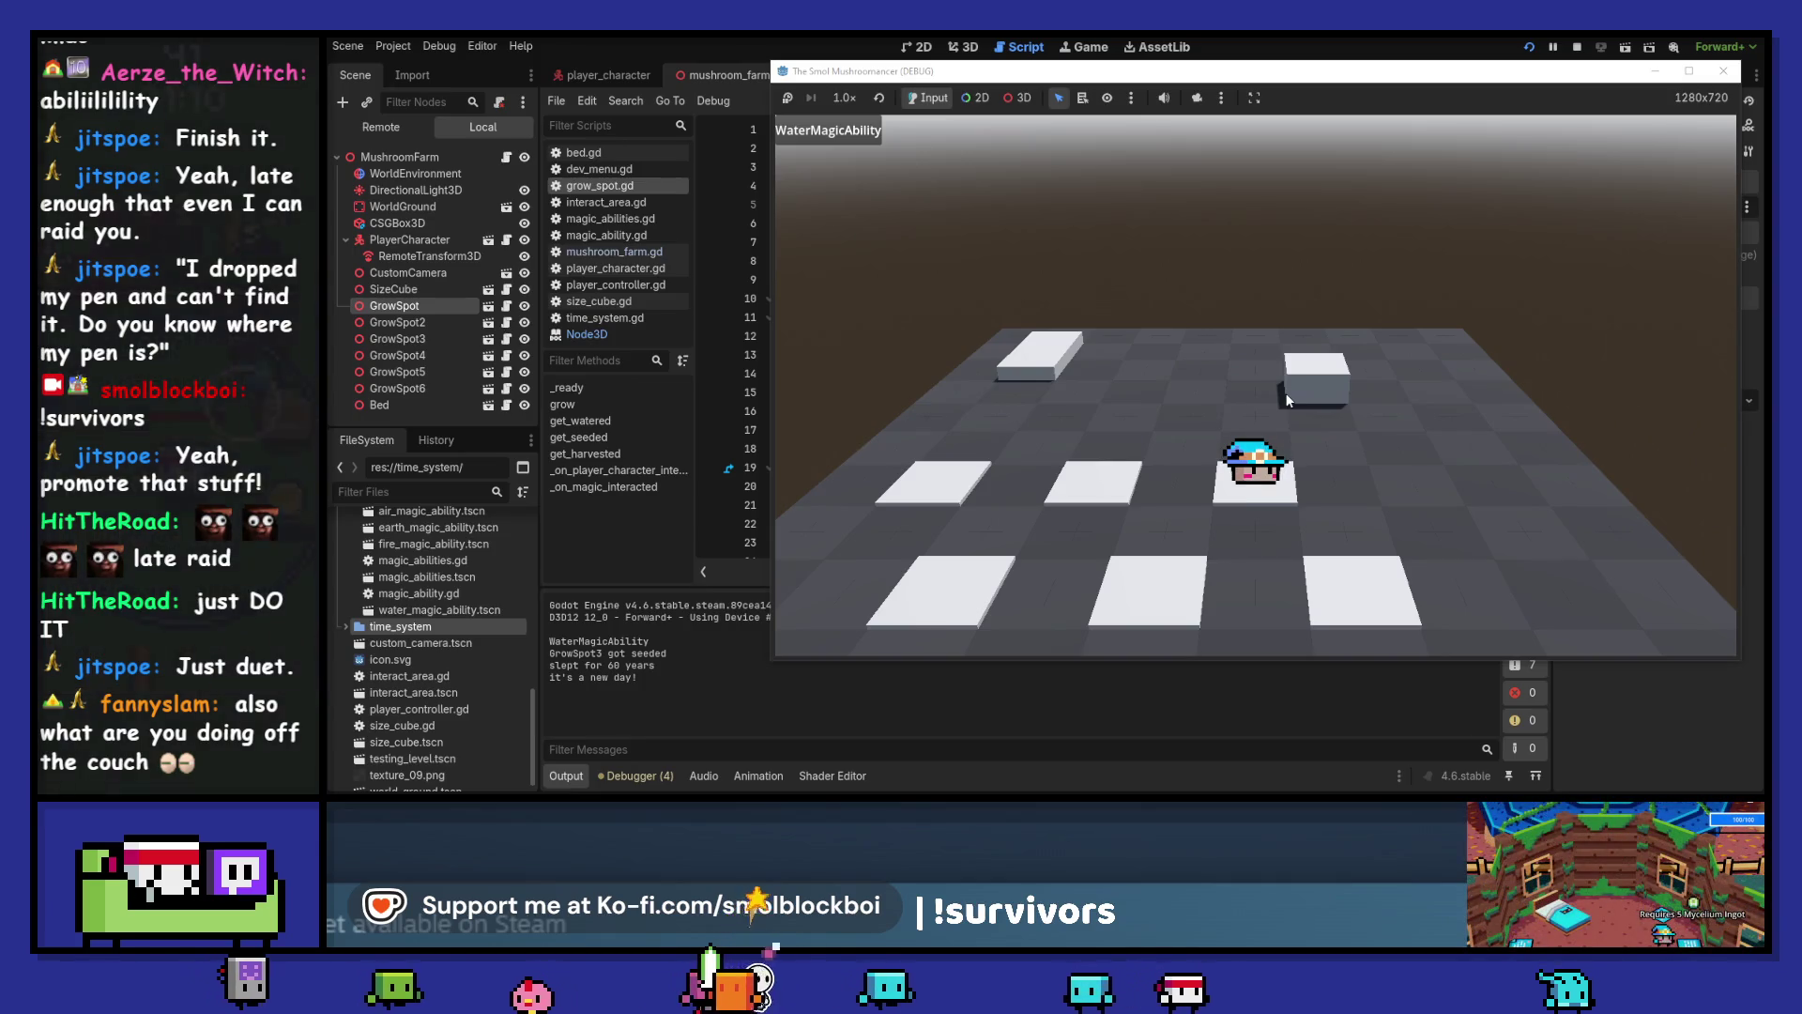
{"action": "key", "text": "w"}
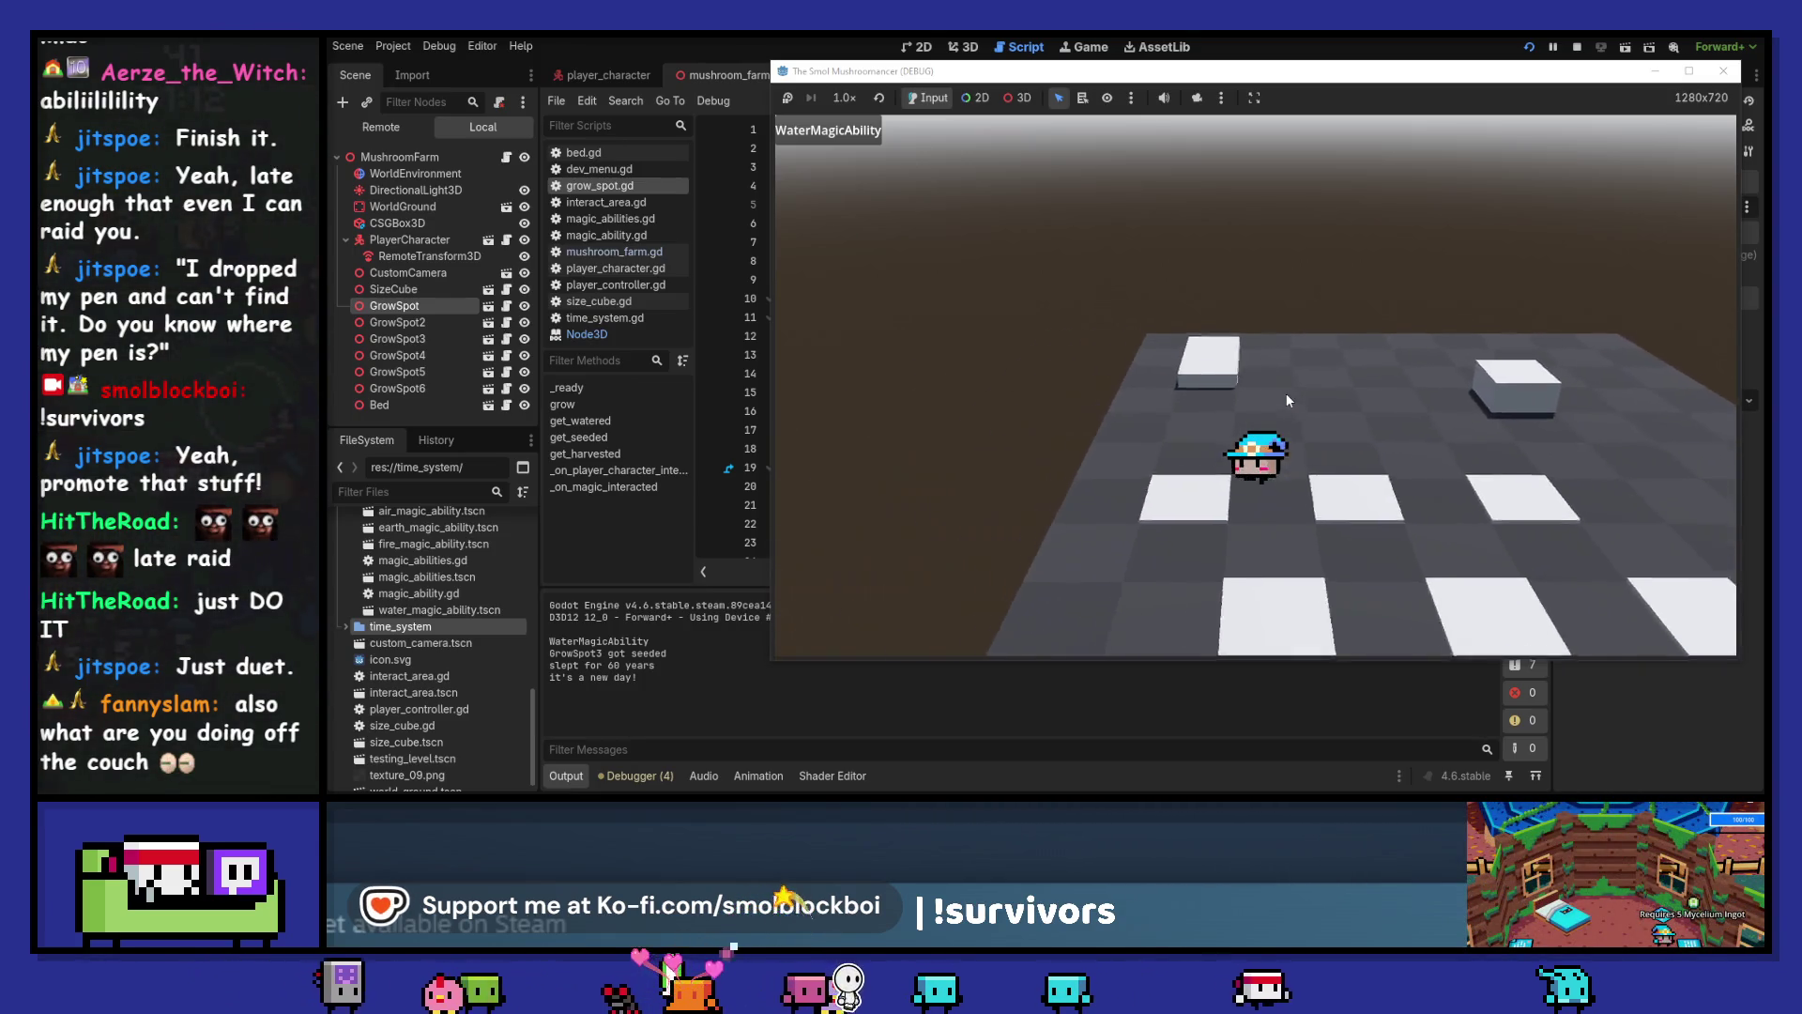
{"action": "key", "text": "s"}
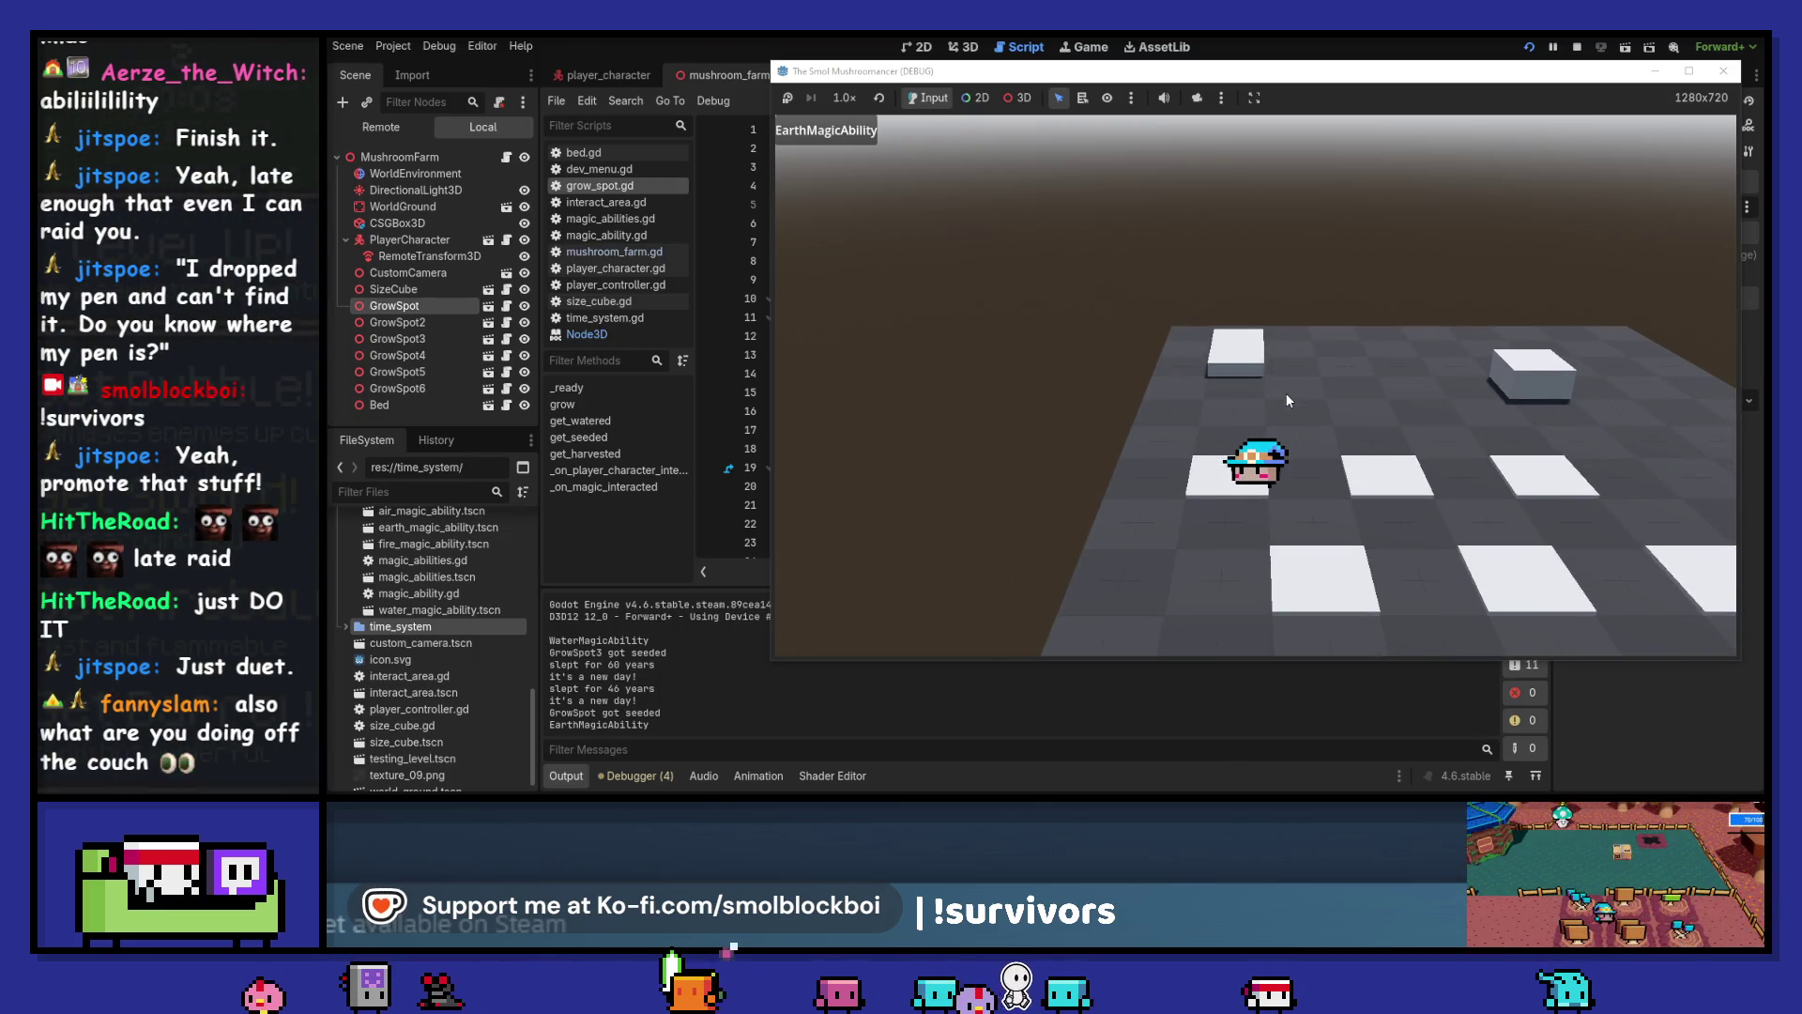
{"action": "key", "text": "e"}
{"action": "key", "text": "e"}
{"action": "key", "text": "e"}
{"action": "key", "text": "q"}
{"action": "left_click", "coordinate": [1288, 401]}
{"action": "left_click", "coordinate": [1288, 400]}
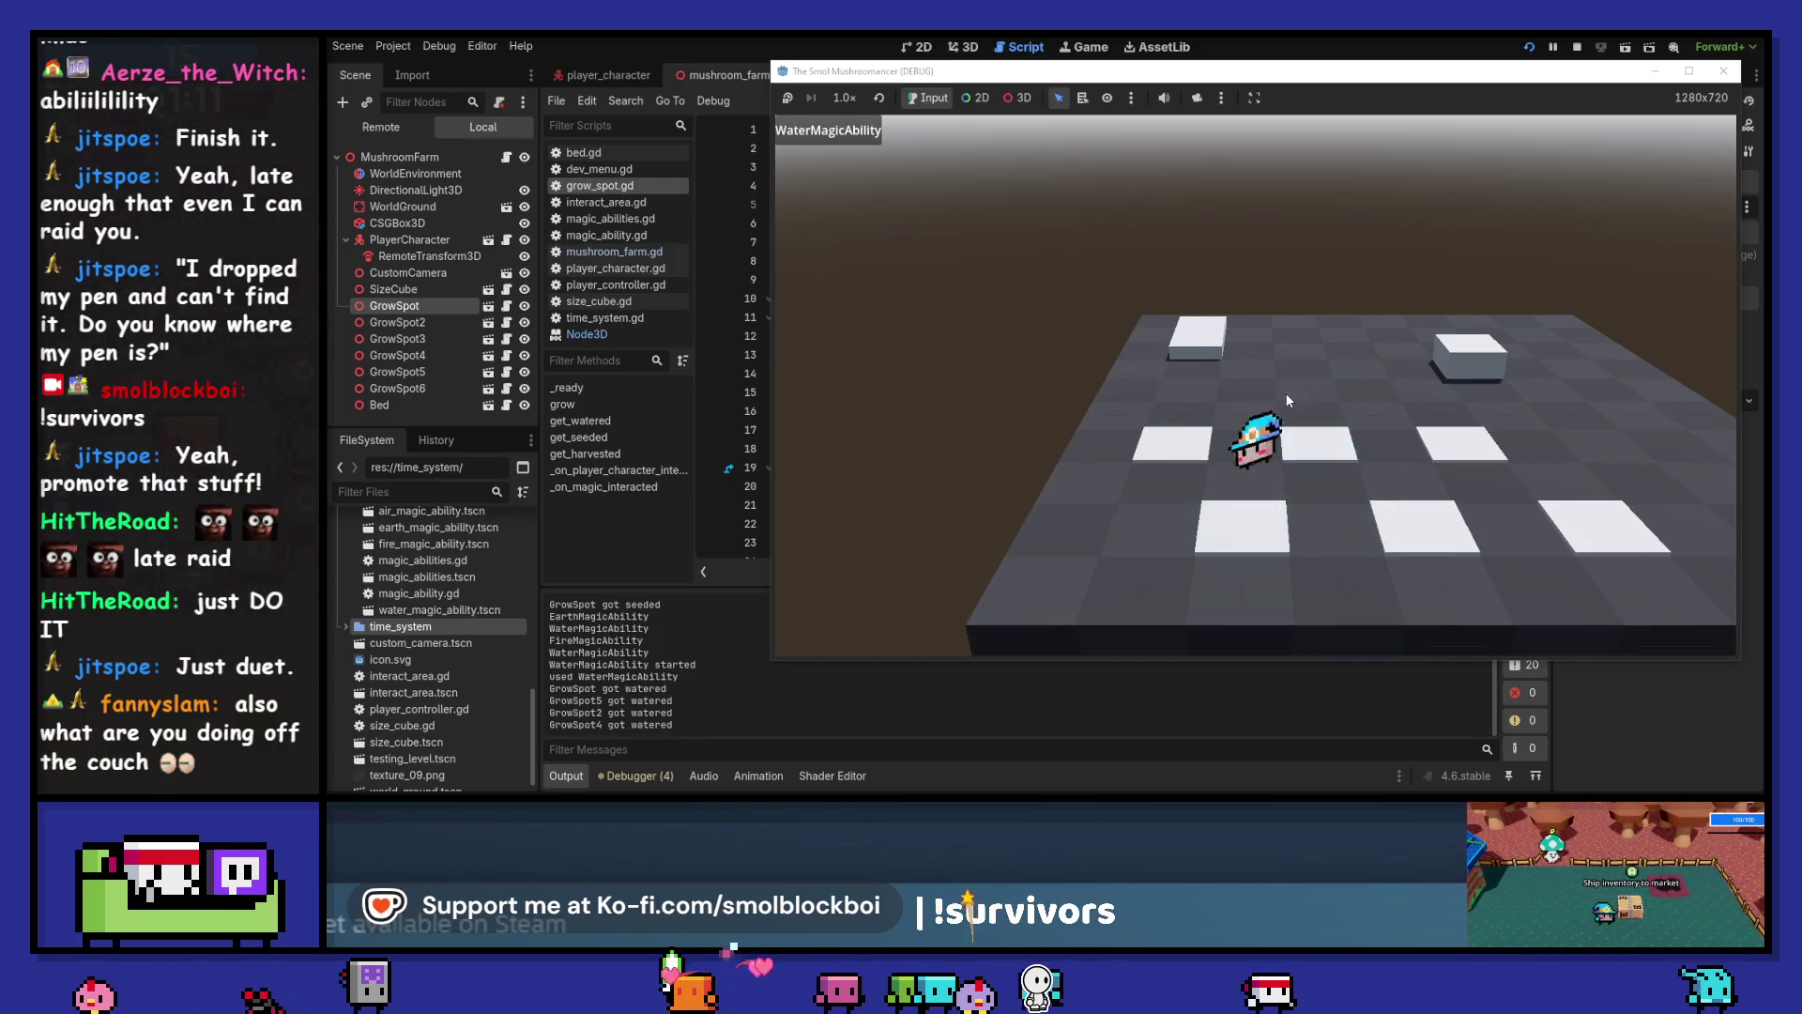
{"action": "key", "text": "d"}
{"action": "key", "text": "q"}
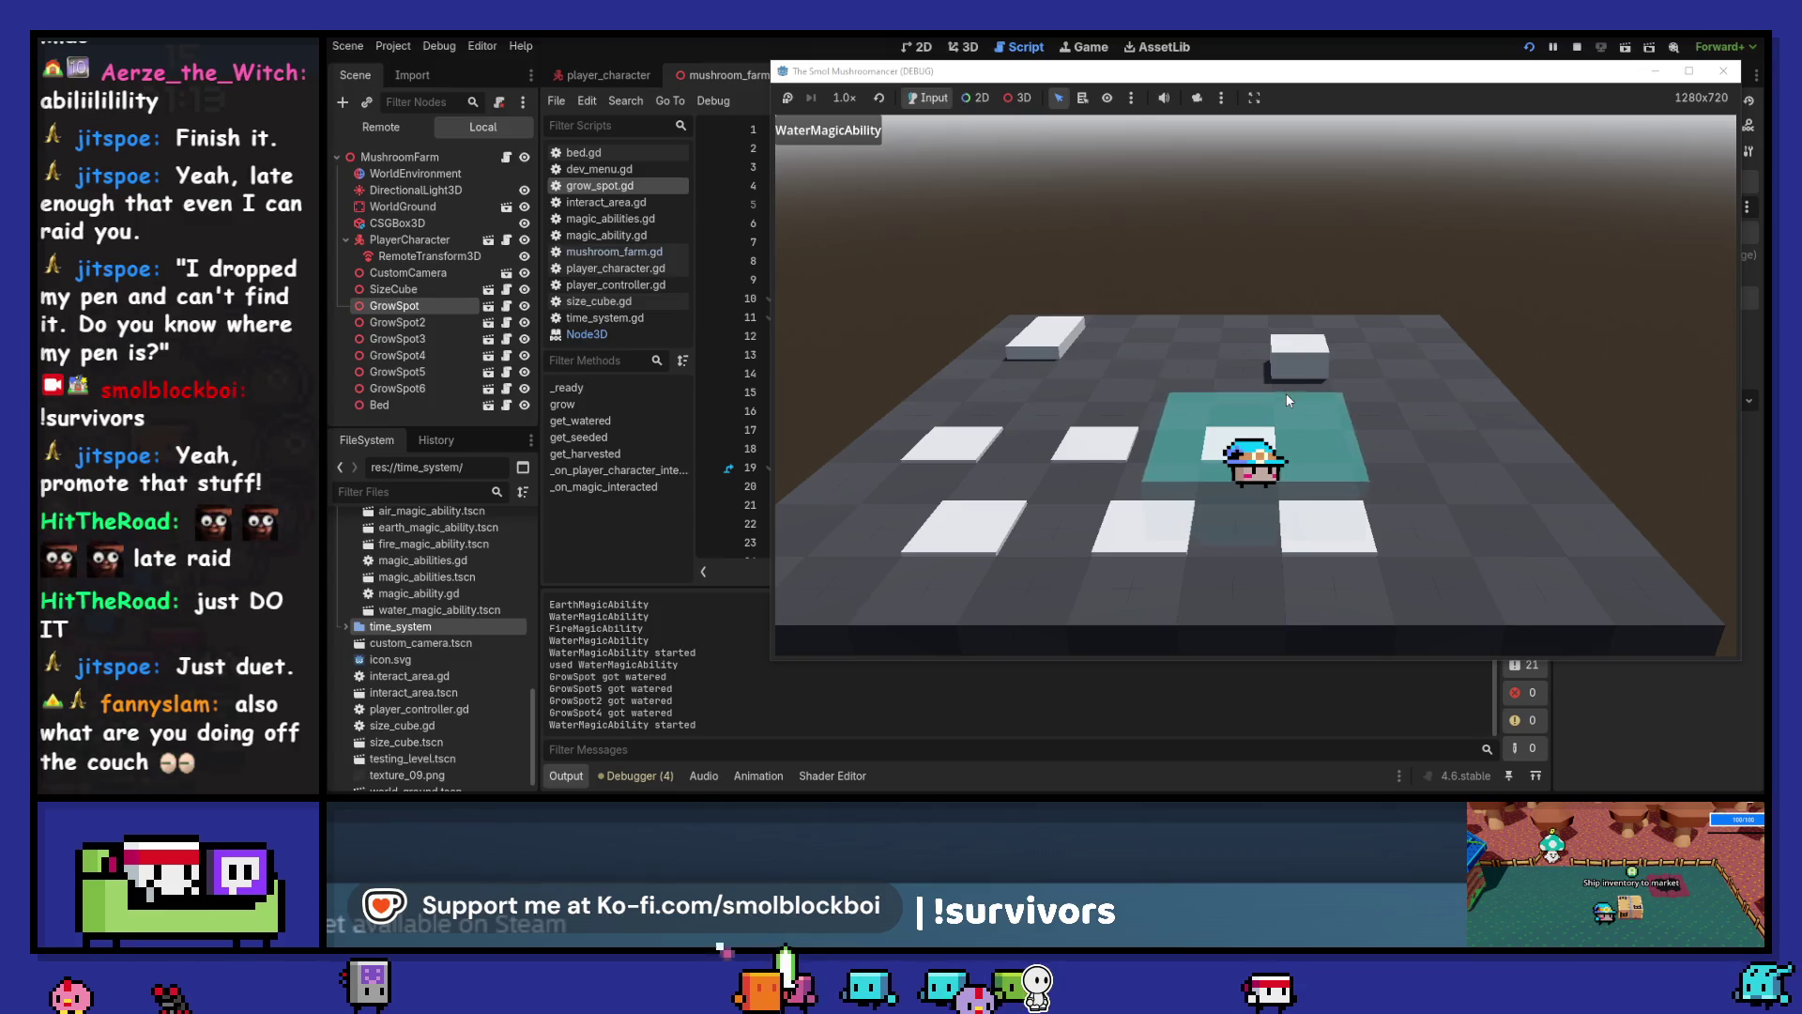
{"action": "left_click", "coordinate": [1287, 399]}
Seed the front grow spots, sleep on the bed, then harvest the spots walking left
{"action": "key", "text": "s"}
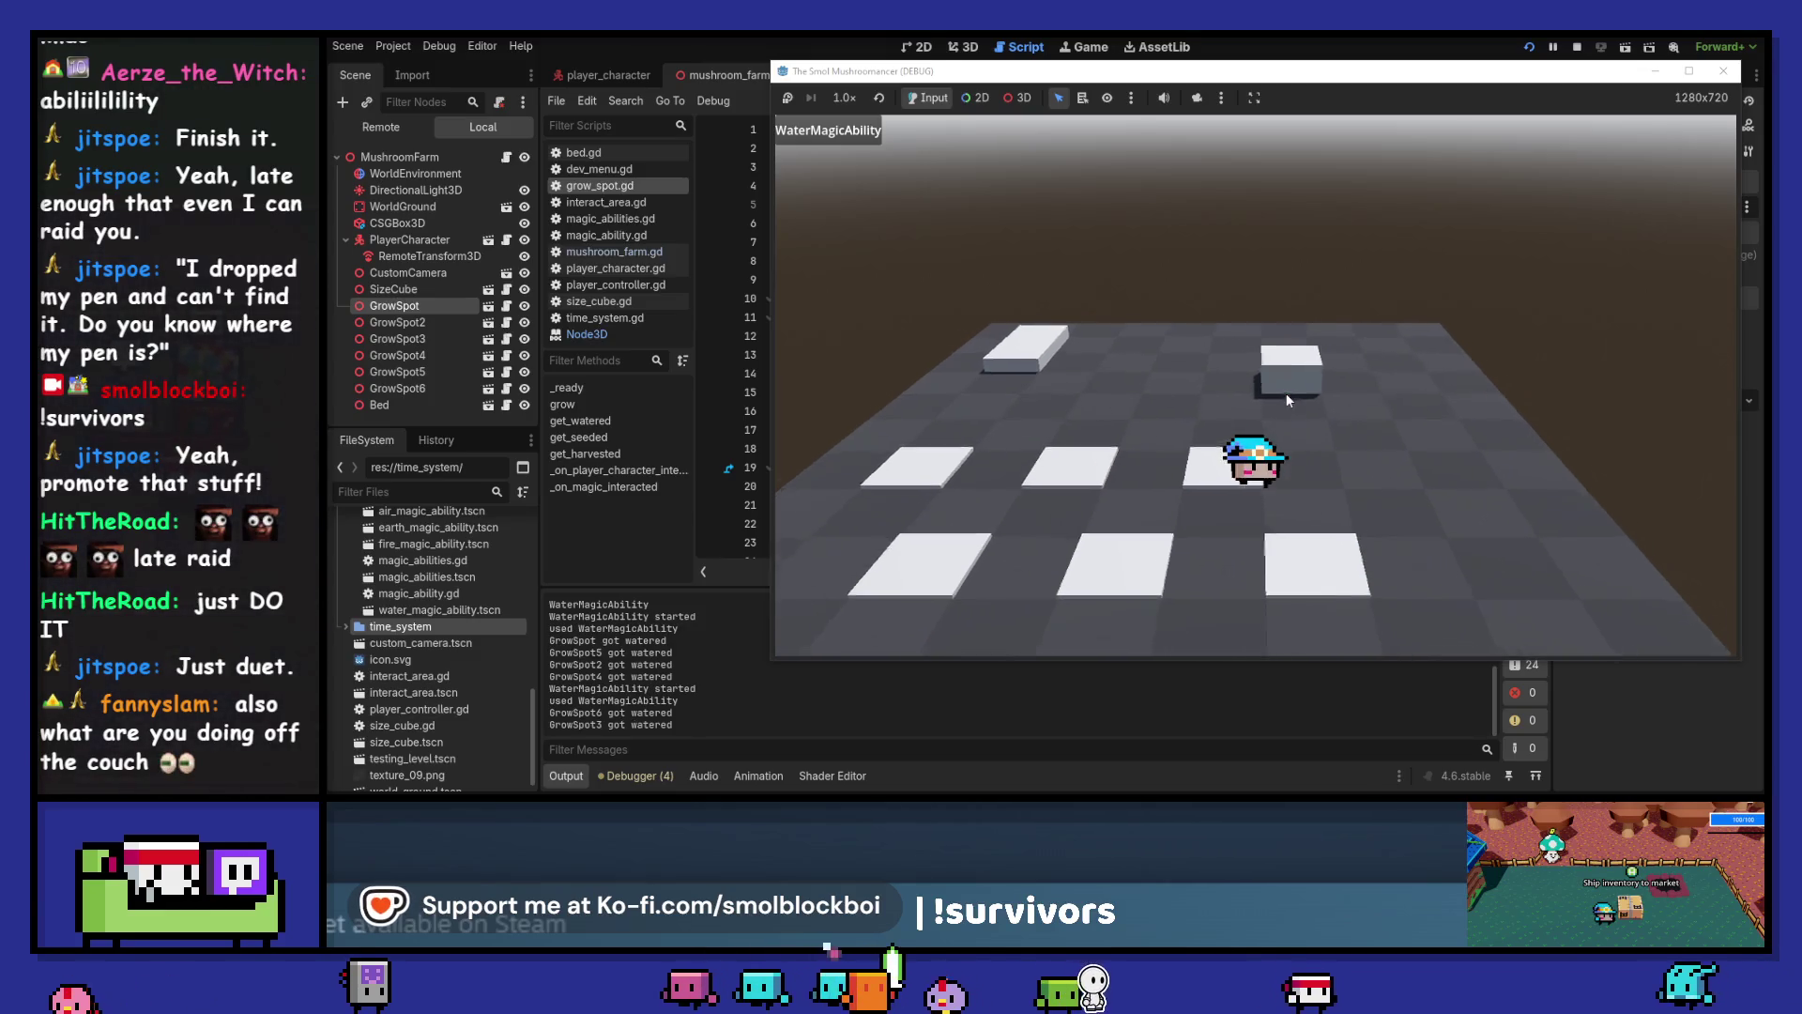
{"action": "key", "text": "d"}
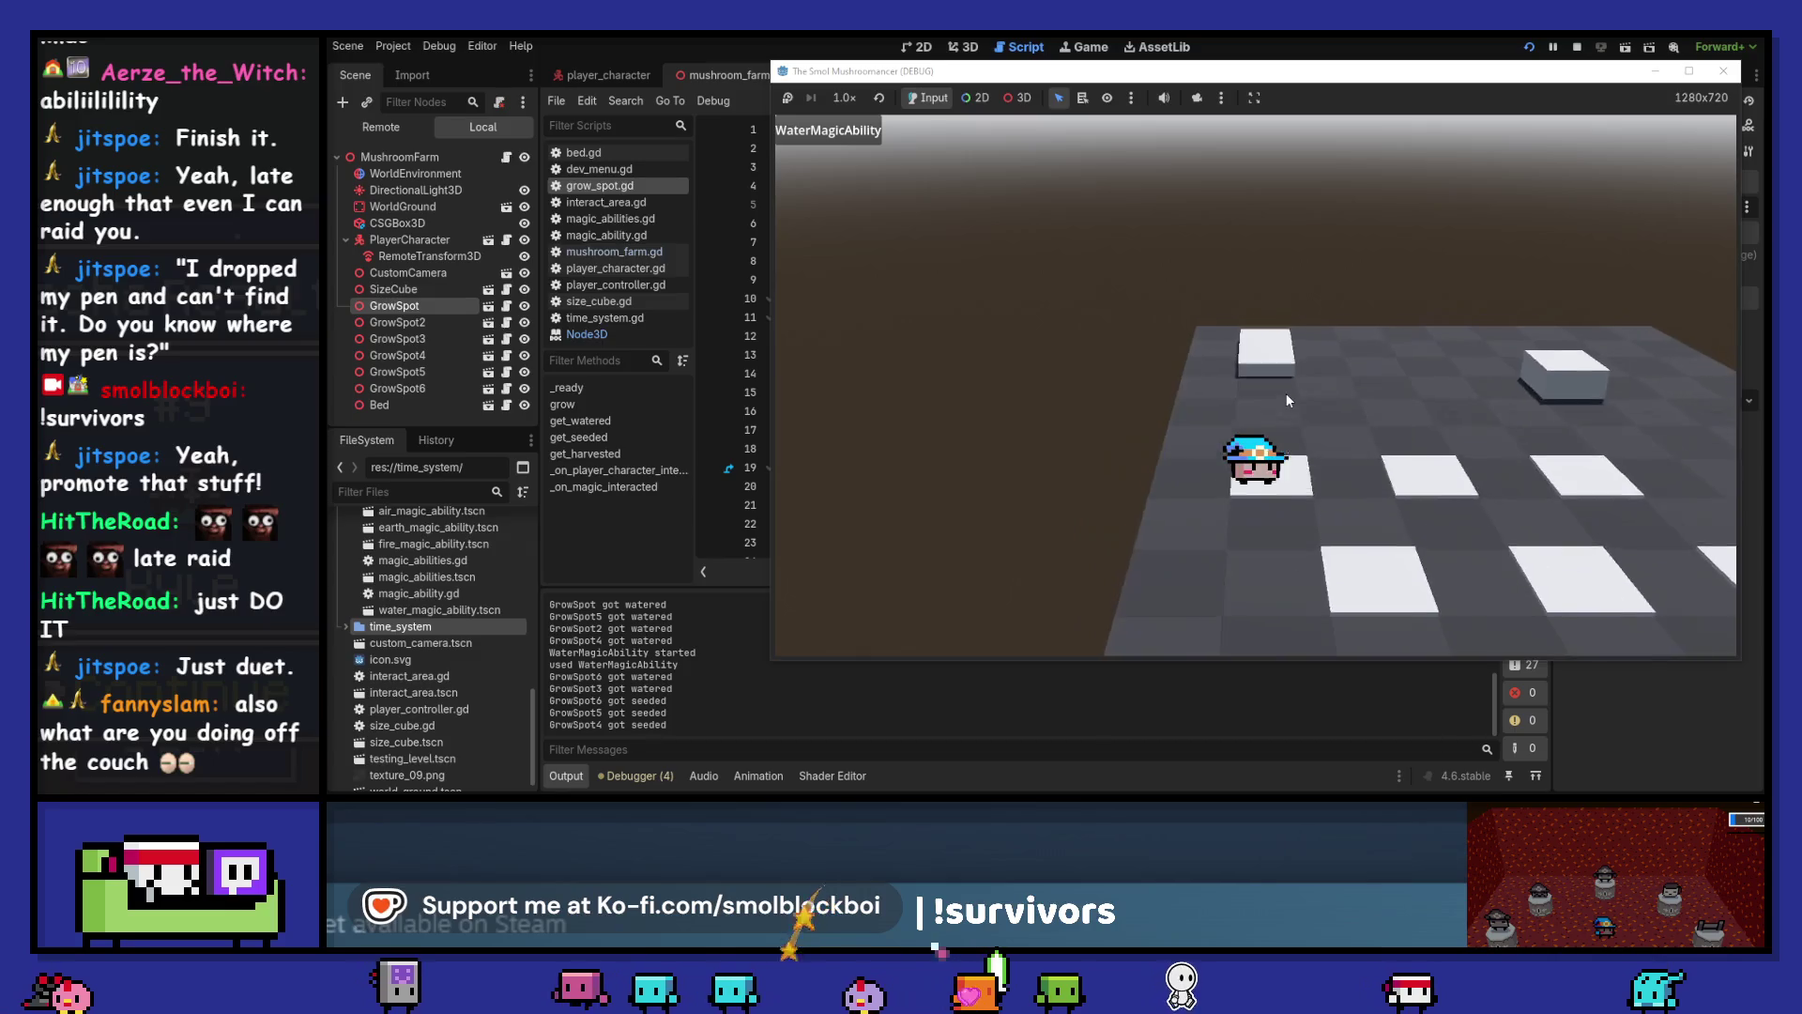
{"action": "key", "text": "w"}
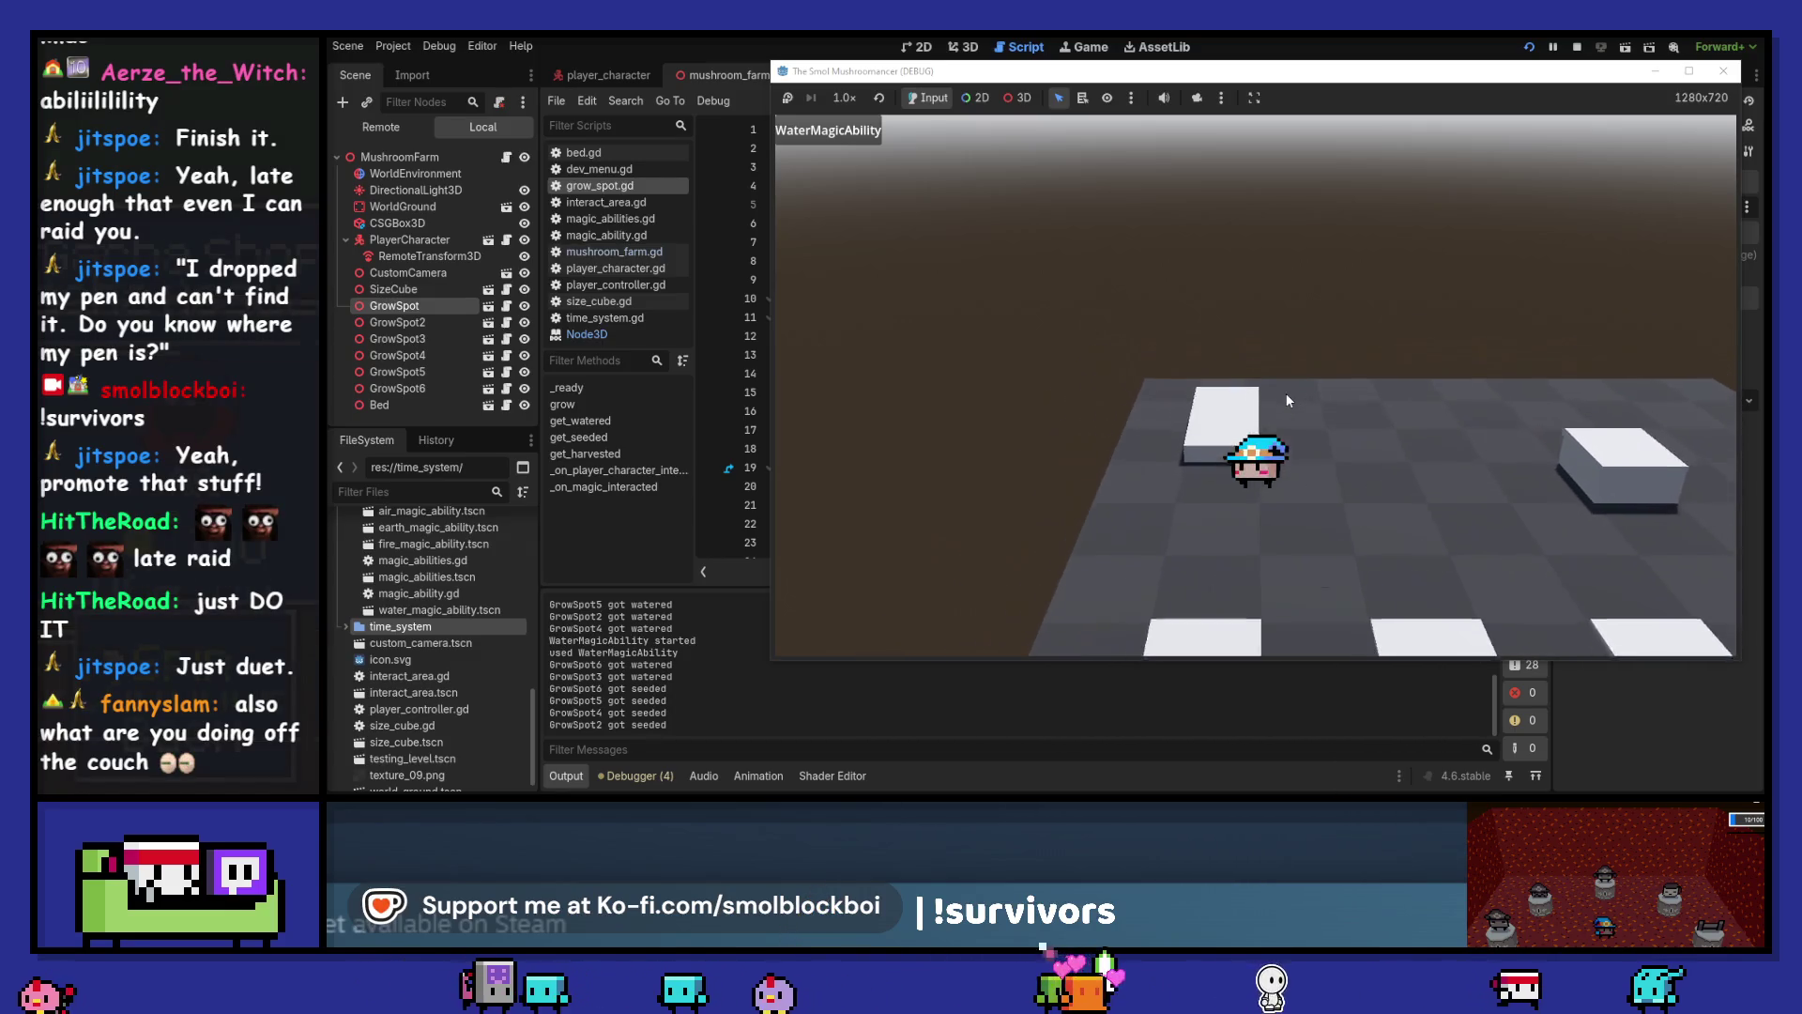
{"action": "key", "text": "s"}
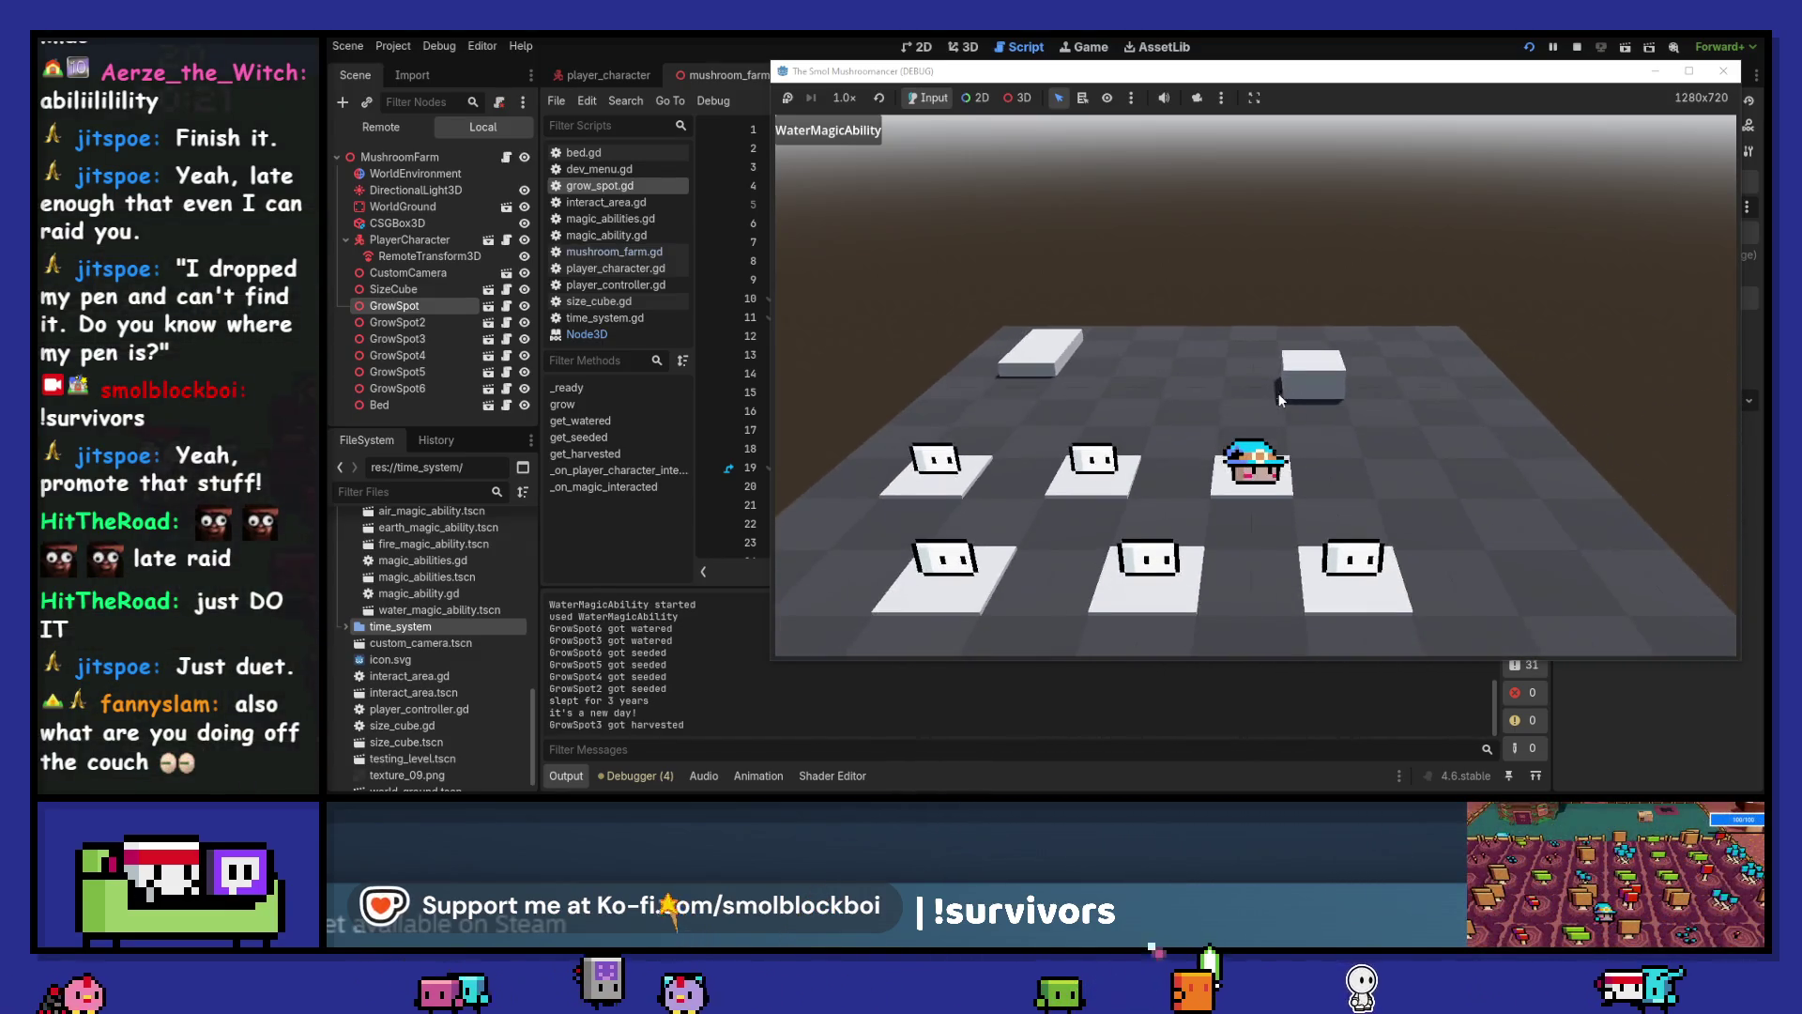
{"action": "key", "text": "a"}
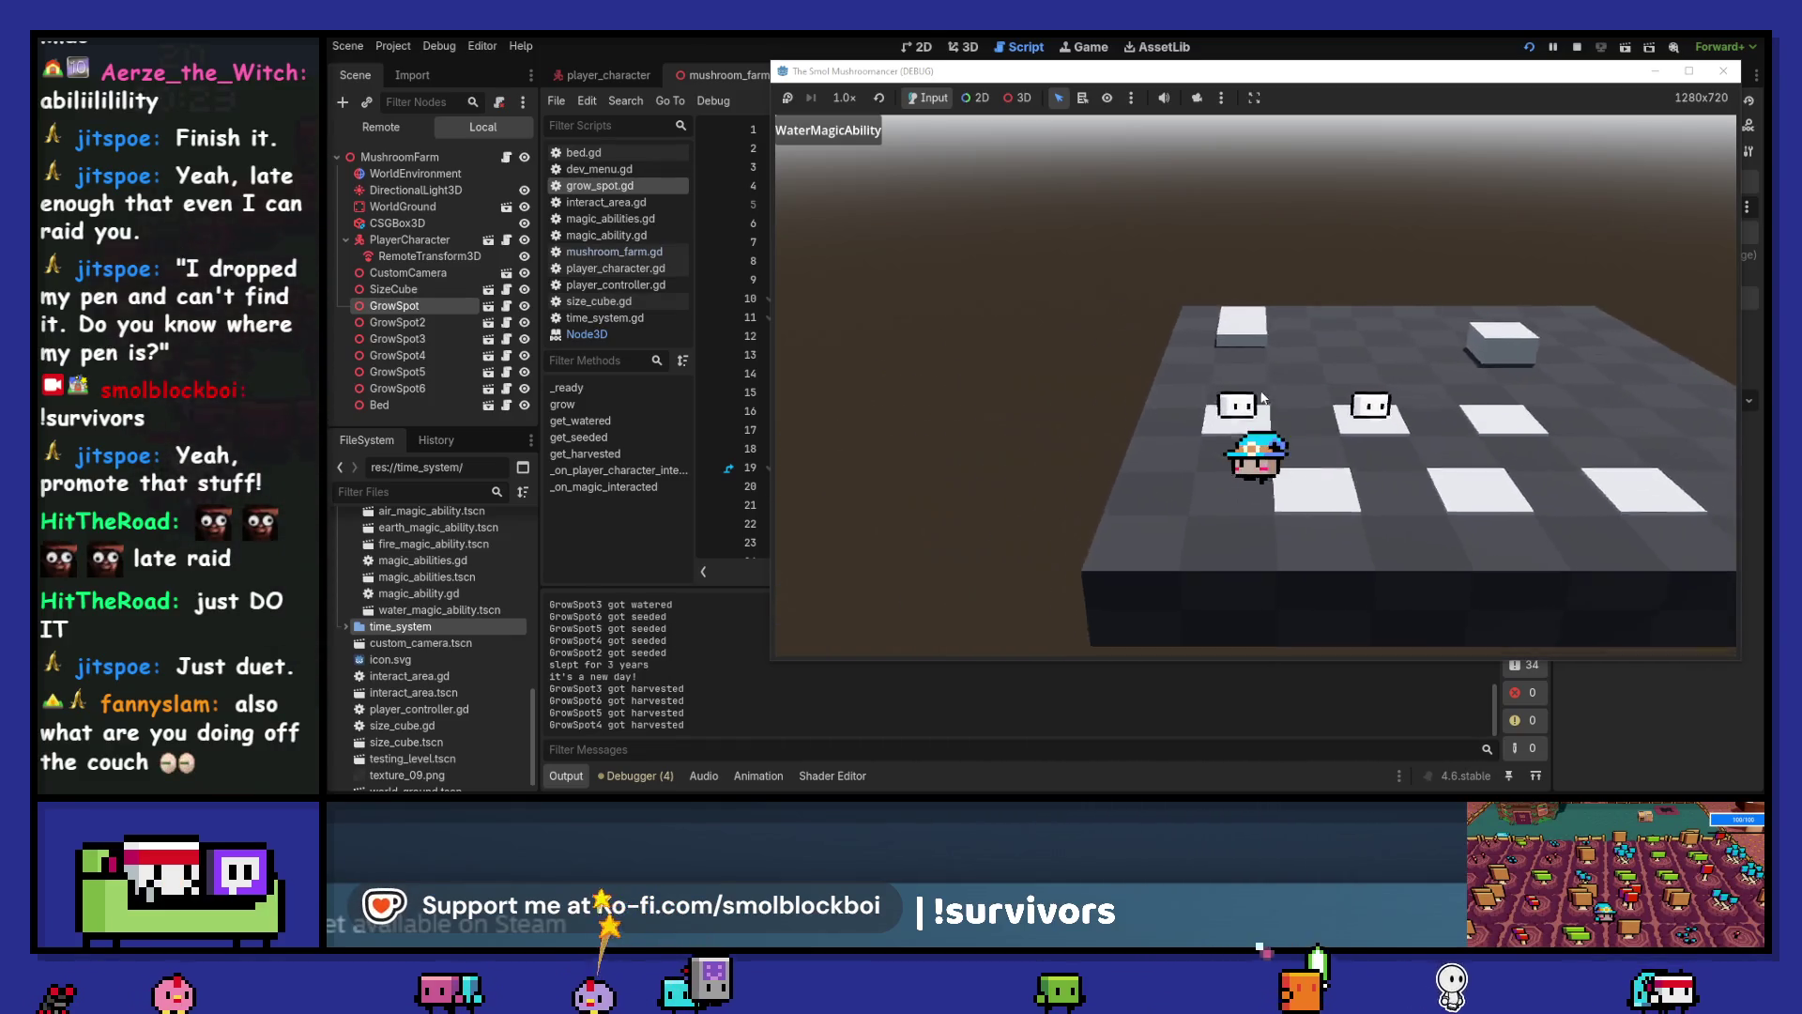
Close the game, relaunch it with F5 into mushroom_farm, then stop the debug run
{"action": "left_click_drag", "start_coordinate": [1465, 72], "coordinate": [1321, 72]}
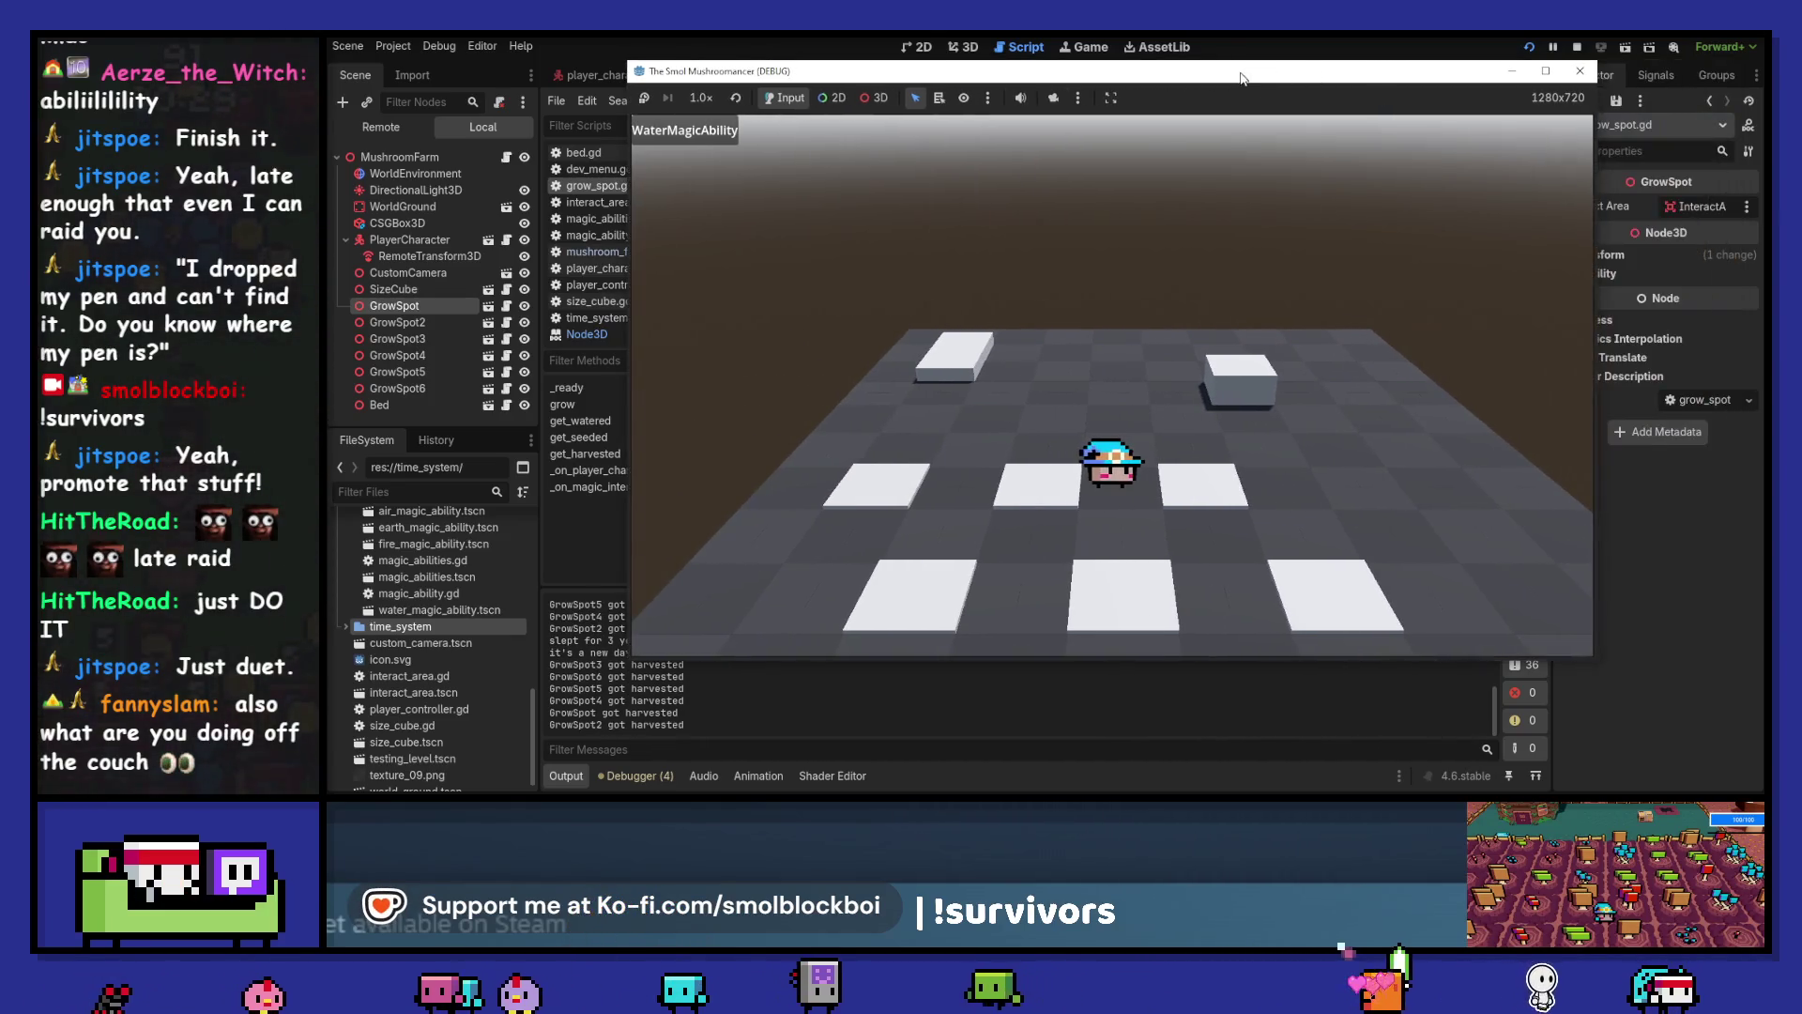
{"action": "left_click", "coordinate": [1574, 73]}
{"action": "key", "text": "F5"}
{"action": "left_click", "coordinate": [1055, 424]}
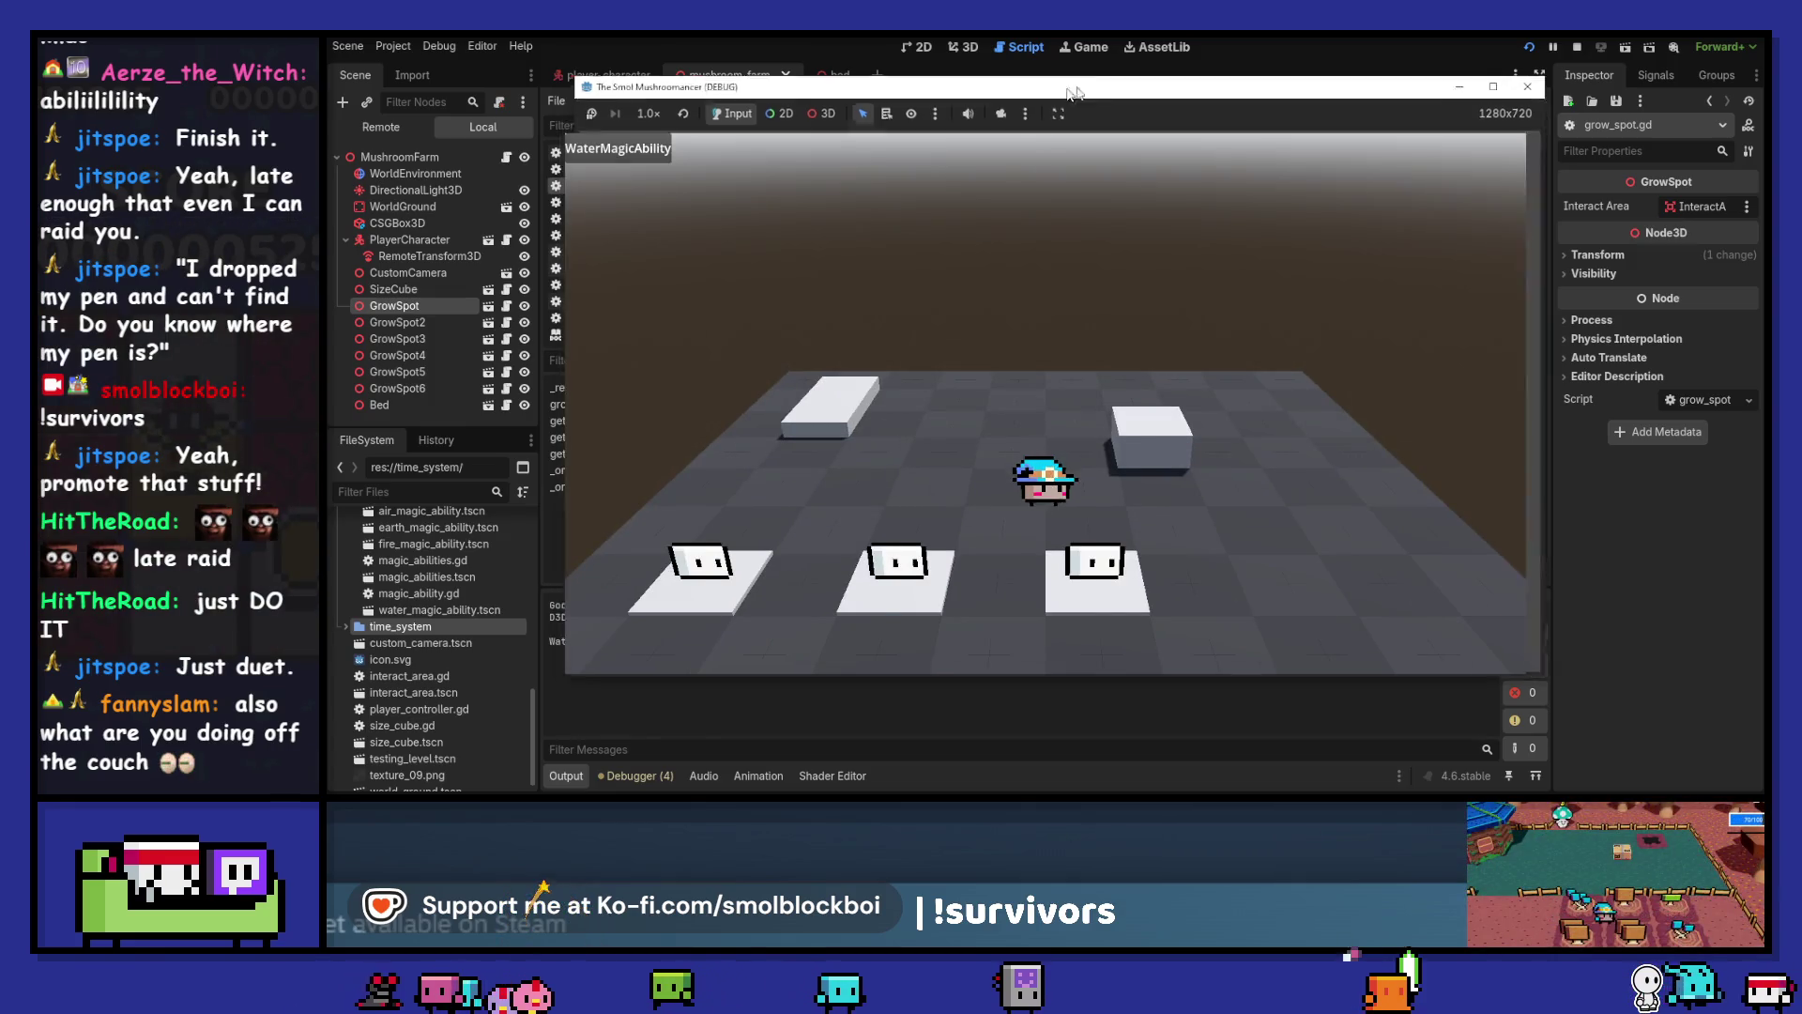
{"action": "left_click_drag", "start_coordinate": [1060, 95], "coordinate": [1257, 74]}
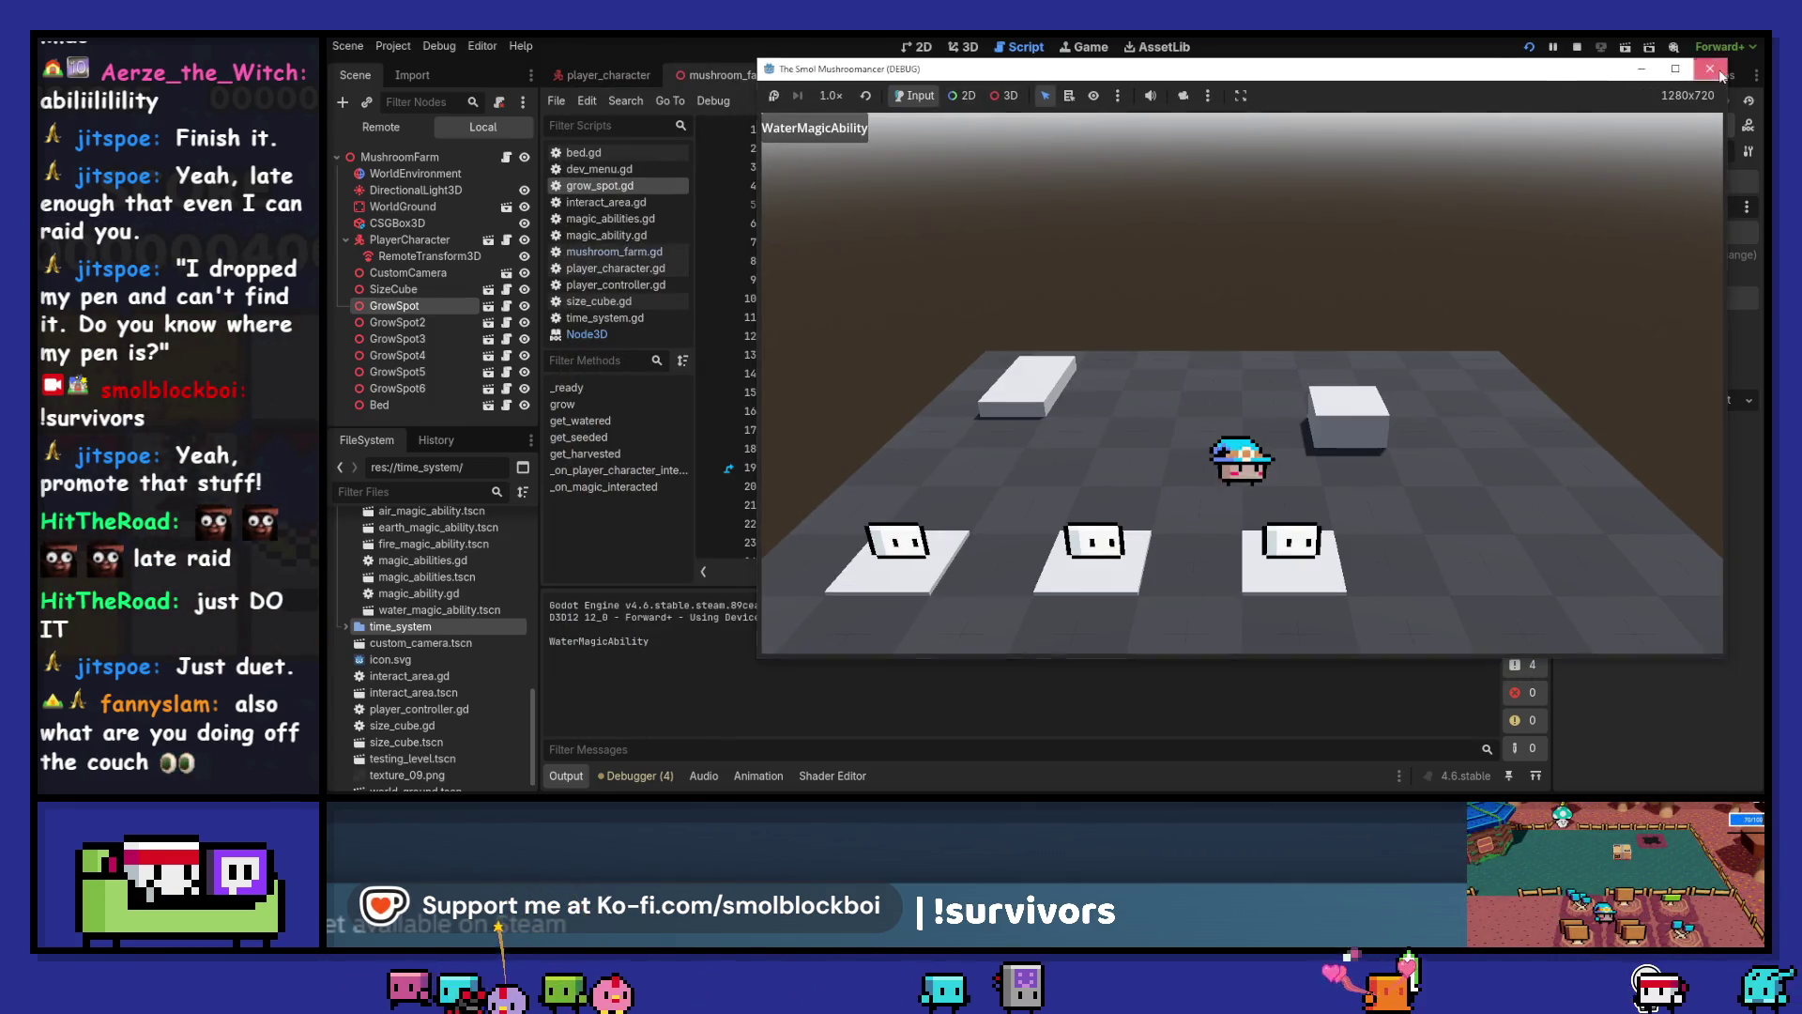
{"action": "left_click", "coordinate": [1710, 69]}
{"action": "scroll", "coordinate": [1021, 328], "scroll_direction": "down", "scroll_amount": 1}
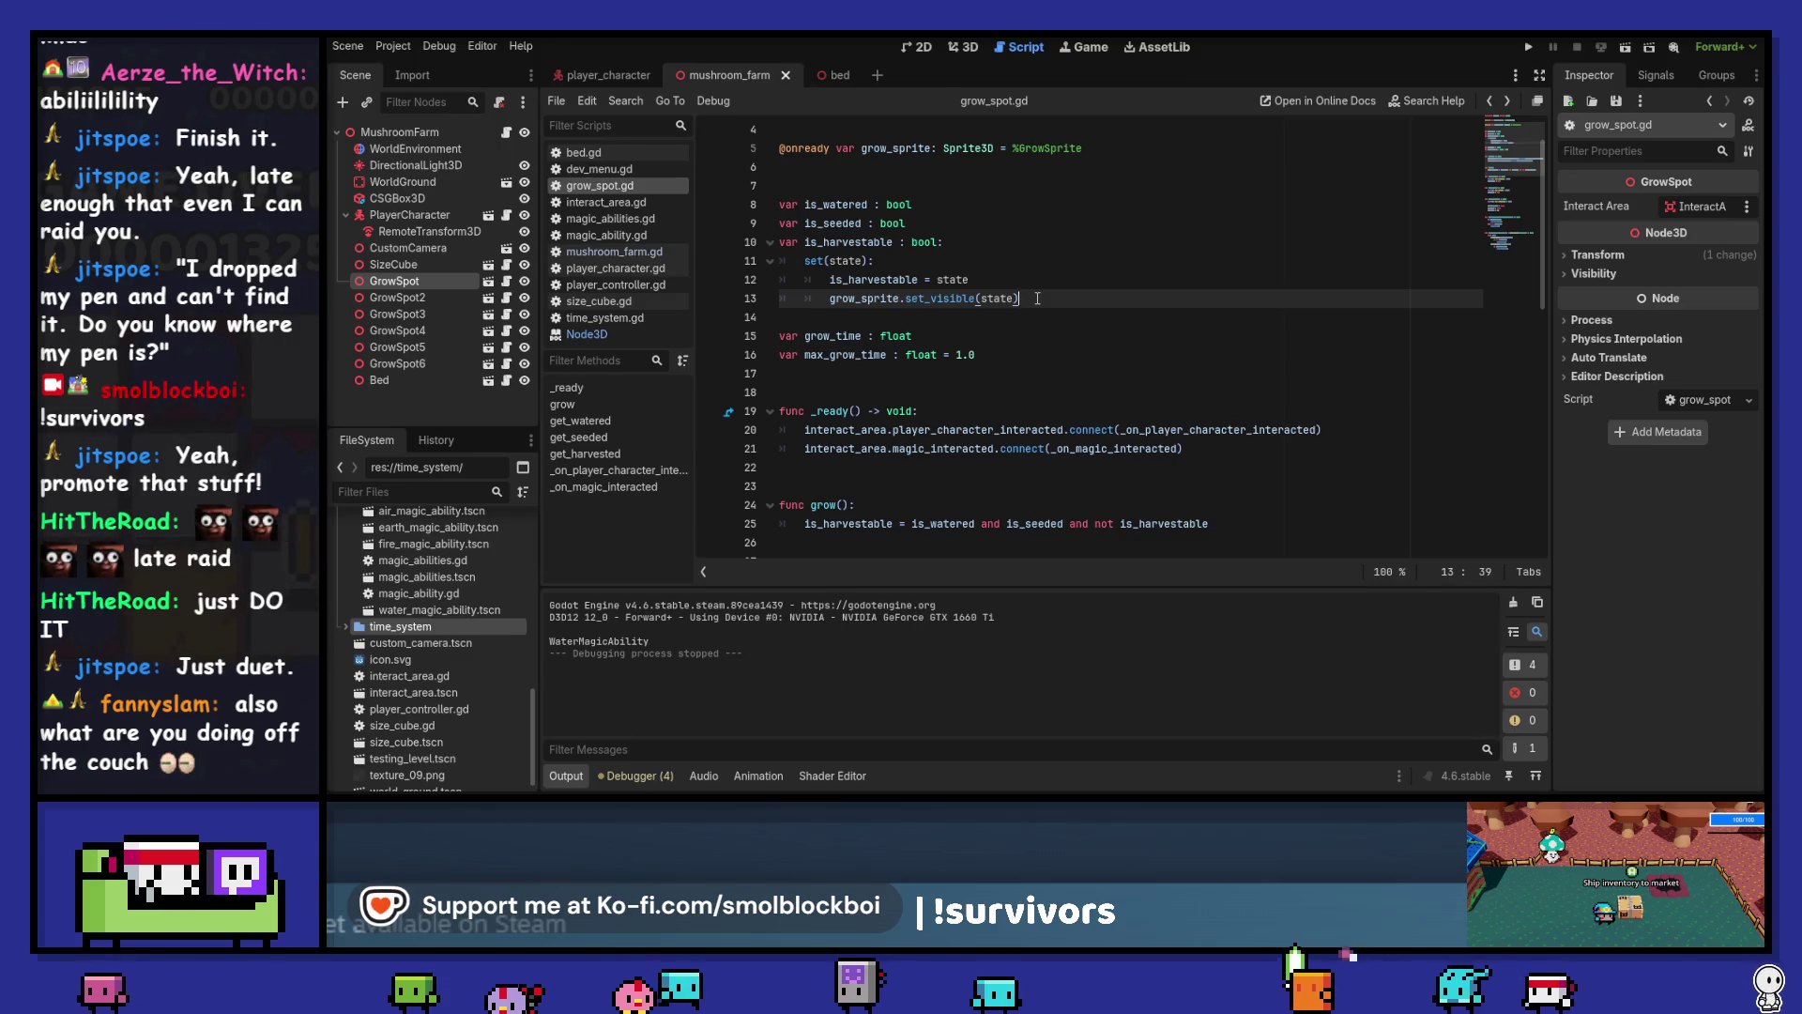
Add grow_sprite.set_visible(is_harvestable) to _ready(), then run the game into mushroom_farm.tscn
{"action": "left_click_drag", "start_coordinate": [1037, 299], "coordinate": [830, 299]}
{"action": "key", "text": "ctrl+c"}
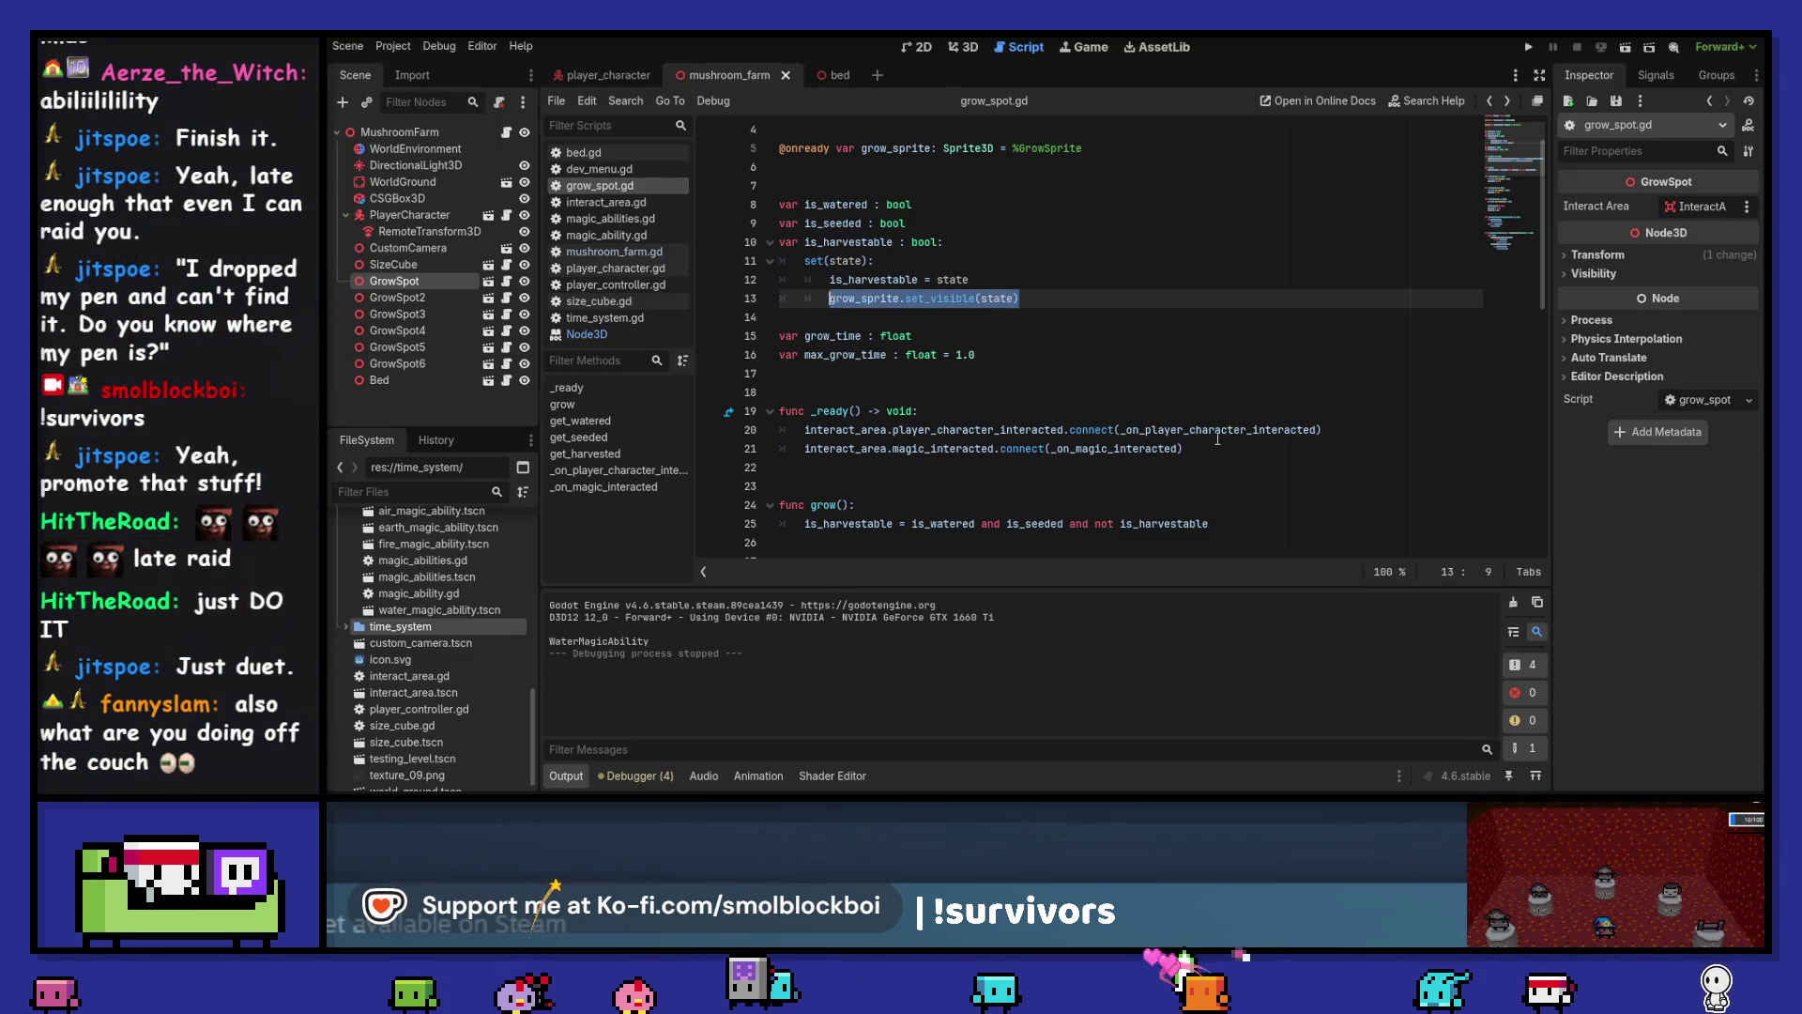
{"action": "left_click", "coordinate": [1225, 447]}
{"action": "key", "text": "Return"}
{"action": "key", "text": "Return"}
{"action": "key", "text": "ctrl+v"}
{"action": "key", "text": "Left"}
{"action": "key", "text": "BackSpace"}
{"action": "key", "text": "BackSpace"}
{"action": "key", "text": "BackSpace"}
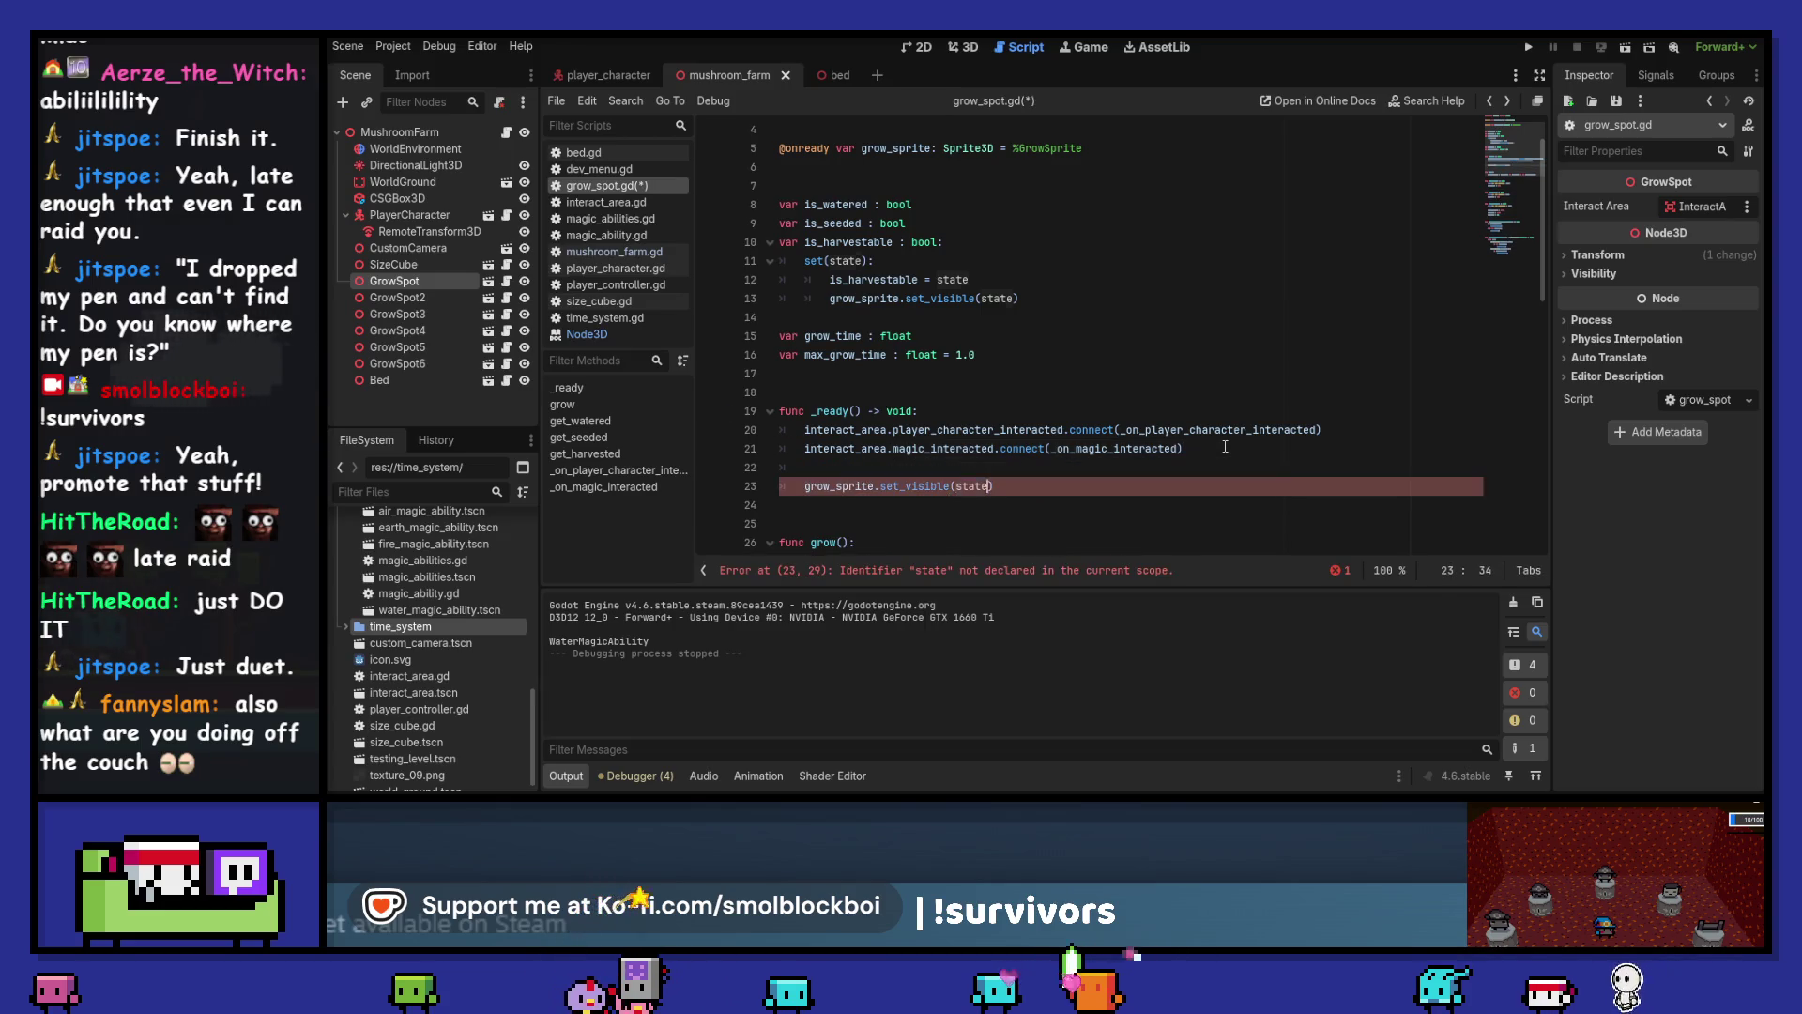
{"action": "type", "text": "is_harve"}
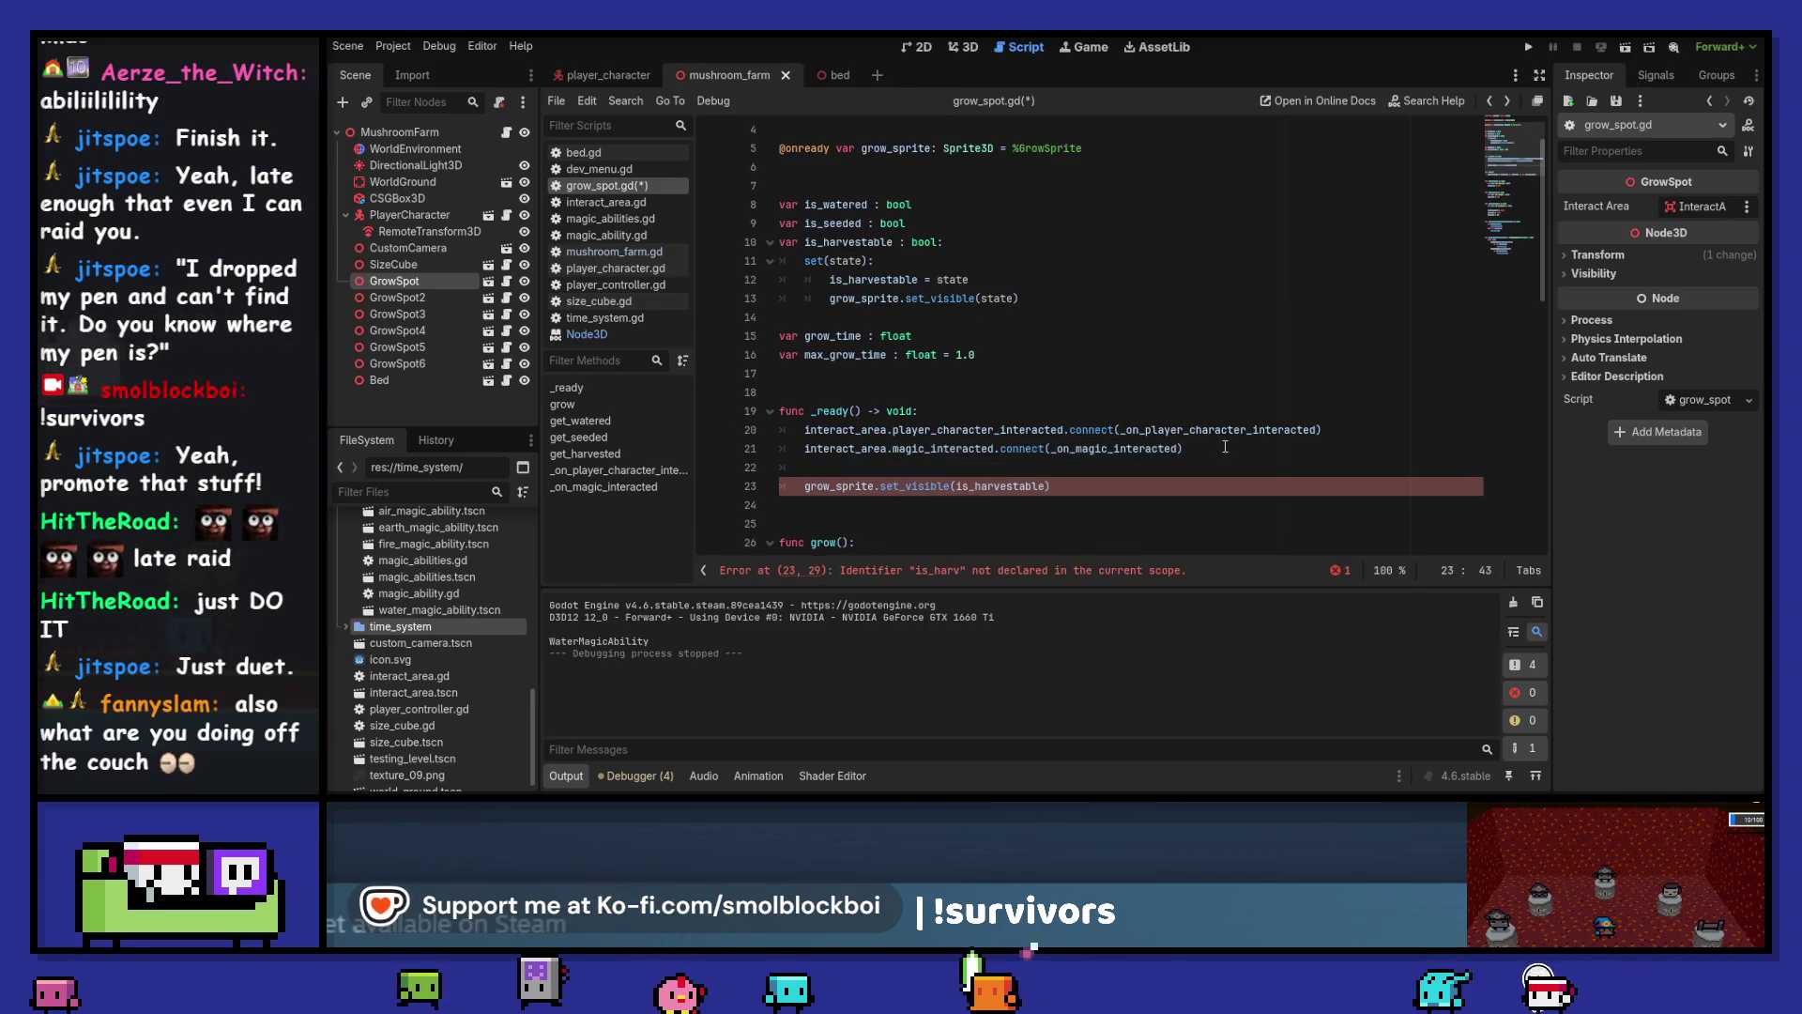
{"action": "key", "text": "F5"}
{"action": "left_click", "coordinate": [1113, 430]}
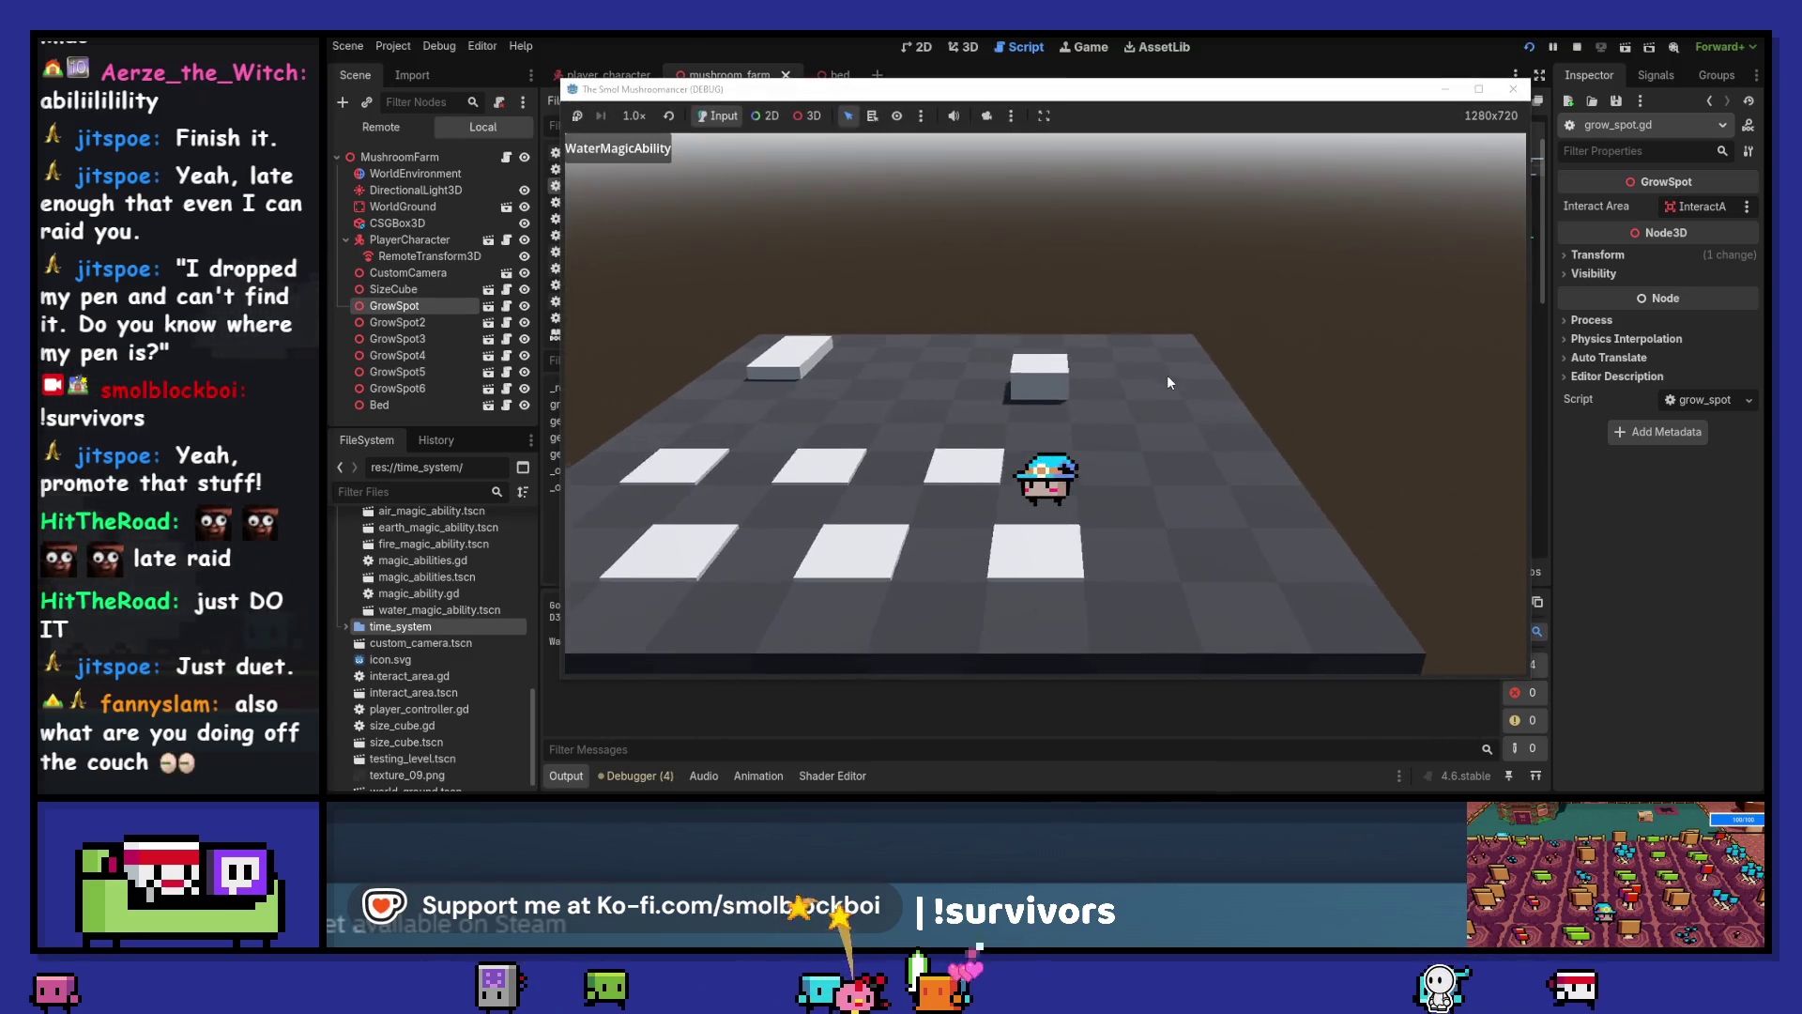
Walk onto the empty grow spots, water them, and head to the bed
{"action": "key", "text": "w"}
{"action": "key", "text": "a"}
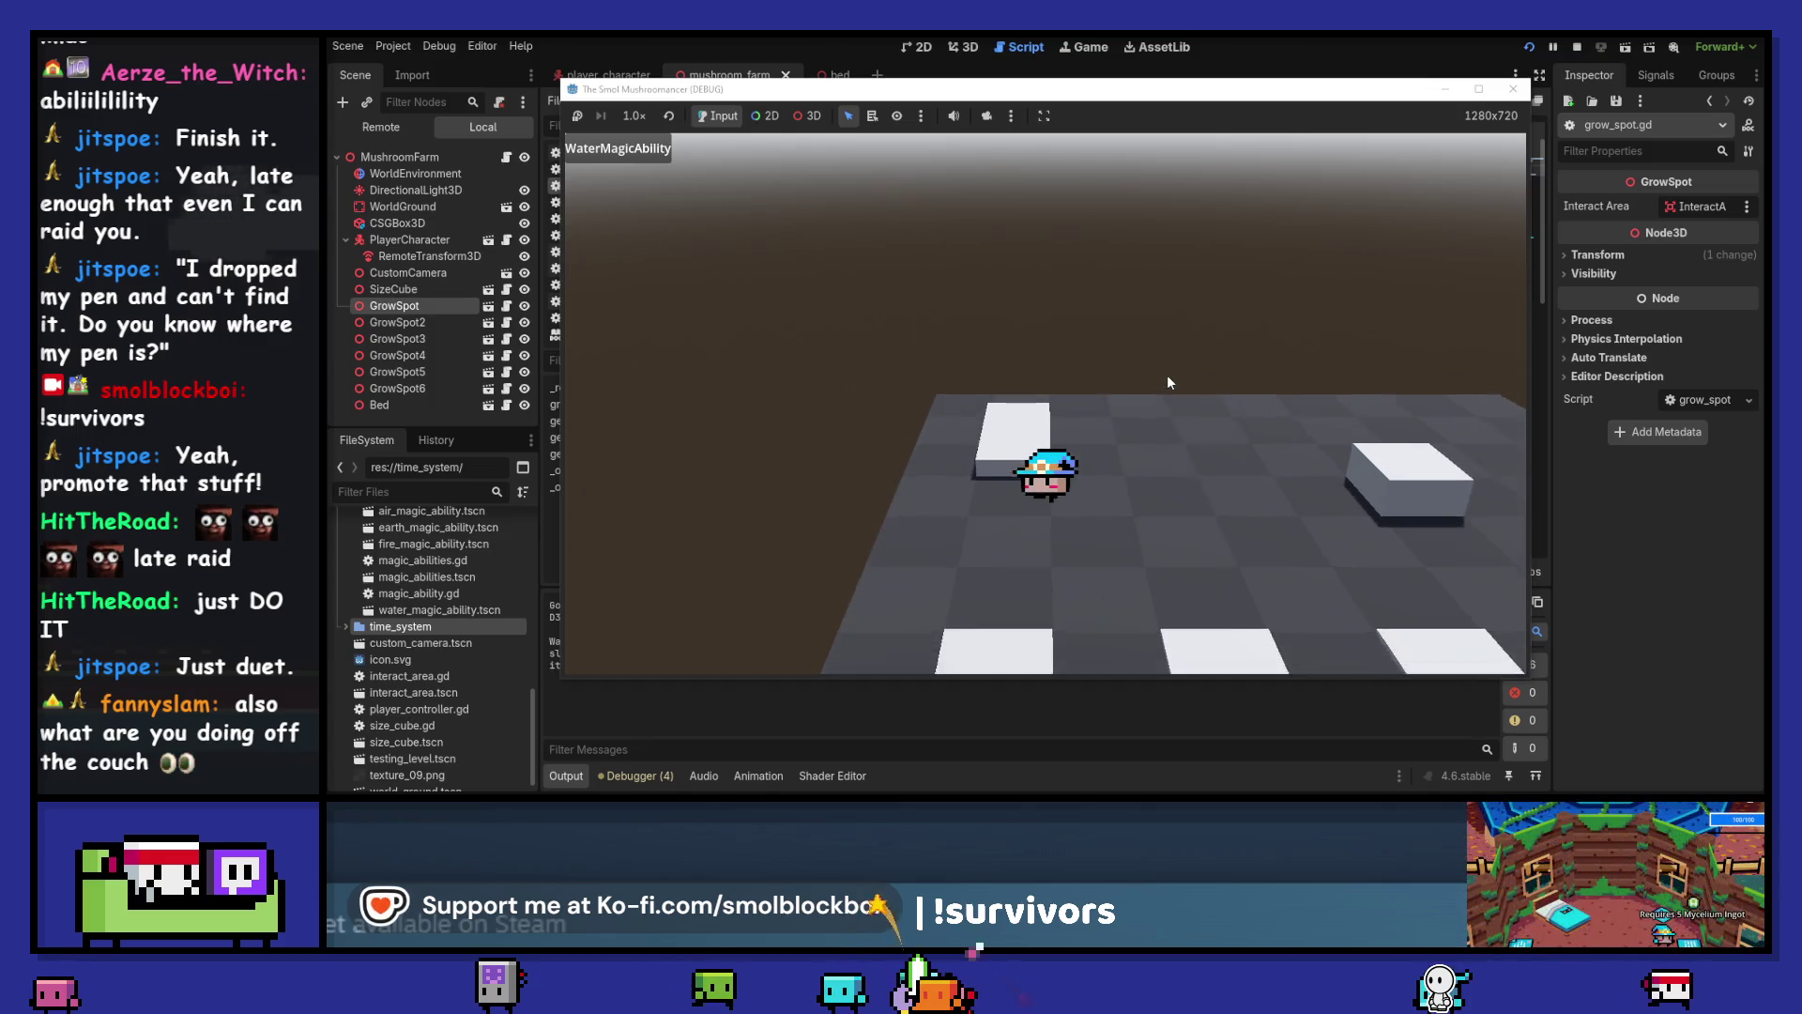
{"action": "key", "text": "s"}
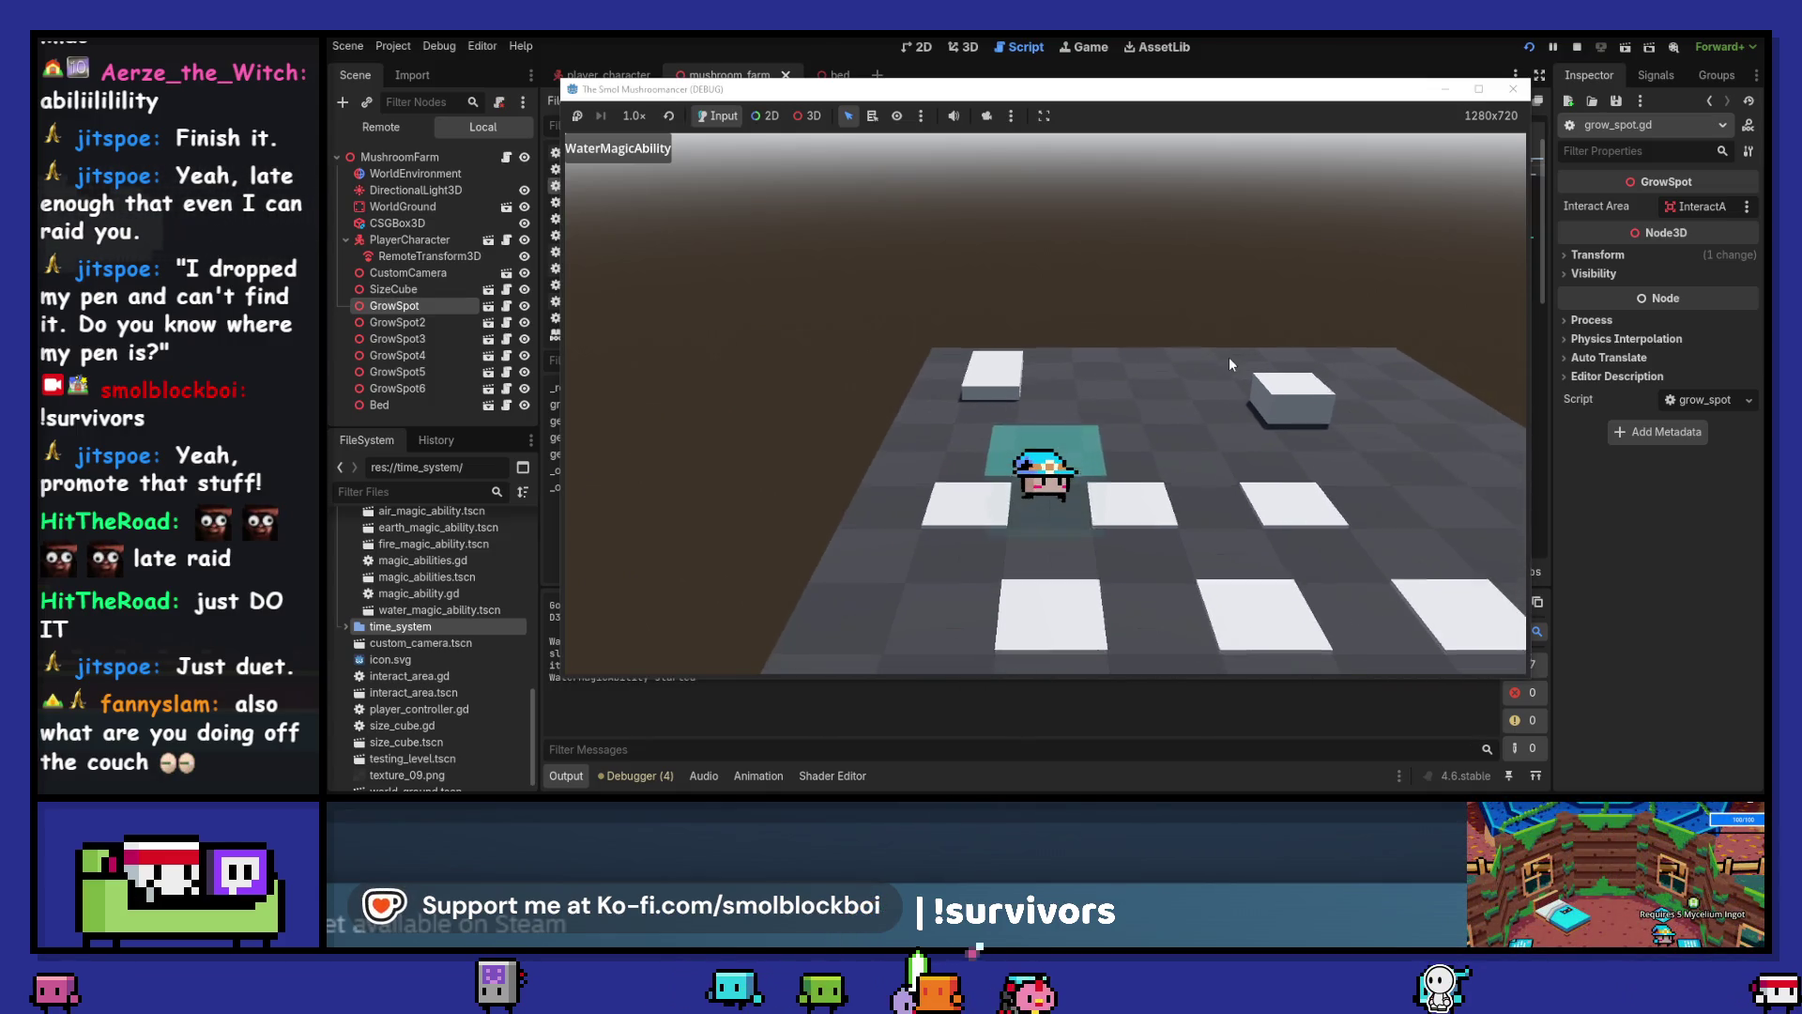
{"action": "key", "text": "s"}
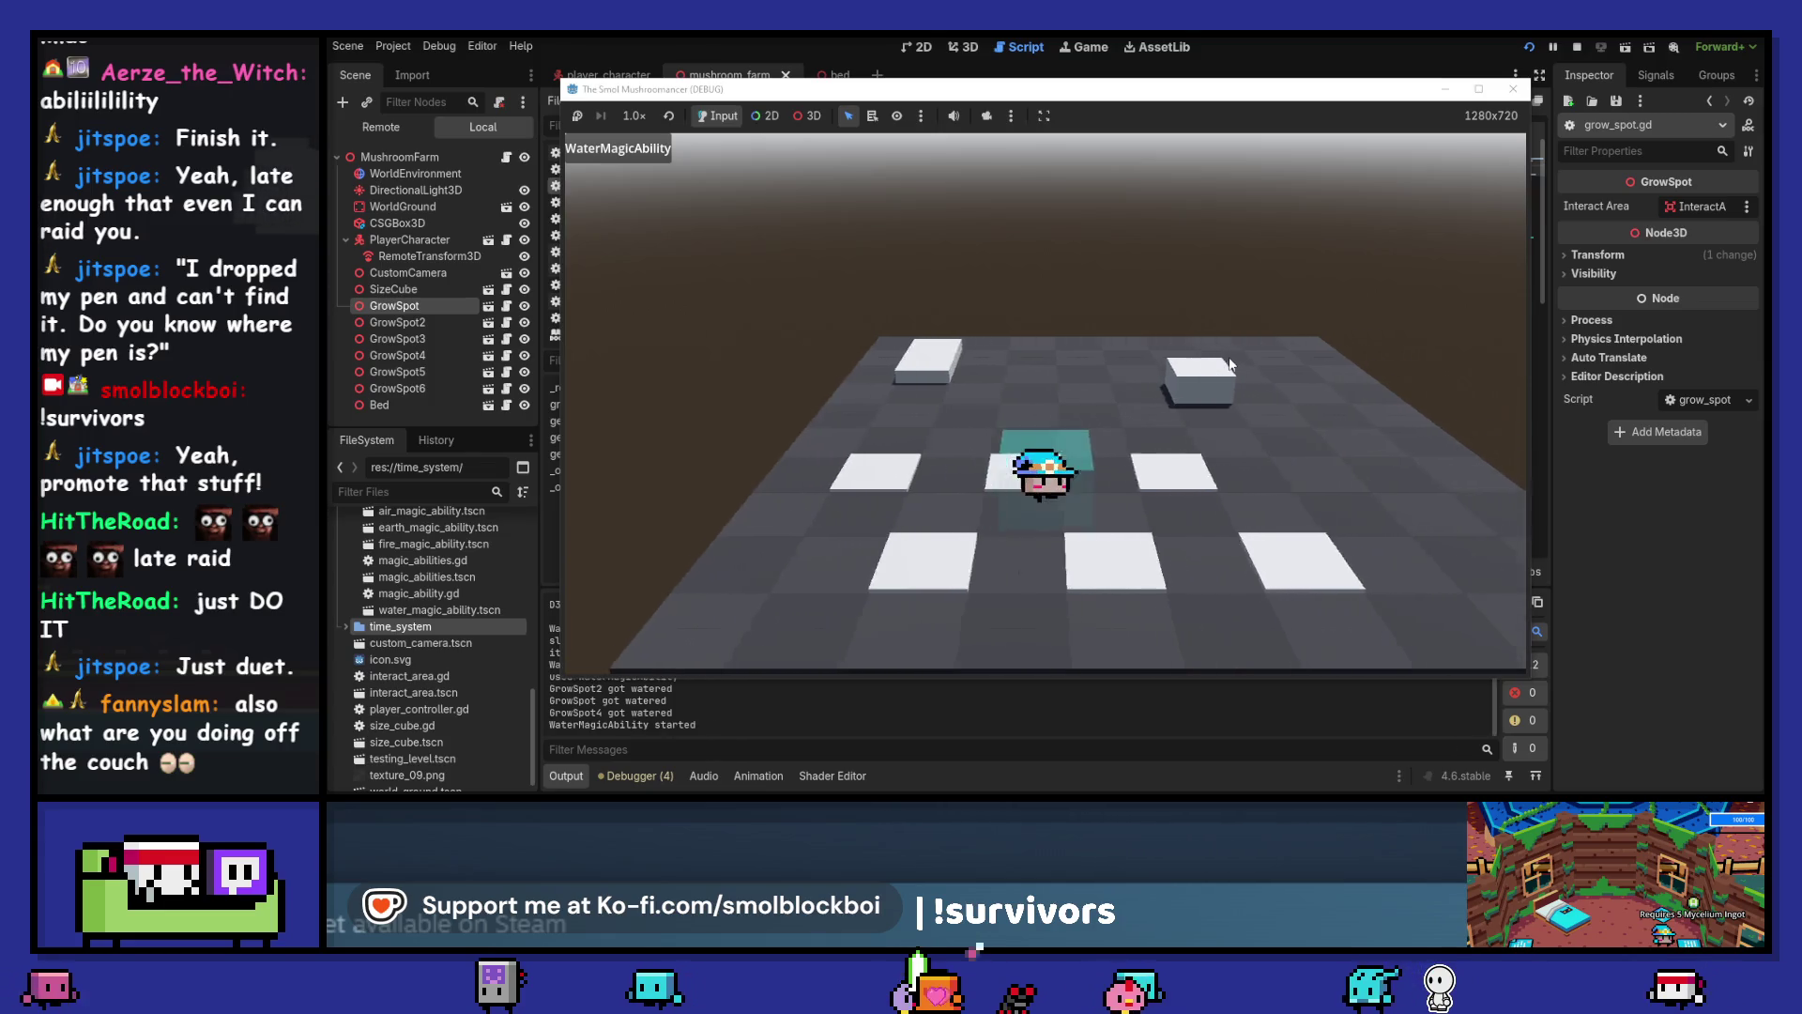
{"action": "key", "text": "d"}
{"action": "key", "text": "w"}
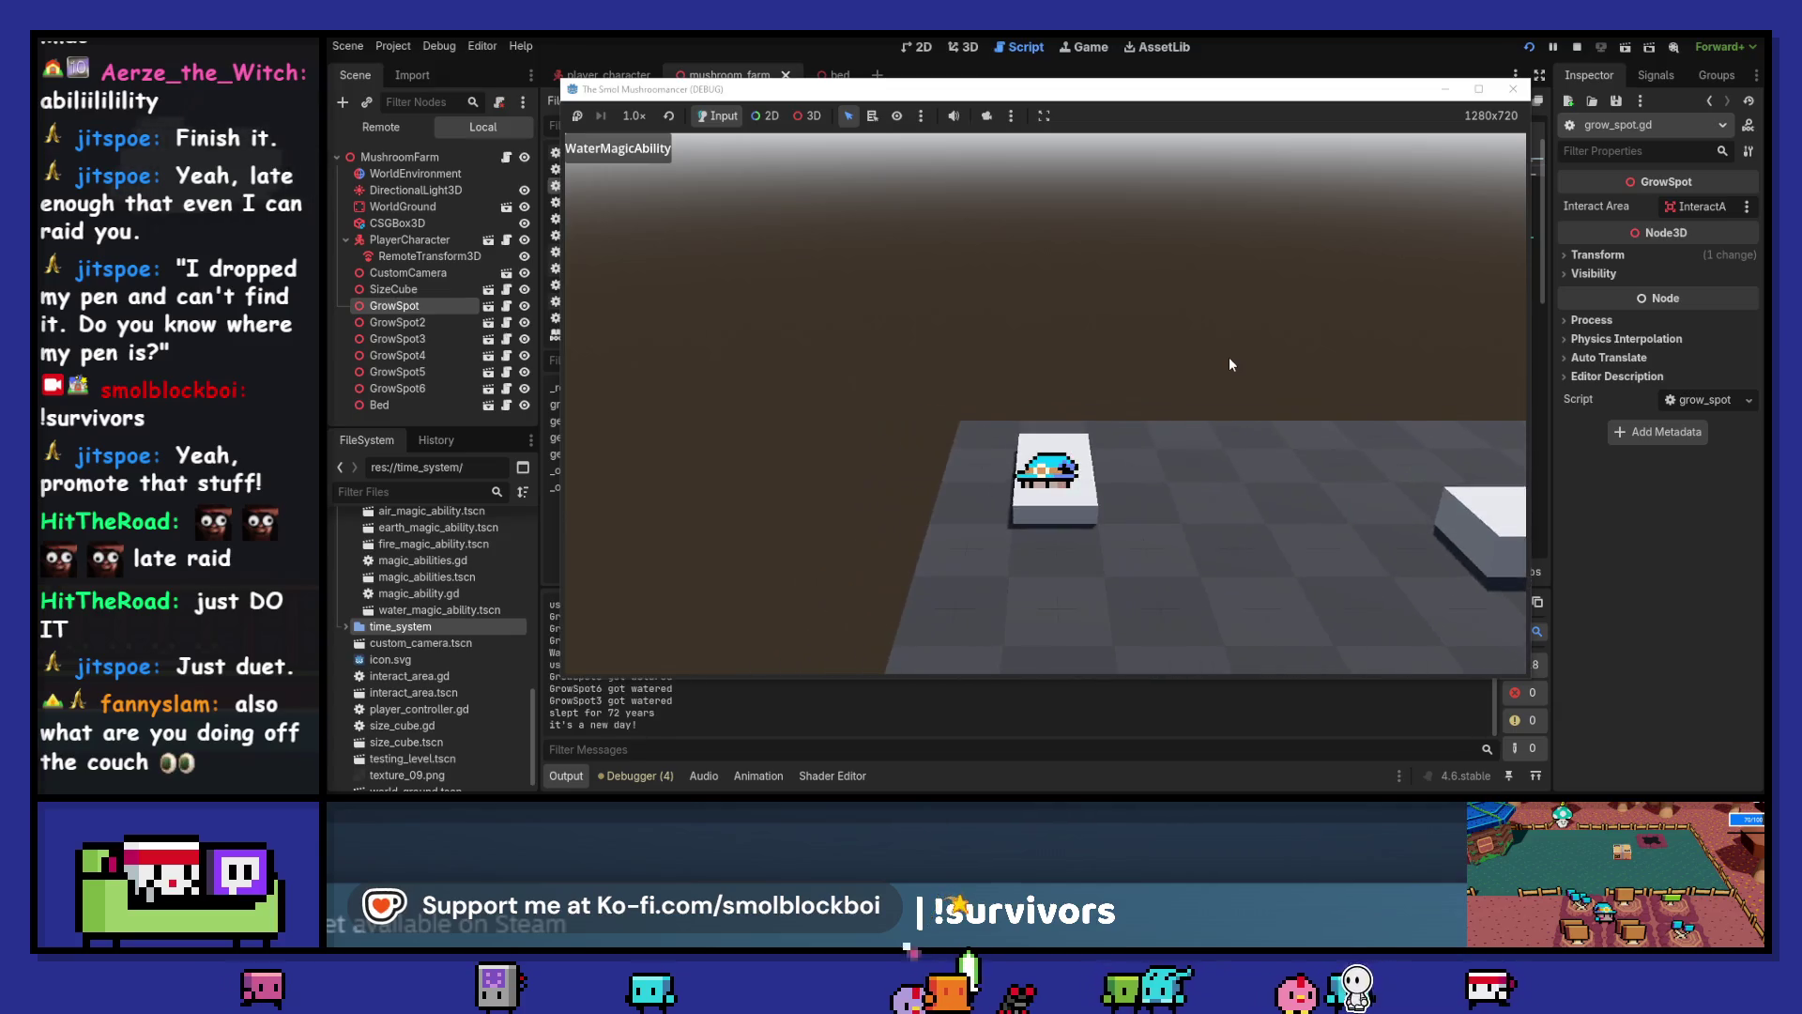
Seed the front-row spots, sleep a day, harvest the six mushrooms, then stop with F8
{"action": "key", "text": "s"}
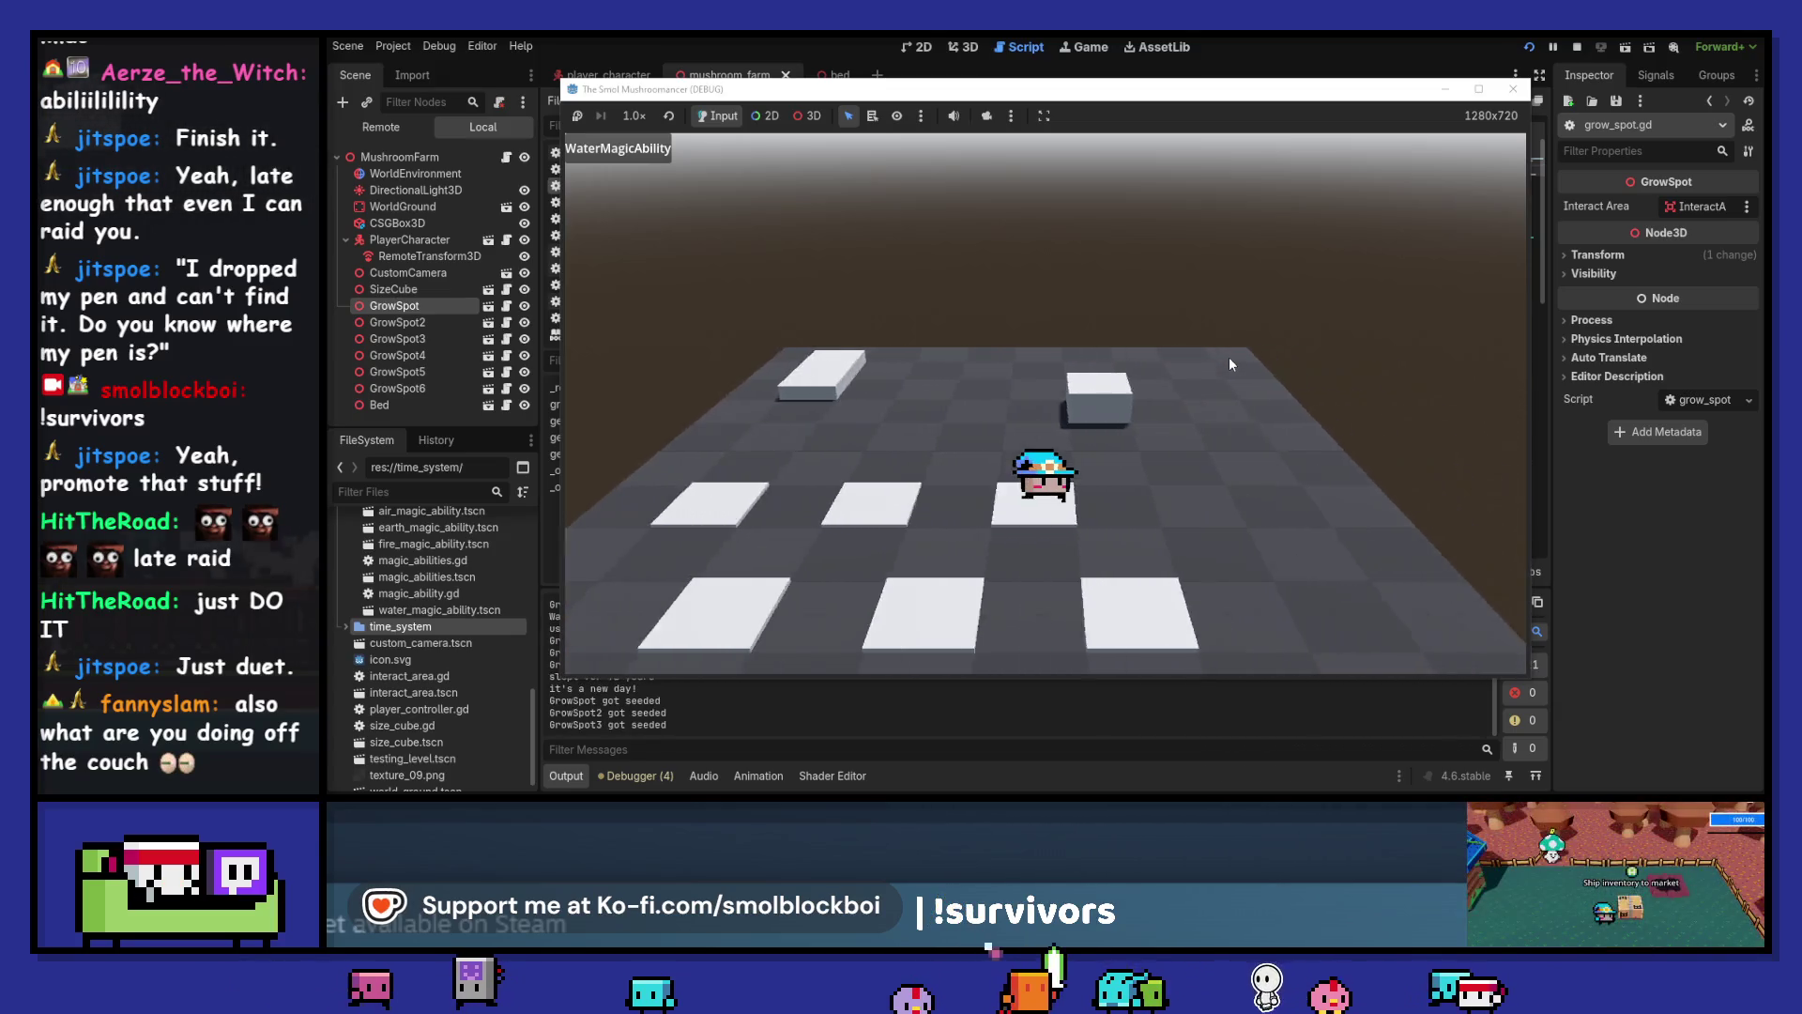
{"action": "key", "text": "a"}
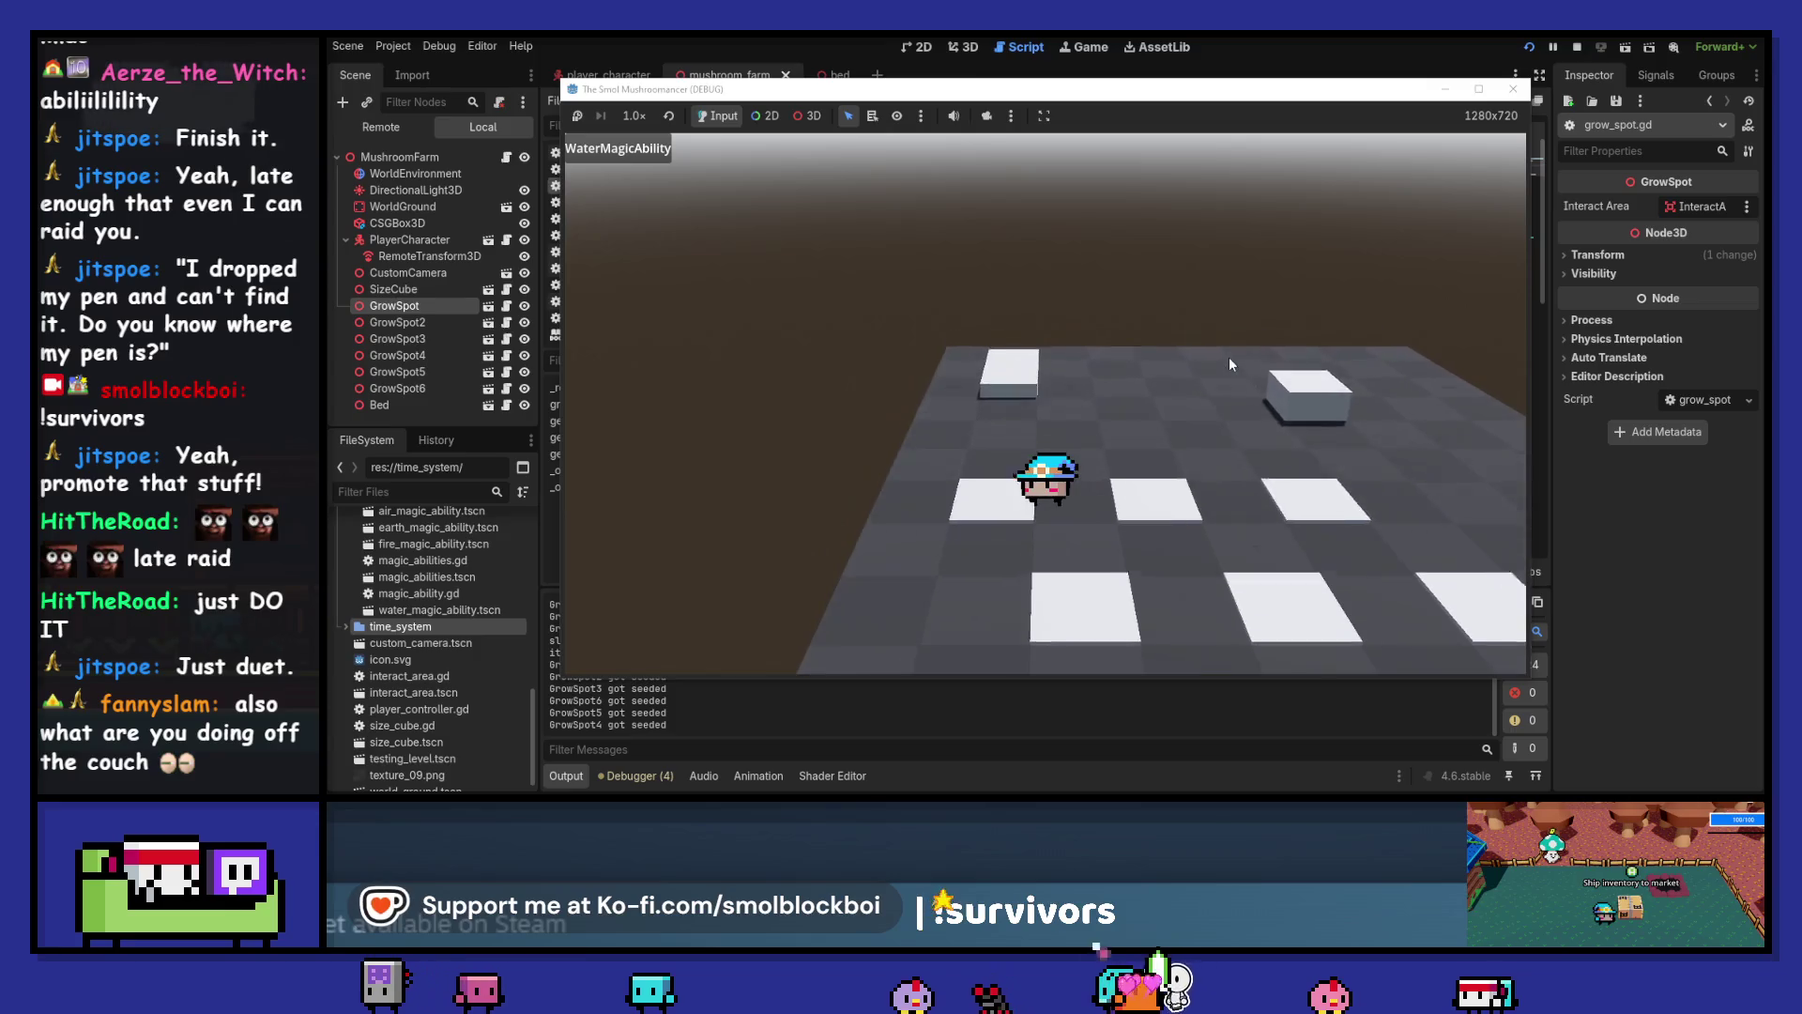
{"action": "key", "text": "w"}
{"action": "key", "text": "s"}
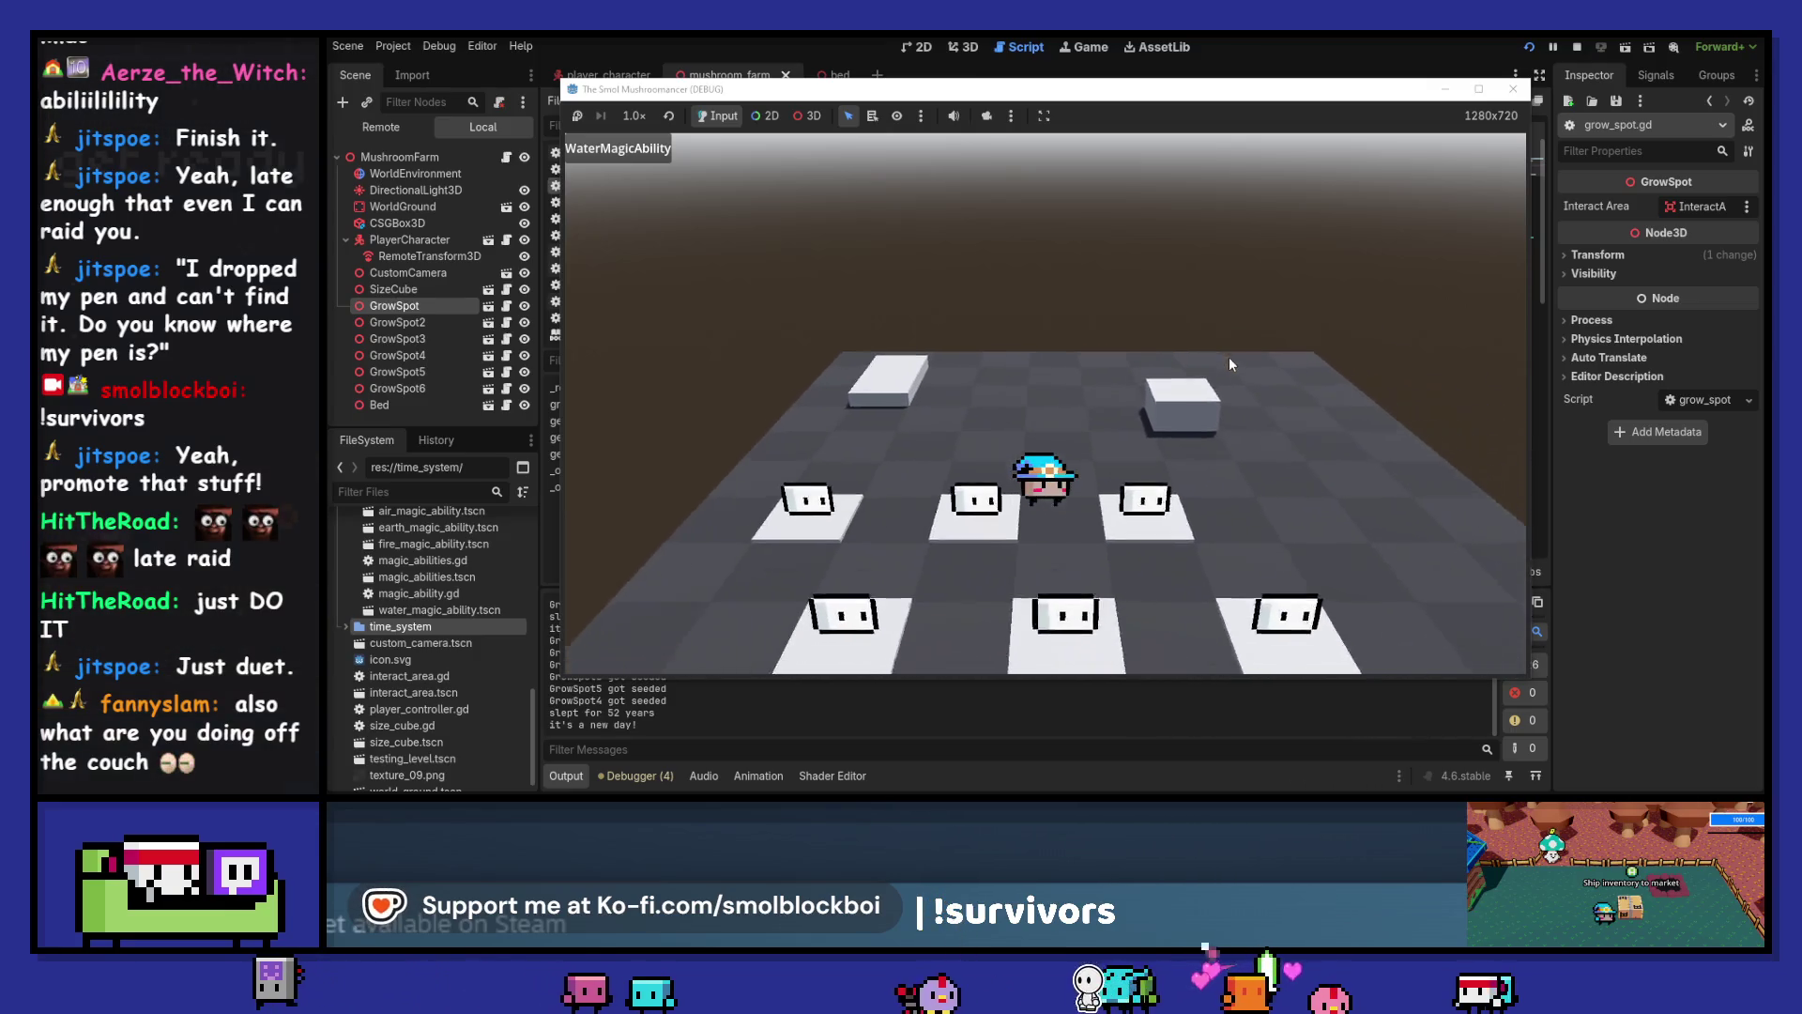
{"action": "key", "text": "a"}
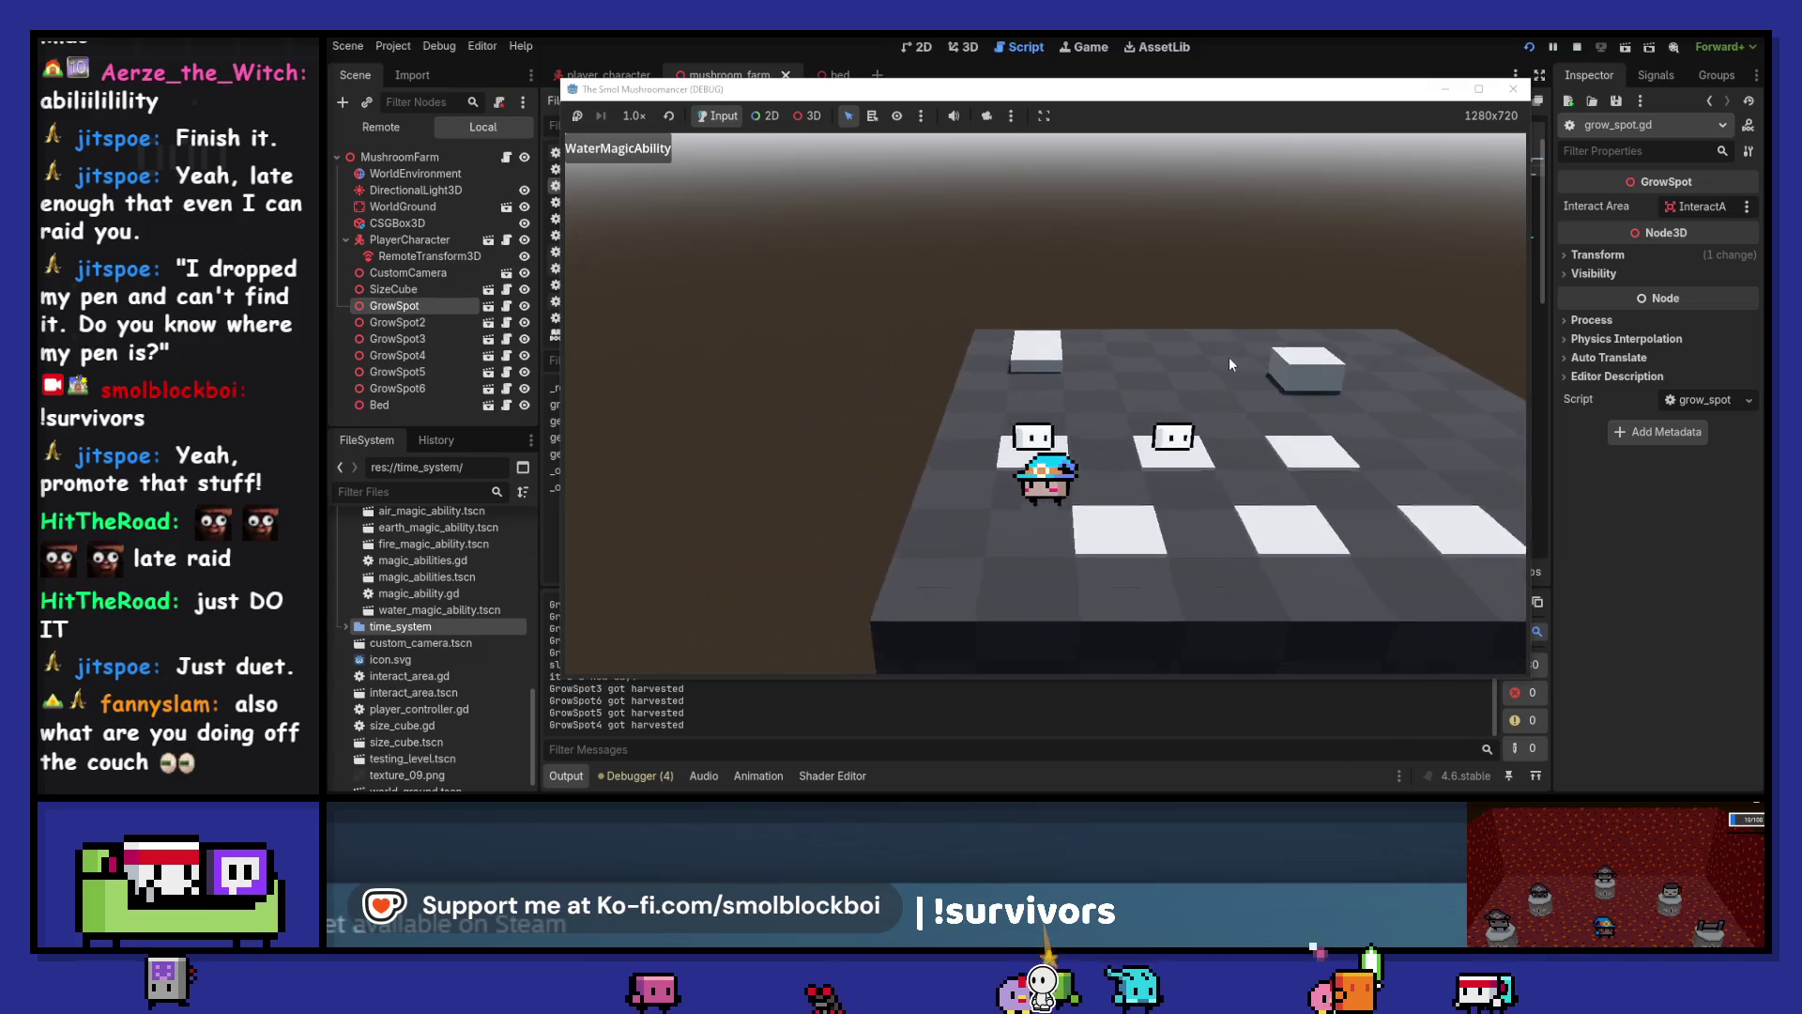
{"action": "key", "text": "w"}
{"action": "key", "text": "F8"}
{"action": "scroll", "coordinate": [1204, 307], "scroll_direction": "down", "scroll_amount": 4}
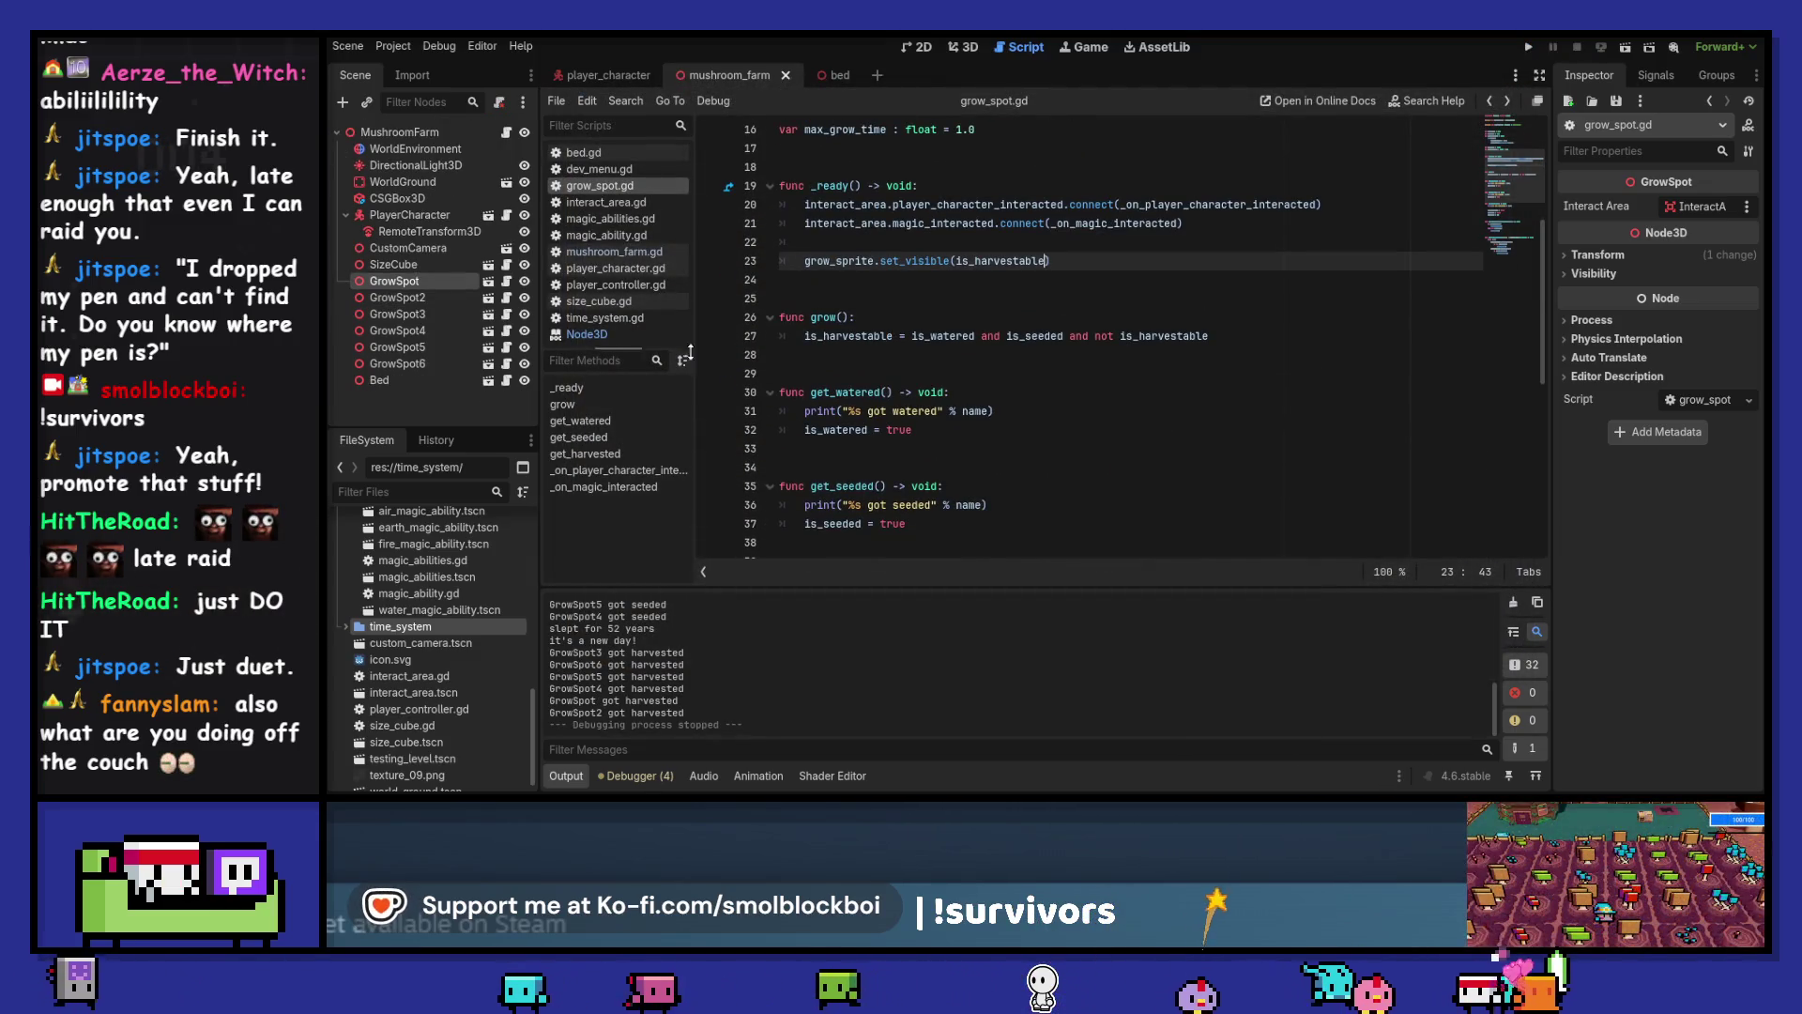
Wrap grow()'s is_harvestable assignment in an 'if not is_harvestable:' guard in grow_spot.gd
{"action": "left_click", "coordinate": [632, 338]}
{"action": "key", "text": "ctrl+w"}
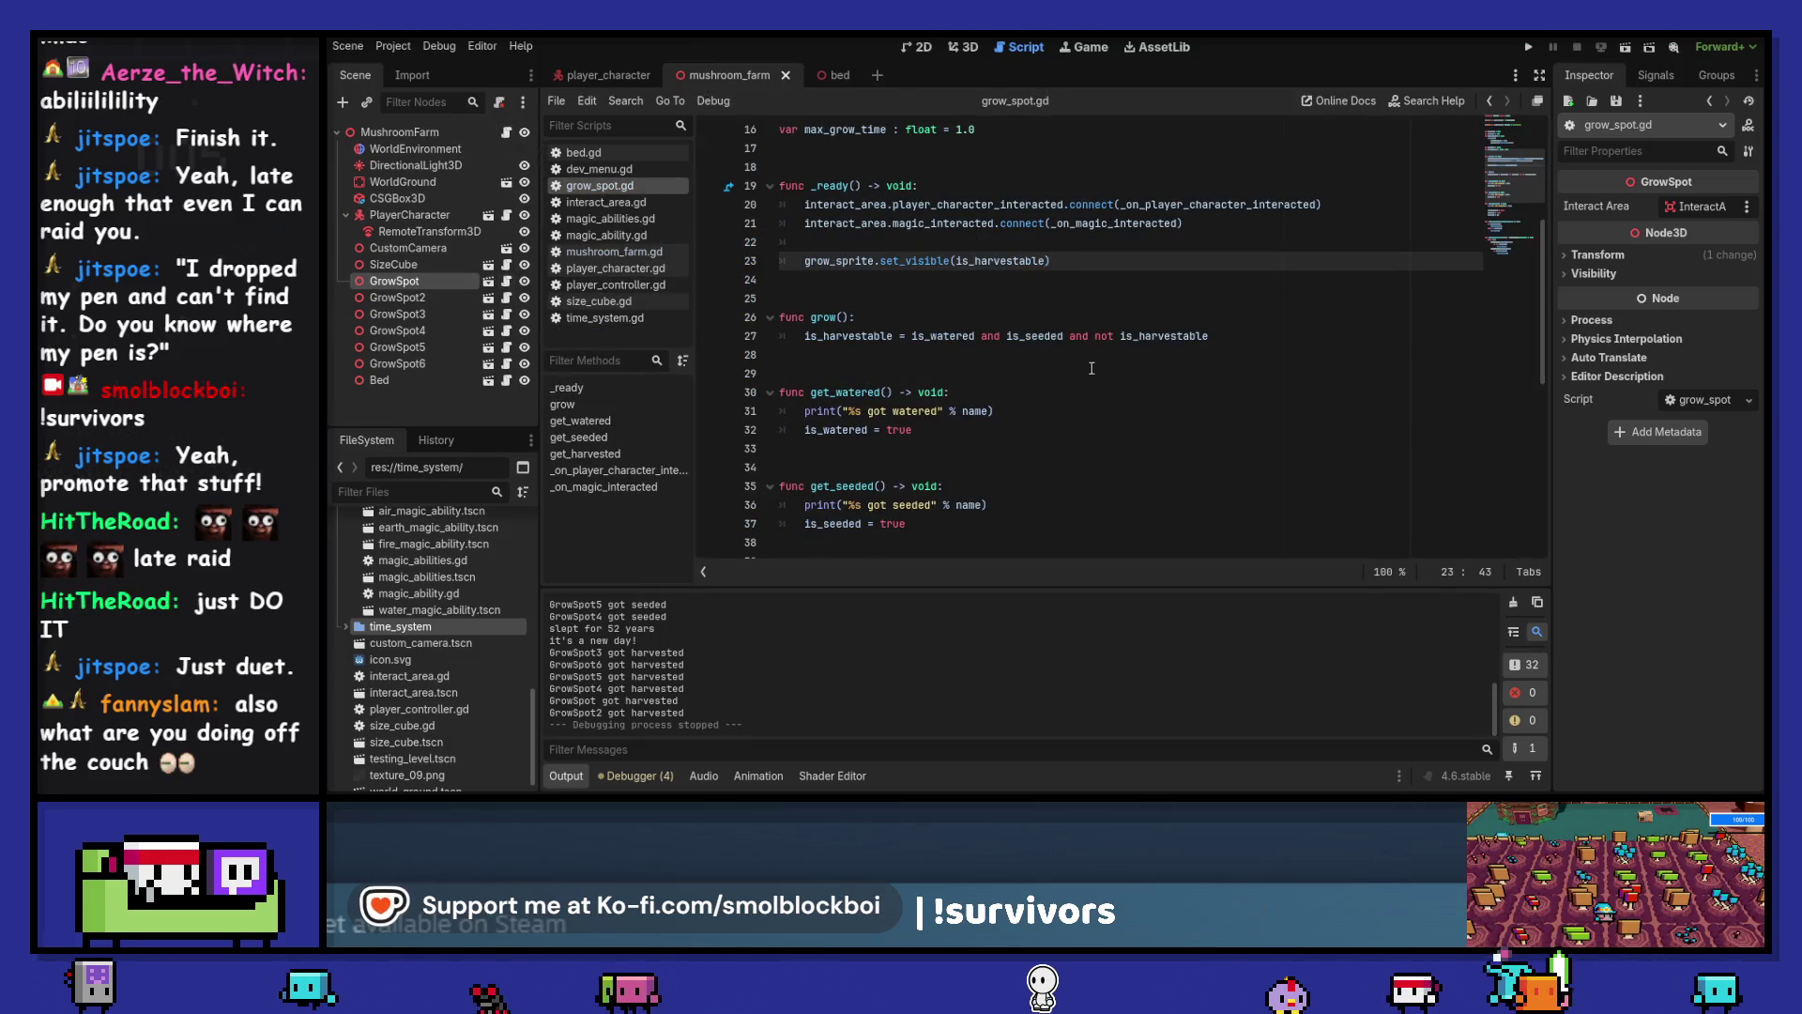
{"action": "left_click", "coordinate": [867, 318]}
{"action": "key", "text": "Return"}
{"action": "type", "text": "if not"}
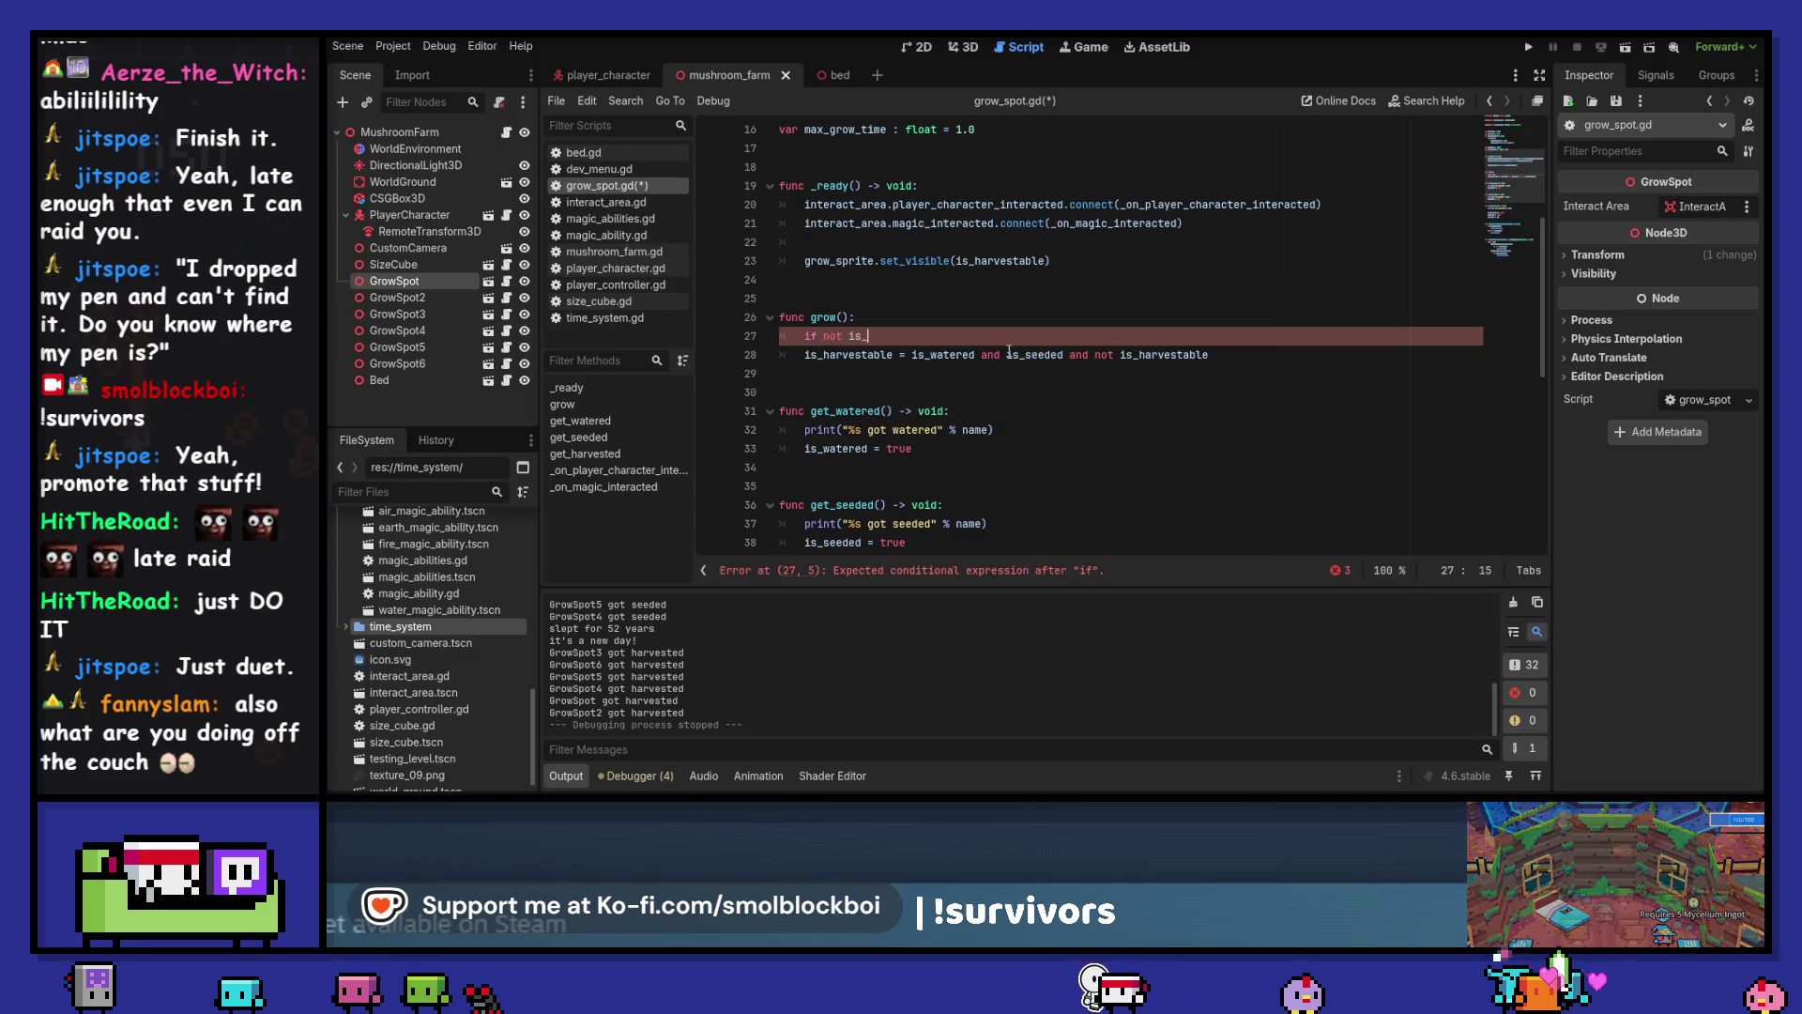
{"action": "type", "text": "is_harvestable:"}
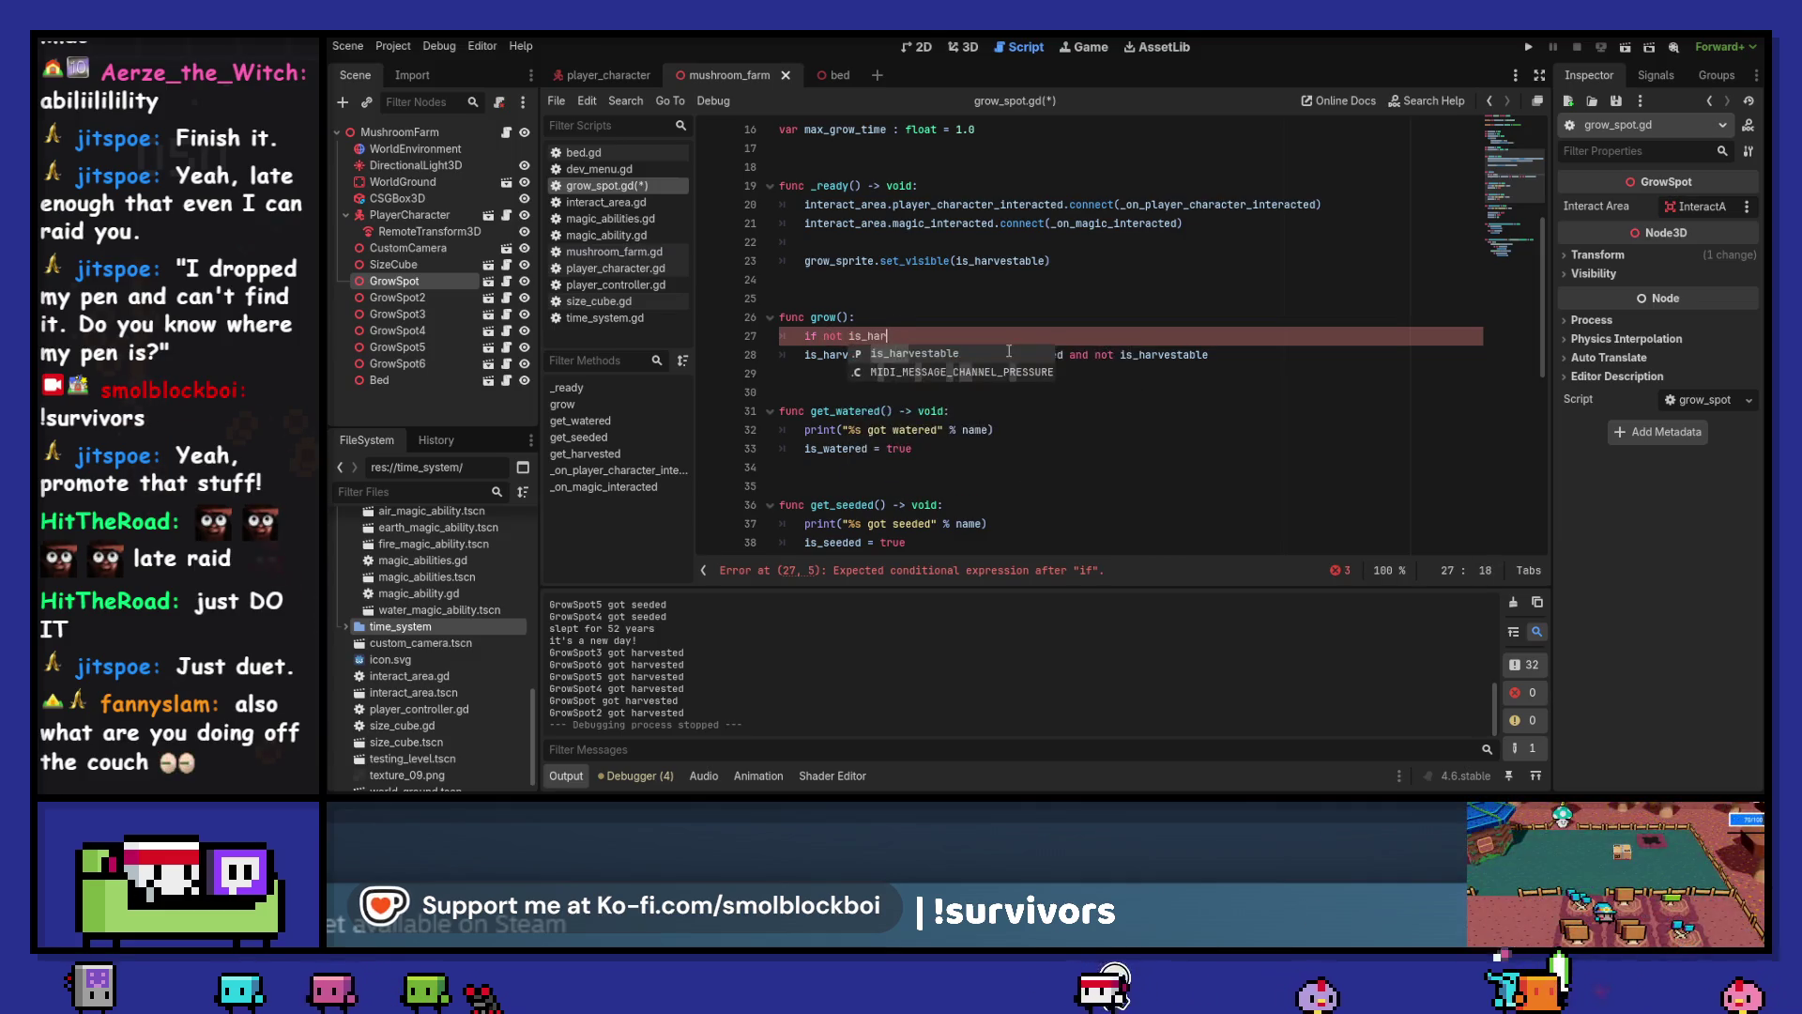
{"action": "key", "text": "Down"}
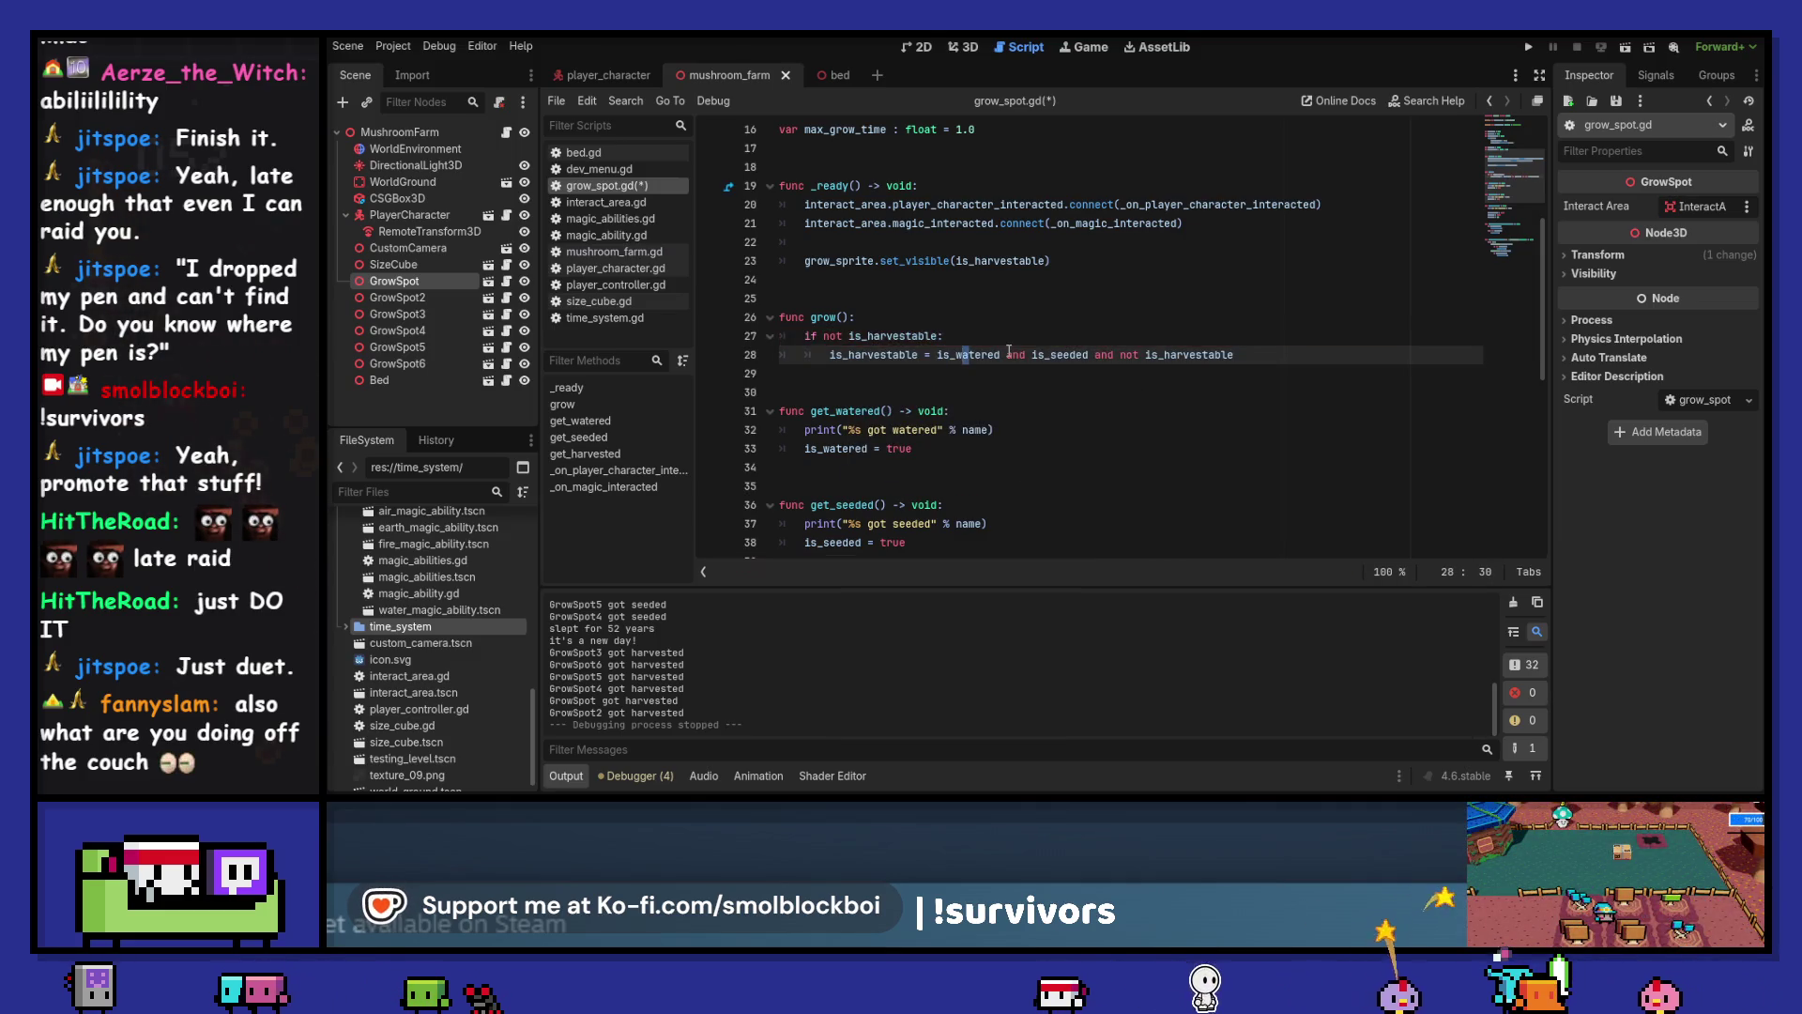
{"action": "key", "text": "End"}
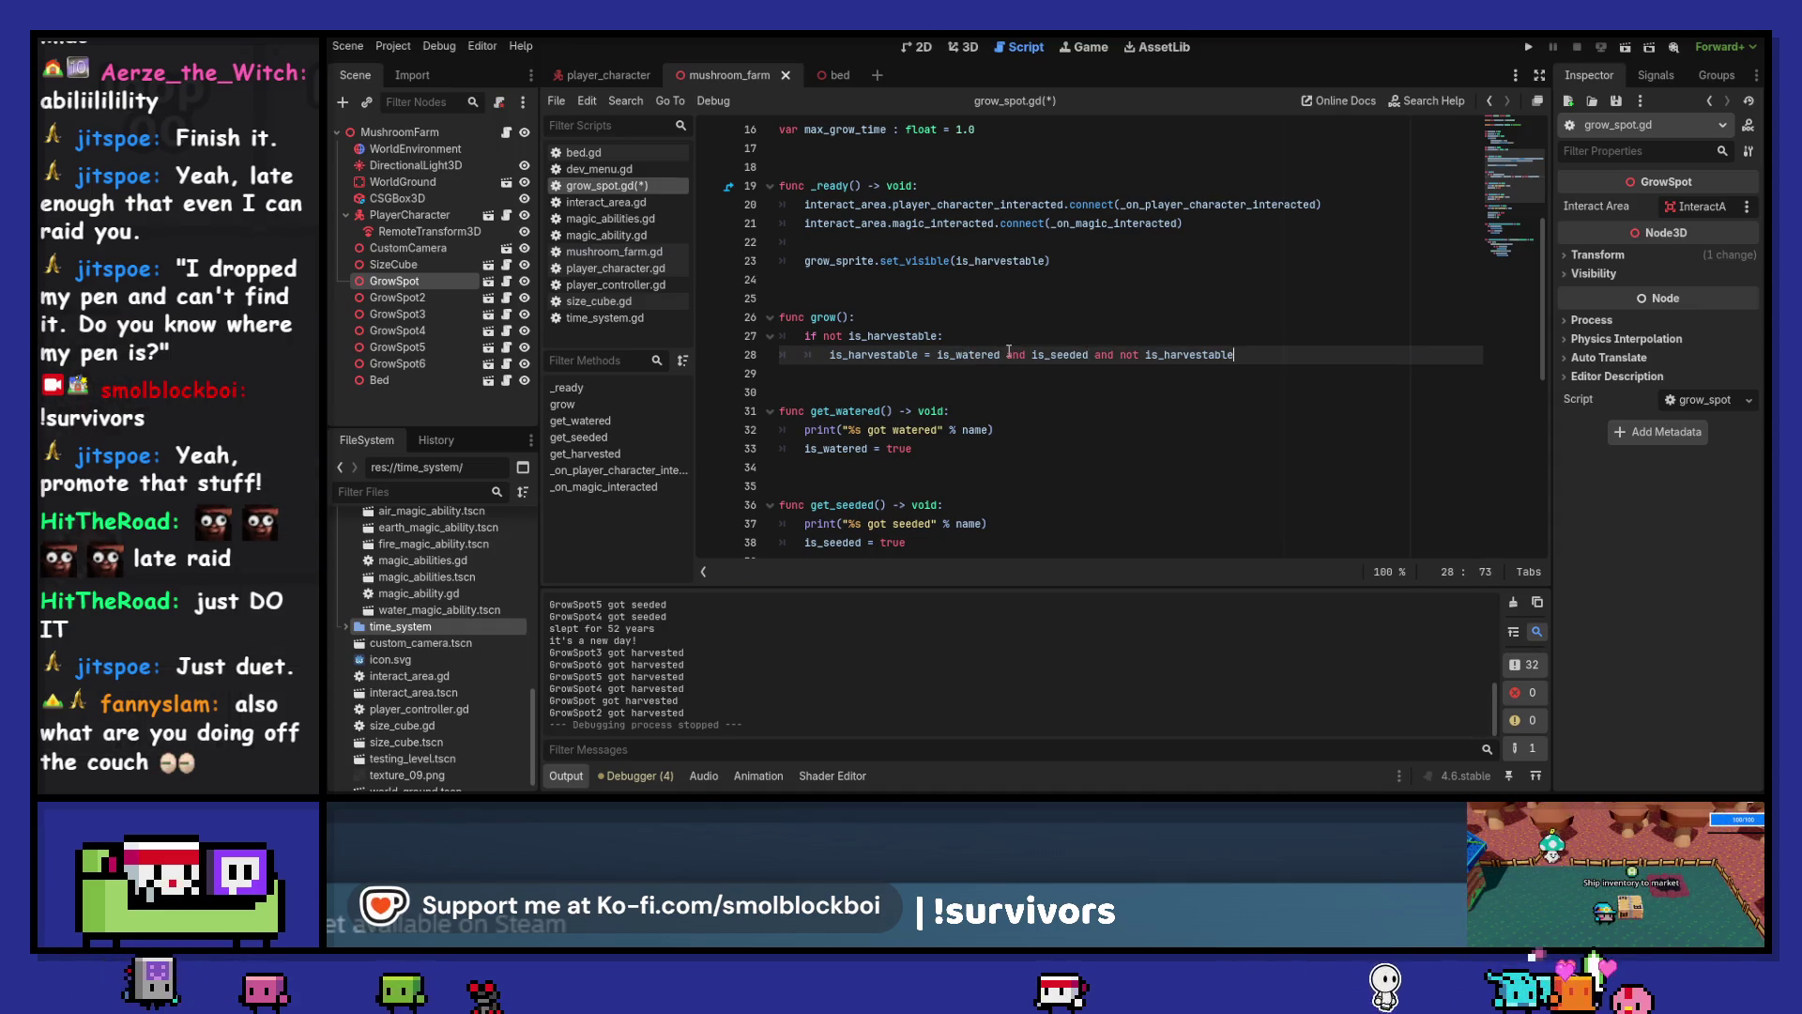
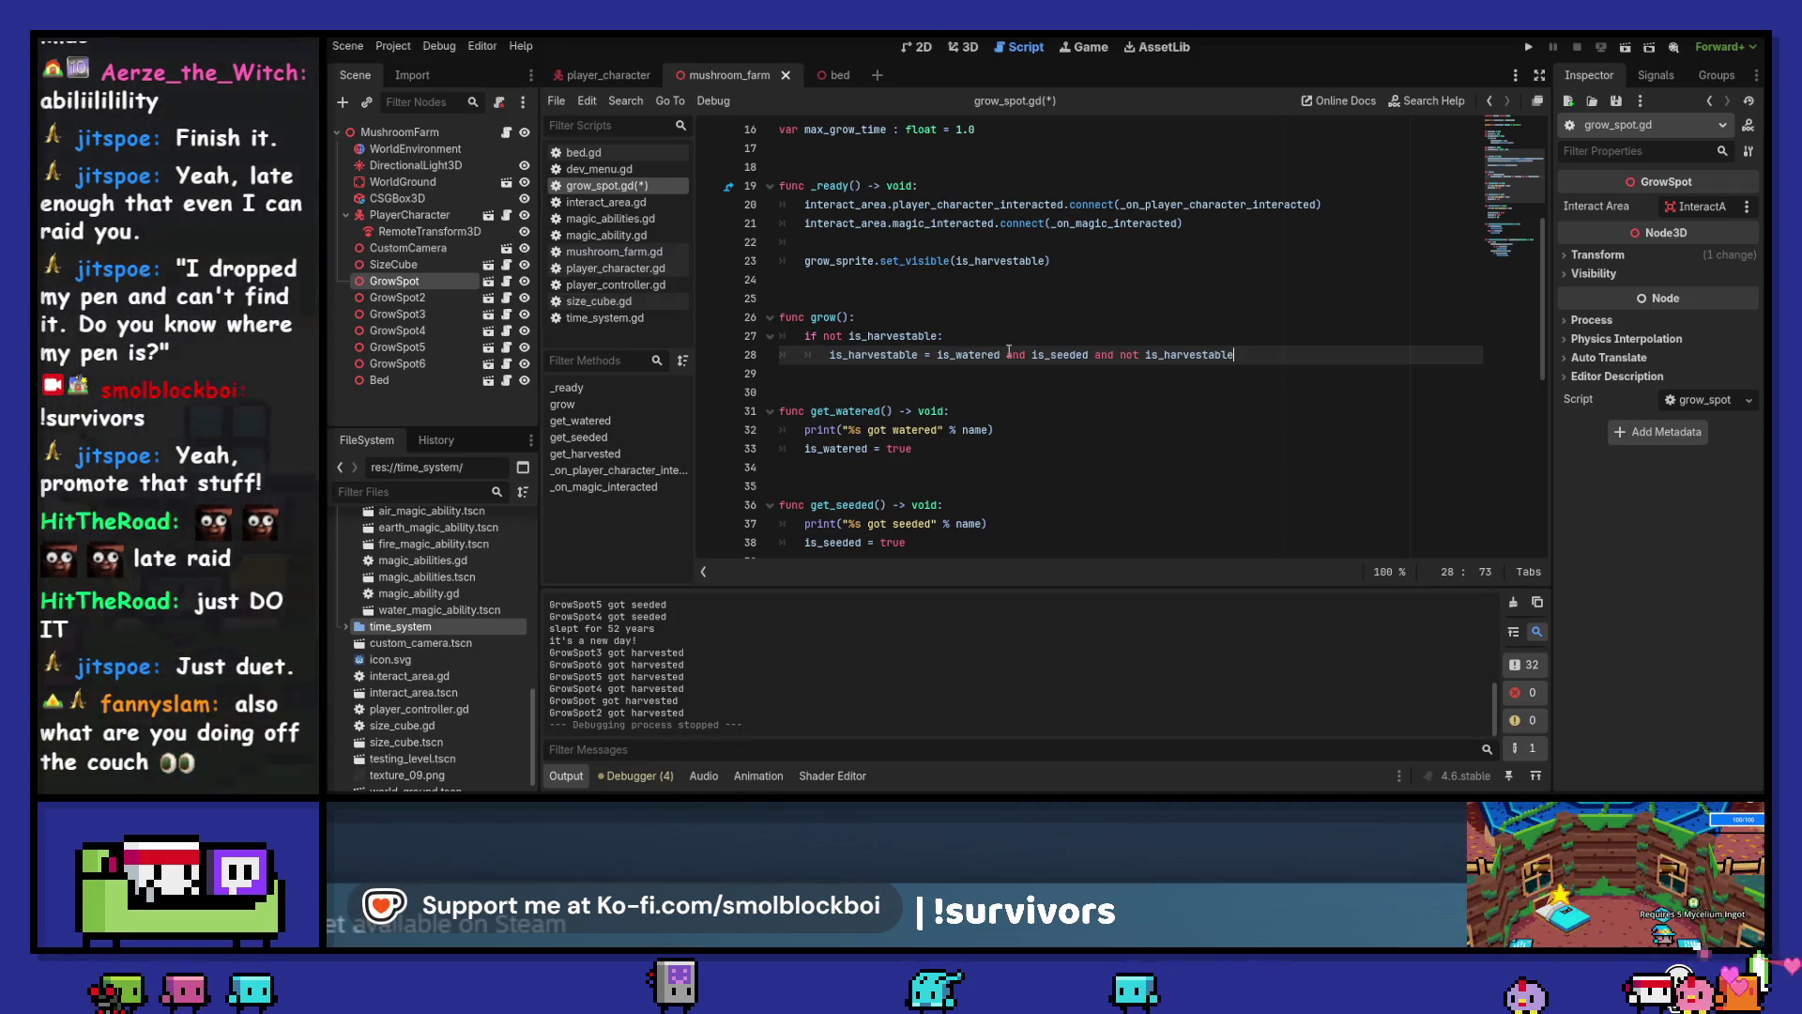
Make grow() return early when is_harvestable, replacing the old 'if not is_harvestable:' check
{"action": "key", "text": "Up"}
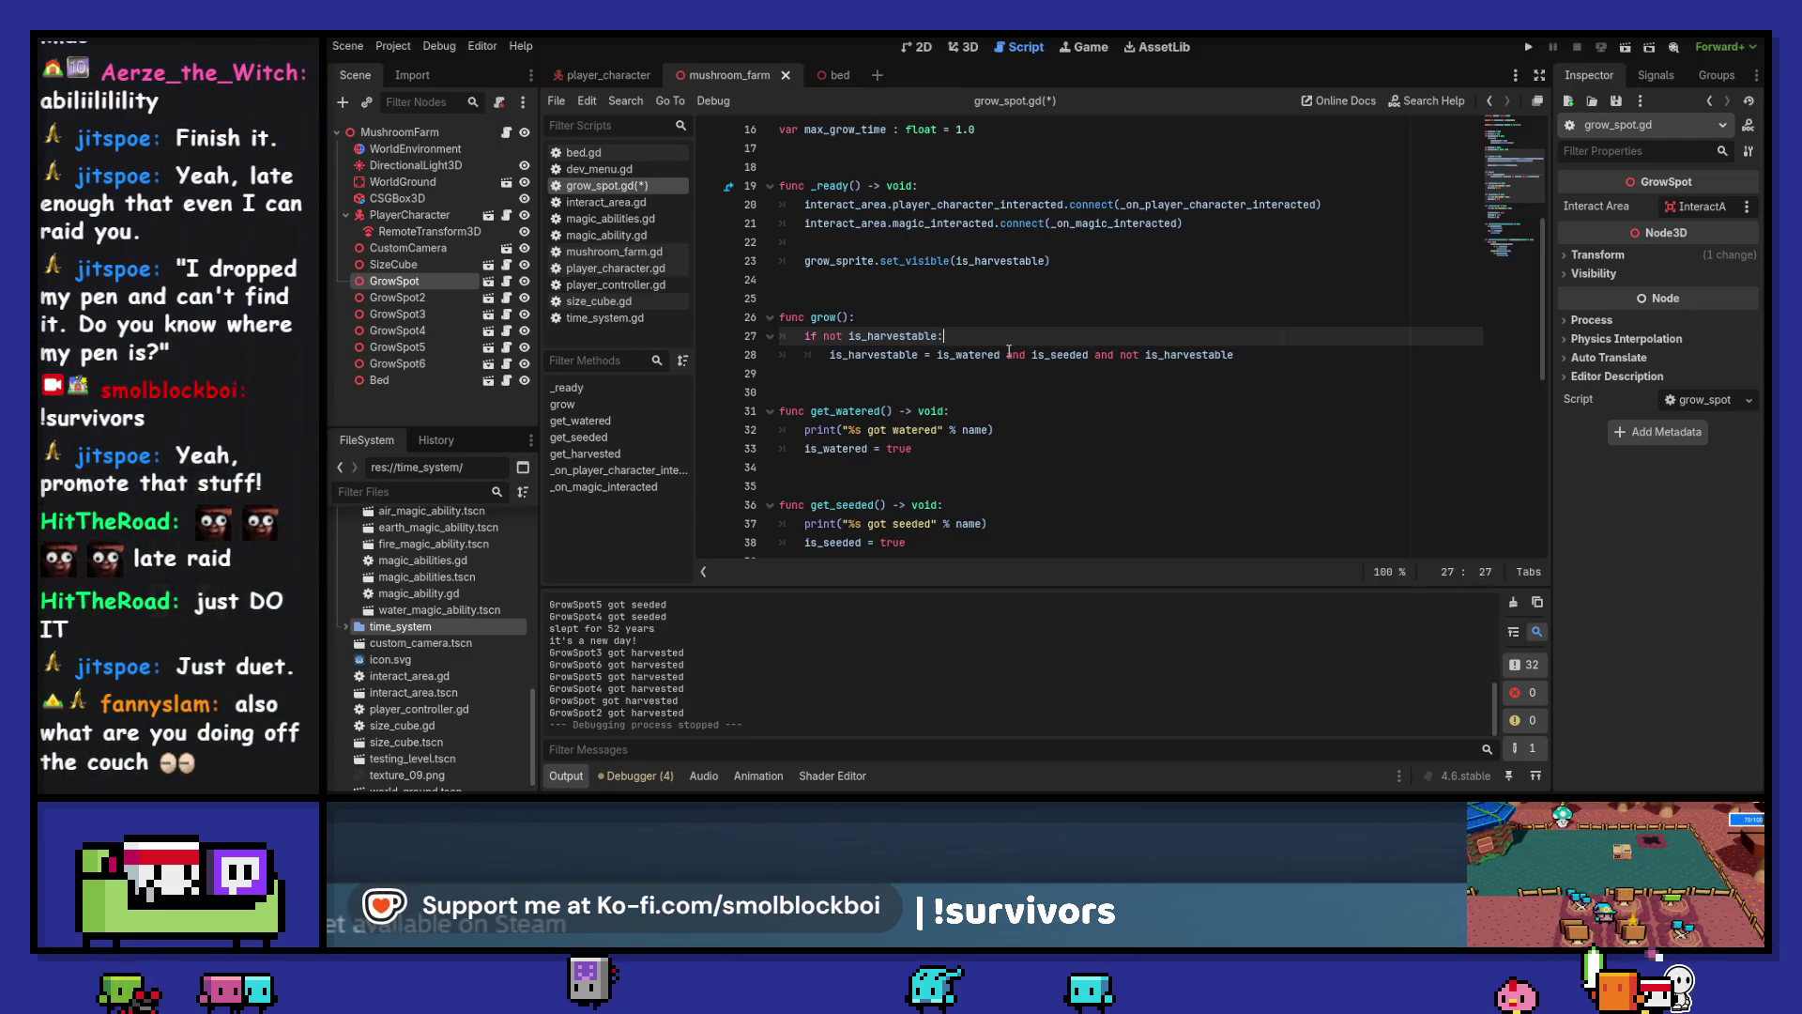
{"action": "key", "text": "ctrl+shift+Return"}
{"action": "type", "text": "if is_"}
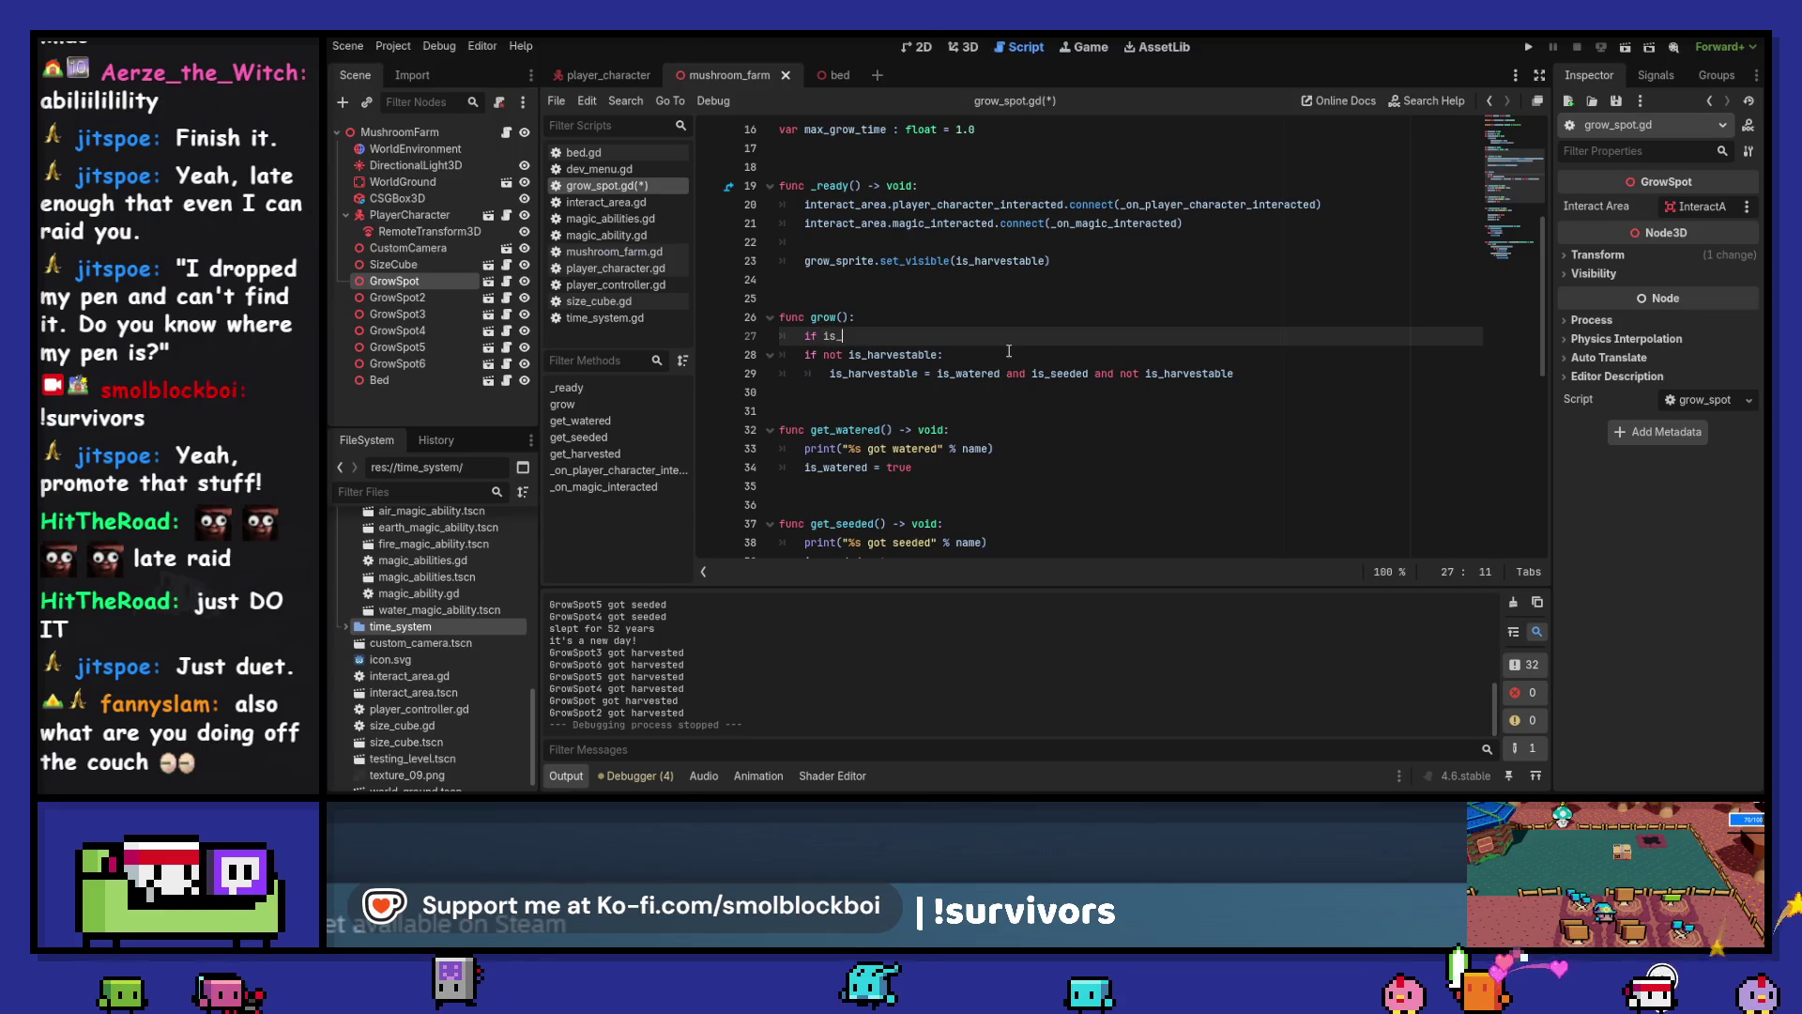
{"action": "type", "text": "harvestable:"}
{"action": "key", "text": "Return"}
{"action": "type", "text": "return"}
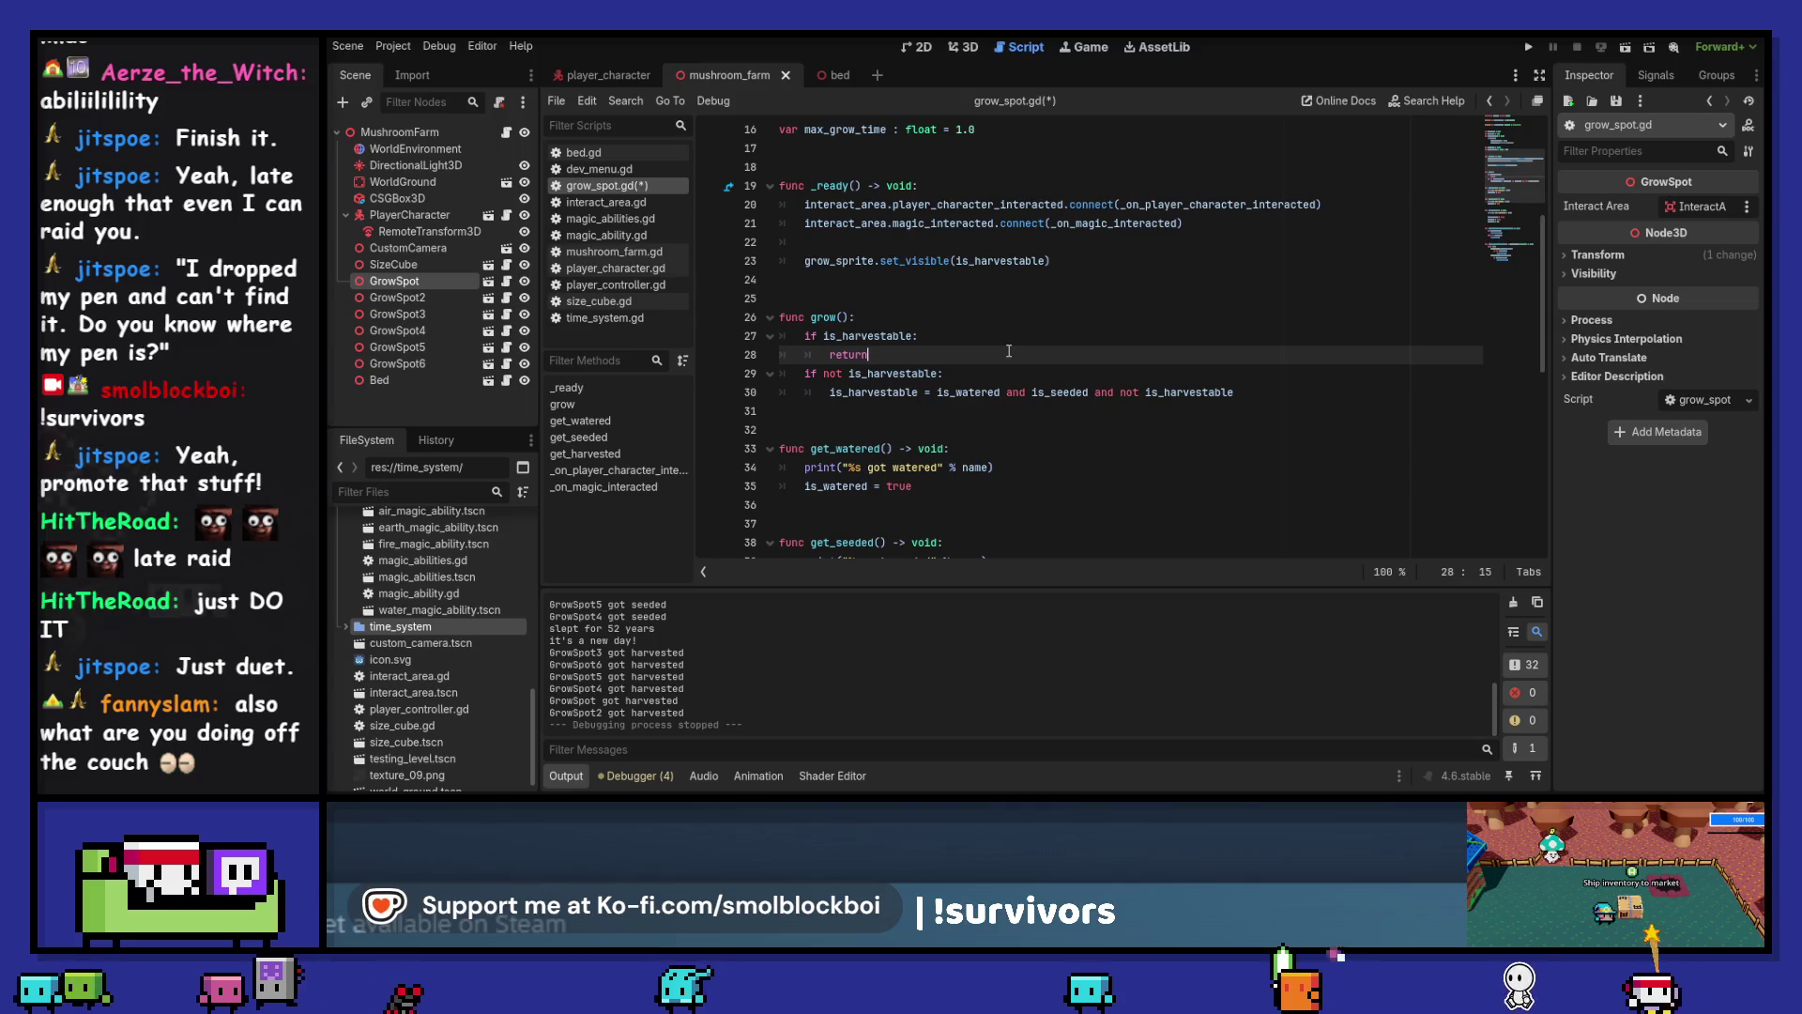
{"action": "key", "text": "ctrl+shift+Left"}
{"action": "key", "text": "ctrl+shift+Left"}
{"action": "key", "text": "ctrl+shift+Left"}
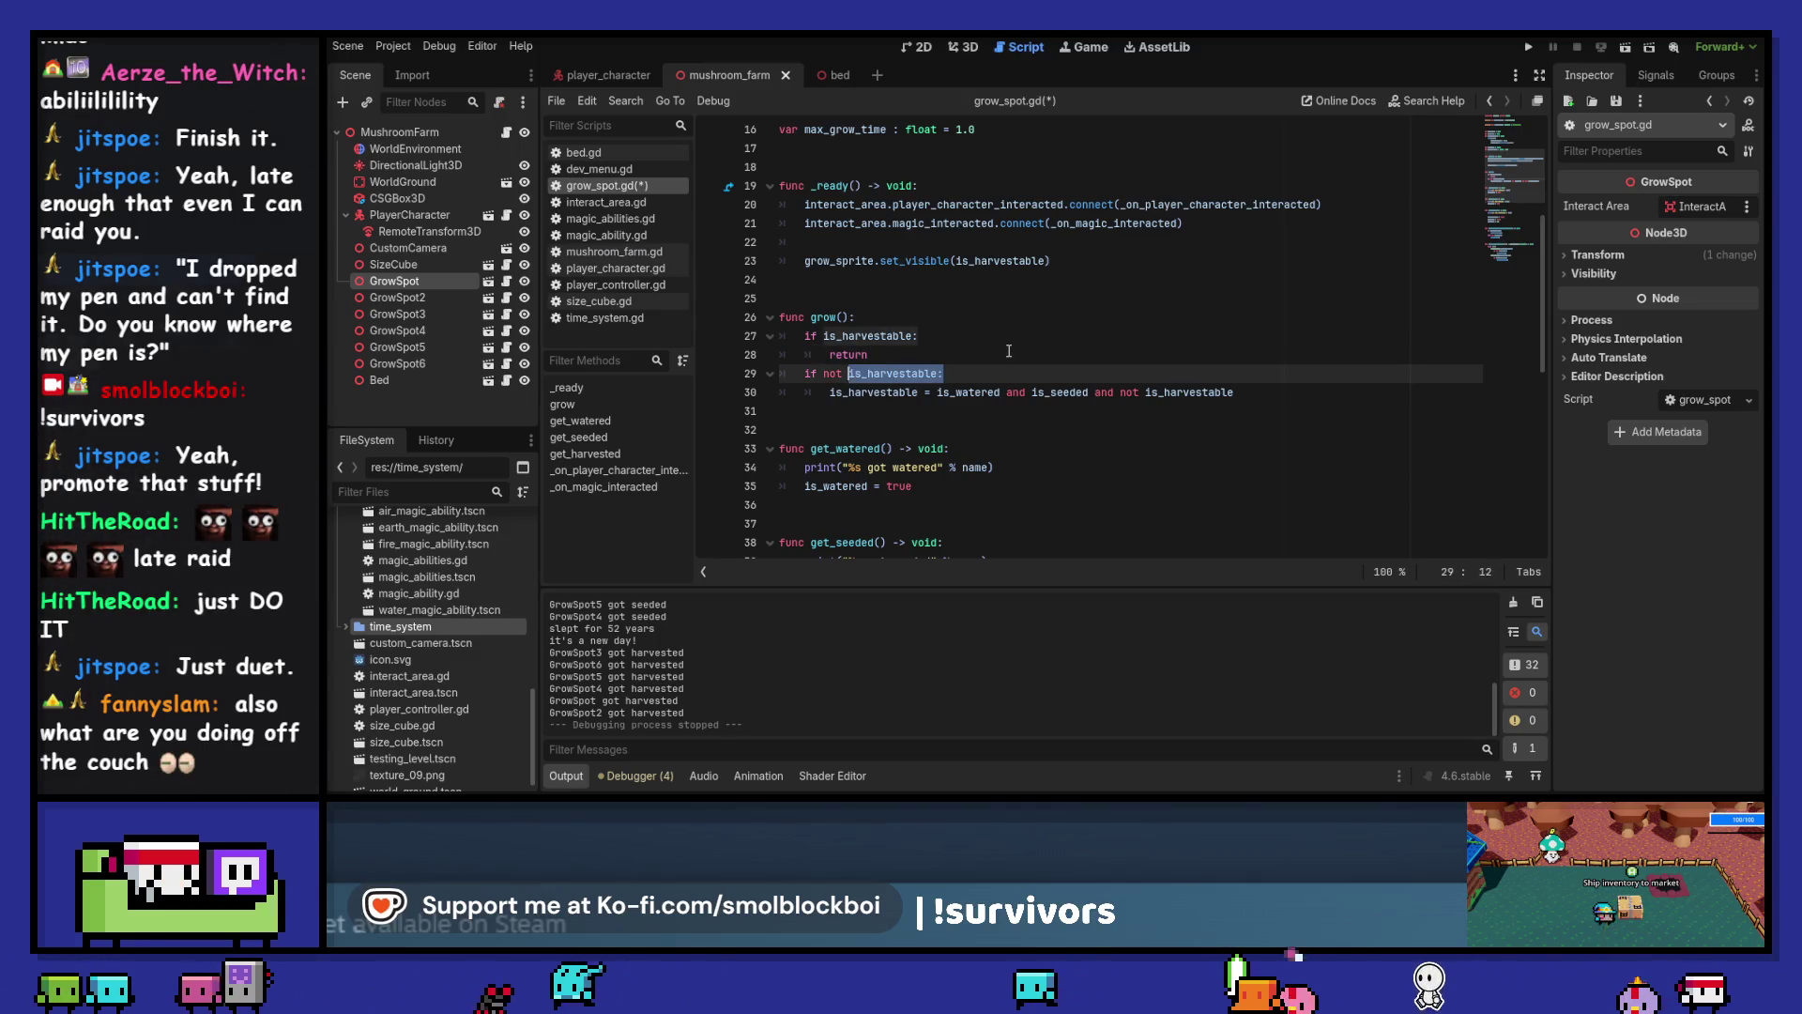
{"action": "key", "text": "BackSpace"}
{"action": "key", "text": "shift+Tab"}
Save grow_spot.gd and launch the game with F5
{"action": "key", "text": "ctrl+s"}
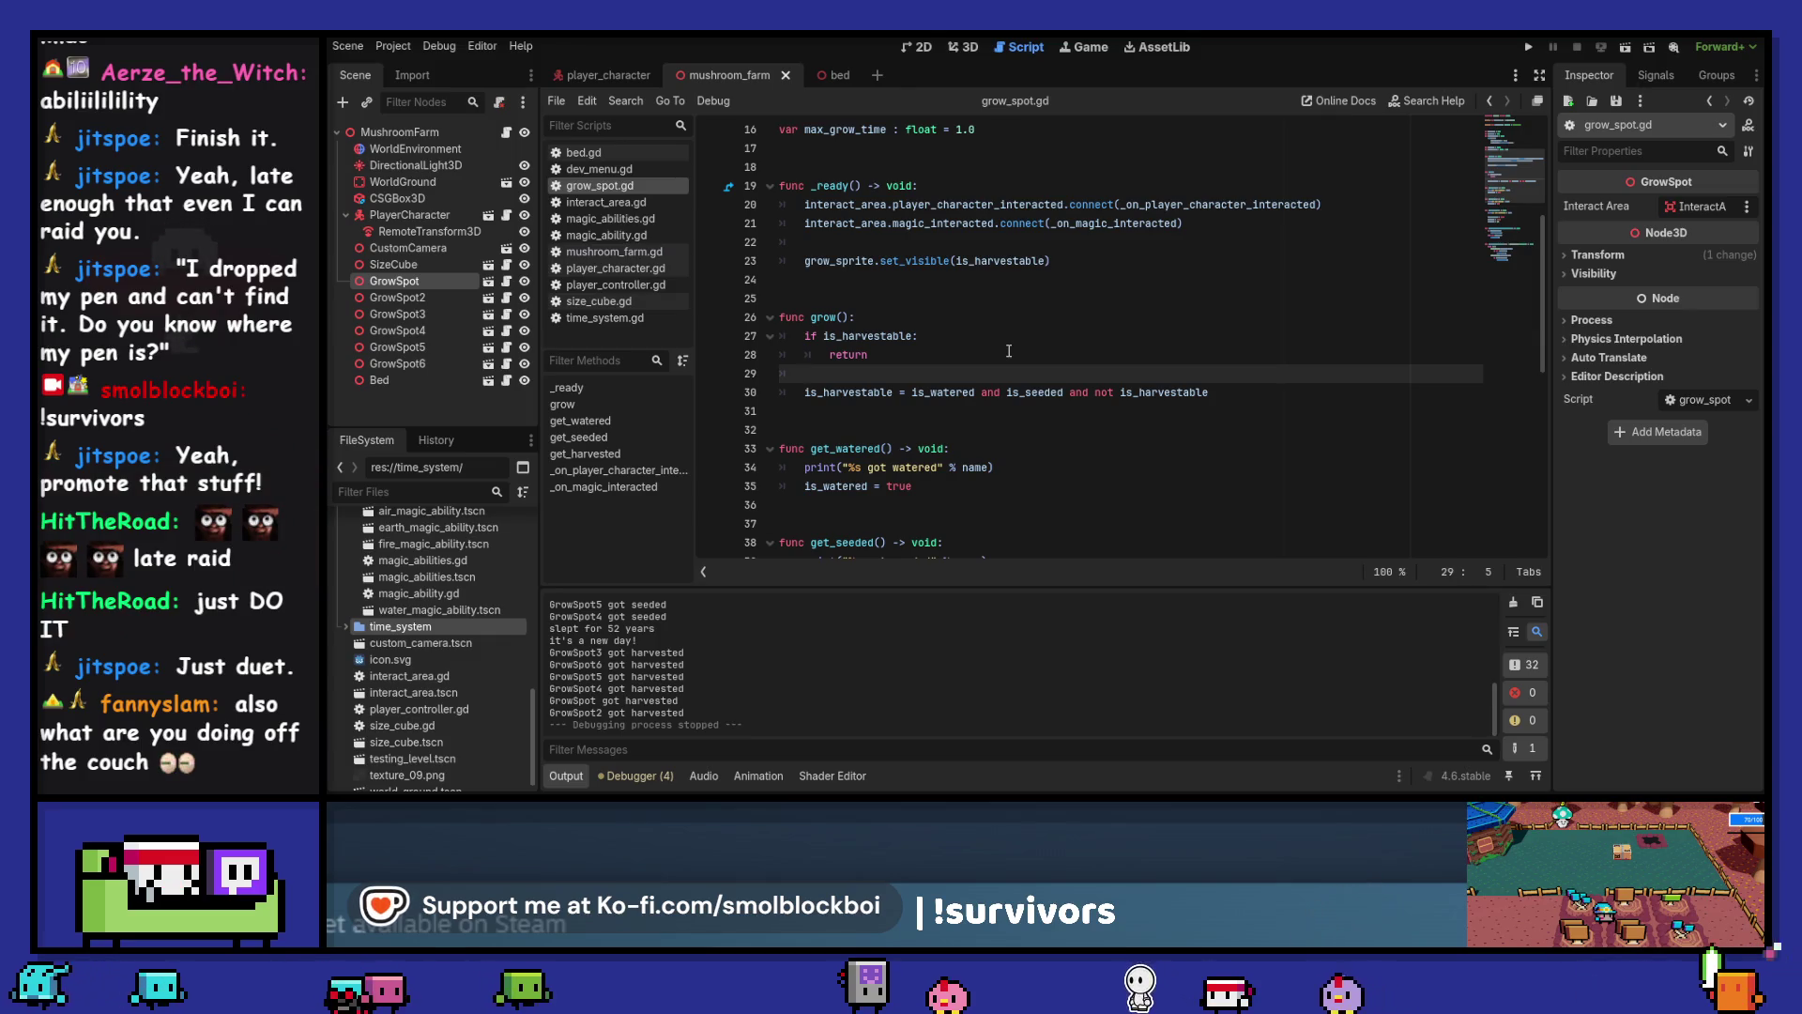
{"action": "scroll", "coordinate": [1010, 351], "scroll_direction": "up", "scroll_amount": 3}
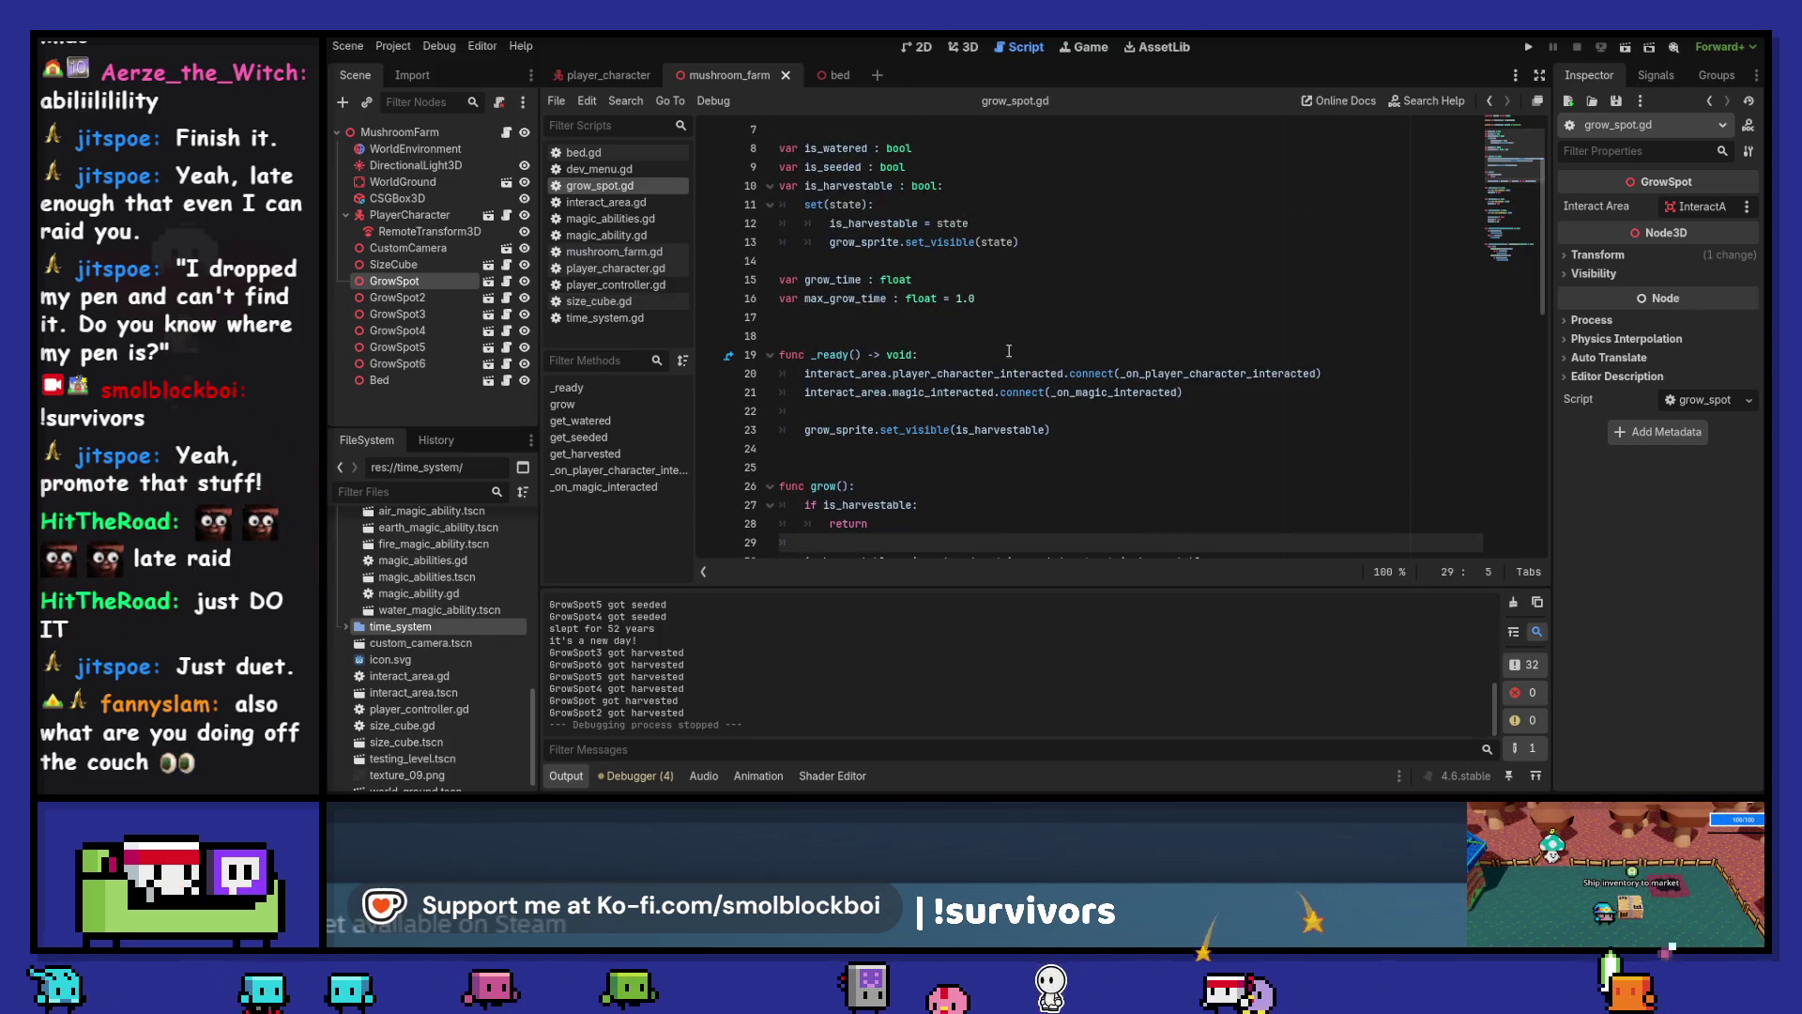
{"action": "key", "text": "F5"}
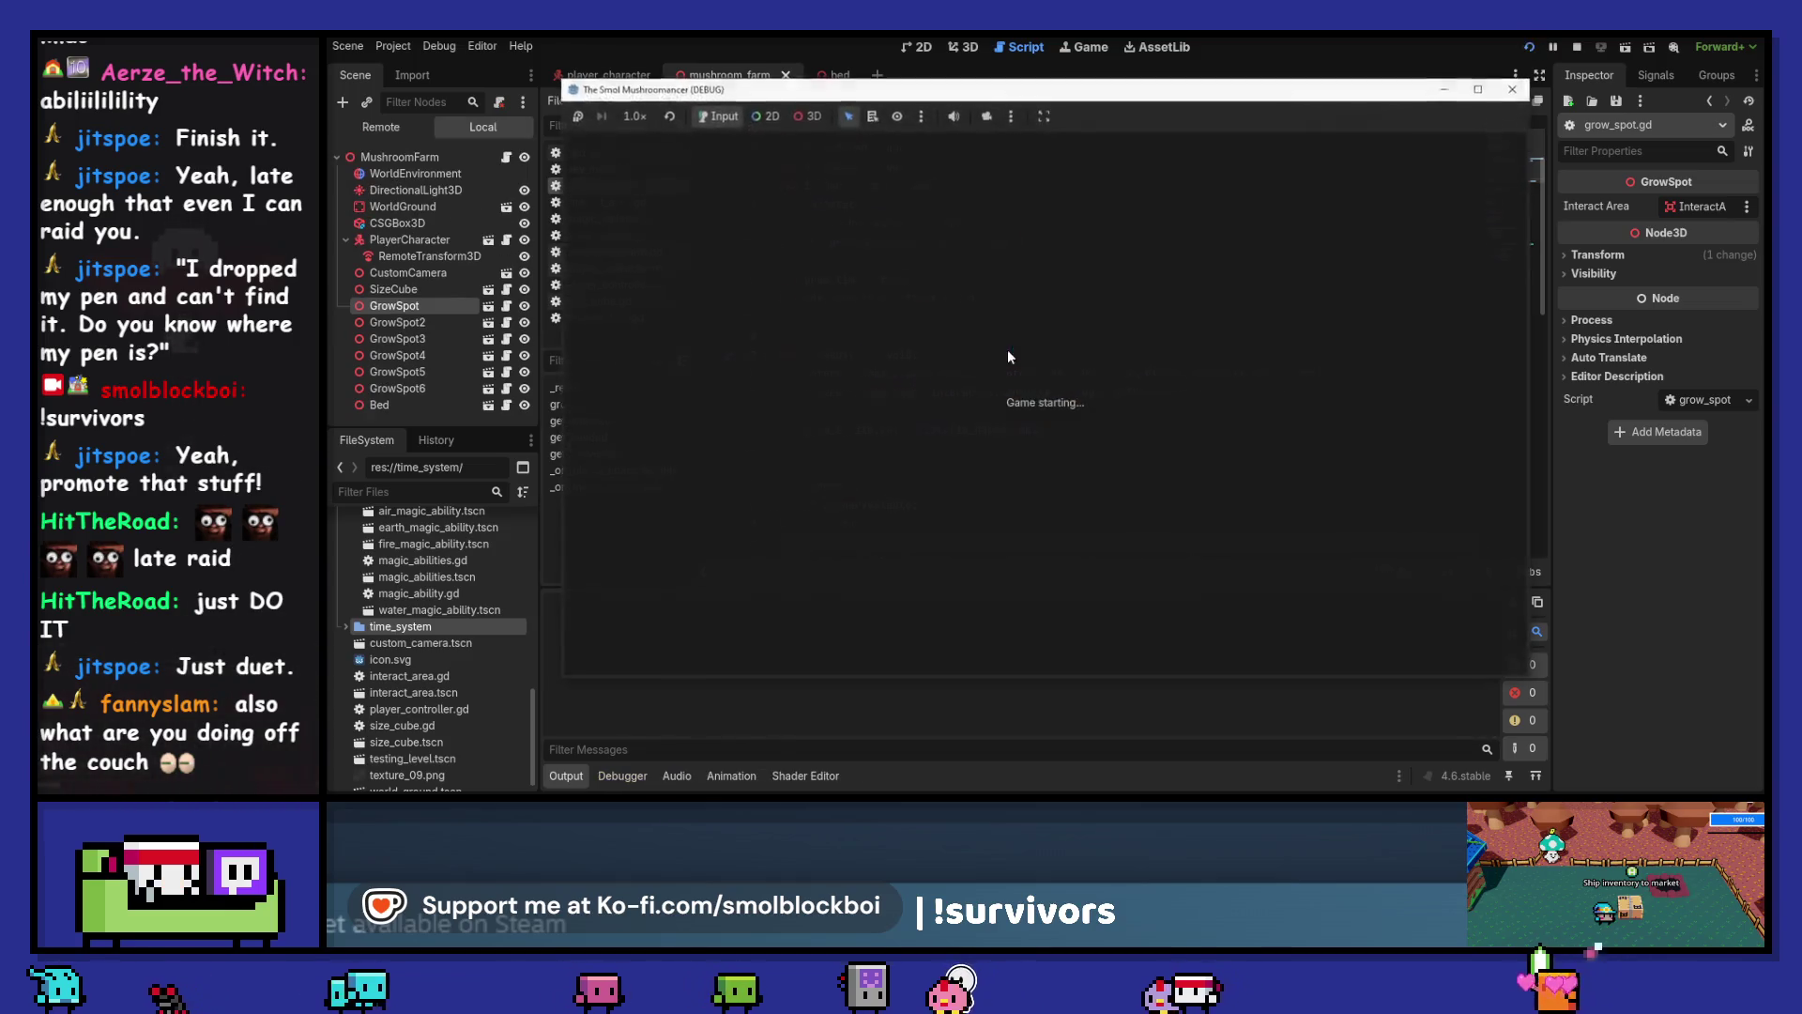
Start the game, then seed, water, sleep and harvest the grow spots once
{"action": "left_click", "coordinate": [1164, 435]}
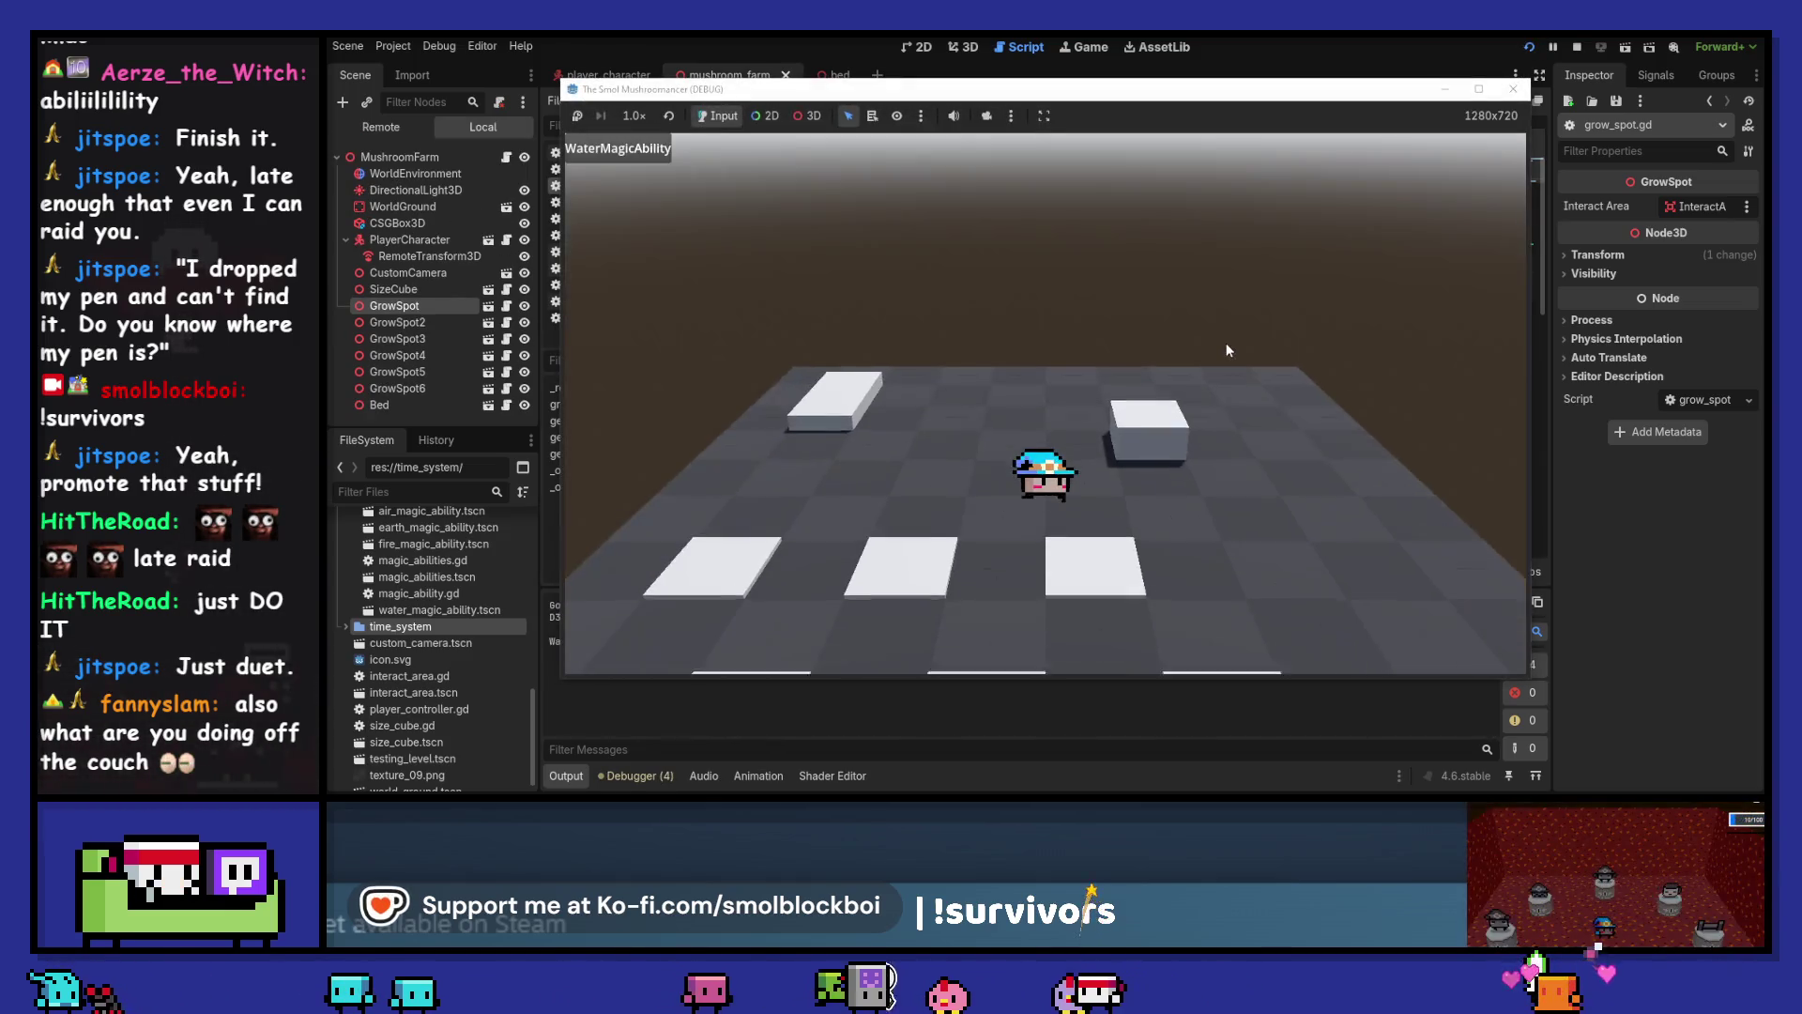
{"action": "key", "text": "a"}
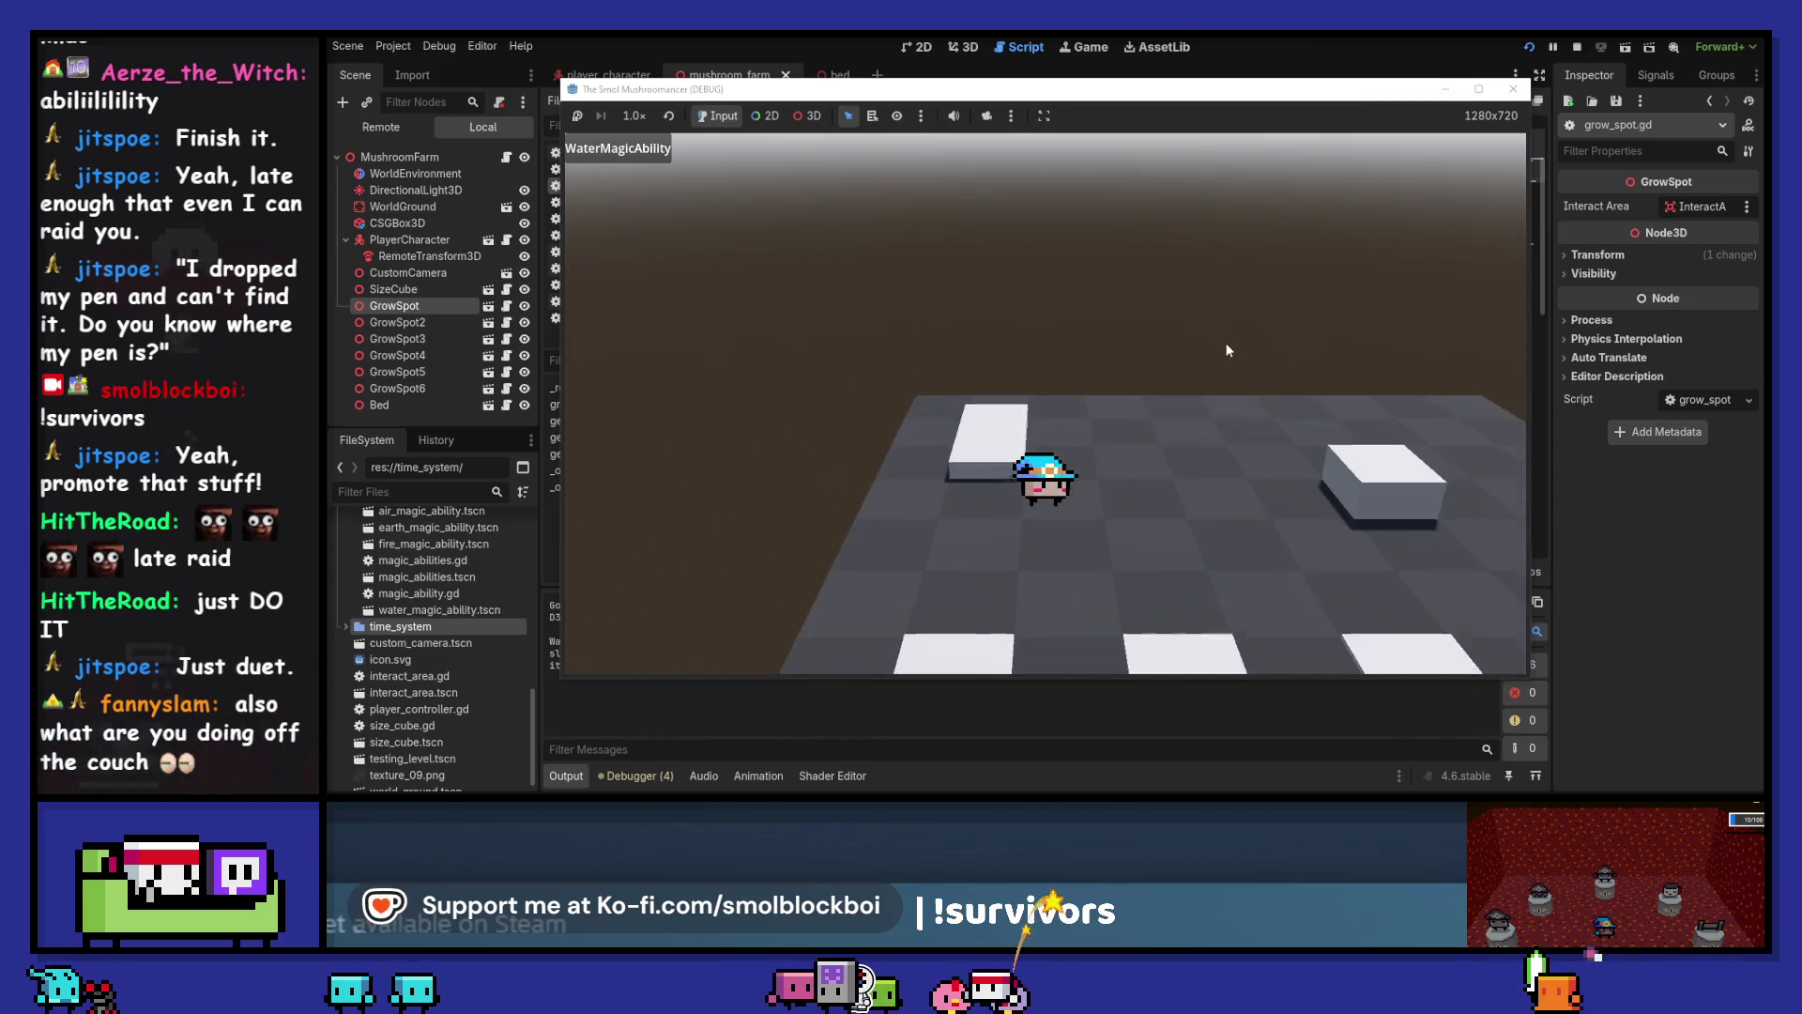
{"action": "key", "text": "s"}
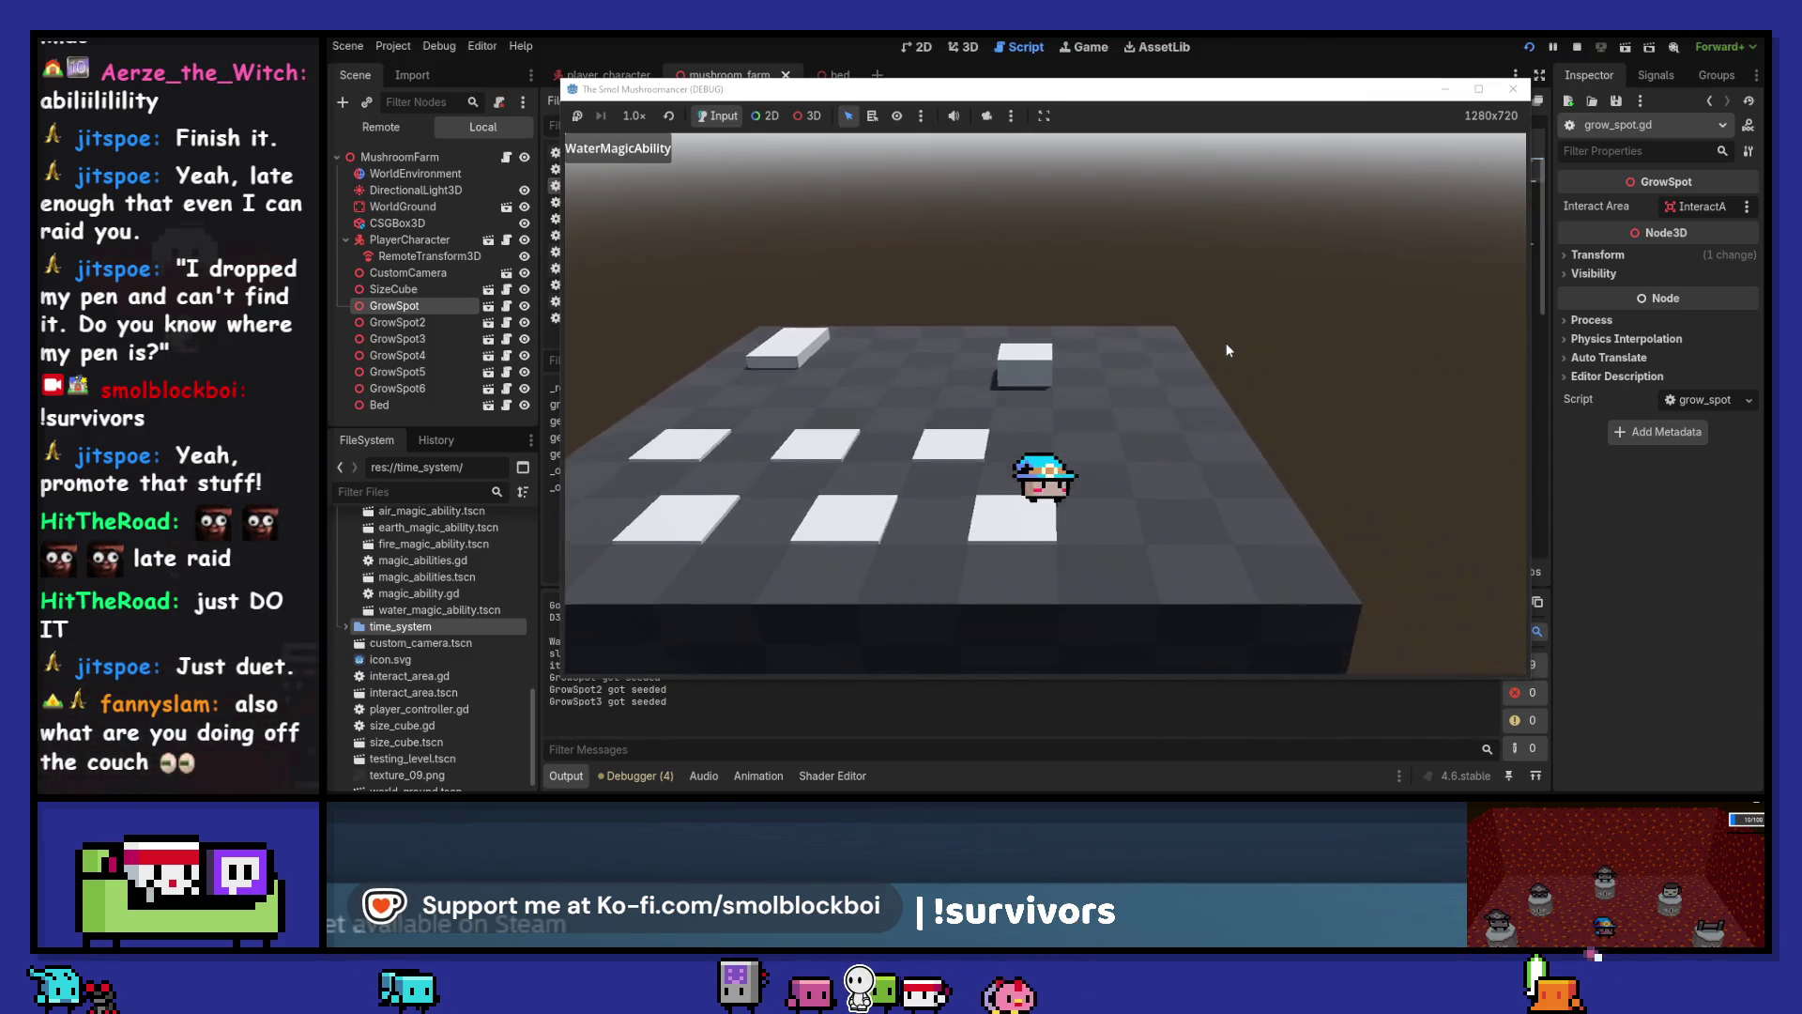
{"action": "key", "text": "w"}
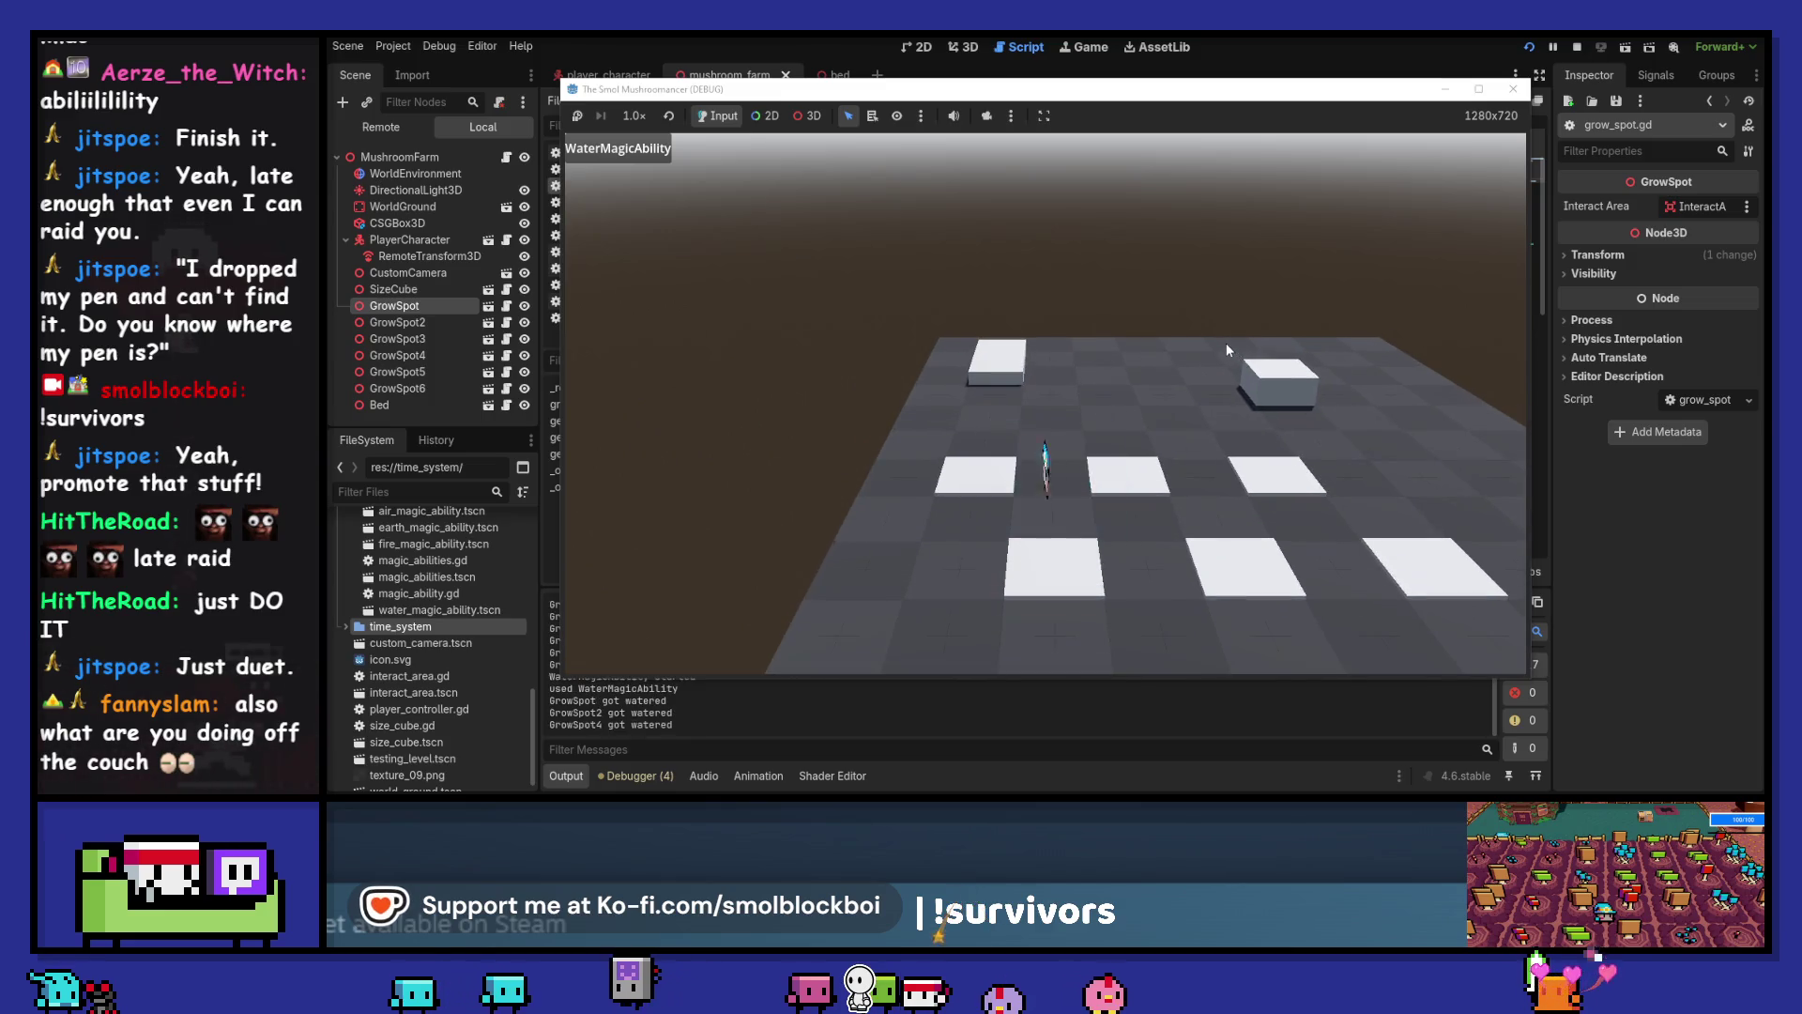
{"action": "key", "text": "e"}
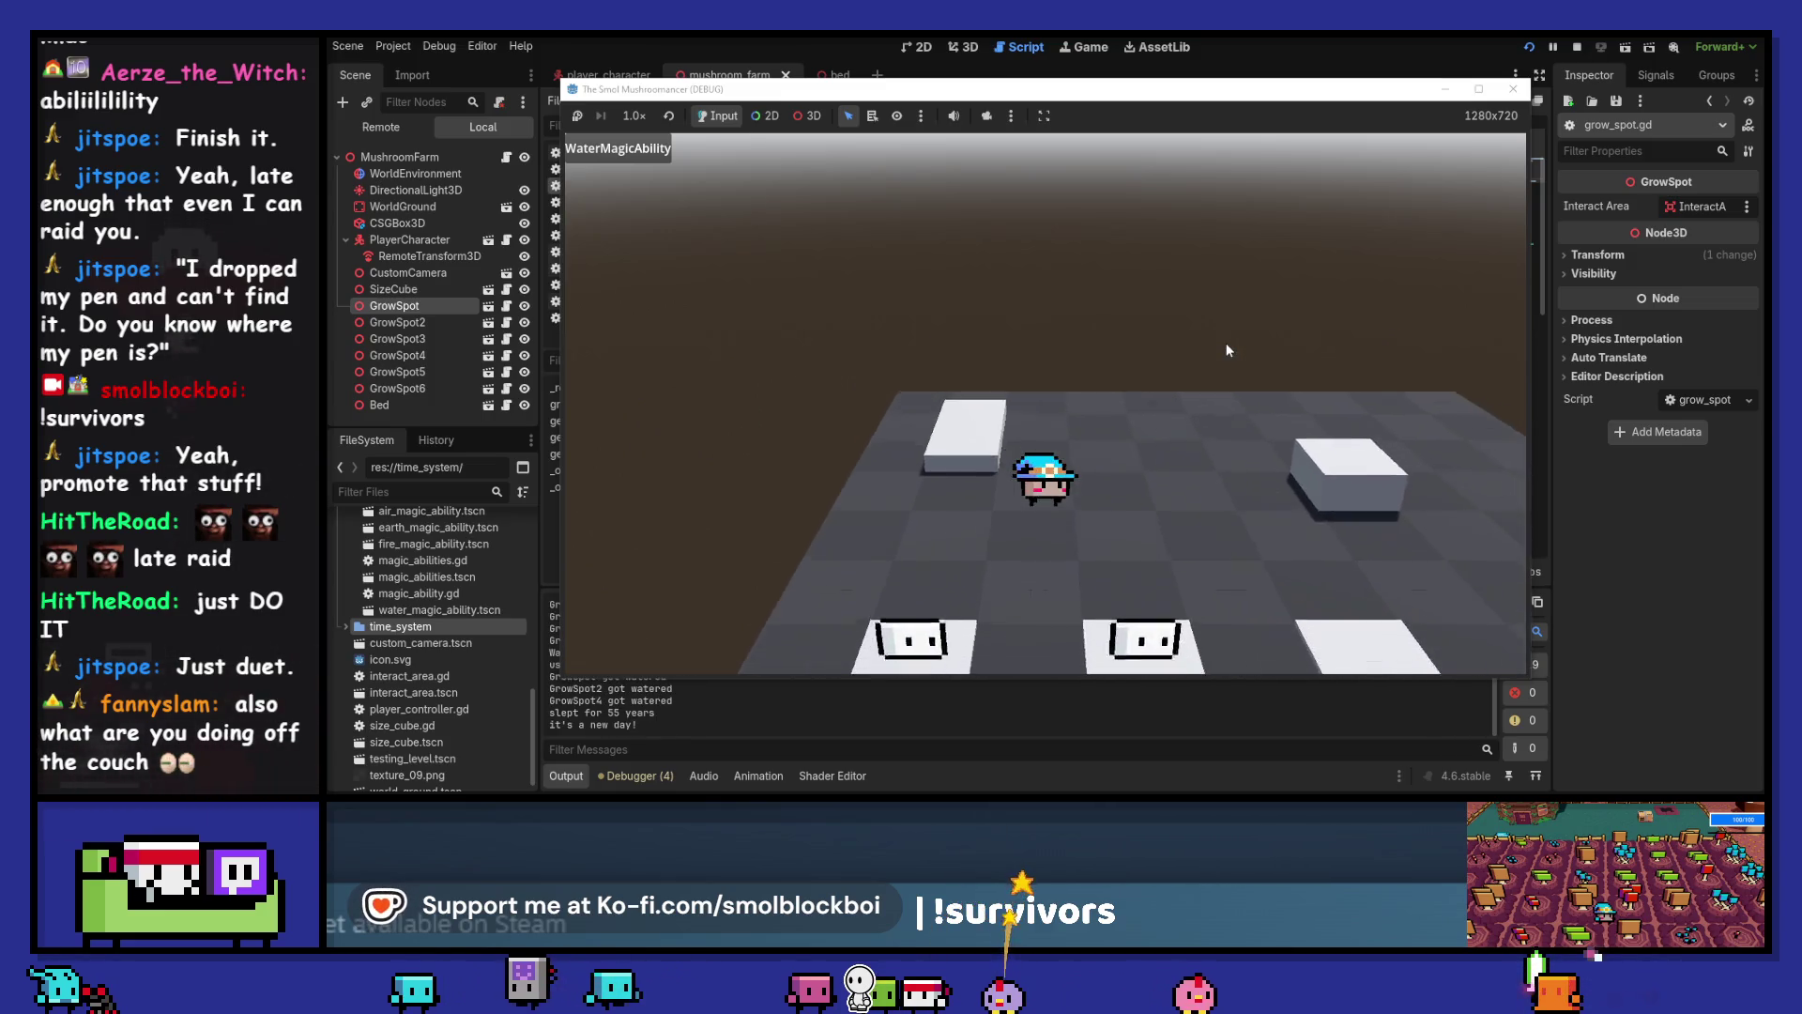
{"action": "key", "text": "w"}
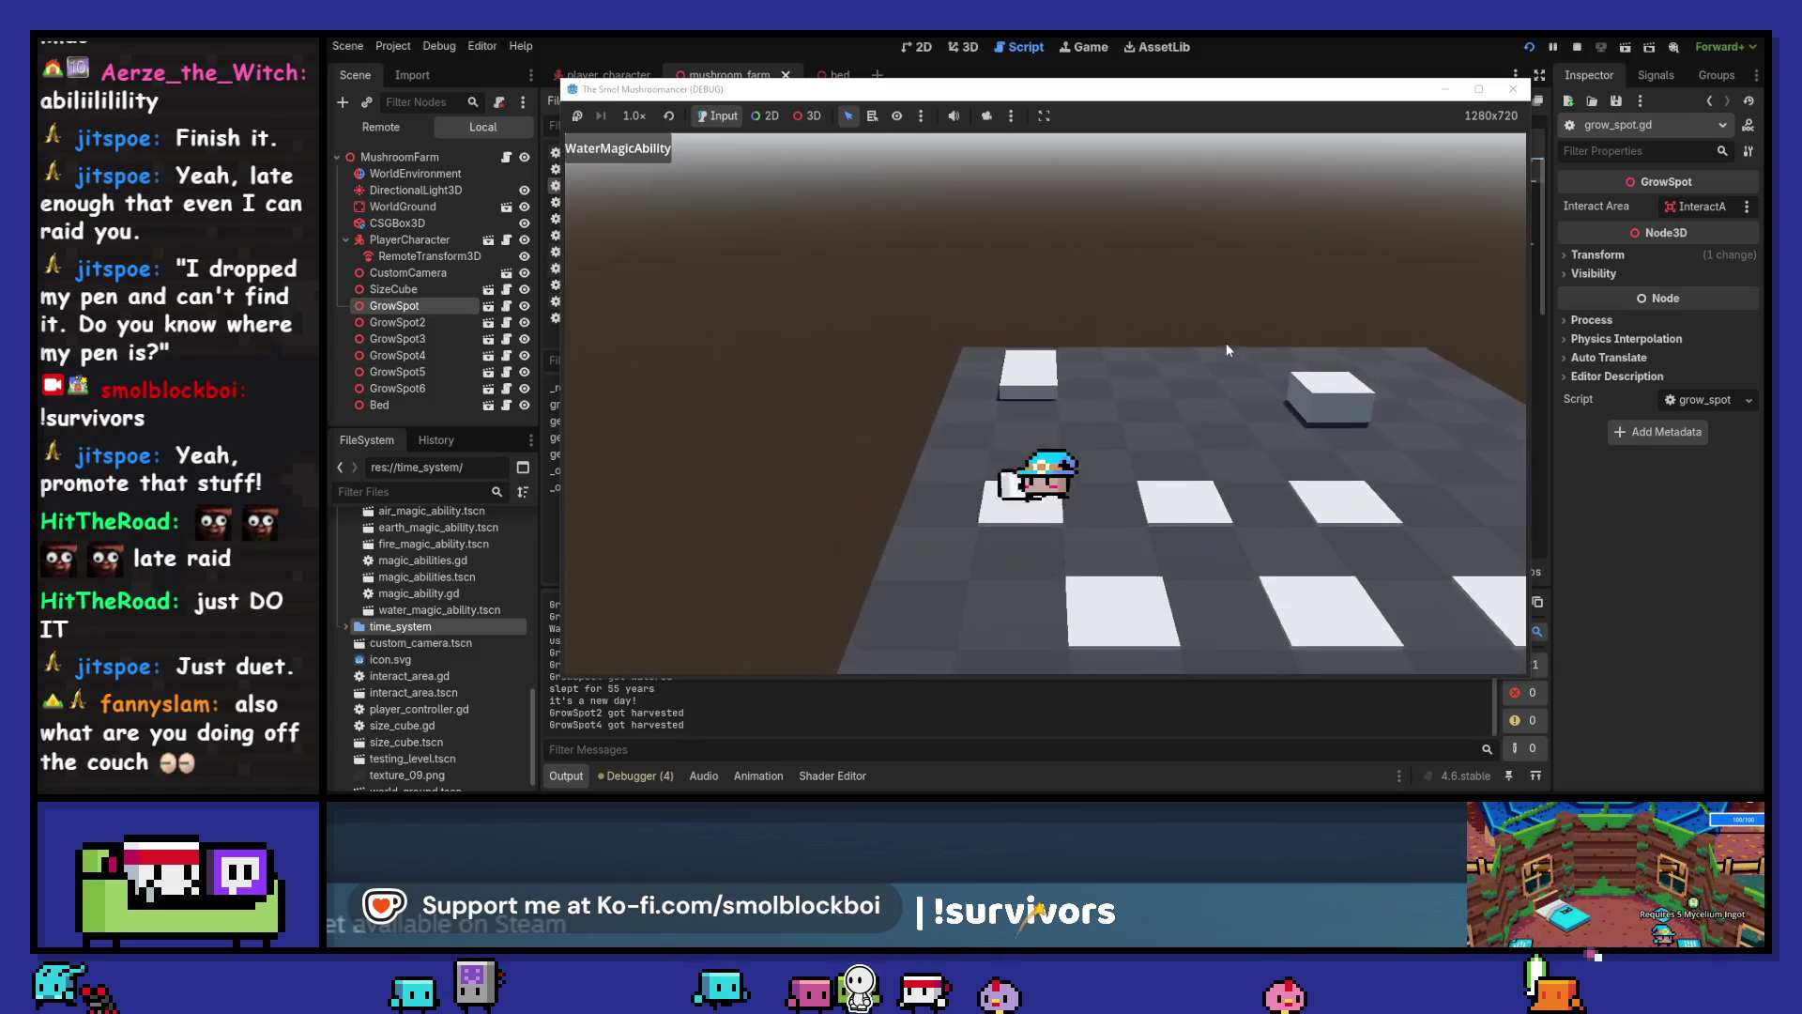
Sleep through days, harvest GrowSpot2 and GrowSpot, and reseed GrowSpot2 and GrowSpot4
{"action": "key", "text": "e"}
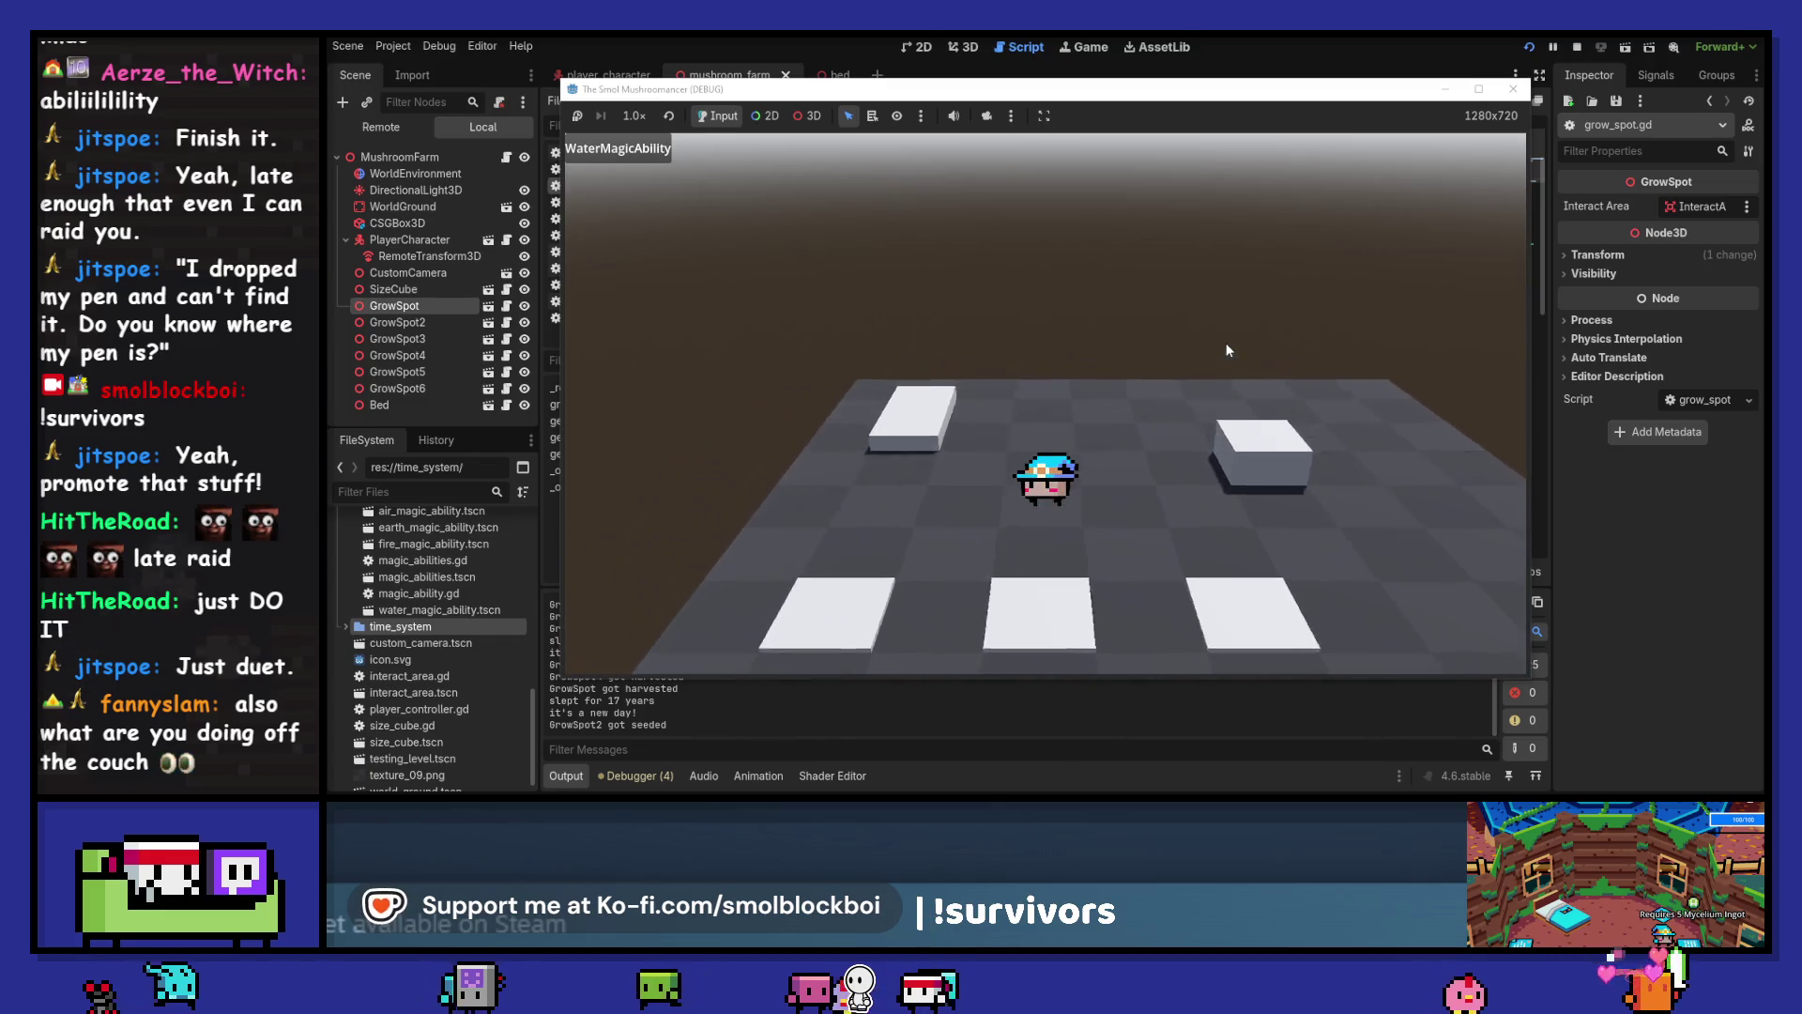
{"action": "key", "text": "e"}
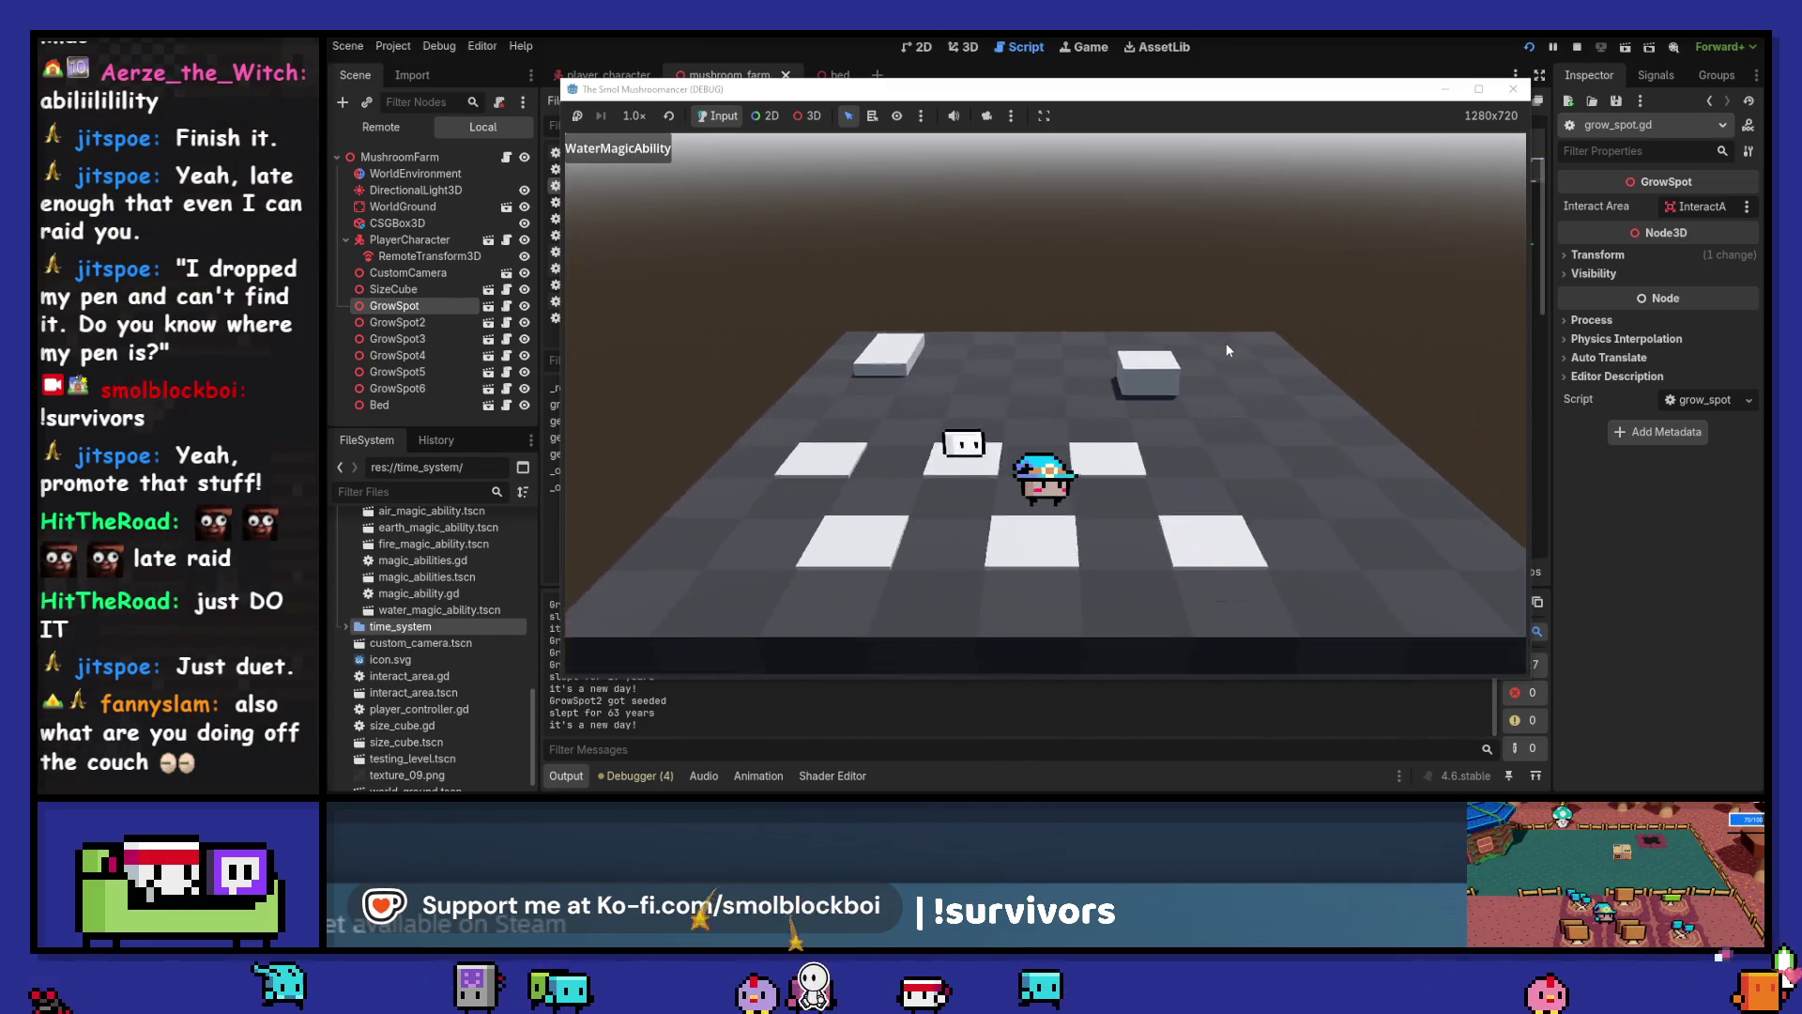
{"action": "key", "text": "e"}
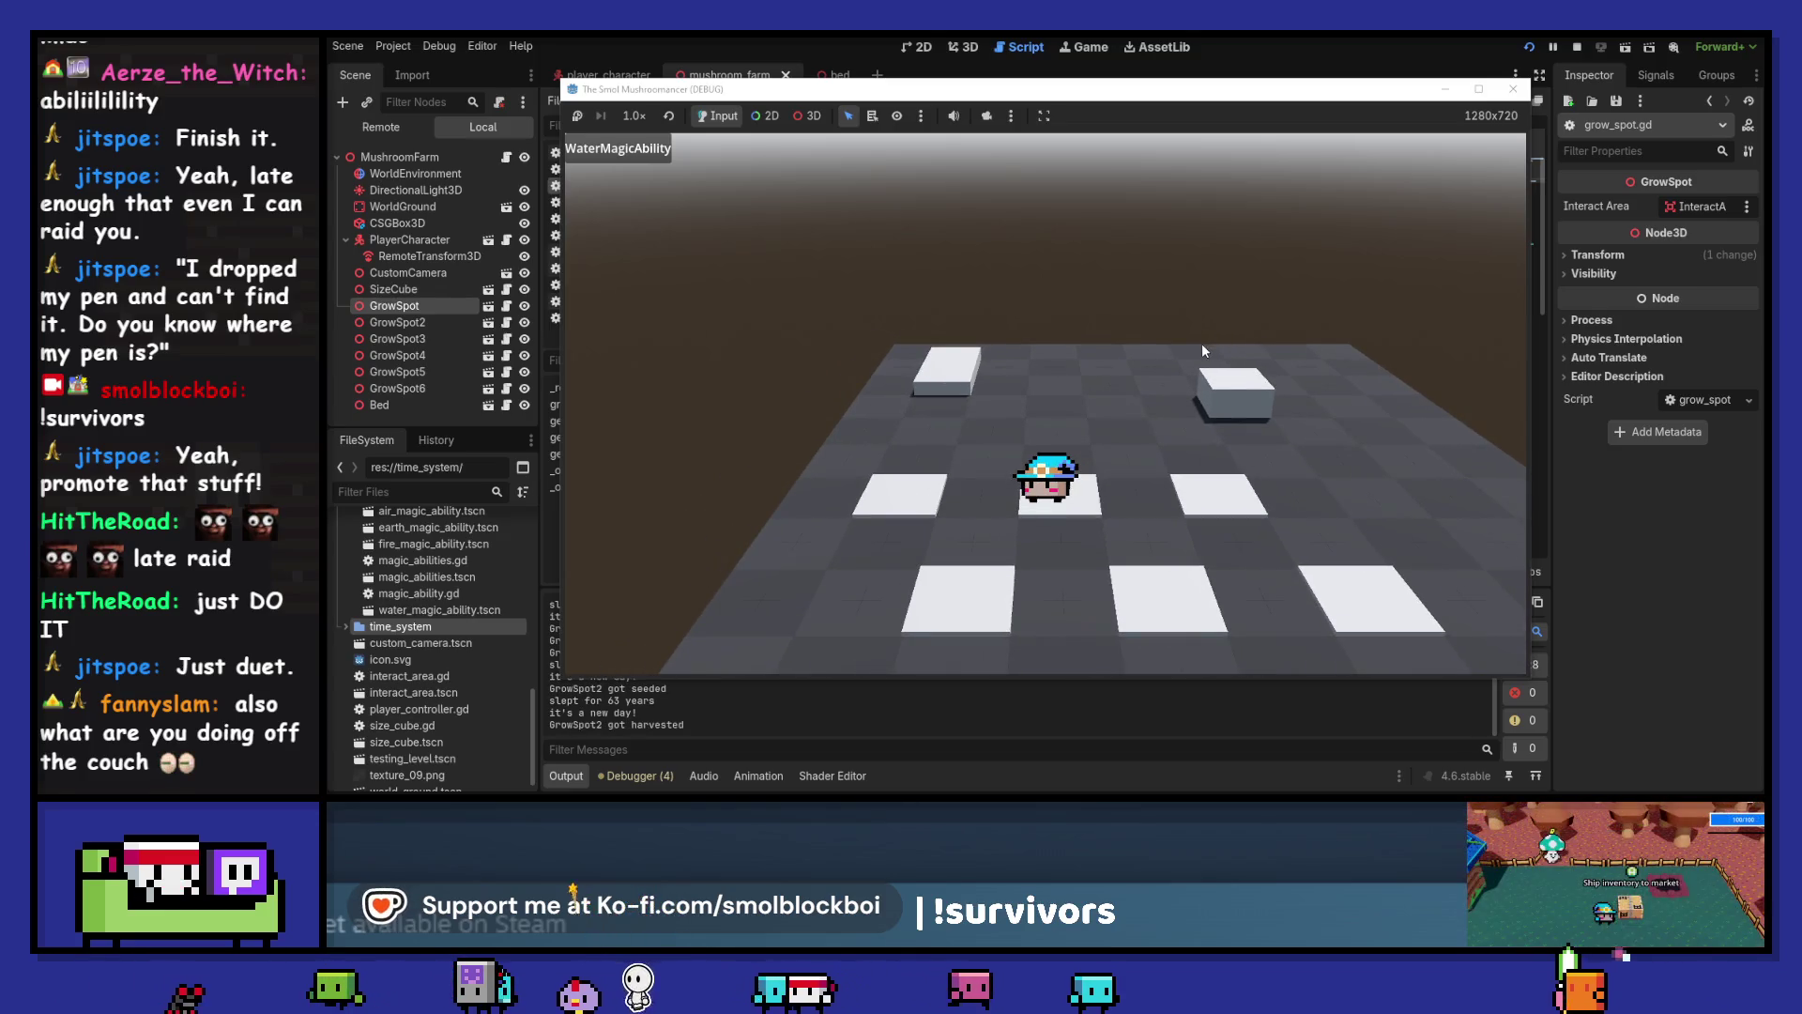
{"action": "key", "text": "a"}
{"action": "key", "text": "e"}
{"action": "key", "text": "e"}
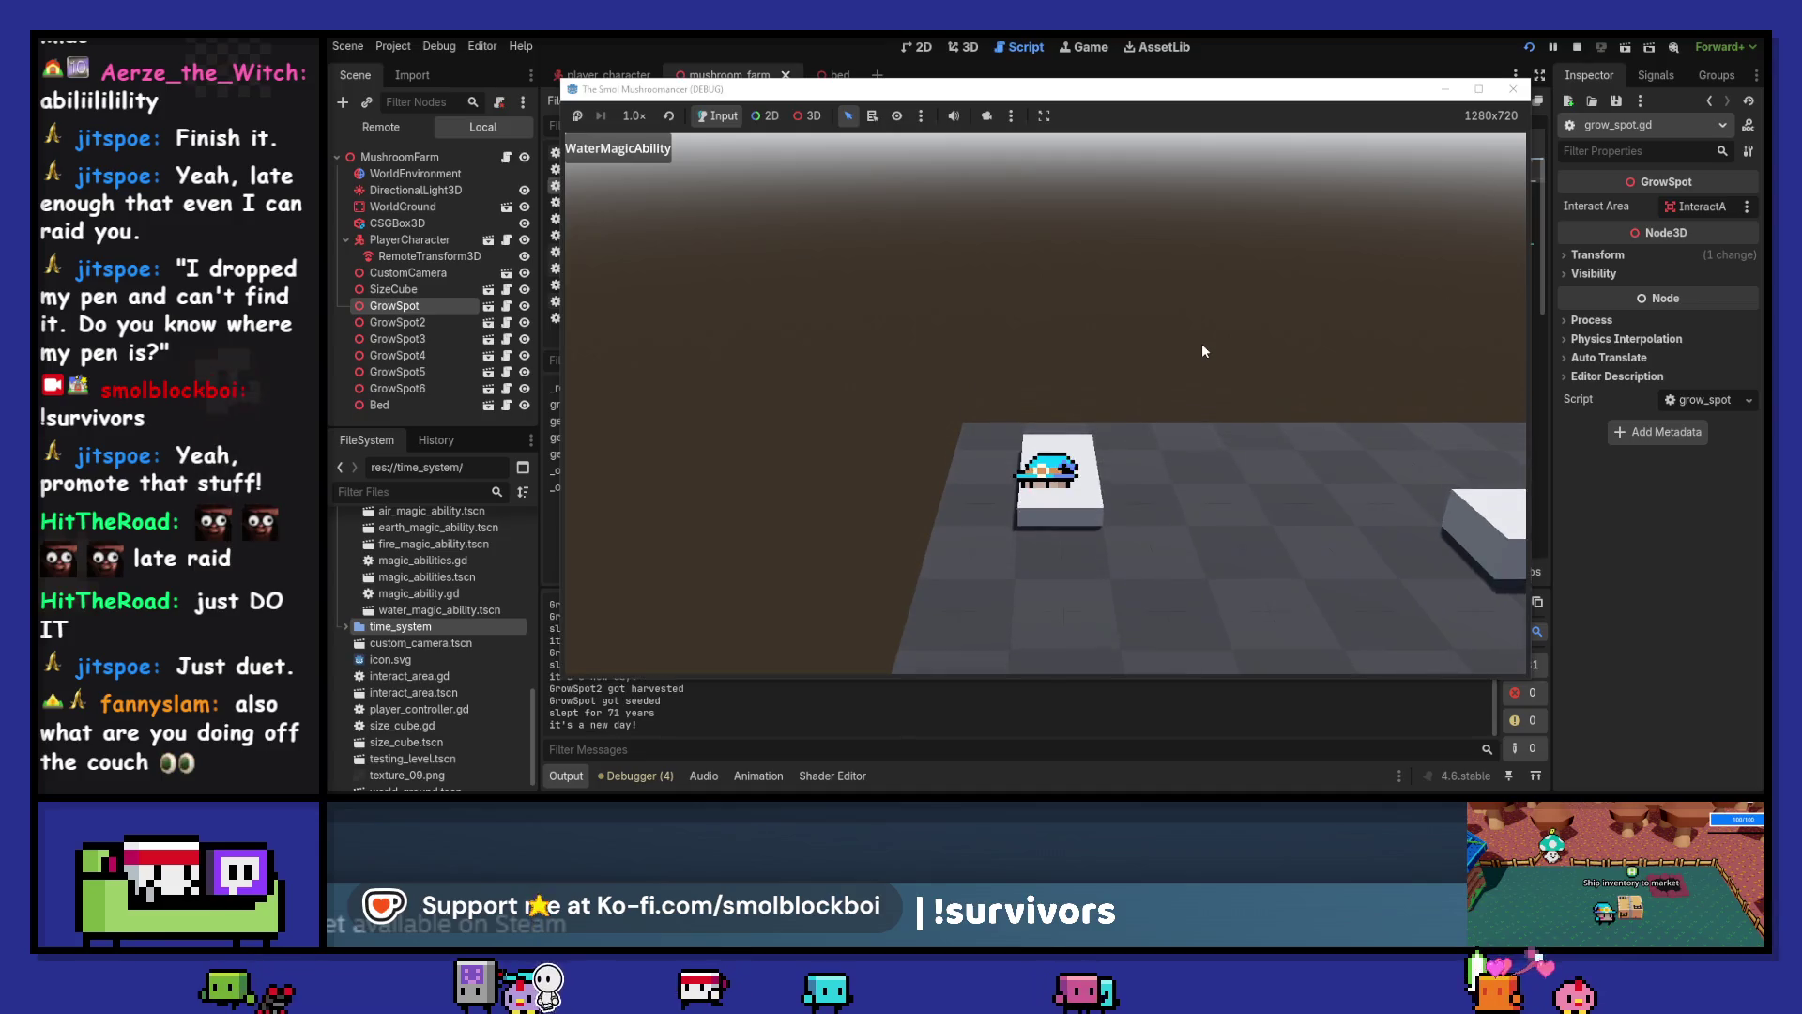
{"action": "key", "text": "e"}
{"action": "key", "text": "d"}
{"action": "key", "text": "e"}
Walk between spots, seed GrowSpot and sleep so the seeded spots grow, then harvest
{"action": "key", "text": "e"}
{"action": "key", "text": "w"}
{"action": "key", "text": "a"}
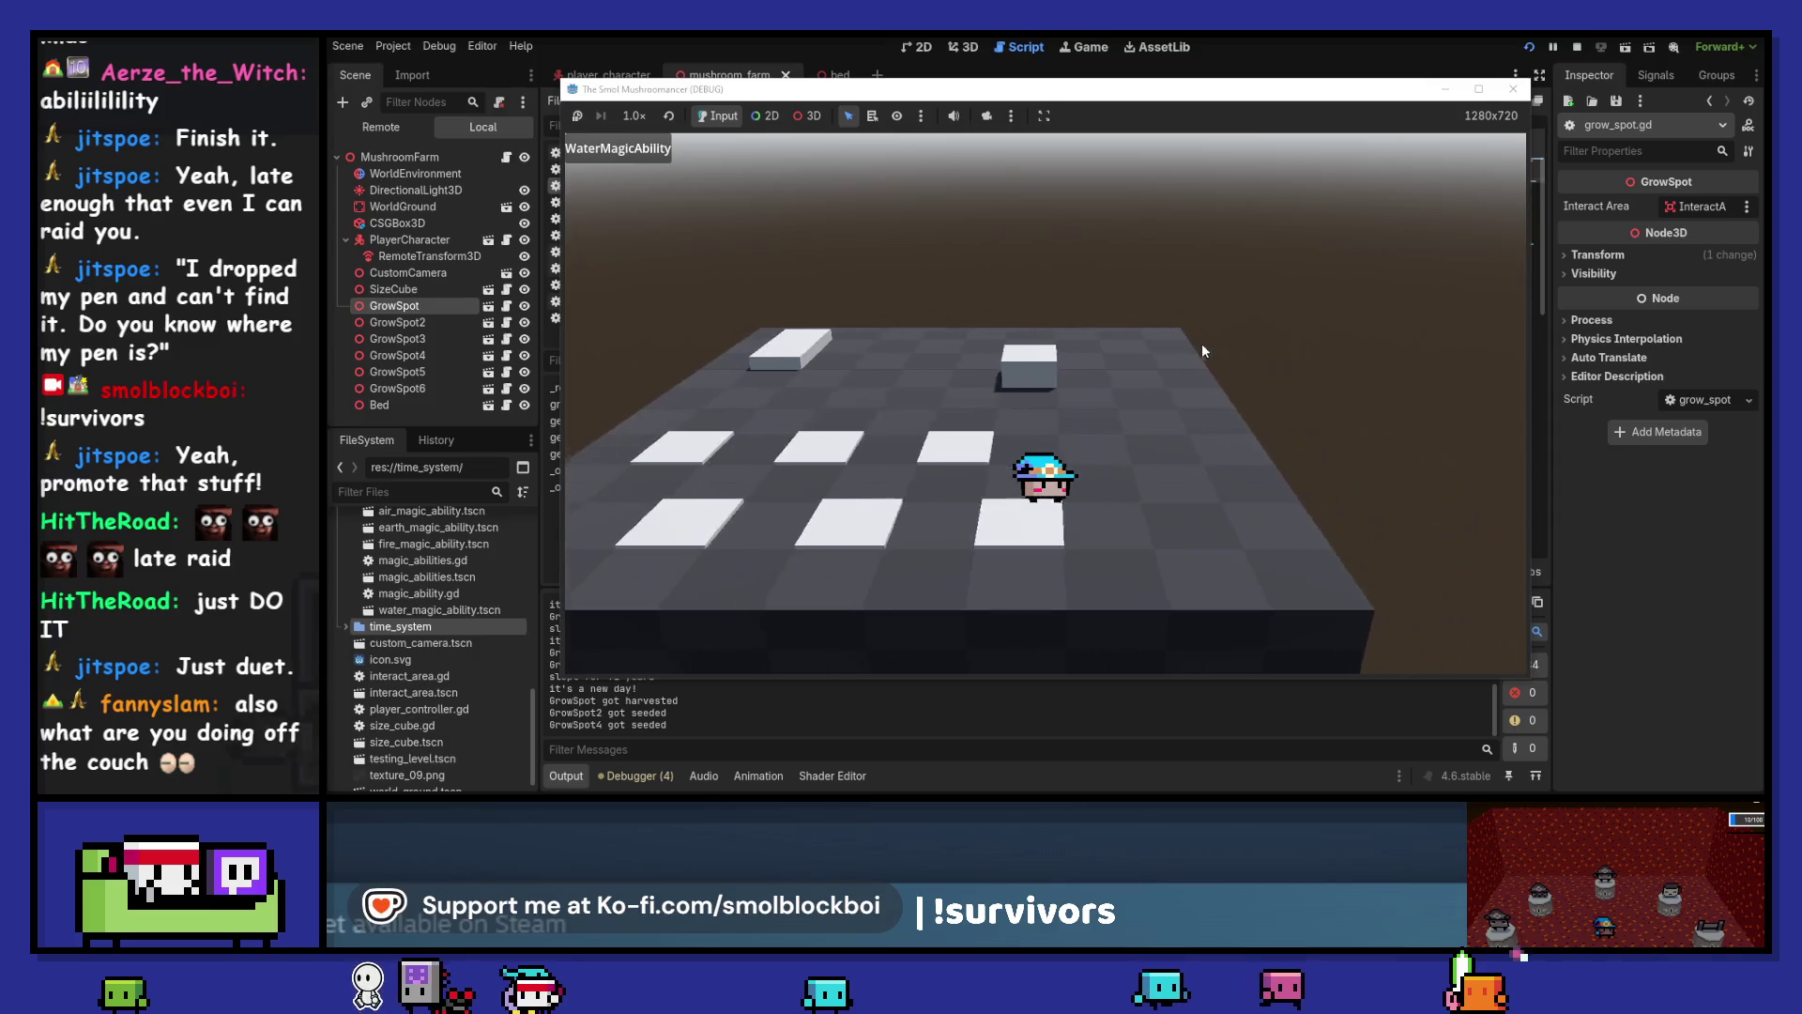
{"action": "key", "text": "e"}
{"action": "key", "text": "s"}
{"action": "key", "text": "e"}
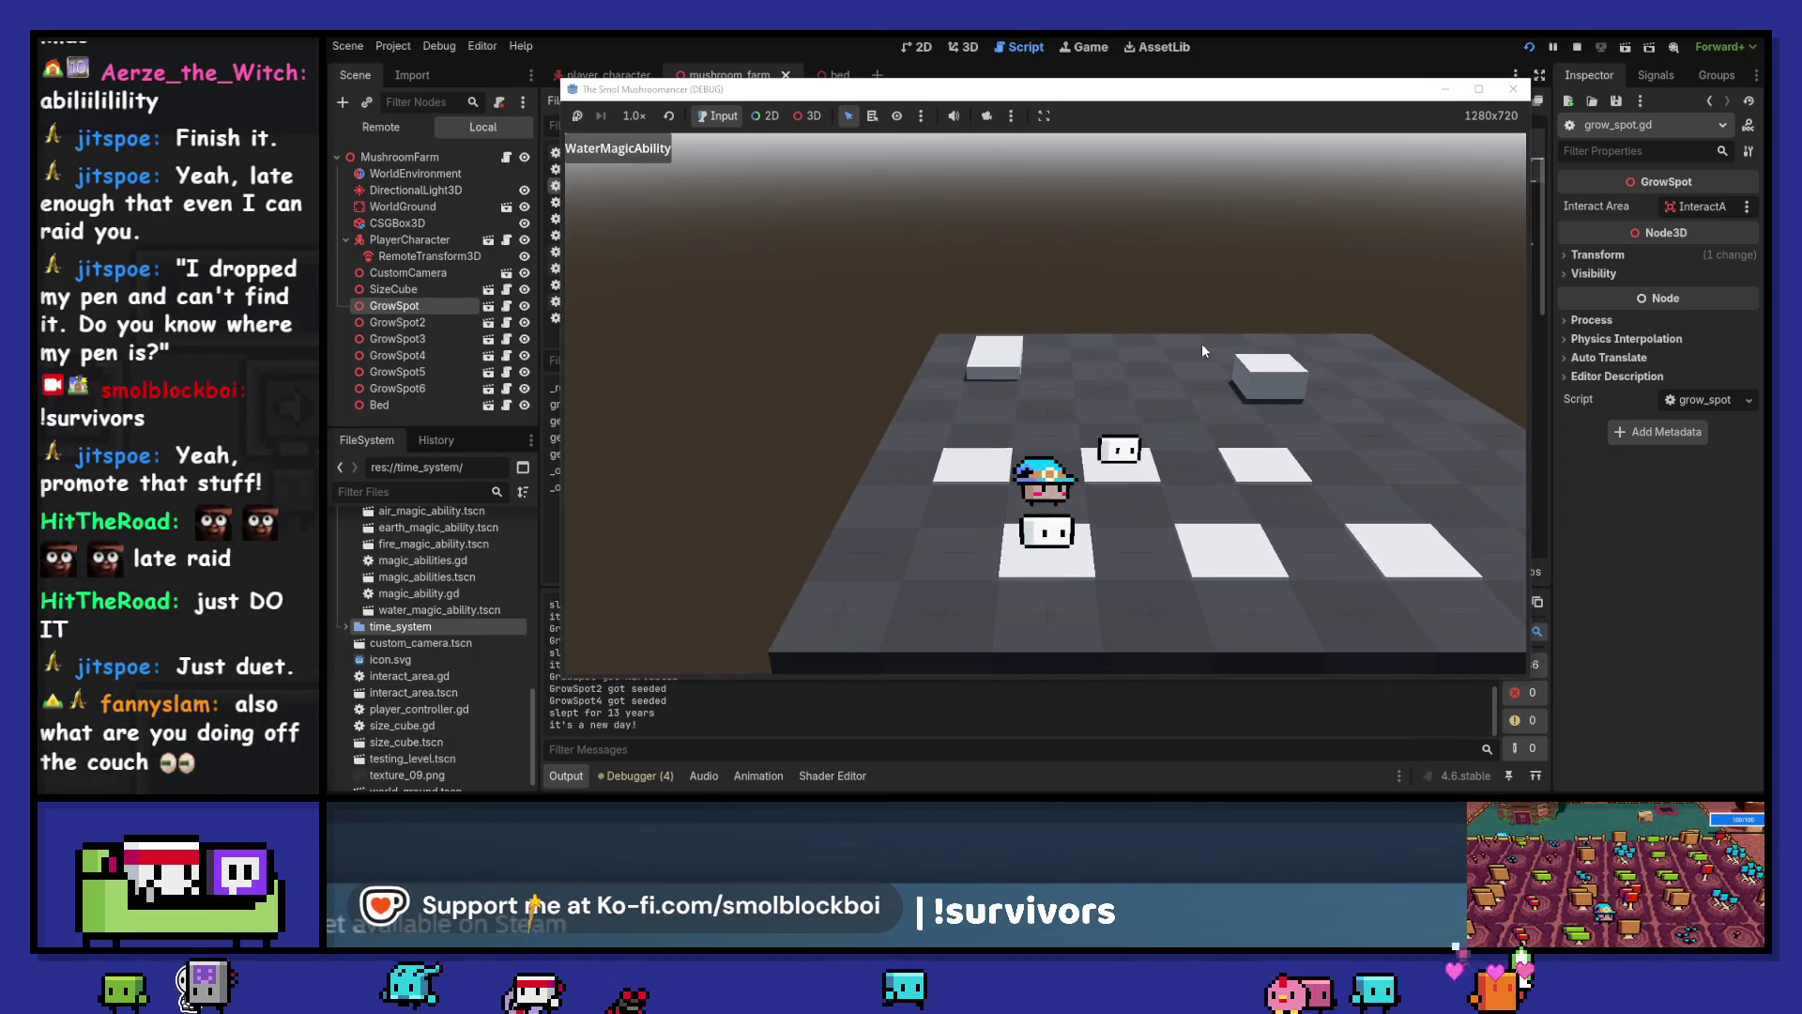
{"action": "key", "text": "w"}
{"action": "key", "text": "e"}
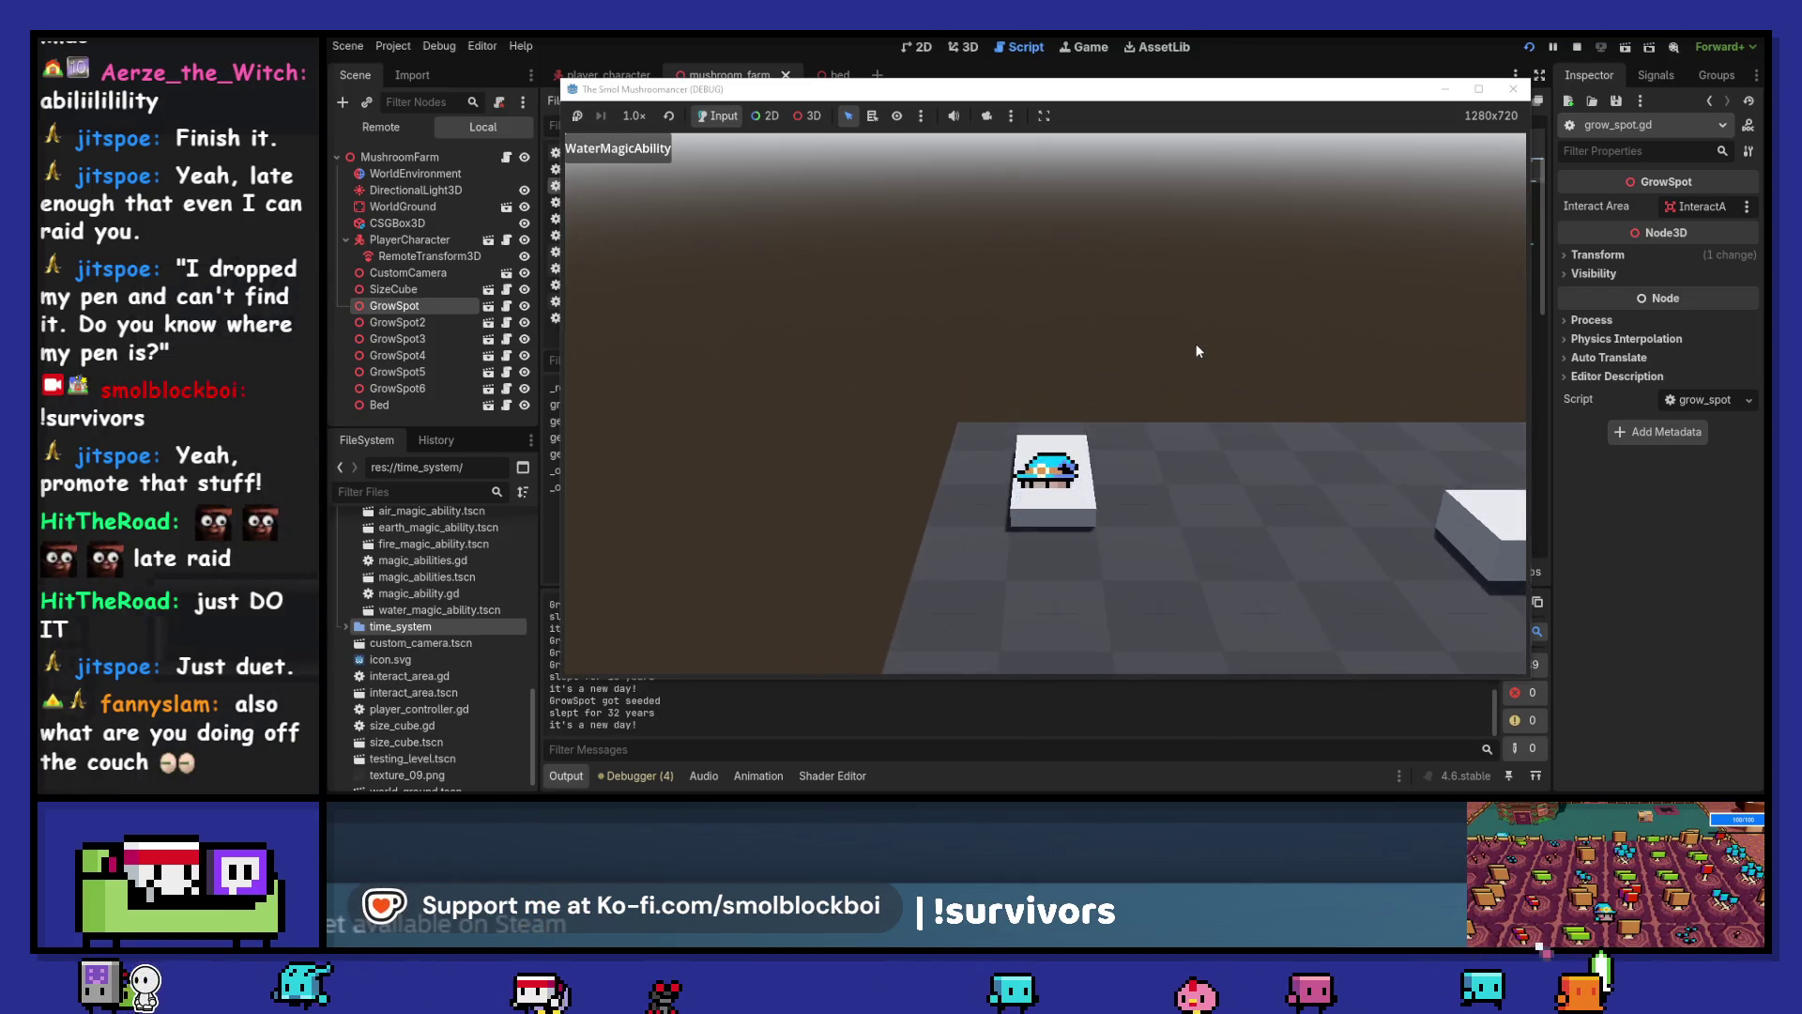
{"action": "key", "text": "e"}
{"action": "key", "text": "e"}
{"action": "key", "text": "w"}
Harvest GrowSpot, GrowSpot2 and GrowSpot4, reseed GrowSpot4, sleep, then stop the game
{"action": "key", "text": "s"}
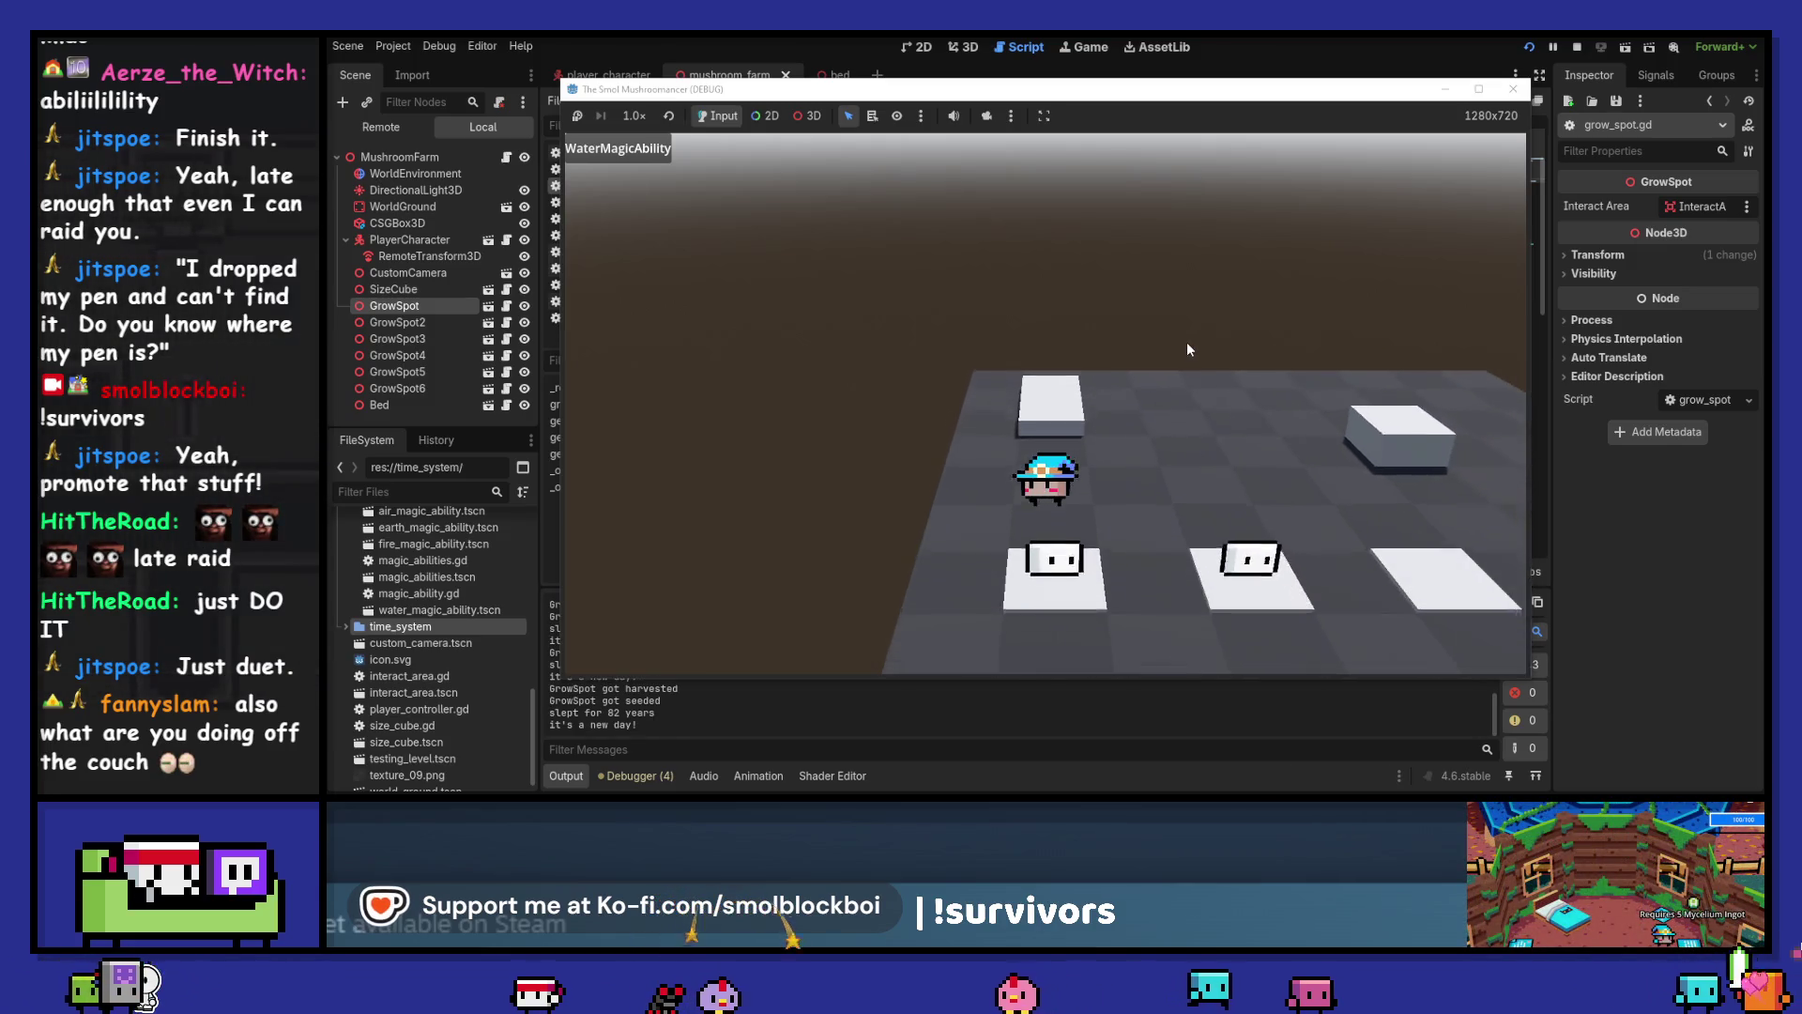
{"action": "key", "text": "e"}
{"action": "key", "text": "a"}
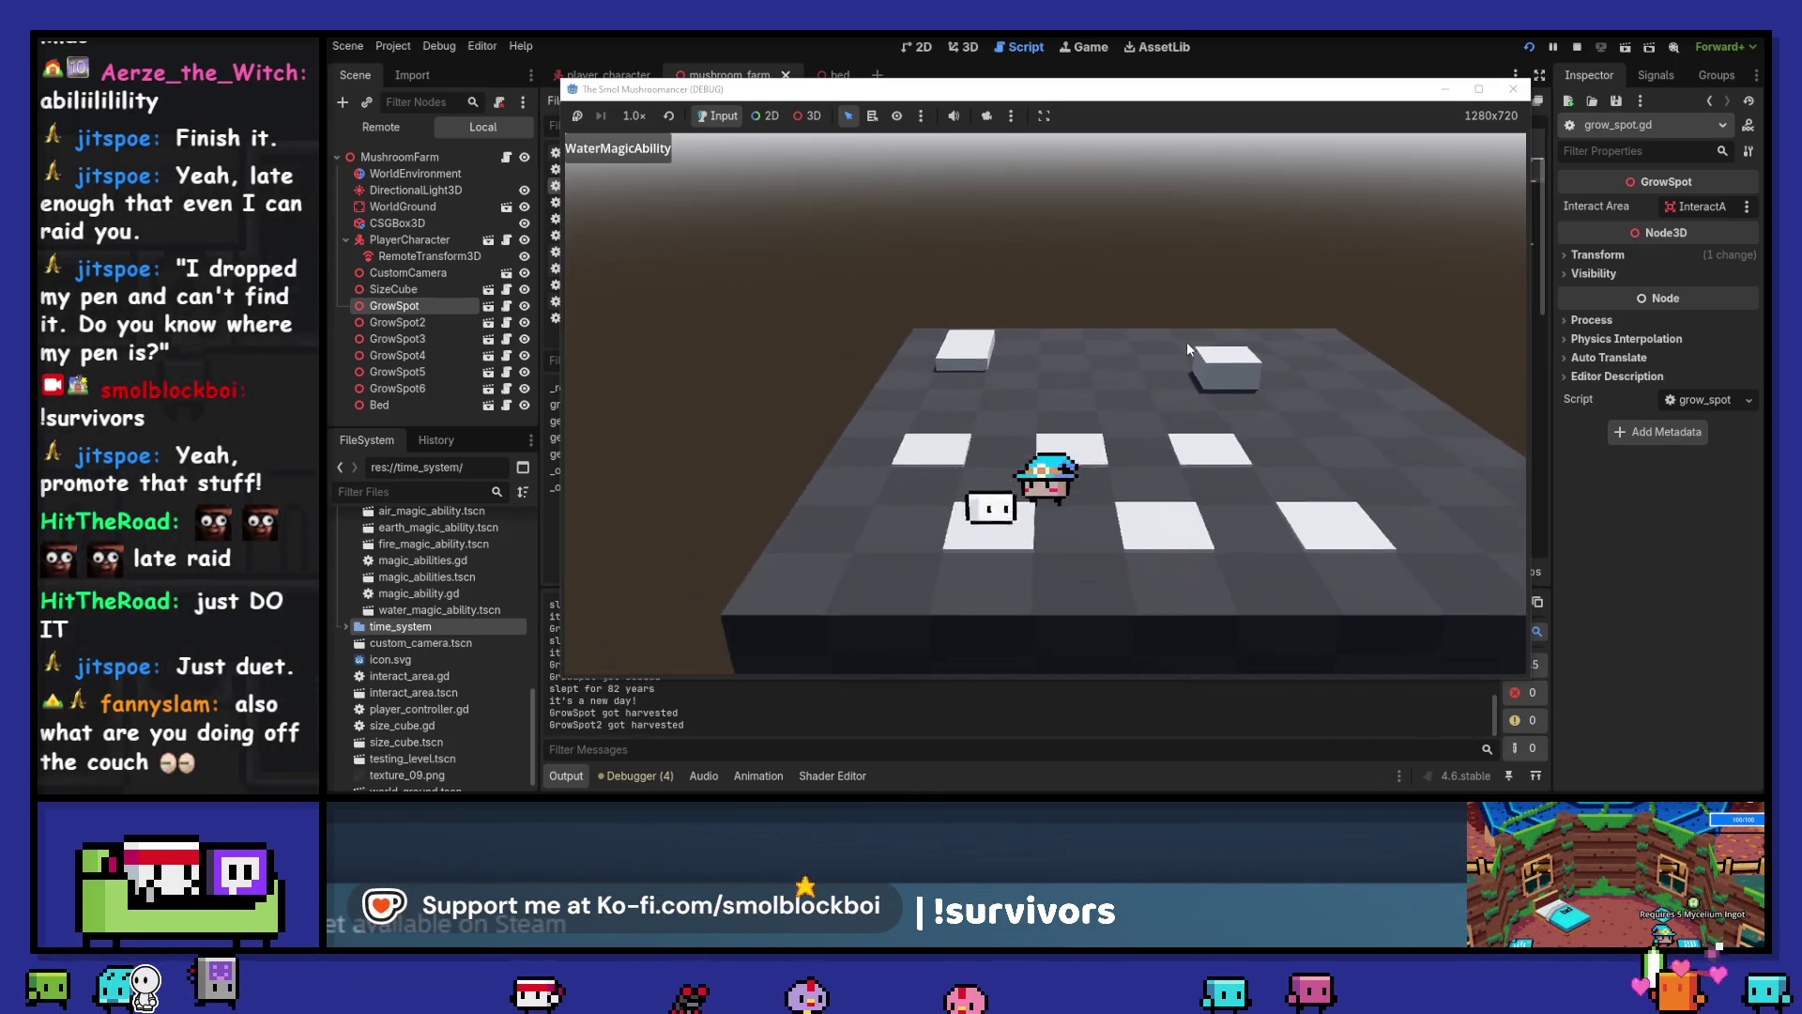
{"action": "key", "text": "e"}
{"action": "key", "text": "s"}
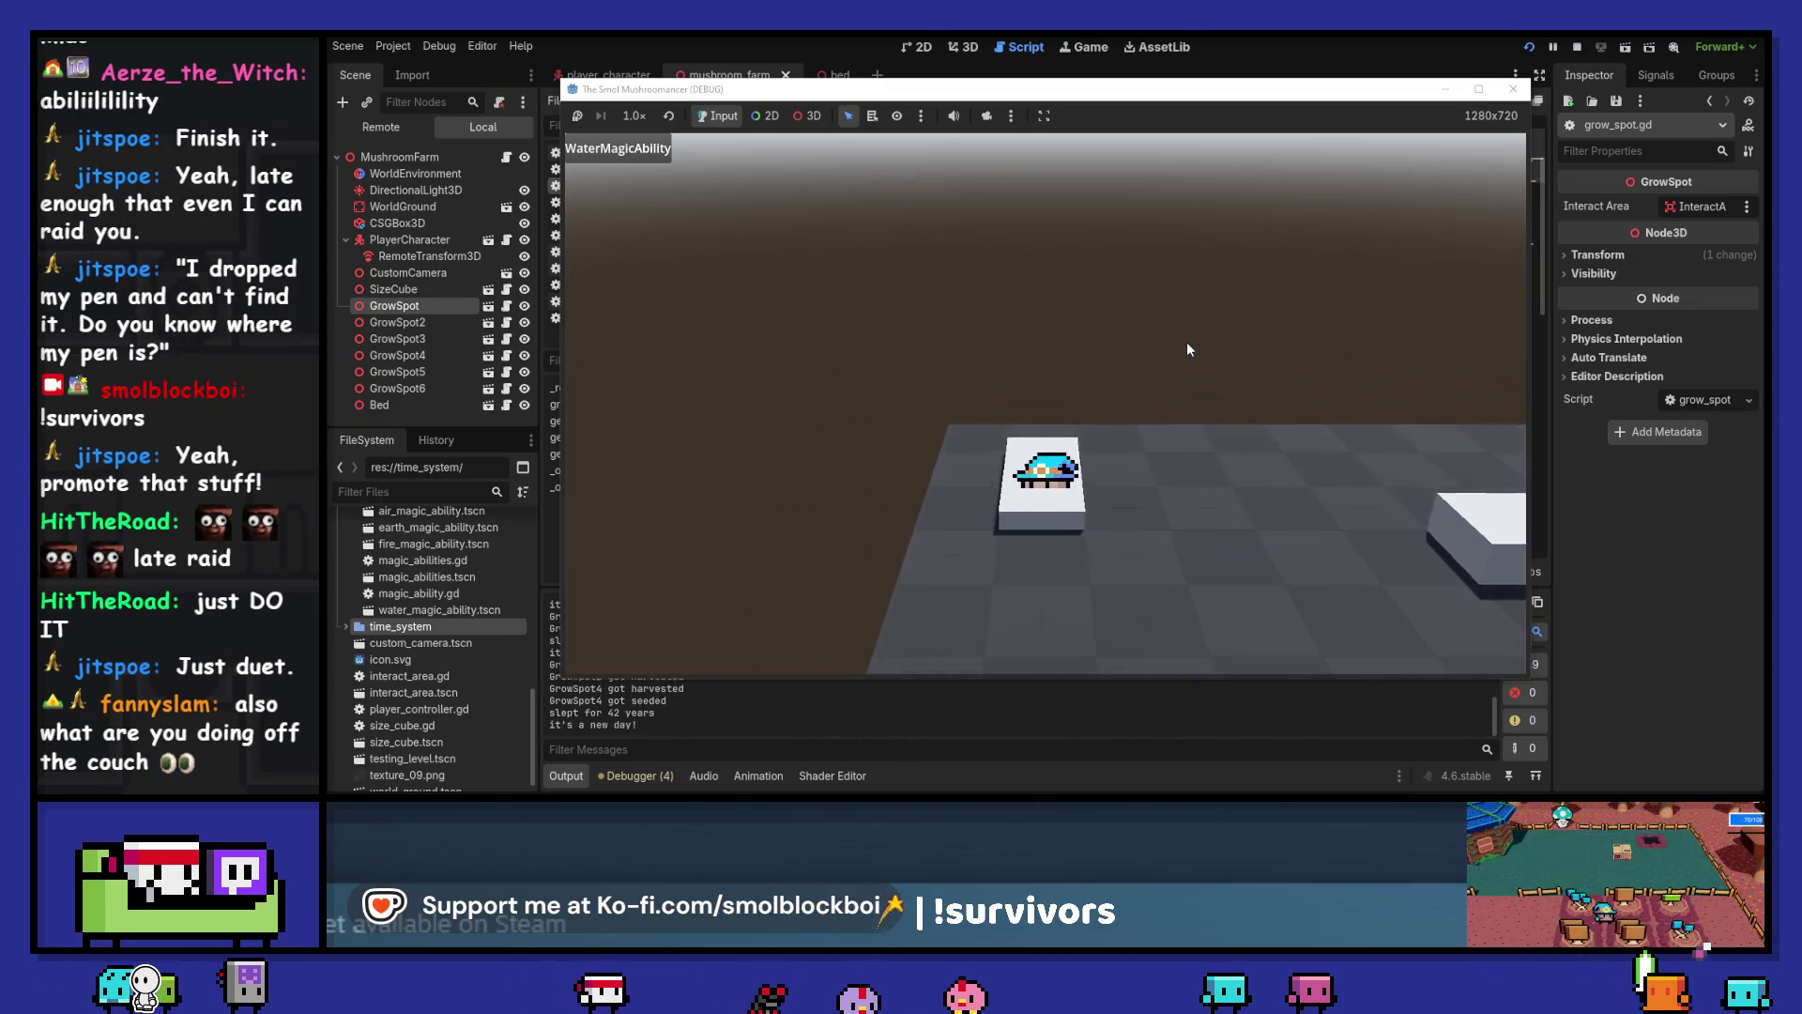
{"action": "key", "text": "e"}
{"action": "left_click", "coordinate": [1513, 88]}
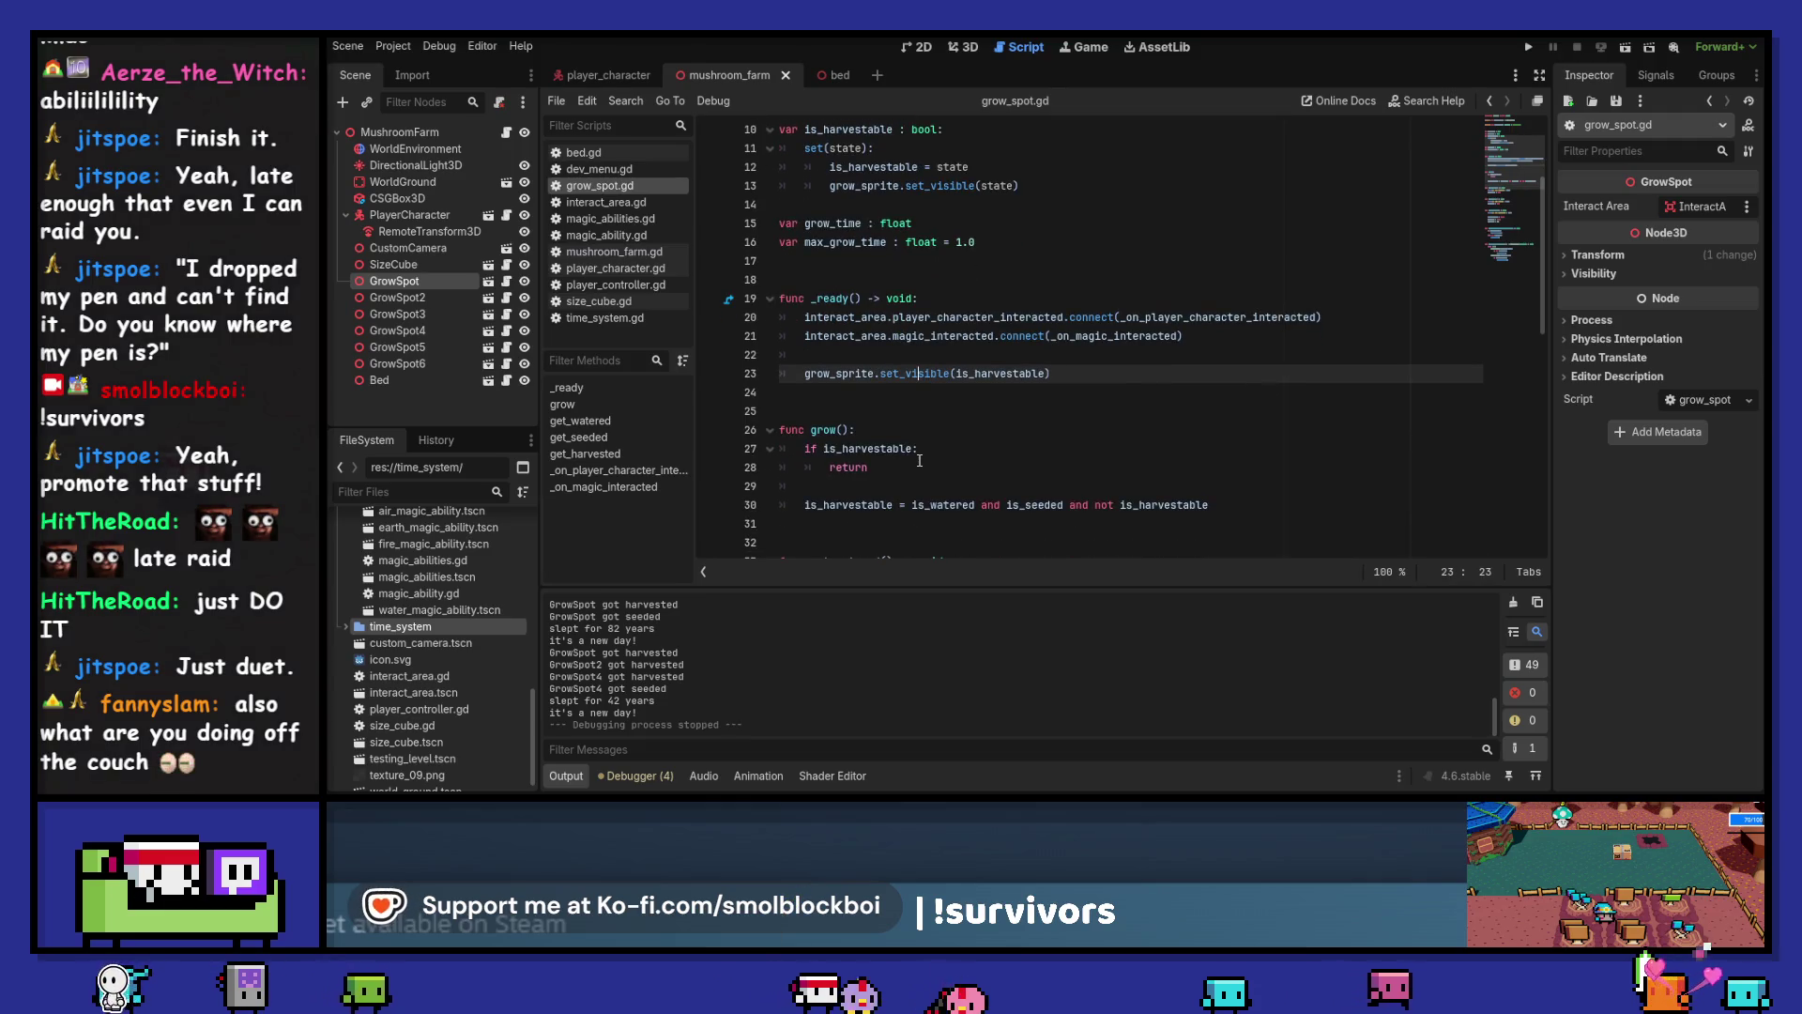
Add 'is_watered = false' at the end of grow(), outside the is_harvestable block
{"action": "left_click", "coordinate": [908, 431]}
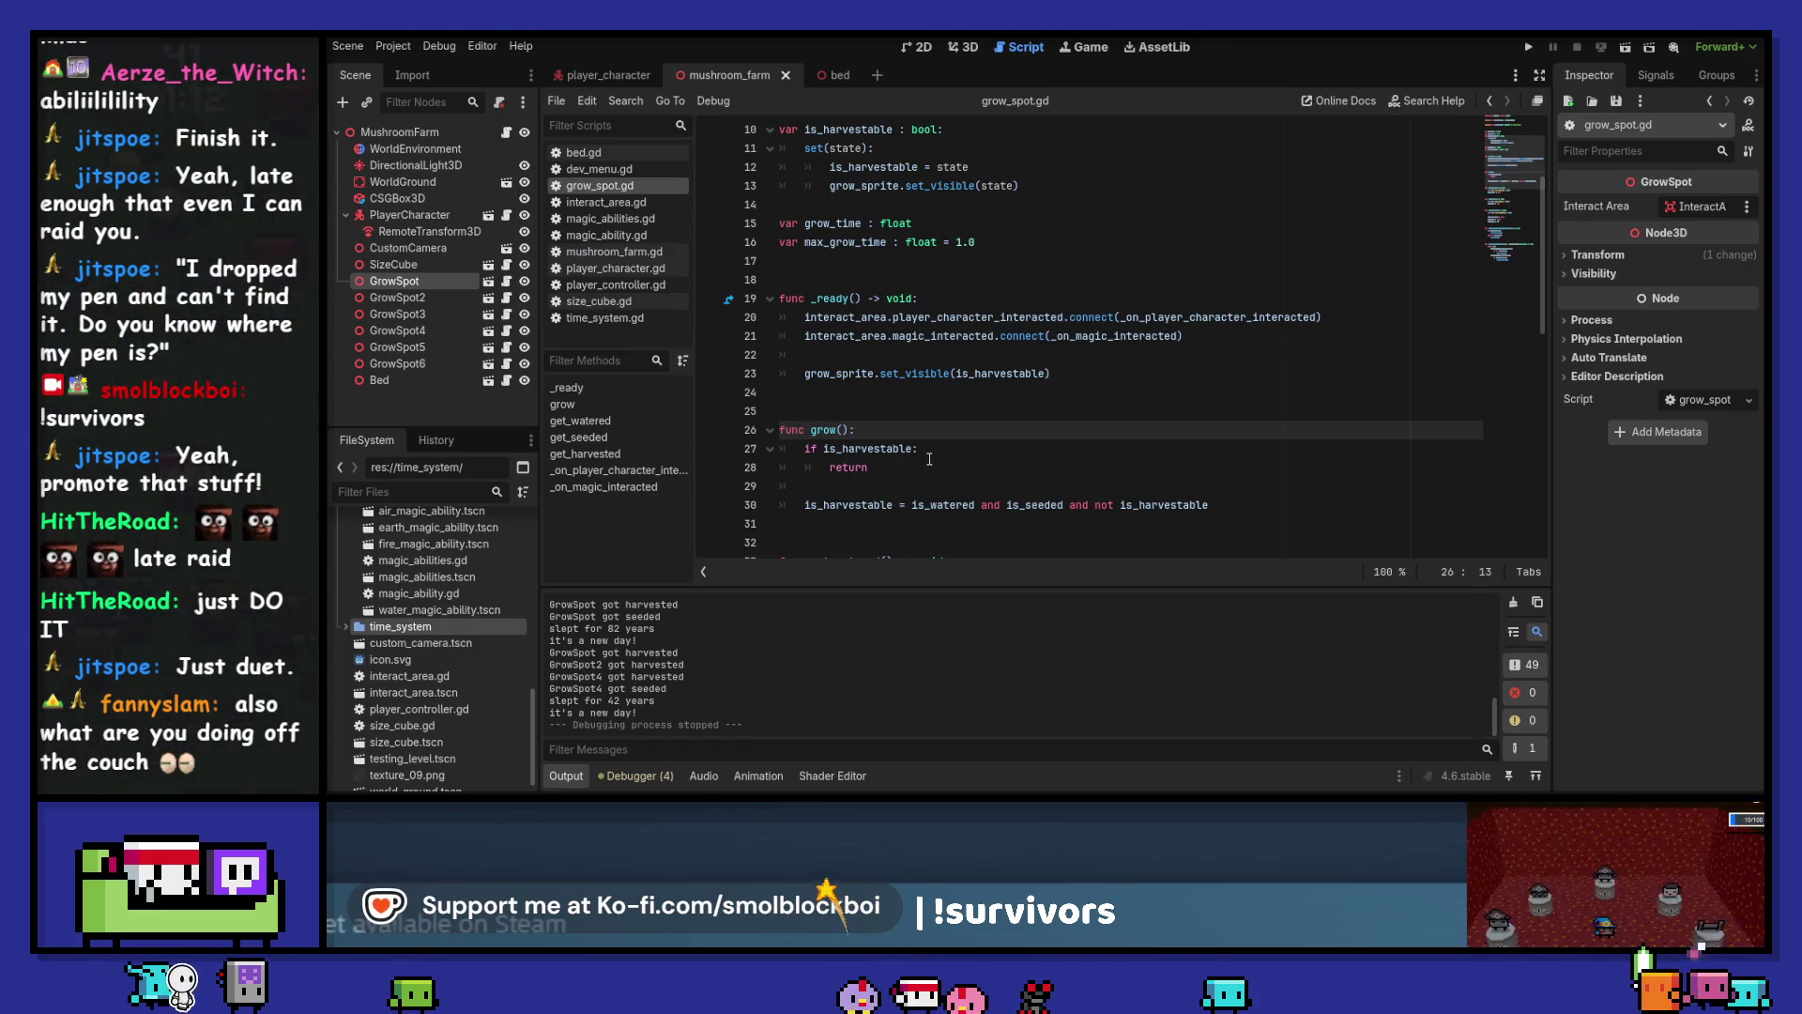
{"action": "left_click", "coordinate": [953, 454]}
{"action": "key", "text": "Return"}
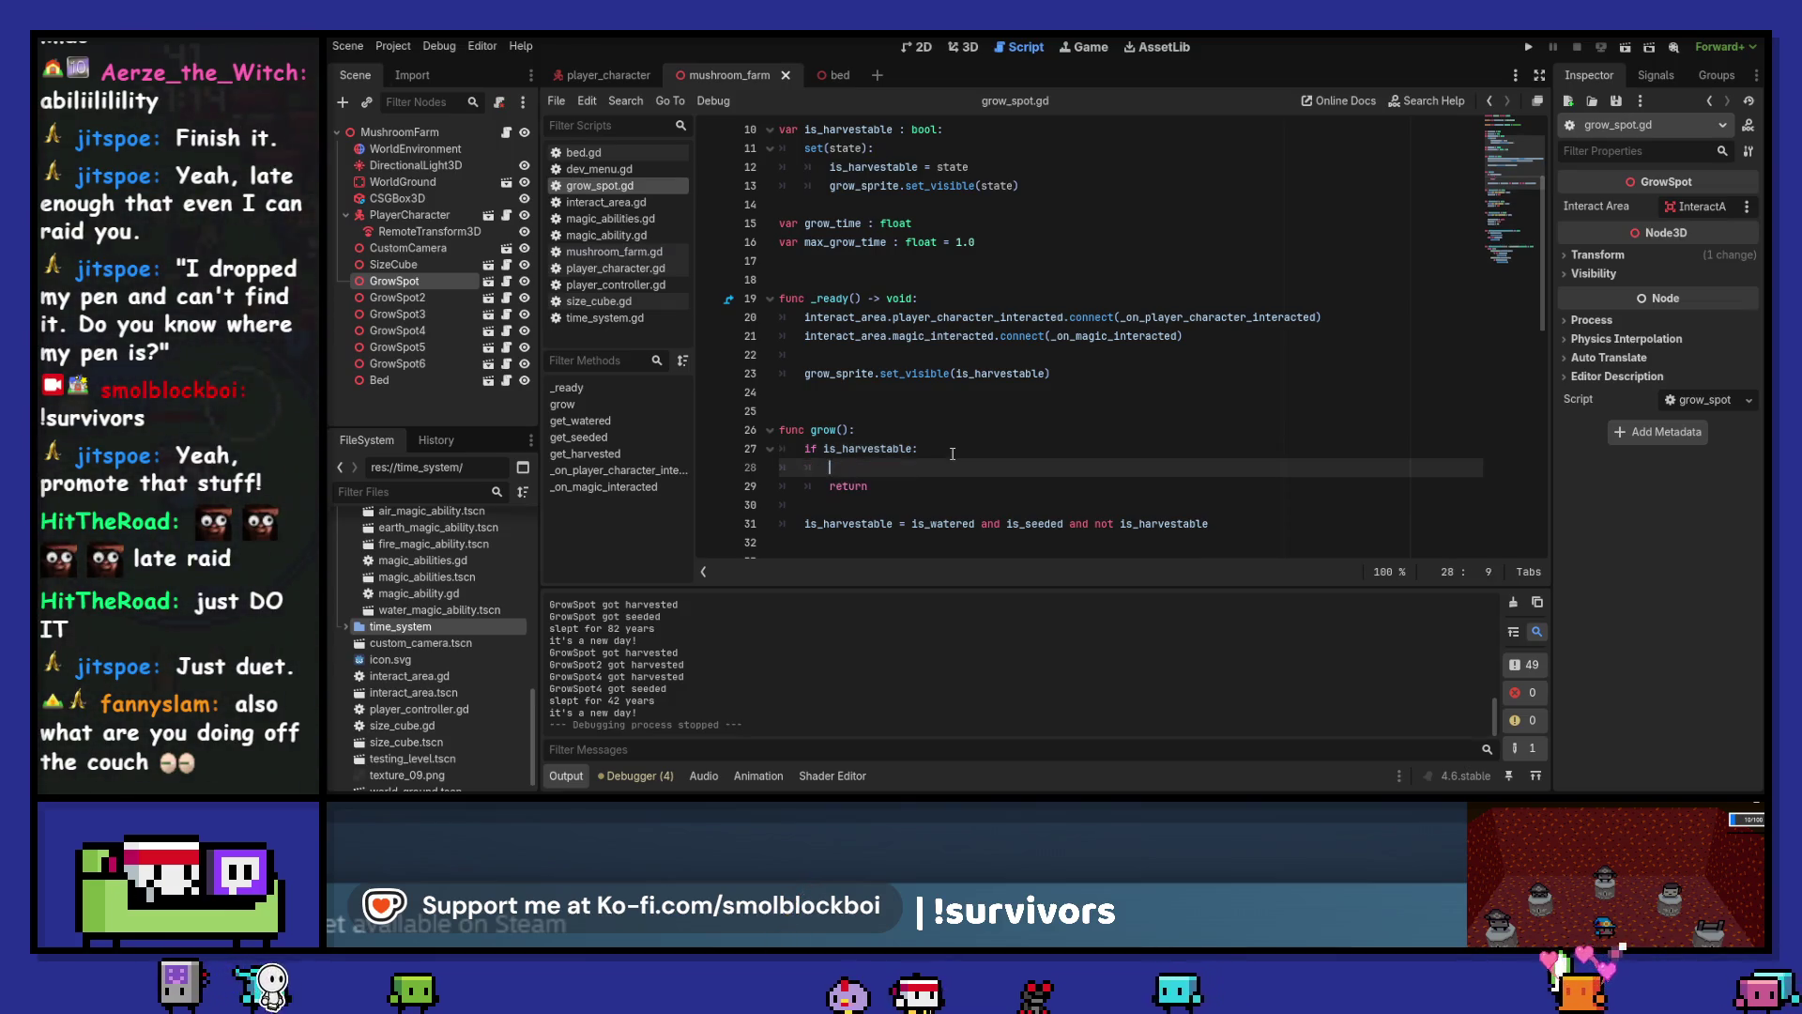
{"action": "type", "text": "is_watered ="}
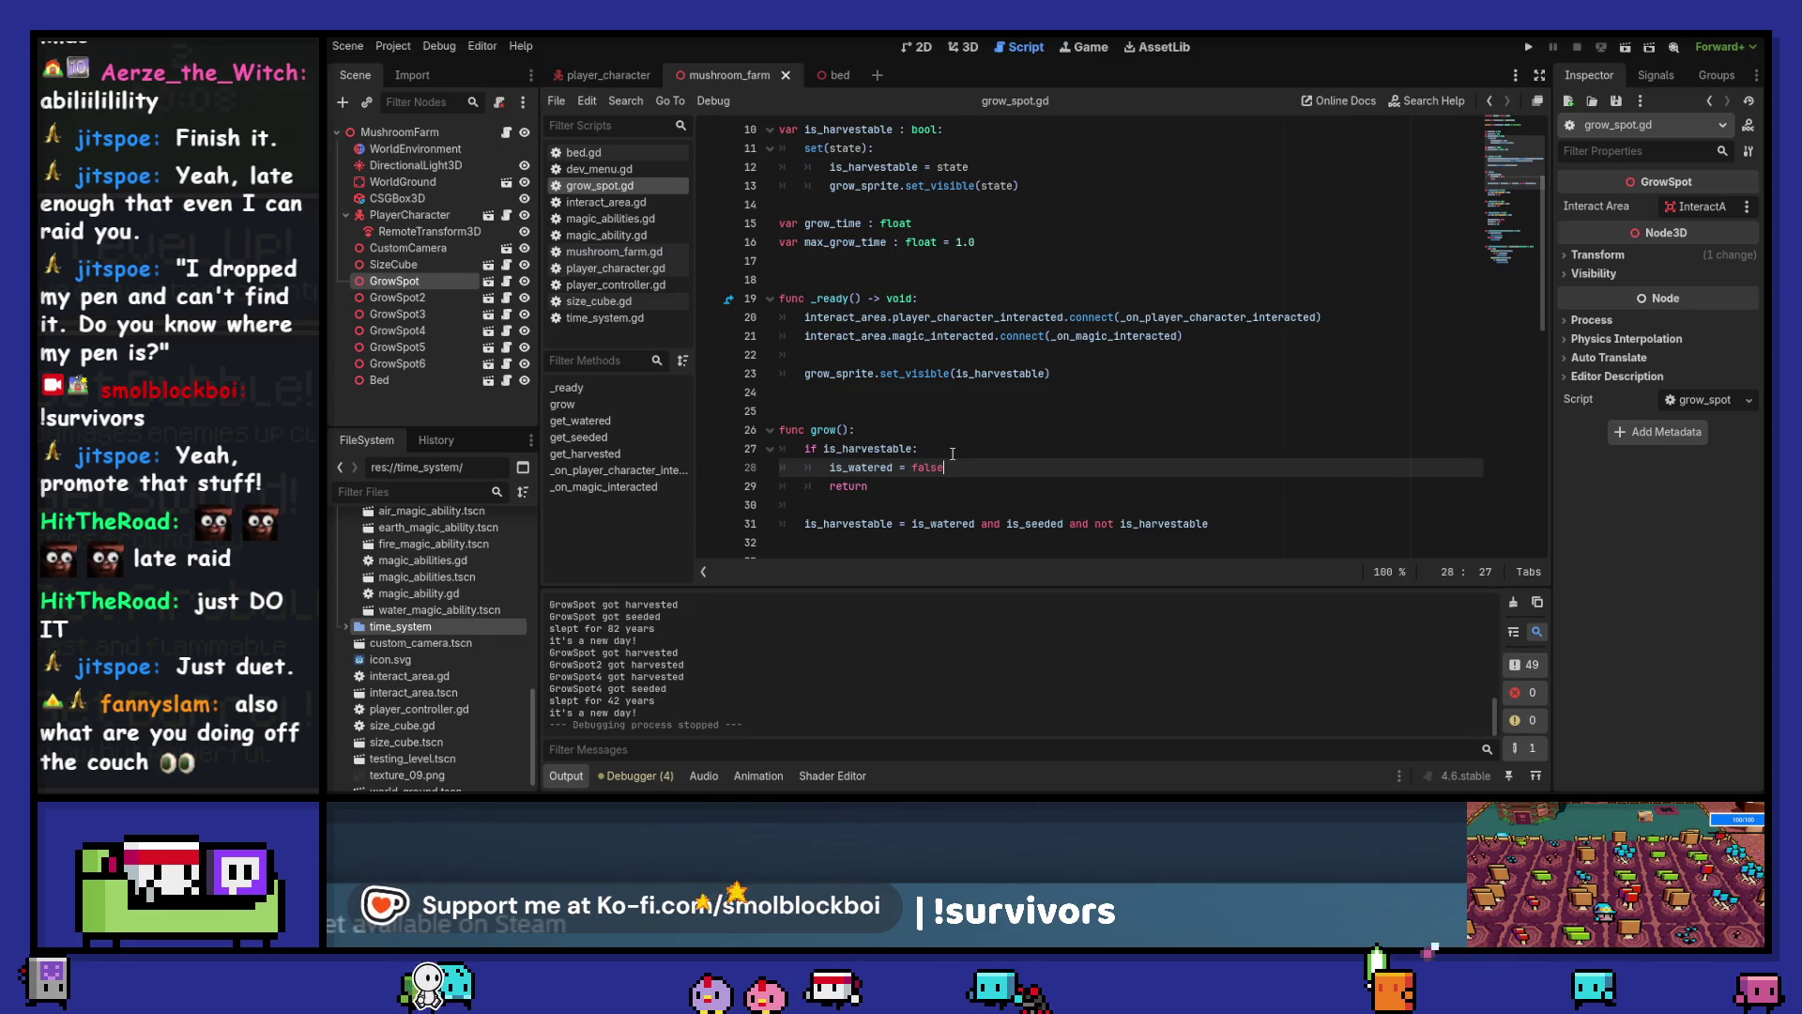
{"action": "key", "text": "alt+Down"}
{"action": "key", "text": "alt+Down"}
{"action": "key", "text": "alt+Down"}
{"action": "type", "text": "false"}
{"action": "key", "text": "shift+Tab"}
{"action": "key", "text": "Home"}
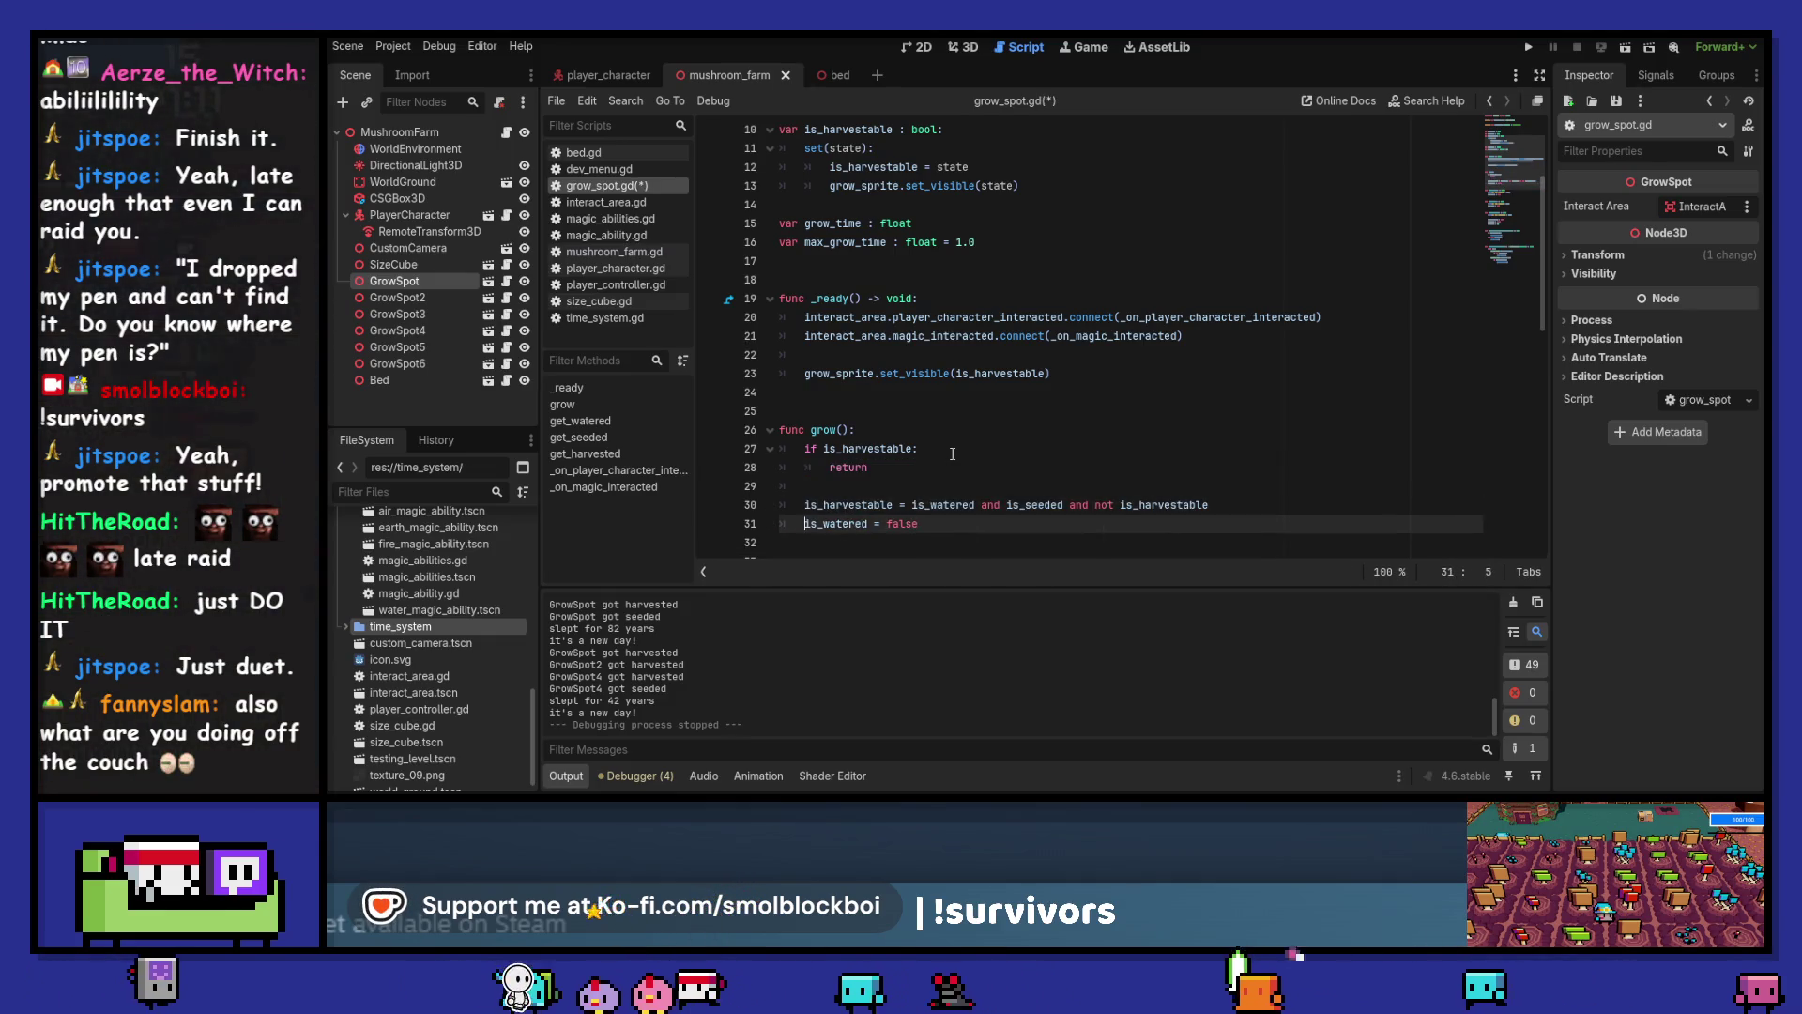
Save the script and open the grow_spot scene
{"action": "key", "text": "Return"}
{"action": "key", "text": "ctrl+s"}
{"action": "scroll", "coordinate": [952, 454], "scroll_direction": "down", "scroll_amount": 2}
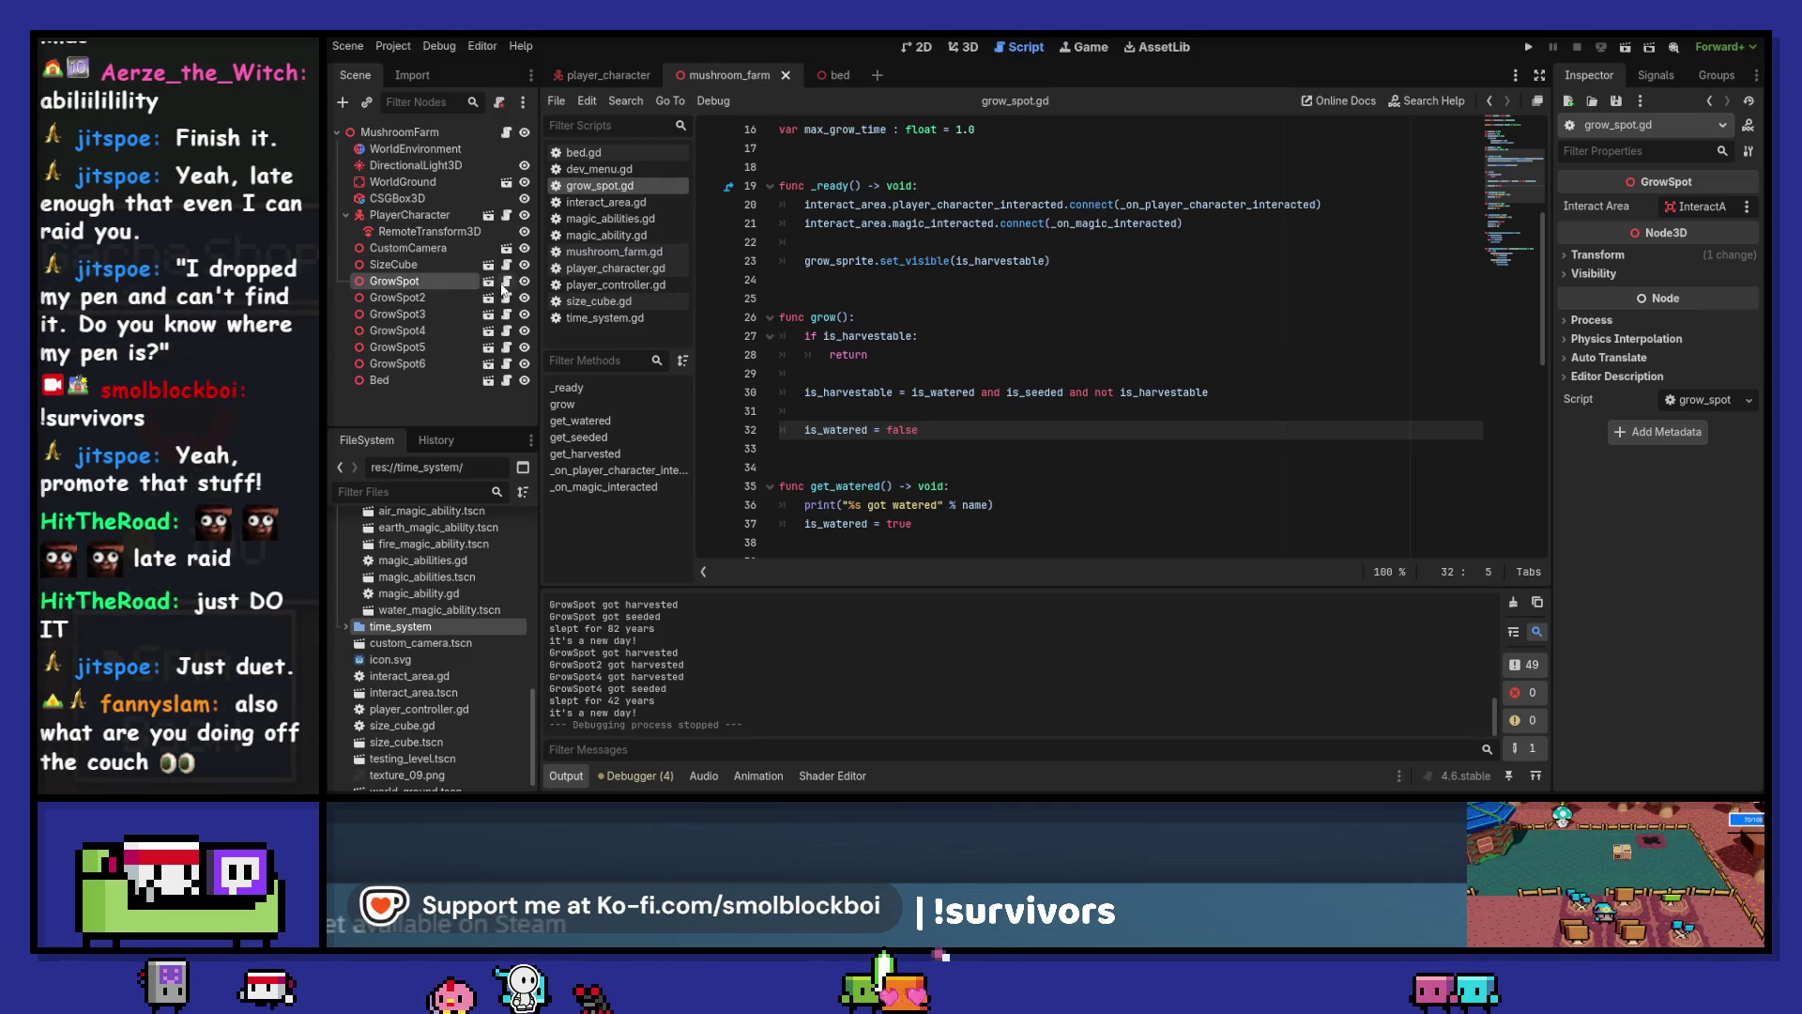
{"action": "left_click", "coordinate": [489, 282]}
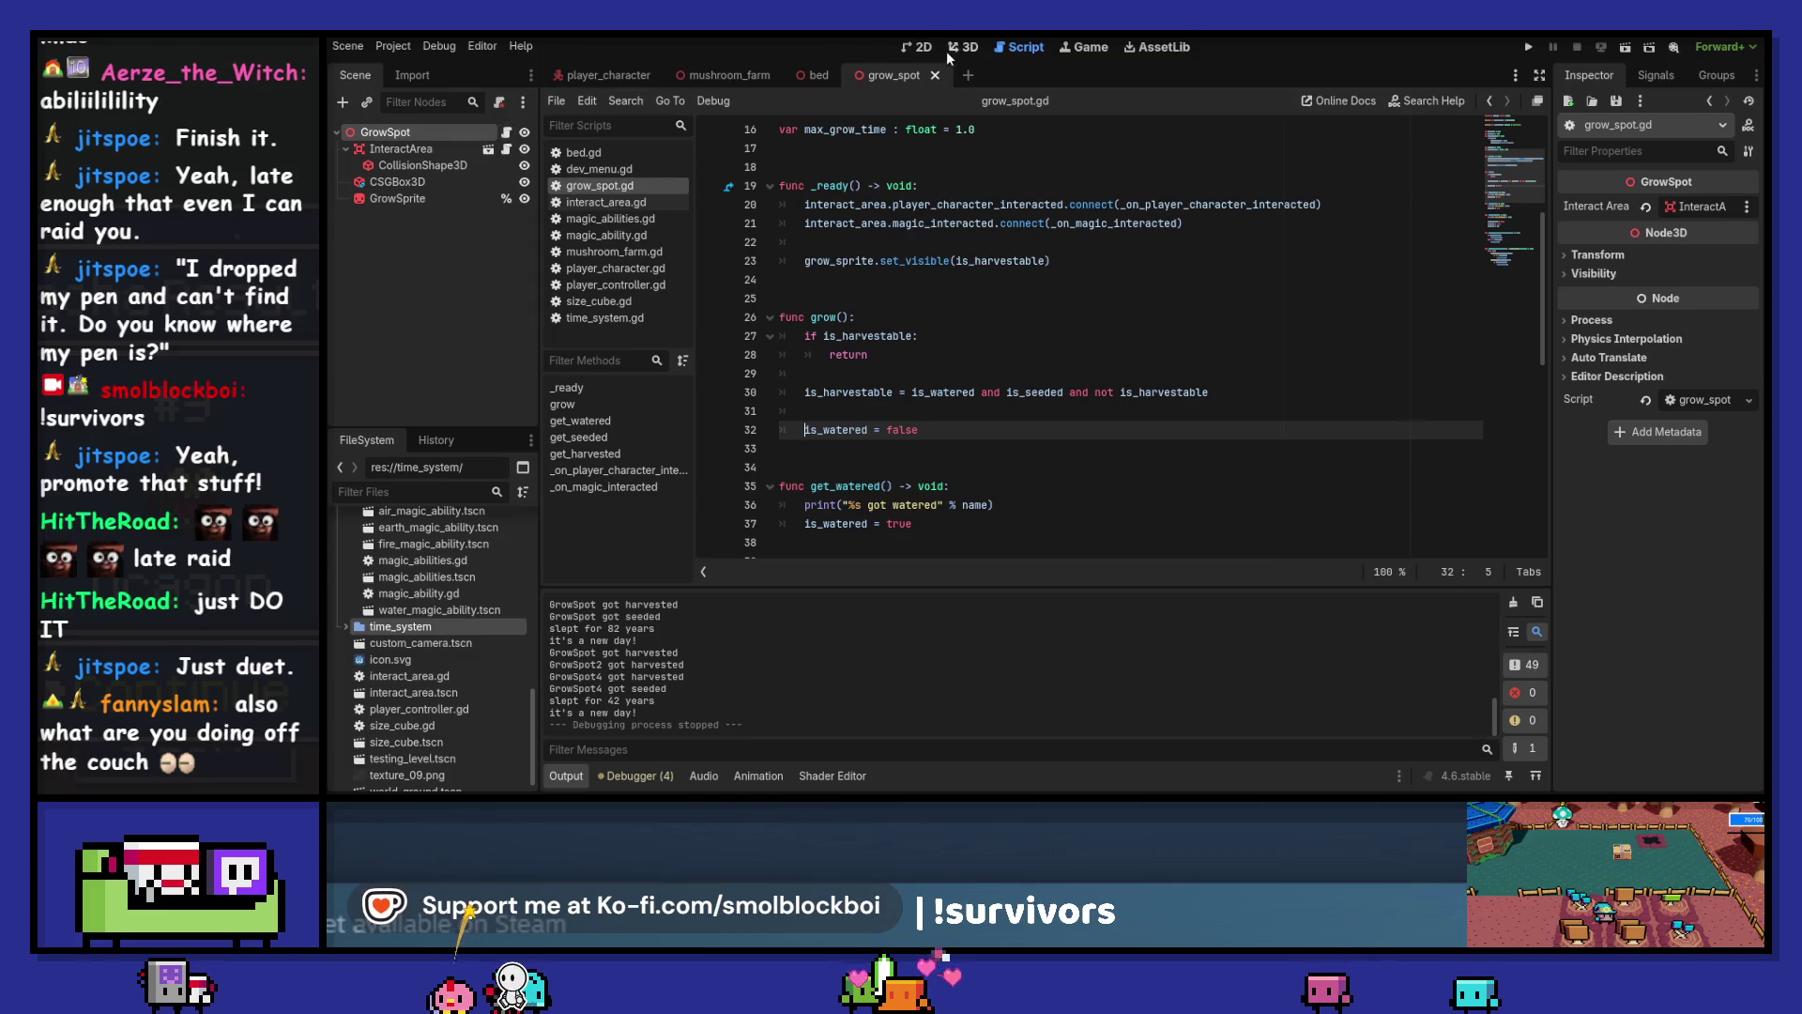
Show the GrowSpot scene in 3D view and select the CSGBox3D soil box
{"action": "left_click", "coordinate": [959, 52]}
{"action": "left_click_drag", "start_coordinate": [1194, 302], "coordinate": [1191, 430]}
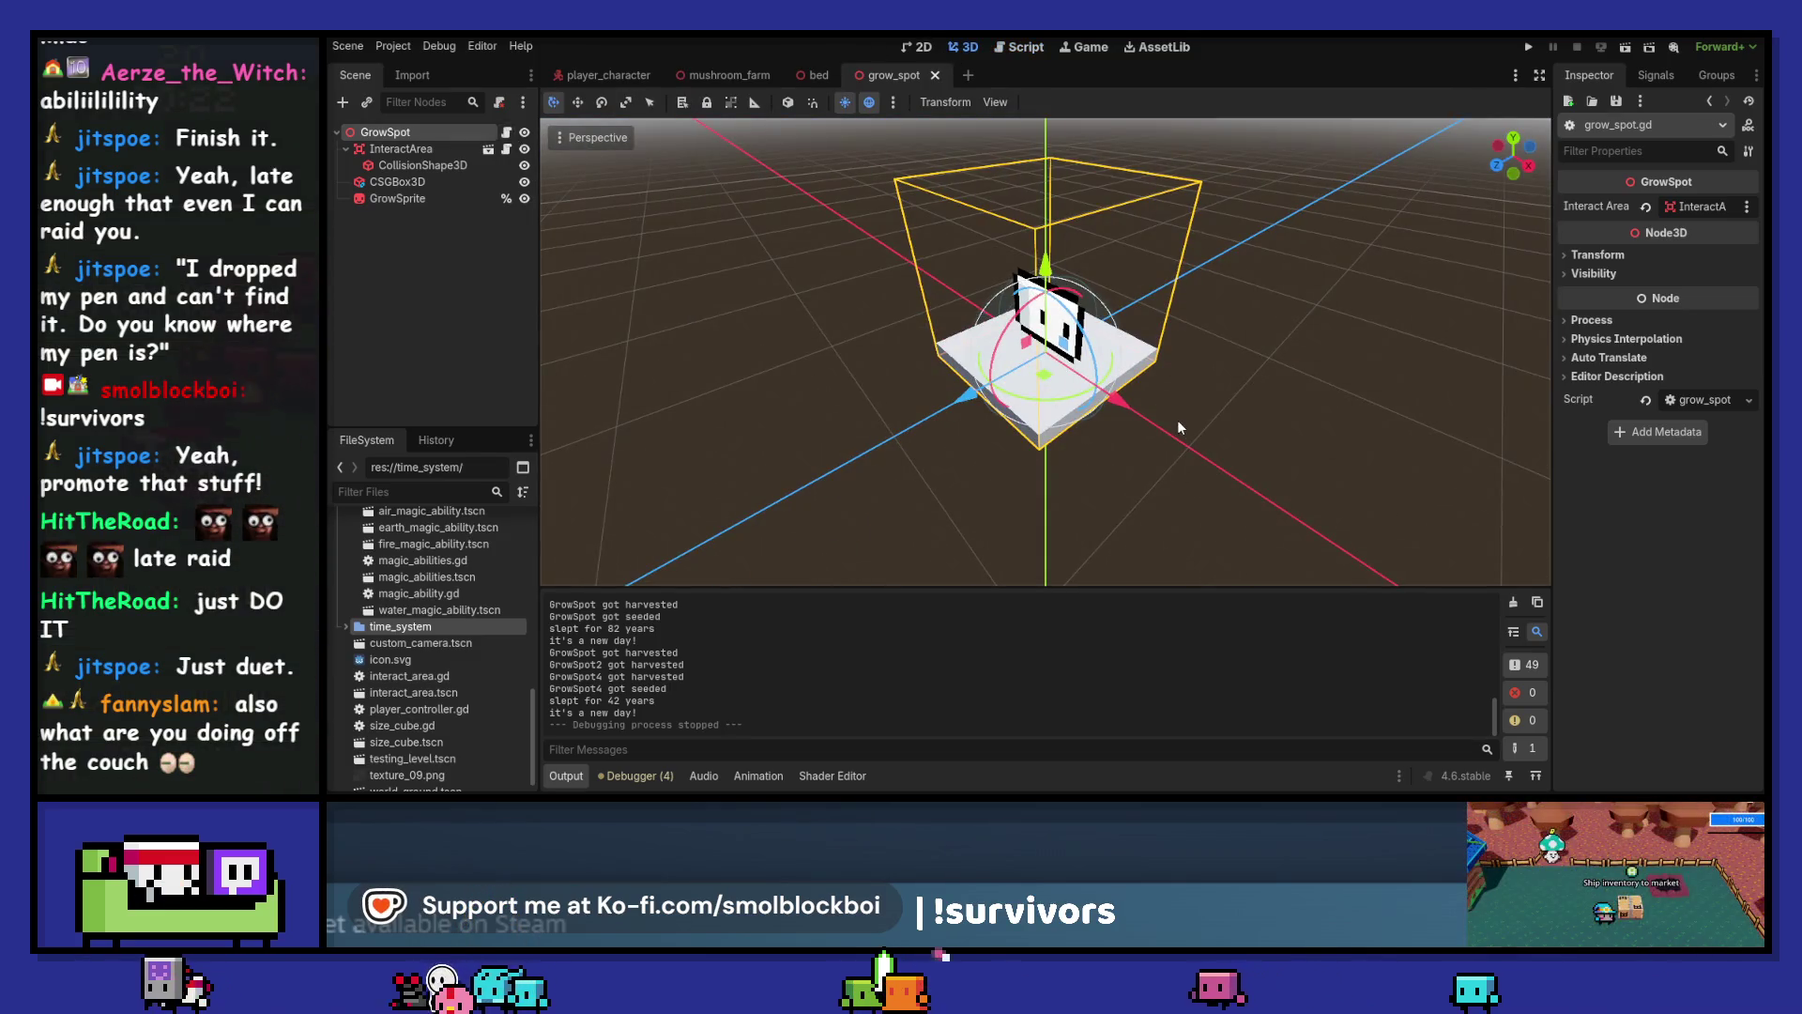
{"action": "left_click", "coordinate": [424, 181]}
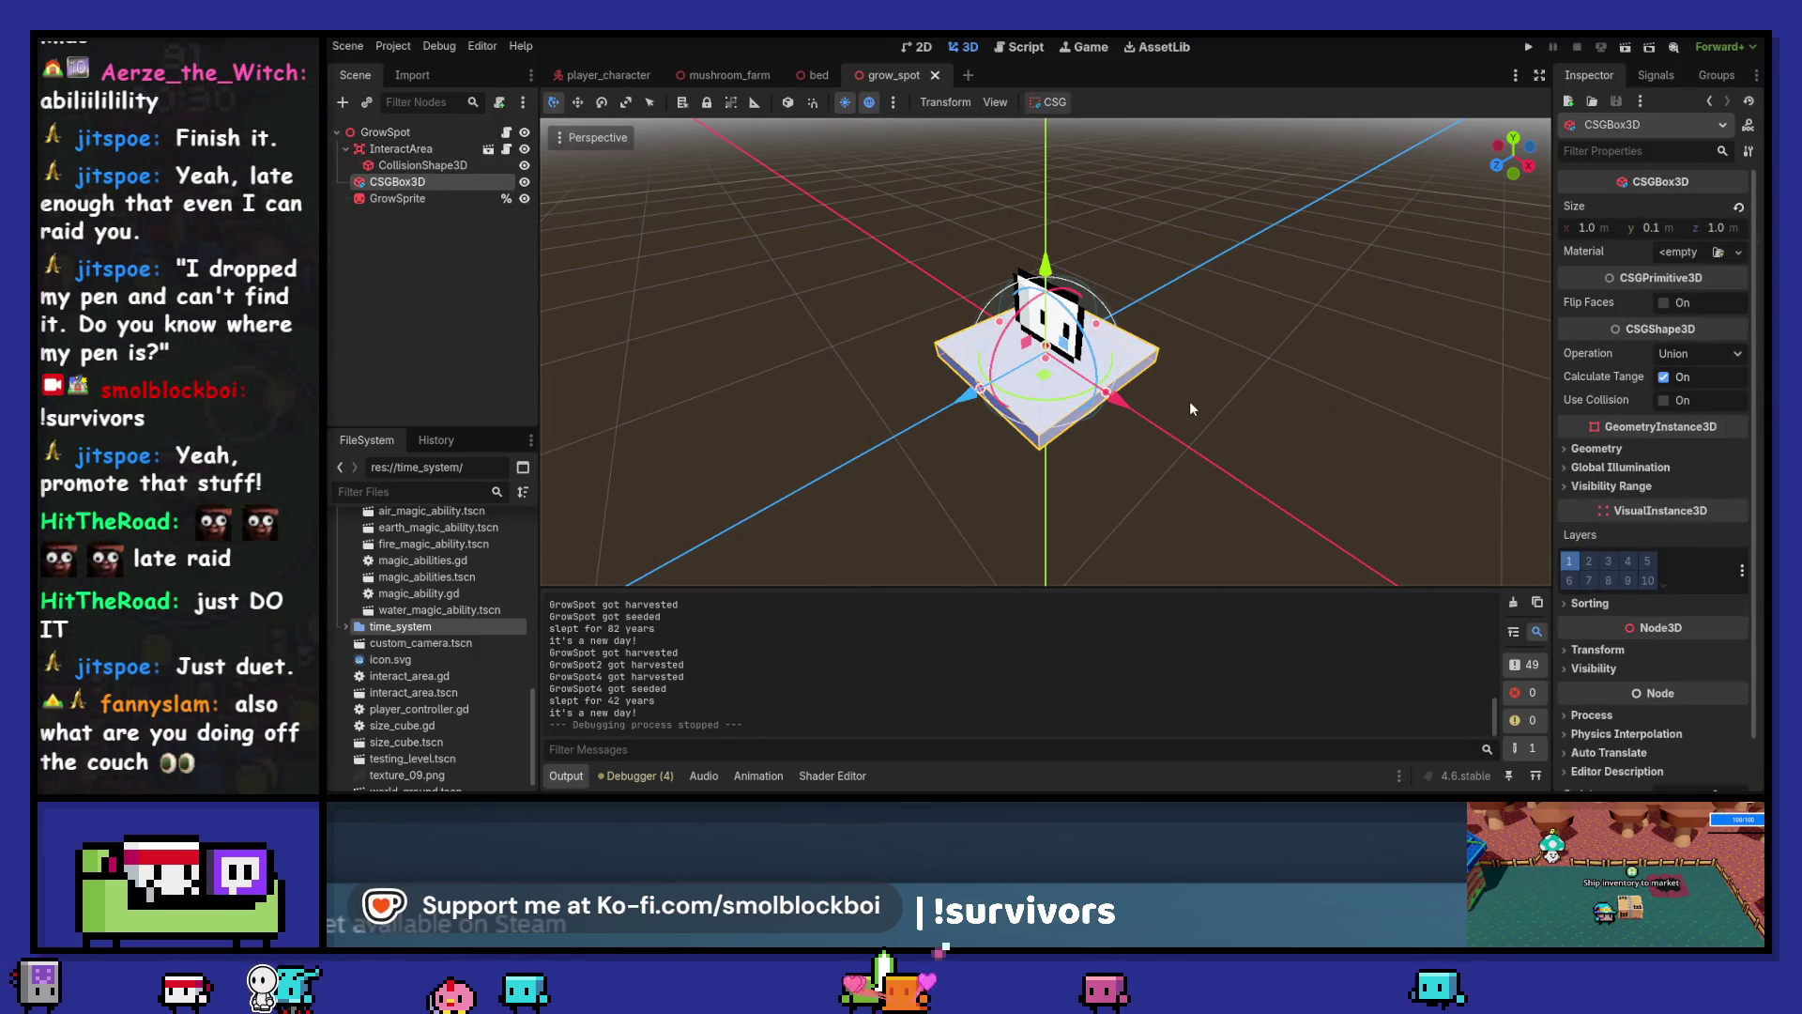
Give CSGBox3D a new StandardMaterial3D material override and expand its Albedo settings
{"action": "left_click", "coordinate": [1653, 445]}
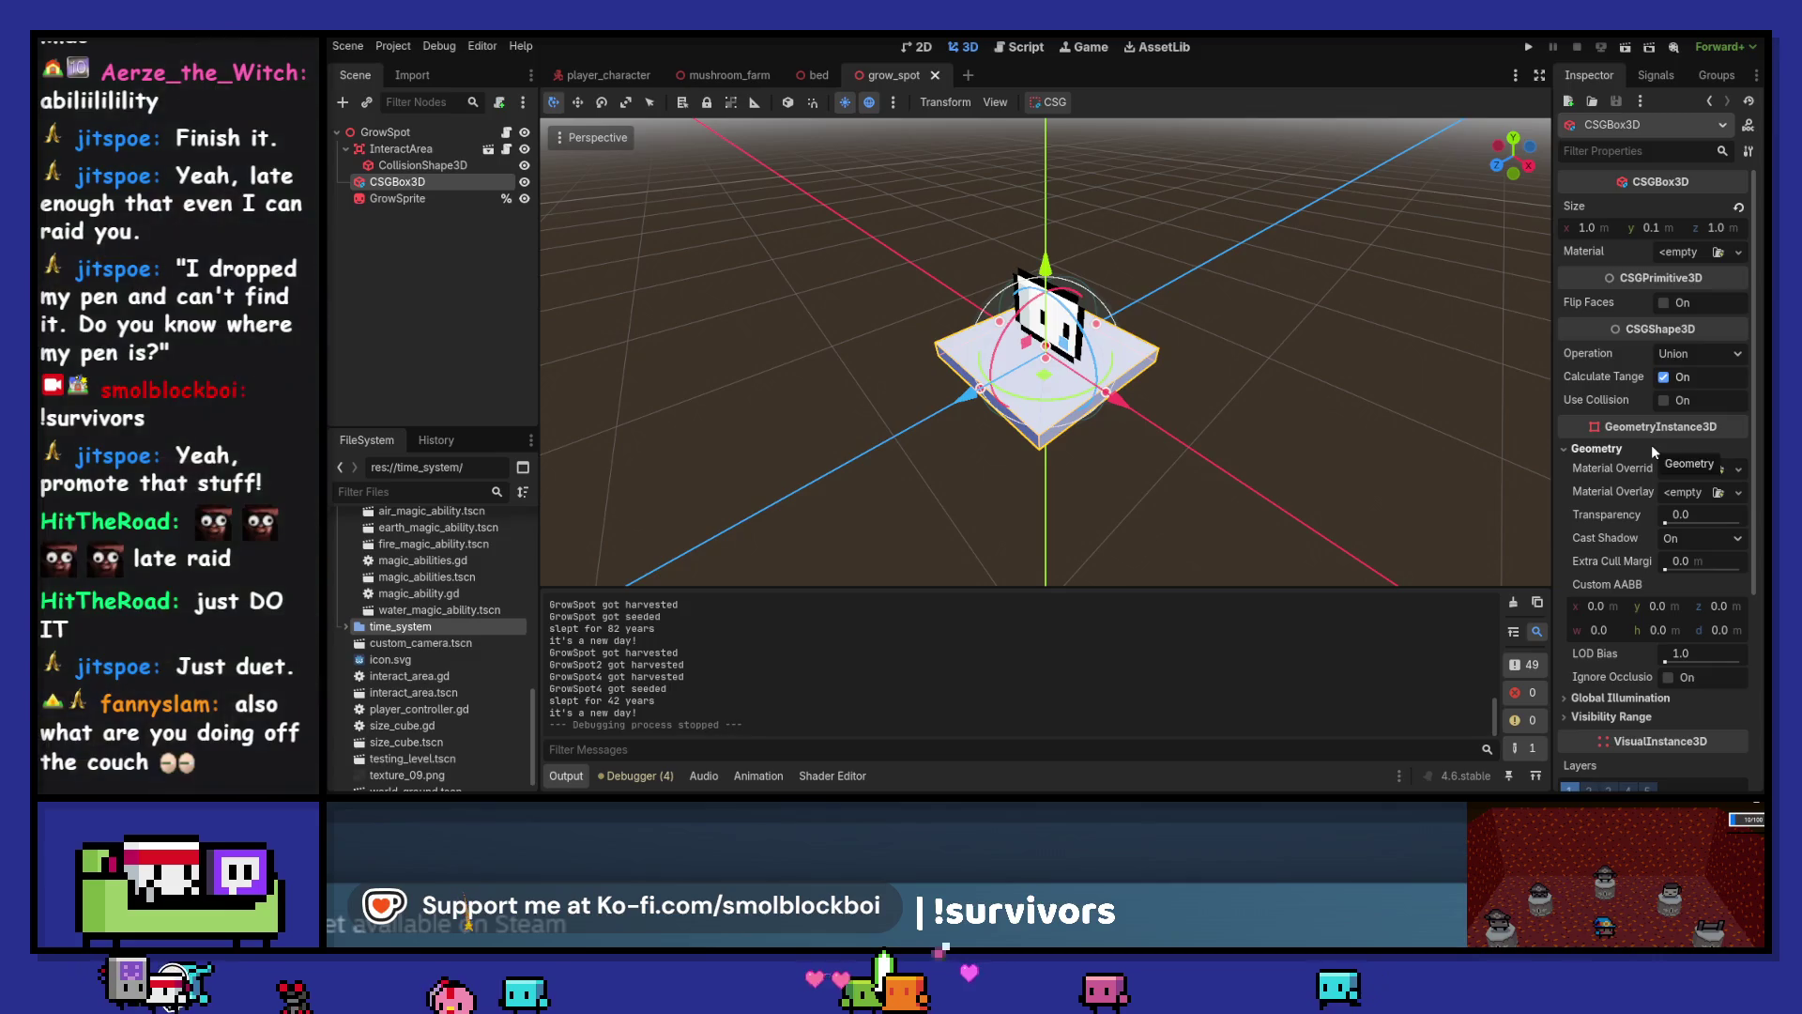
{"action": "left_click", "coordinate": [1673, 474]}
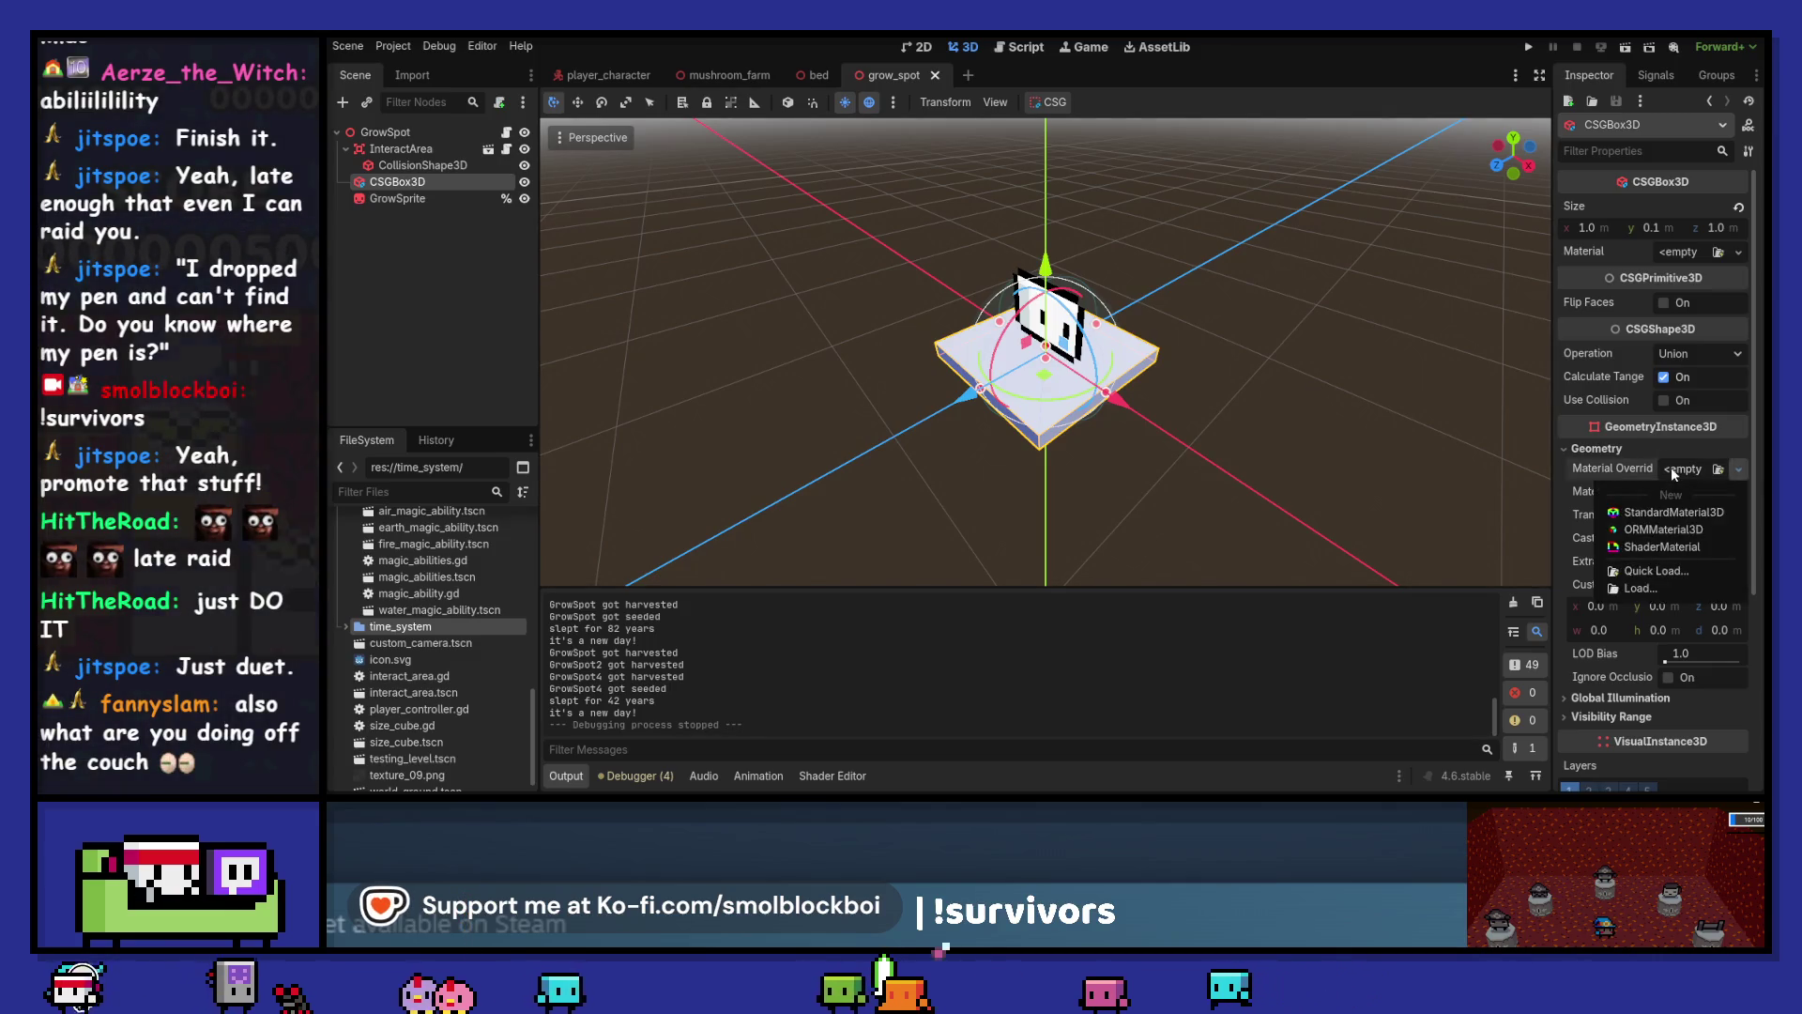
{"action": "left_click", "coordinate": [1685, 514]}
{"action": "left_click", "coordinate": [1699, 485]}
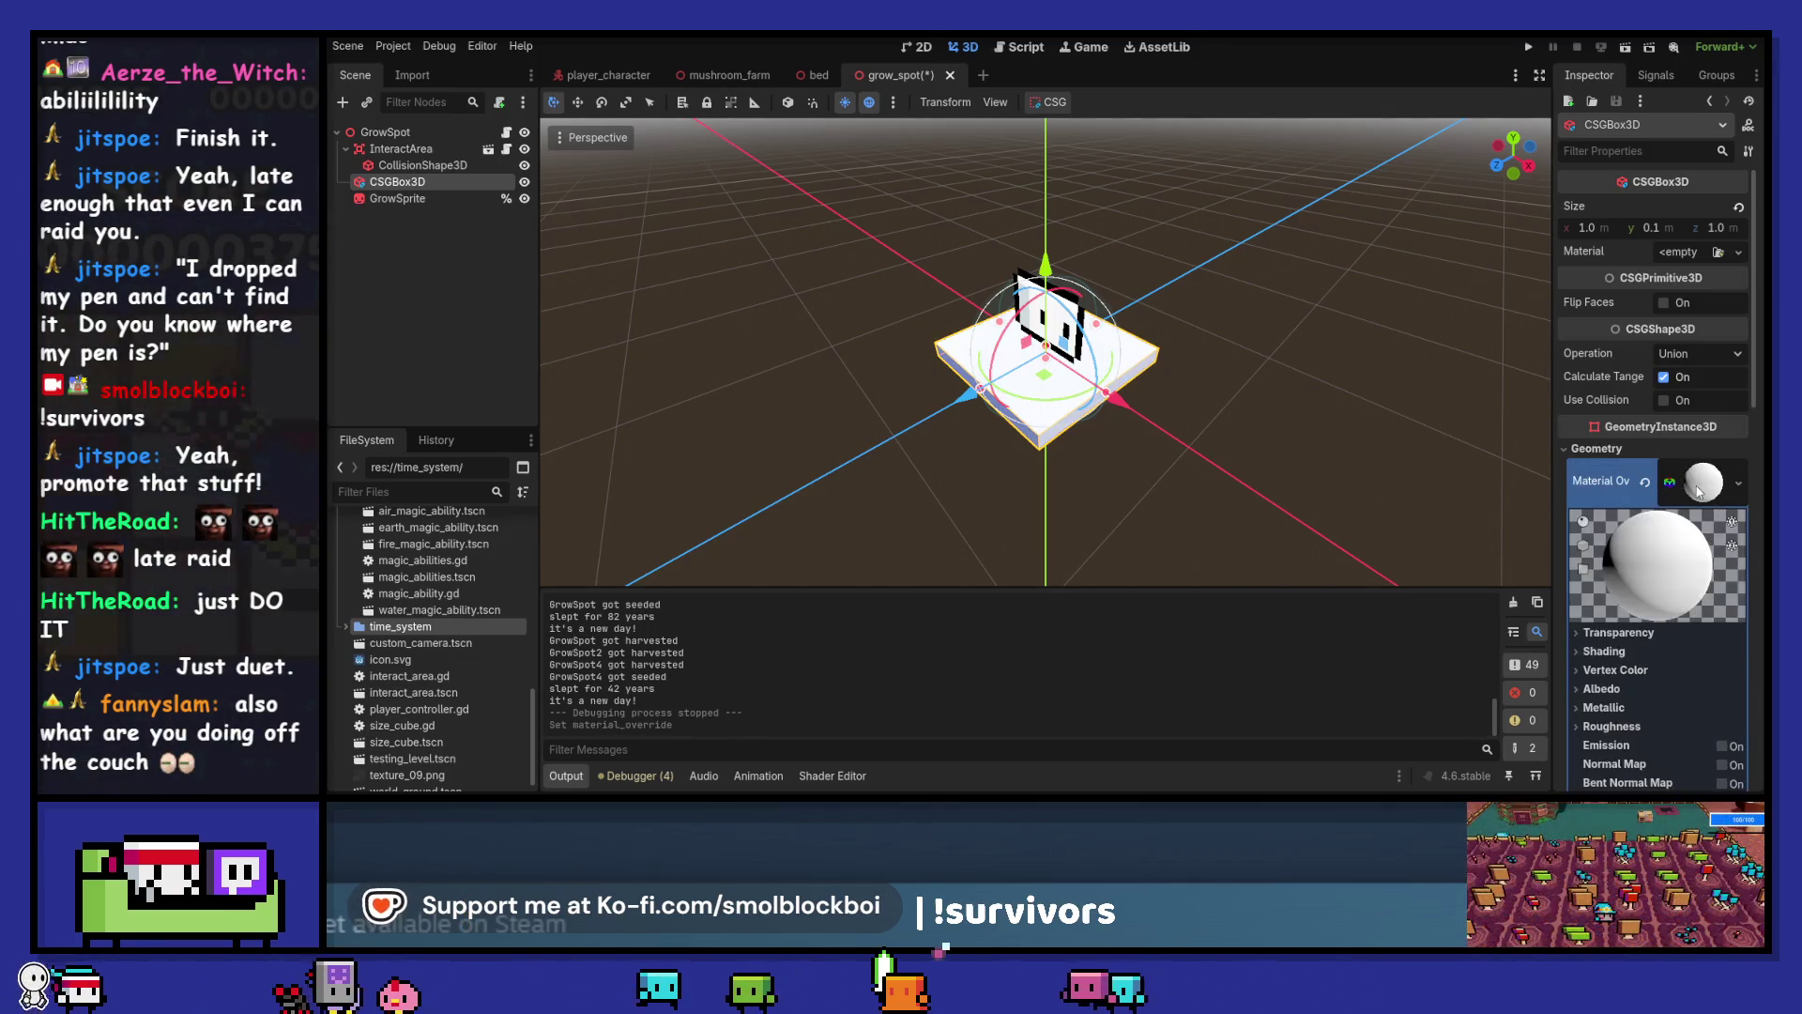
{"action": "left_click", "coordinate": [1603, 688]}
{"action": "scroll", "coordinate": [1615, 624], "scroll_direction": "down", "scroll_amount": 3}
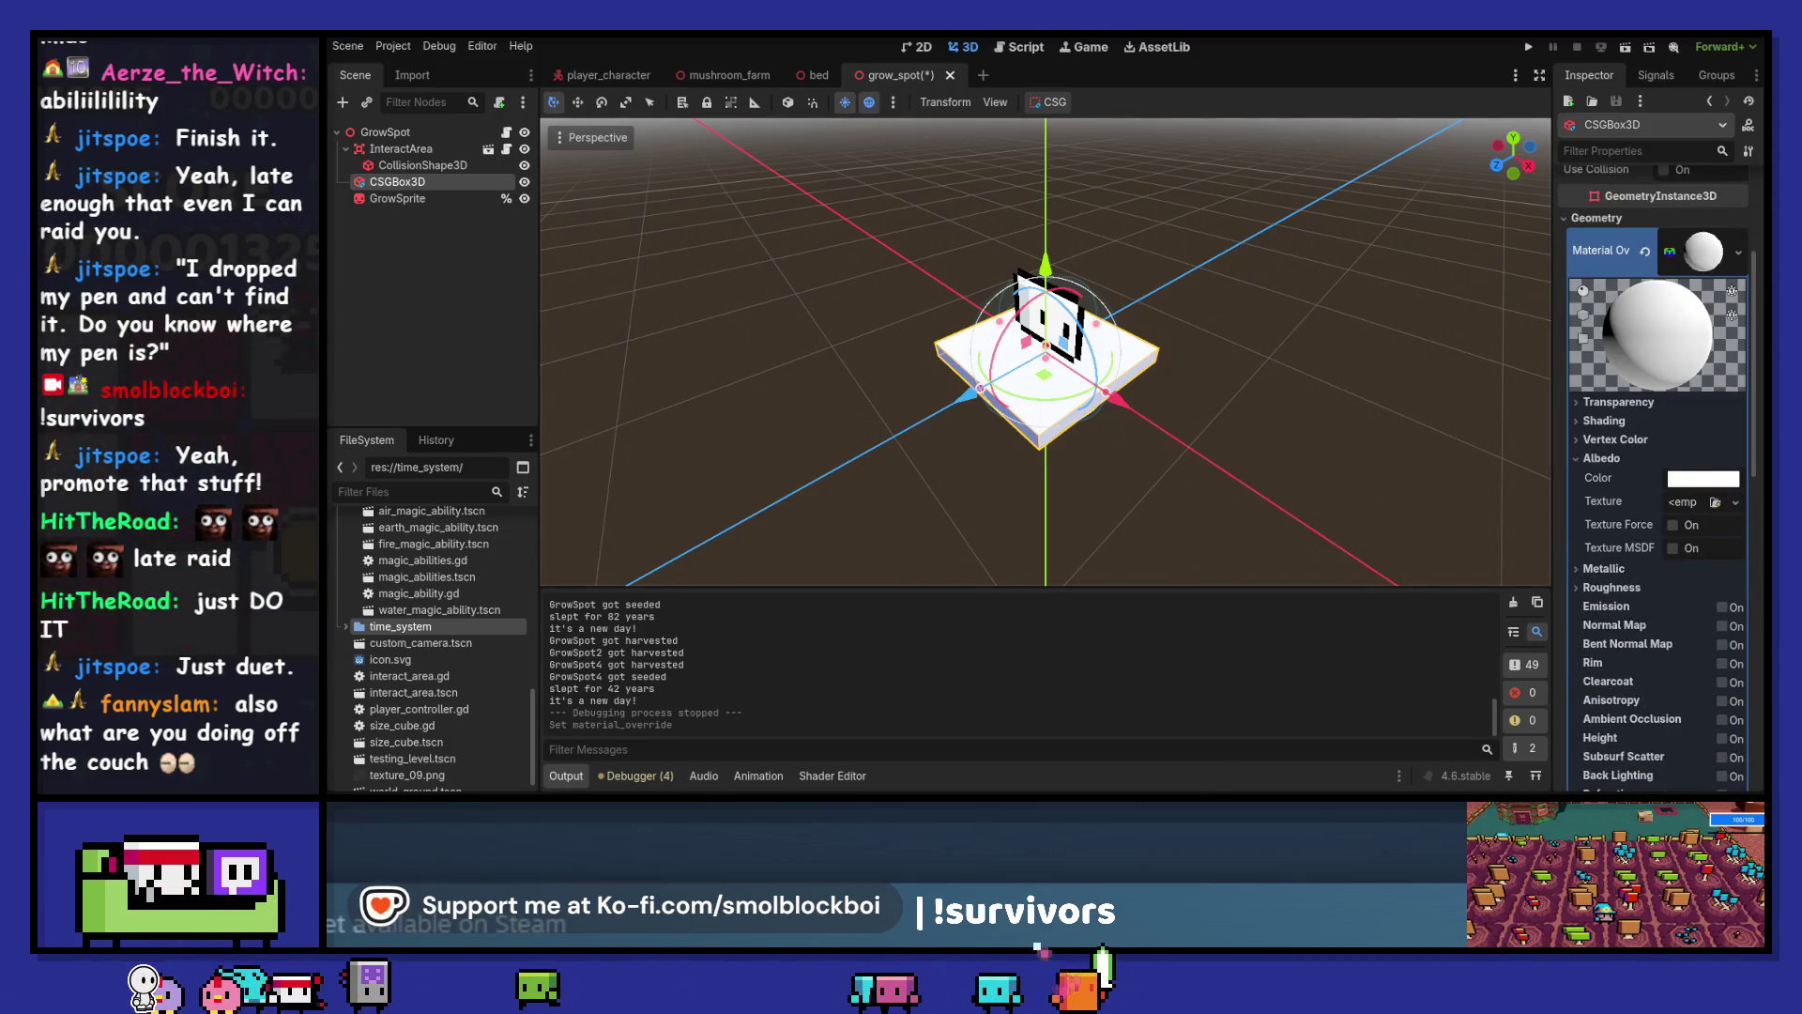
{"action": "key", "text": "alt+Tab"}
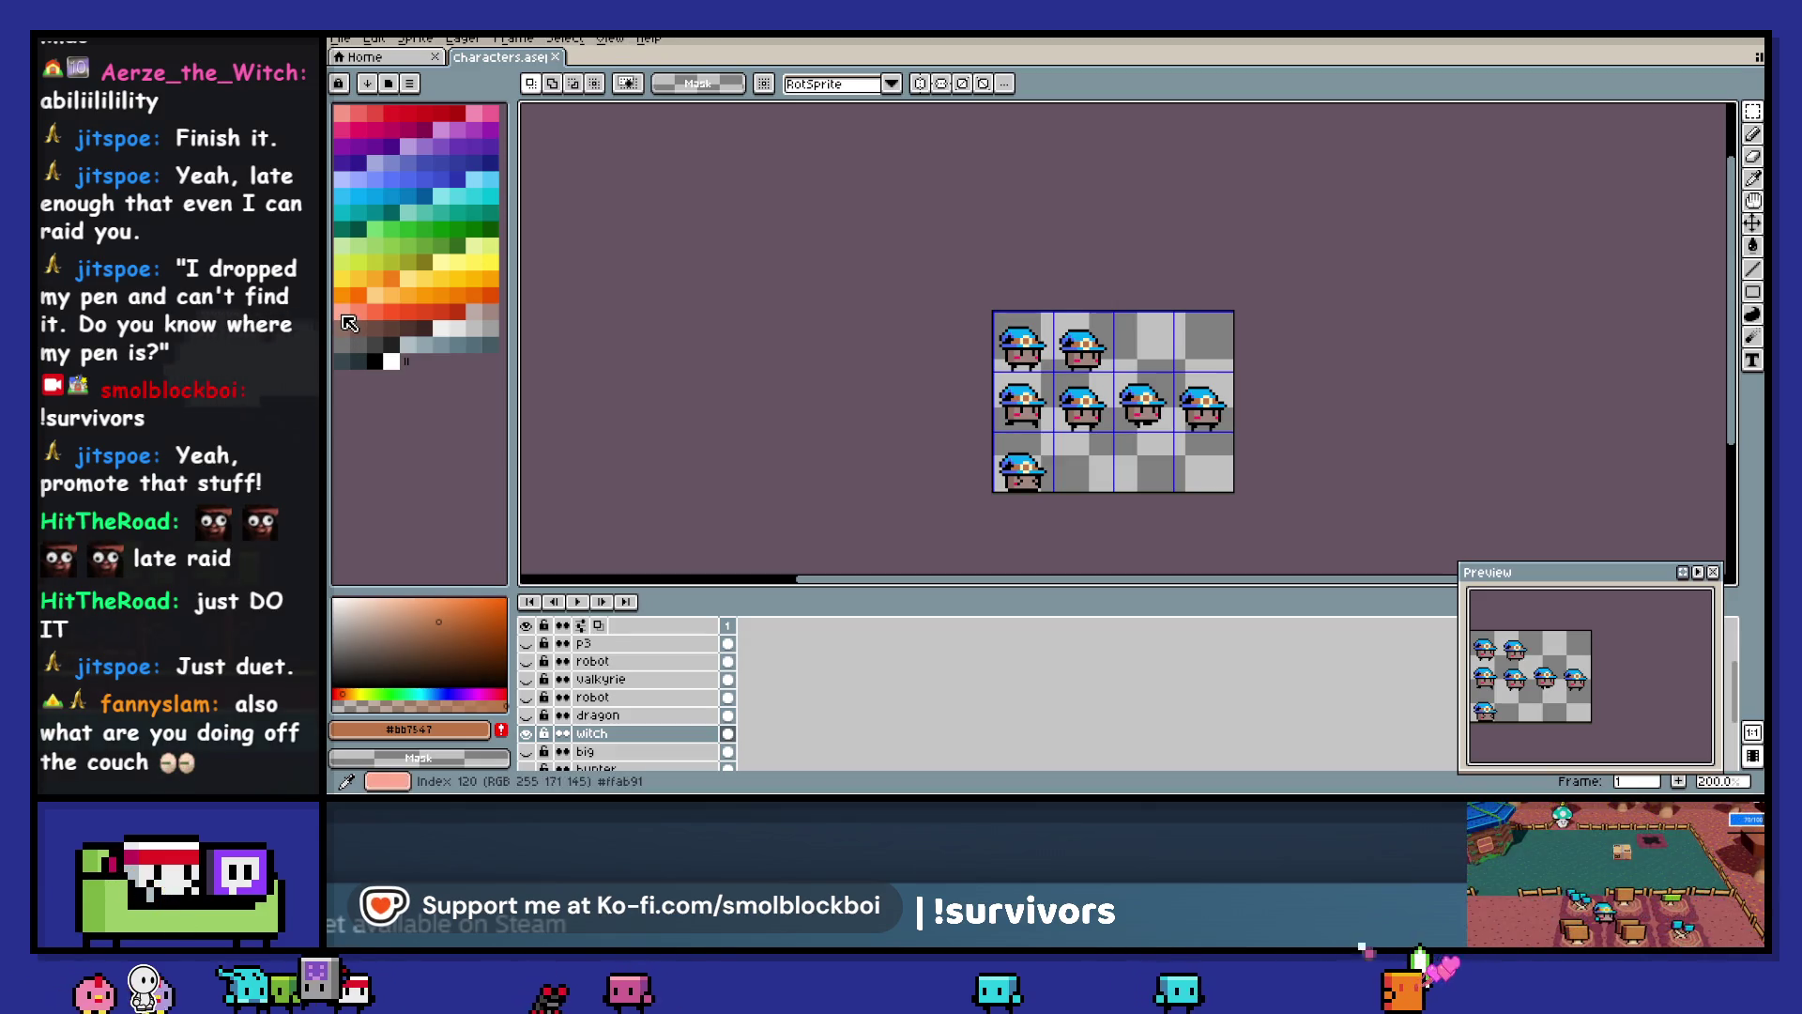
Load the mort-vs-zughy palette in Aseprite and set the box's albedo to #bf7958
{"action": "left_click", "coordinate": [367, 83]}
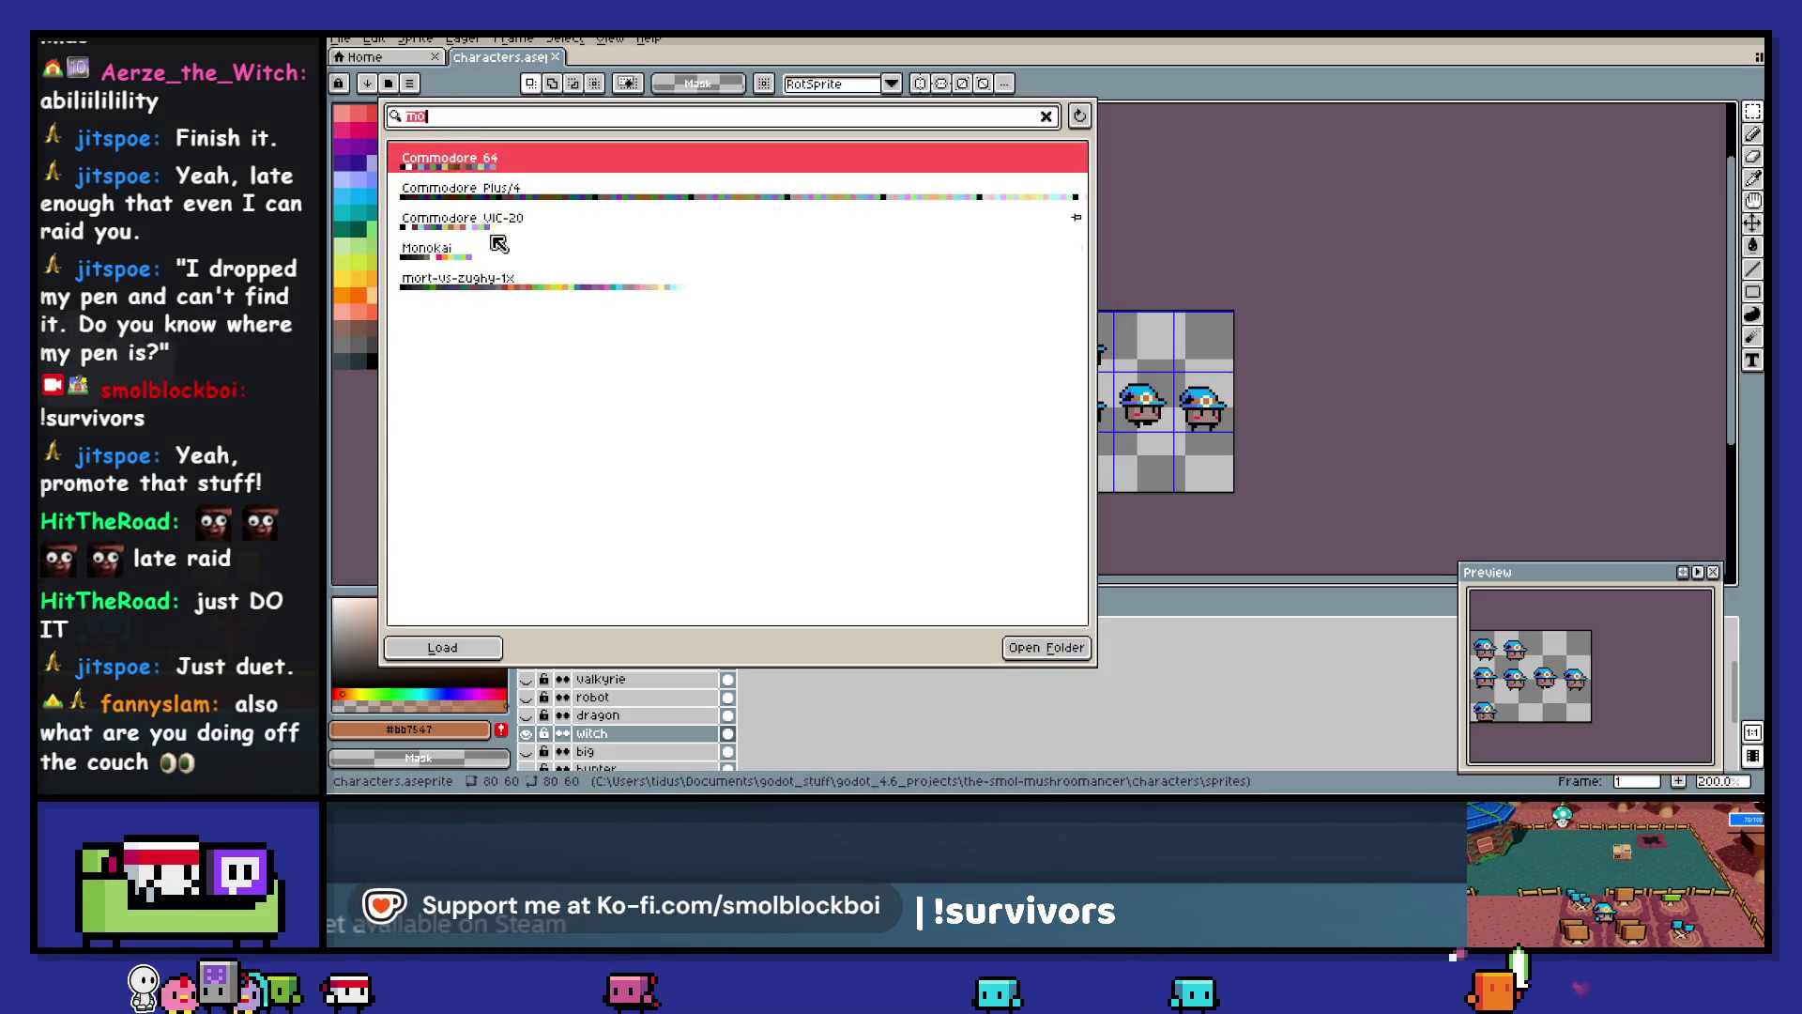
{"action": "double_click", "coordinate": [508, 286]}
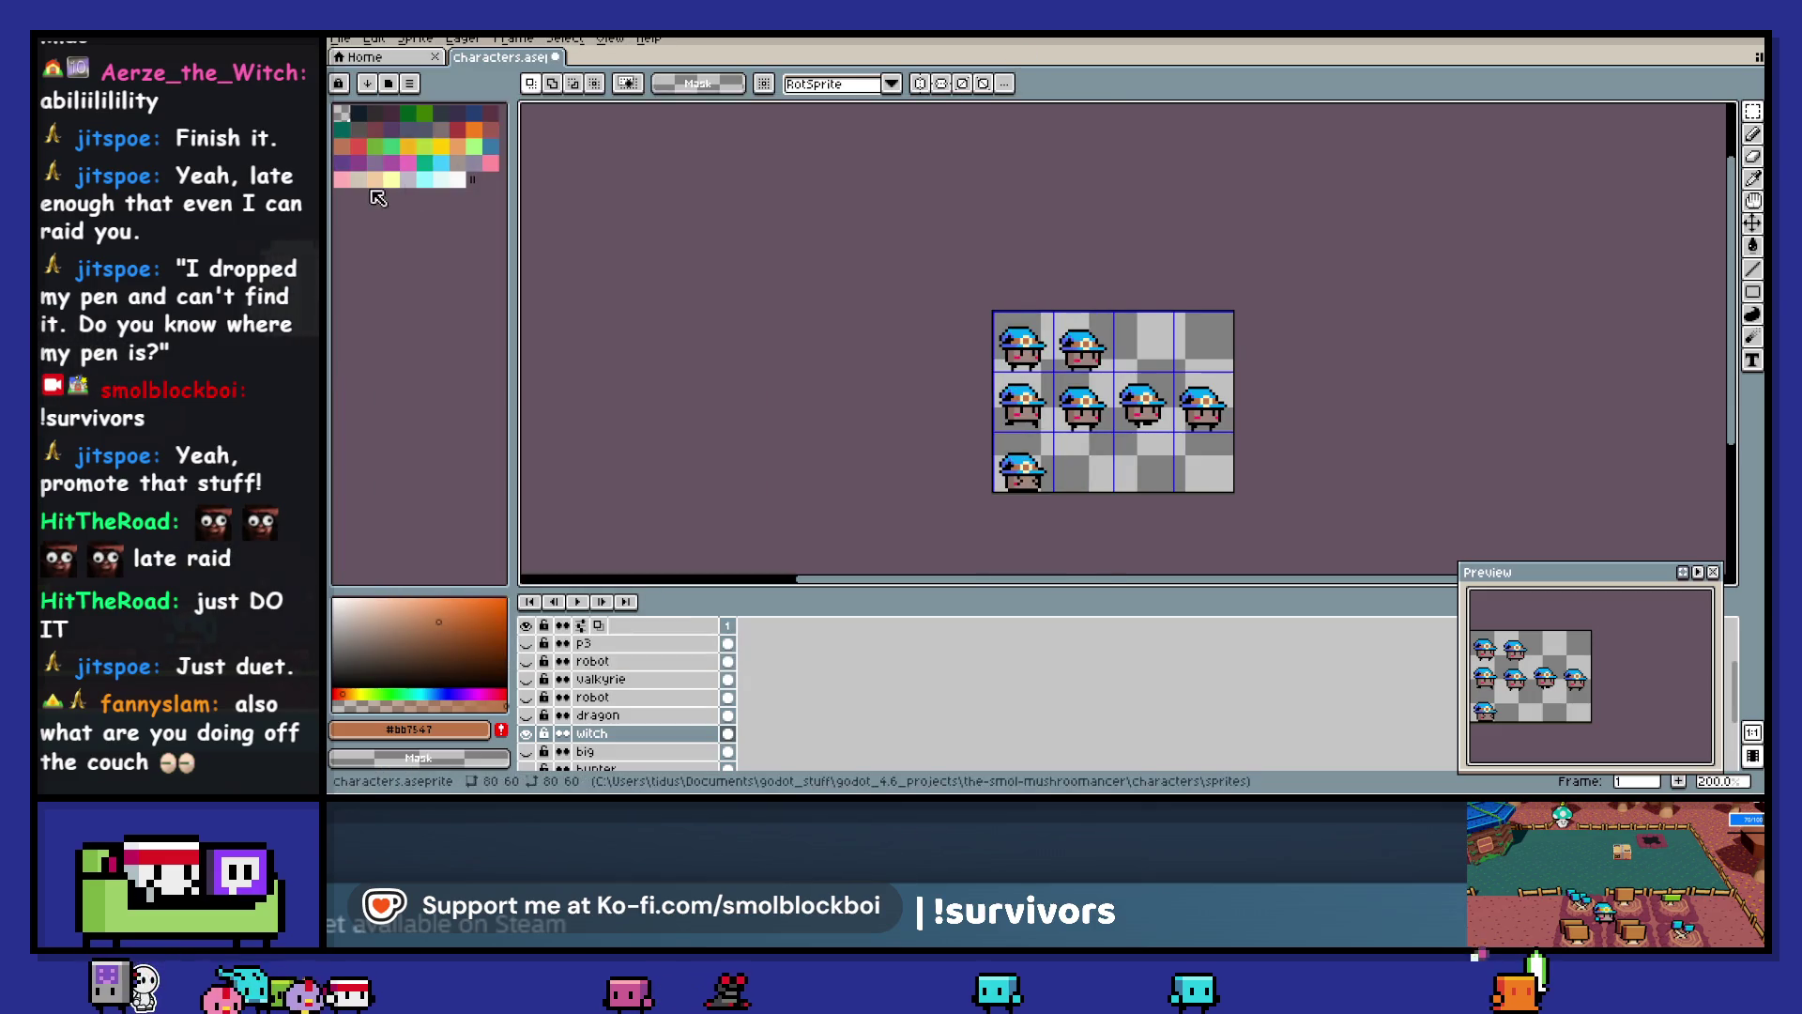
{"action": "double_click", "coordinate": [342, 146]}
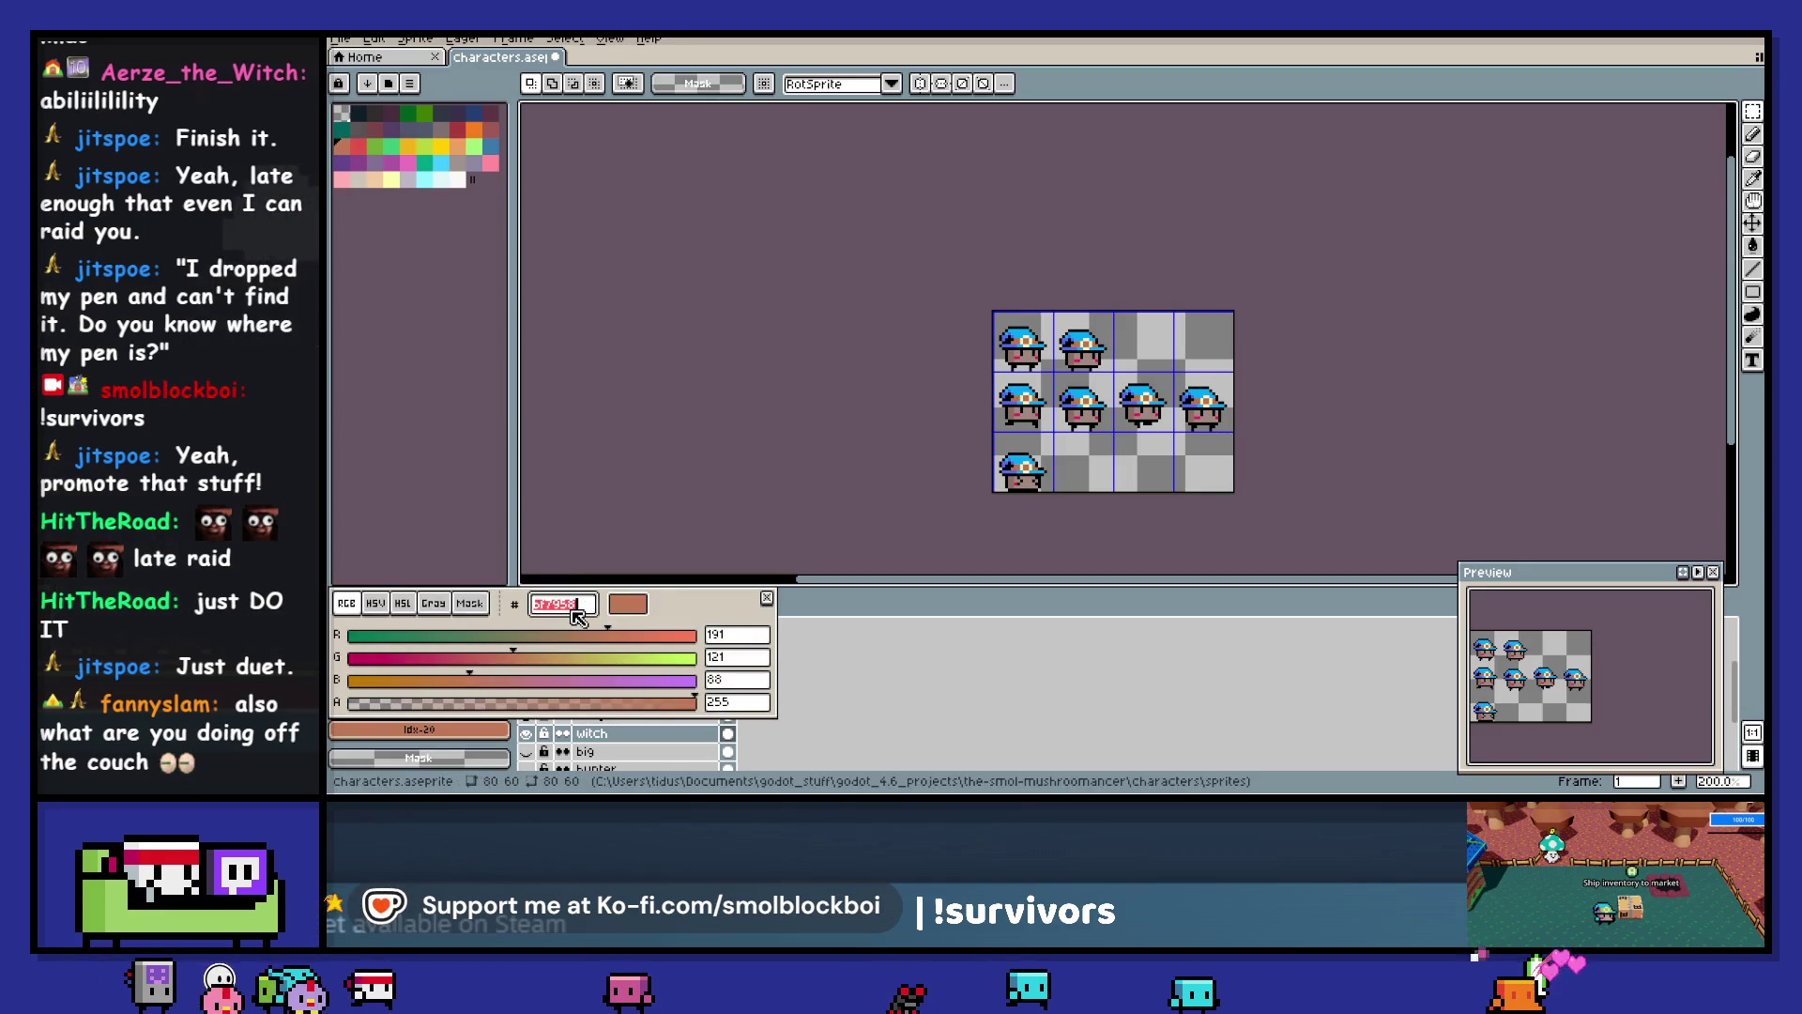
{"action": "key", "text": "alt+Tab"}
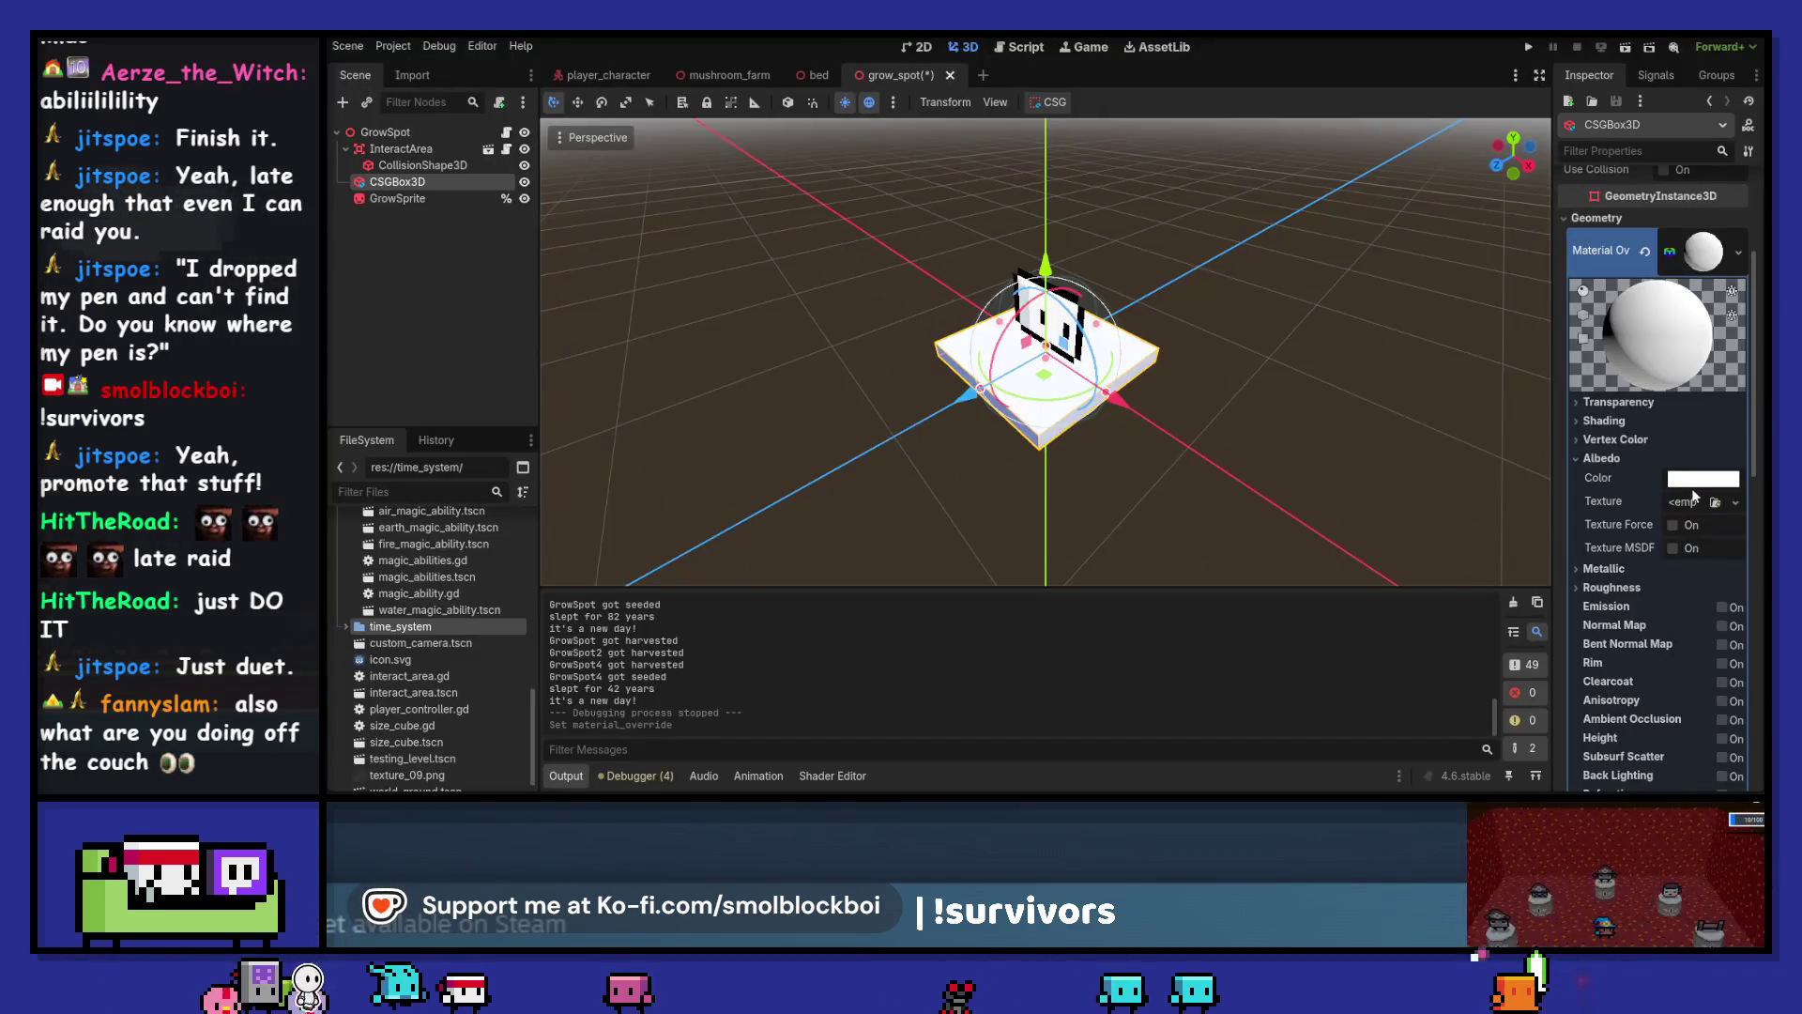
{"action": "left_click", "coordinate": [1694, 485]}
{"action": "key", "text": "Return"}
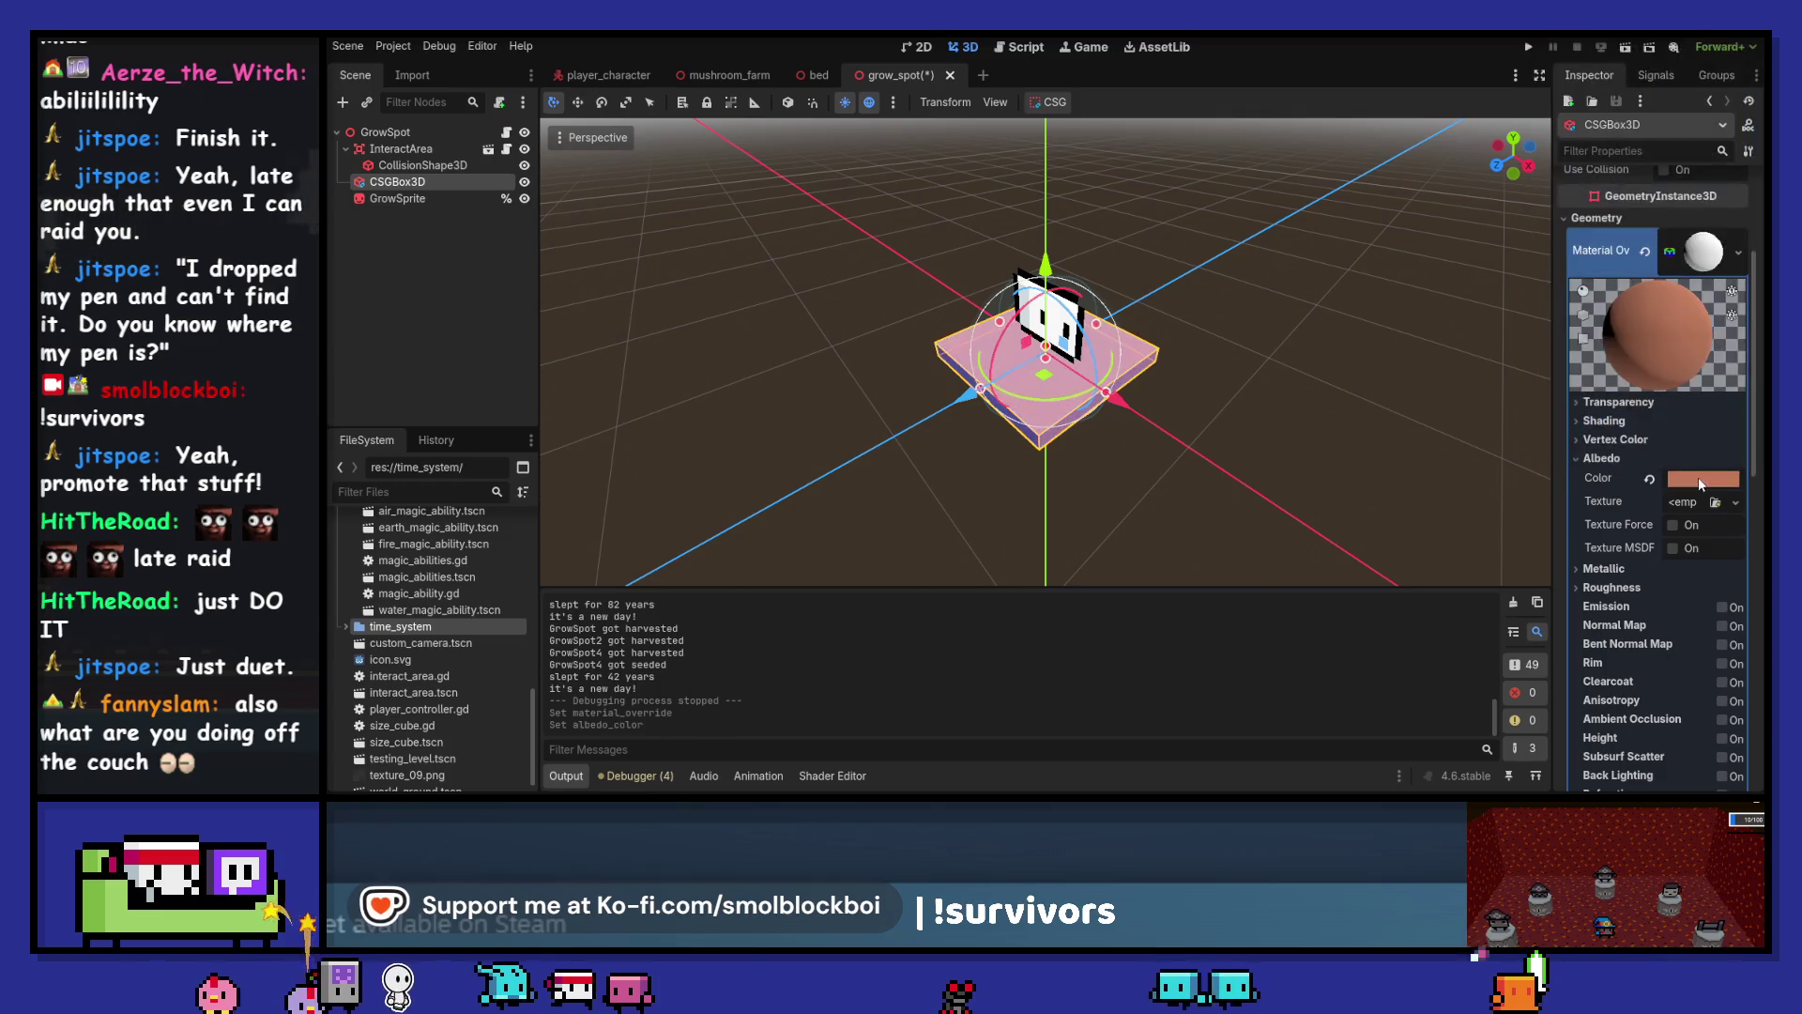
Return to grow_spot.gd at the empty line after grow_sprite
{"action": "left_click", "coordinate": [506, 132]}
{"action": "scroll", "coordinate": [996, 297], "scroll_direction": "up", "scroll_amount": 5}
{"action": "left_click", "coordinate": [857, 229]}
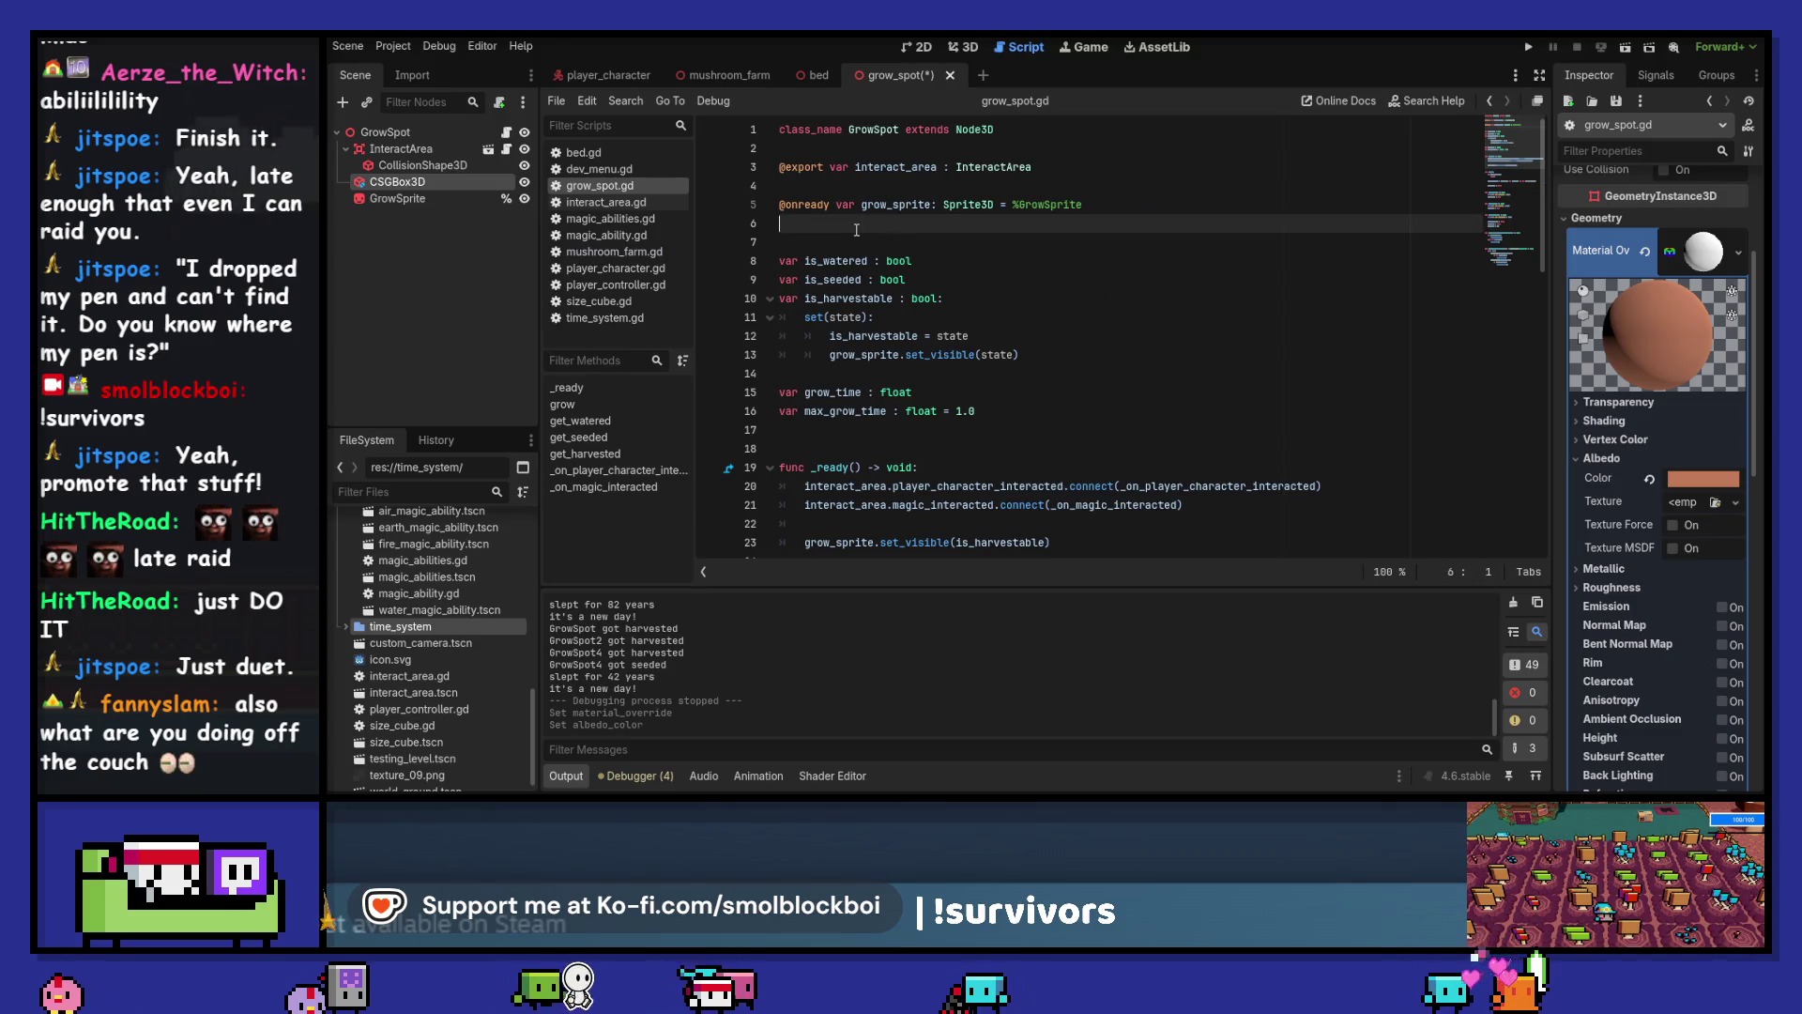
Declare soil_colors: Dictionary[String, Color] with "dry" set to Color("bf7958")
{"action": "key", "text": "Return"}
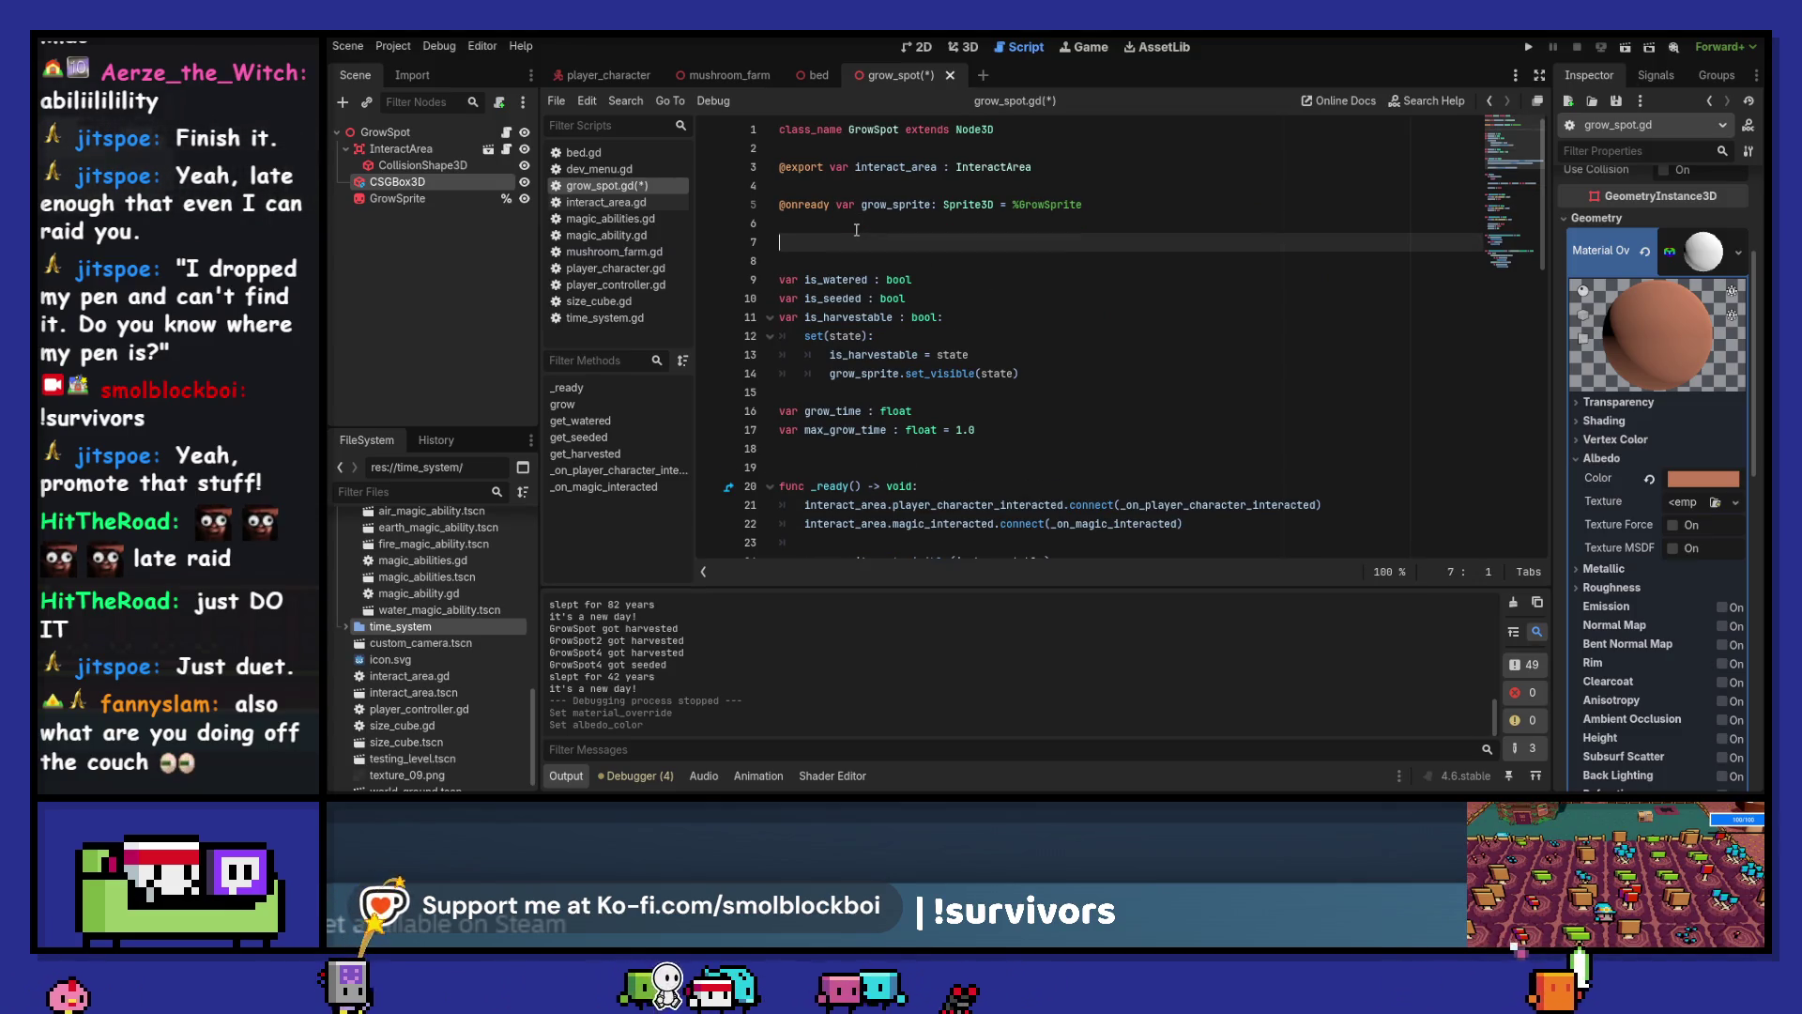
{"action": "type", "text": "enum Colors"}
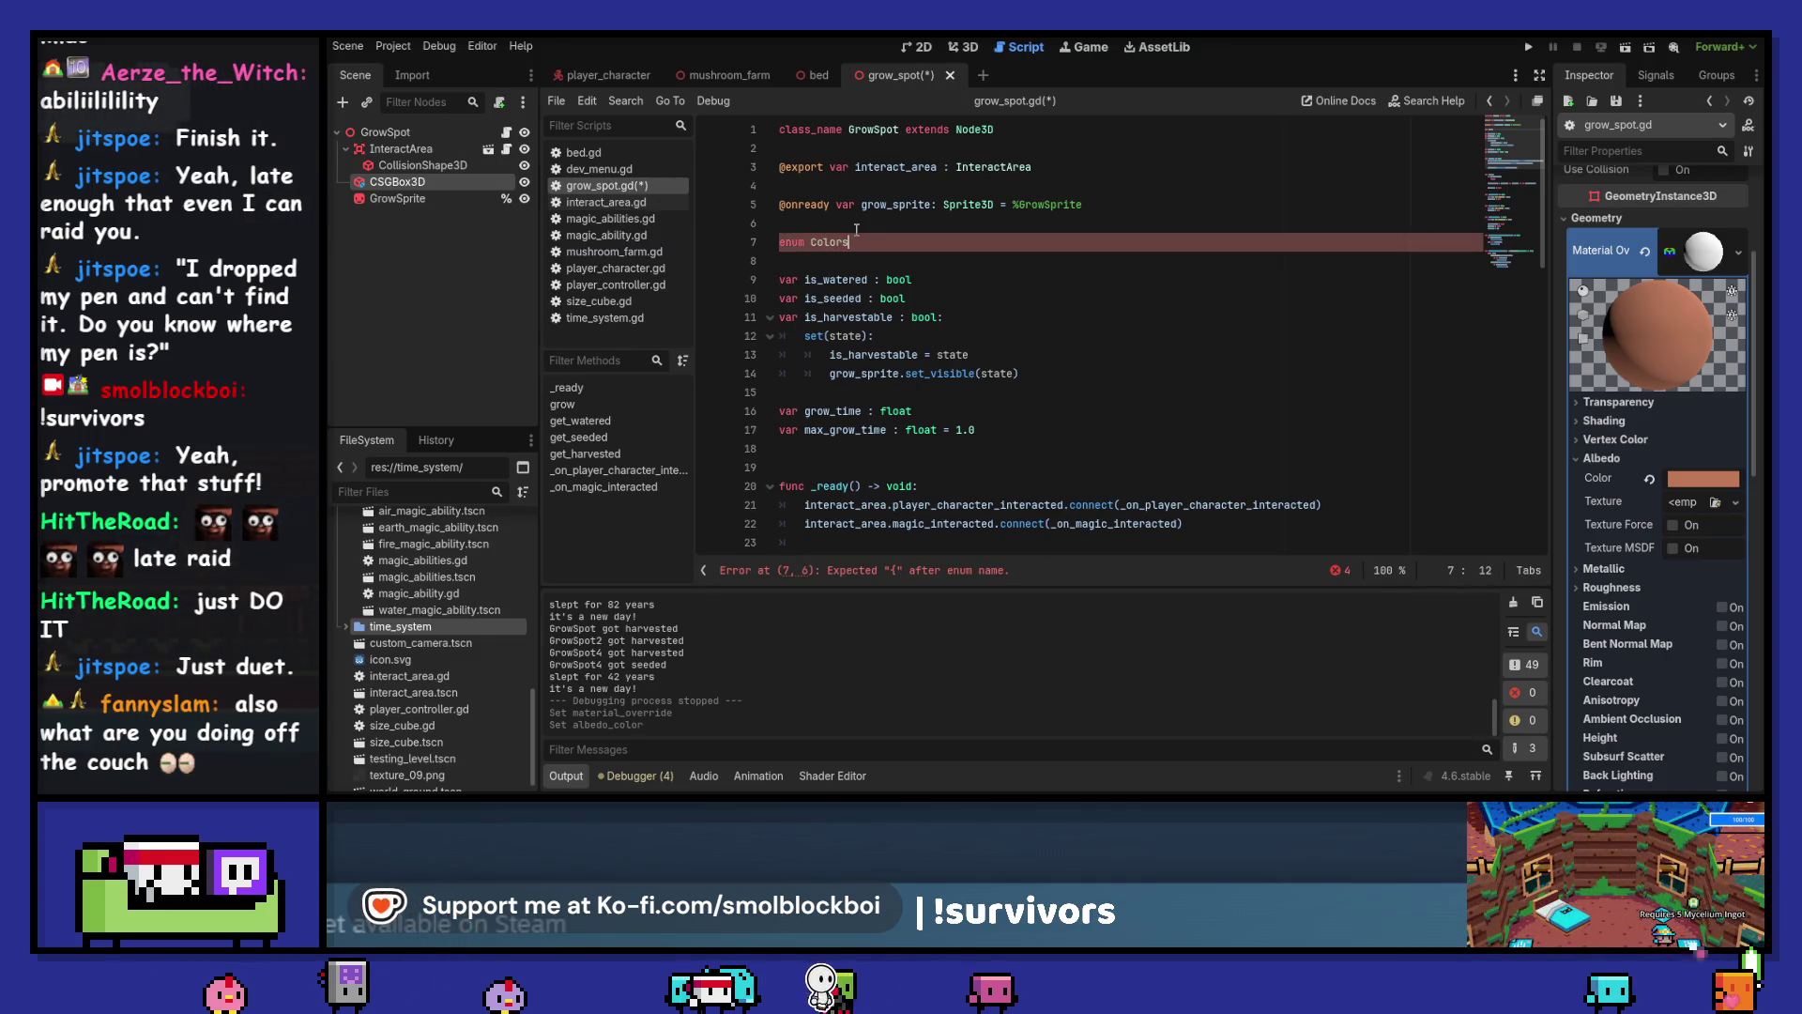
{"action": "key", "text": "ctrl+Left"}
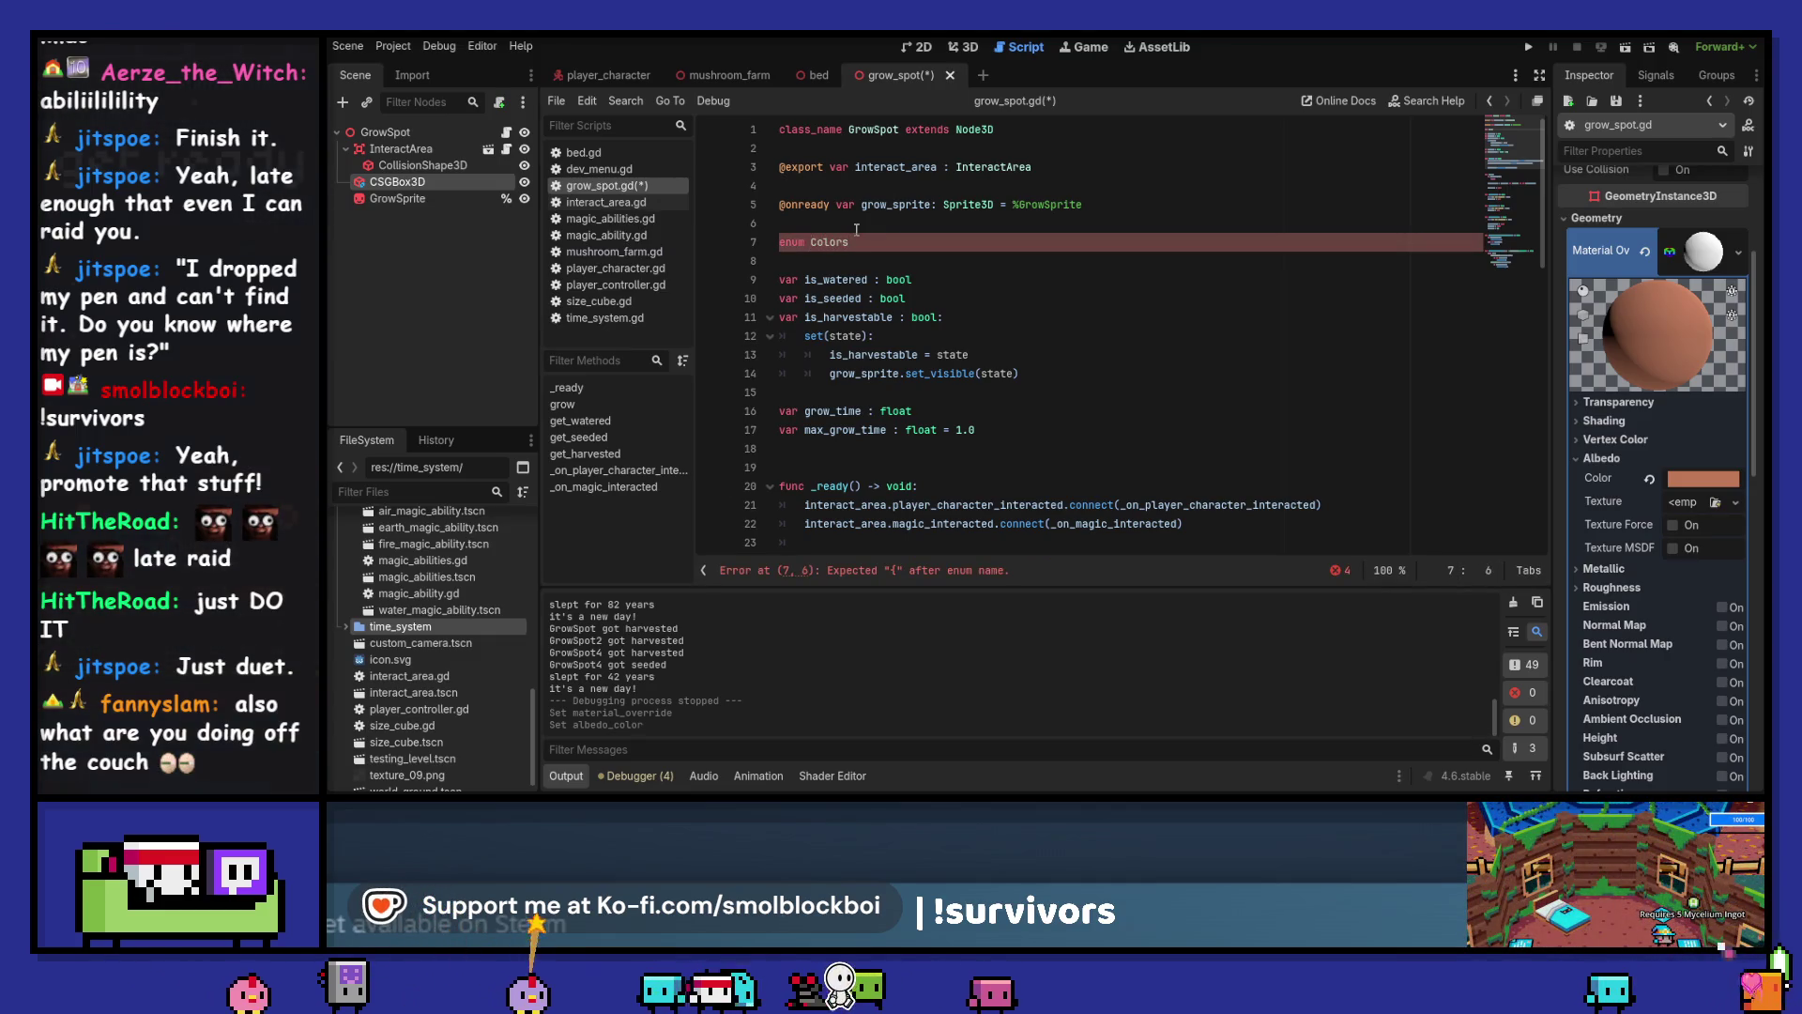
{"action": "type", "text": "{"}
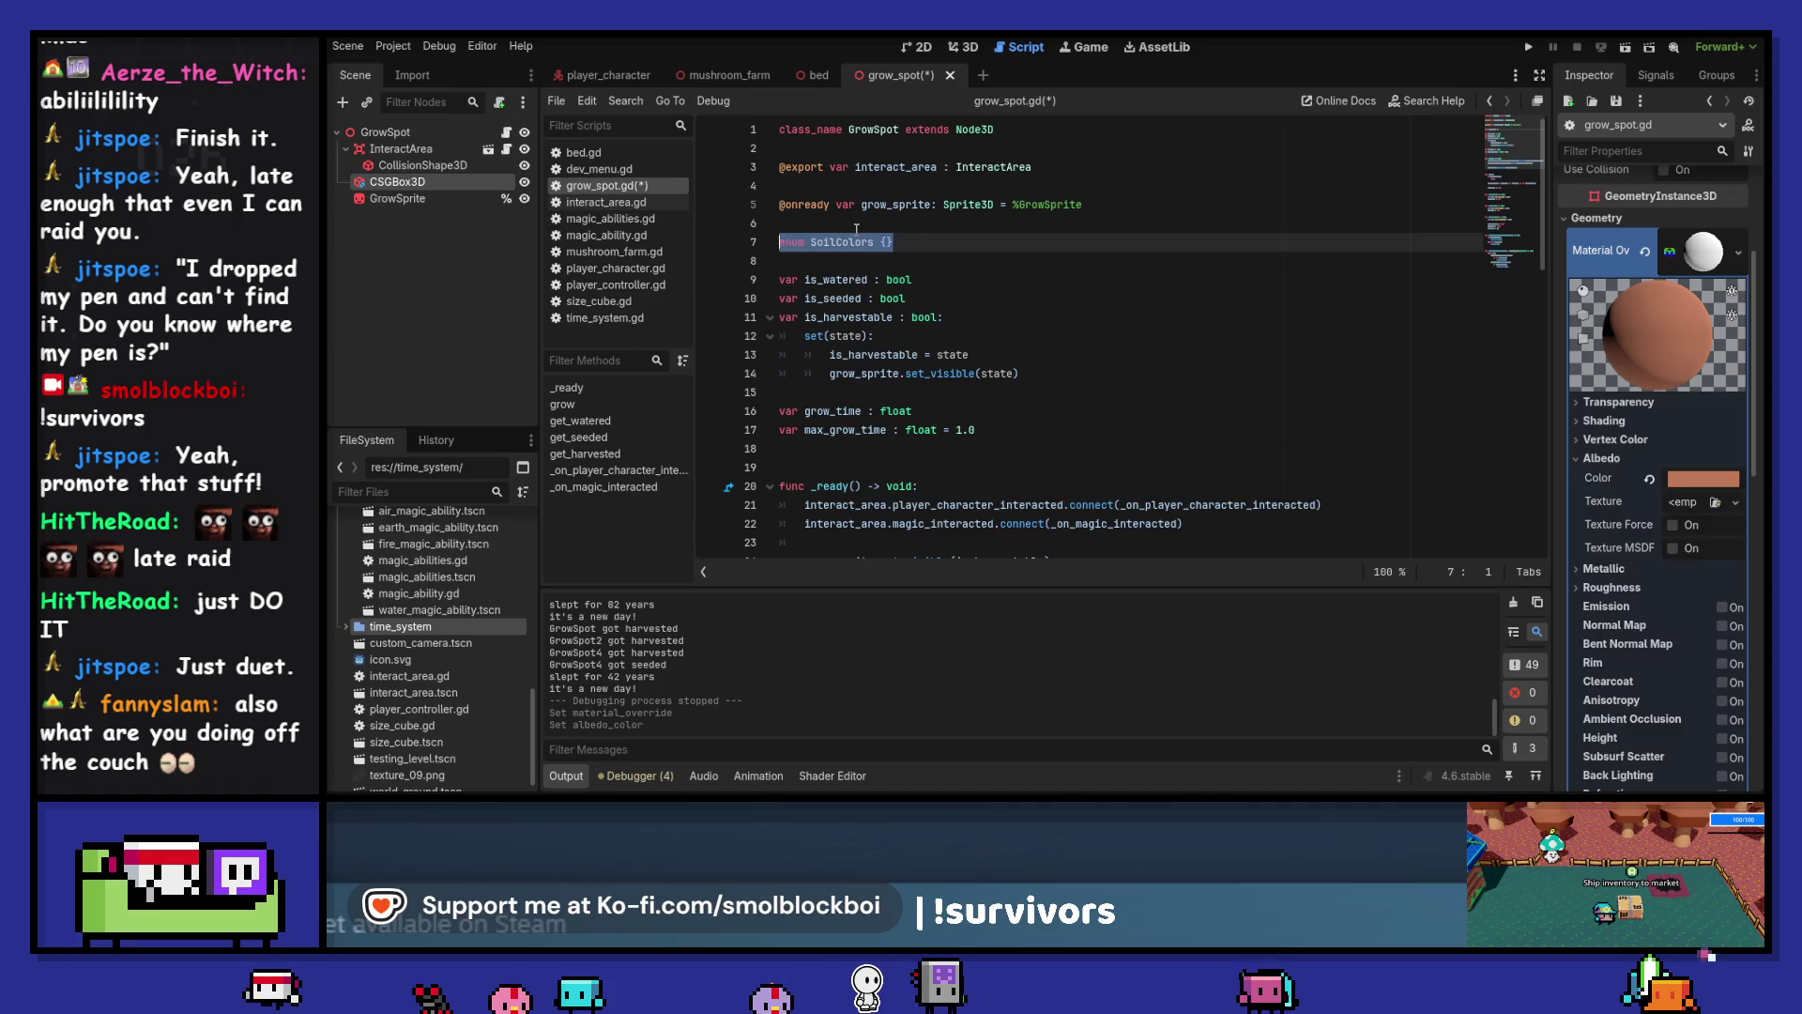
{"action": "type", "text": "var soil_"}
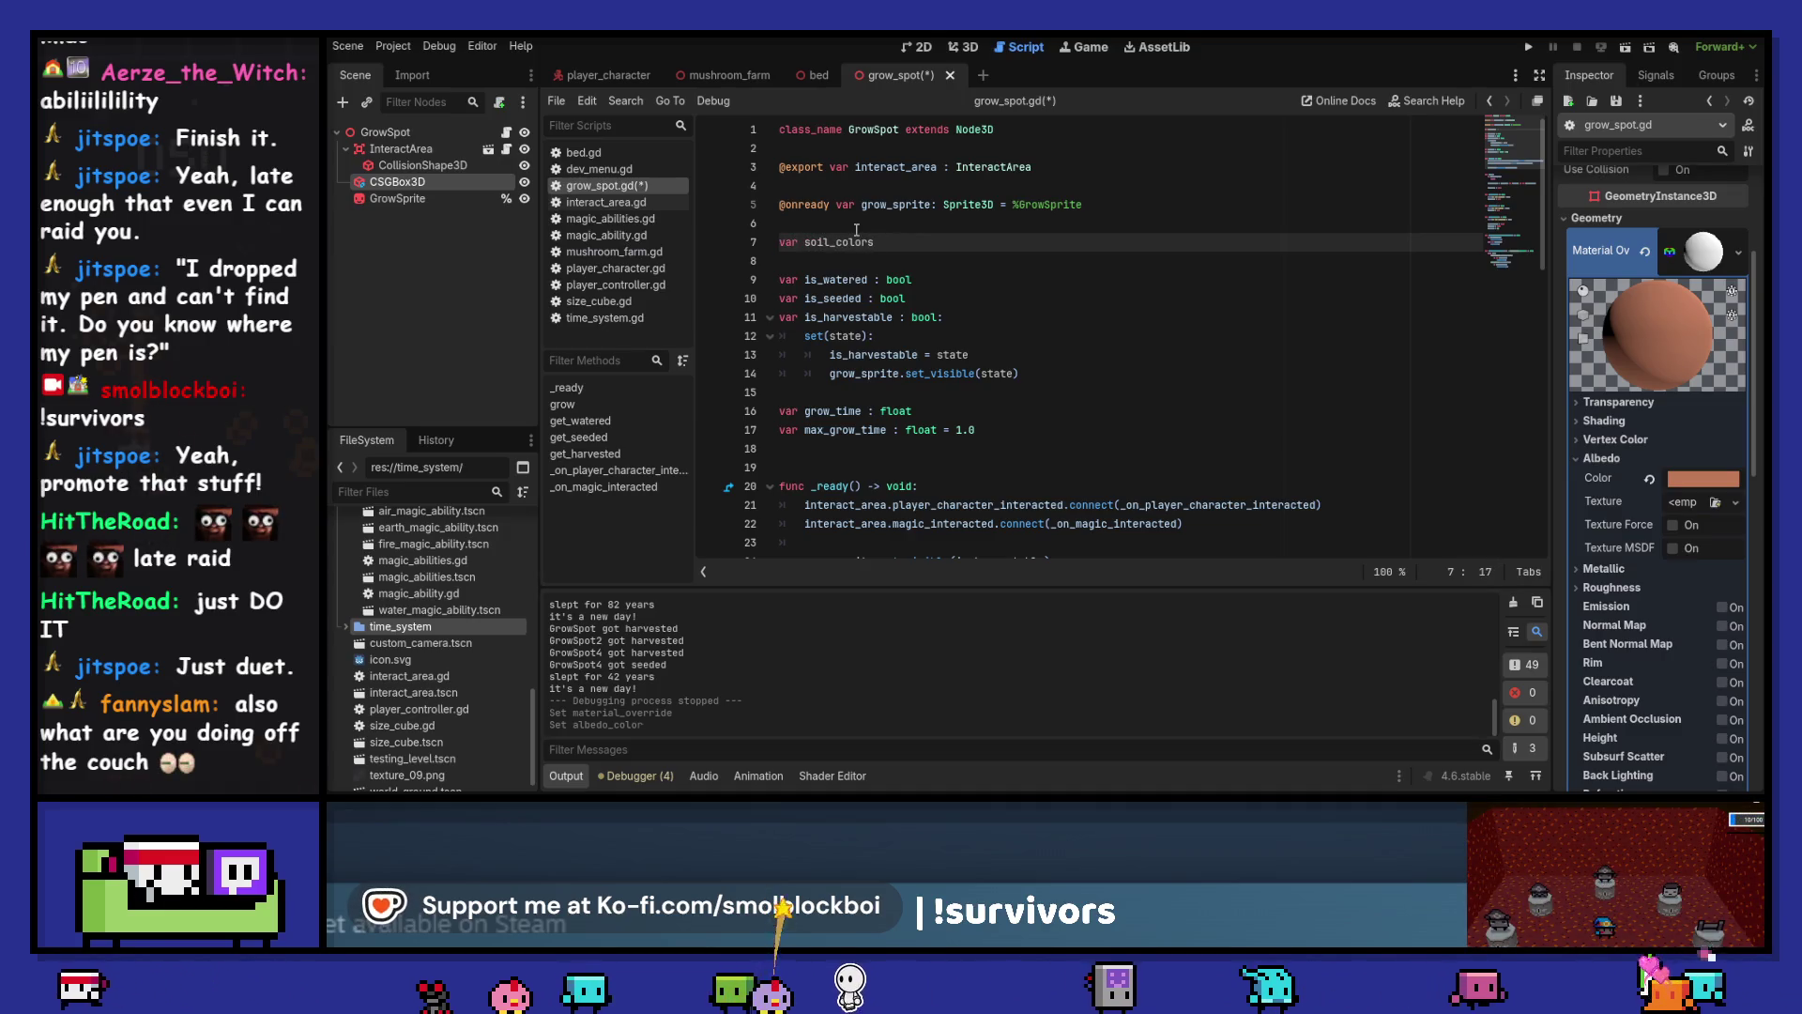
{"action": "type", "text": "colors : Dictionary["}
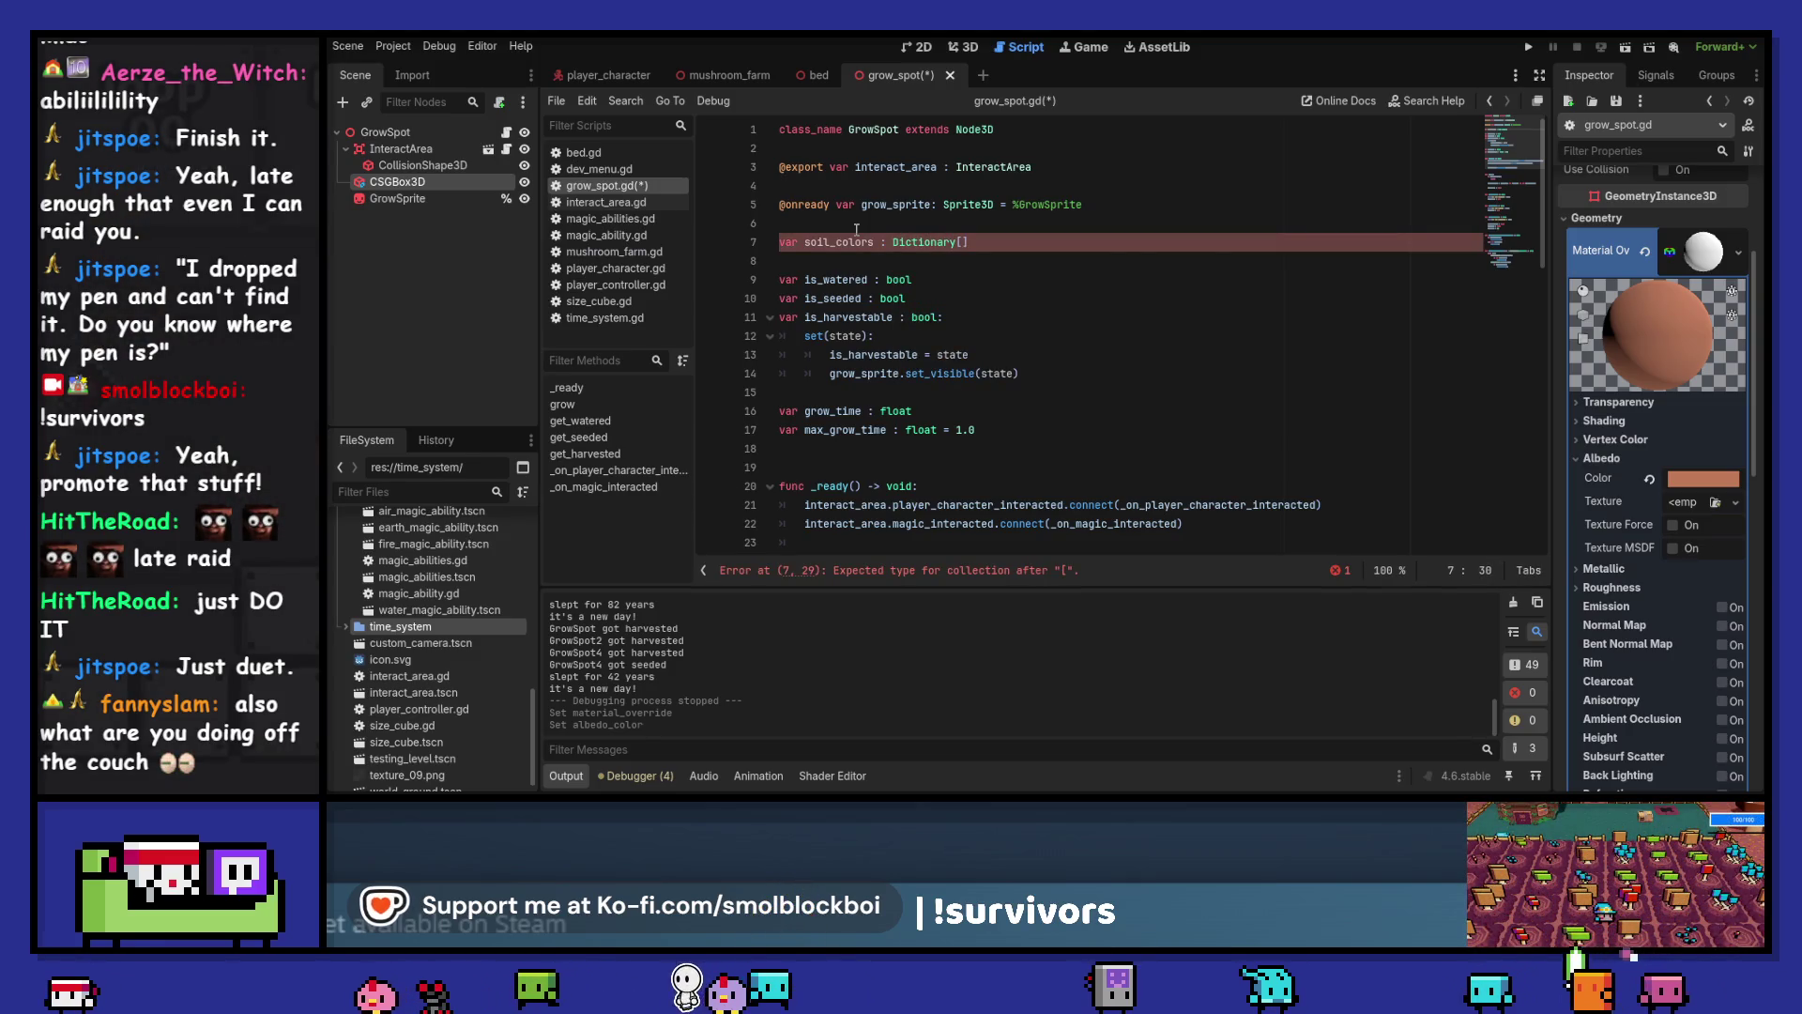
{"action": "type", "text": "String, Color]"}
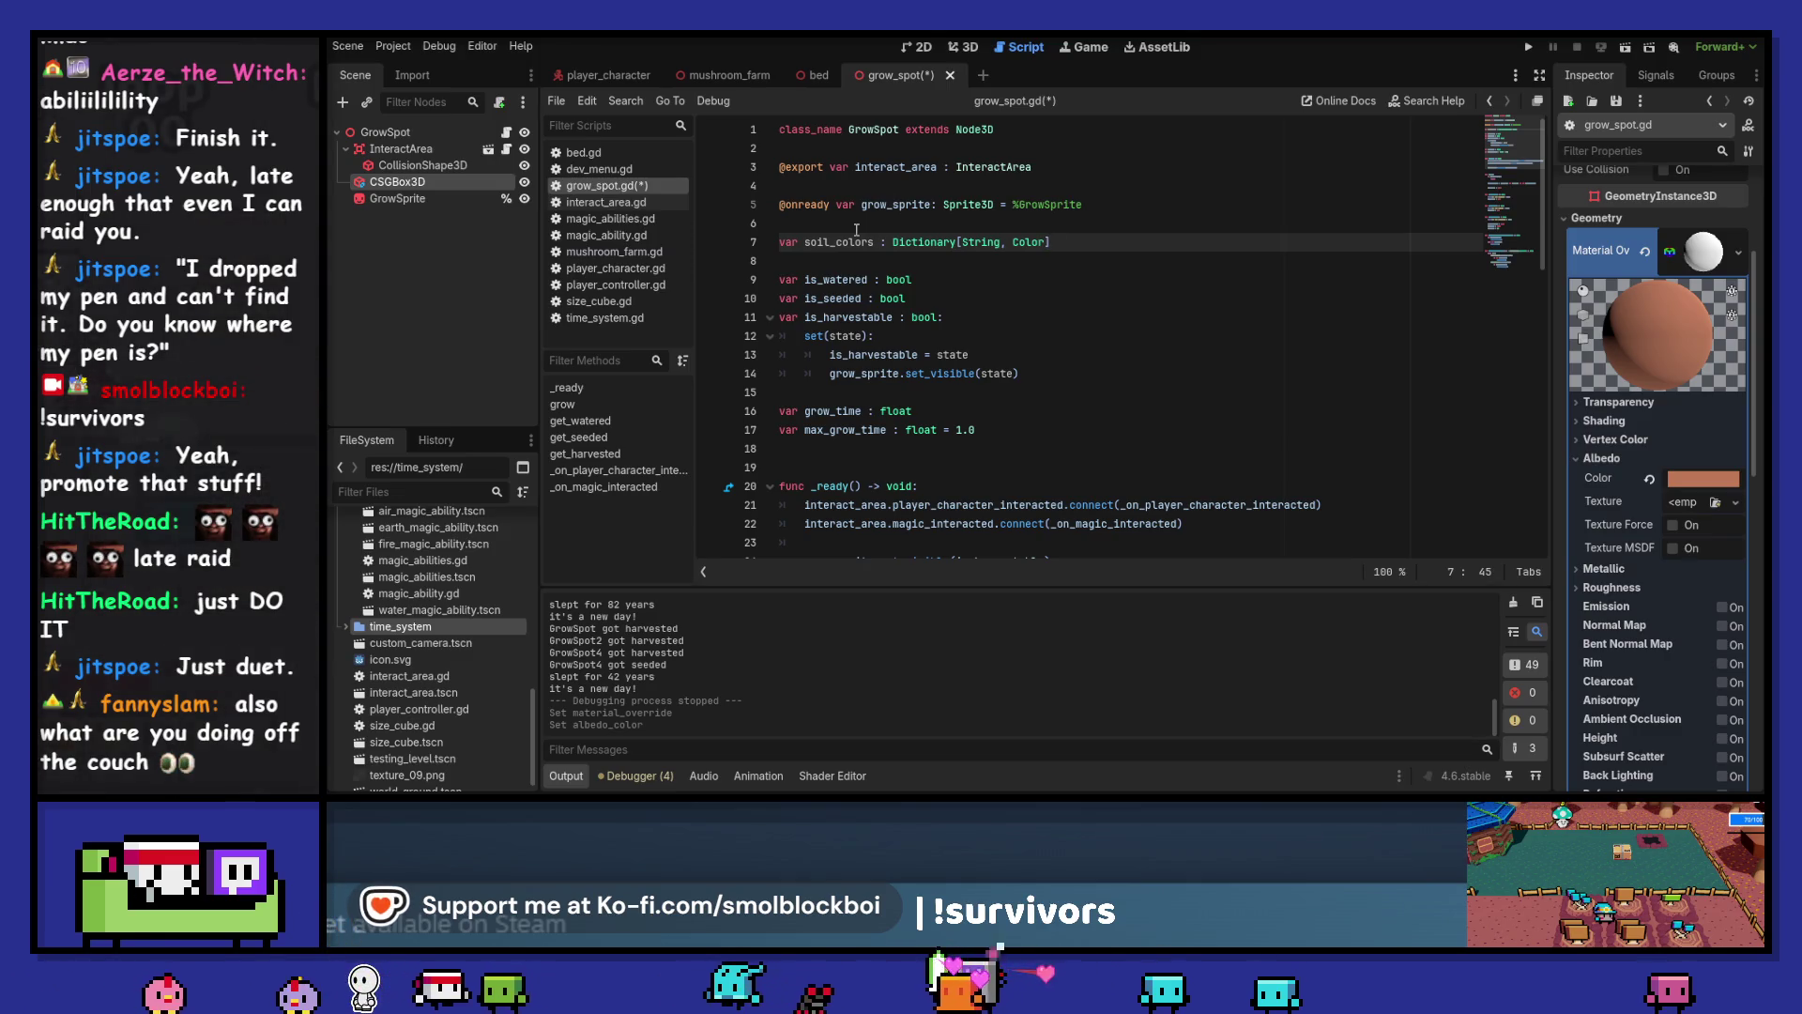
{"action": "type", "text": "= {"}
{"action": "key", "text": "Return"}
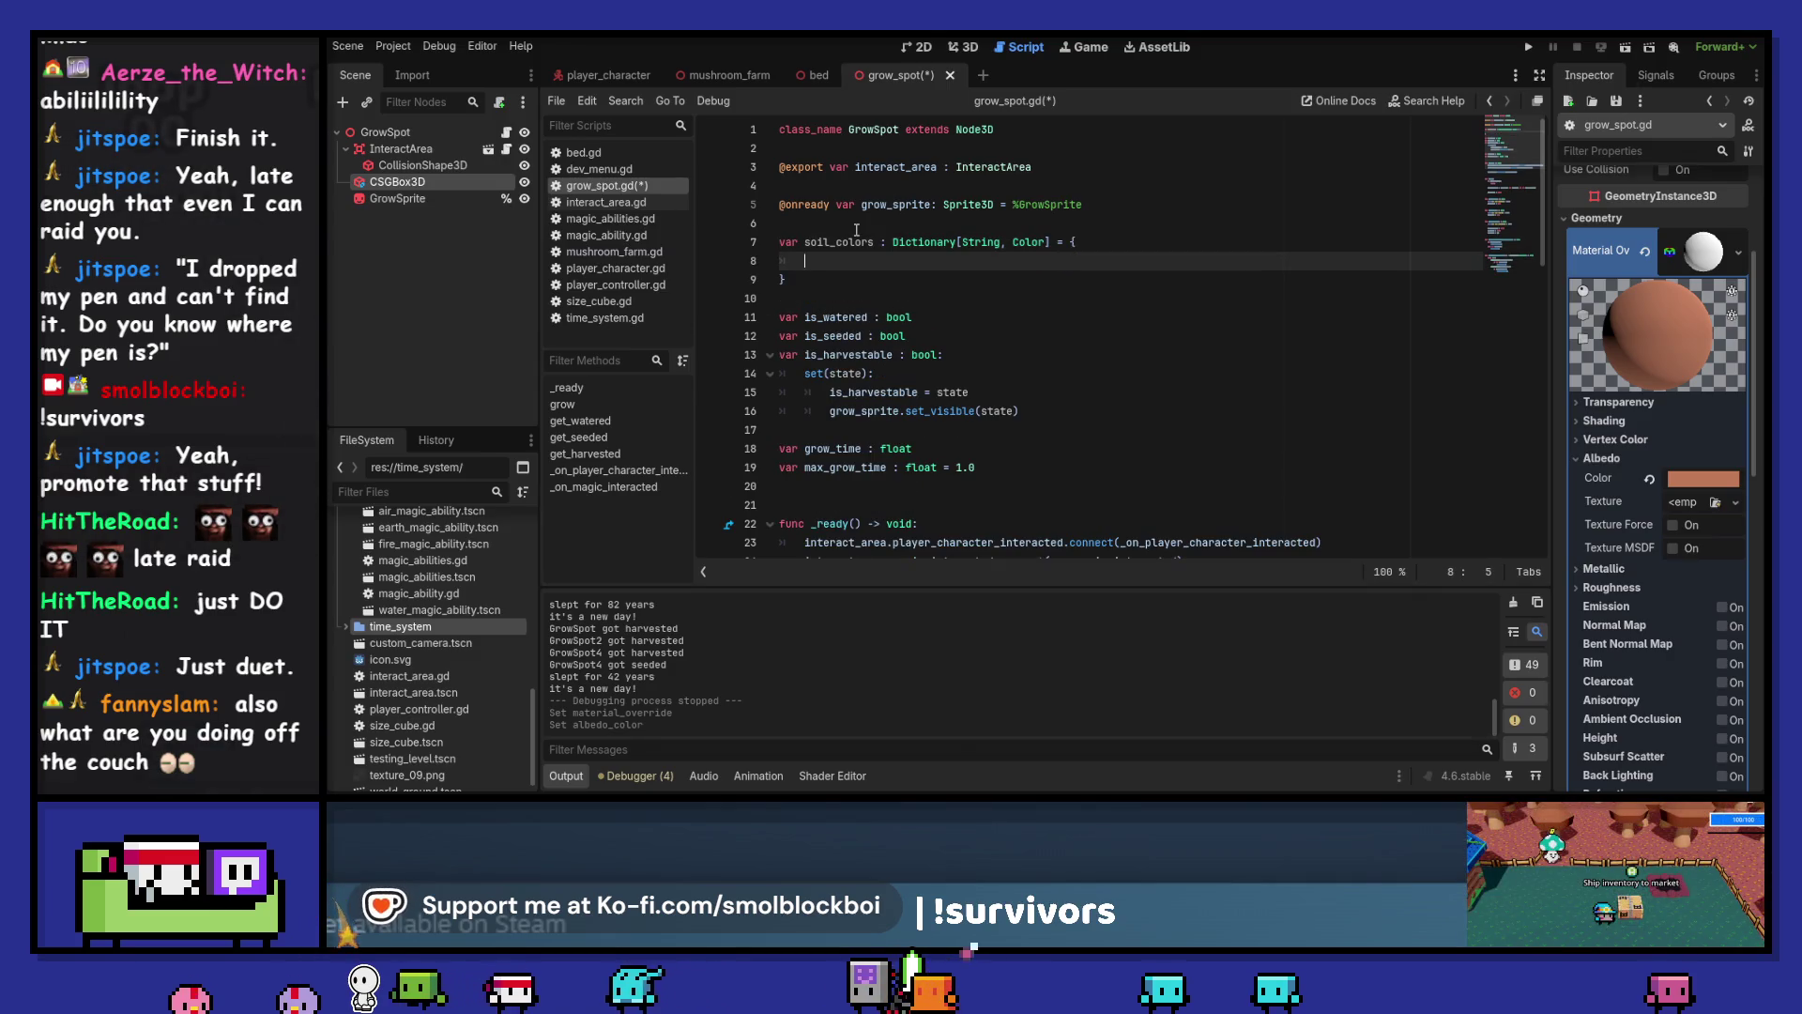
{"action": "type", "text": "\"dry"}
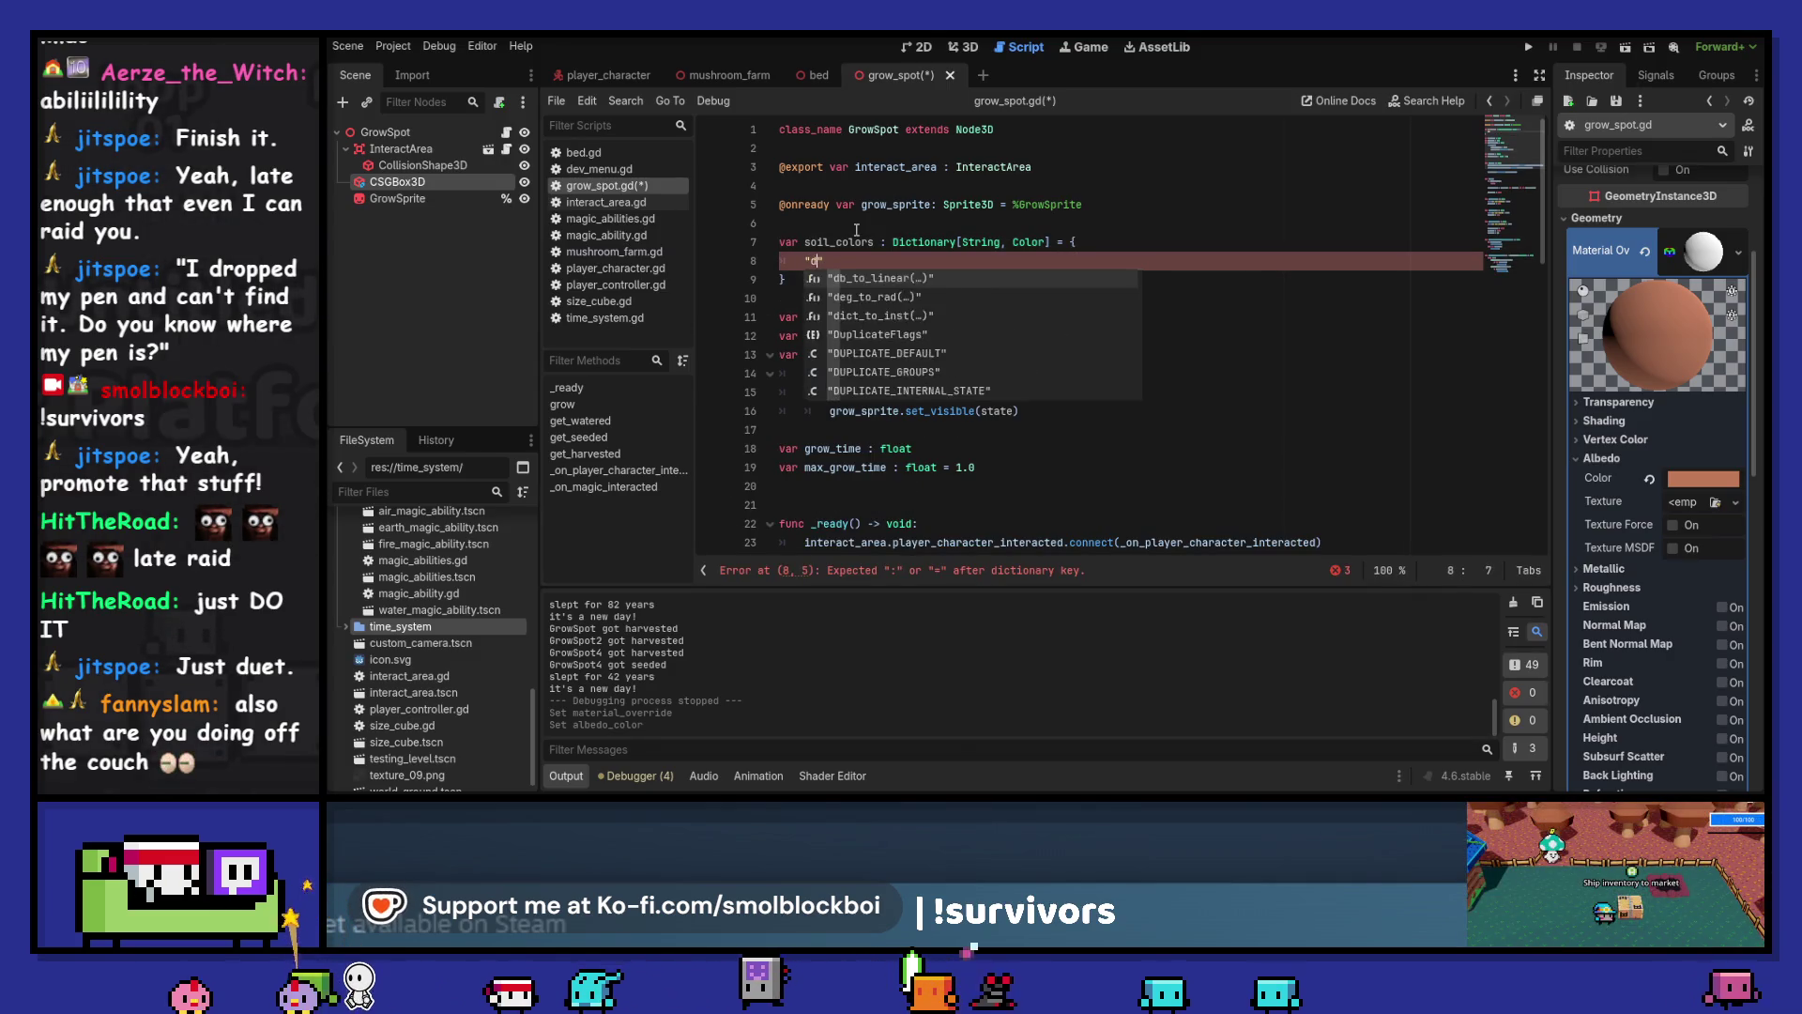
{"action": "key", "text": "Right"}
{"action": "type", "text": ": bf7958"}
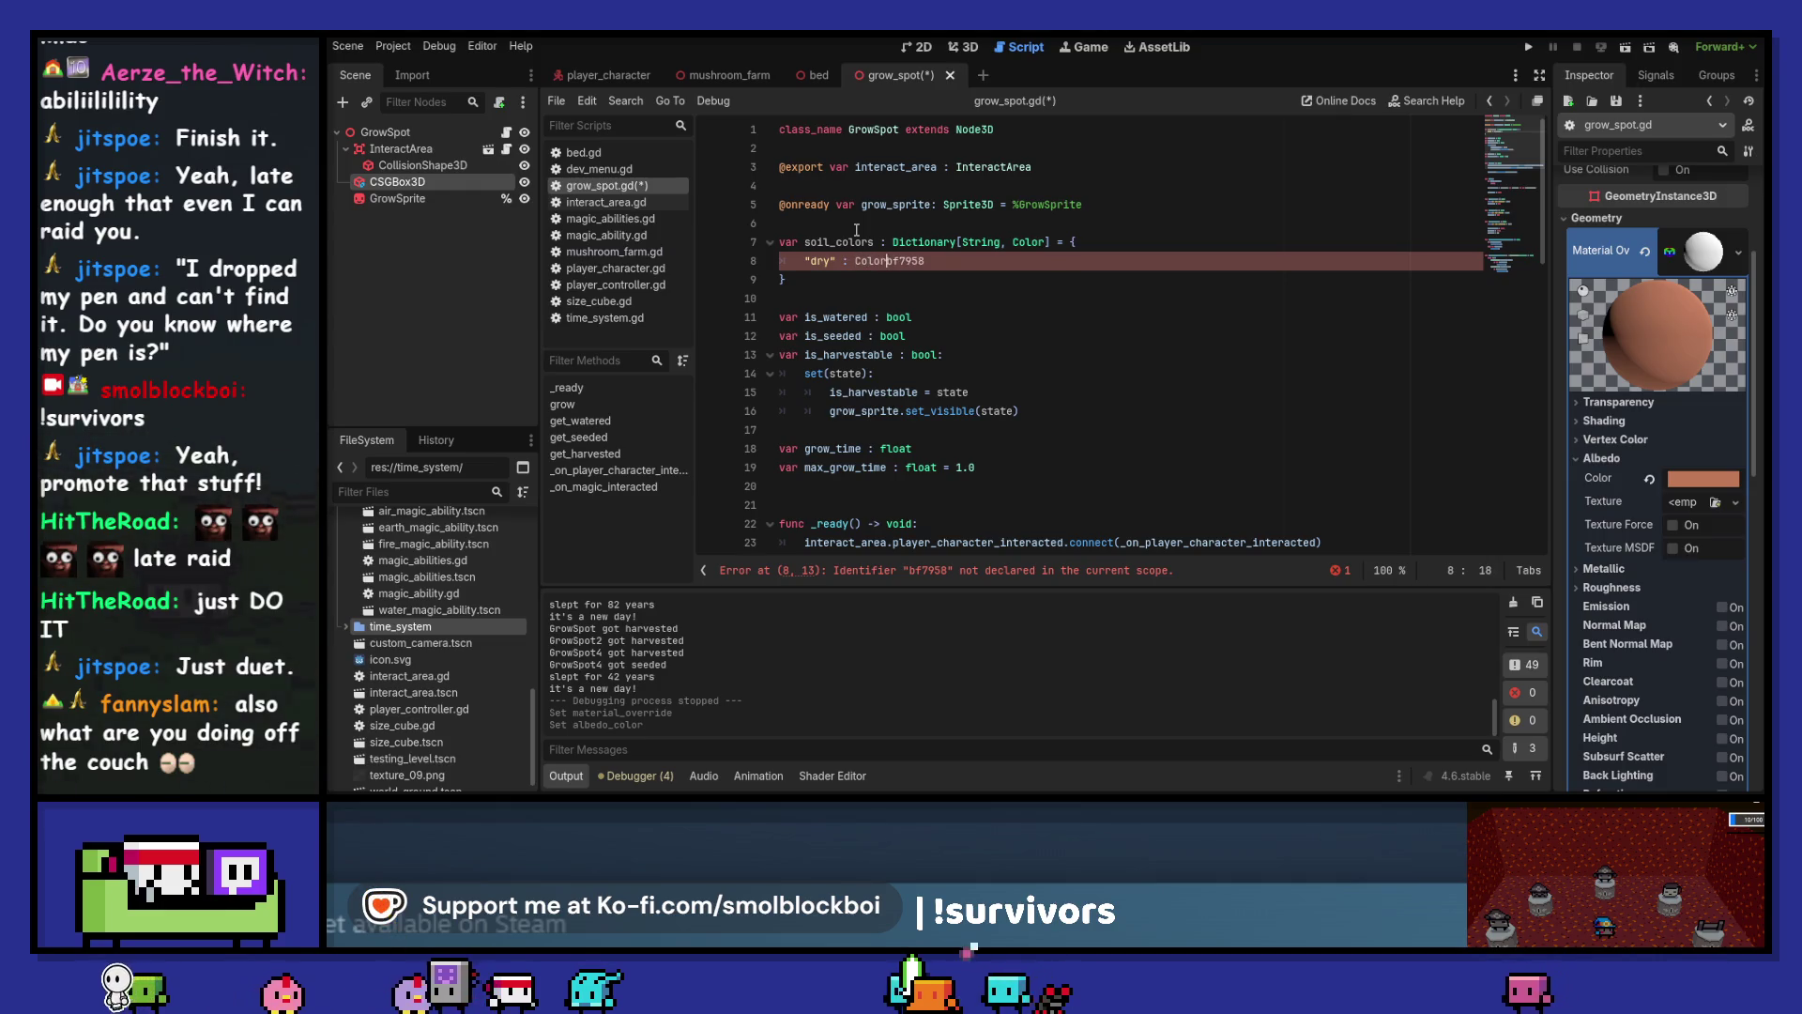
{"action": "type", "text": "("}
{"action": "key", "text": "End"}
{"action": "type", "text": ")"}
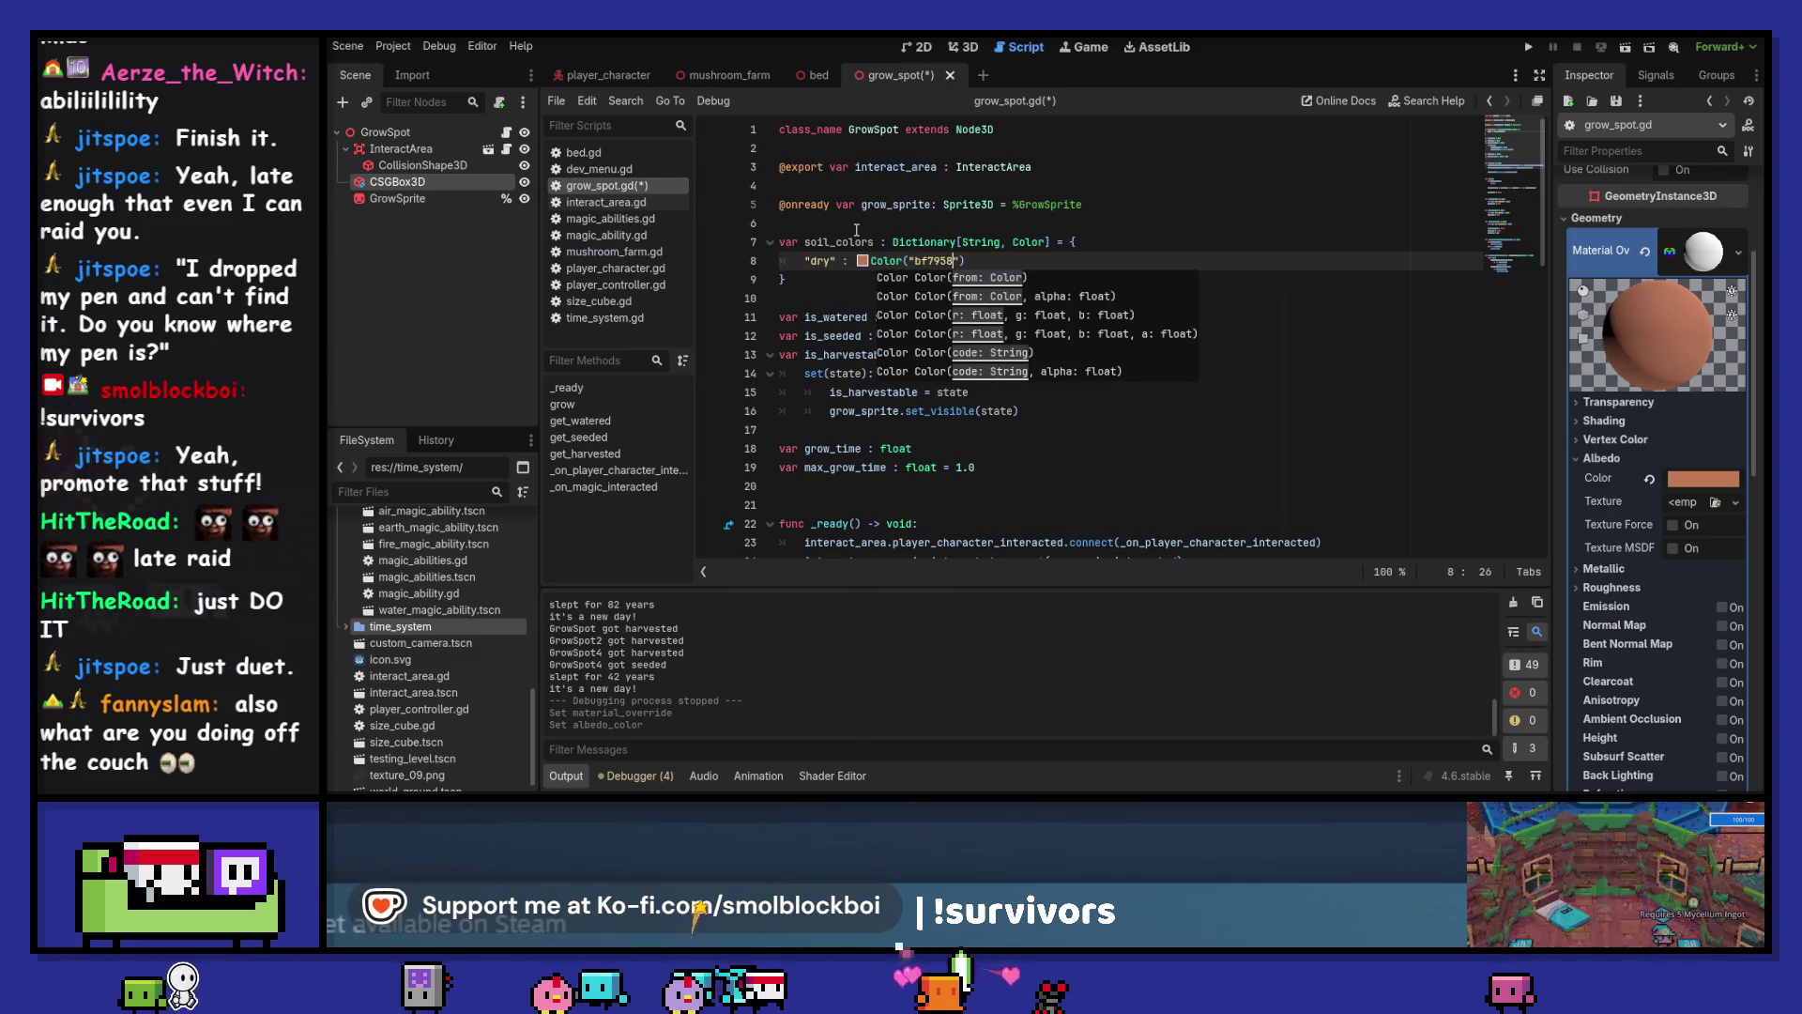
{"action": "key", "text": "End"}
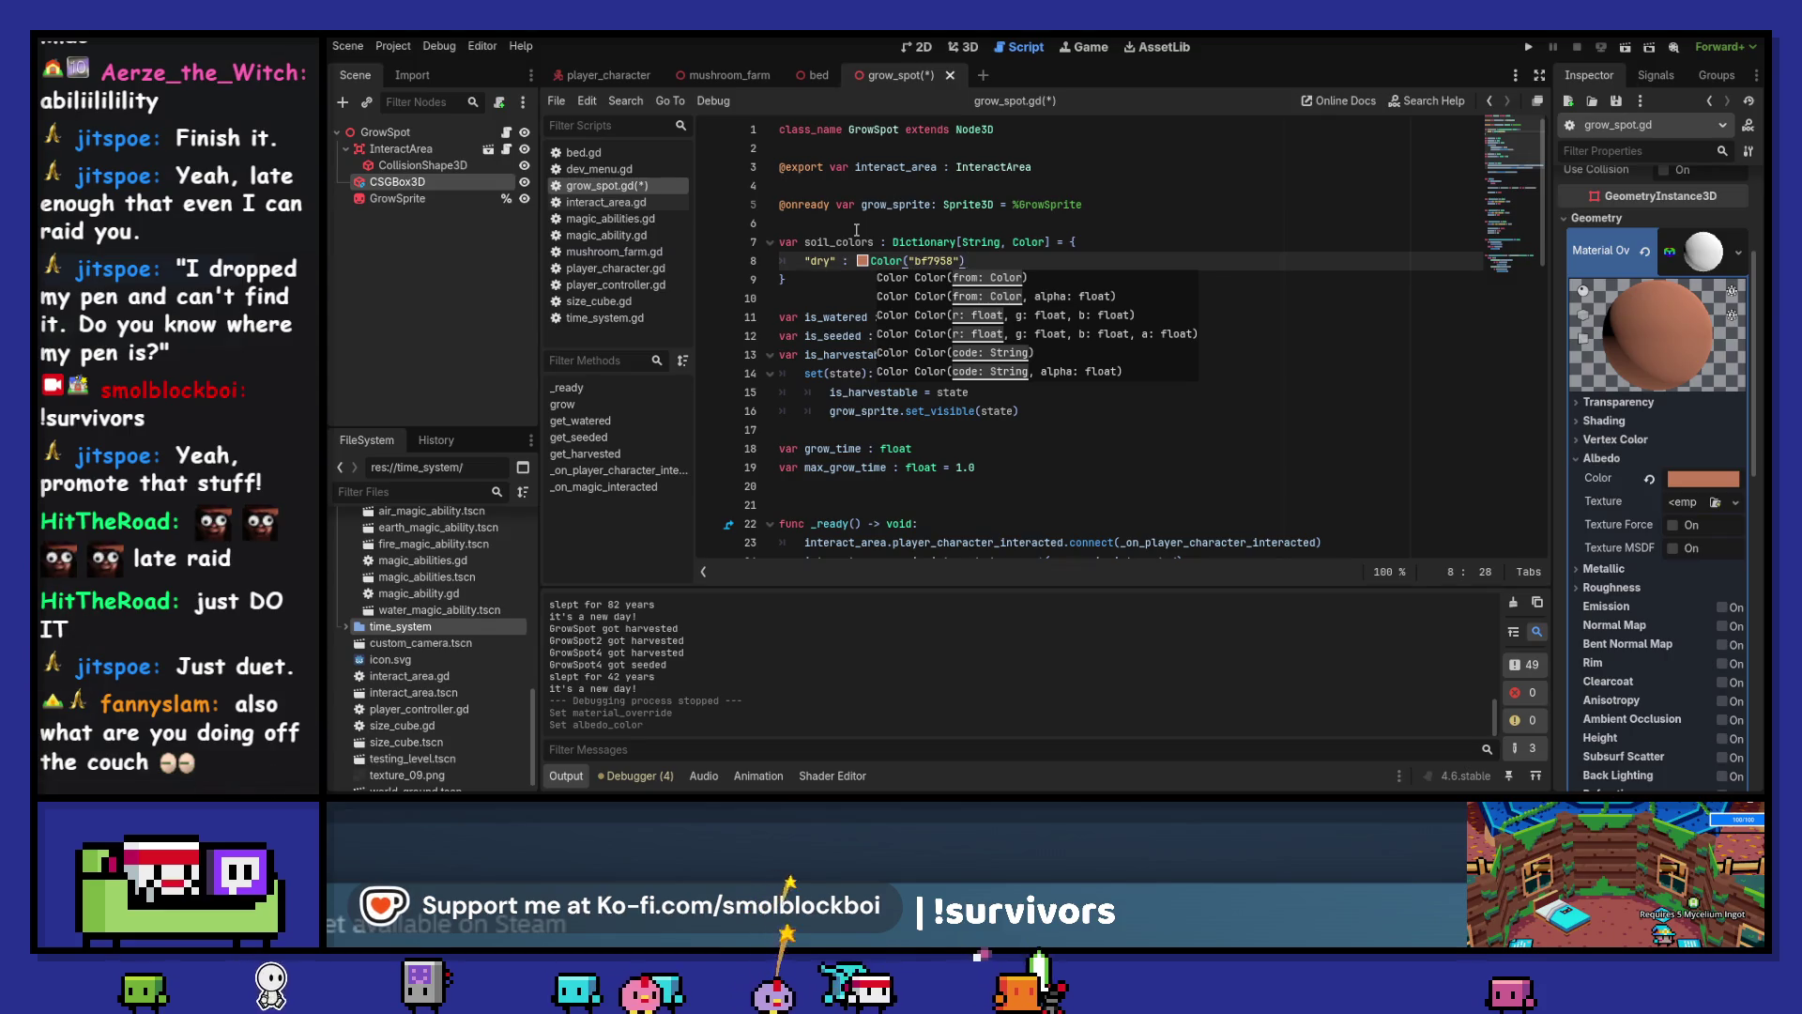
{"action": "left_click", "coordinate": [864, 263]}
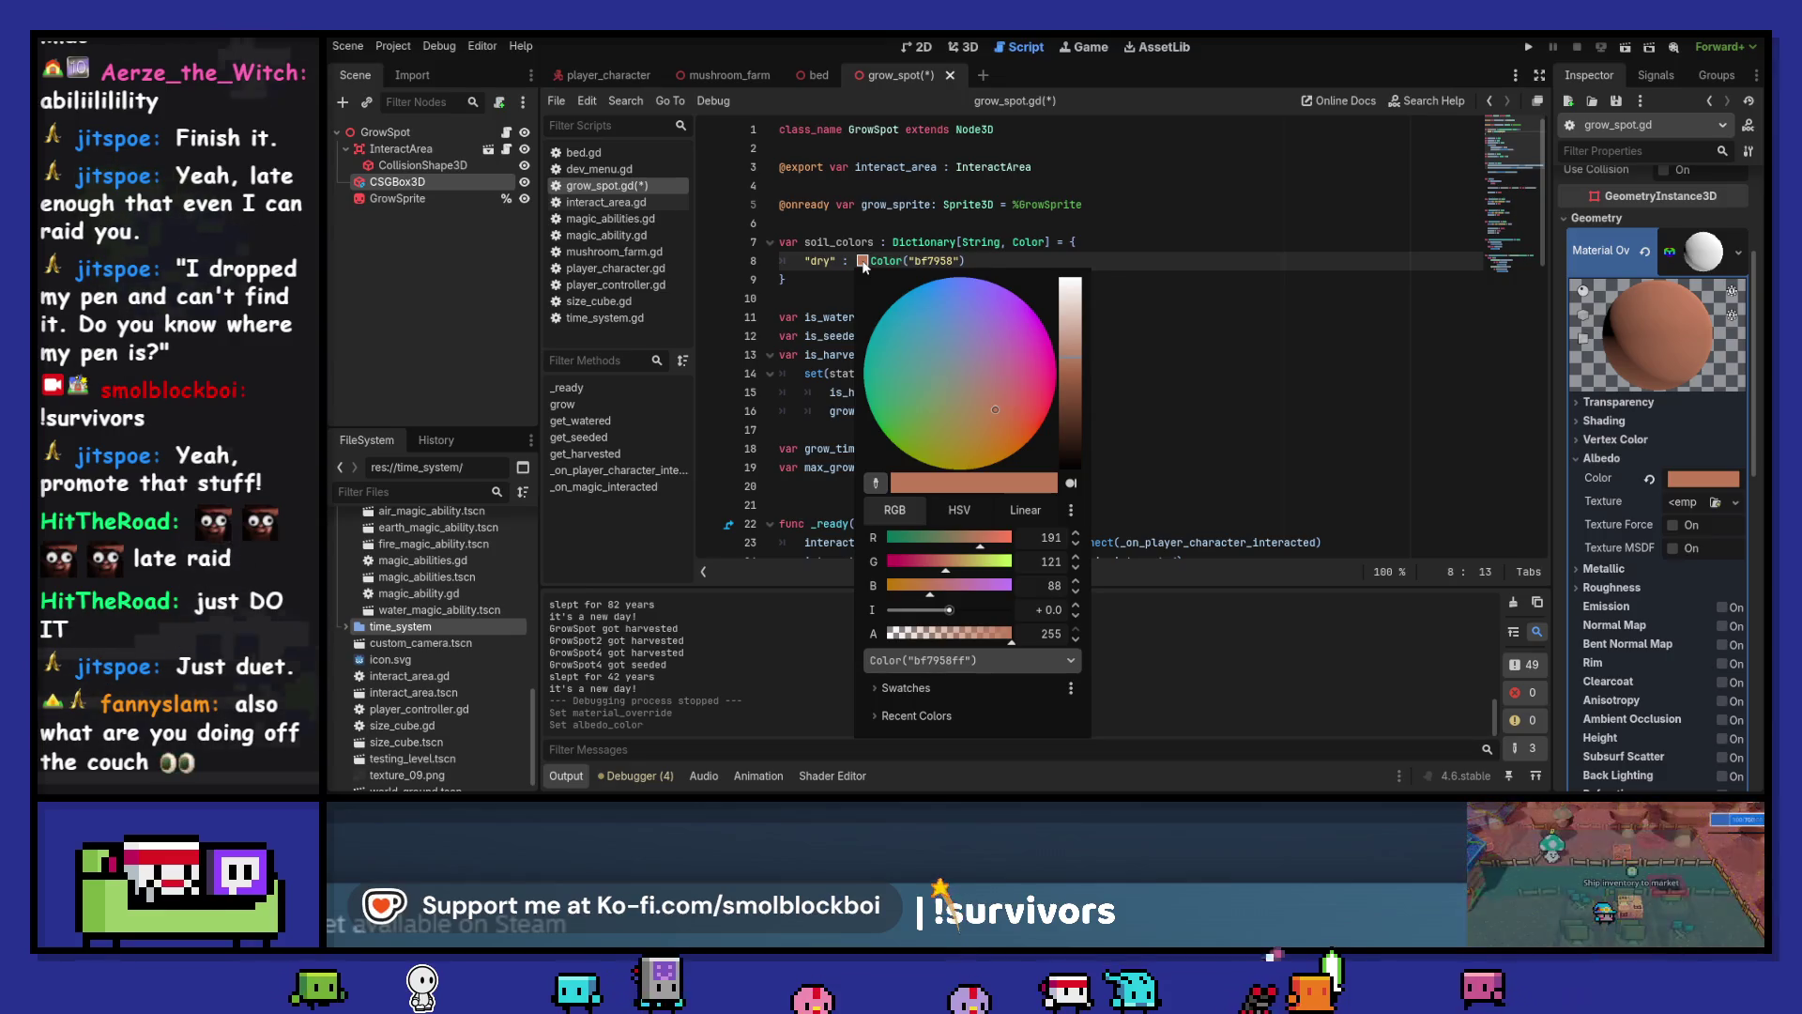
{"action": "left_click", "coordinate": [991, 261]}
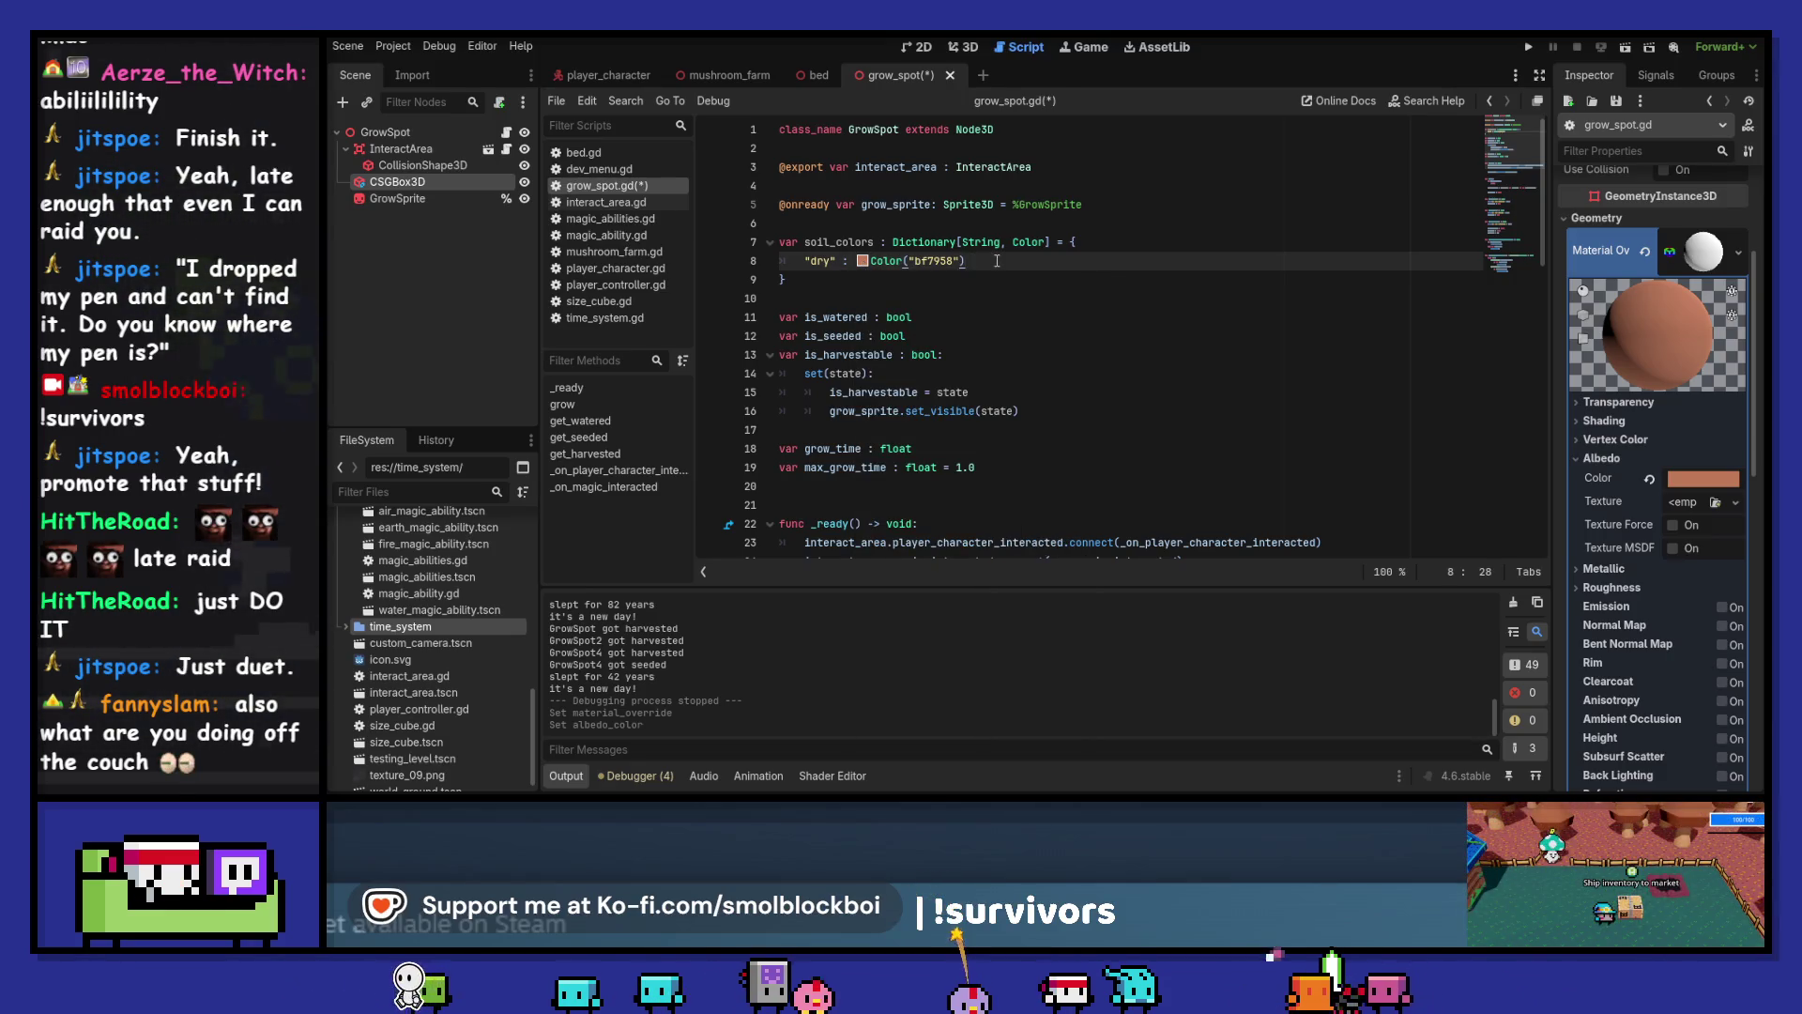
{"action": "type", "text": ","}
Start a "wet" : Color("") entry and look up the wet hex 7a444a in Aseprite
{"action": "key", "text": "Return"}
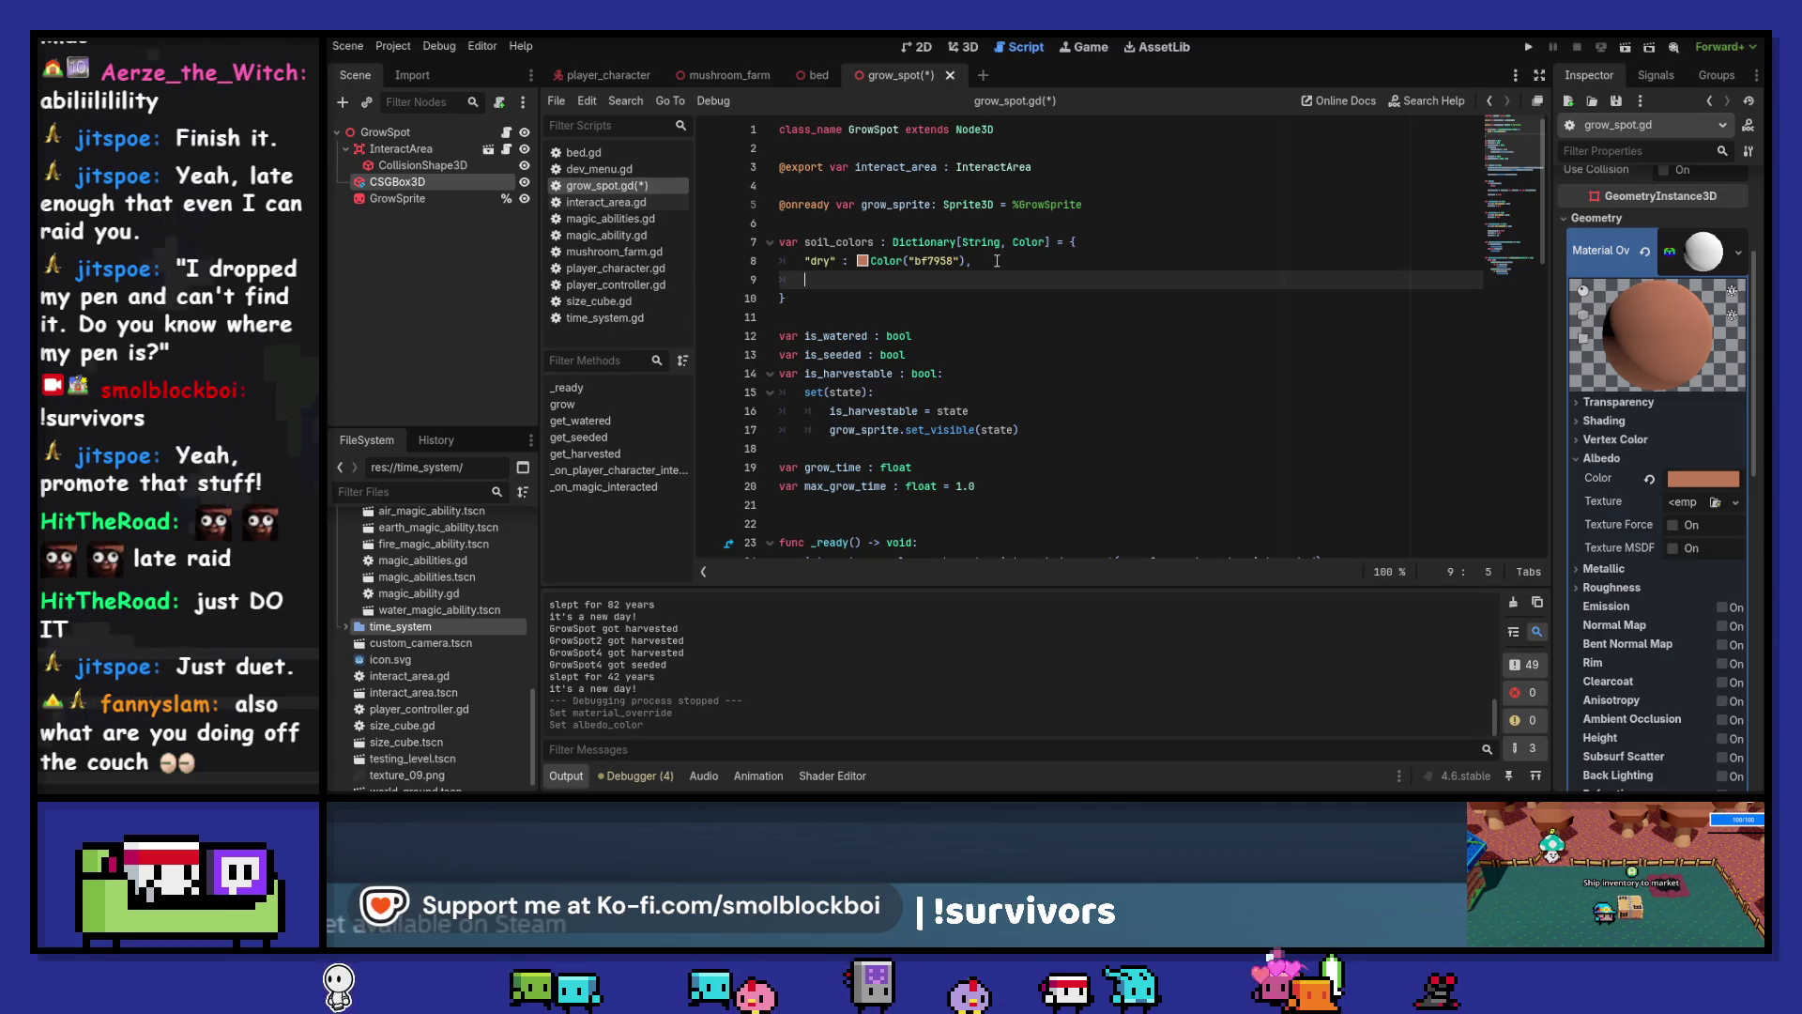
{"action": "type", "text": "\""}
{"action": "type", "text": "wet\" : Color("}
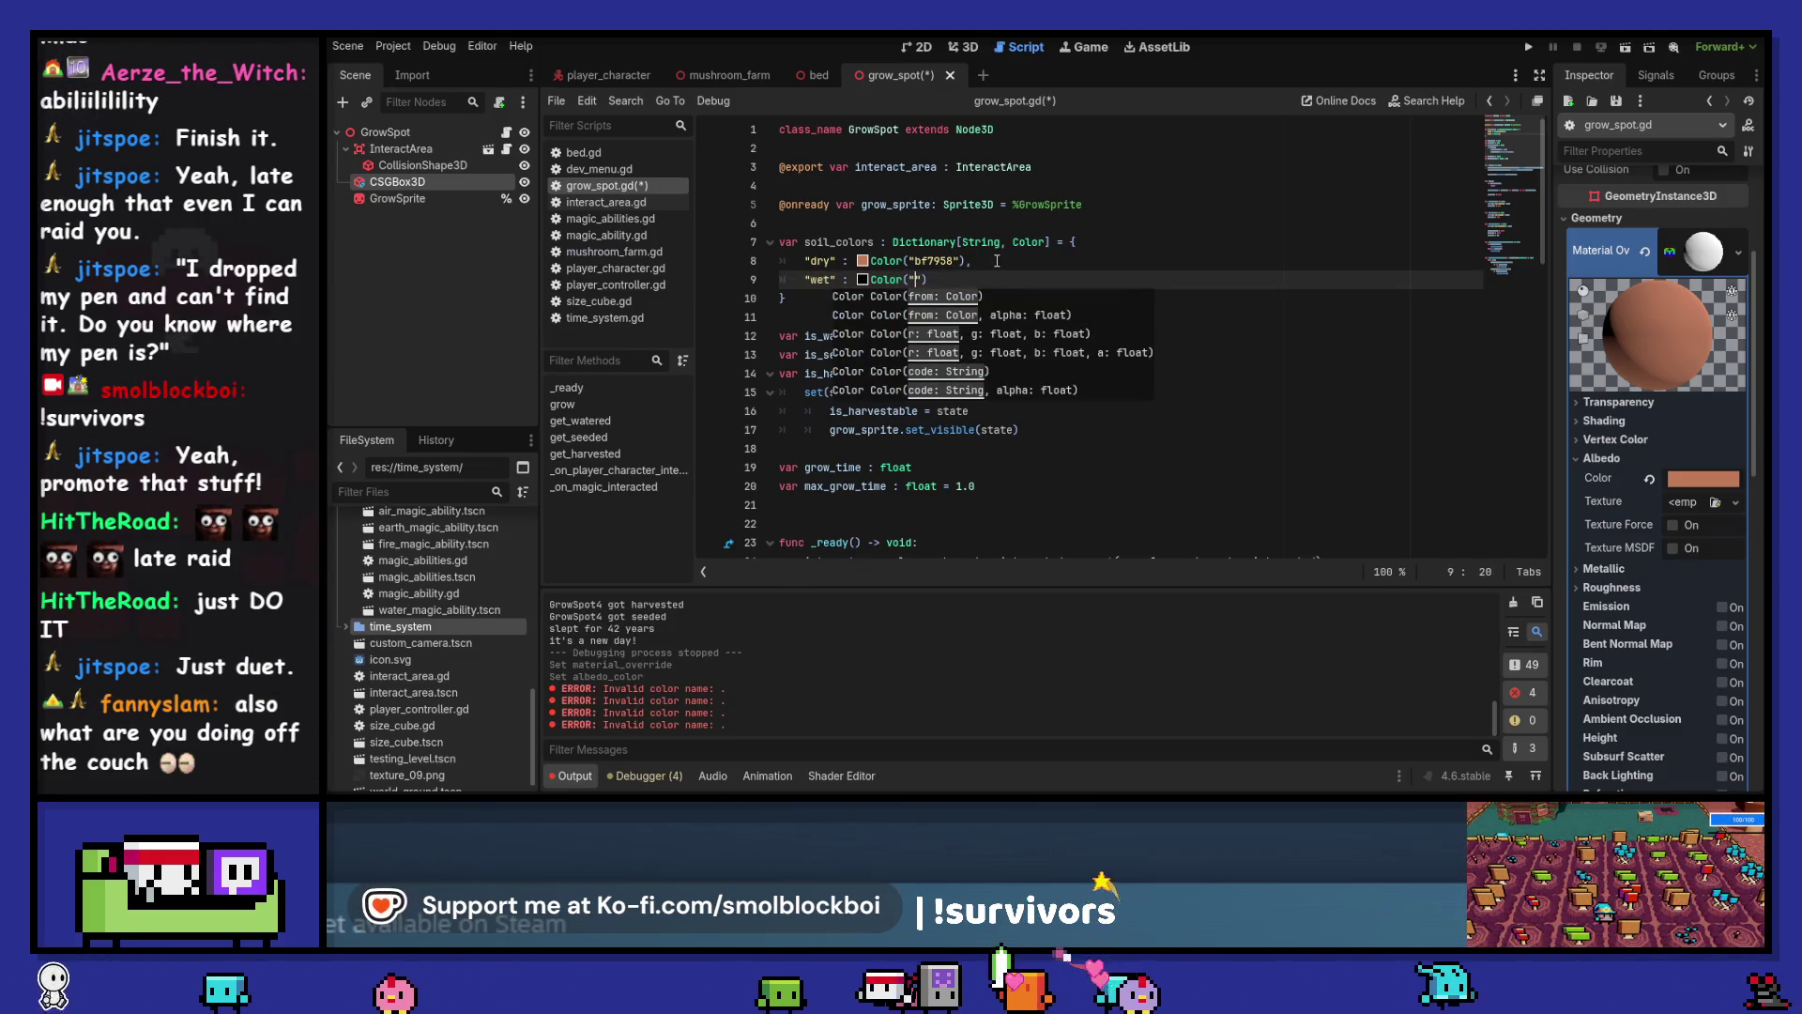
{"action": "key", "text": "alt+Tab"}
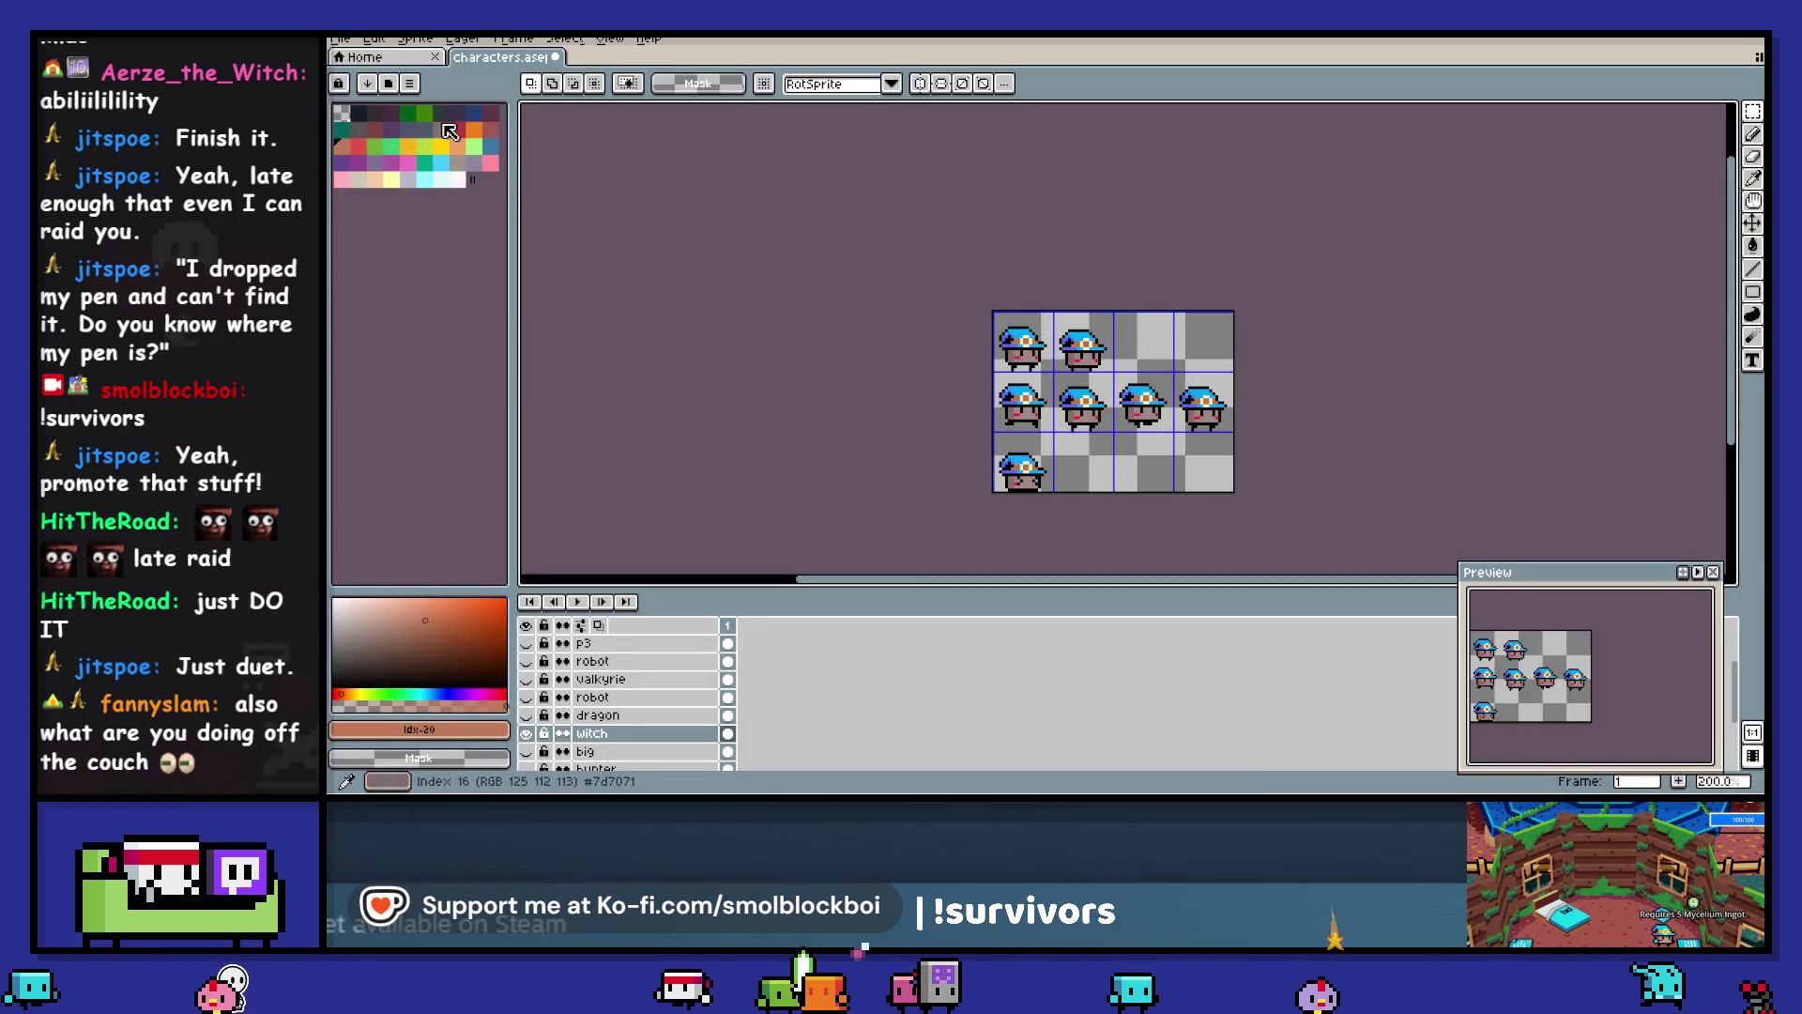
{"action": "left_click", "coordinate": [383, 136]}
{"action": "left_click", "coordinate": [419, 730]}
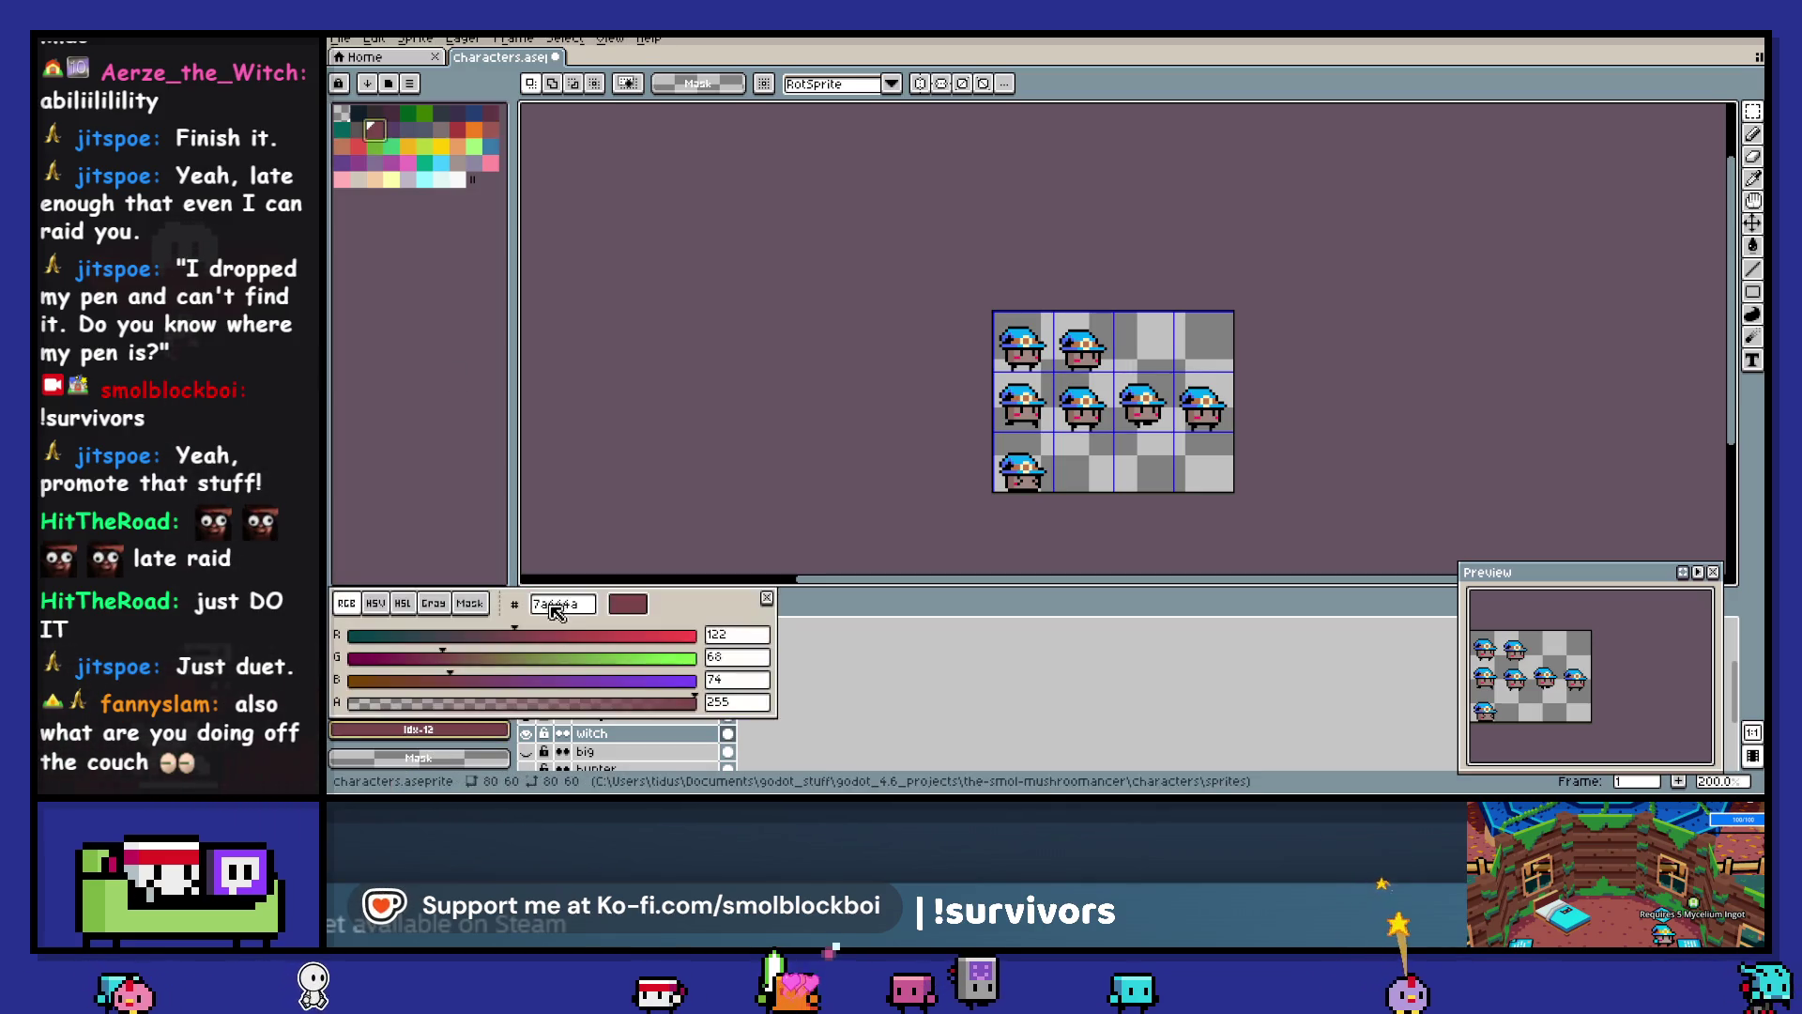
{"action": "key", "text": "Escape"}
{"action": "key", "text": "alt+Tab"}
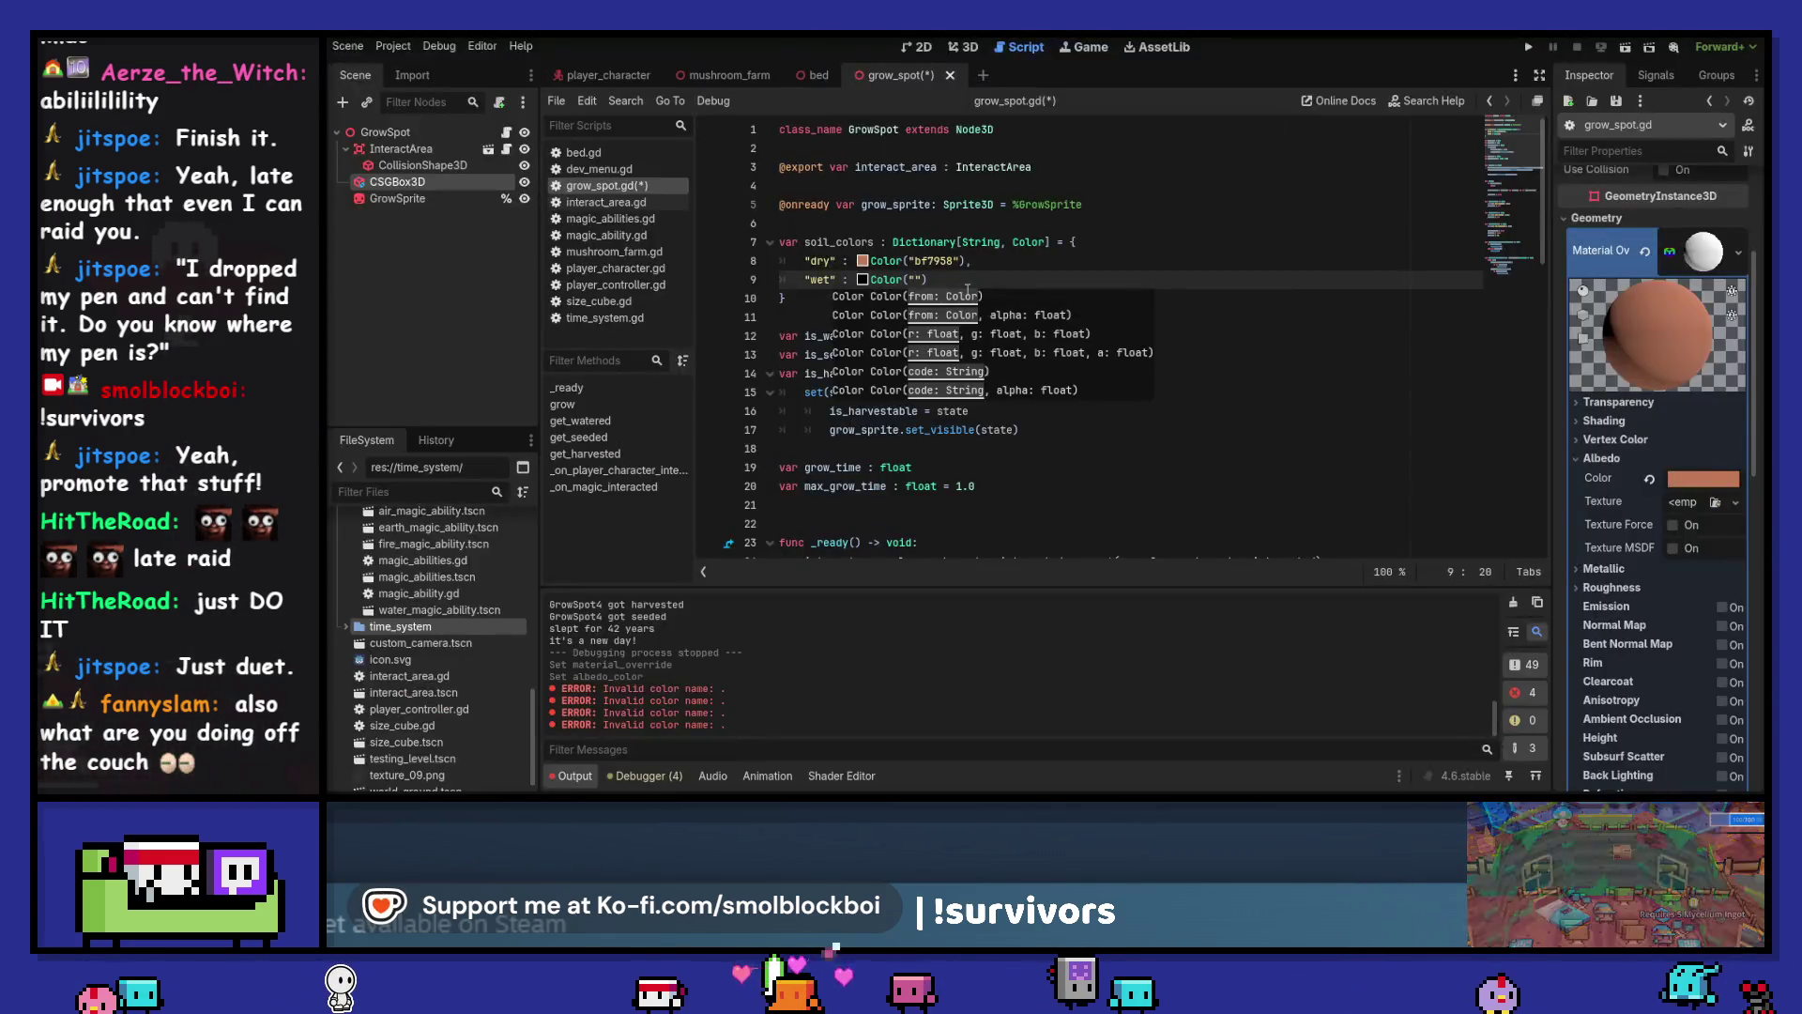
{"action": "type", "text": "7a444a"}
Fill the wet colour with 7a444a, save, and clear the Output log
{"action": "left_click", "coordinate": [1029, 285]}
{"action": "key", "text": "ctrl+s"}
{"action": "left_click", "coordinate": [1515, 604]}
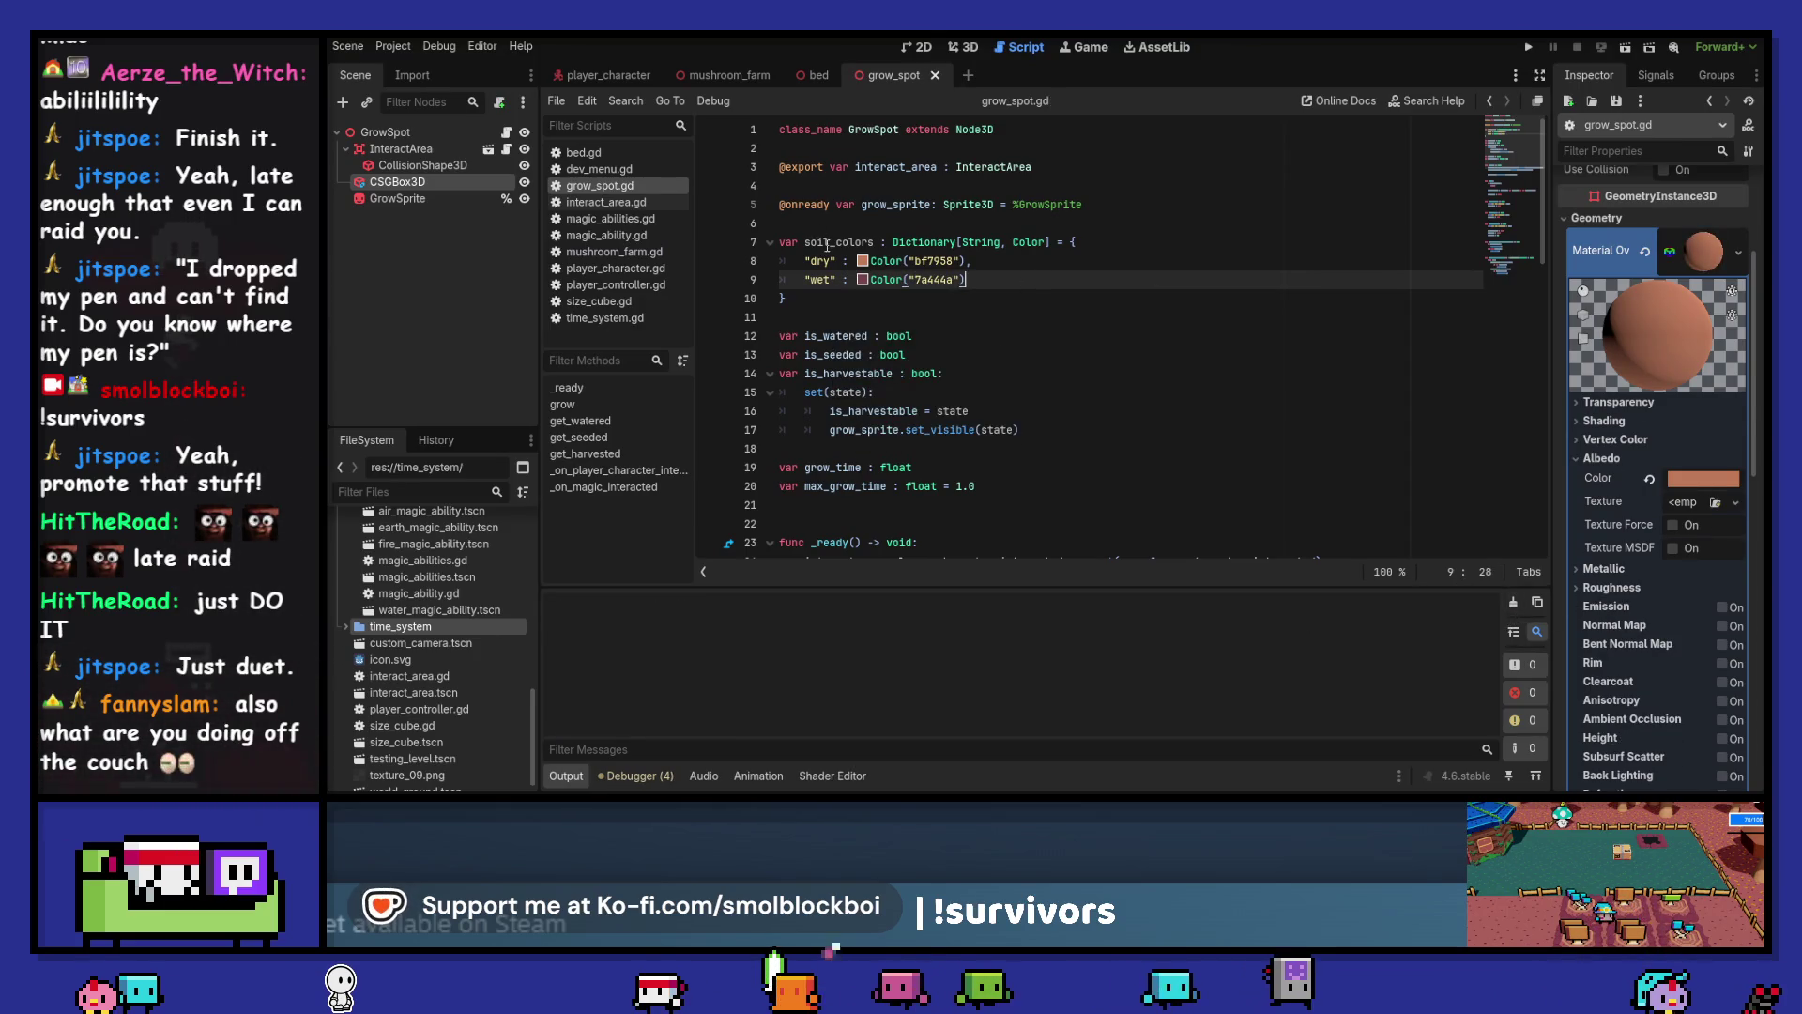
Give is_watered a set(state) setter that assigns is_watered = state
{"action": "double_click", "coordinate": [826, 242]}
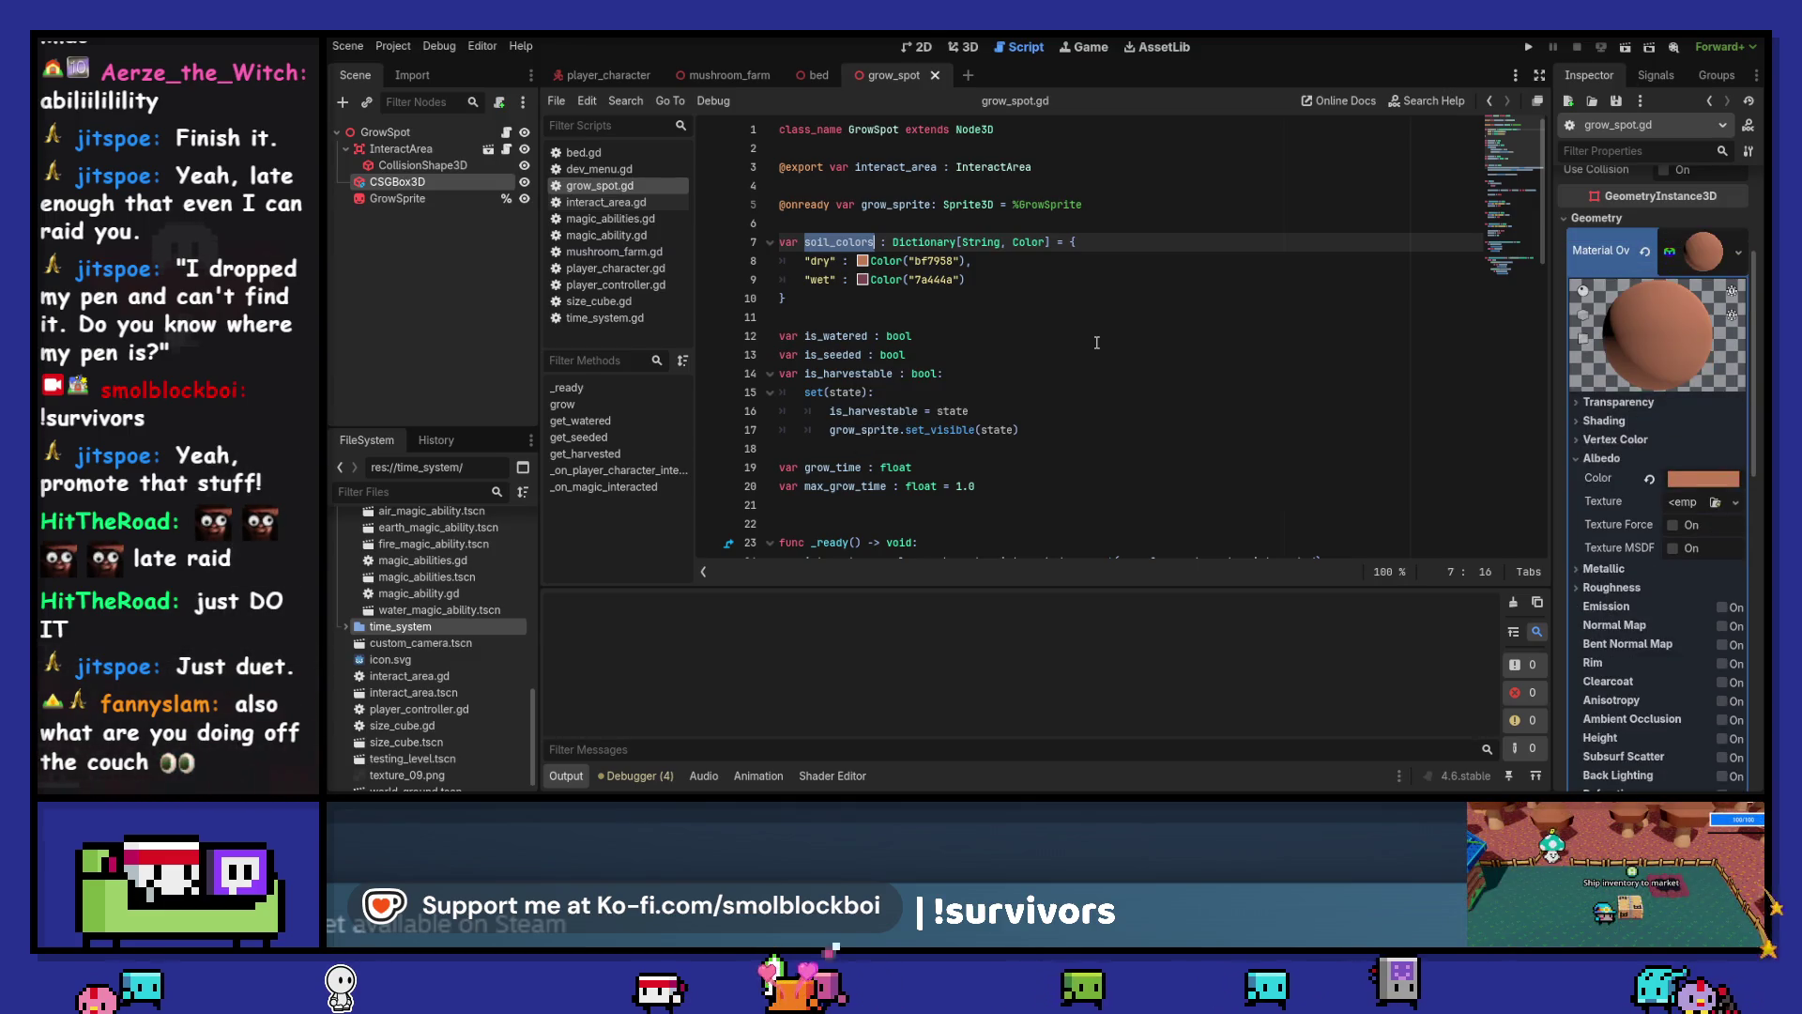
{"action": "left_click", "coordinate": [1047, 343]}
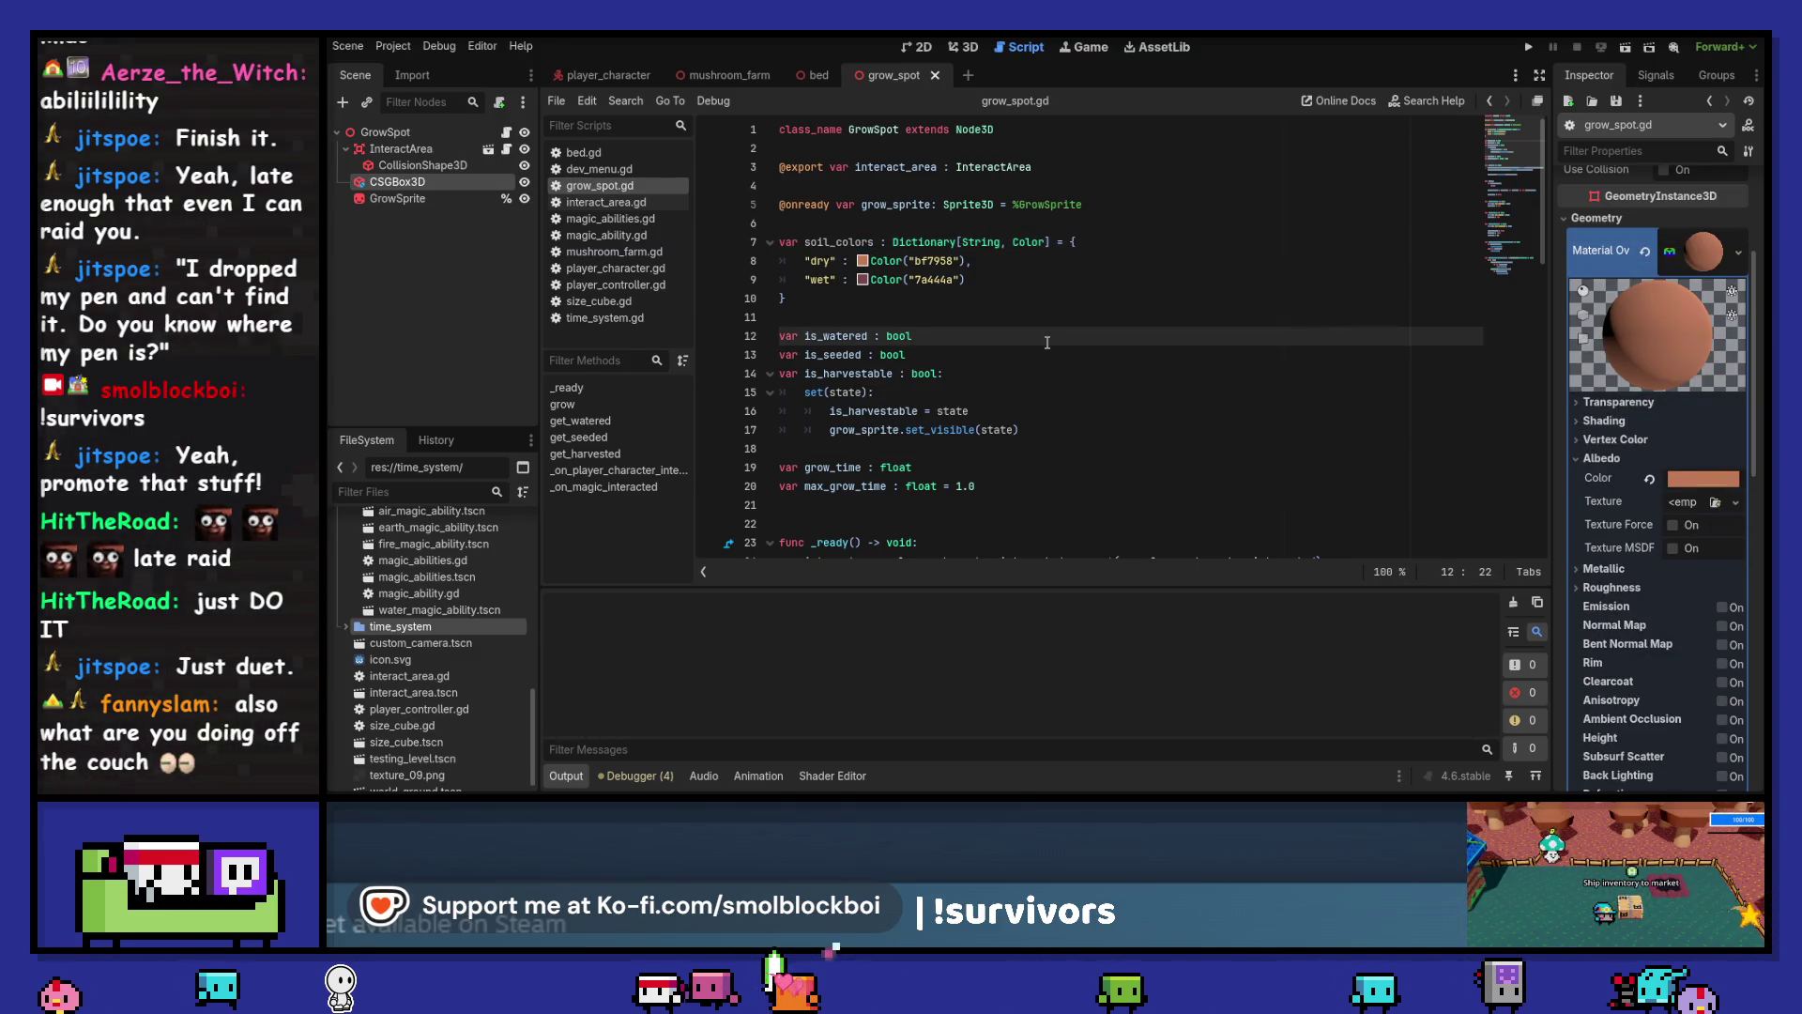
{"action": "type", "text": ":"}
{"action": "key", "text": "Return"}
{"action": "type", "text": "s"}
{"action": "type", "text": "st"}
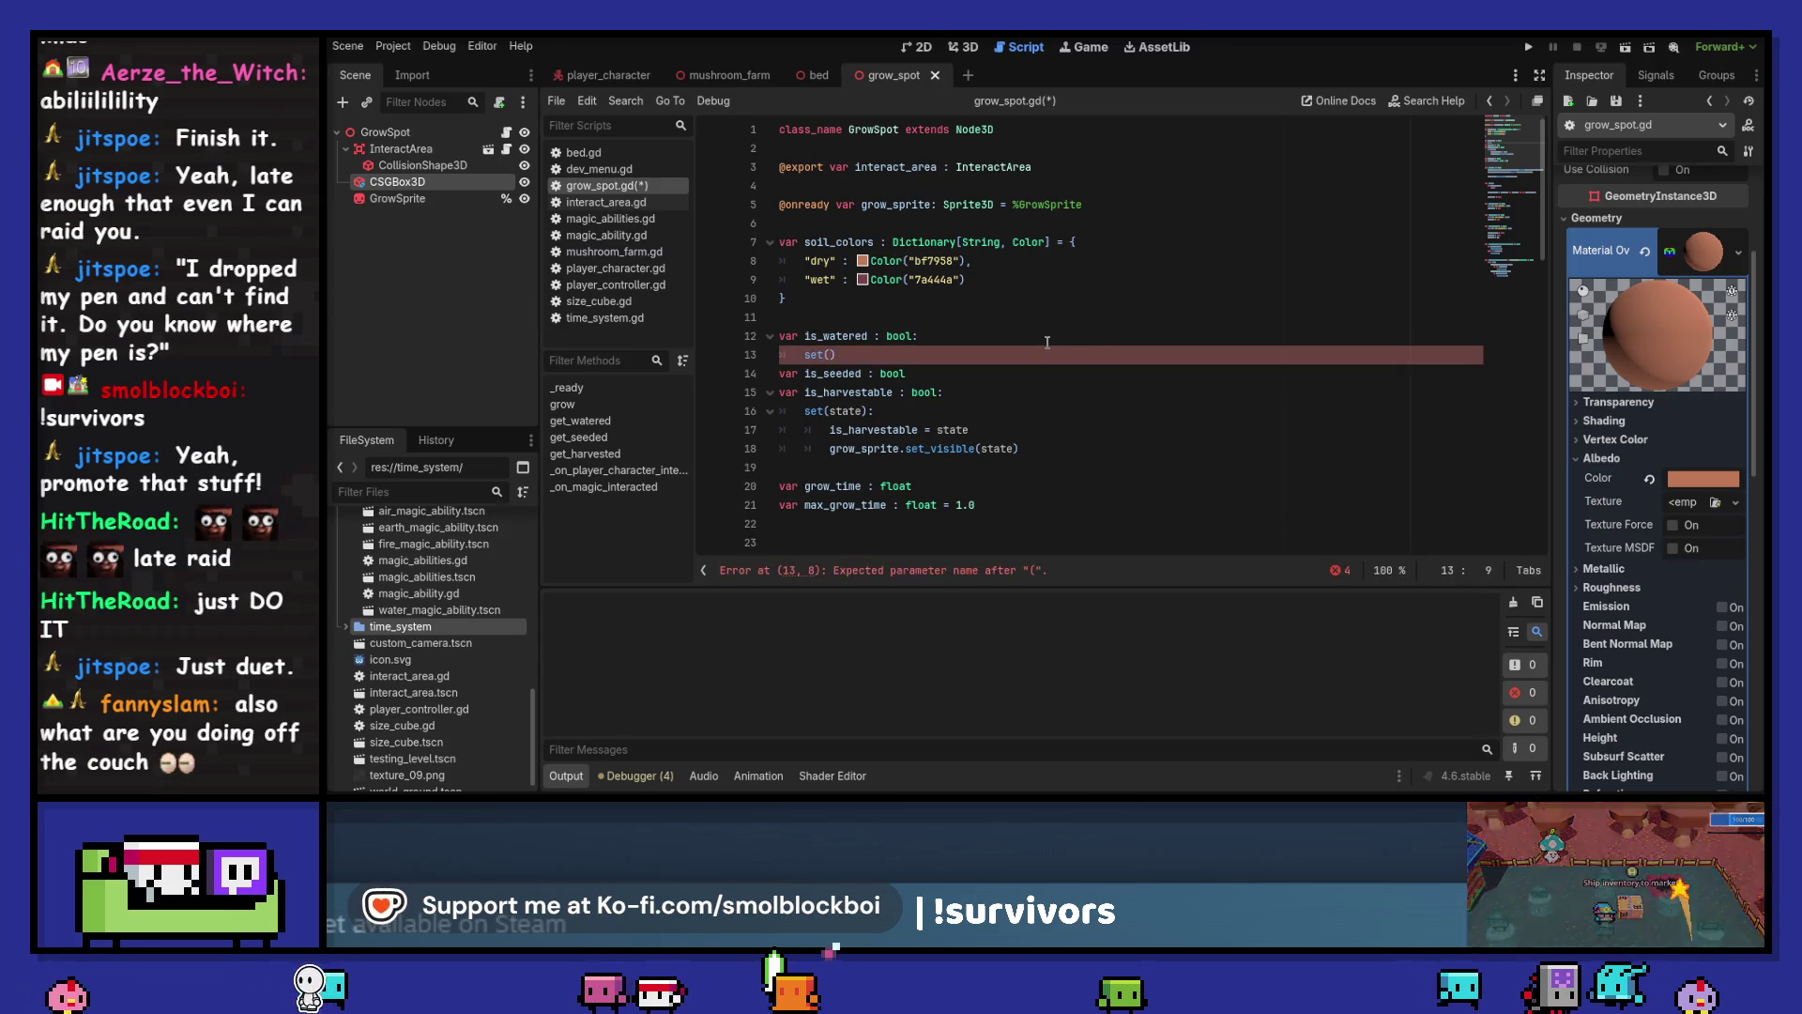
{"action": "type", "text": ":"}
{"action": "key", "text": "Return"}
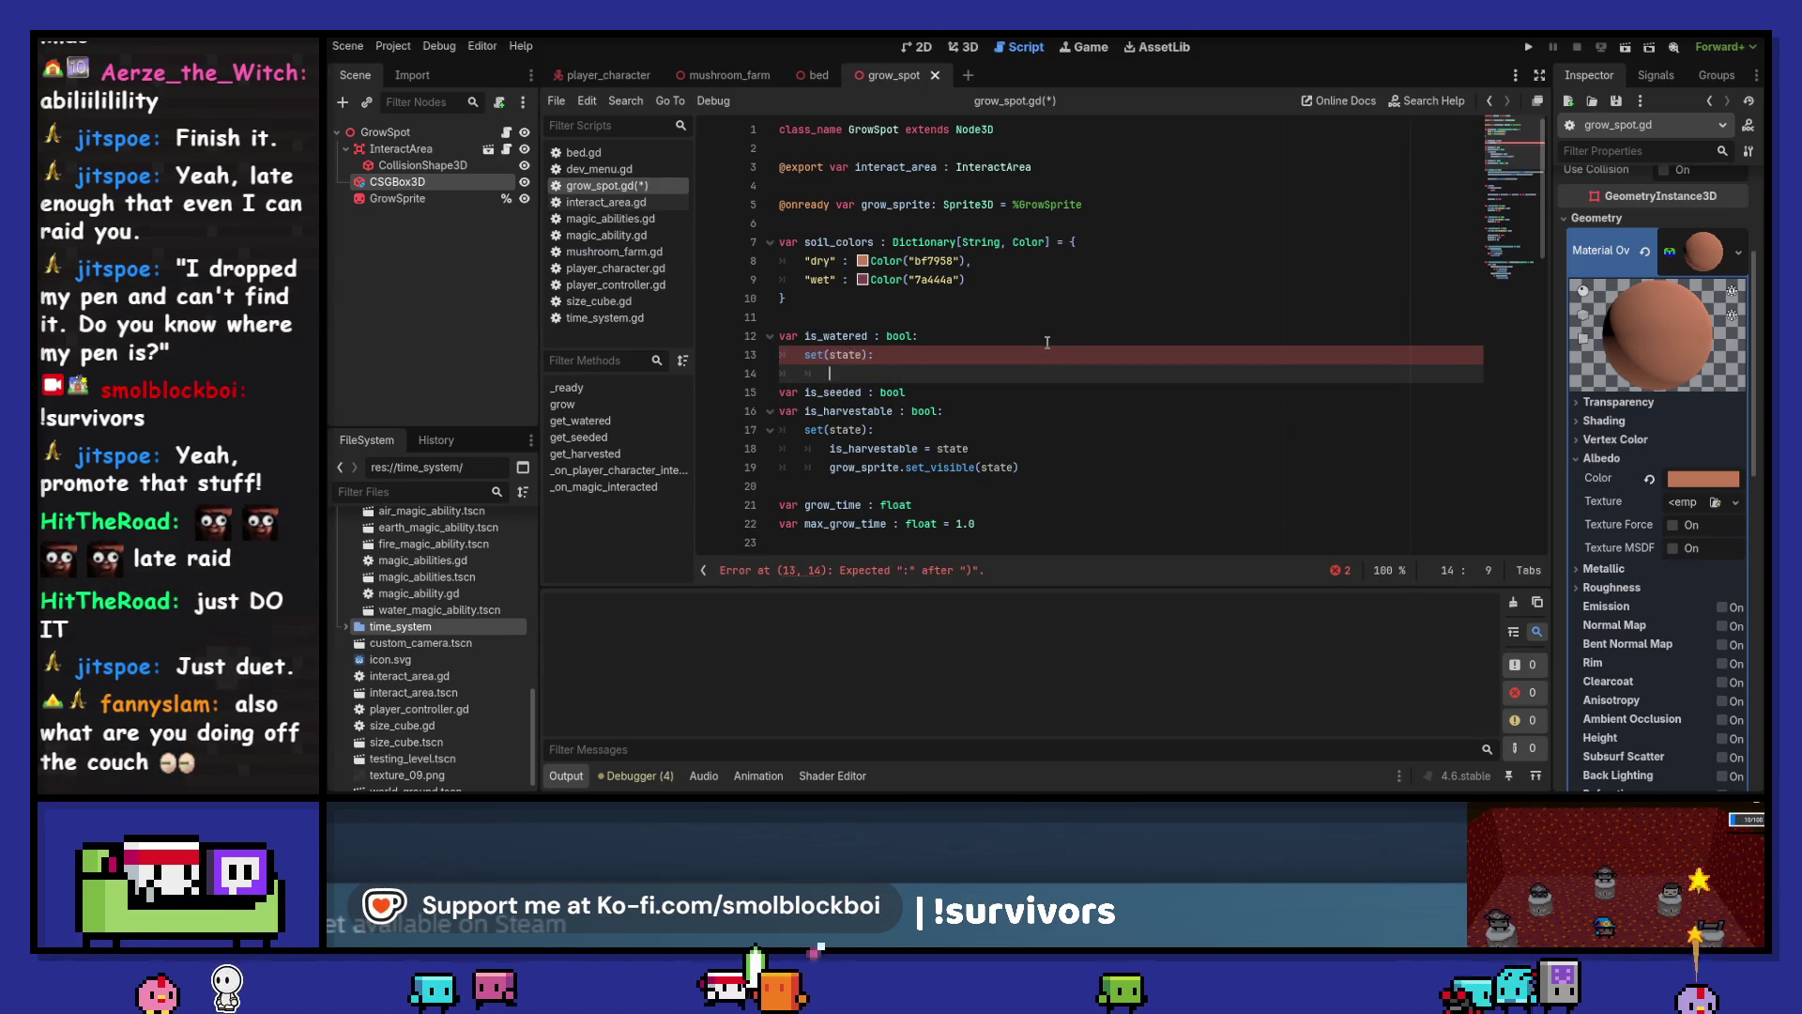
{"action": "type", "text": "is_watered = "}
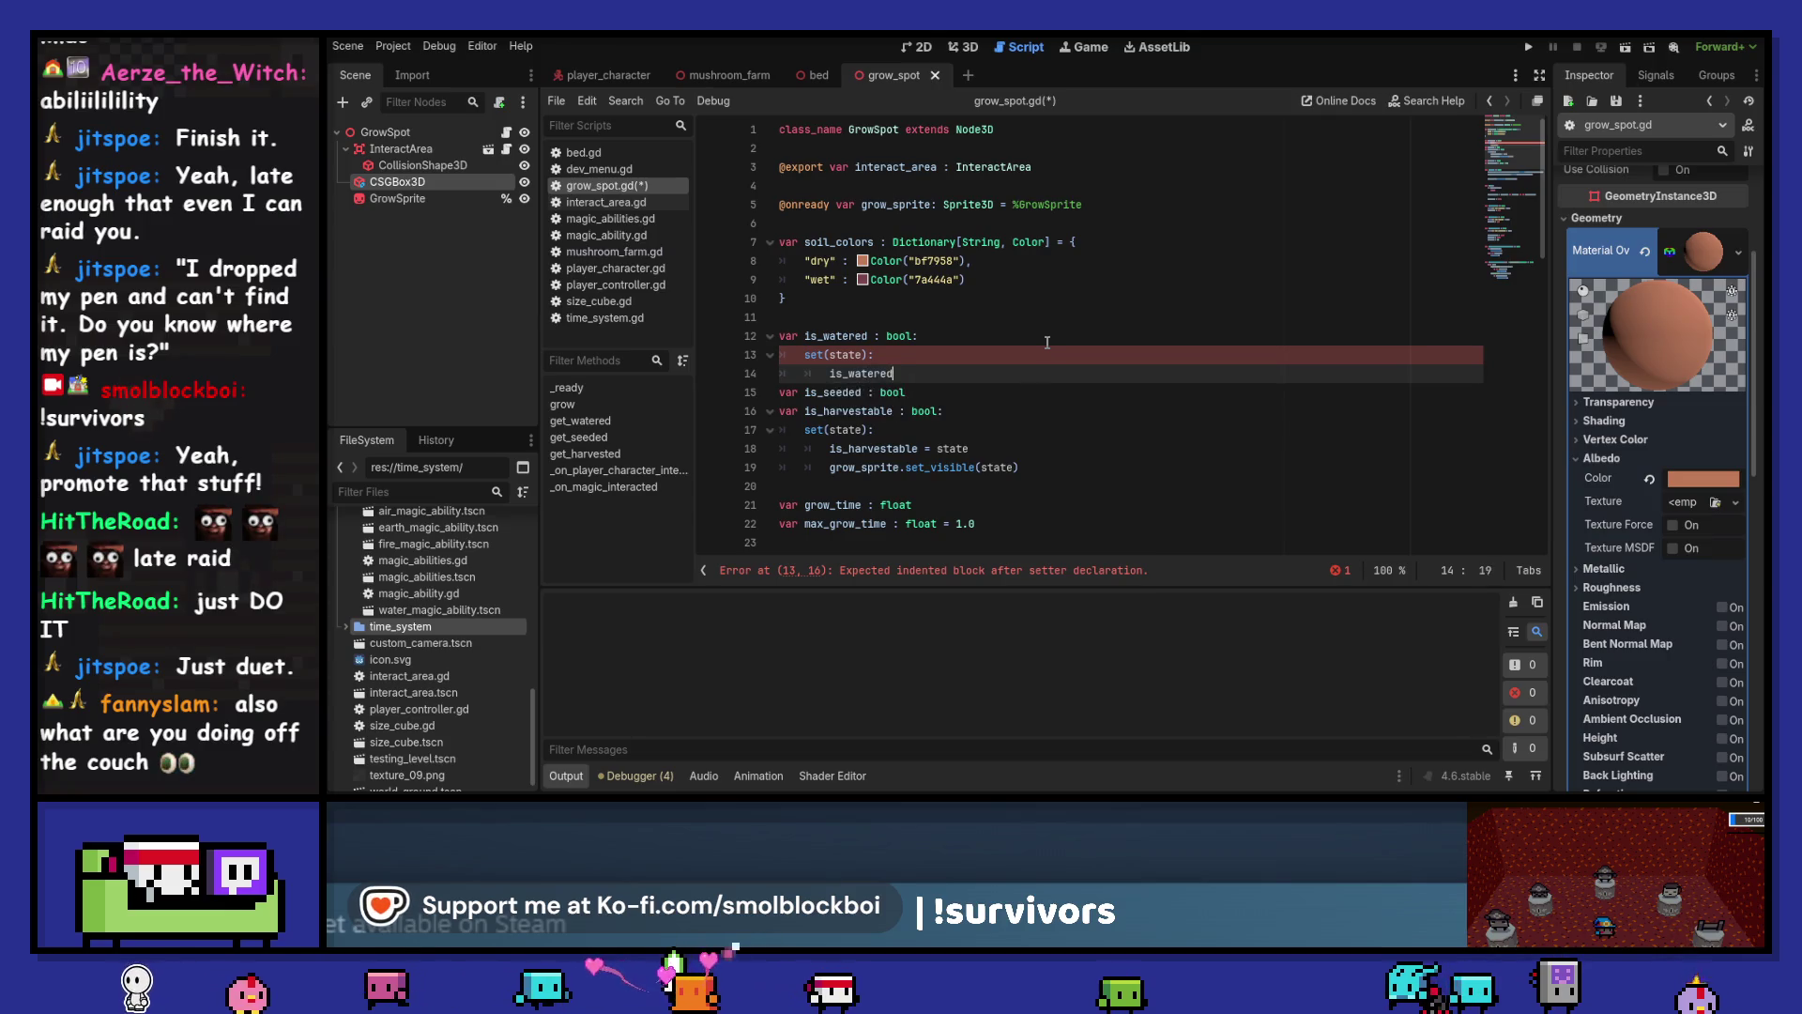
{"action": "type", "text": "state"}
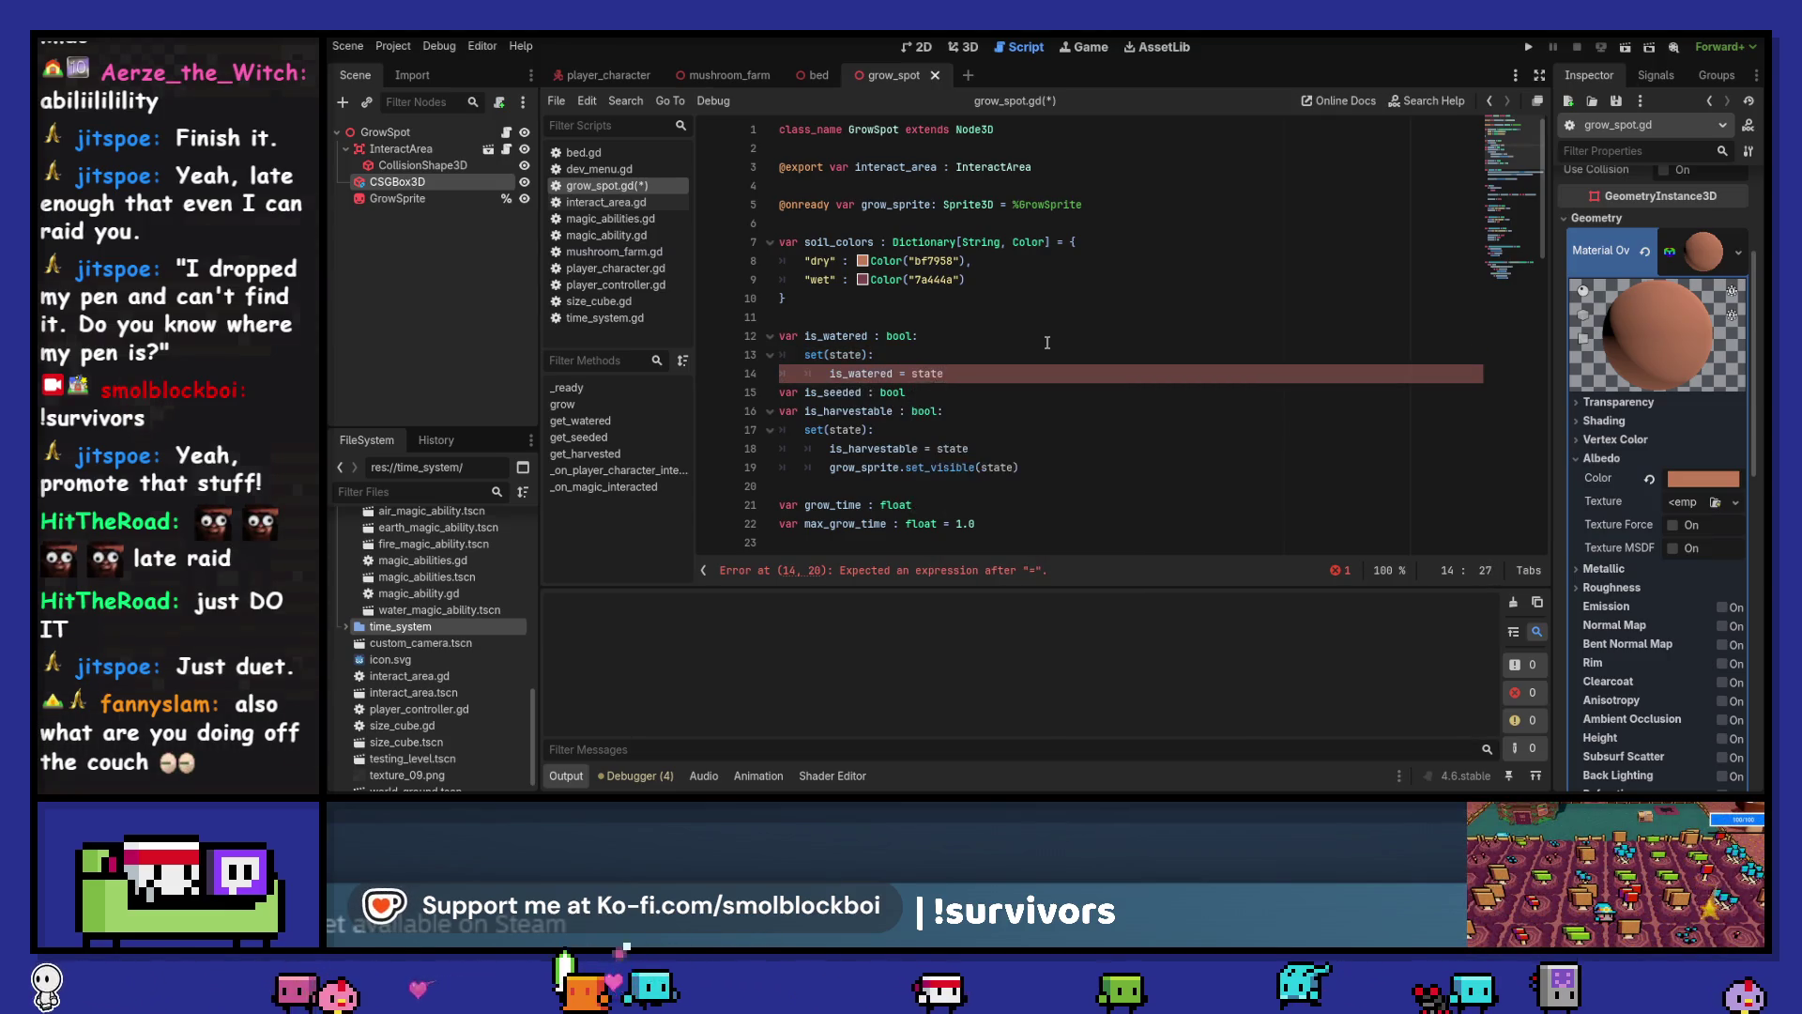
{"action": "key", "text": "Return"}
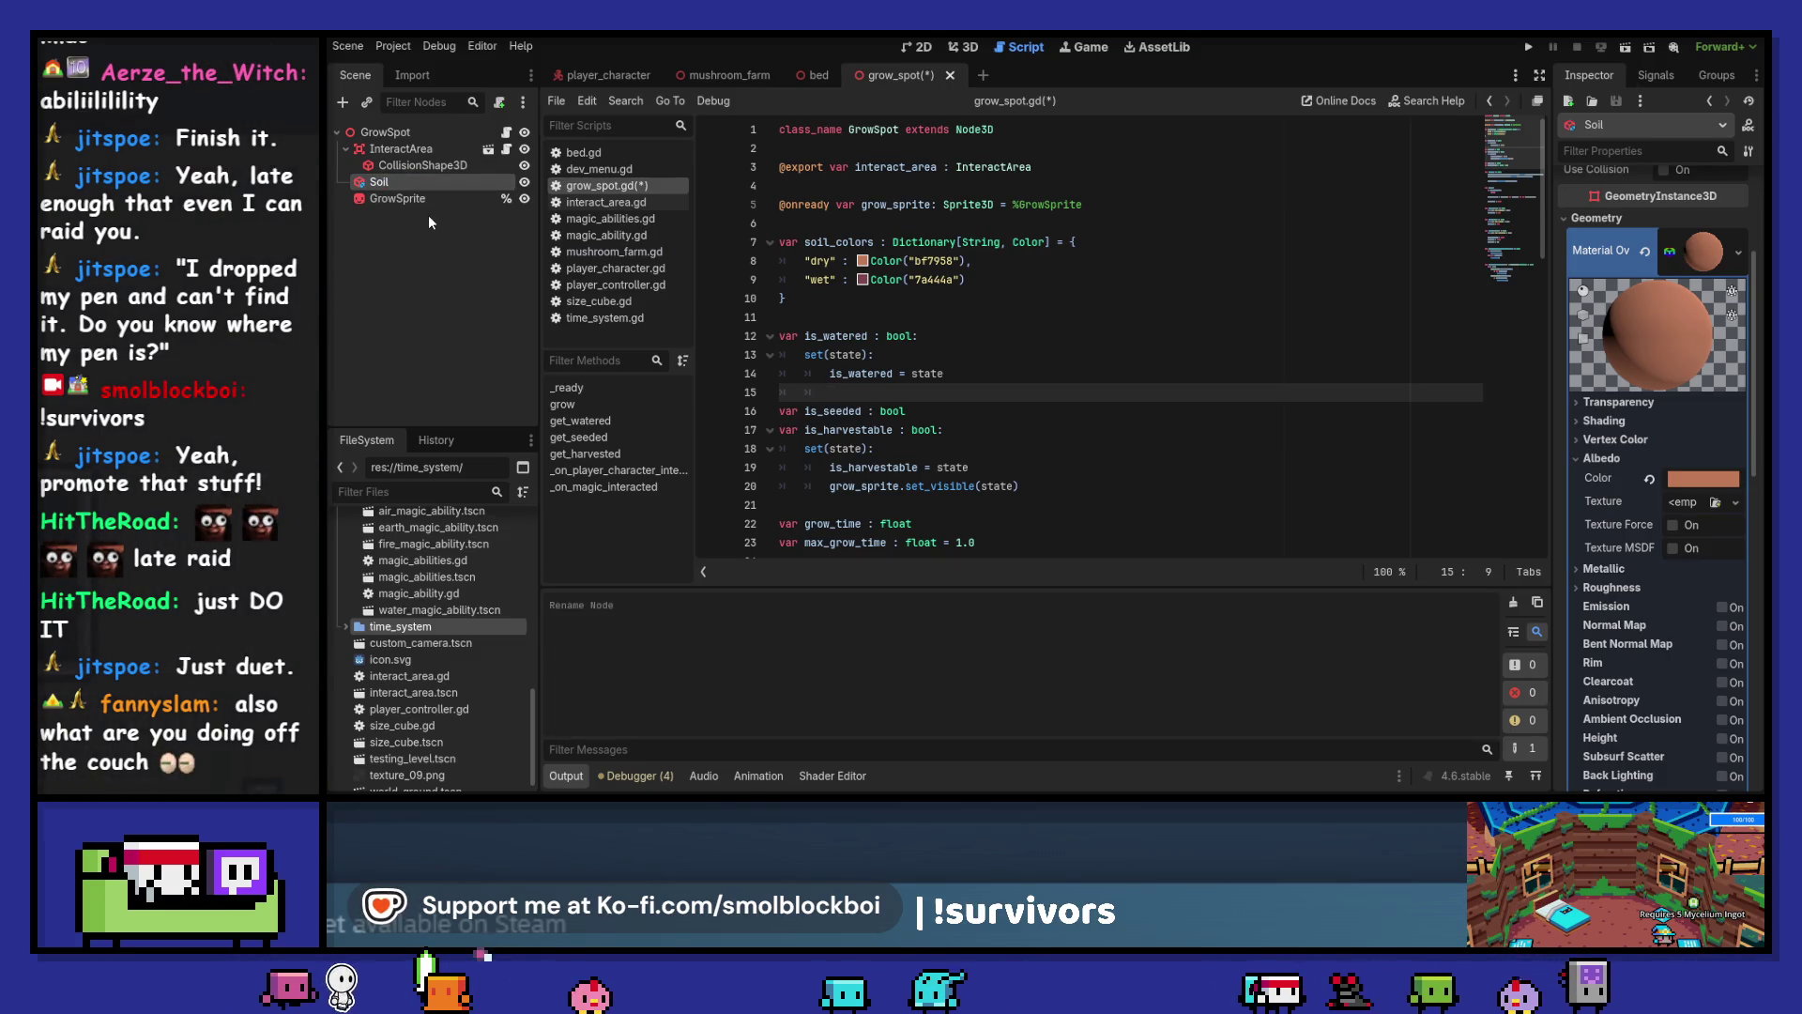
{"action": "left_click", "coordinate": [865, 225]}
{"action": "key", "text": "Return"}
{"action": "key", "text": "Return"}
{"action": "key", "text": "Up"}
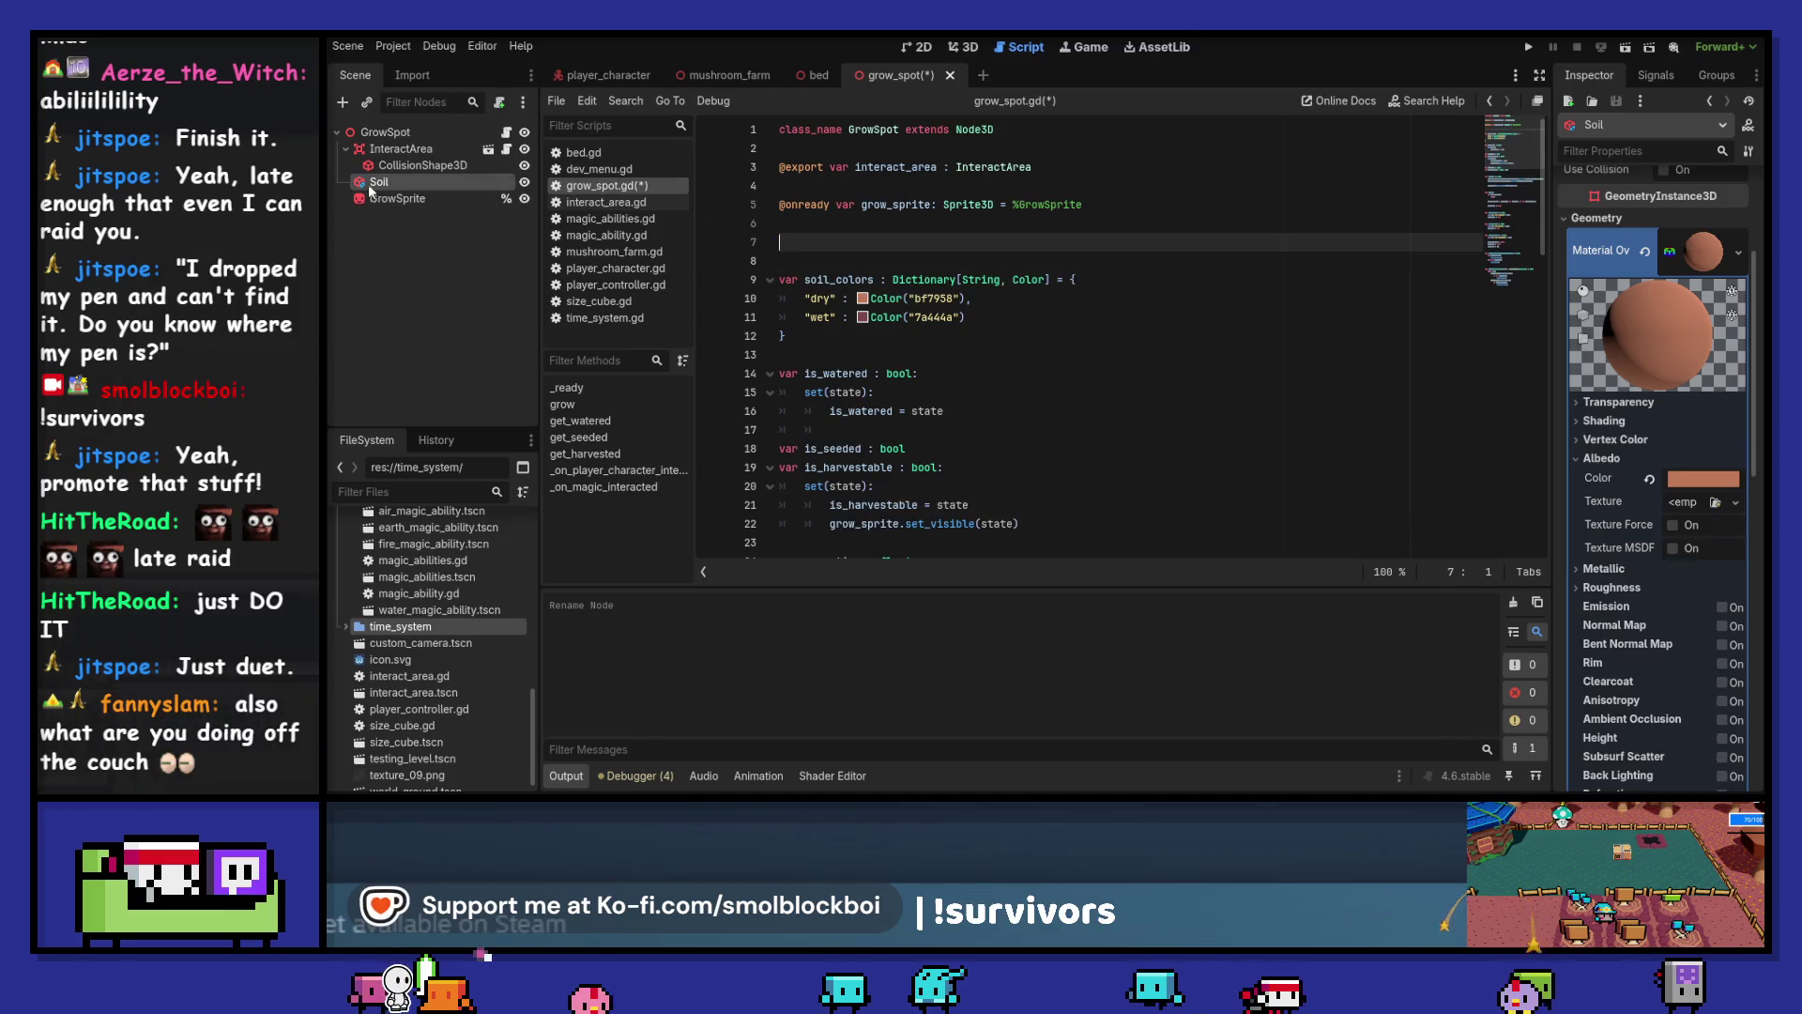
{"action": "left_click_drag", "start_coordinate": [879, 249], "coordinate": [879, 246]}
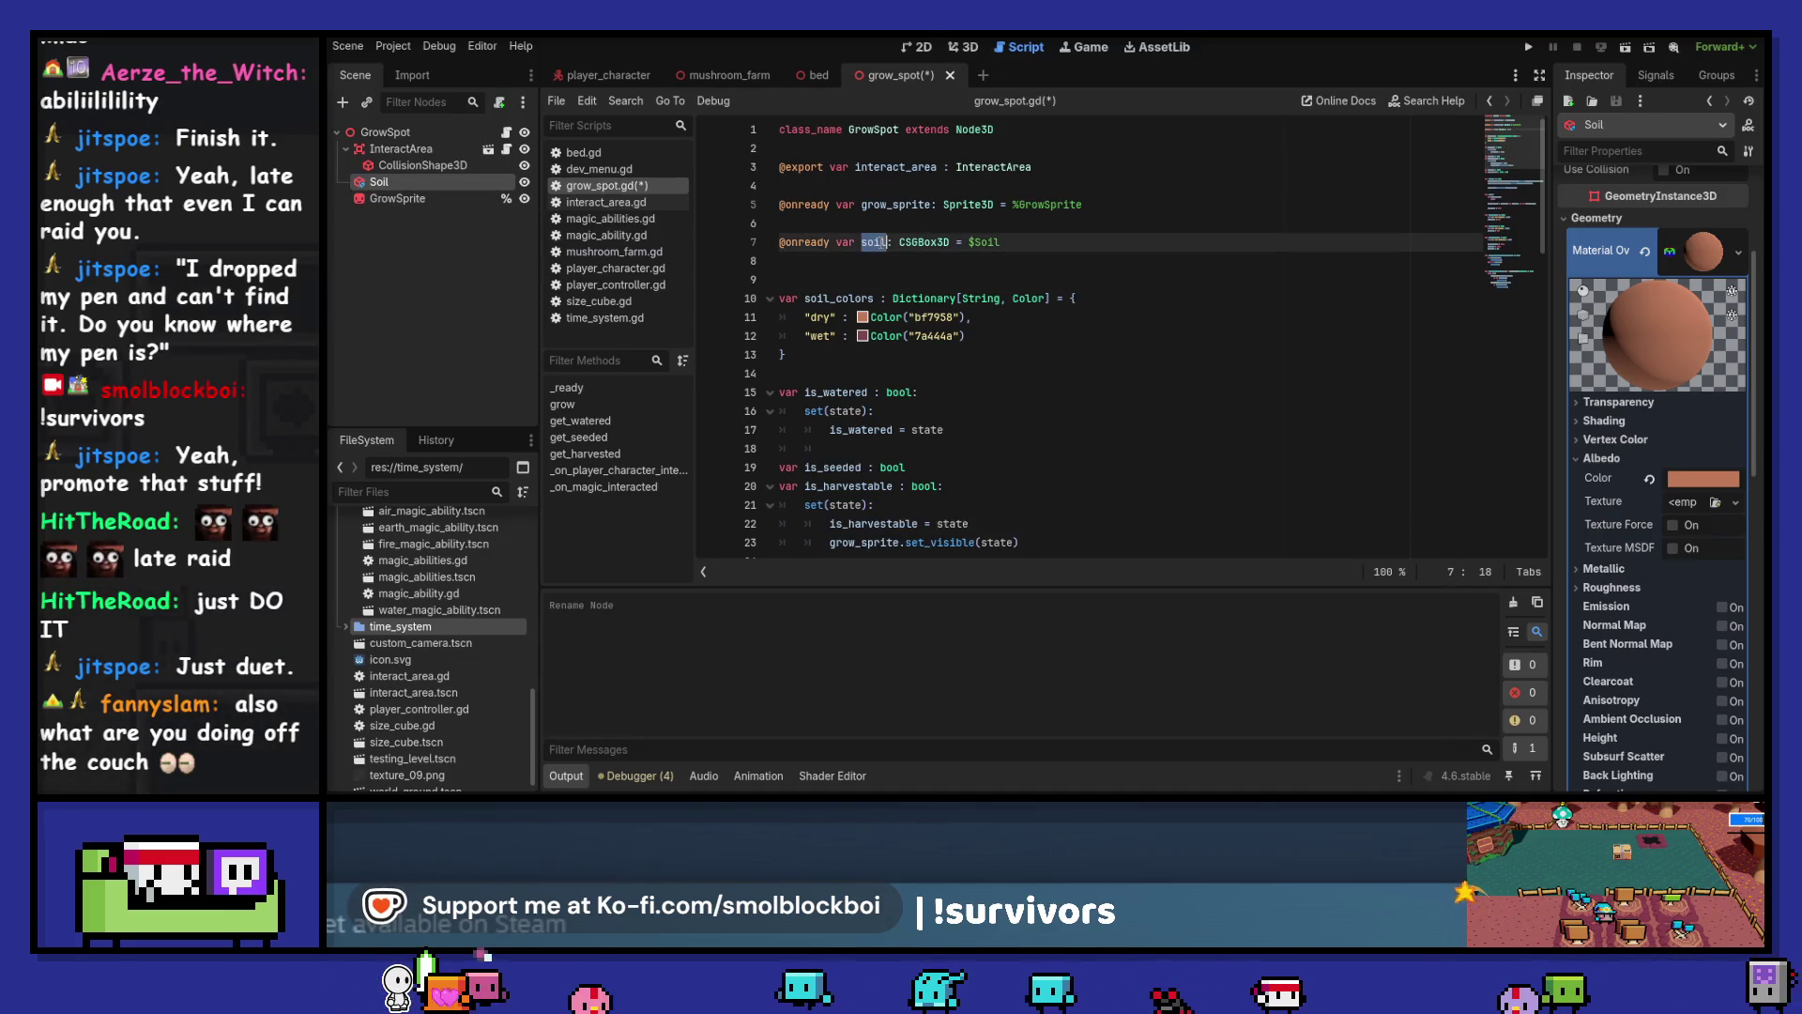
Write soil.material_overlay in the is_watered setter and view its documentation
{"action": "scroll", "coordinate": [968, 324], "scroll_direction": "down", "scroll_amount": 1}
{"action": "left_click", "coordinate": [975, 398]}
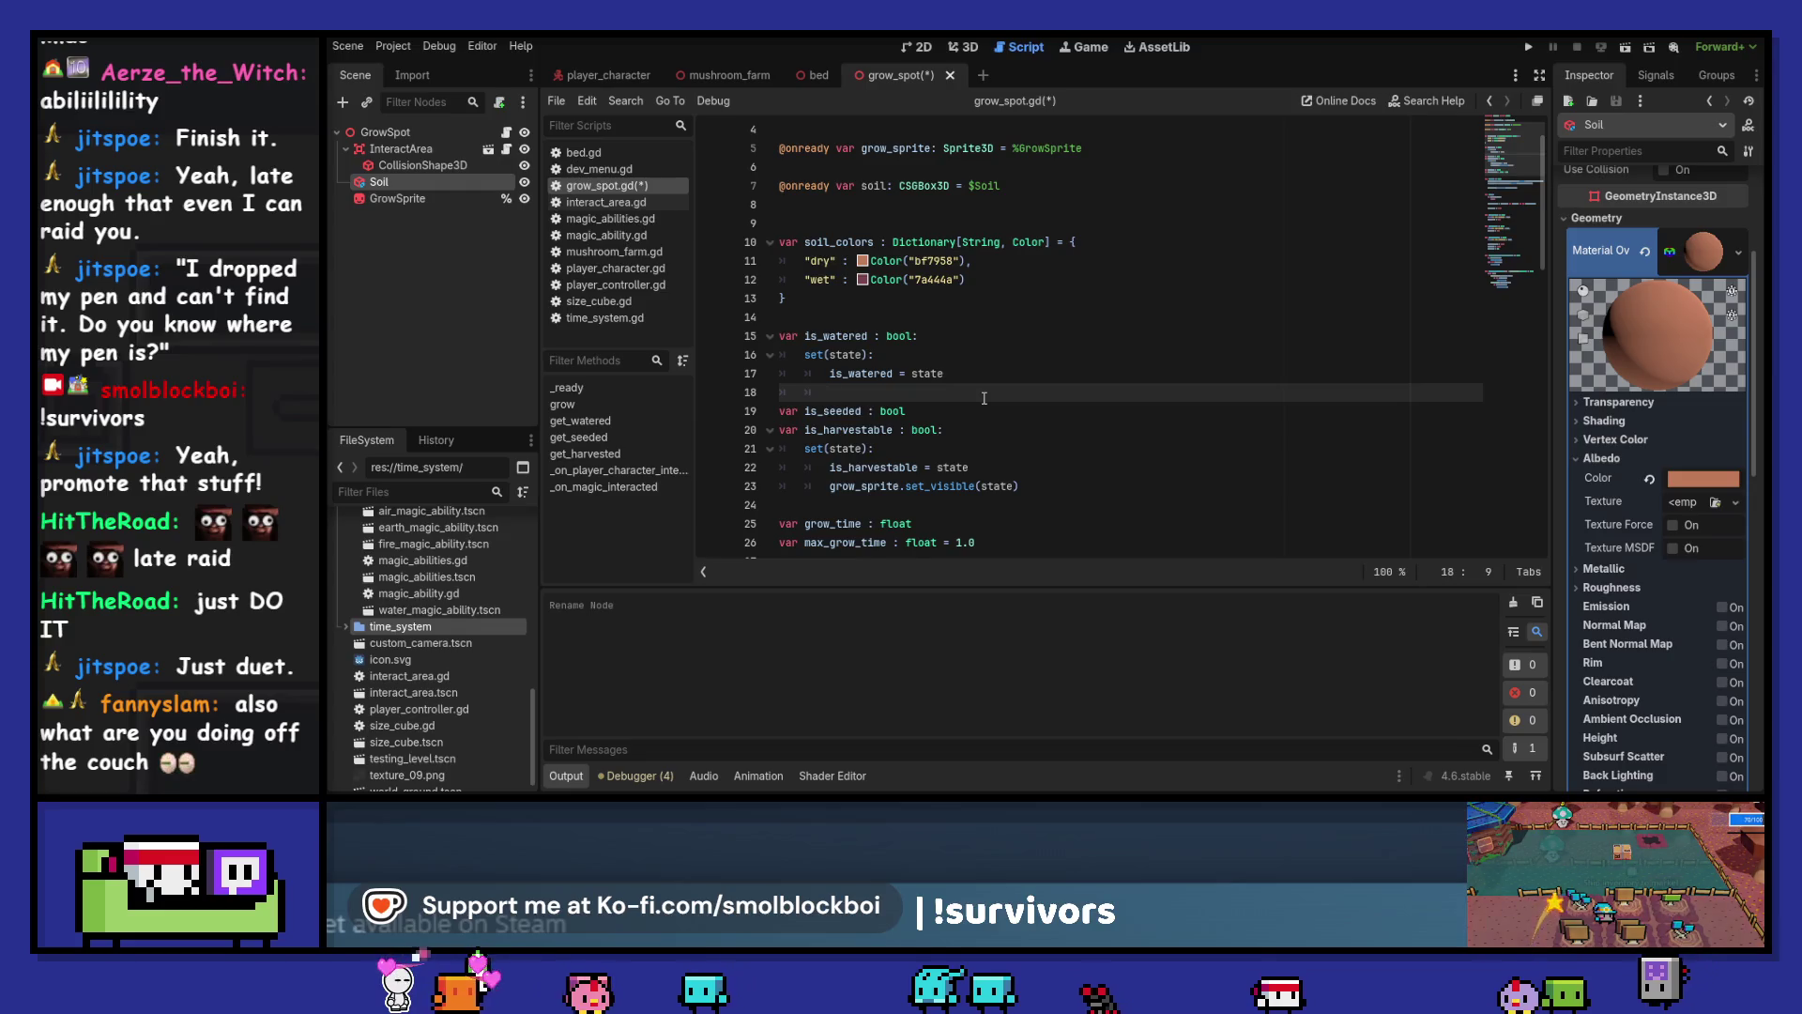
{"action": "type", "text": "soil"}
{"action": "key", "text": "Return"}
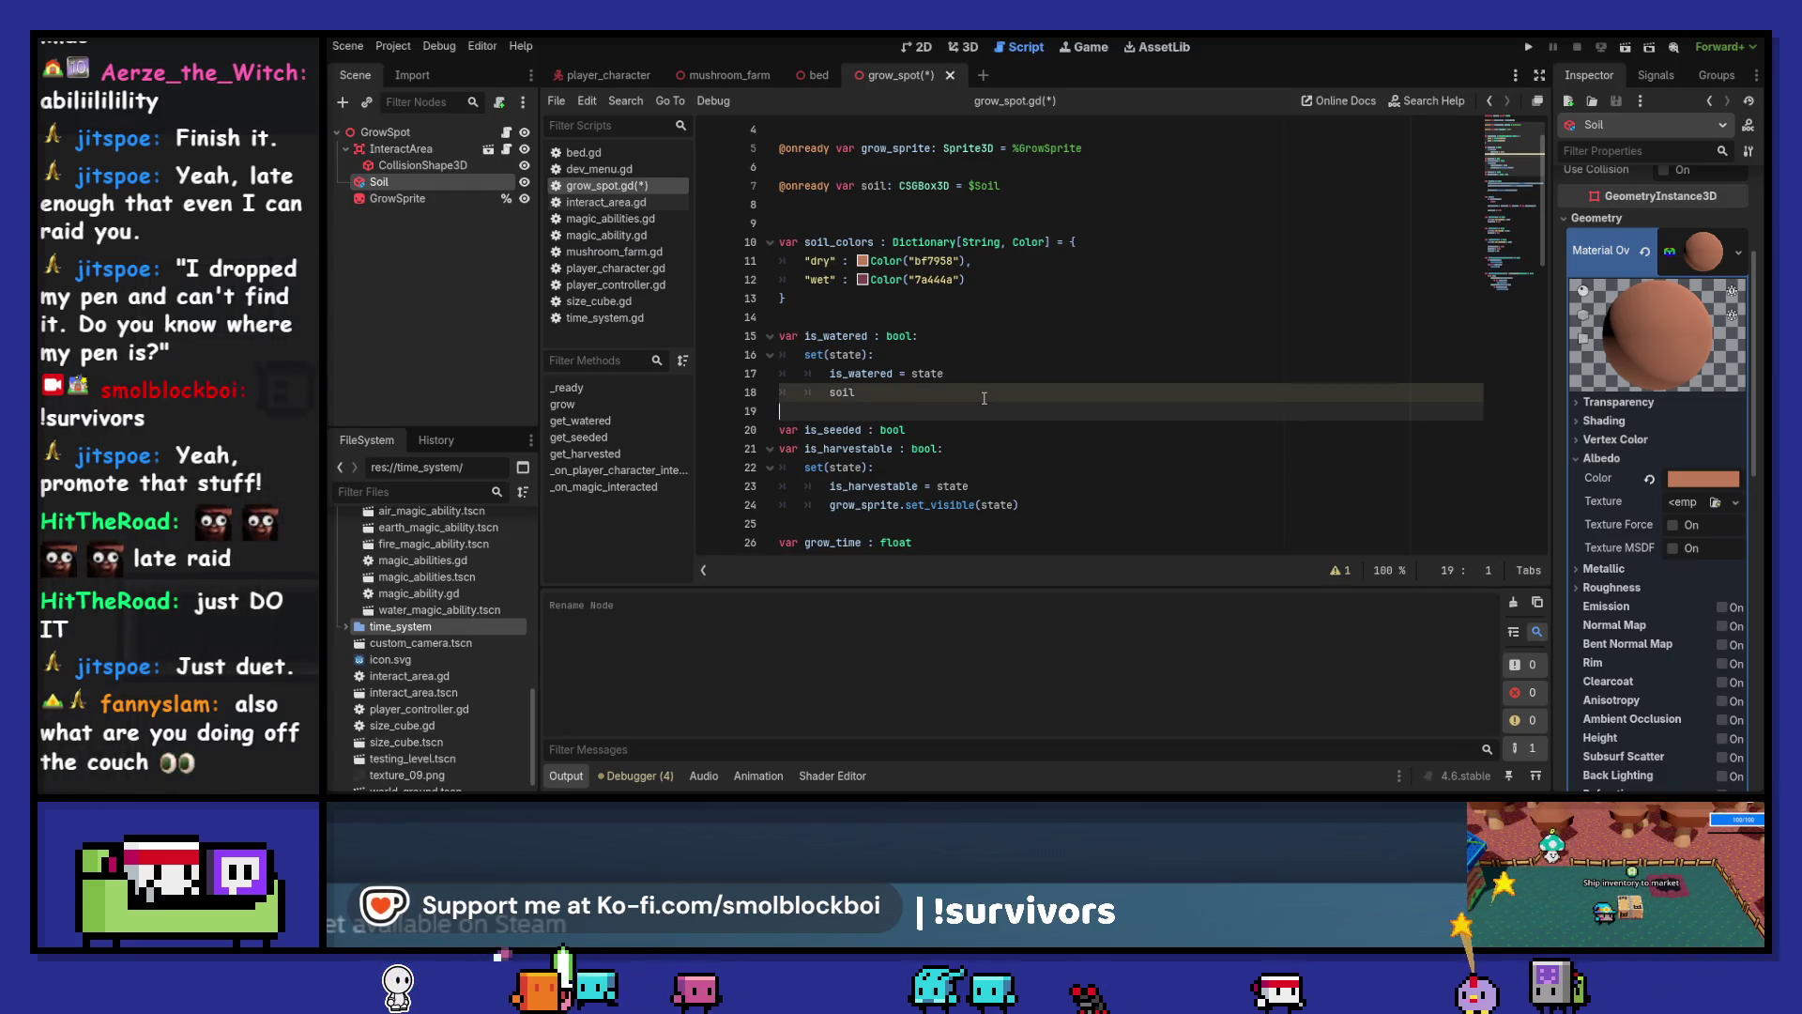
{"action": "left_click", "coordinate": [984, 398]}
{"action": "type", "text": ".m"}
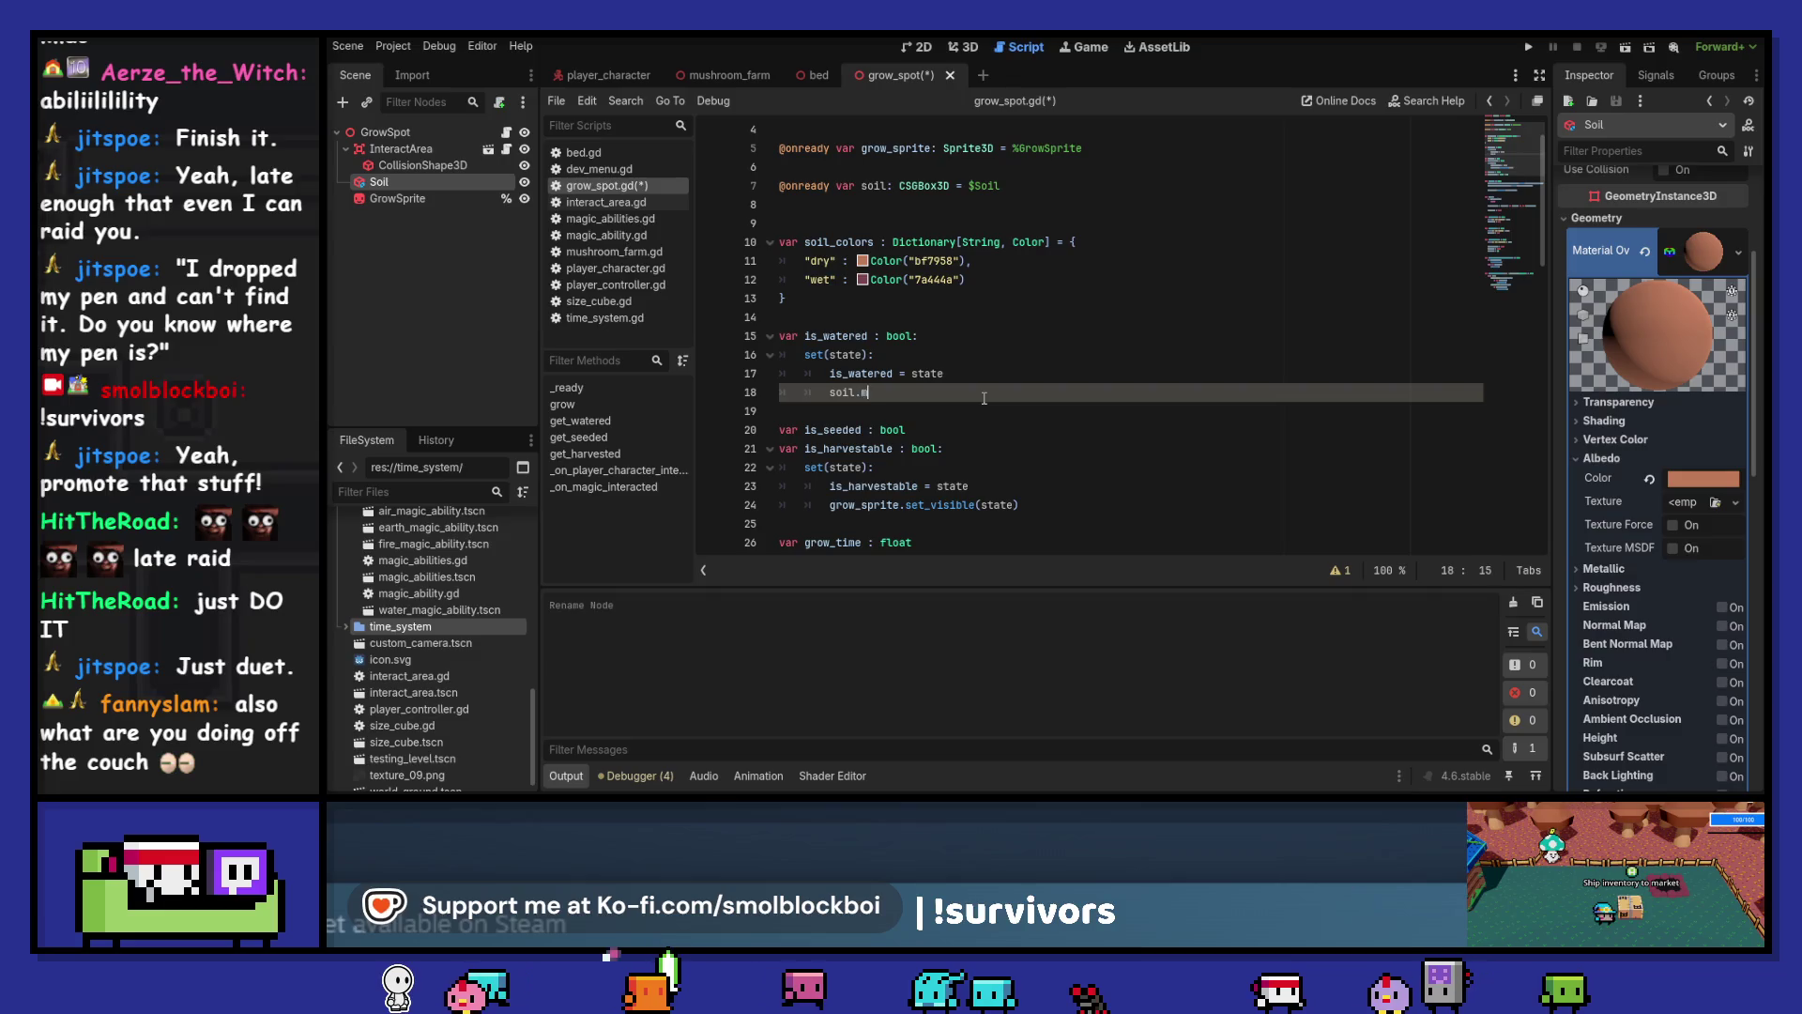
{"action": "type", "text": "ateria"}
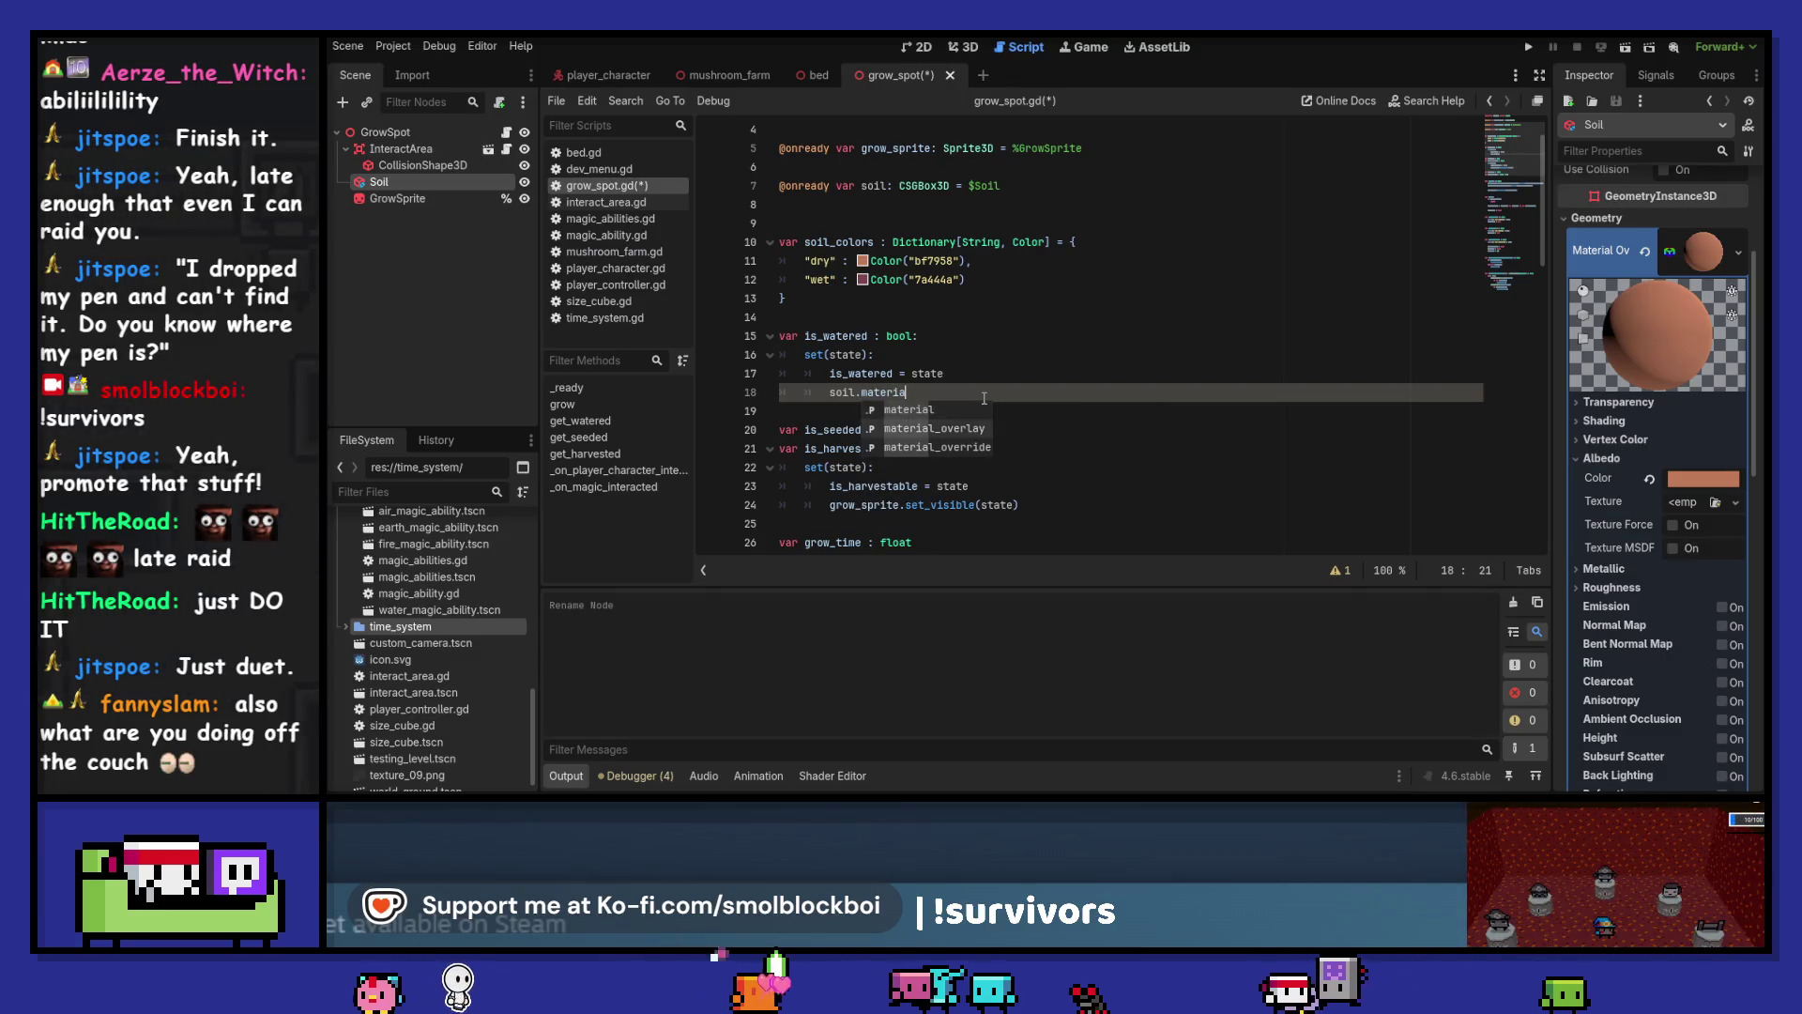
{"action": "key", "text": "Down"}
{"action": "key", "text": "Return"}
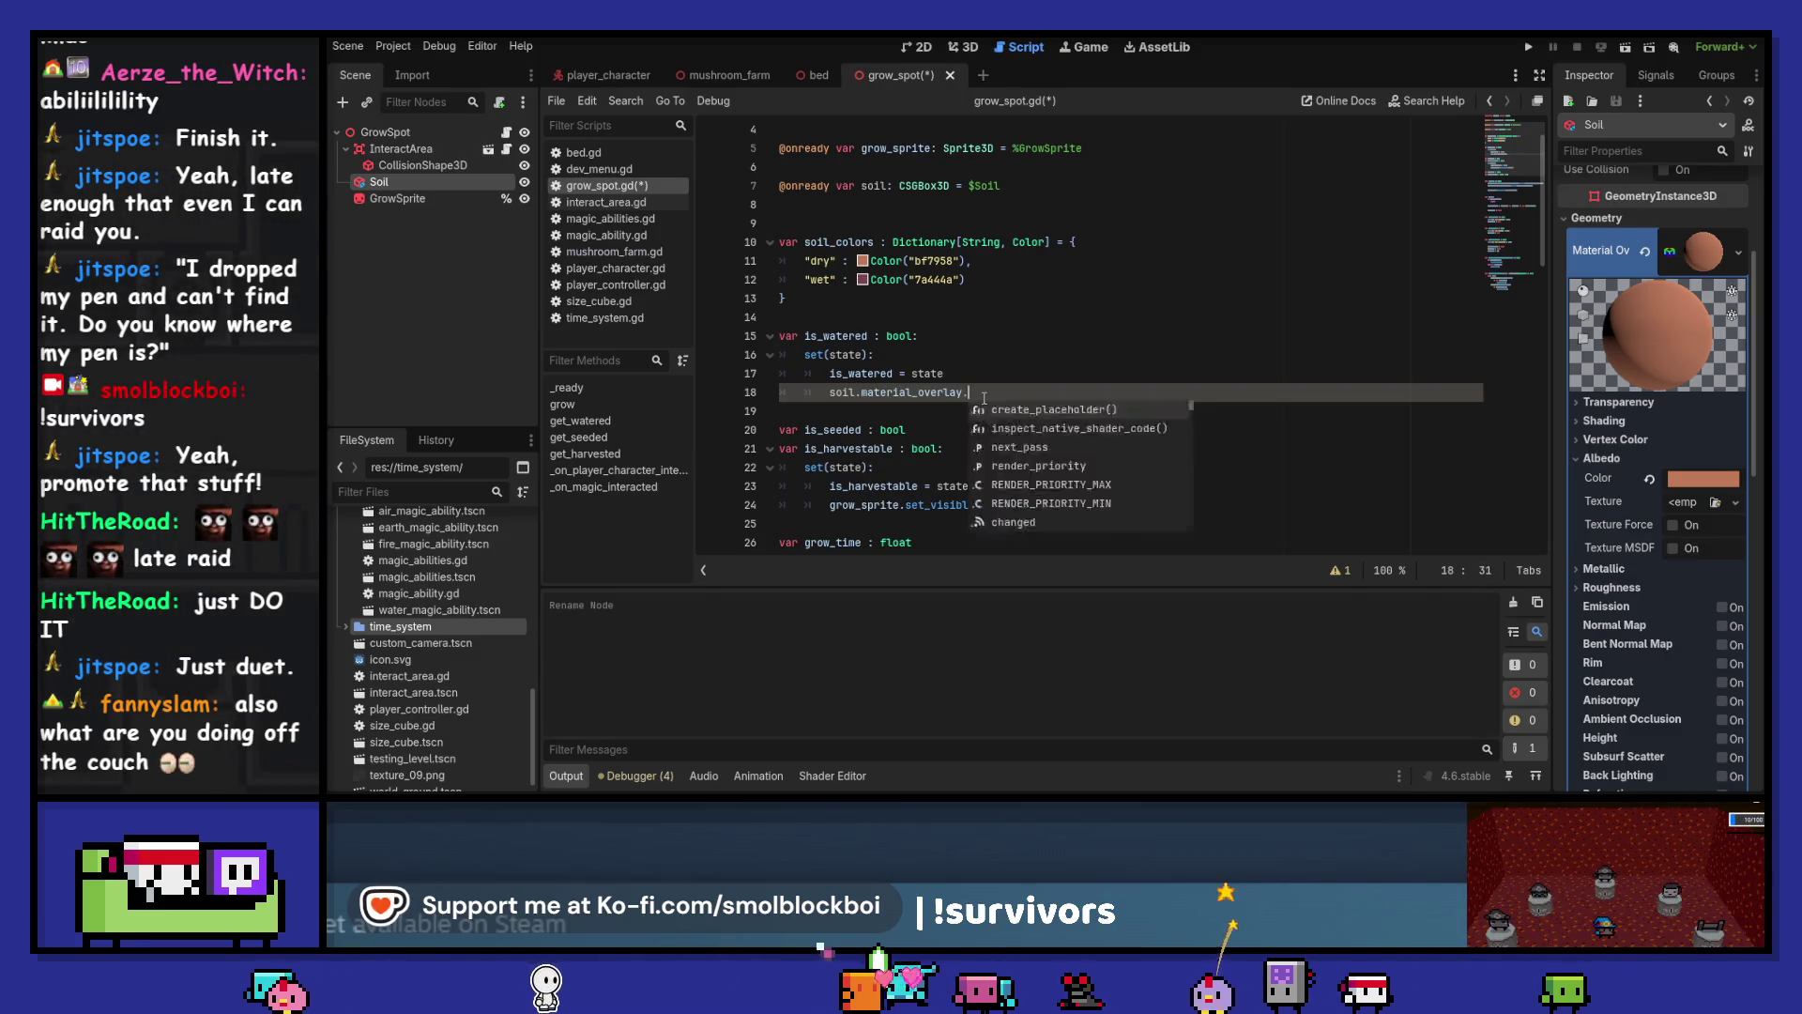
{"action": "type", "text": "al"}
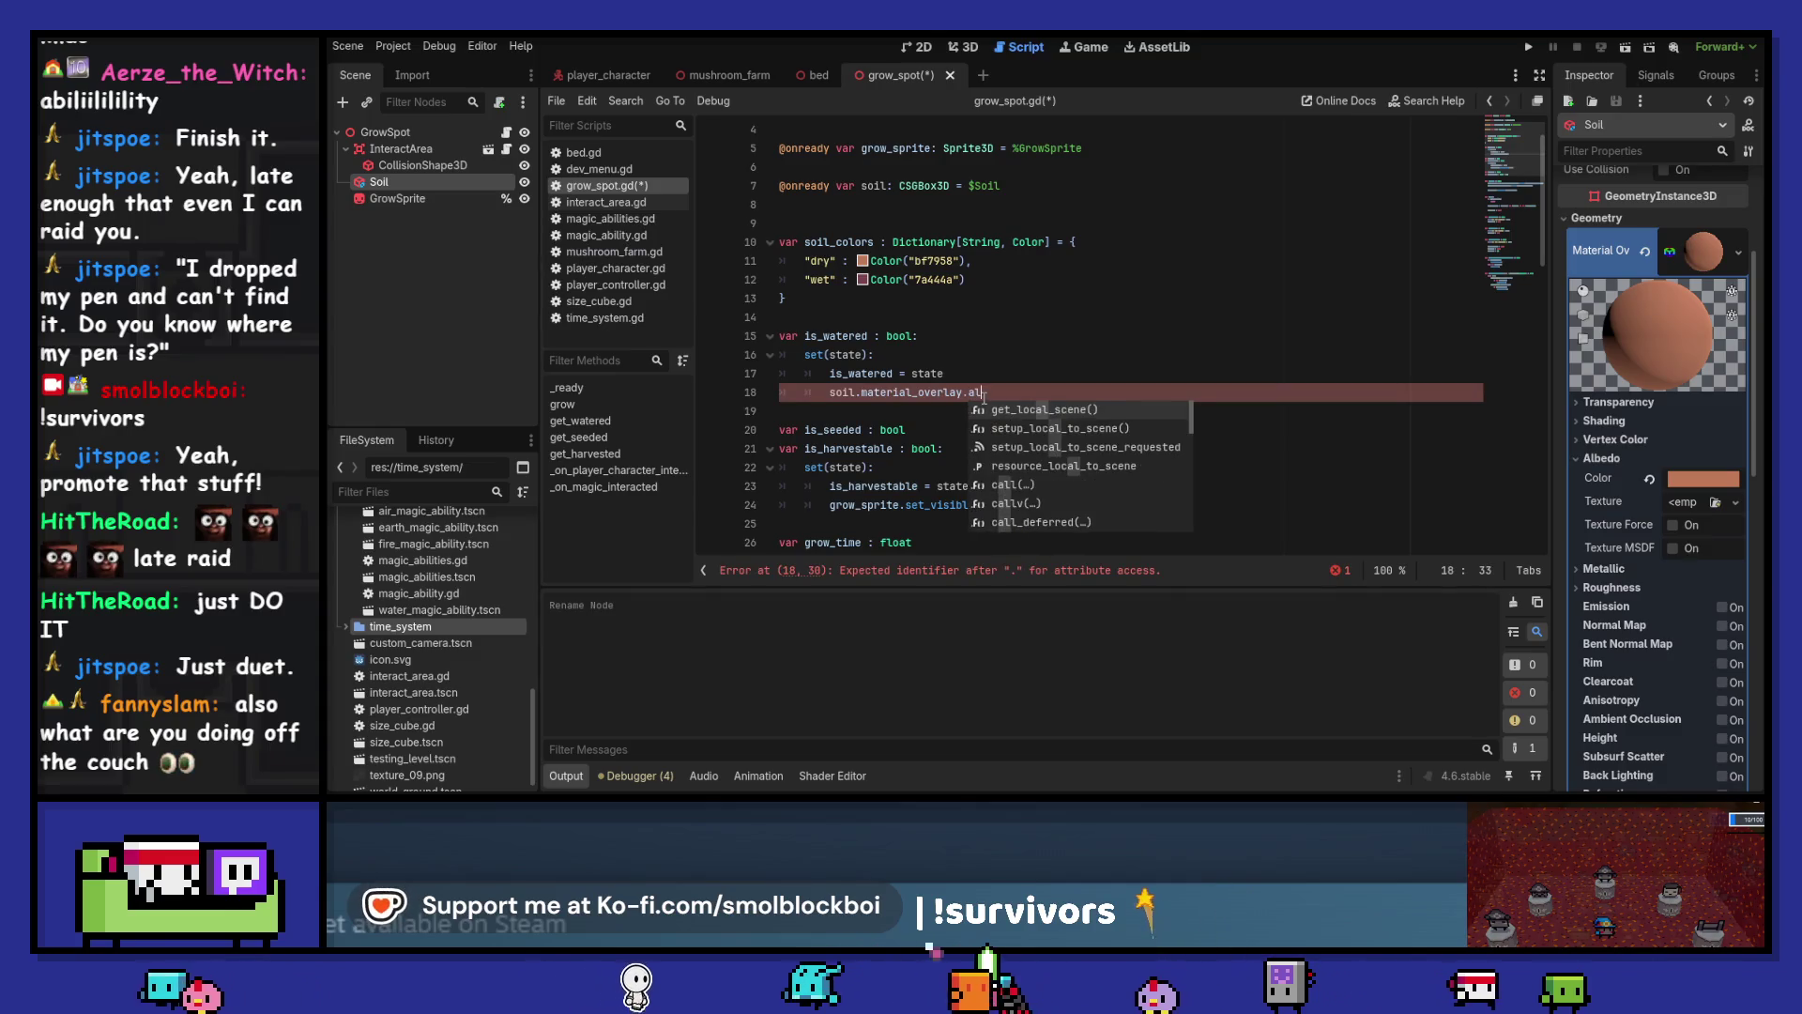
{"action": "key", "text": "BackSpace"}
{"action": "key", "text": "BackSpace"}
{"action": "key", "text": "BackSpace"}
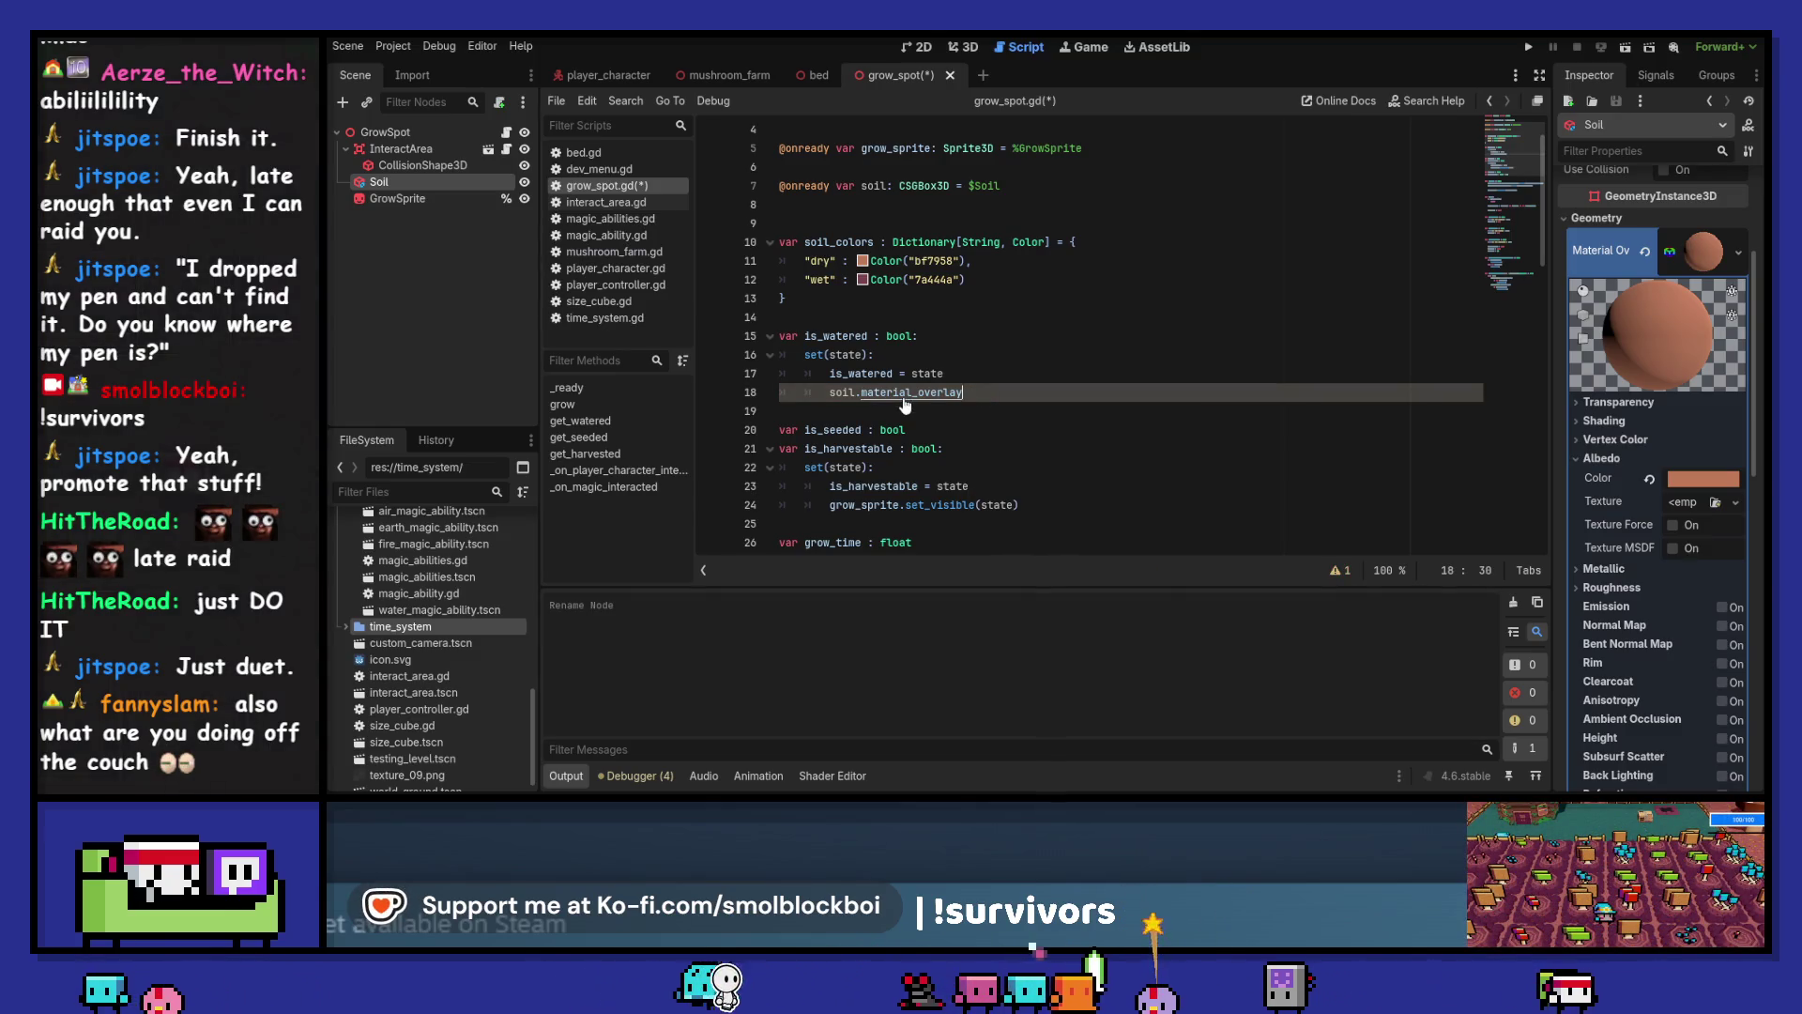
{"action": "left_click", "coordinate": [905, 394], "text": "ctrl"}
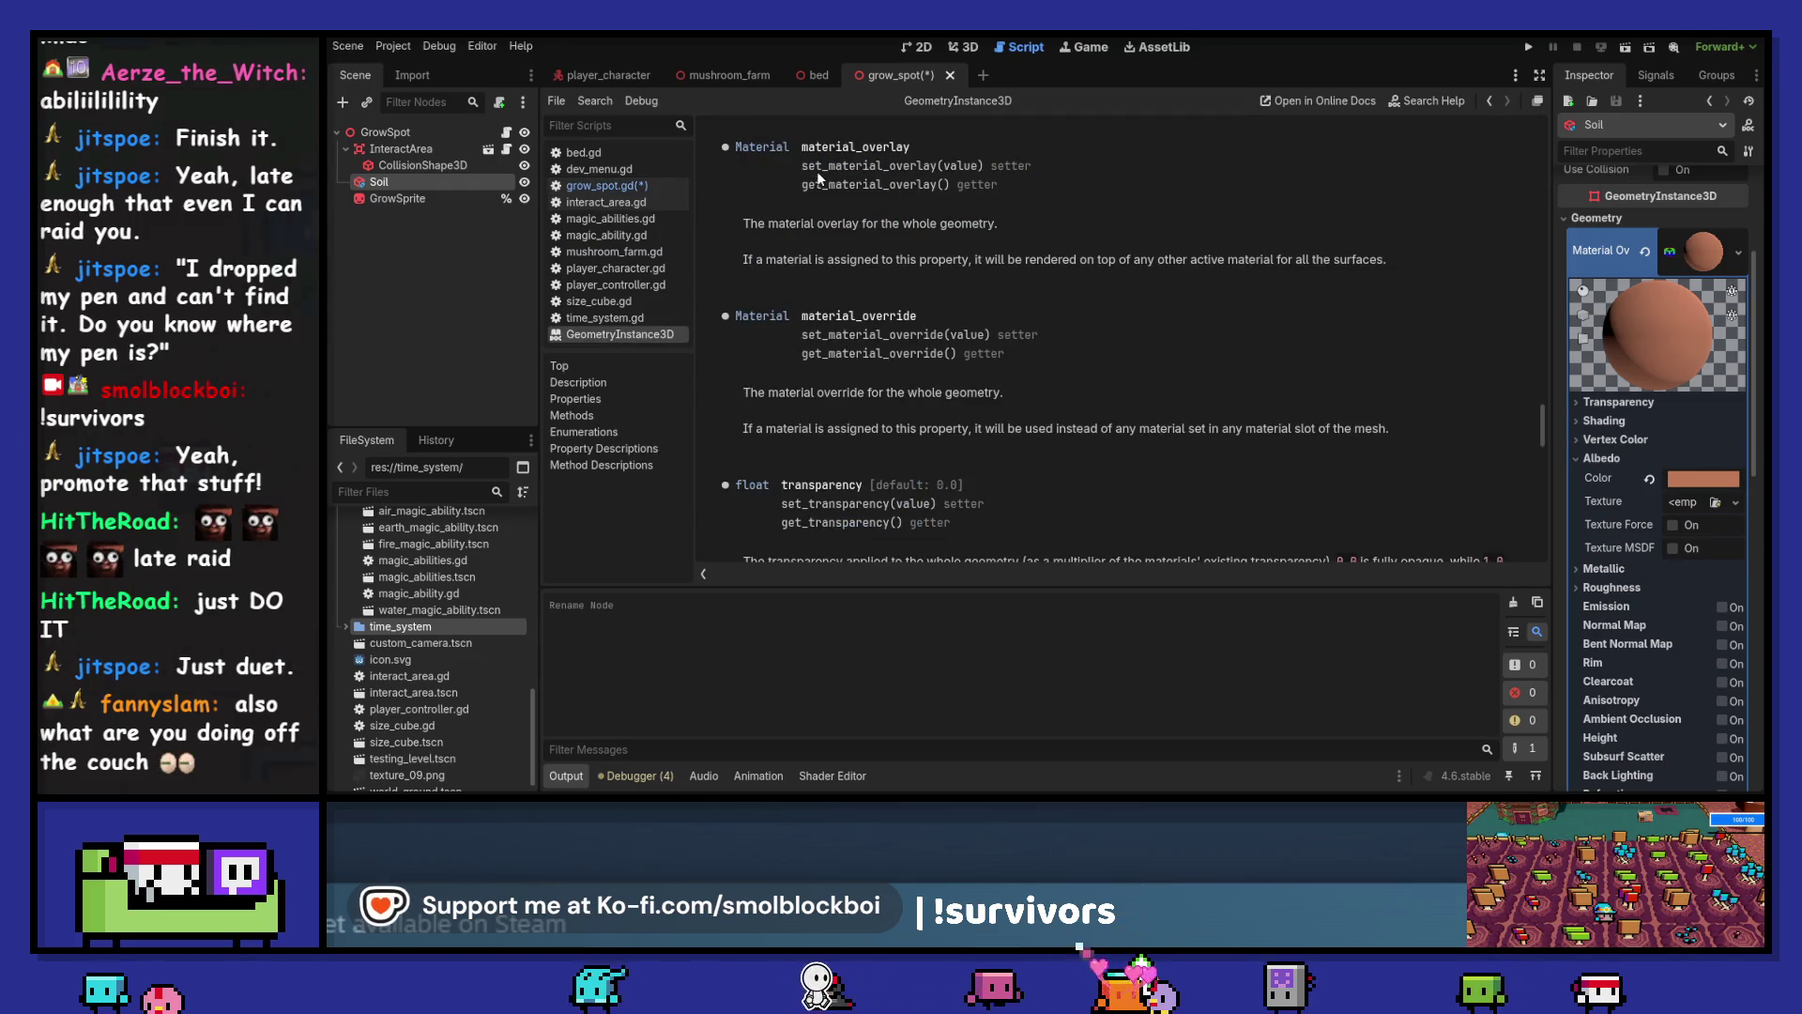
Find get_material_override in the docs and paste it into grow_spot.gd
{"action": "left_click_drag", "start_coordinate": [802, 185], "coordinate": [944, 184]}
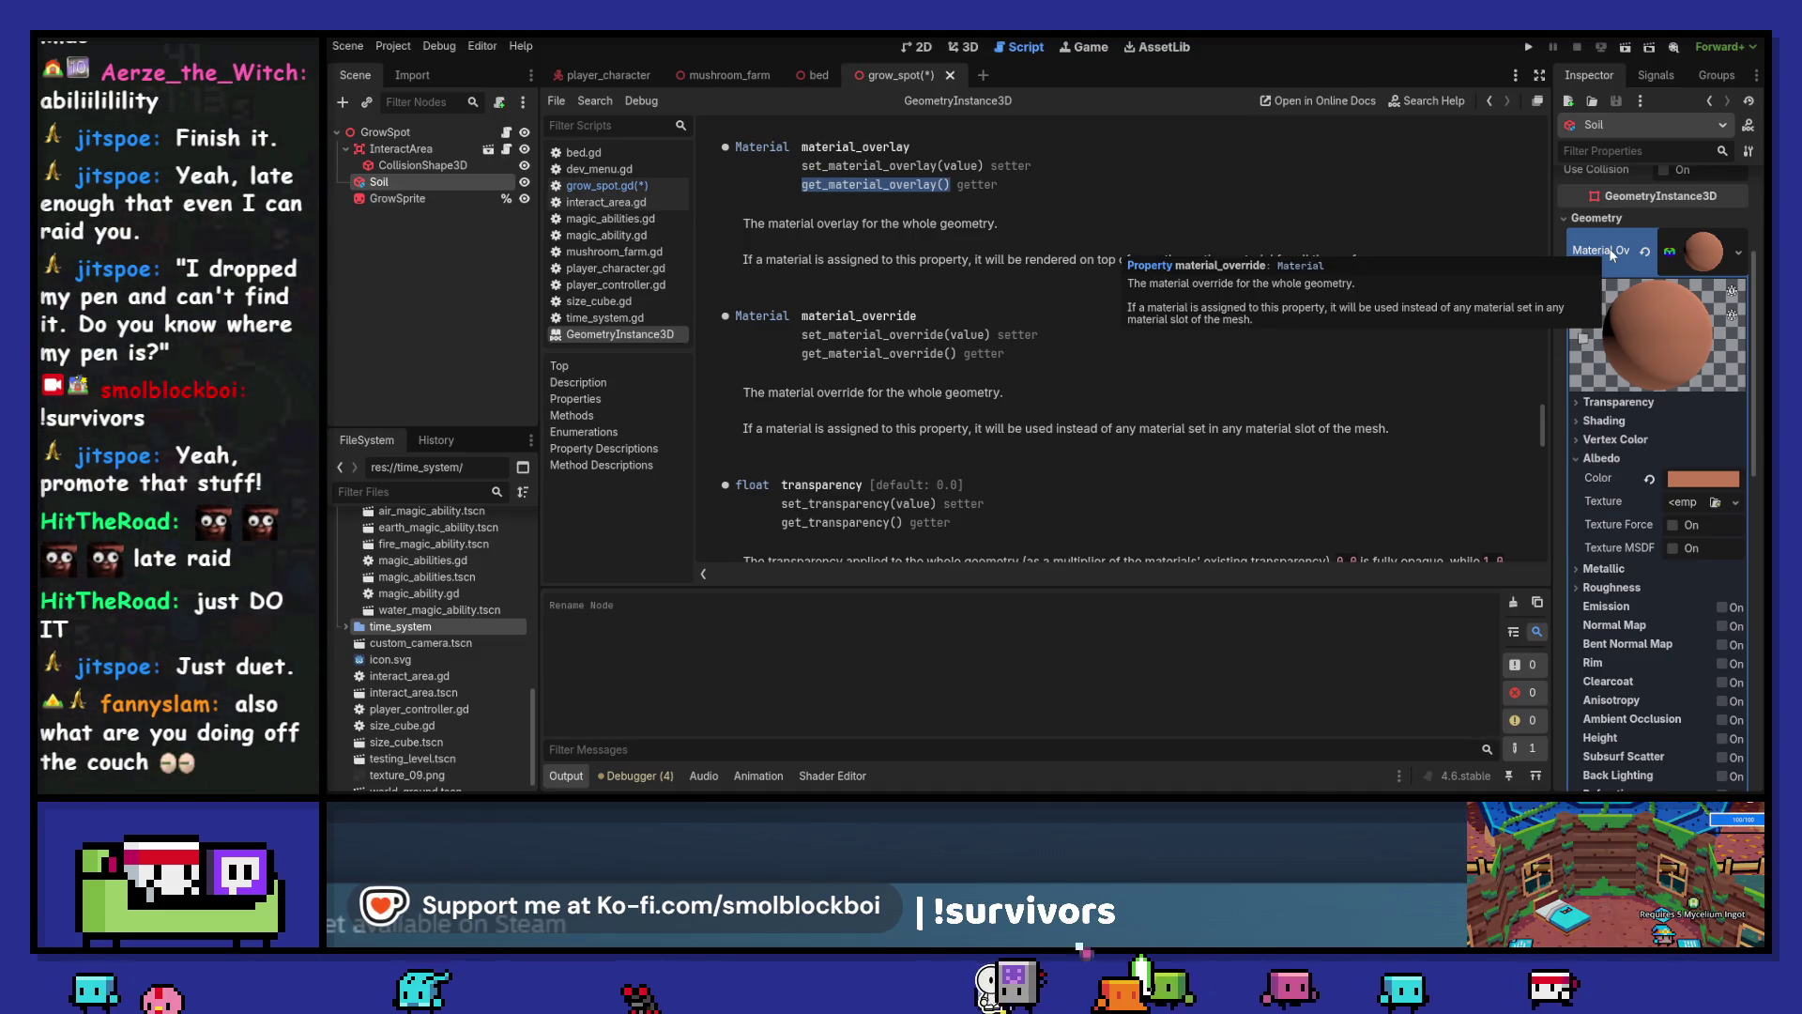
{"action": "left_click_drag", "start_coordinate": [802, 354], "coordinate": [955, 354]}
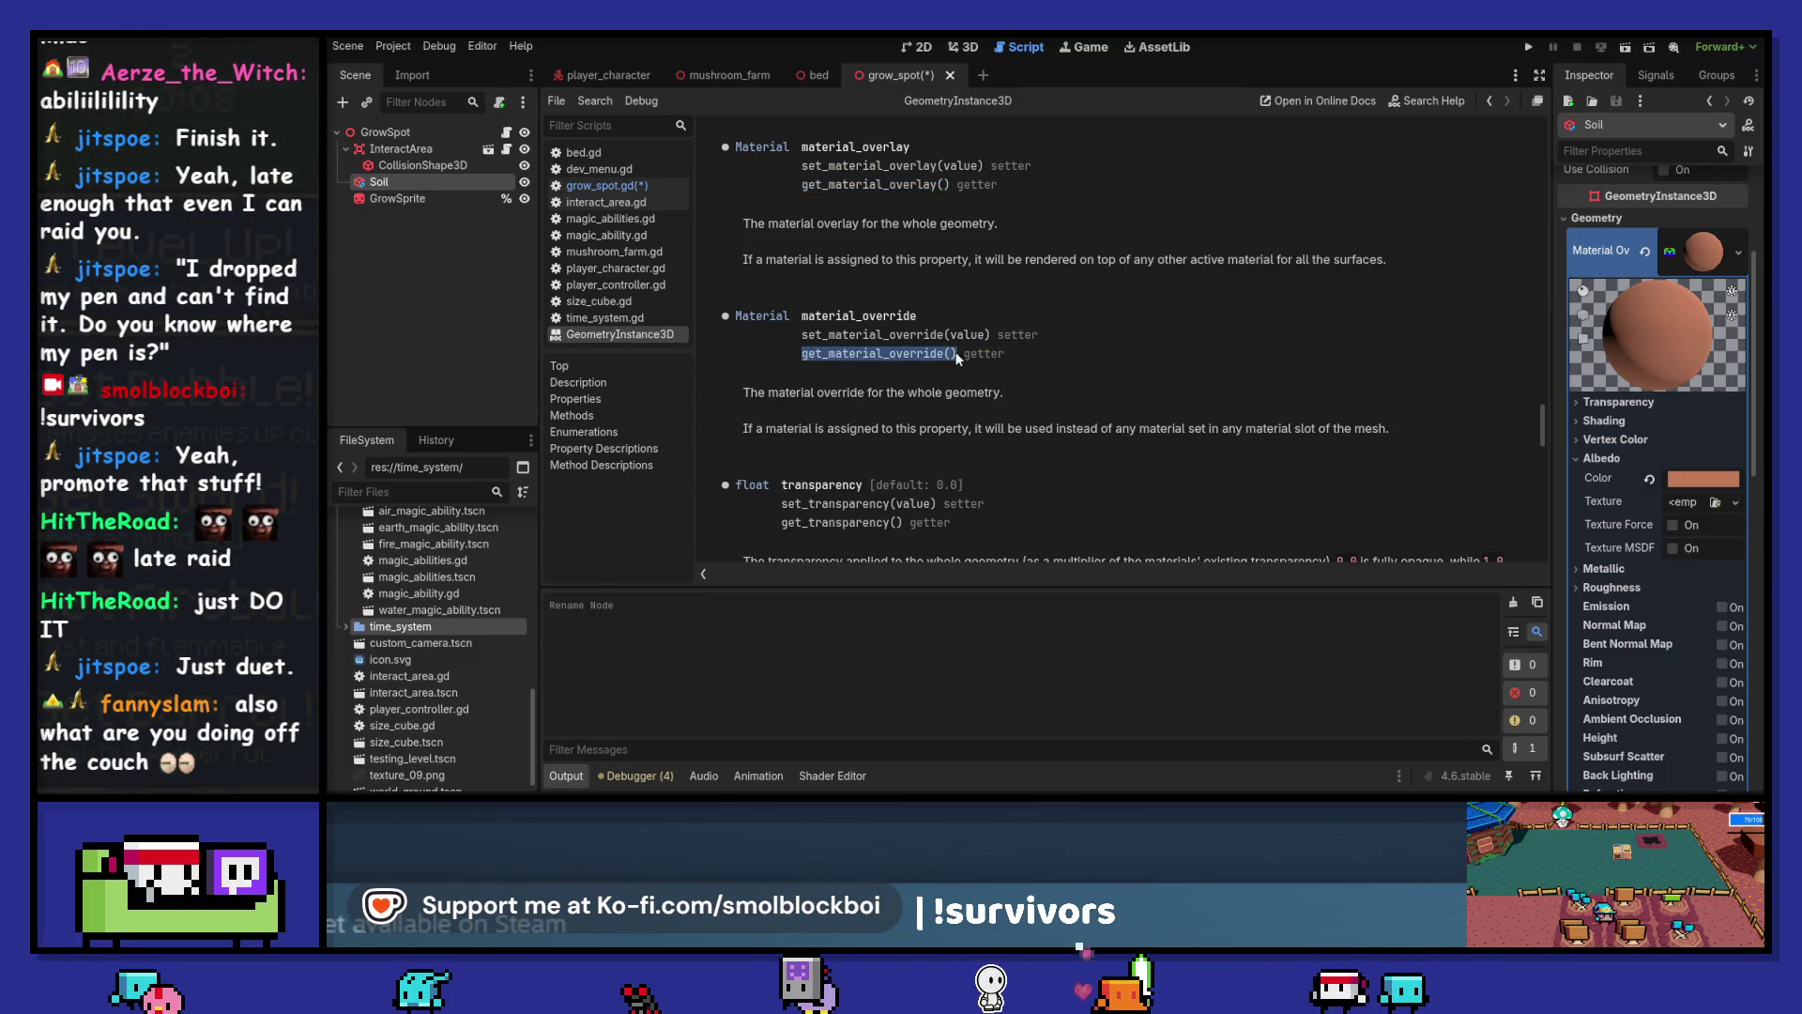
{"action": "left_click", "coordinate": [507, 134]}
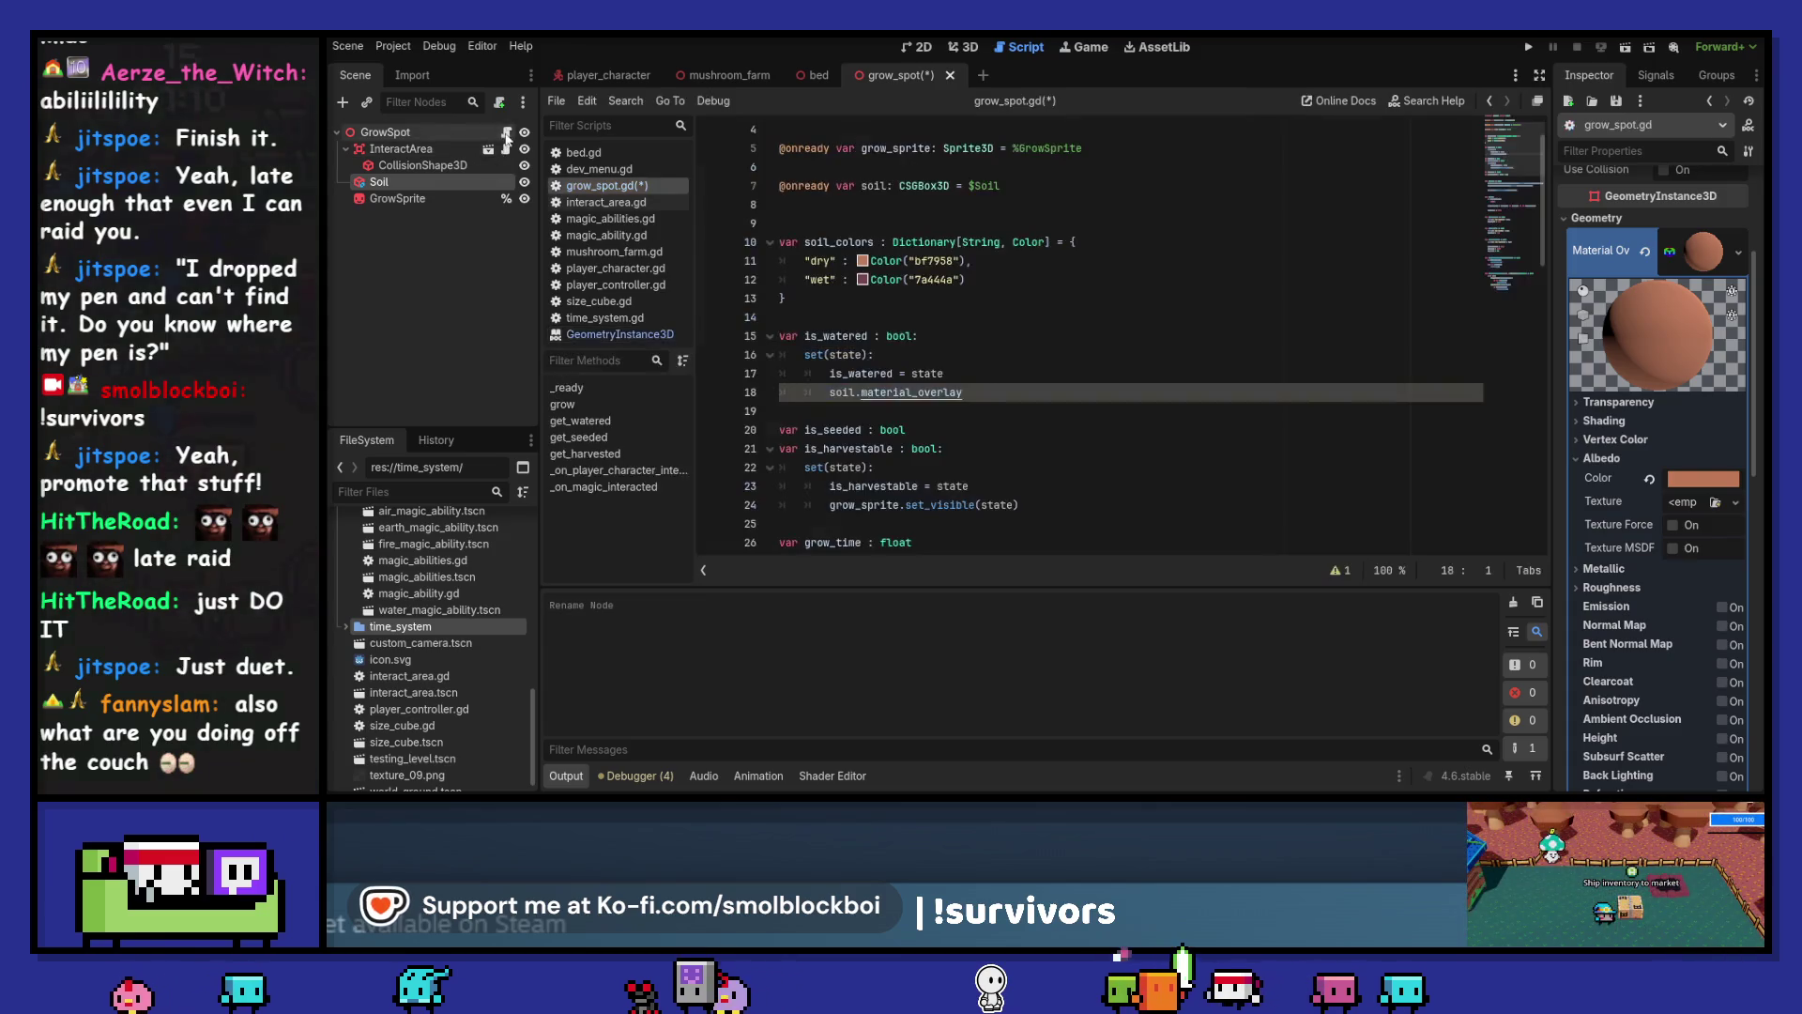
{"action": "type", "text": "get_material_override()"}
{"action": "key", "text": "Return"}
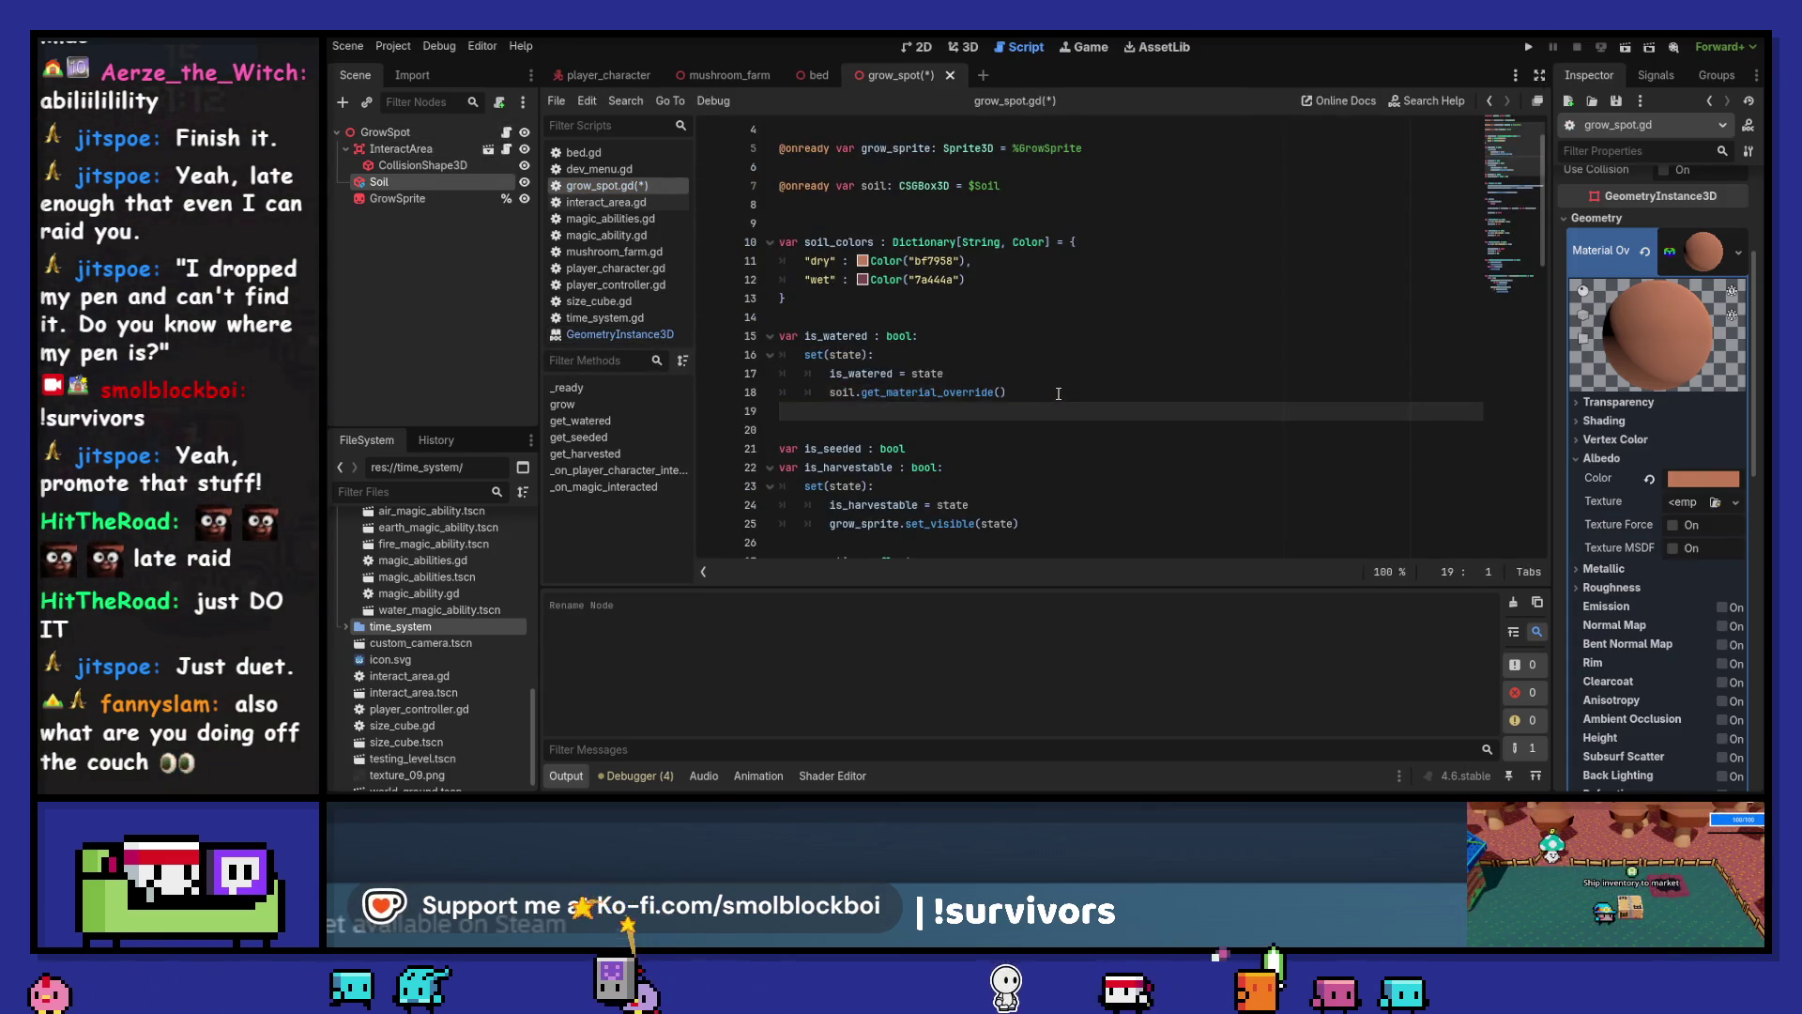
{"action": "key", "text": "BackSpace"}
{"action": "type", "text": ".a"}
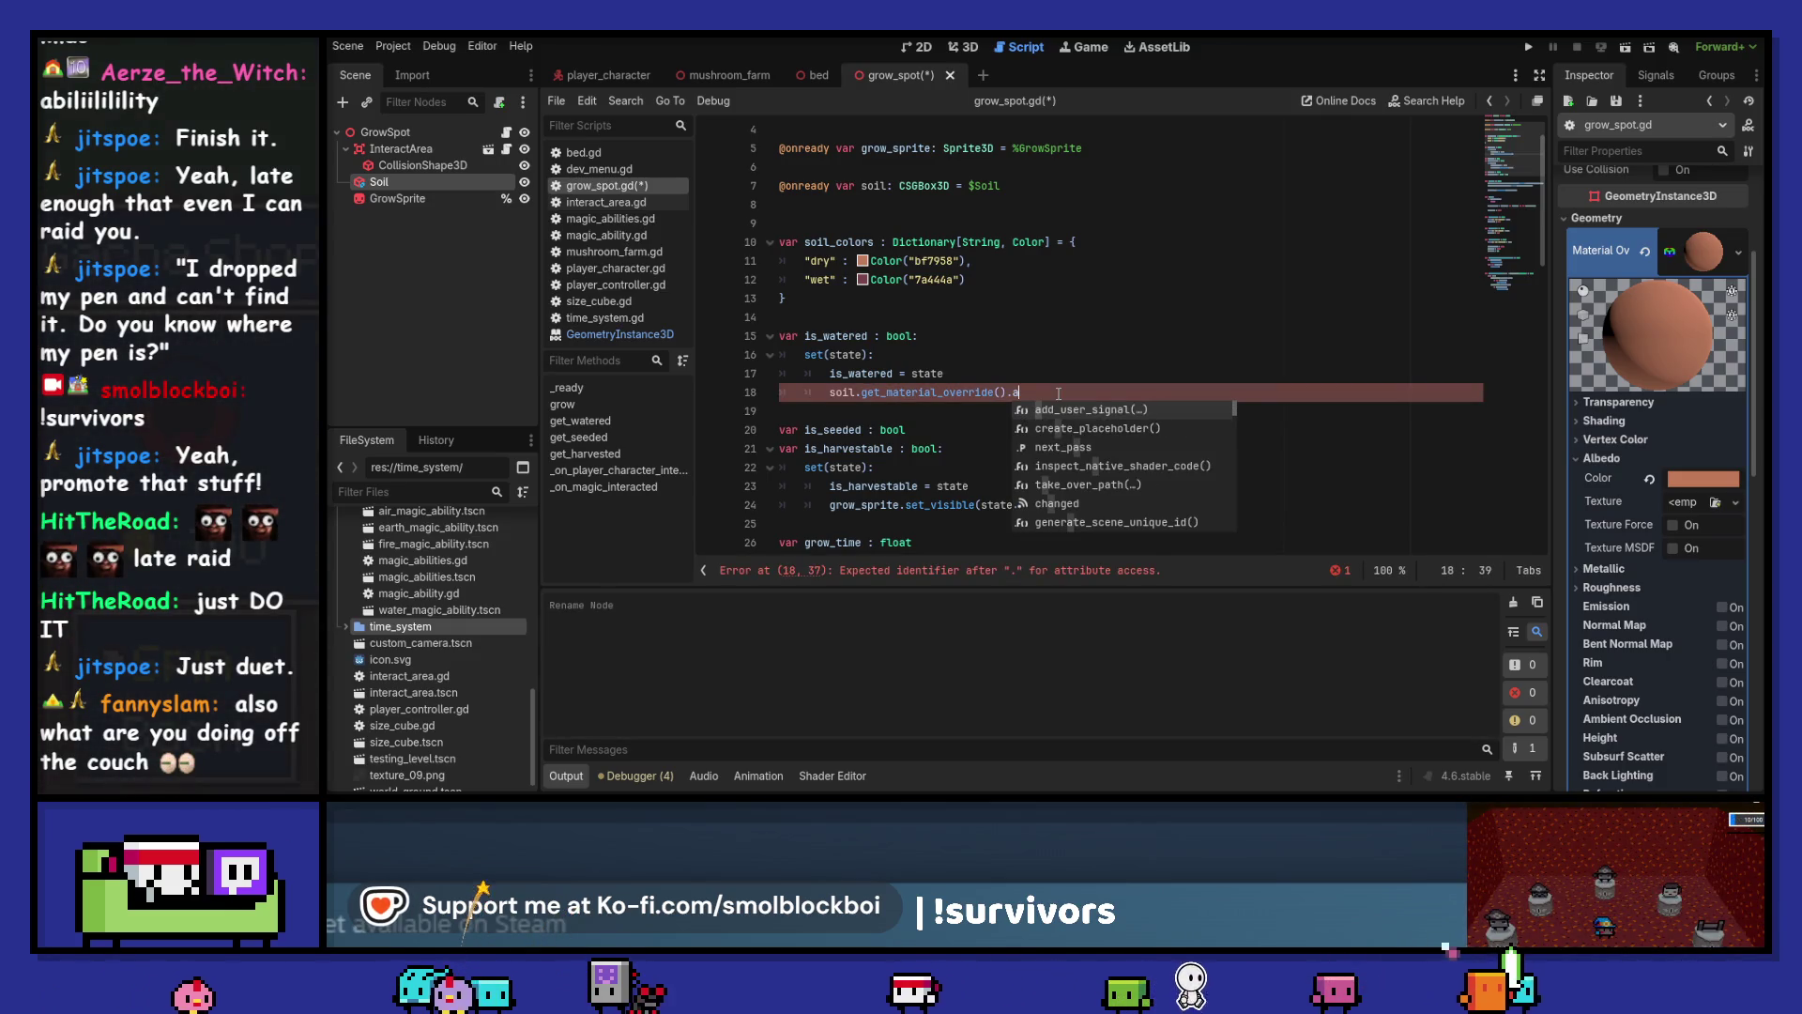
Try out the albedo property and a set() call on the Soil's material override
{"action": "type", "text": "color"}
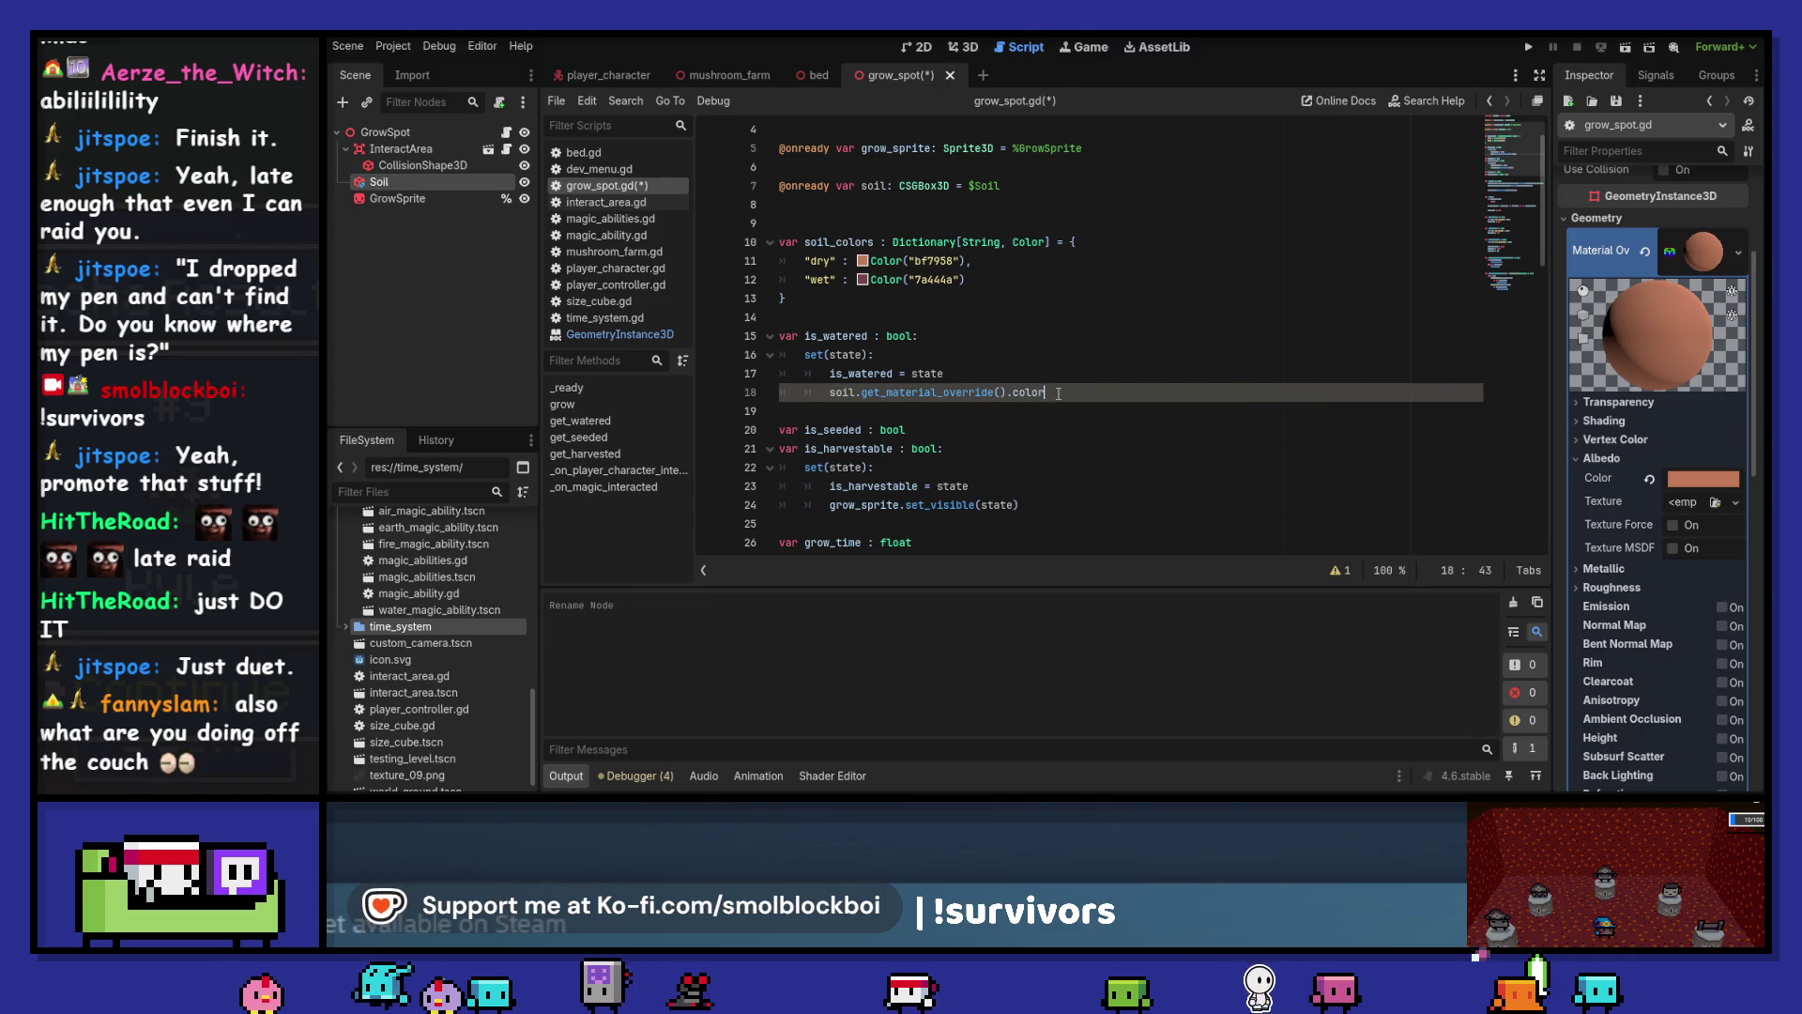
{"action": "key", "text": "BackSpace"}
{"action": "key", "text": "BackSpace"}
{"action": "key", "text": "BackSpace"}
{"action": "type", "text": "albedo"}
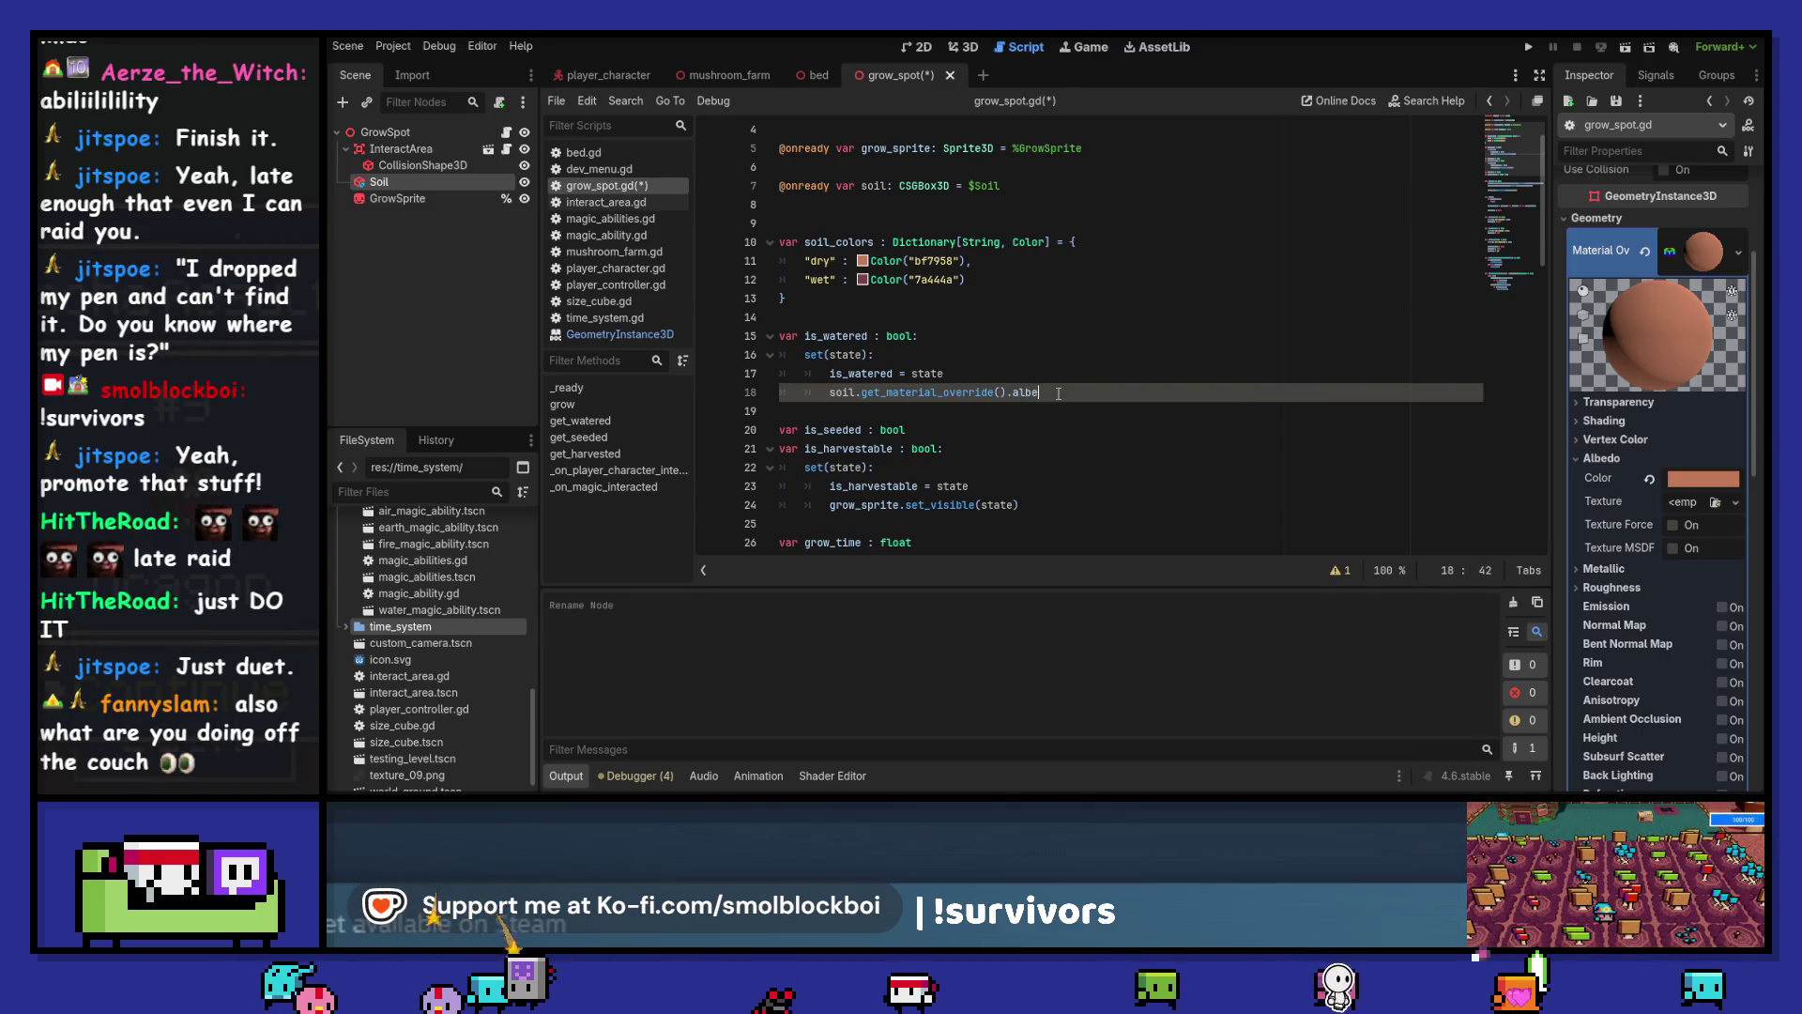
{"action": "right_click", "coordinate": [1602, 476]}
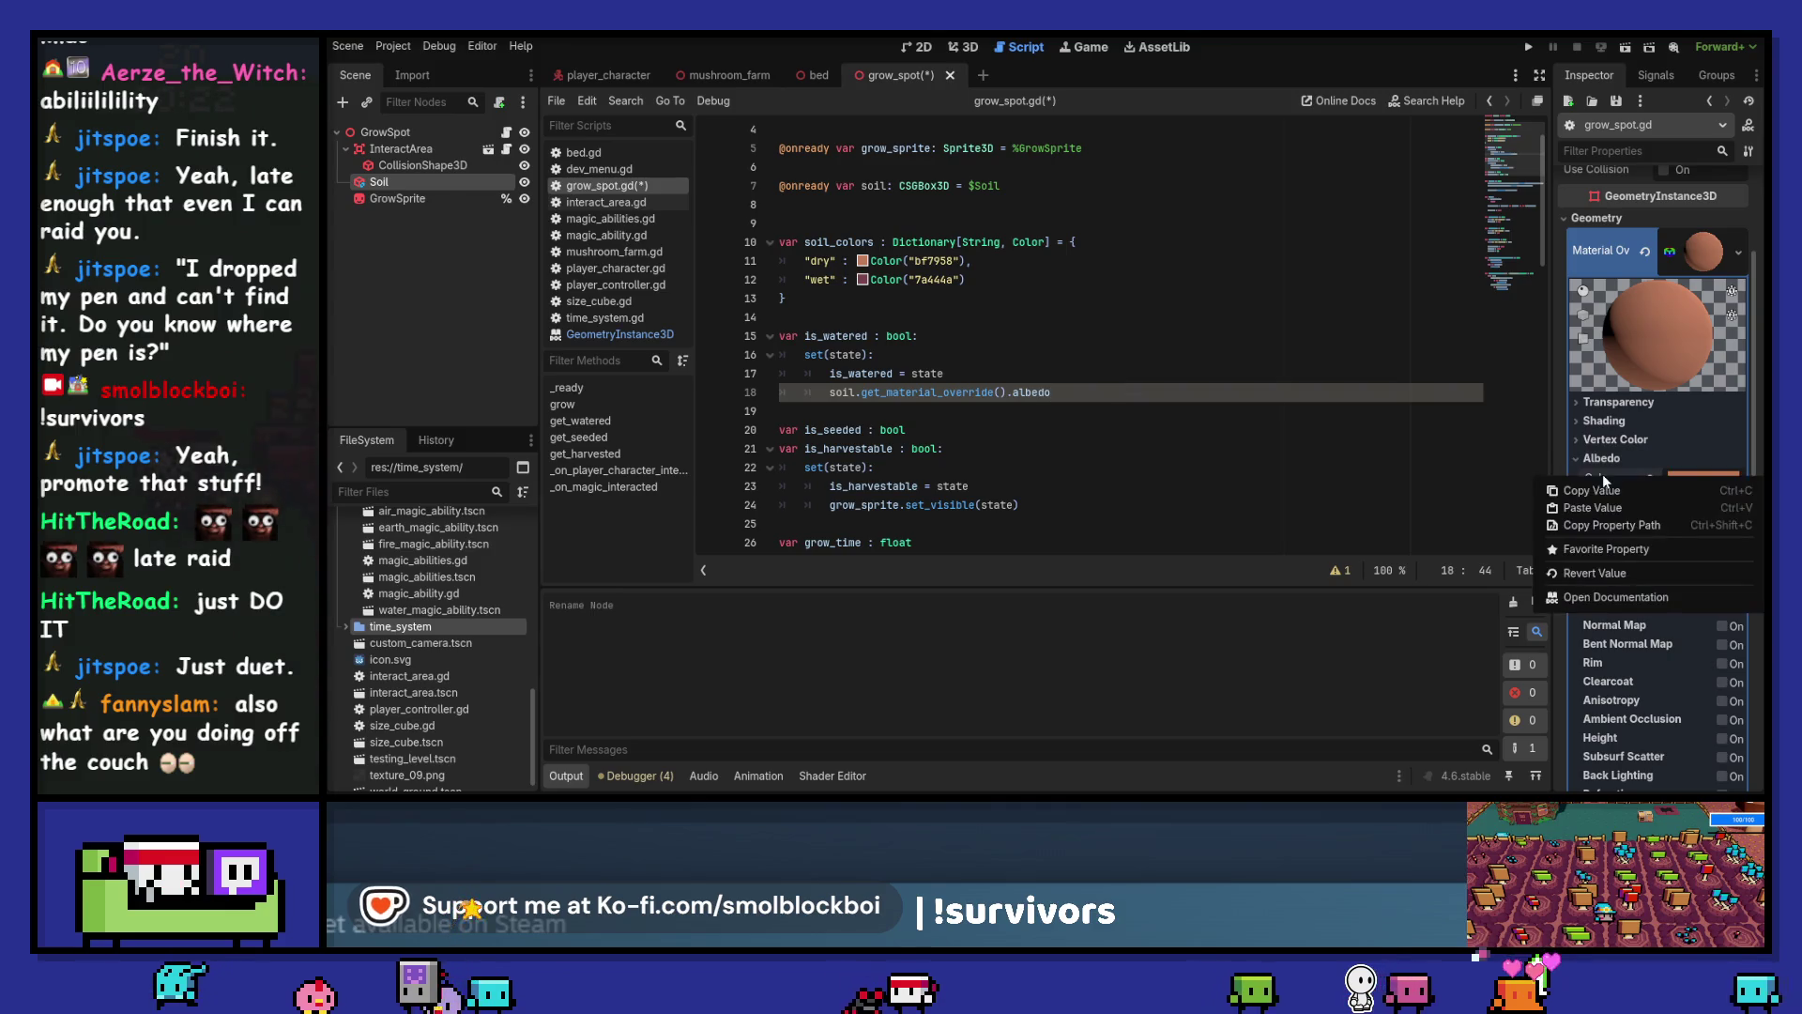
{"action": "left_click", "coordinate": [1606, 490]}
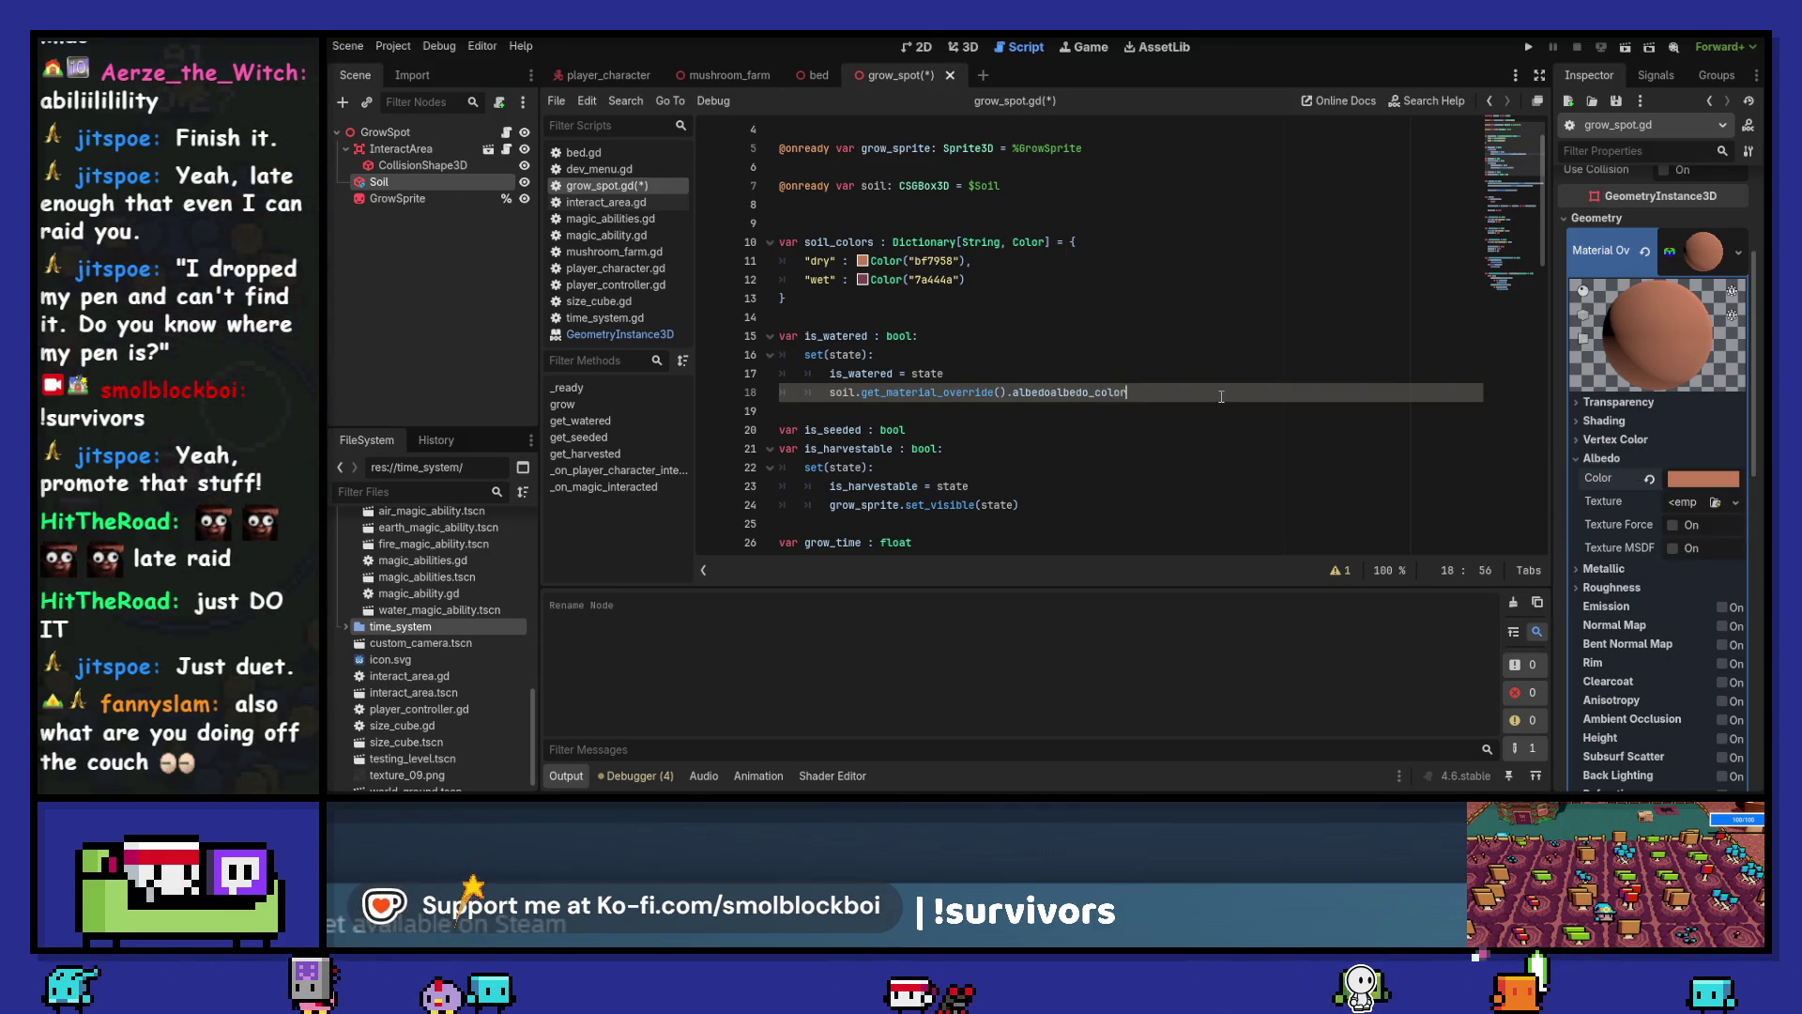
{"action": "key", "text": "ctrl+z"}
{"action": "key", "text": "ctrl+shift+Left"}
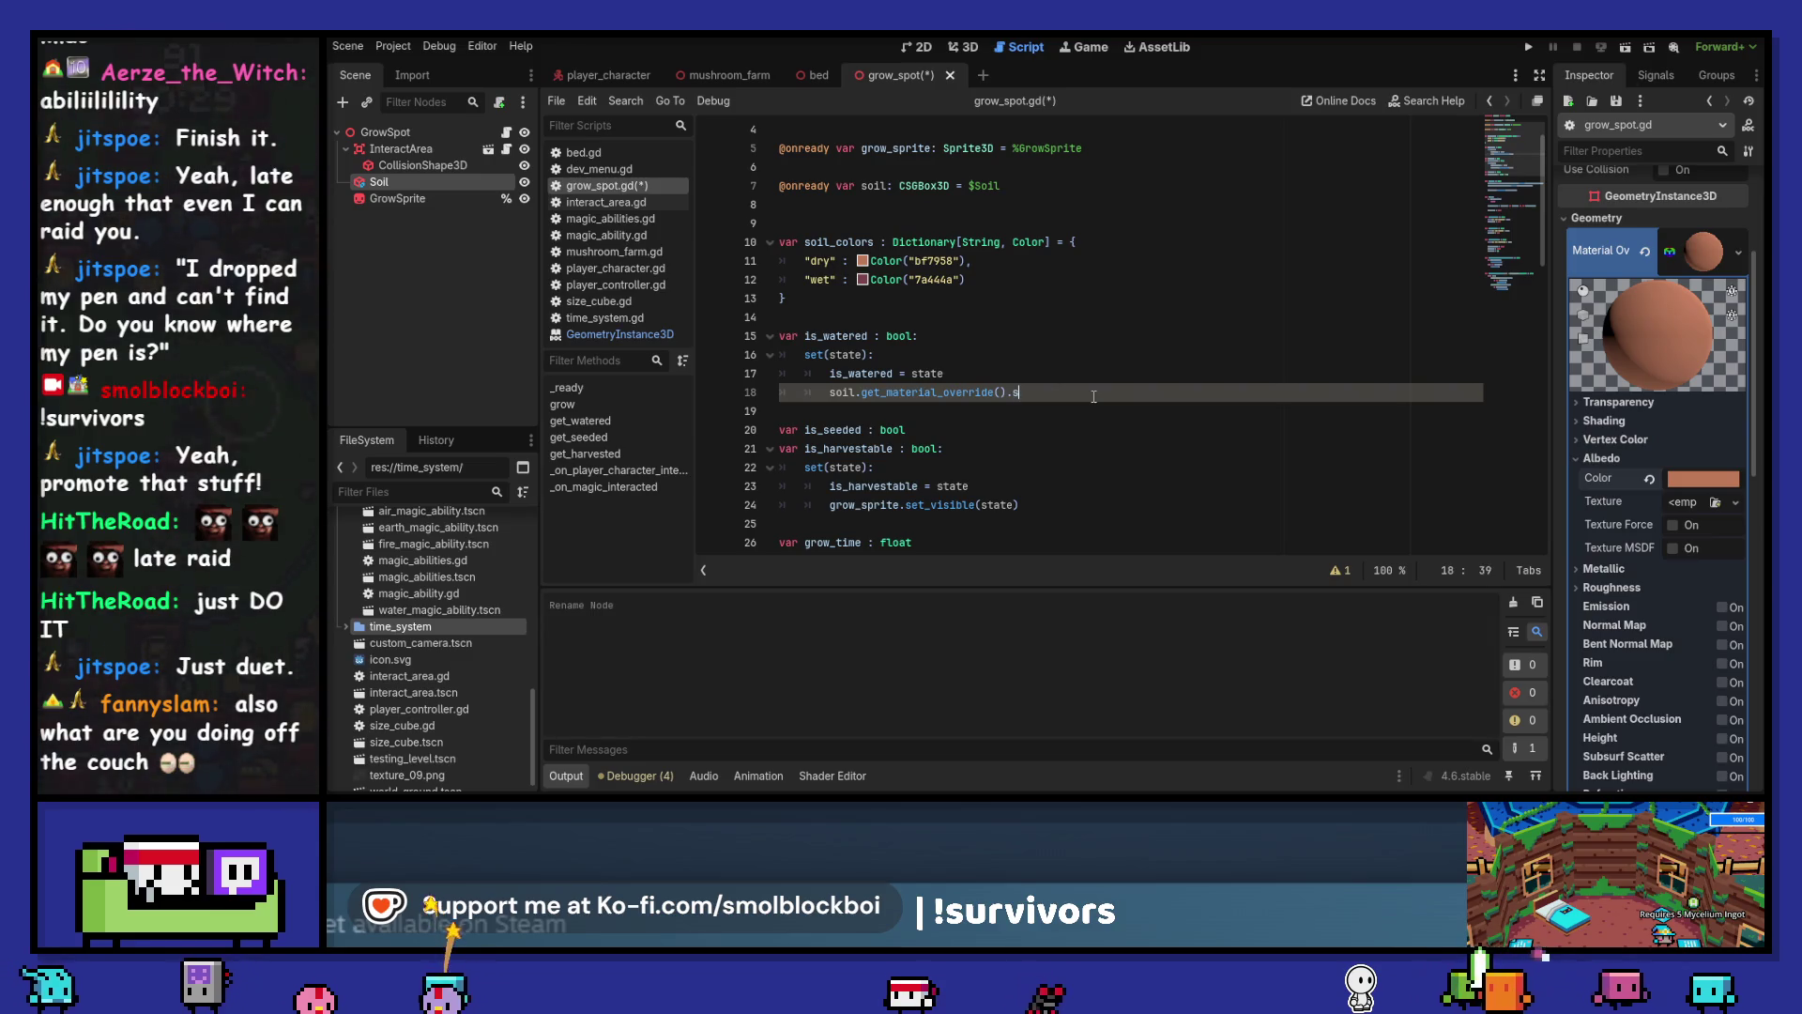
{"action": "type", "text": "set"}
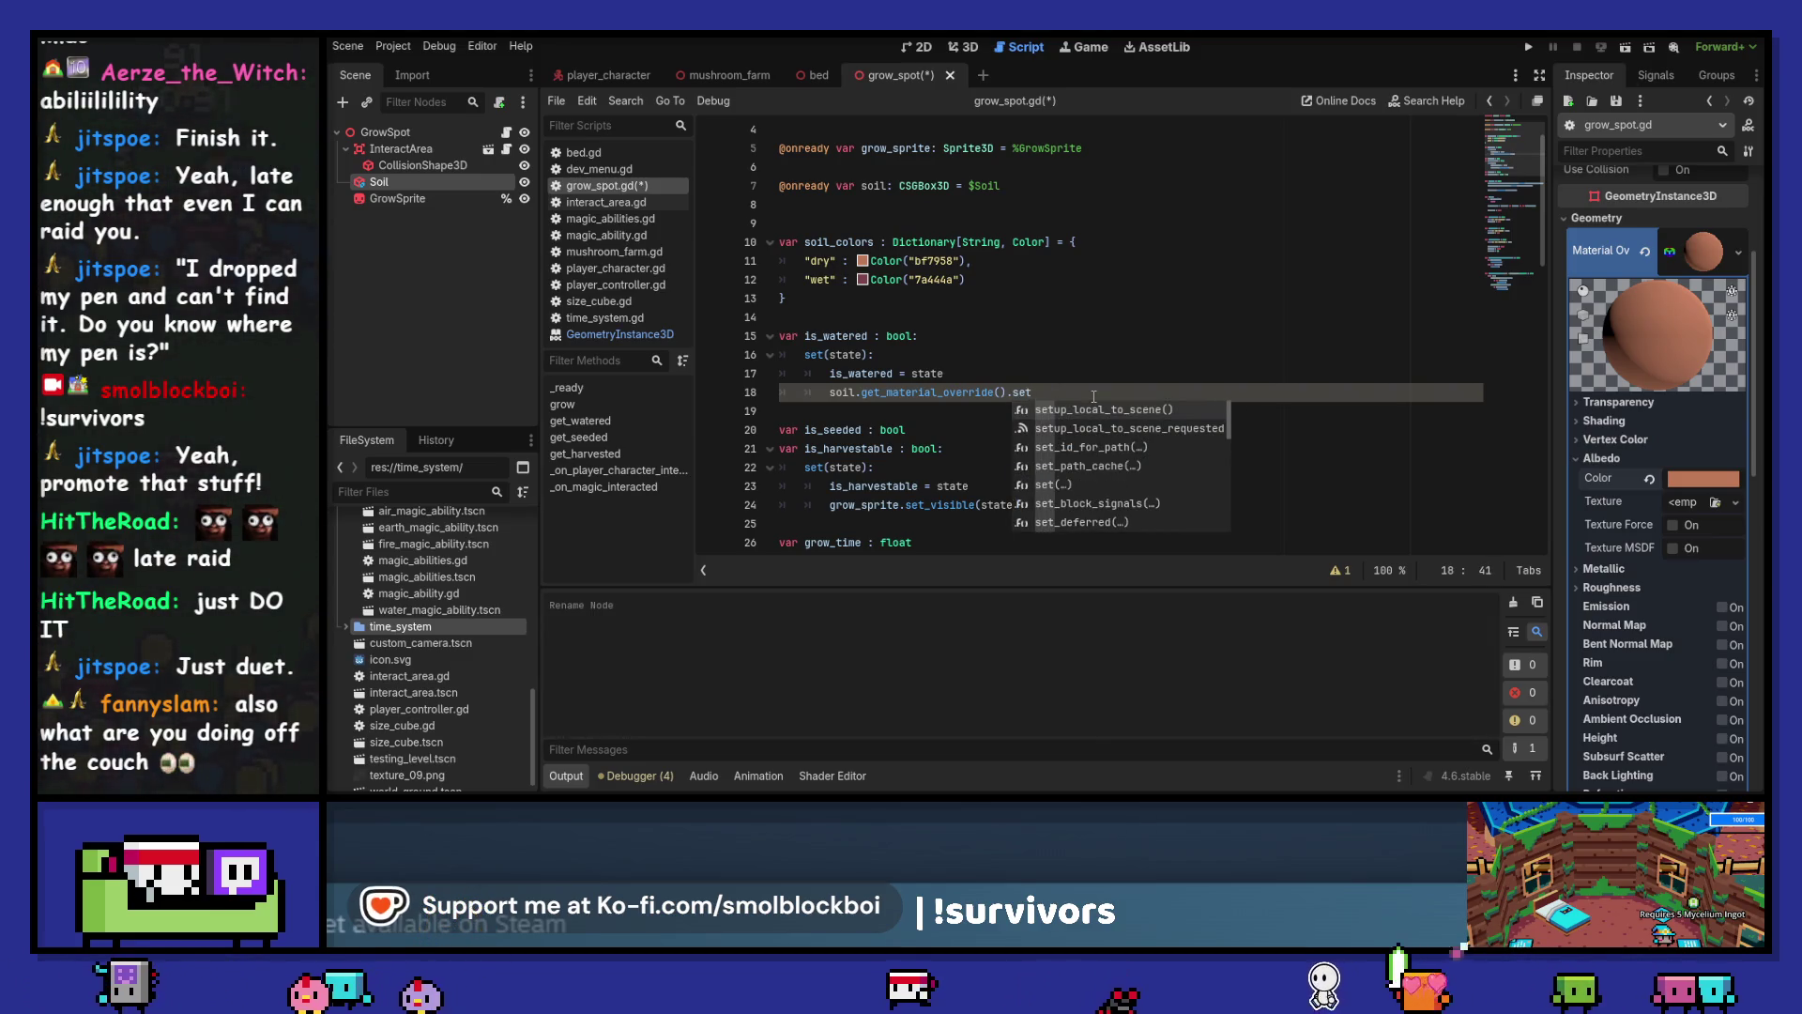
{"action": "type", "text": "("}
{"action": "key", "text": "BackSpace"}
{"action": "key", "text": "BackSpace"}
{"action": "key", "text": "BackSpace"}
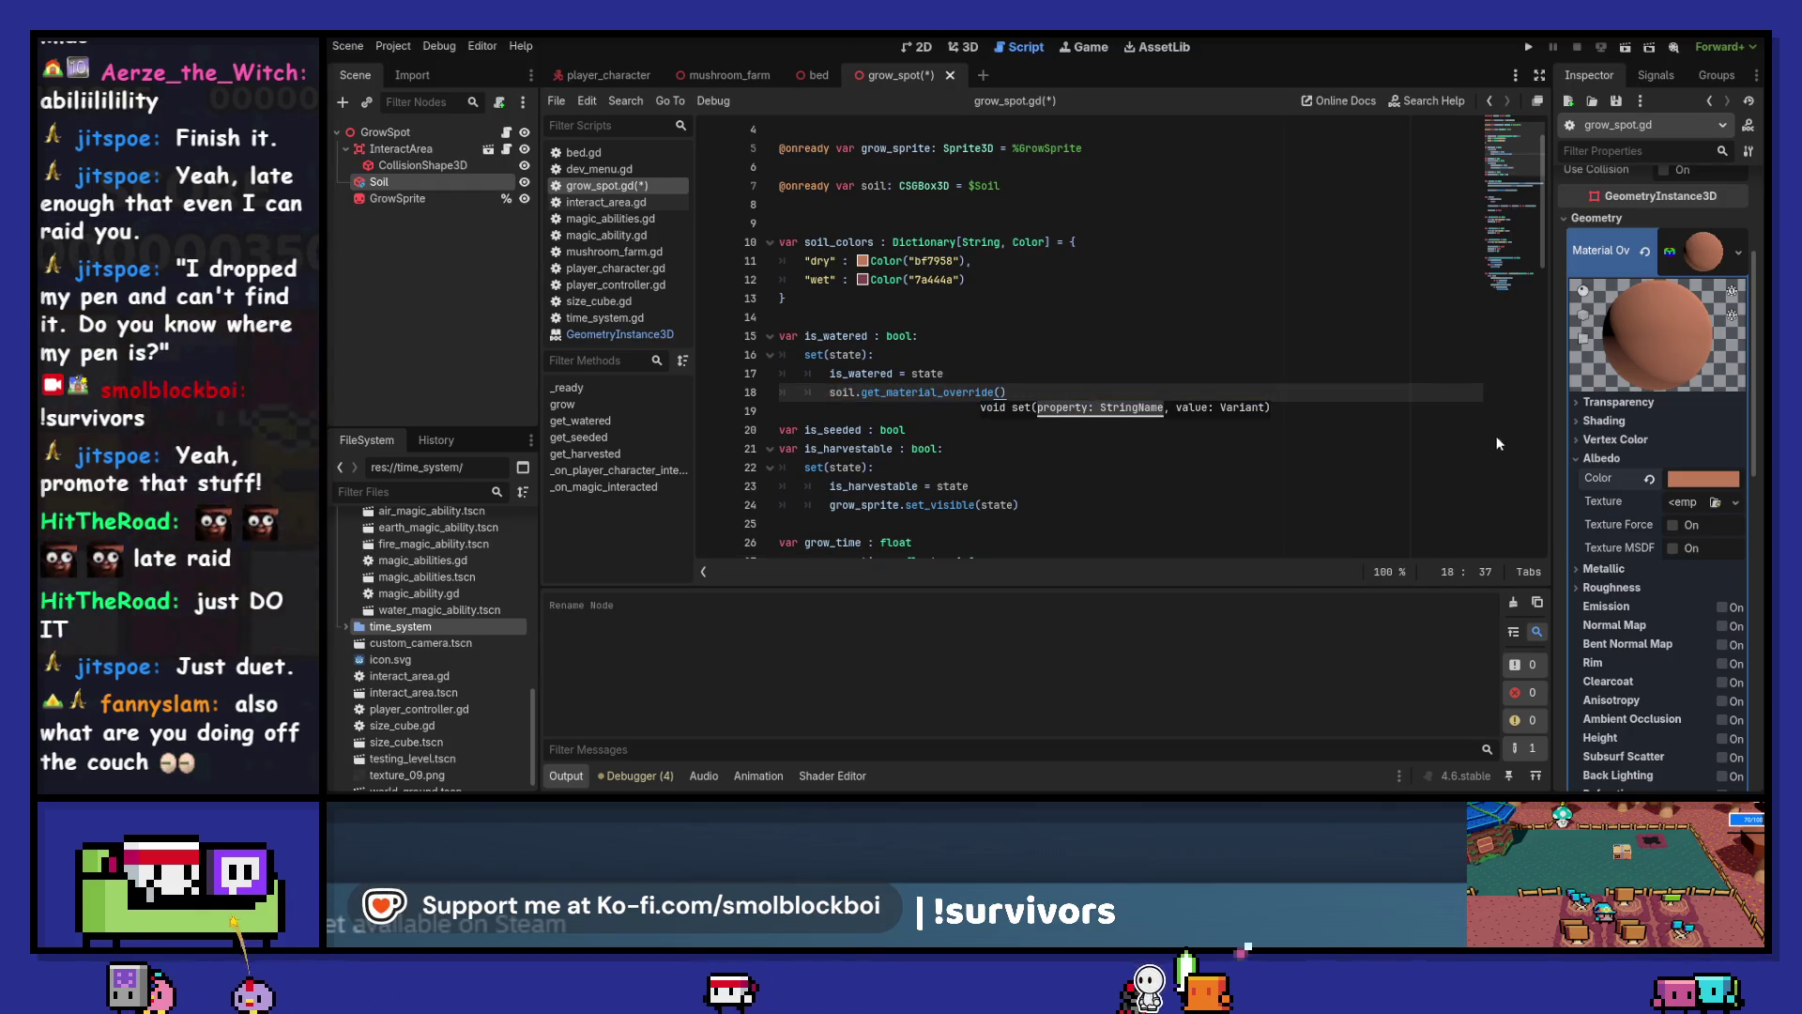
Check the Albedo Color documentation and start a .set_albedo call on the material
{"action": "right_click", "coordinate": [1589, 479]}
{"action": "left_click", "coordinate": [1596, 594]}
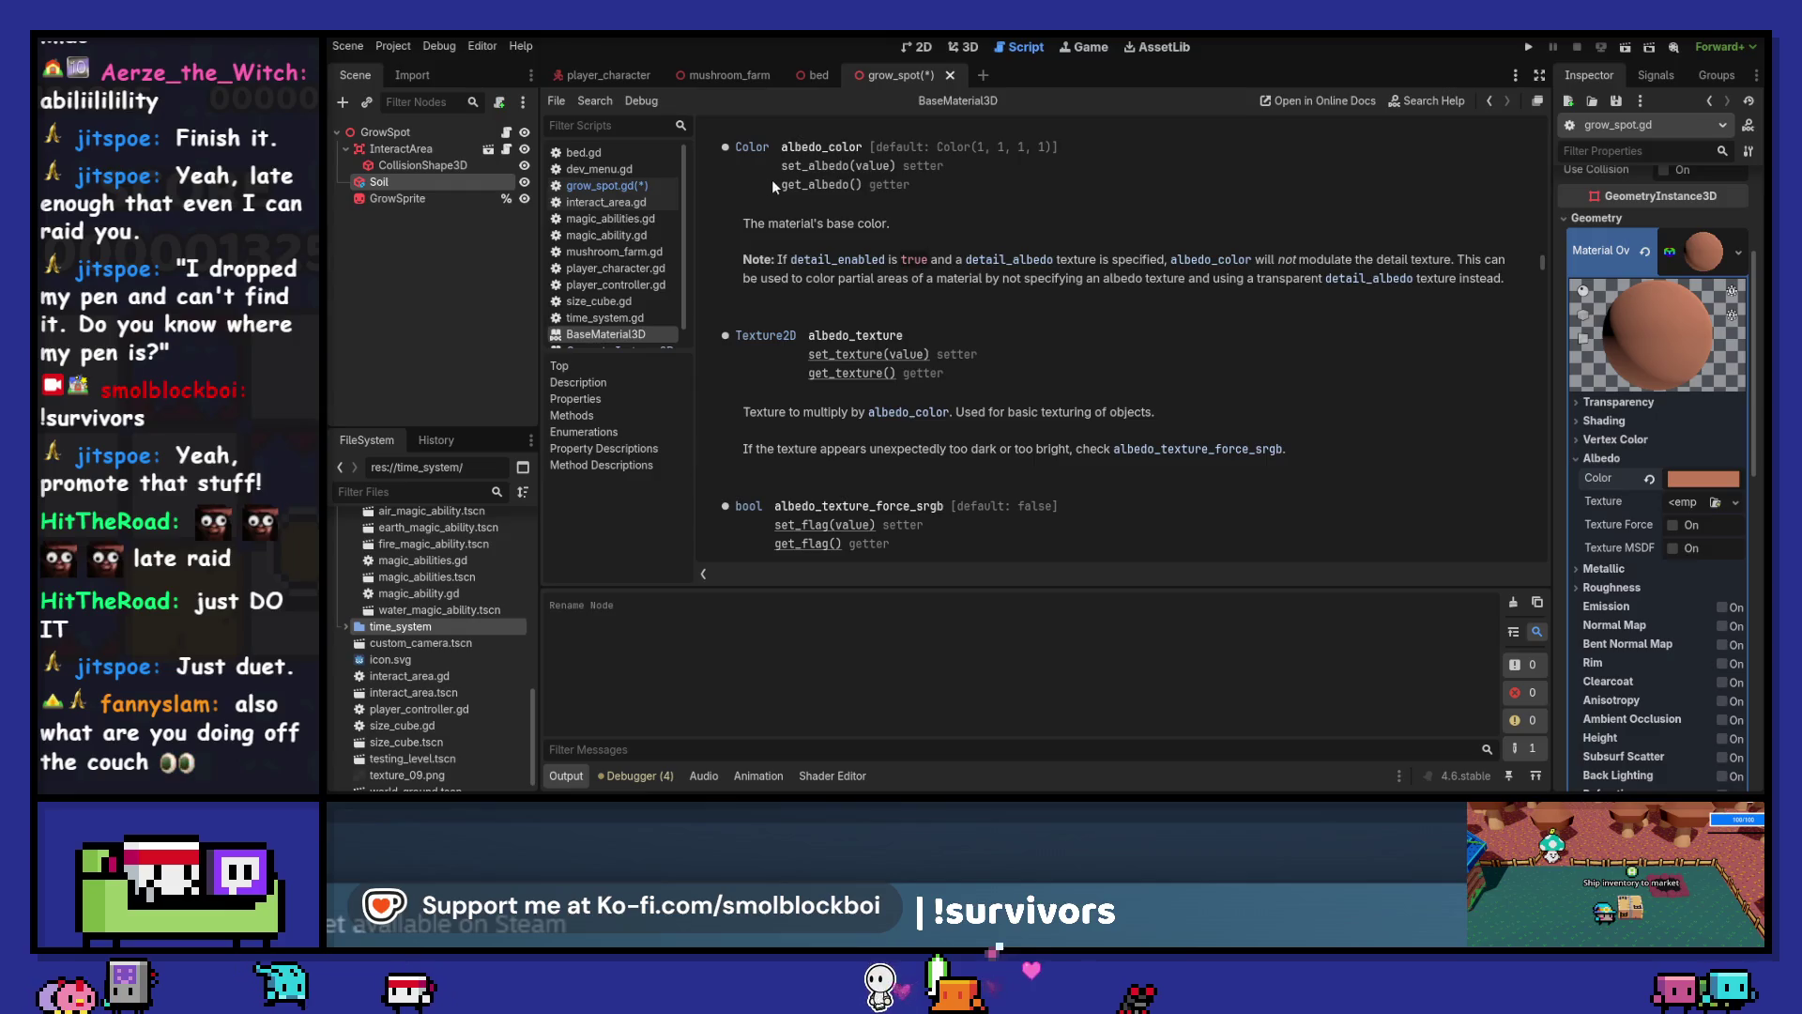
{"action": "left_click", "coordinate": [612, 186]}
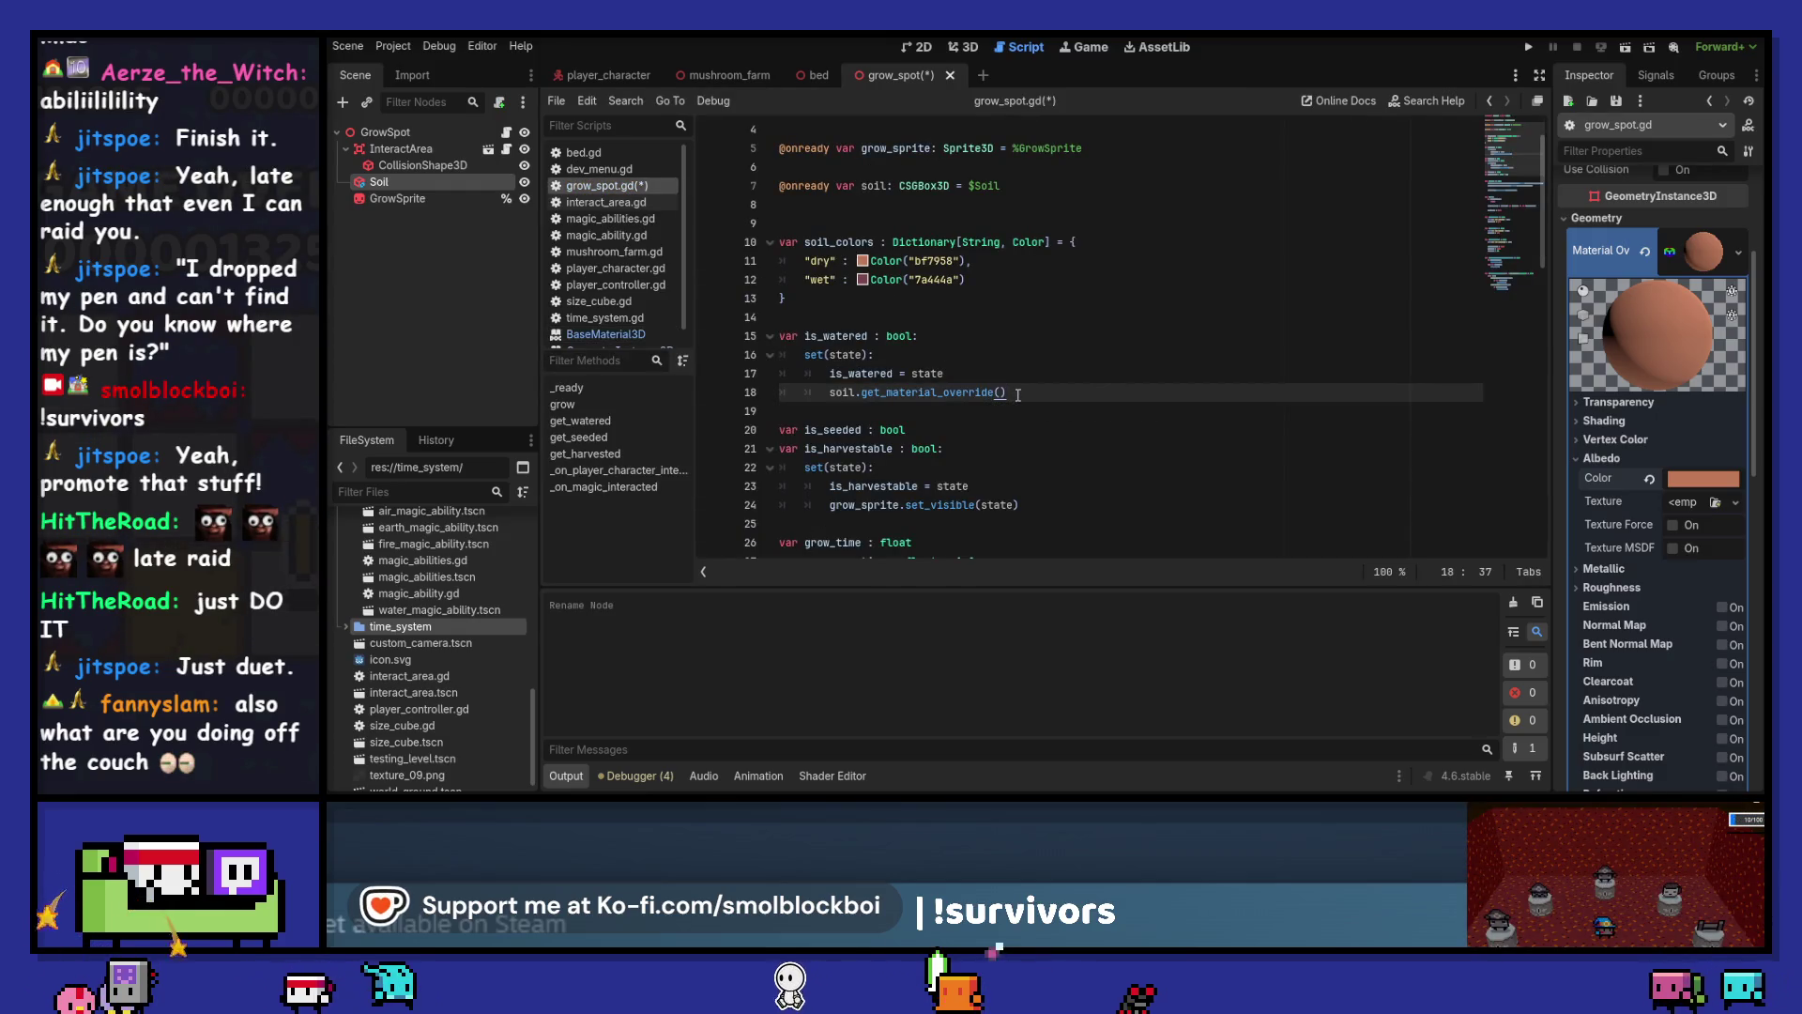
{"action": "type", "text": ".set_a"}
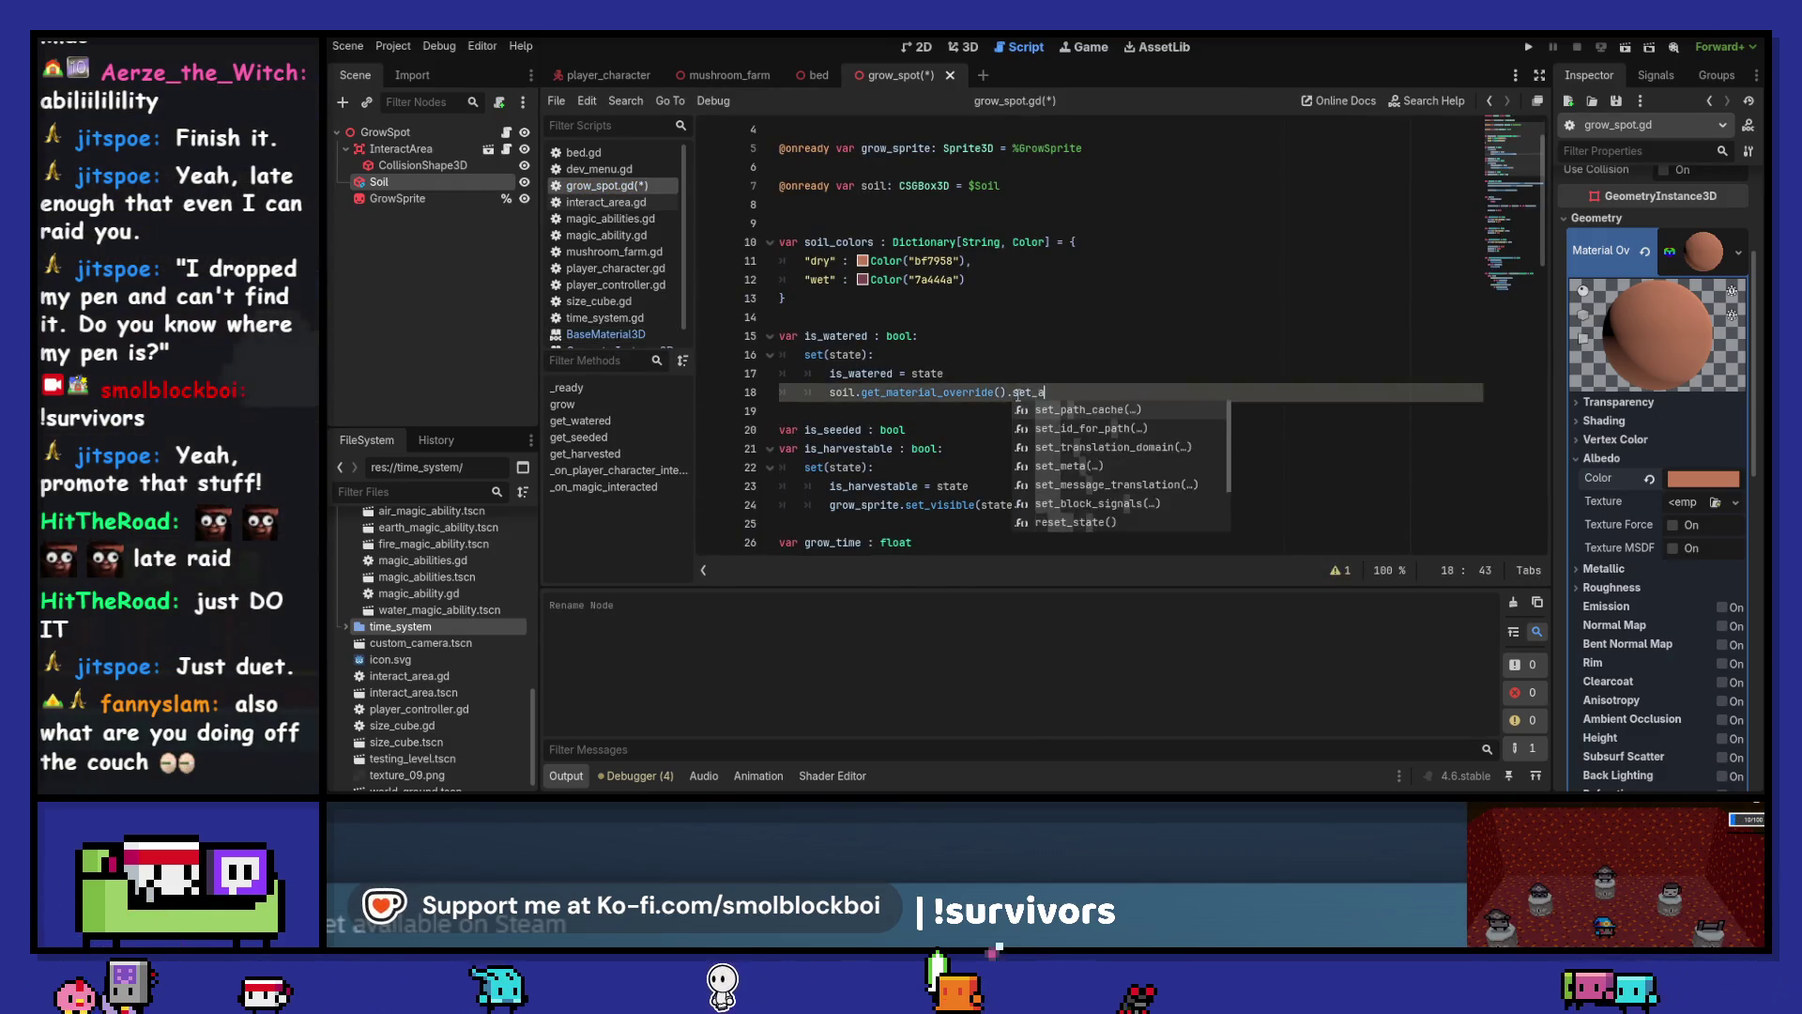
{"action": "type", "text": "lbedo("}
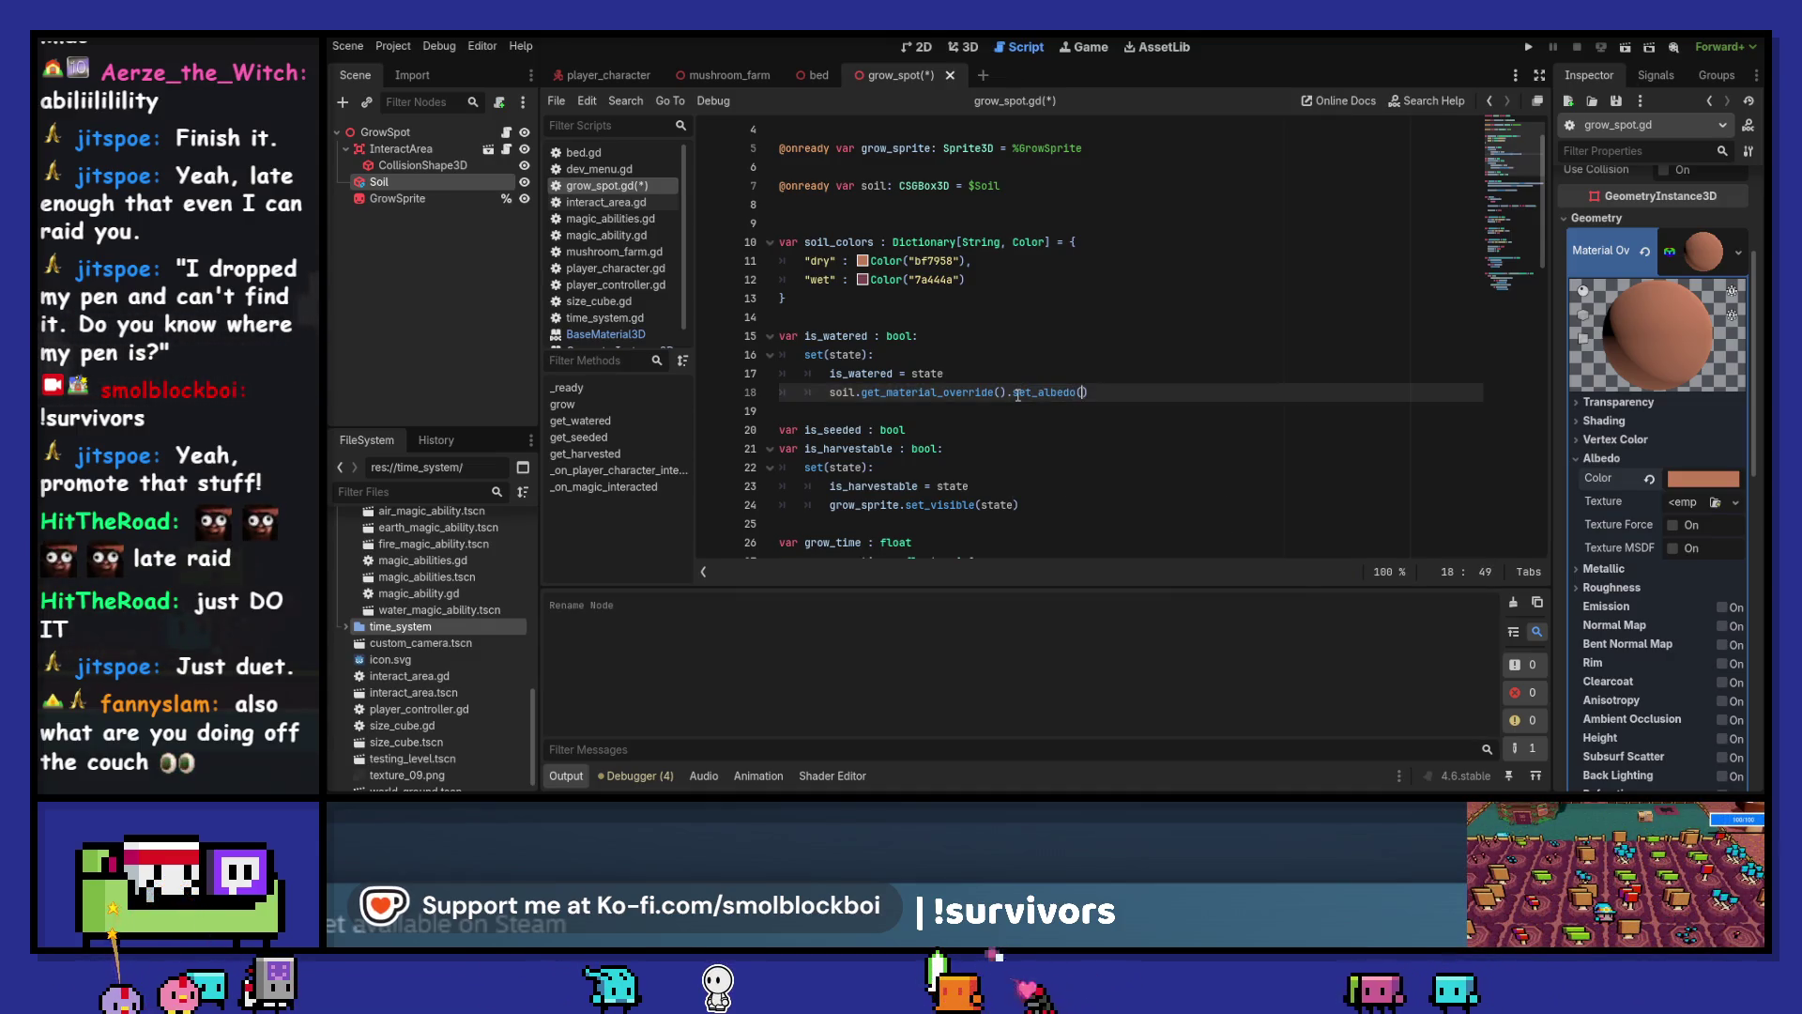
{"action": "scroll", "coordinate": [1019, 395], "scroll_direction": "up", "scroll_amount": 1}
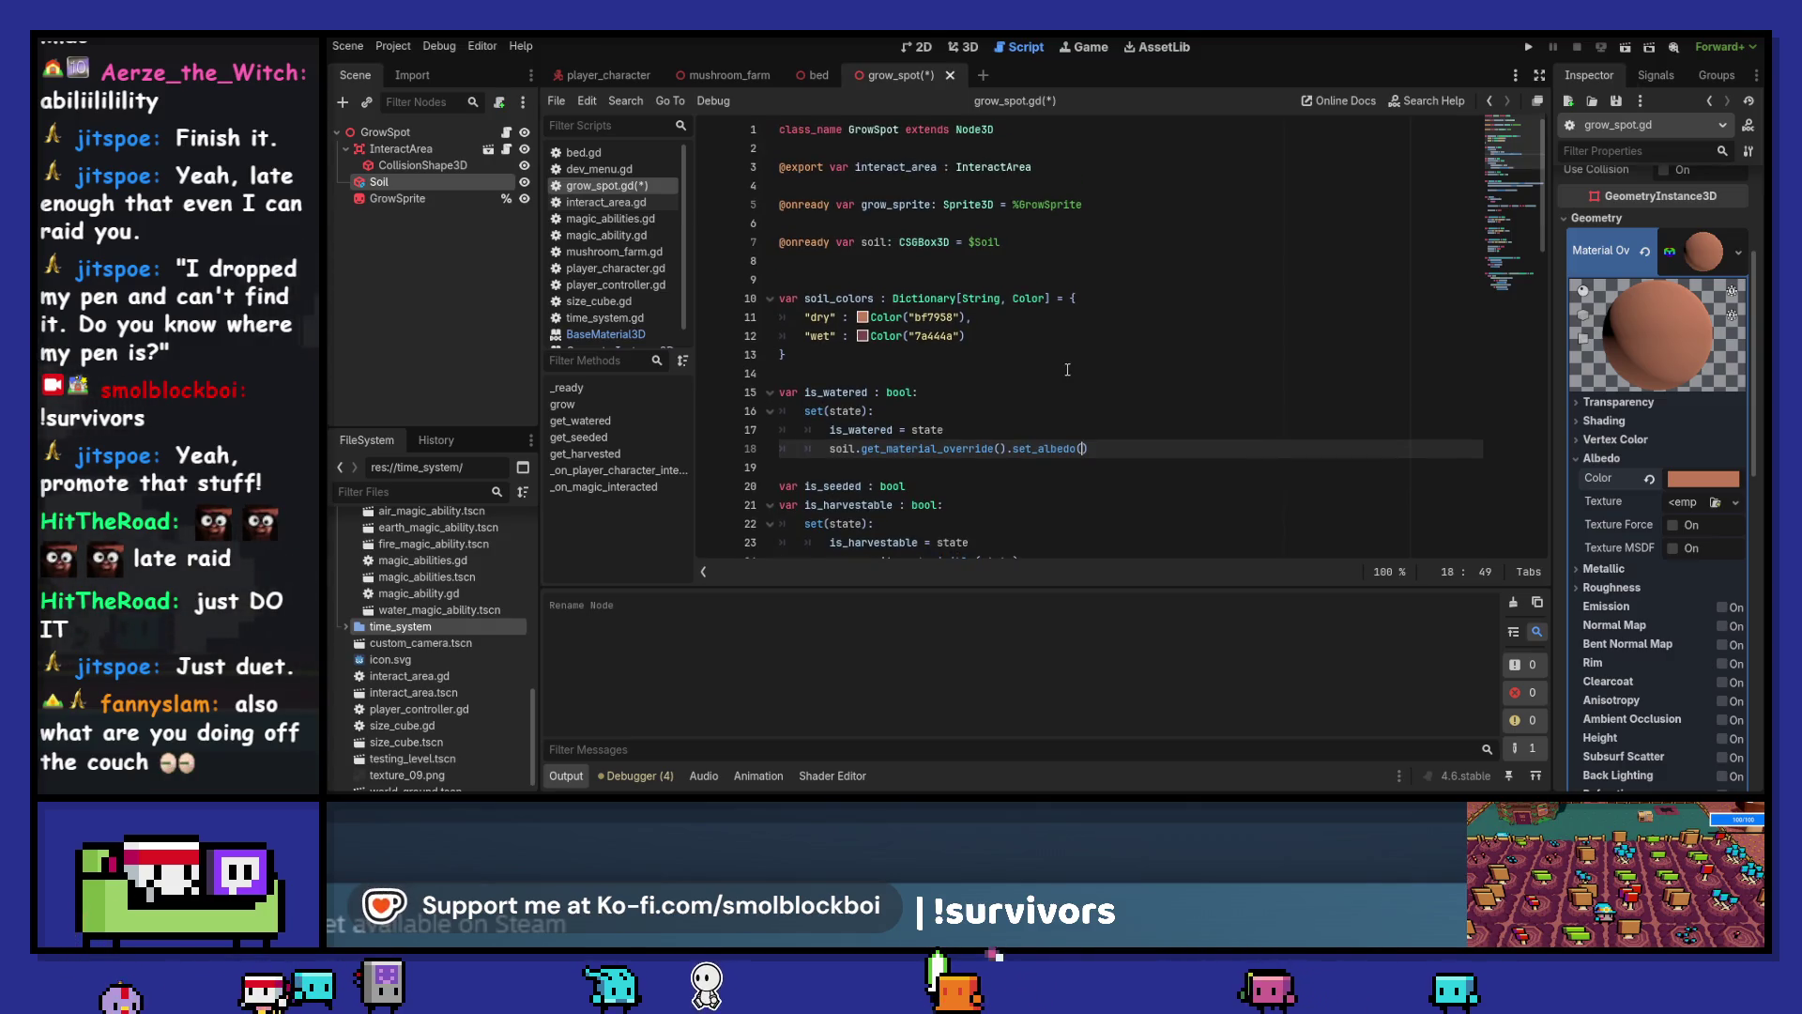
{"action": "scroll", "coordinate": [1097, 368], "scroll_direction": "down", "scroll_amount": 1}
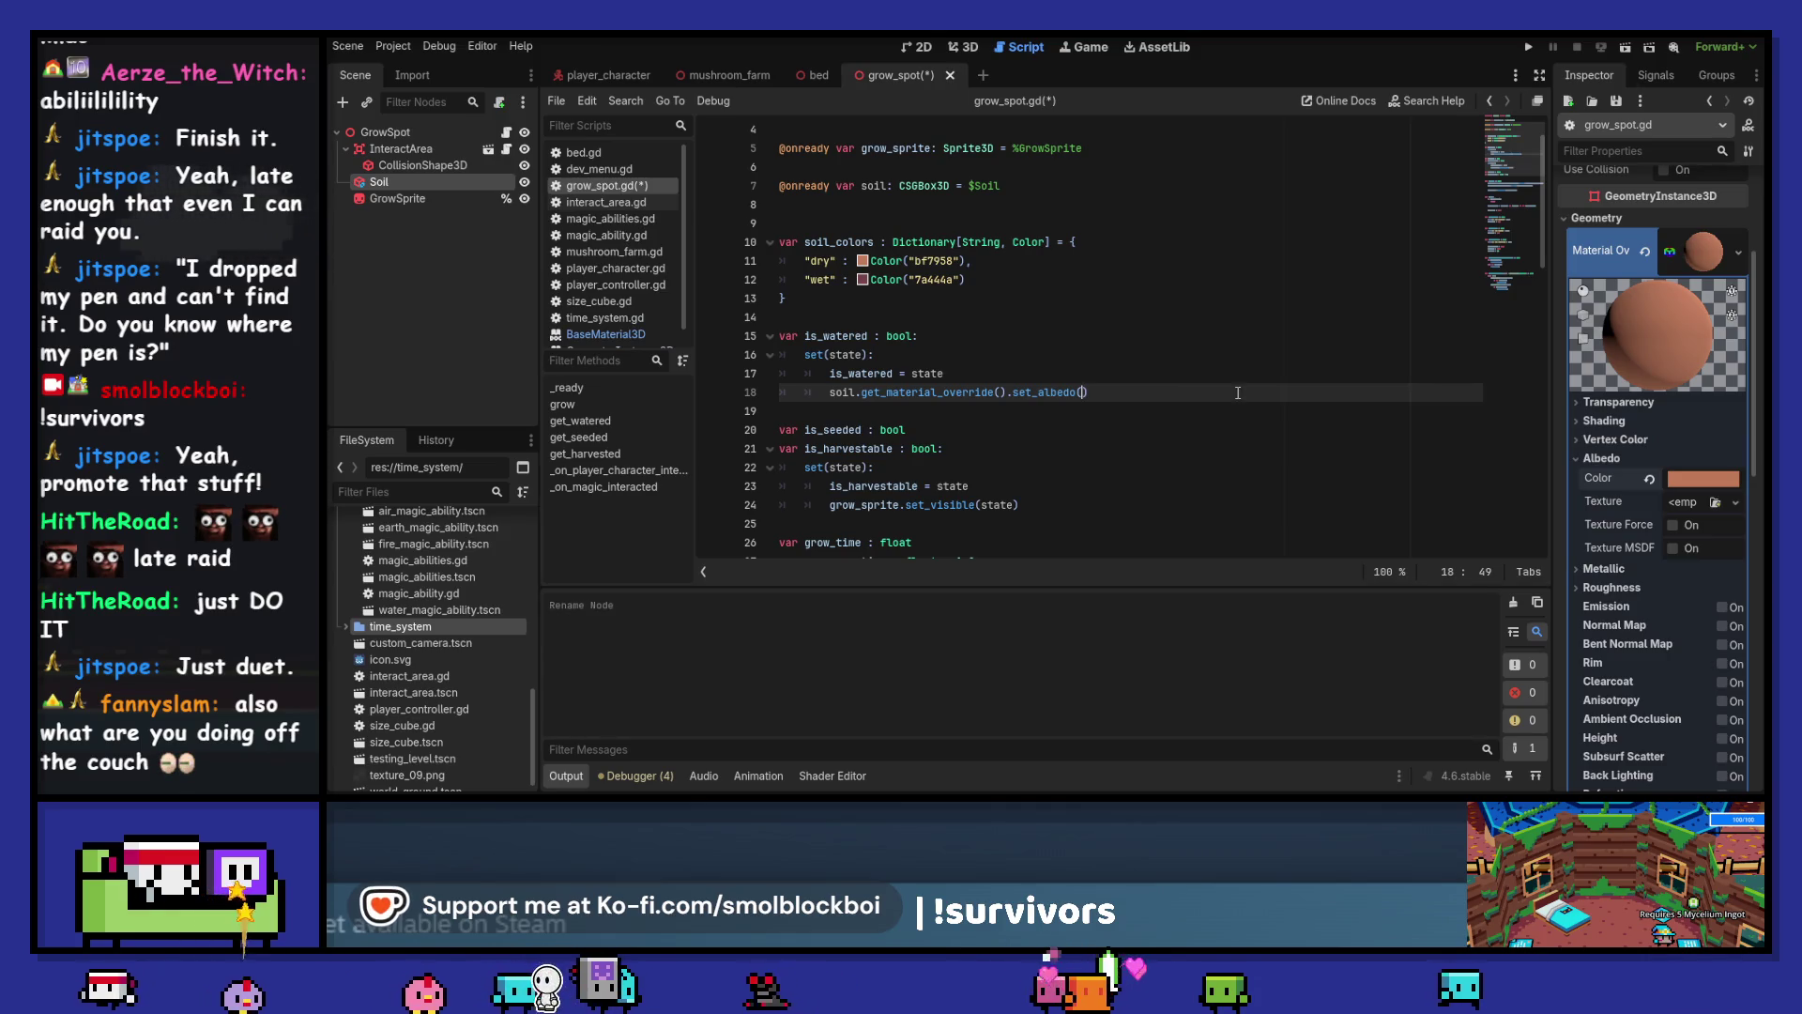
Wrap the albedo call under an 'if is_watered:' branch using the soil colours
{"action": "key", "text": "Home"}
{"action": "key", "text": "Return"}
{"action": "key", "text": "Up"}
{"action": "type", "text": "if "}
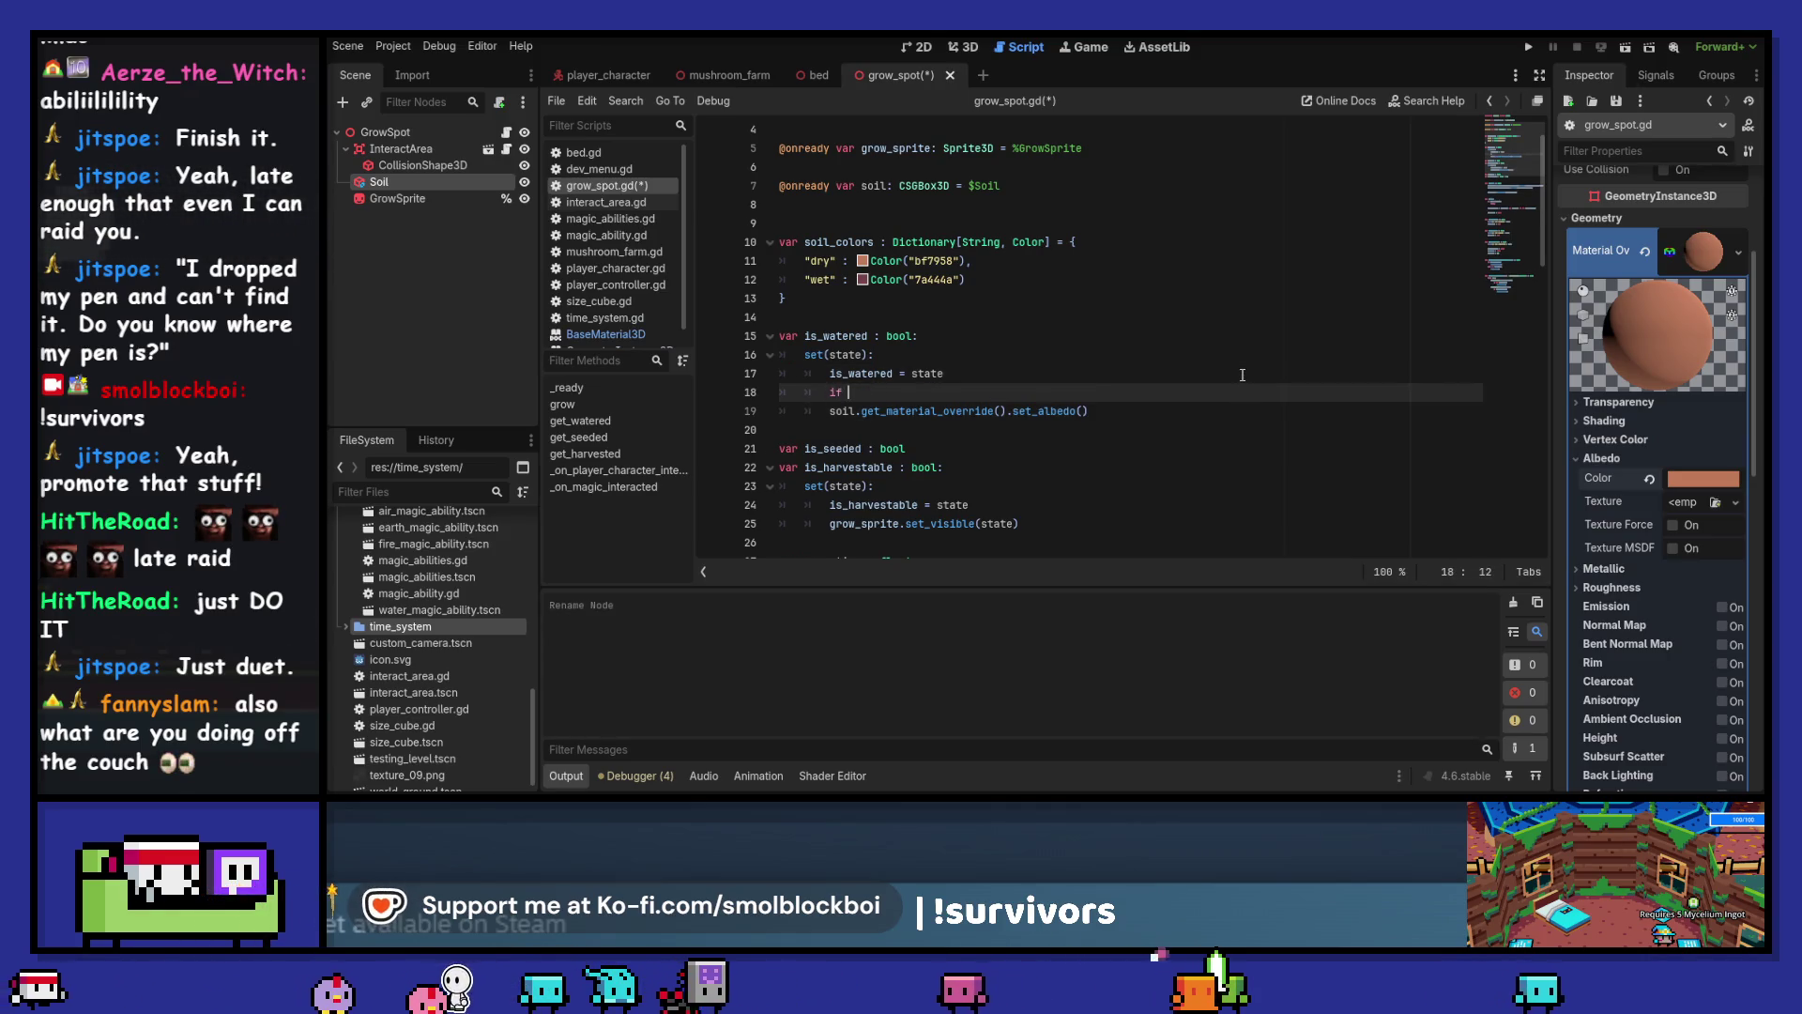
{"action": "type", "text": "is_watered:"}
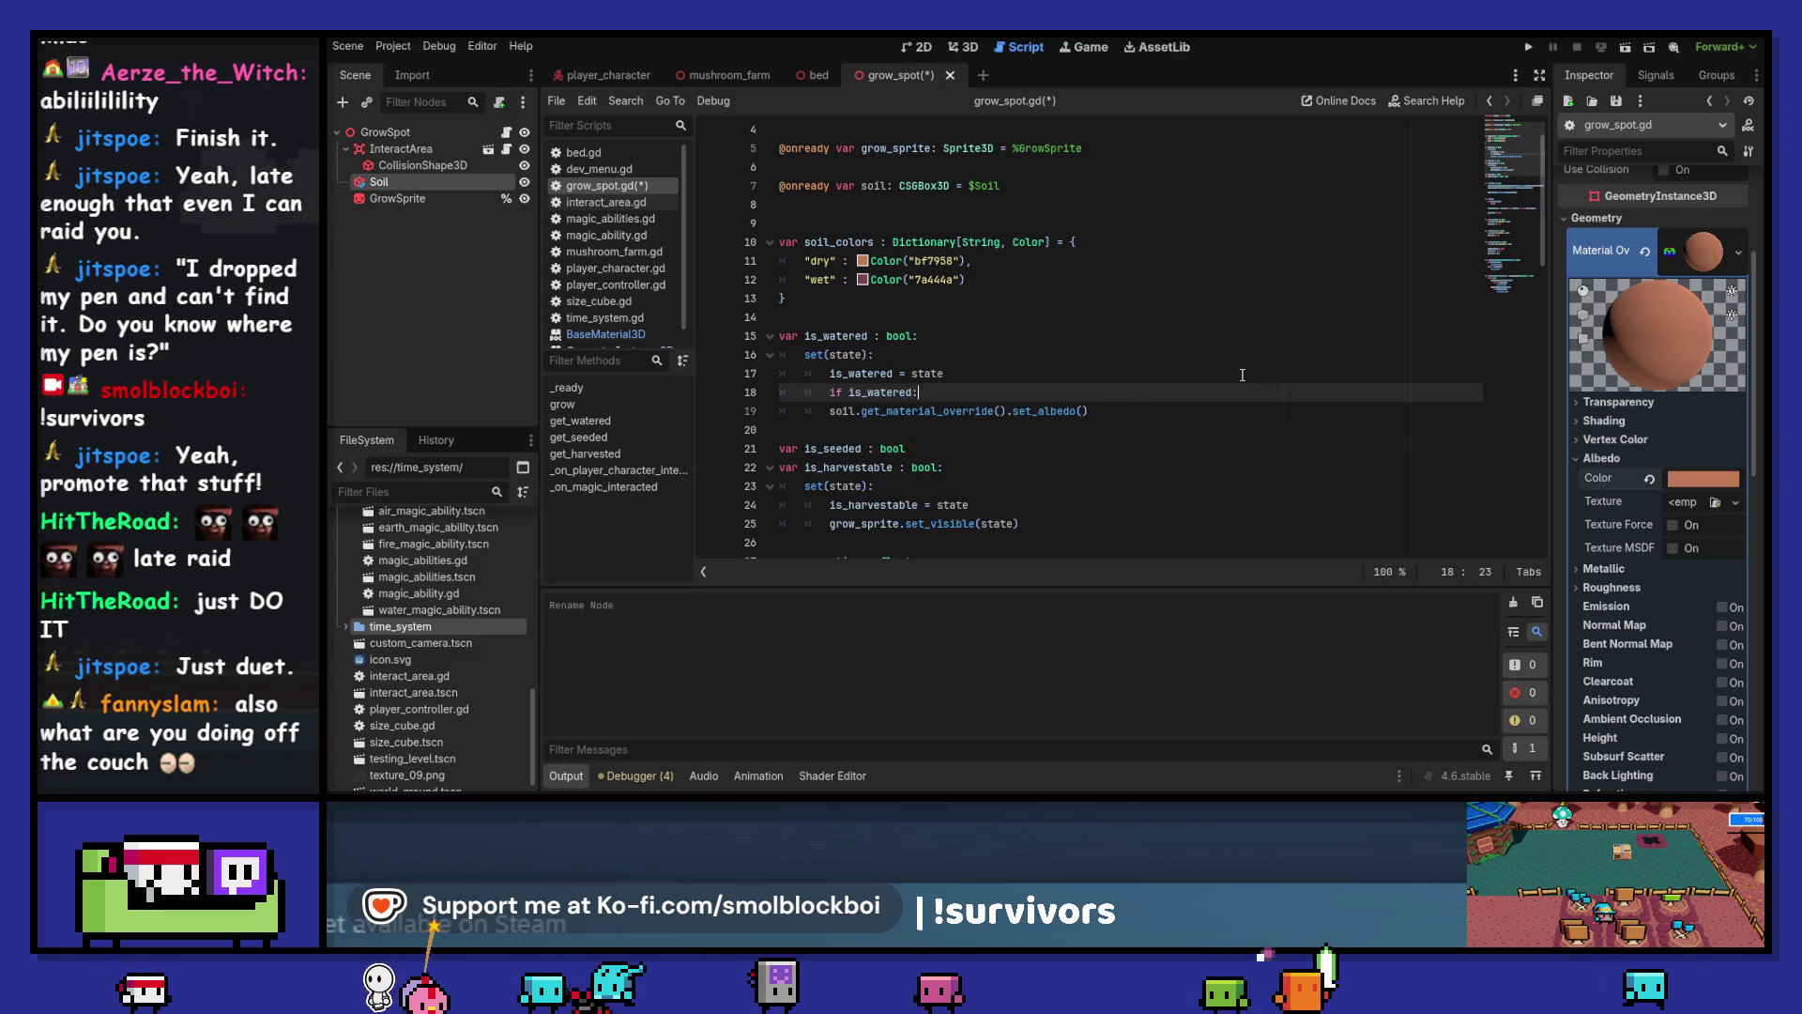
{"action": "key", "text": "Down"}
{"action": "key", "text": "Home"}
{"action": "key", "text": "Tab"}
{"action": "key", "text": "End"}
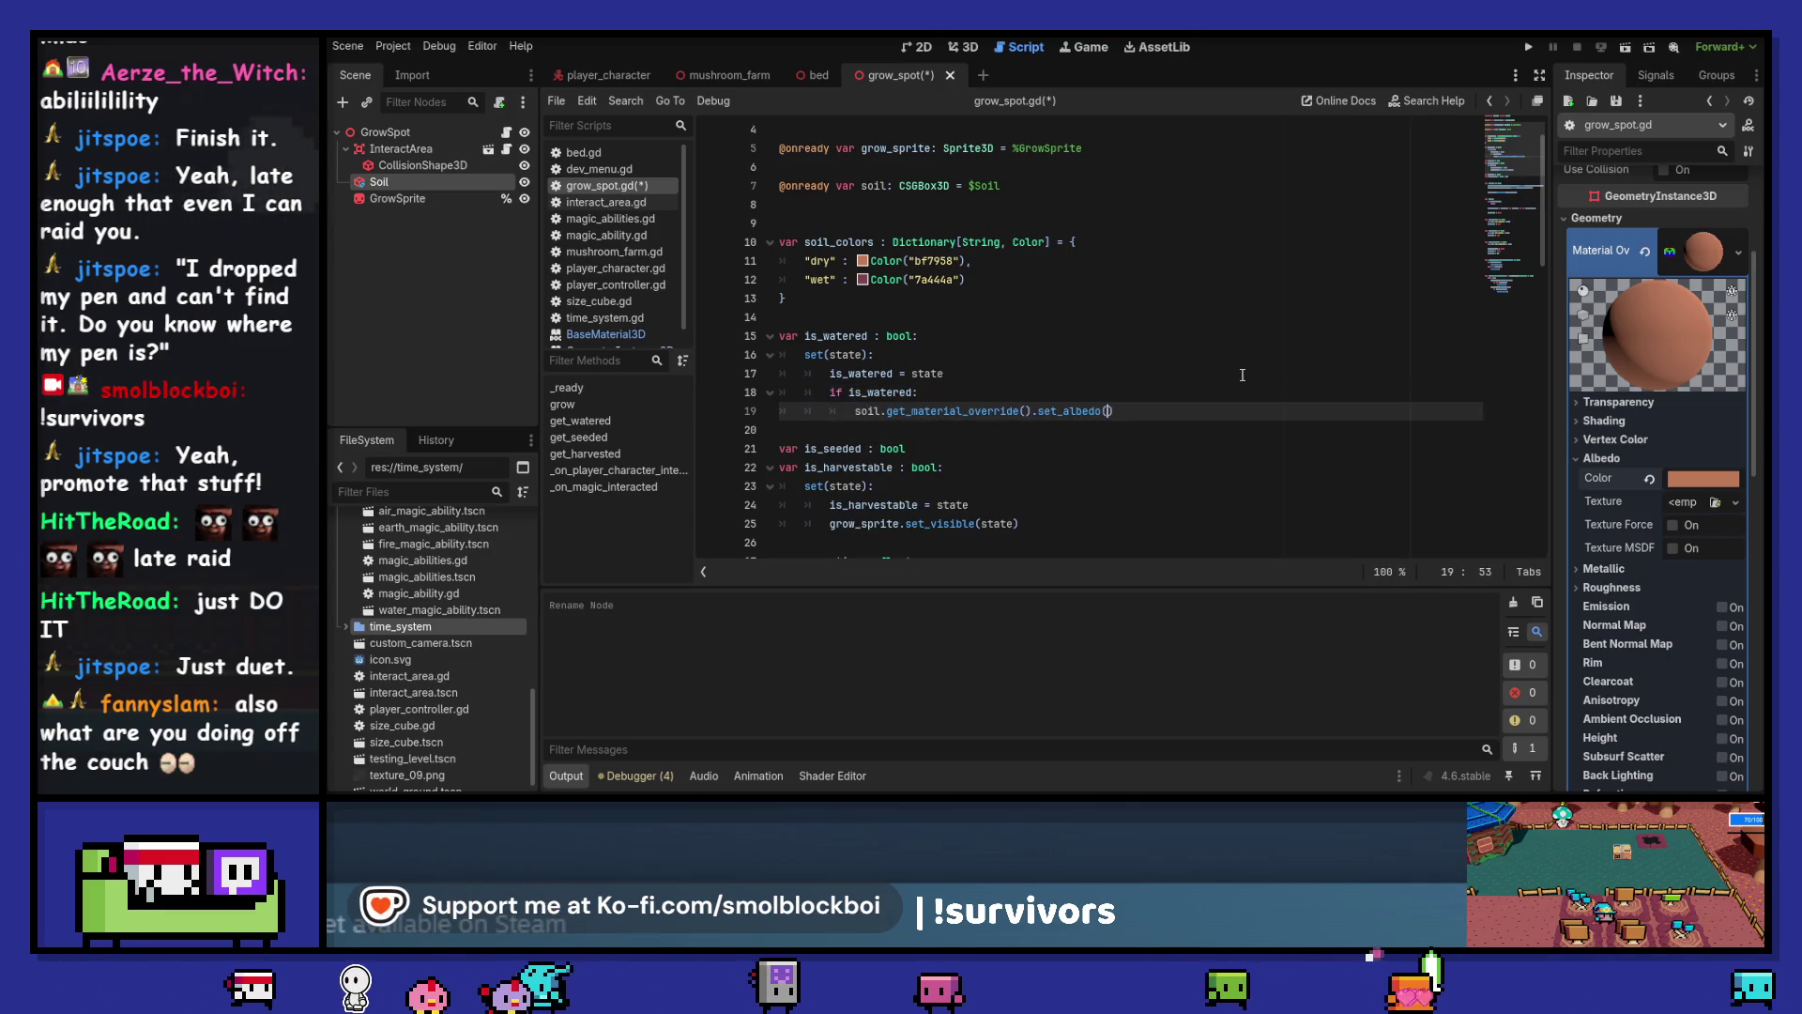
{"action": "type", "text": "soil_colors."}
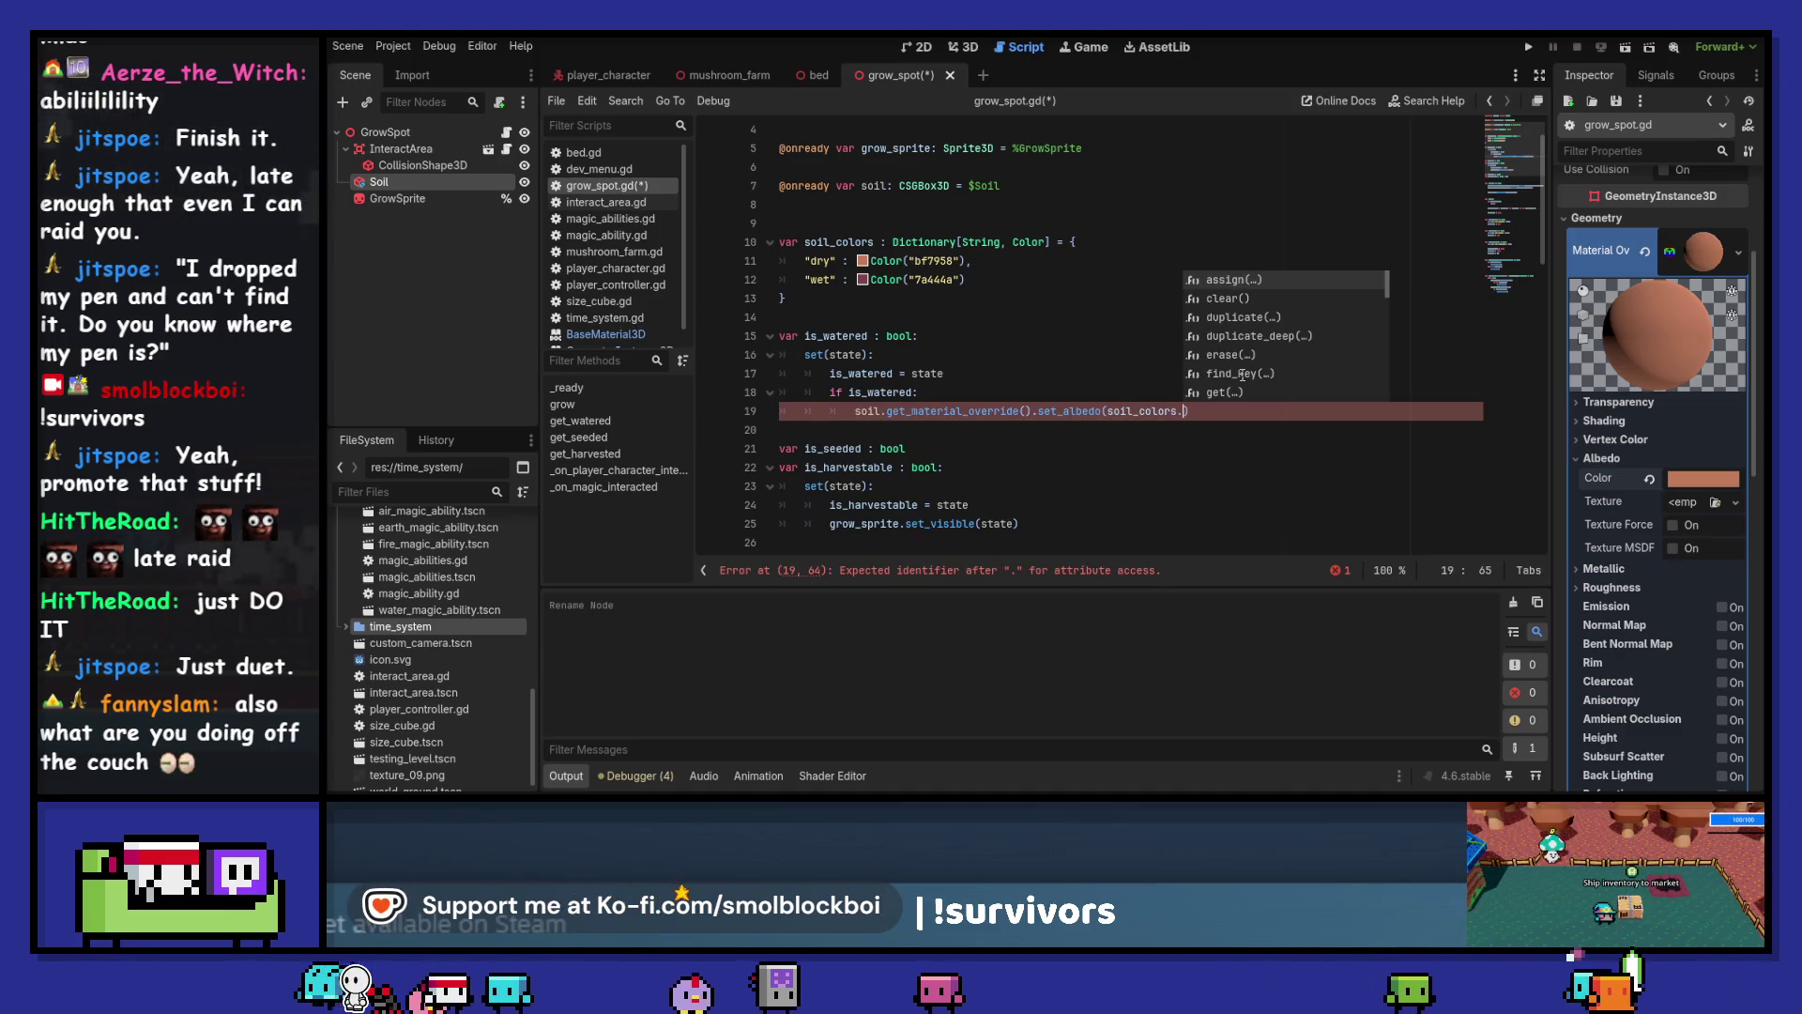
{"action": "type", "text": "dry"}
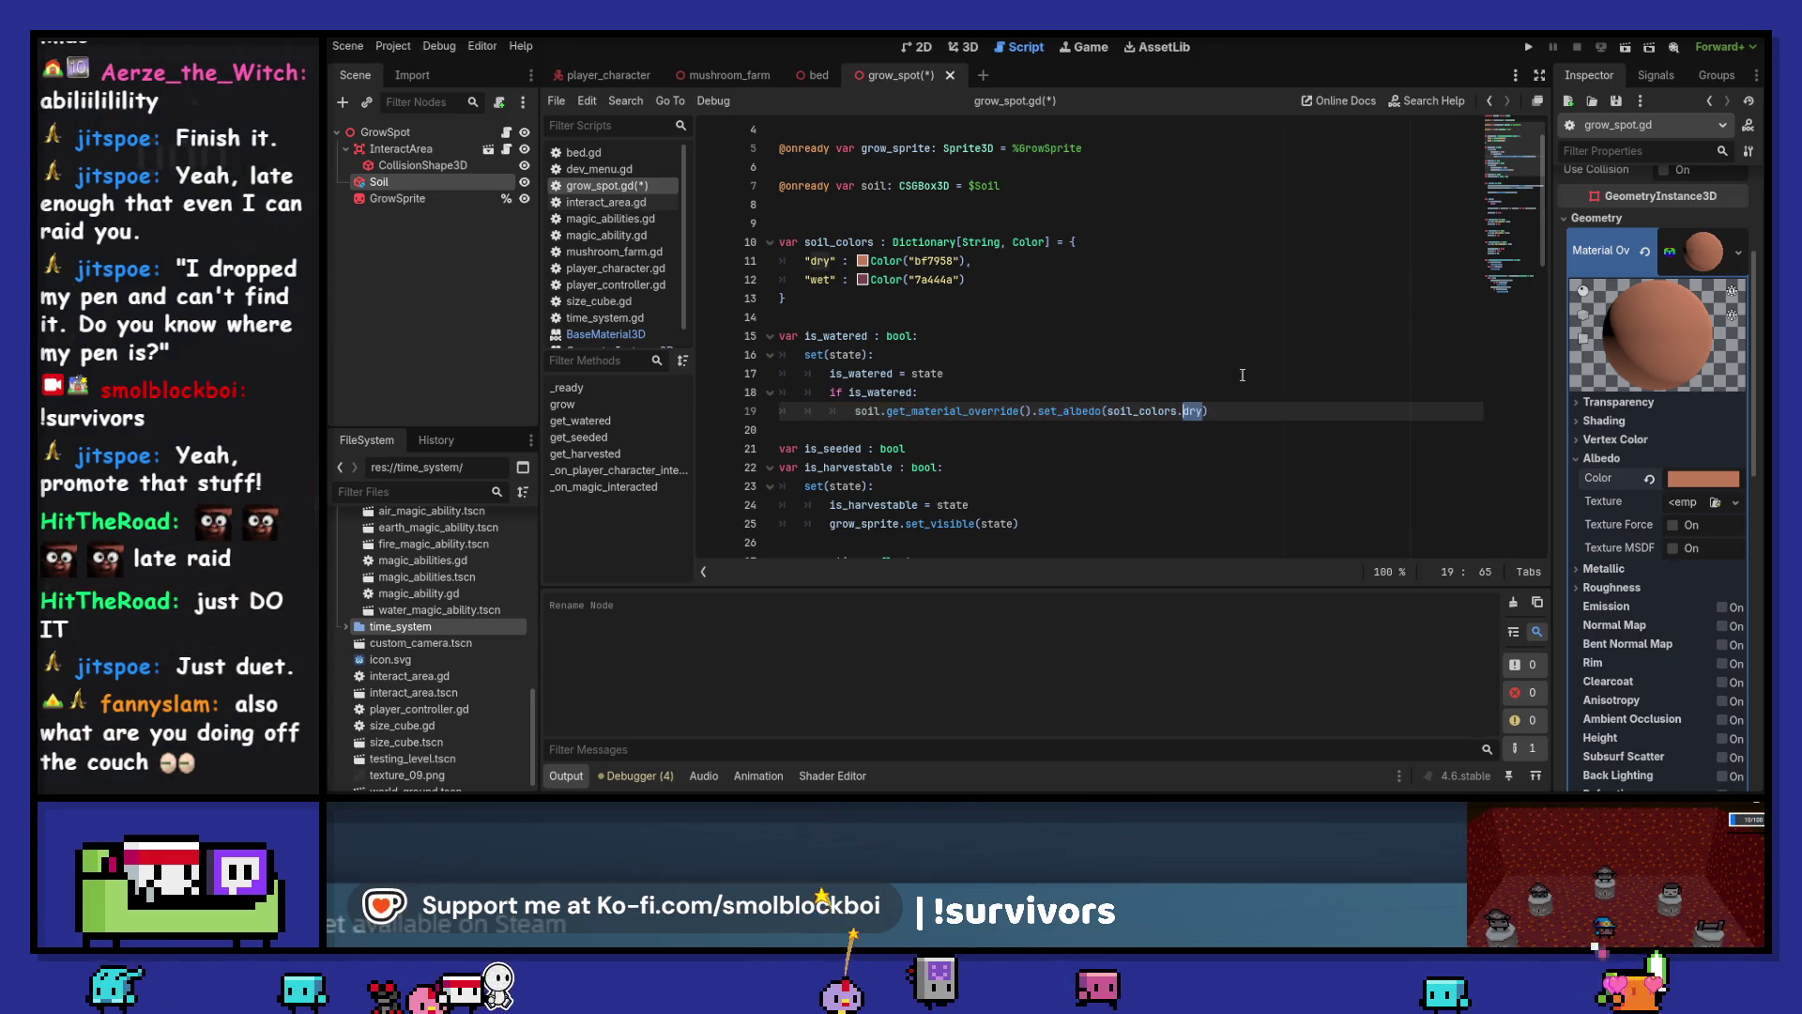
Add an else: branch setting albedo to soil_colors.dry, then save and run the game
{"action": "key", "text": "End"}
{"action": "key", "text": "Return"}
{"action": "type", "text": "e"}
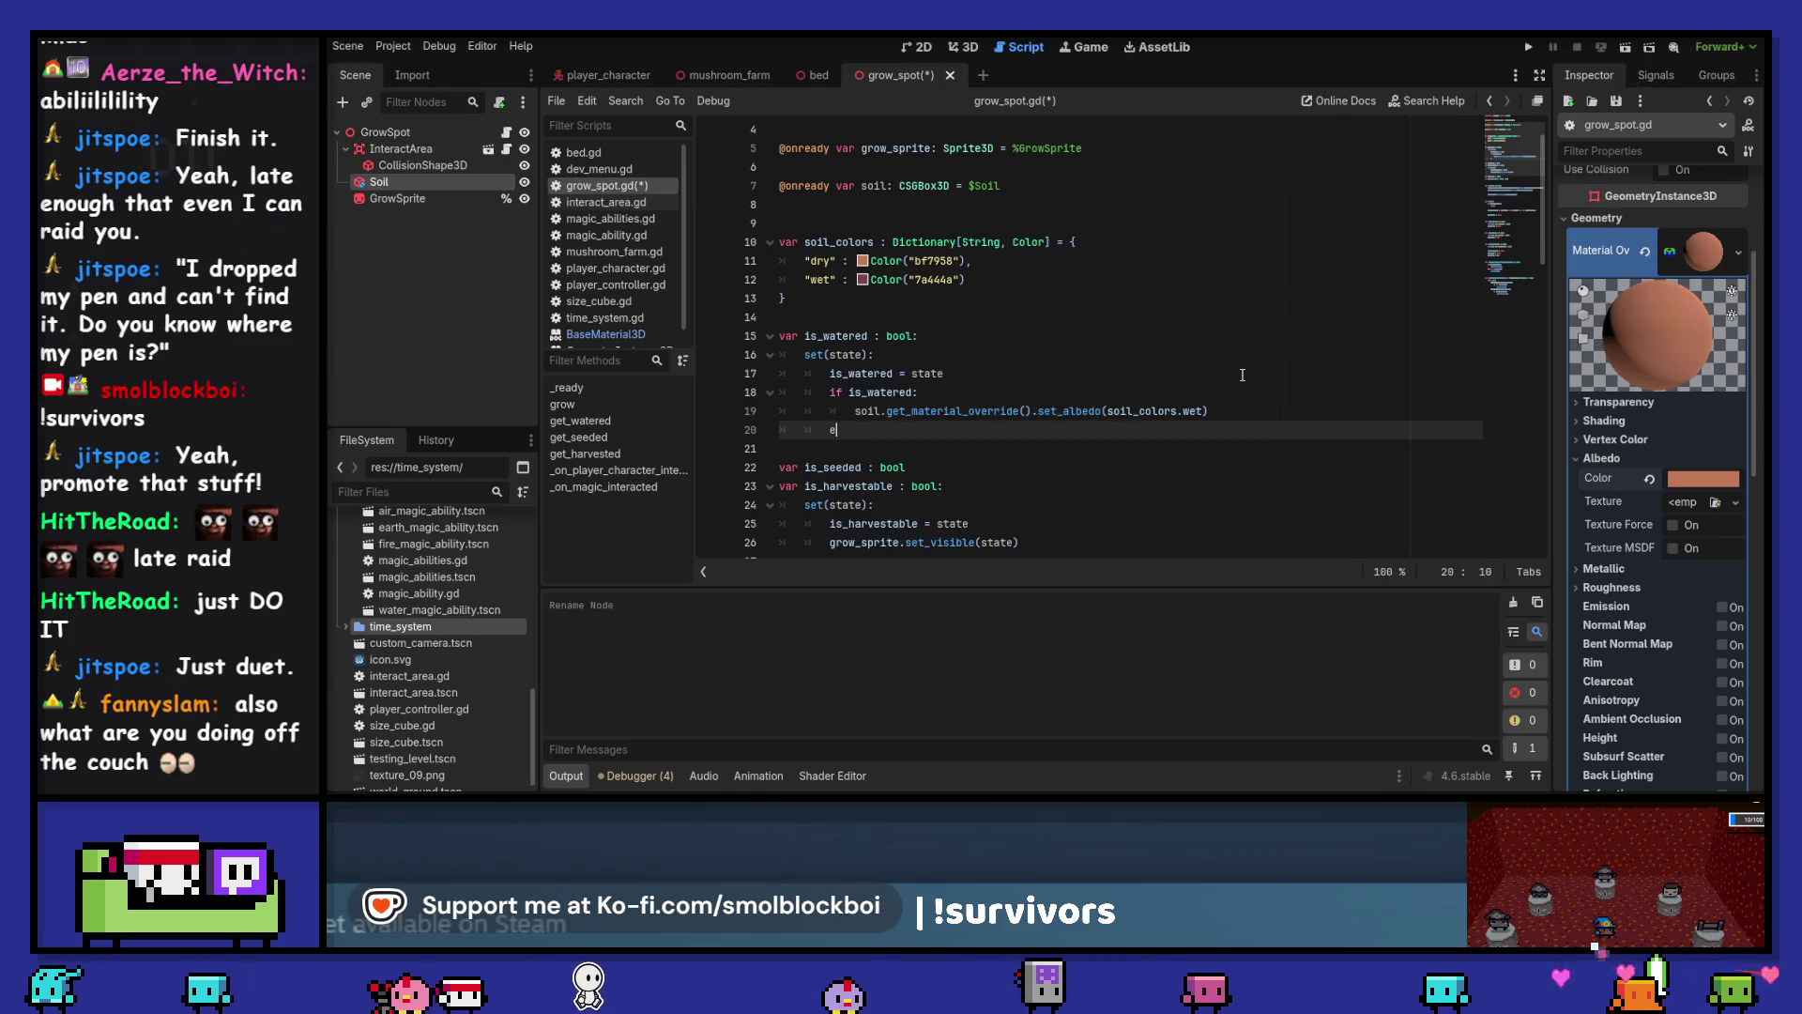
{"action": "type", "text": ":"}
{"action": "key", "text": "Up"}
{"action": "key", "text": "ctrl+alt+Down"}
{"action": "key", "text": "alt+Down"}
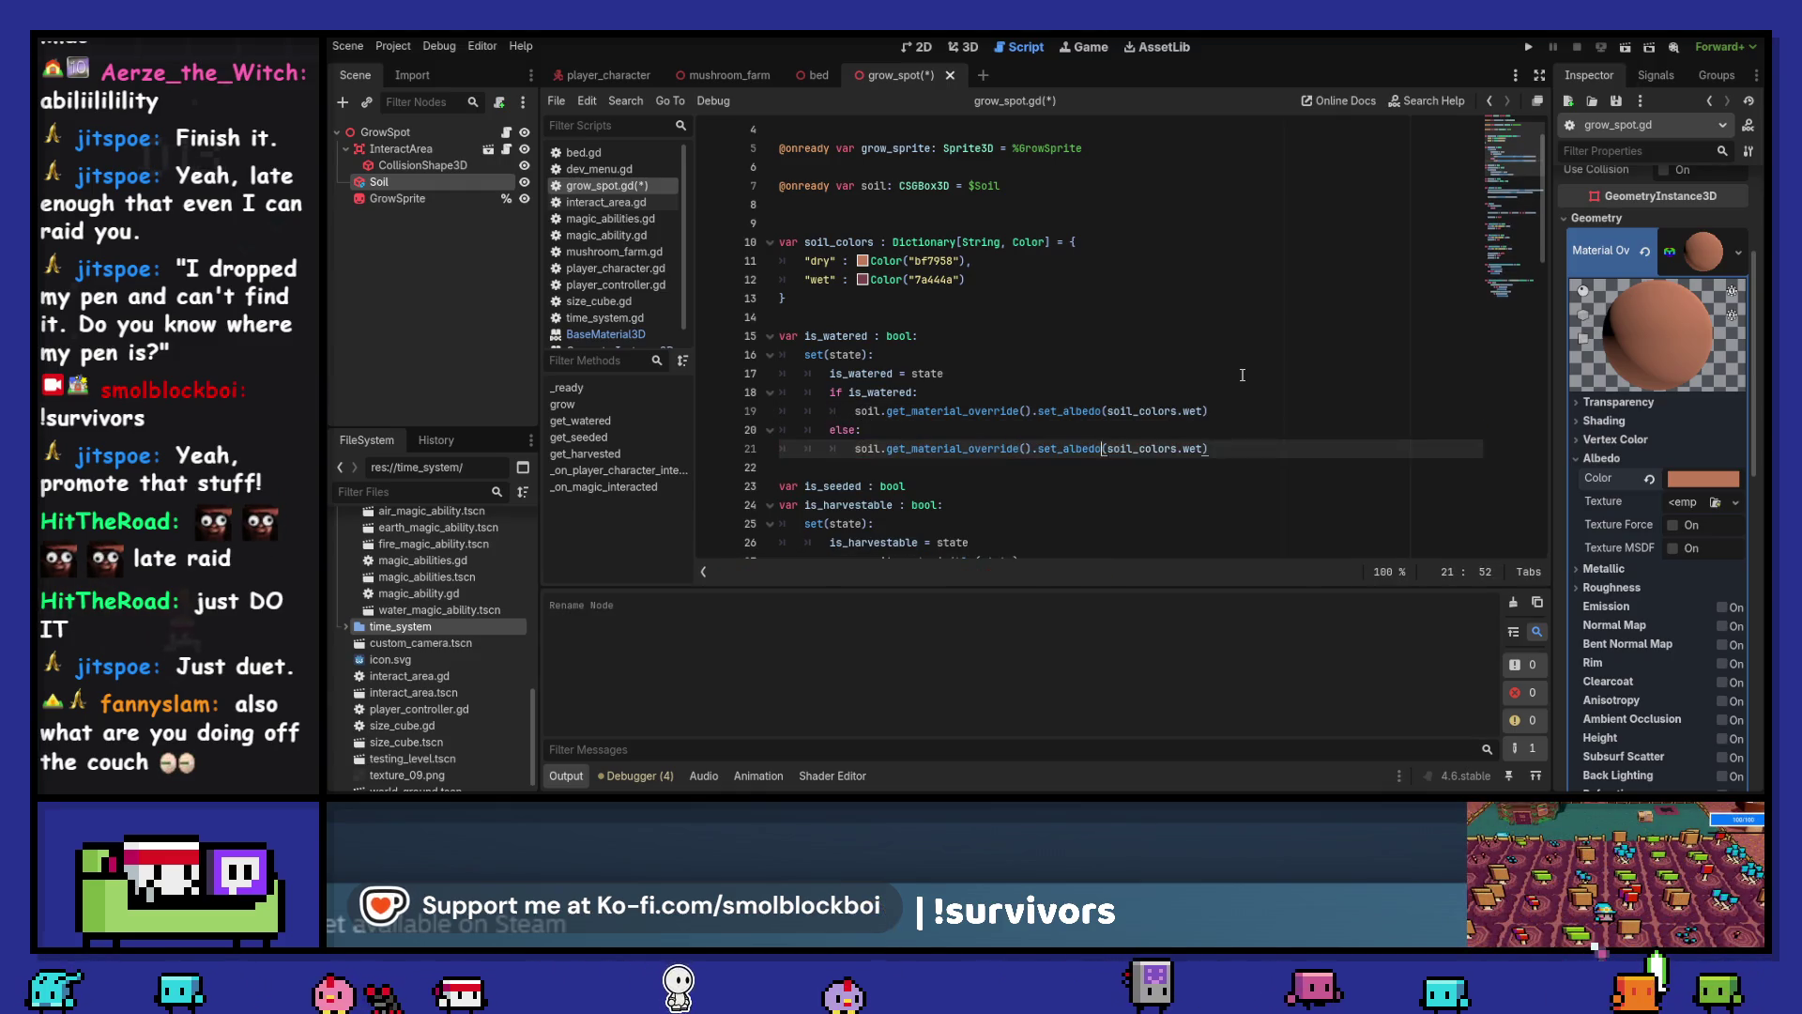
{"action": "key", "text": "F5"}
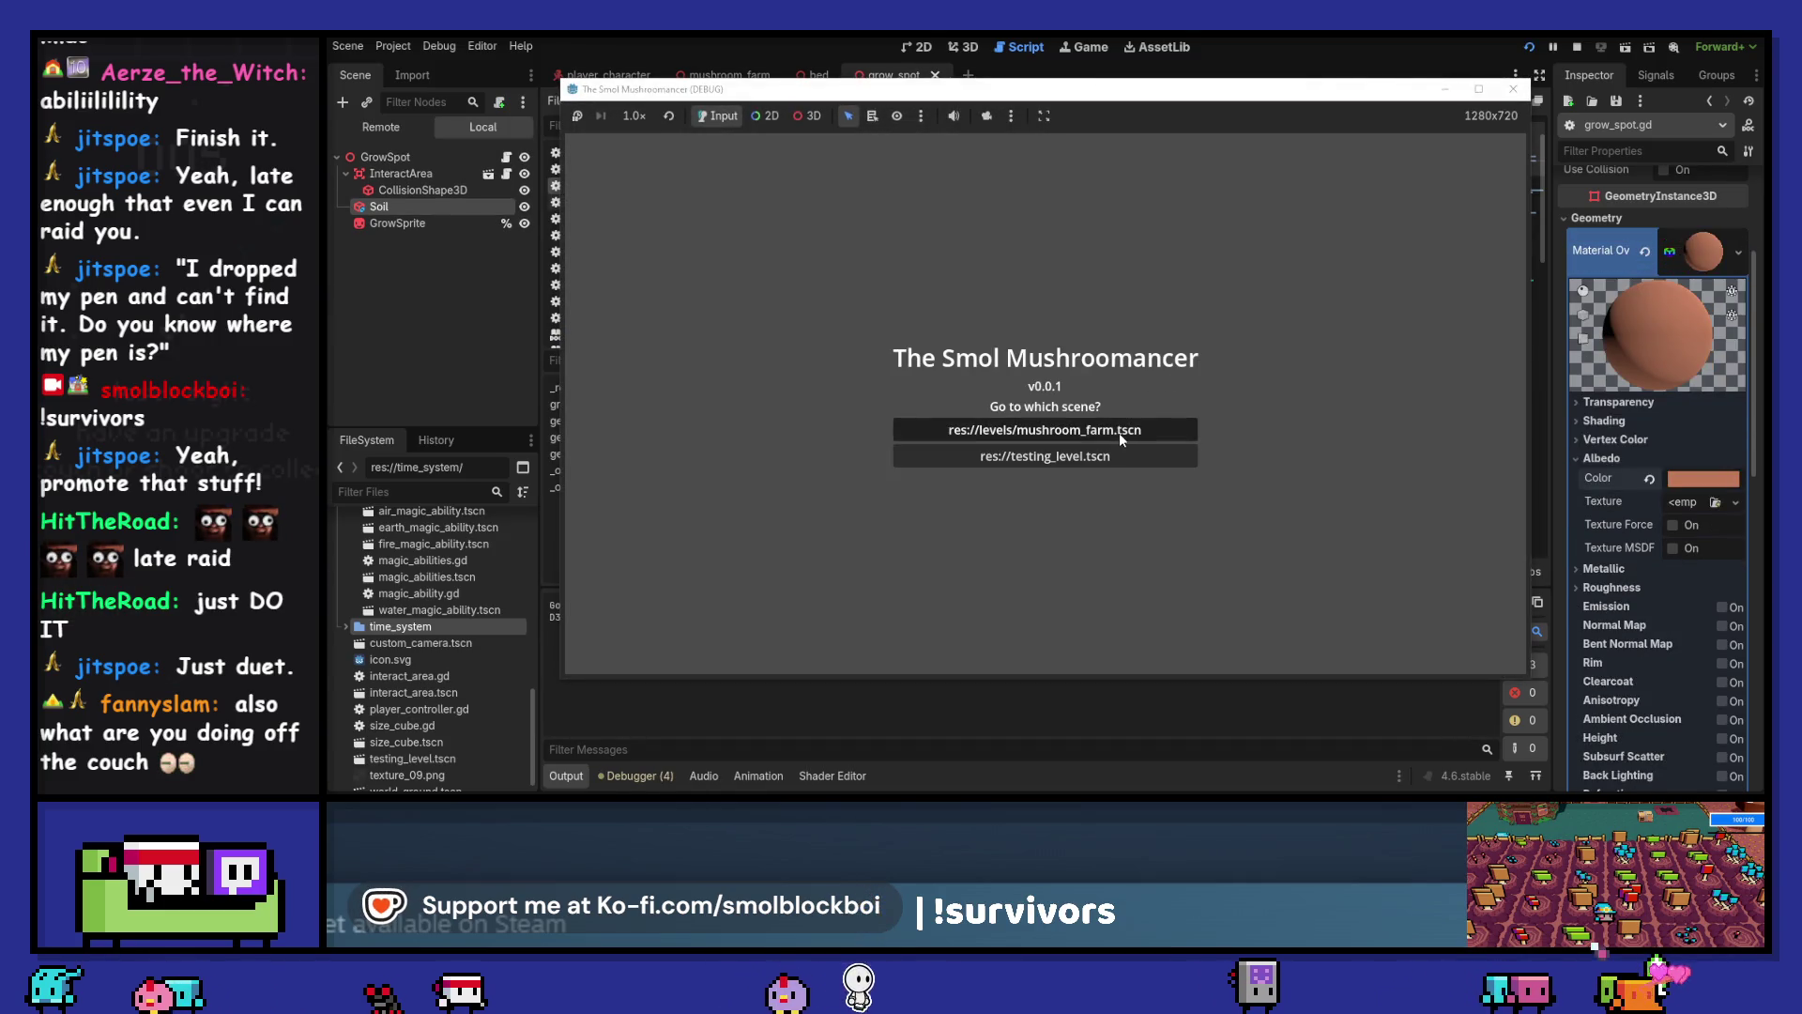
Test mushroom_farm.tscn by watering soil tiles, then stop the game
{"action": "left_click", "coordinate": [1119, 432]}
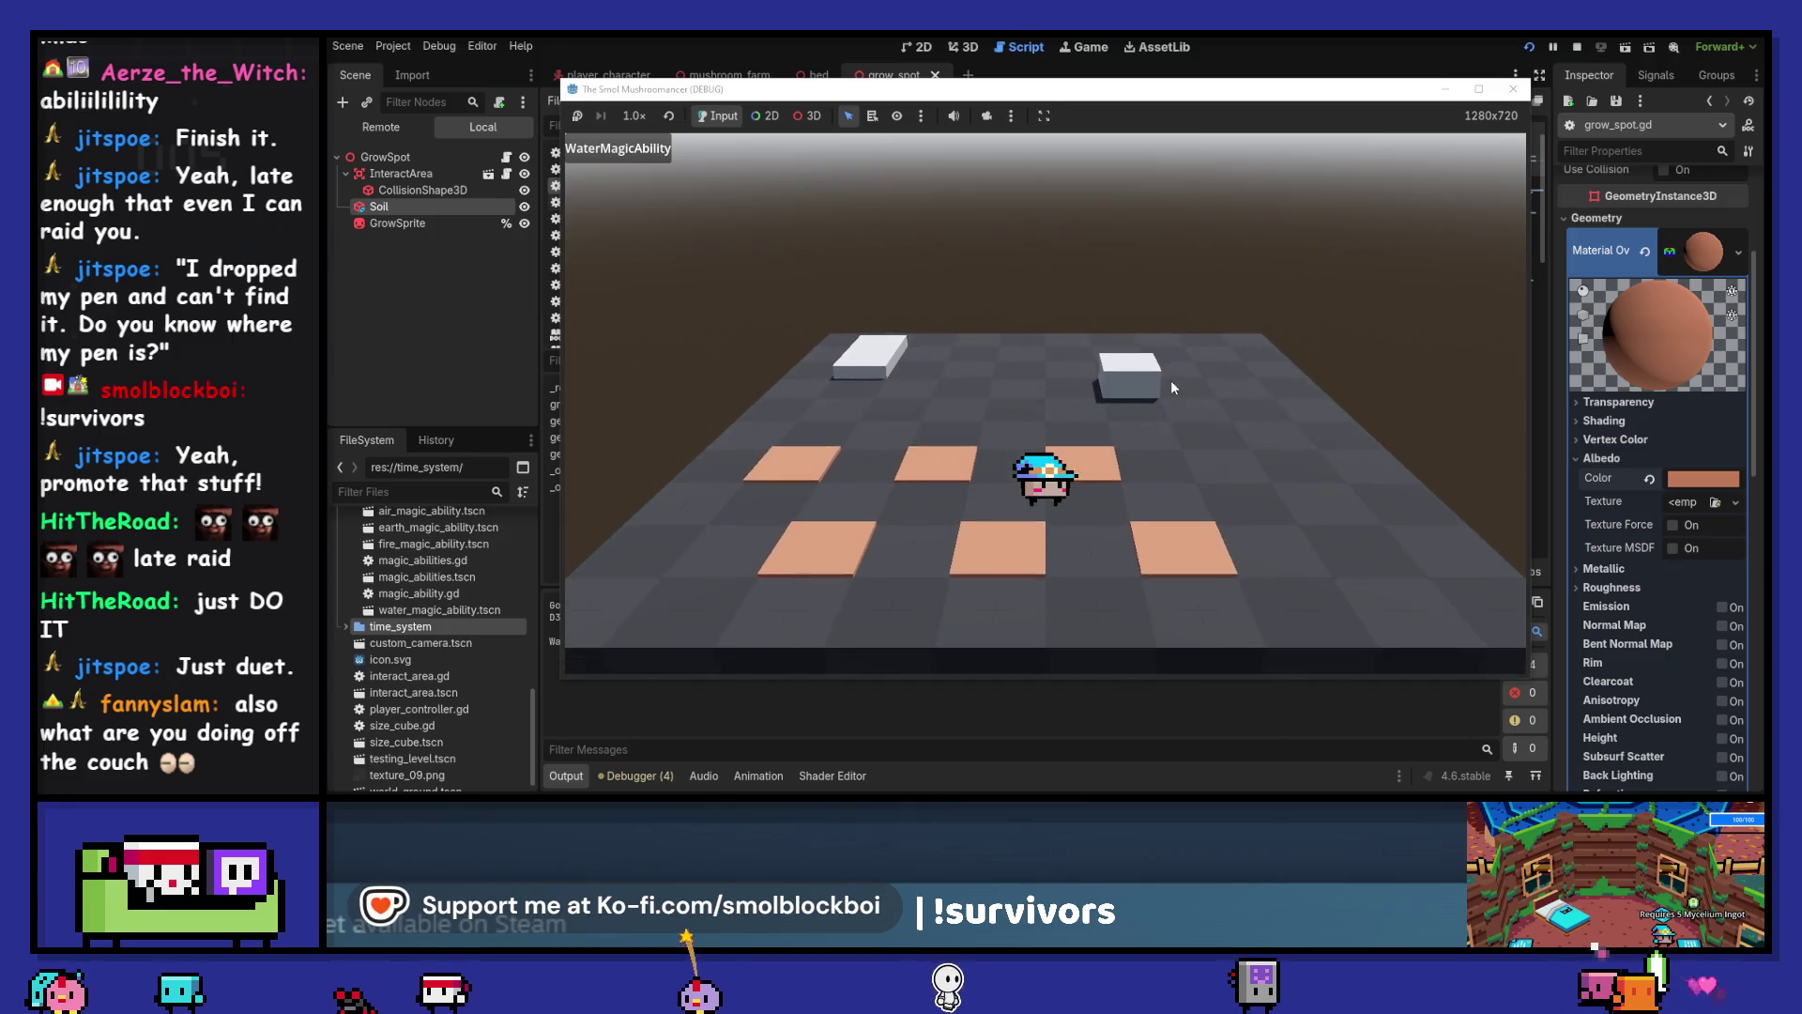
{"action": "key", "text": "d"}
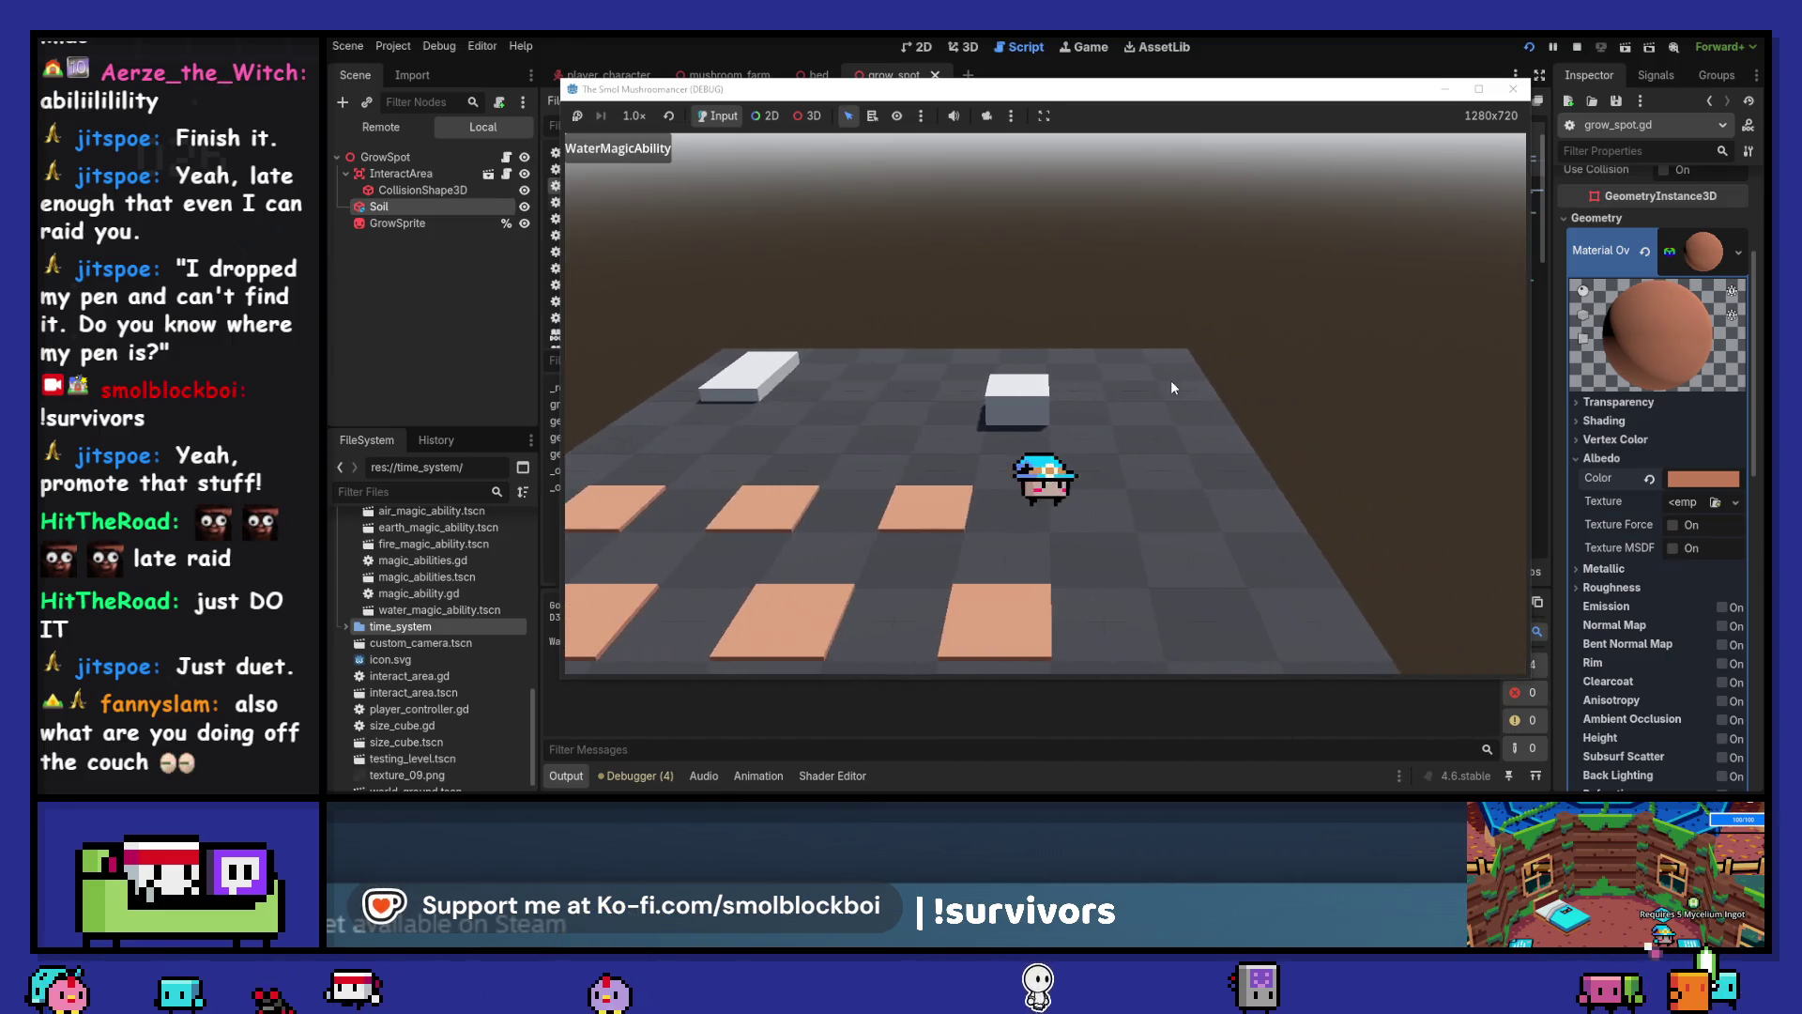
{"action": "left_click", "coordinate": [1169, 380]}
{"action": "key", "text": "F8"}
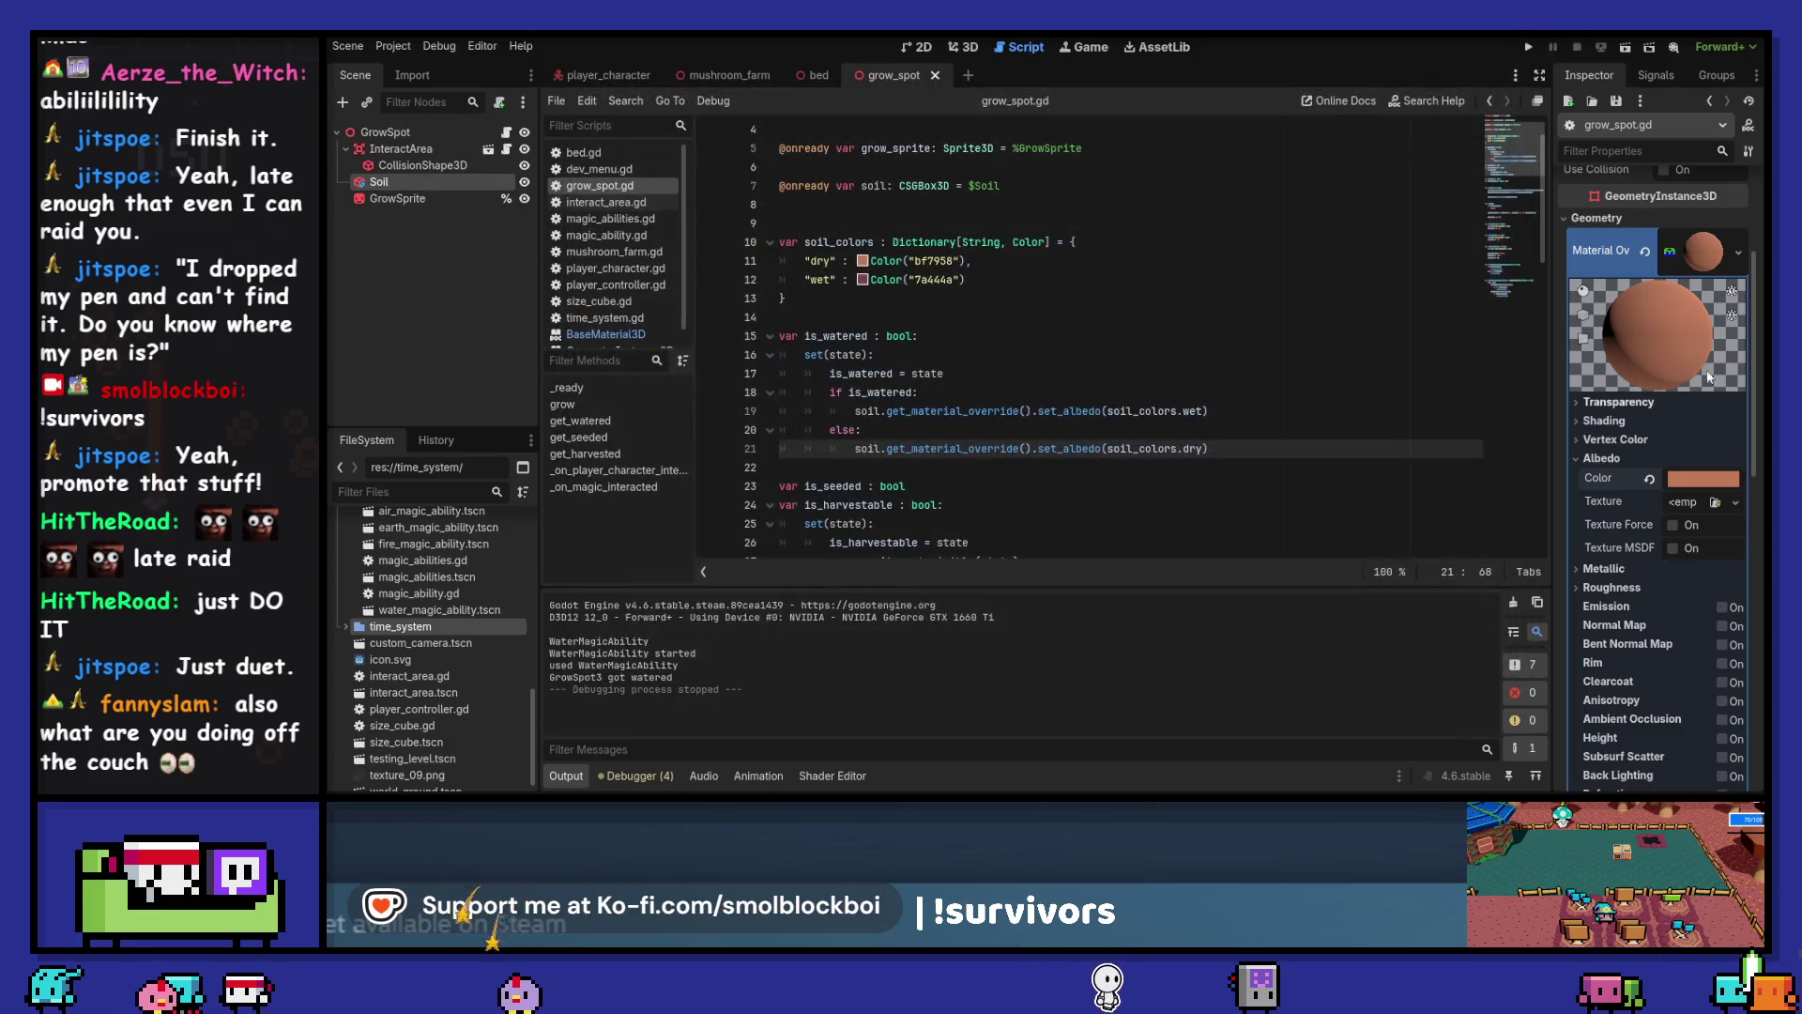
{"action": "scroll", "coordinate": [1079, 347], "scroll_direction": "down", "scroll_amount": 6}
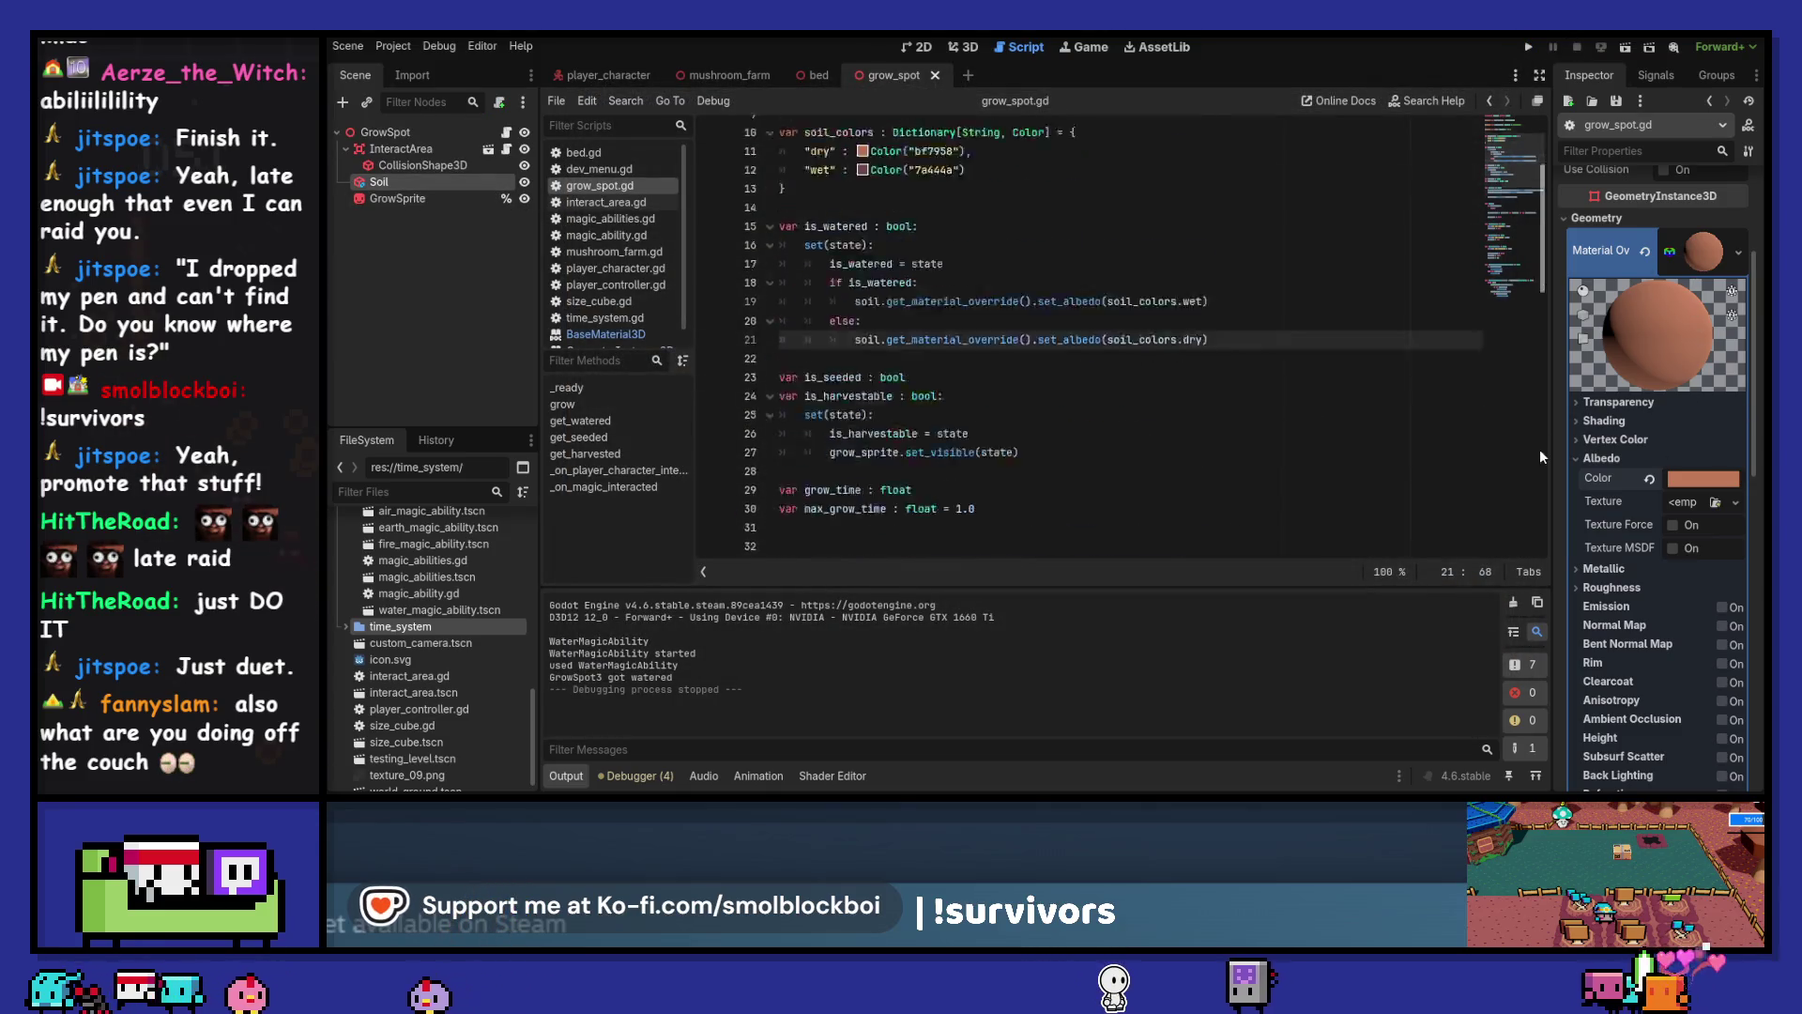
Enable Local to Scene on the Soil's material override and relaunch into the testing level
{"action": "left_click", "coordinate": [1738, 256]}
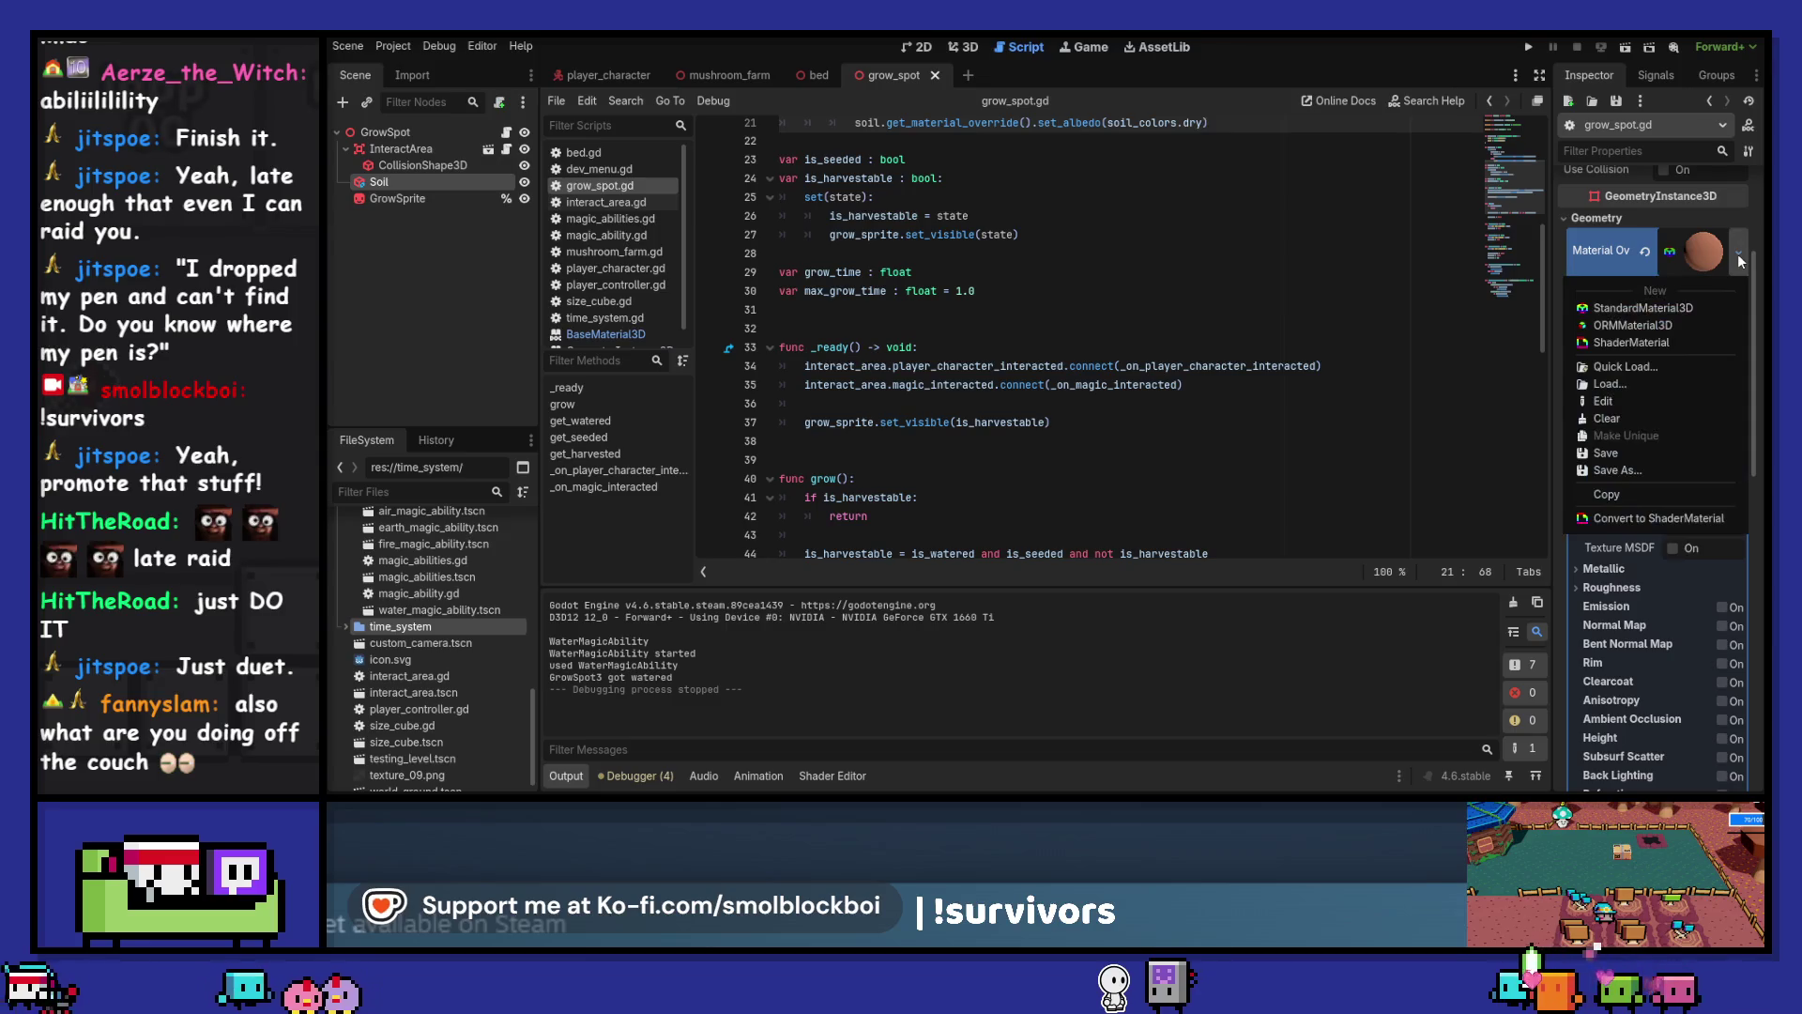
{"action": "left_click", "coordinate": [1707, 239]}
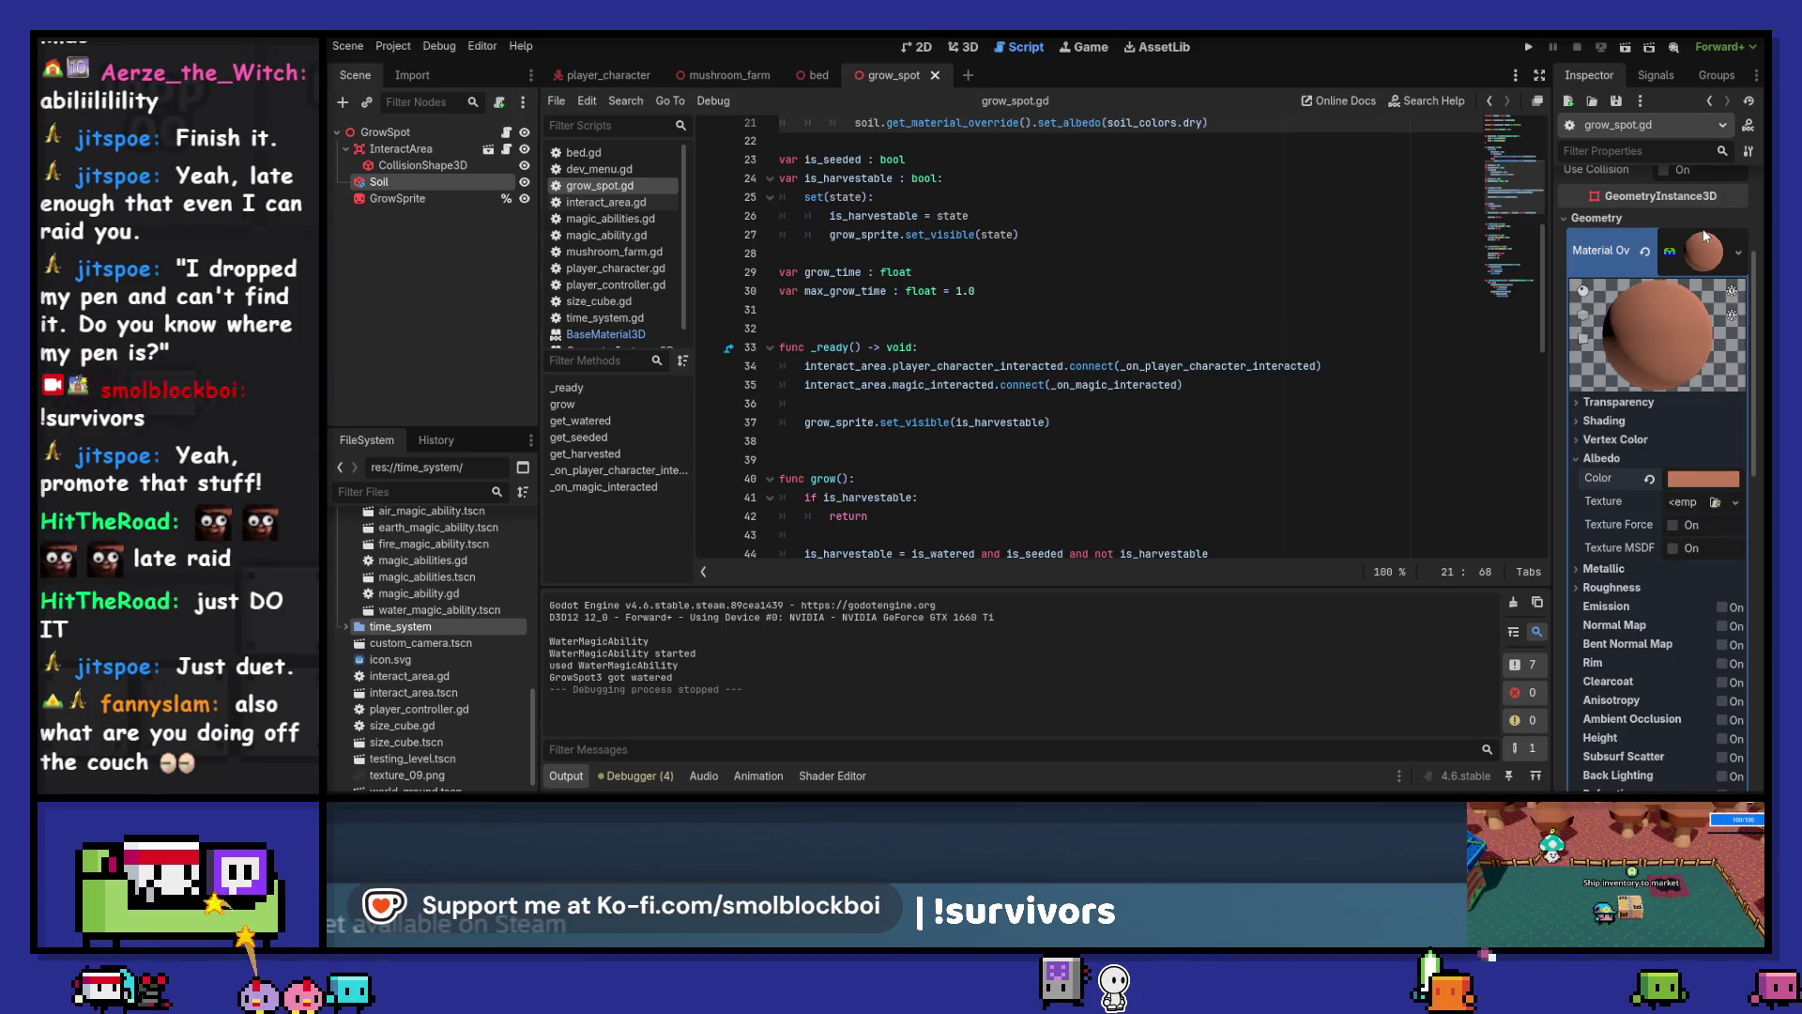
{"action": "scroll", "coordinate": [1623, 413], "scroll_direction": "down", "scroll_amount": 10}
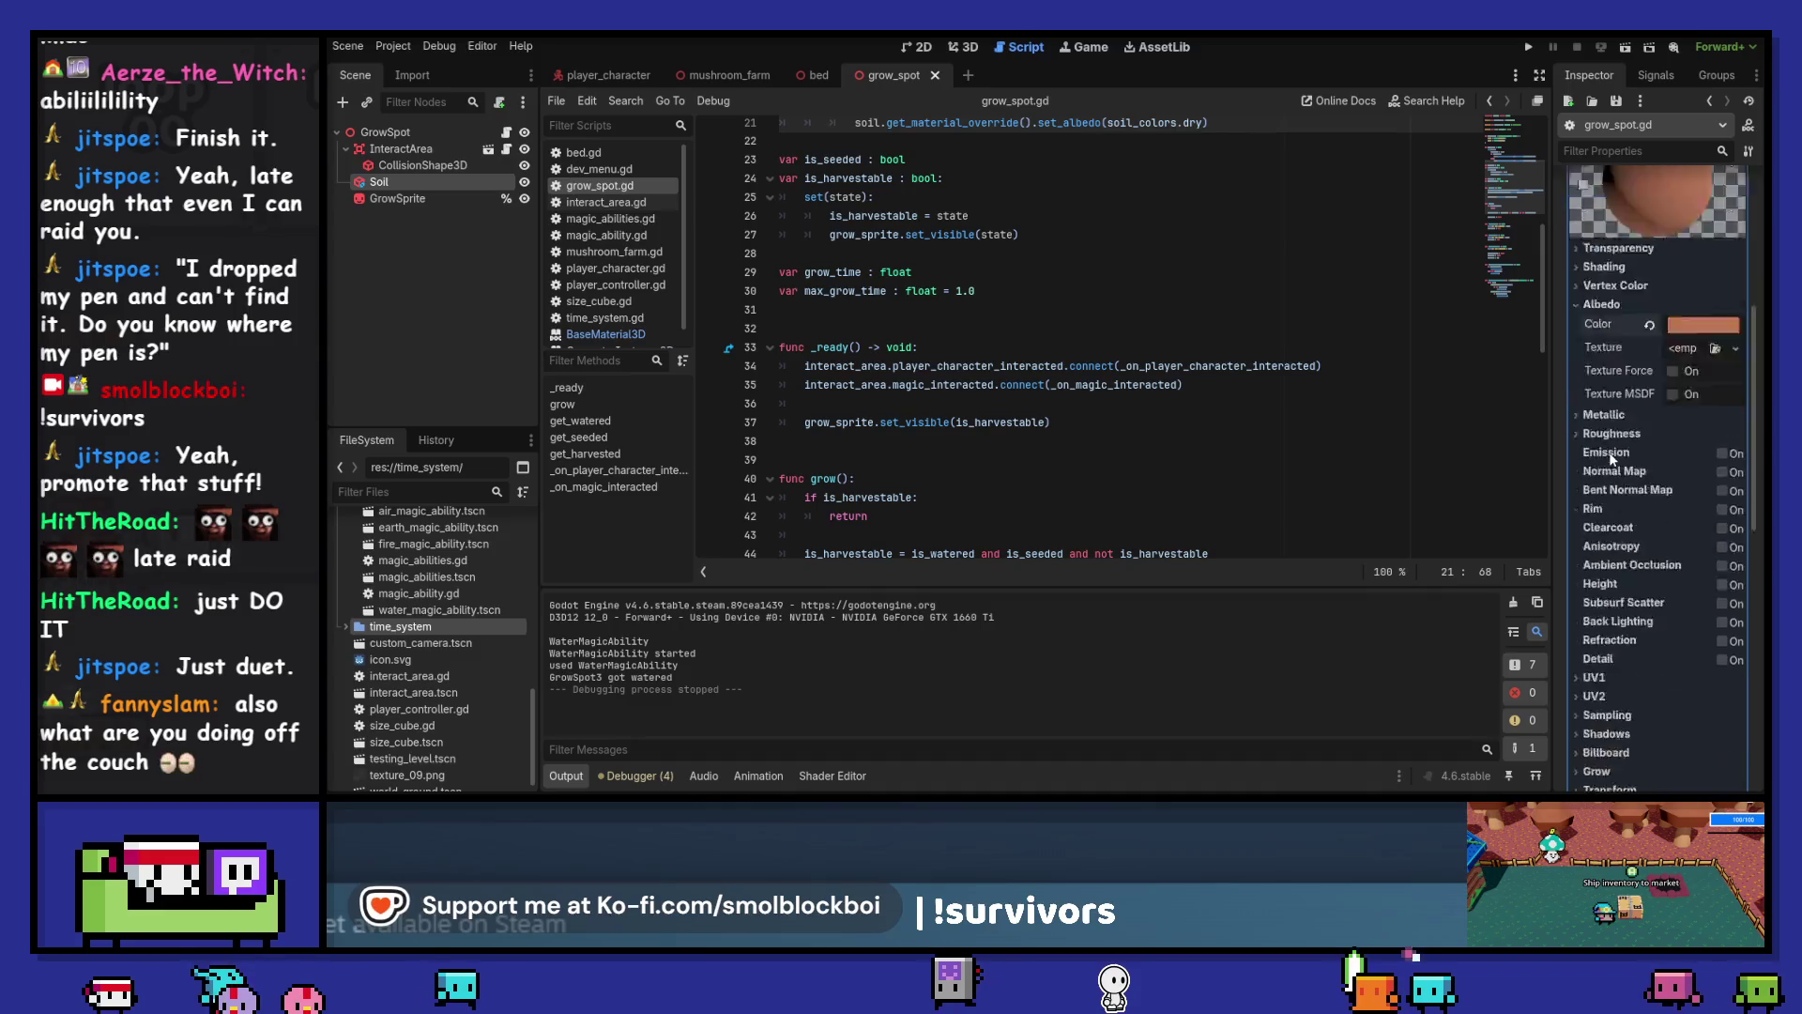
{"action": "left_click", "coordinate": [1606, 605]}
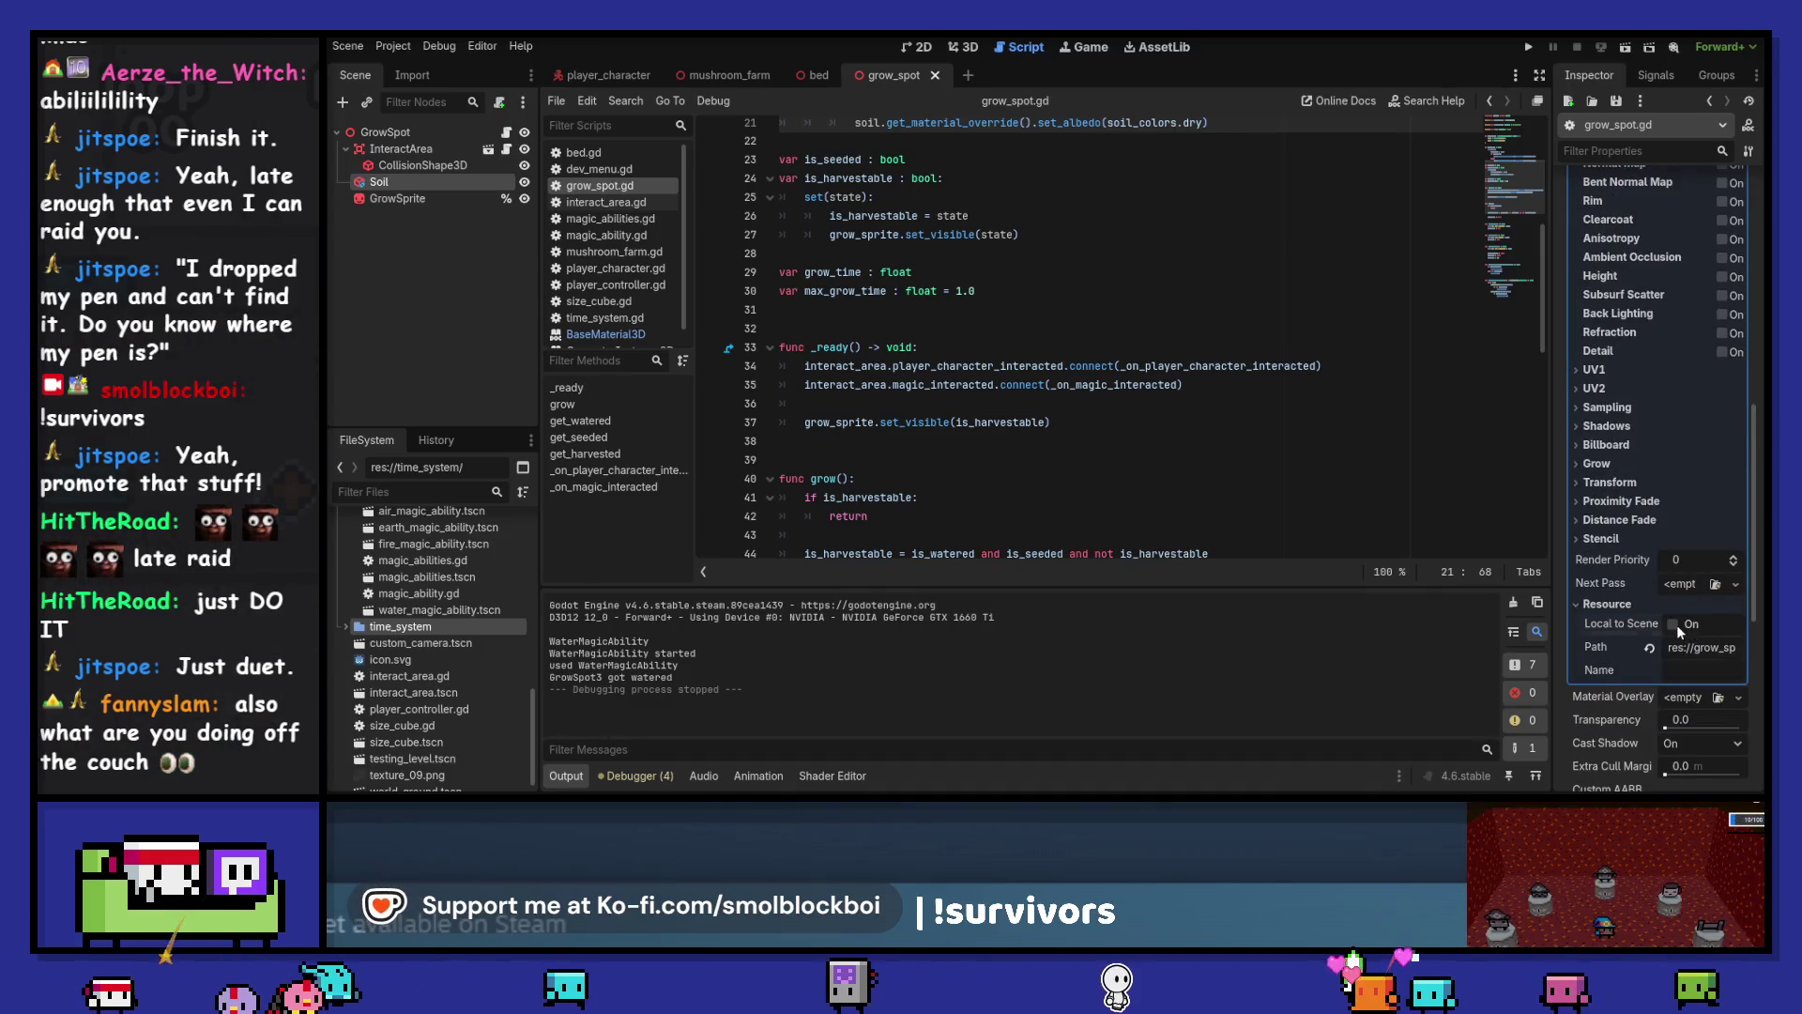
{"action": "left_click", "coordinate": [1527, 46]}
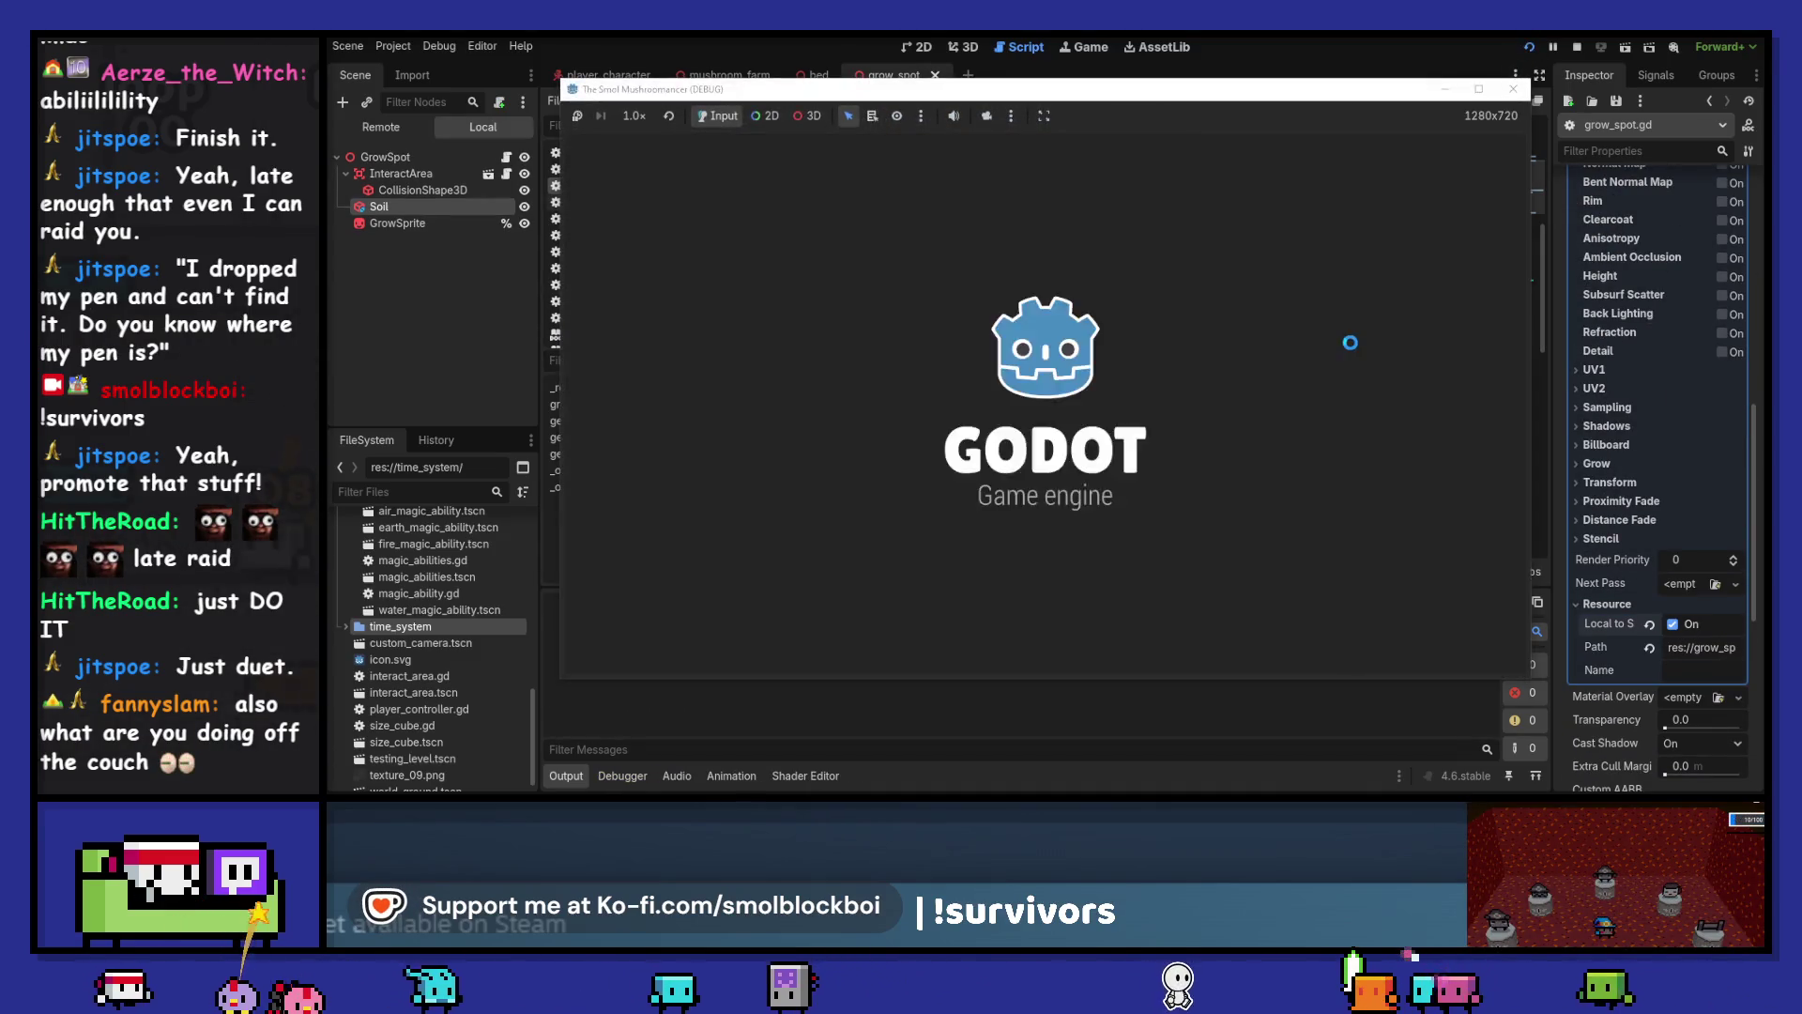
{"action": "left_click", "coordinate": [1138, 452]}
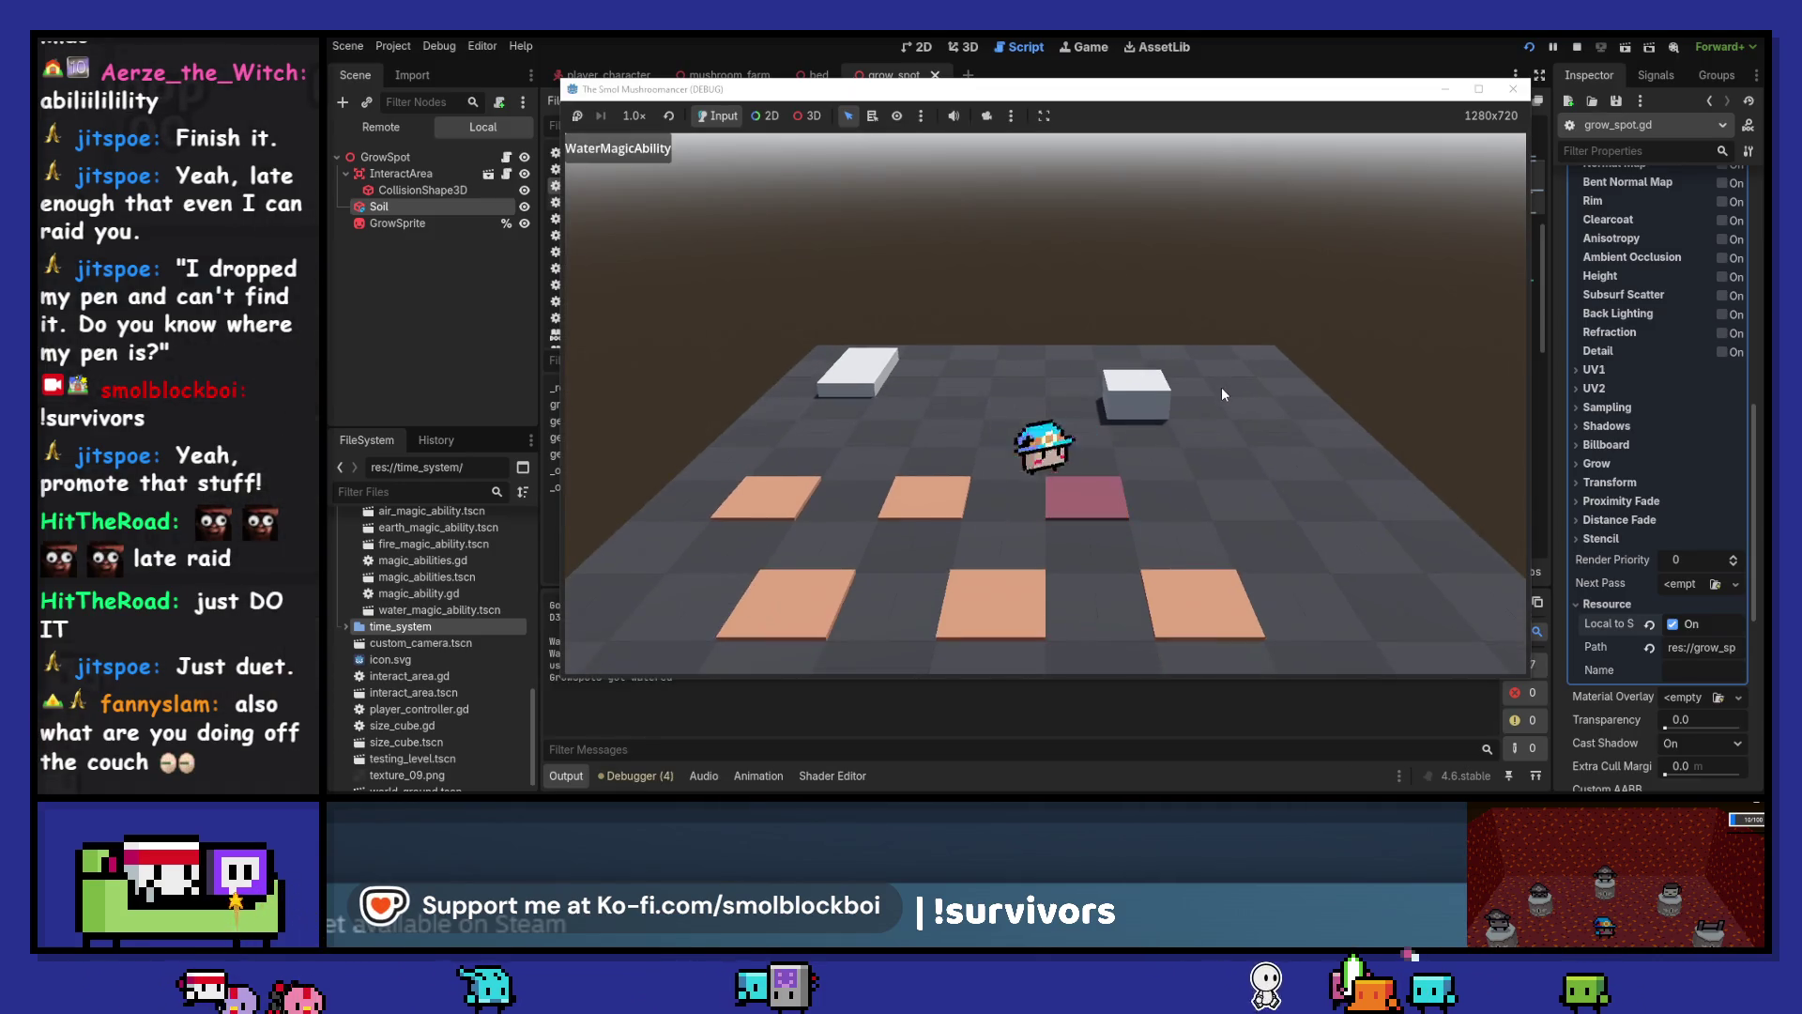
Water three soil tiles, seed them, and sleep to start a new day
{"action": "key", "text": "d"}
{"action": "key", "text": "e"}
{"action": "key", "text": "w"}
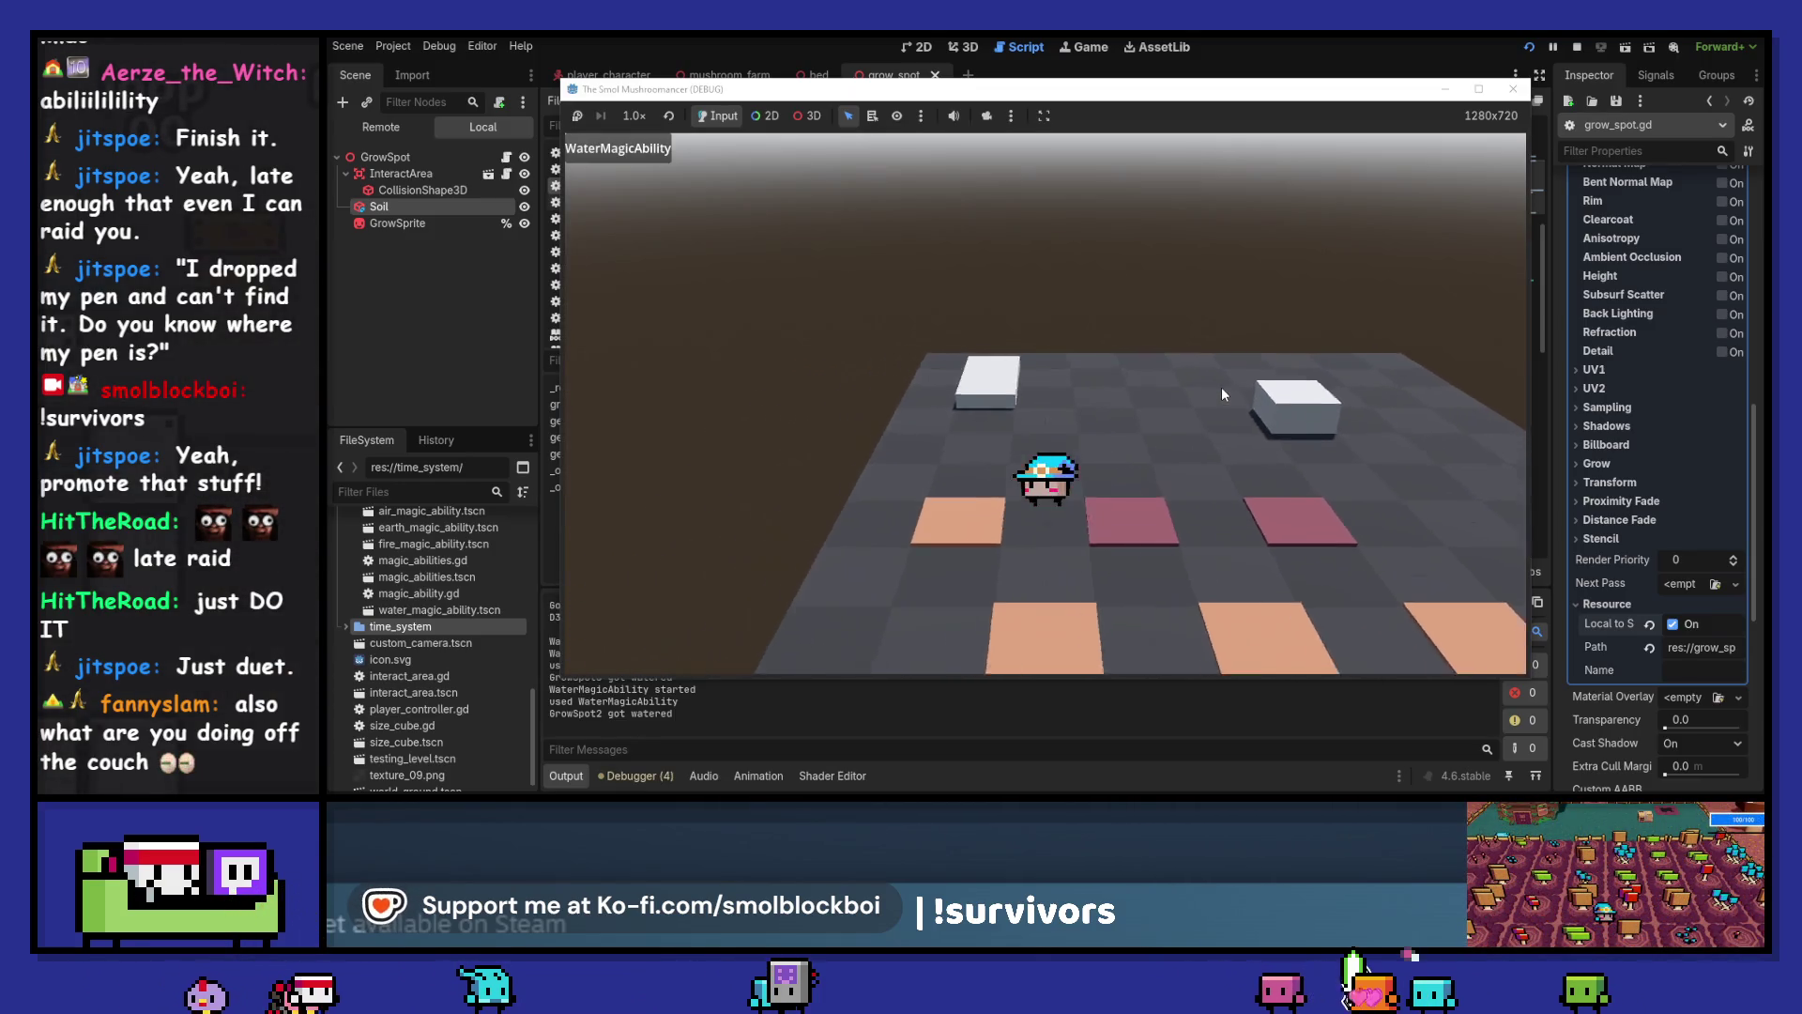
{"action": "key", "text": "s"}
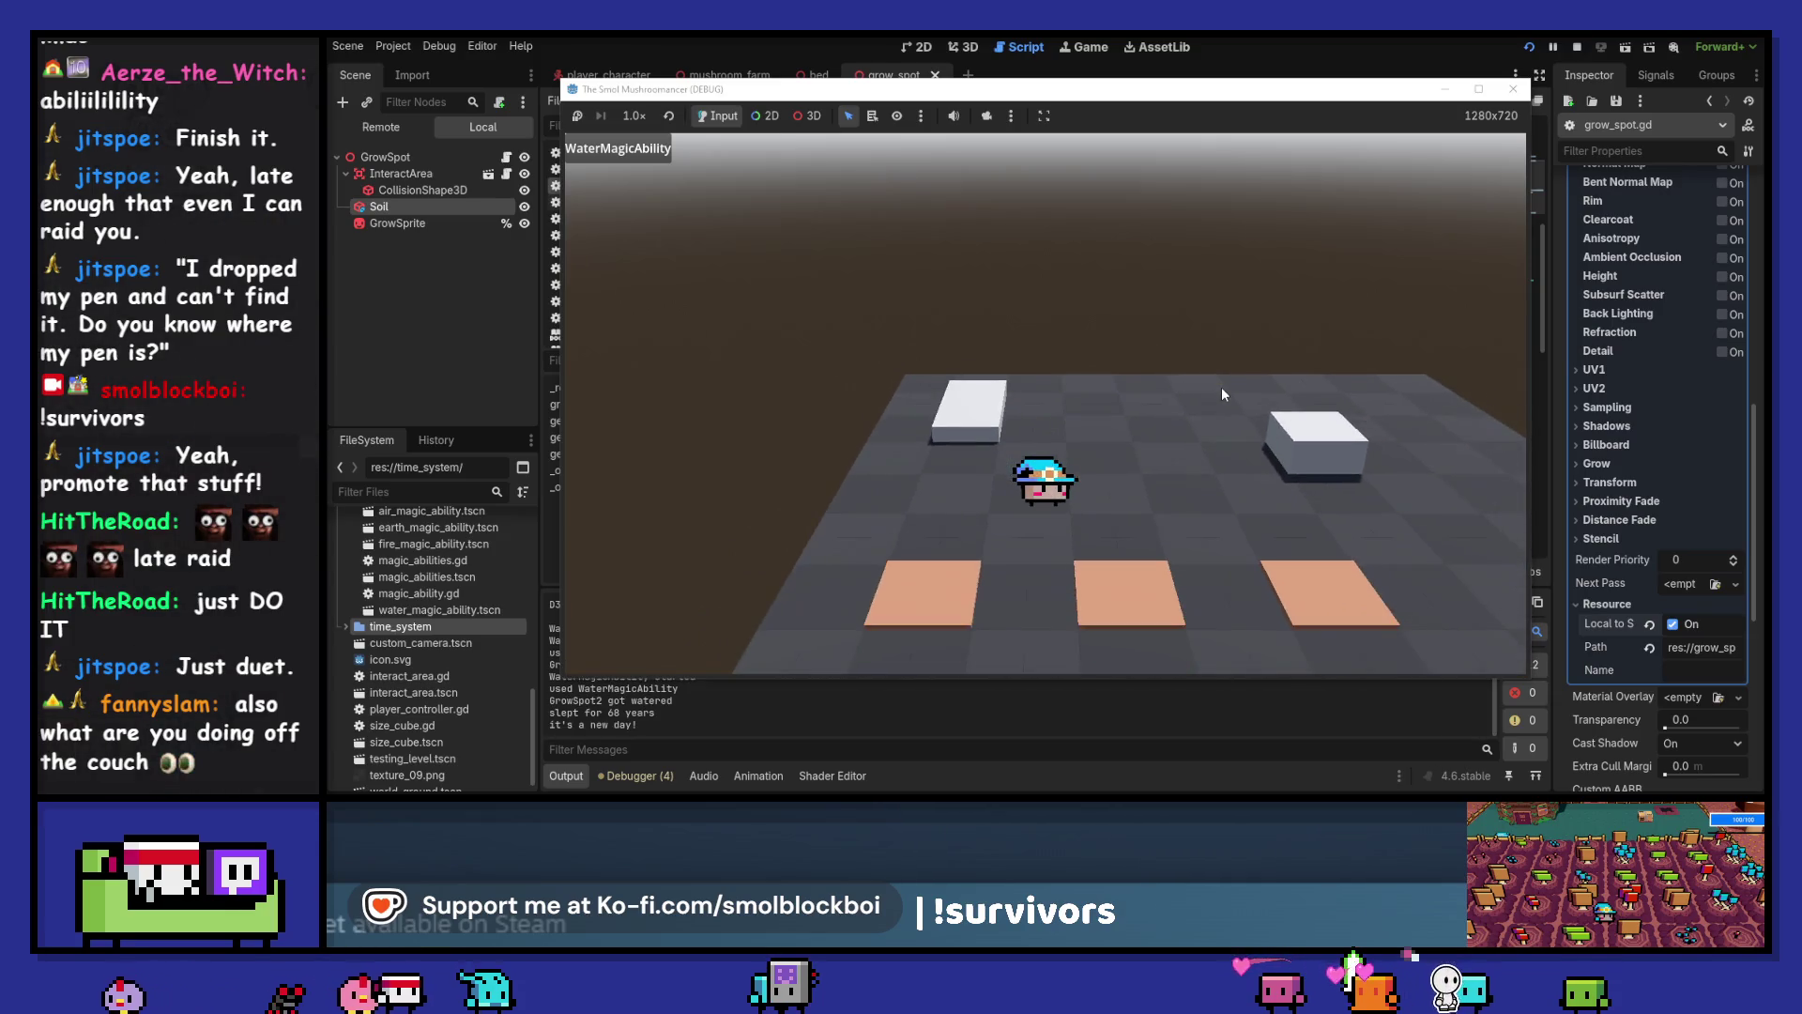
{"action": "key", "text": "d"}
{"action": "key", "text": "e"}
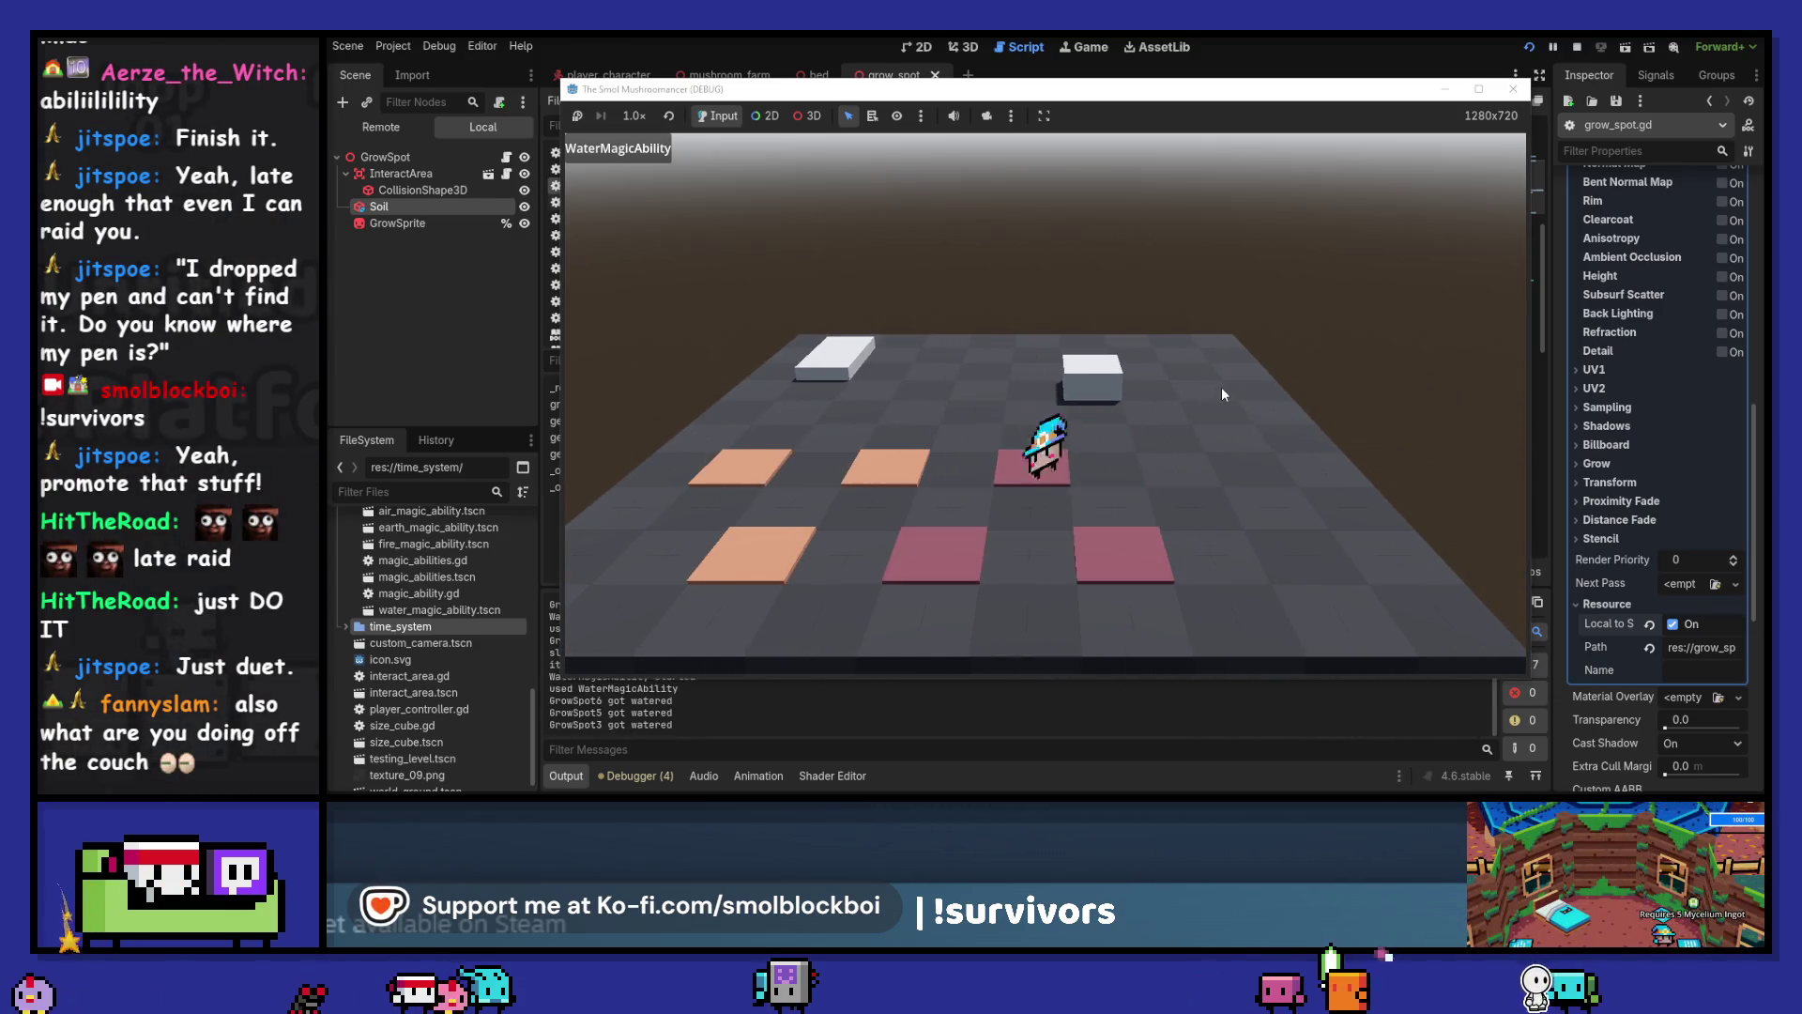
{"action": "key", "text": "e"}
{"action": "key", "text": "s"}
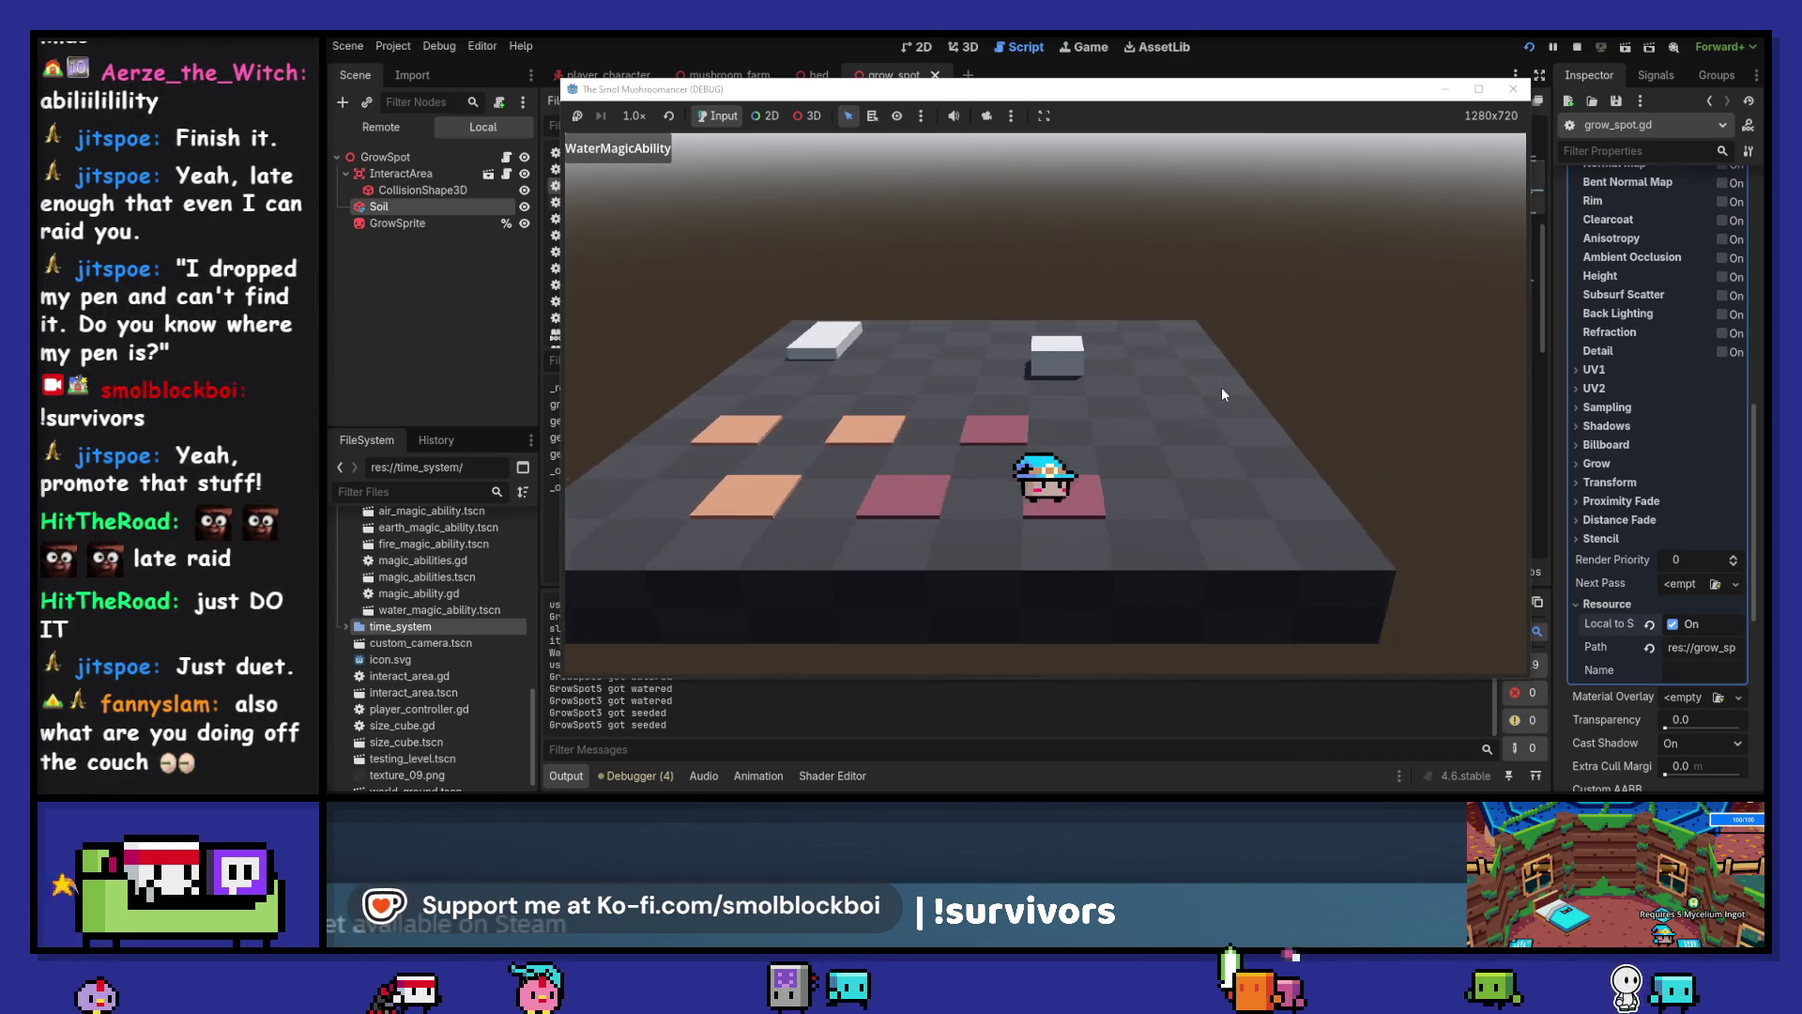
{"action": "key", "text": "w"}
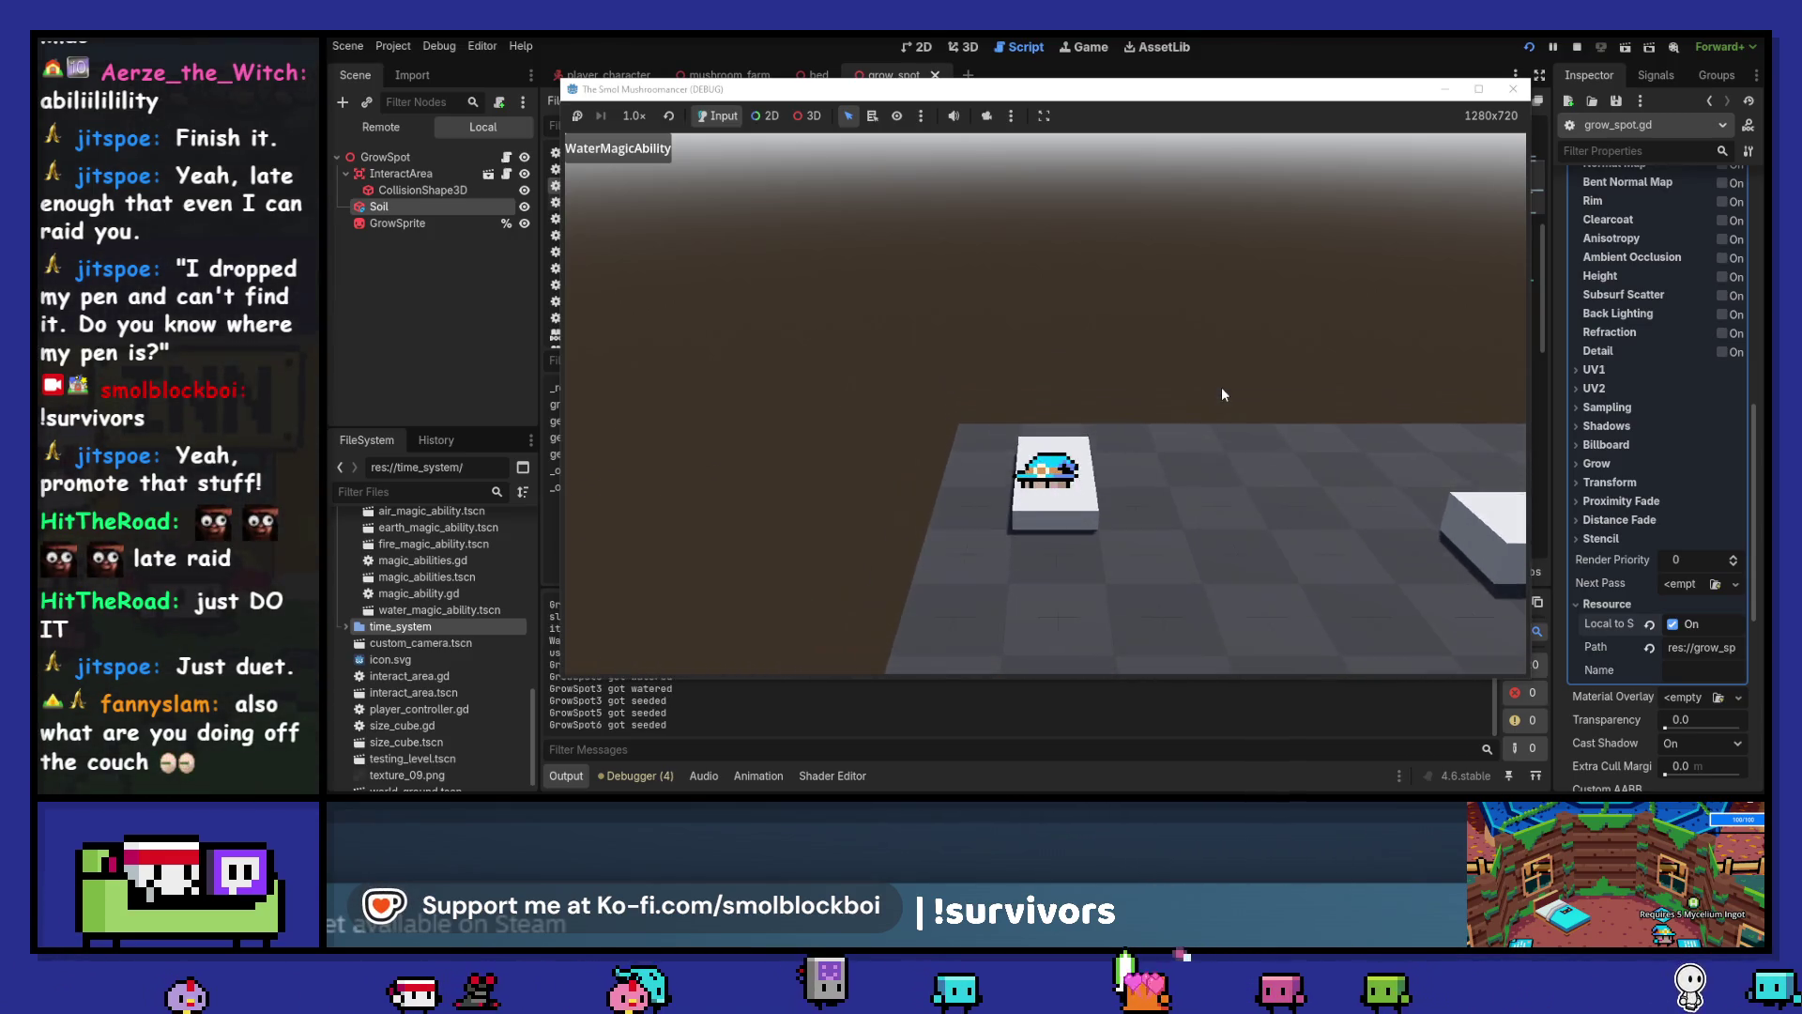
Harvest the grown tiles, then water and seed the remaining dry soil tiles
{"action": "key", "text": "s"}
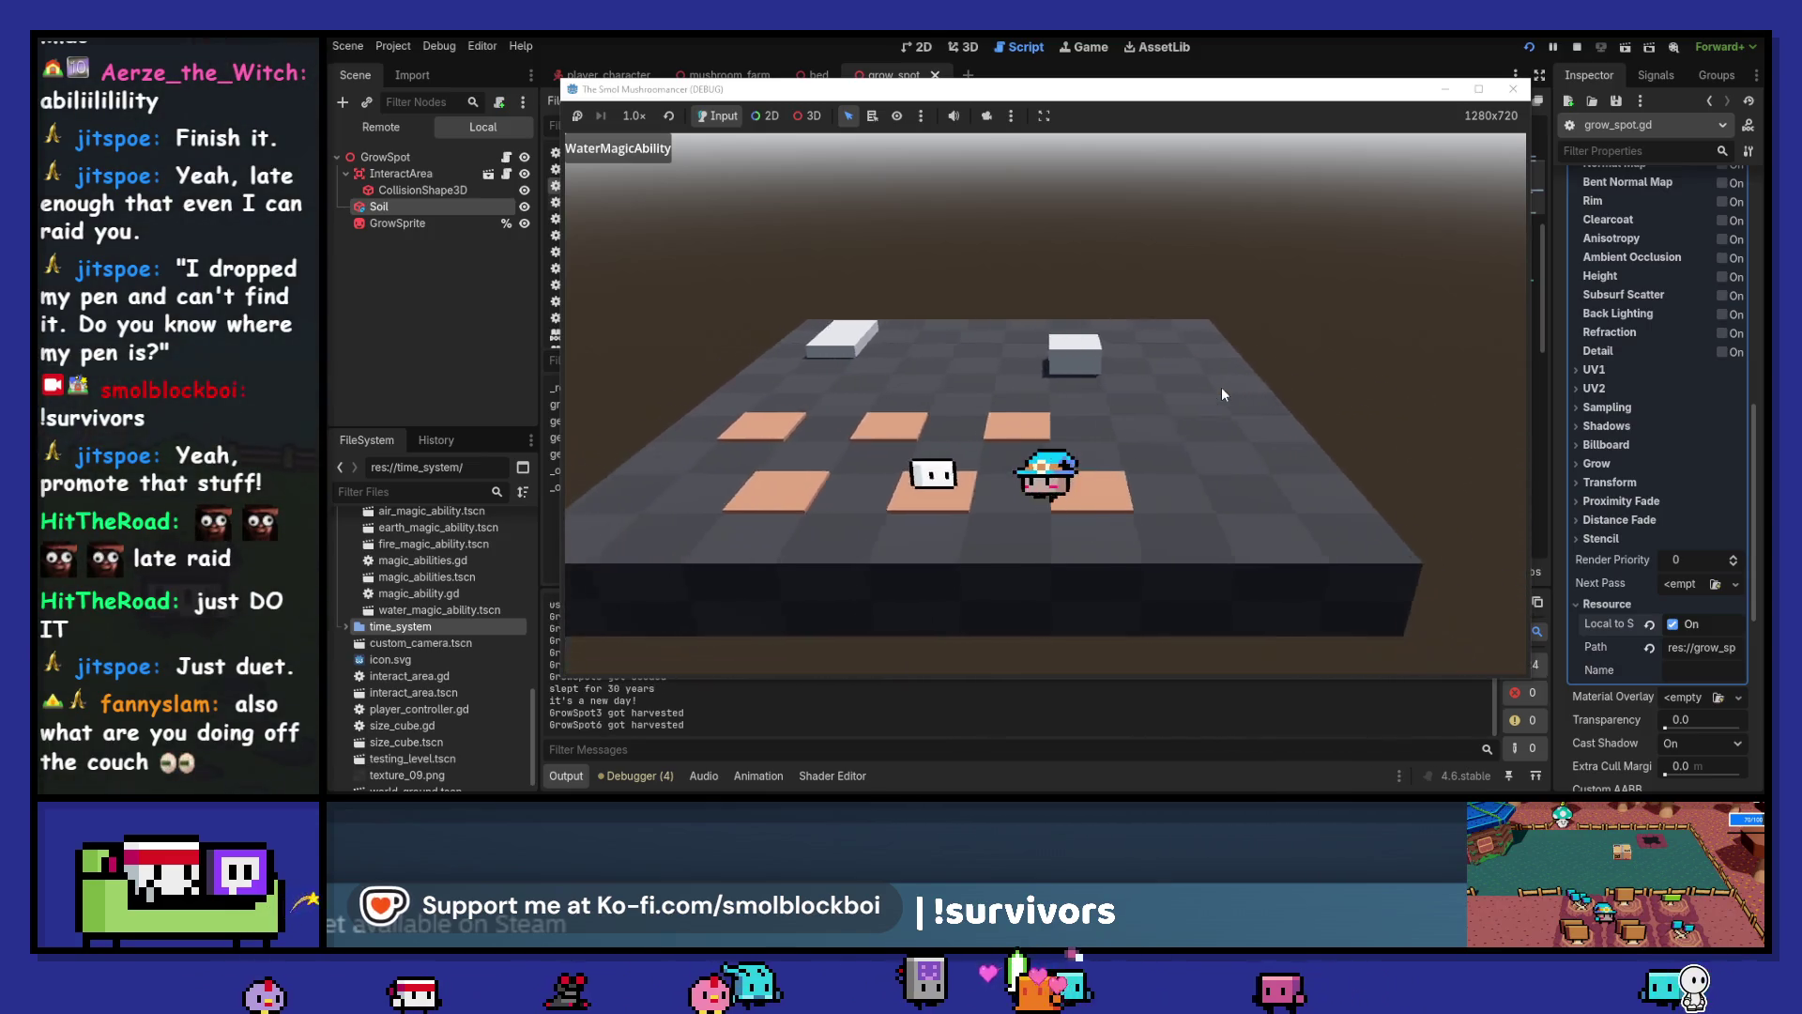
{"action": "key", "text": "e"}
{"action": "key", "text": "w"}
{"action": "key", "text": "e"}
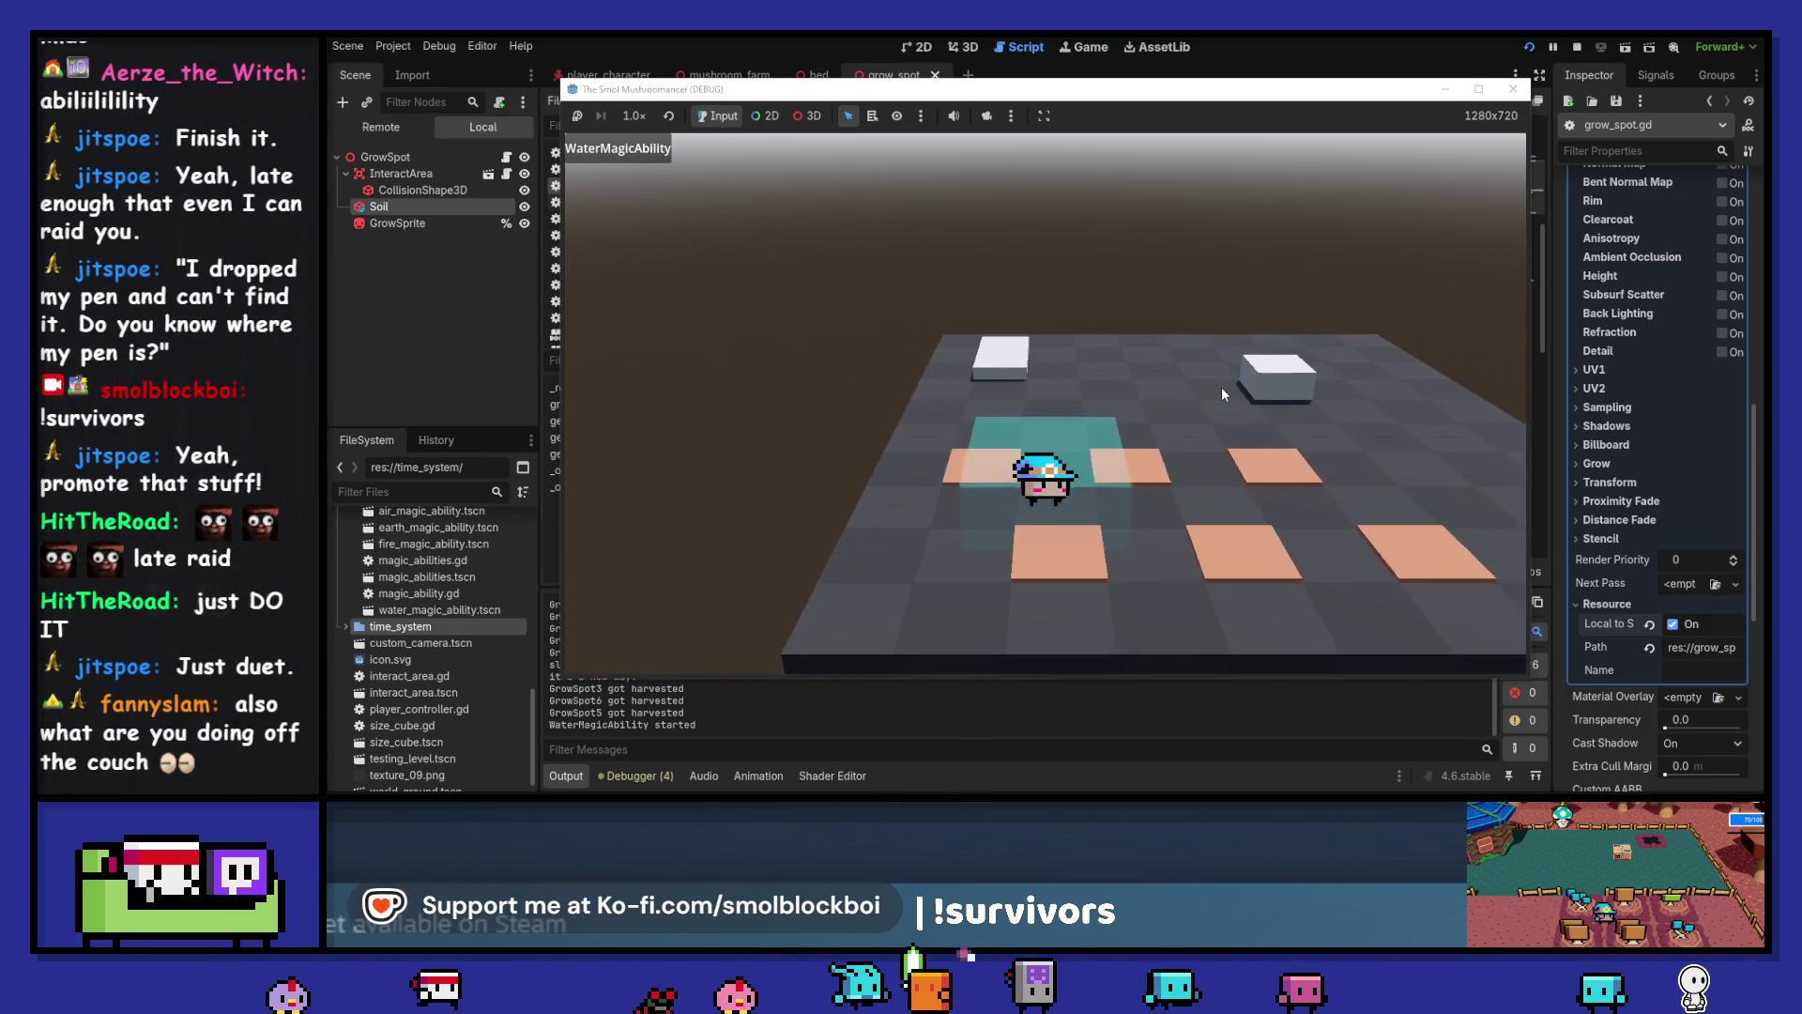
{"action": "key", "text": "a"}
{"action": "key", "text": "e"}
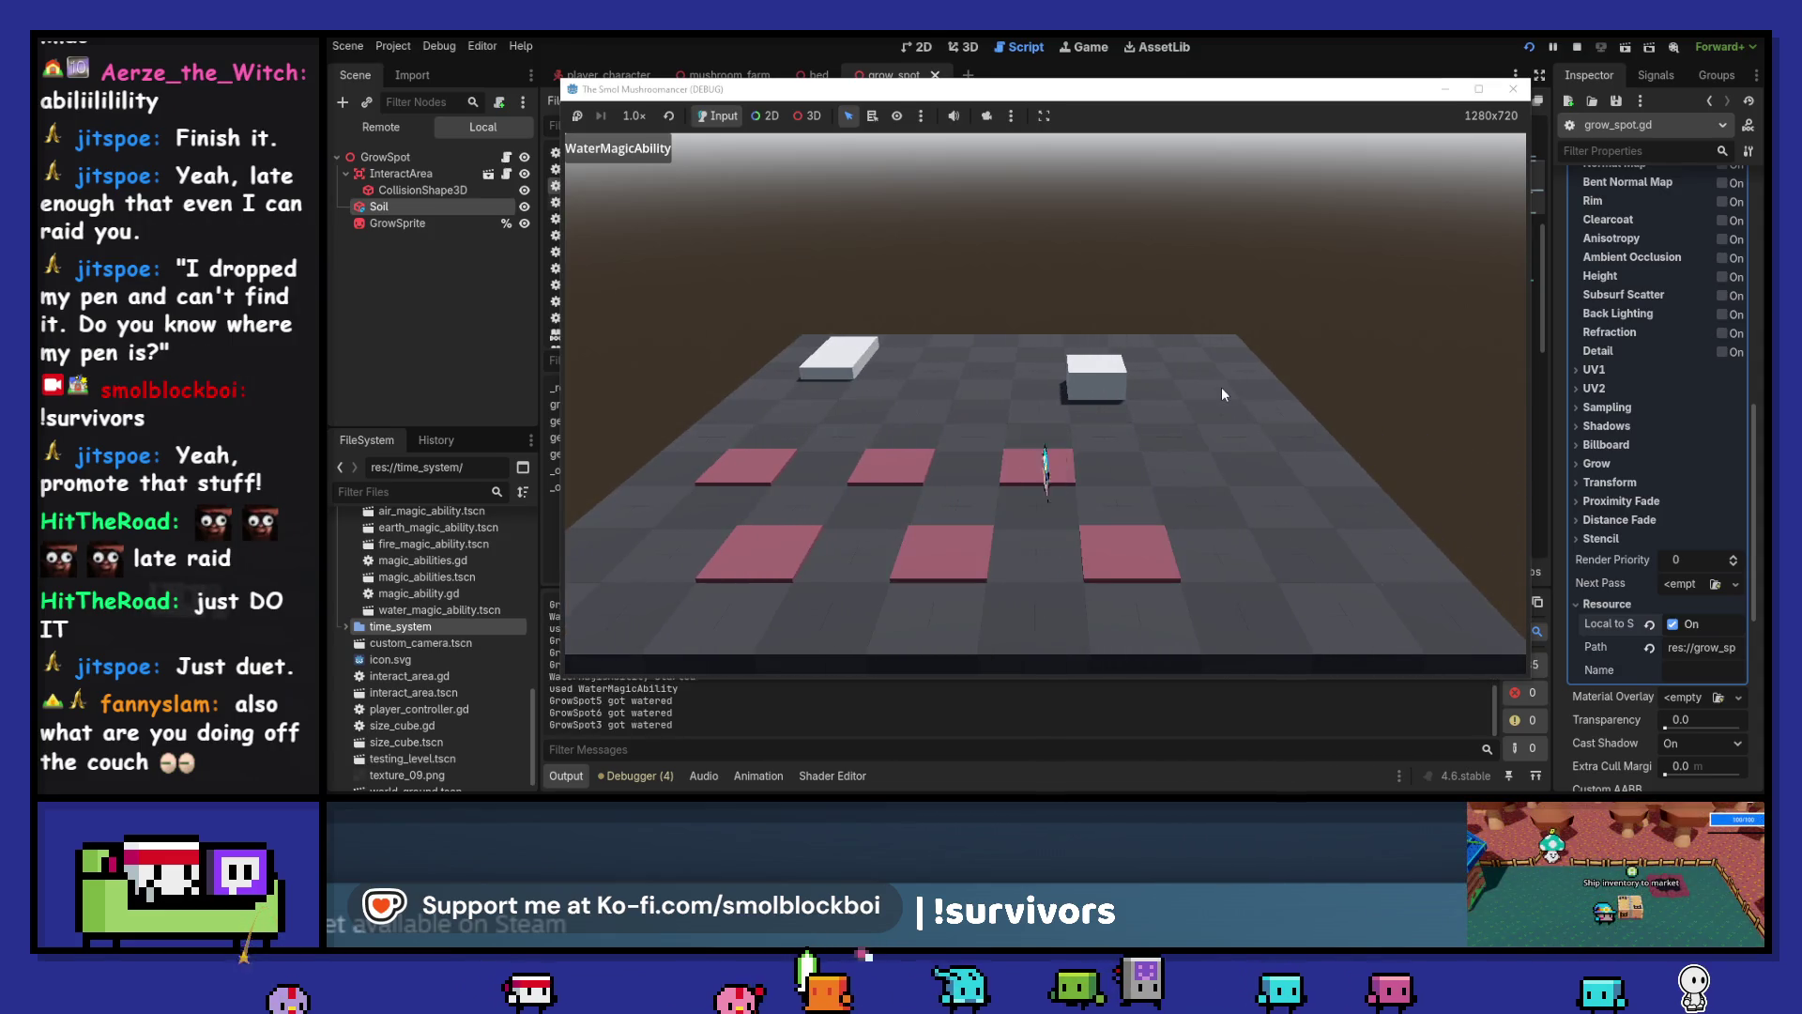
{"action": "key", "text": "s"}
{"action": "key", "text": "e"}
{"action": "key", "text": "a"}
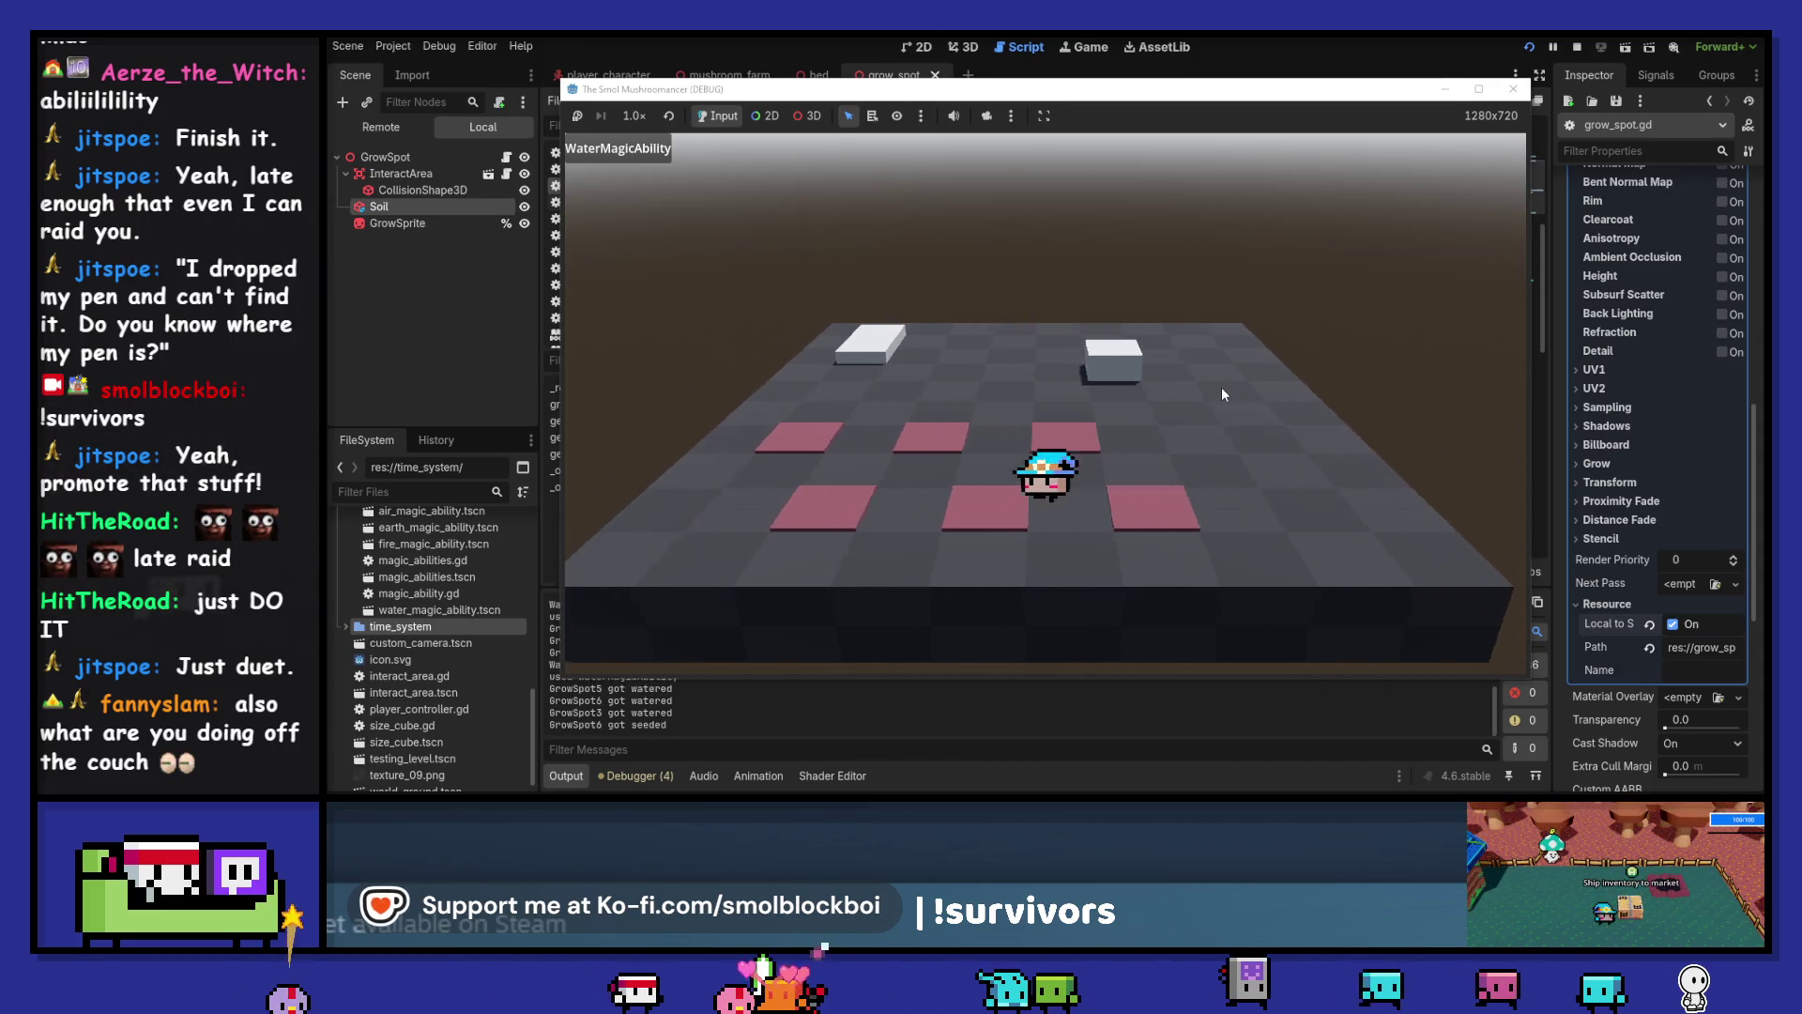
{"action": "key", "text": "w"}
{"action": "key", "text": "e"}
{"action": "key", "text": "d"}
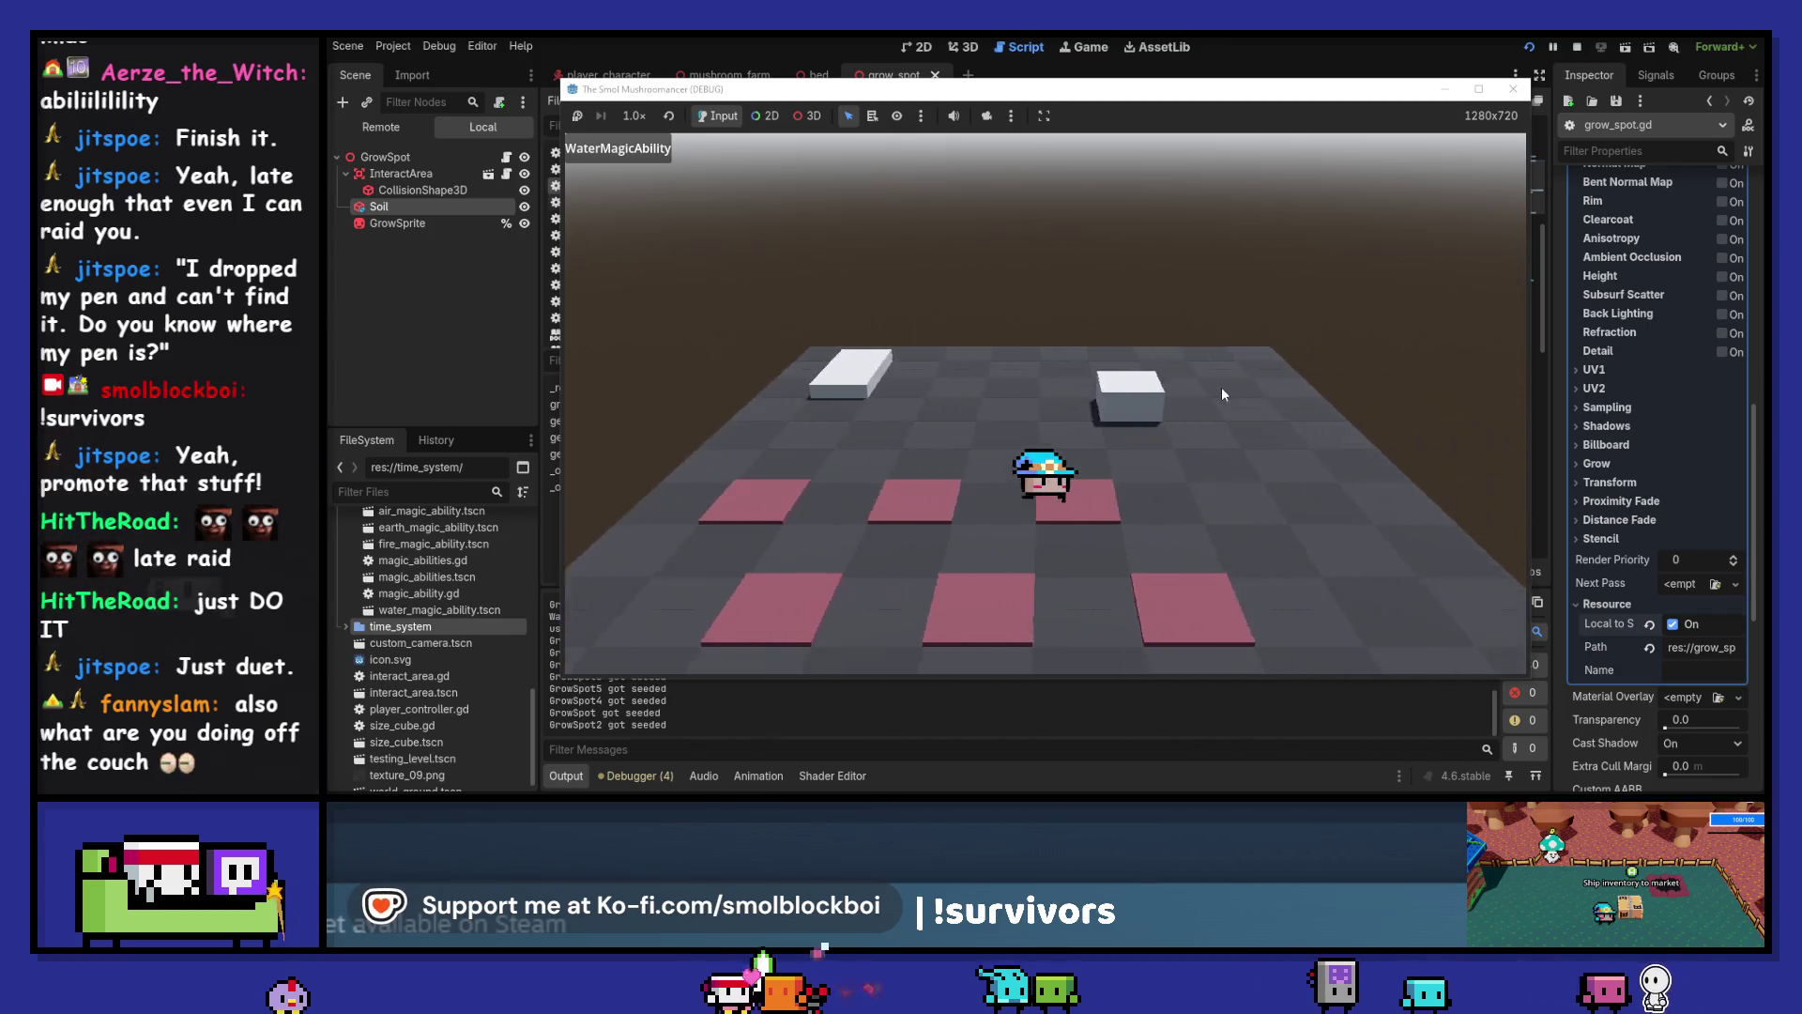
Sleep in the bed to advance the day and cycle to another magic ability
{"action": "key", "text": "d"}
{"action": "key", "text": "w"}
{"action": "key", "text": "e"}
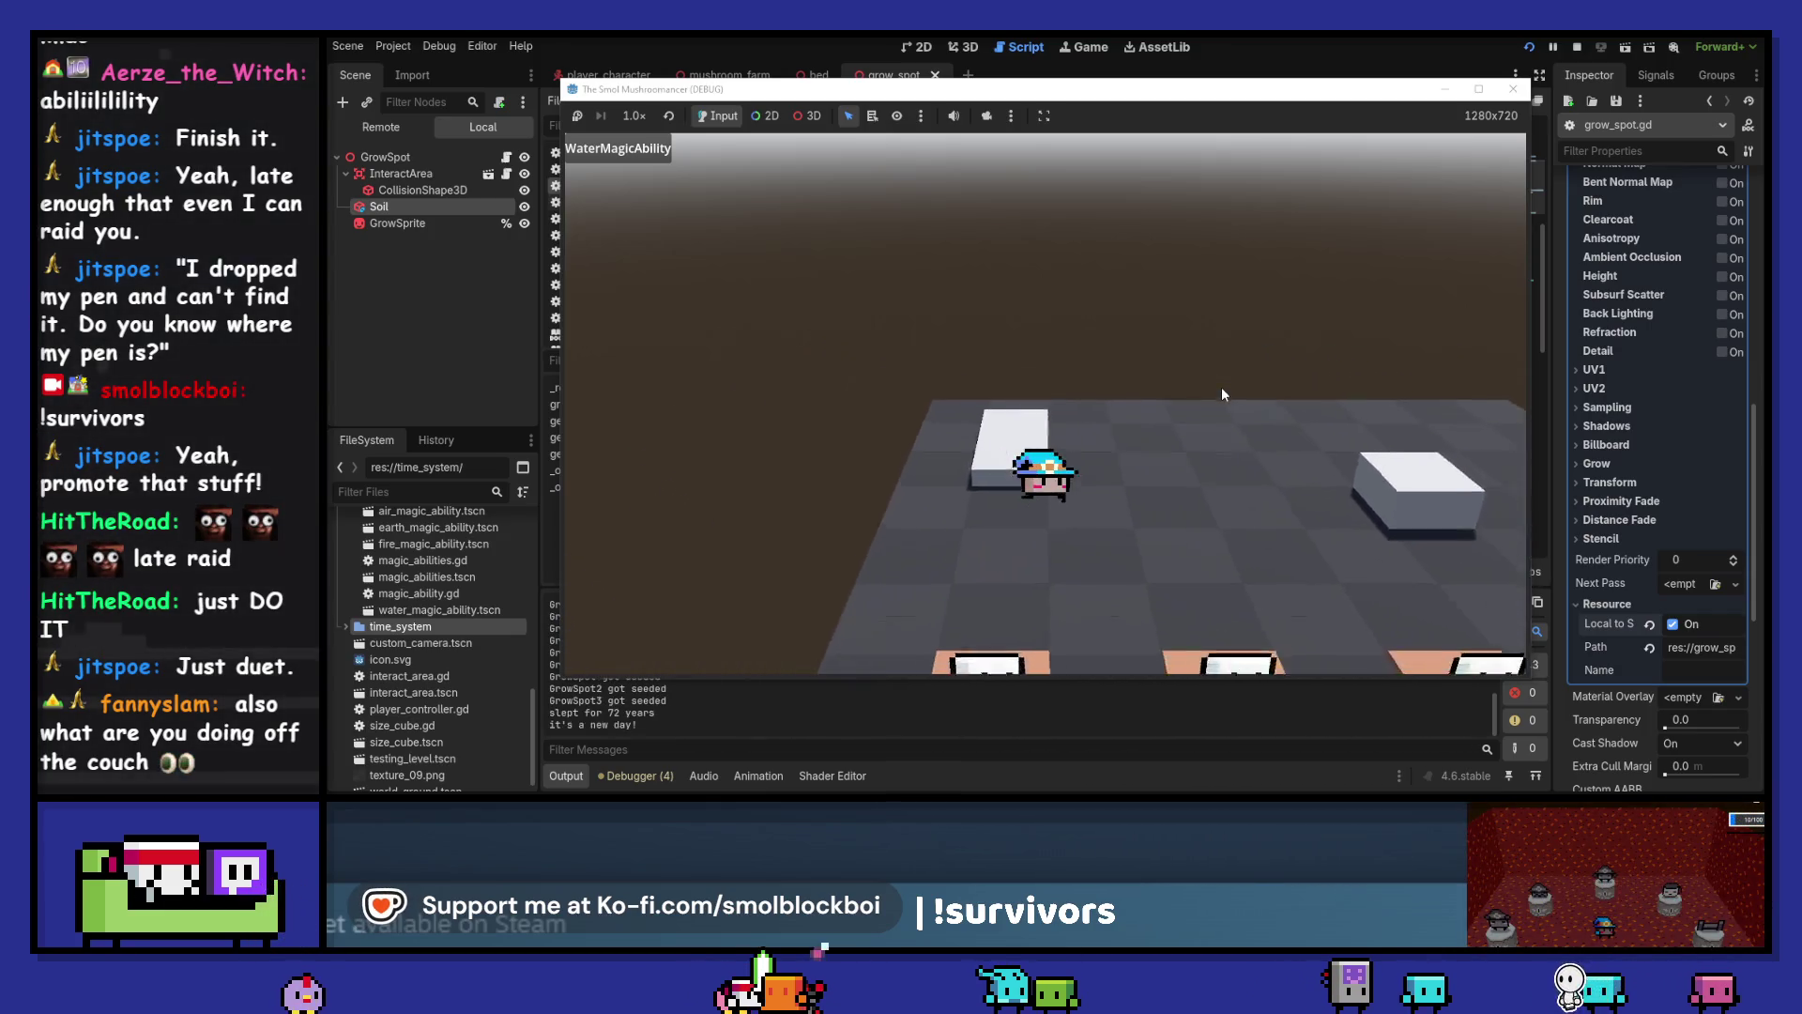
{"action": "key", "text": "s"}
{"action": "key", "text": "d"}
{"action": "scroll", "coordinate": [1224, 394], "scroll_direction": "down", "scroll_amount": 2}
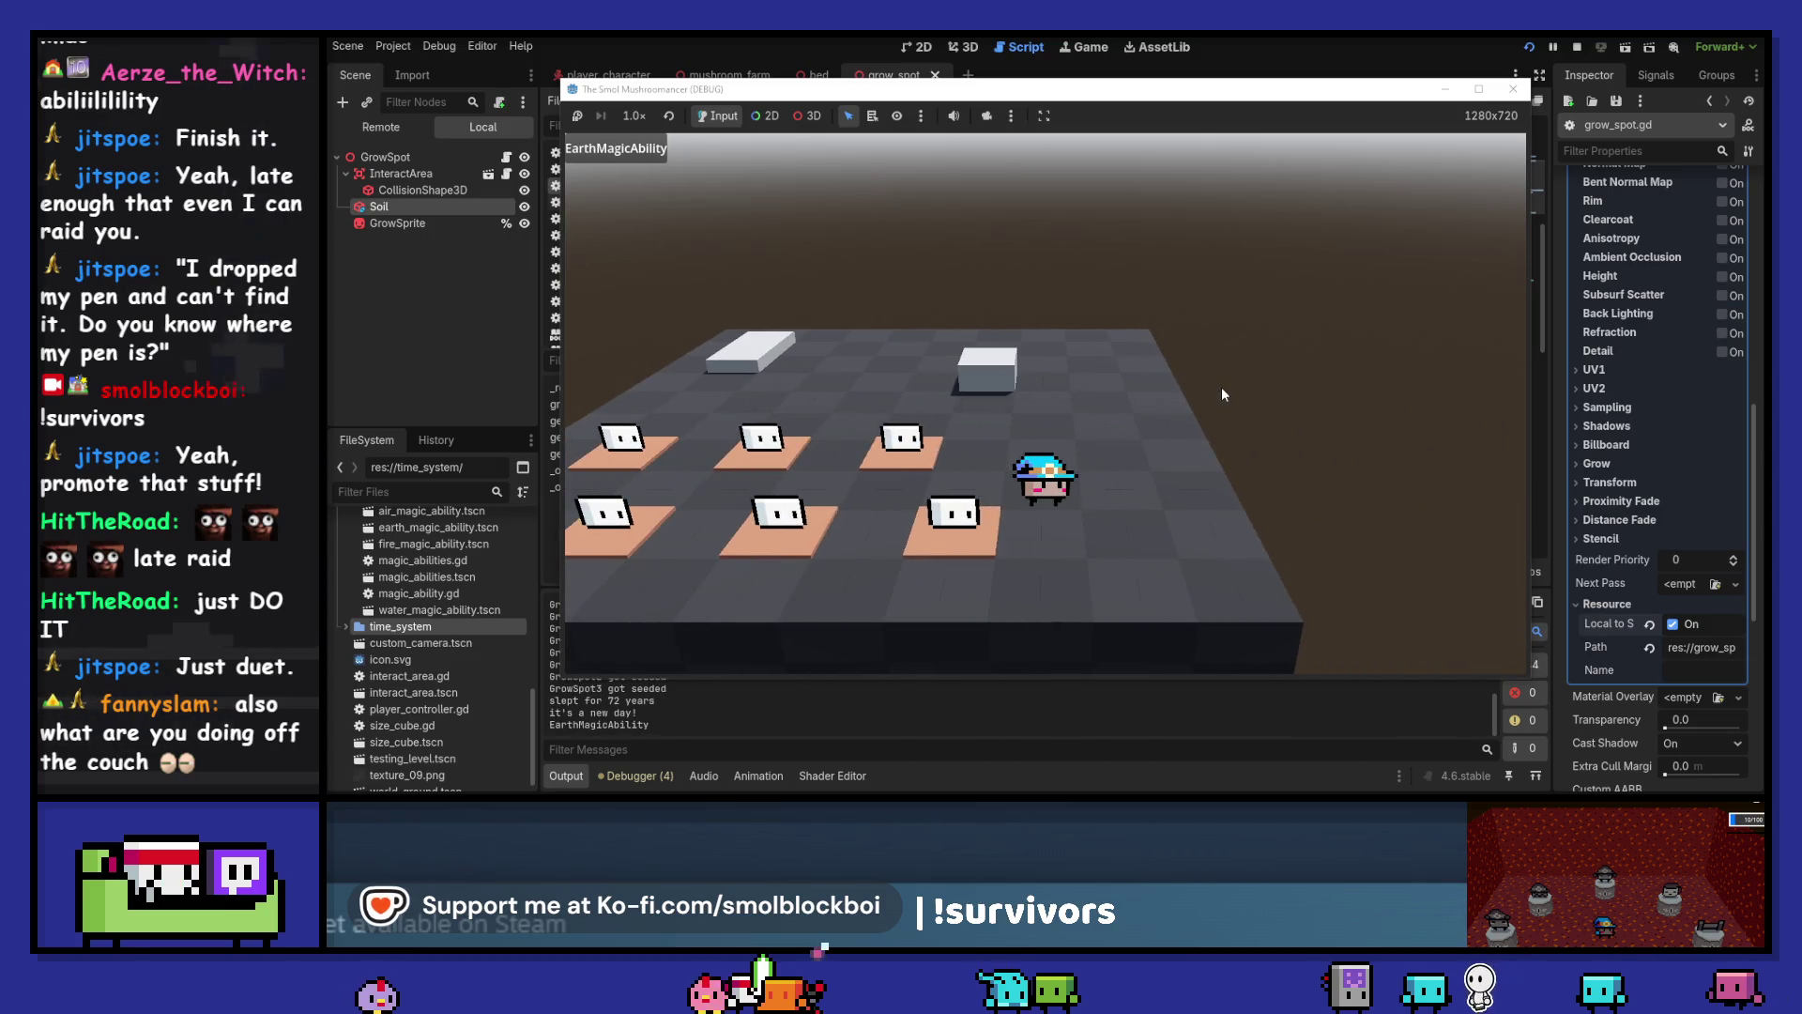
Cast the air ability twice to harvest the sprouts, then sleep to begin a new day
{"action": "left_click", "coordinate": [1220, 387]}
{"action": "key", "text": "a"}
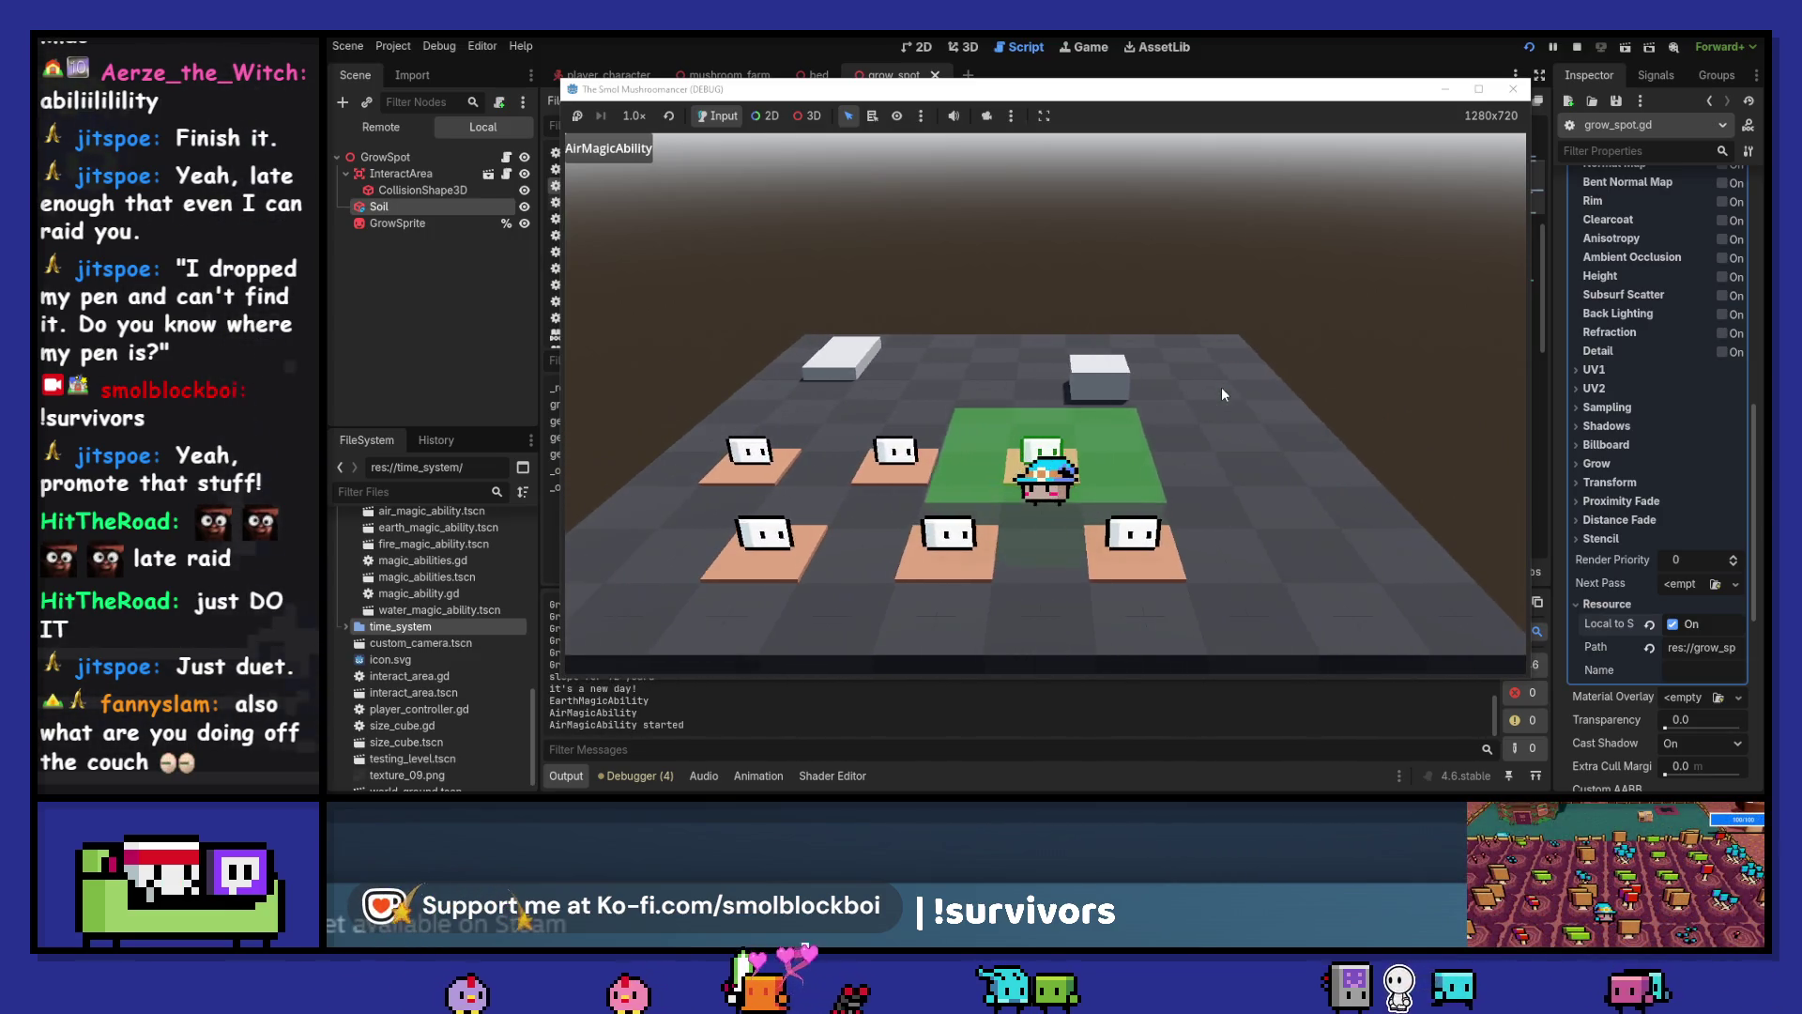
{"action": "key", "text": "a"}
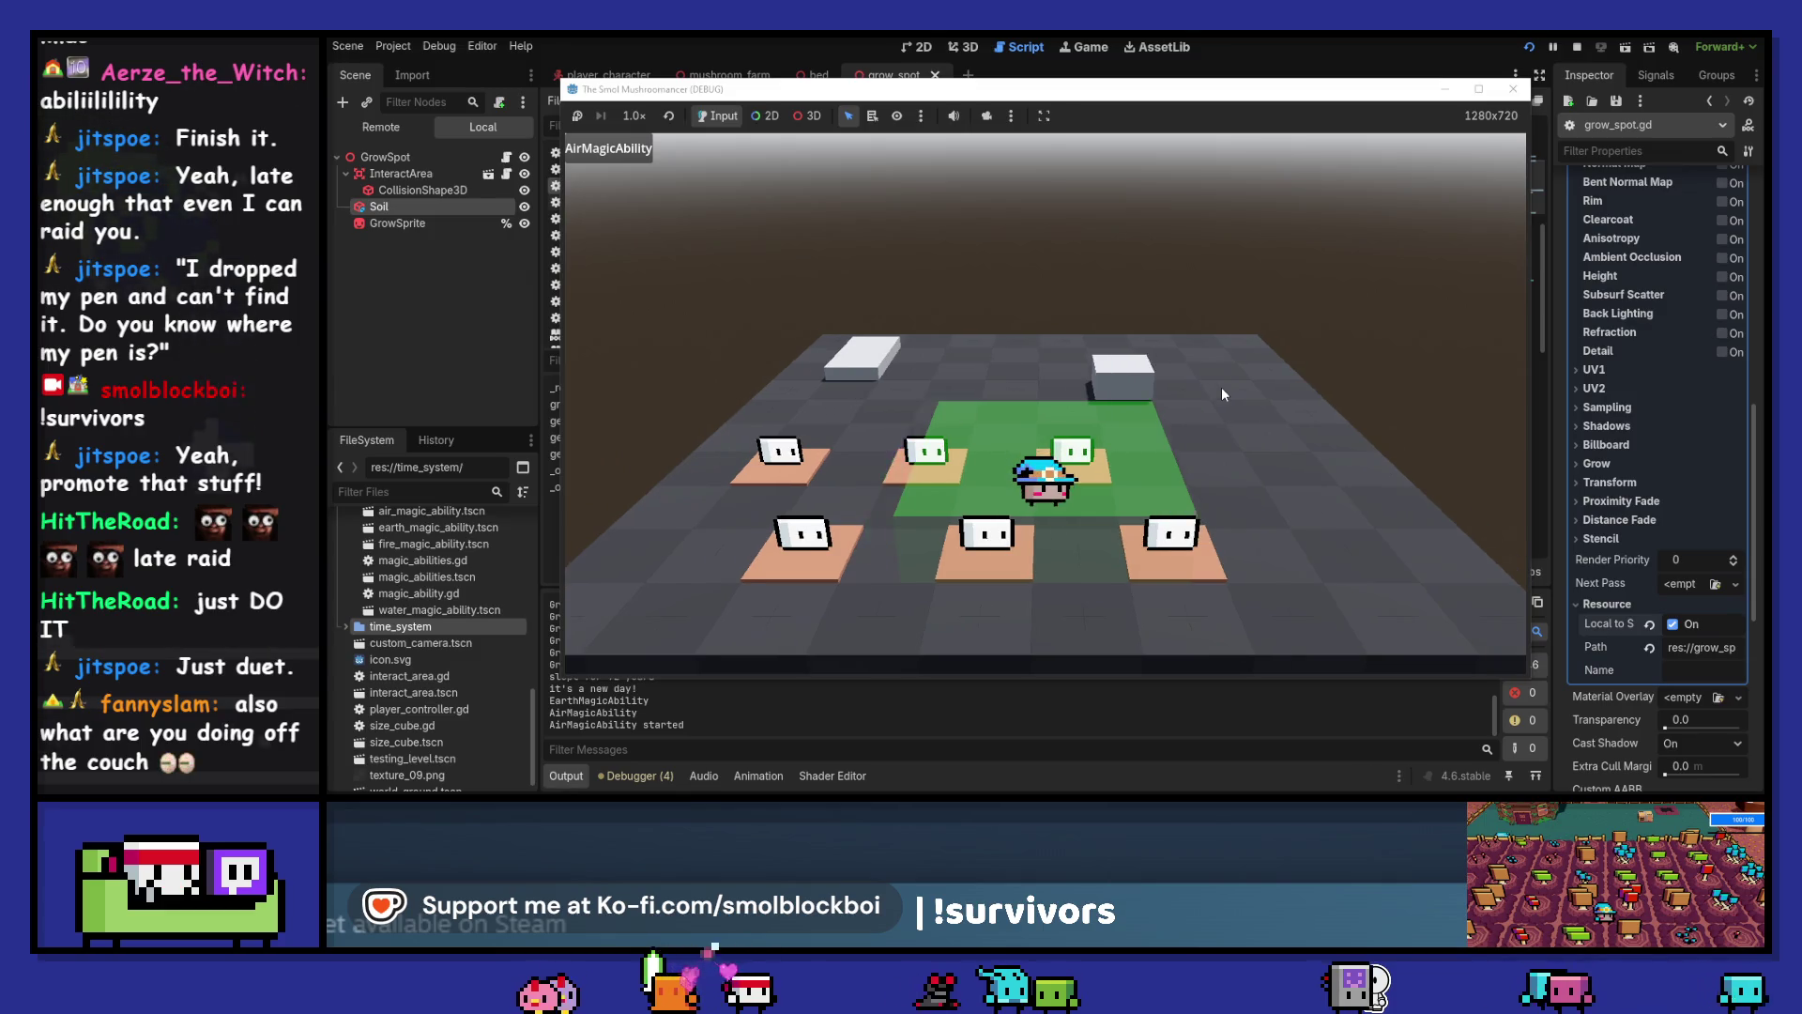
{"action": "key", "text": "a"}
{"action": "left_click", "coordinate": [1221, 387]}
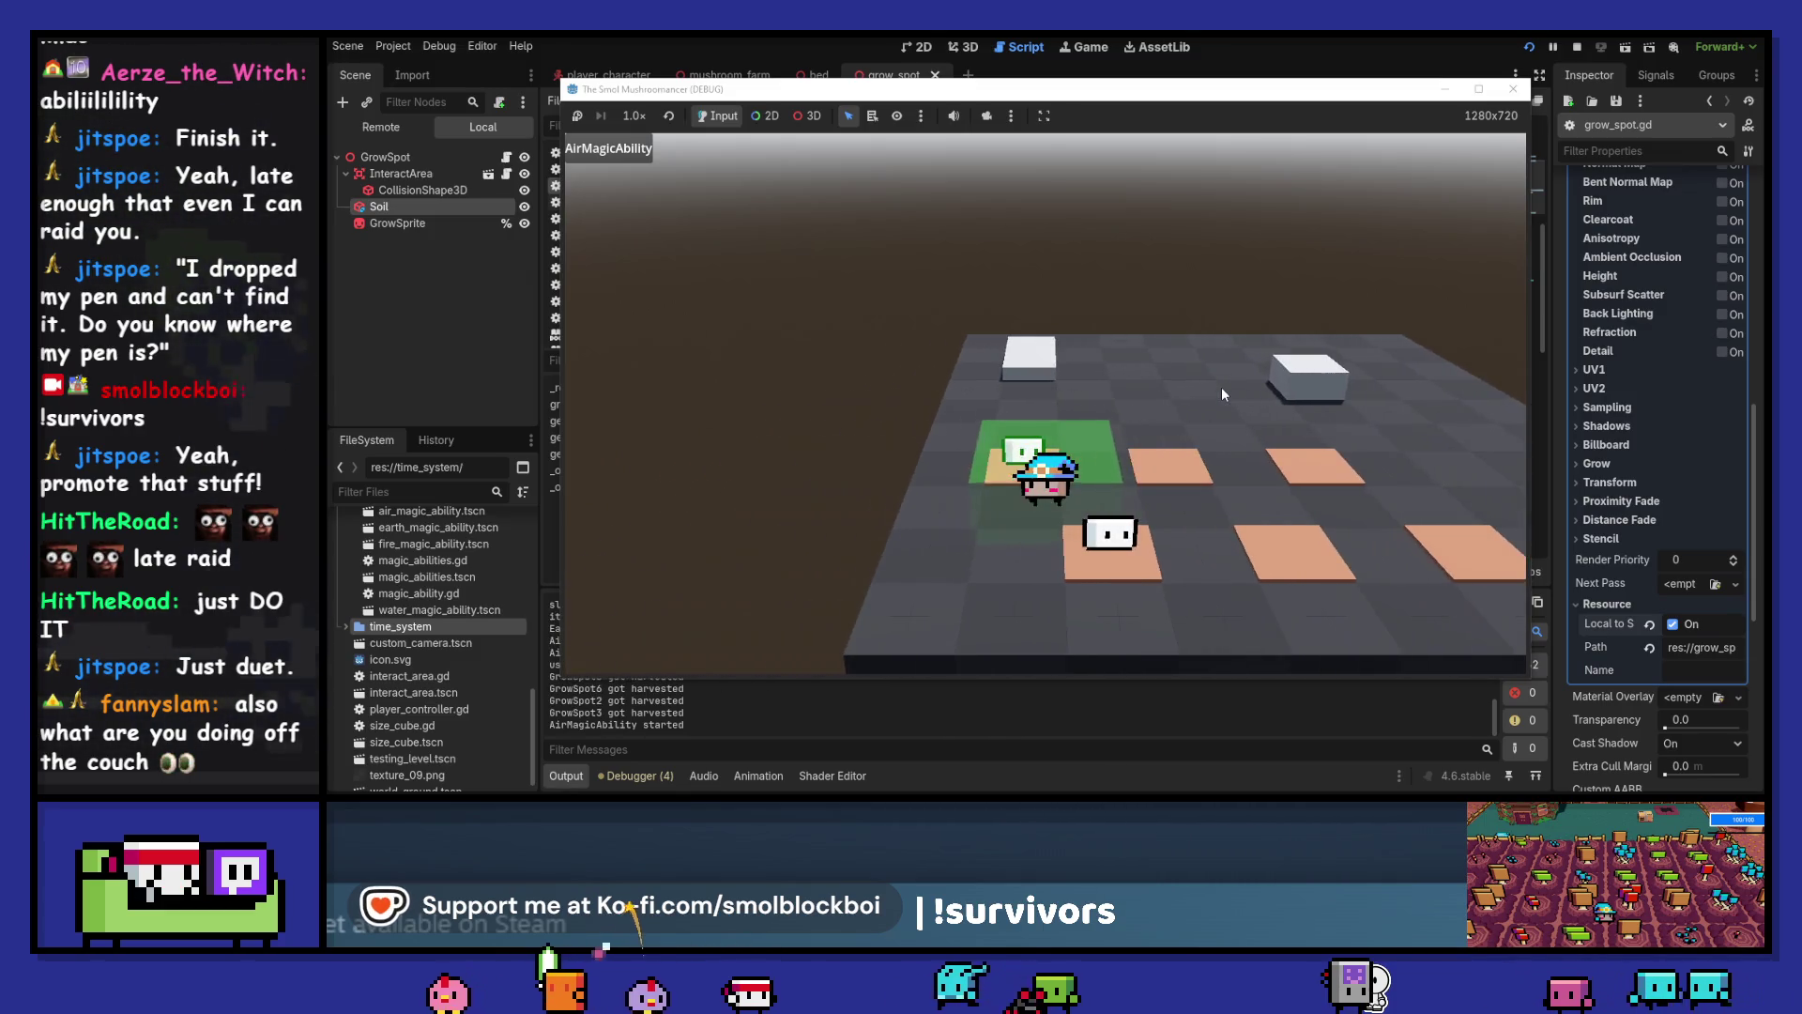
{"action": "key", "text": "w"}
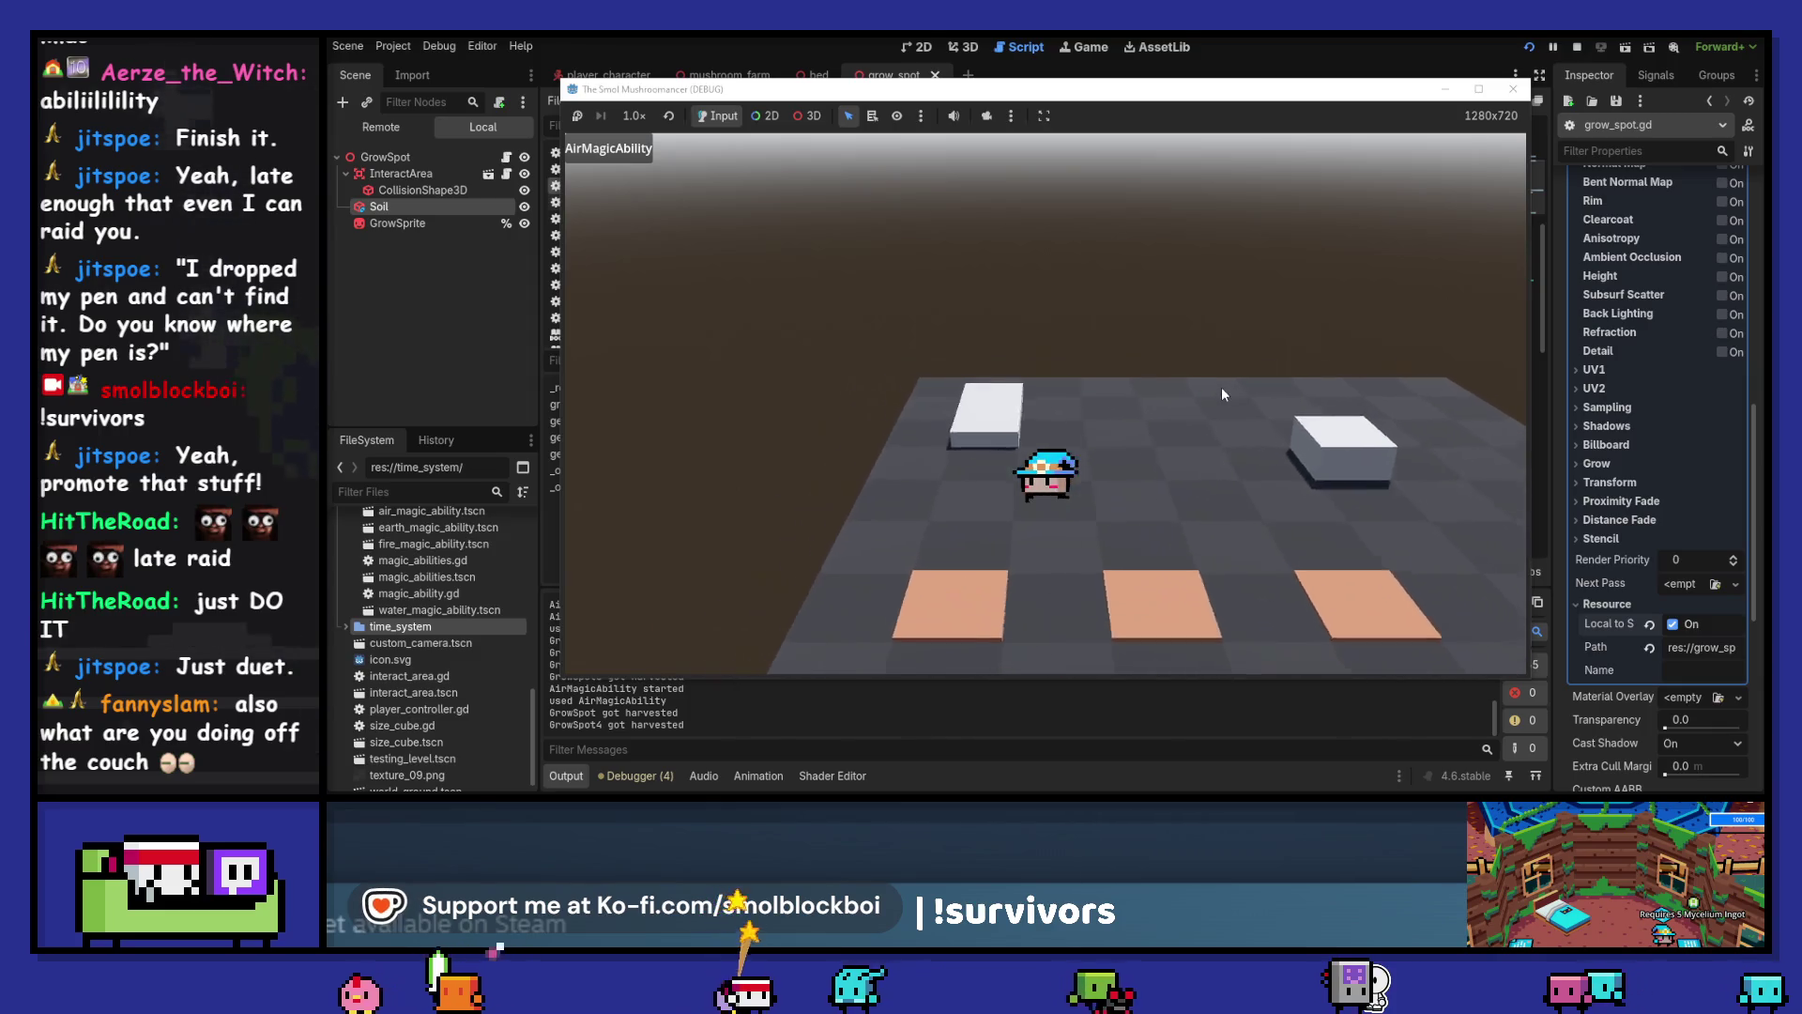
{"action": "key", "text": "e"}
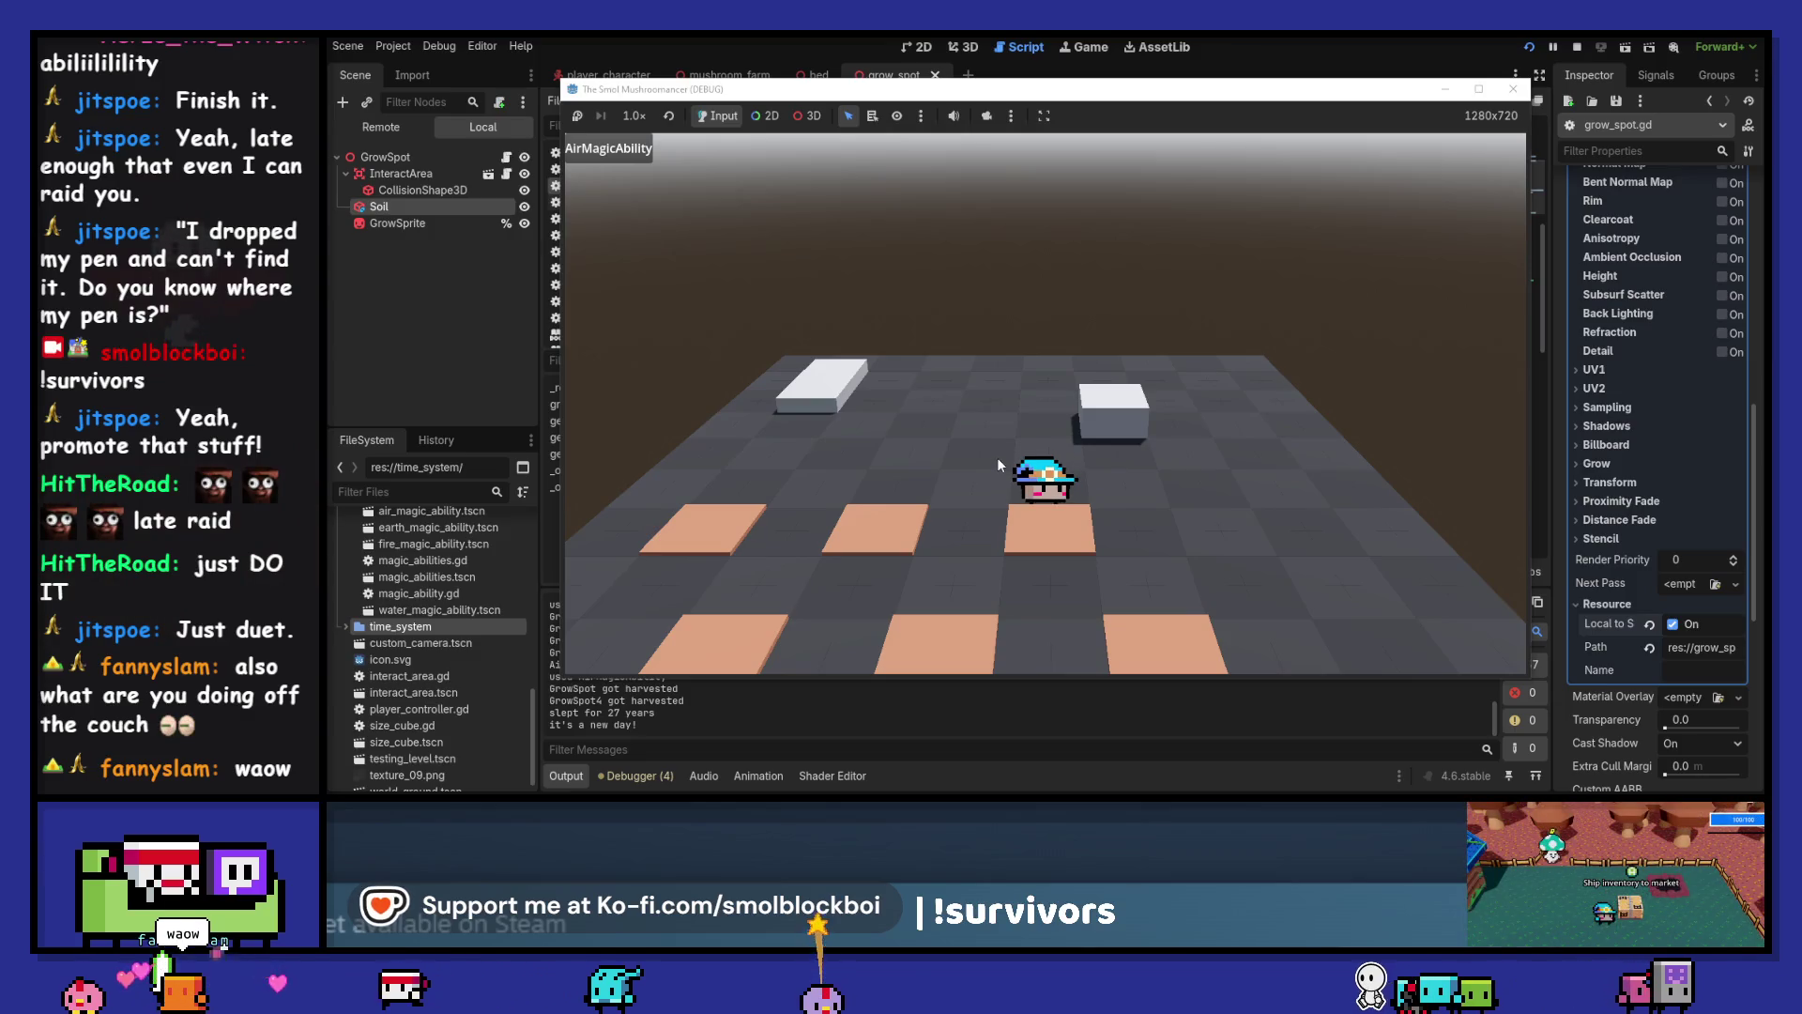
Cycle through Fire, Air and Earth abilities, ending on EarthMagicAbility, and walk across the floor
{"action": "key", "text": "d"}
{"action": "key", "text": "e"}
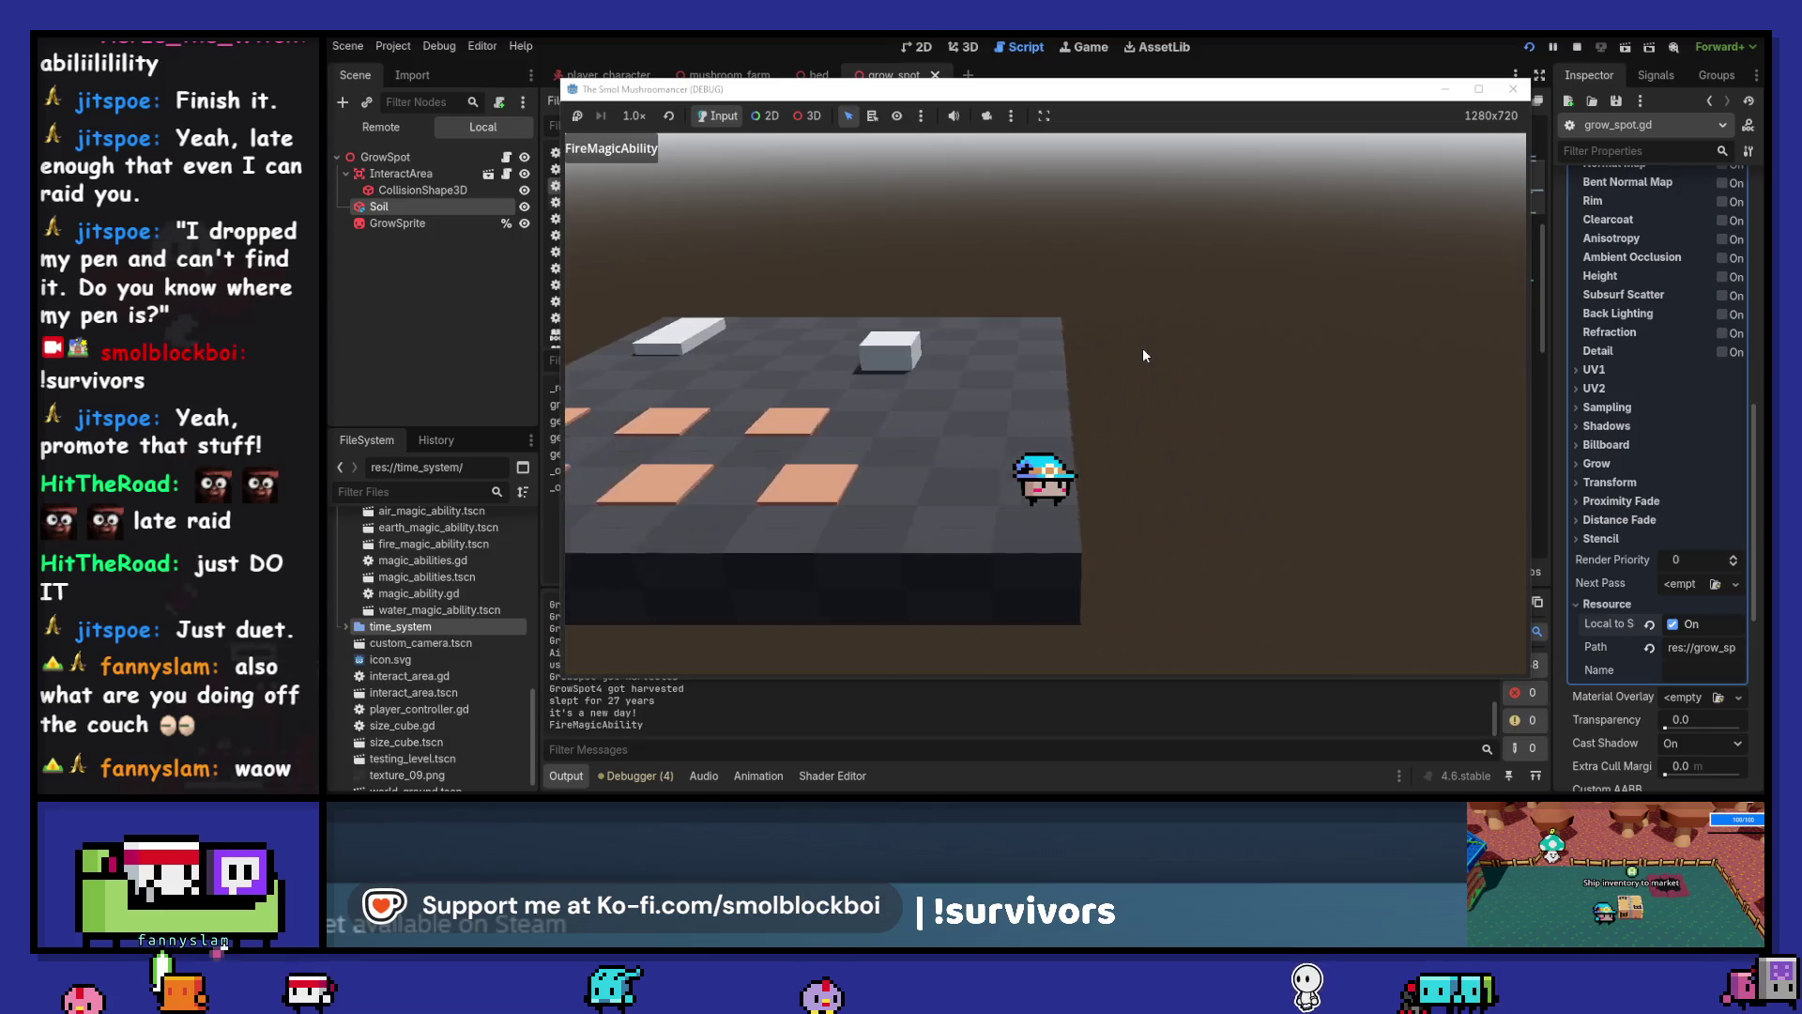
{"action": "key", "text": "w"}
{"action": "key", "text": "a"}
{"action": "key", "text": "e"}
{"action": "key", "text": "e"}
{"action": "key", "text": "d"}
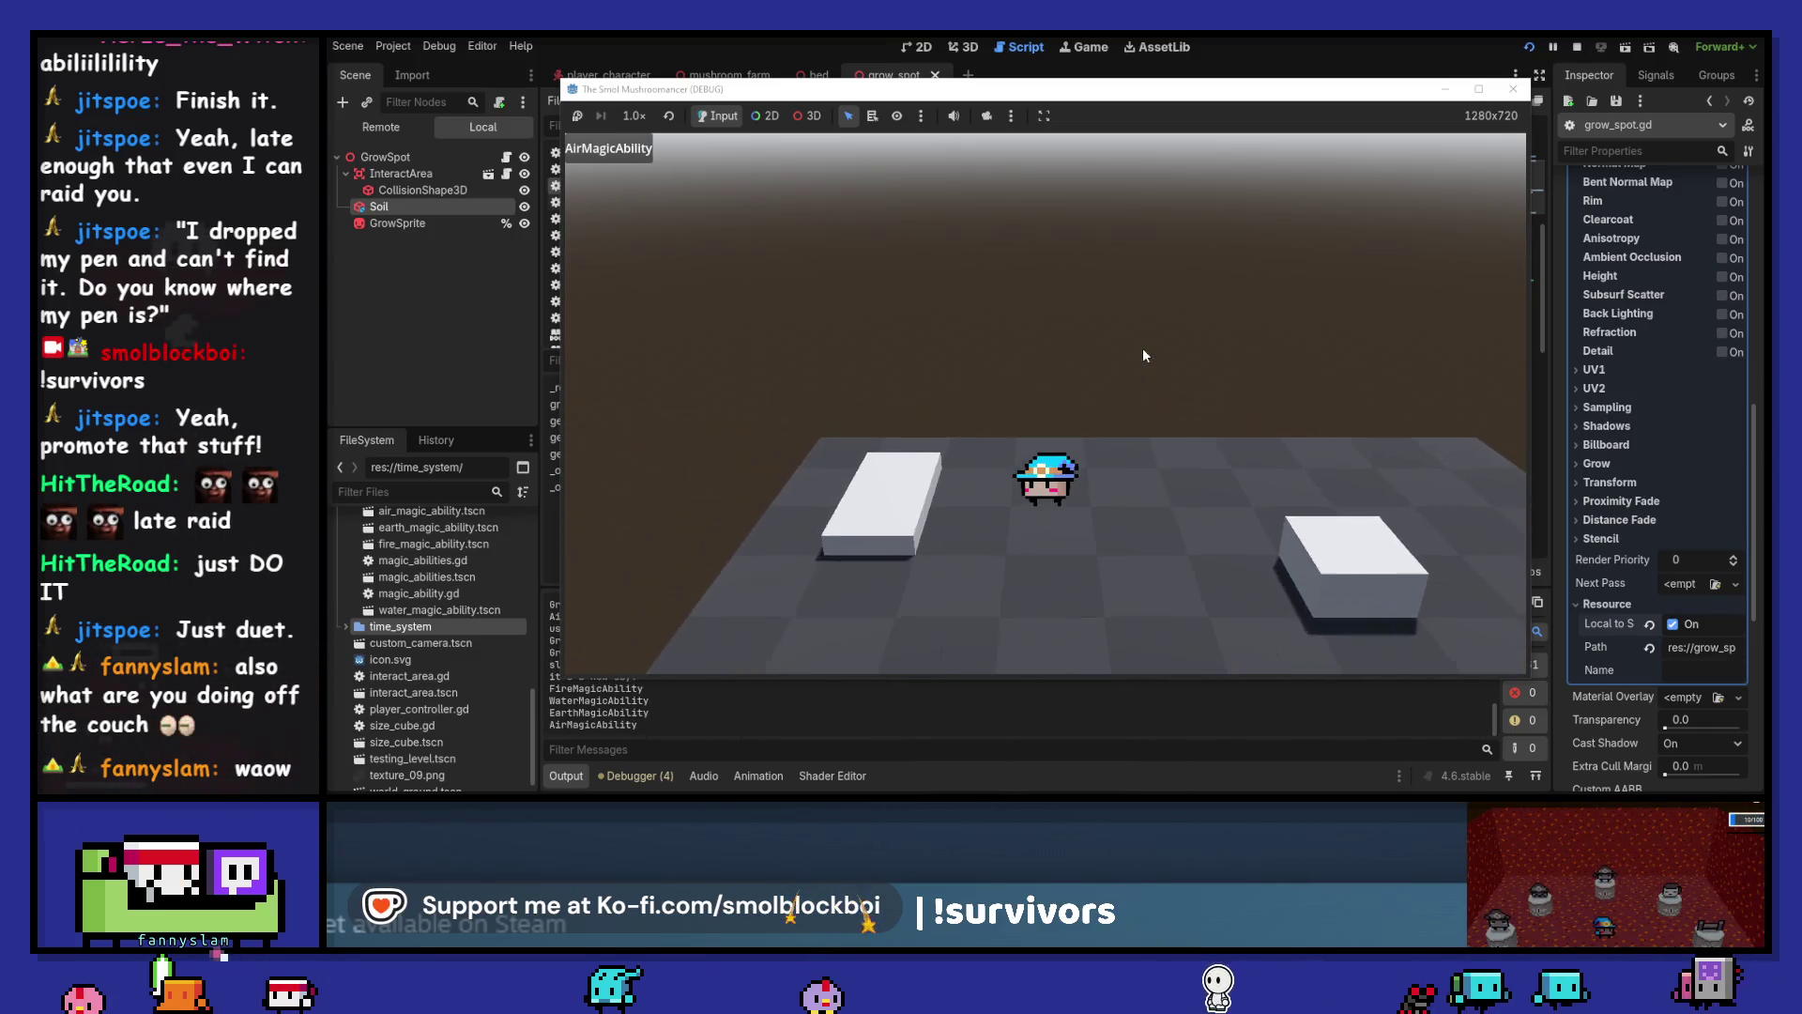
{"action": "key", "text": "e"}
{"action": "key", "text": "e"}
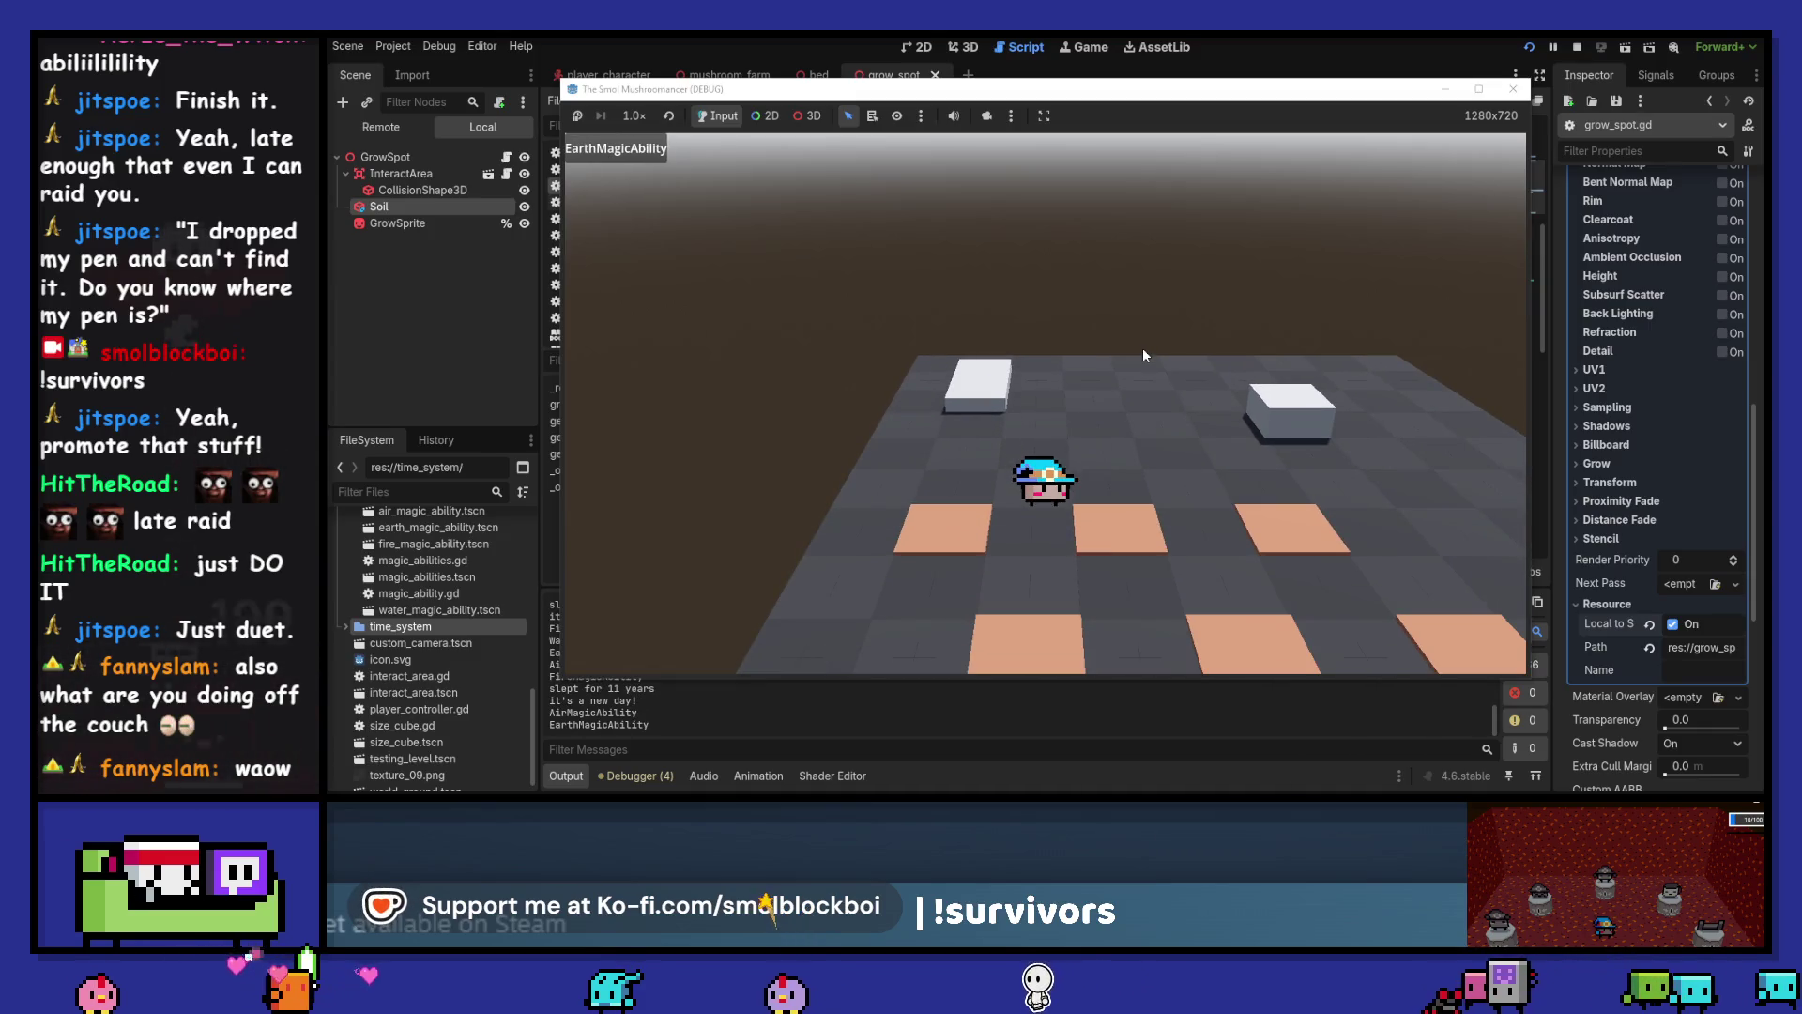
{"action": "key", "text": "e"}
{"action": "key", "text": "d"}
{"action": "key", "text": "d"}
{"action": "key", "text": "e"}
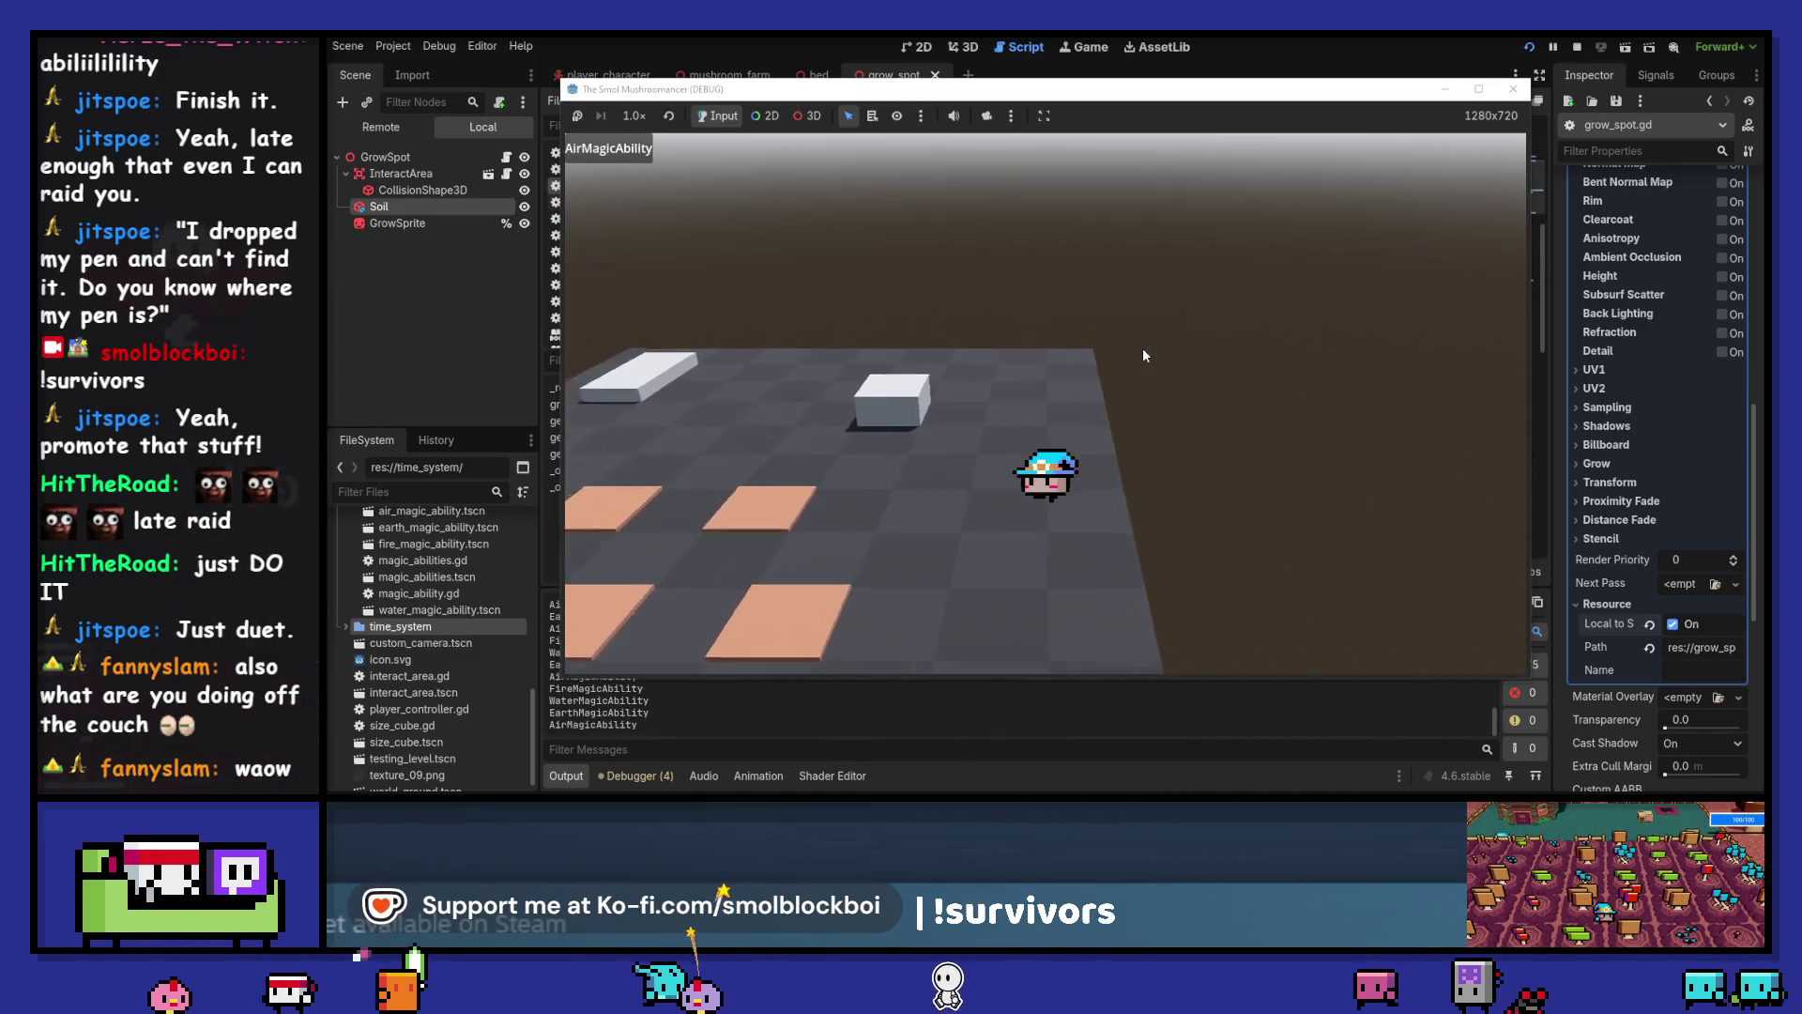
{"action": "key", "text": "d"}
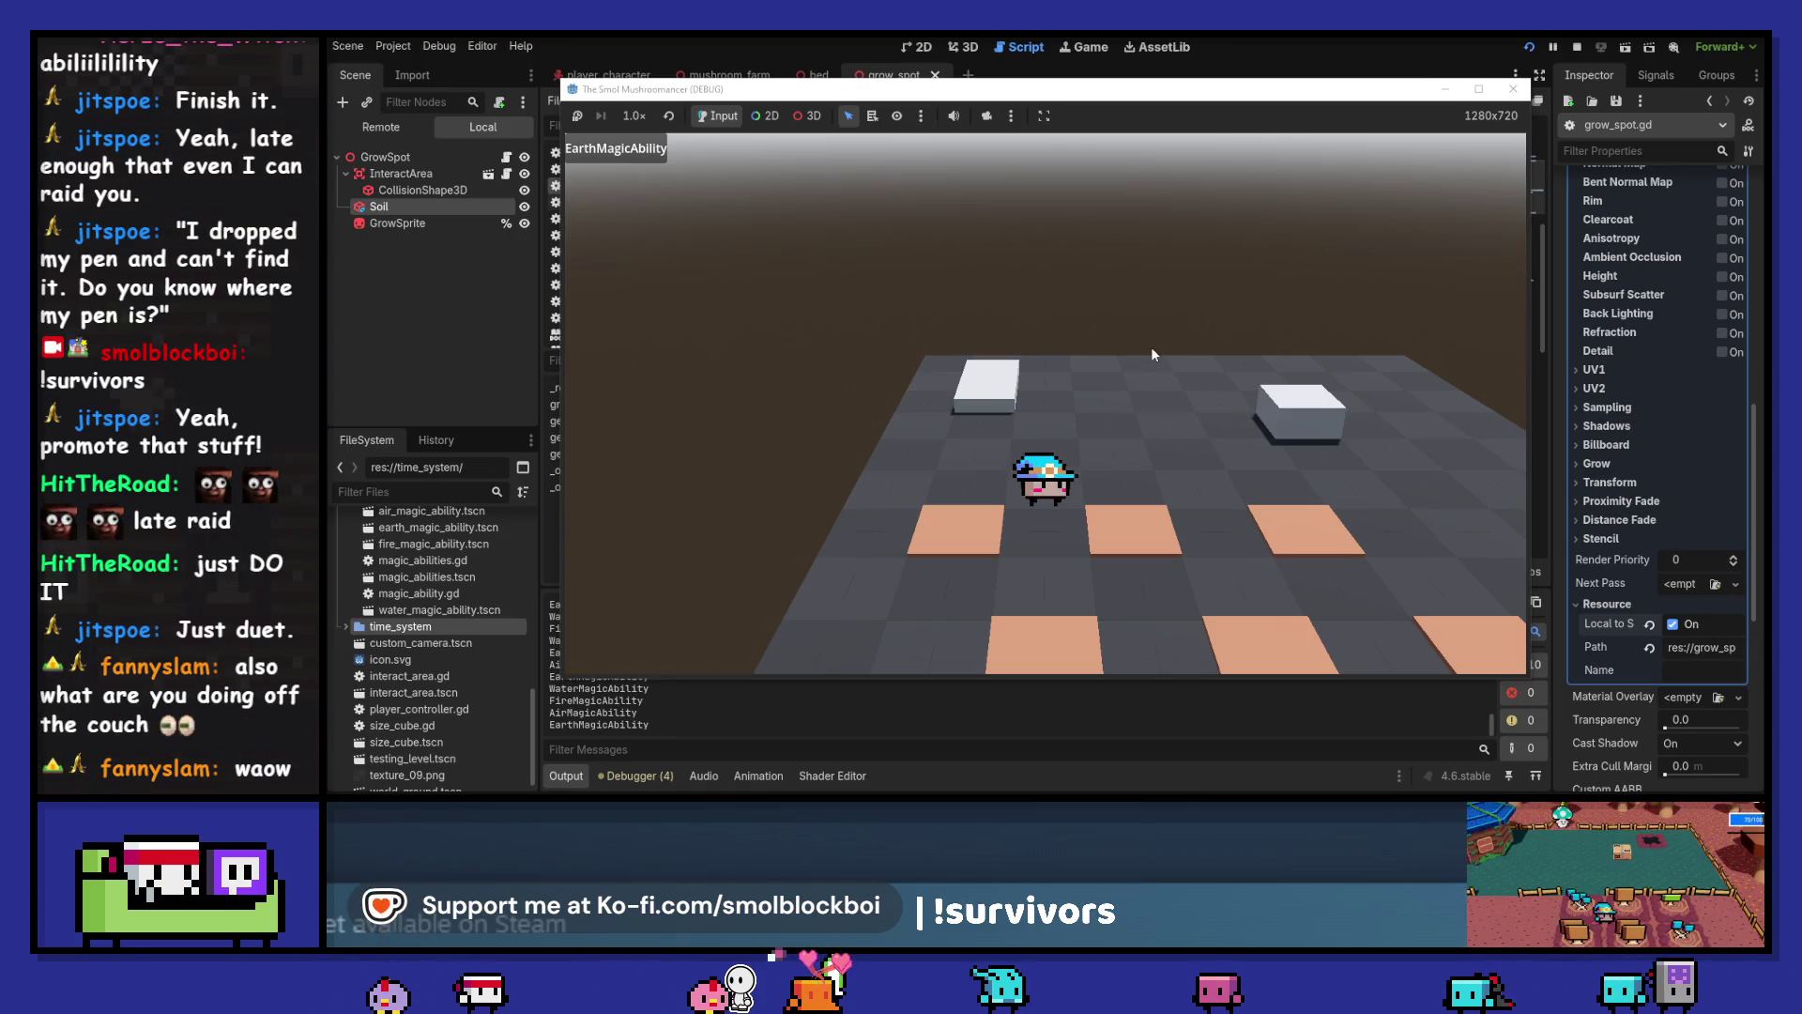
{"action": "key", "text": "s"}
{"action": "key", "text": "d"}
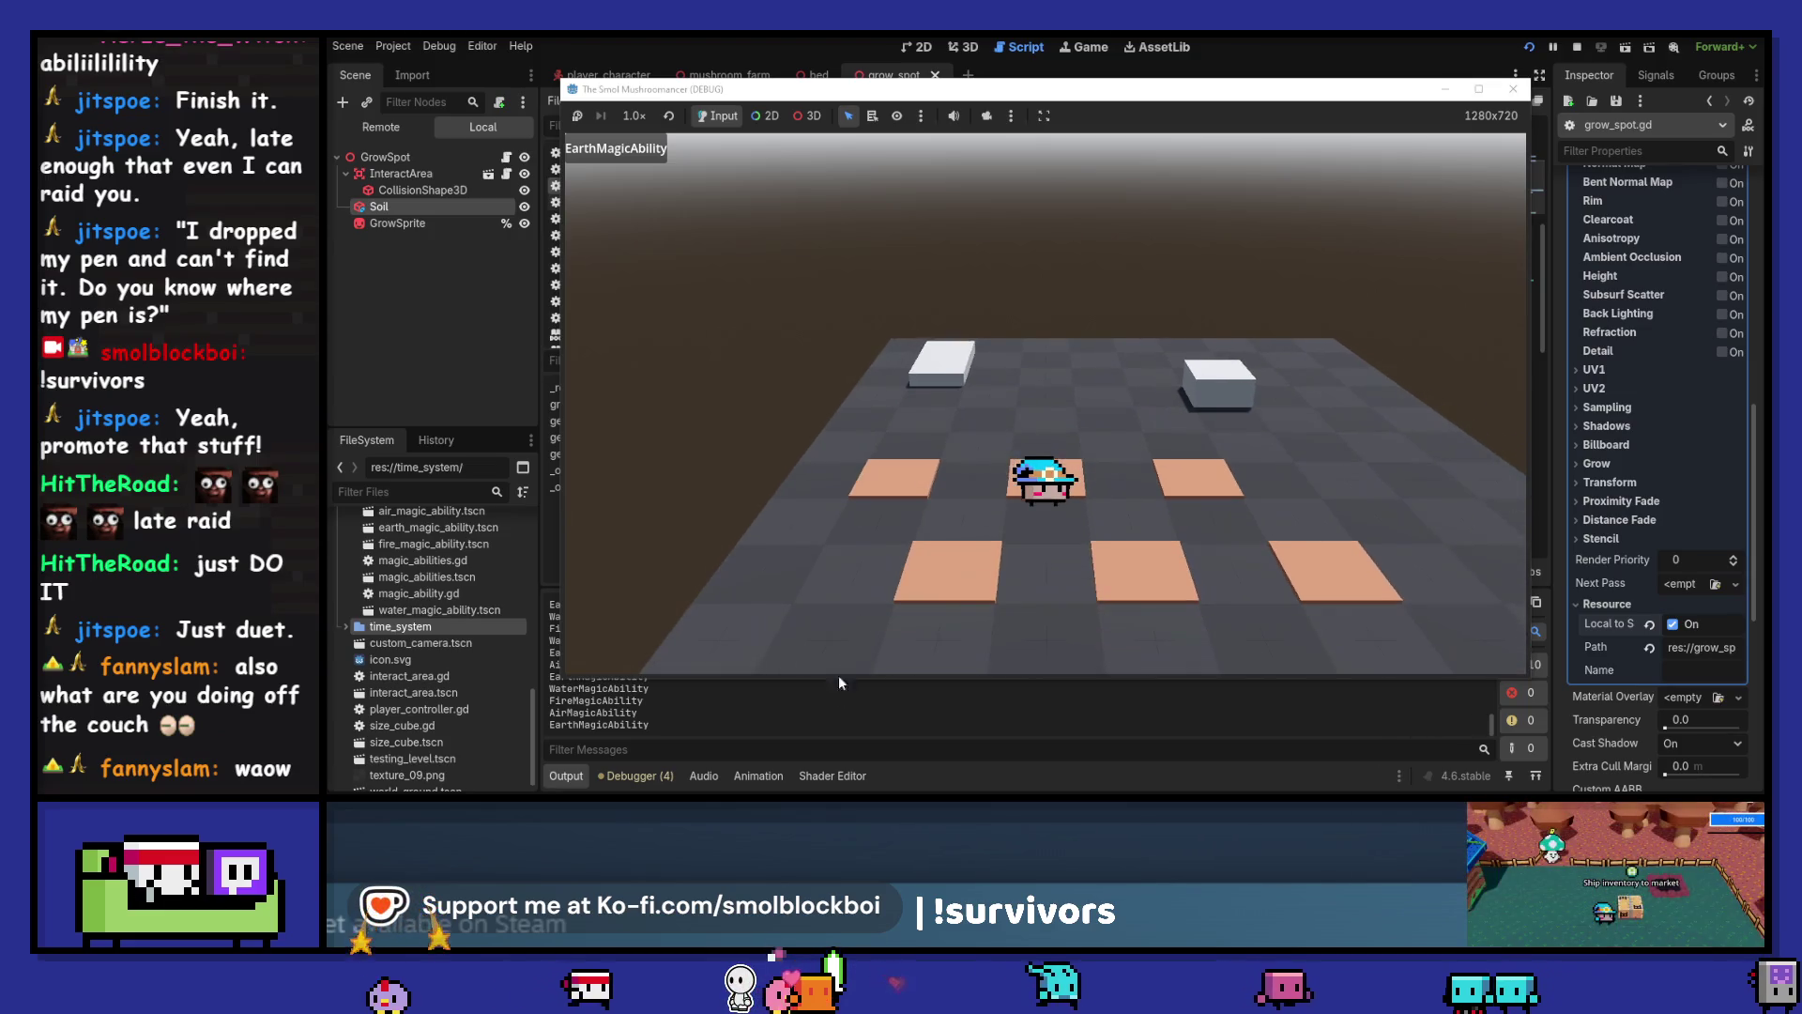